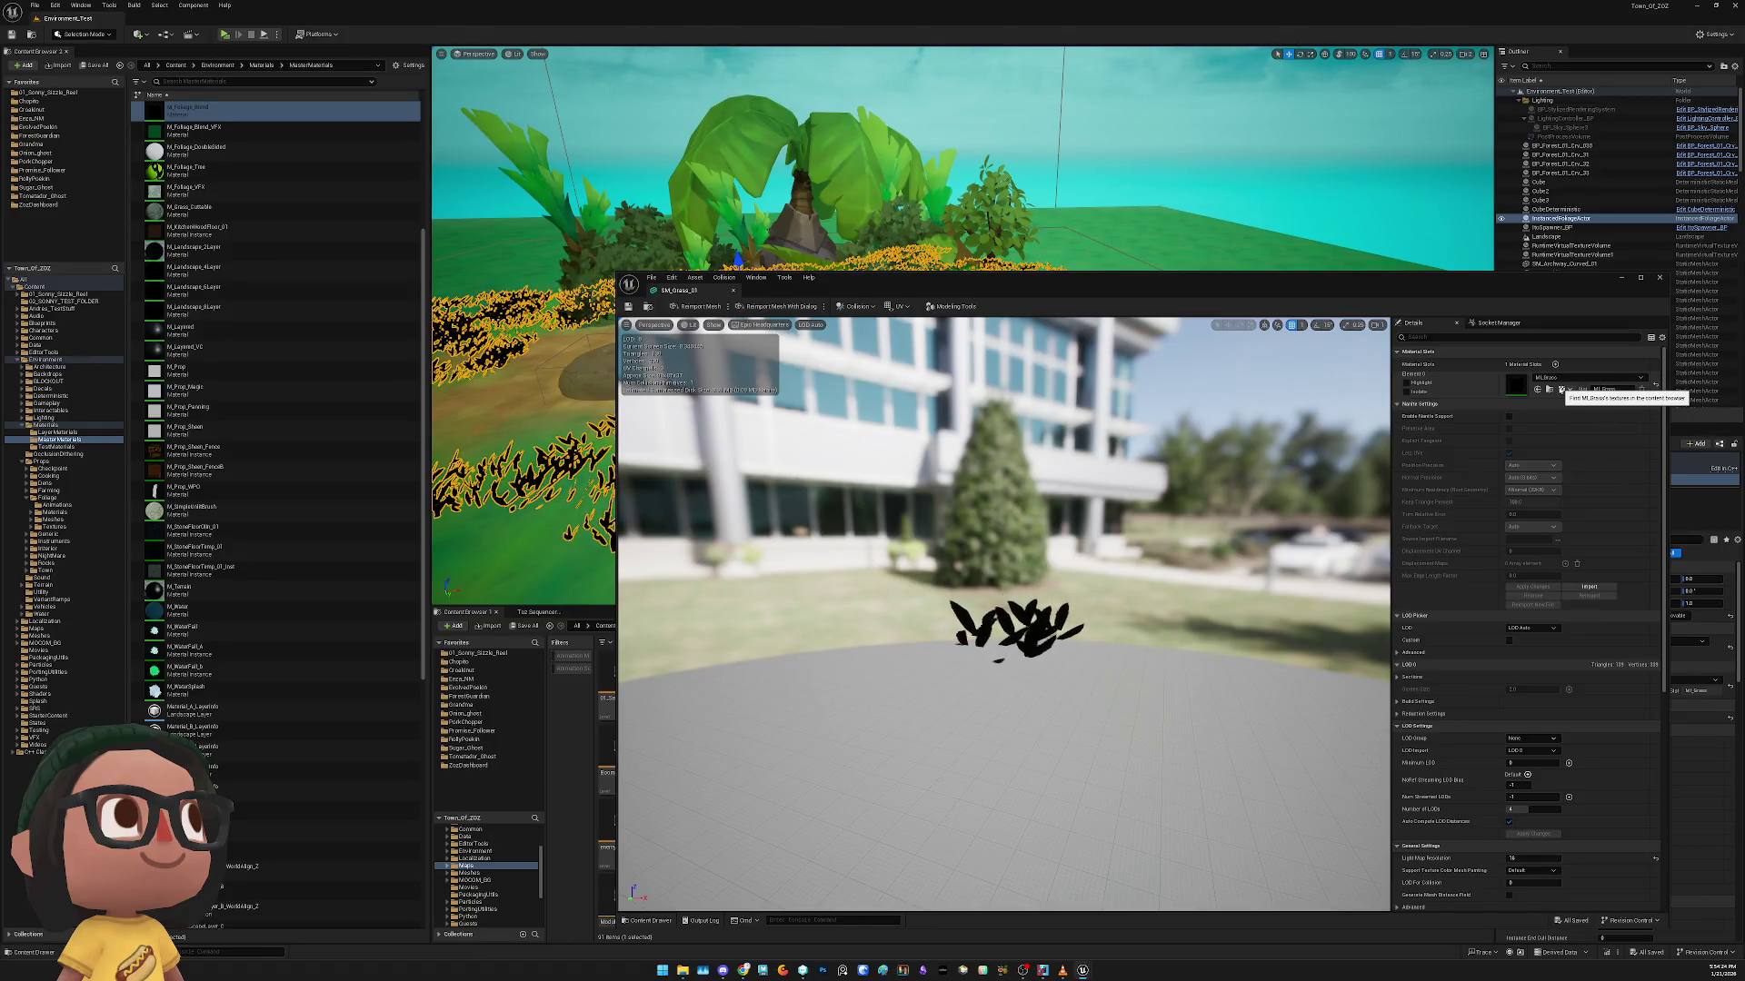
Find the grass material's textures and open RT_TerrainRenderTarget for inspection
{"action": "left_click", "coordinate": [1561, 389]}
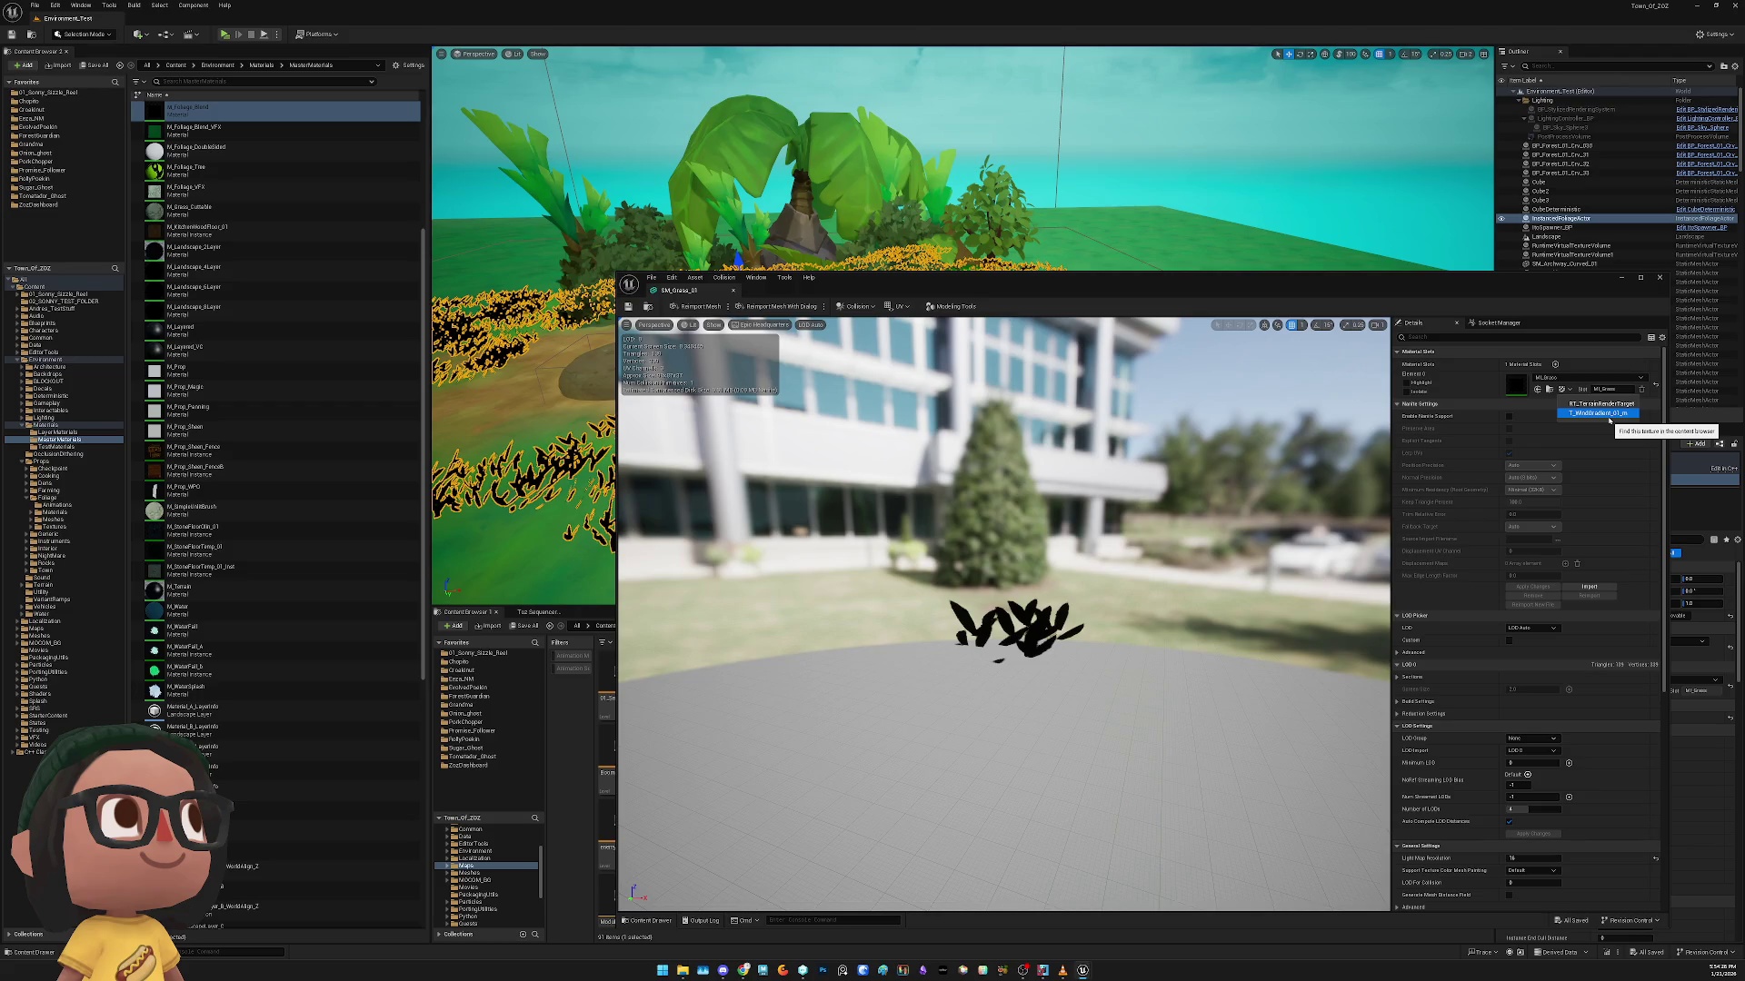
{"action": "left_click", "coordinate": [1608, 405]}
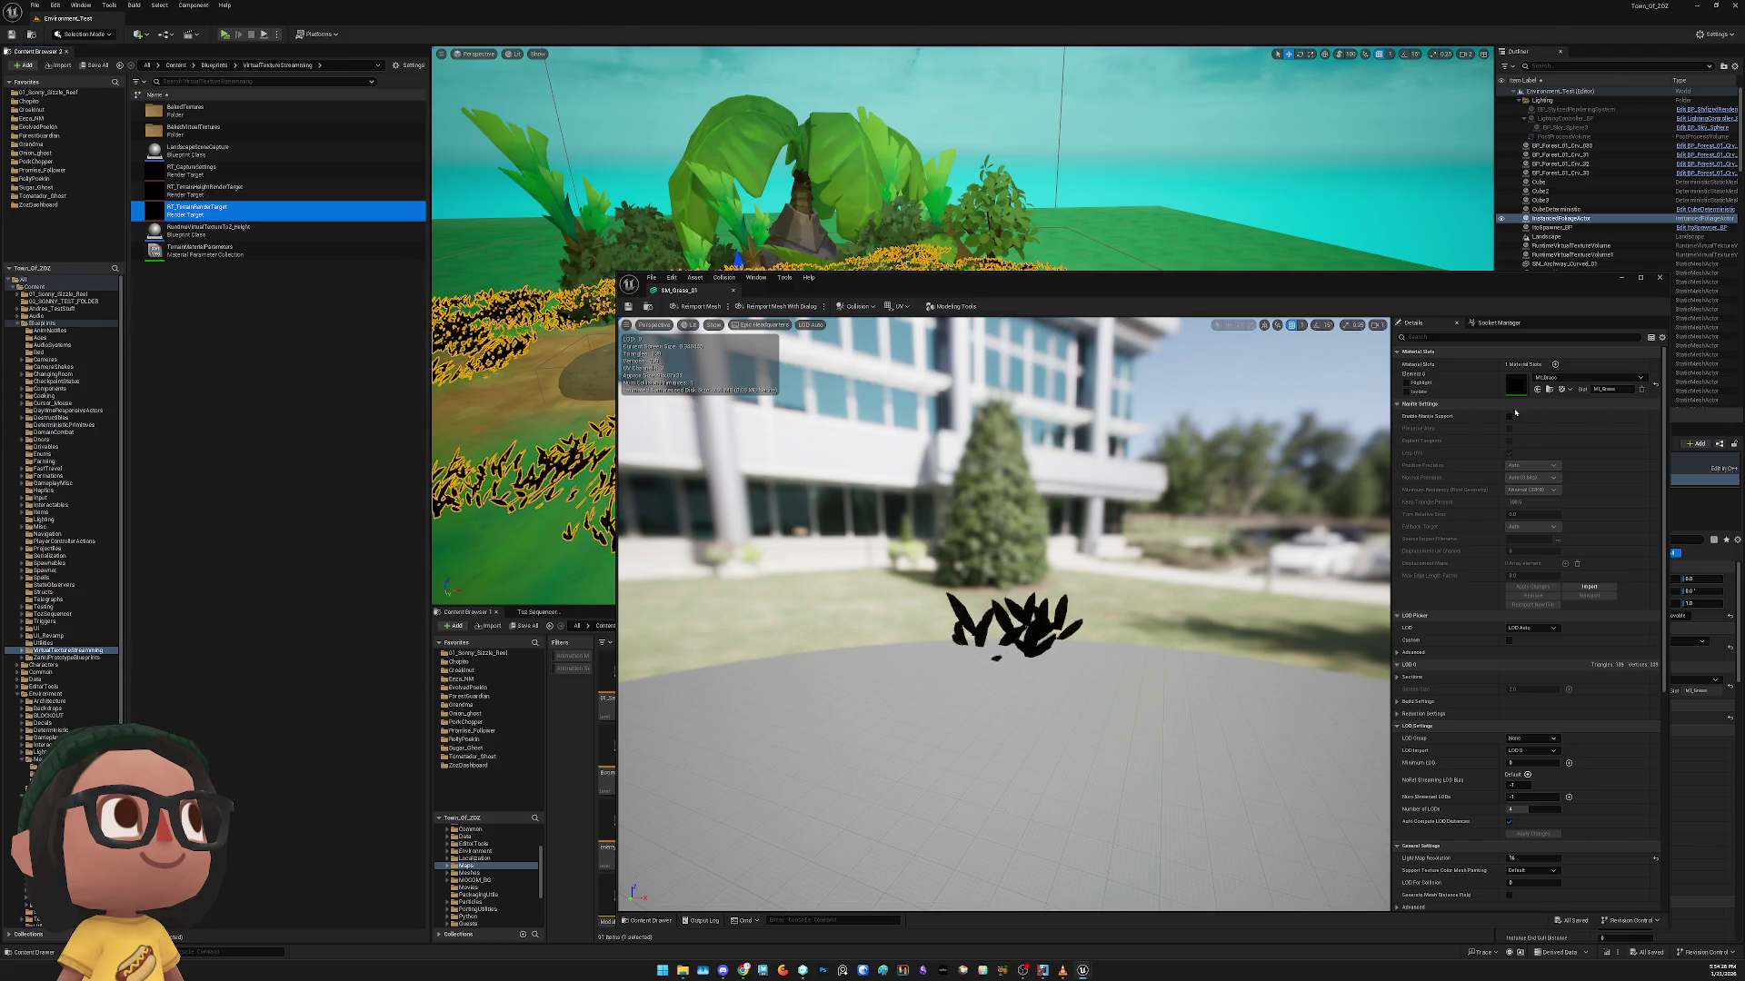
{"action": "right_click", "coordinate": [301, 217]}
{"action": "left_click", "coordinate": [340, 238]}
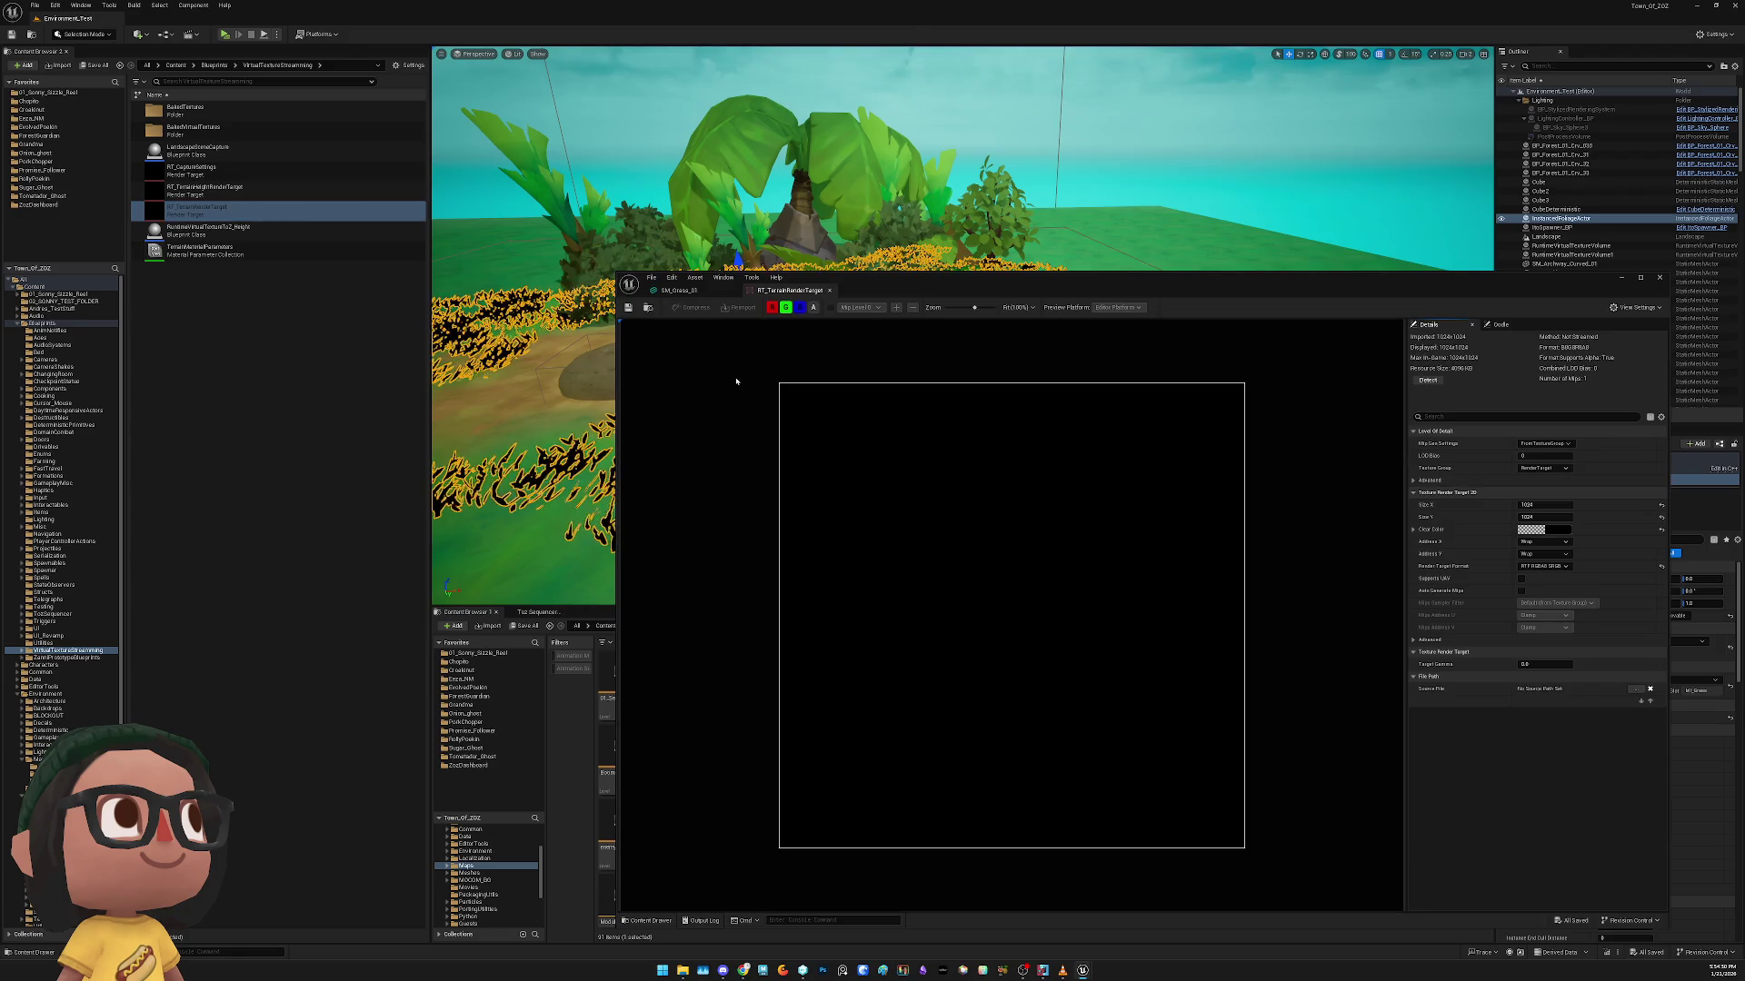
{"action": "left_click", "coordinate": [685, 291]}
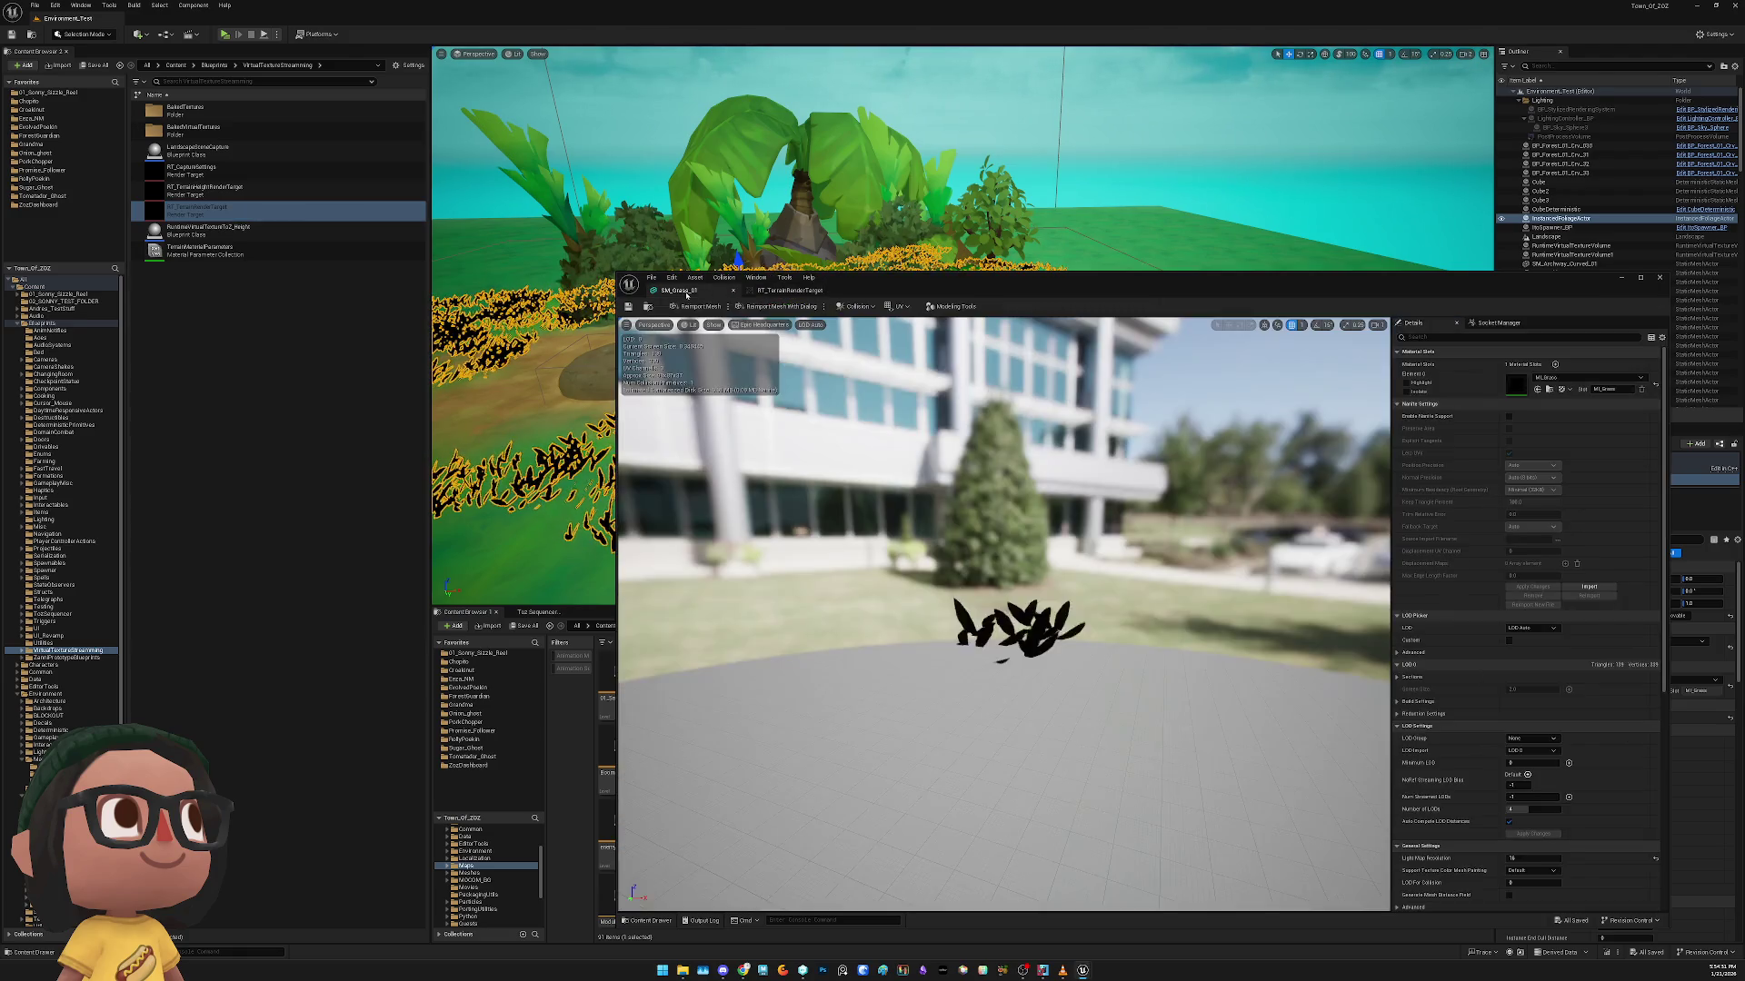
View the T_WindGradient_01_m texture, then close the texture and SM_Grass_01 mesh editors
{"action": "left_click", "coordinate": [1581, 389]}
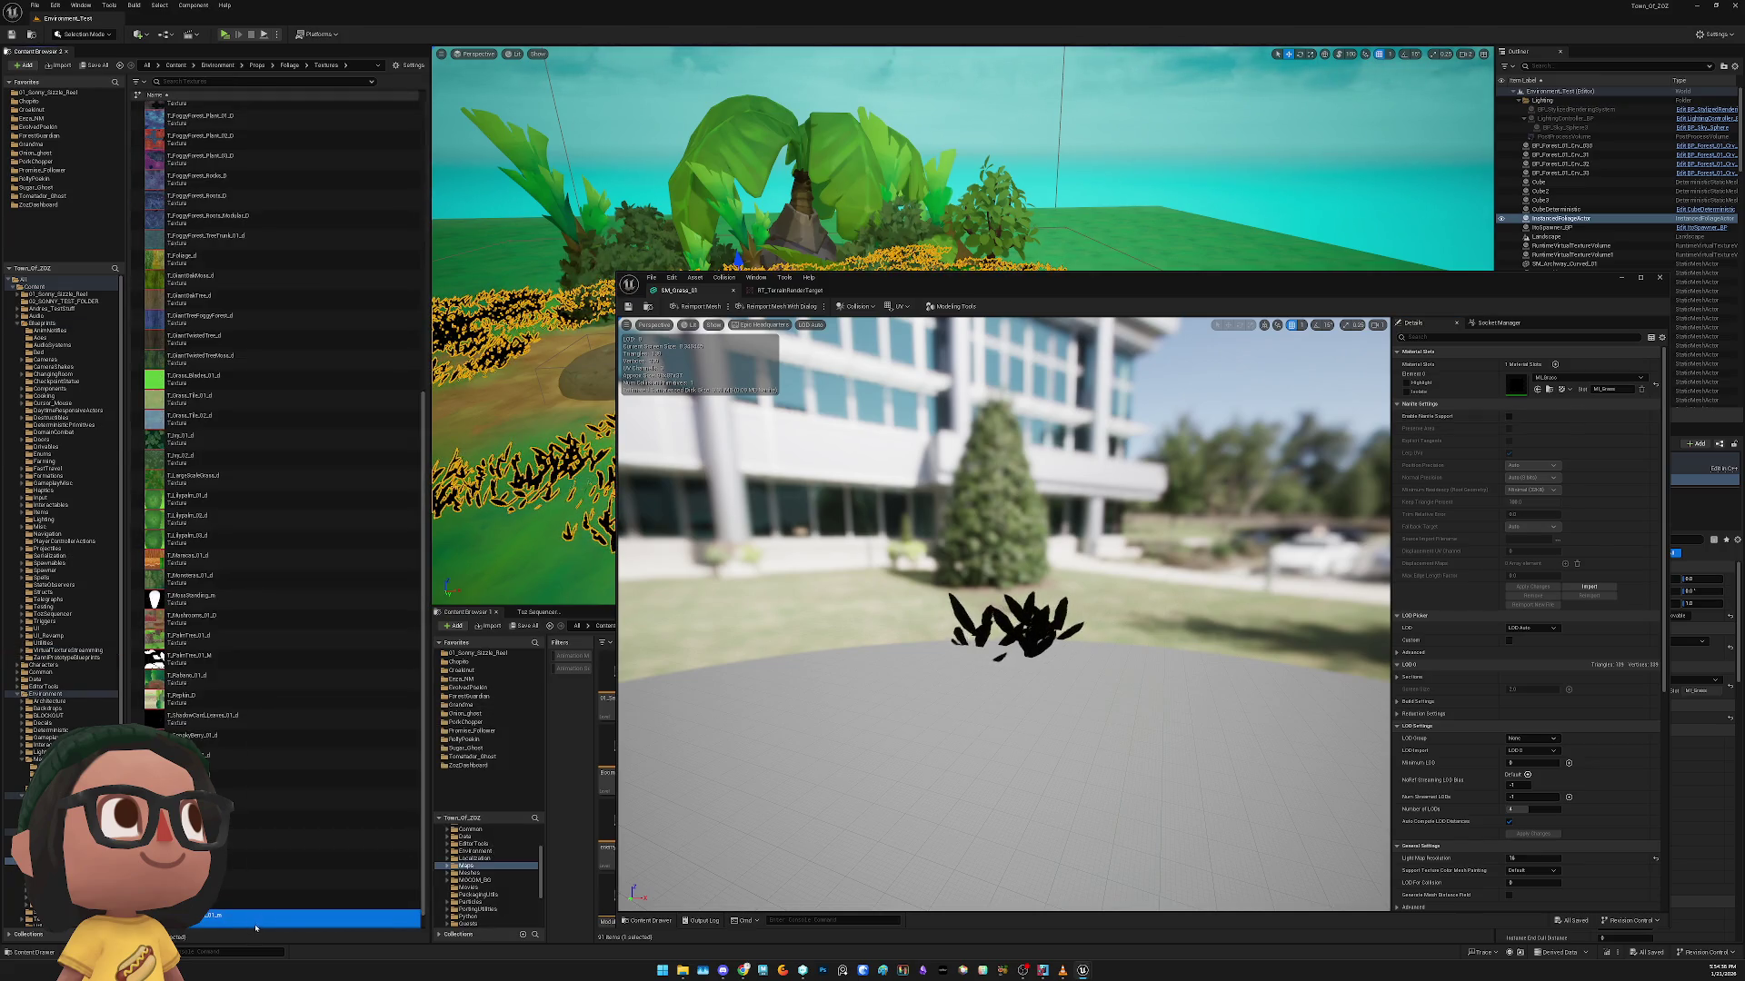
{"action": "double_click", "coordinate": [255, 915]}
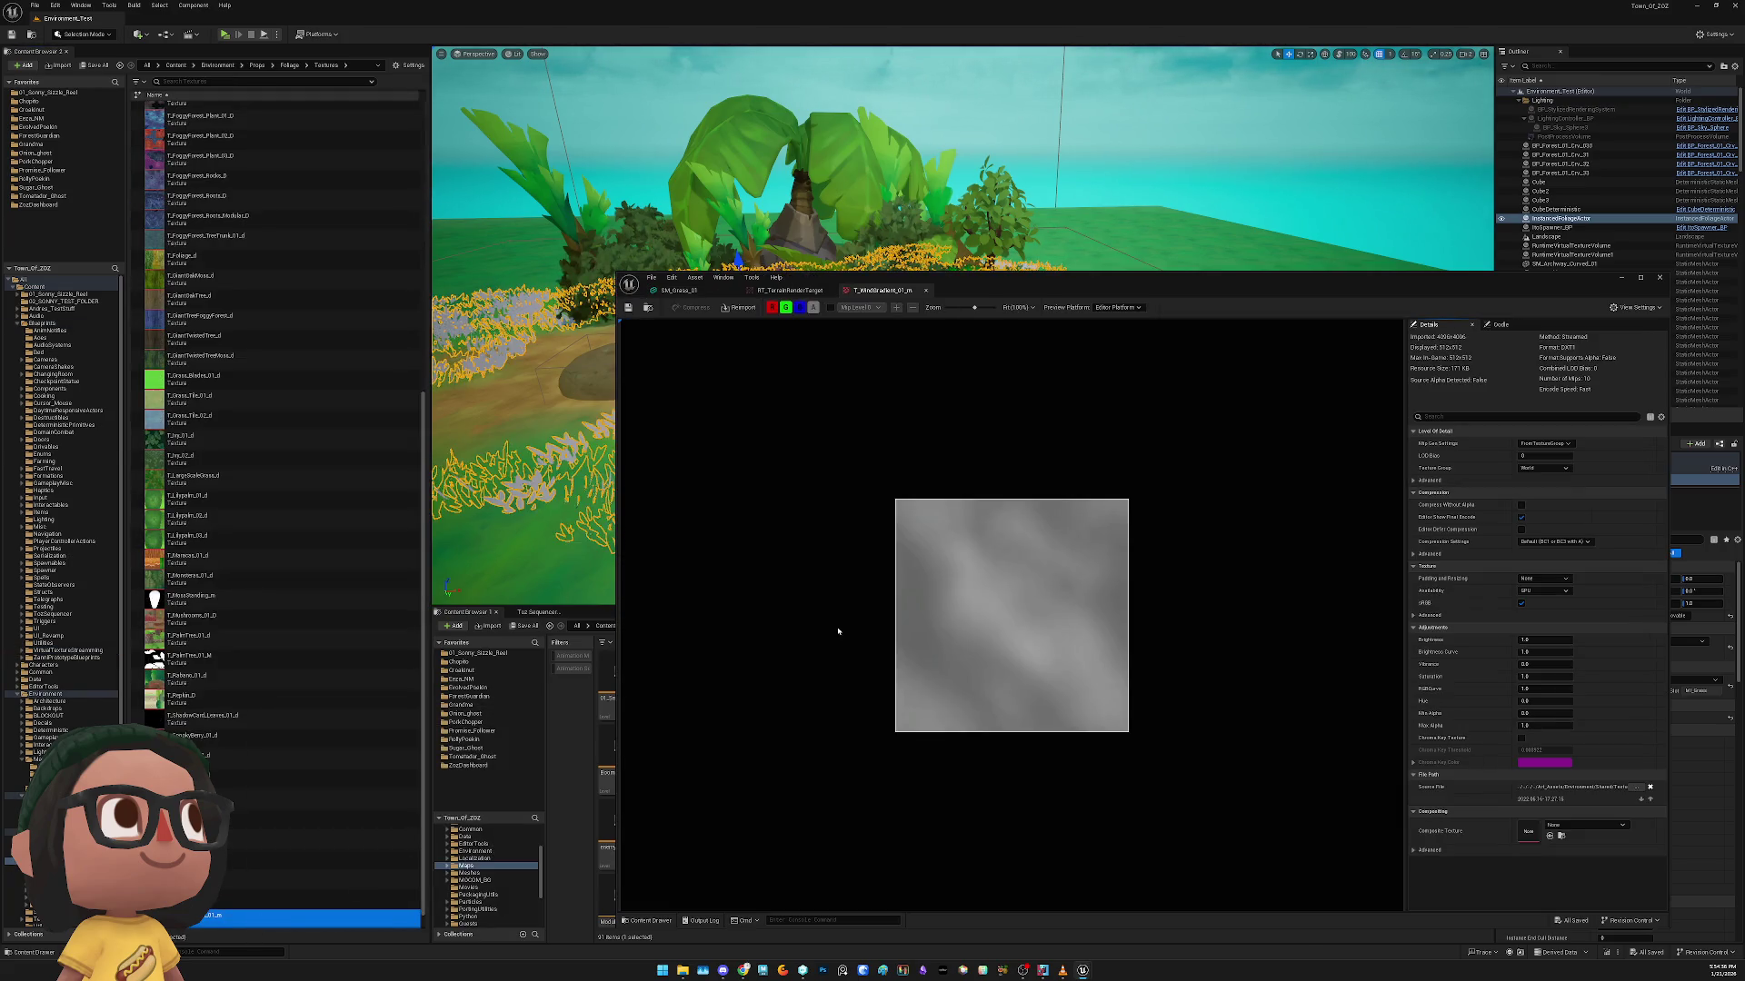
{"action": "middle_click", "coordinate": [891, 292]}
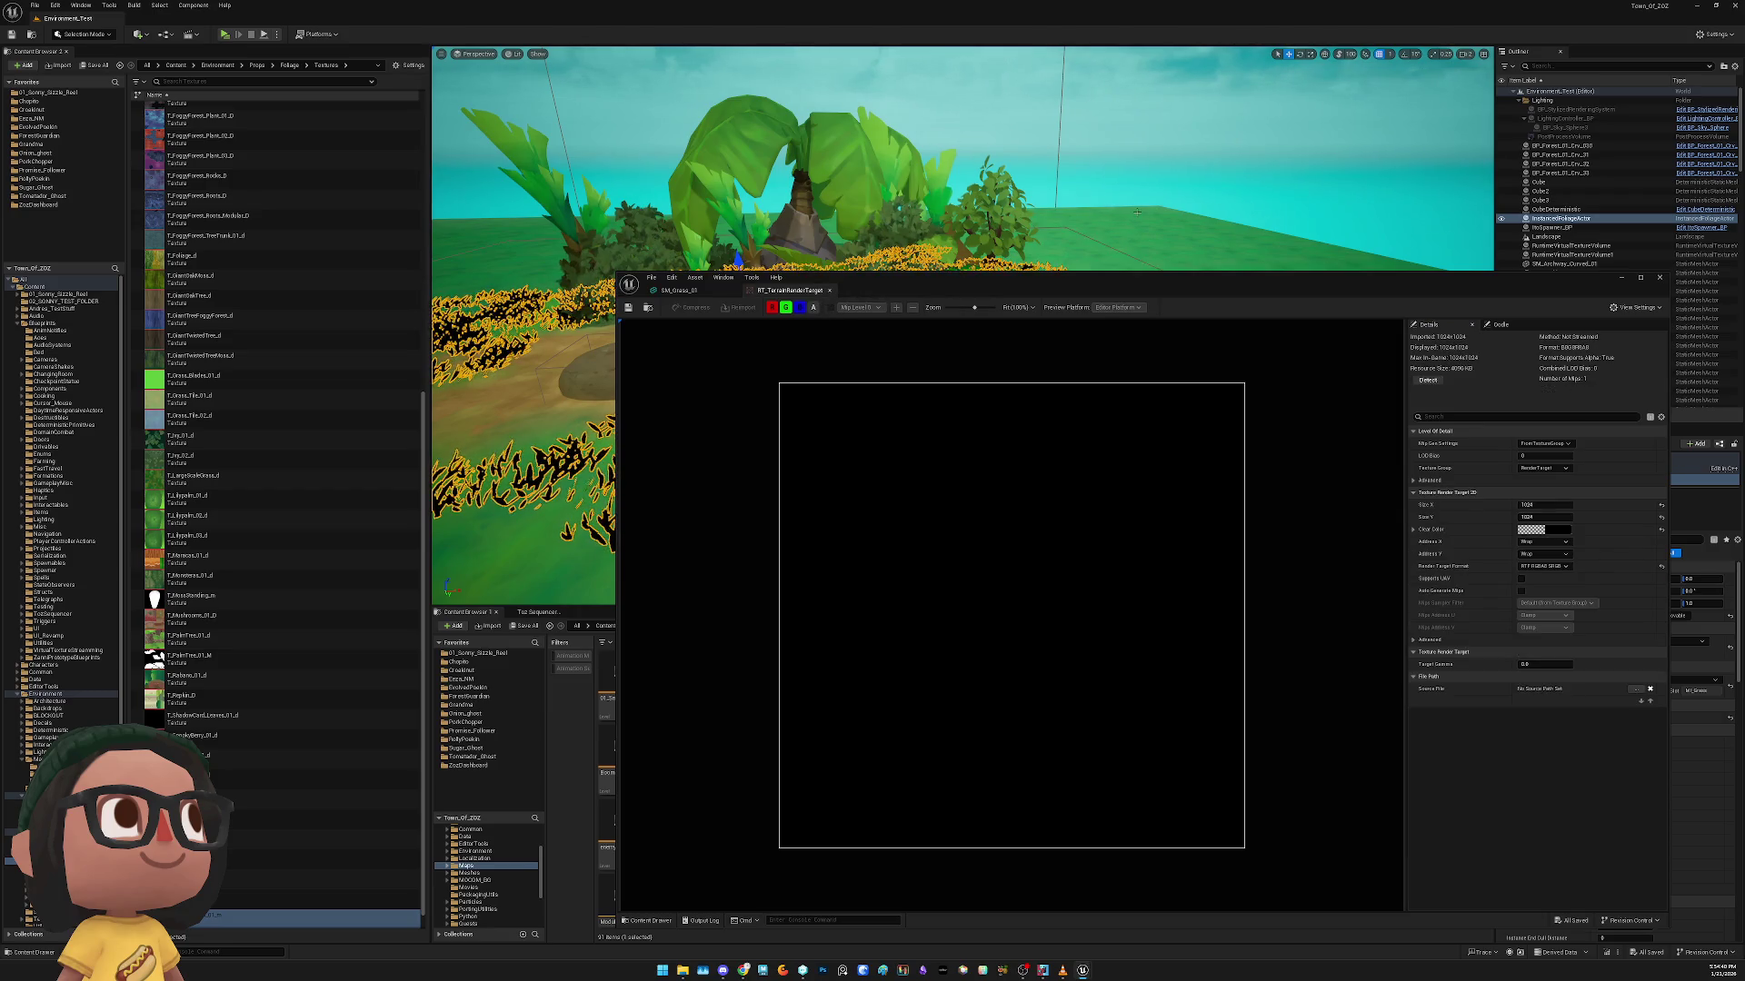
{"action": "key", "text": "Escape"}
{"action": "left_click", "coordinate": [831, 289]}
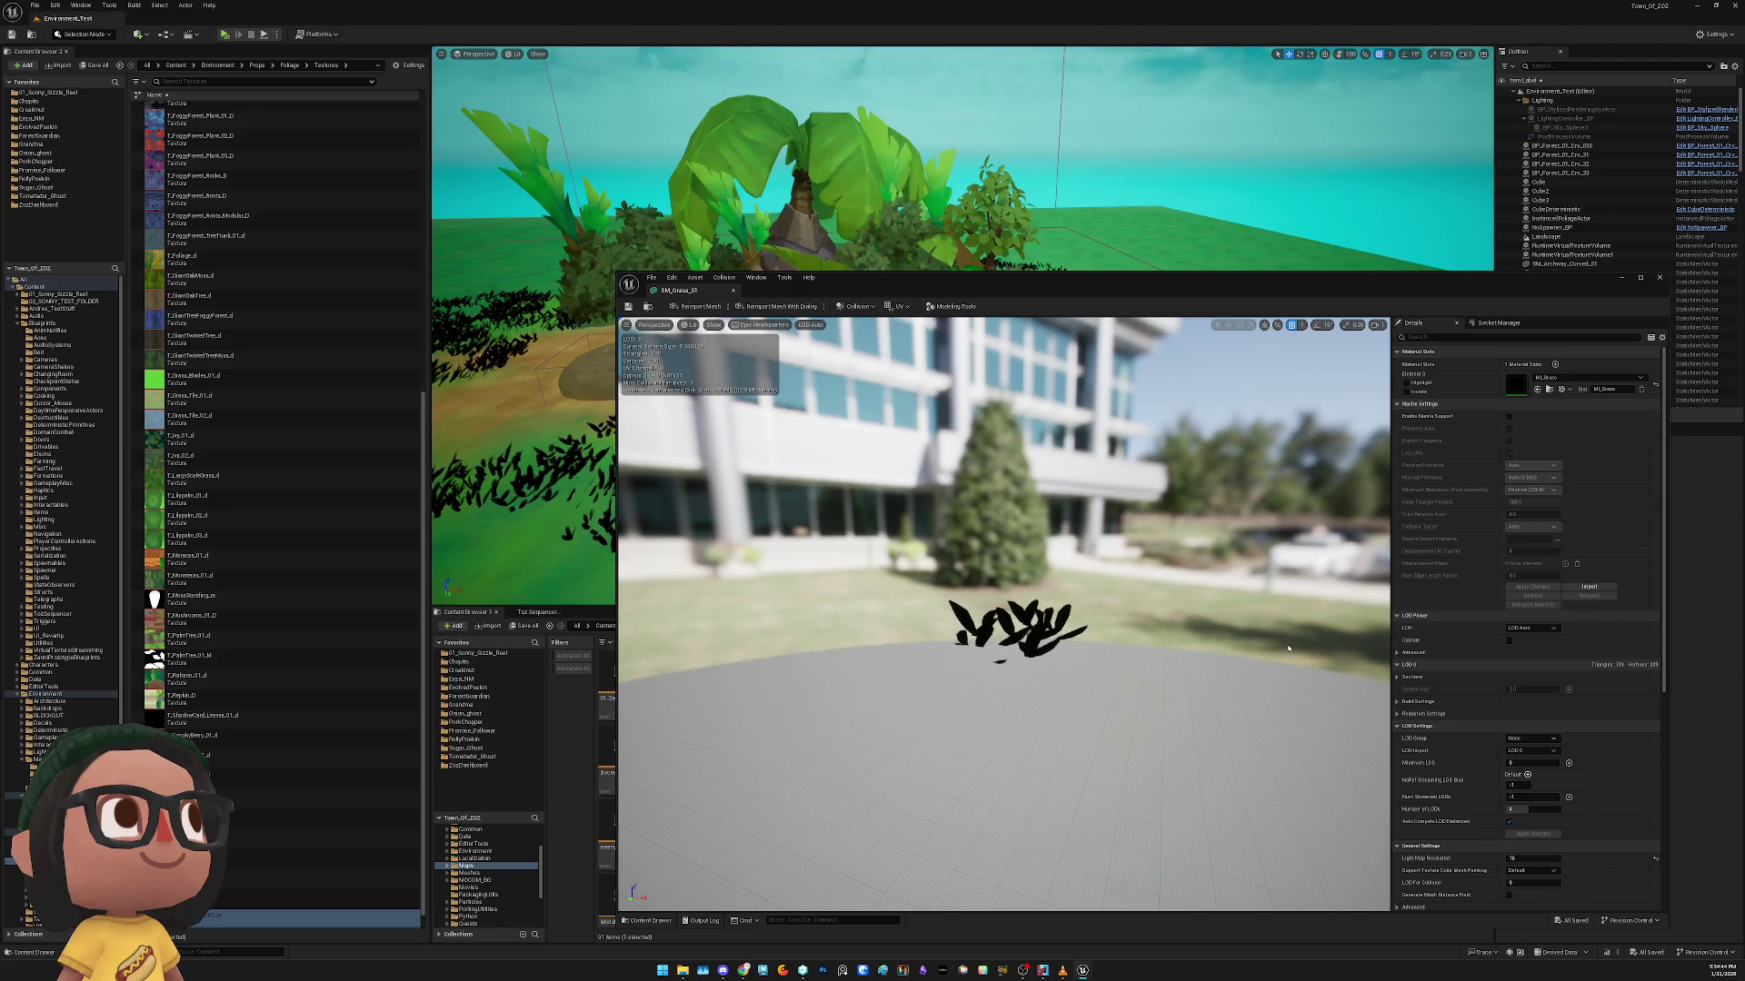
{"action": "left_click", "coordinate": [1659, 277]}
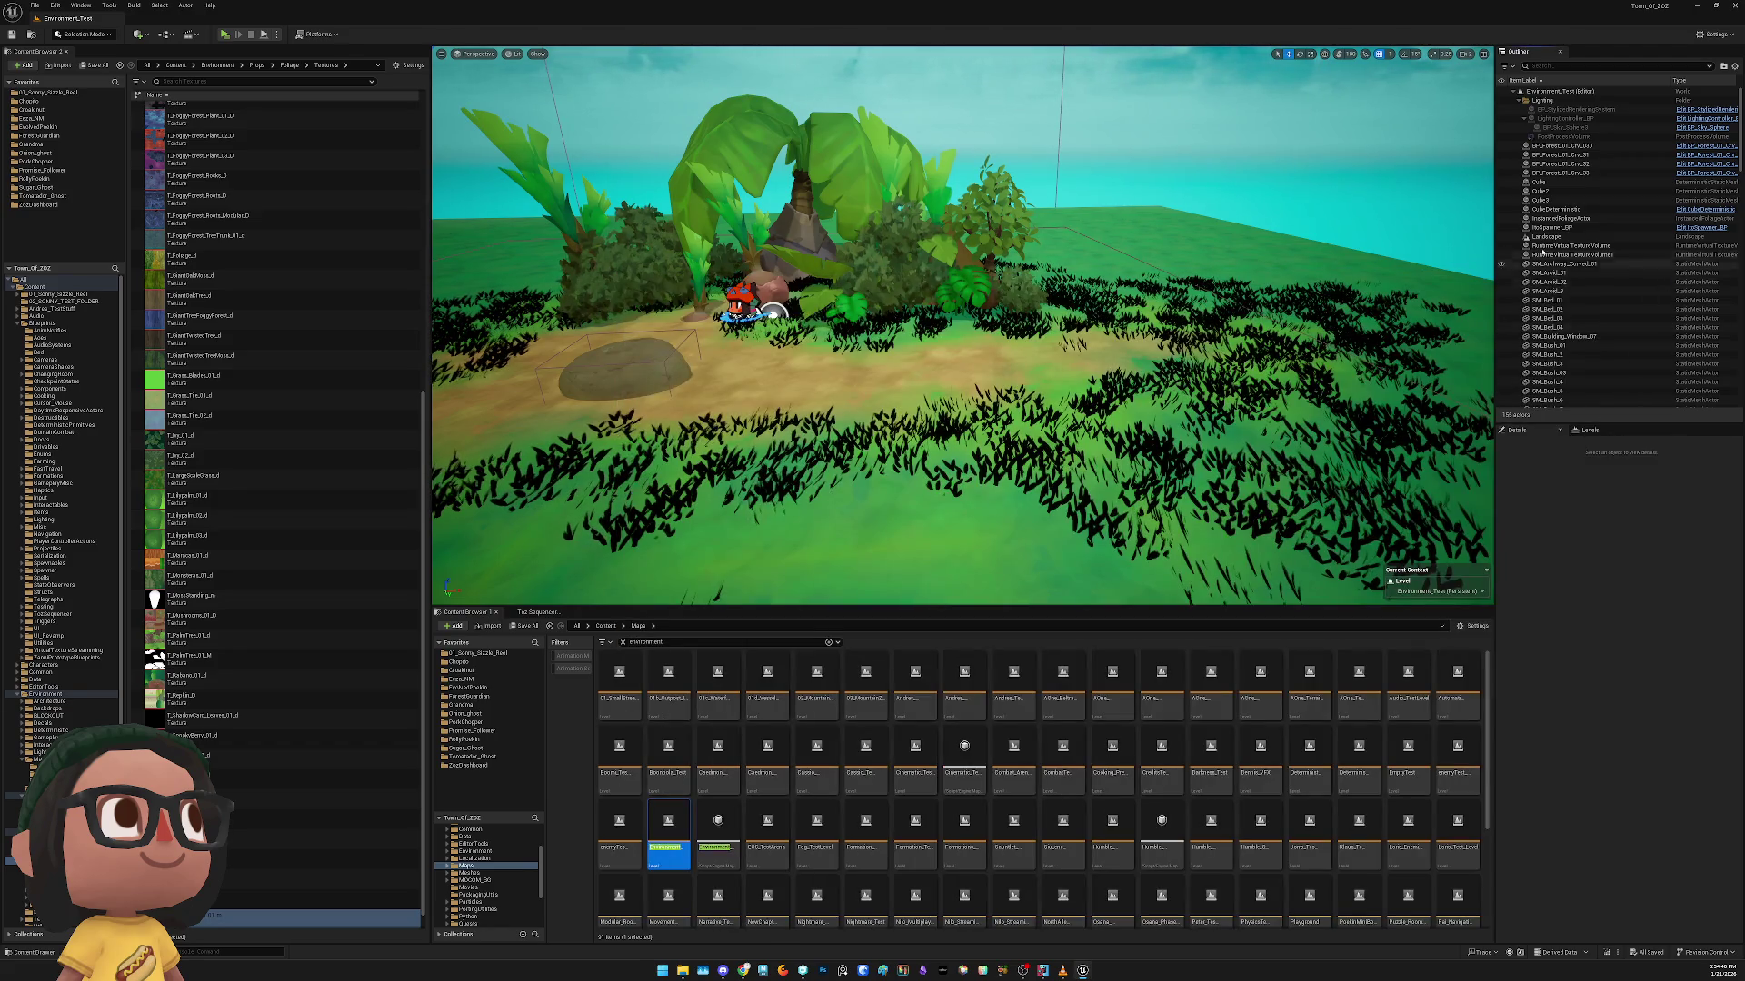
Set Material Element 0 of the grass foliage's instanced mesh component to MI_Grass1
{"action": "left_click", "coordinate": [1102, 424]}
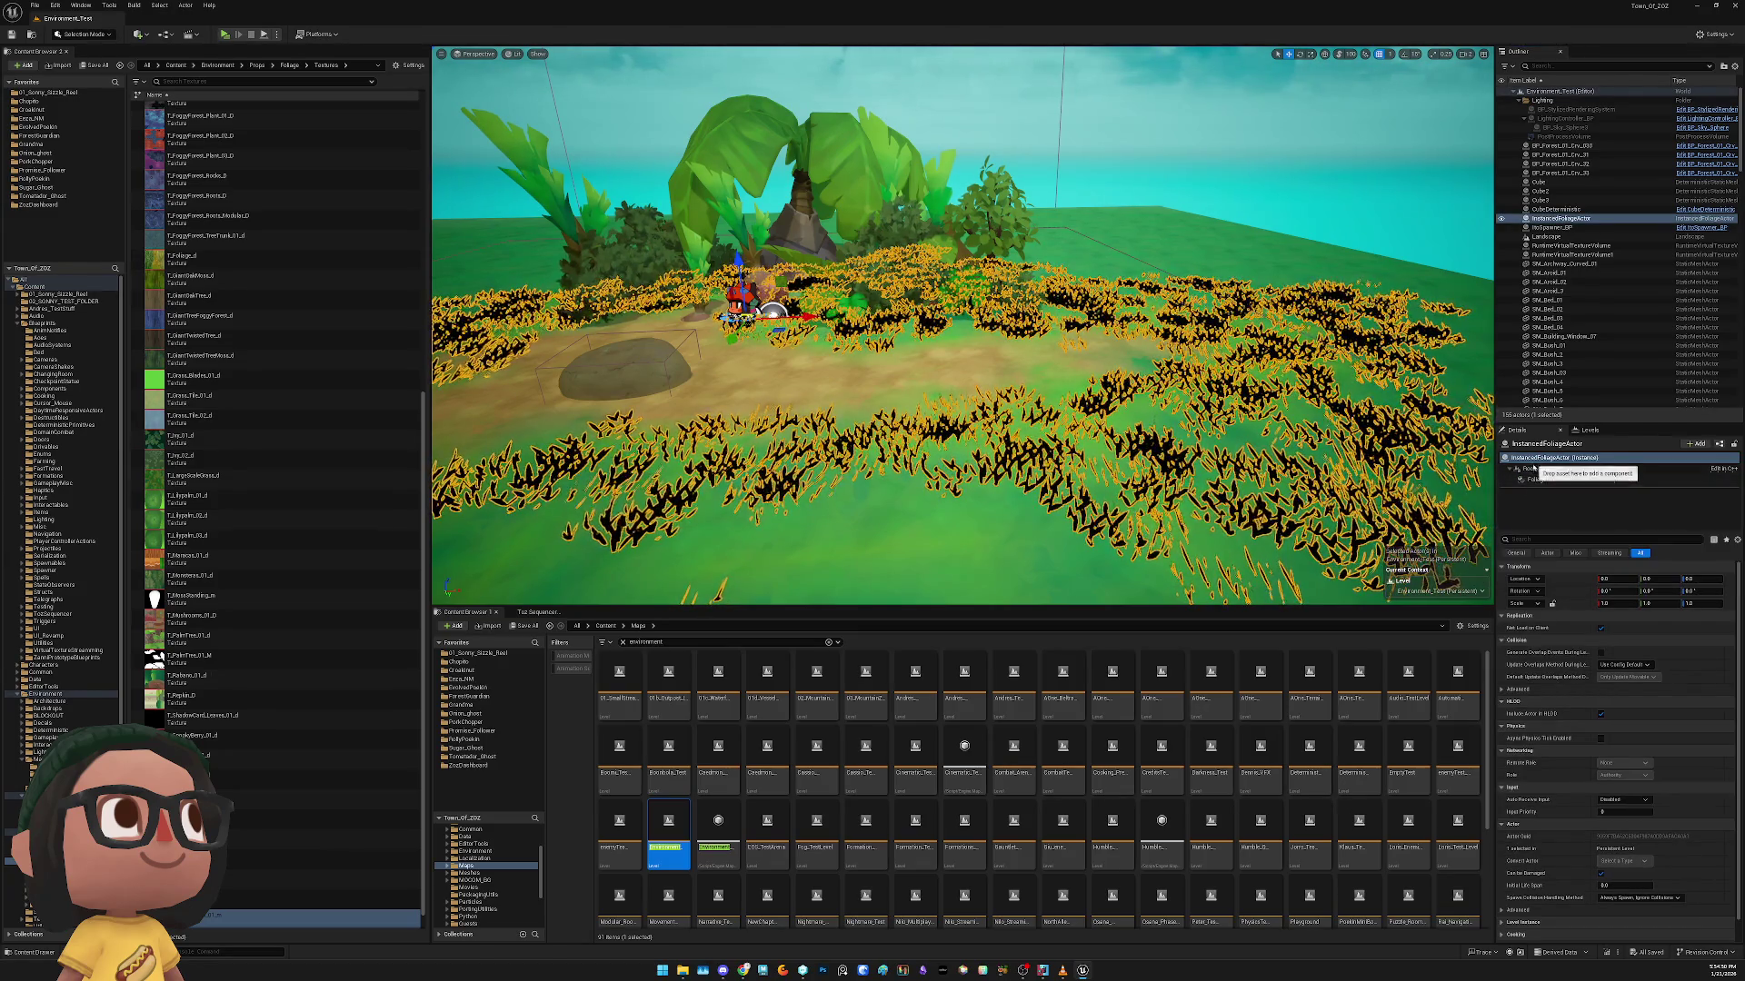
{"action": "left_click", "coordinate": [1534, 469]}
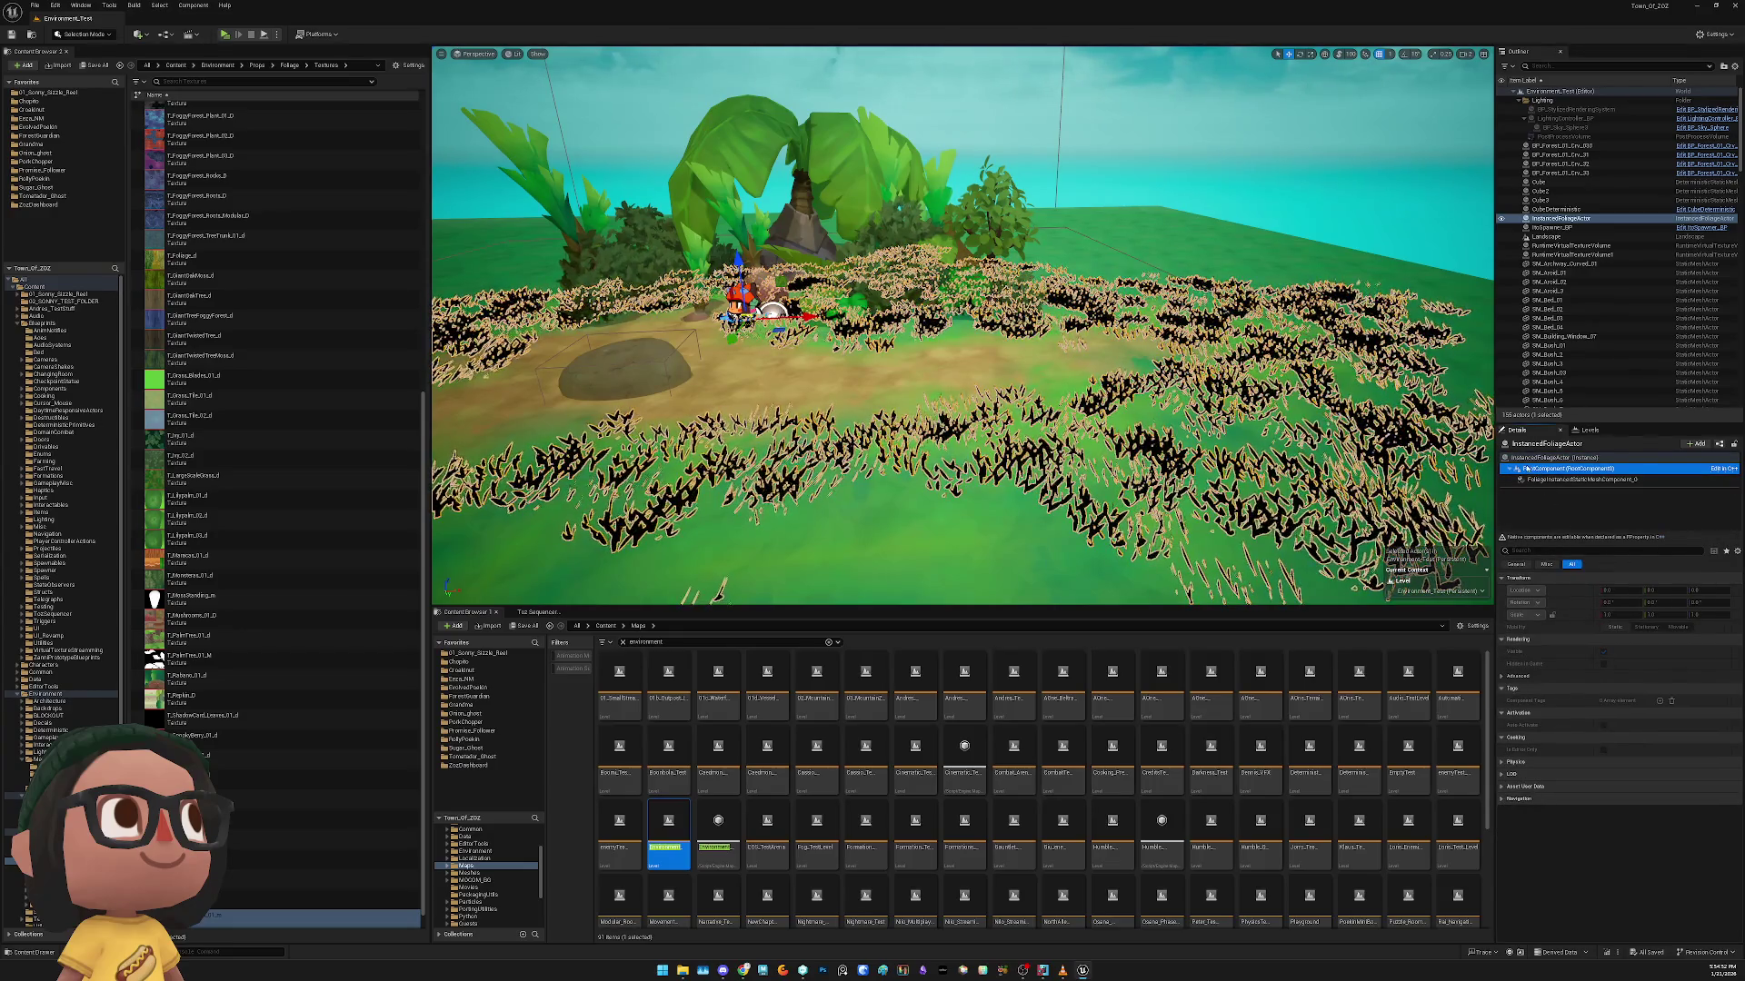
{"action": "left_click", "coordinate": [1539, 480]}
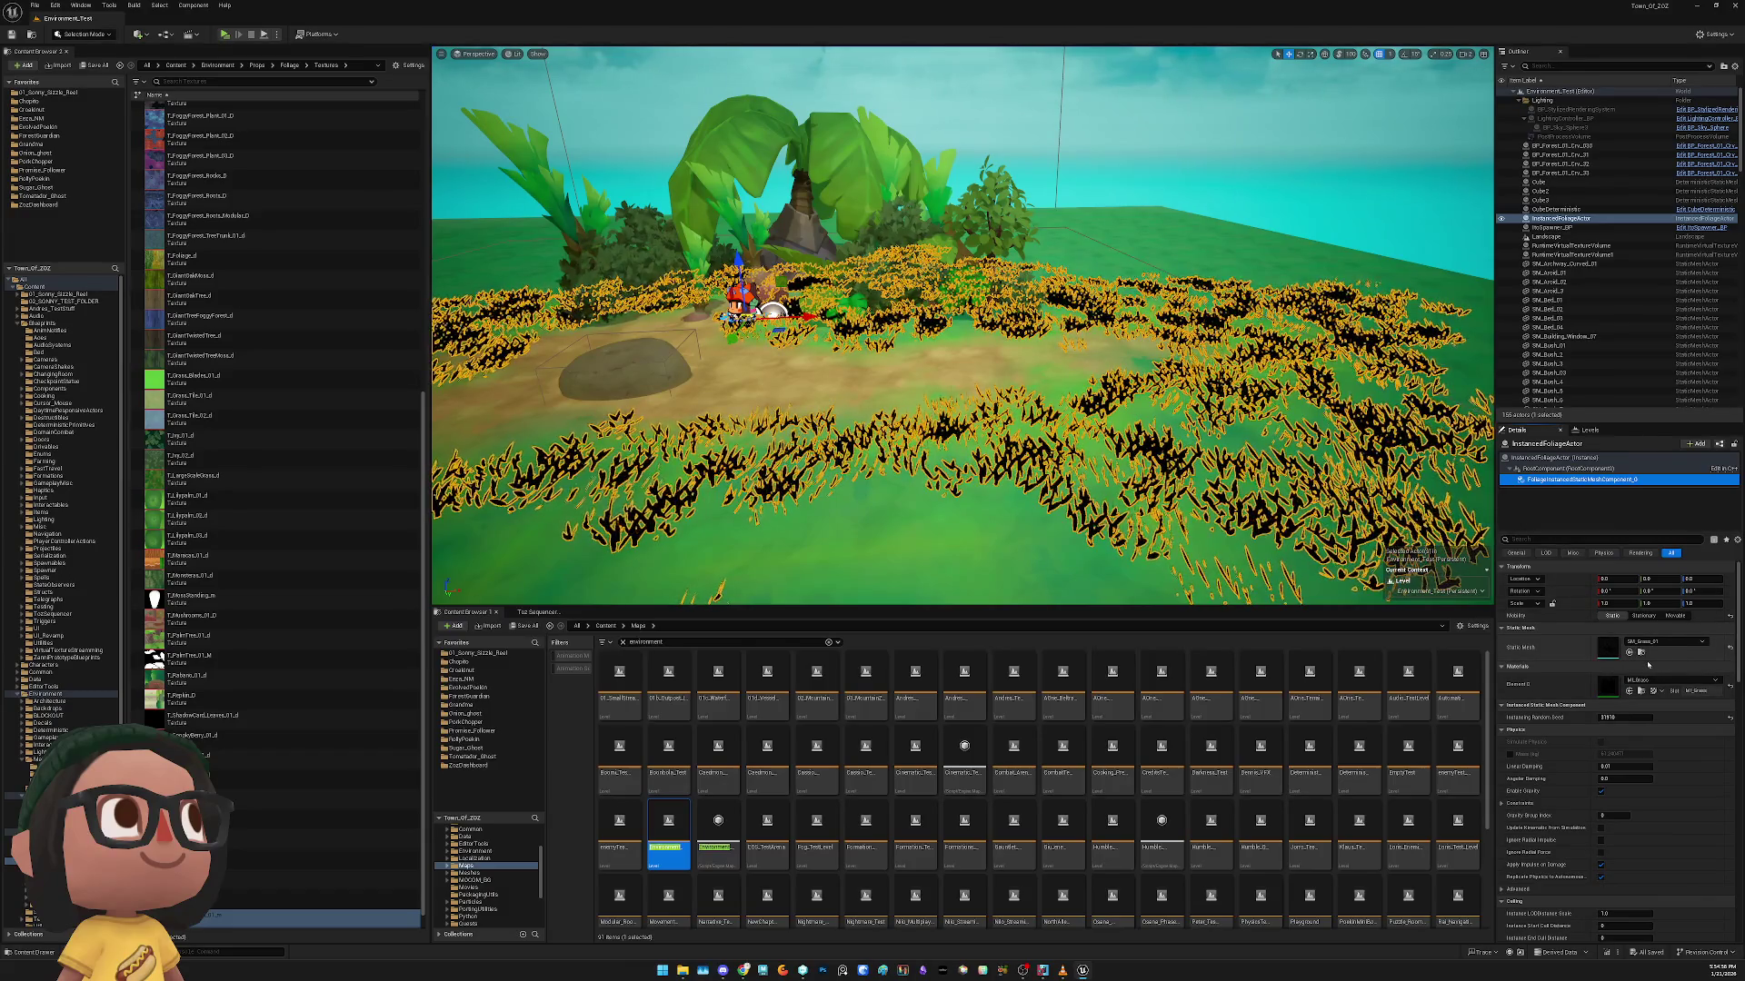
{"action": "left_click", "coordinate": [1652, 694]}
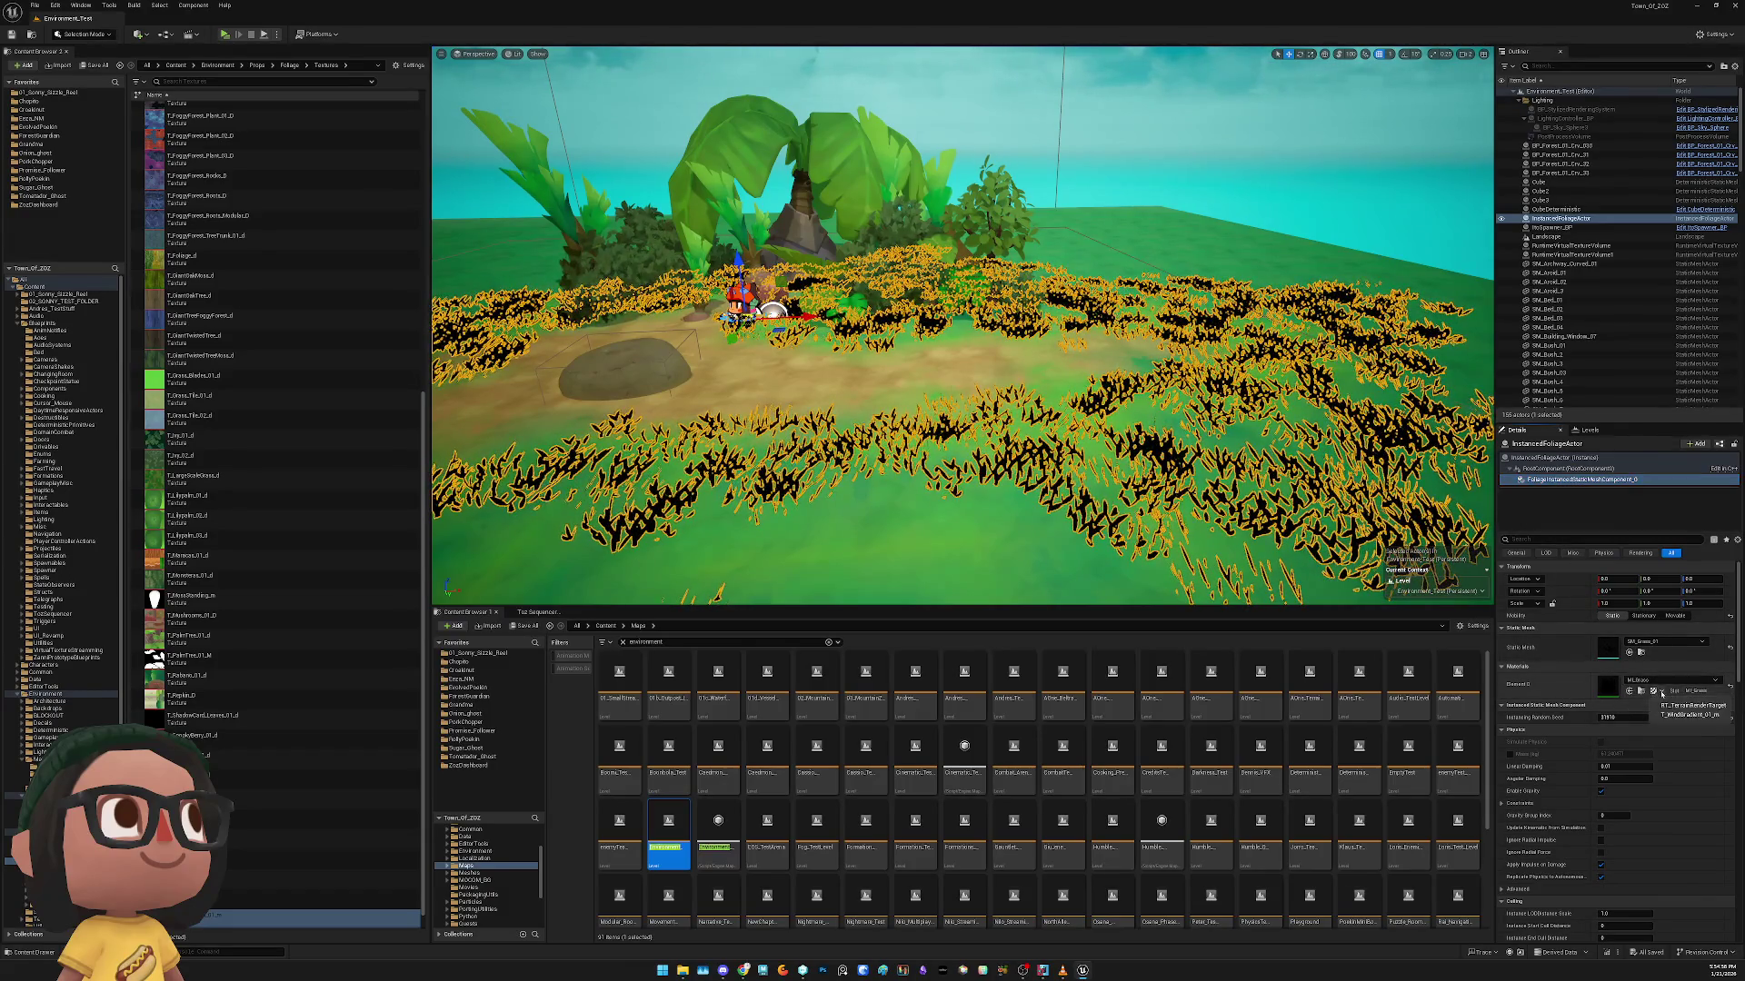
{"action": "left_click", "coordinate": [1674, 715]}
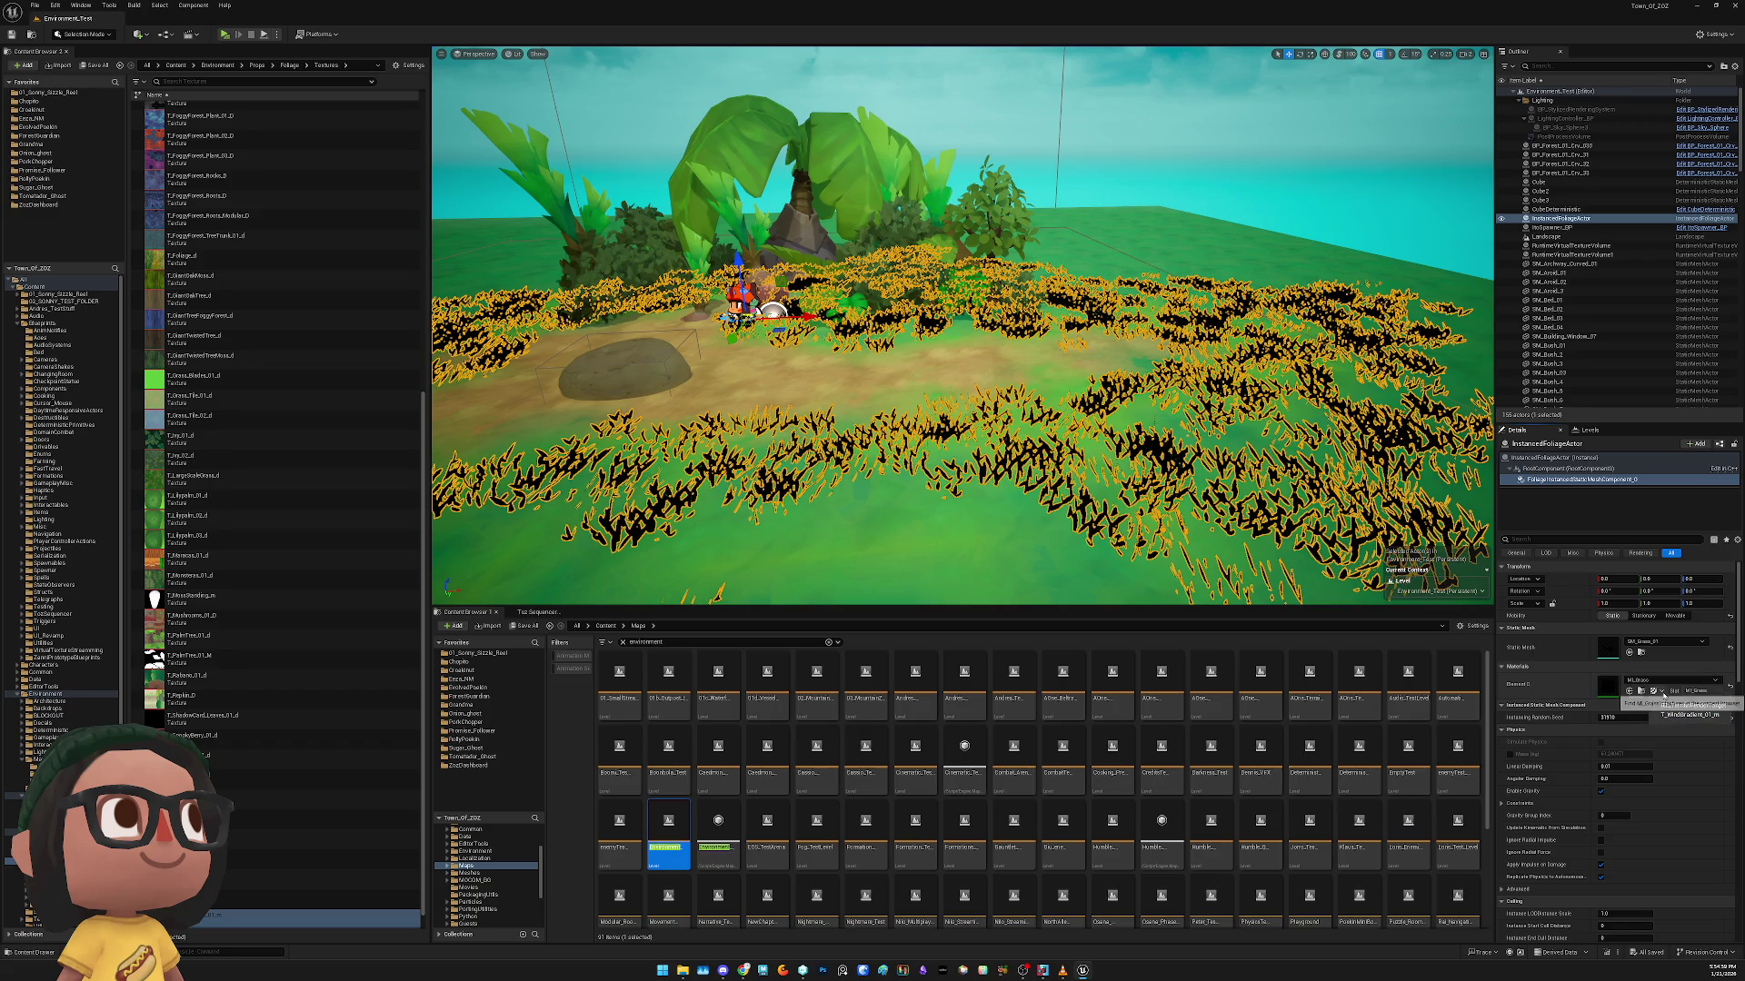
{"action": "left_click", "coordinate": [1641, 695]}
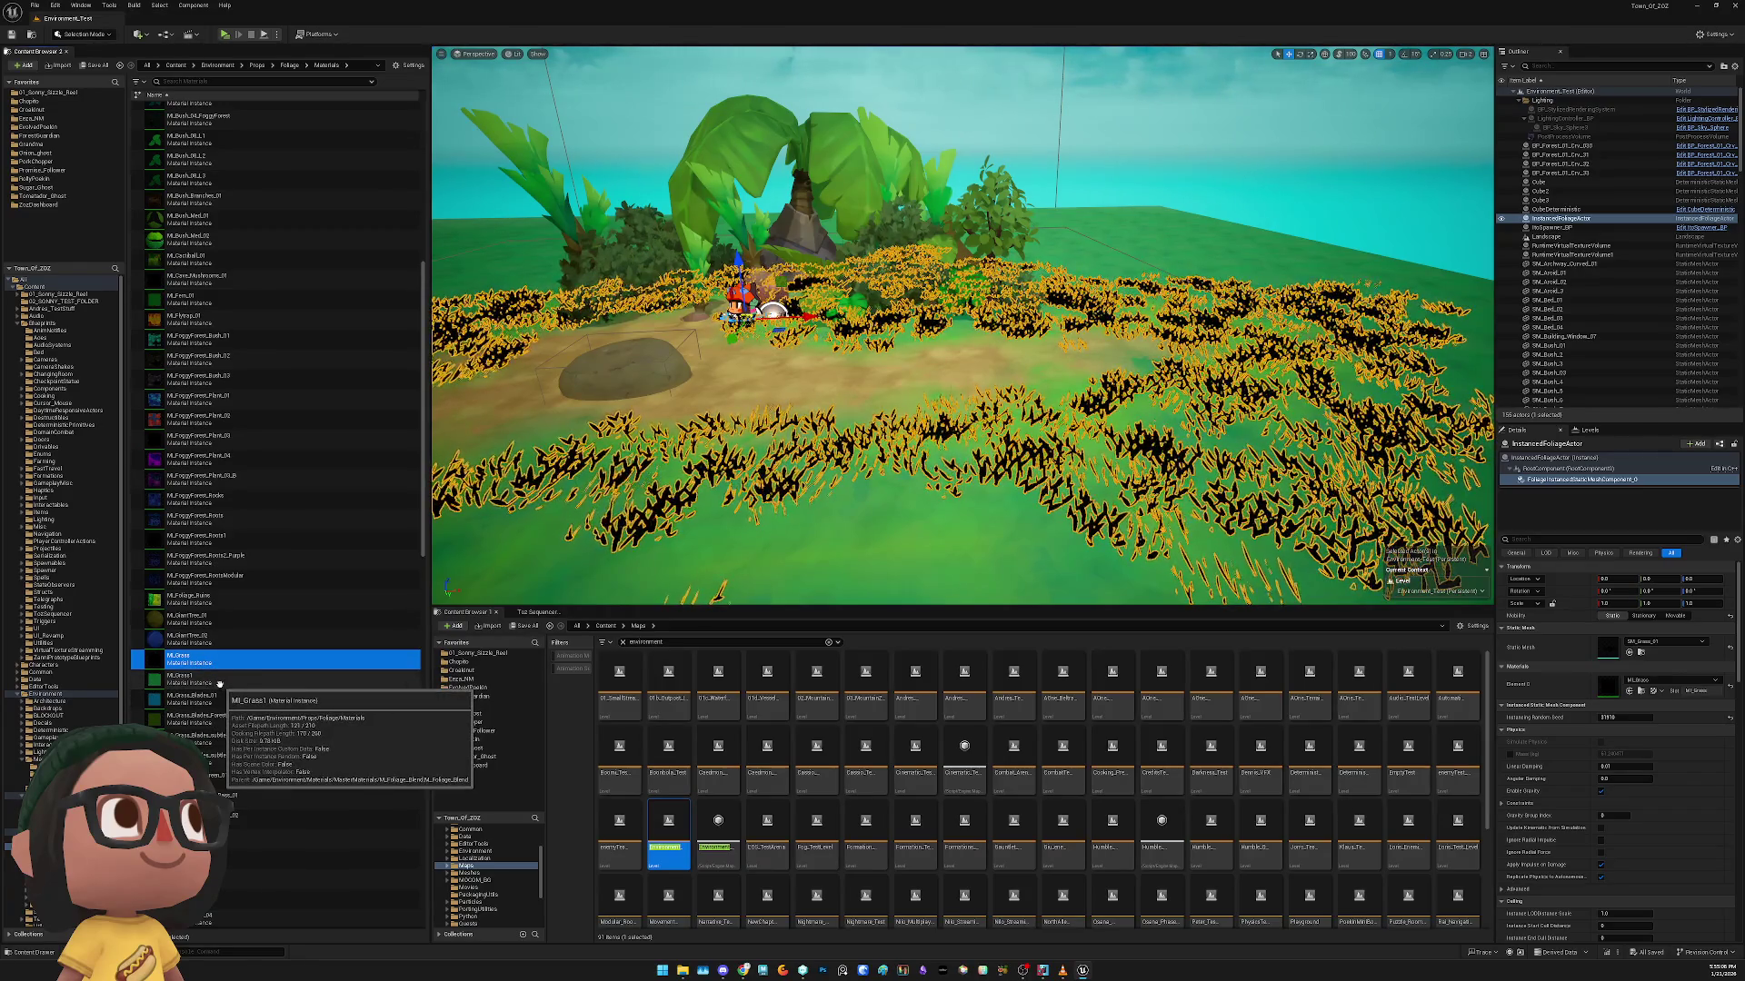
{"action": "left_click", "coordinate": [218, 684]}
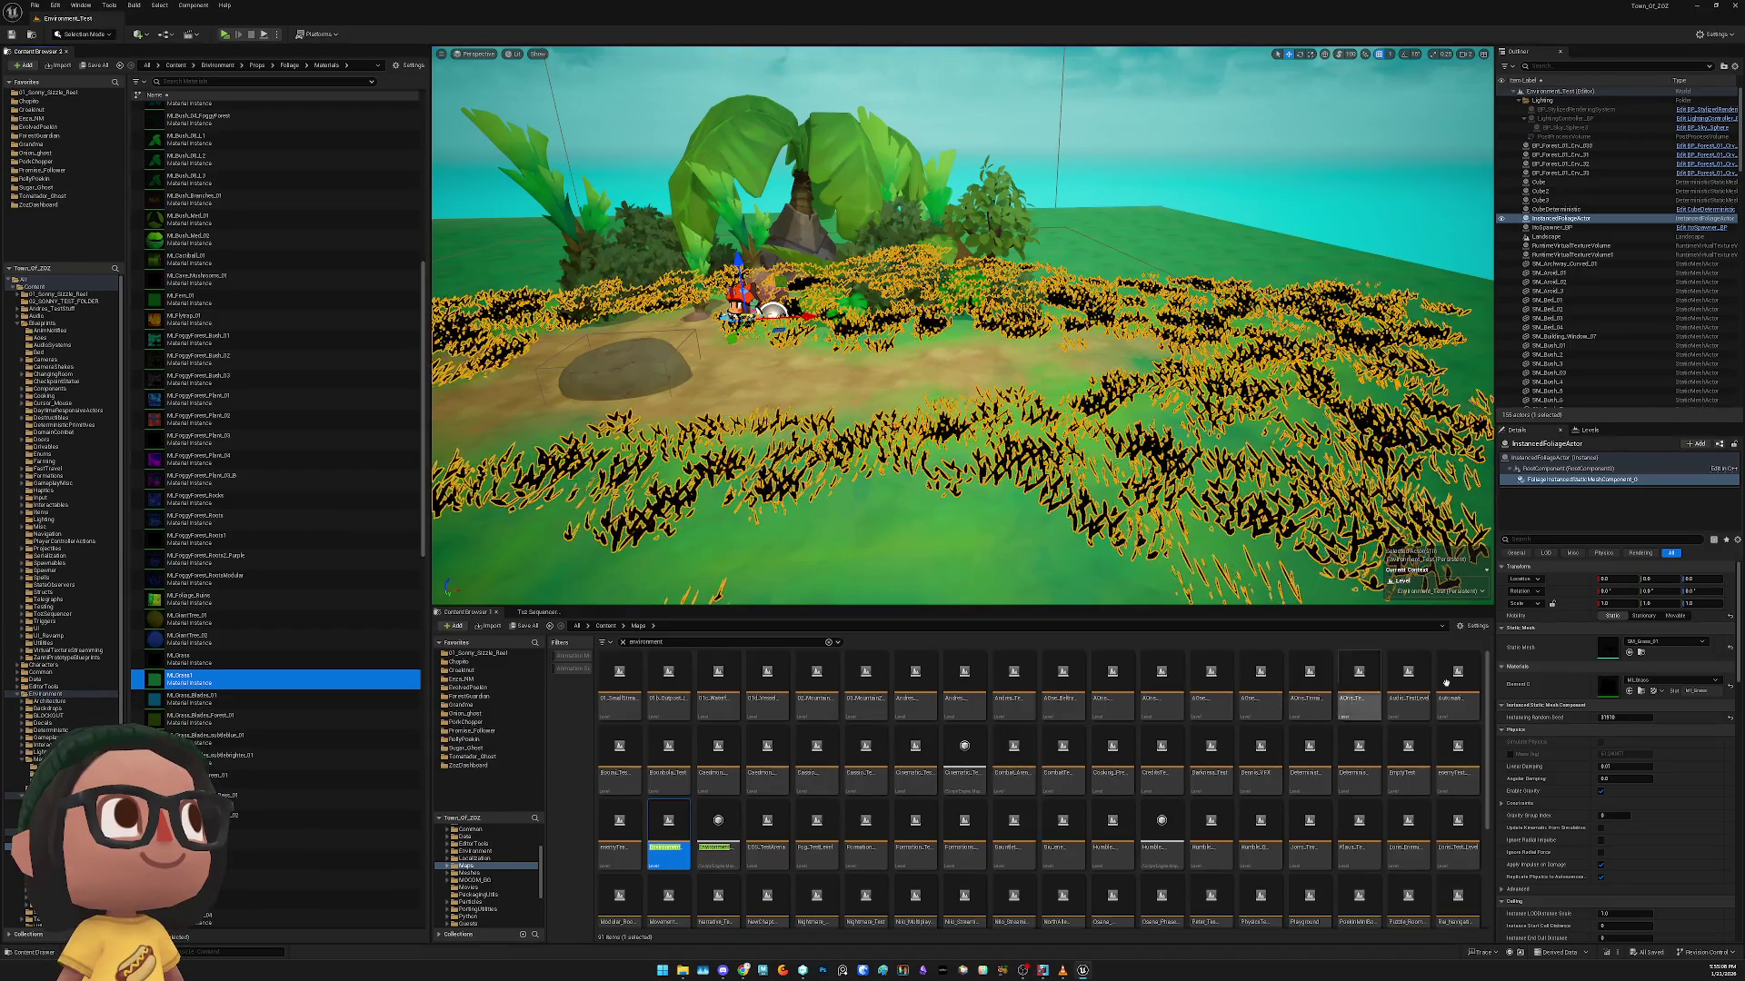
{"action": "left_click", "coordinate": [1672, 680]}
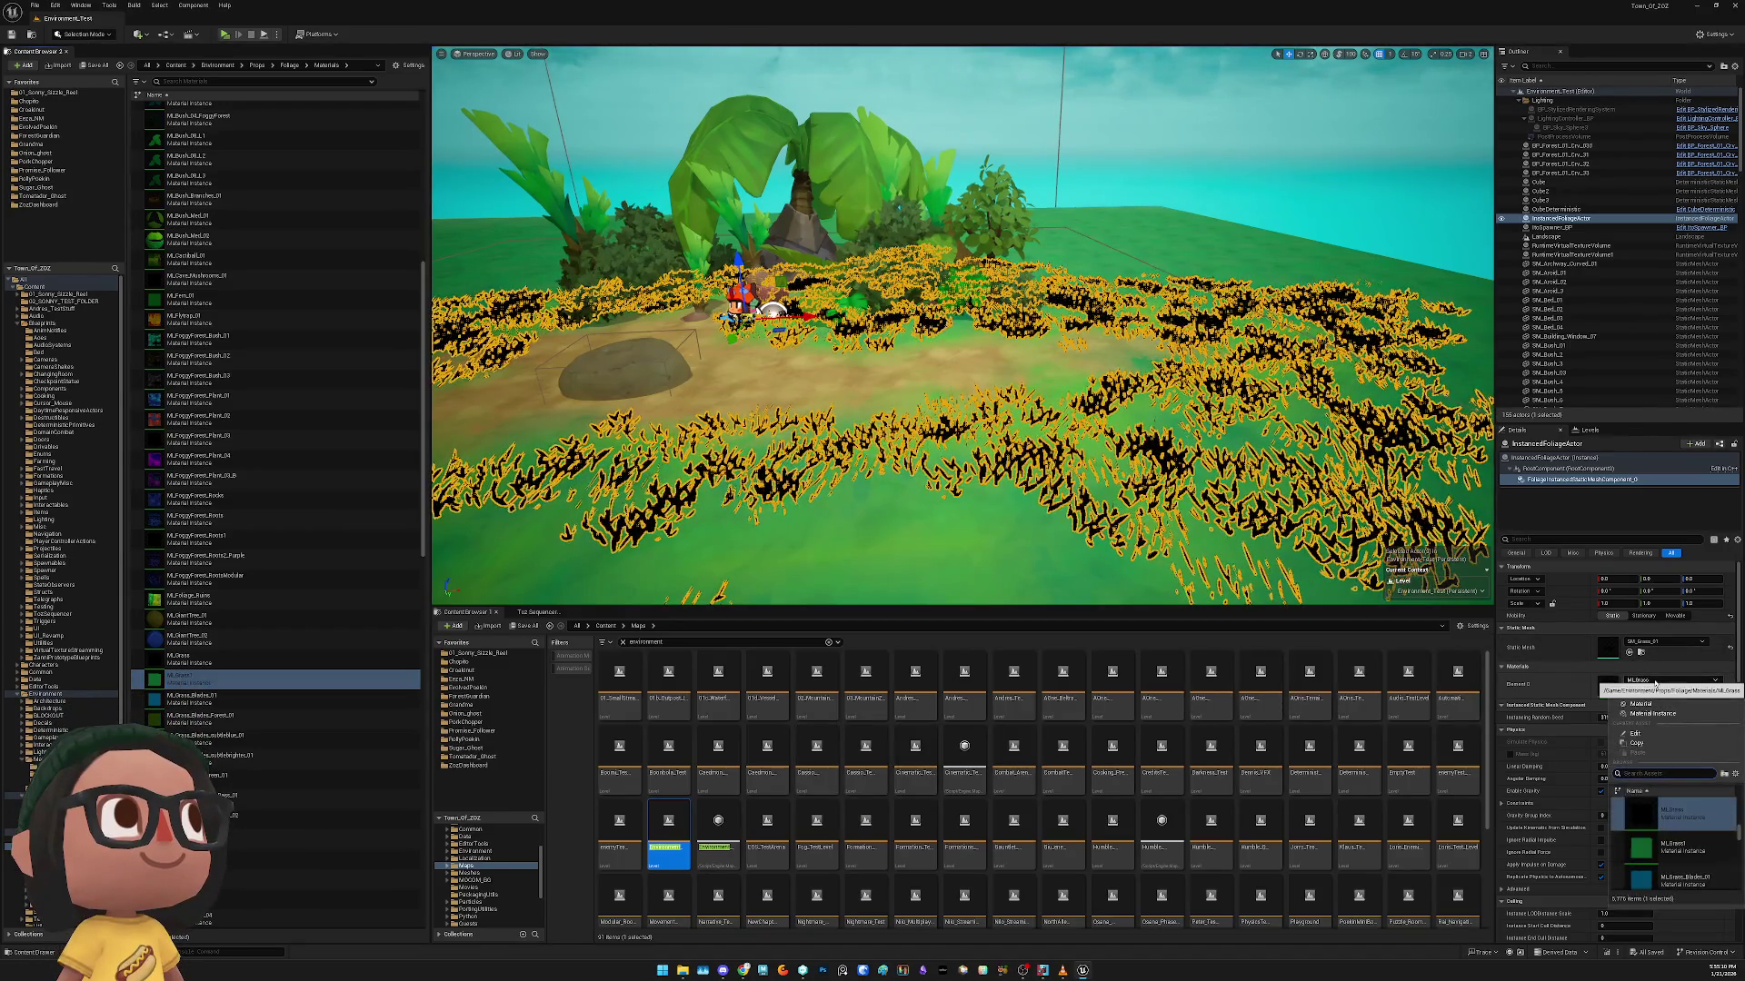
{"action": "left_click", "coordinate": [1690, 850]}
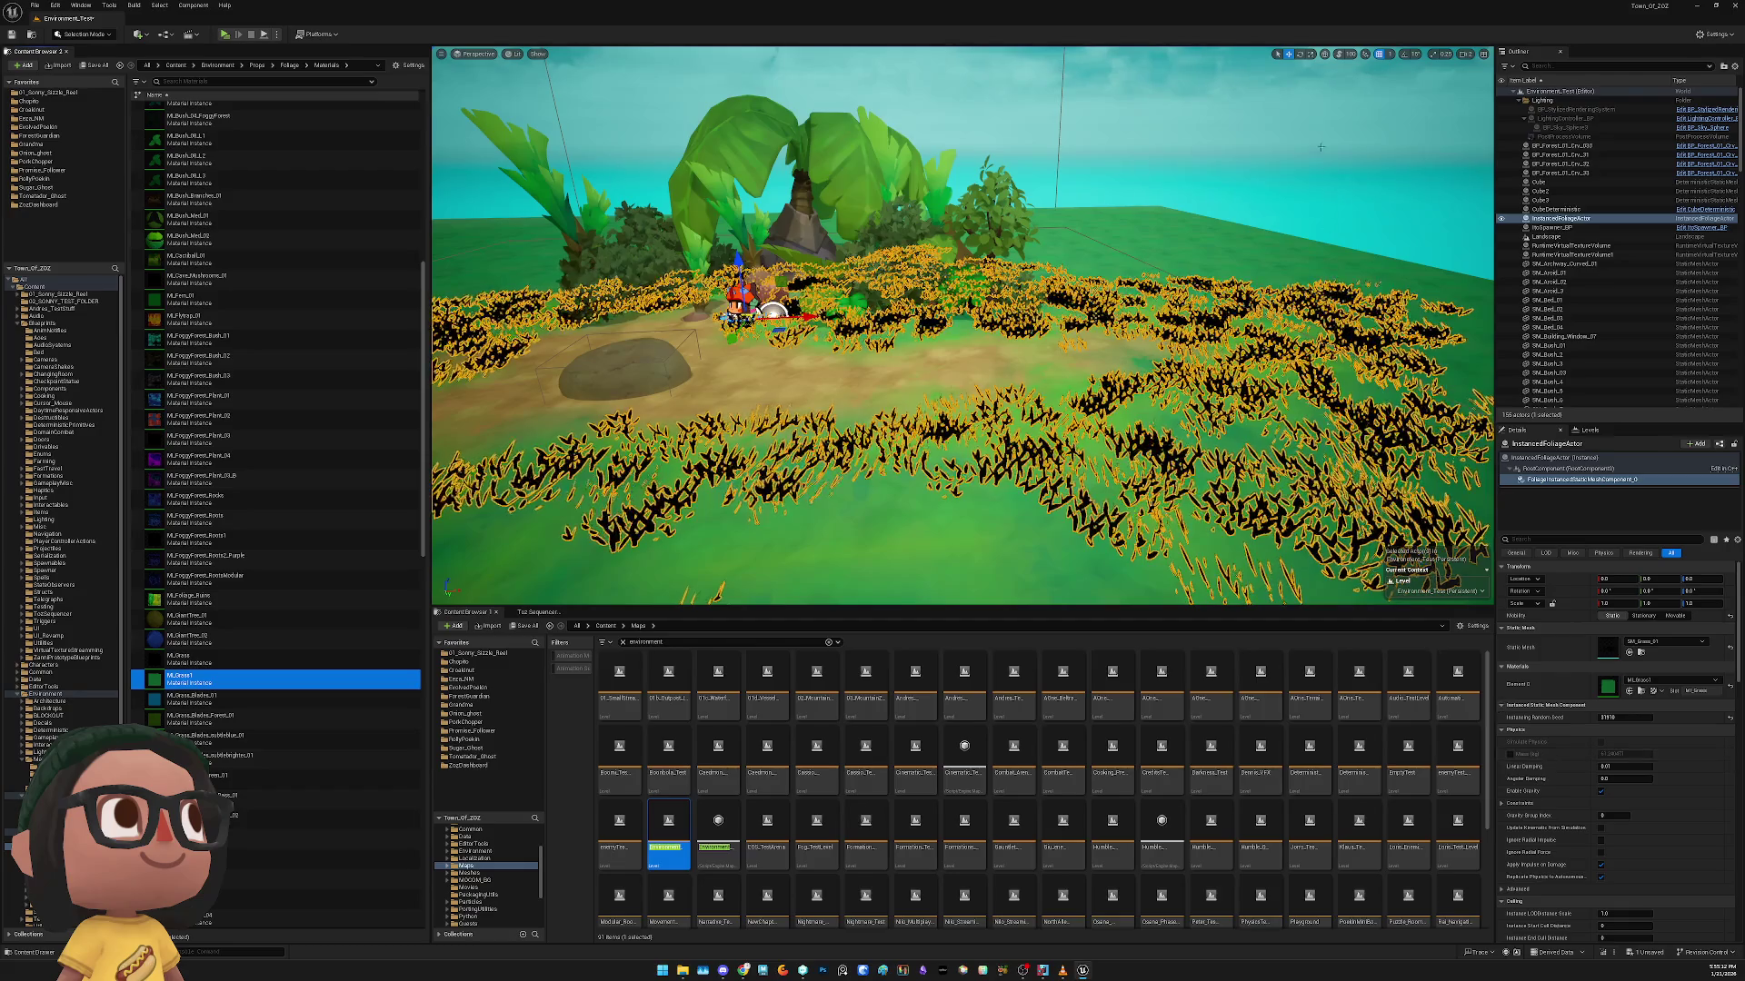
{"action": "left_click", "coordinate": [1341, 332]}
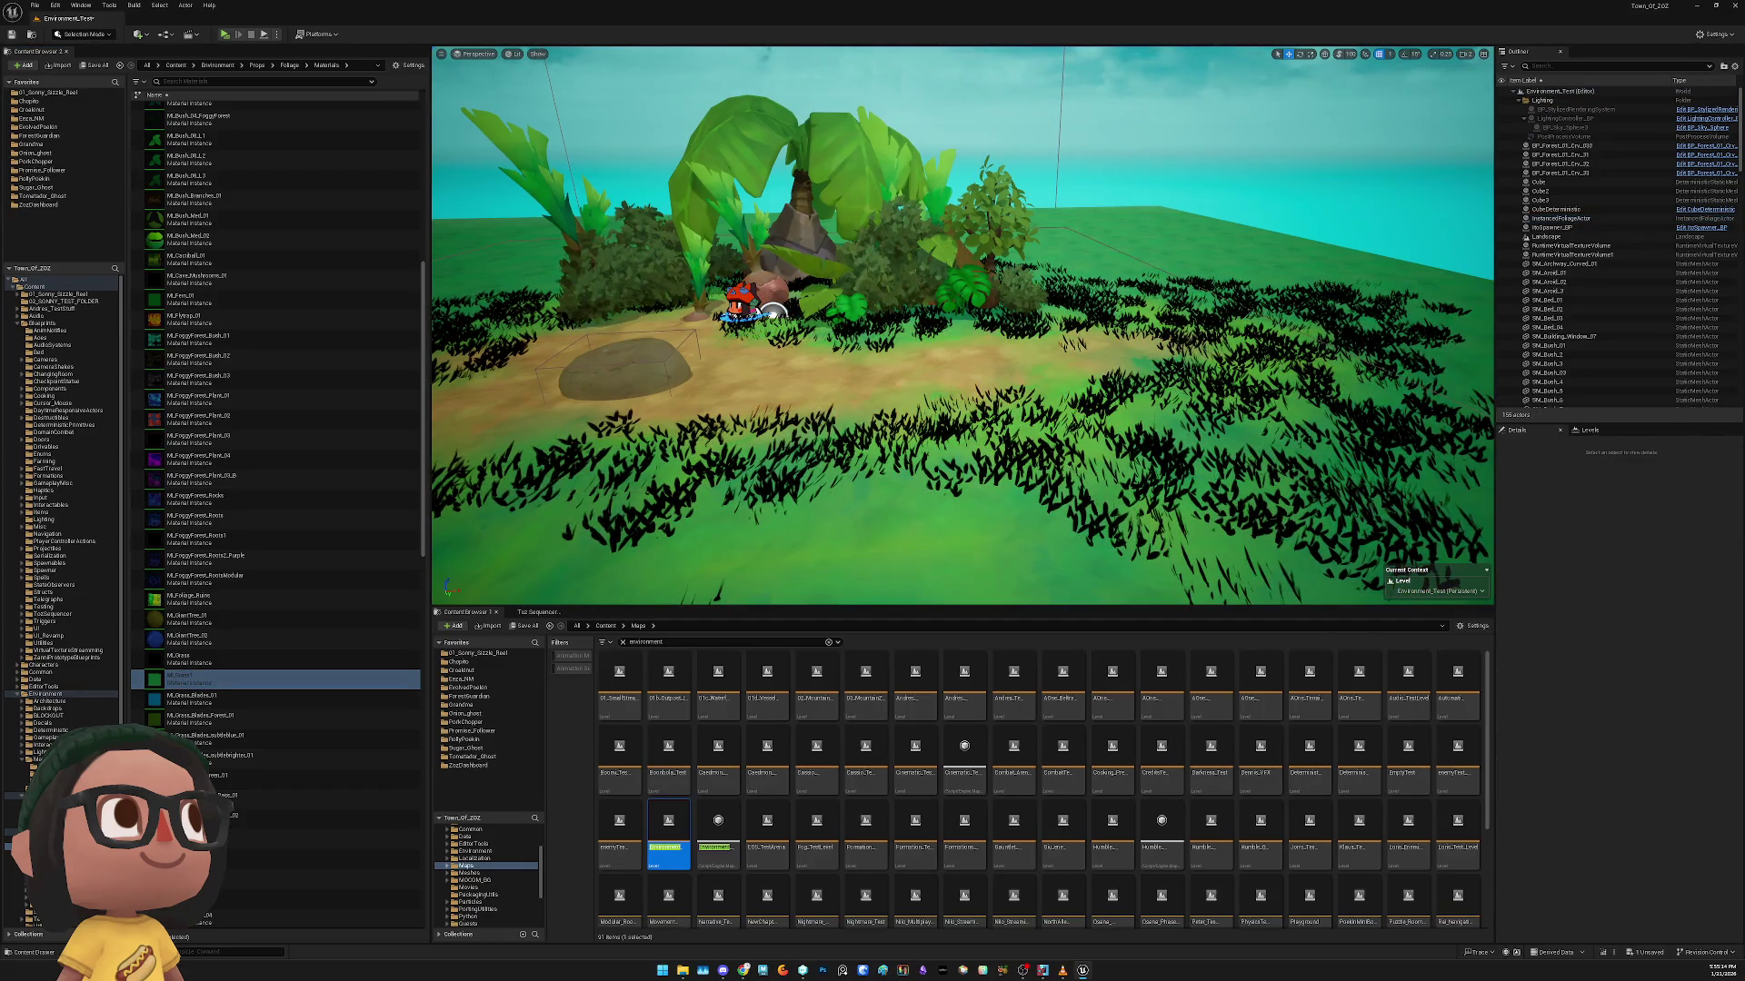
{"action": "left_click", "coordinate": [1086, 526]}
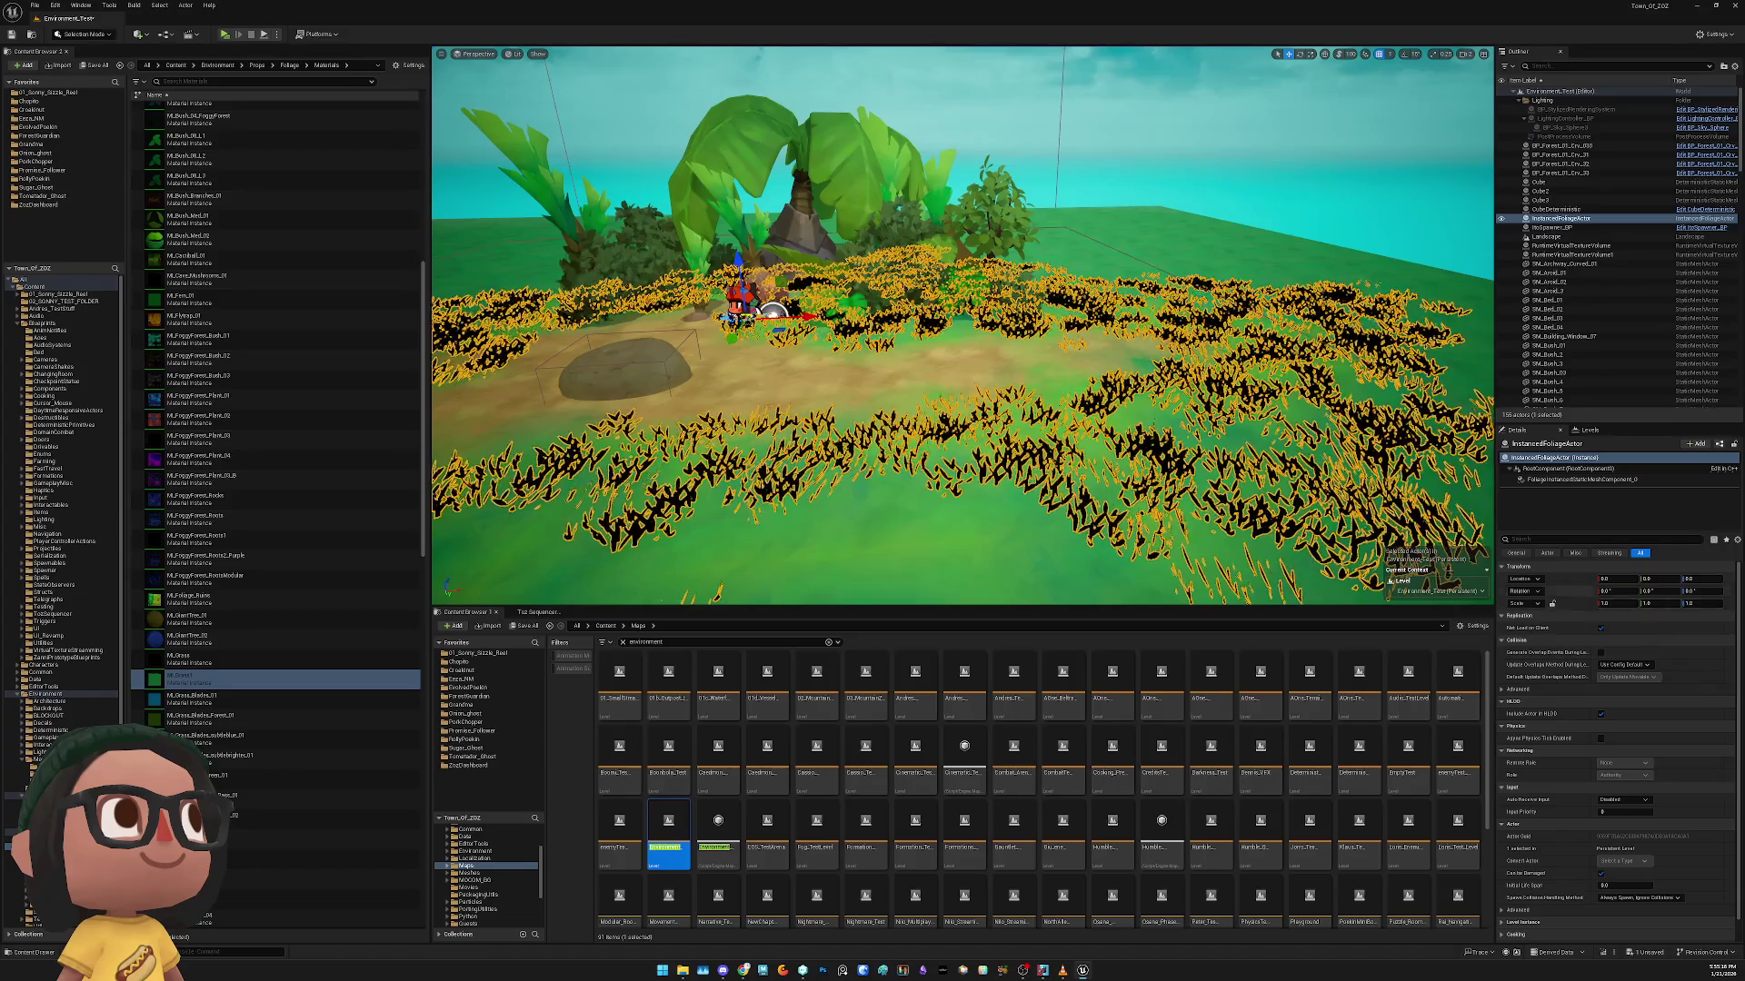
Set the grass component's Element 0 material back to MI_Grass
{"action": "left_click", "coordinate": [1571, 479]}
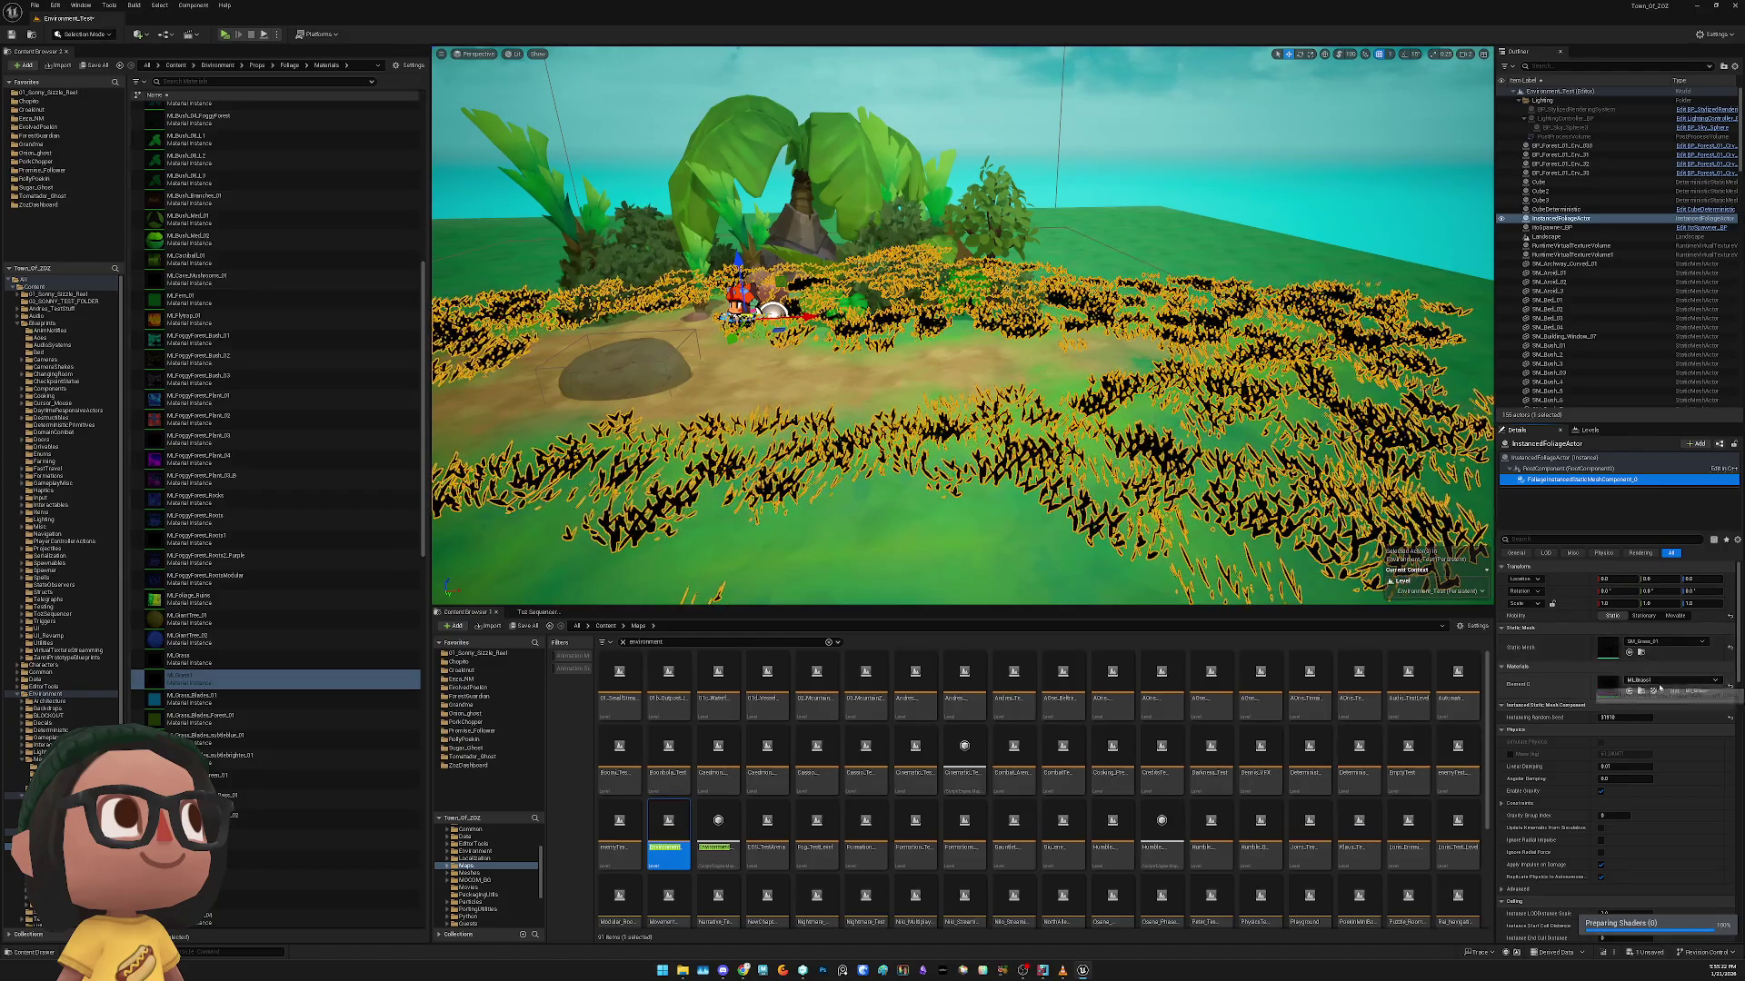
{"action": "left_click", "coordinate": [1644, 683]}
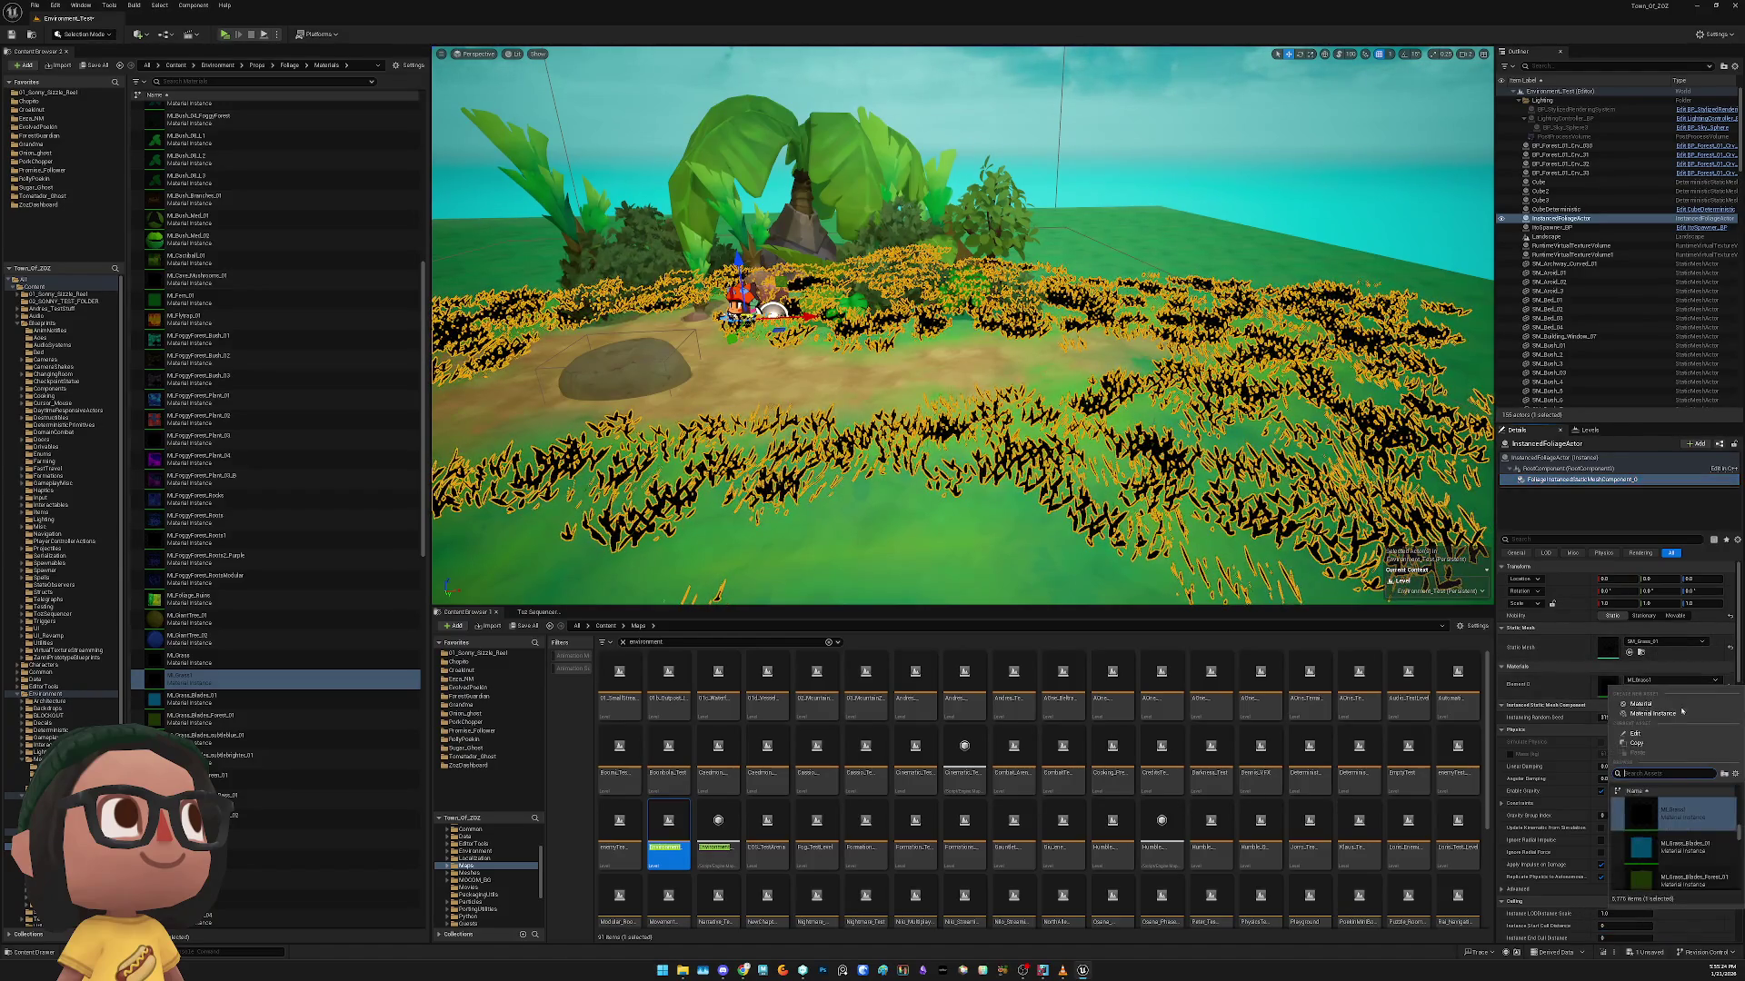
{"action": "scroll", "coordinate": [1672, 845], "scroll_direction": "up", "scroll_amount": 2}
{"action": "left_click", "coordinate": [1667, 813]}
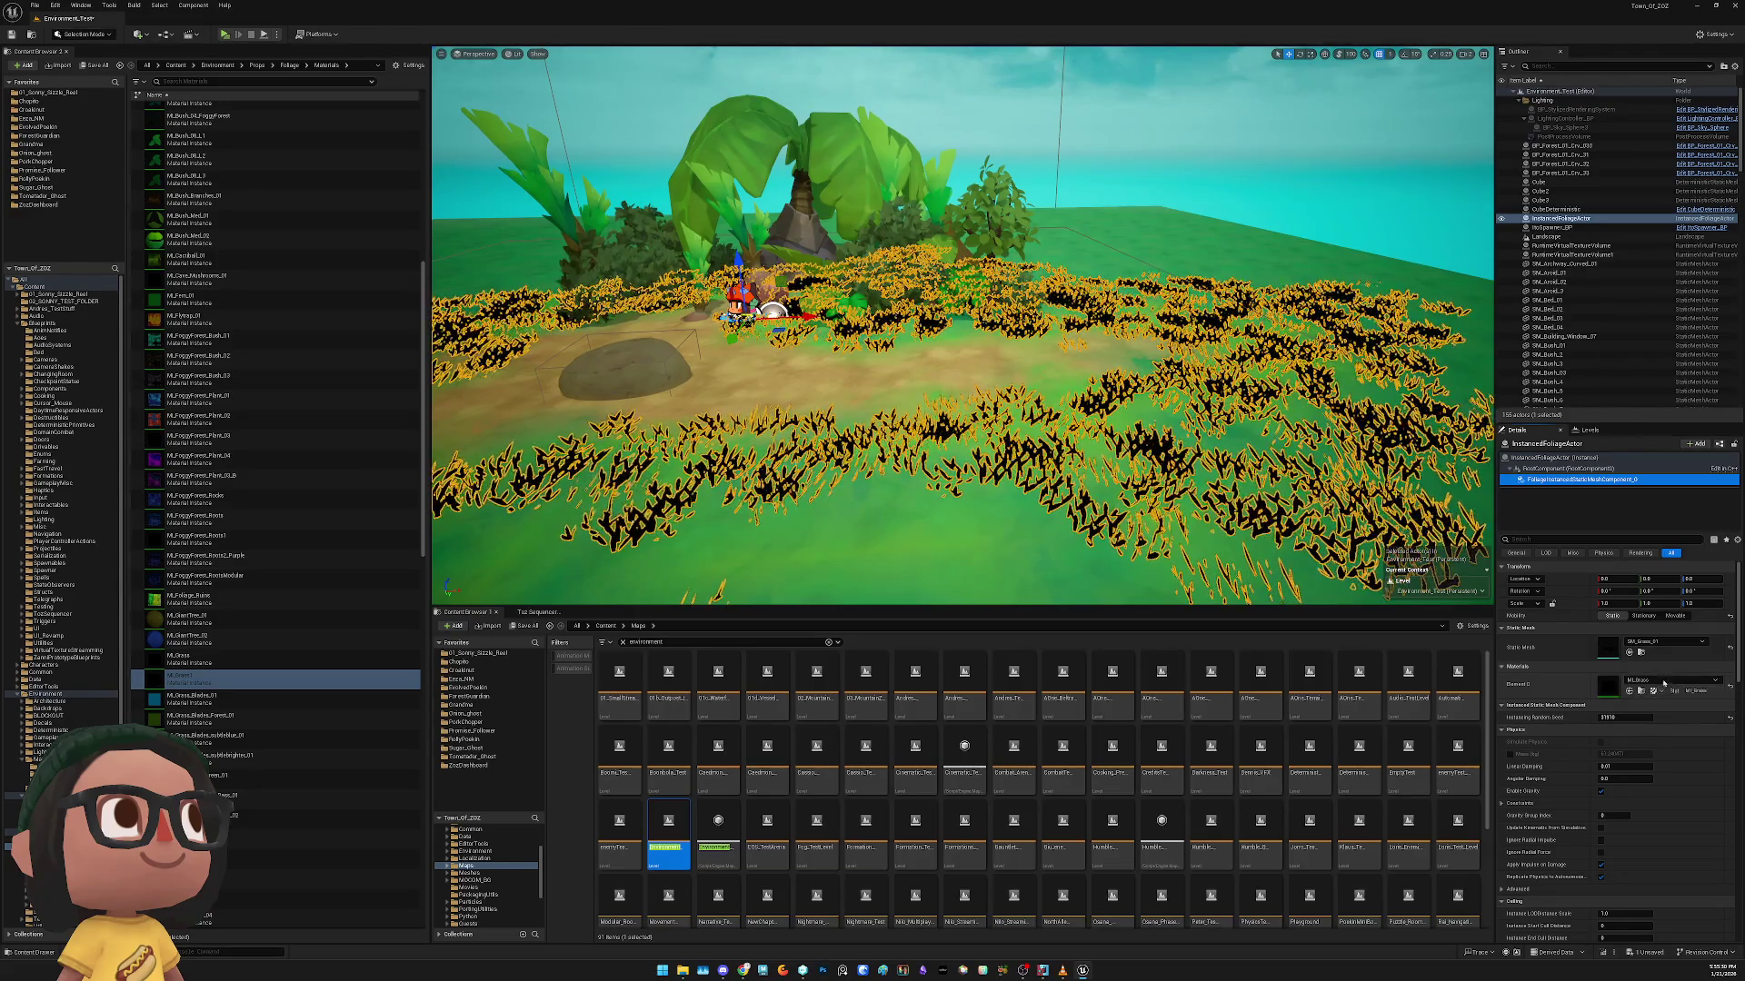
Look through the grass Static Mesh choices, then open the ZozDashboard editor tools folder
{"action": "left_click", "coordinate": [1667, 641]}
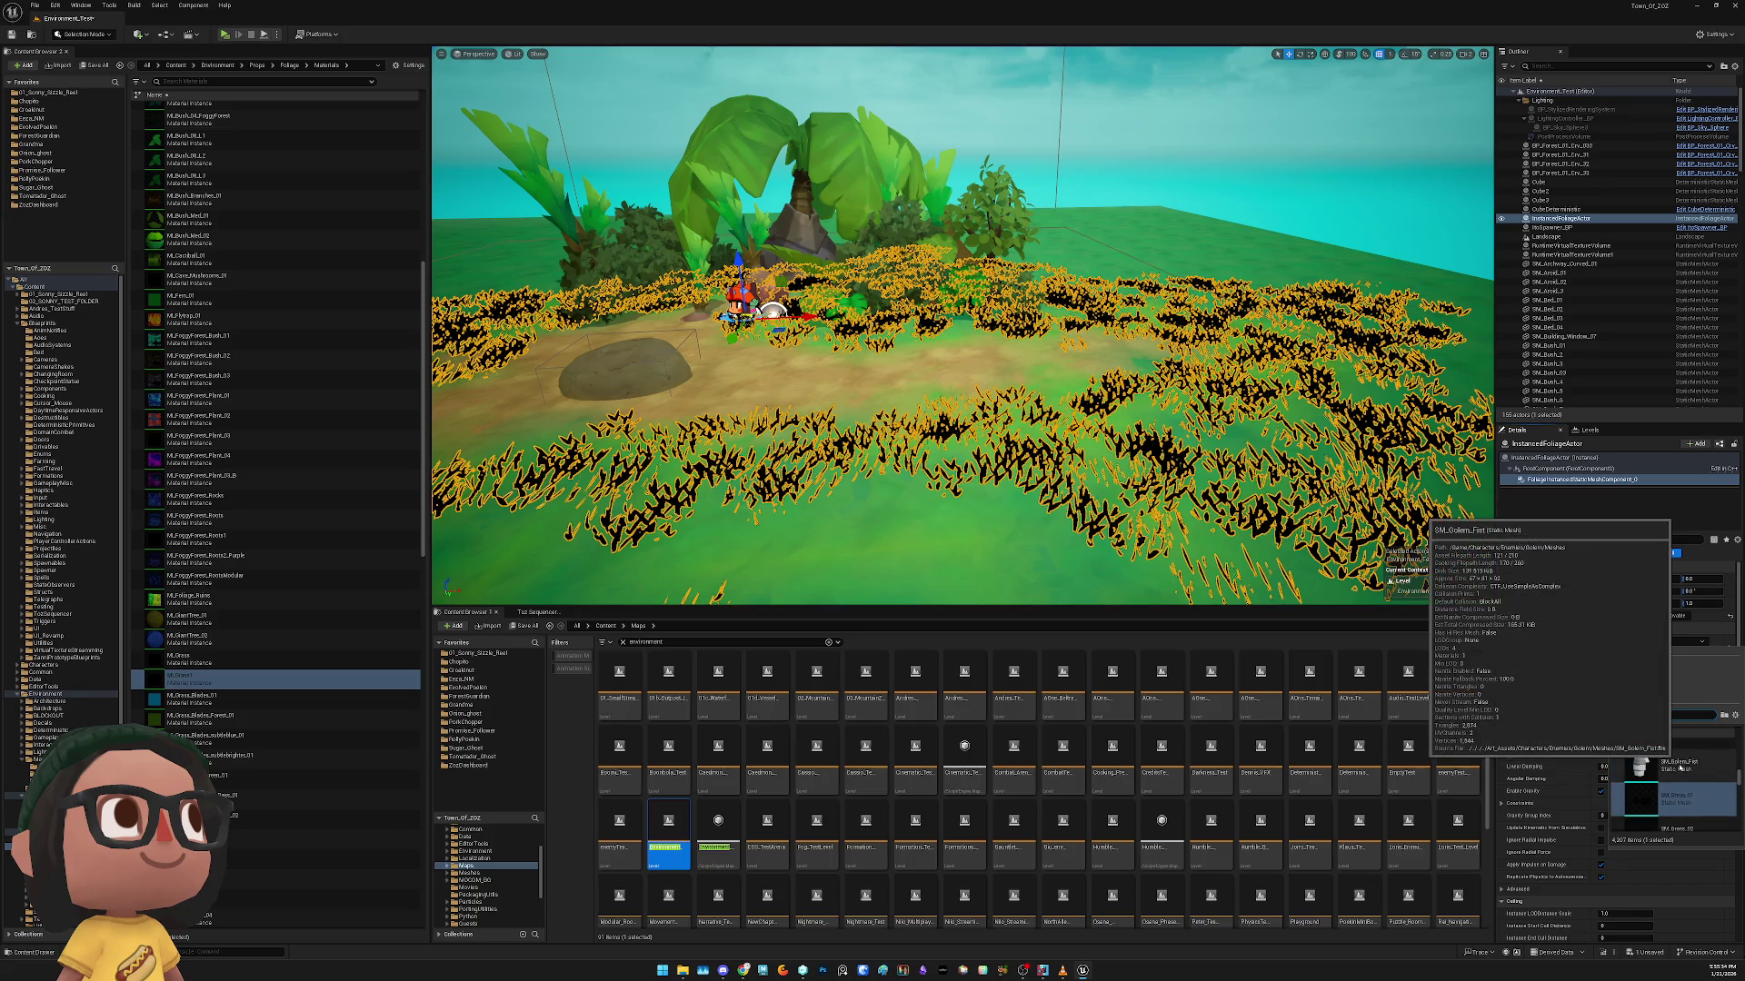
{"action": "scroll", "coordinate": [1640, 791], "scroll_direction": "down", "scroll_amount": 2}
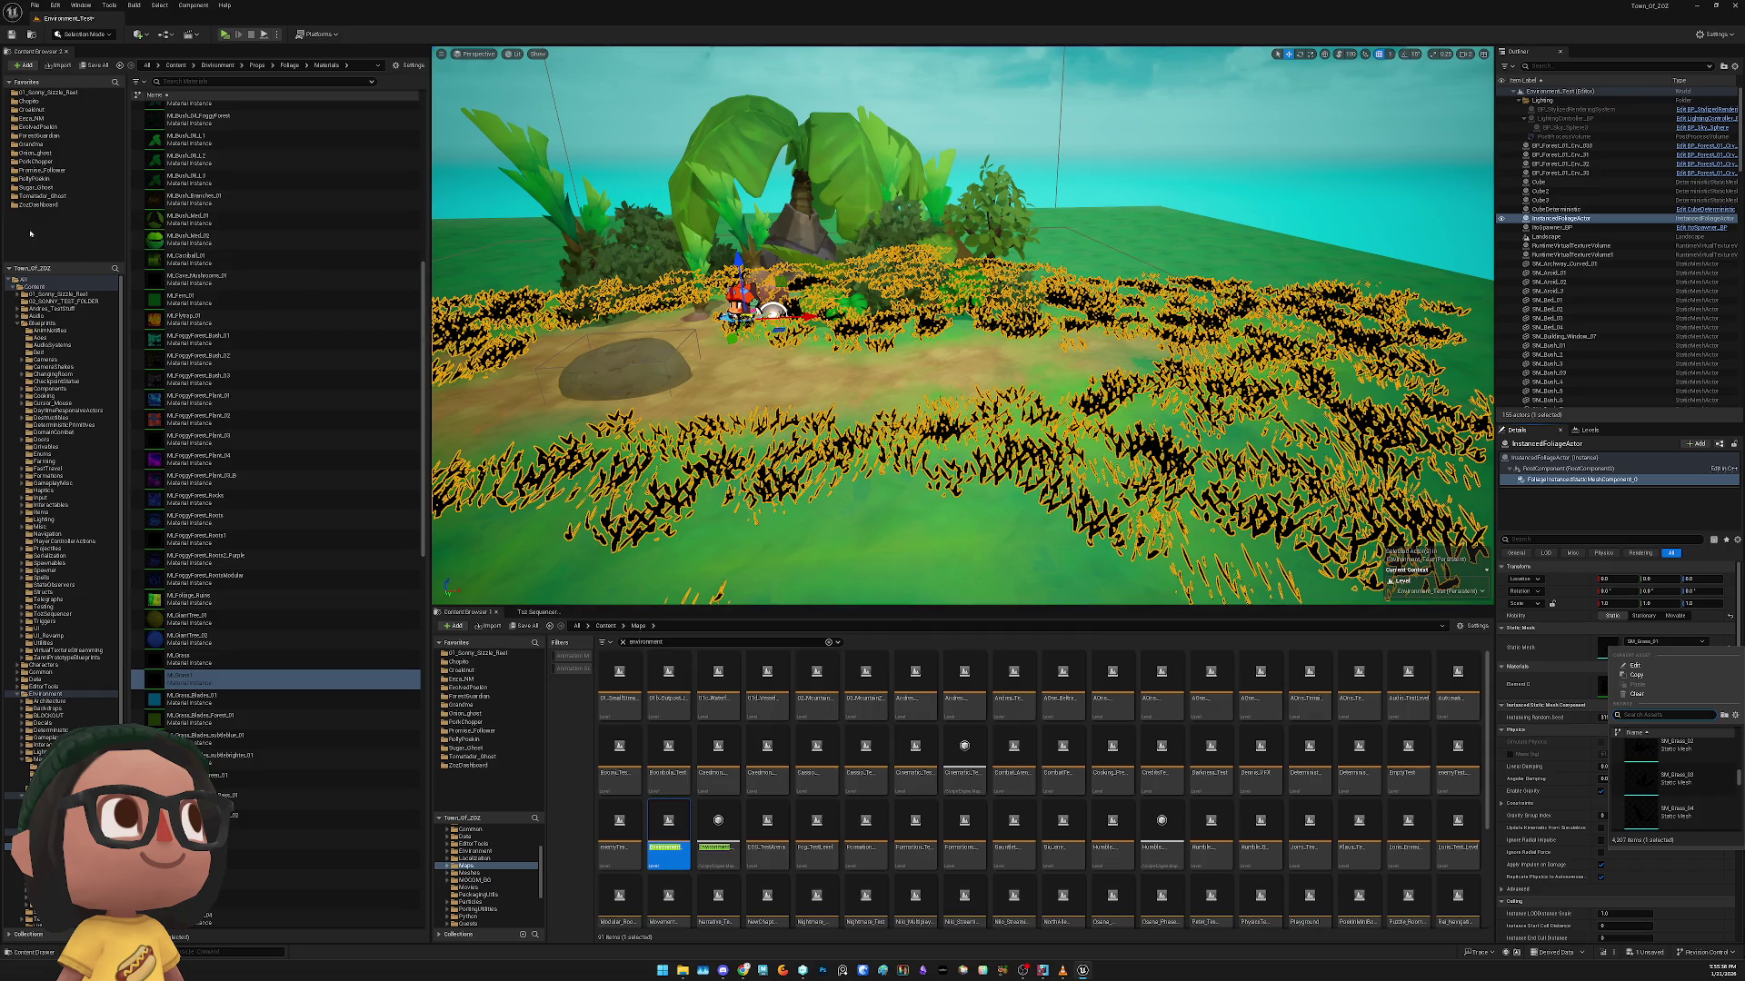
{"action": "left_click", "coordinate": [40, 205]}
{"action": "right_click", "coordinate": [195, 136]}
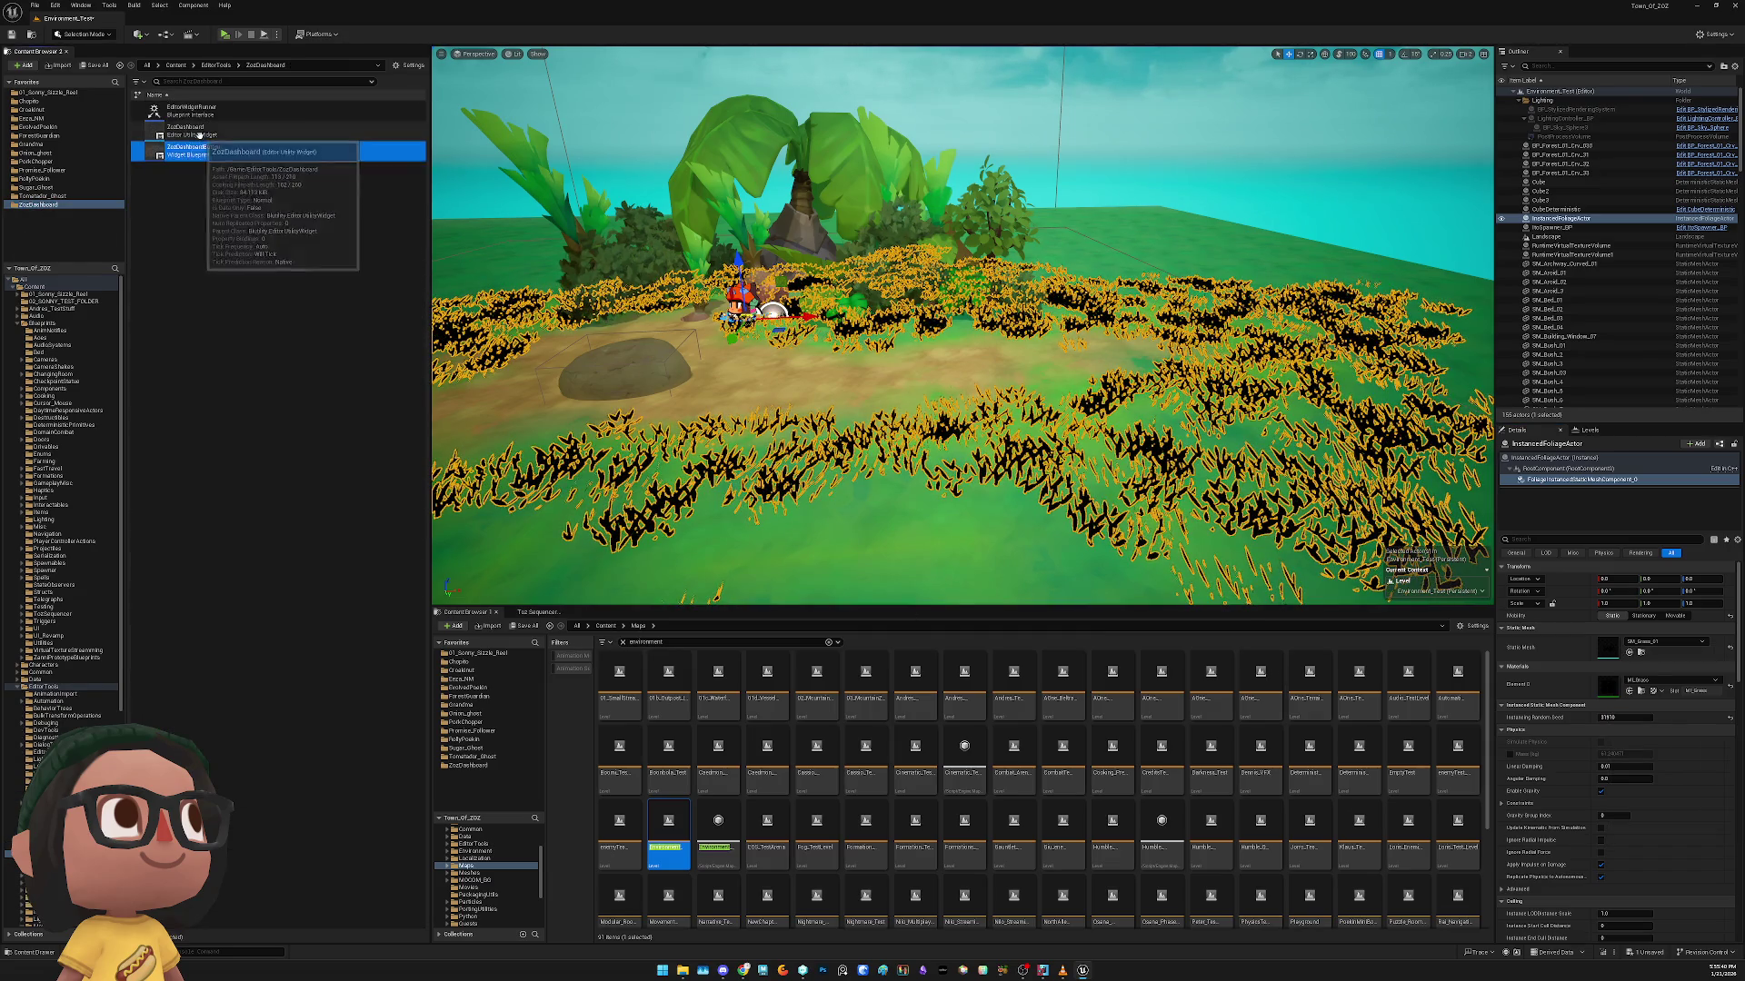
Run and close the Zoz Dashboard, then locate the grass component's MI_Grass material in the browser
{"action": "left_click", "coordinate": [275, 189]}
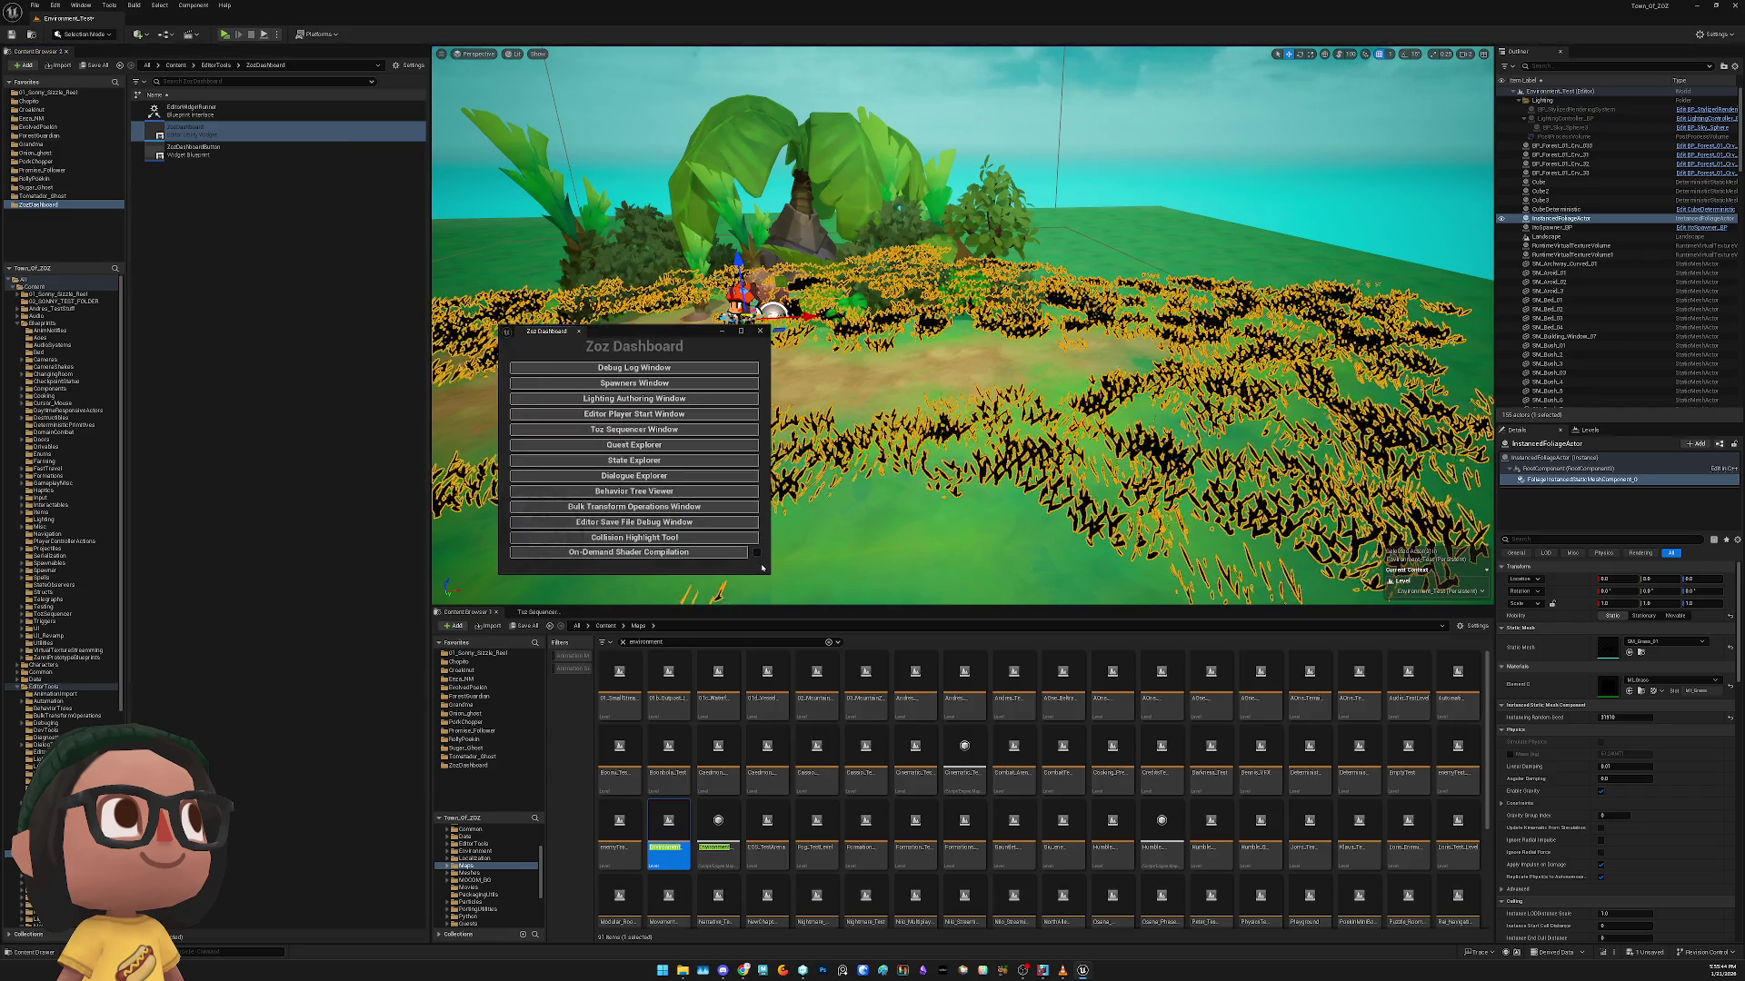
{"action": "left_click", "coordinate": [759, 331]}
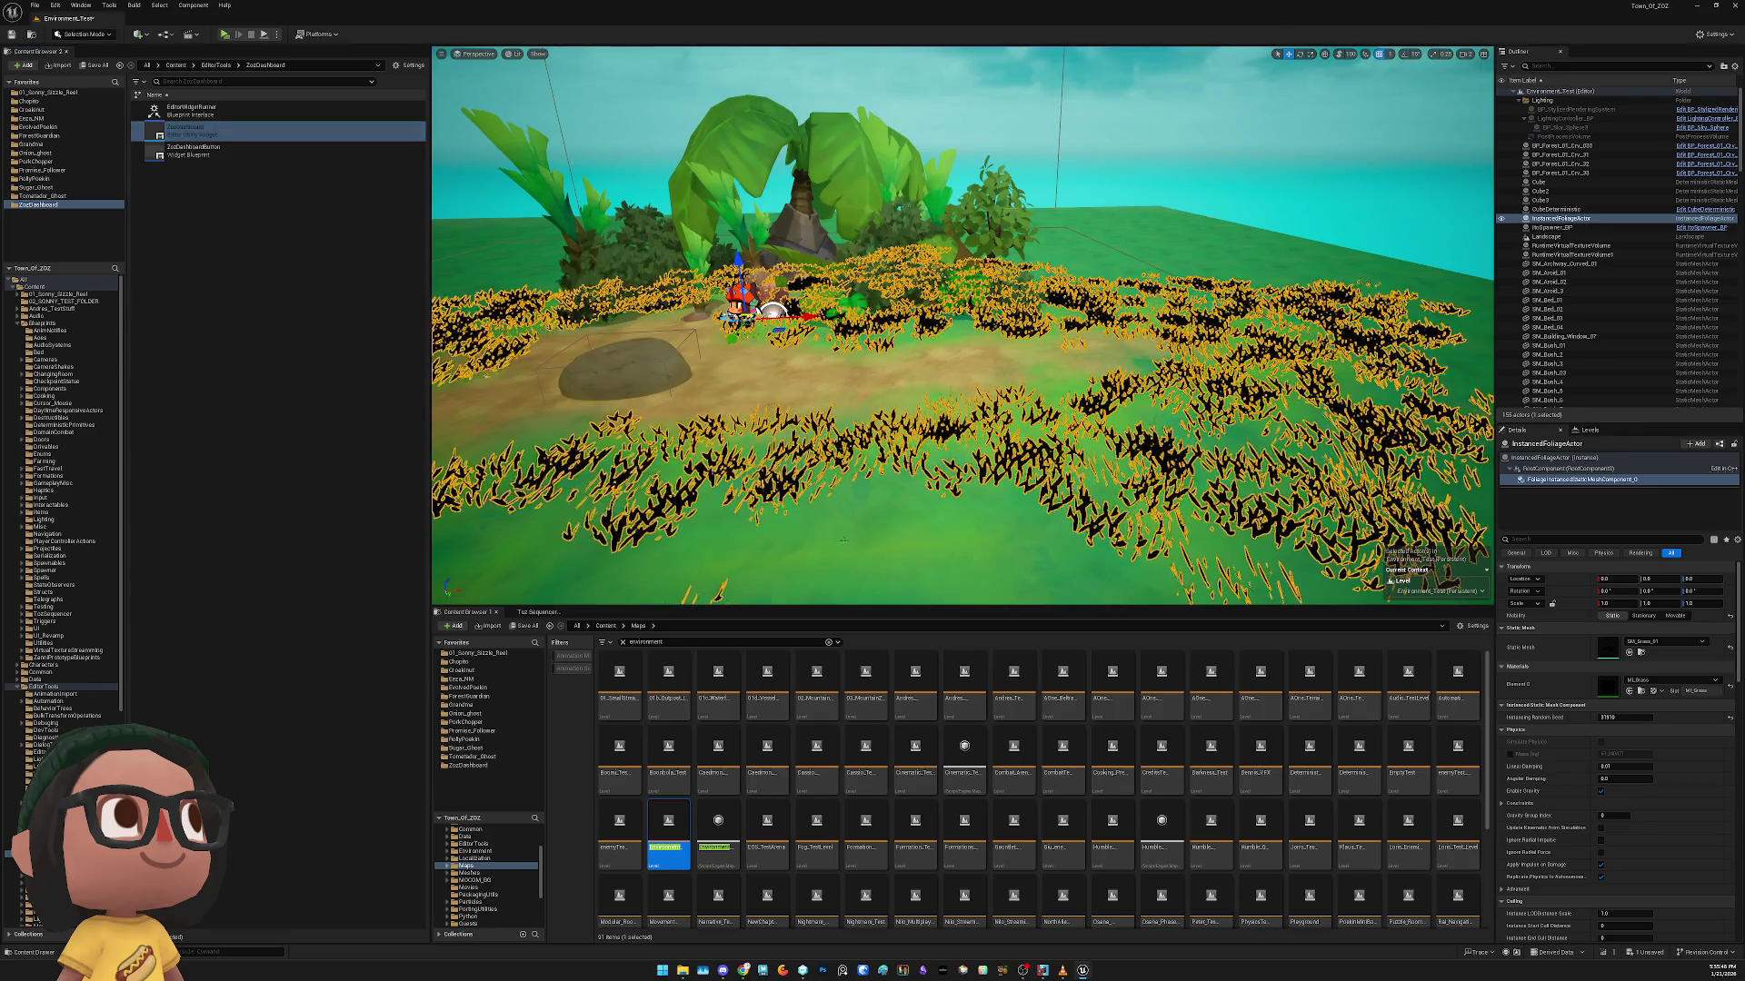
{"action": "left_click", "coordinate": [795, 517]}
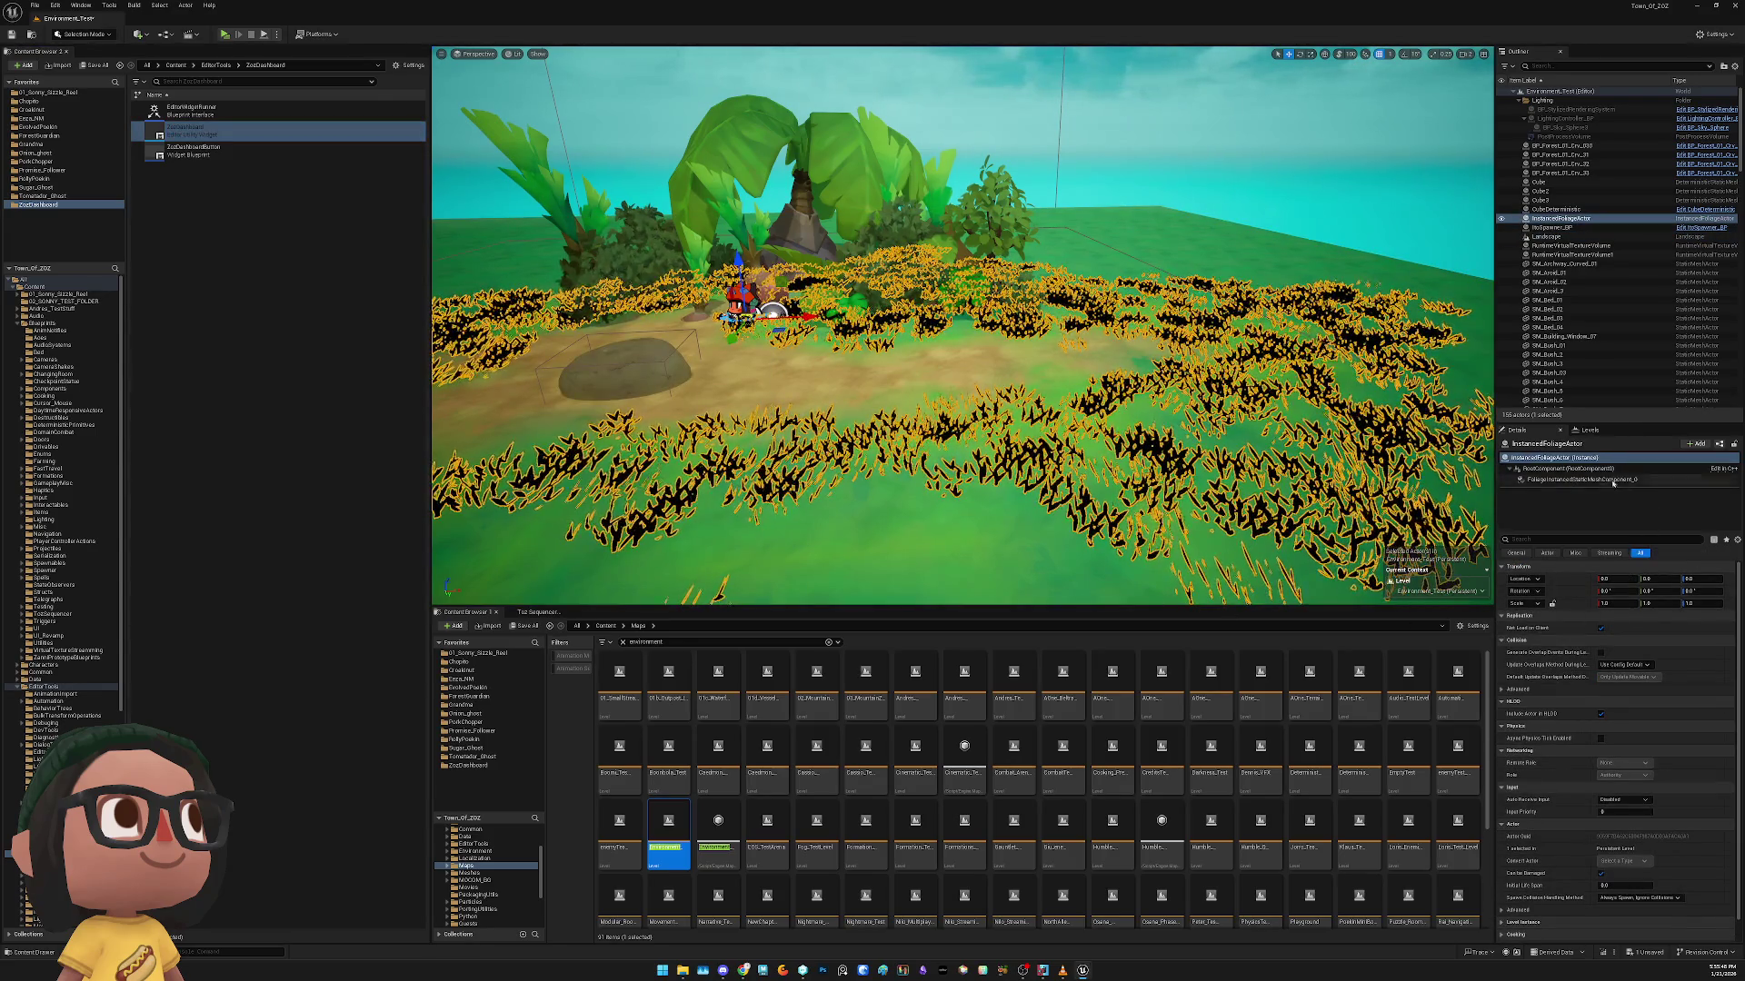
{"action": "left_click", "coordinate": [1585, 479]}
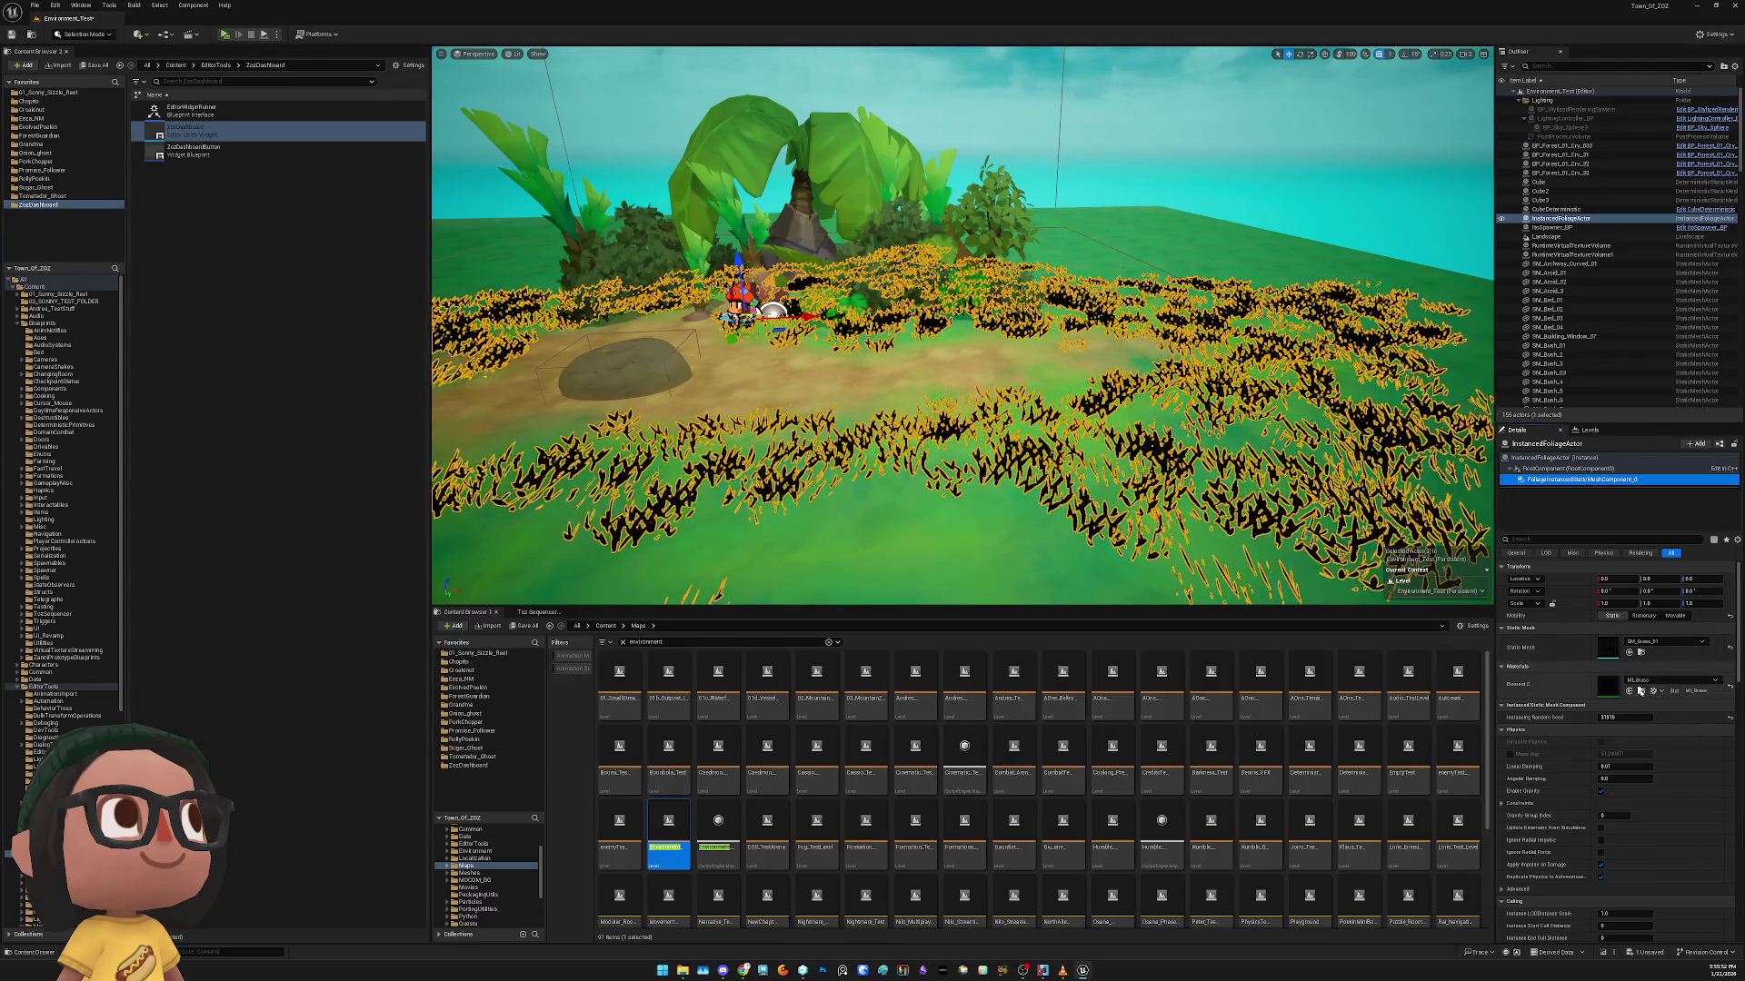
{"action": "left_click", "coordinate": [1640, 690]}
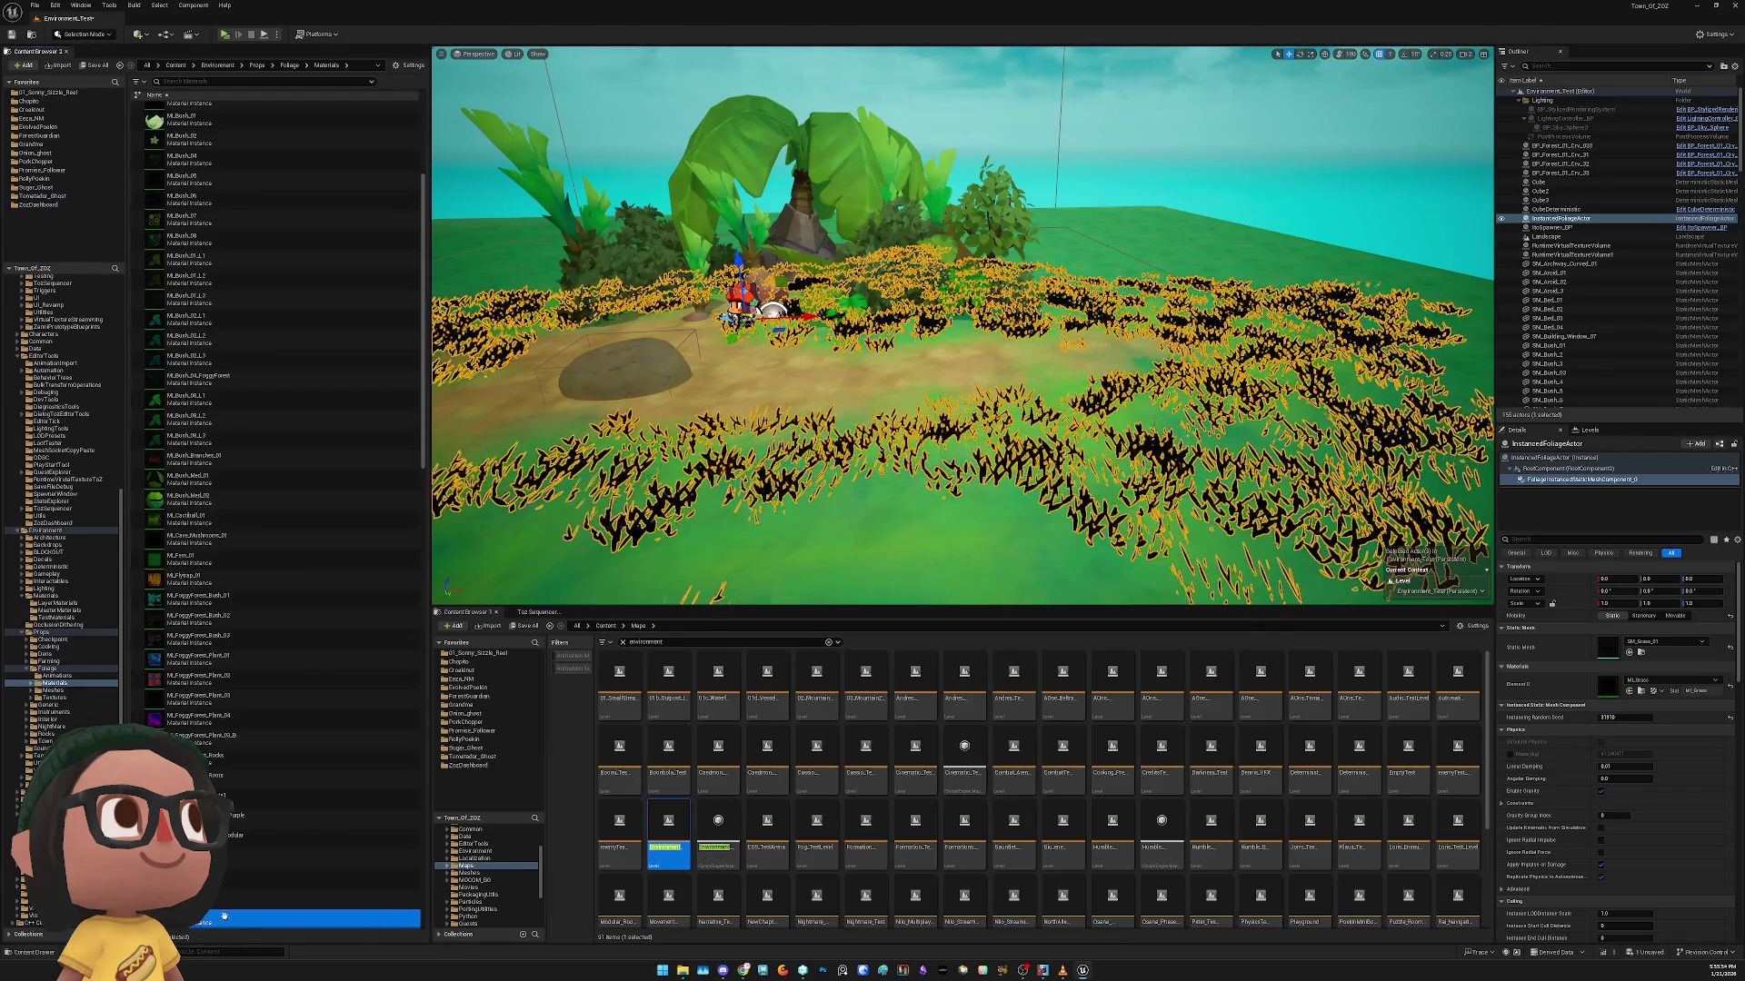
Open MI_Grass, browse to its parent M_Foliage_Blend, and open that master material
{"action": "double_click", "coordinate": [375, 919]}
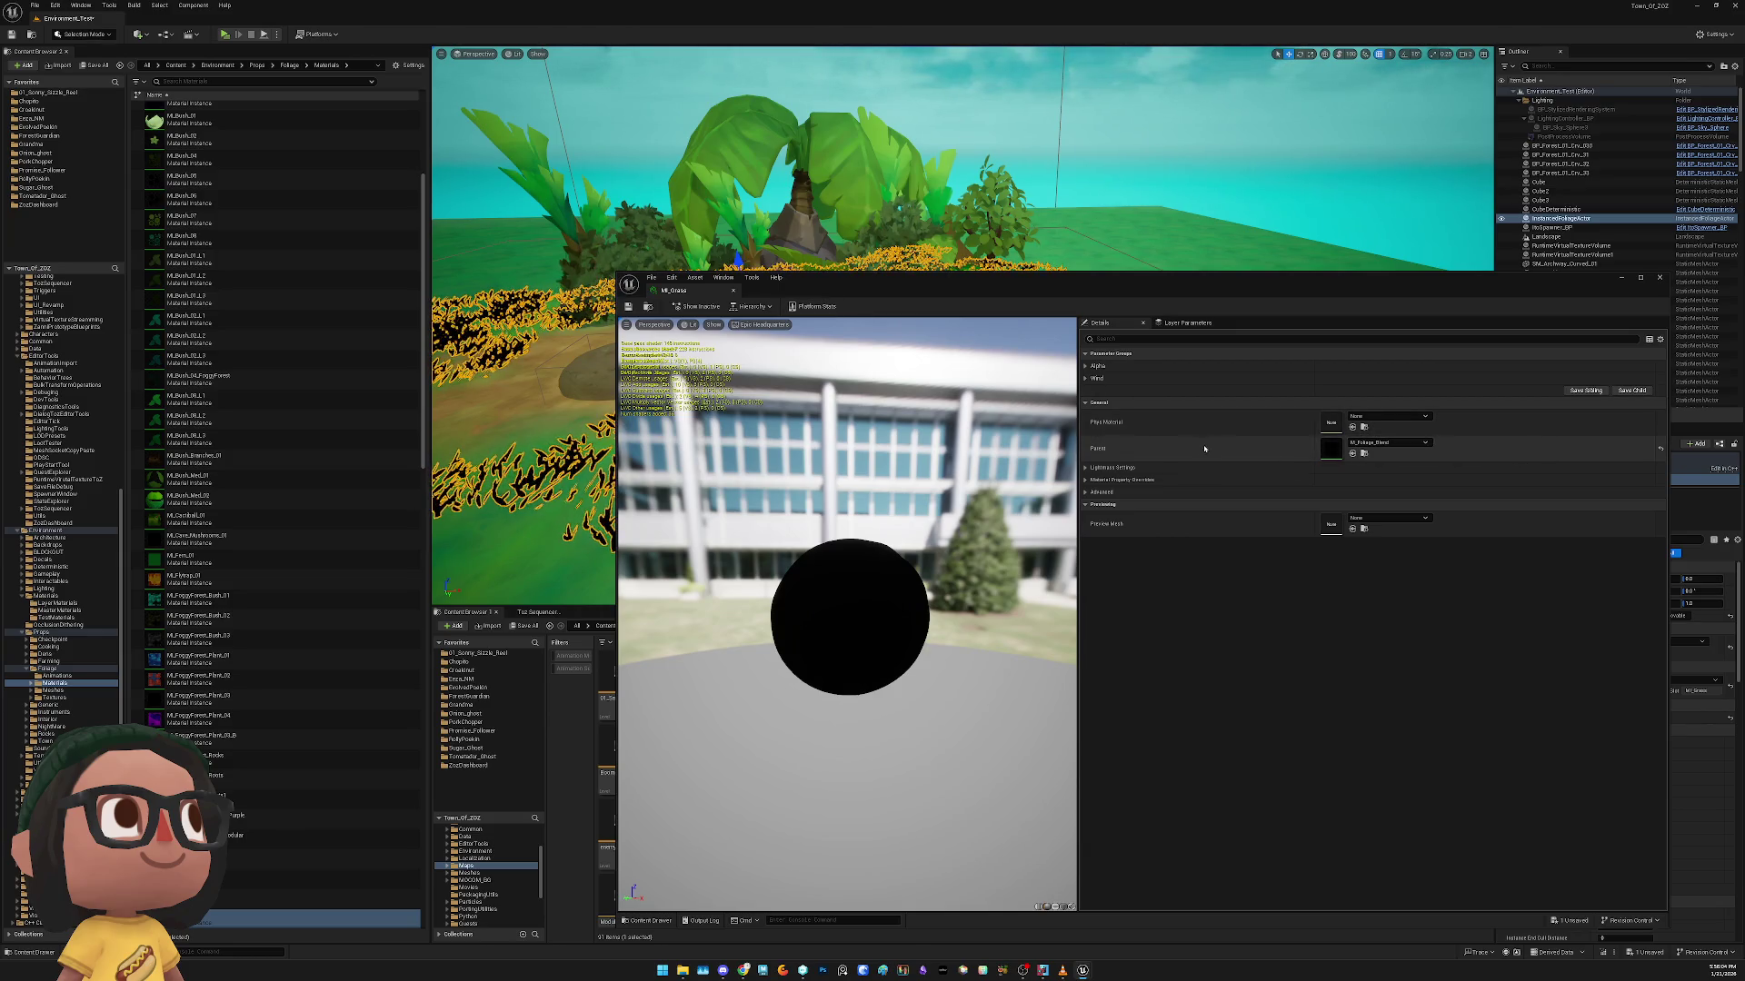
{"action": "left_click", "coordinate": [1364, 455]}
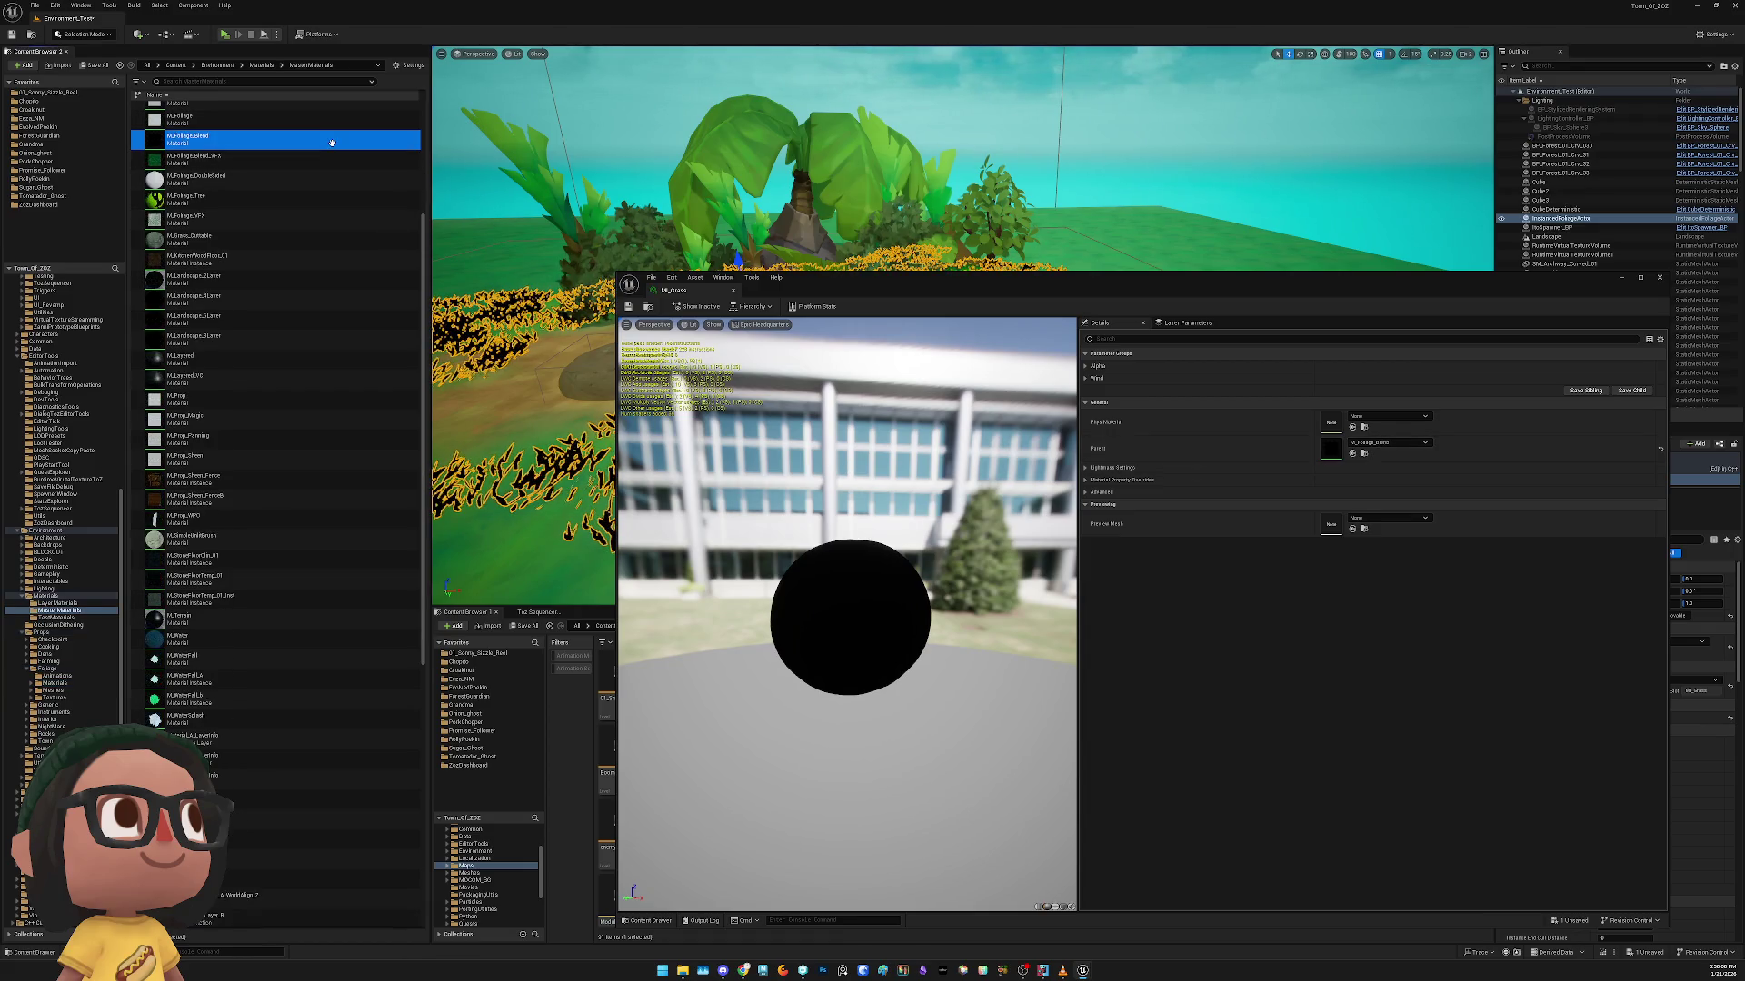
{"action": "double_click", "coordinate": [334, 147]}
Open the M_Foliage and M_Foliage_Blend graphs, zooming and panning to the Ground Mask group
{"action": "double_click", "coordinate": [341, 119]}
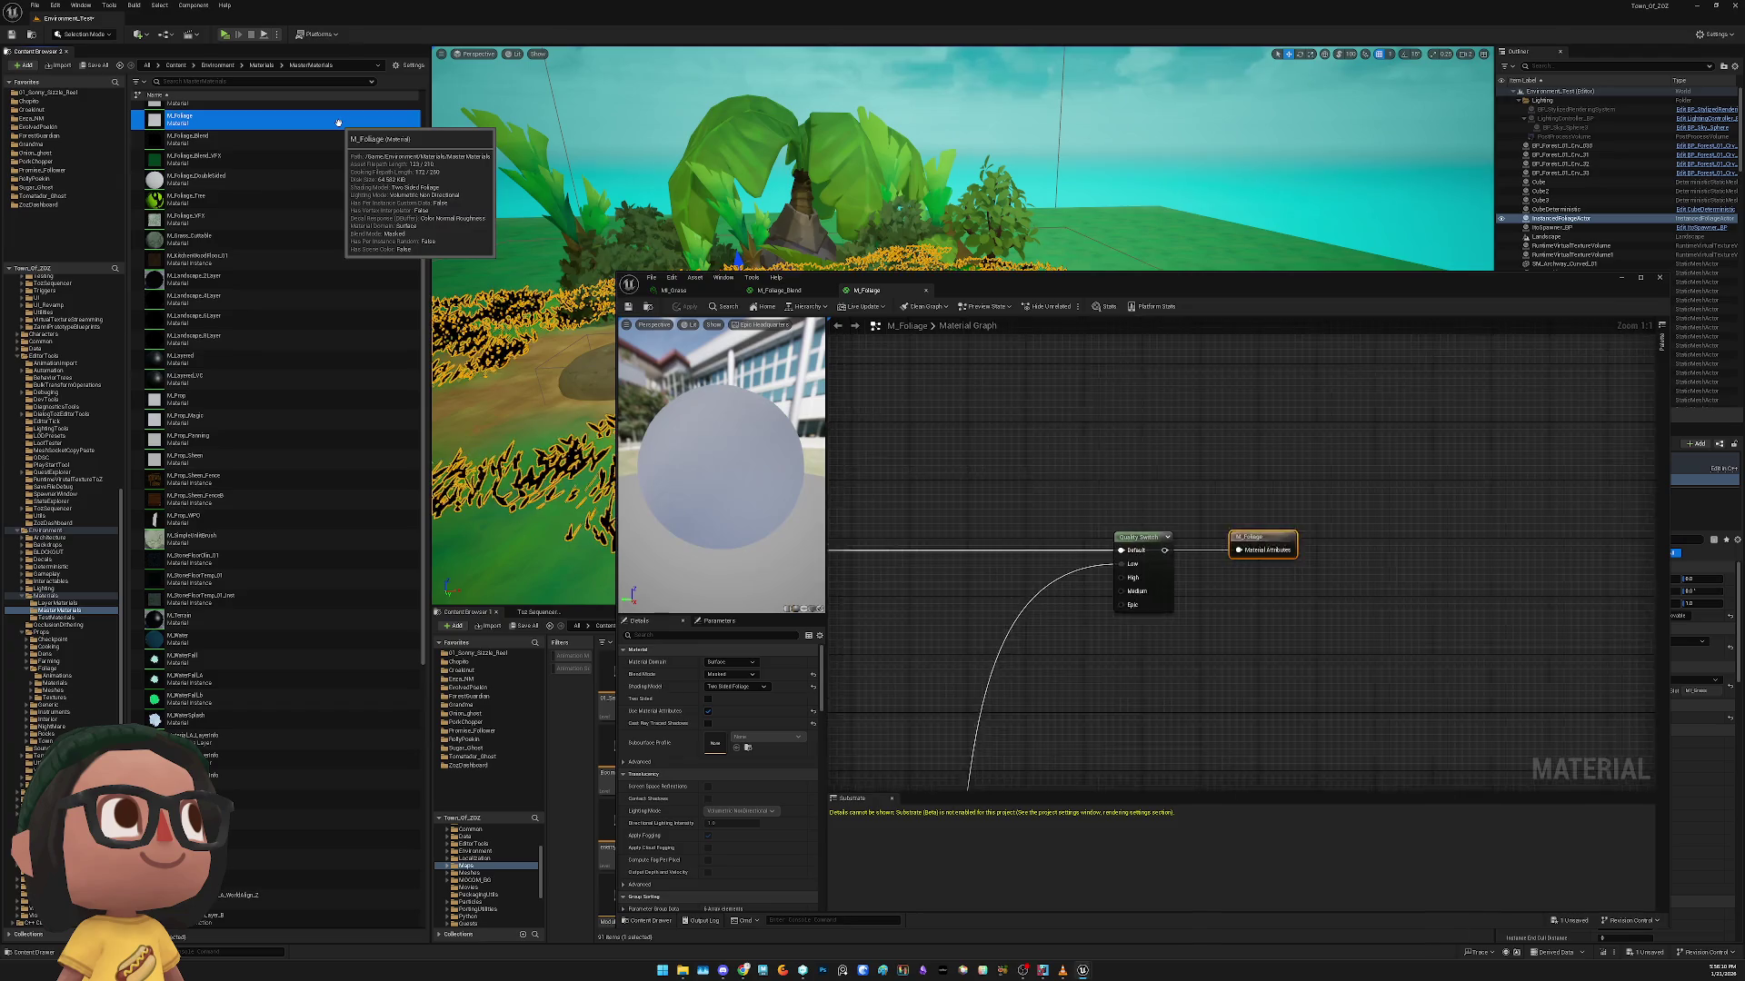
{"action": "scroll", "coordinate": [1061, 608], "scroll_direction": "down", "scroll_amount": 5}
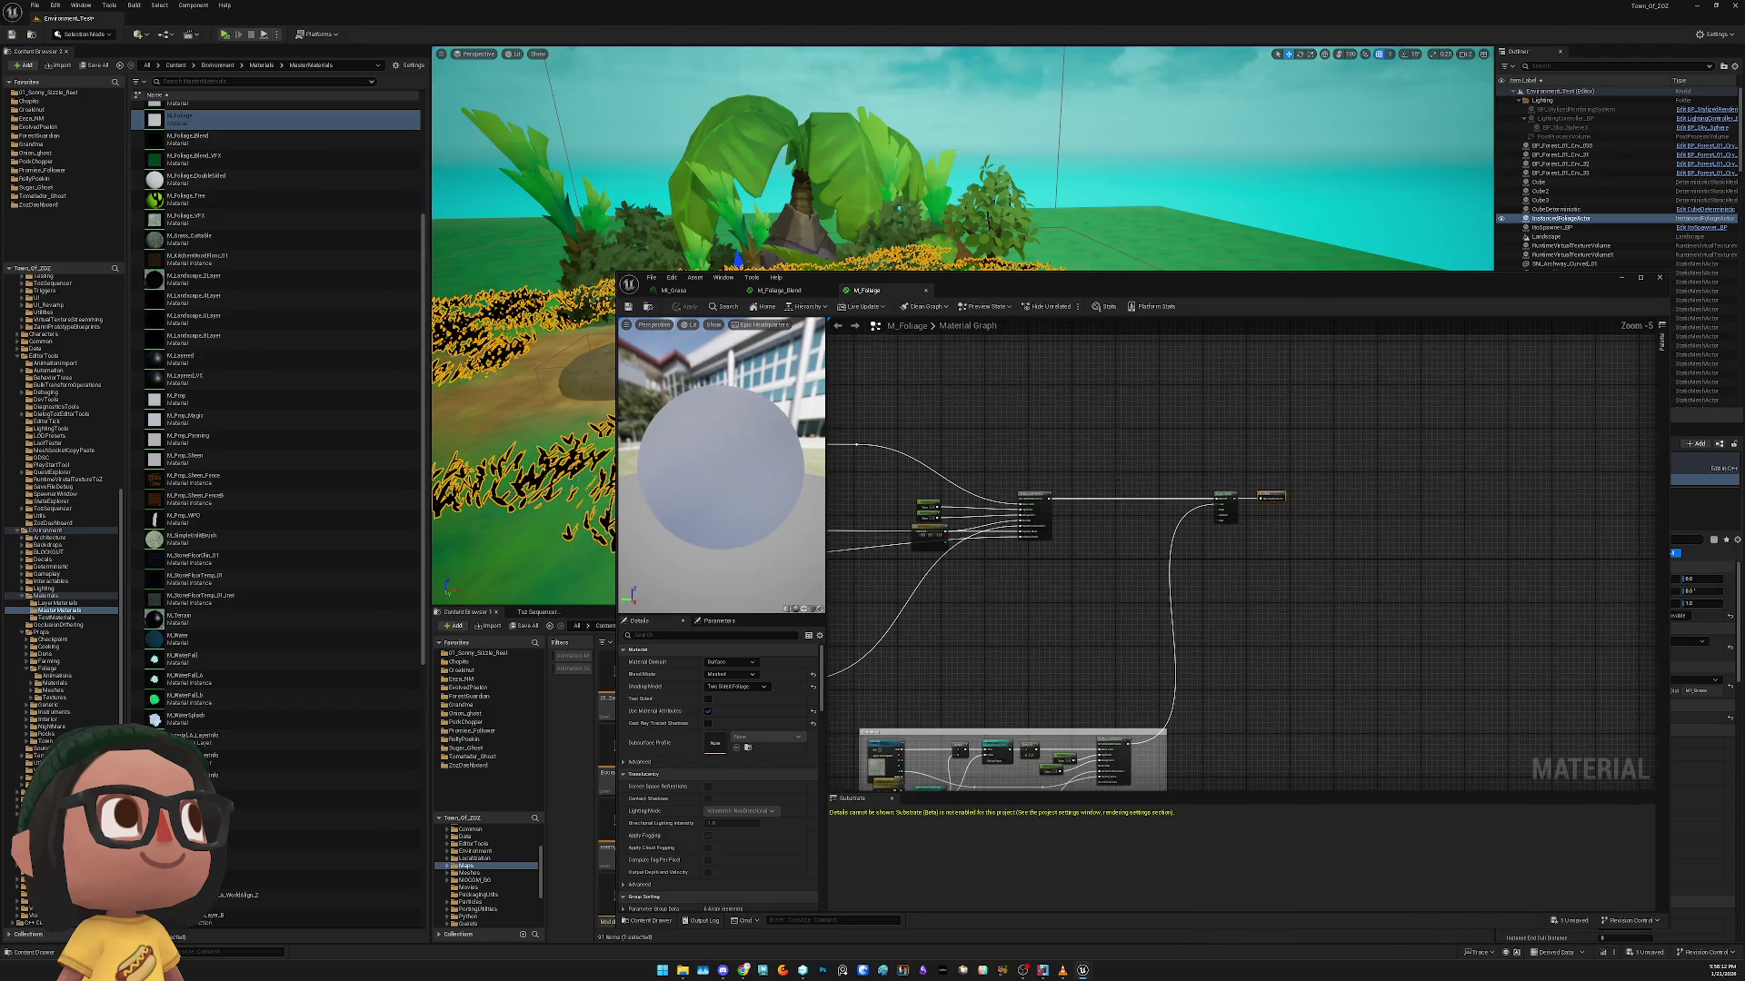
{"action": "scroll", "coordinate": [1060, 608], "scroll_direction": "up", "scroll_amount": 4}
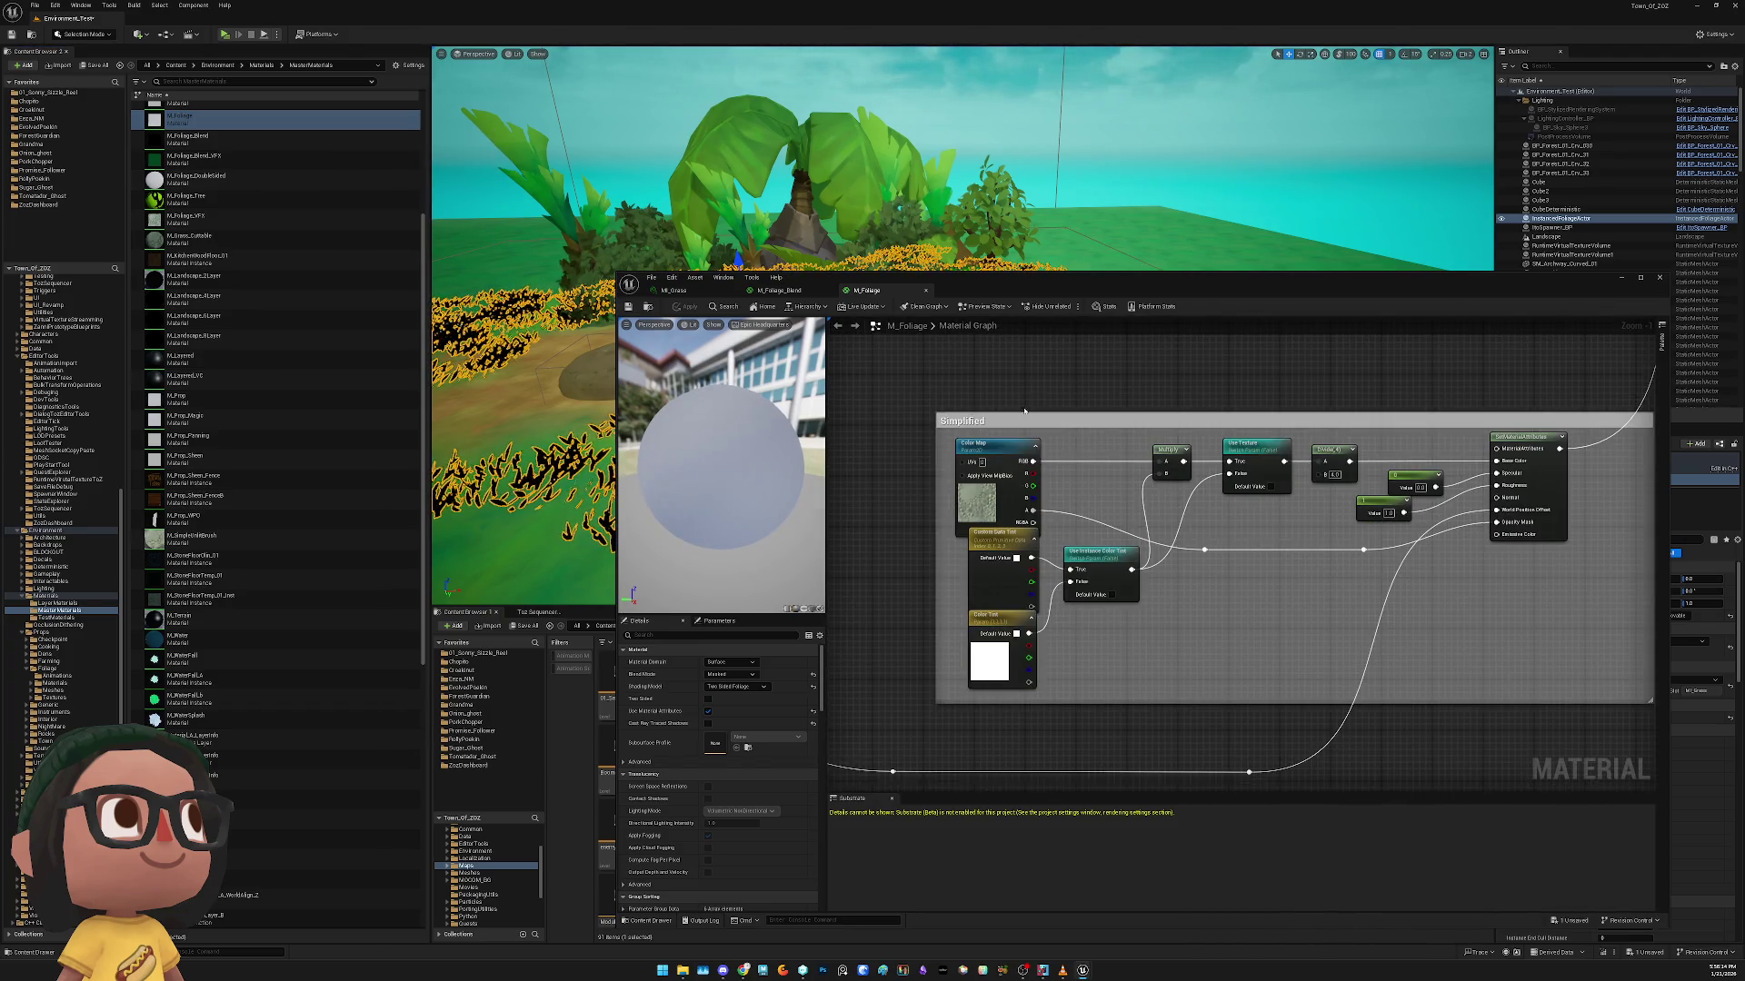
{"action": "scroll", "coordinate": [879, 482], "scroll_direction": "down", "scroll_amount": 6}
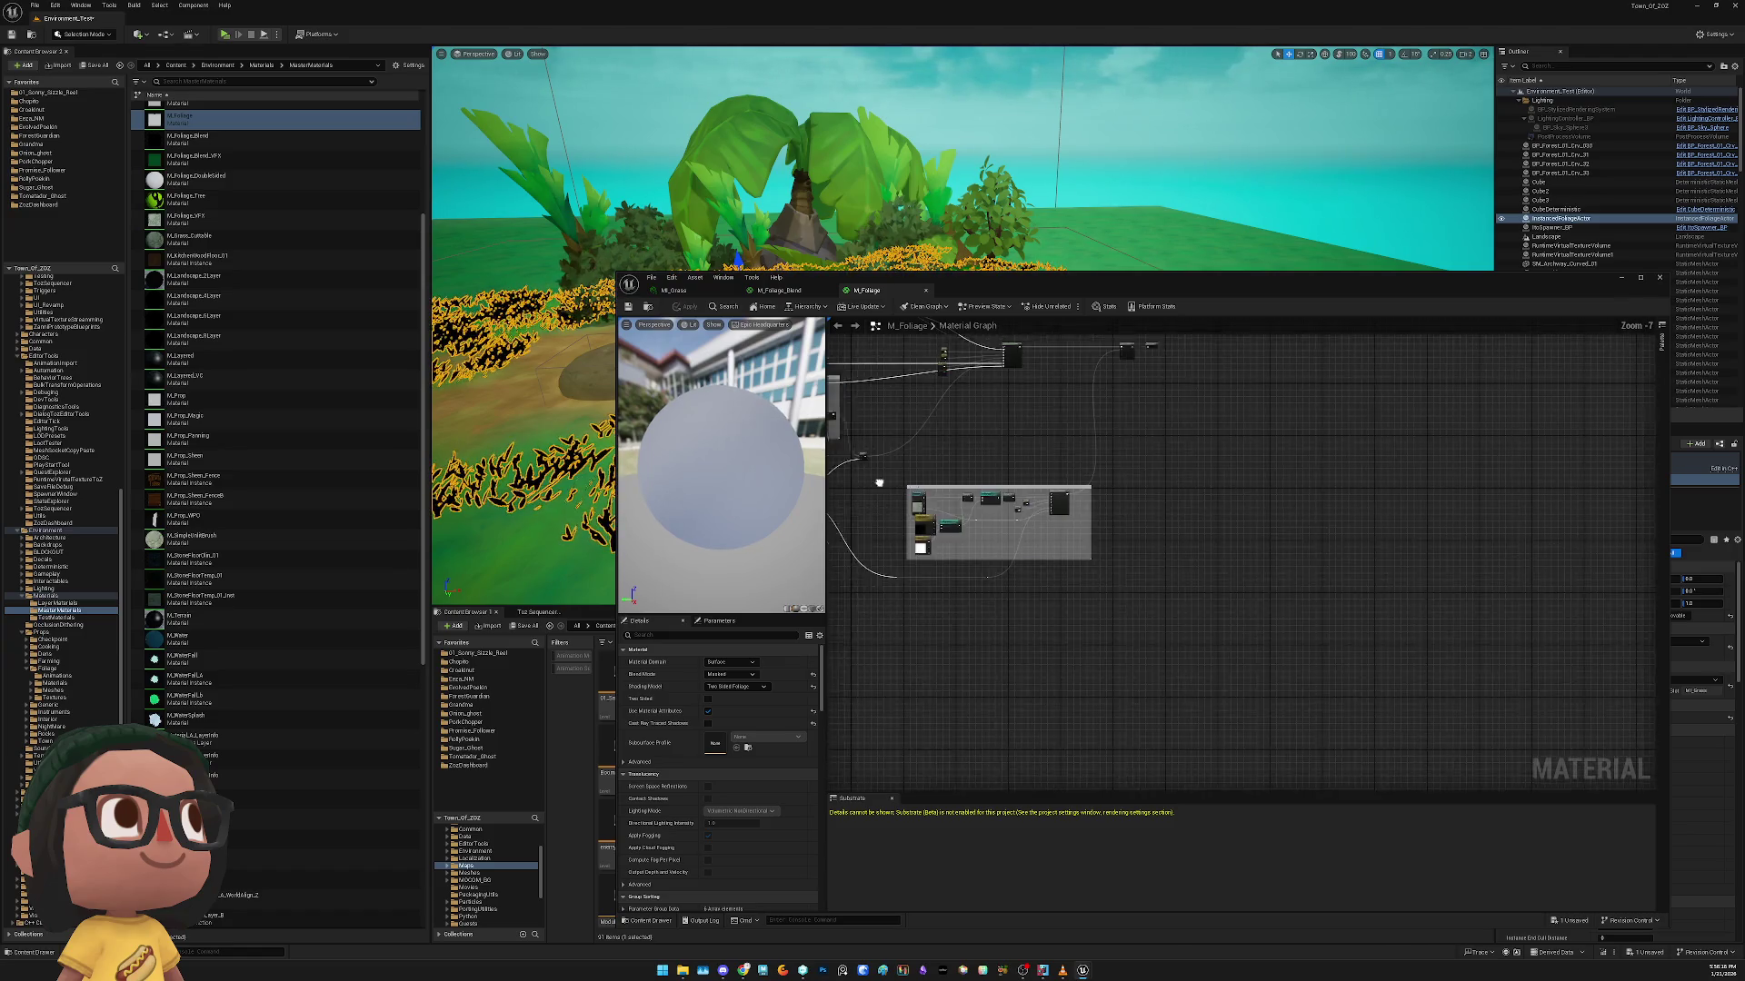
{"action": "scroll", "coordinate": [1107, 626], "scroll_direction": "up", "scroll_amount": 3}
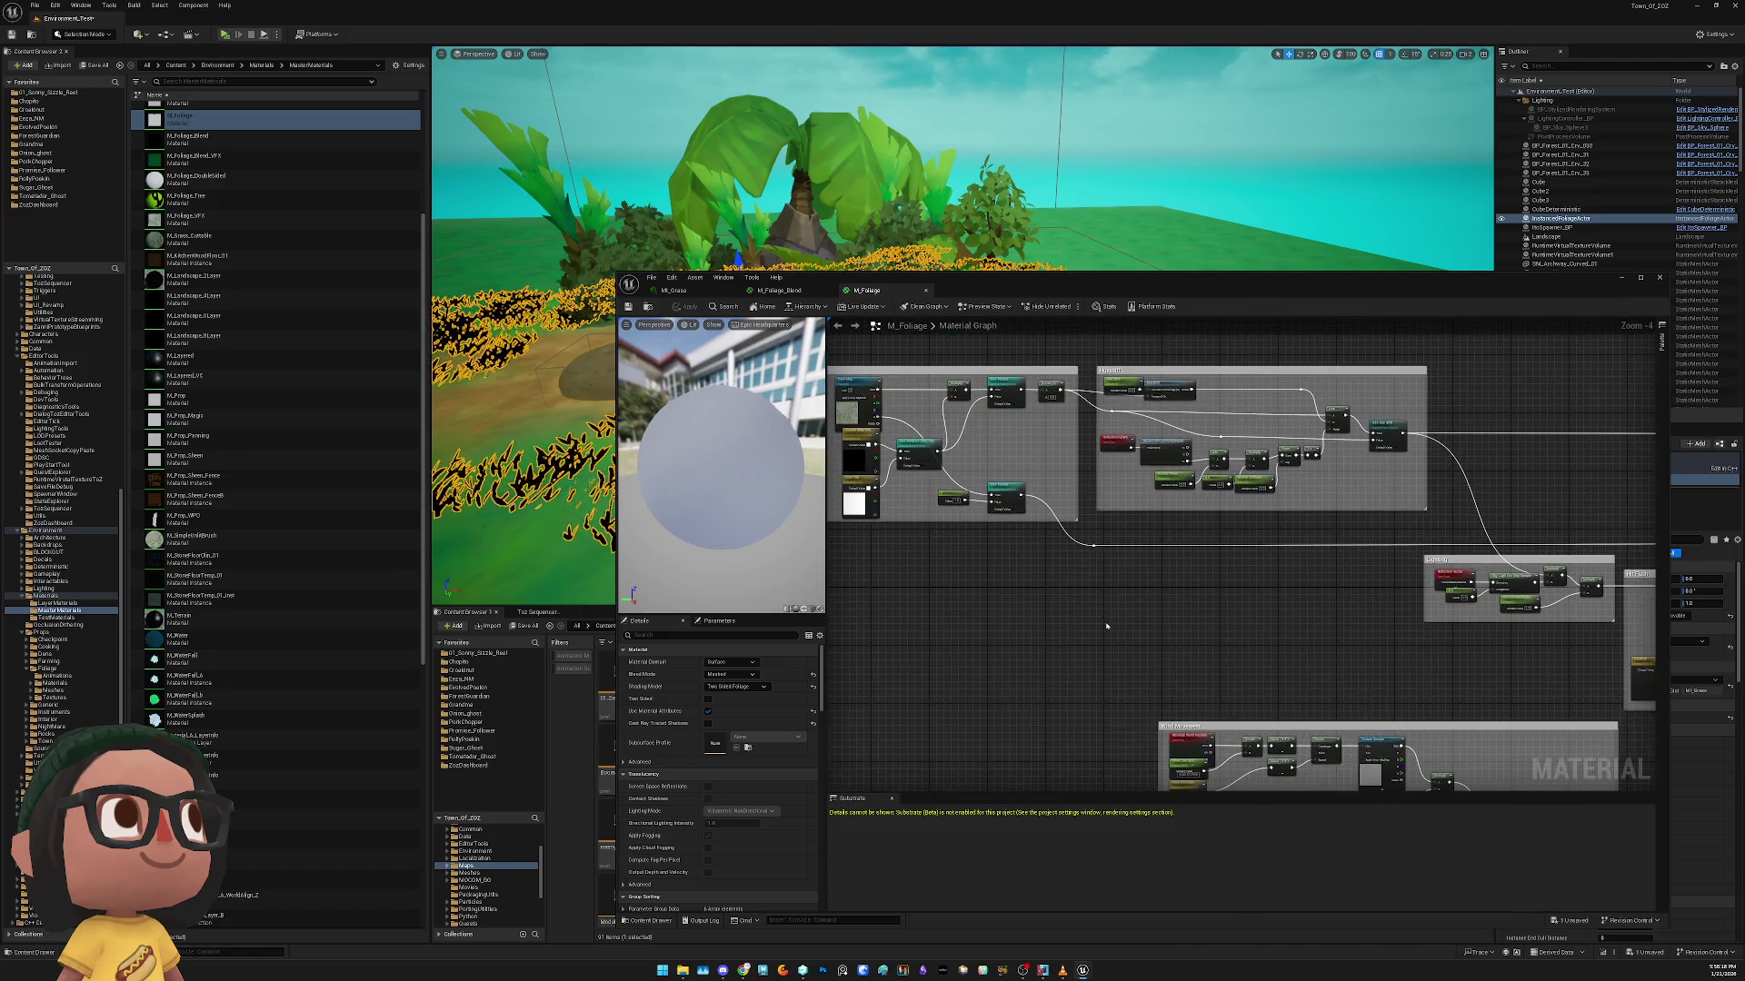
{"action": "scroll", "coordinate": [1008, 464], "scroll_direction": "up", "scroll_amount": 4}
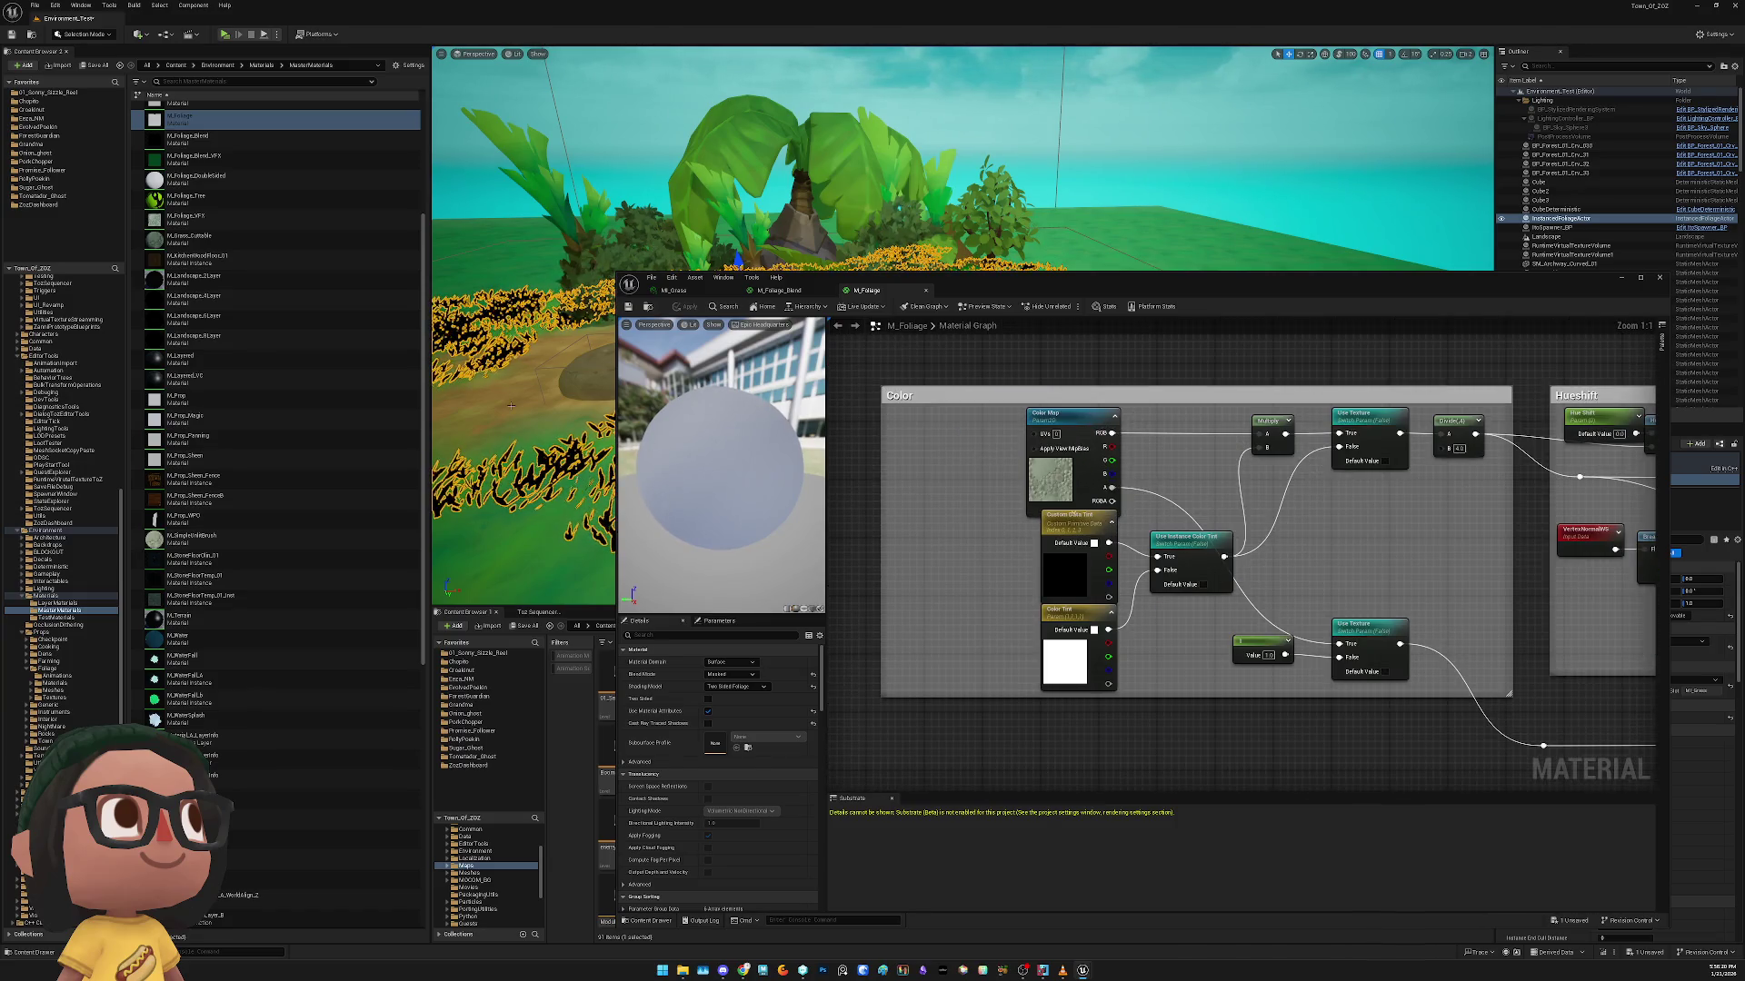
{"action": "left_click", "coordinate": [252, 141]}
{"action": "double_click", "coordinate": [252, 142]}
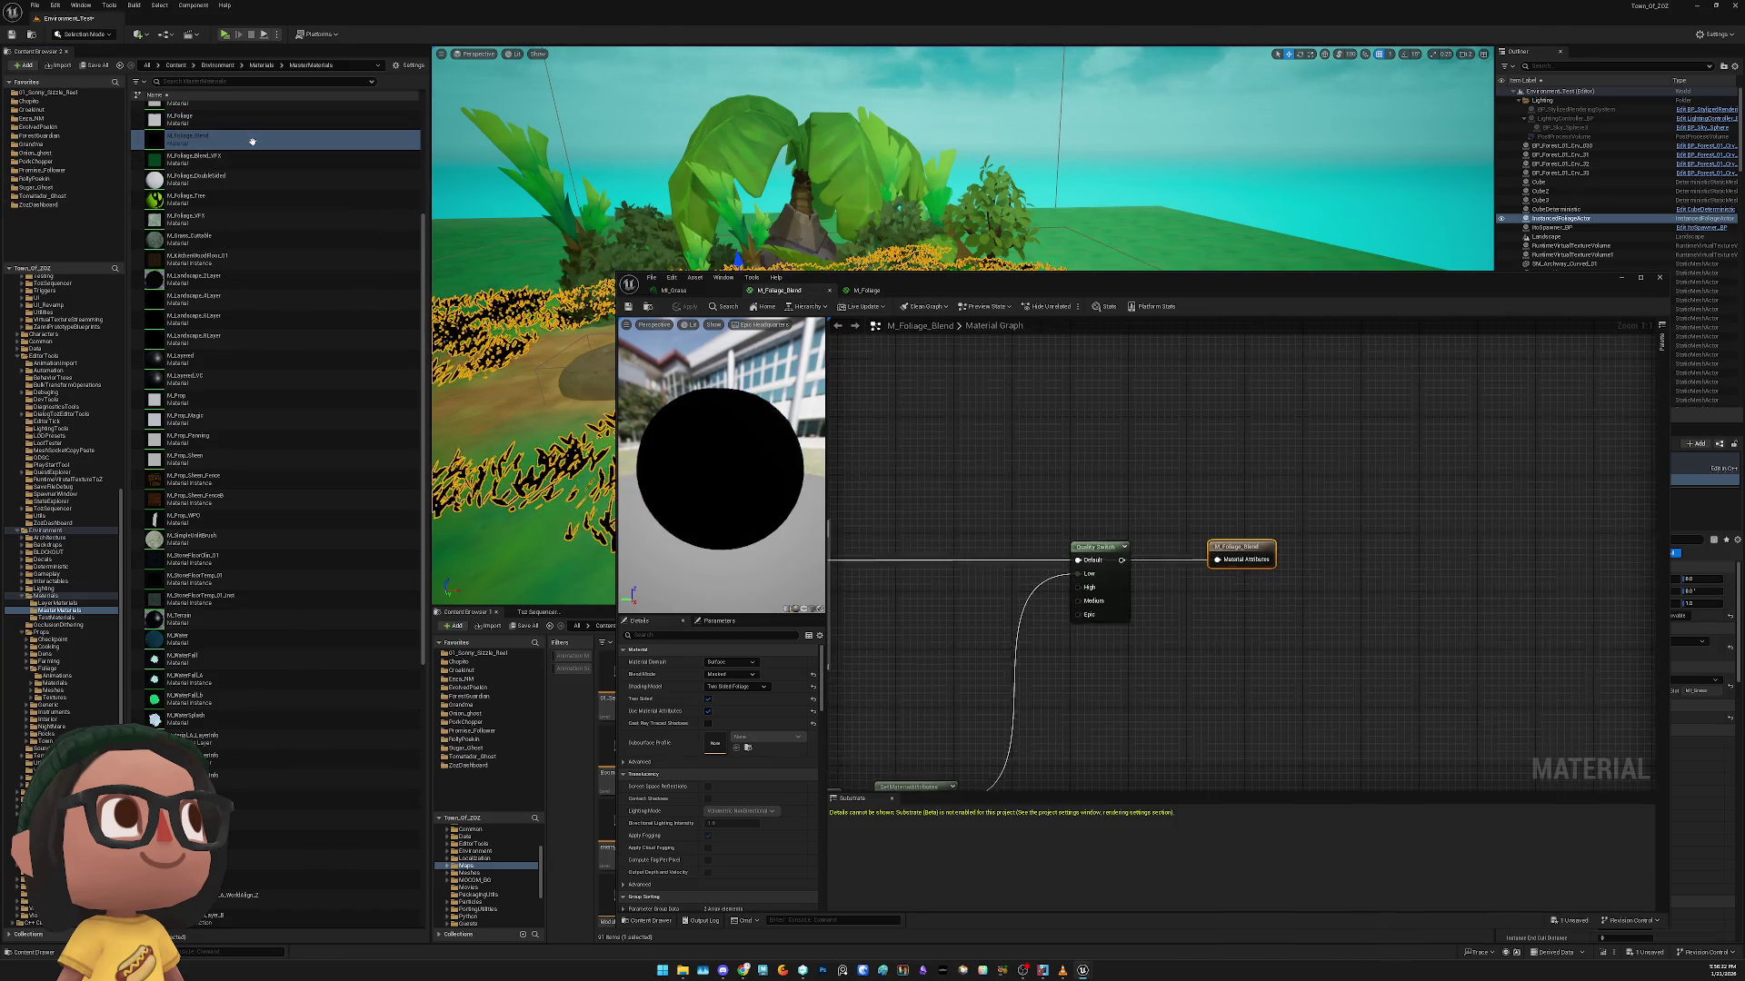
{"action": "scroll", "coordinate": [1149, 576], "scroll_direction": "down", "scroll_amount": 2}
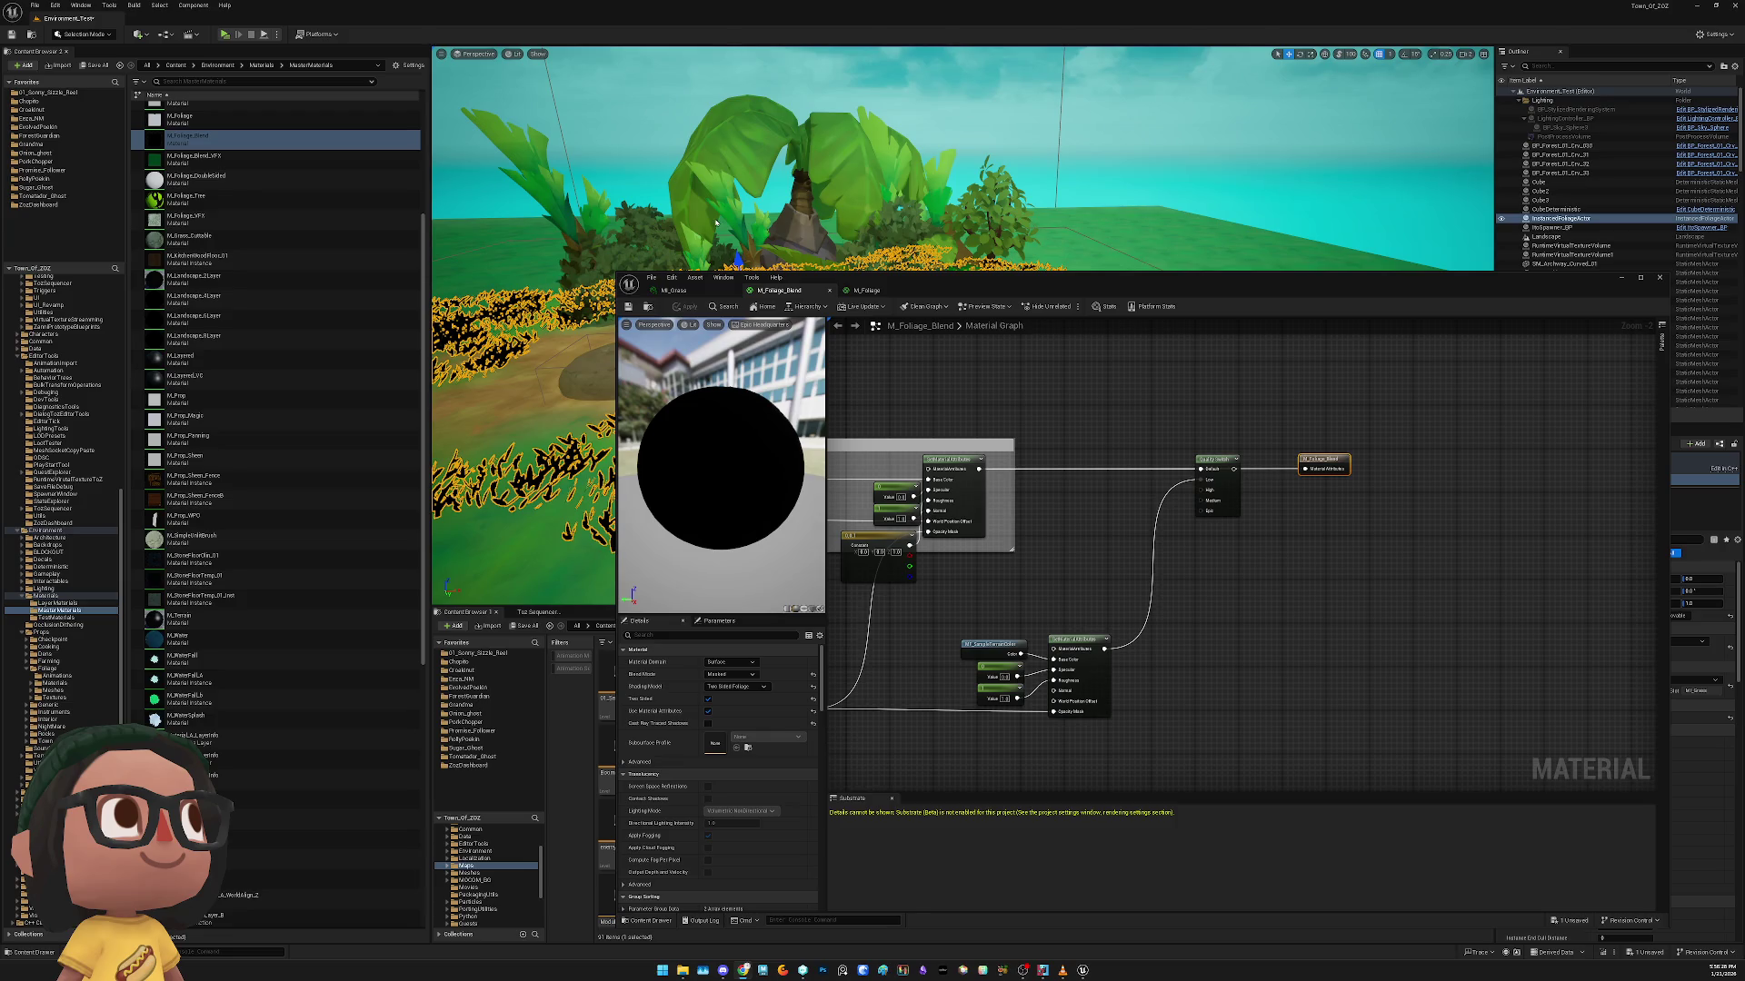
{"action": "left_click_drag", "start_coordinate": [1084, 500], "coordinate": [1651, 458]}
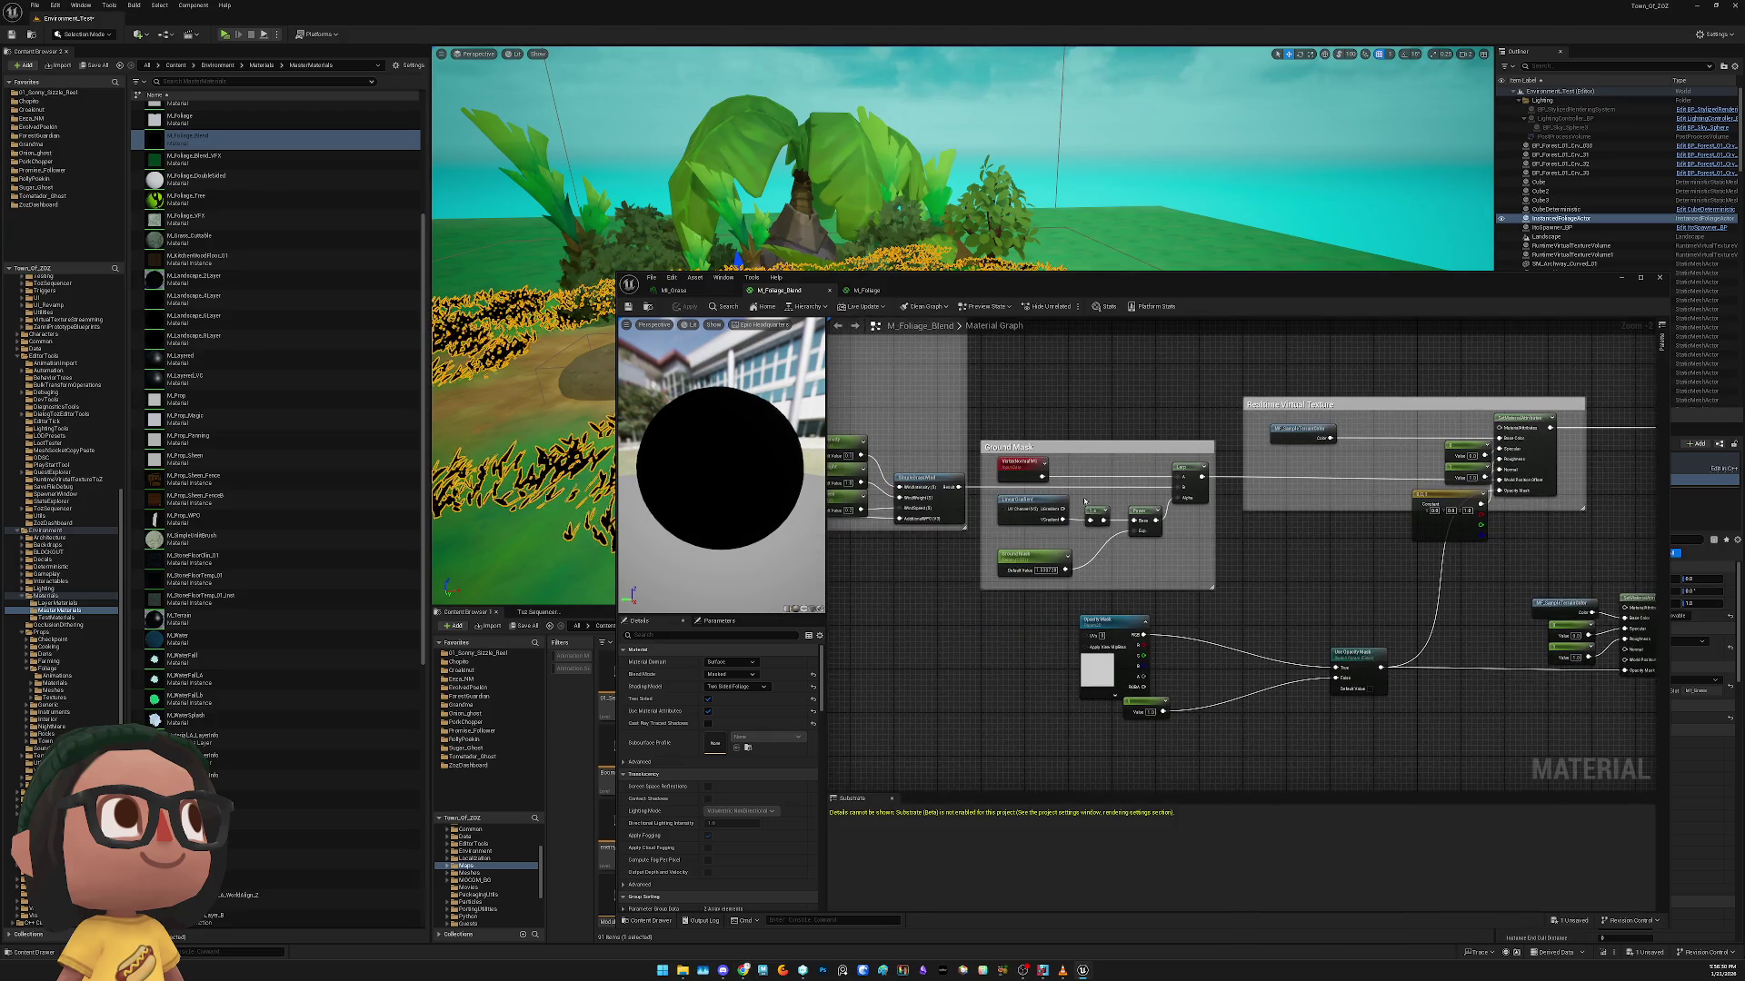
Close the material editor, deselect the grass, and pull the camera back over the grassy path
{"action": "left_click", "coordinate": [1658, 278]}
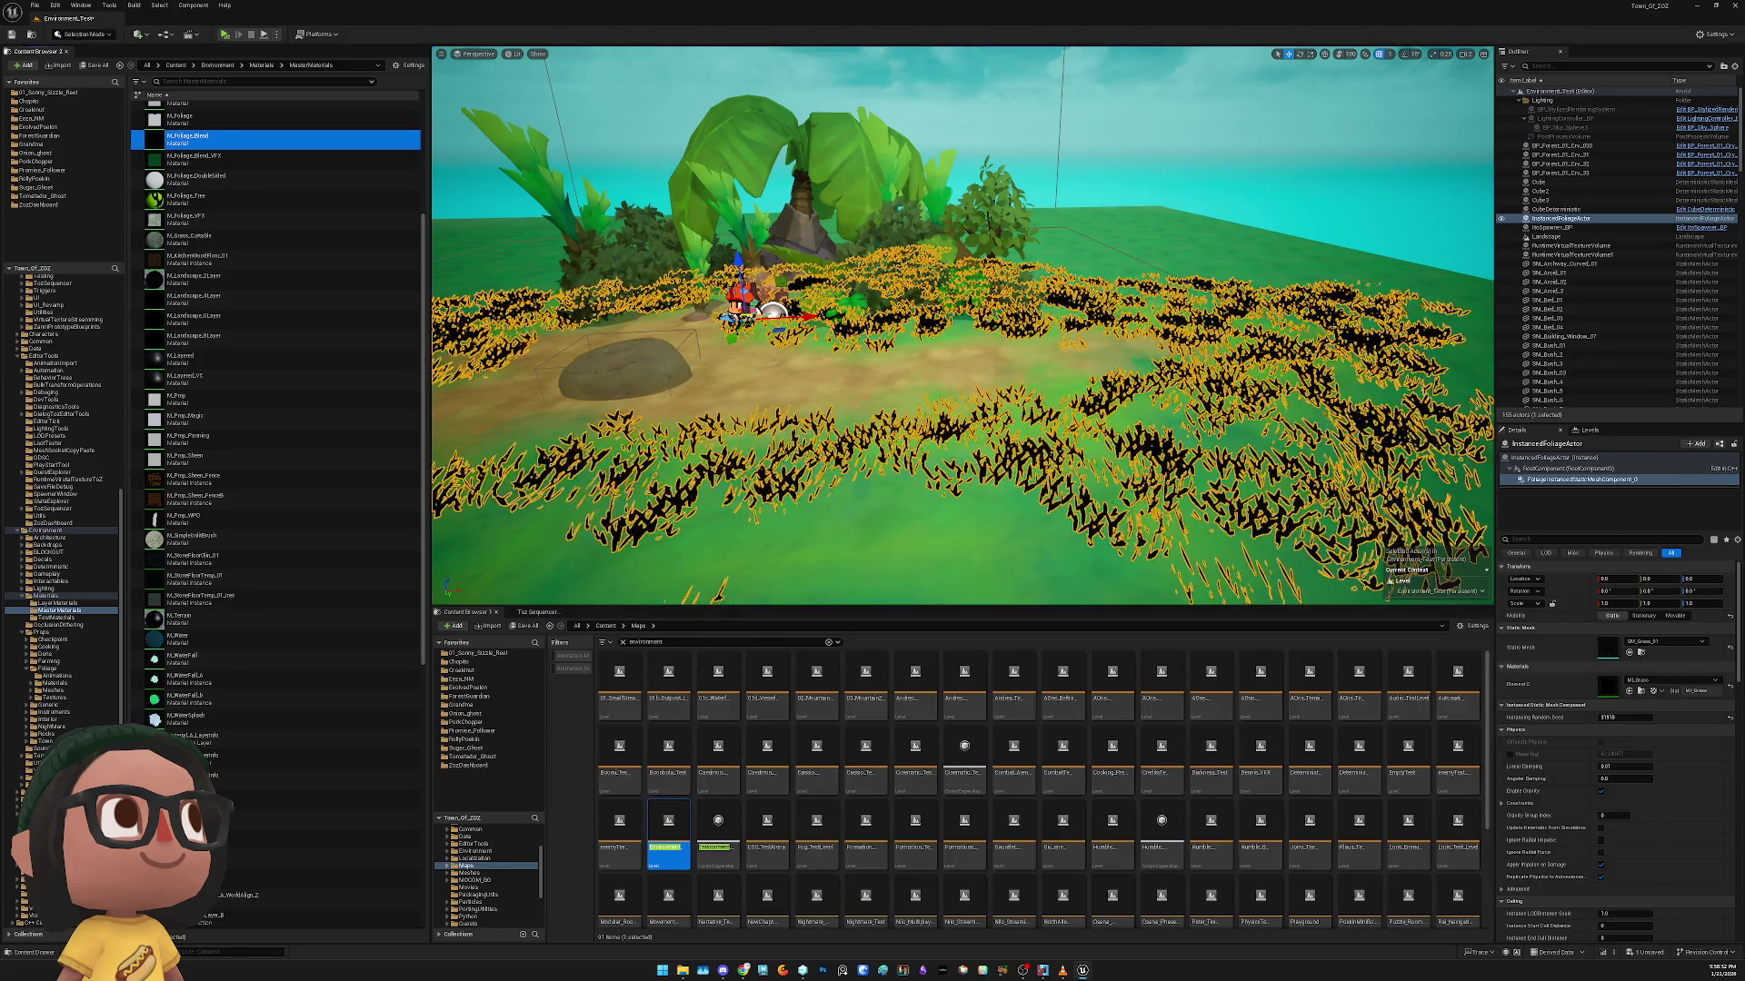
{"action": "right_click", "coordinate": [1283, 232]}
{"action": "key", "text": "Escape"}
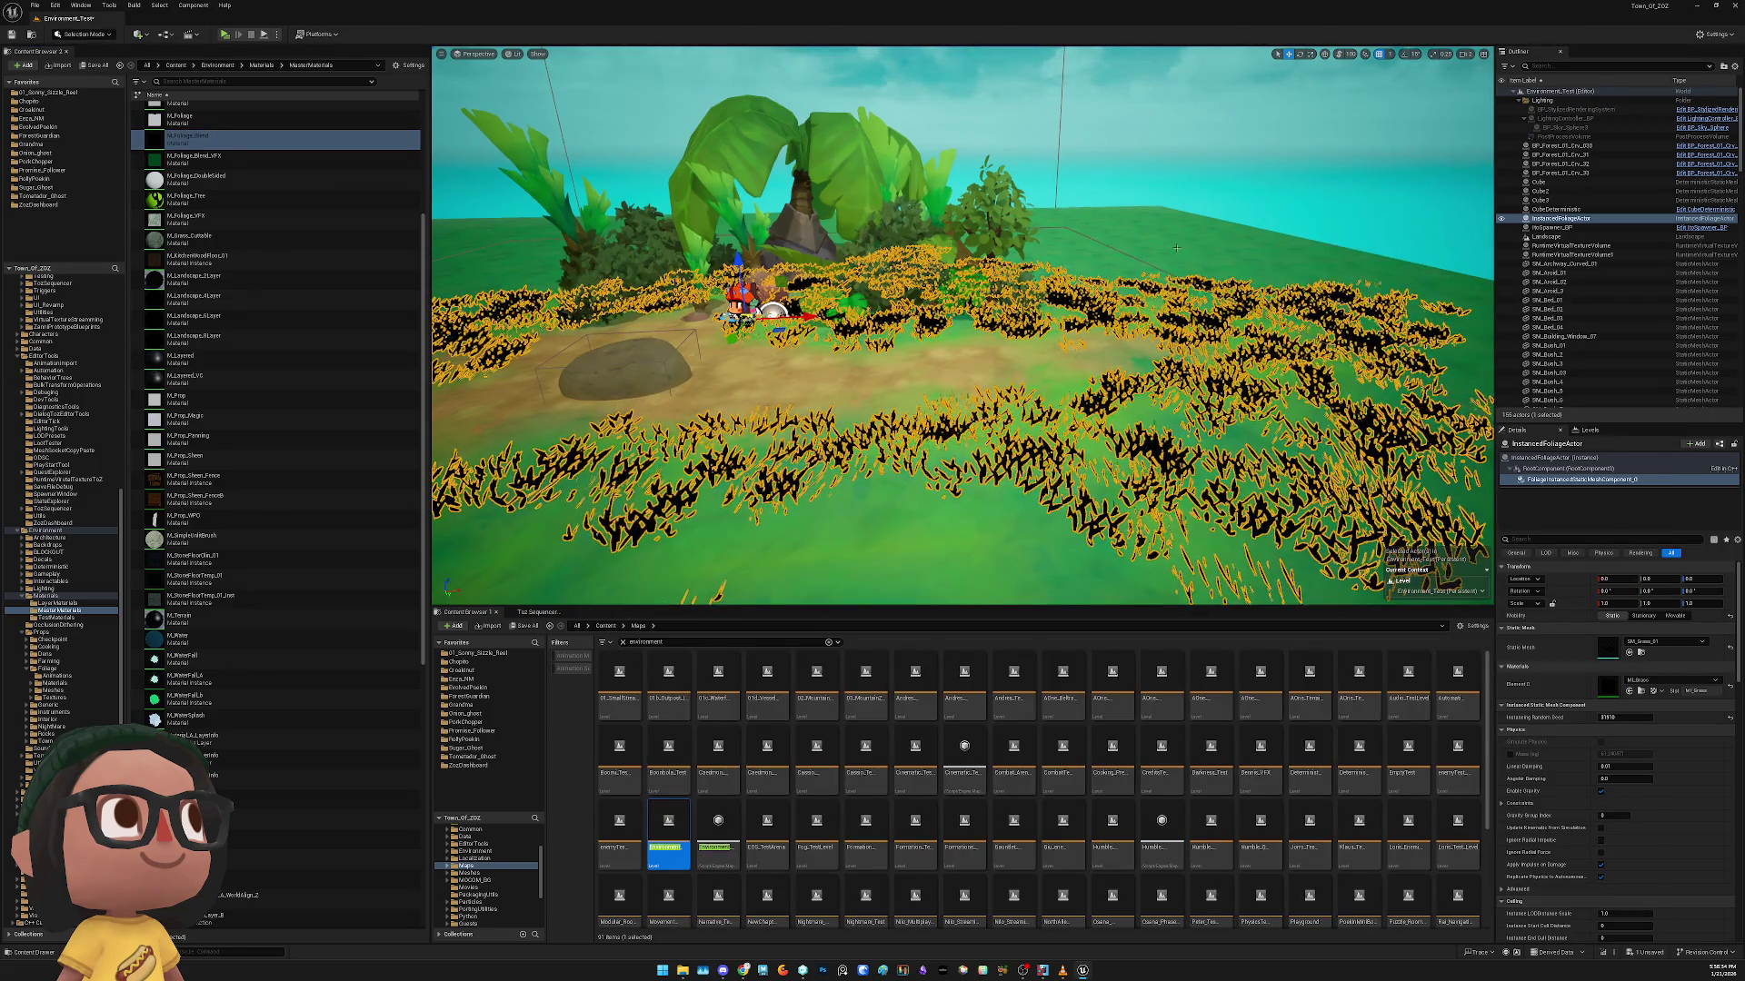
{"action": "key", "text": "Escape"}
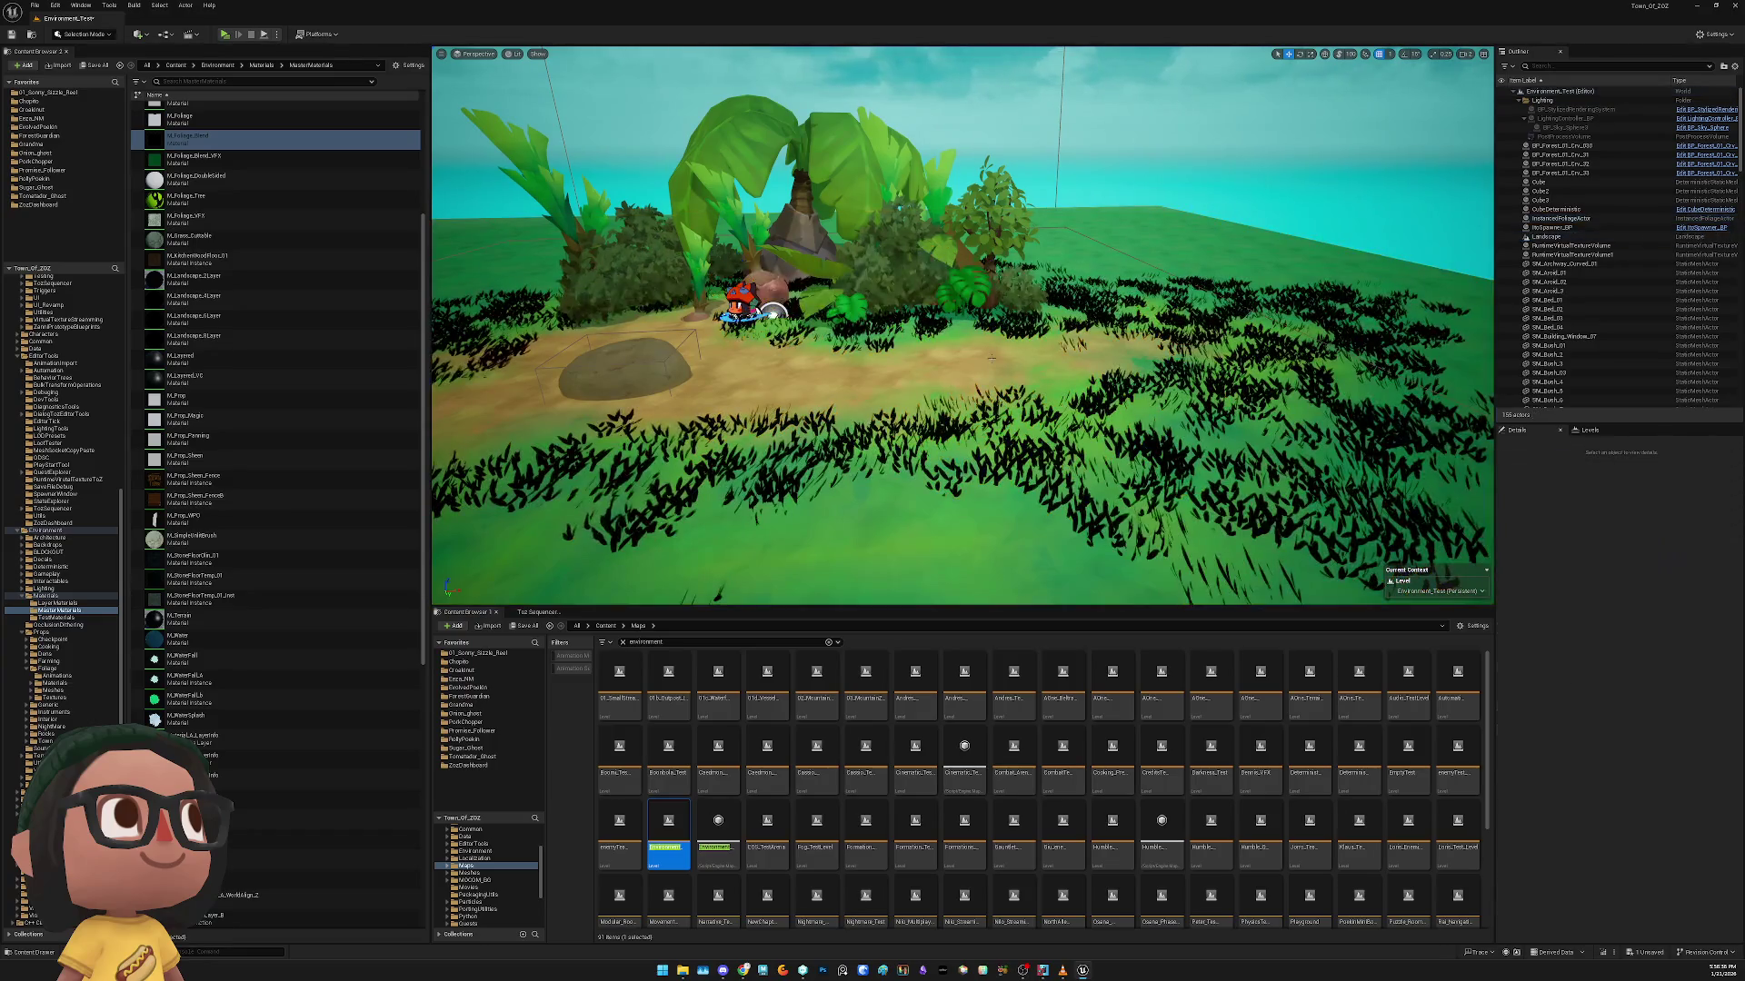
{"action": "scroll", "coordinate": [1233, 374], "scroll_direction": "up", "scroll_amount": 5}
{"action": "mouse_move", "coordinate": [963, 327]}
{"action": "left_mouse_down"}
{"action": "mouse_move", "coordinate": [863, 372]}
{"action": "mouse_move", "coordinate": [809, 350]}
{"action": "mouse_move", "coordinate": [804, 364]}
{"action": "left_mouse_up"}
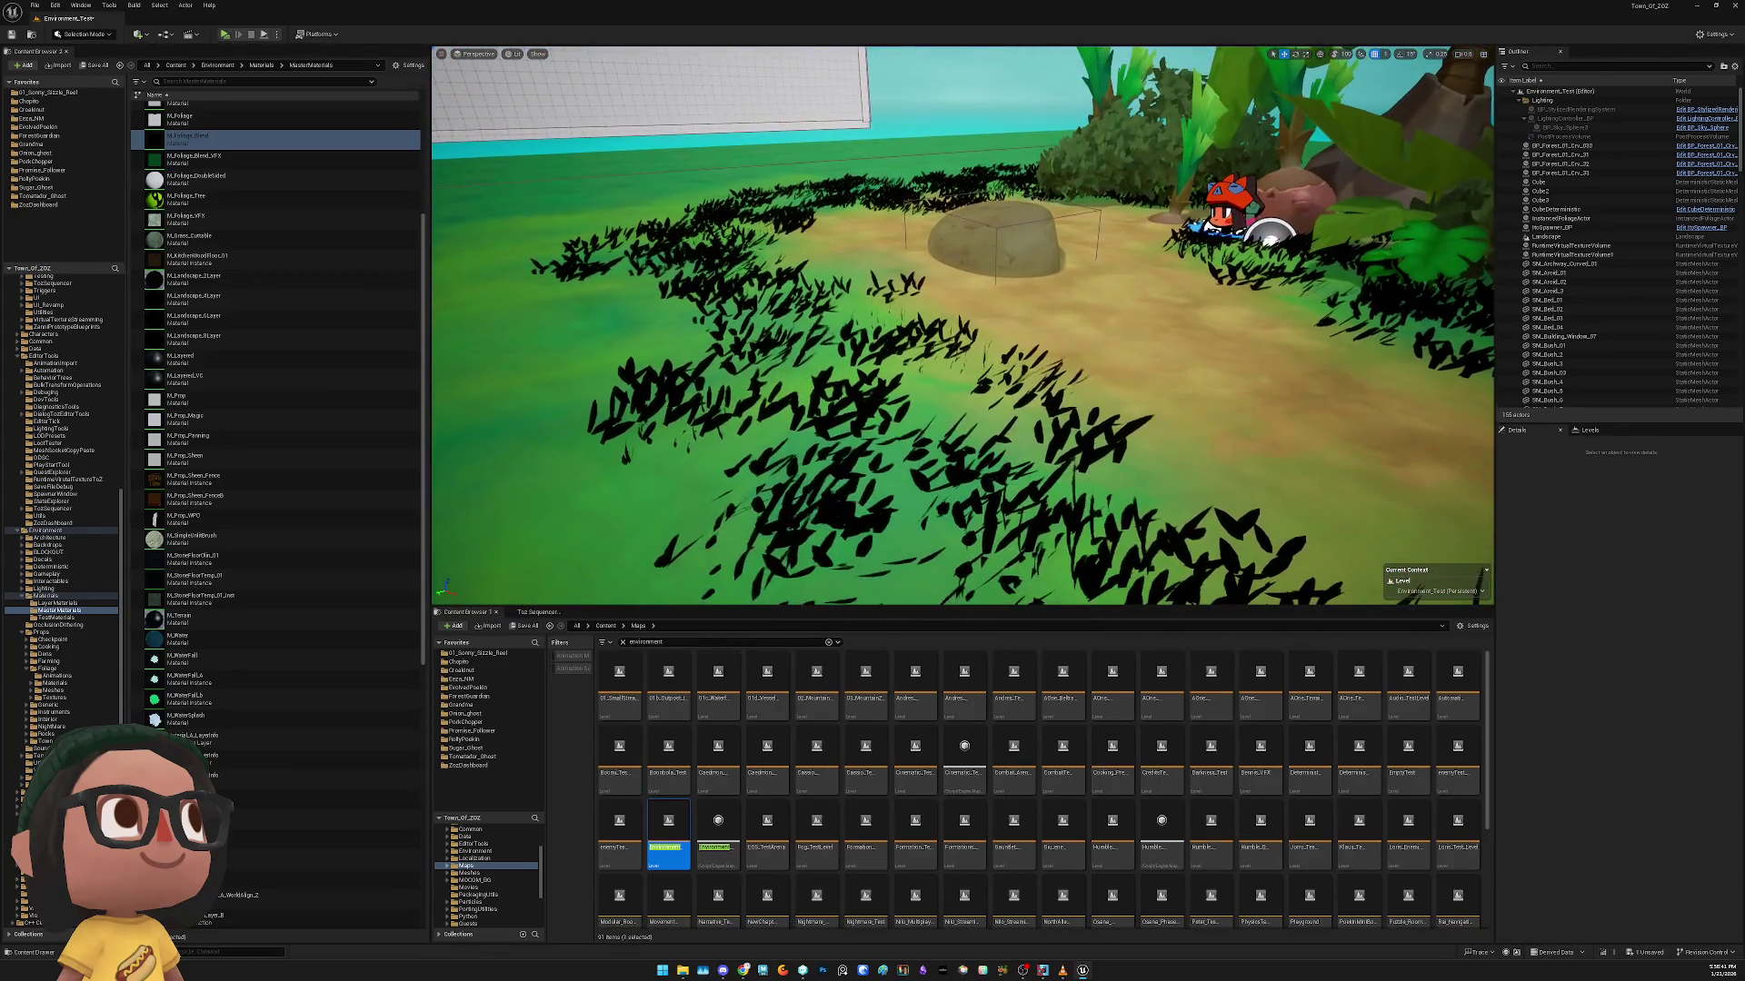
Select the grass foliage actor and inspect its mesh component's material settings
{"action": "left_click", "coordinate": [820, 399]}
{"action": "left_click", "coordinate": [918, 403]}
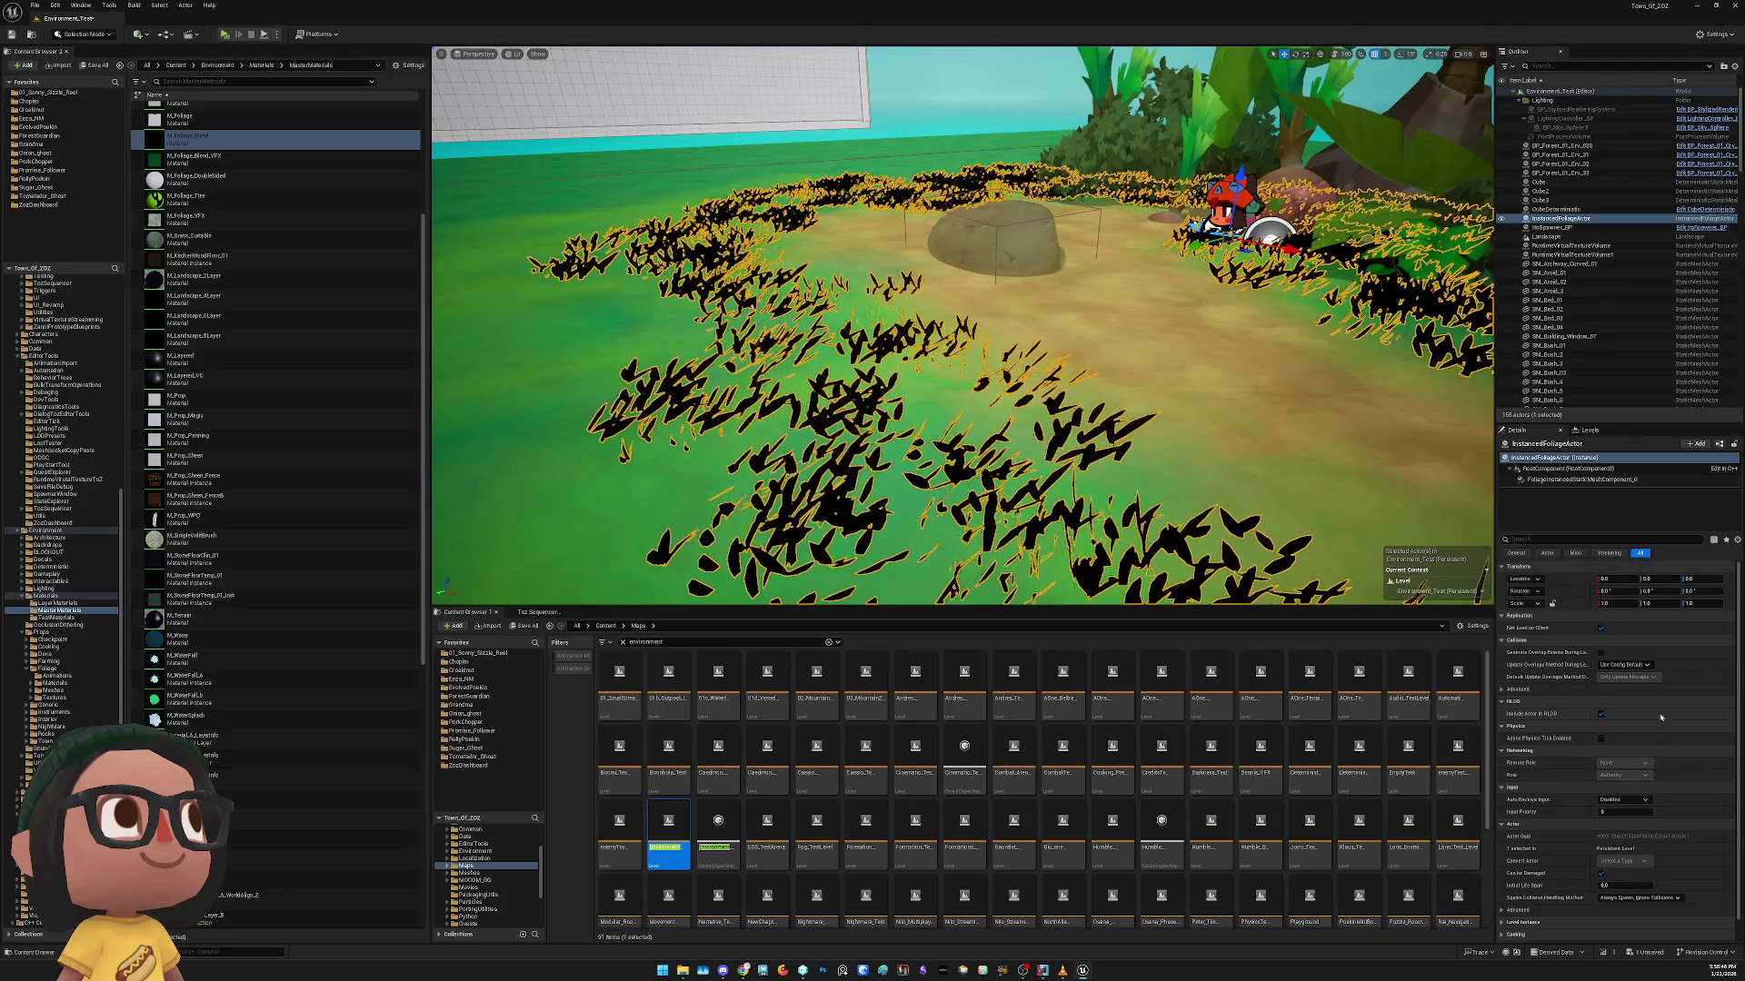
{"action": "left_click", "coordinate": [1574, 480]}
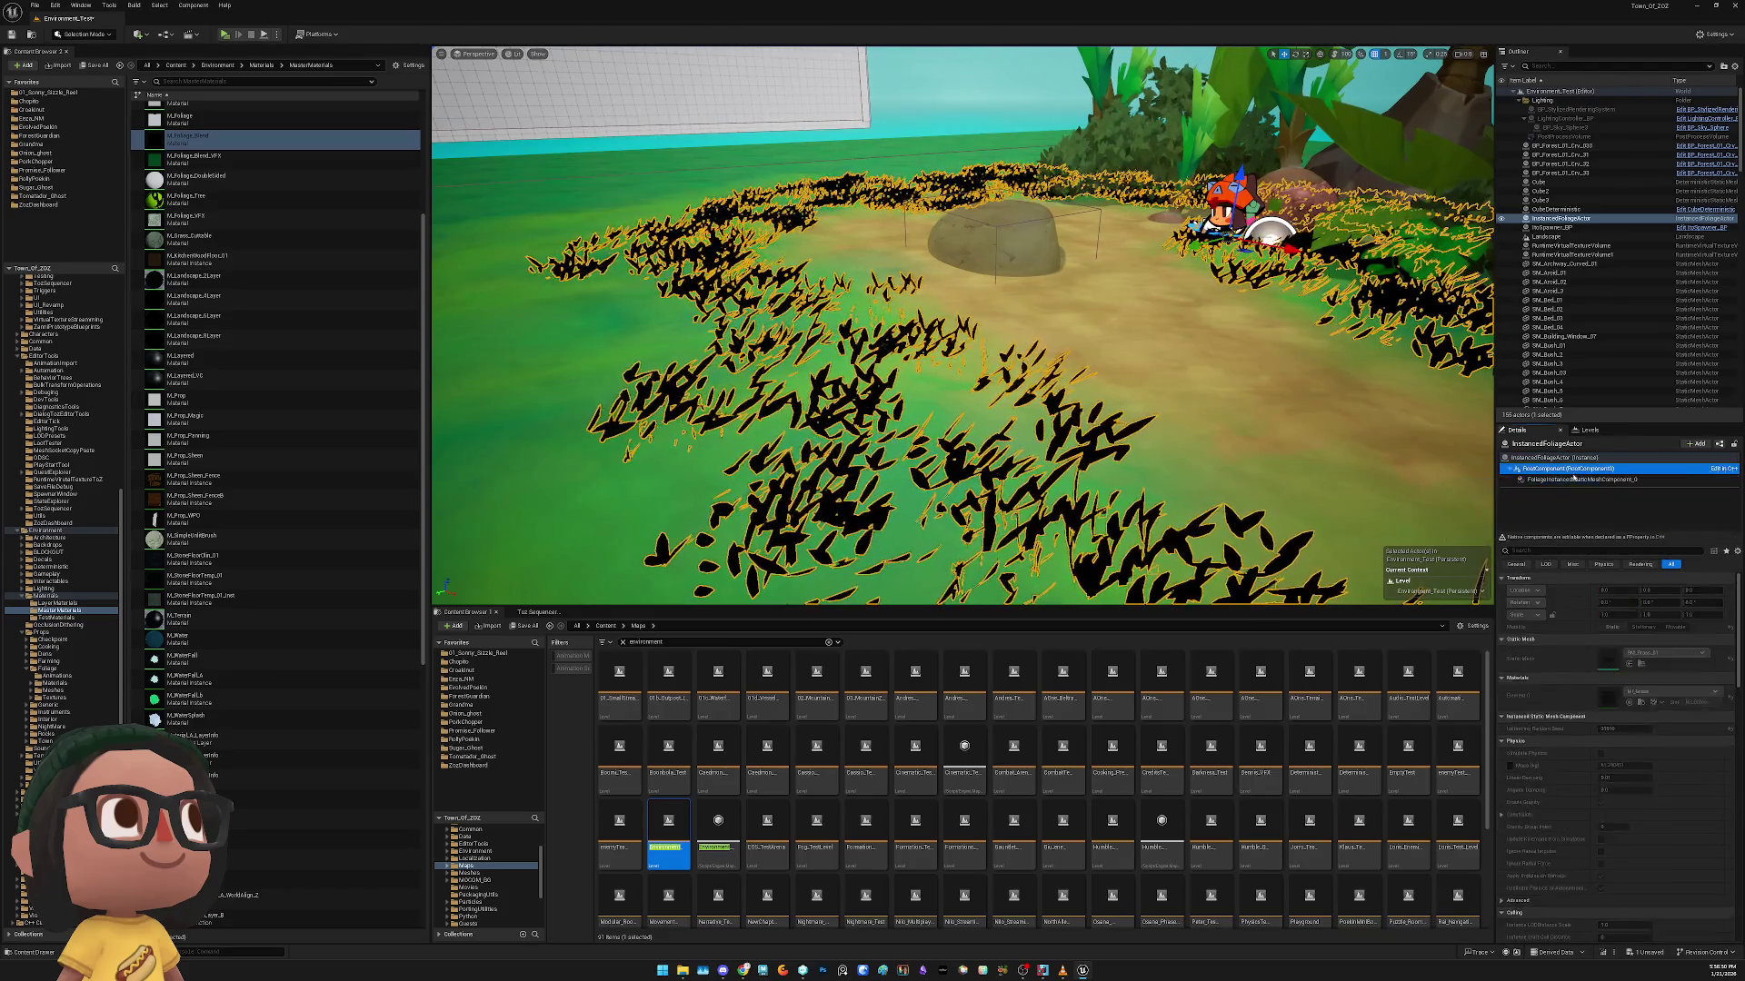
{"action": "left_click", "coordinate": [1574, 479]}
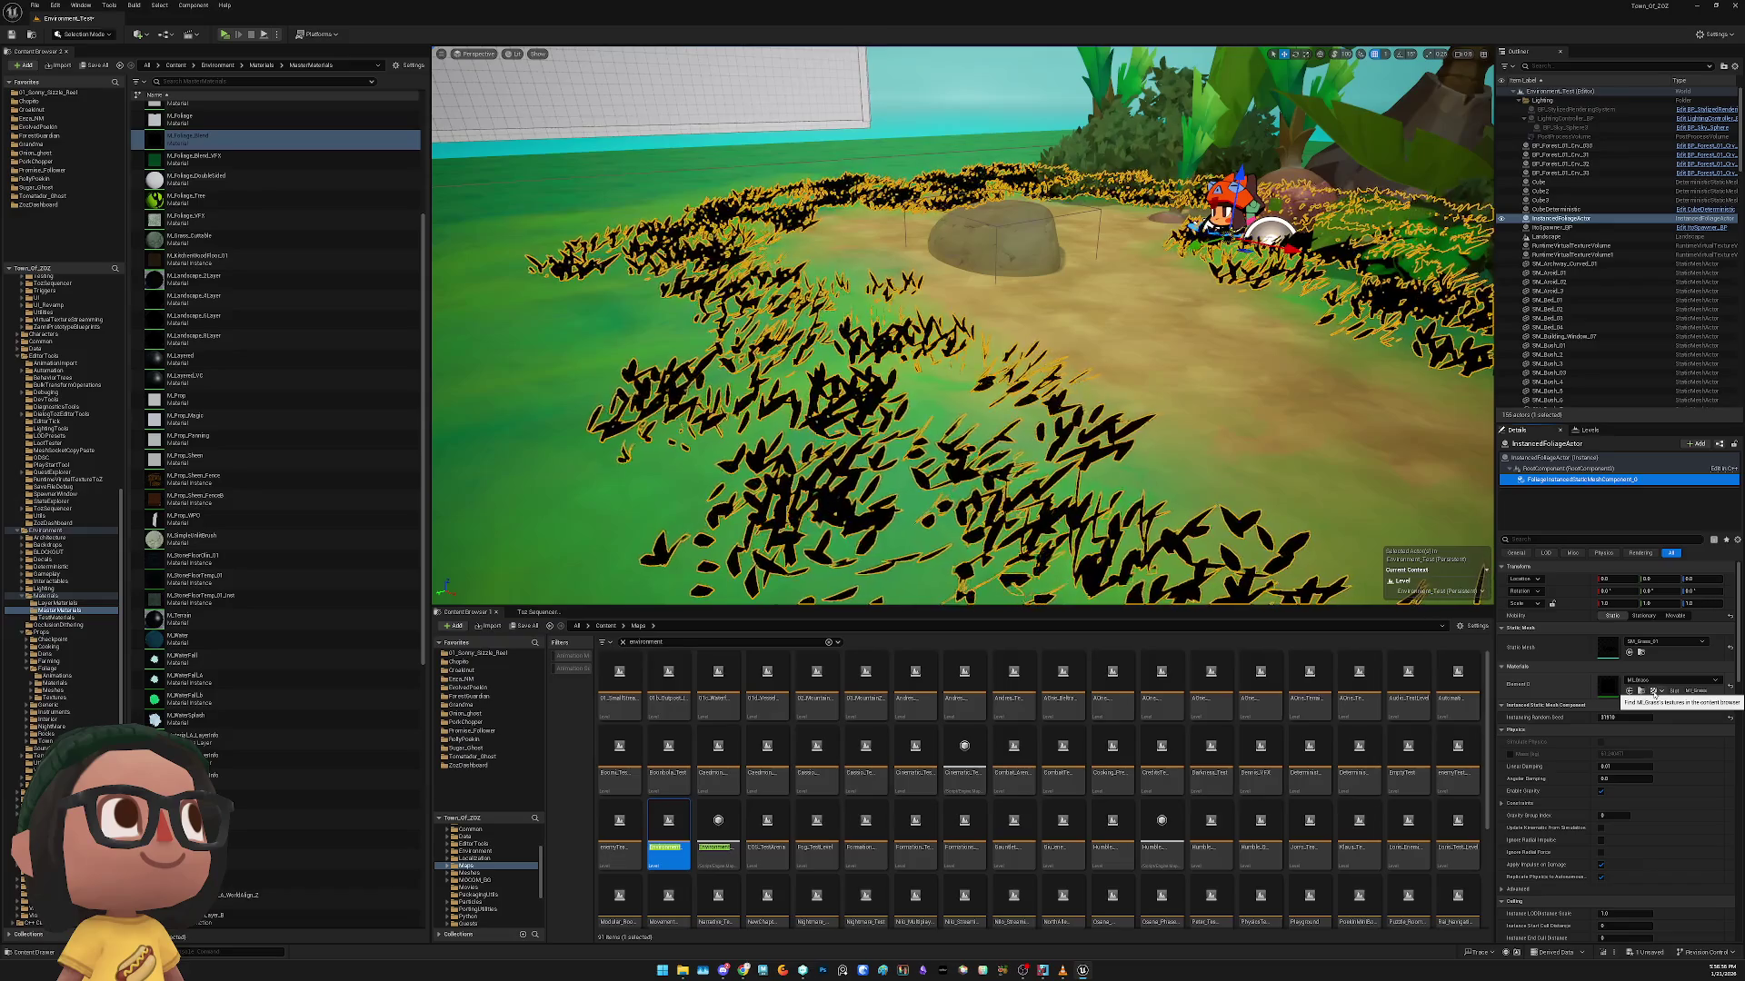
{"action": "left_click", "coordinate": [1654, 692]}
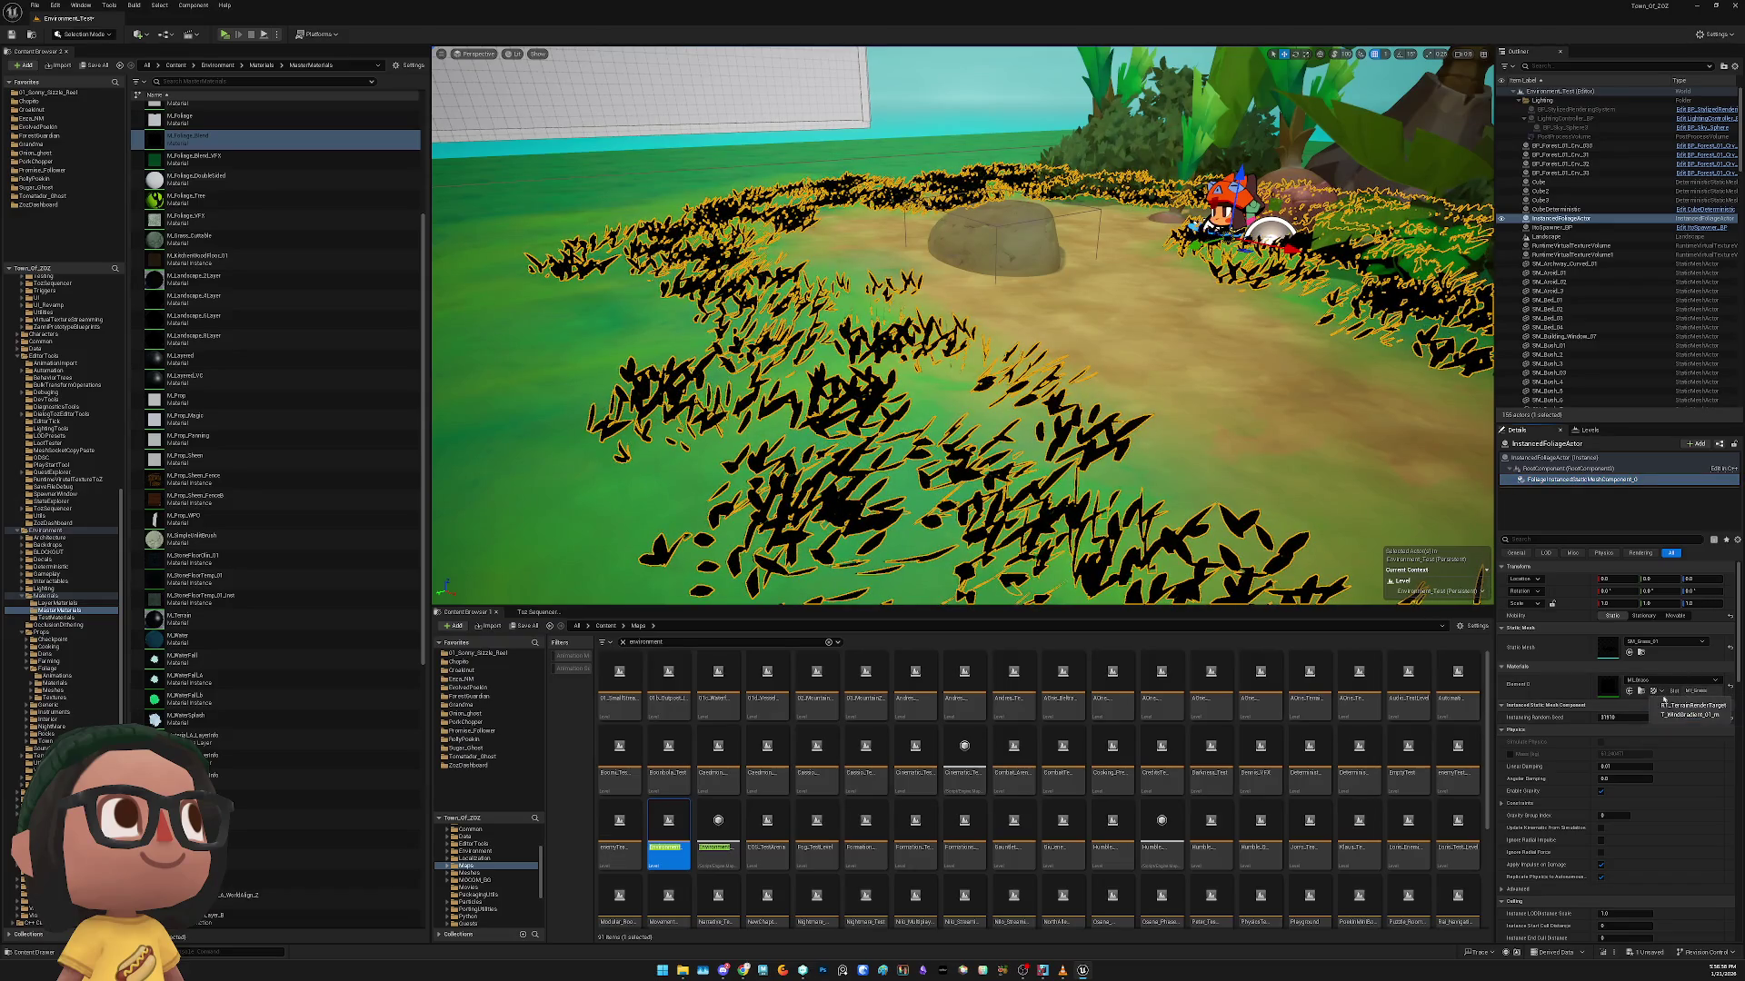
{"action": "left_click", "coordinate": [1666, 695]}
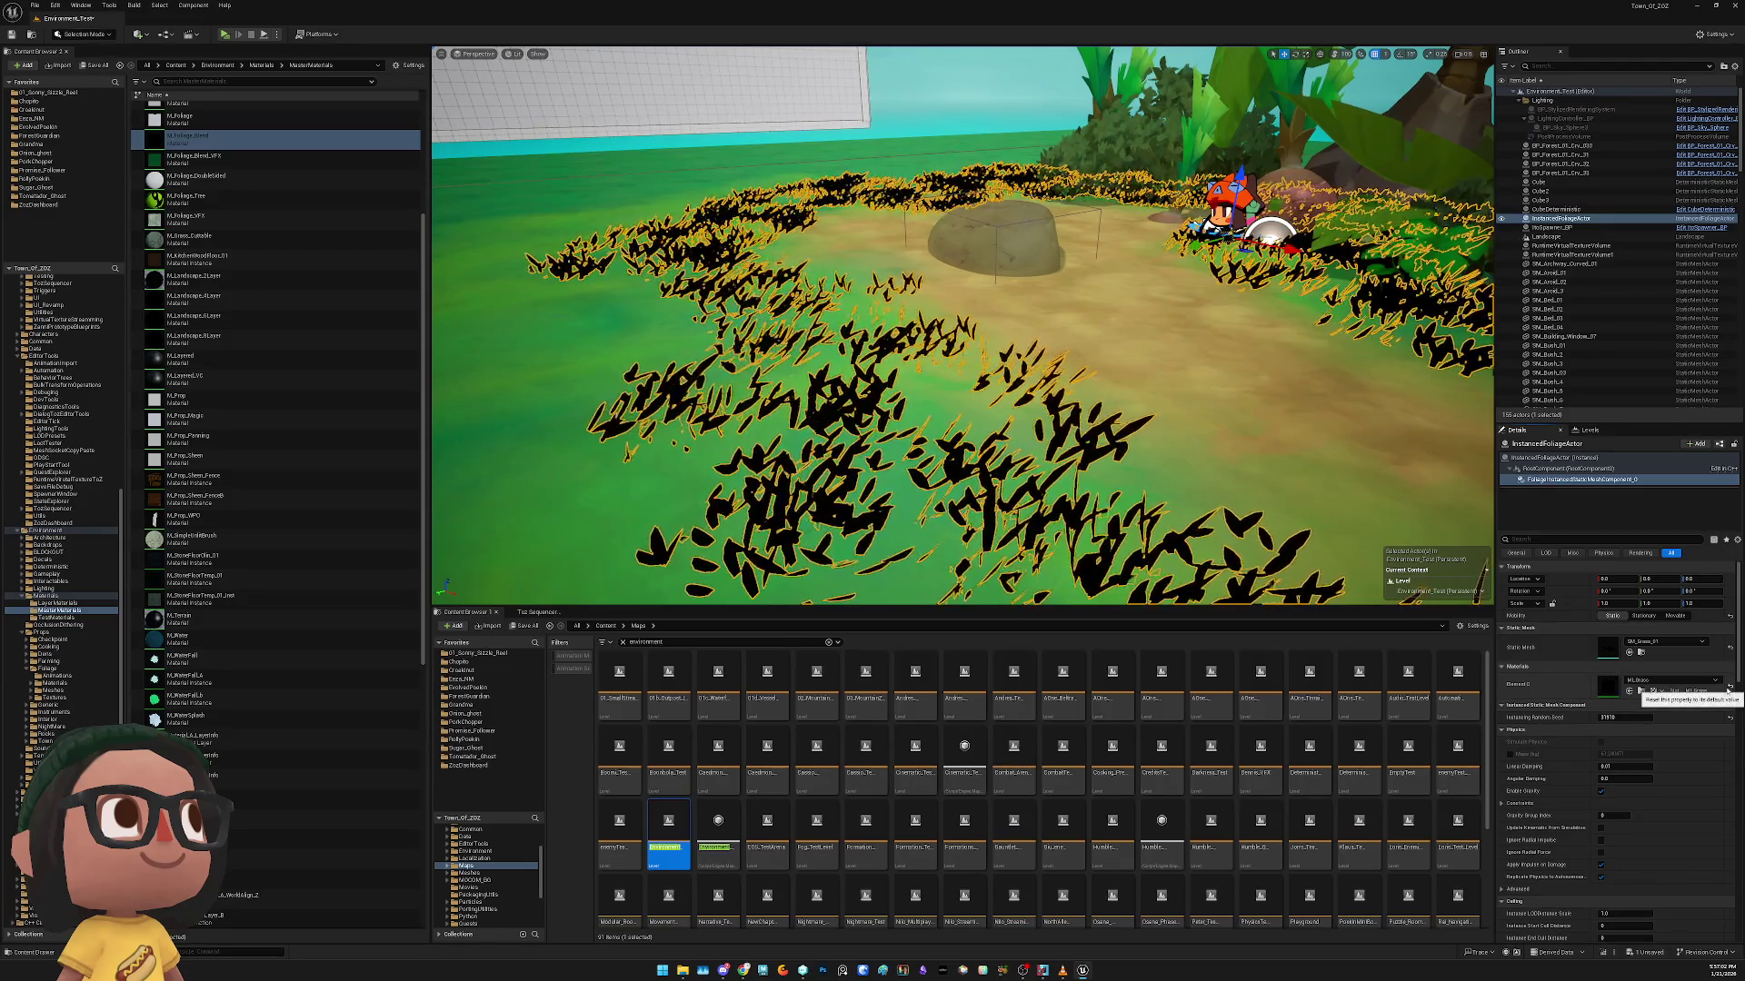
Undo the selection, deselect the foliage, frame the rock and palms, and start a play-test
{"action": "key", "text": "ctrl+z"}
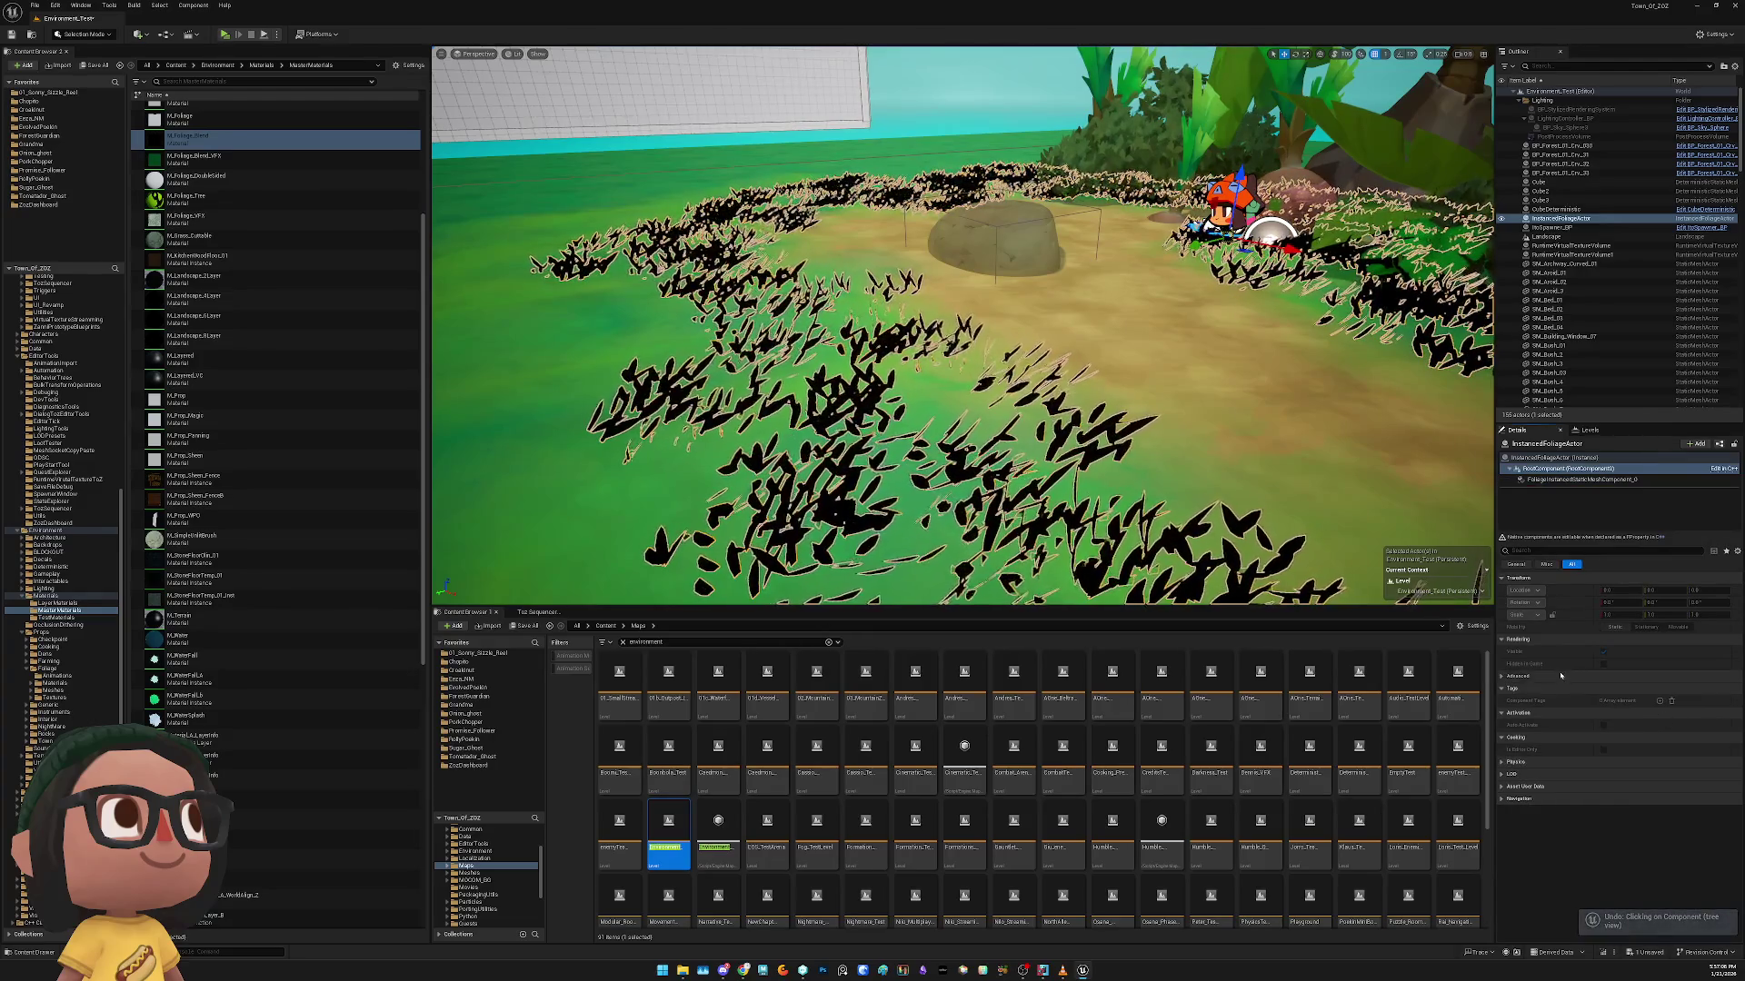
{"action": "left_click", "coordinate": [1013, 443]}
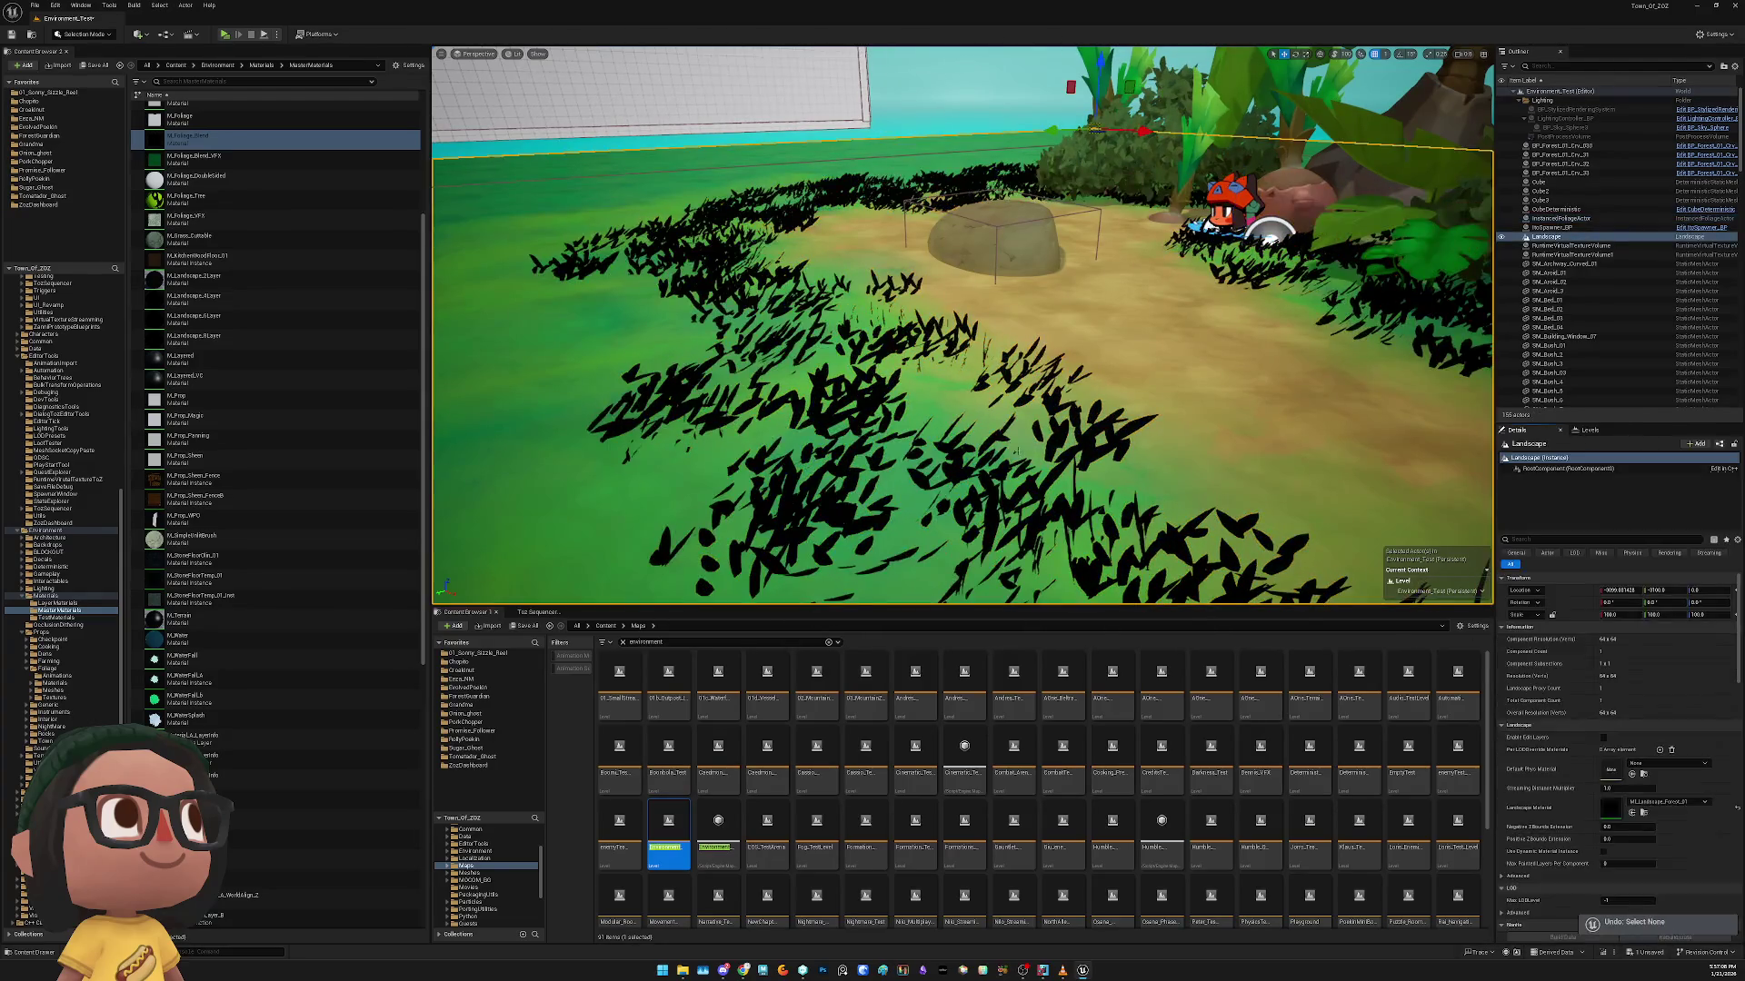
{"action": "key", "text": "ctrl+z"}
{"action": "key", "text": "Escape"}
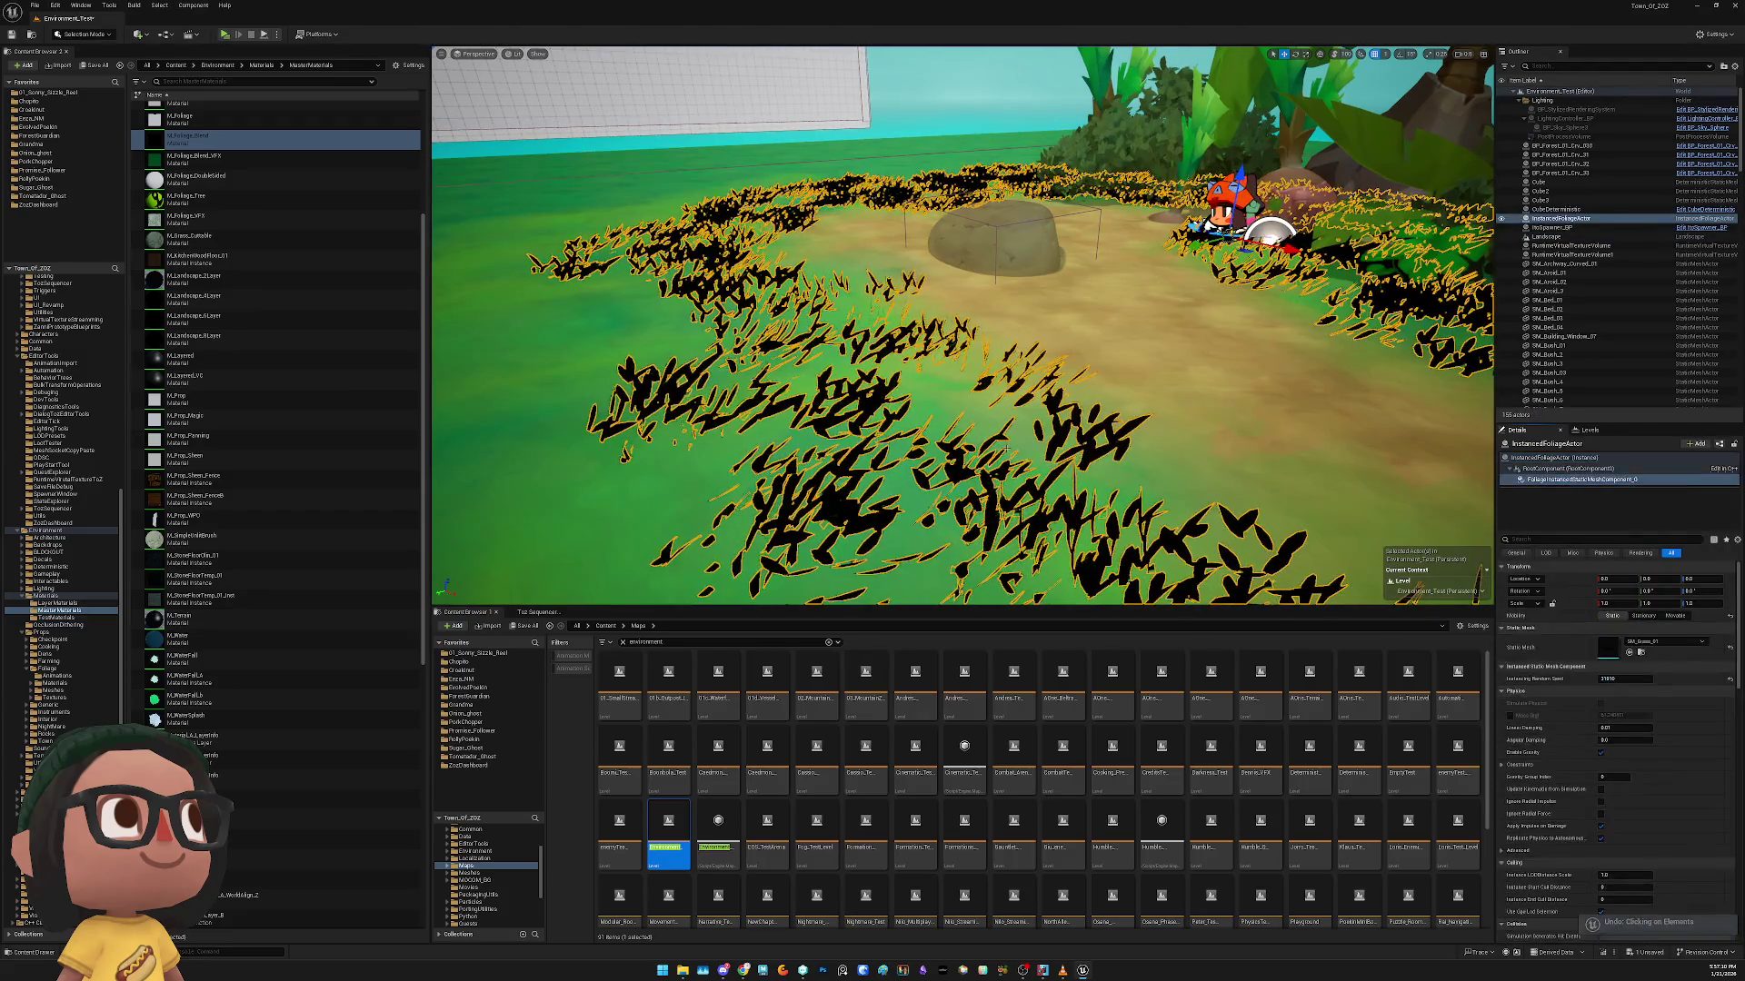
{"action": "left_click_drag", "start_coordinate": [1006, 443], "coordinate": [1032, 527]}
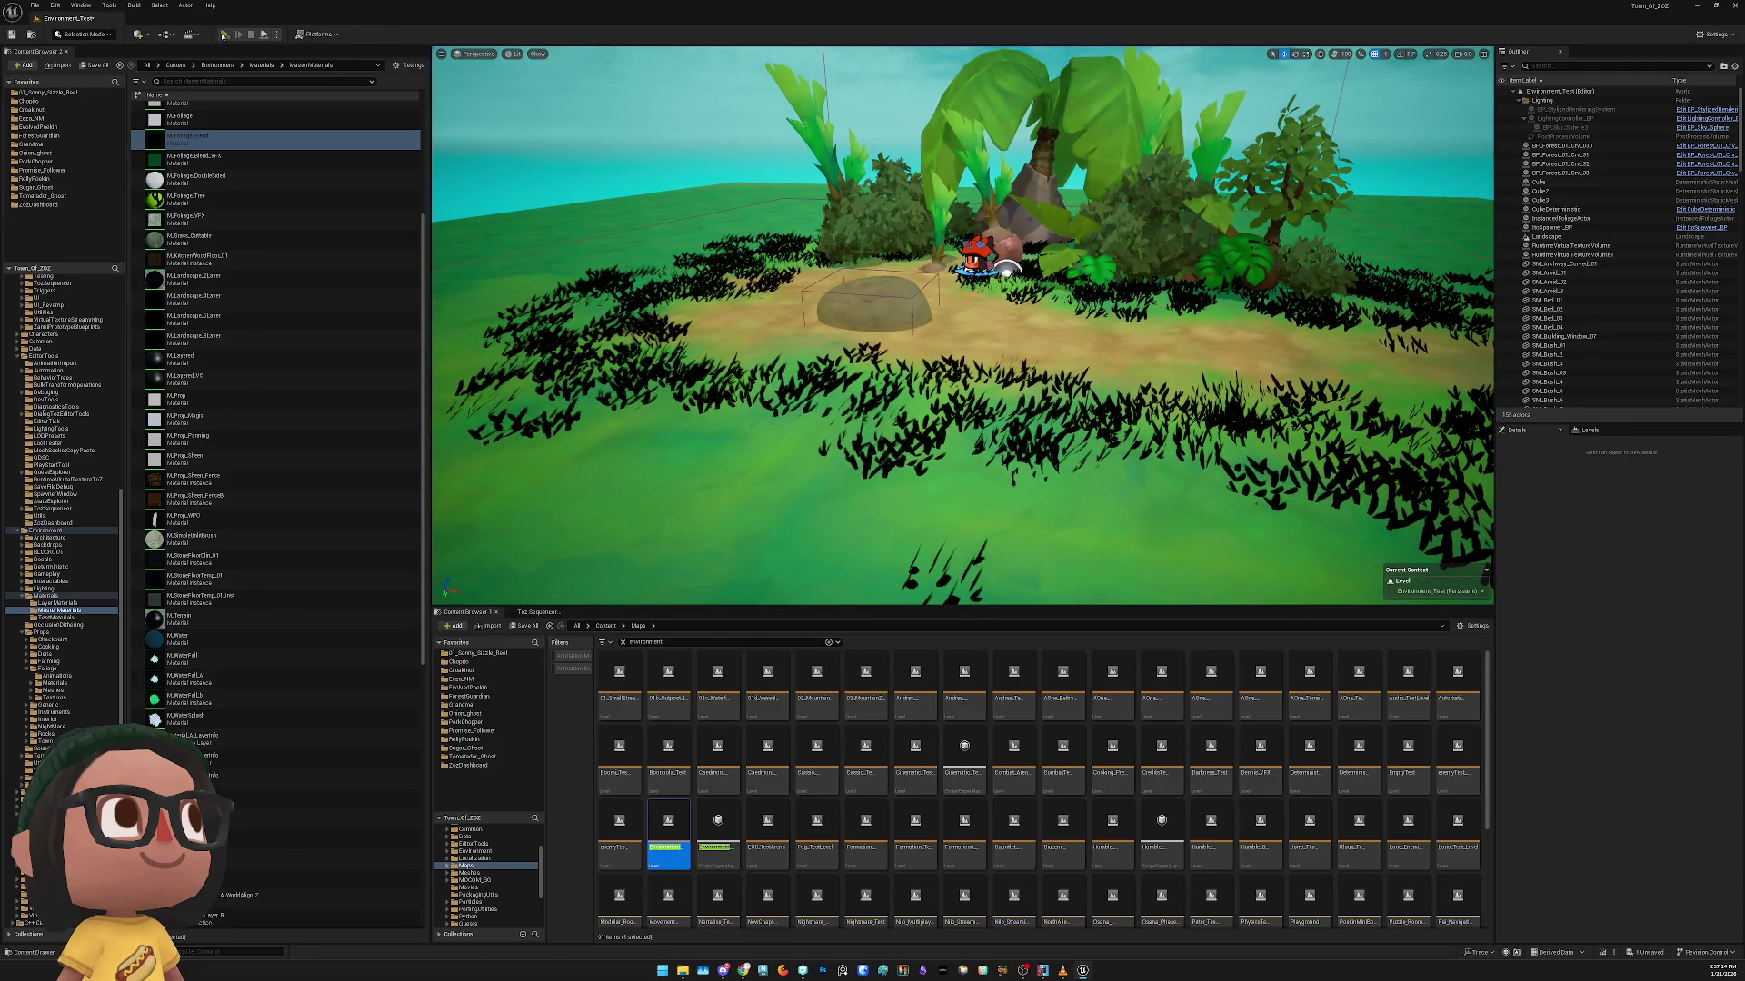
{"action": "left_click", "coordinate": [225, 35]}
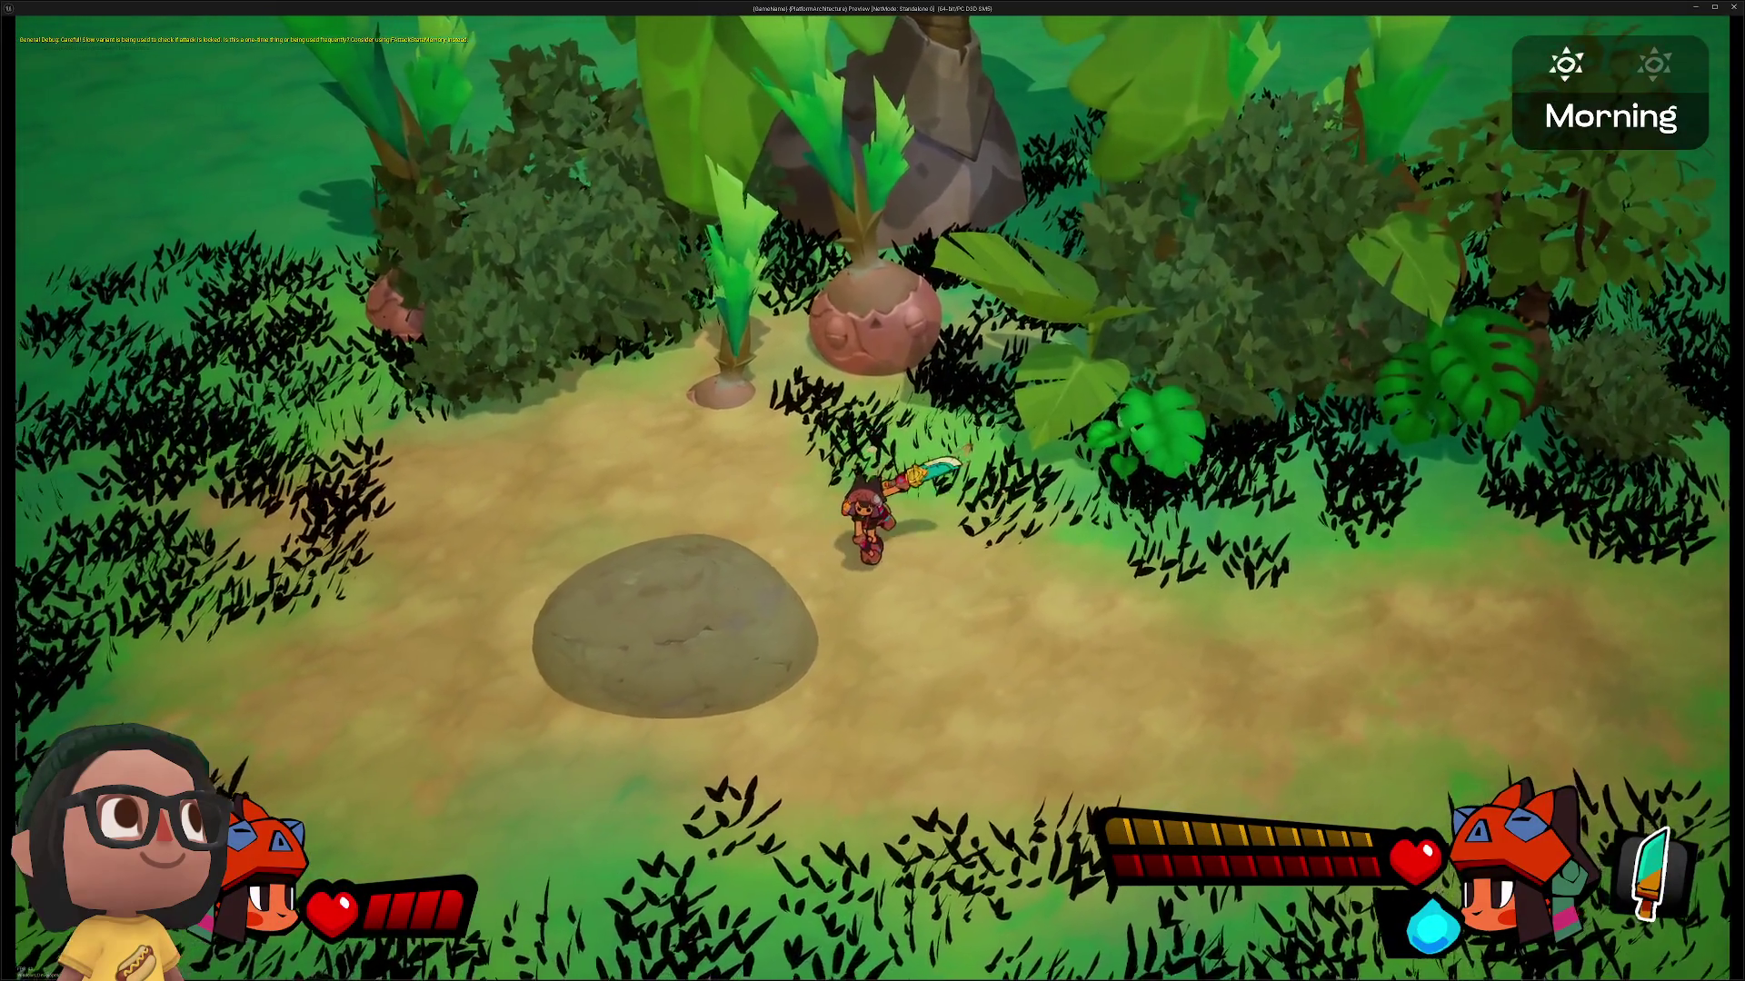
{"action": "key", "text": "Escape"}
{"action": "scroll", "coordinate": [895, 416], "scroll_direction": "down", "scroll_amount": 5}
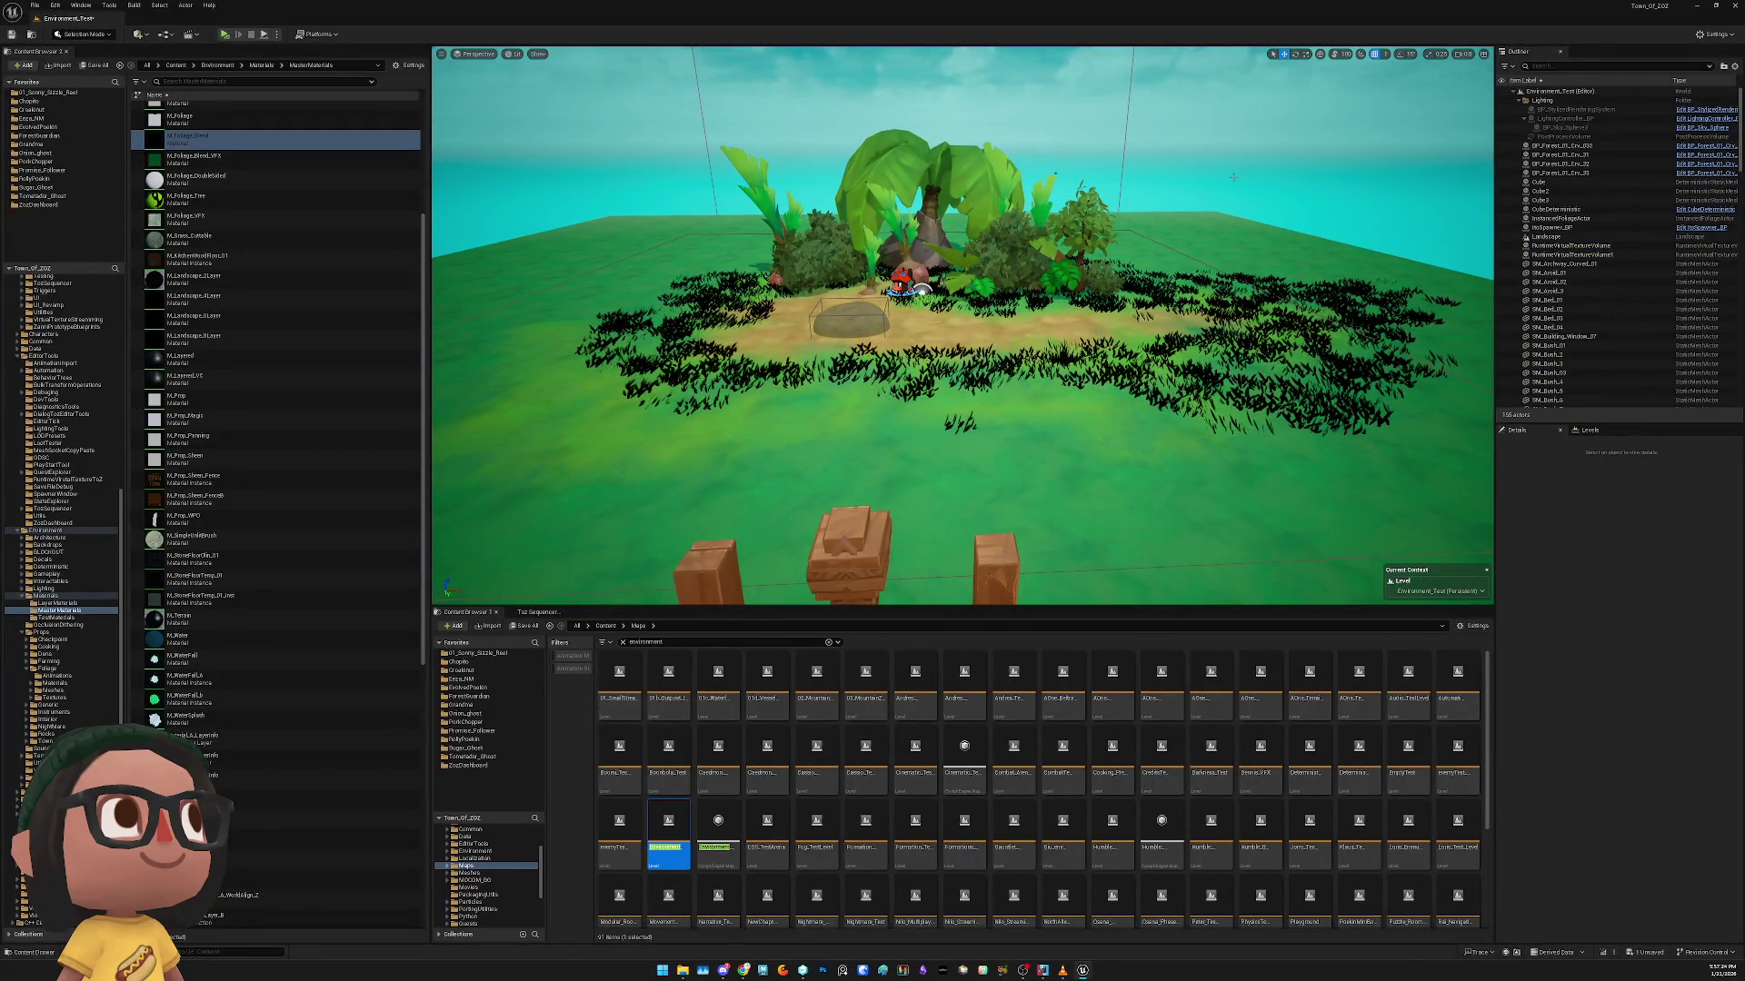
{"action": "left_click", "coordinate": [45, 93]}
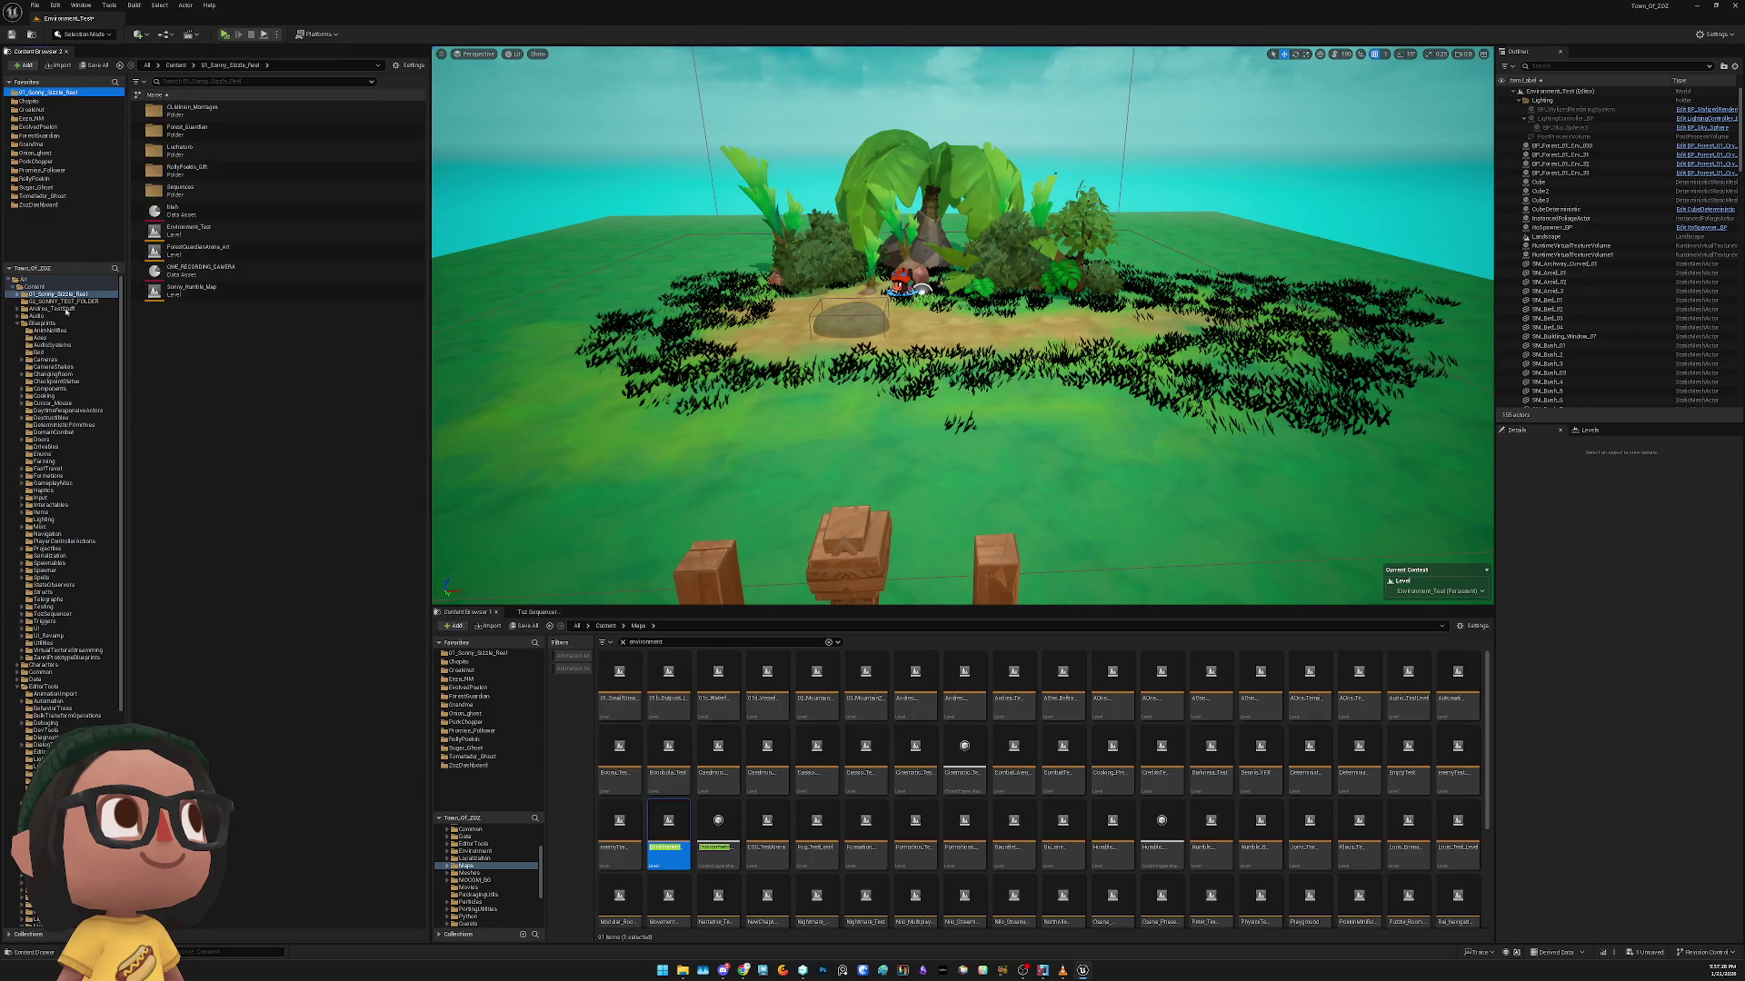
Add 02_SONNY_TEST_FOLDER to Favorites and open it
{"action": "left_click", "coordinate": [52, 302]}
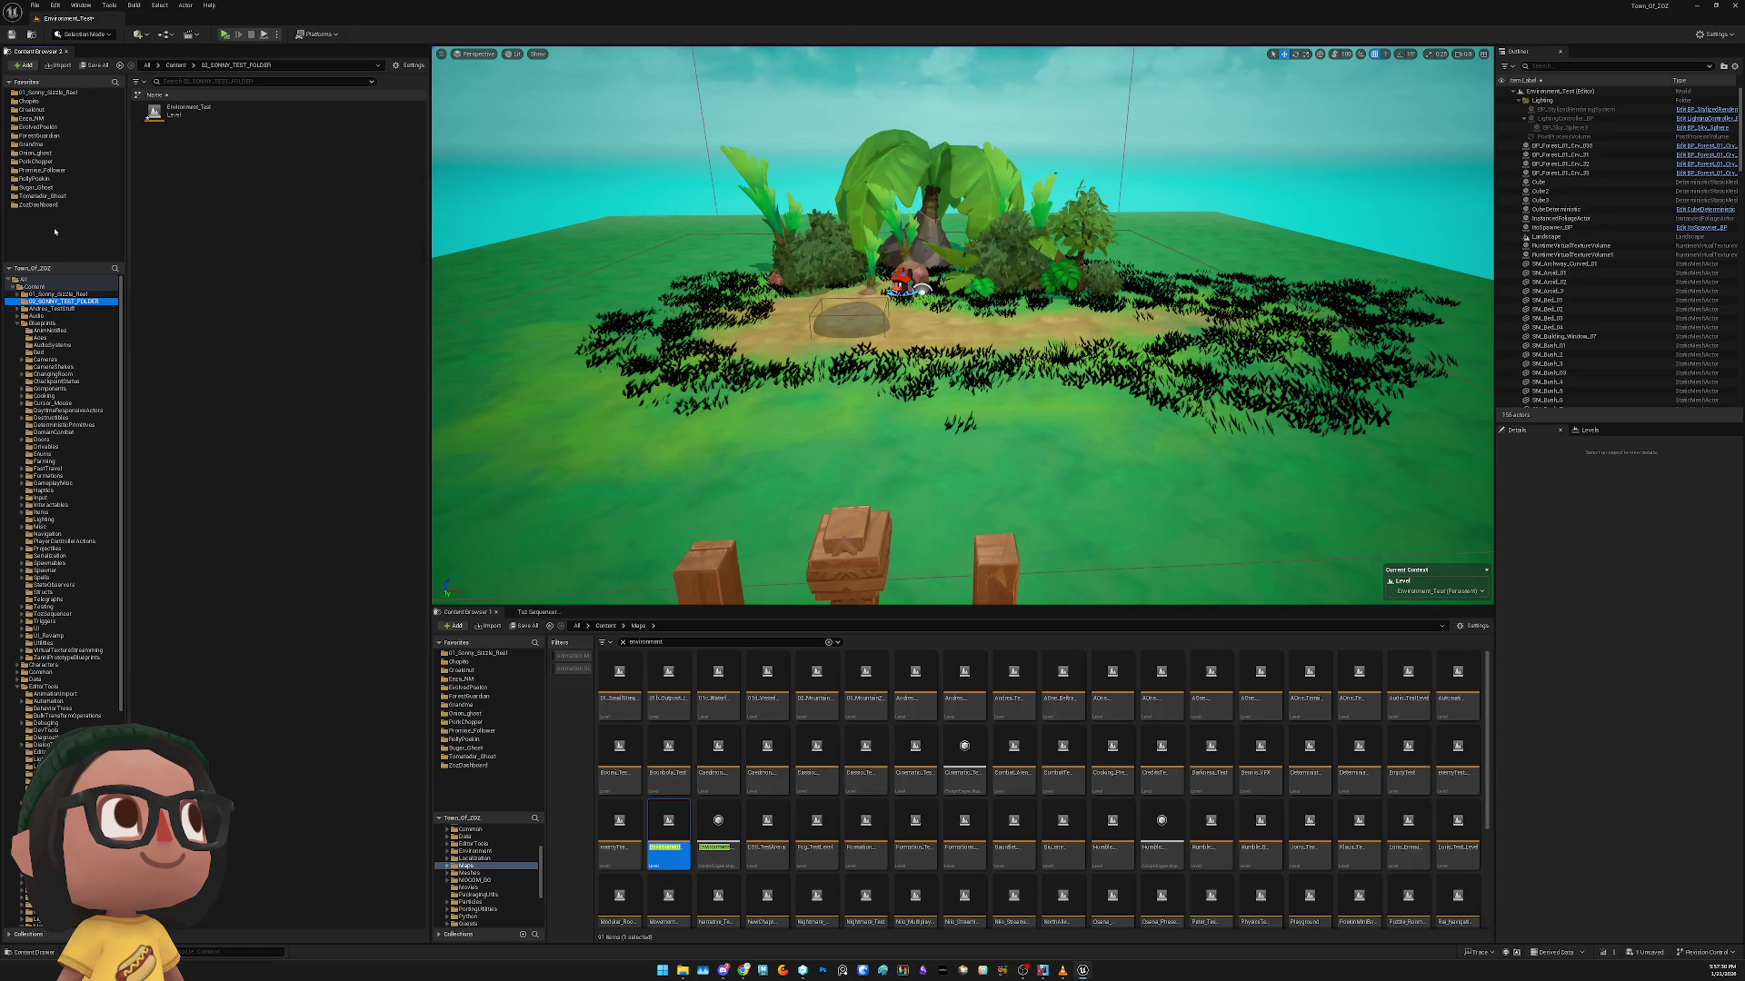
{"action": "right_click", "coordinate": [51, 303]}
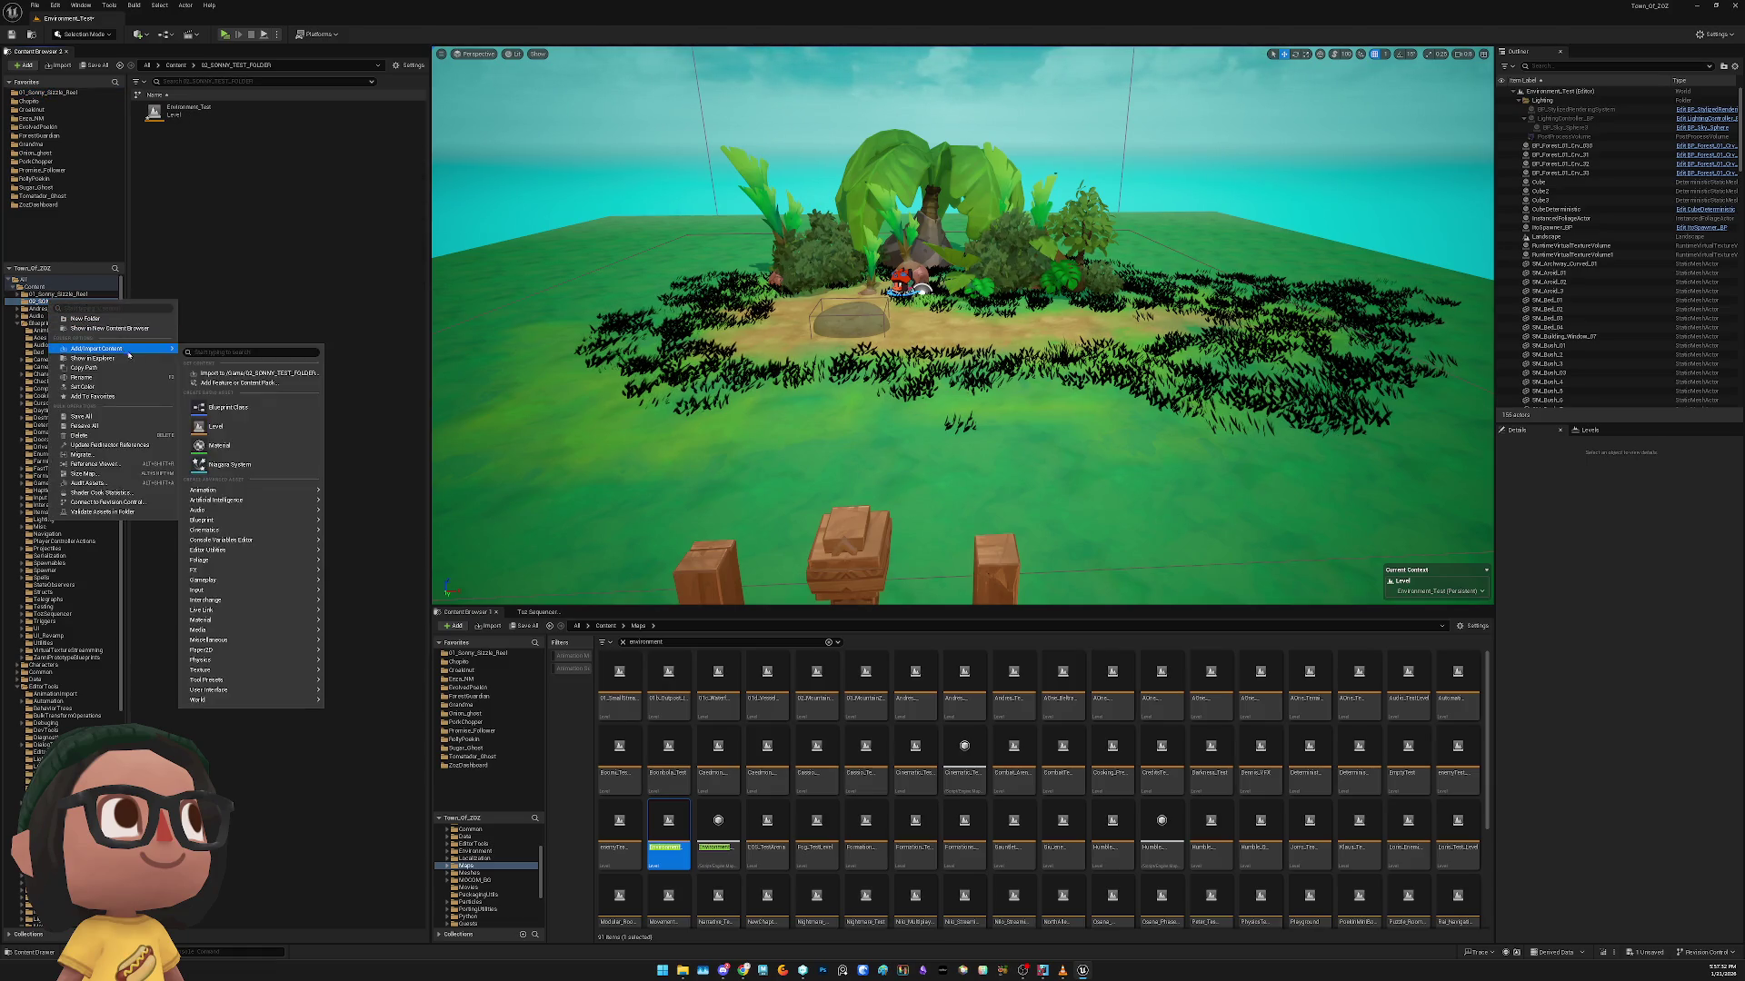
{"action": "left_click", "coordinate": [123, 400]}
{"action": "left_click", "coordinate": [52, 102]}
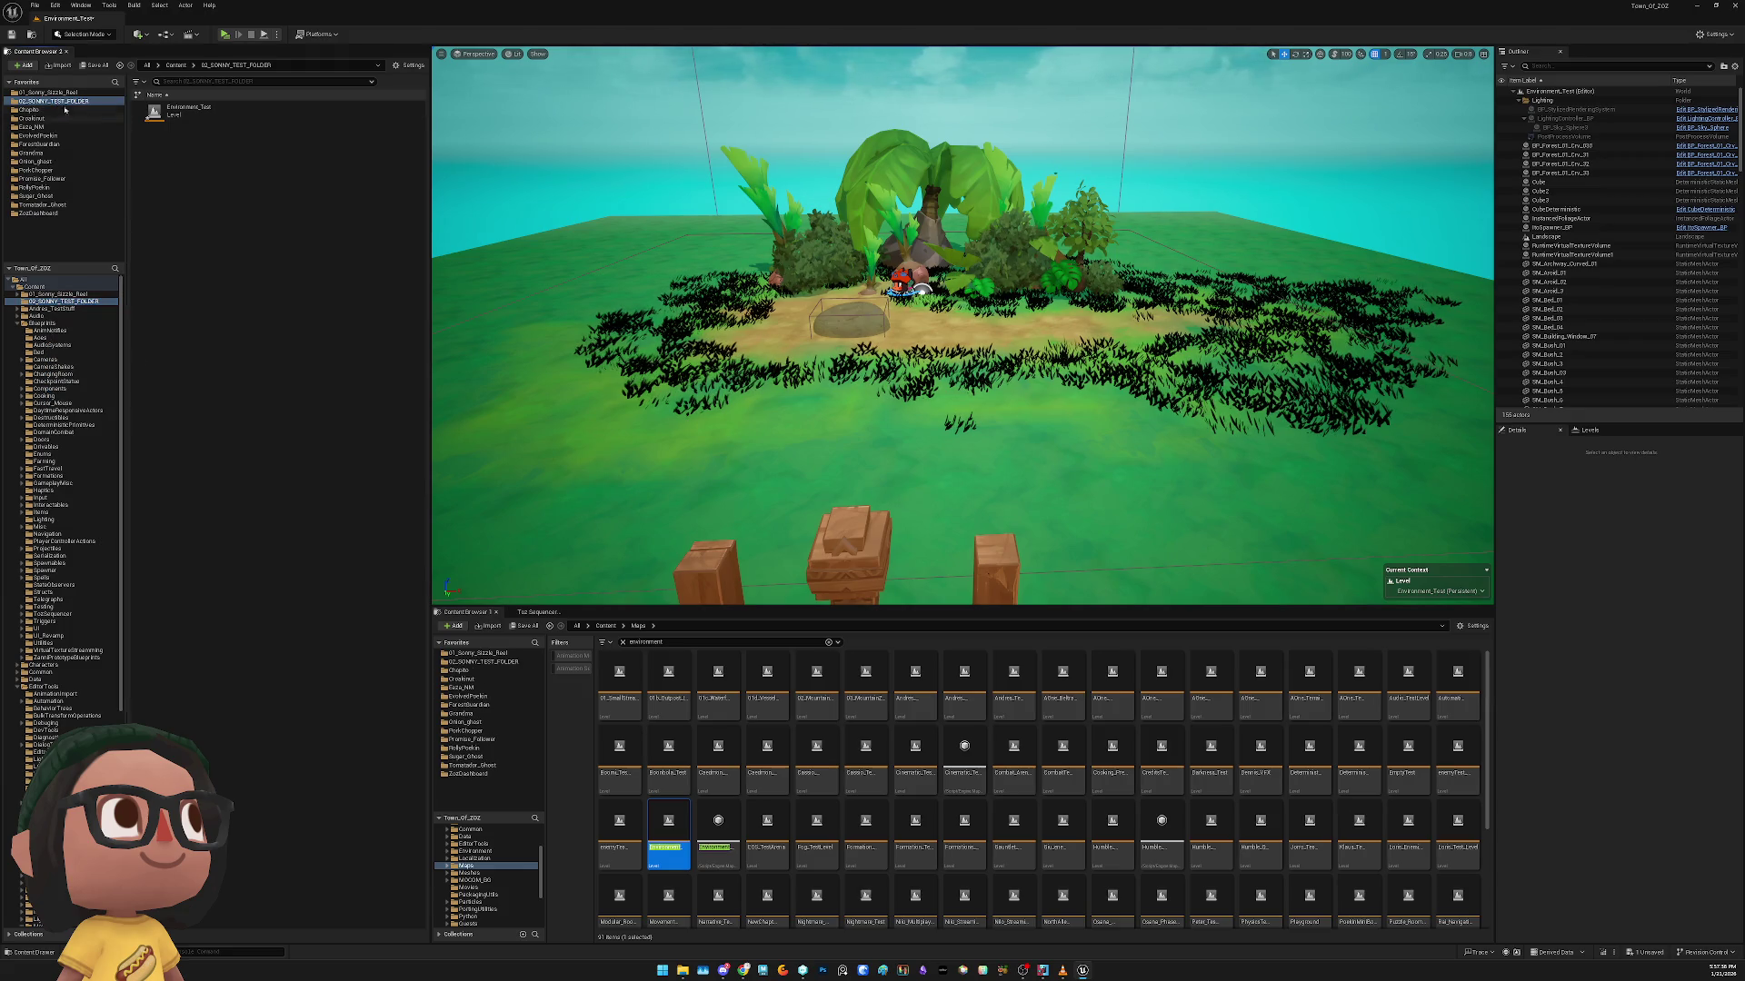
Create a Toz Sequencer data asset in the folder and name it SS_02
{"action": "right_click", "coordinate": [178, 221]}
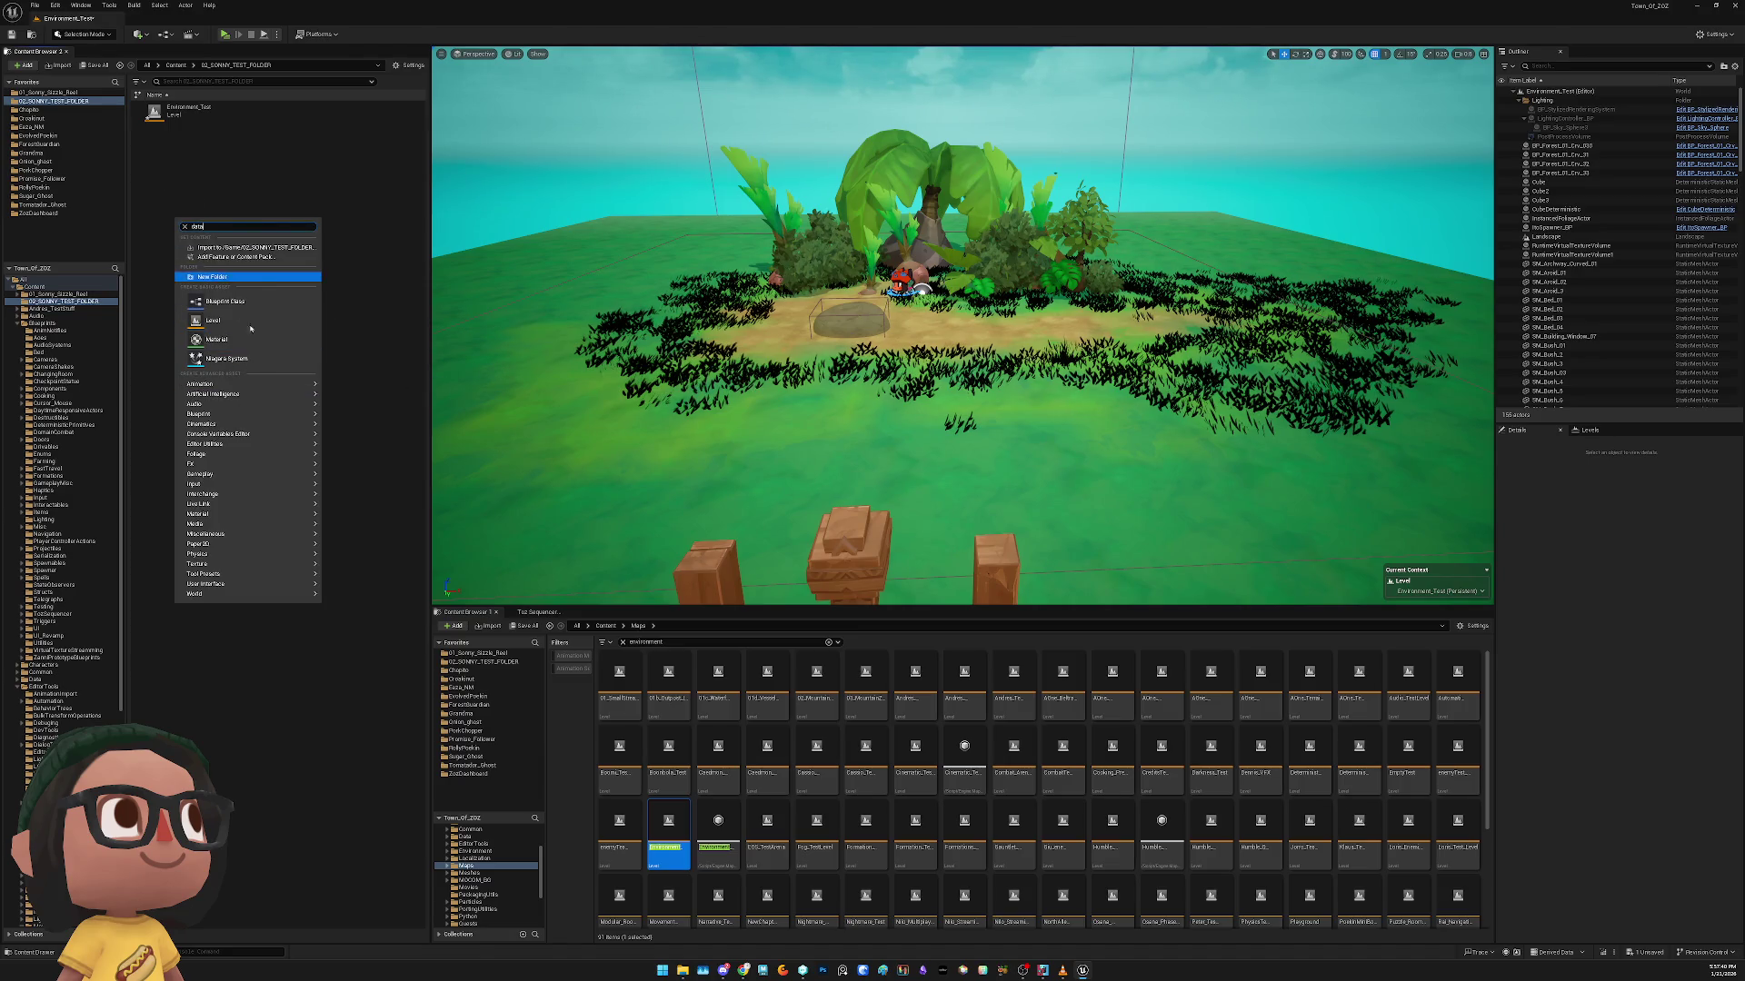
{"action": "type", "text": "ta"}
{"action": "left_click", "coordinate": [247, 352]}
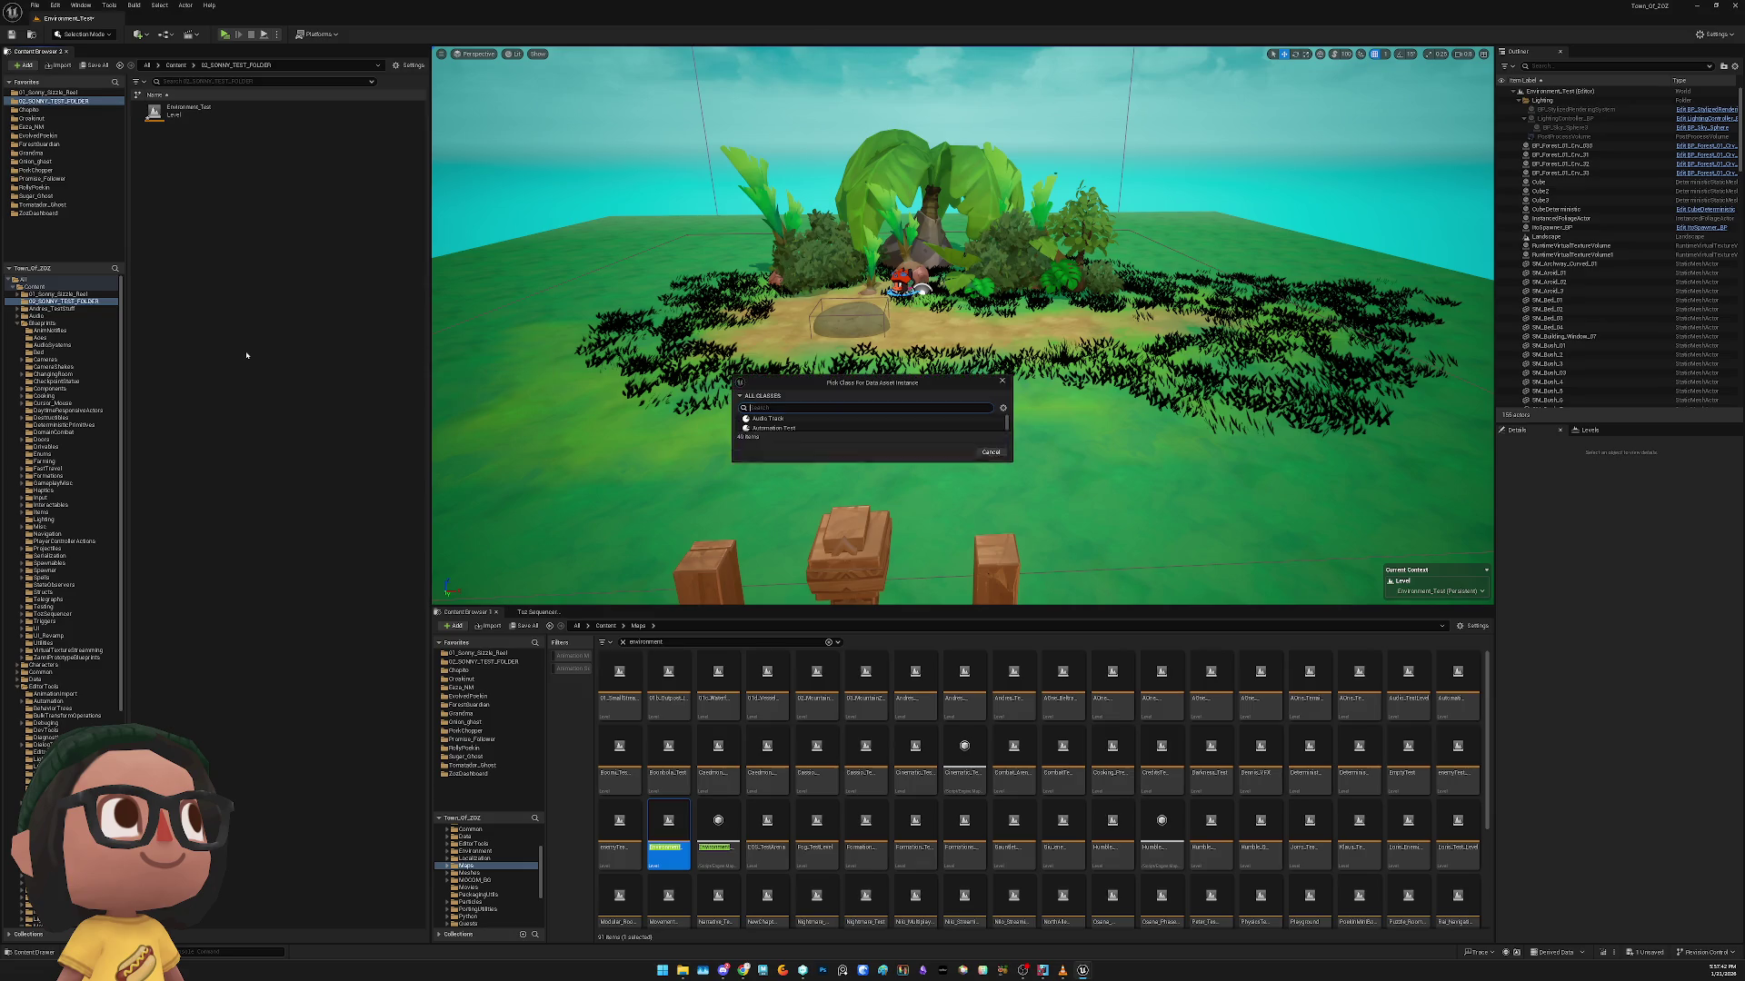
{"action": "type", "text": "pawn"}
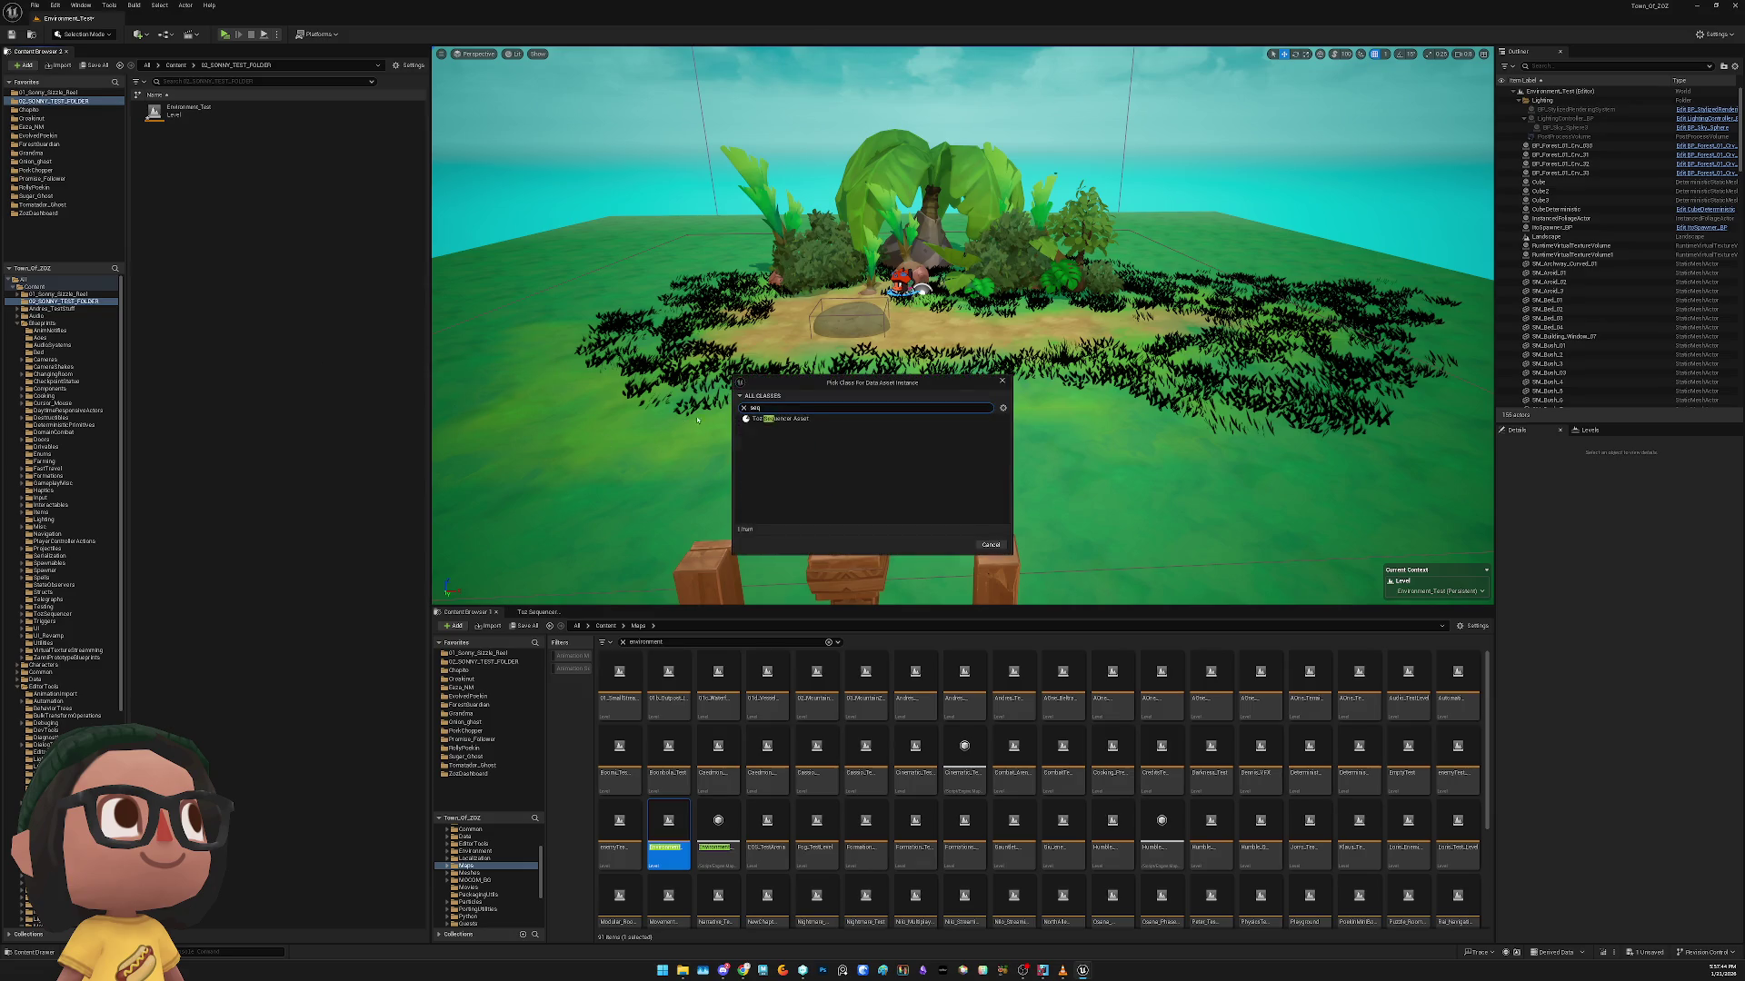
{"action": "left_click", "coordinate": [817, 418]}
{"action": "left_click", "coordinate": [954, 443]}
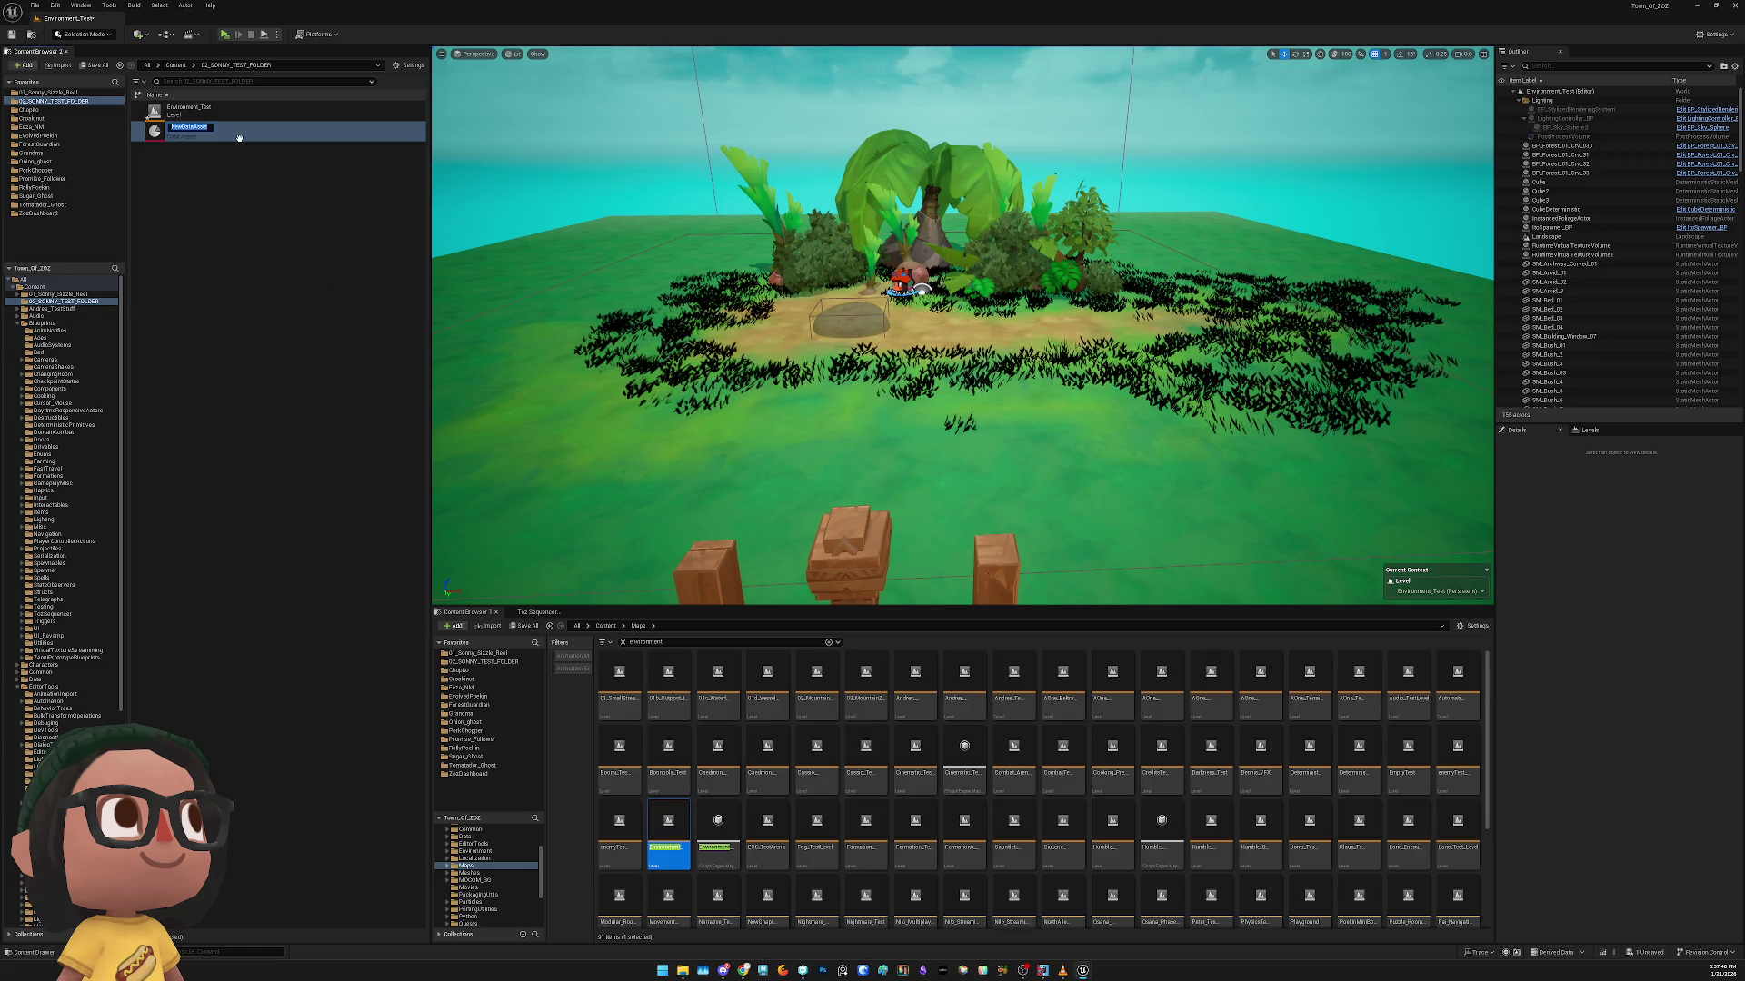
{"action": "type", "text": "New"}
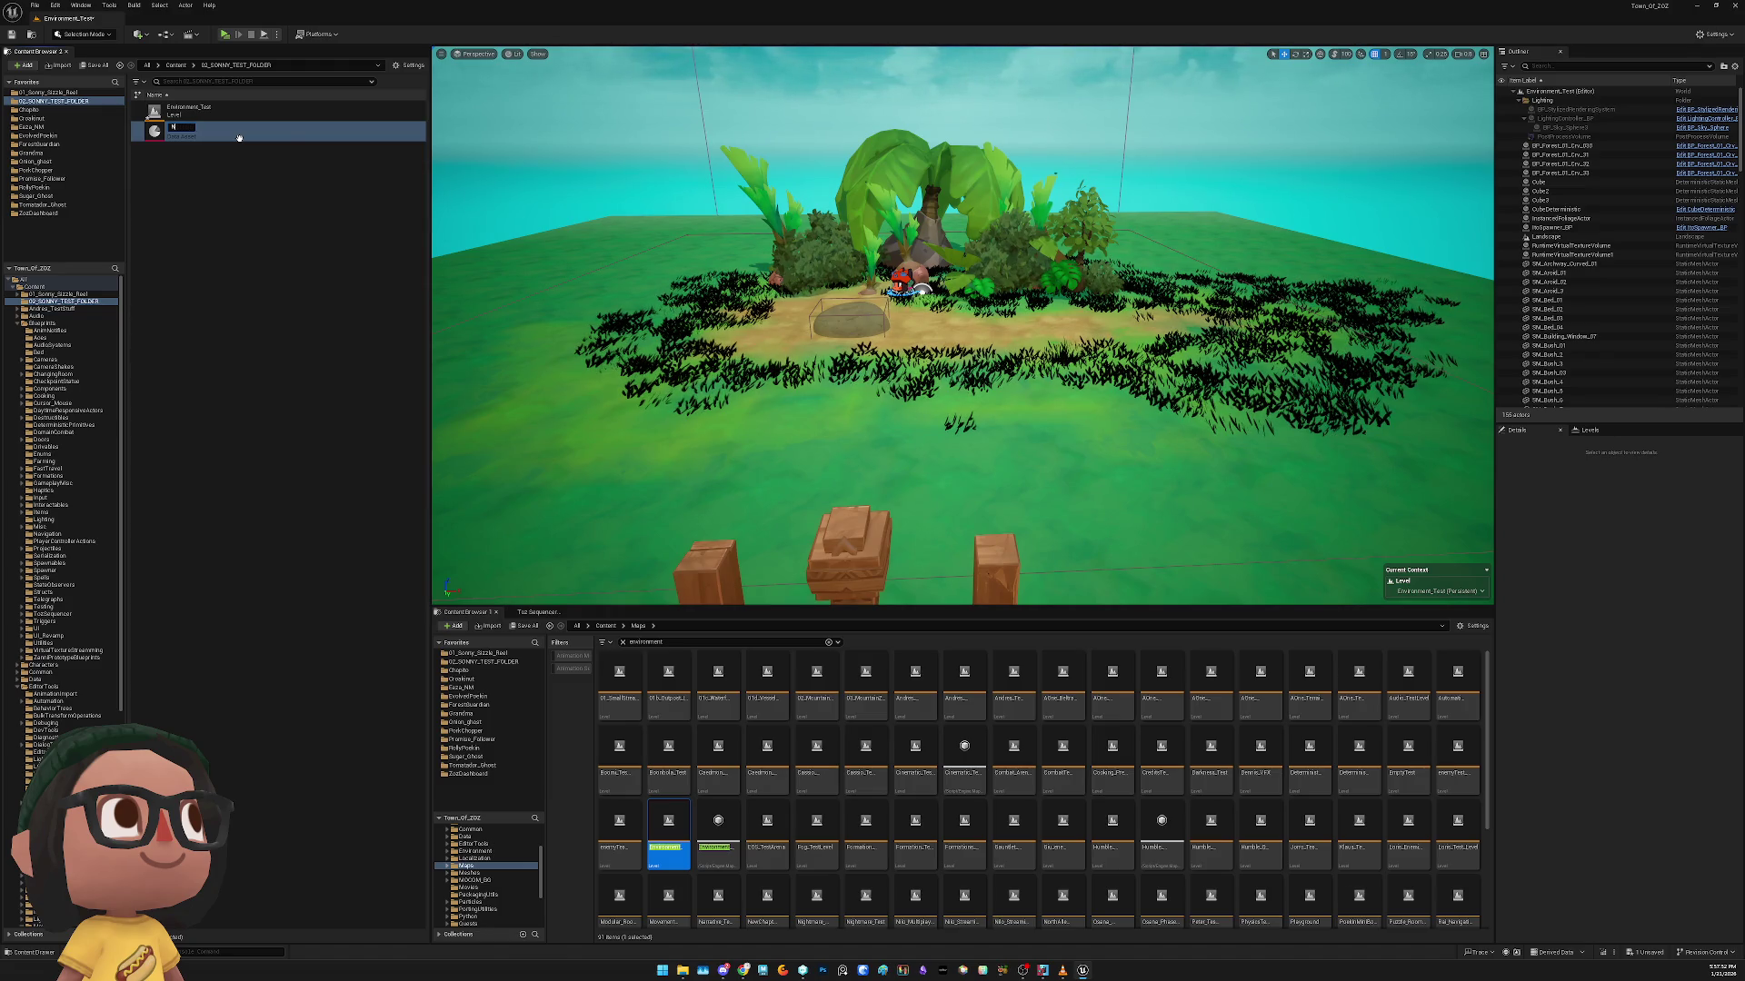
{"action": "key", "text": "BackSpace"}
{"action": "type", "text": "Z_02"}
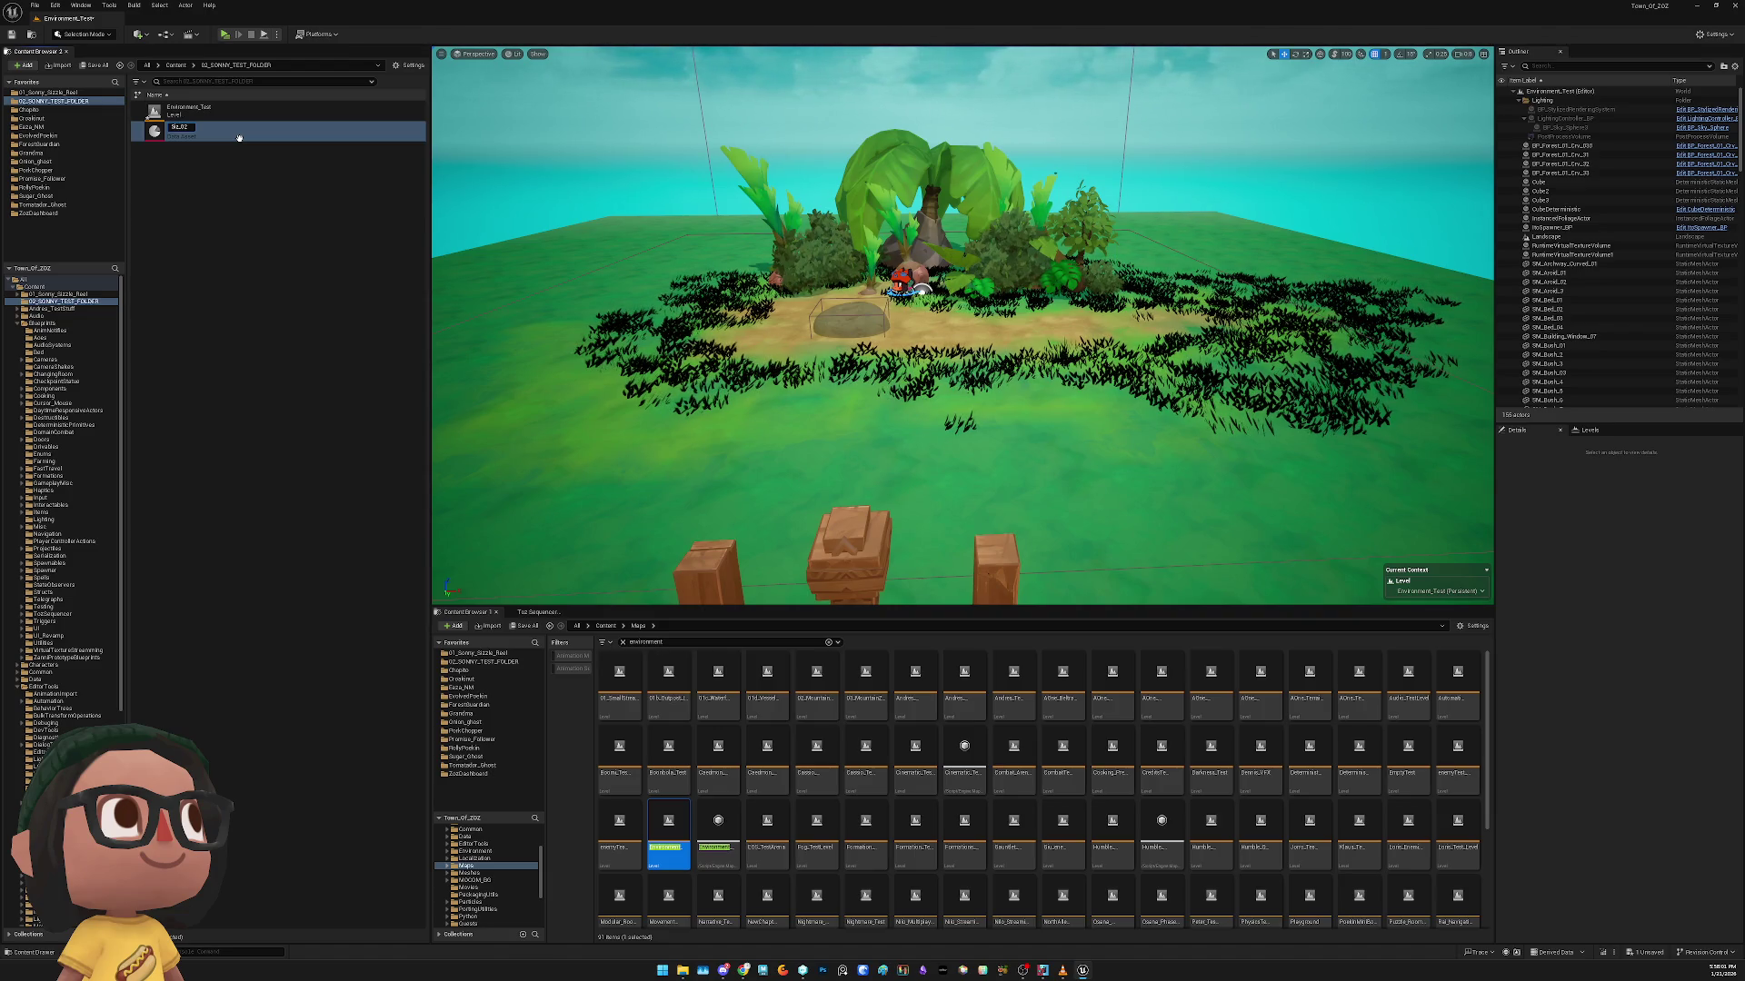
{"action": "key", "text": "Return"}
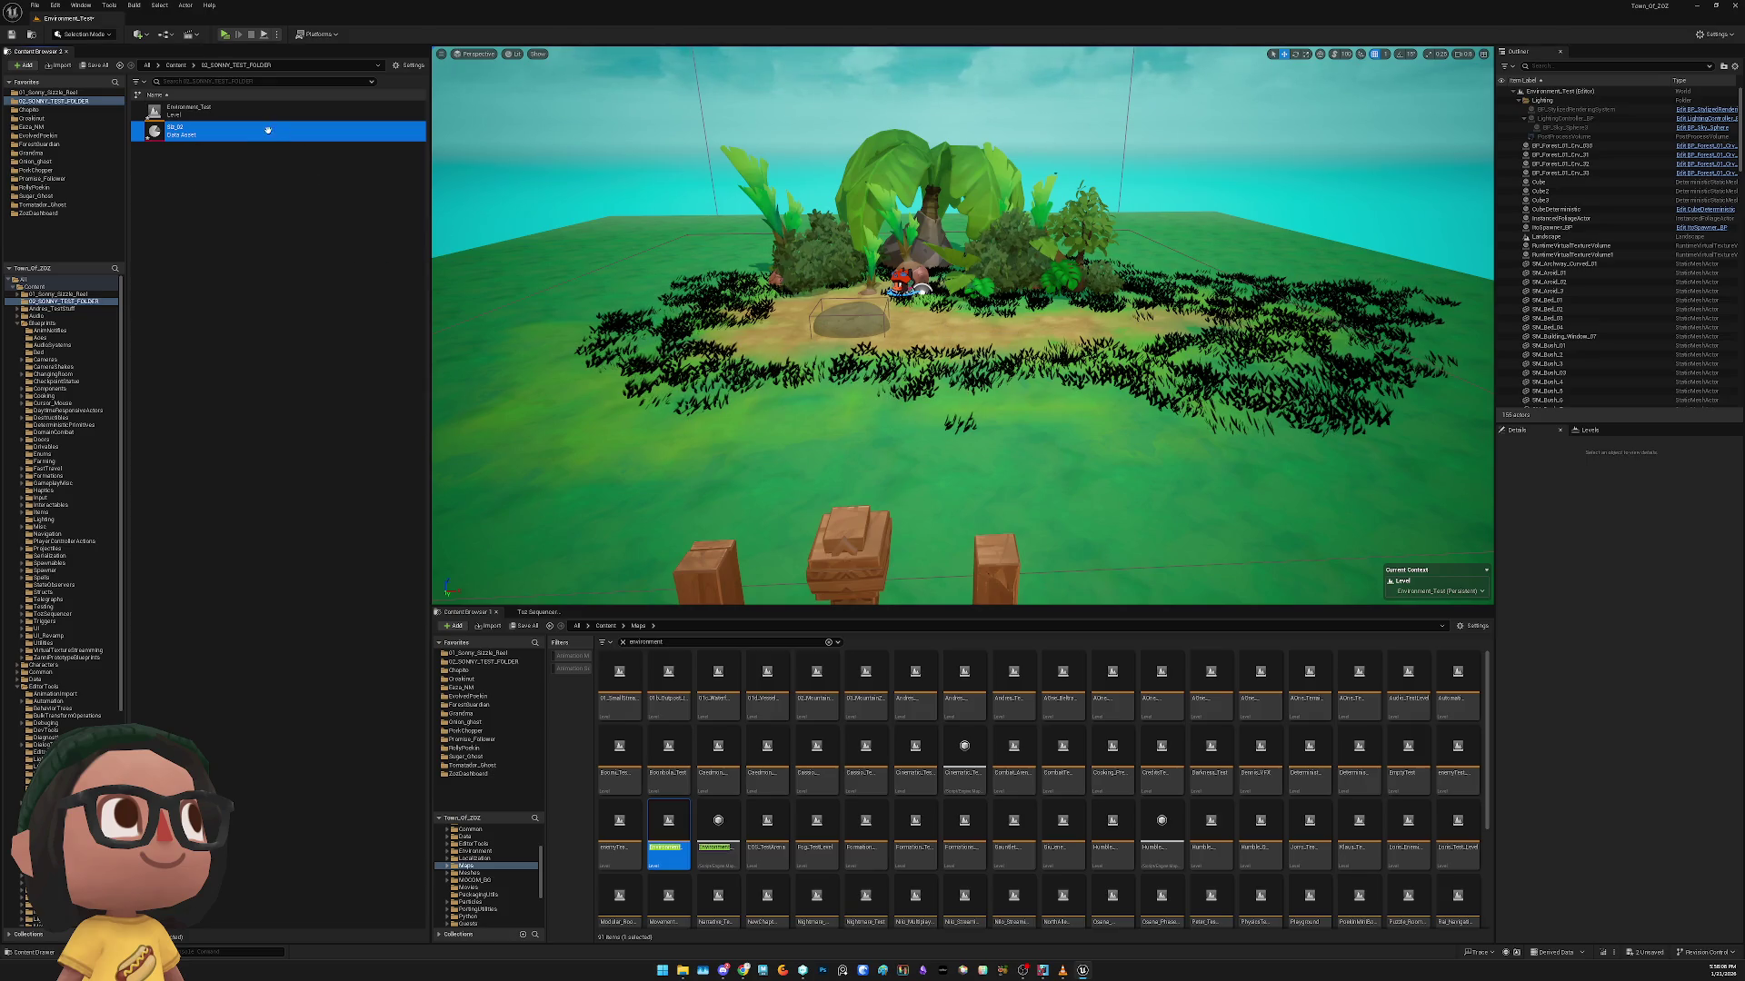
{"action": "left_click", "coordinate": [273, 186]}
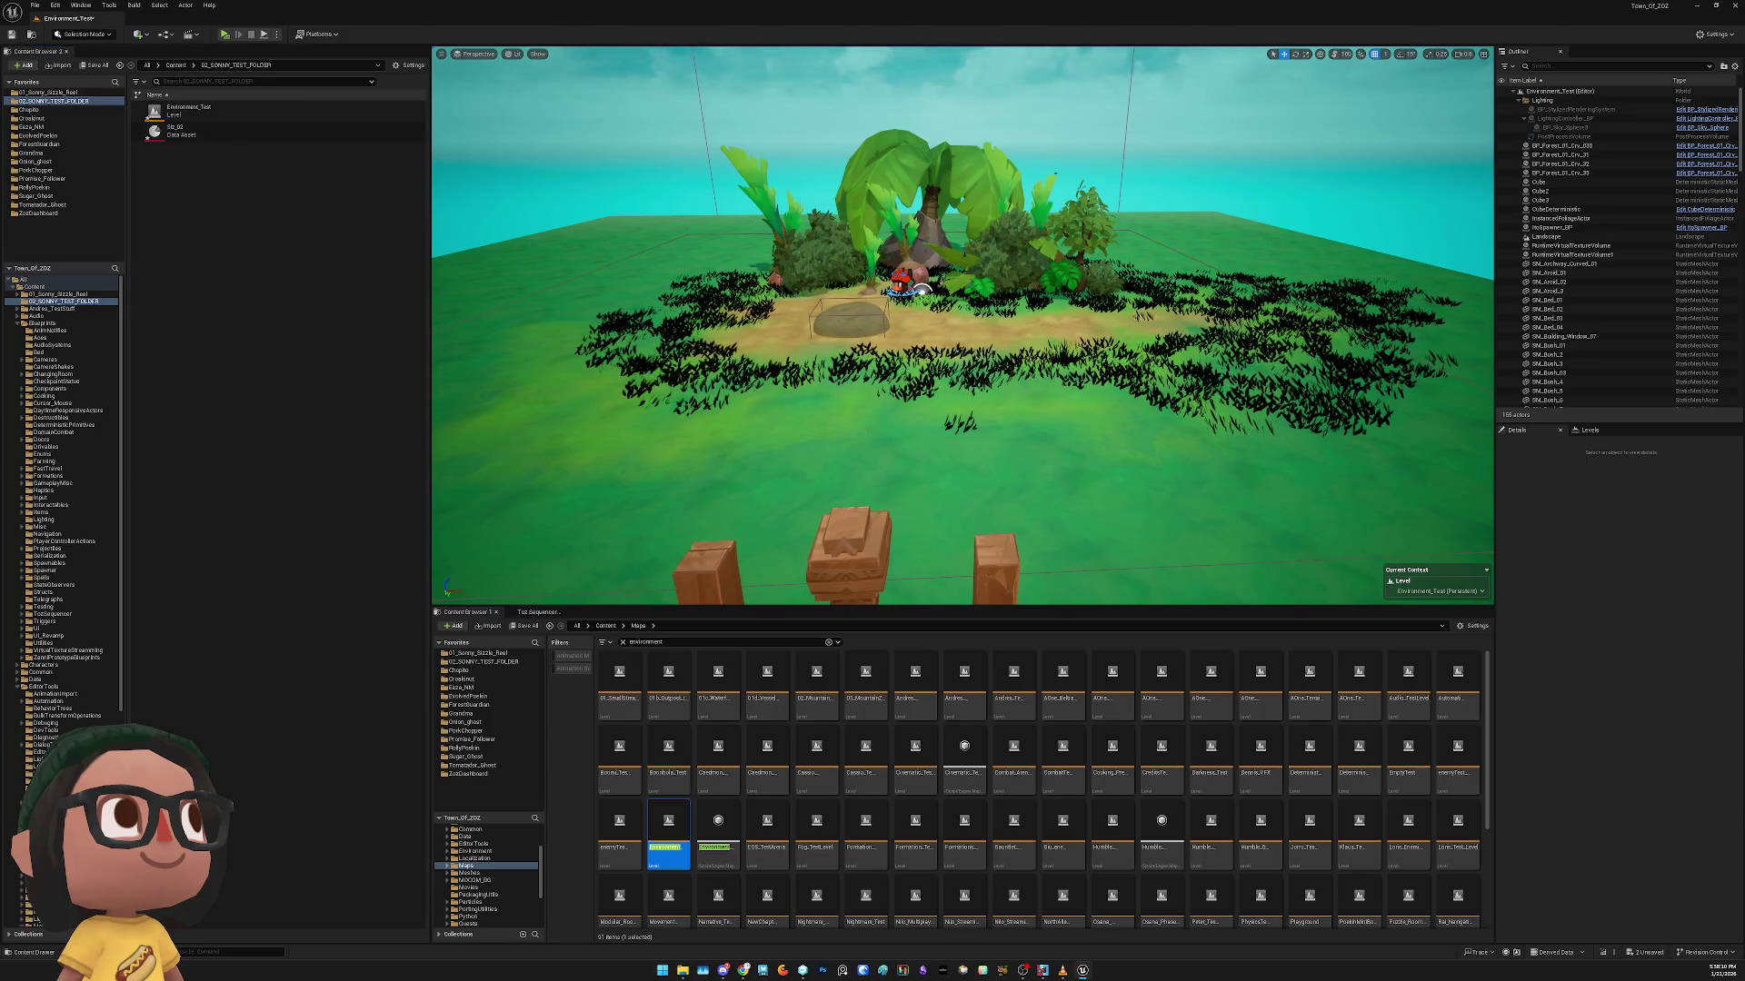
Place a PointConstraint_BP, rotate it to face the island, and move it onto the dirt patch
{"action": "left_click", "coordinate": [138, 33]}
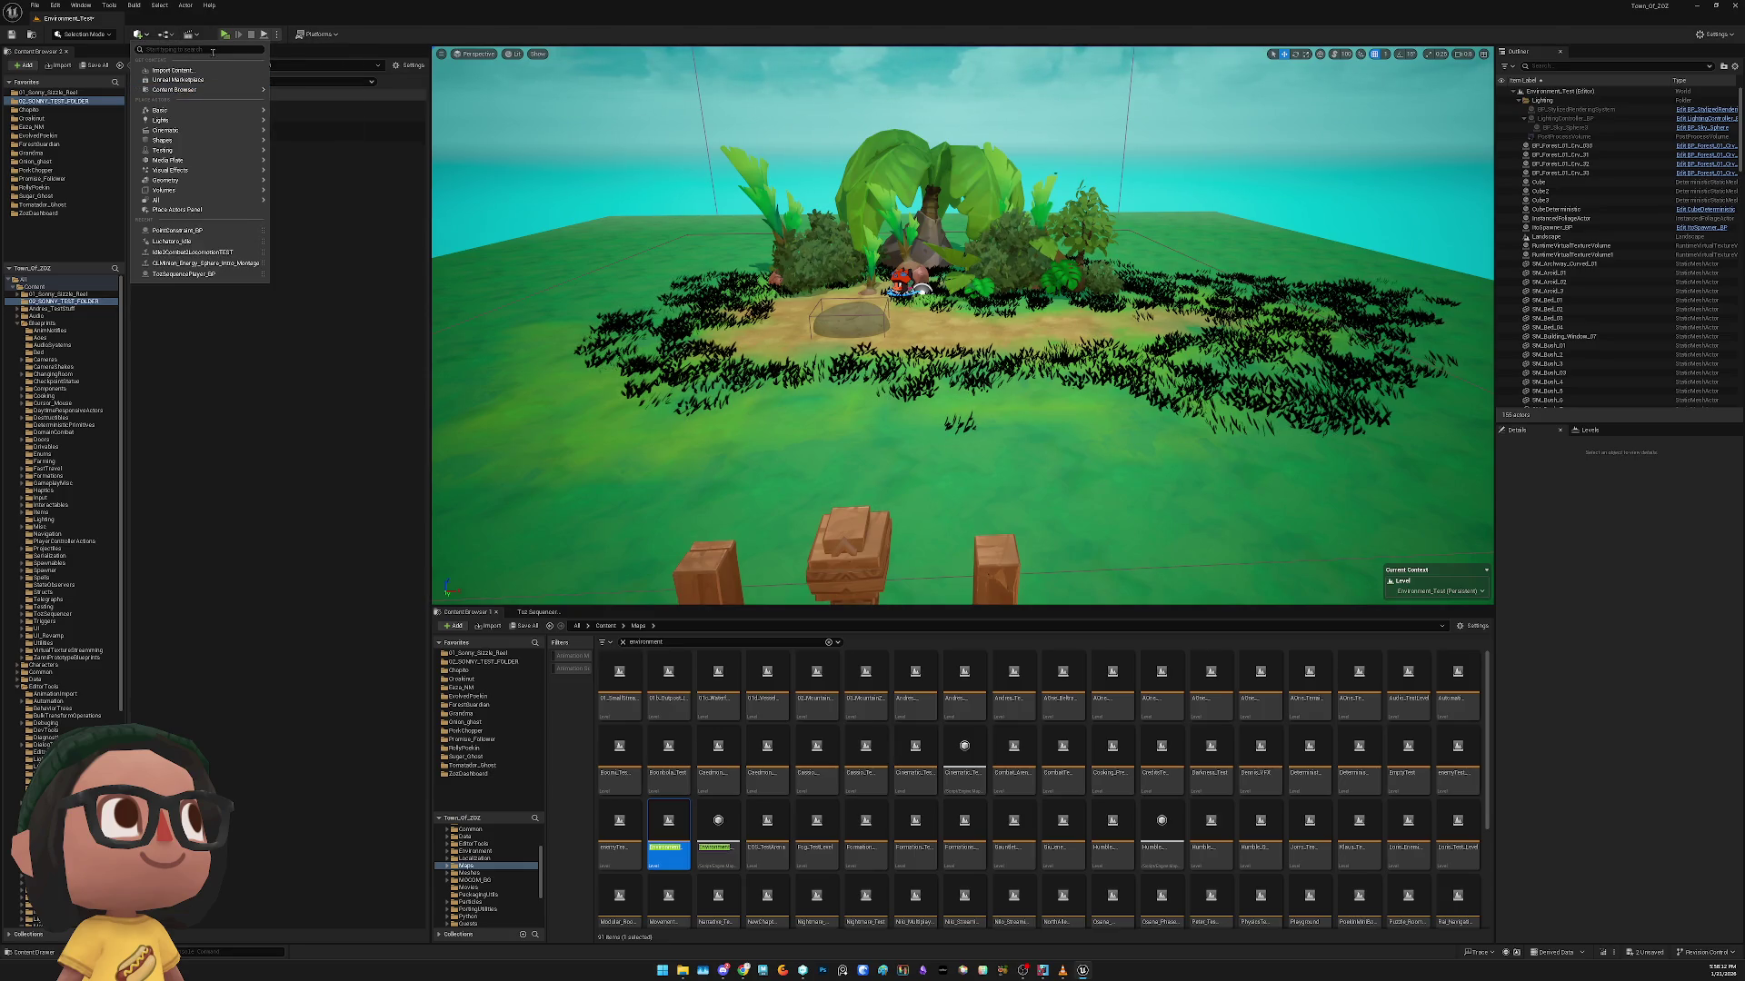
{"action": "type", "text": "poin"}
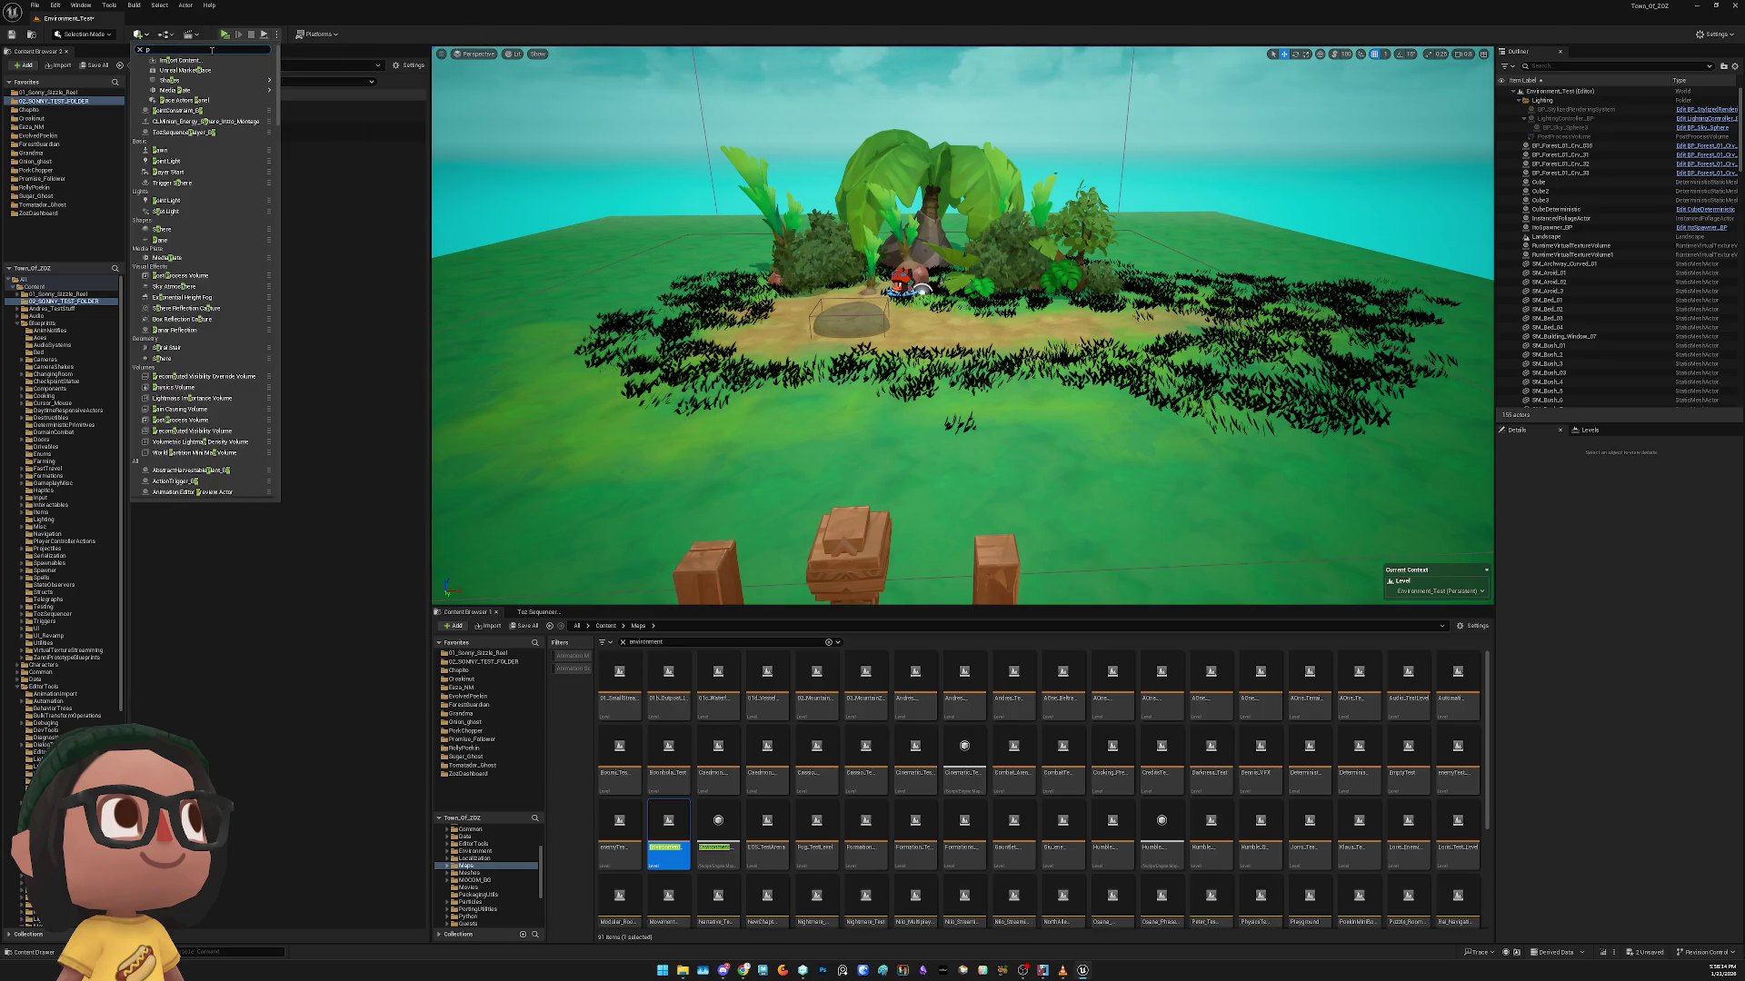
{"action": "key", "text": "Return"}
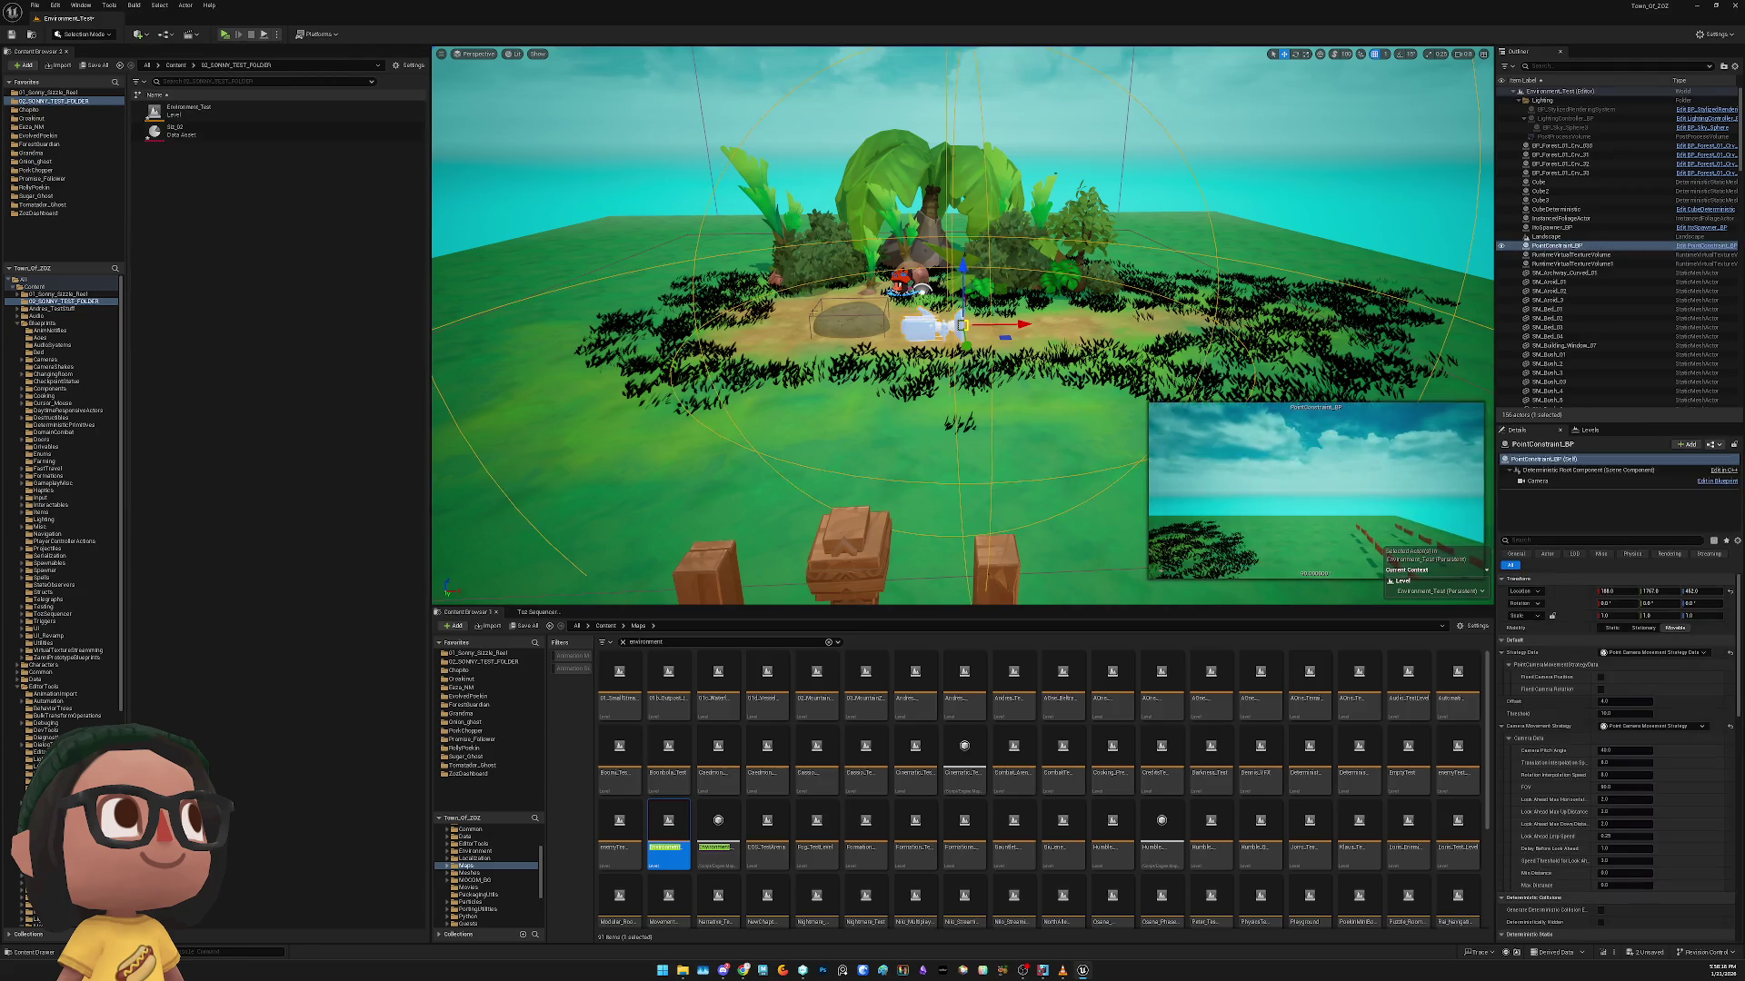
{"action": "key", "text": "e"}
{"action": "mouse_move", "coordinate": [1009, 335]}
{"action": "left_mouse_down"}
{"action": "mouse_move", "coordinate": [1070, 352]}
{"action": "mouse_move", "coordinate": [873, 343]}
{"action": "mouse_move", "coordinate": [897, 340]}
{"action": "mouse_move", "coordinate": [763, 356]}
{"action": "left_mouse_up"}
{"action": "key", "text": "w"}
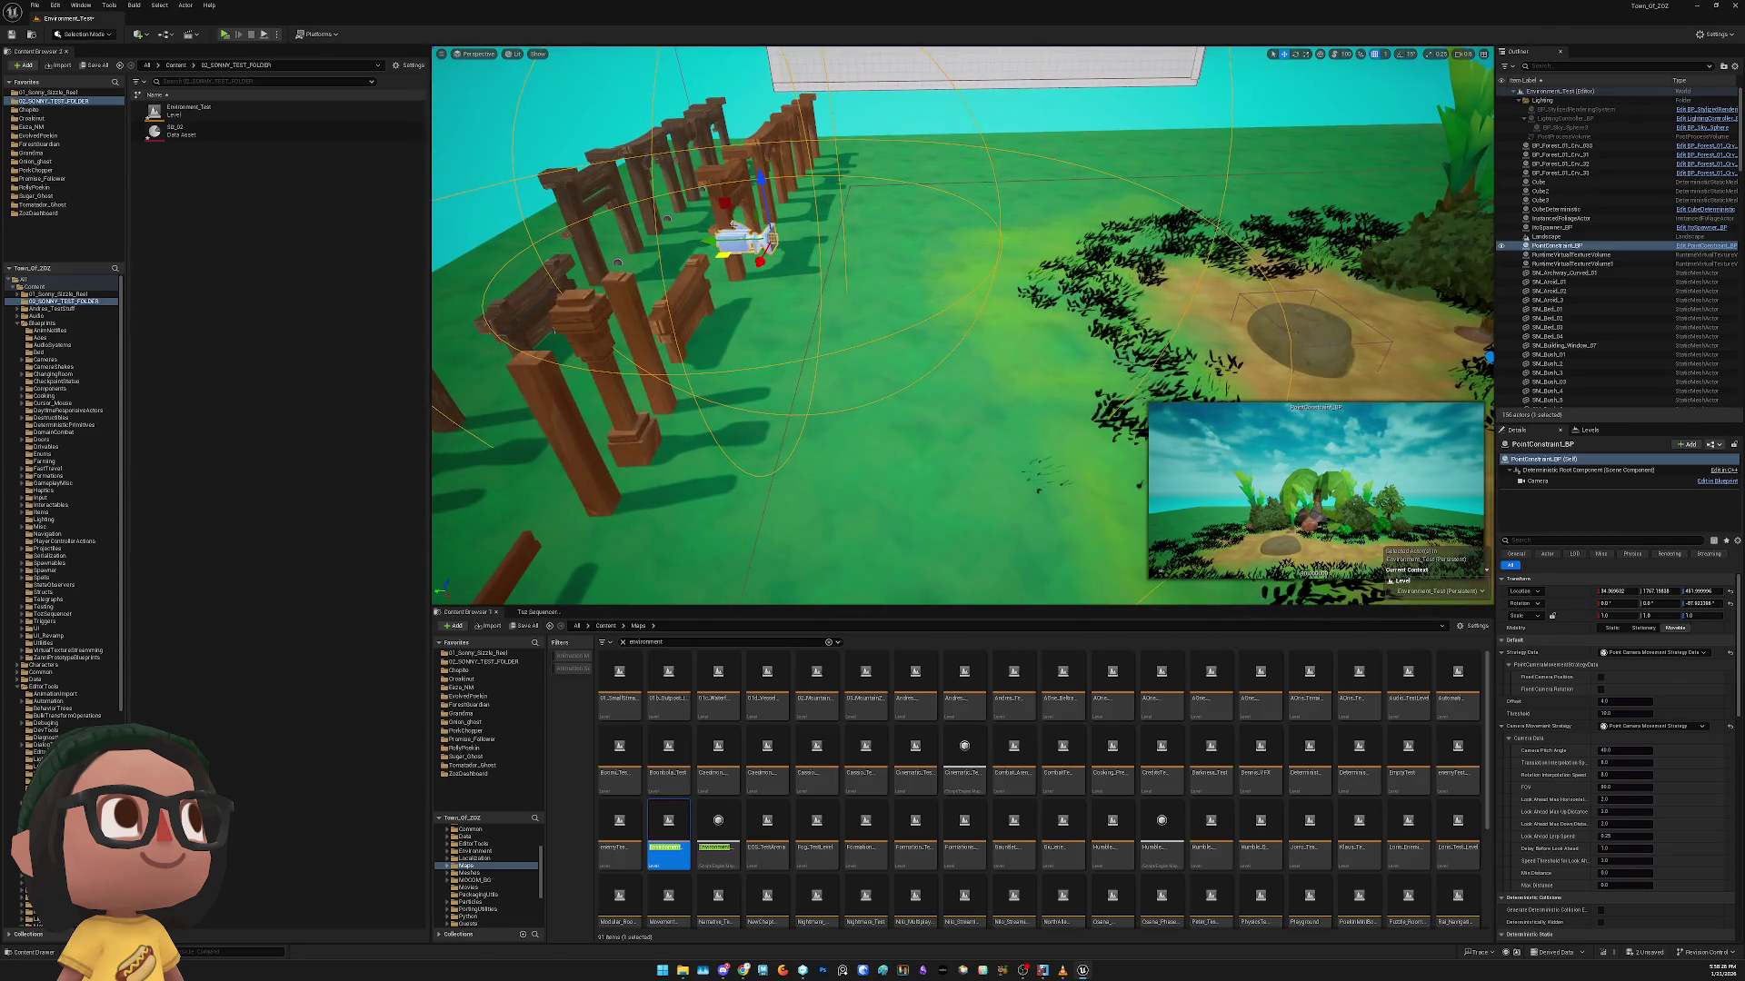
{"action": "mouse_move", "coordinate": [741, 218]}
{"action": "left_mouse_down"}
{"action": "mouse_move", "coordinate": [1137, 273]}
{"action": "mouse_move", "coordinate": [1145, 313]}
{"action": "mouse_move", "coordinate": [1217, 368]}
{"action": "left_mouse_up"}
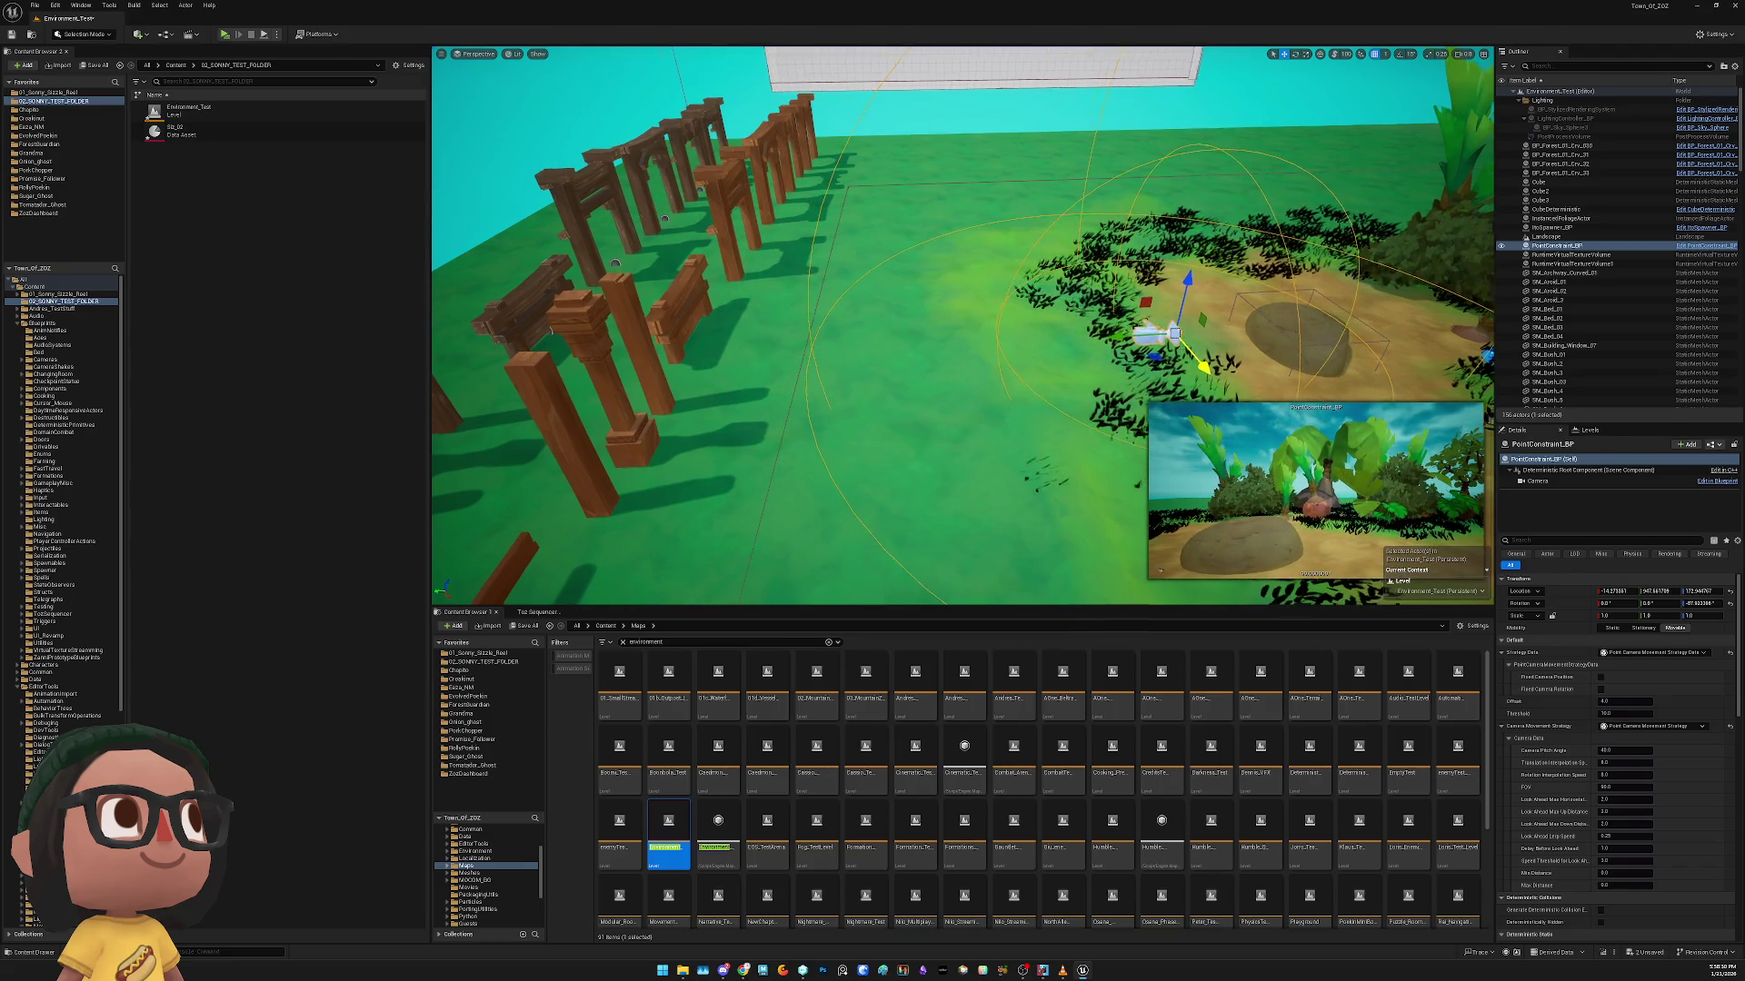
{"action": "key", "text": "f"}
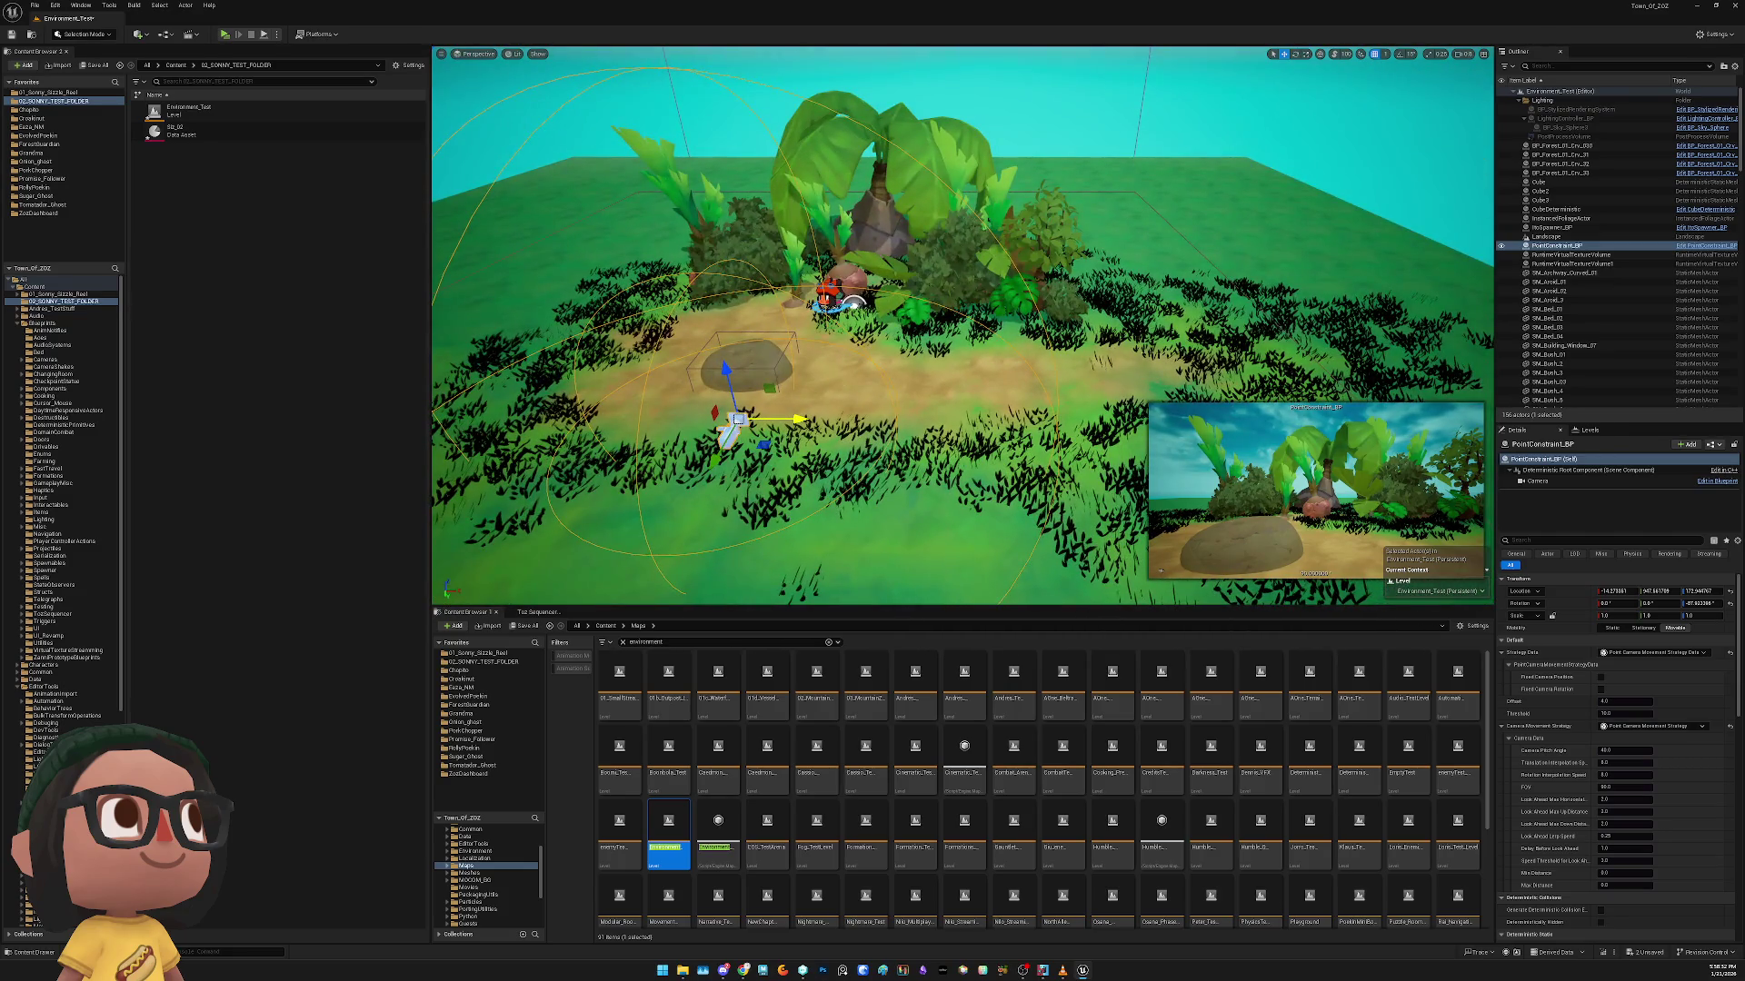
{"action": "key", "text": "q"}
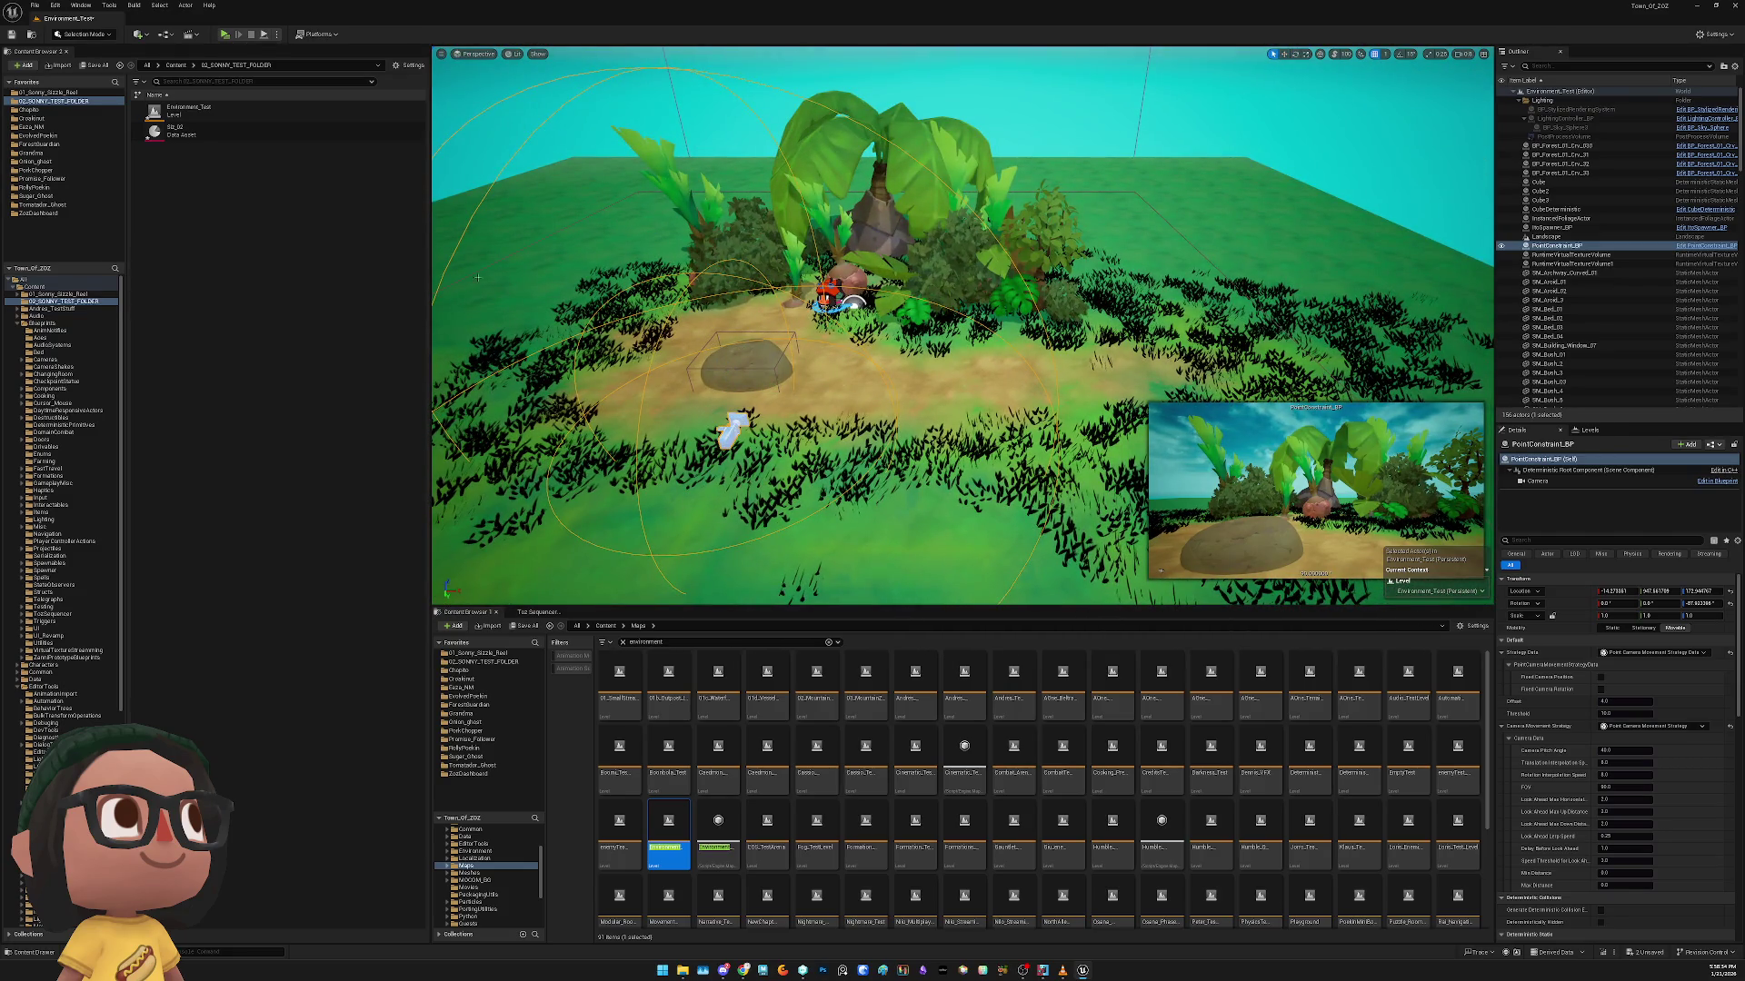
Load the Siz_02 asset in the Toz Sequencer panel
{"action": "left_click", "coordinate": [545, 613]}
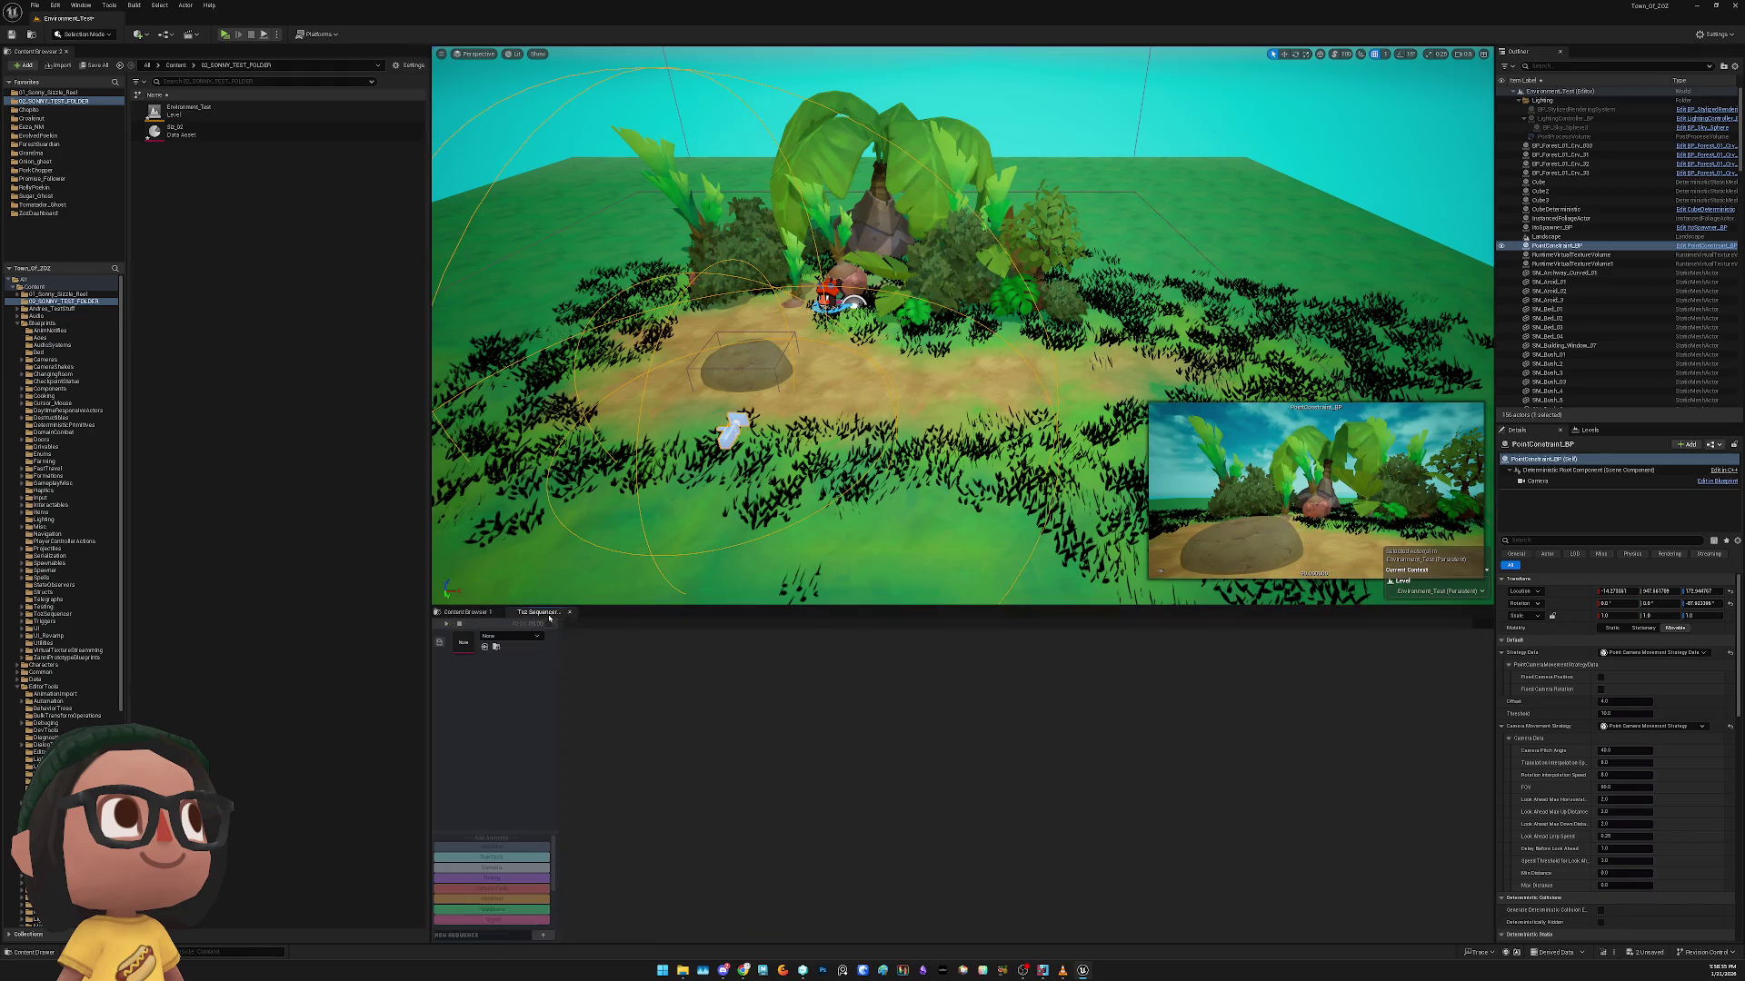
{"action": "left_click", "coordinate": [518, 637]}
{"action": "type", "text": "siz"}
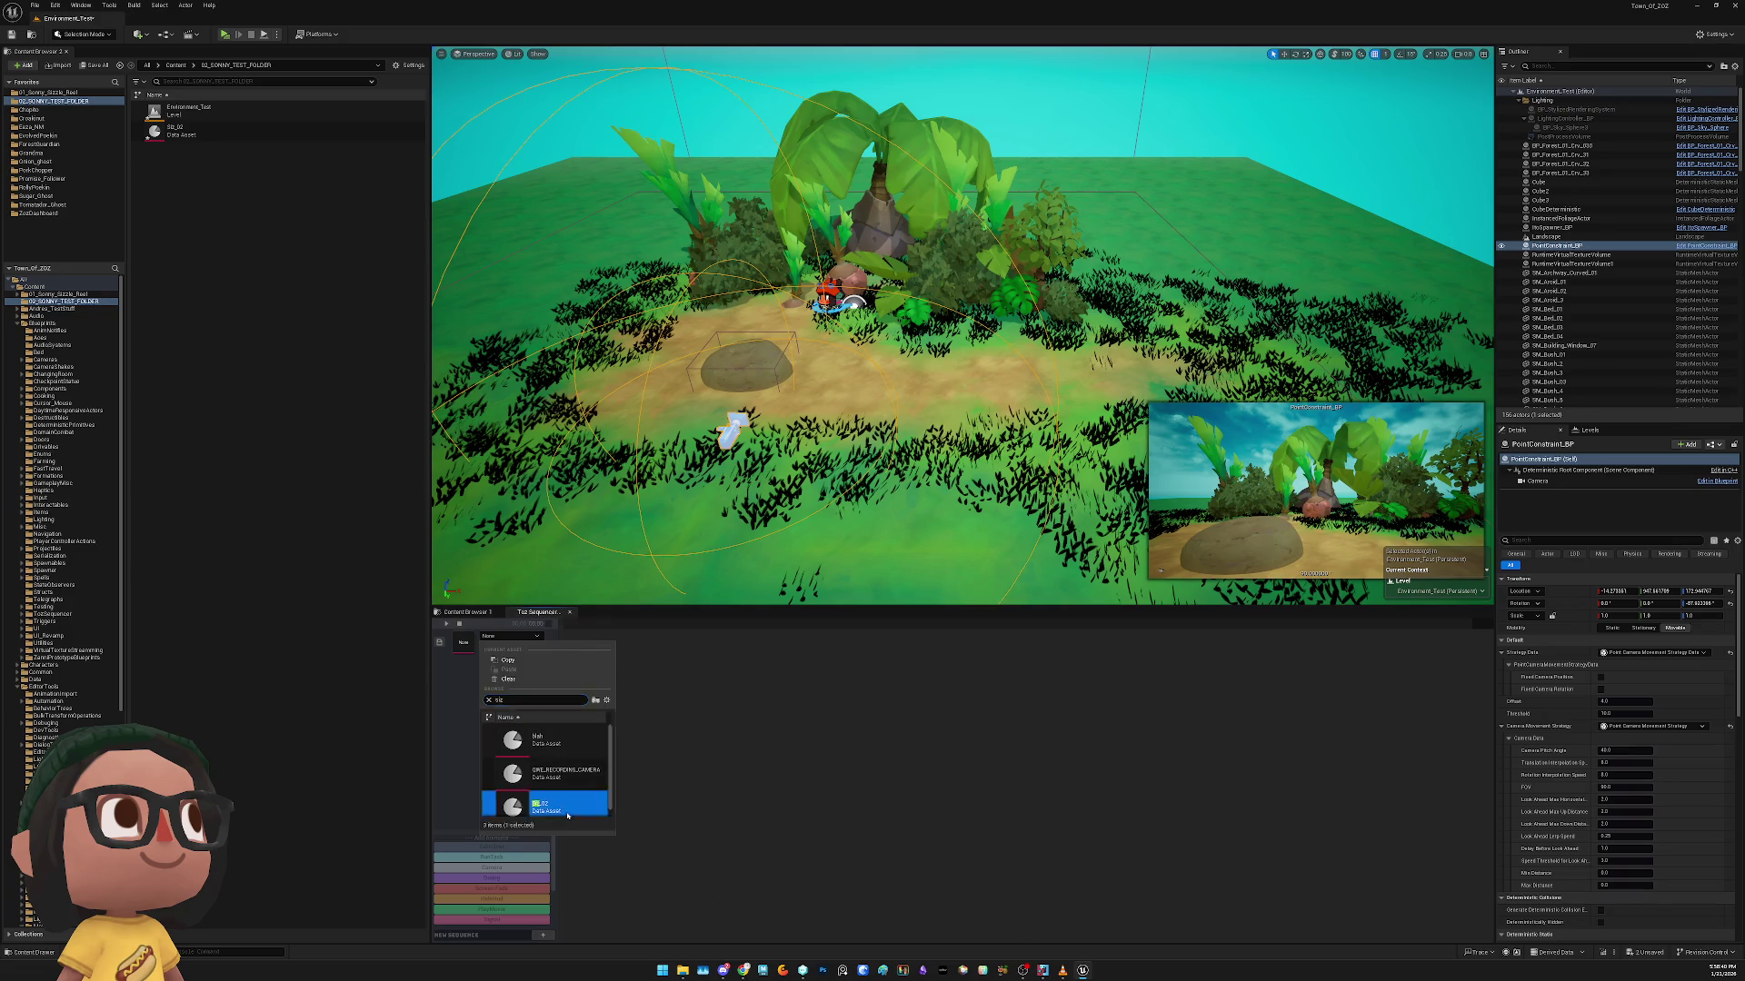
{"action": "left_click", "coordinate": [545, 803]}
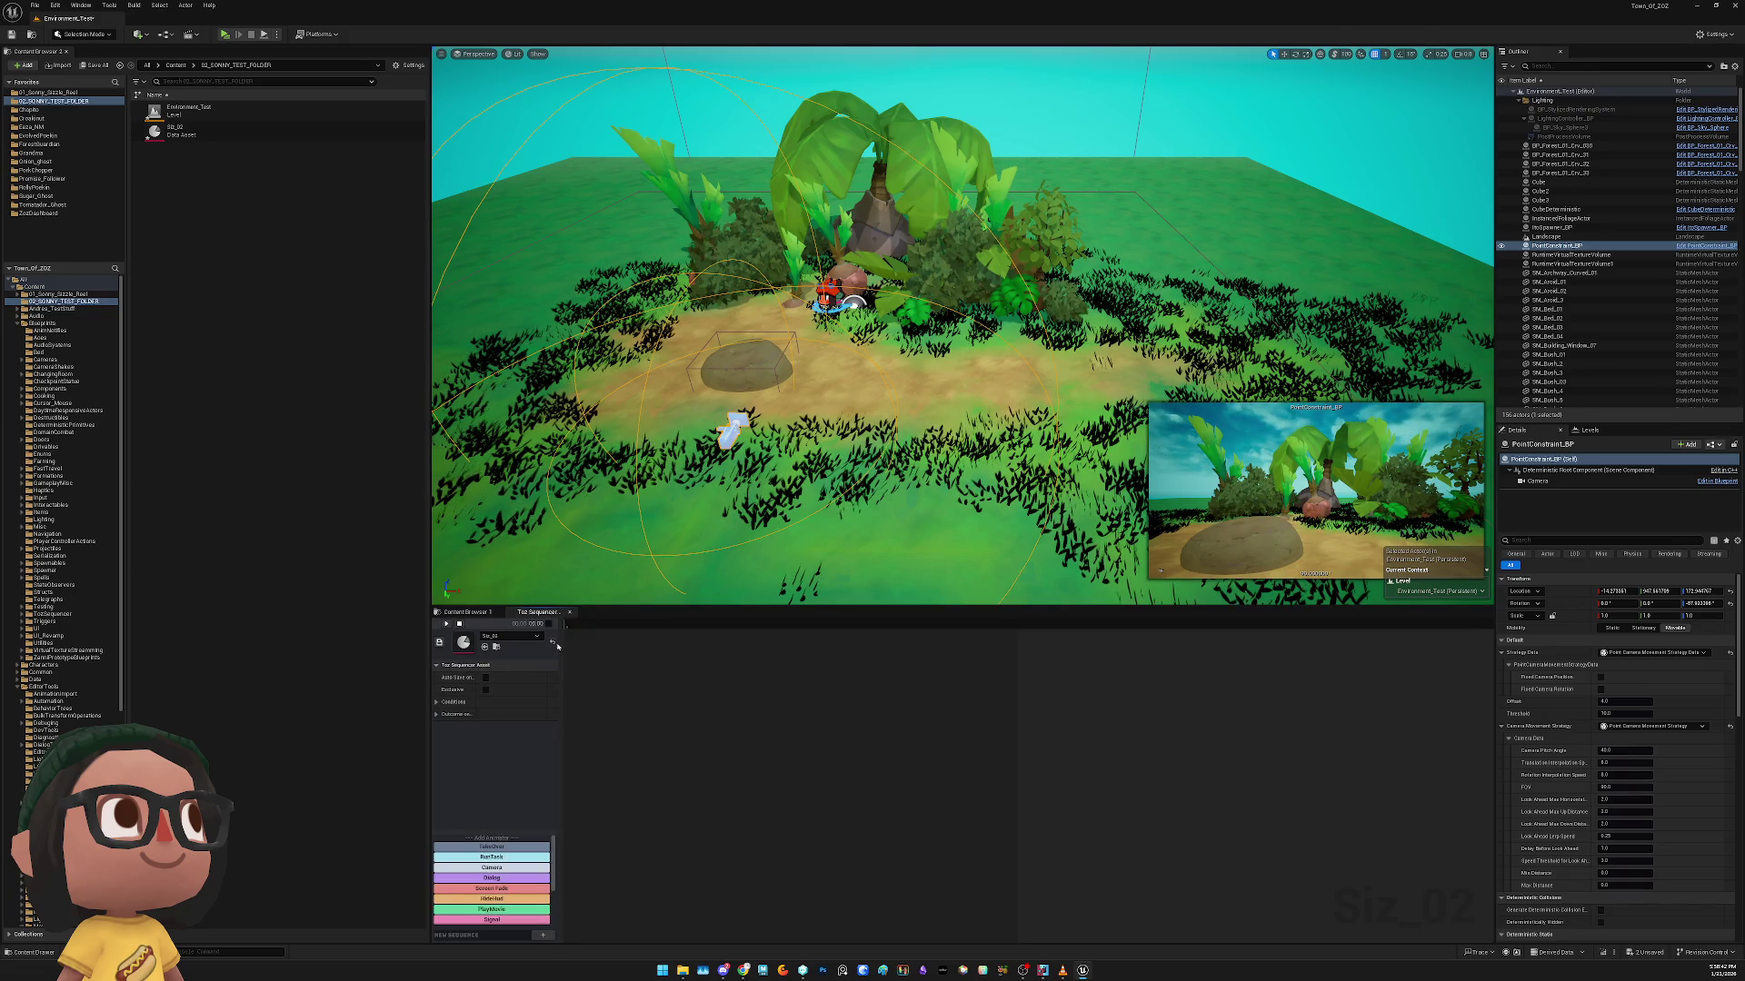
Add a Camera animator with a Total Duration of 60
{"action": "left_click", "coordinate": [518, 865]}
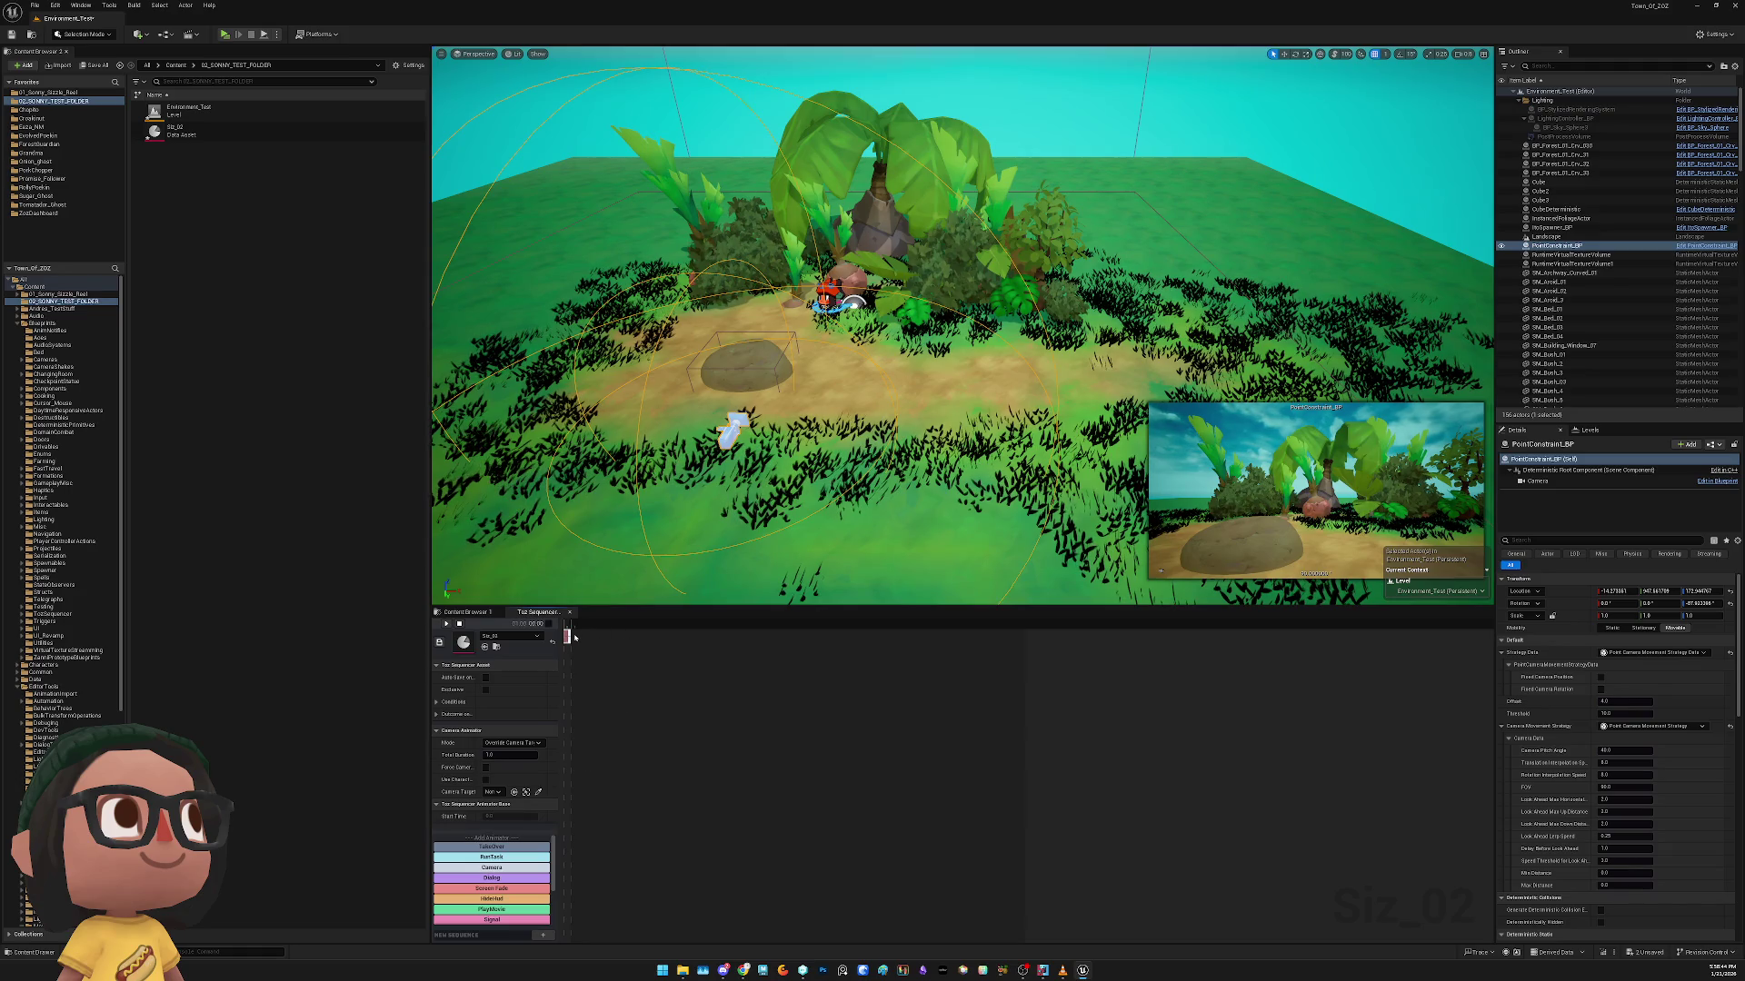
{"action": "left_click_drag", "start_coordinate": [574, 637], "coordinate": [708, 655]}
{"action": "left_click_drag", "start_coordinate": [921, 654], "coordinate": [955, 638]}
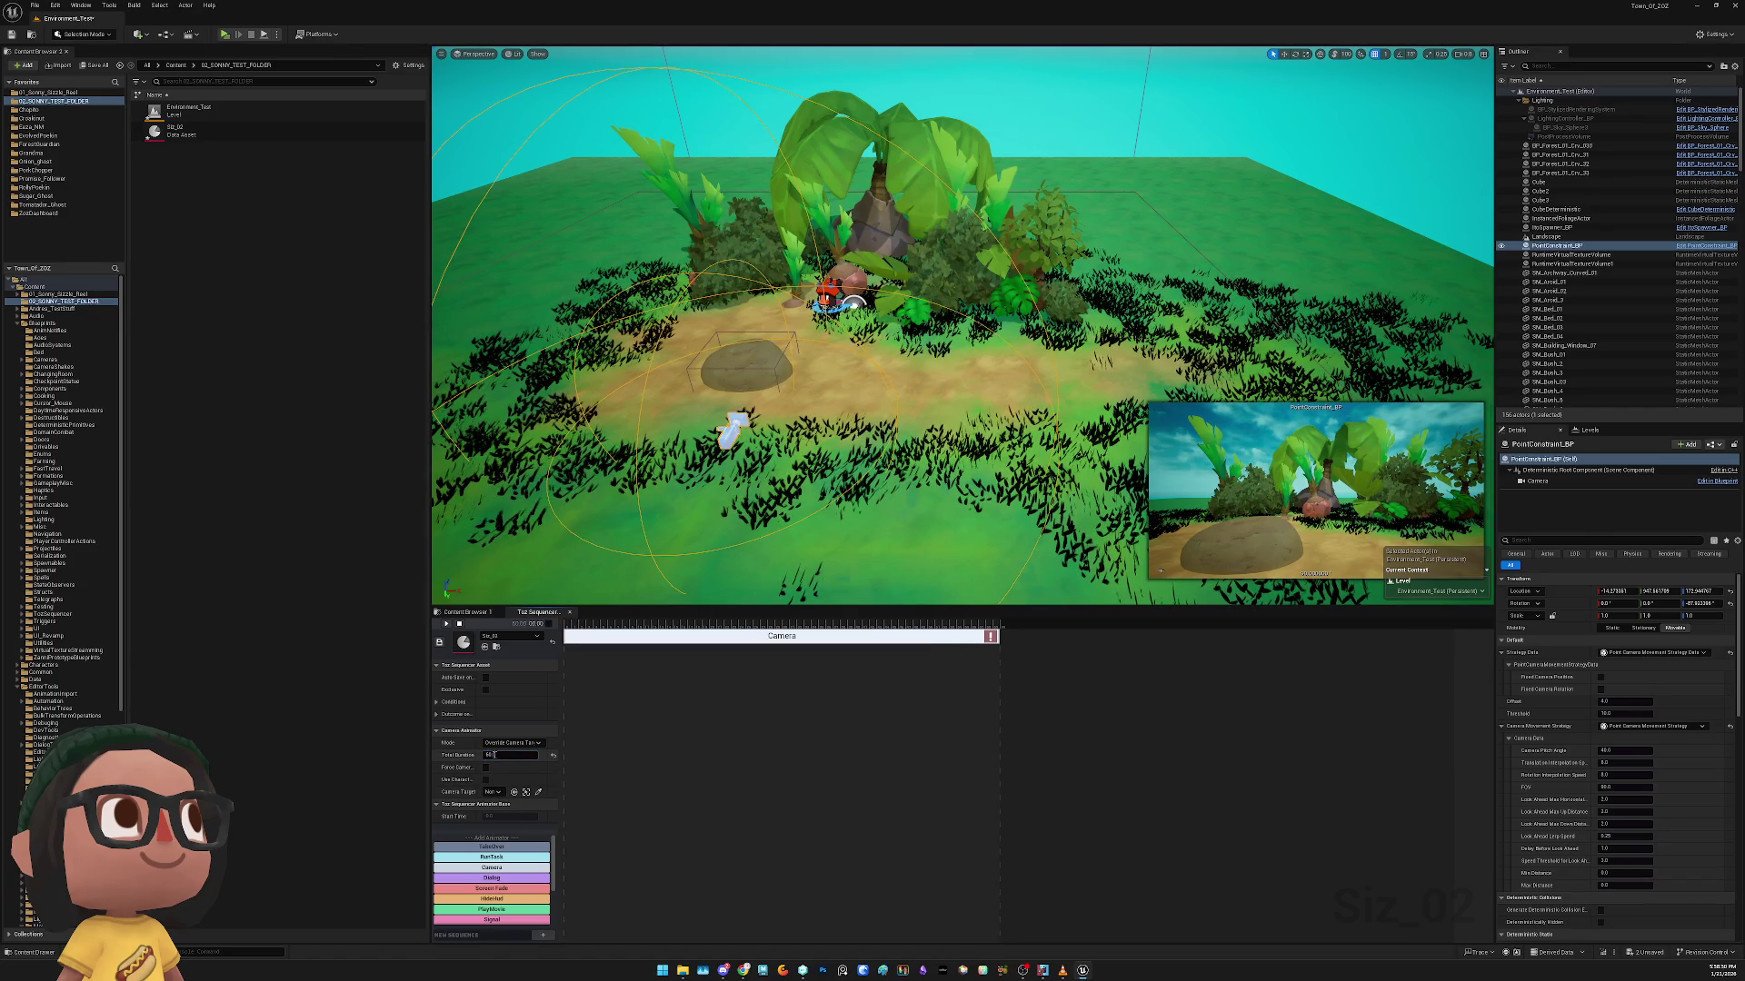
{"action": "left_click", "coordinate": [712, 759]}
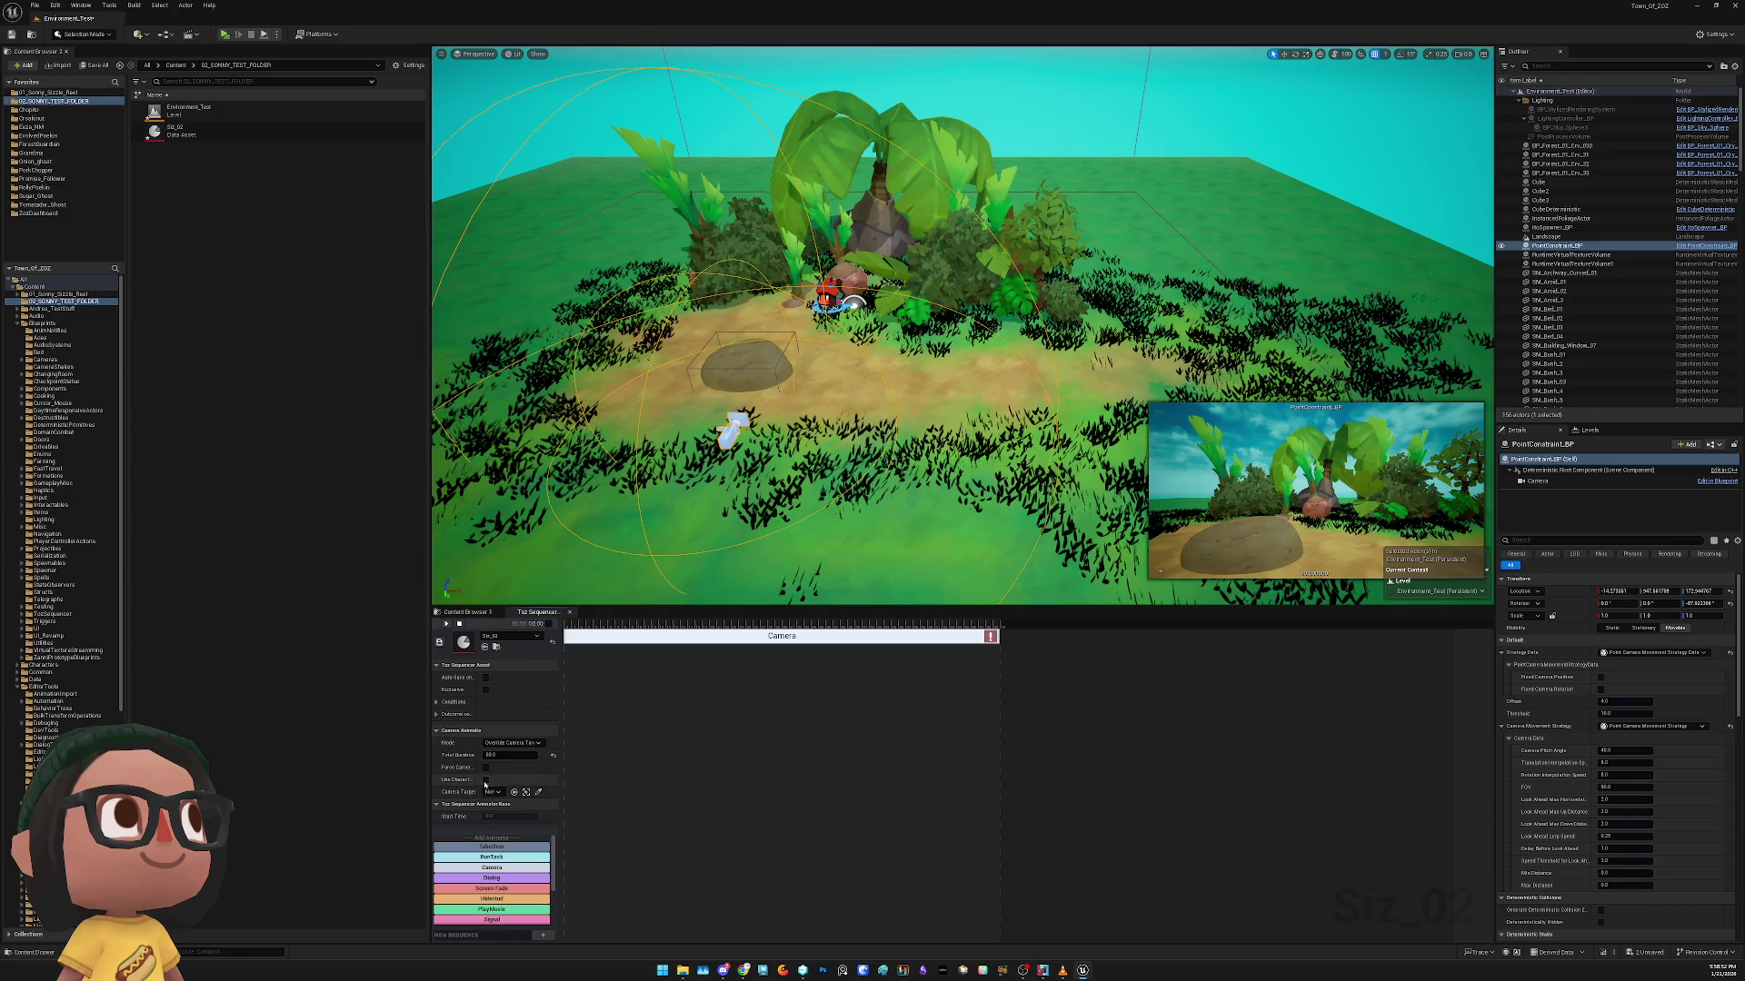
Set the Camera animator to Override Camera Transform with PointConstraint_BP as Camera Target
{"action": "scroll", "coordinate": [471, 842], "scroll_direction": "down", "scroll_amount": 1}
{"action": "scroll", "coordinate": [471, 841], "scroll_direction": "up", "scroll_amount": 2}
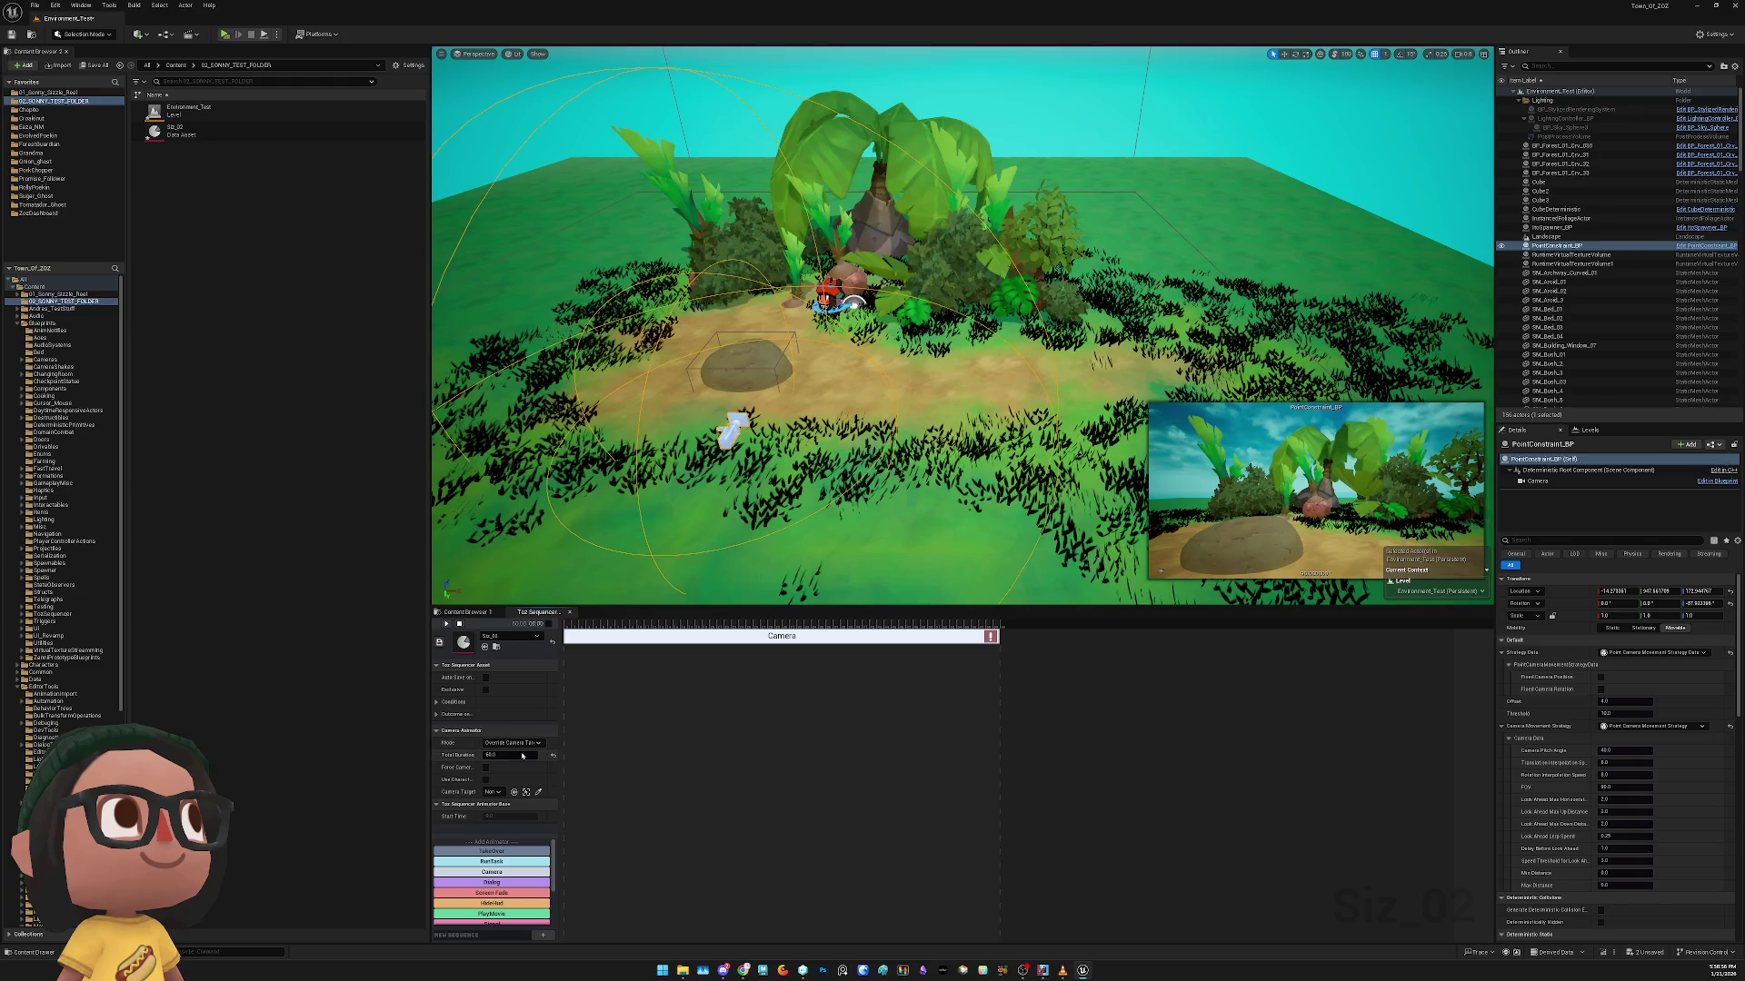
{"action": "left_click", "coordinate": [538, 776]}
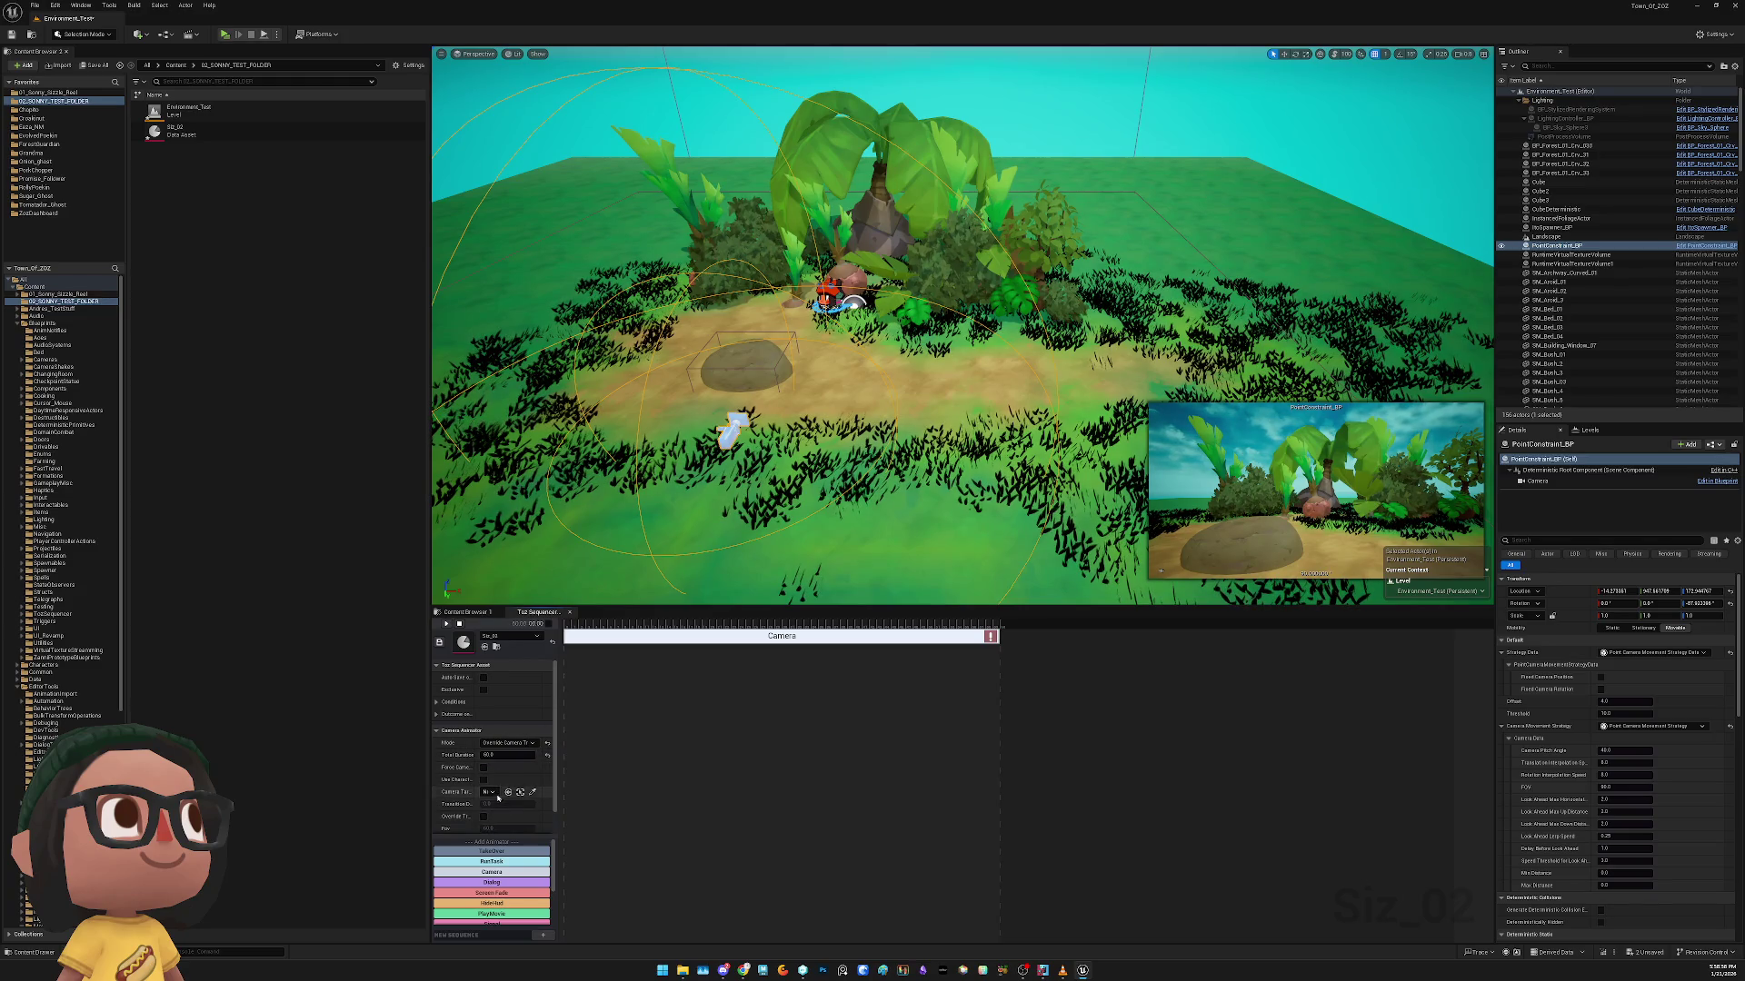
{"action": "left_click_drag", "start_coordinate": [561, 772], "coordinate": [706, 770]}
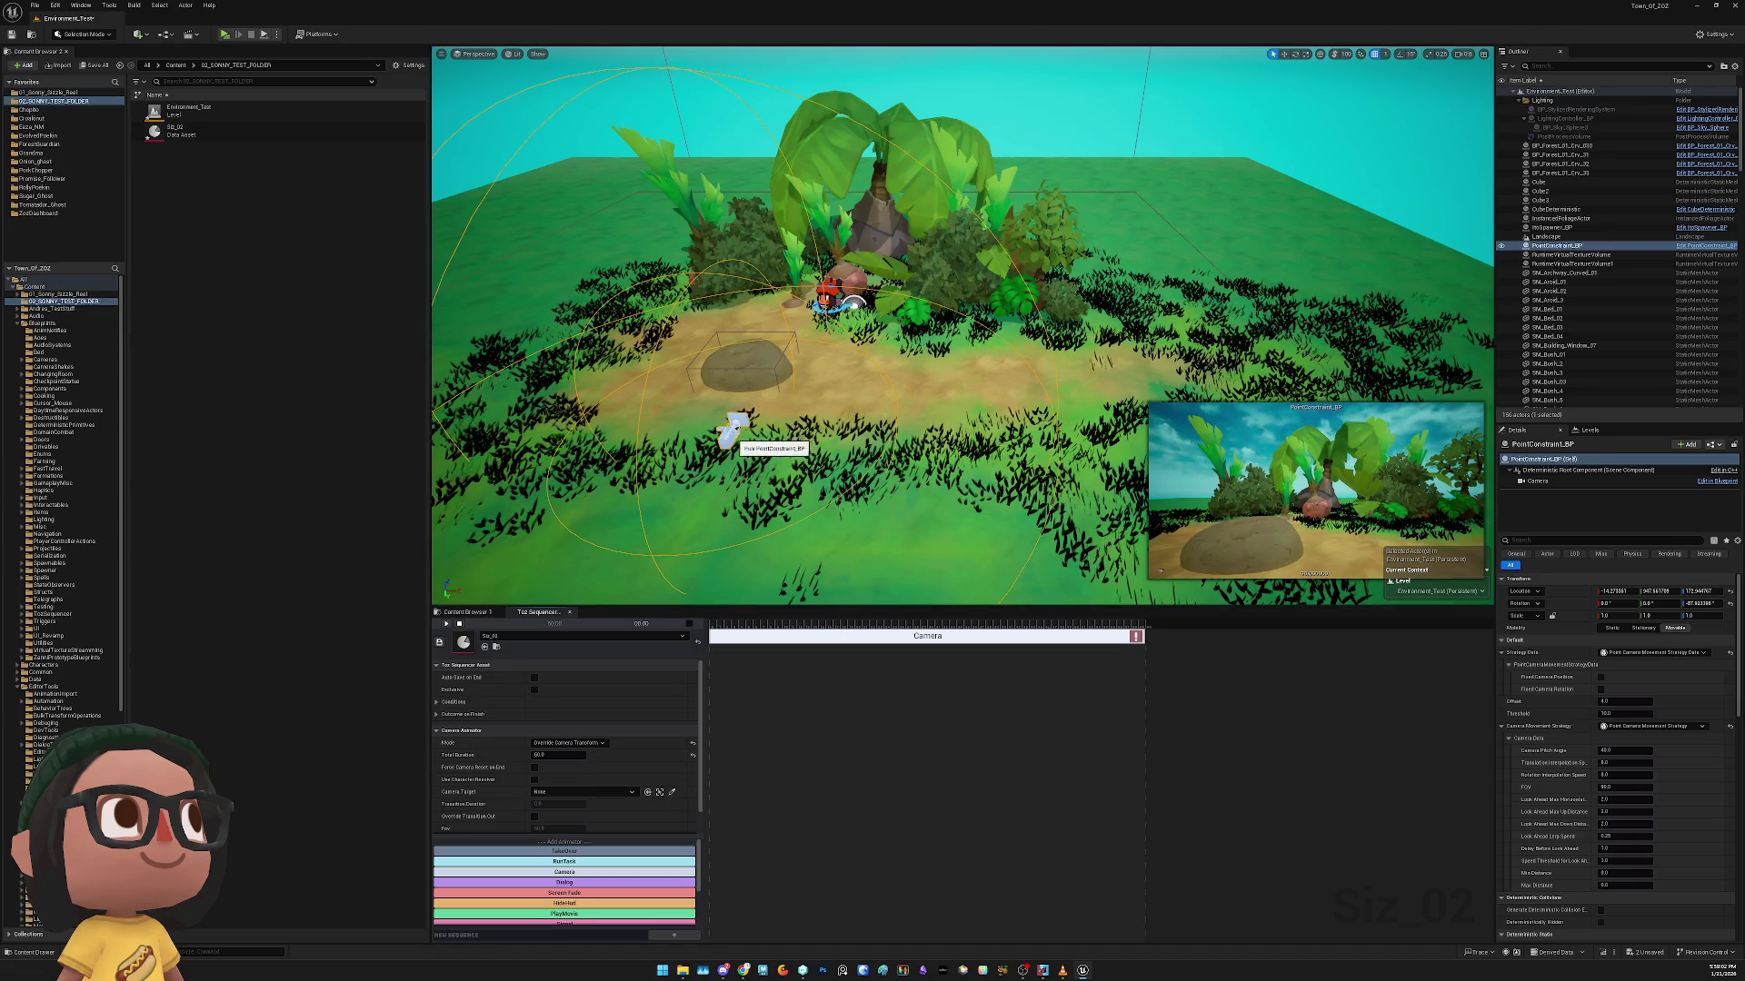
{"action": "left_click", "coordinate": [849, 722]}
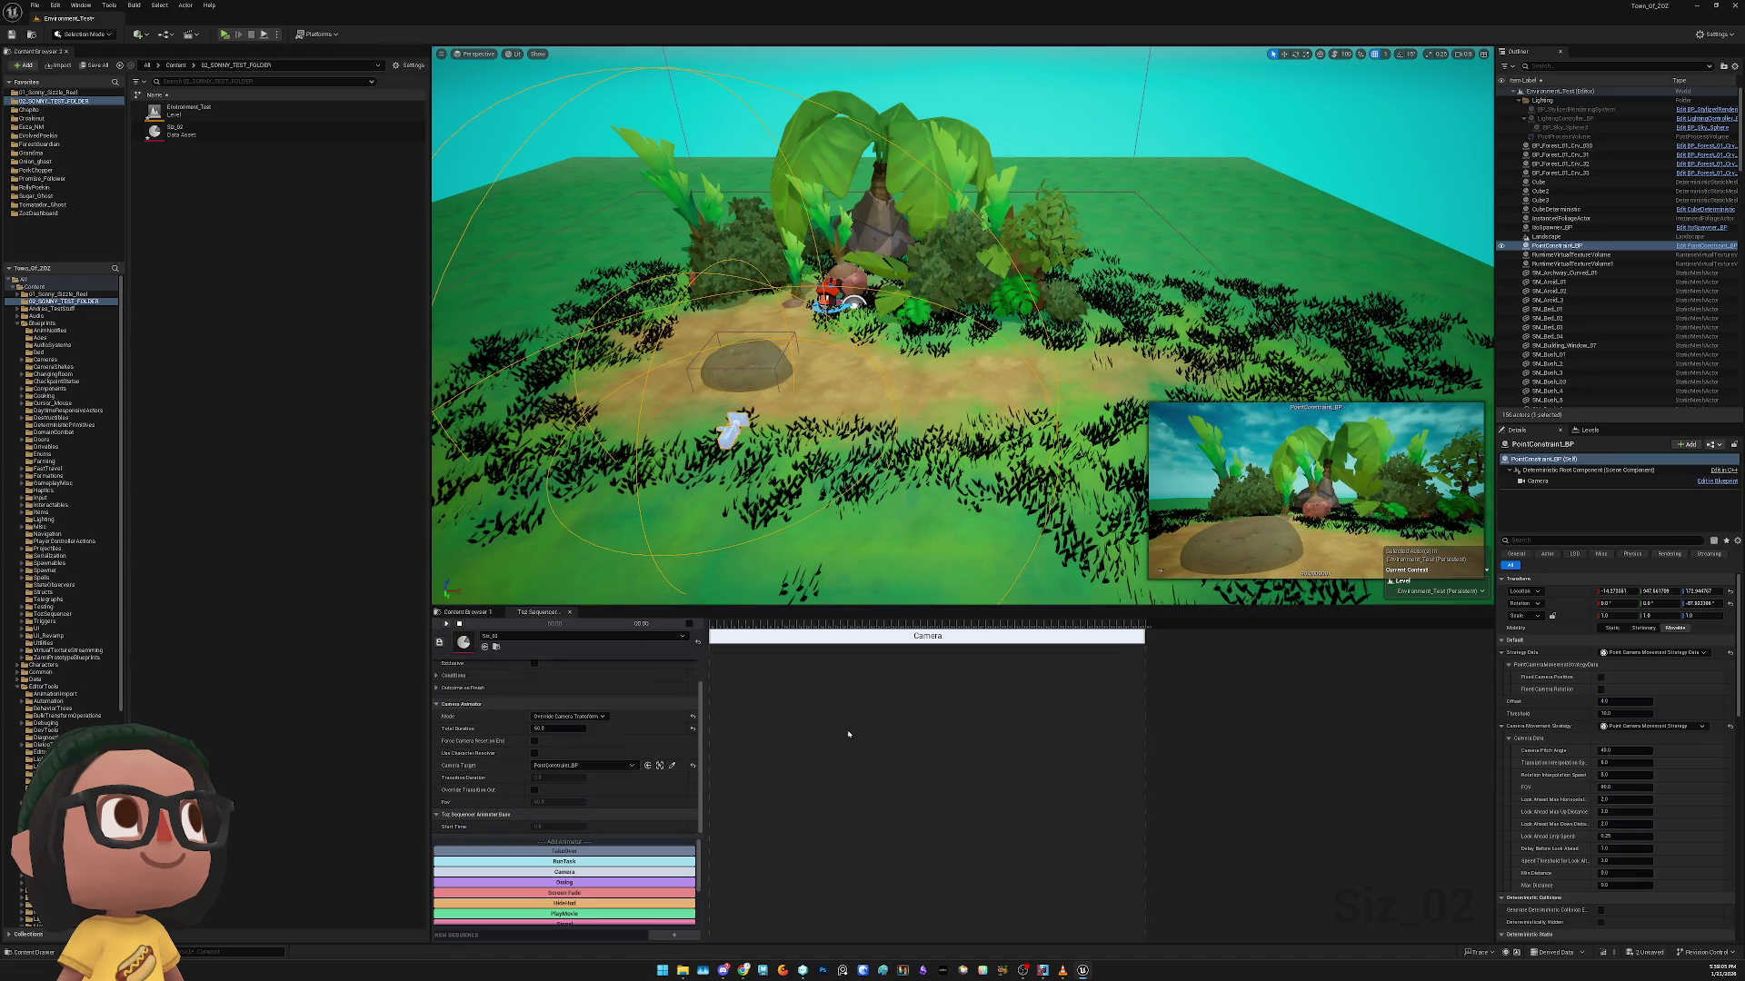
{"action": "left_click", "coordinate": [823, 641]}
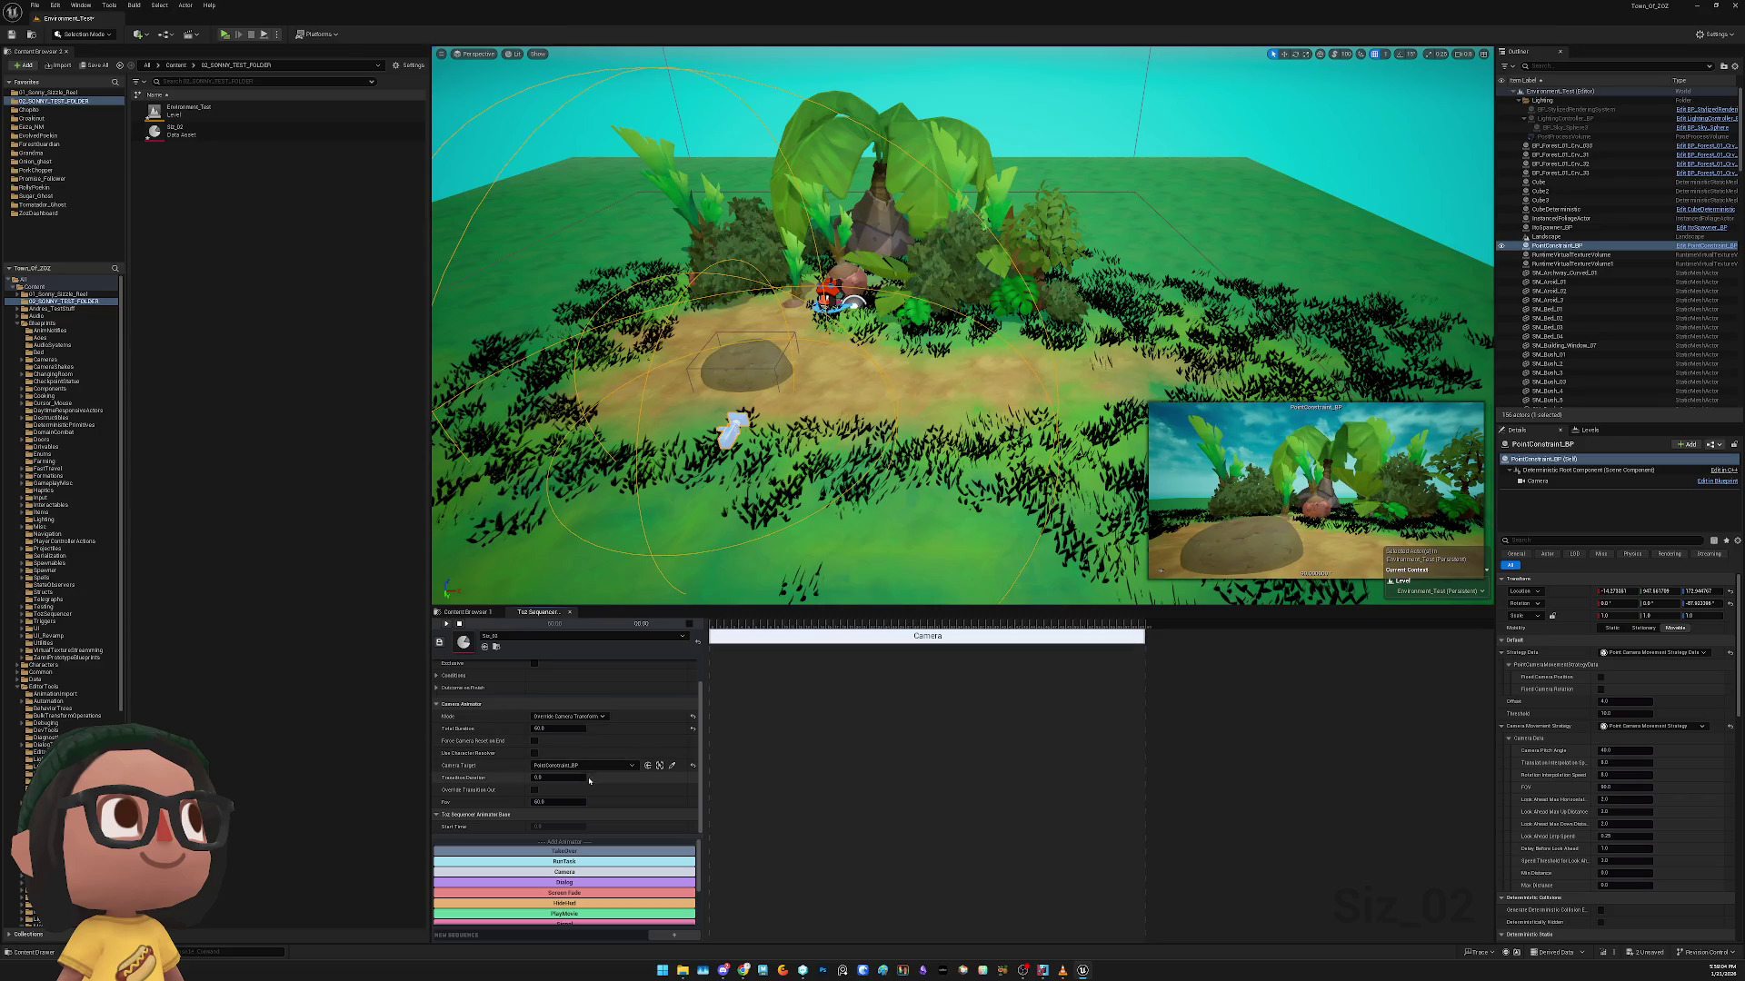
{"action": "left_click", "coordinate": [785, 710]}
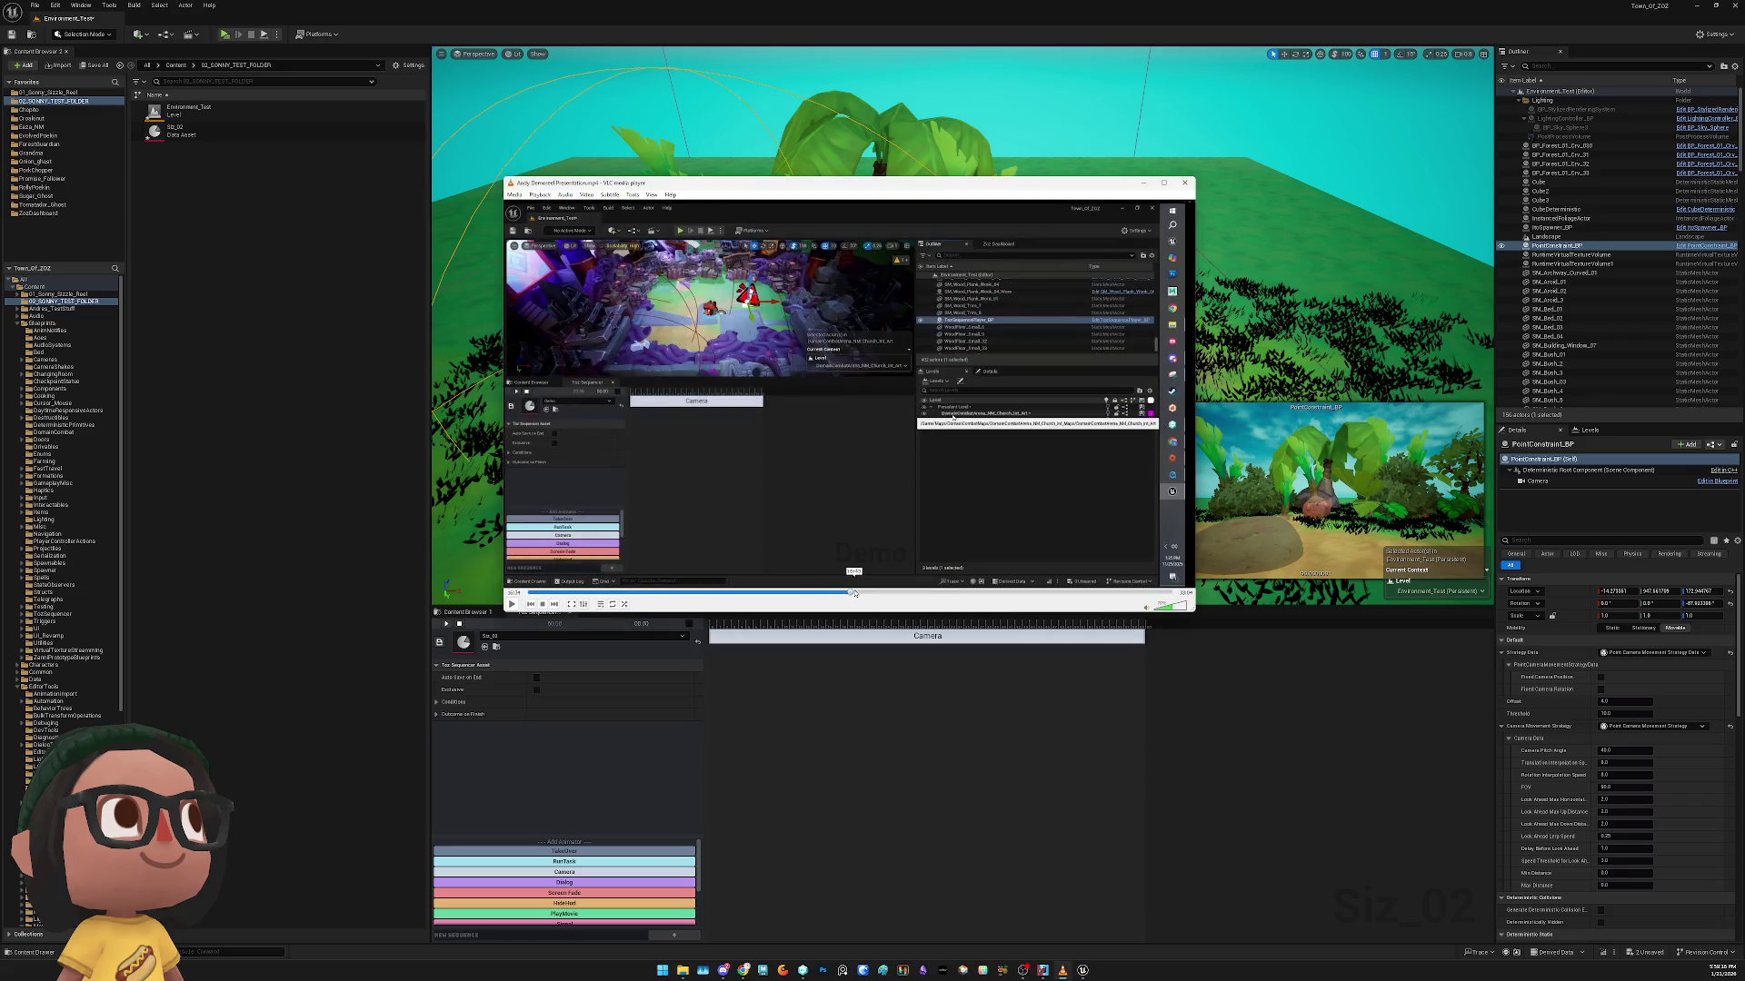
Back in the editor, view the Persistent Level's options in the Levels panel
{"action": "left_click", "coordinate": [1438, 609]}
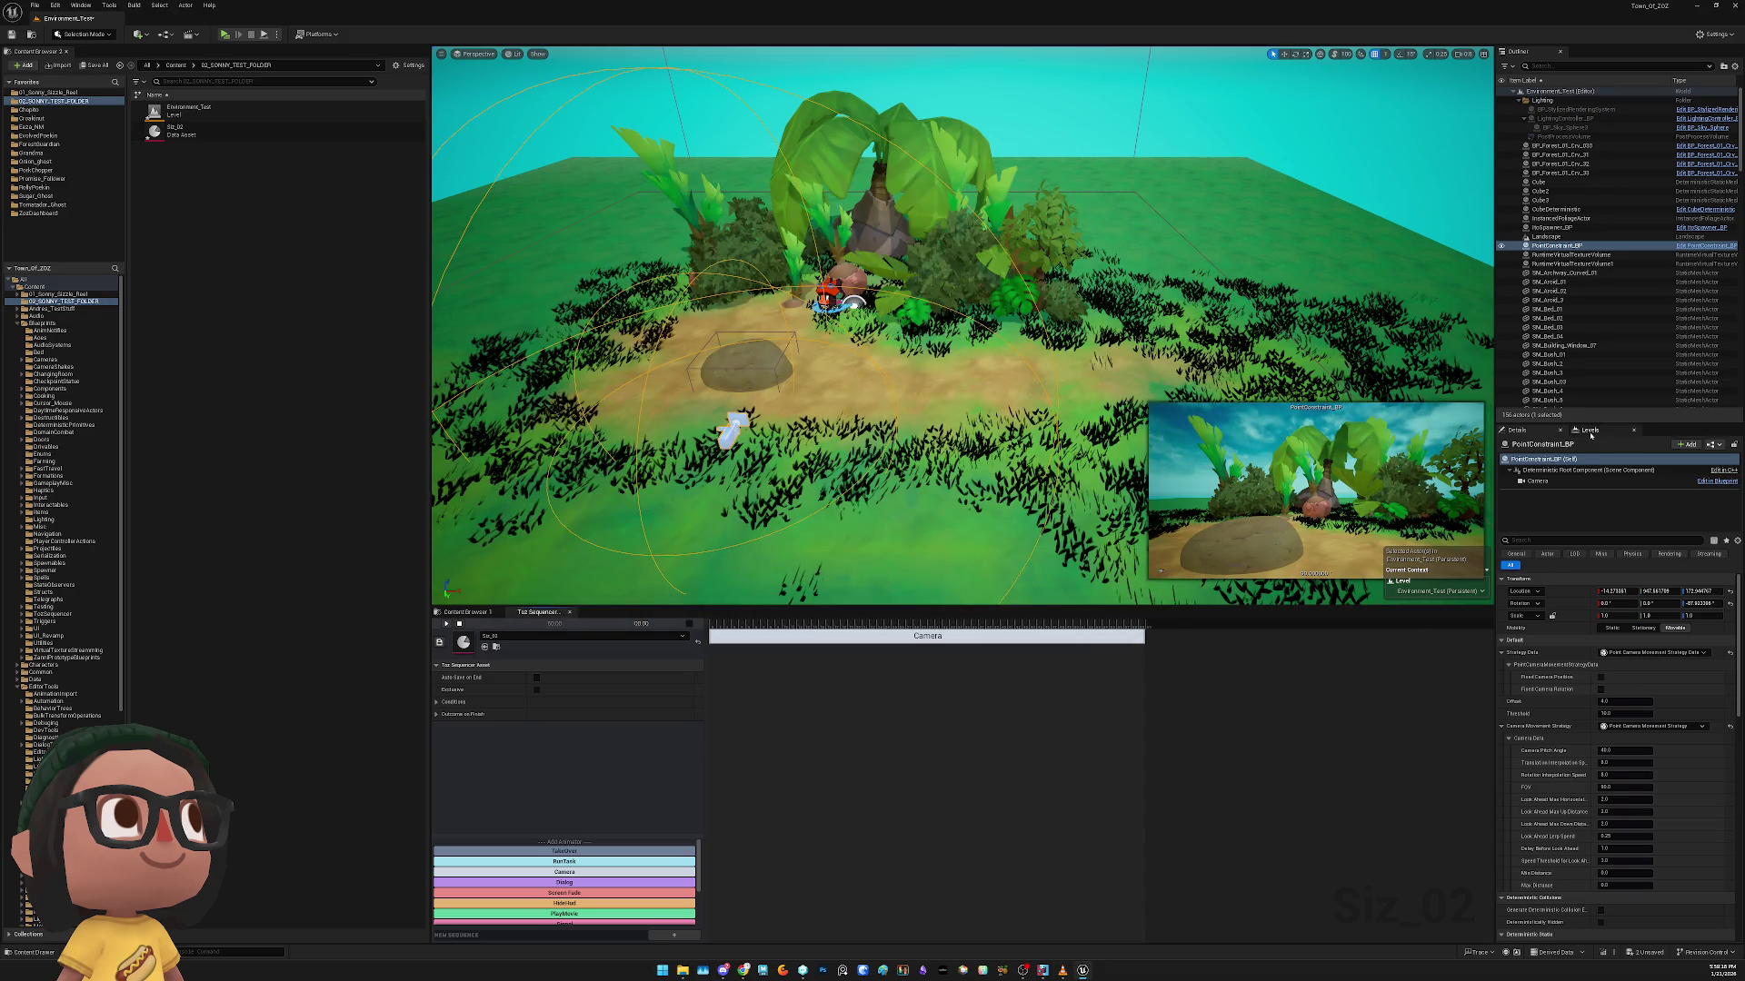
{"action": "left_click", "coordinate": [1589, 430]}
{"action": "left_click", "coordinate": [1558, 475]}
{"action": "right_click", "coordinate": [1547, 476]}
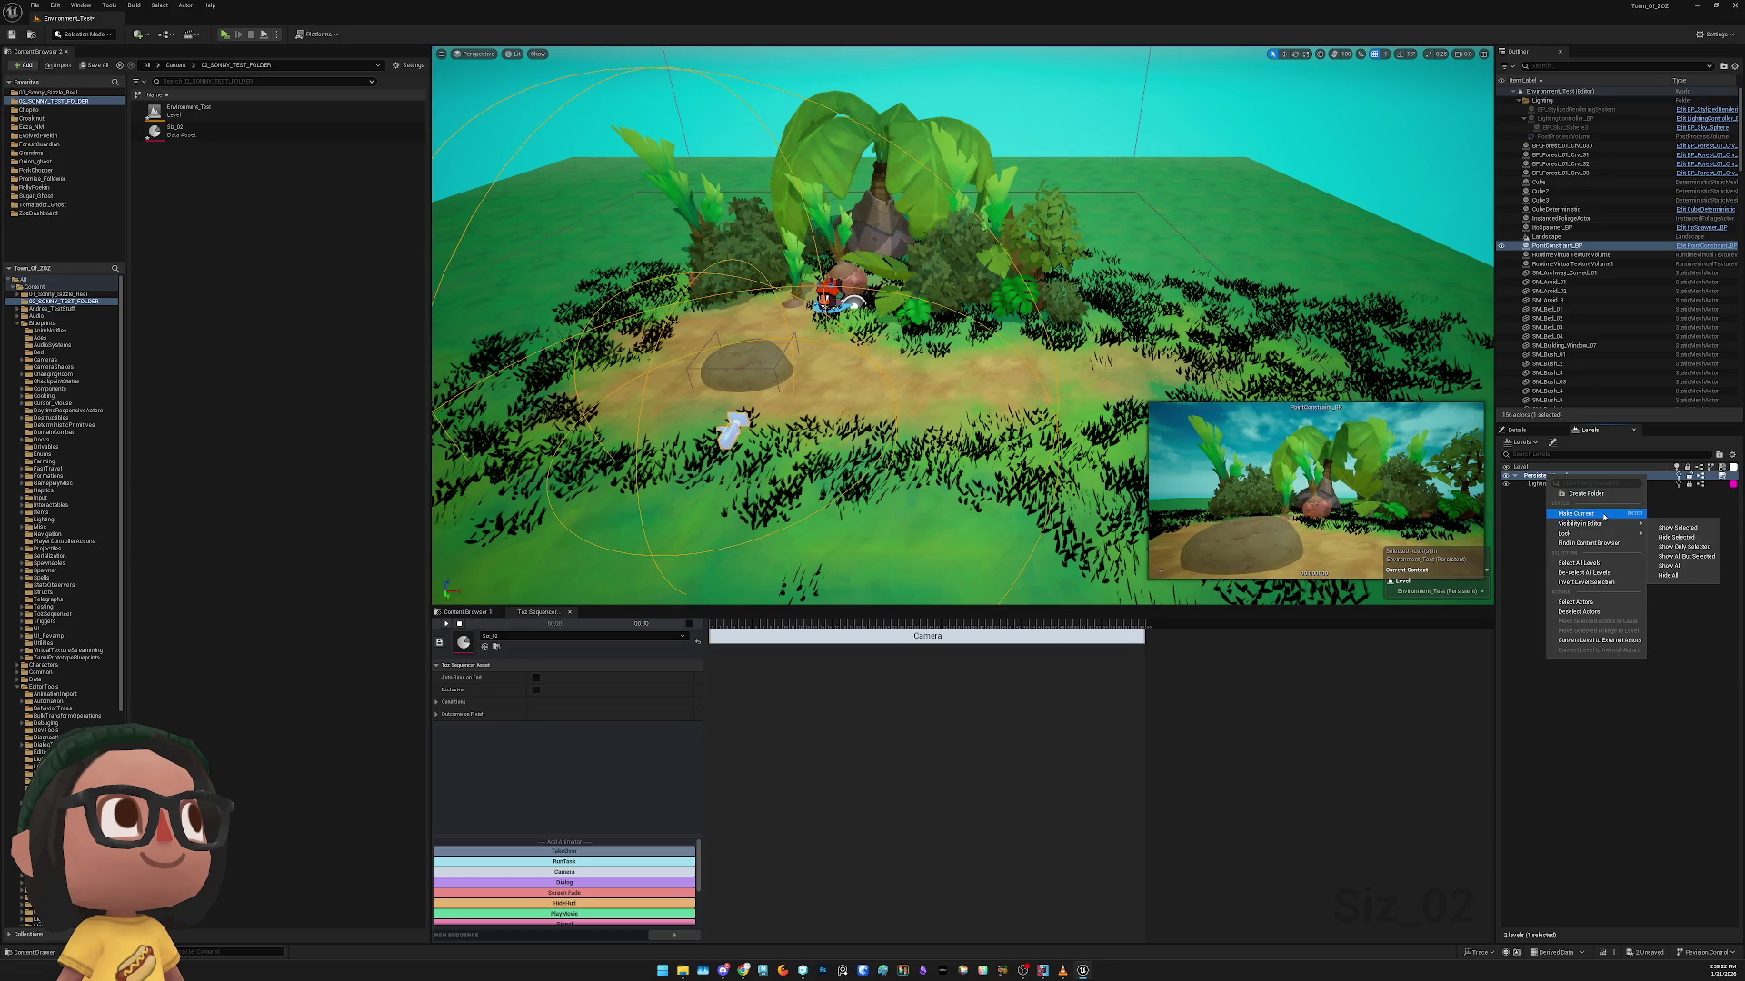
{"action": "mouse_move", "coordinate": [1605, 525]}
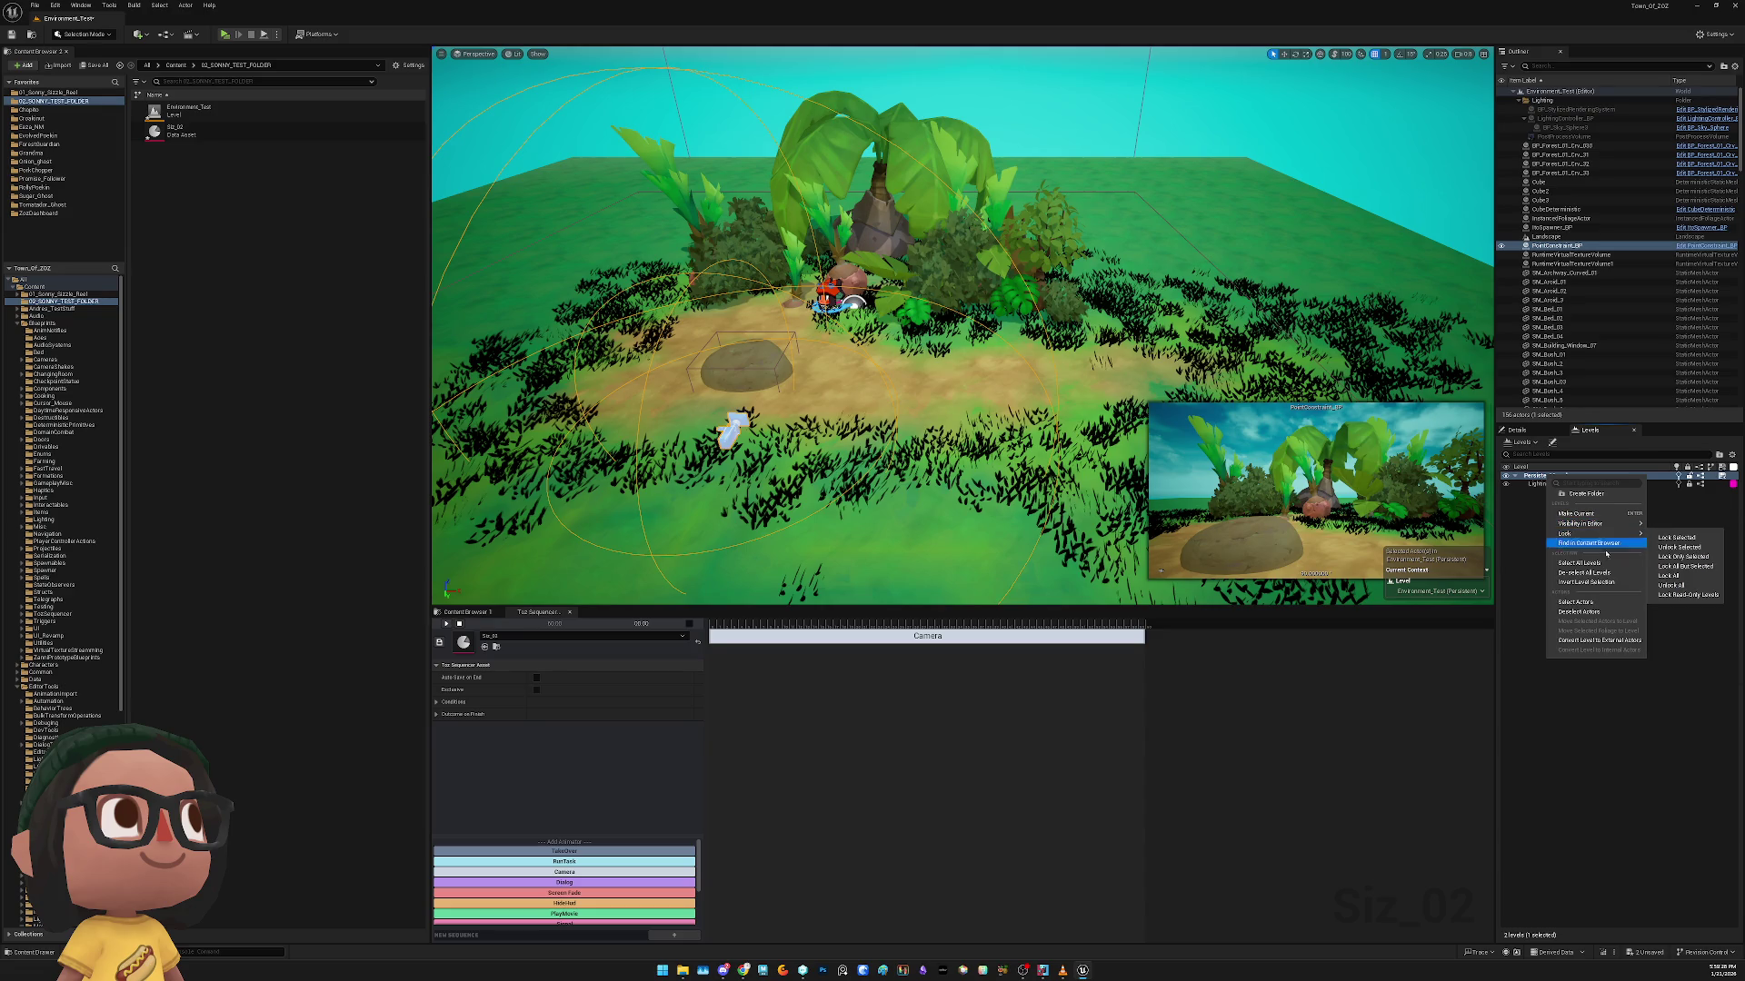
{"action": "key", "text": "Escape"}
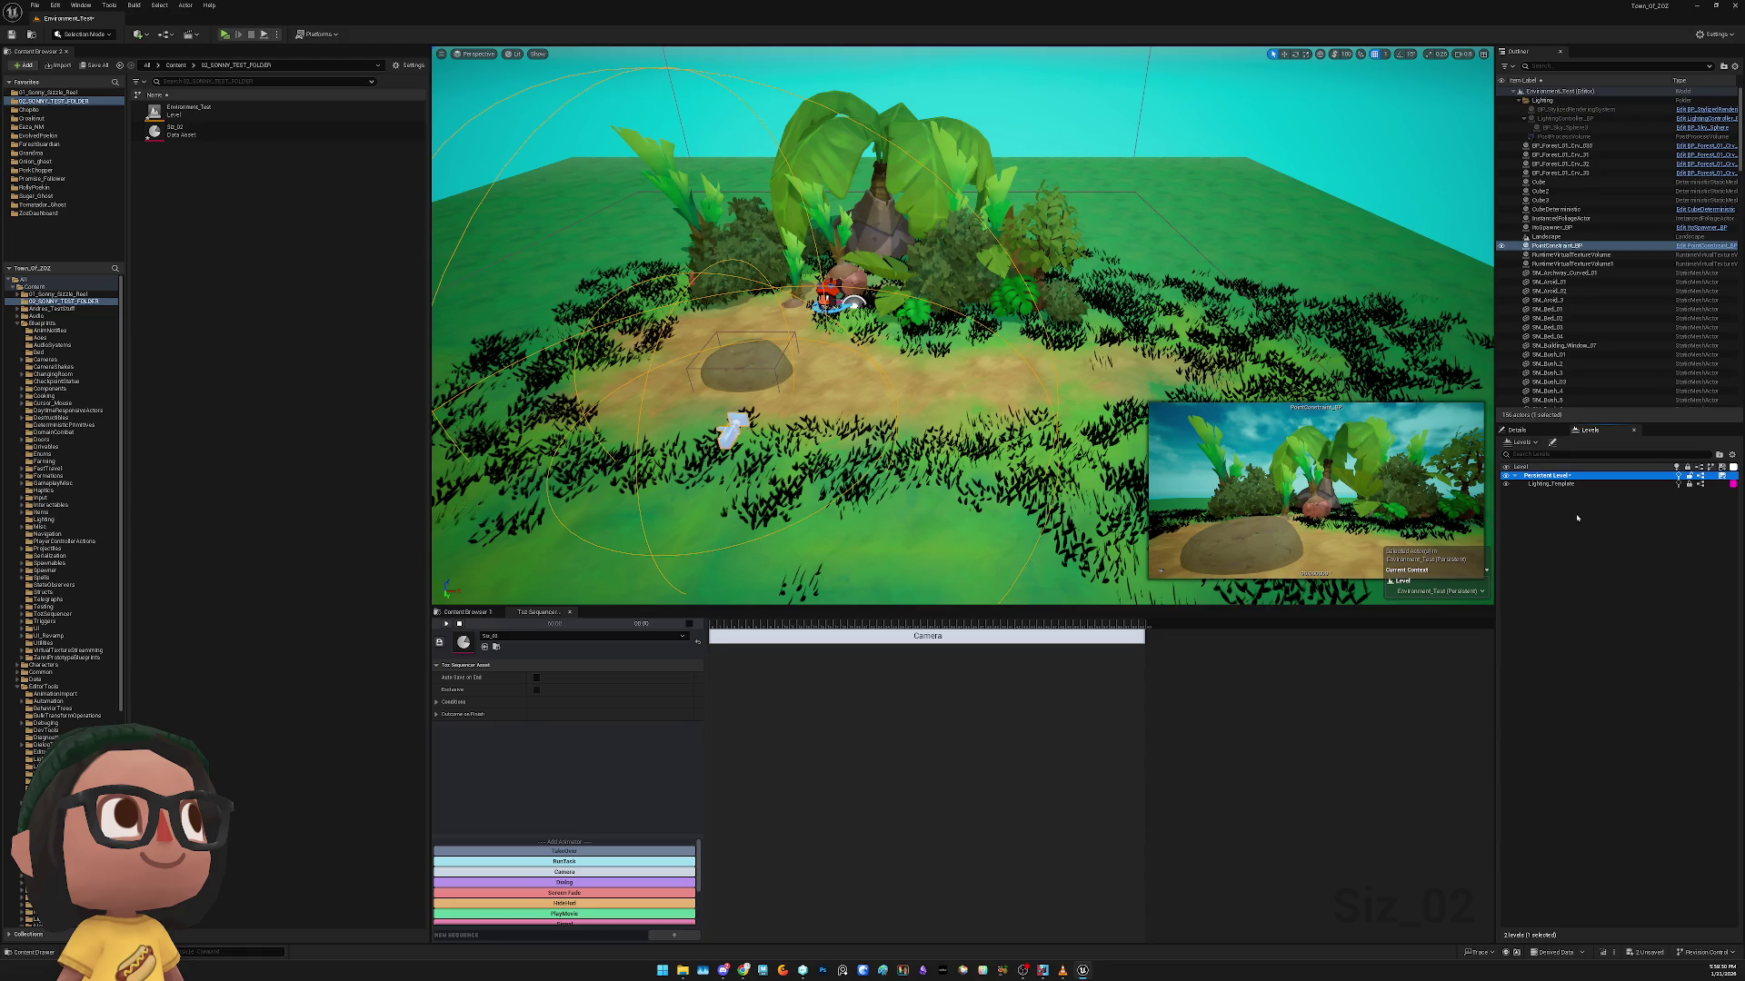
Review the Lighting_Template and Persistent Level options, then save all changes
{"action": "right_click", "coordinate": [1559, 476]}
{"action": "right_click", "coordinate": [1560, 486]}
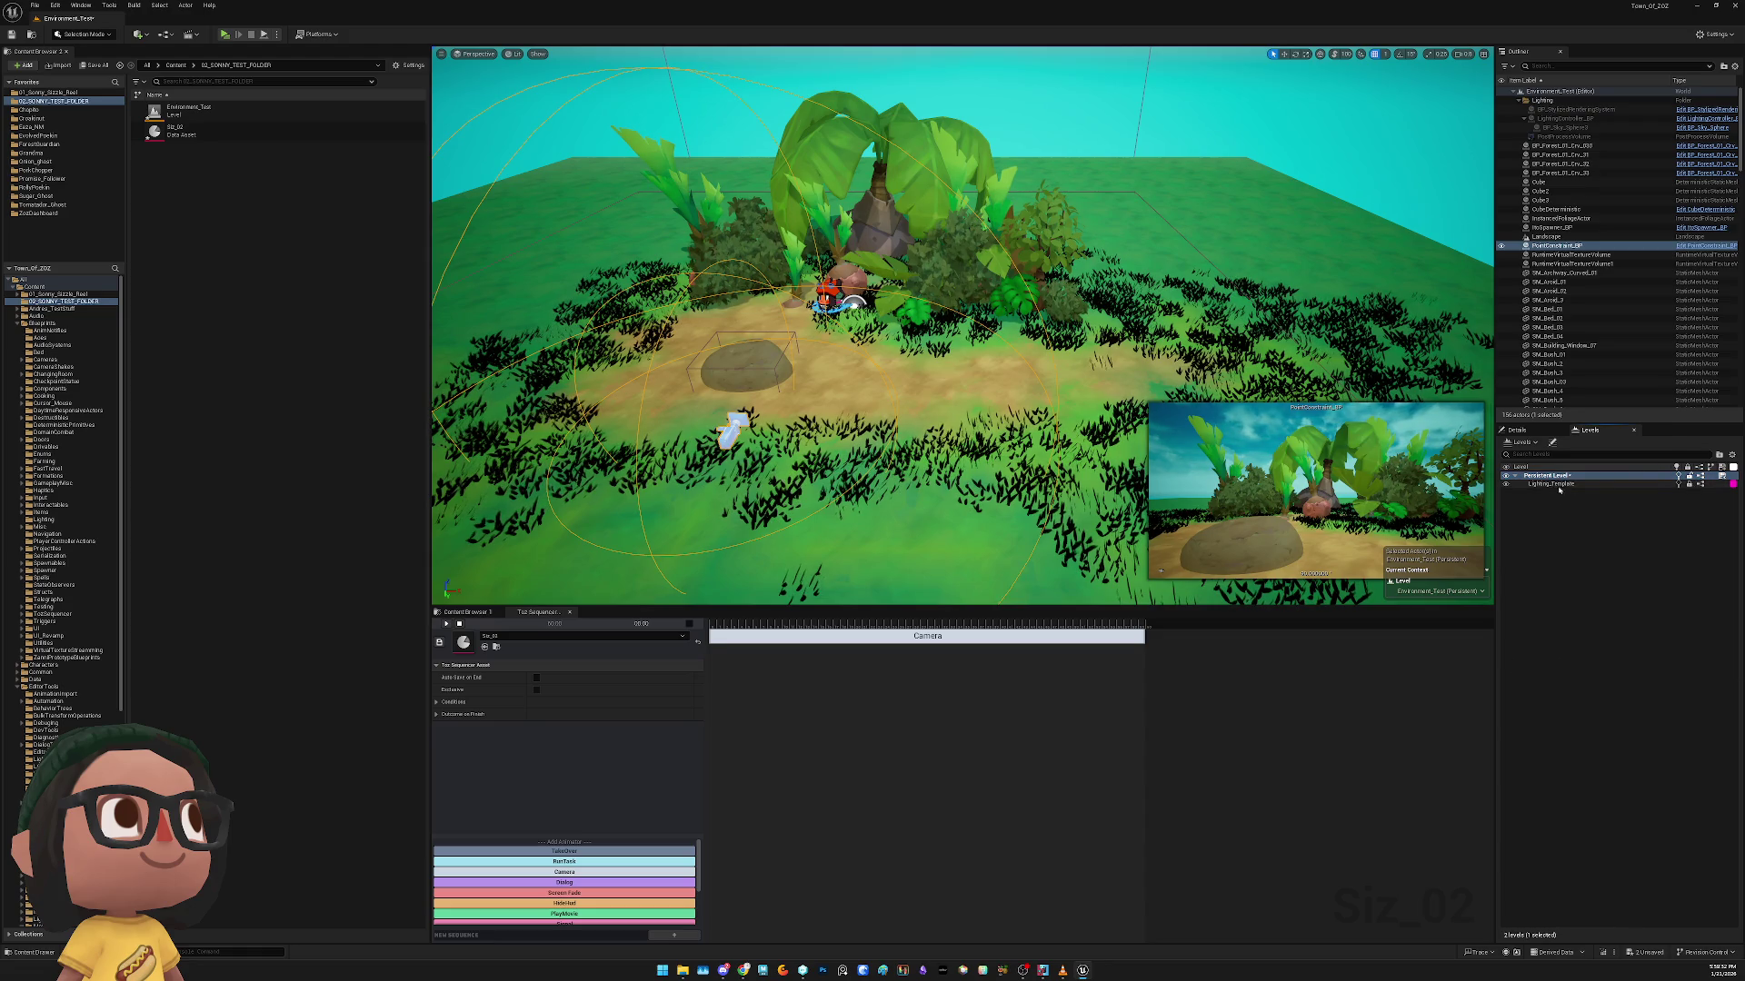
{"action": "right_click", "coordinate": [1561, 488]}
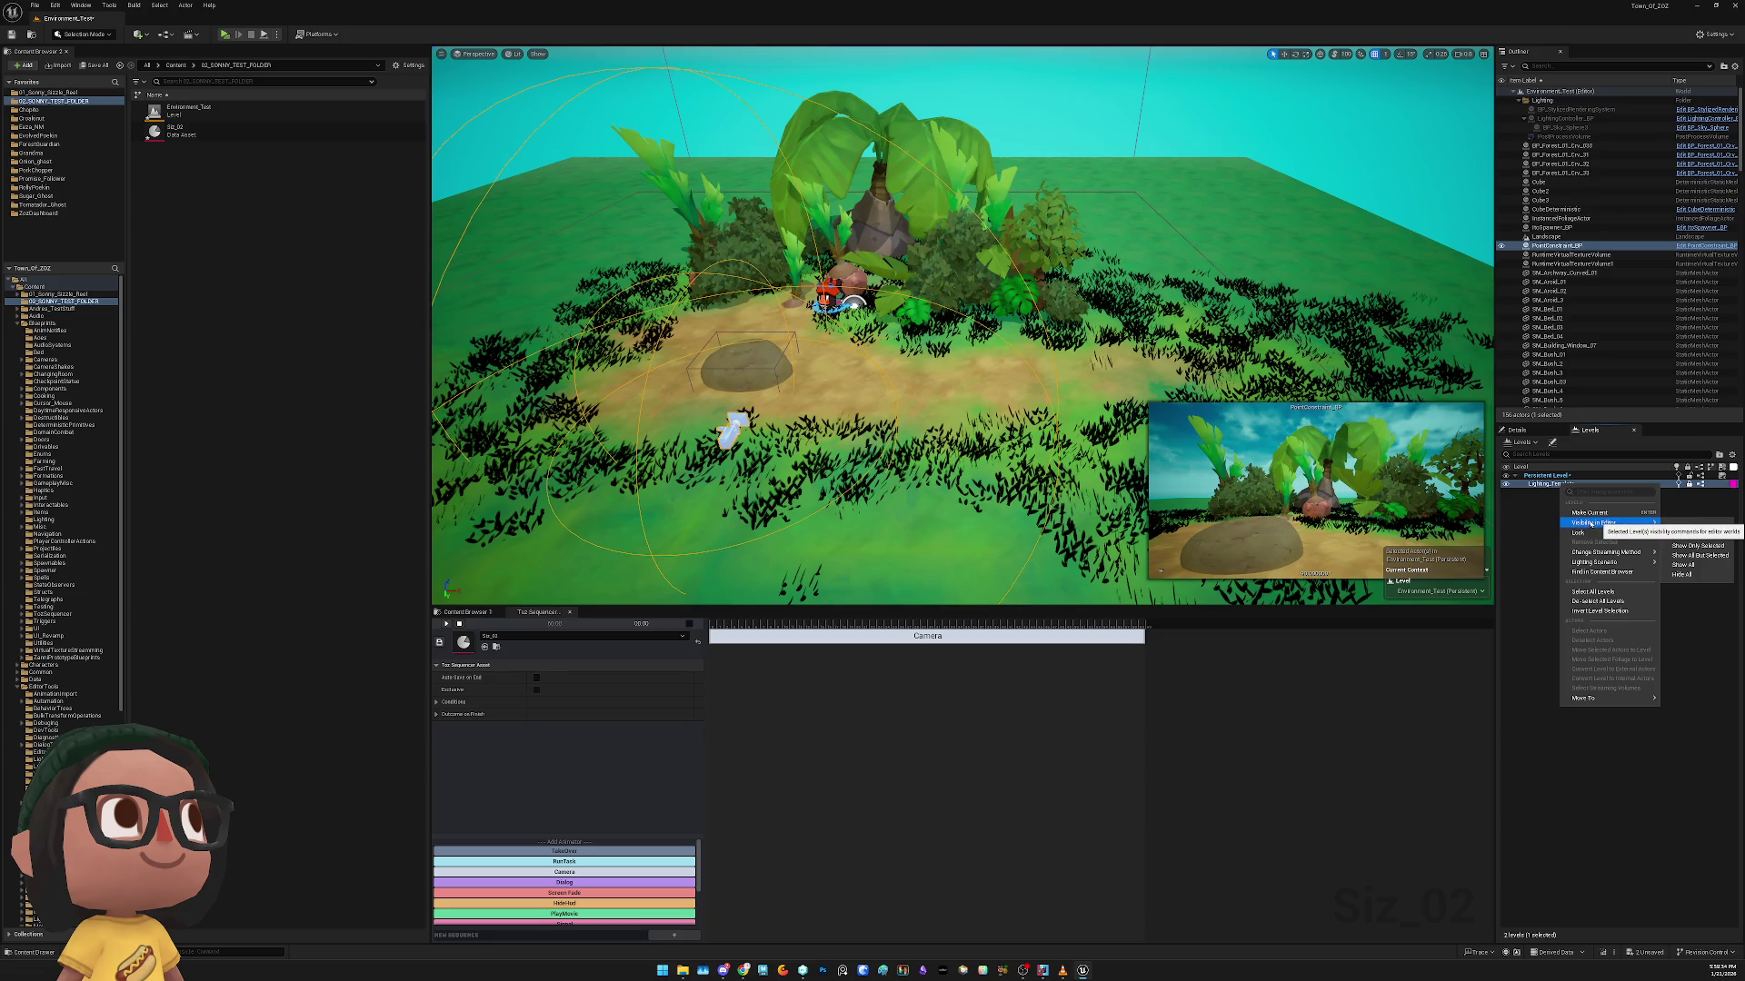
{"action": "right_click", "coordinate": [1564, 477]}
{"action": "right_click", "coordinate": [1574, 478]}
{"action": "mouse_move", "coordinate": [1608, 524]}
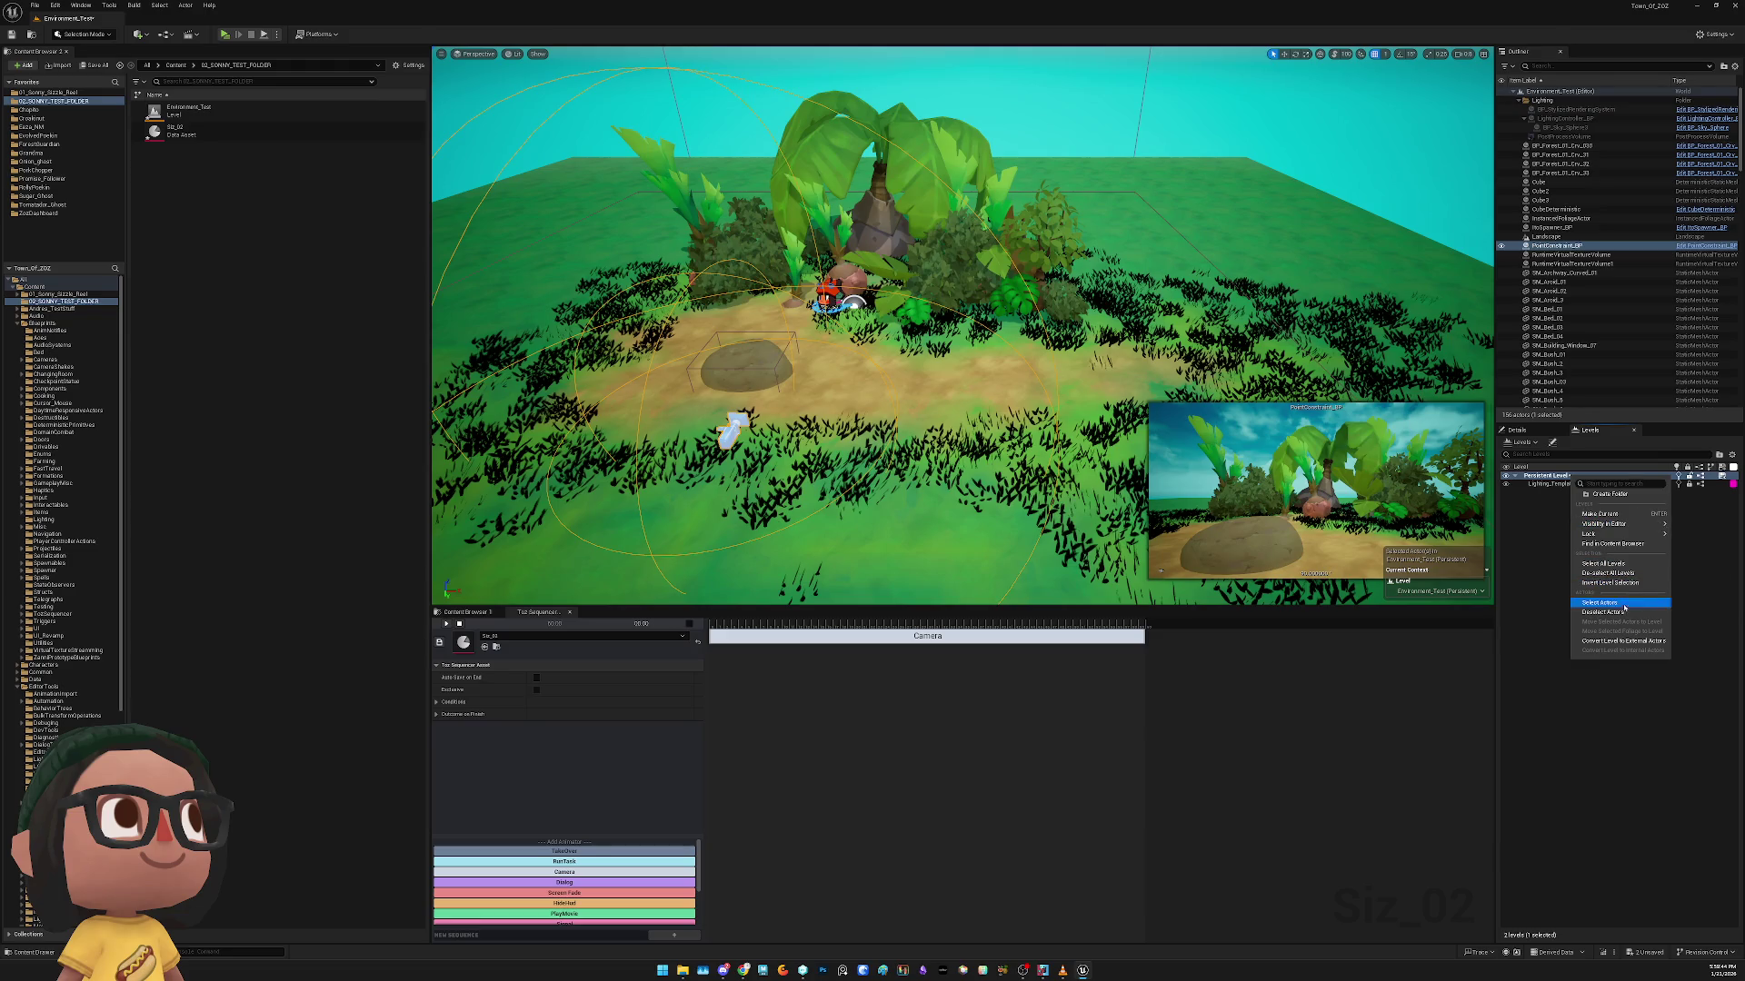
{"action": "left_click", "coordinate": [1605, 611]}
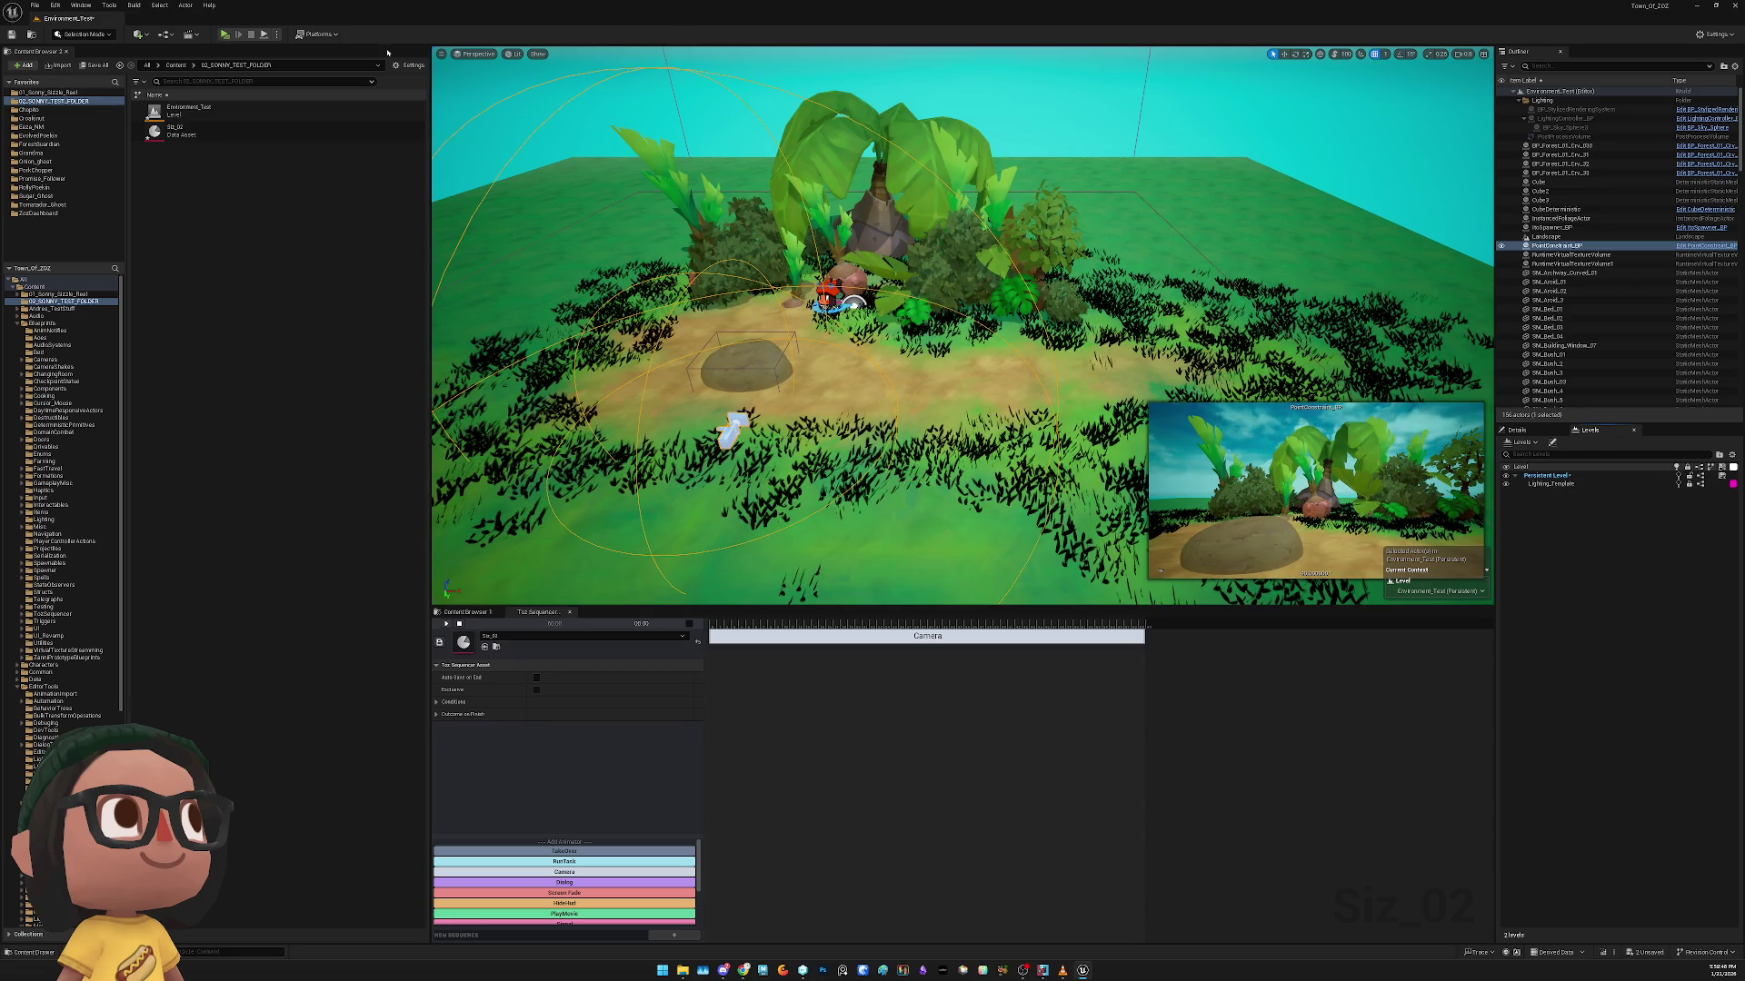
{"action": "key", "text": "ctrl+s"}
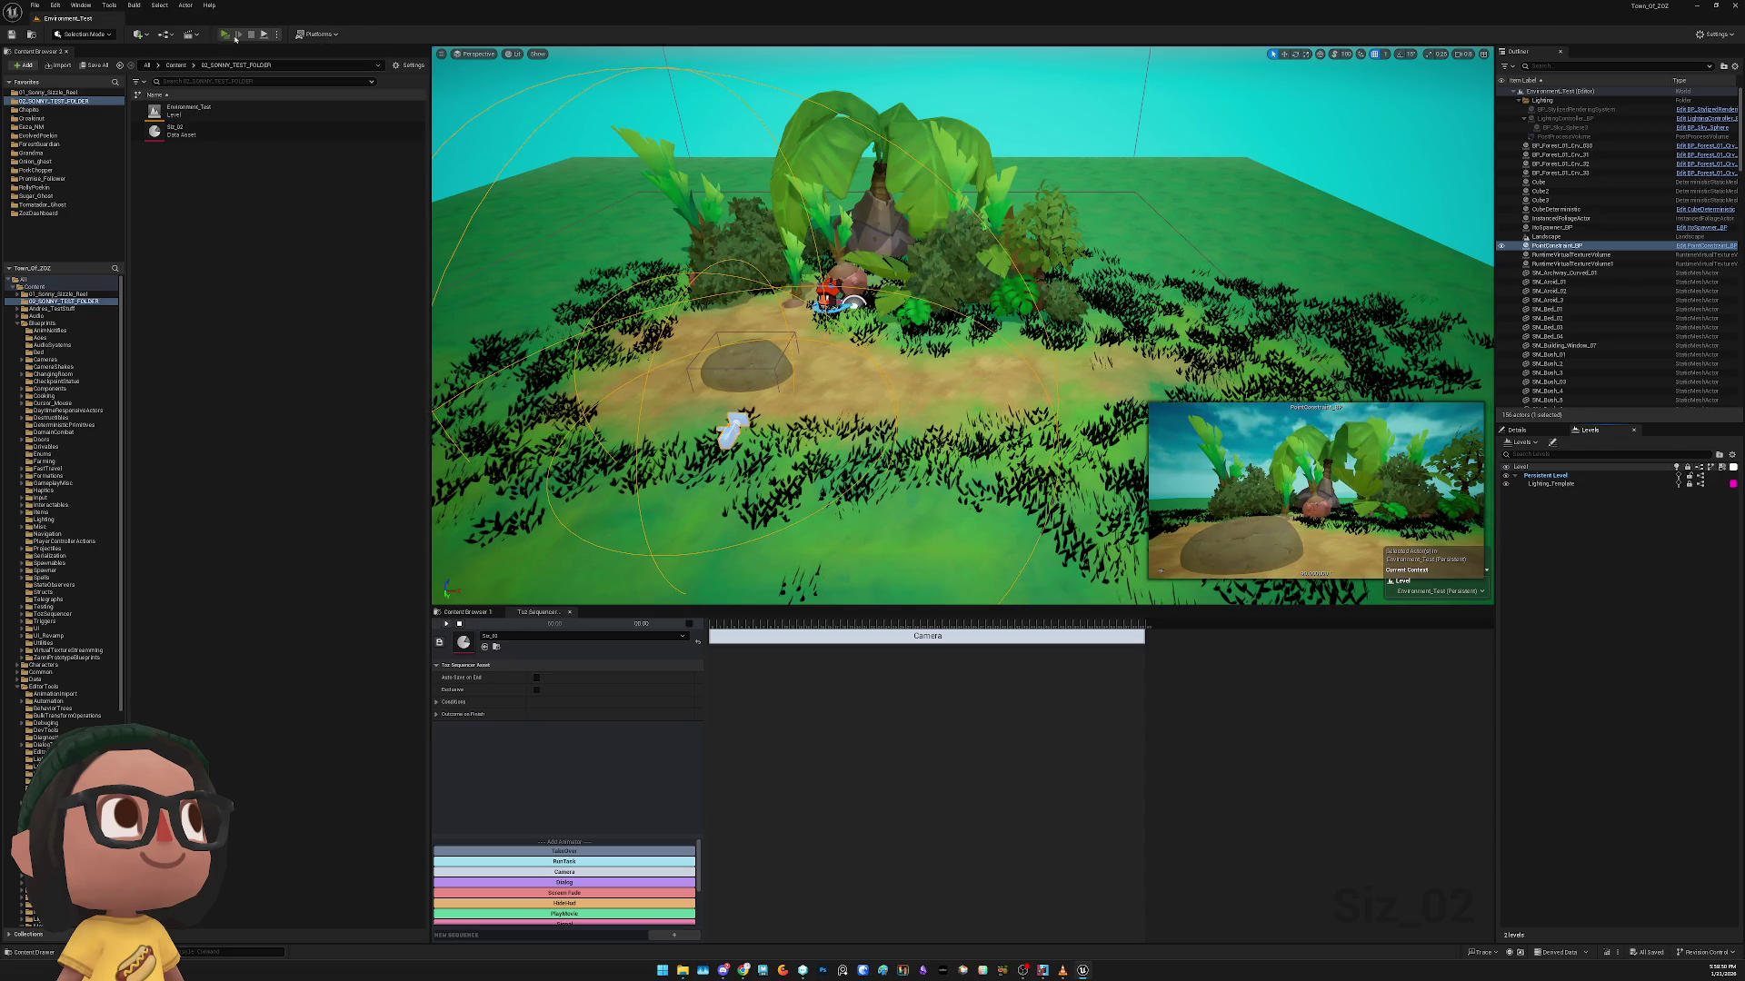
{"action": "left_click", "coordinate": [235, 35]}
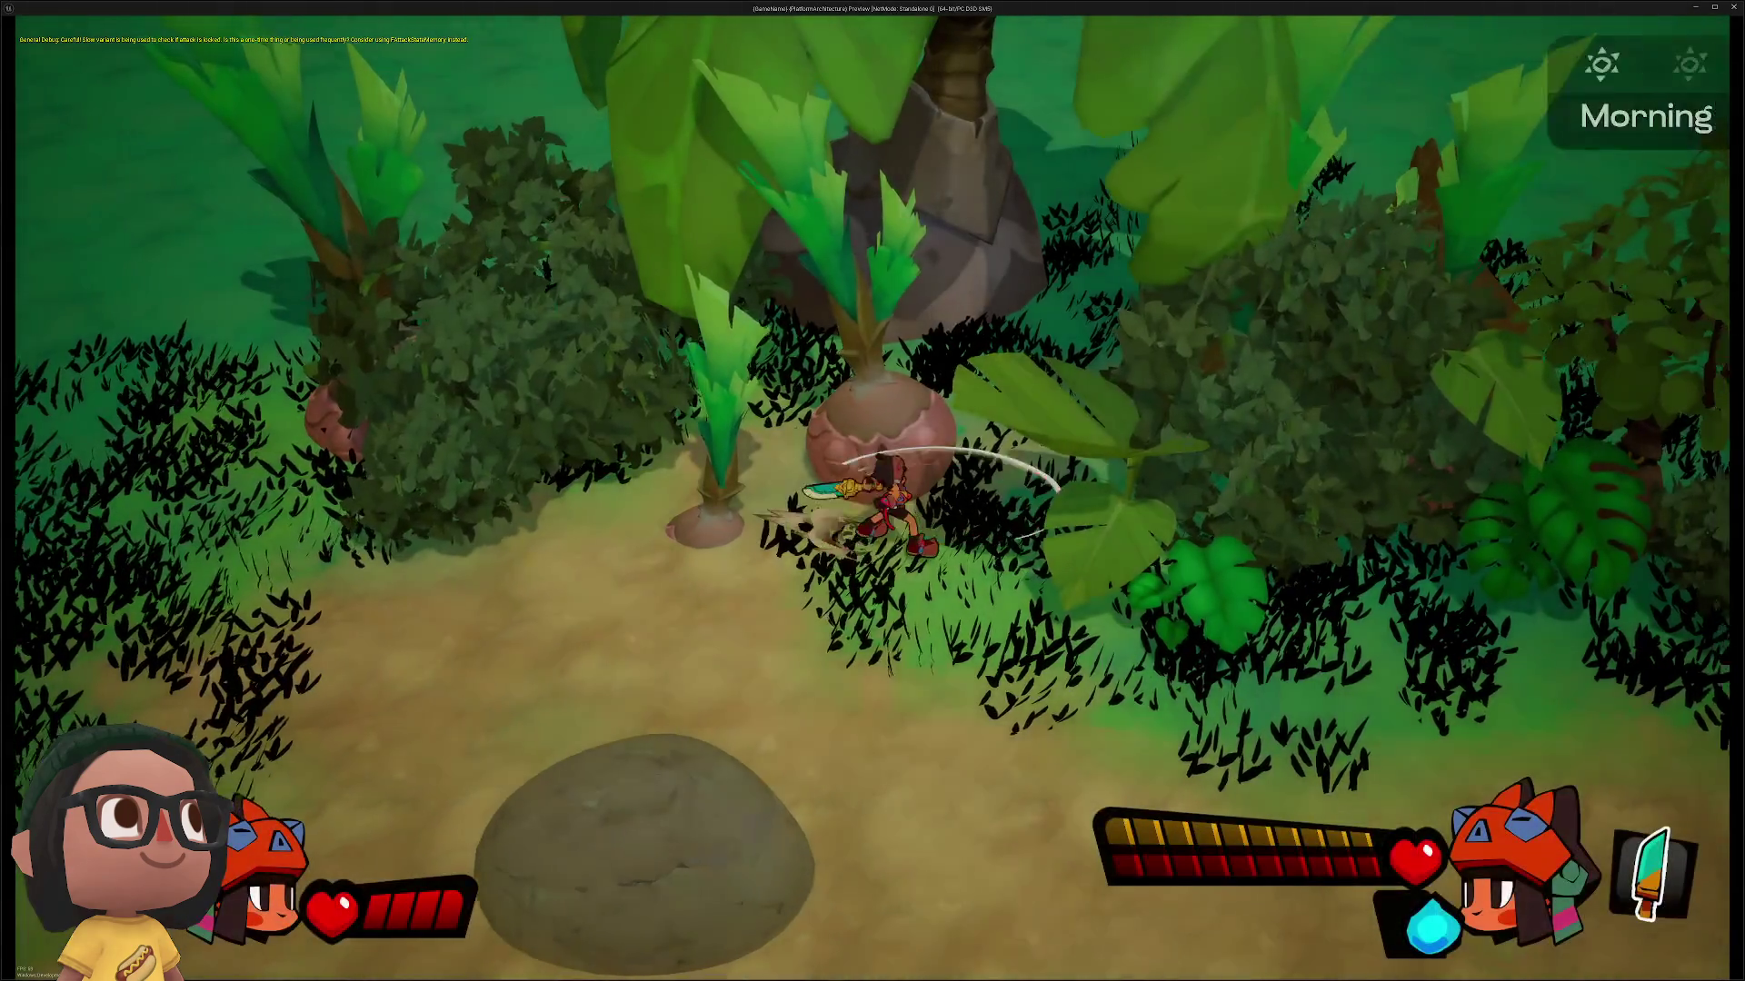
{"action": "key", "text": "Escape"}
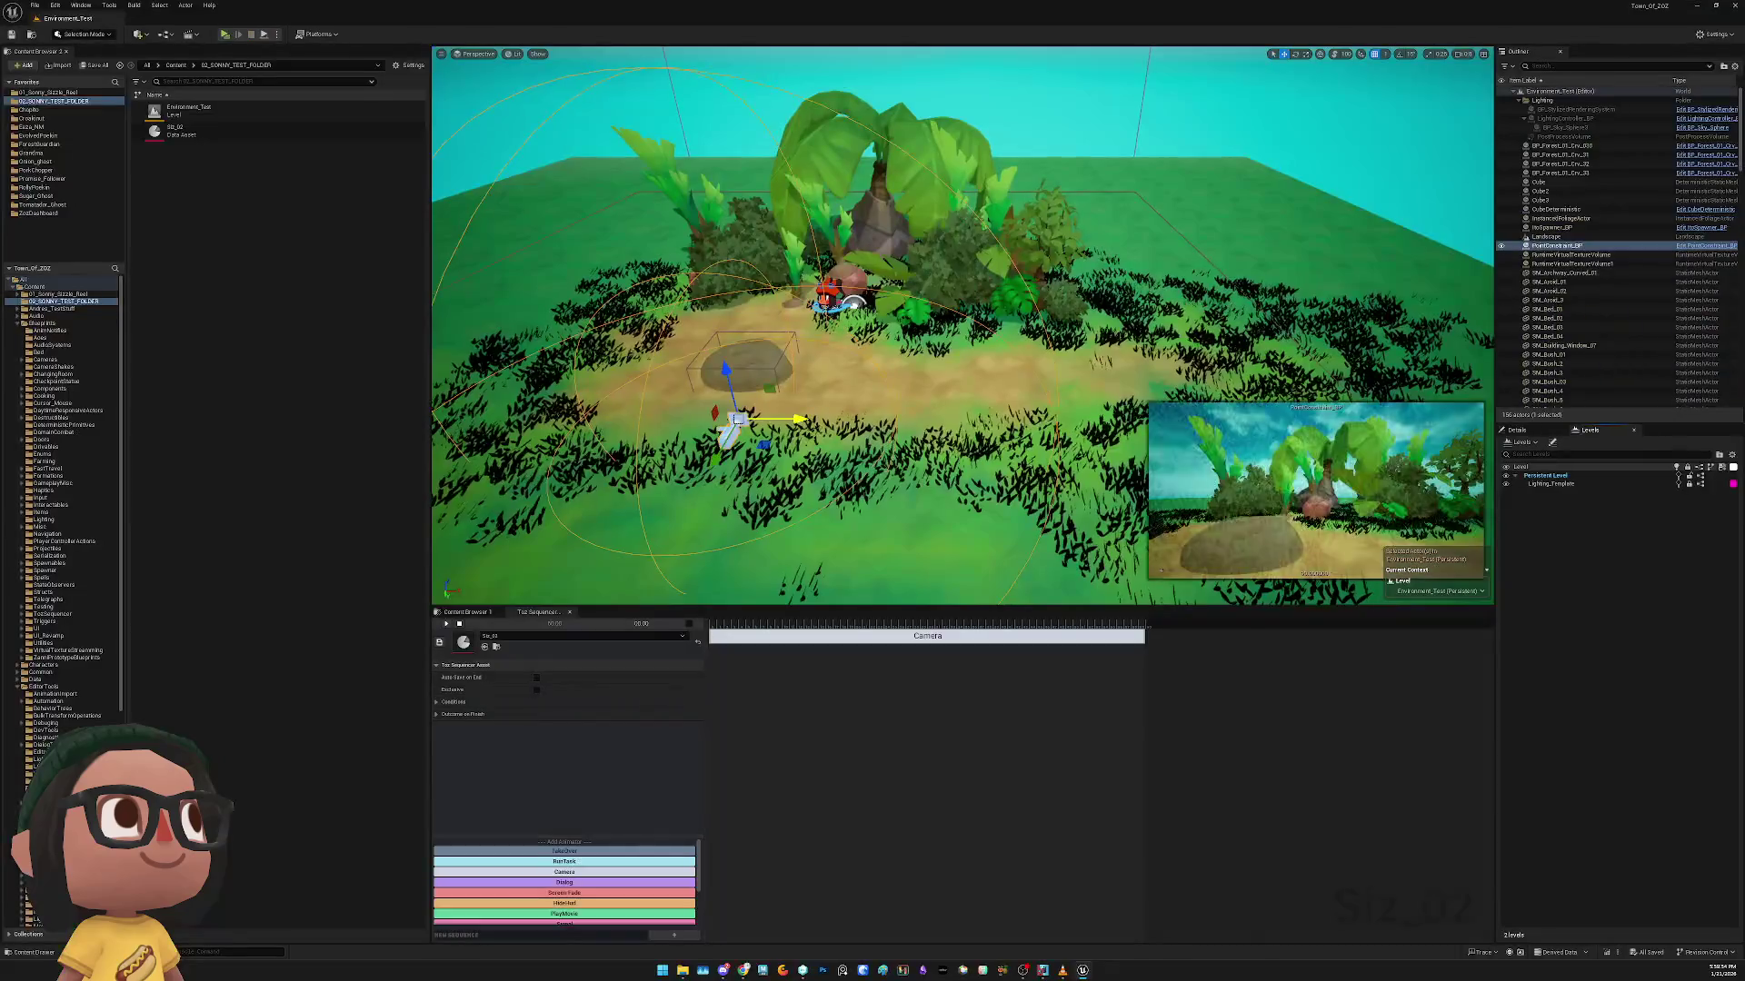
{"action": "mouse_move", "coordinate": [155, 131]}
{"action": "left_mouse_down"}
{"action": "mouse_move", "coordinate": [623, 256]}
{"action": "mouse_move", "coordinate": [886, 372]}
{"action": "left_mouse_up"}
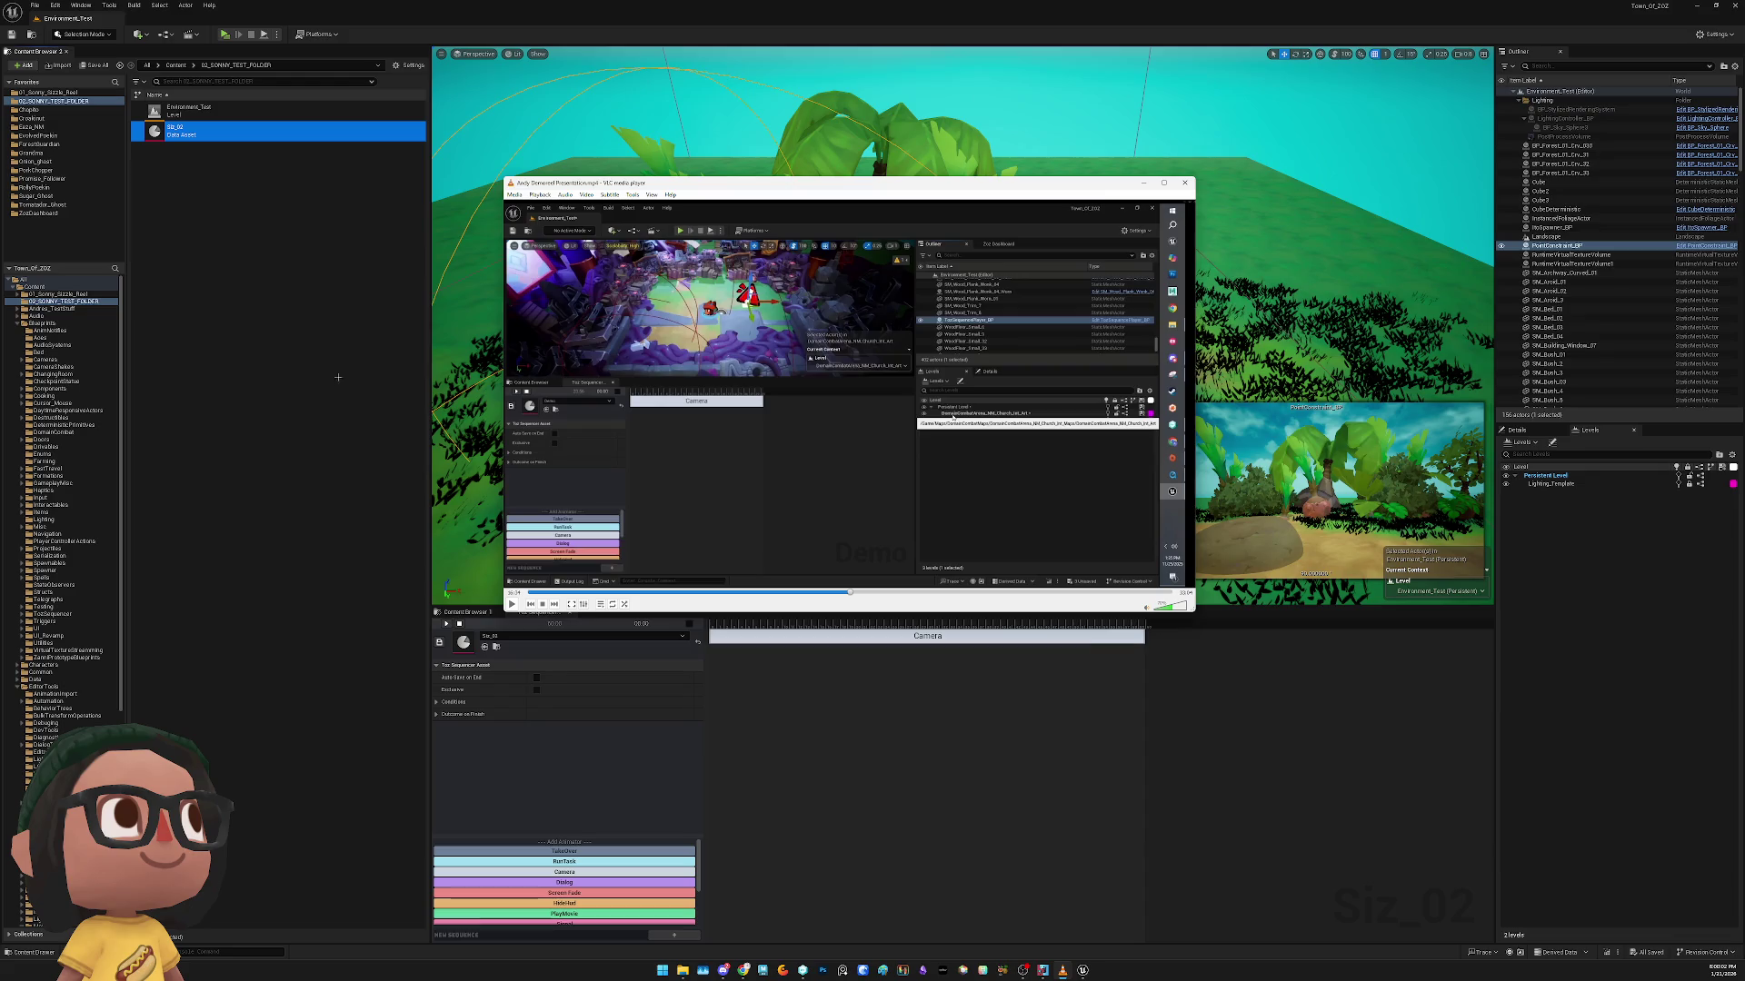
{"action": "left_click", "coordinate": [246, 176]}
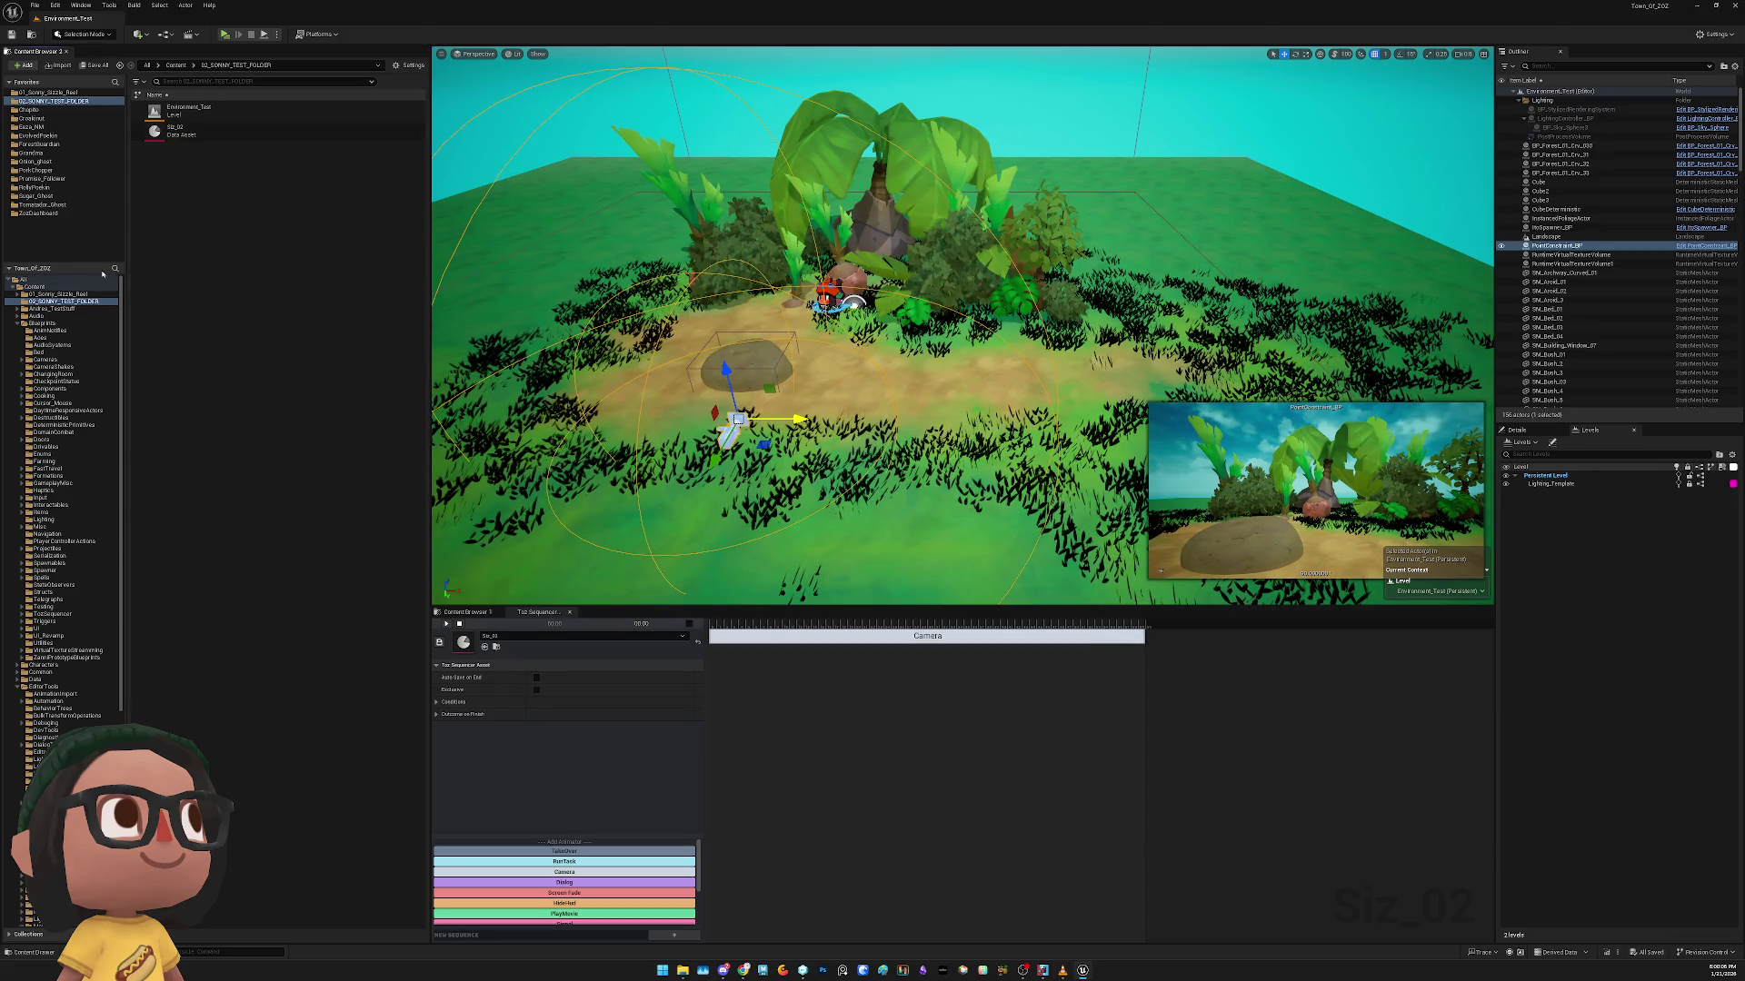
{"action": "left_click", "coordinate": [116, 269]}
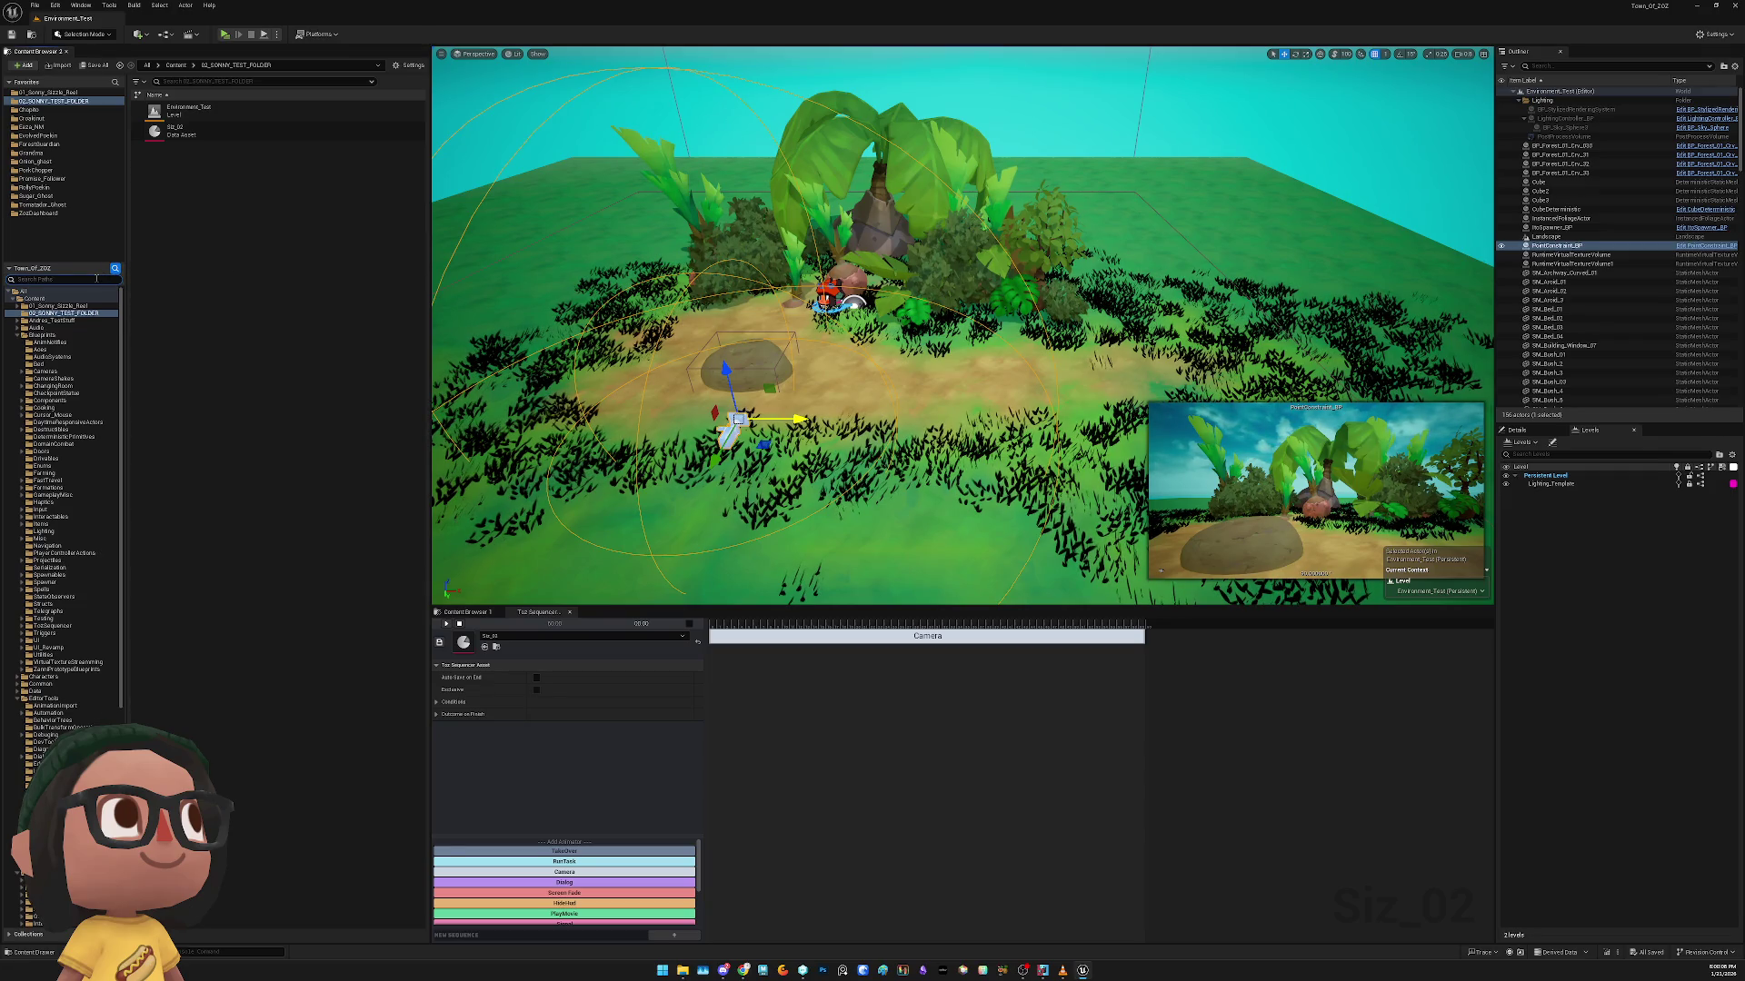
Search all project content for 'tozsequencep' and select the TozSequencePlayer_BP blueprint
{"action": "type", "text": "toz"}
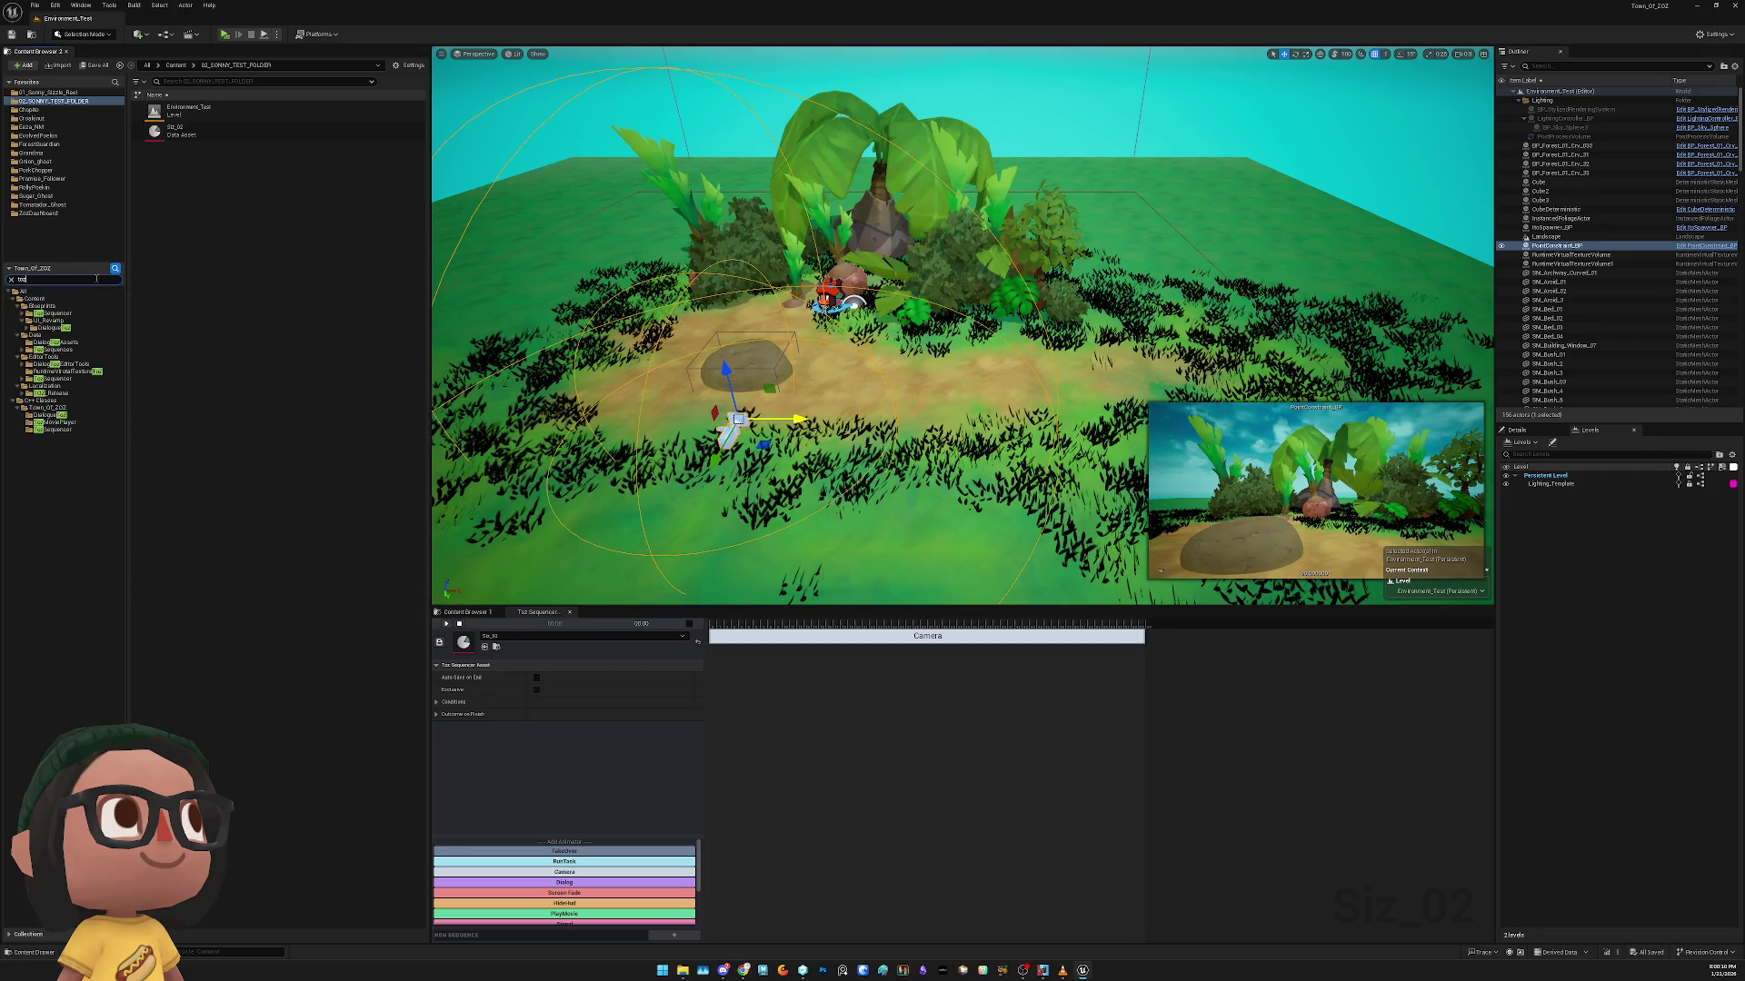
{"action": "key", "text": "BackSpace"}
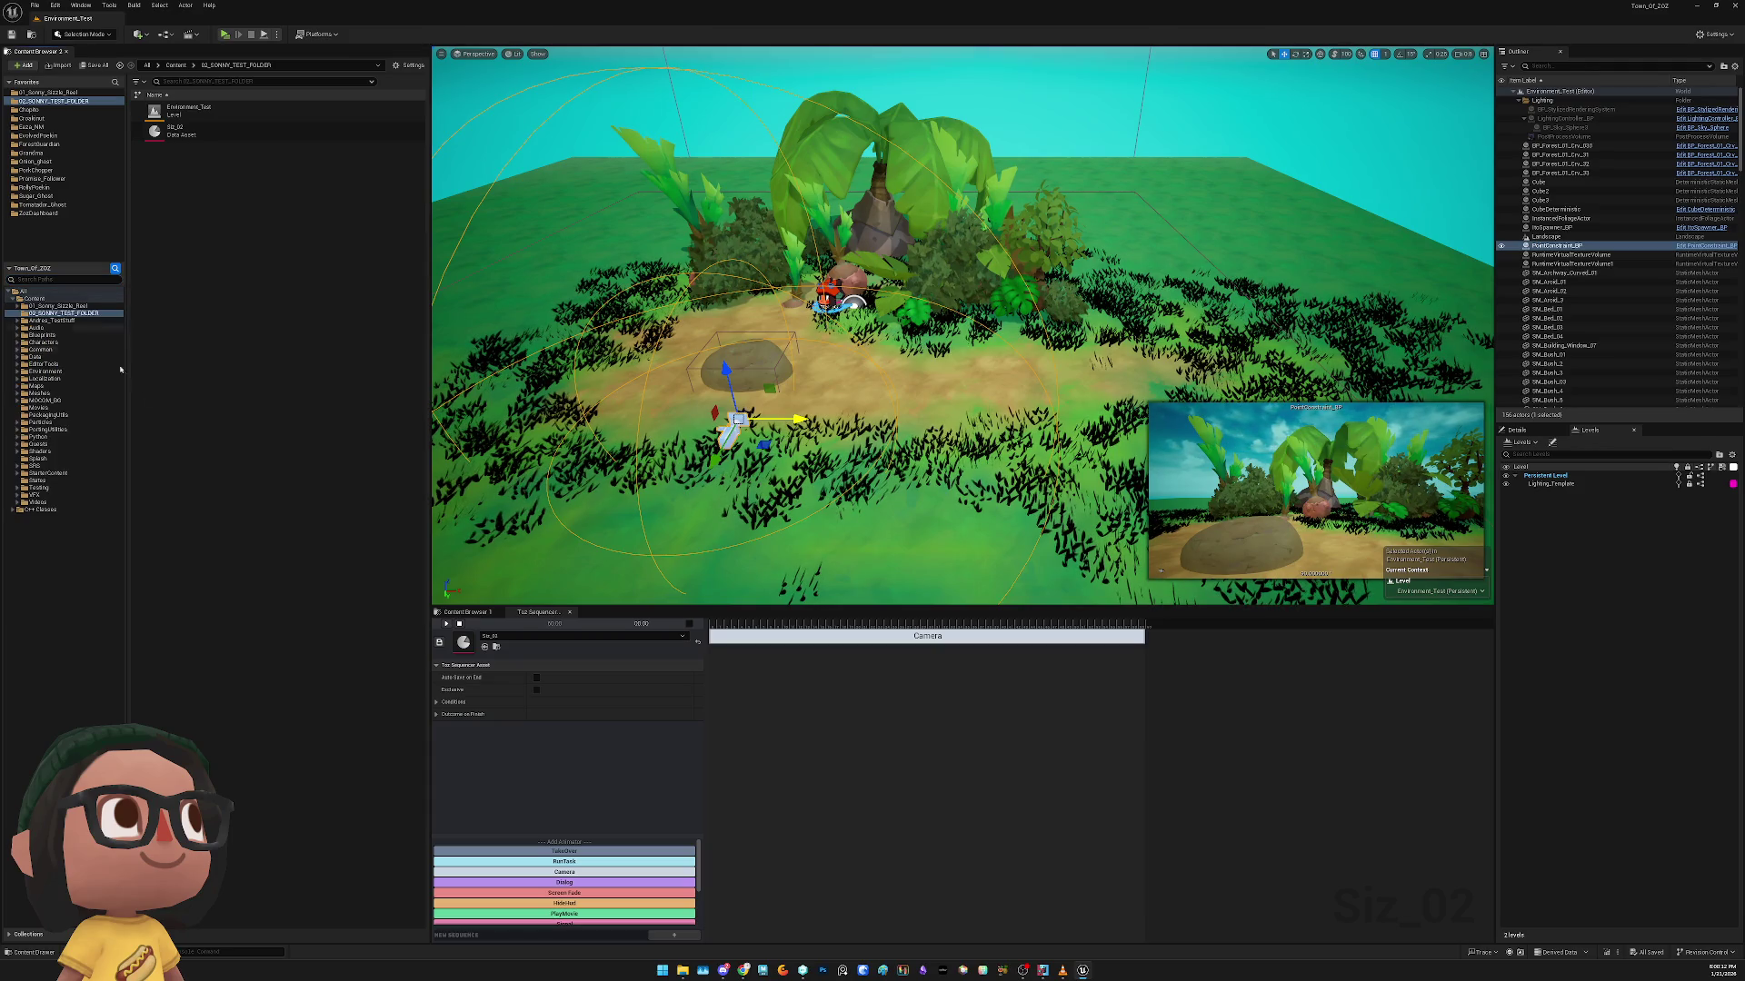
{"action": "left_click", "coordinate": [54, 291]}
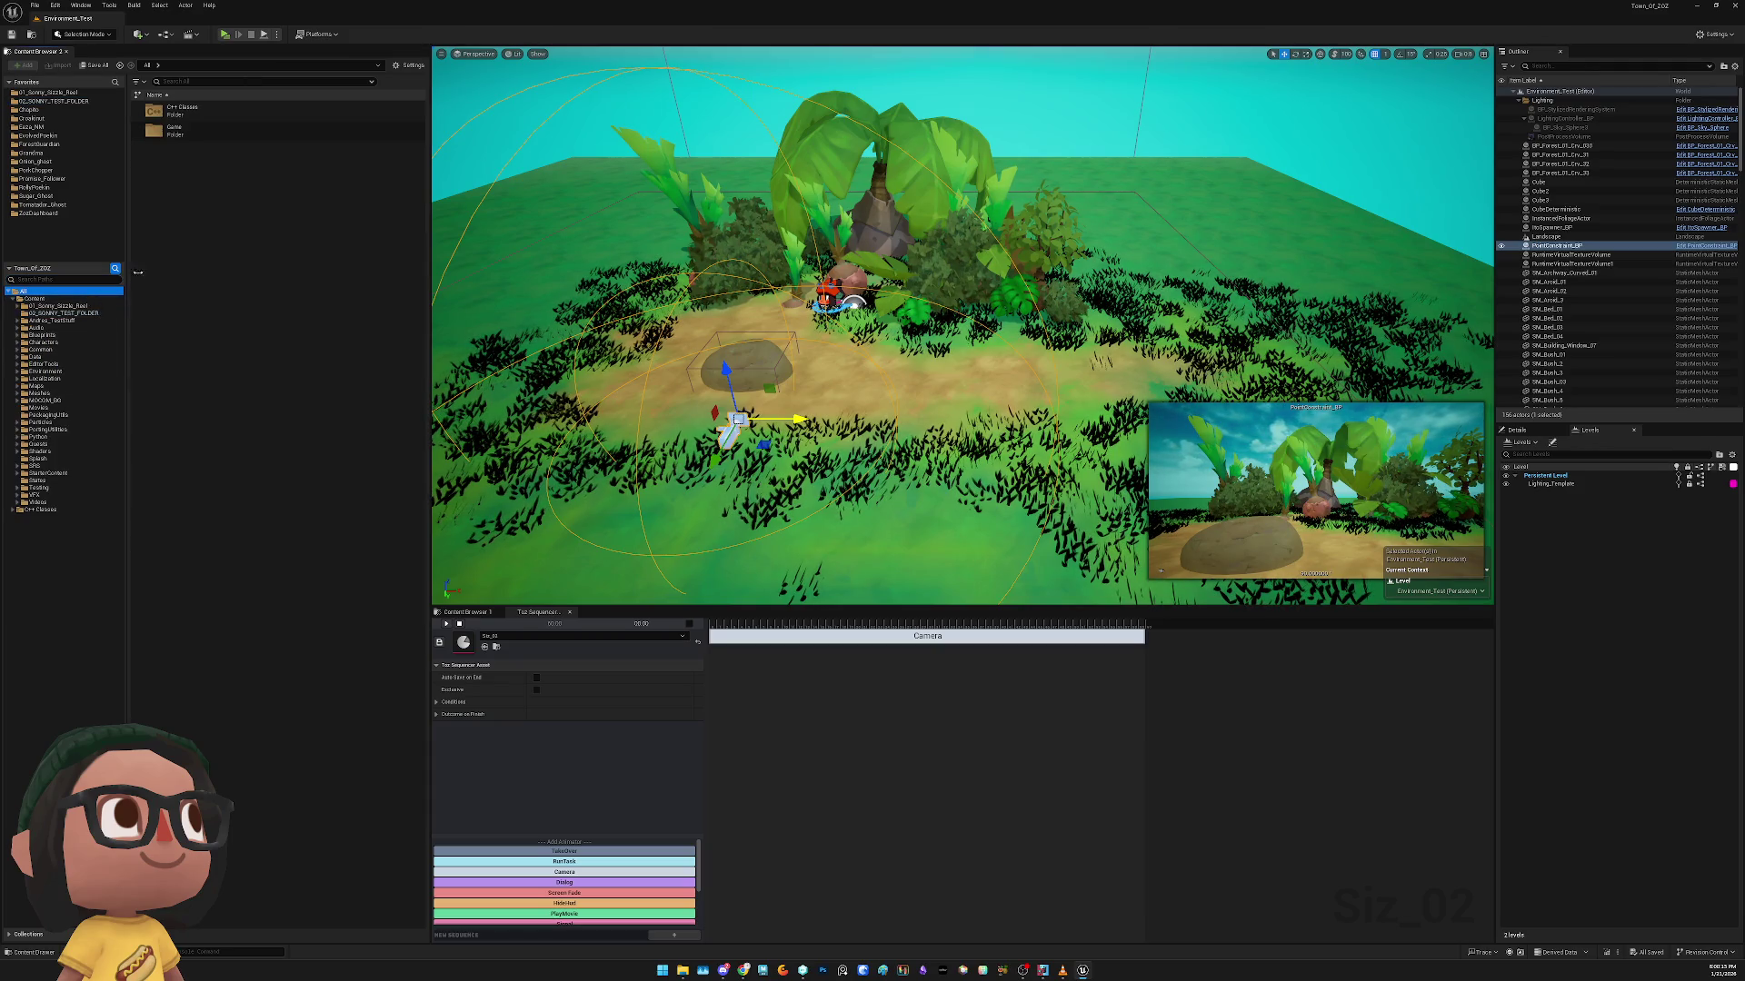
{"action": "left_click", "coordinate": [253, 80]}
{"action": "type", "text": "seq"}
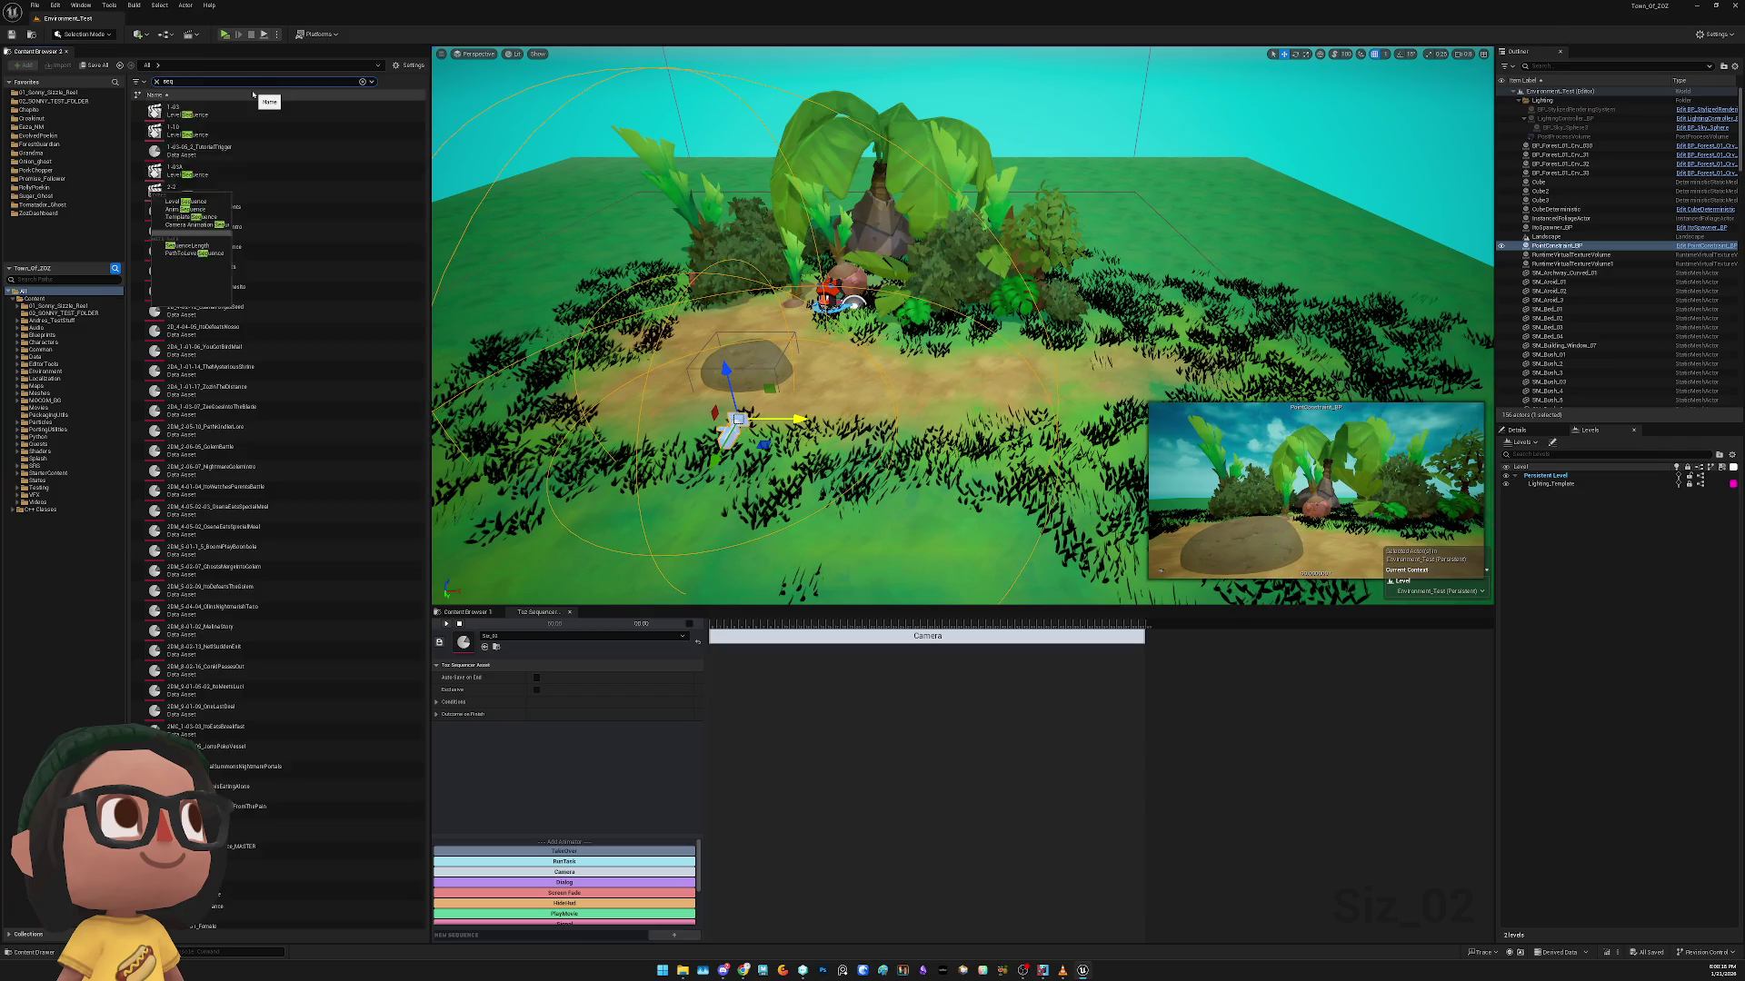
{"action": "type", "text": "uence+"}
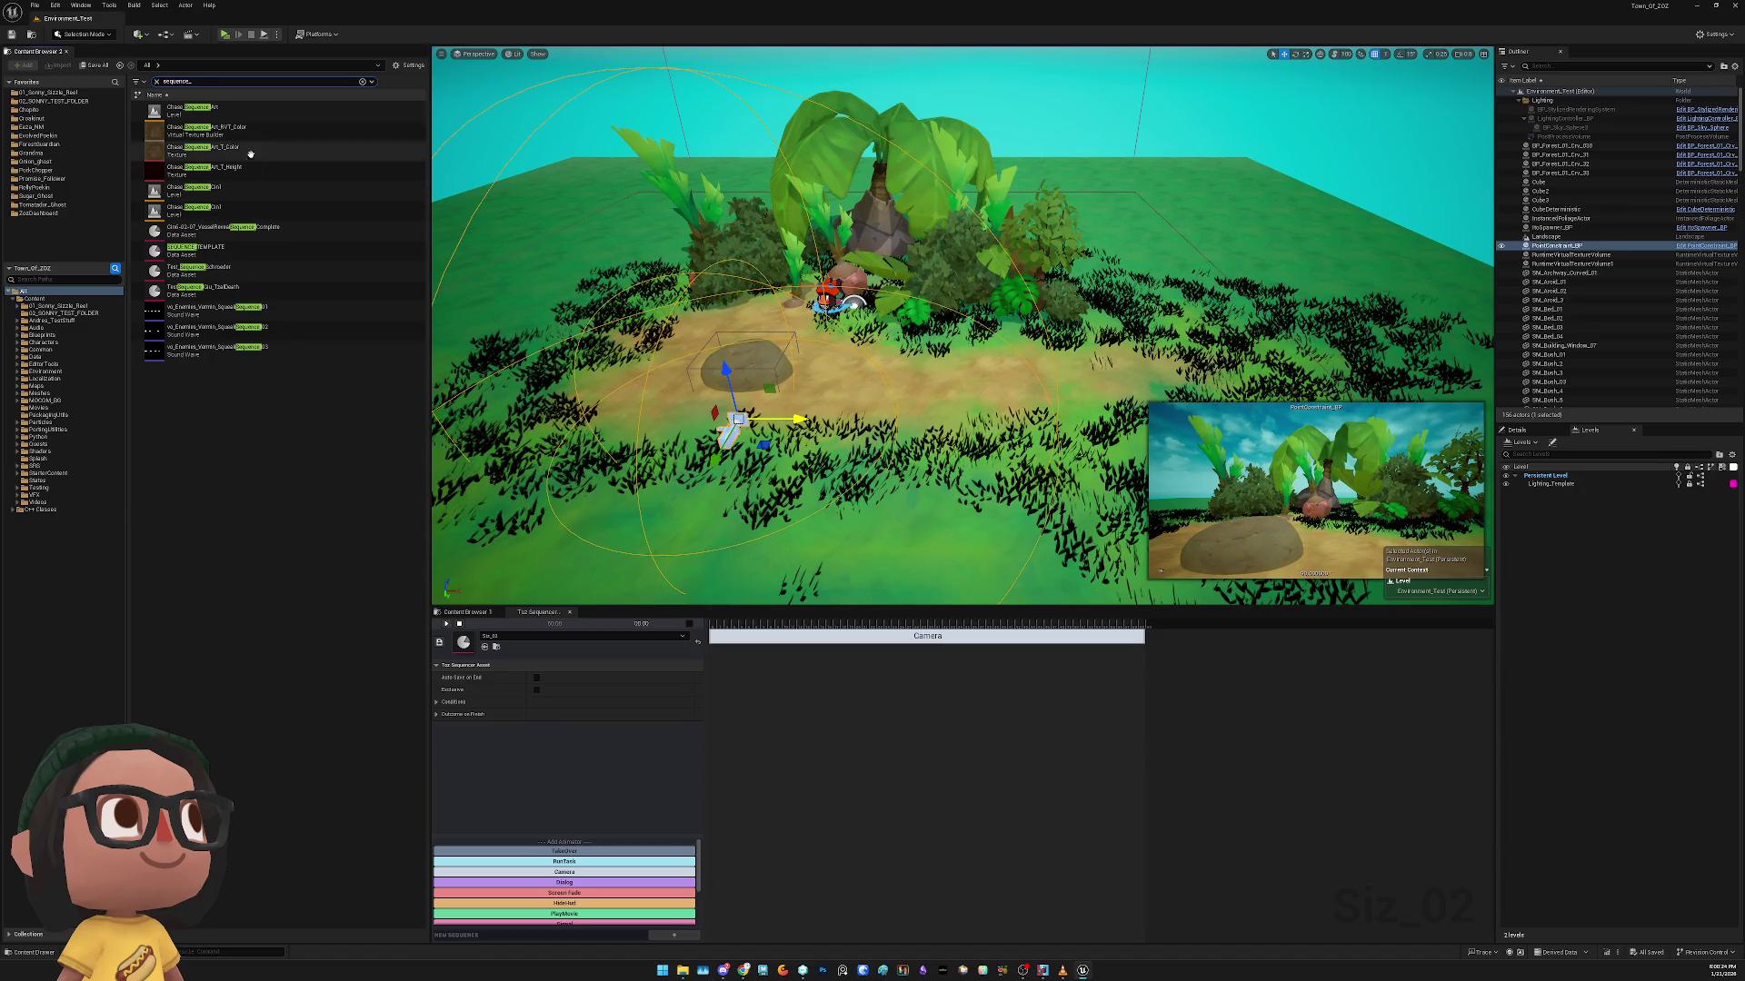
{"action": "key", "text": "Escape"}
{"action": "type", "text": "toz_se"}
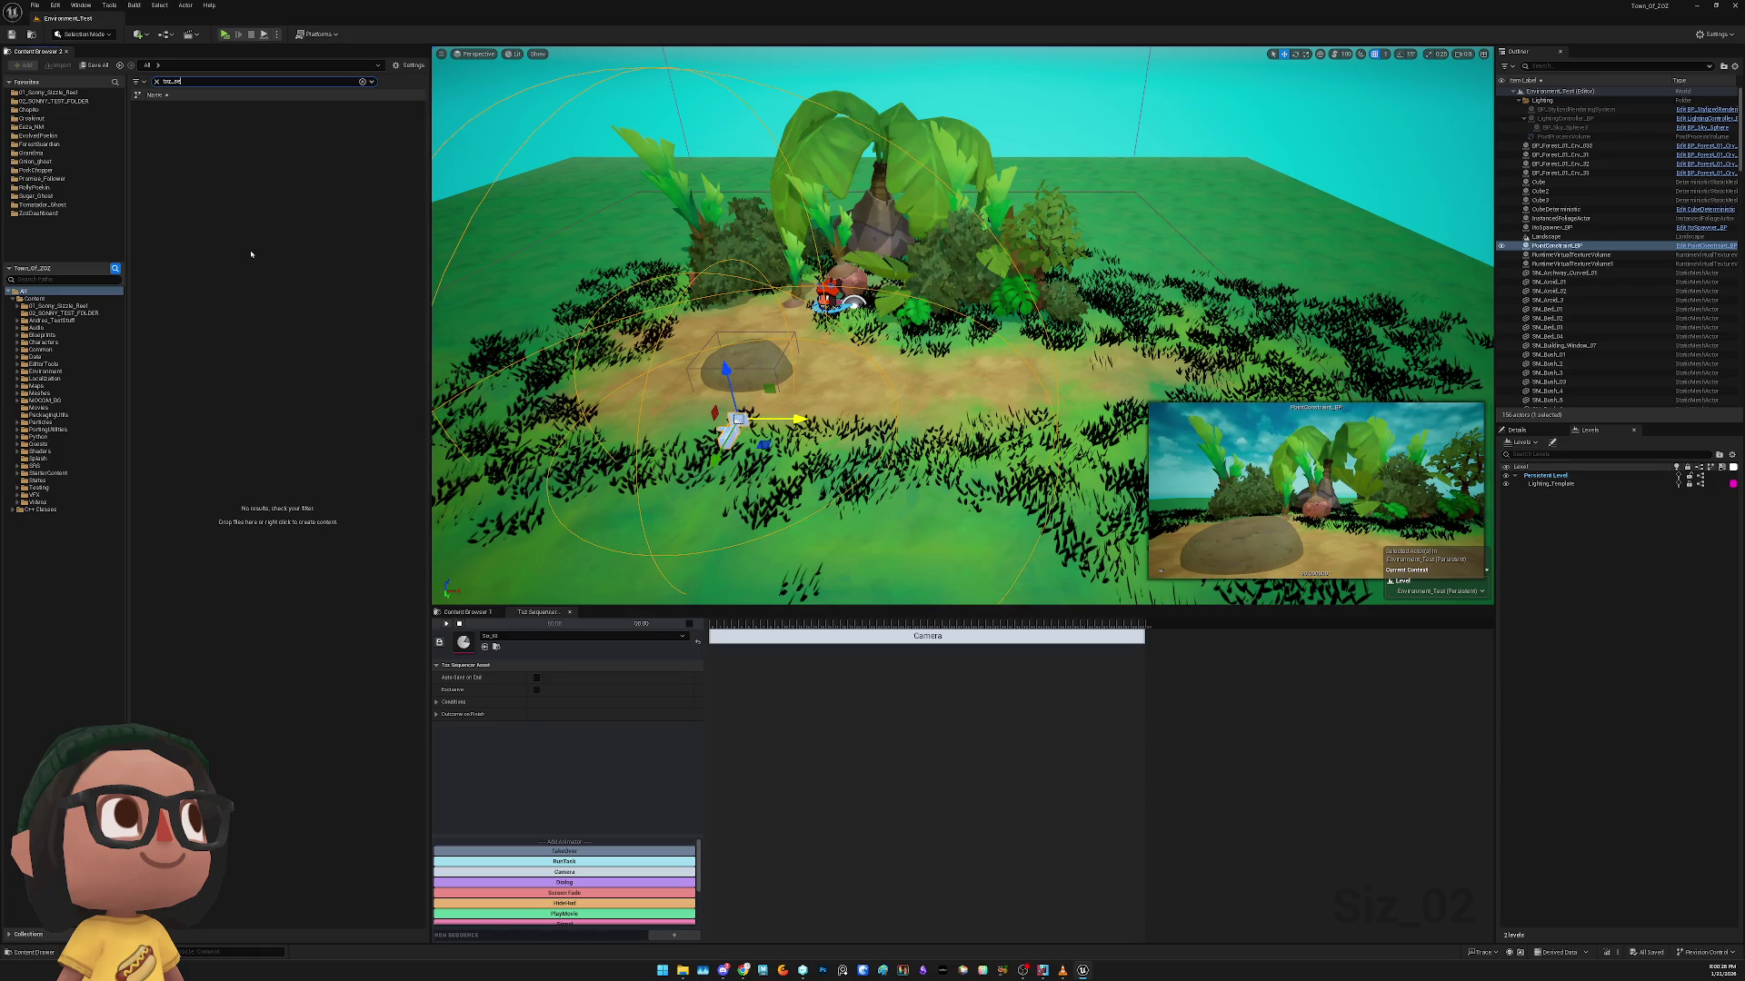
{"action": "key", "text": "BackSpace"}
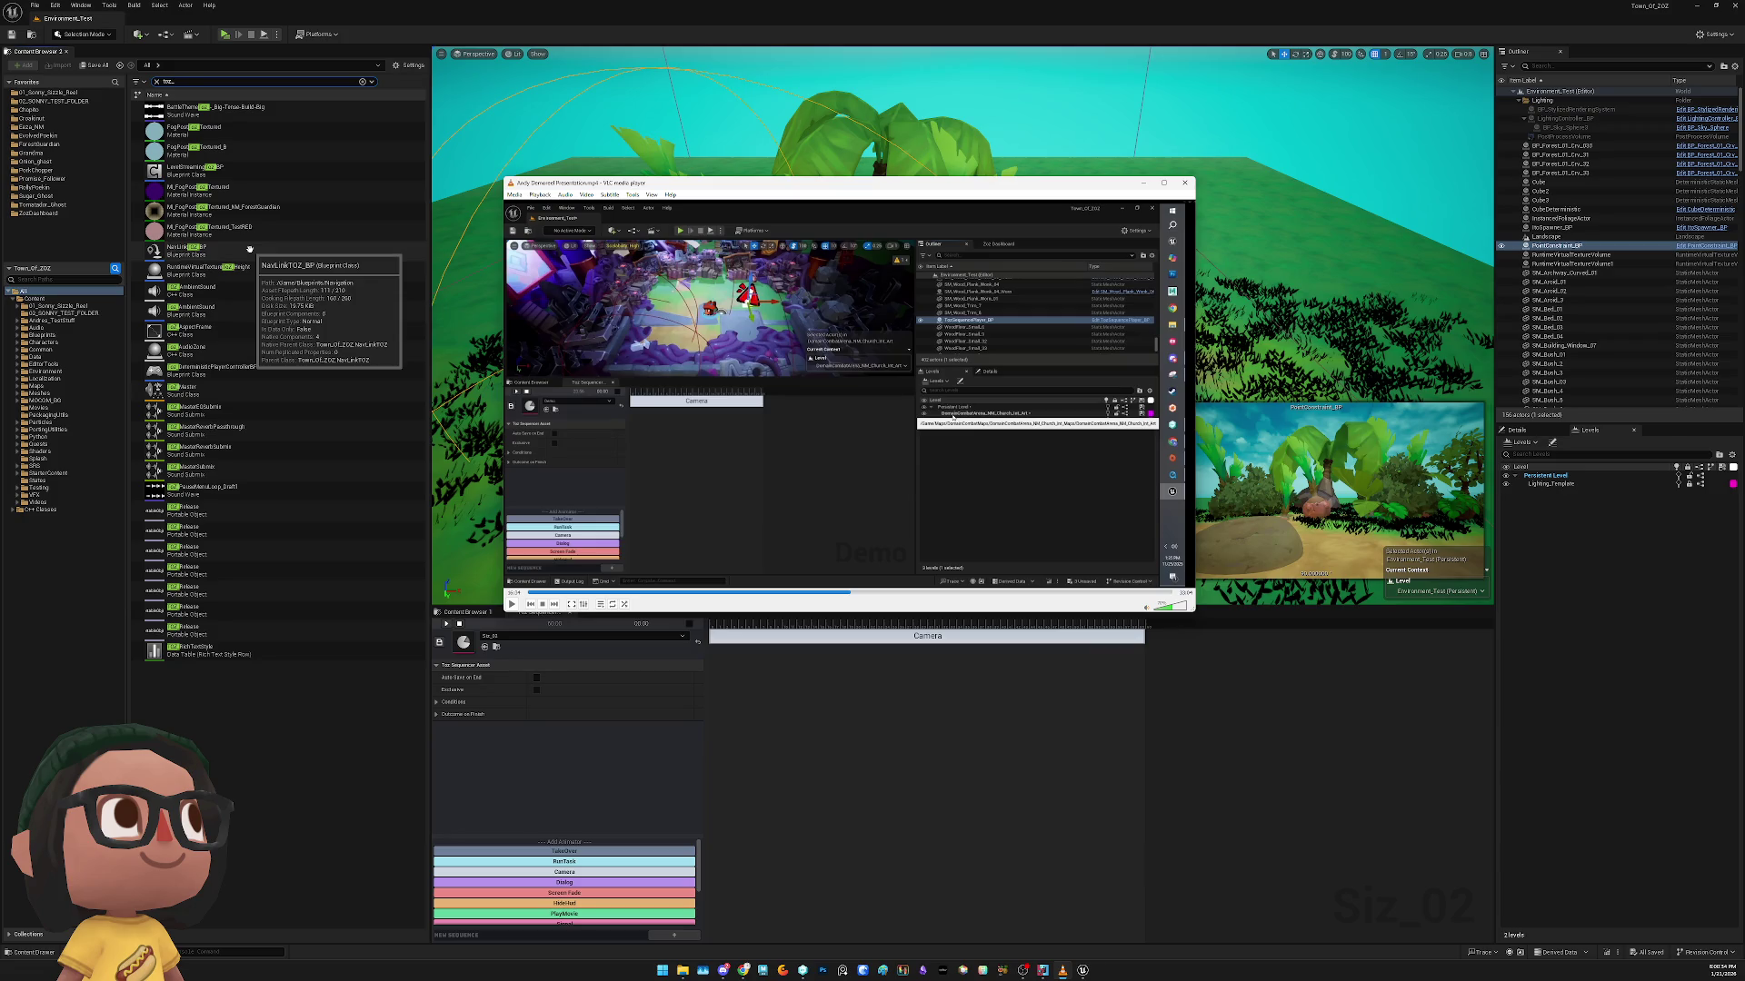
{"action": "type", "text": "sequence"}
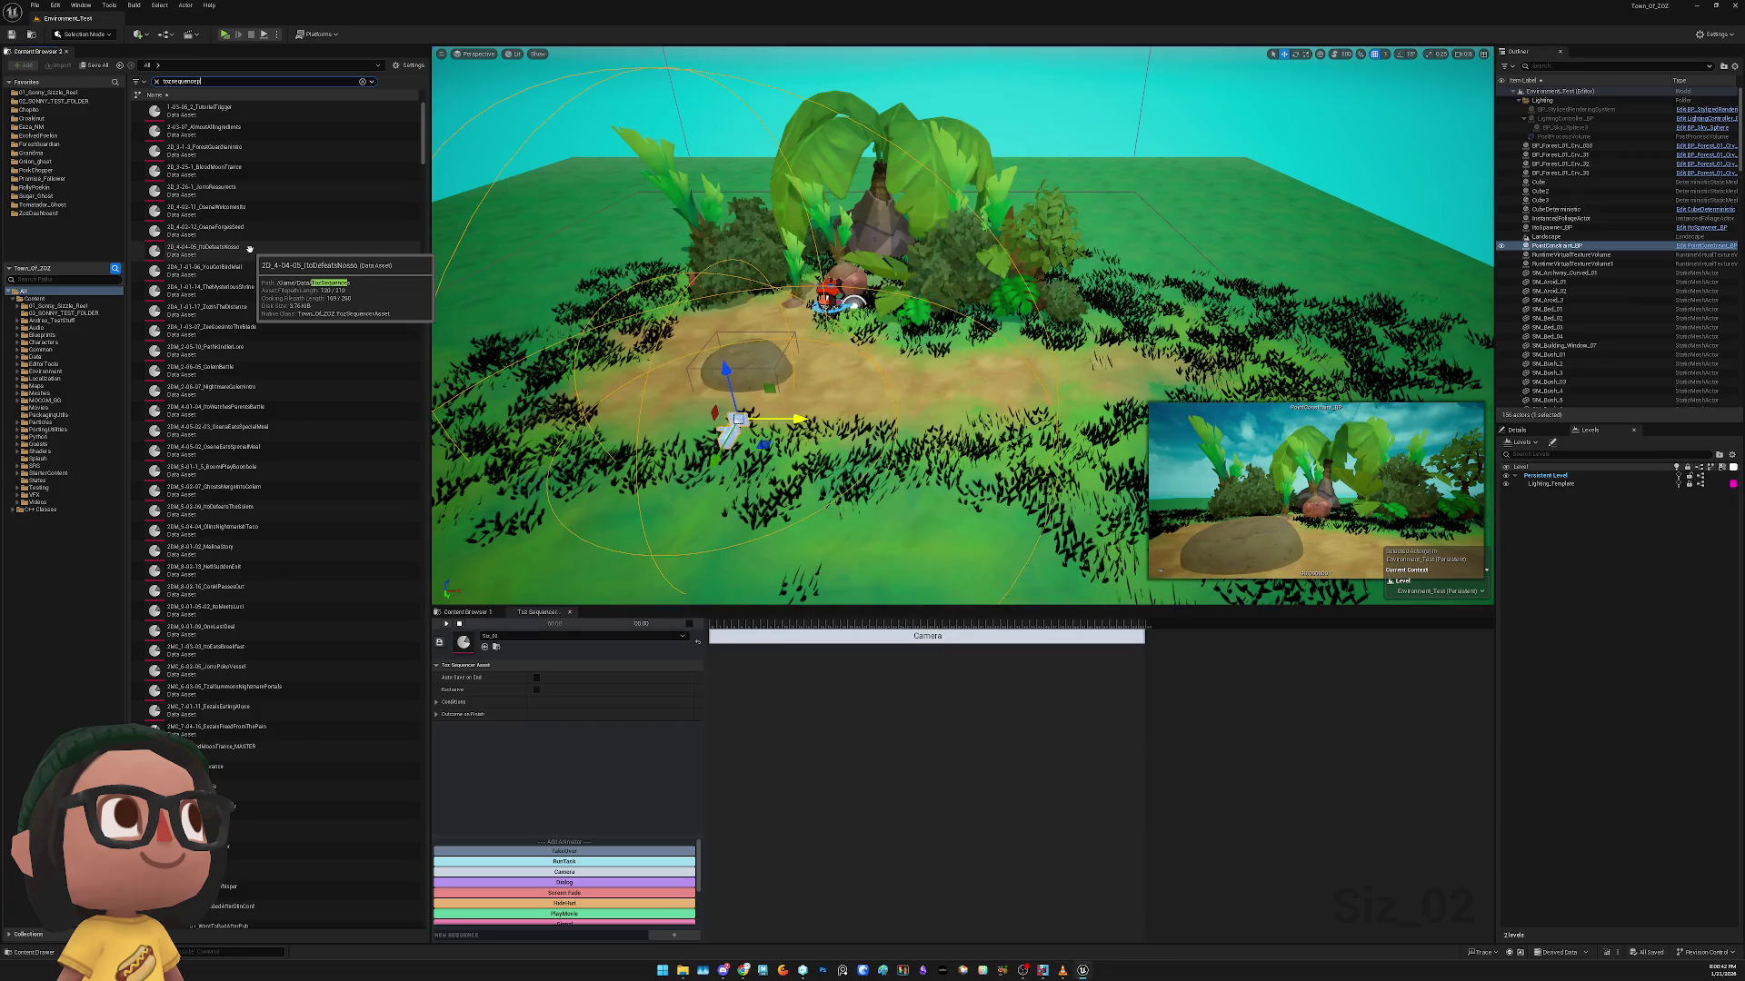
{"action": "type", "text": "p"}
{"action": "left_click", "coordinate": [273, 111]}
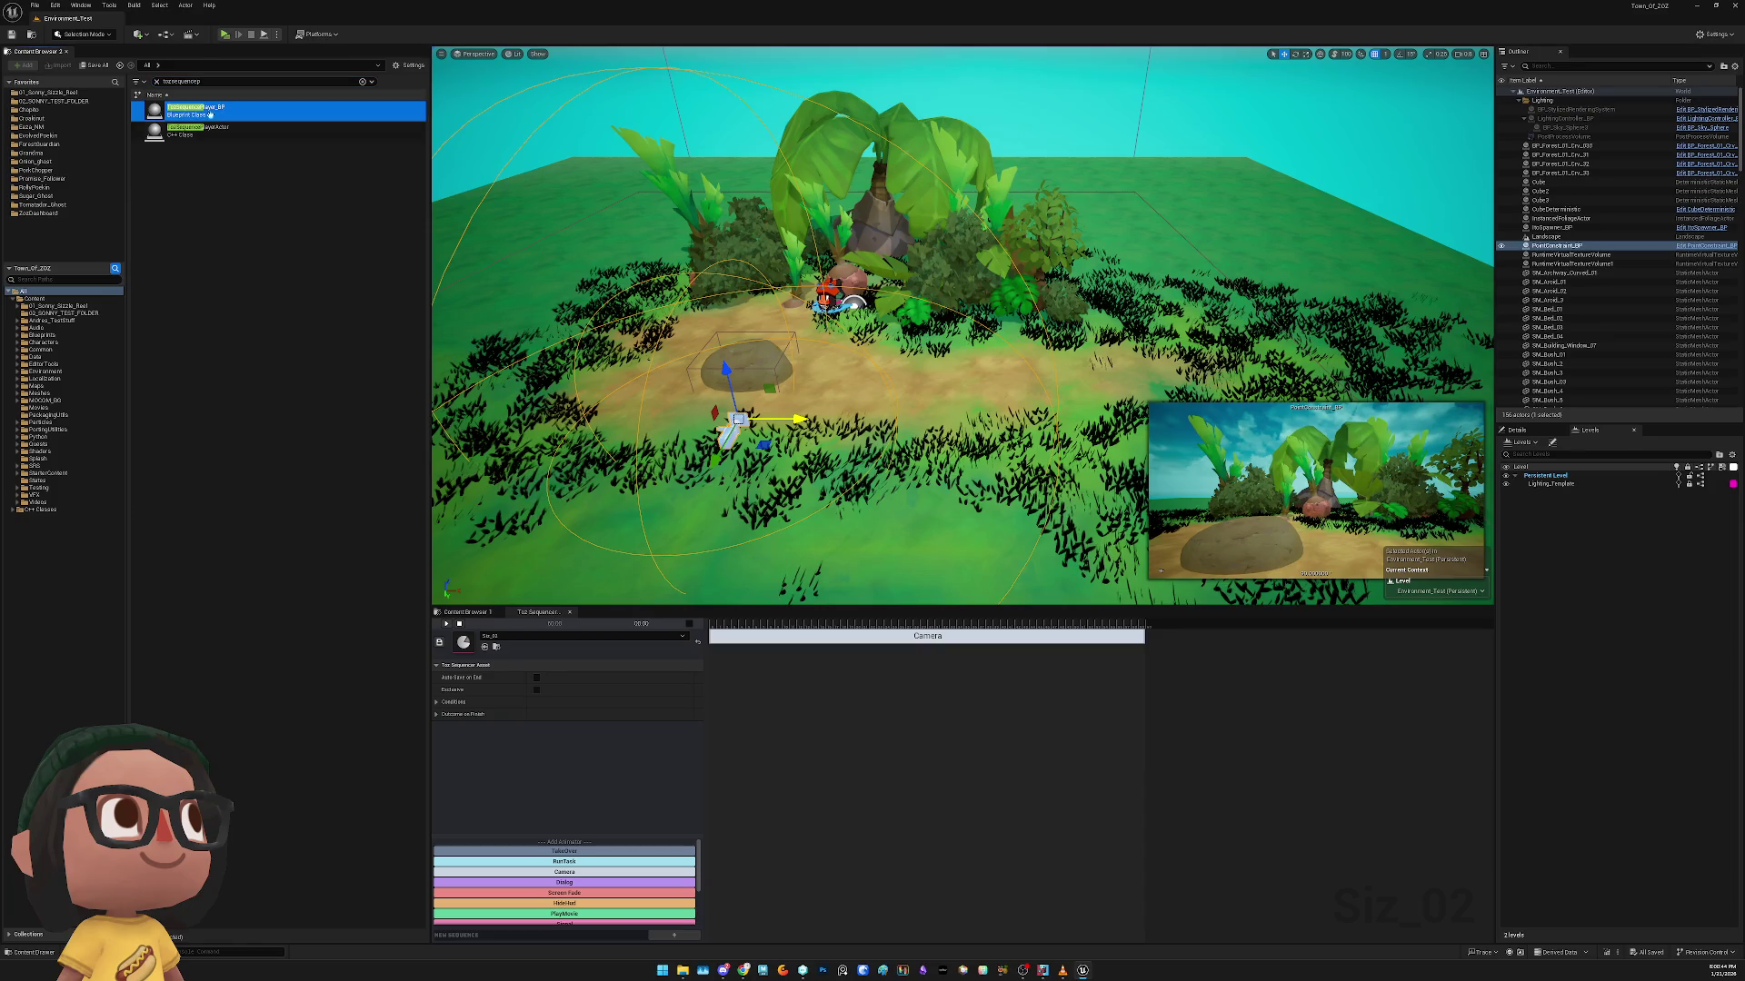
Place TozSequencePlayer_BP near the island centre and set its Sequence to Siz_02
{"action": "left_click_drag", "start_coordinate": [273, 111], "coordinate": [843, 381]}
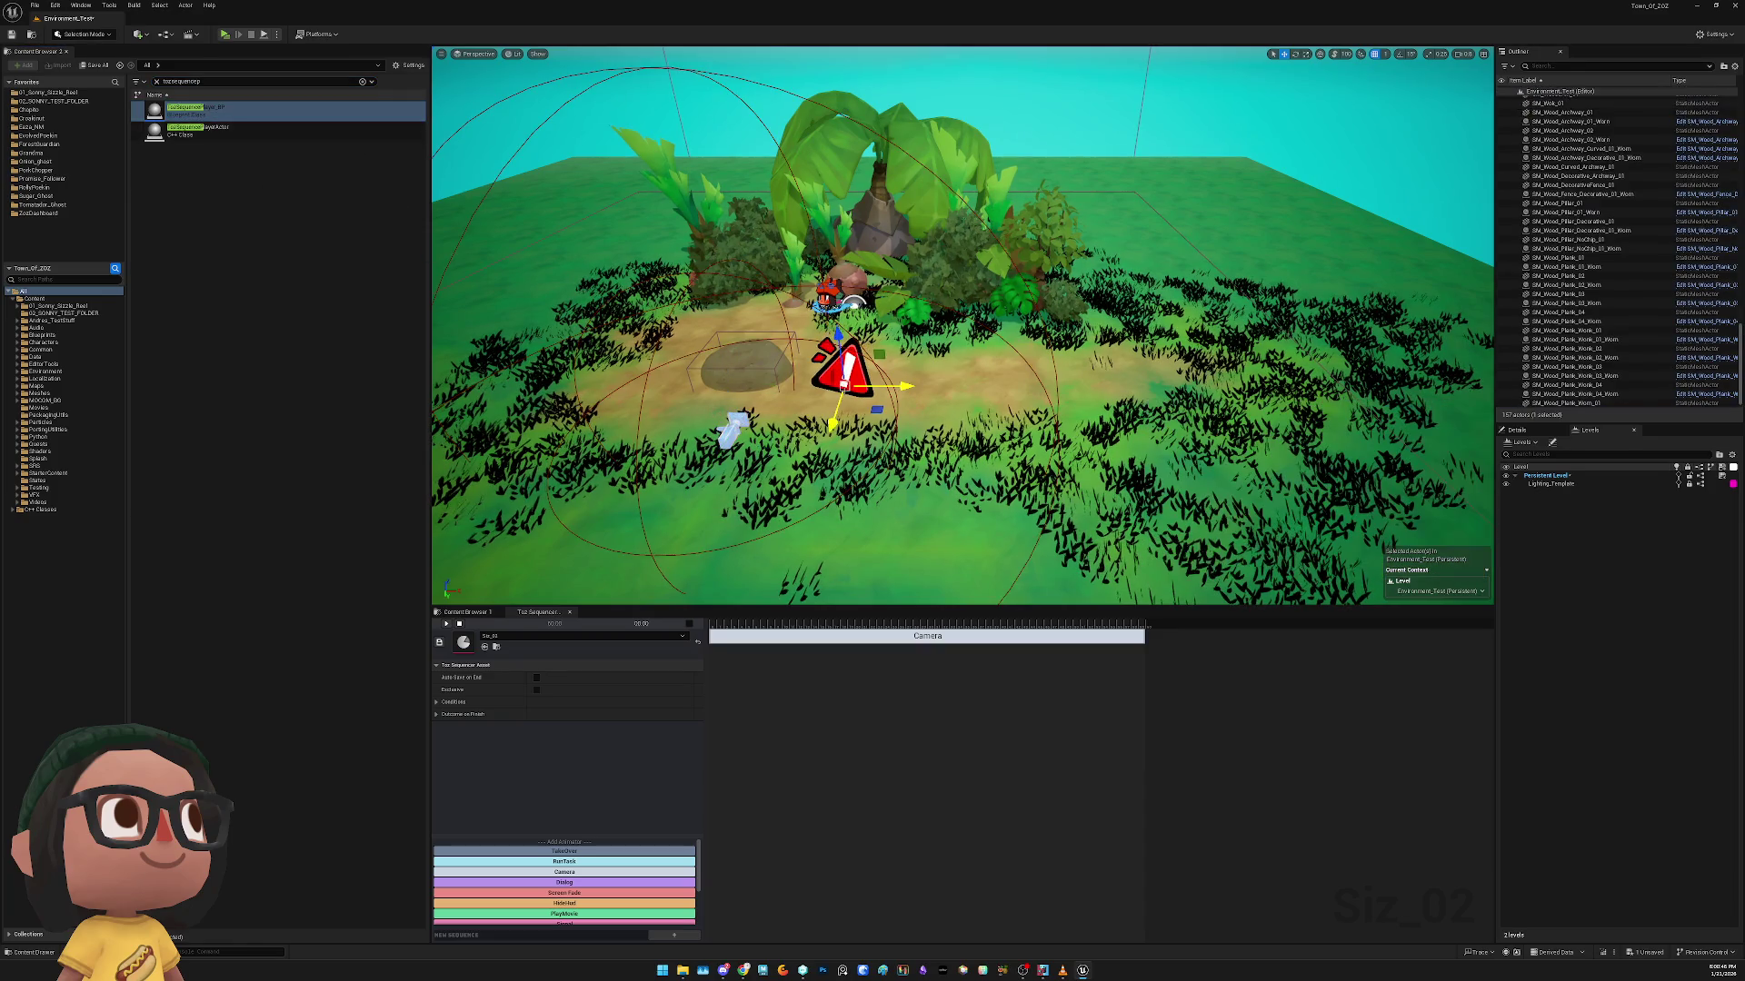
{"action": "left_click", "coordinate": [1515, 429]}
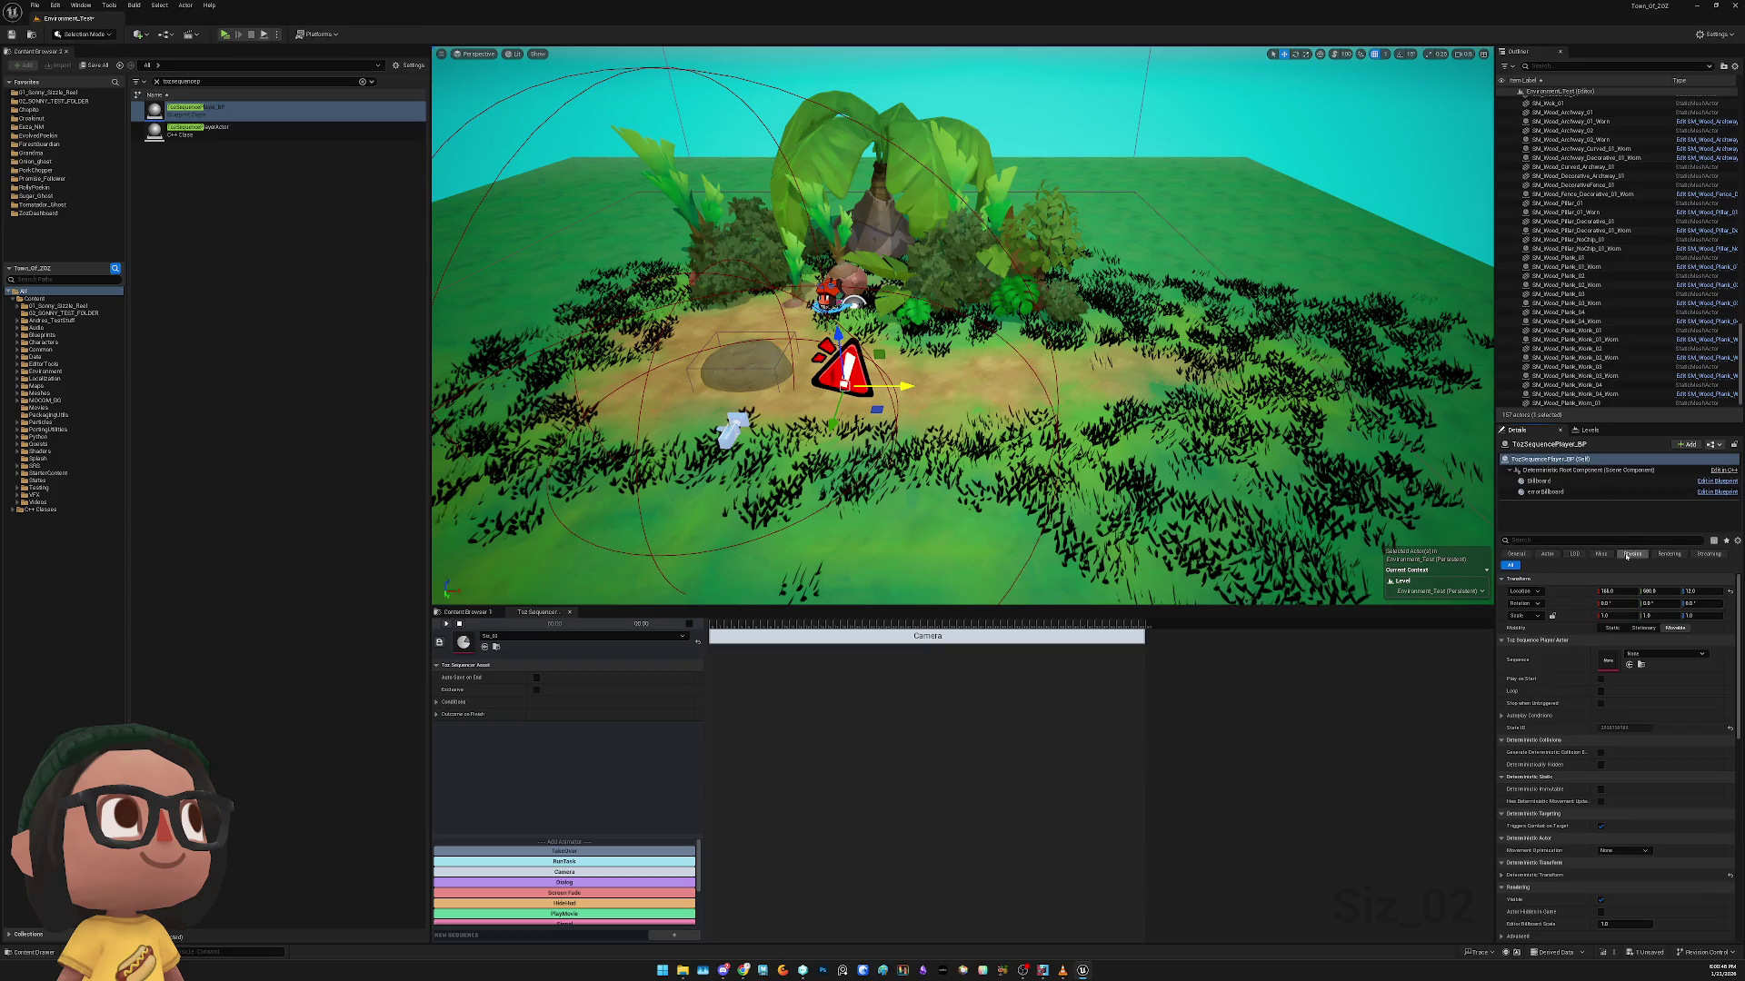
{"action": "left_click", "coordinate": [1663, 655]}
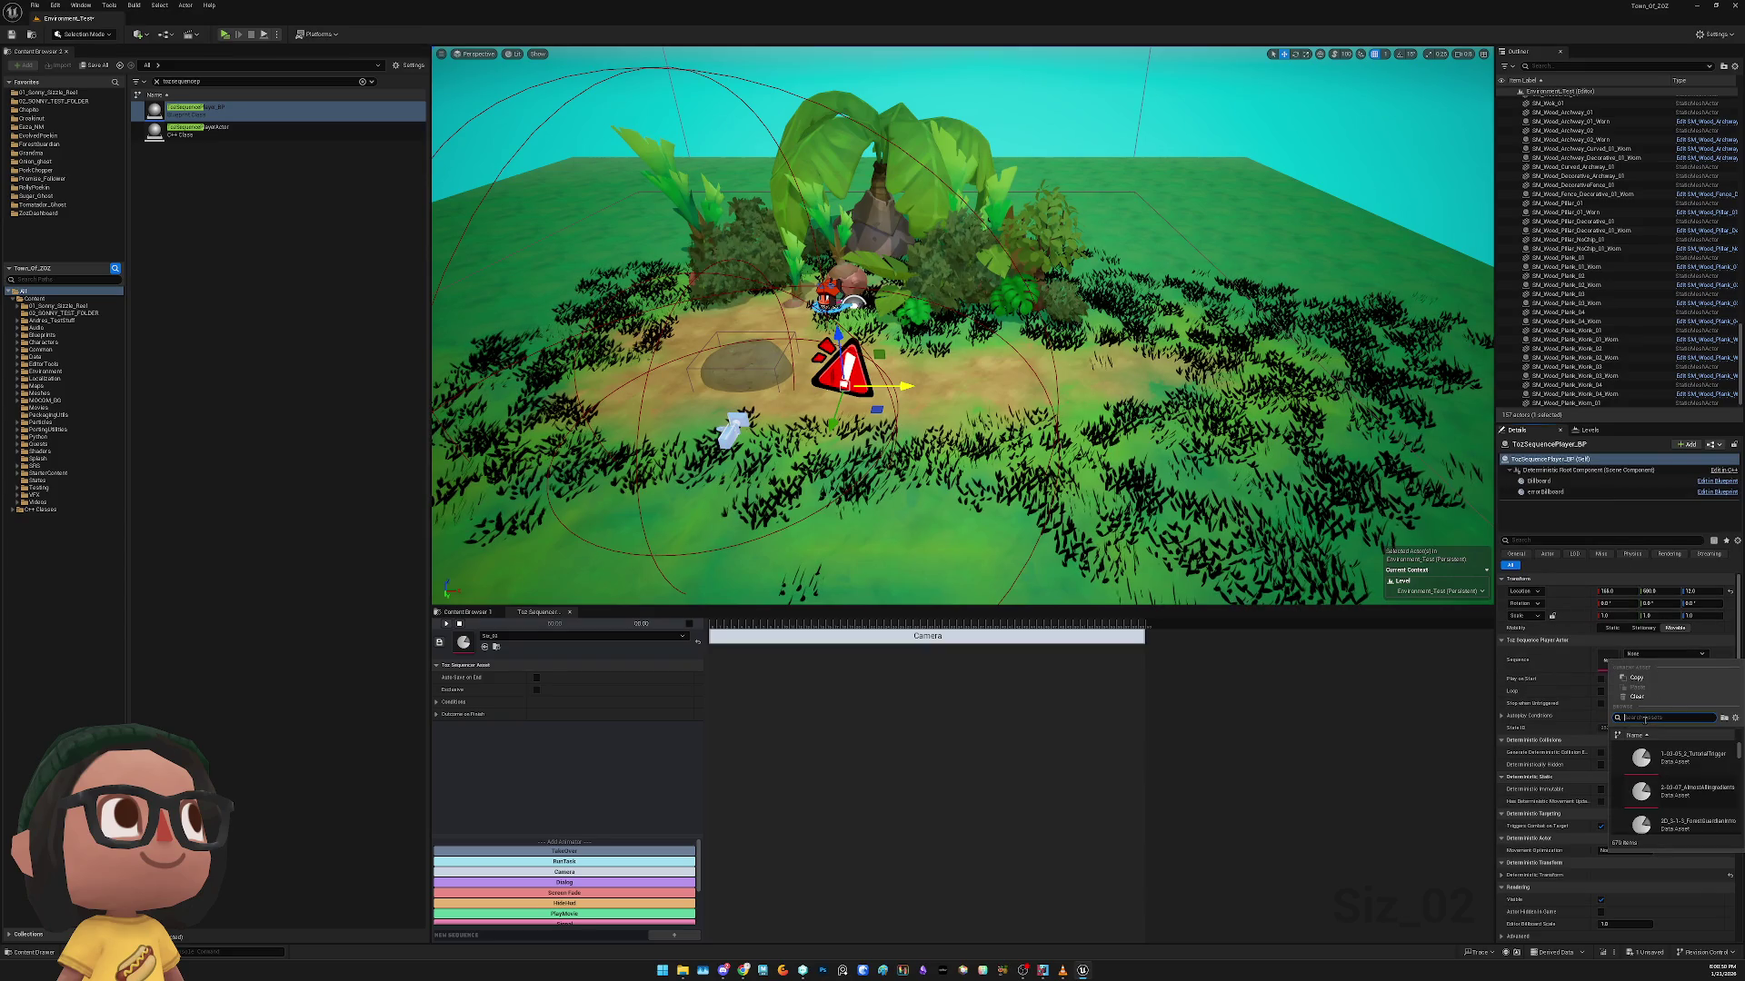
{"action": "type", "text": "siz"}
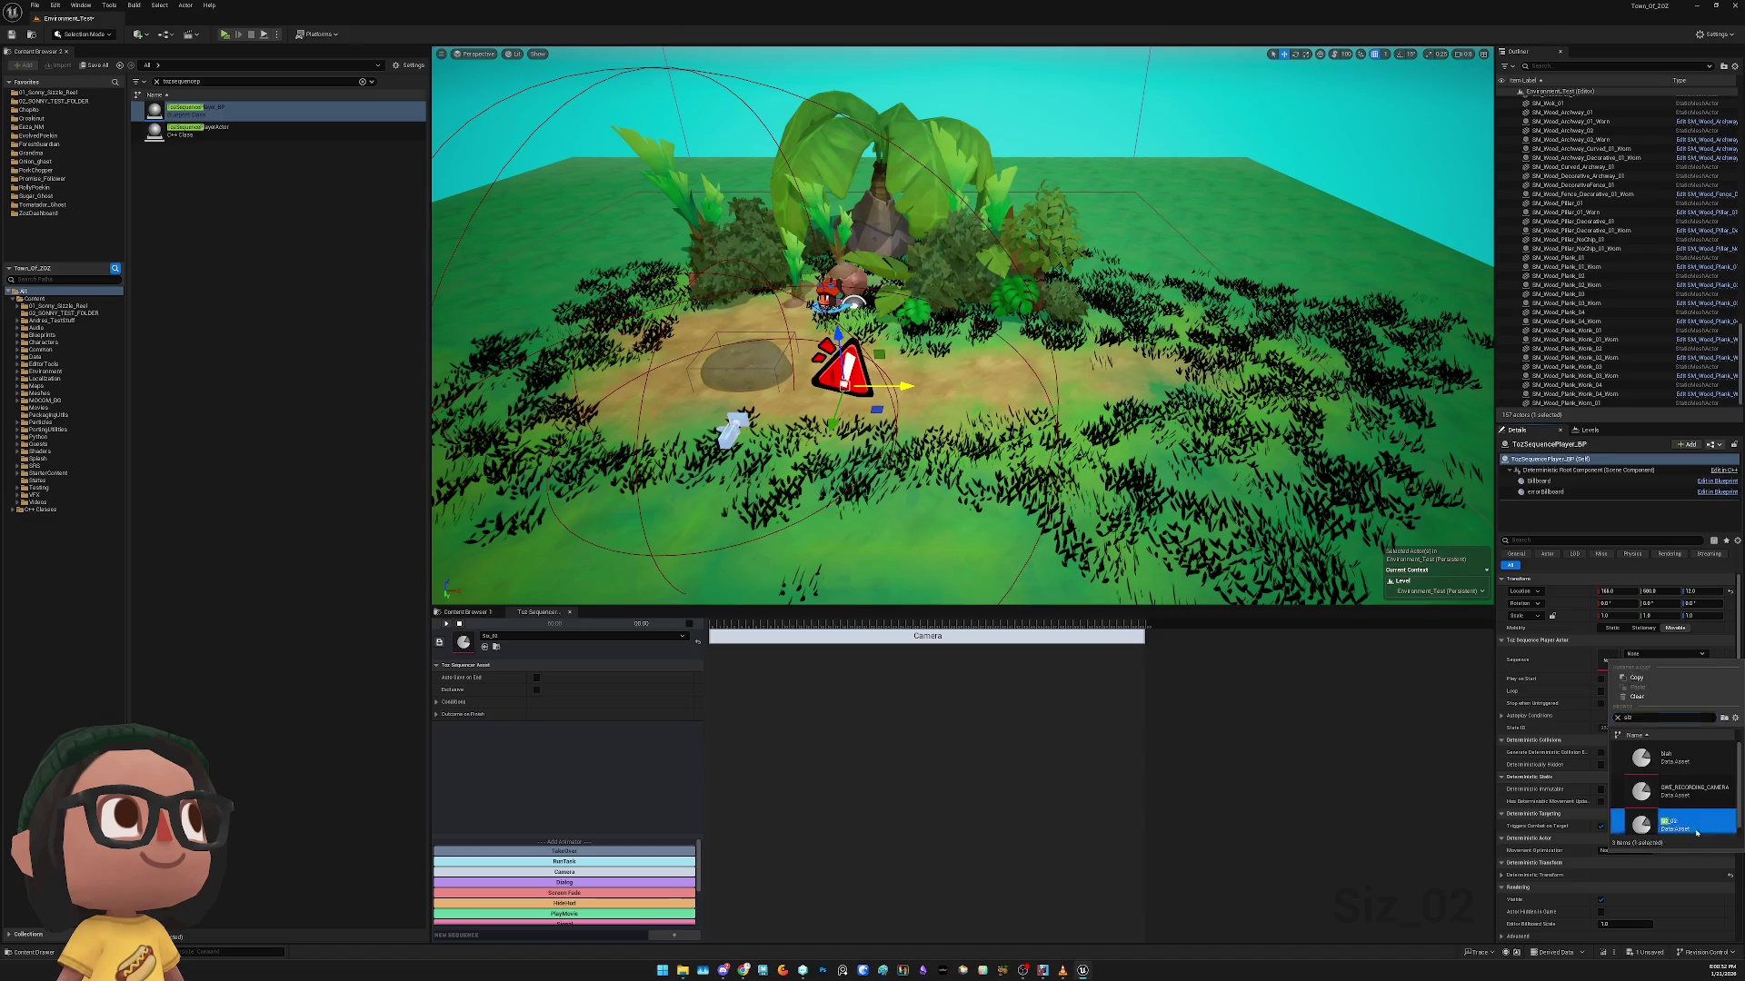
{"action": "left_click", "coordinate": [1672, 822]}
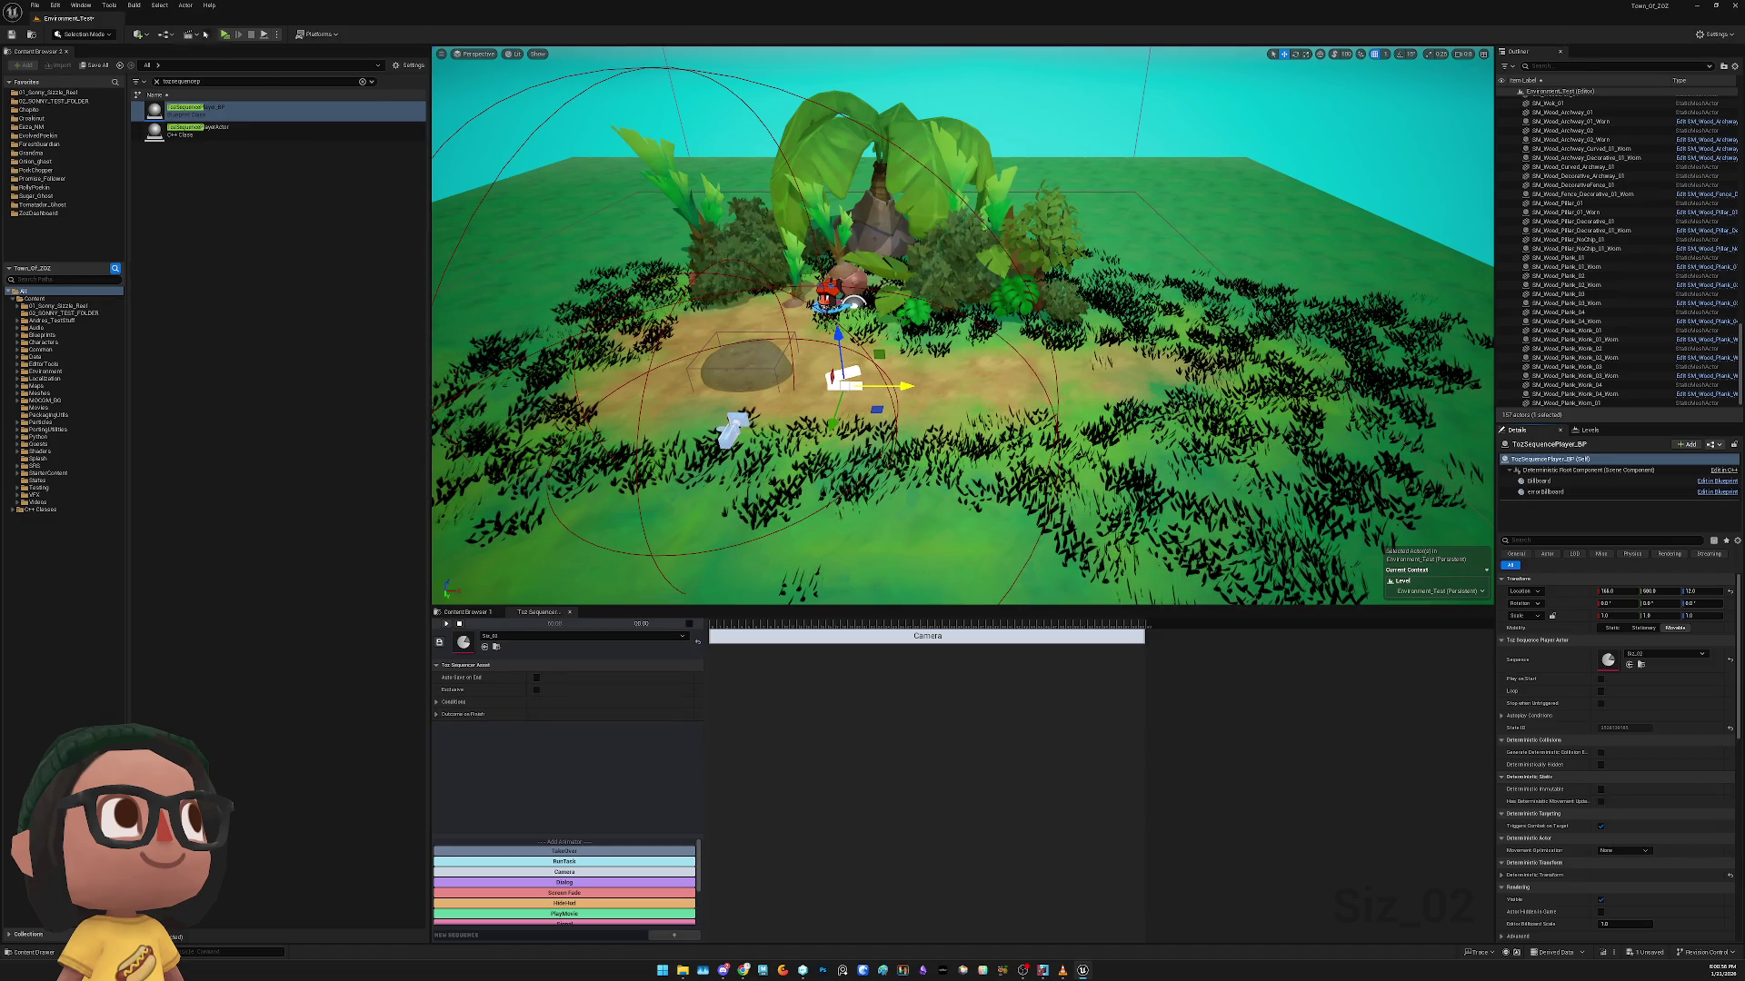
Raise the sequence player to about Z 121.7, enable Play on Start, and play-test
{"action": "left_click", "coordinate": [225, 35]}
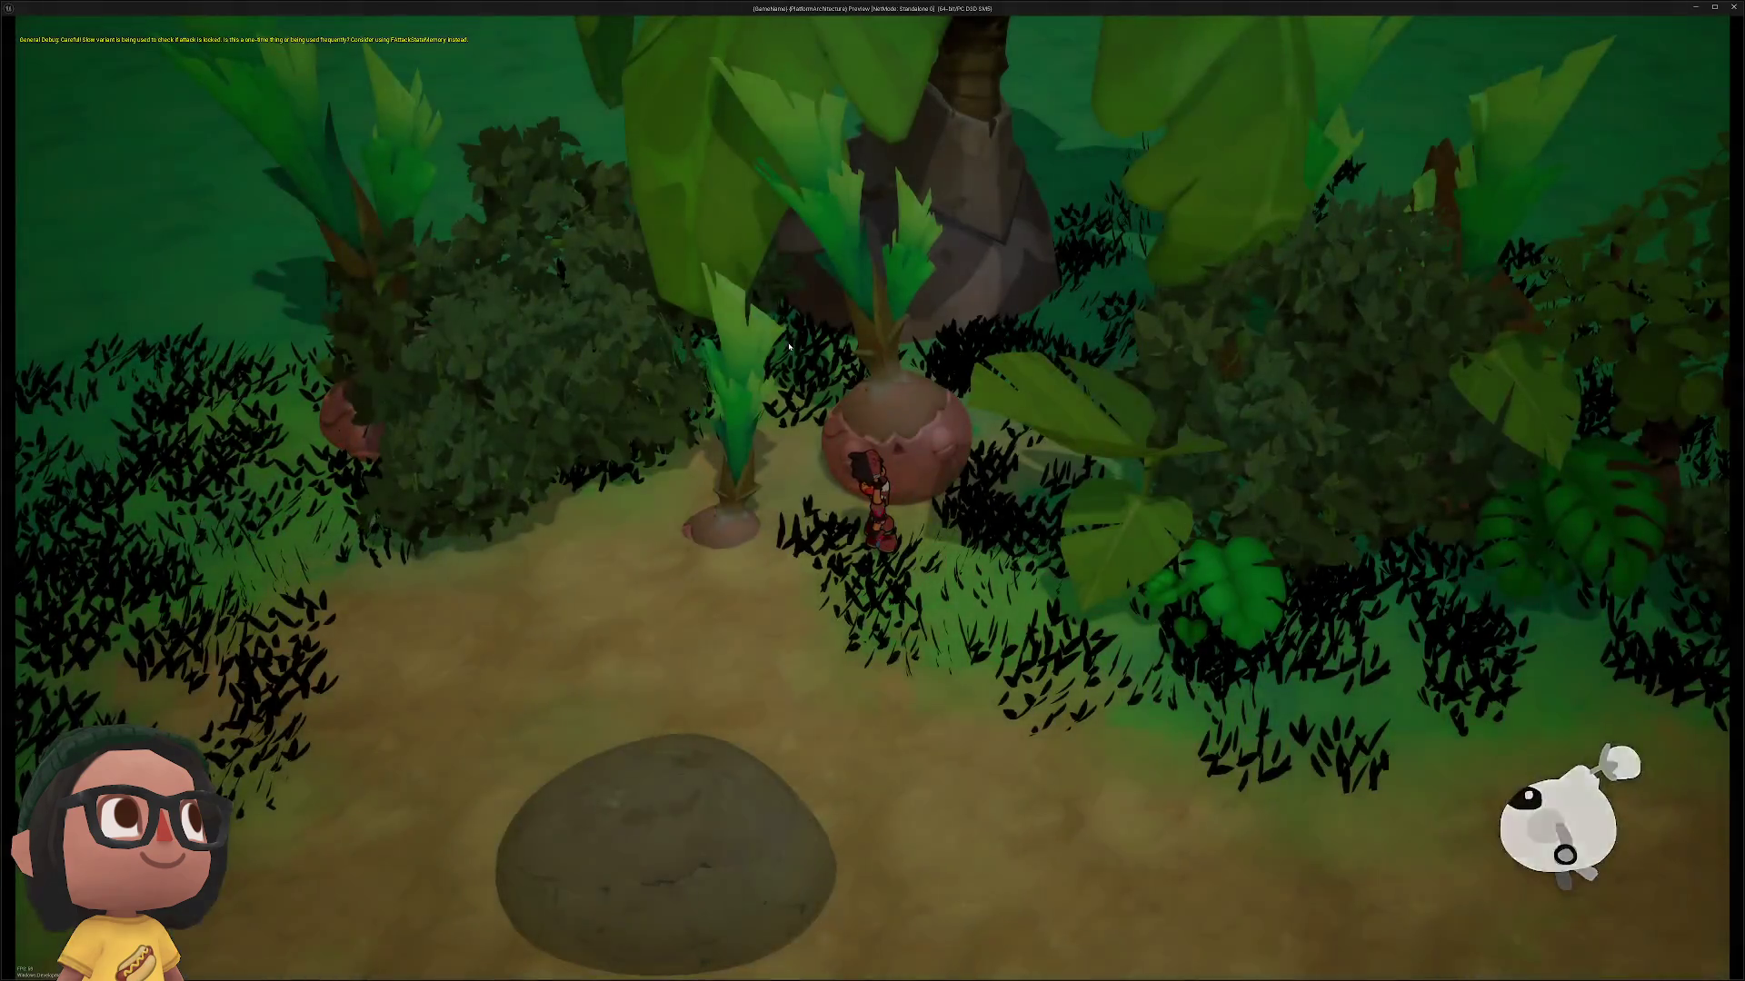
{"action": "key", "text": "Escape"}
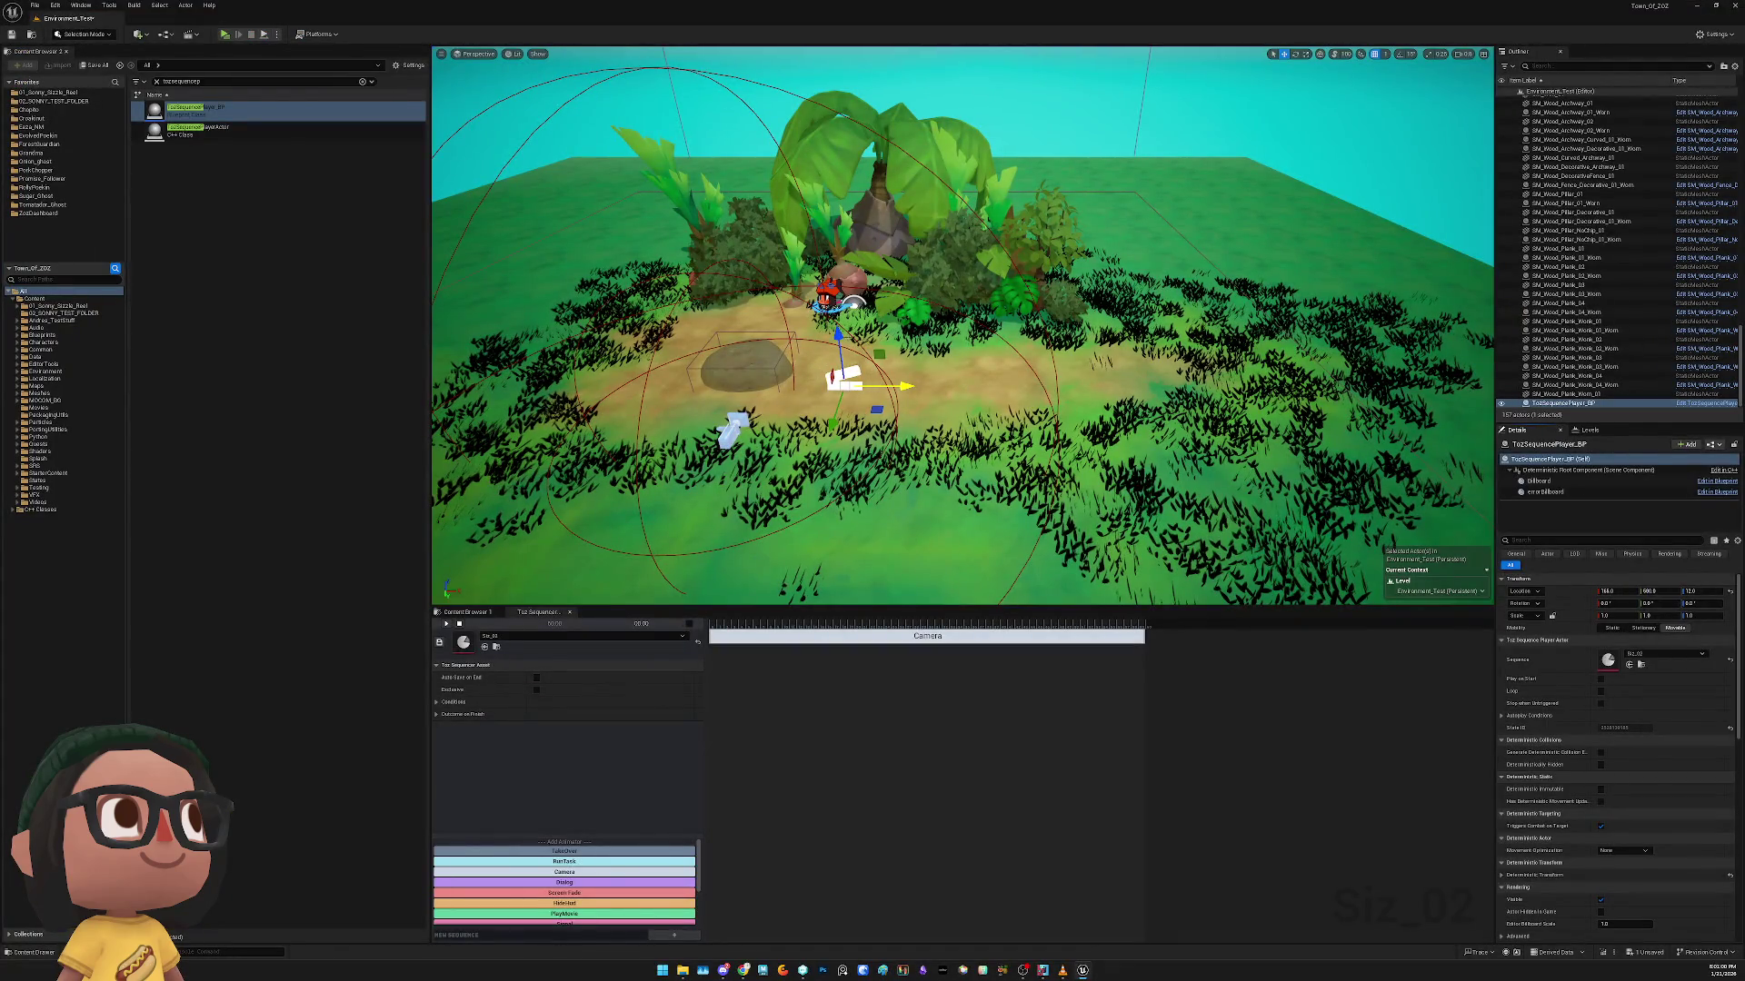
{"action": "left_click_drag", "start_coordinate": [837, 338], "coordinate": [834, 315]}
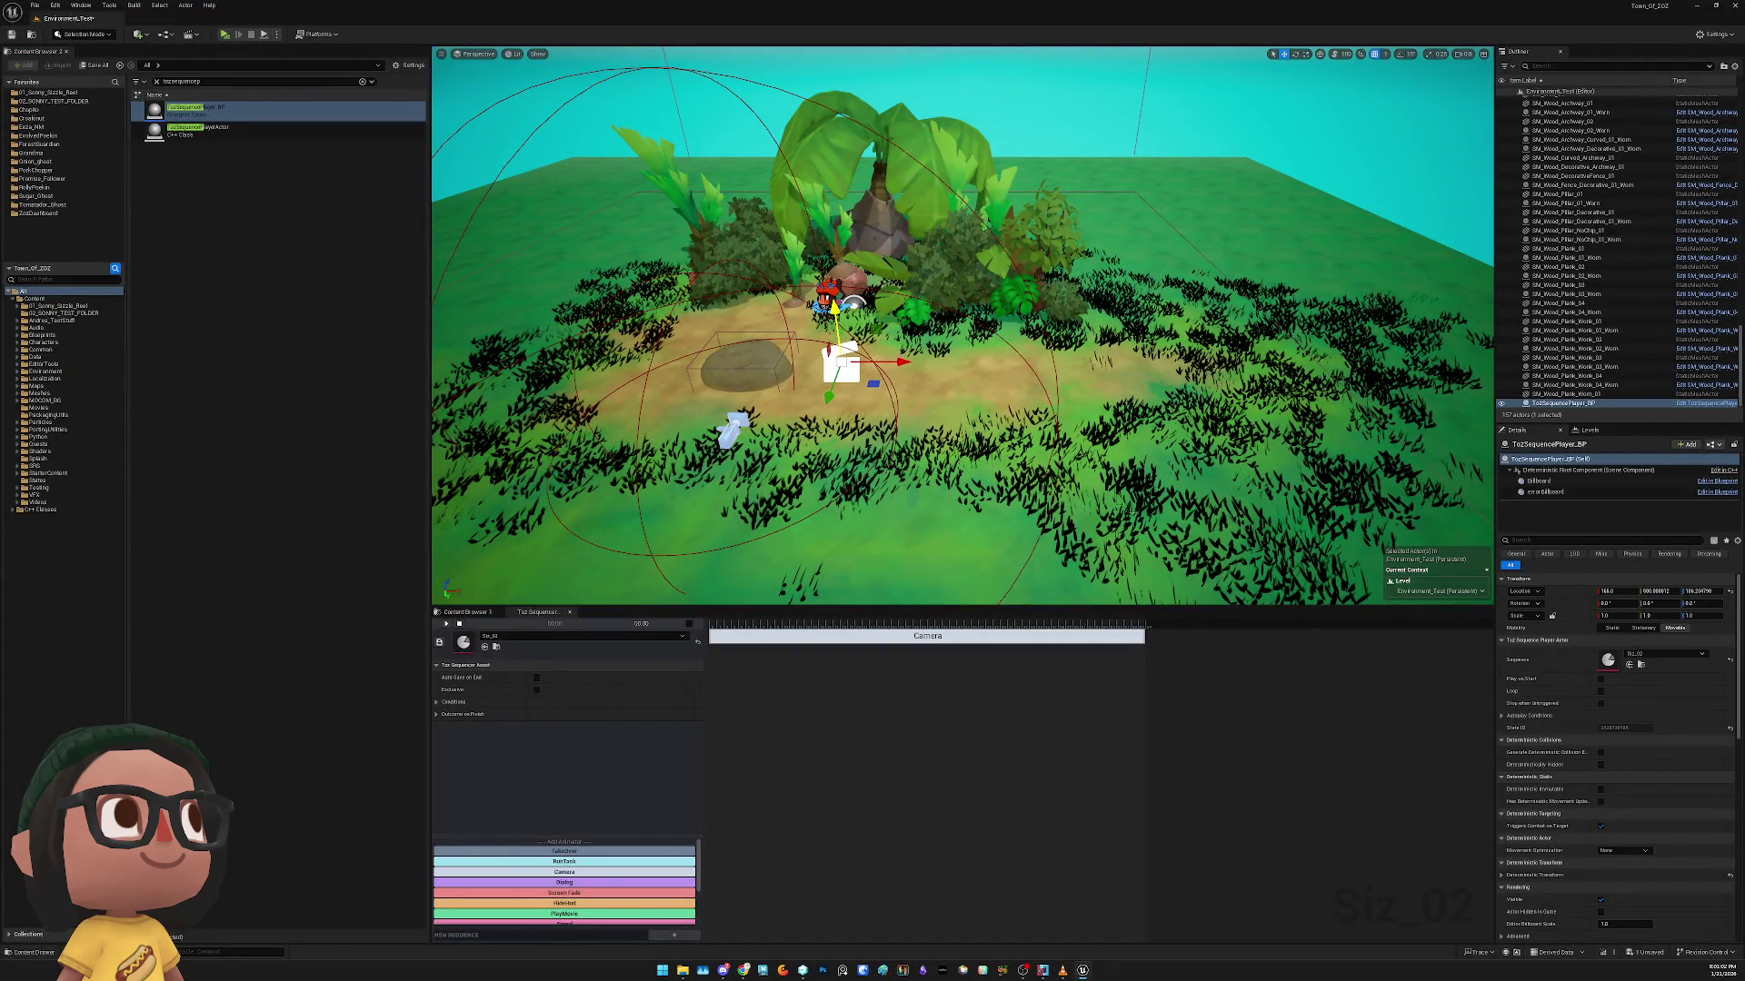
{"action": "key", "text": "alt+Tab"}
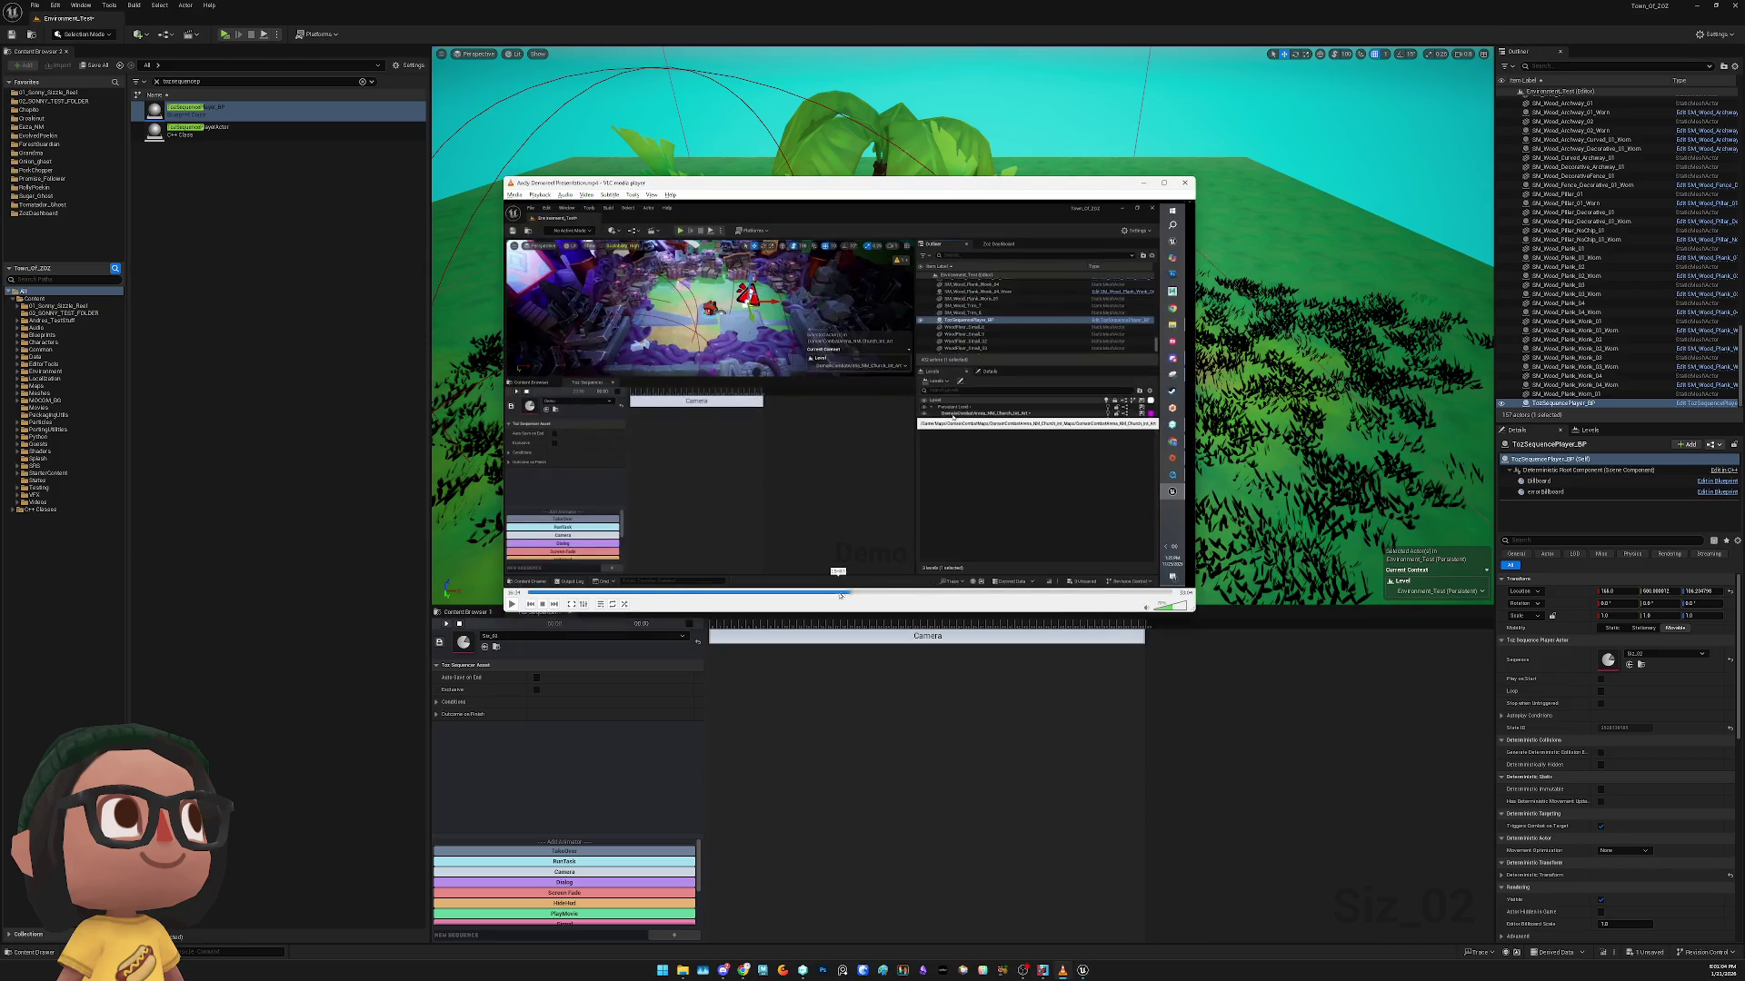
{"action": "mouse_move", "coordinate": [838, 593]}
{"action": "left_mouse_down"}
{"action": "mouse_move", "coordinate": [727, 596]}
{"action": "mouse_move", "coordinate": [891, 599]}
{"action": "left_mouse_up"}
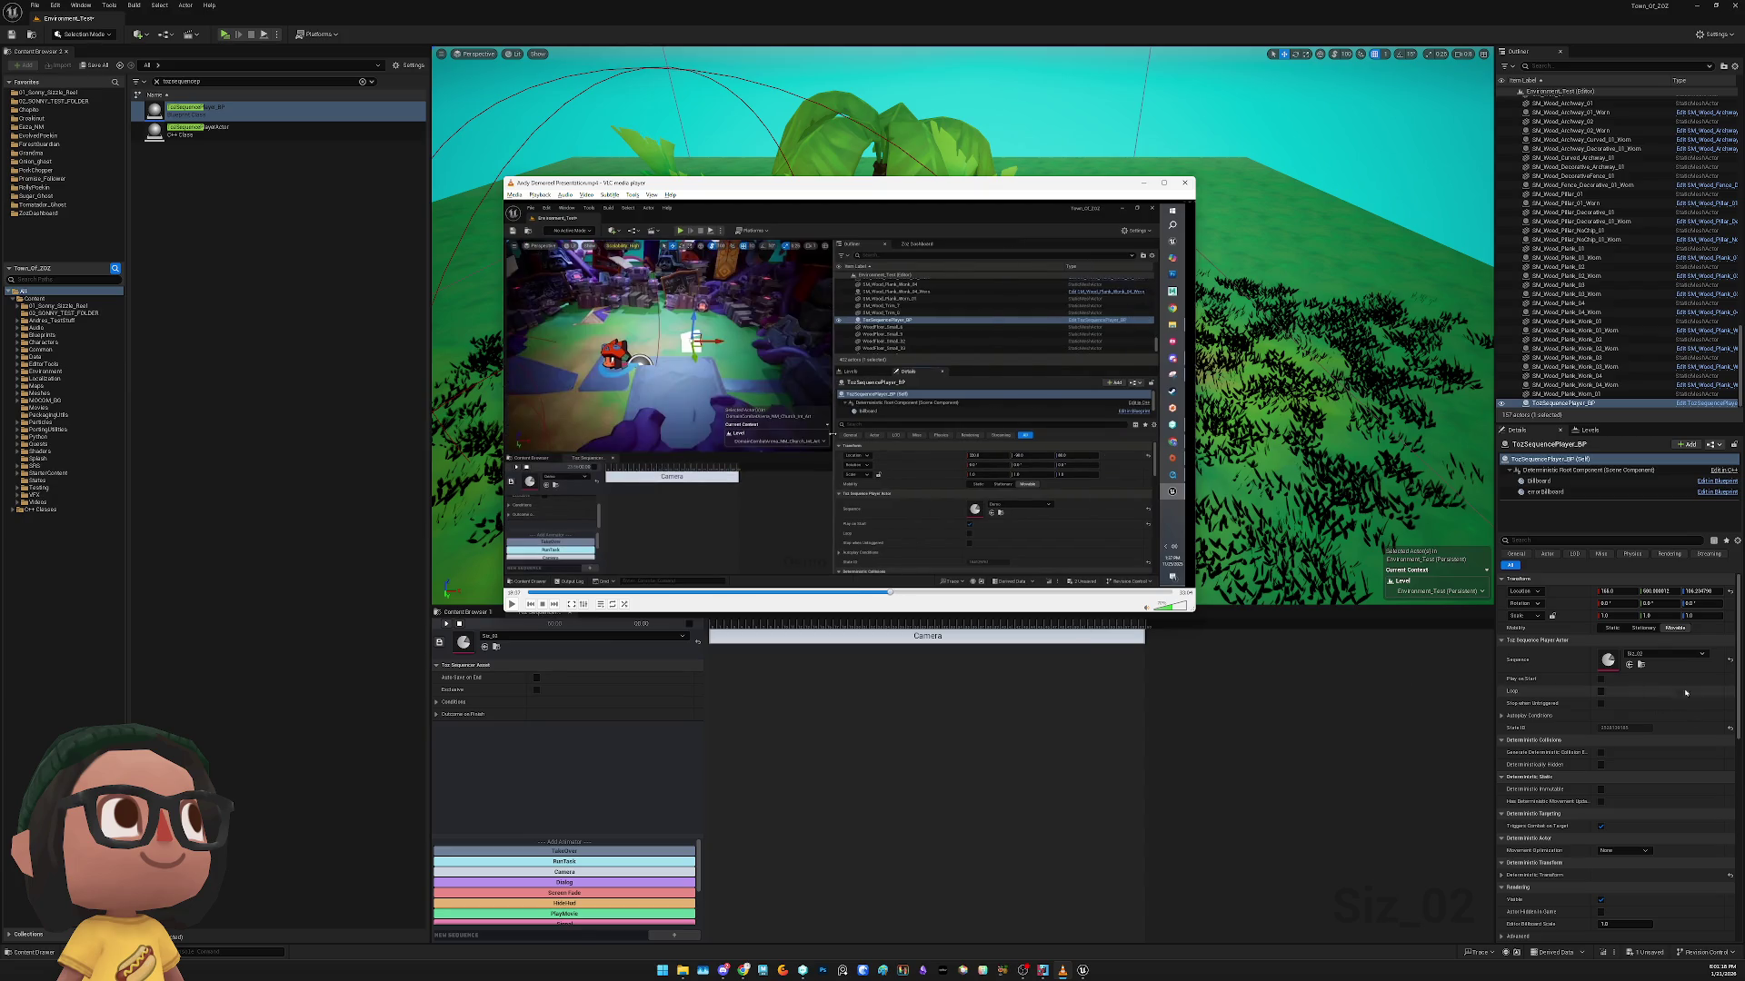
{"action": "left_click", "coordinate": [1613, 678]}
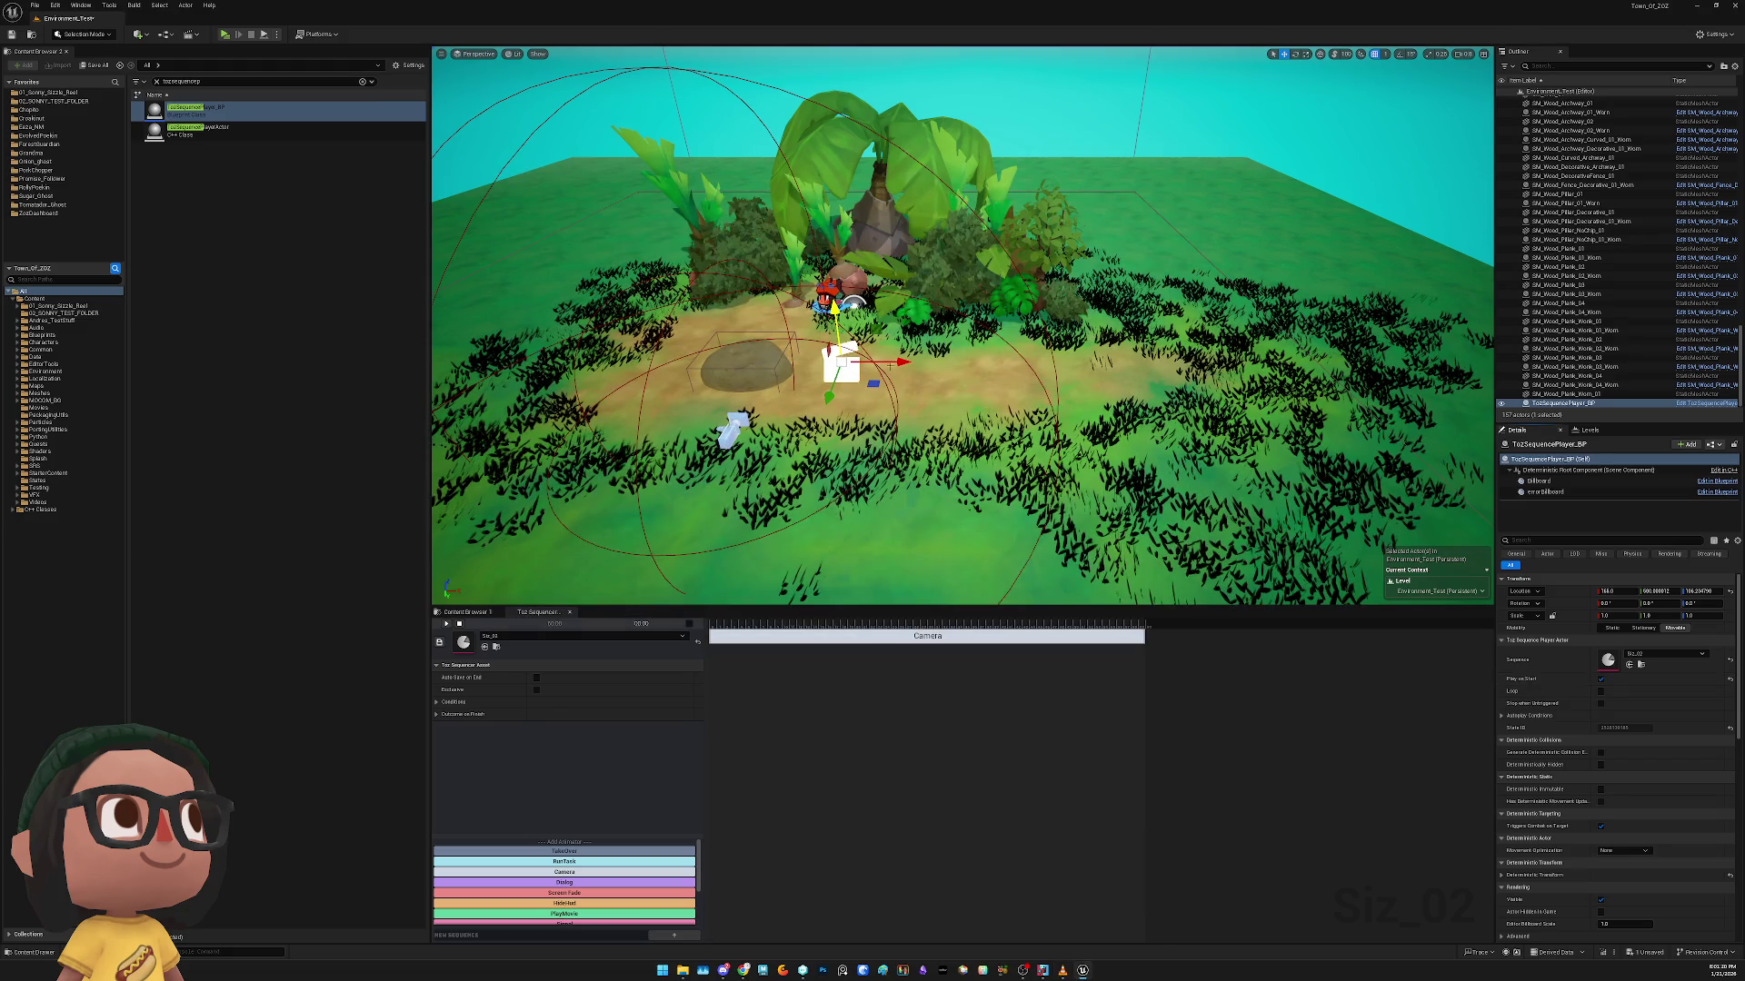
{"action": "left_click", "coordinate": [225, 34]}
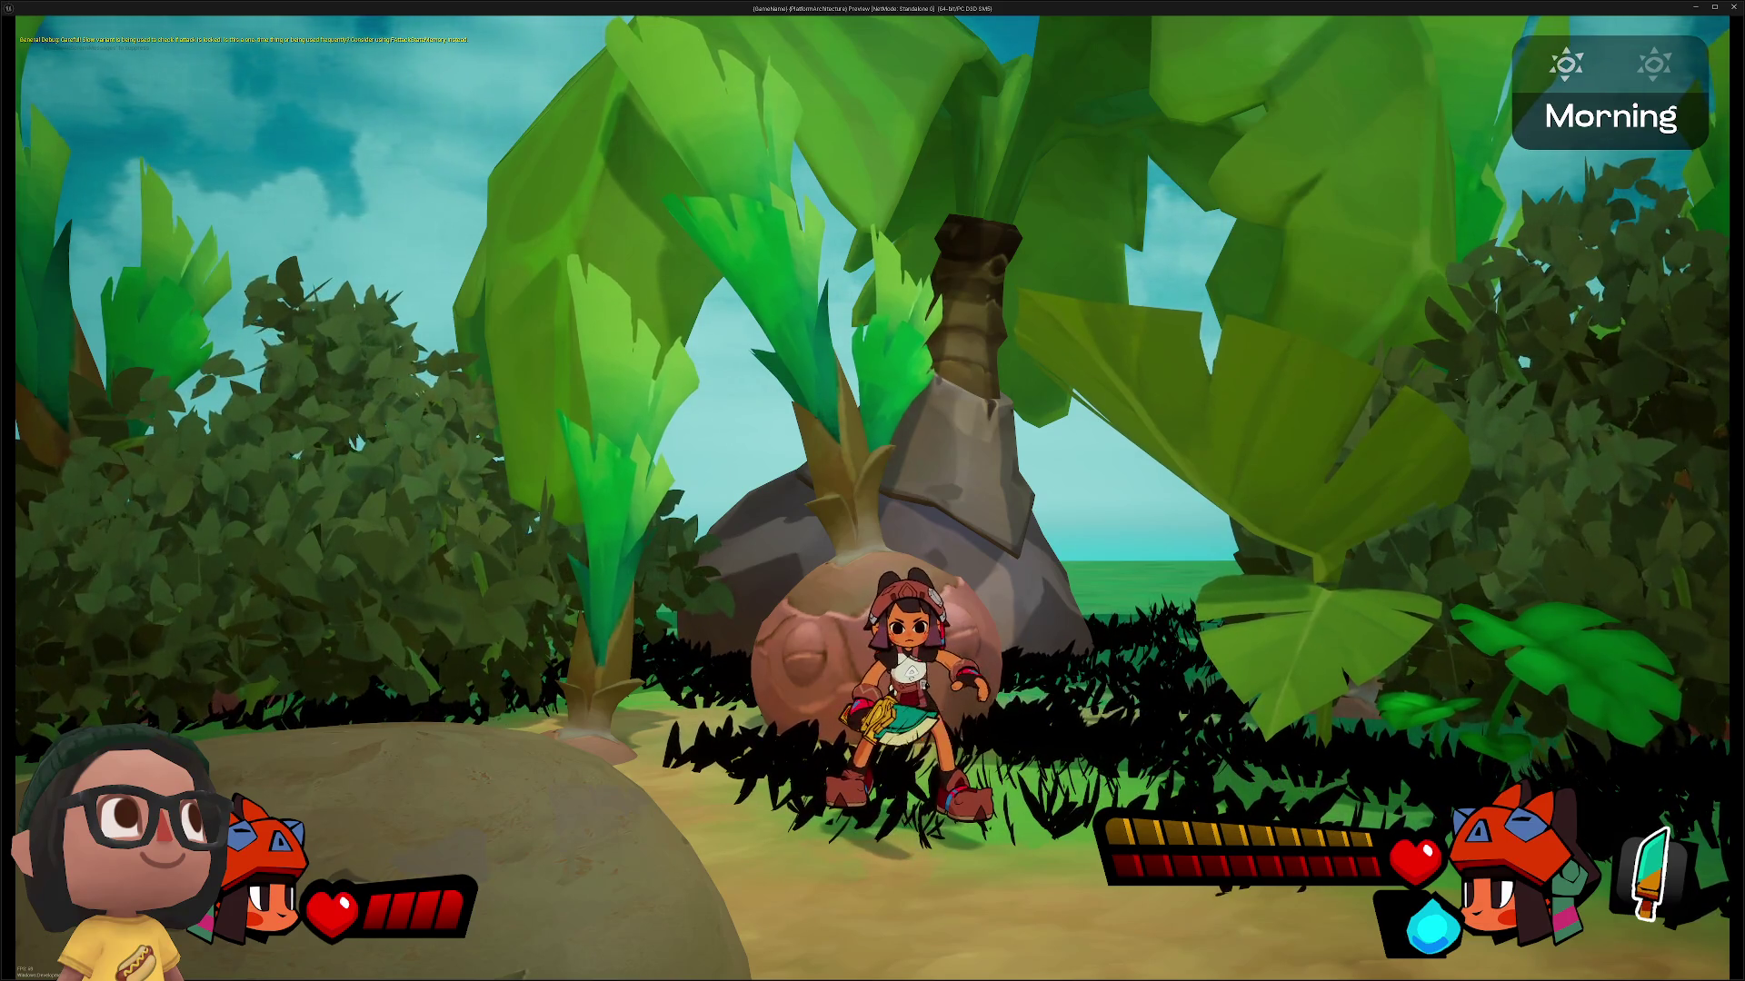
Add a HideHud animator whose Total Duration matches the Camera track's length
{"action": "key", "text": "Escape"}
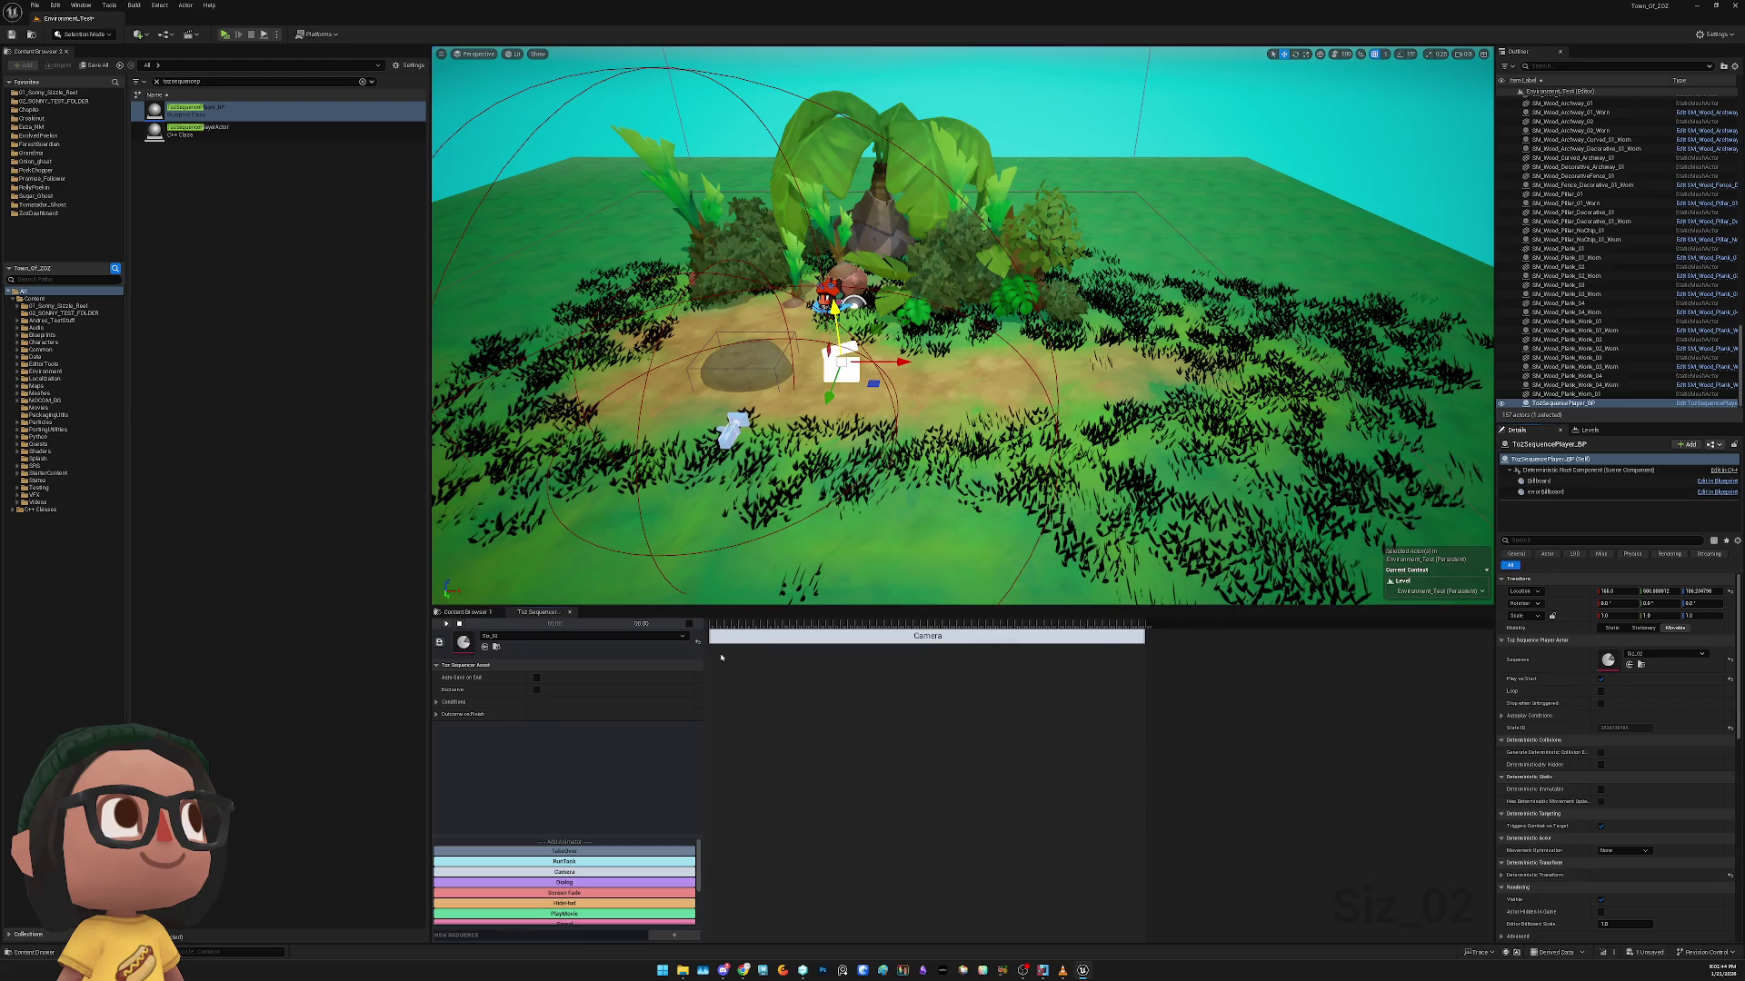
{"action": "left_click", "coordinate": [564, 903]}
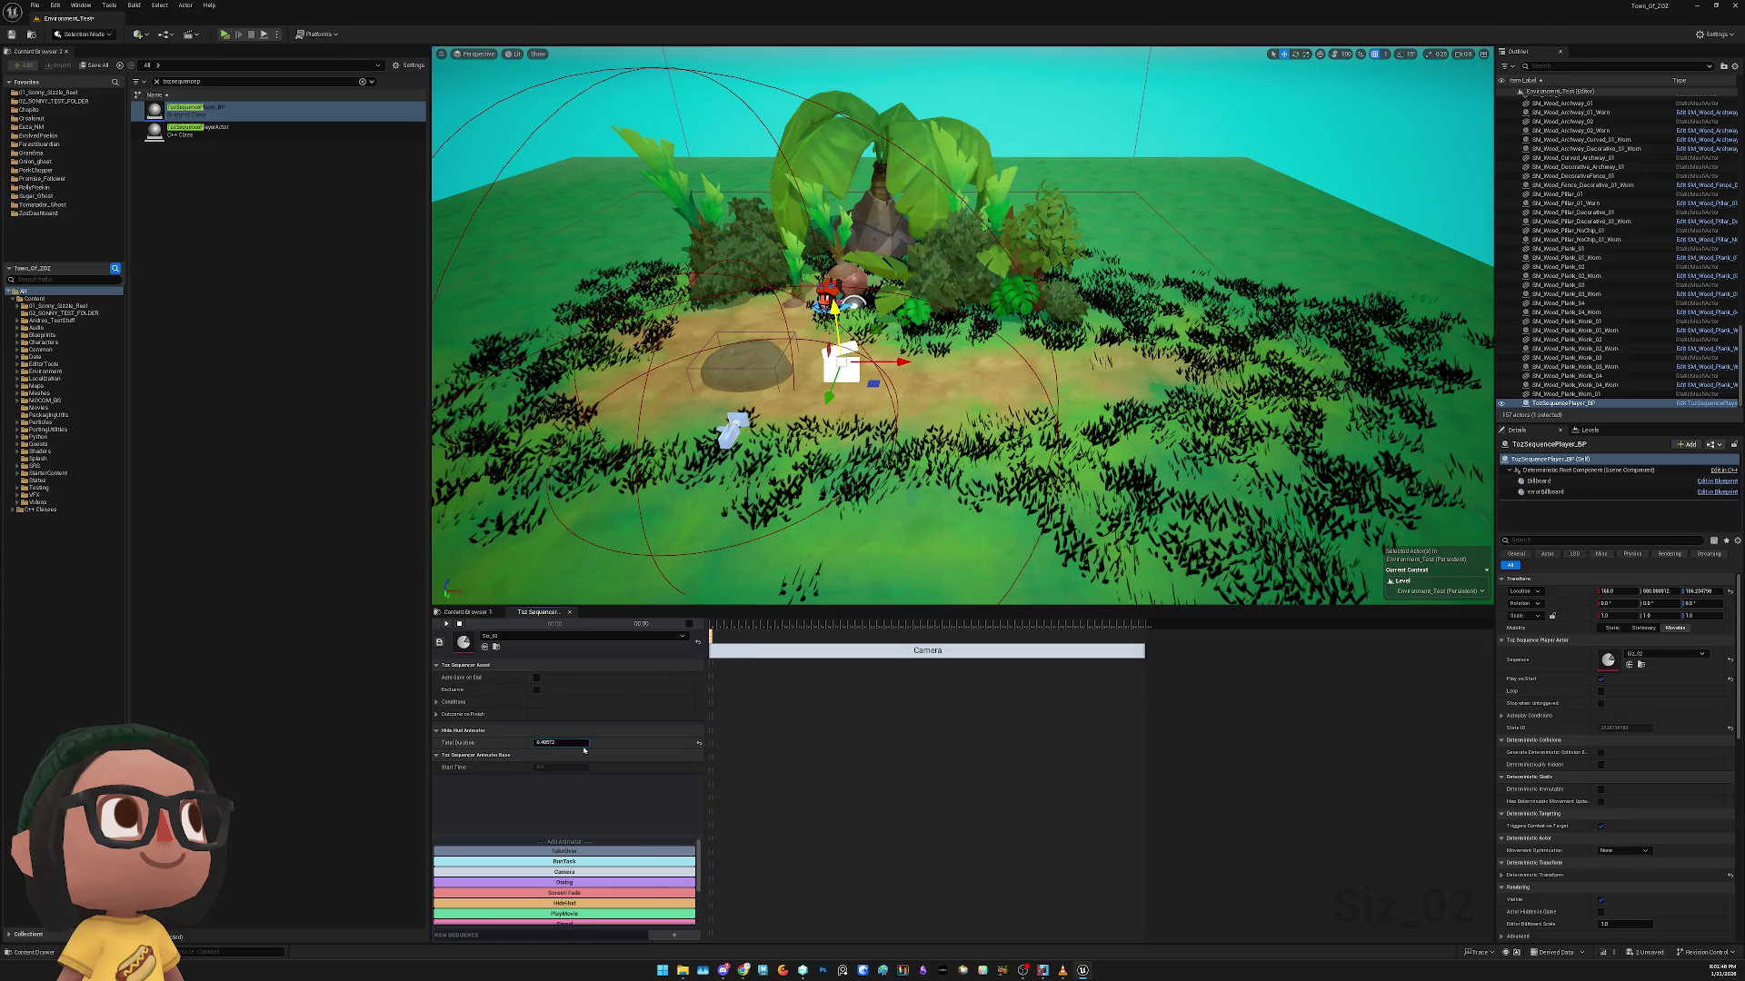
{"action": "key", "text": "Return"}
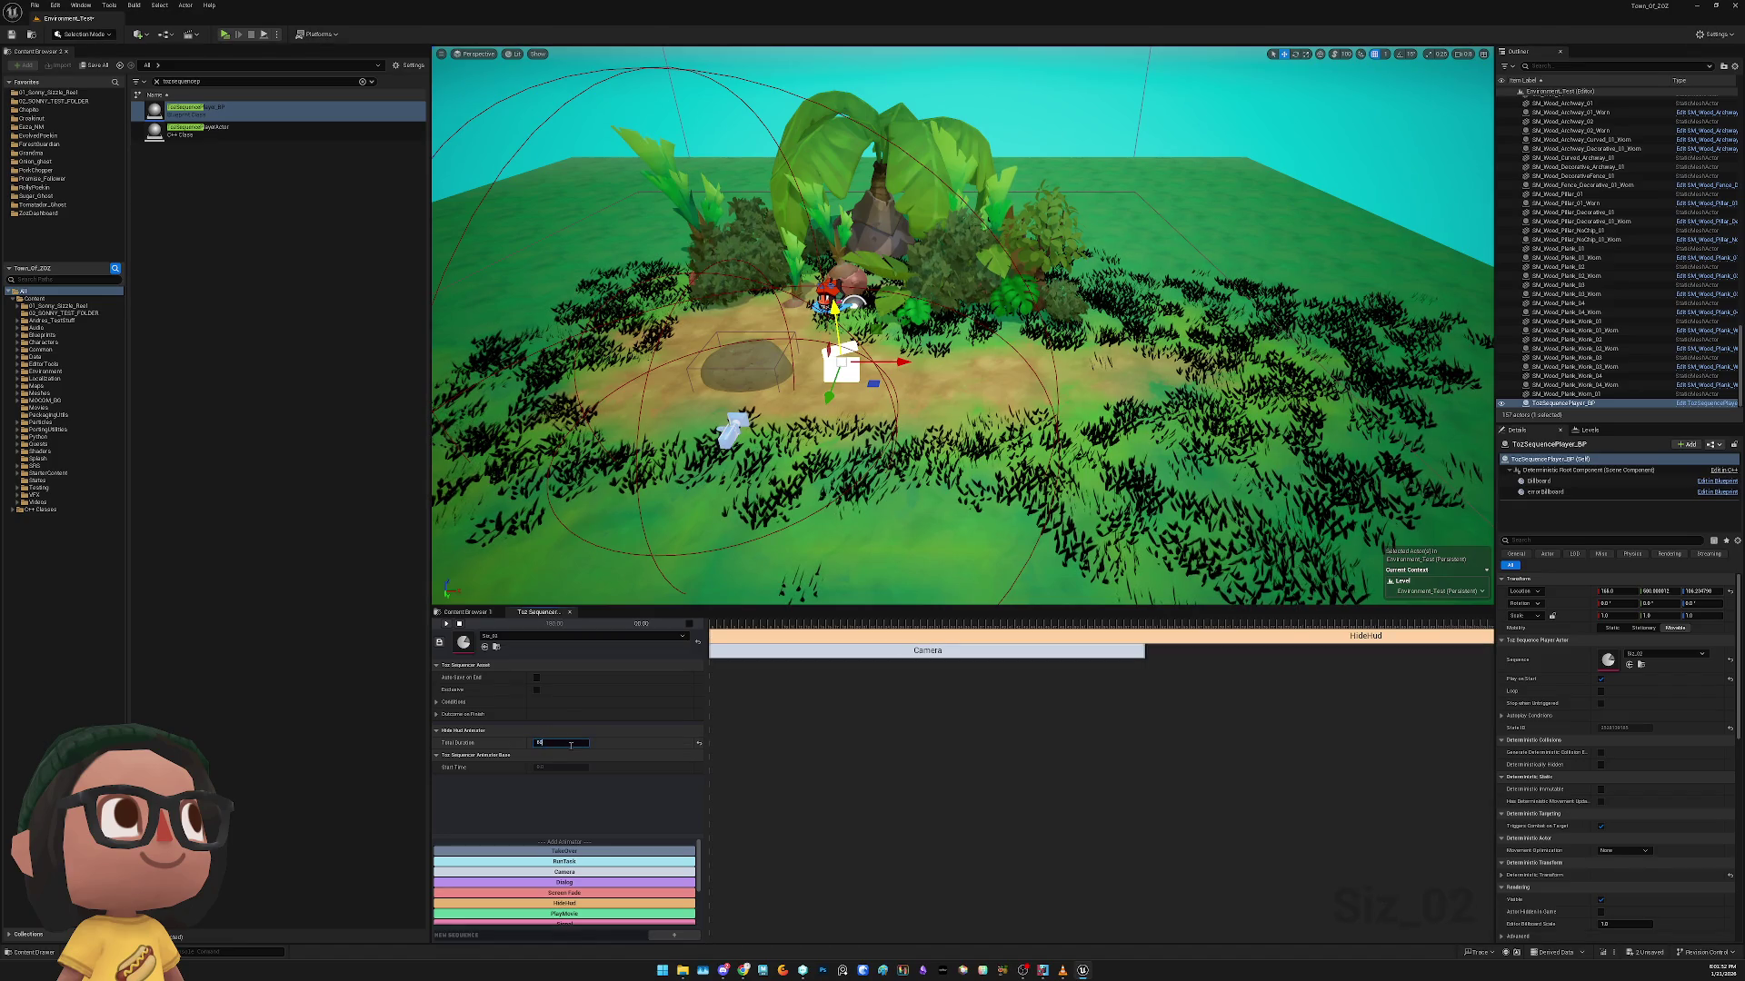
{"action": "key", "text": "Return"}
{"action": "left_click", "coordinate": [776, 623]}
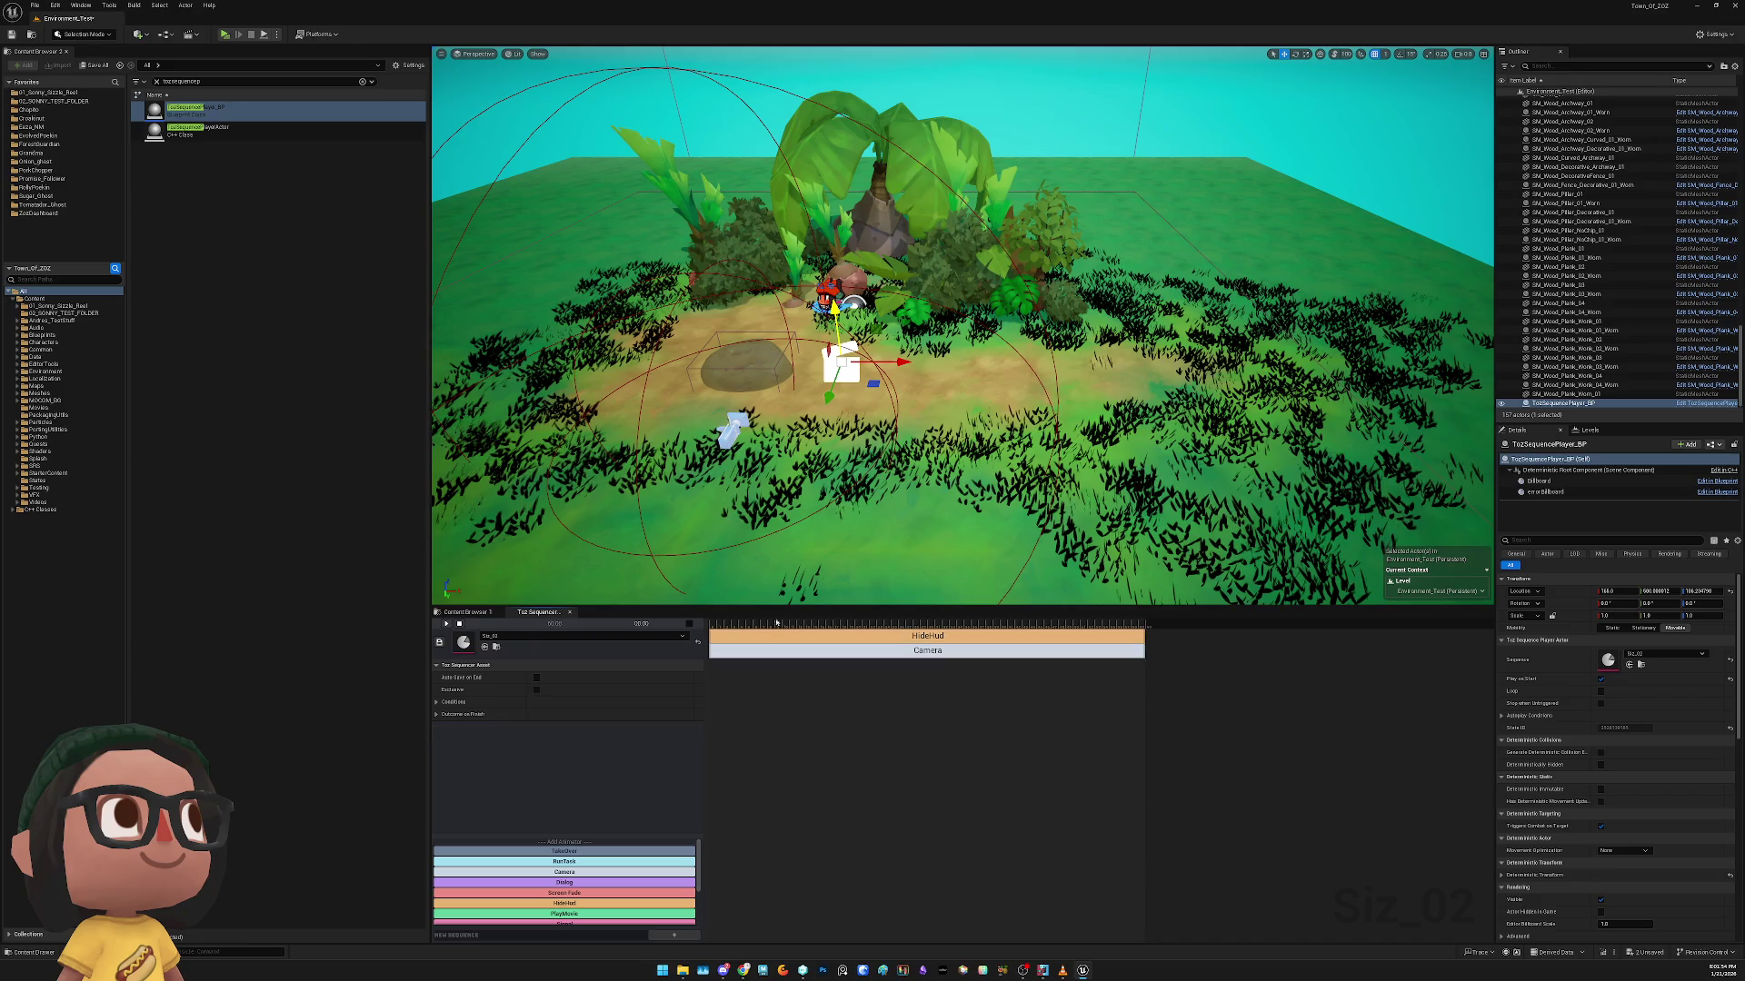
Save all changes and test the level in a standalone game preview
{"action": "key", "text": "ctrl+s"}
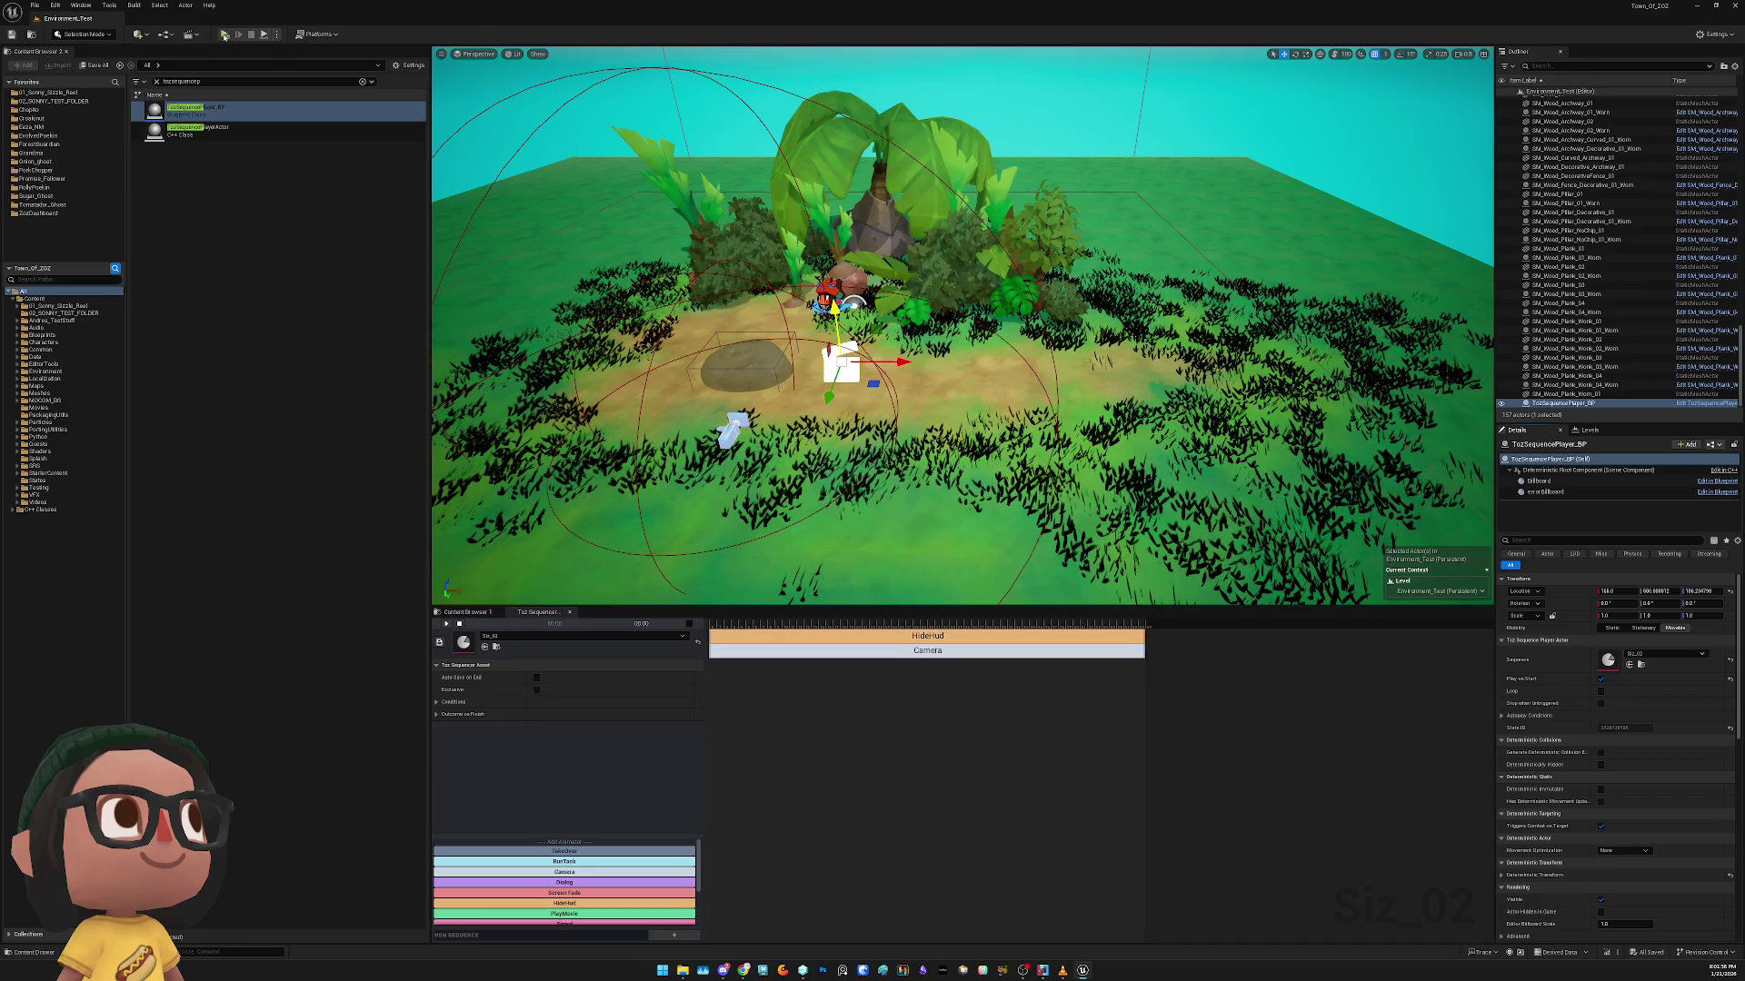
{"action": "key", "text": "alt+p"}
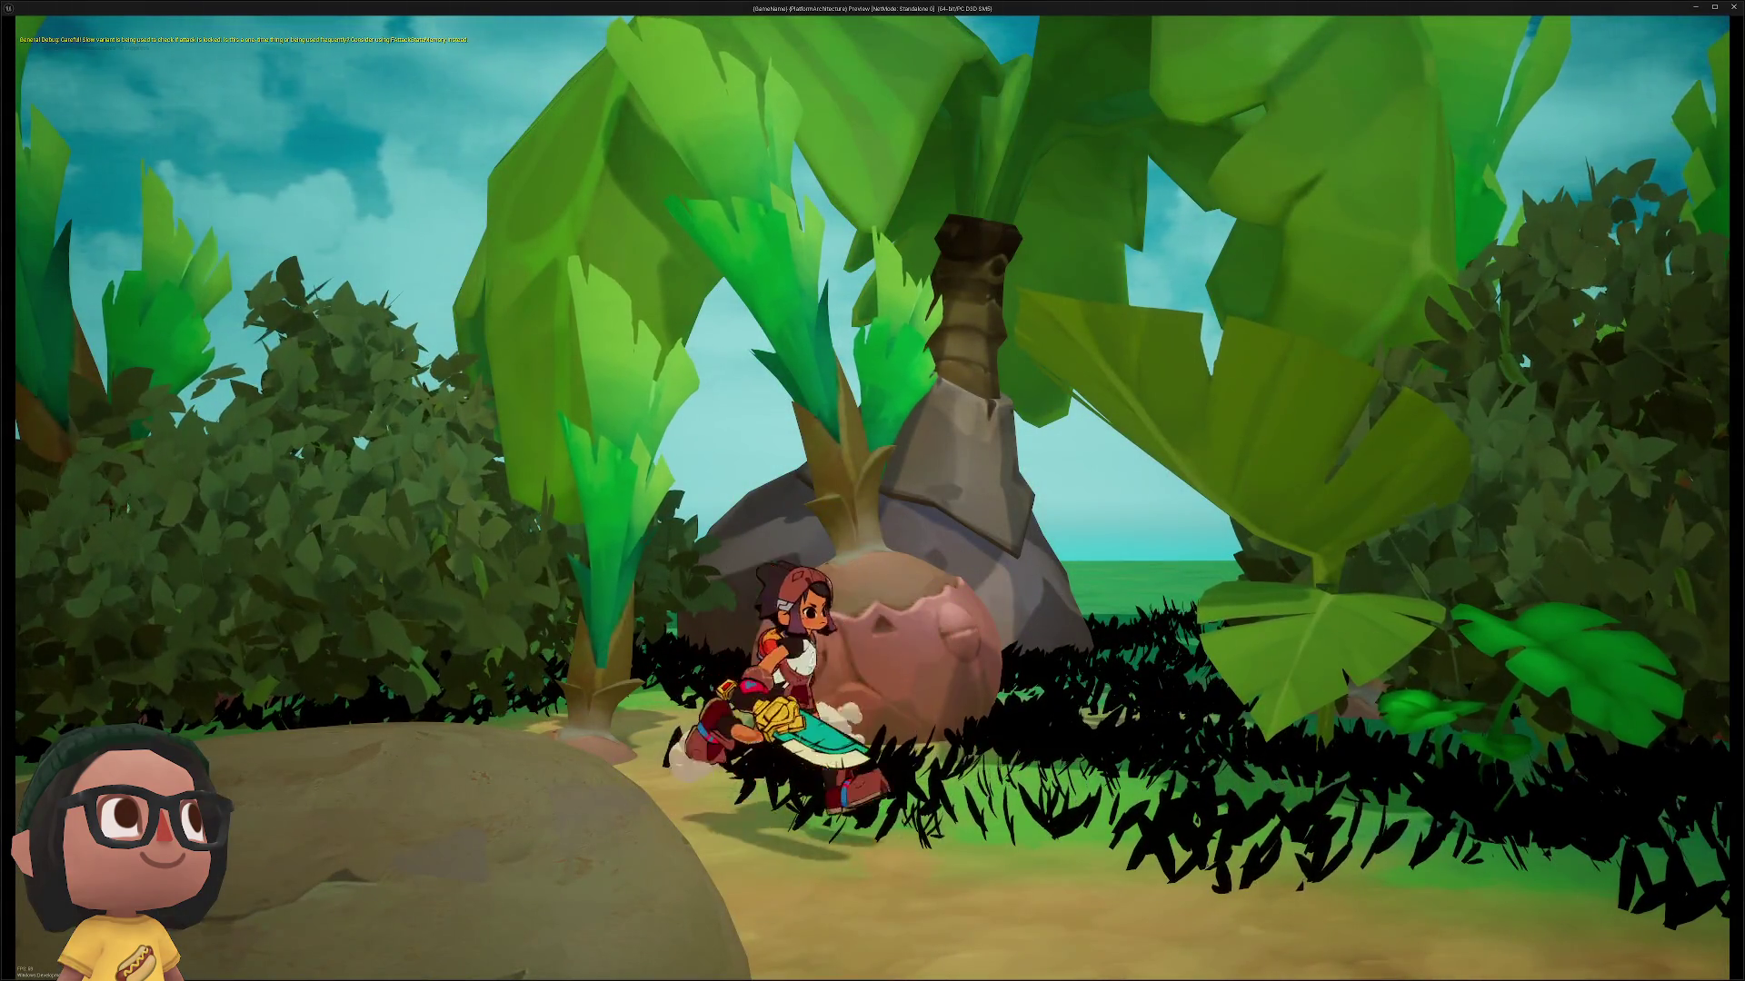
{"action": "key", "text": "Escape"}
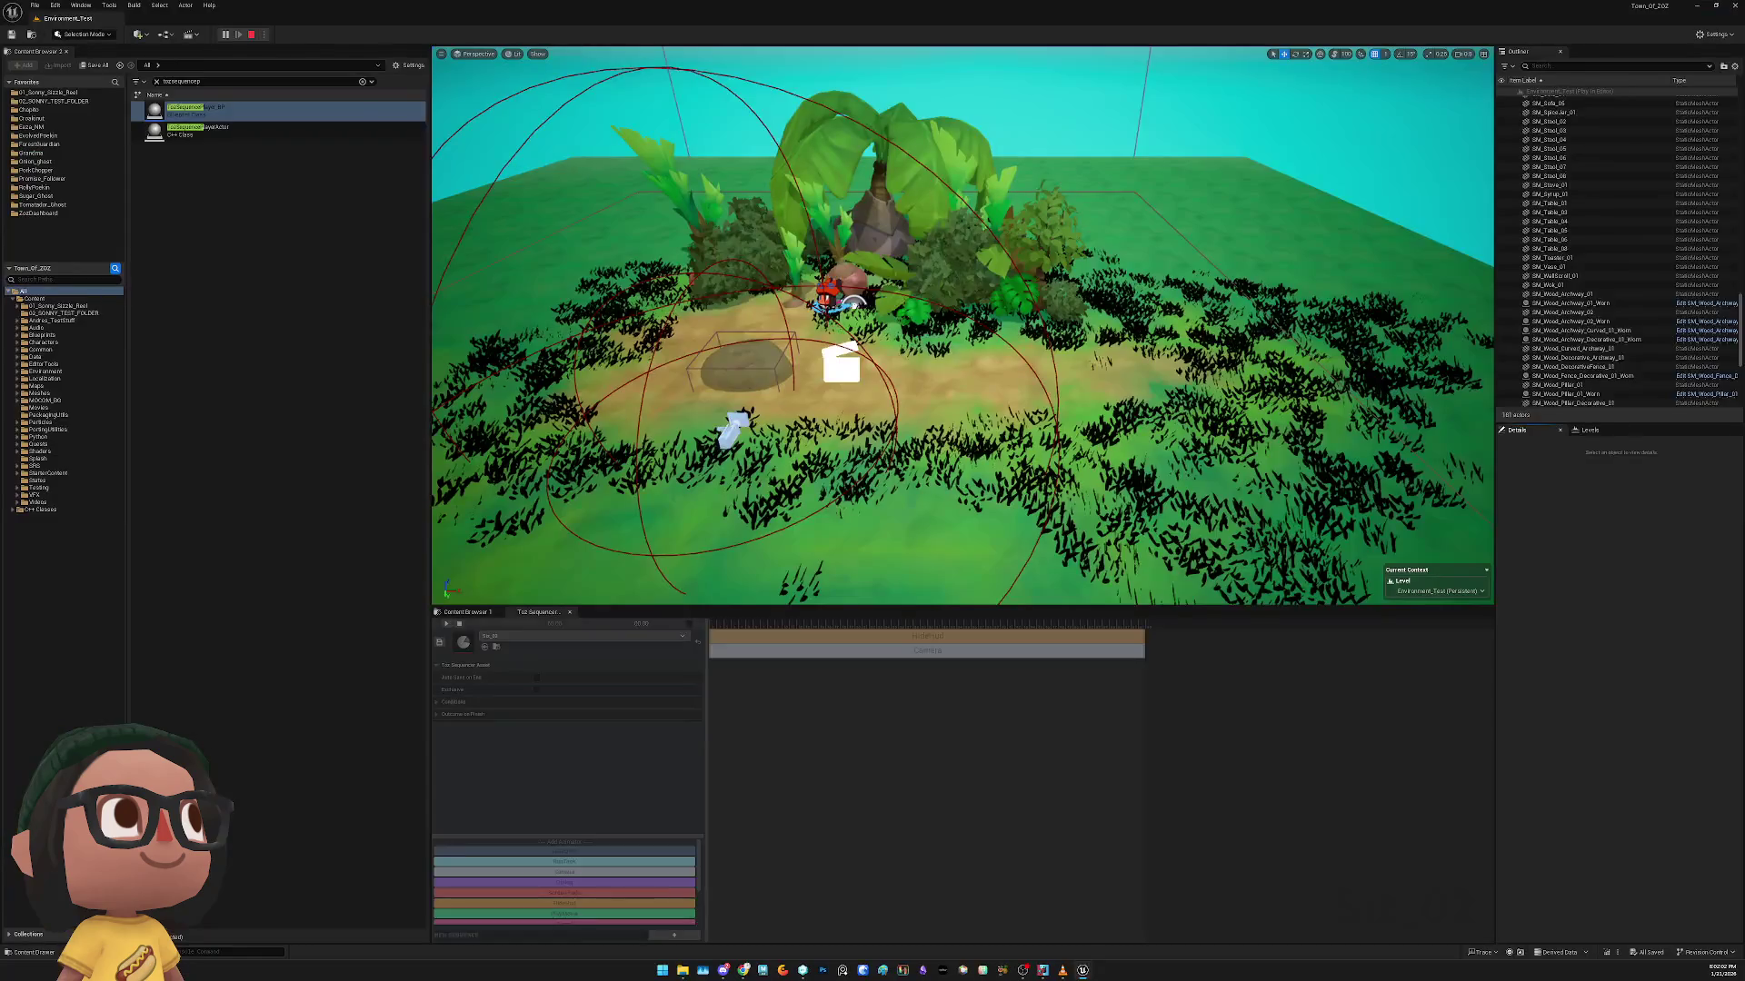
{"action": "left_click", "coordinate": [827, 291]}
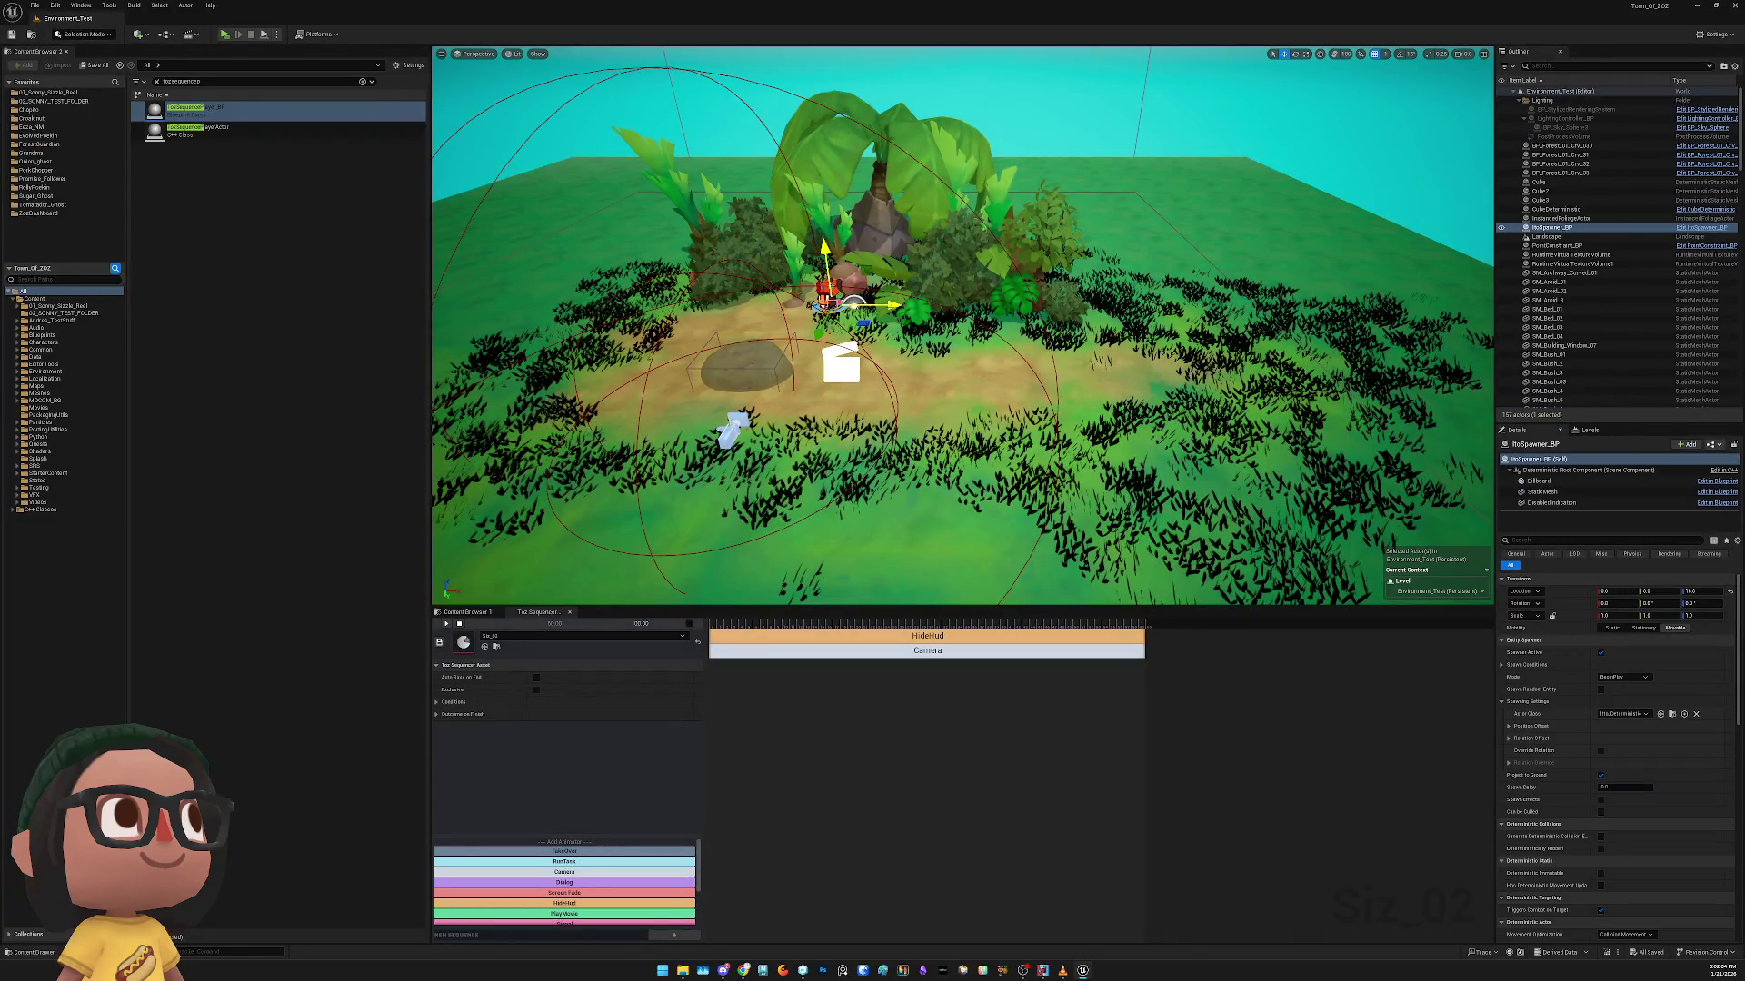
Move ItoSpawner_BP left along X and select a montage in the CLMinion_Montages folder
{"action": "left_click_drag", "start_coordinate": [894, 307], "coordinate": [534, 278]}
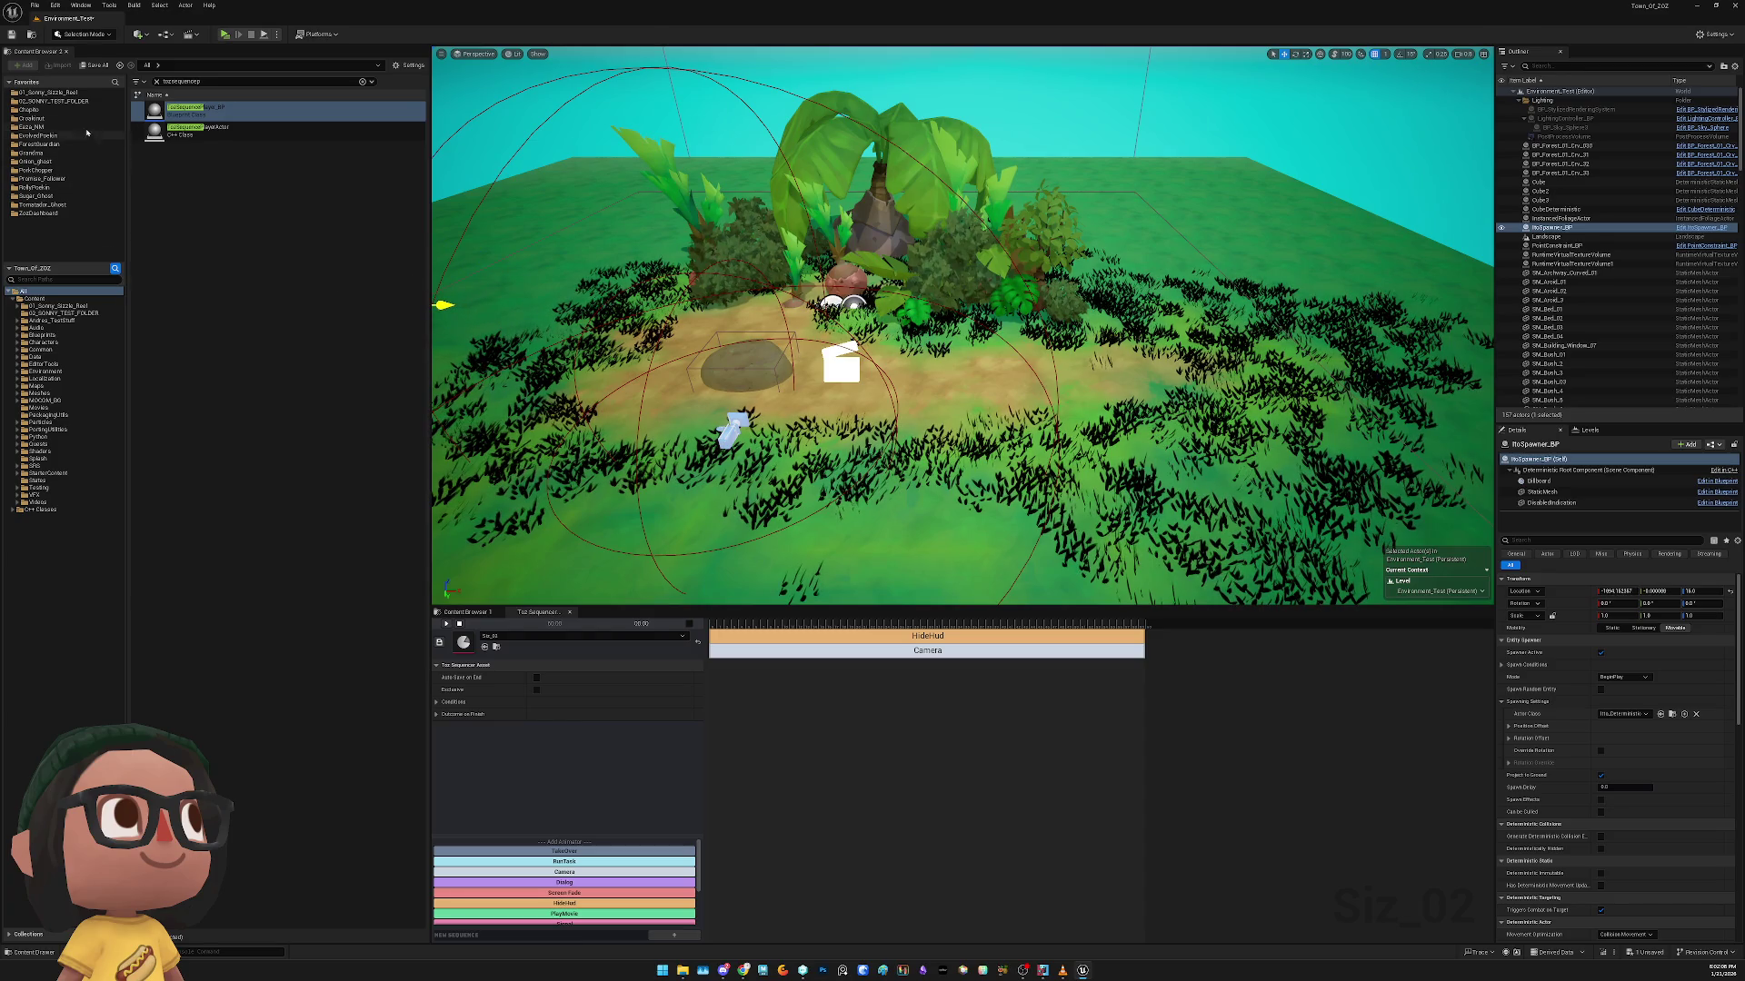
{"action": "left_click", "coordinate": [43, 93]}
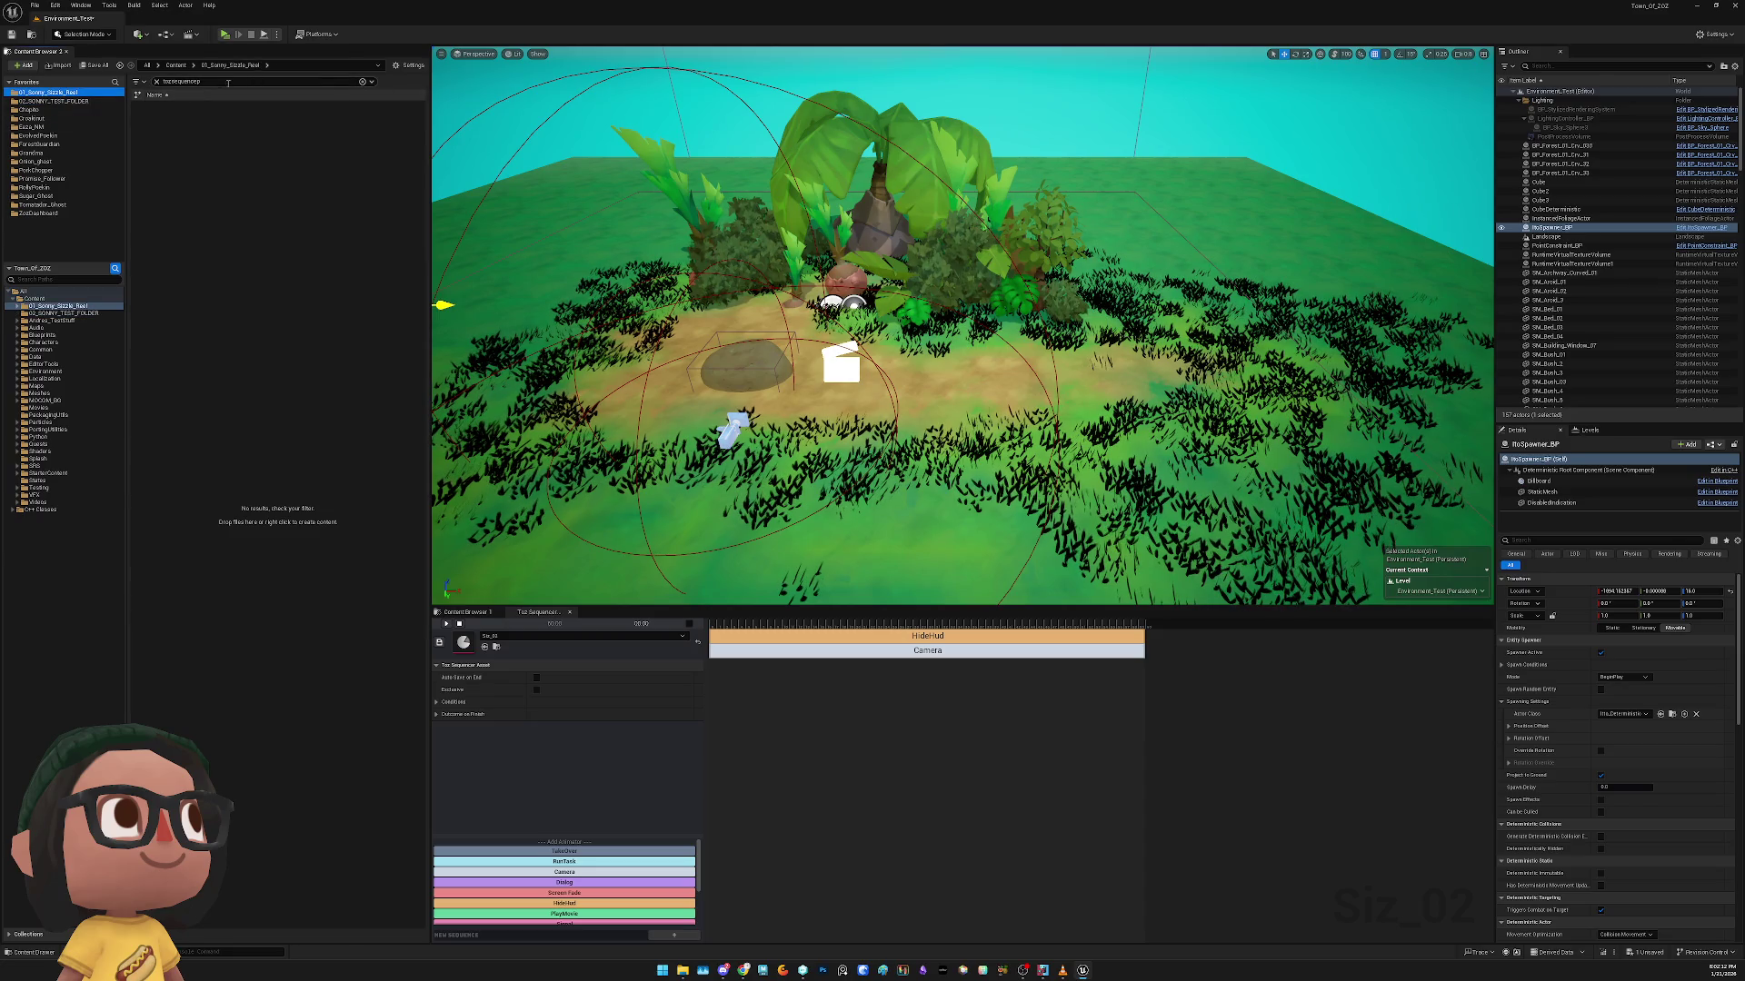
{"action": "left_click", "coordinate": [156, 81]}
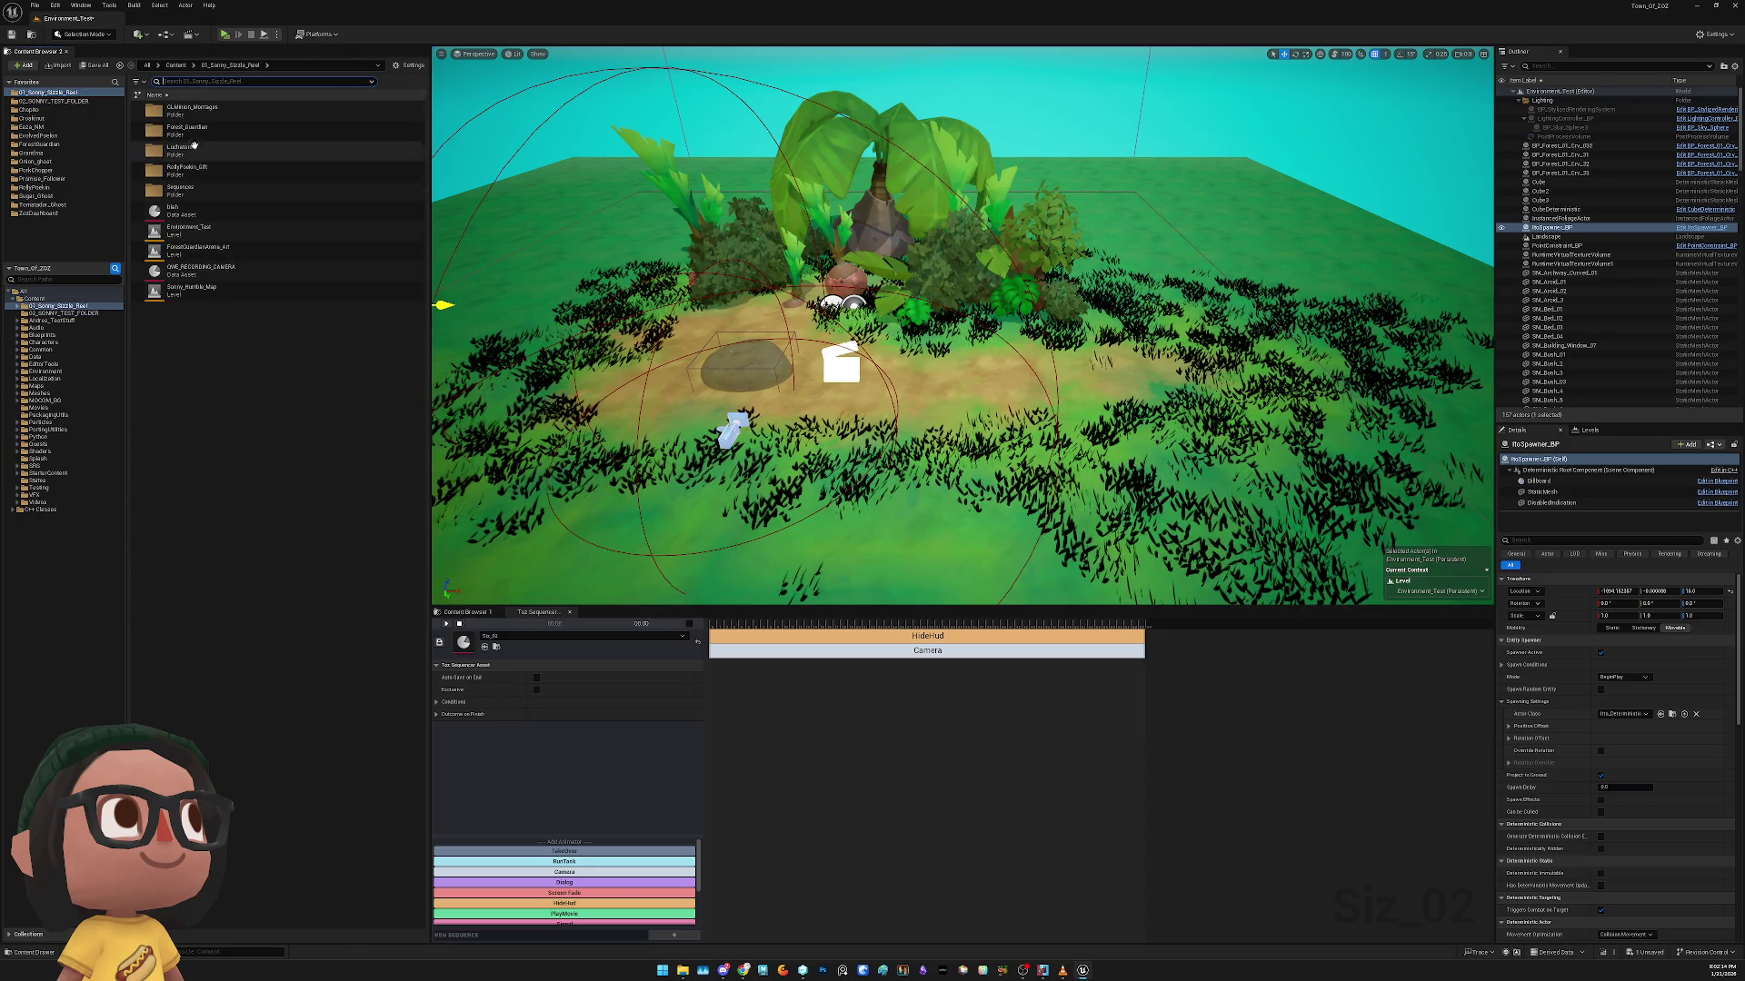
{"action": "double_click", "coordinate": [199, 112]}
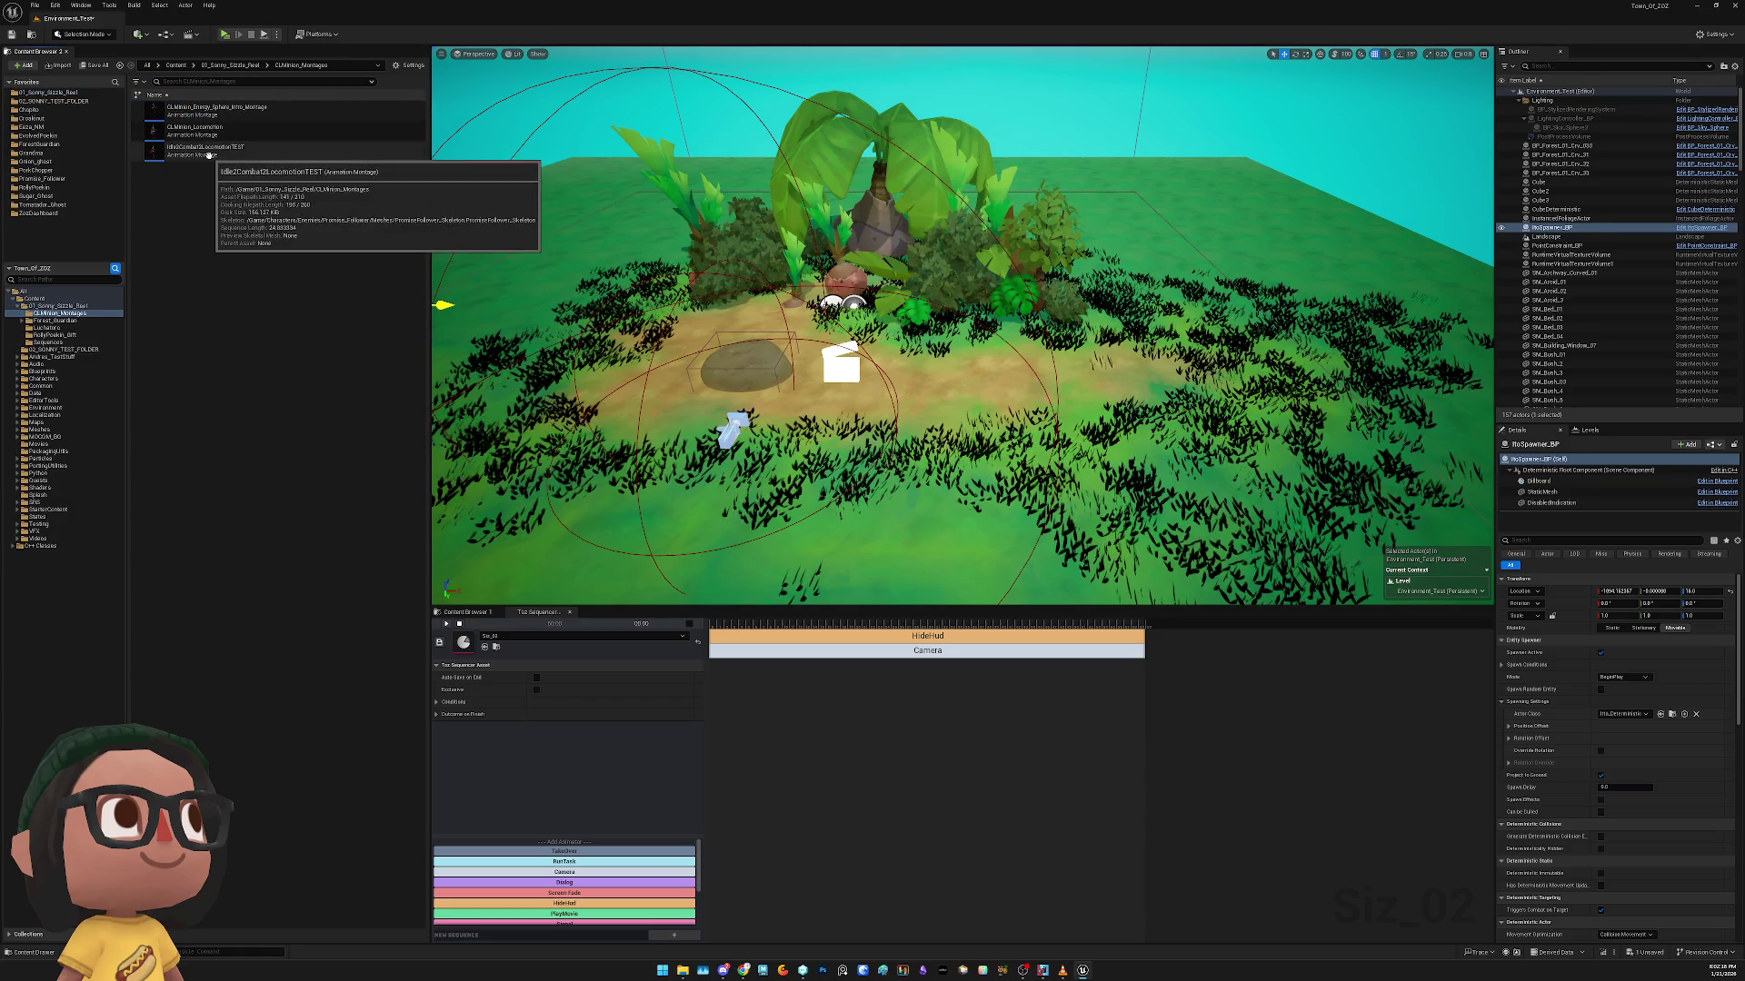
{"action": "left_click", "coordinate": [195, 150]}
Place the Idle2Combat2LocomotionTEST character on the island, slide it toward the centre, and preview
{"action": "left_click_drag", "start_coordinate": [831, 305], "coordinate": [831, 309]}
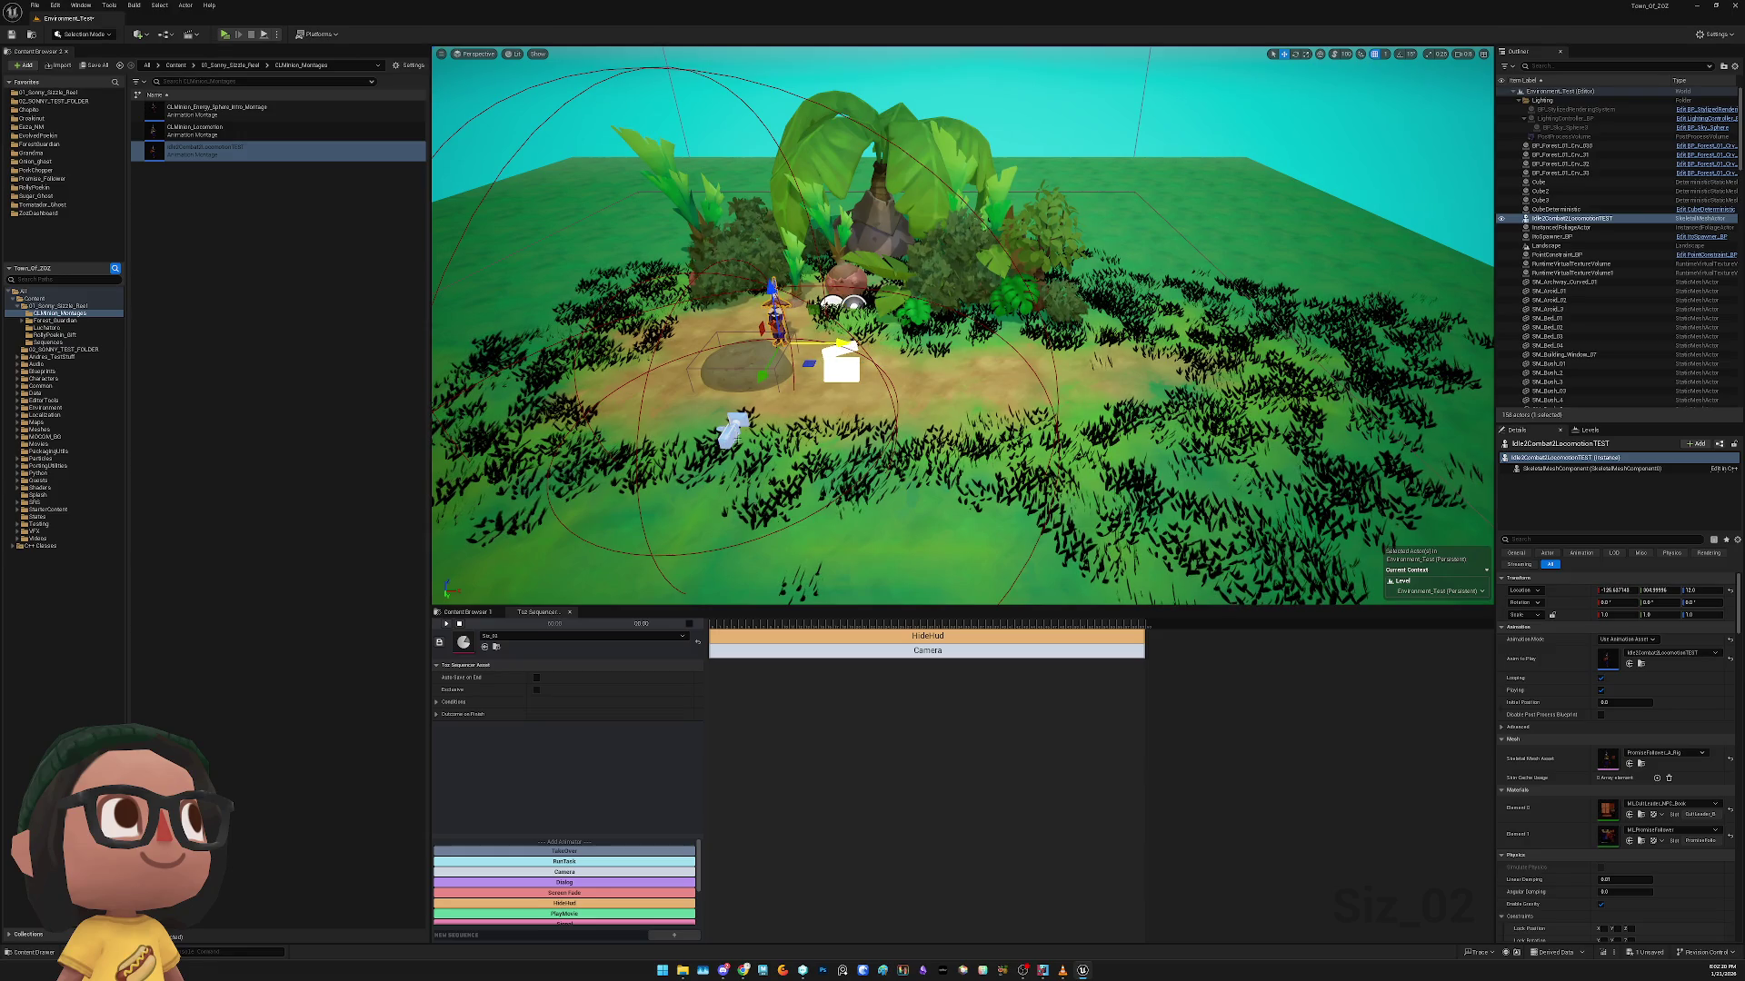
{"action": "left_click", "coordinate": [734, 425]}
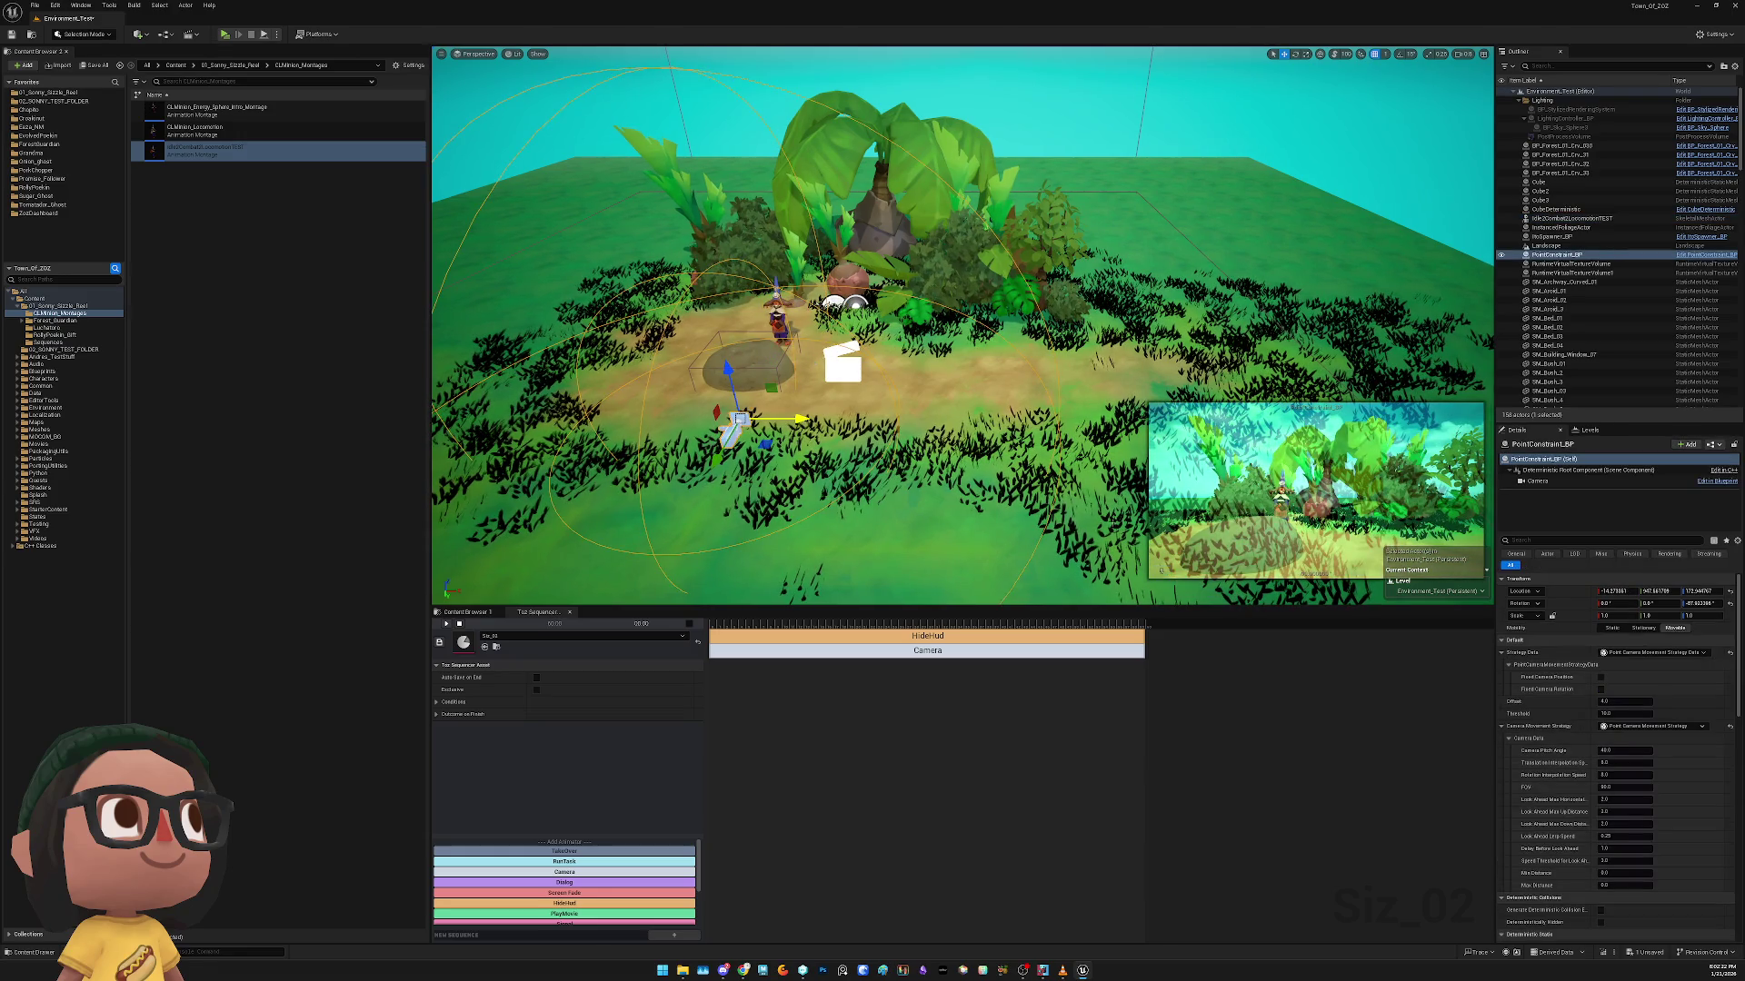
{"action": "left_click", "coordinate": [747, 371]}
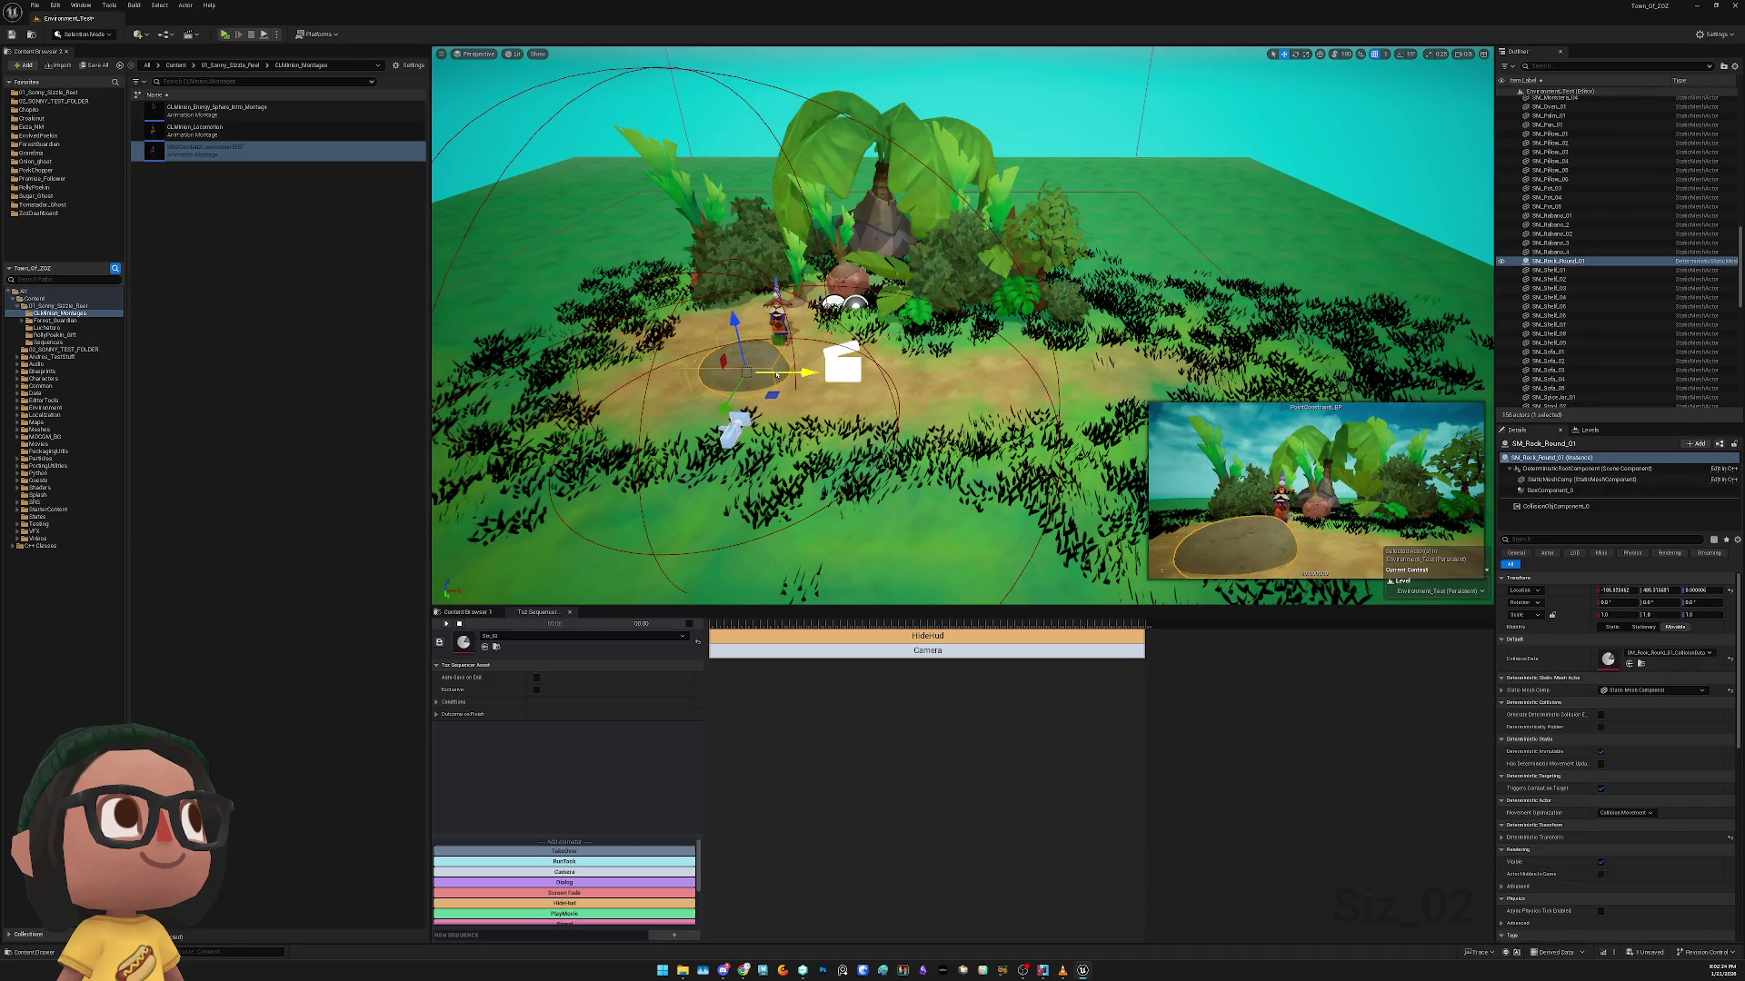
{"action": "left_click", "coordinate": [777, 318]}
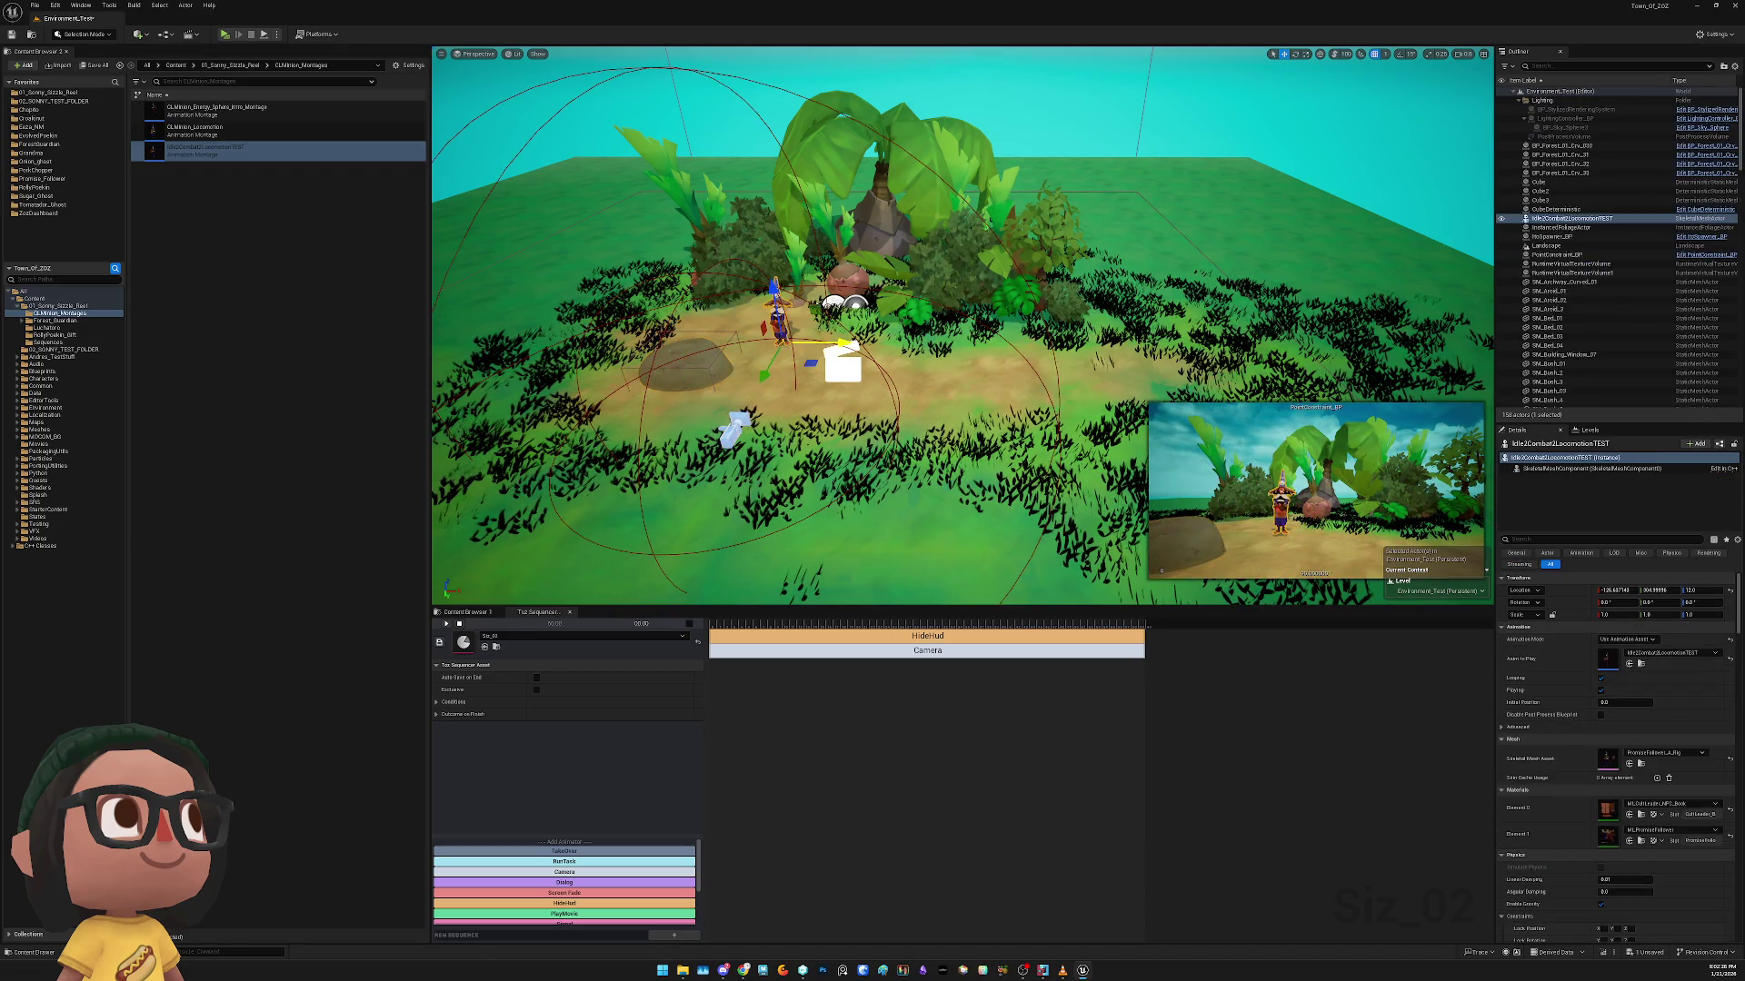
{"action": "left_click_drag", "start_coordinate": [843, 345], "coordinate": [882, 343]}
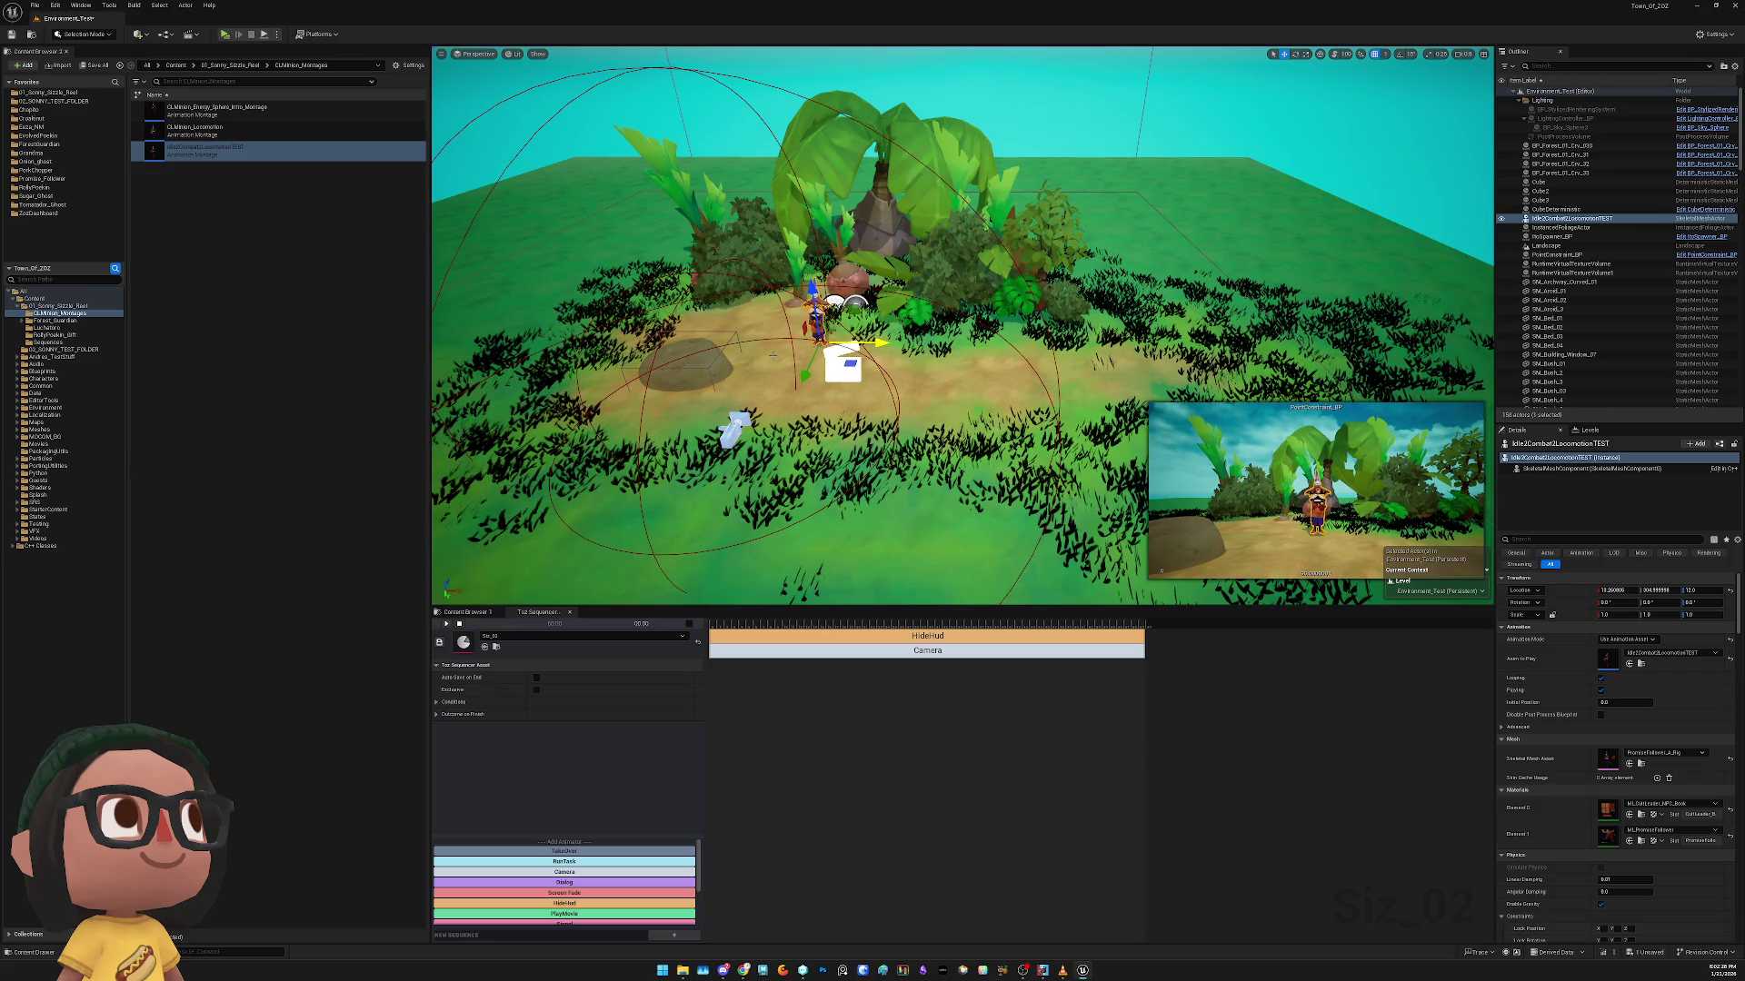
{"action": "key", "text": "e"}
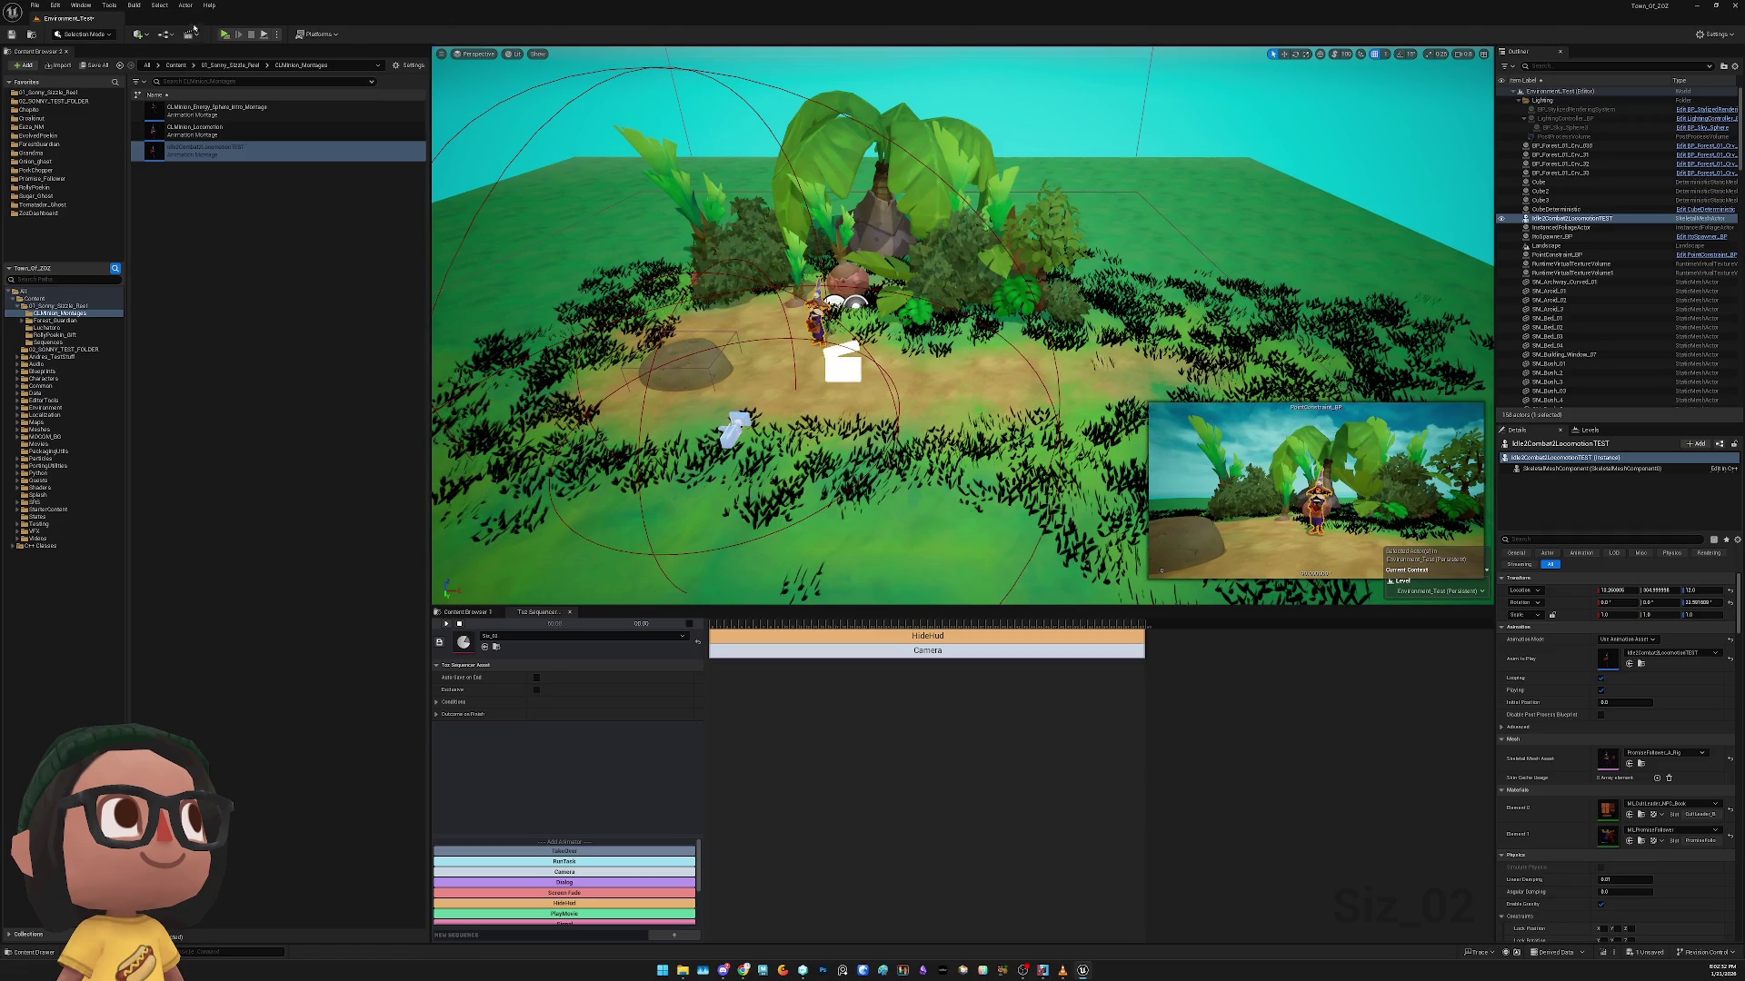
{"action": "left_click", "coordinate": [235, 42]}
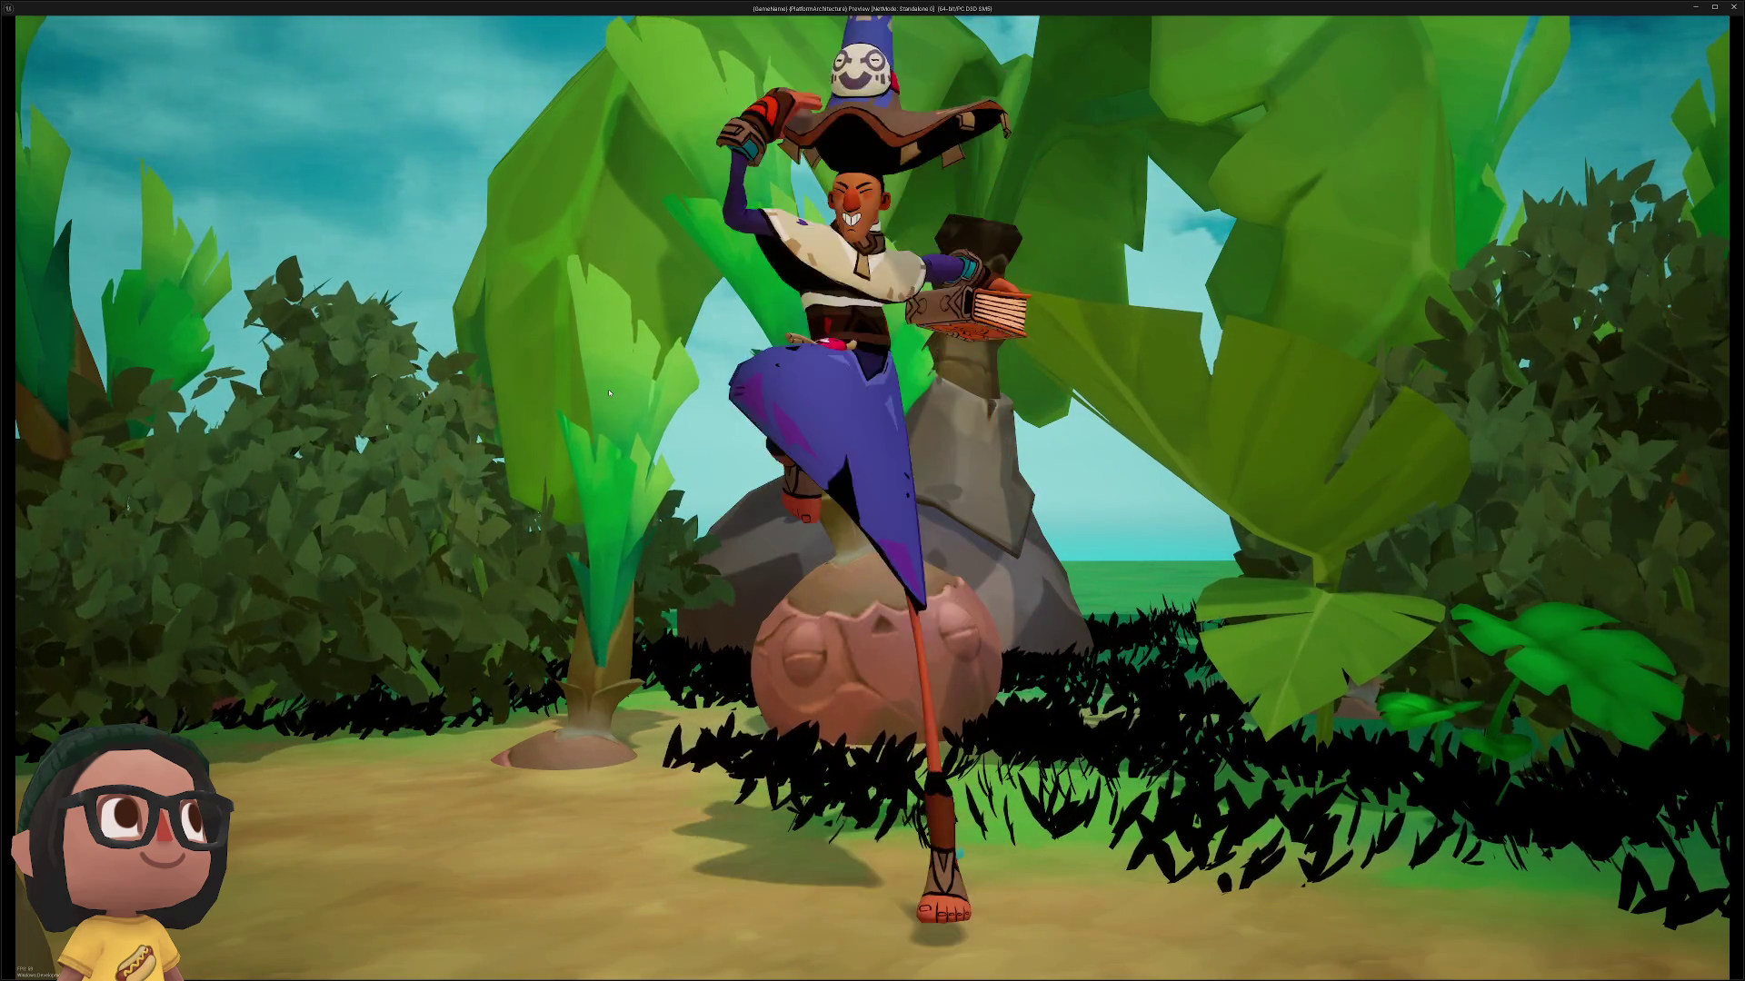
{"action": "key", "text": "Escape"}
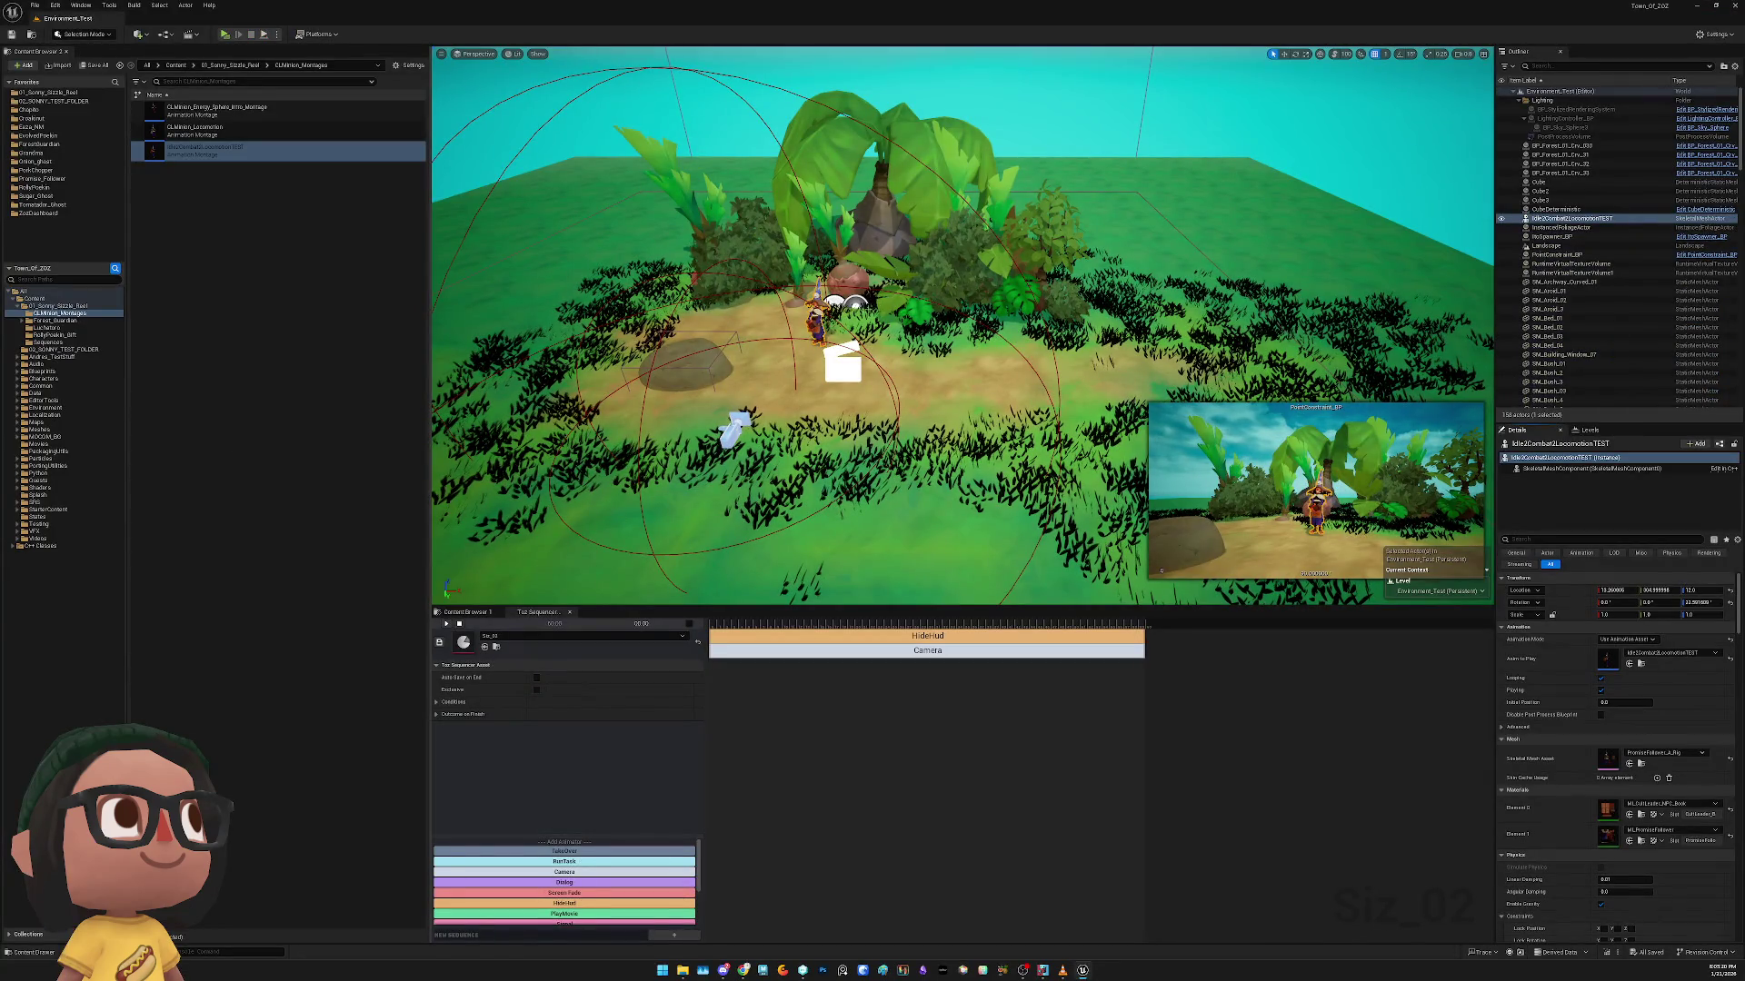
{"action": "left_click_drag", "start_coordinate": [649, 470], "coordinate": [649, 470]}
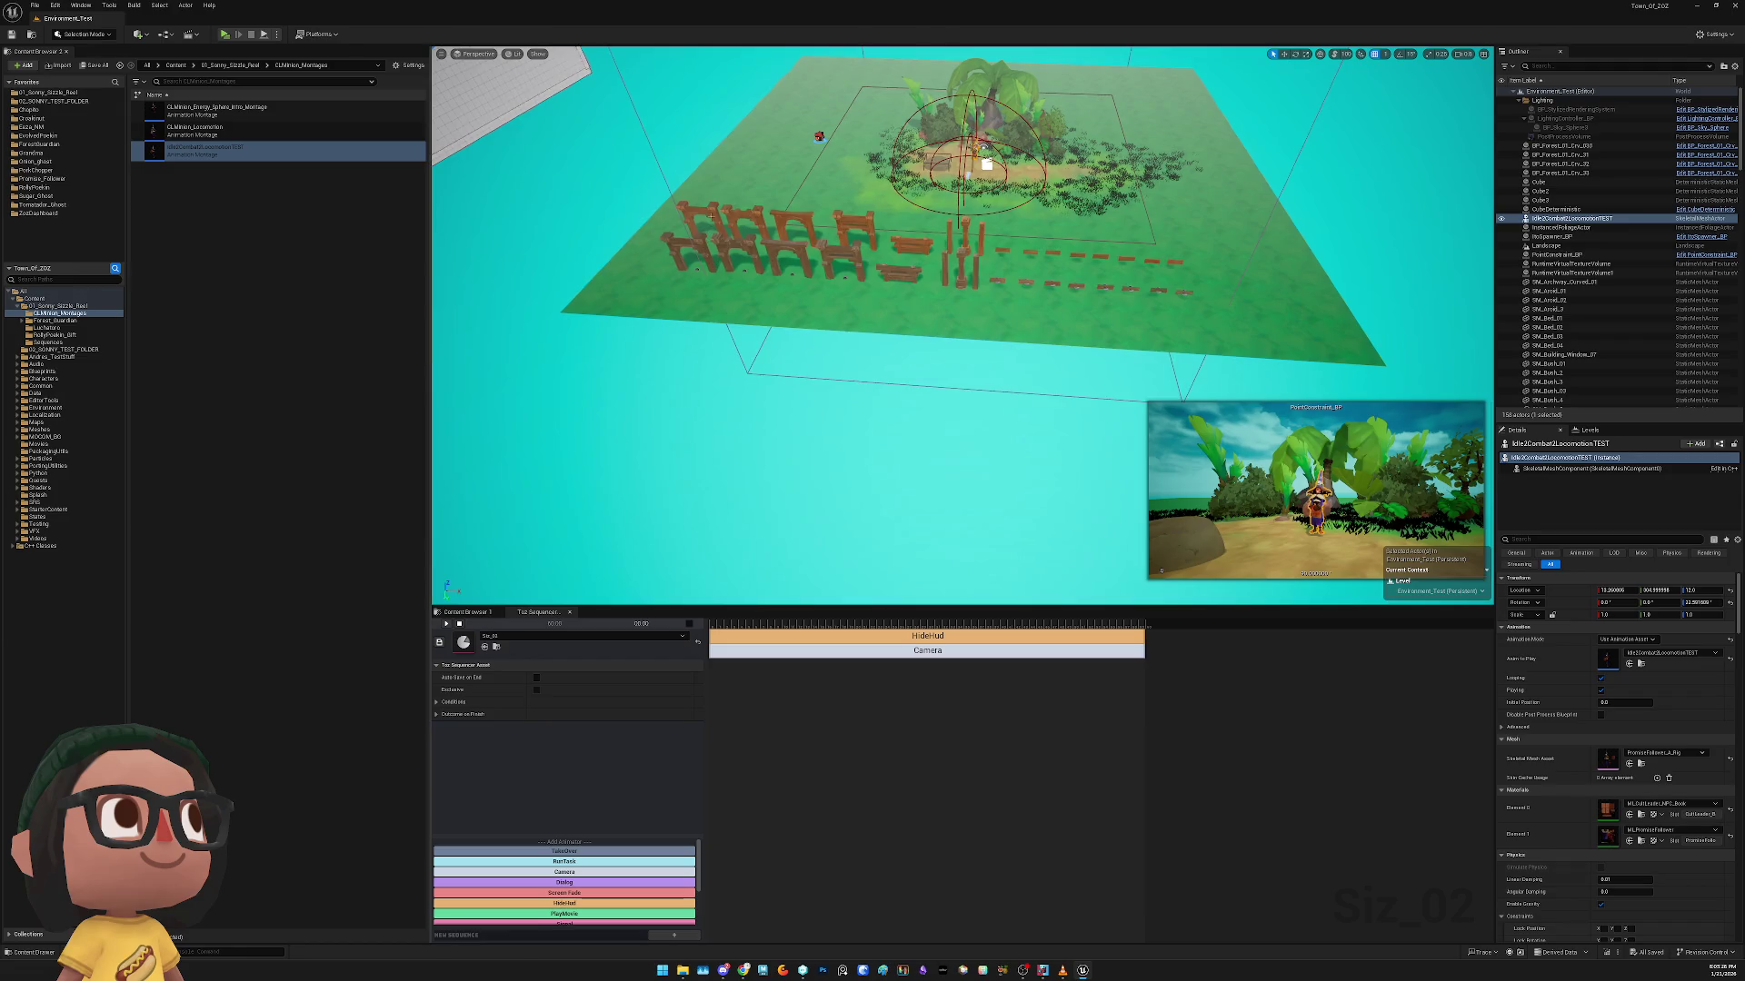
Select the wood actors from SM_Wood_Archway_01 to SM_Wood_Plank_Worn_01, trying then undoing a group
{"action": "left_click", "coordinate": [688, 249]}
{"action": "scroll", "coordinate": [1599, 345], "scroll_direction": "down", "scroll_amount": 3}
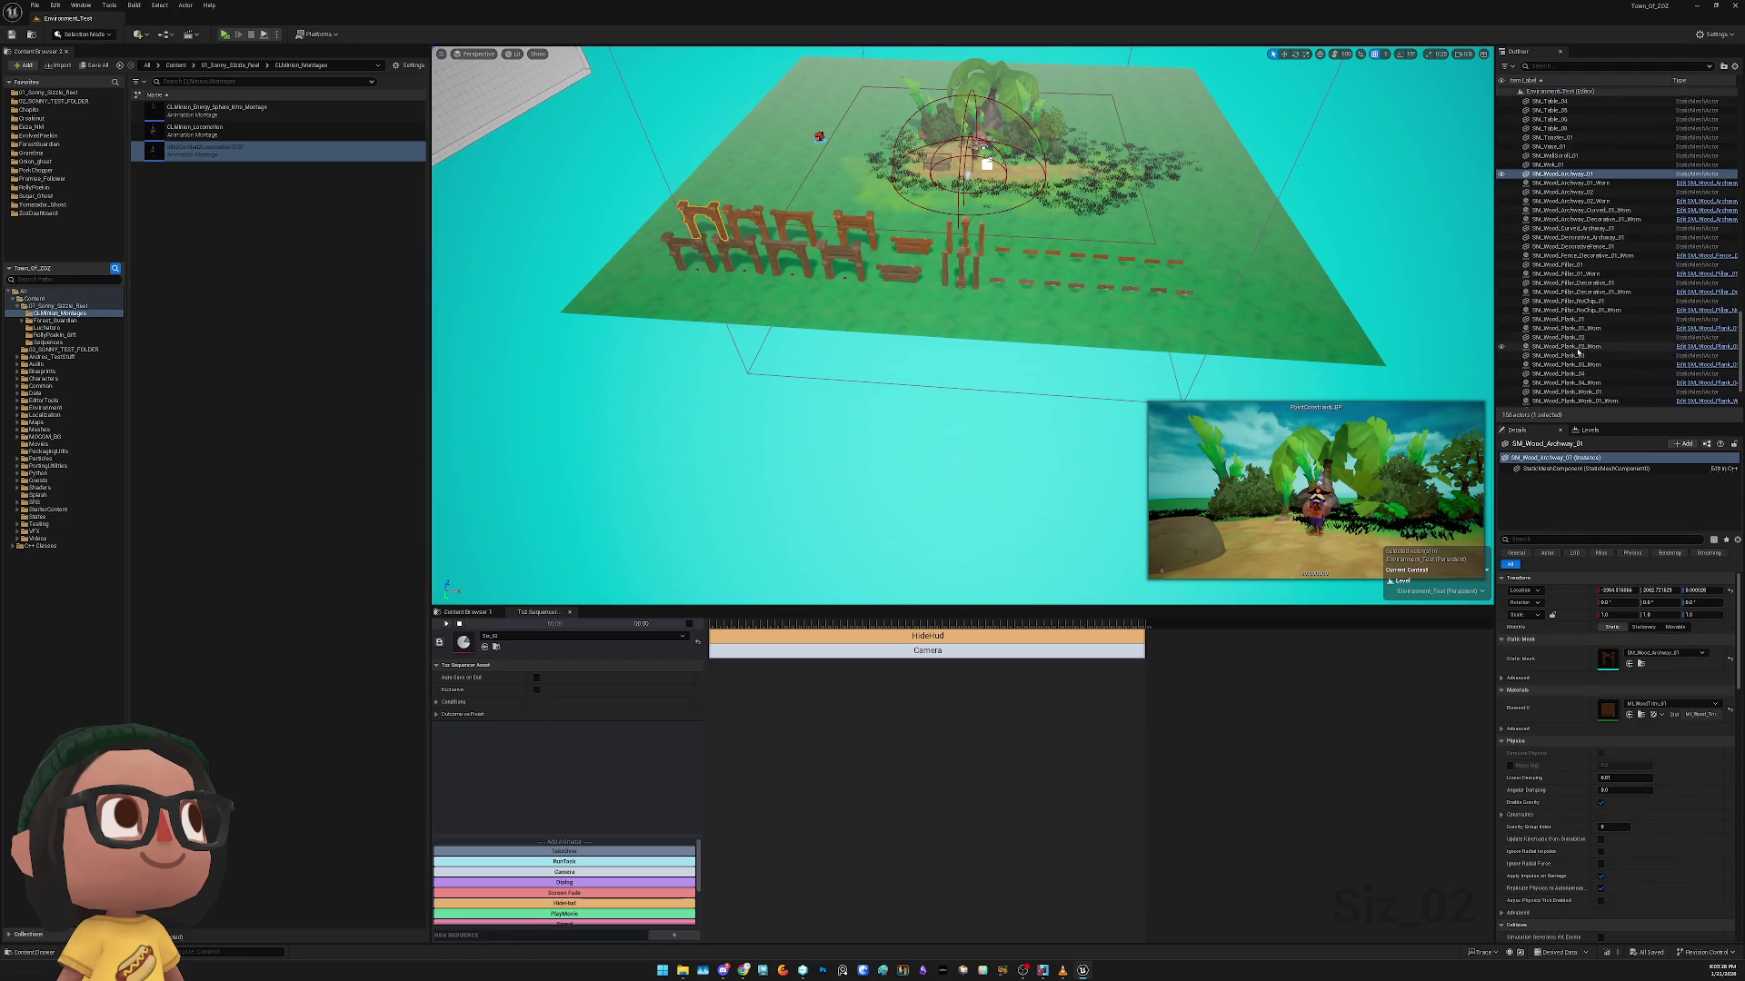
{"action": "scroll", "coordinate": [1582, 397], "scroll_direction": "down", "scroll_amount": 1}
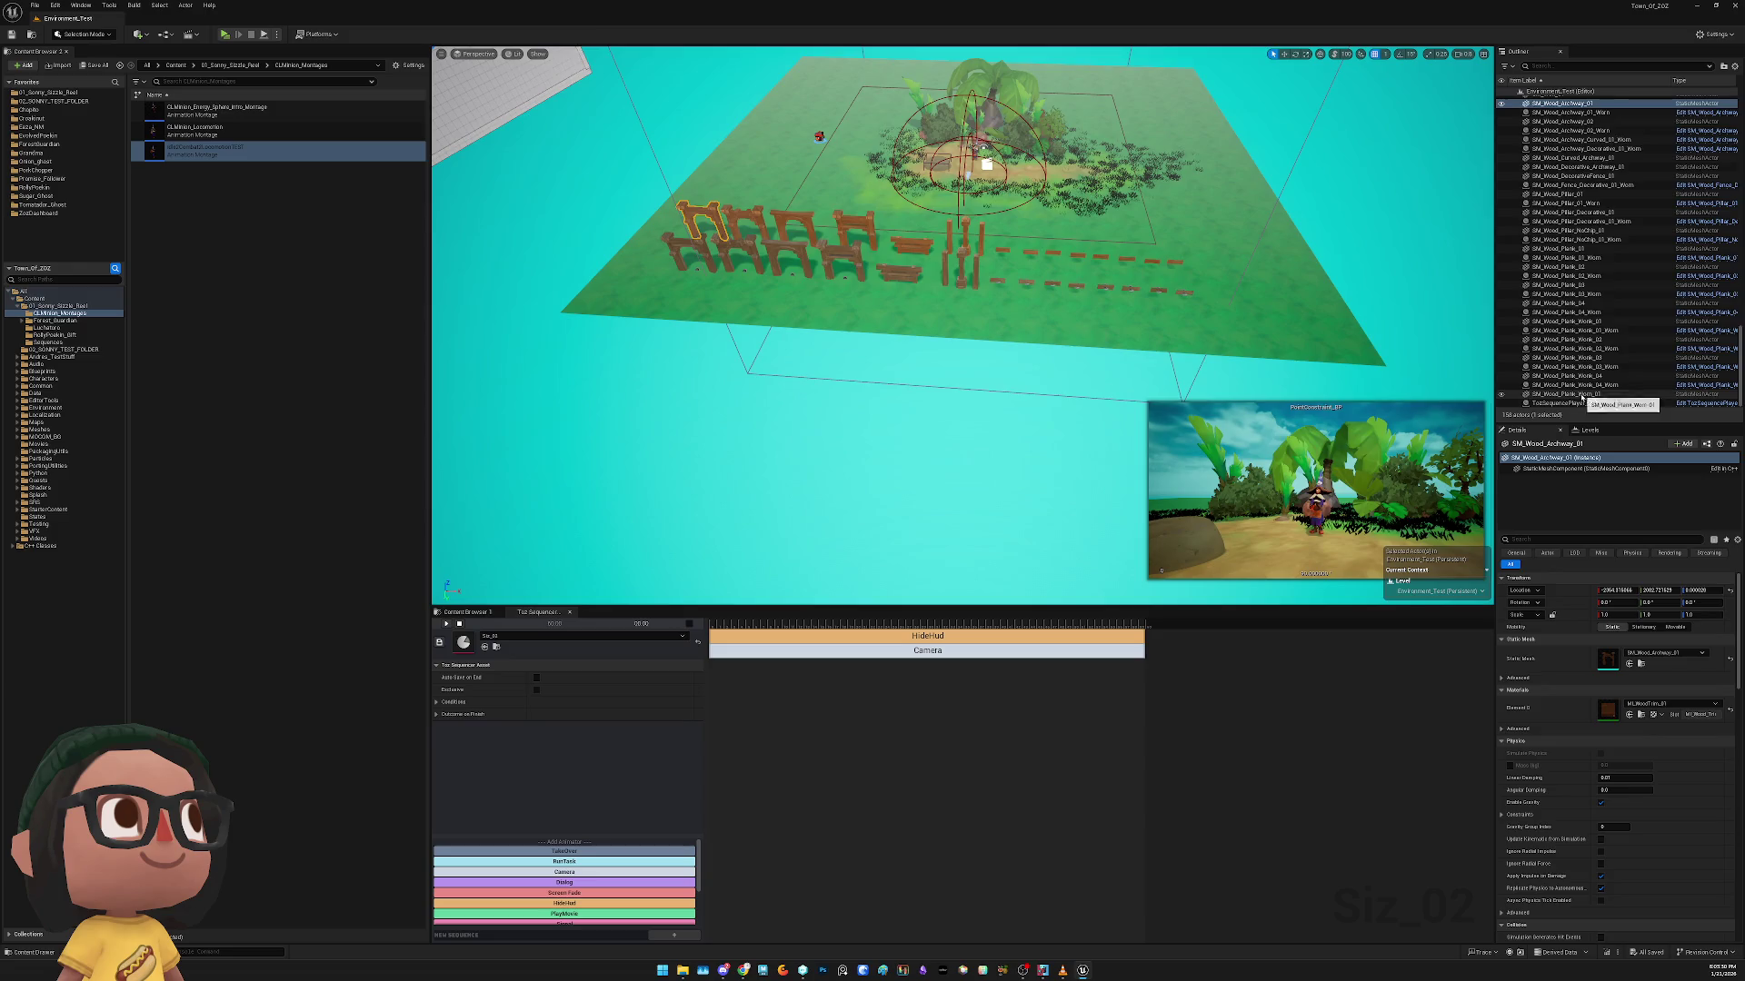
{"action": "left_click", "coordinate": [1581, 395], "text": "shift"}
{"action": "key", "text": "ctrl+g"}
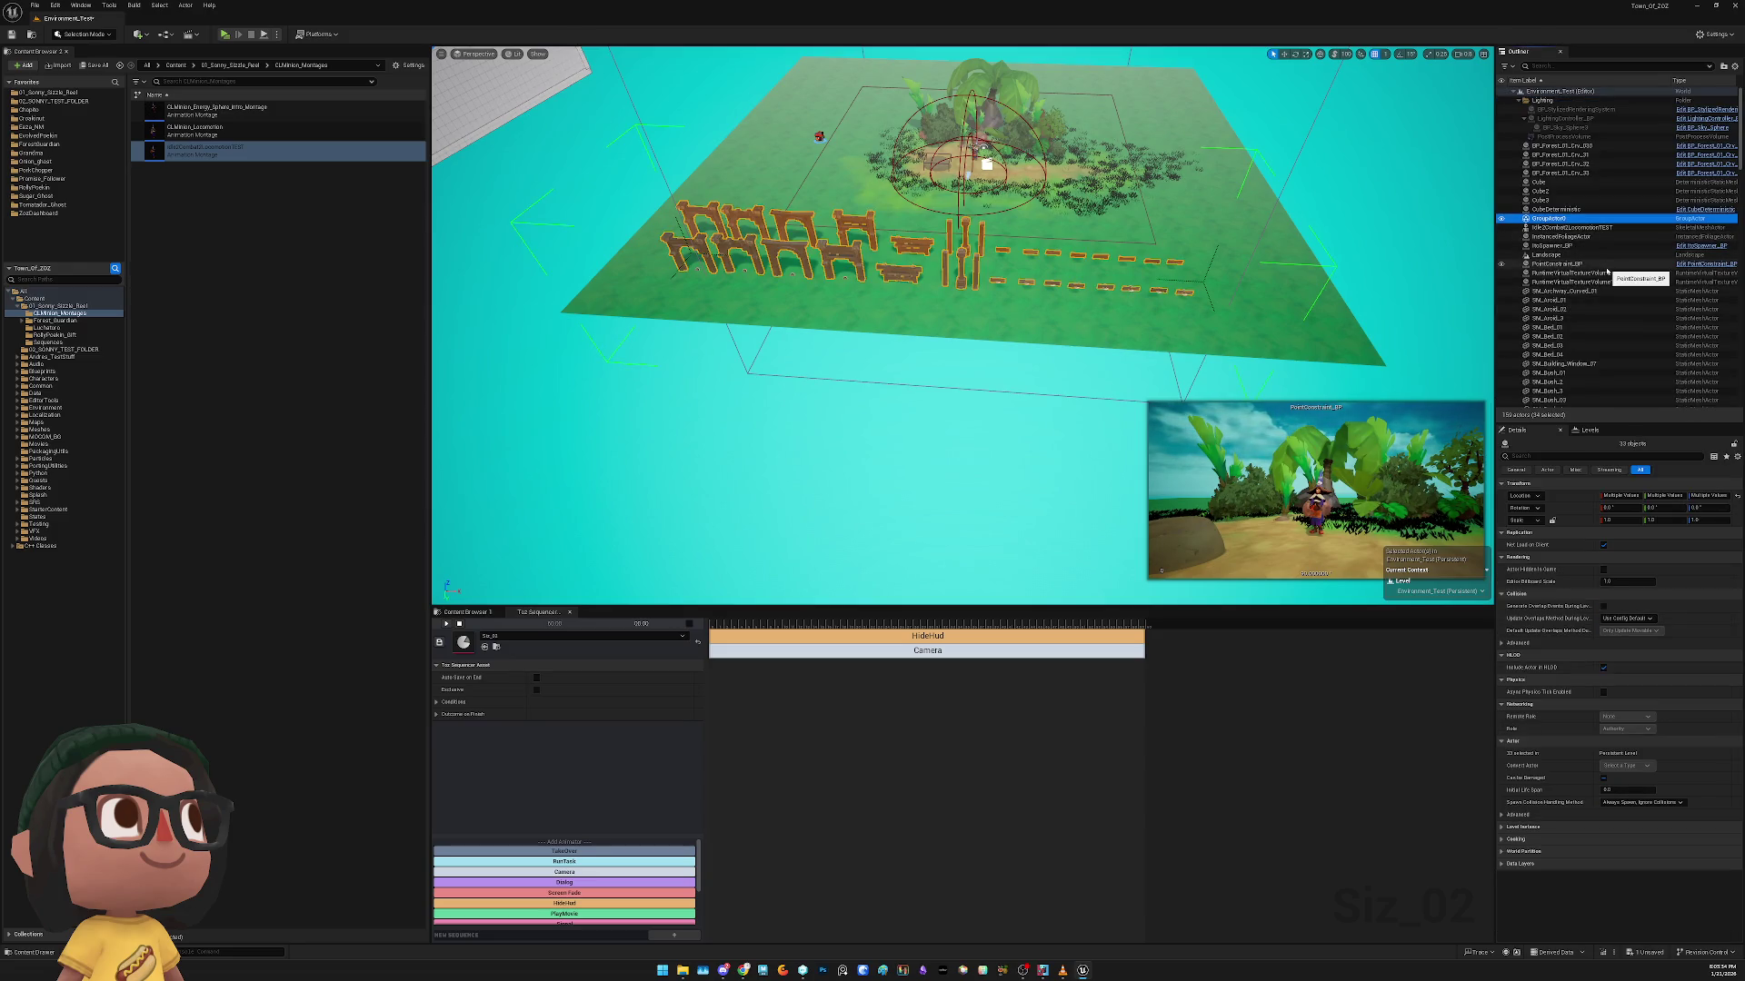
{"action": "key", "text": "ctrl+z"}
{"action": "right_click", "coordinate": [1578, 273]}
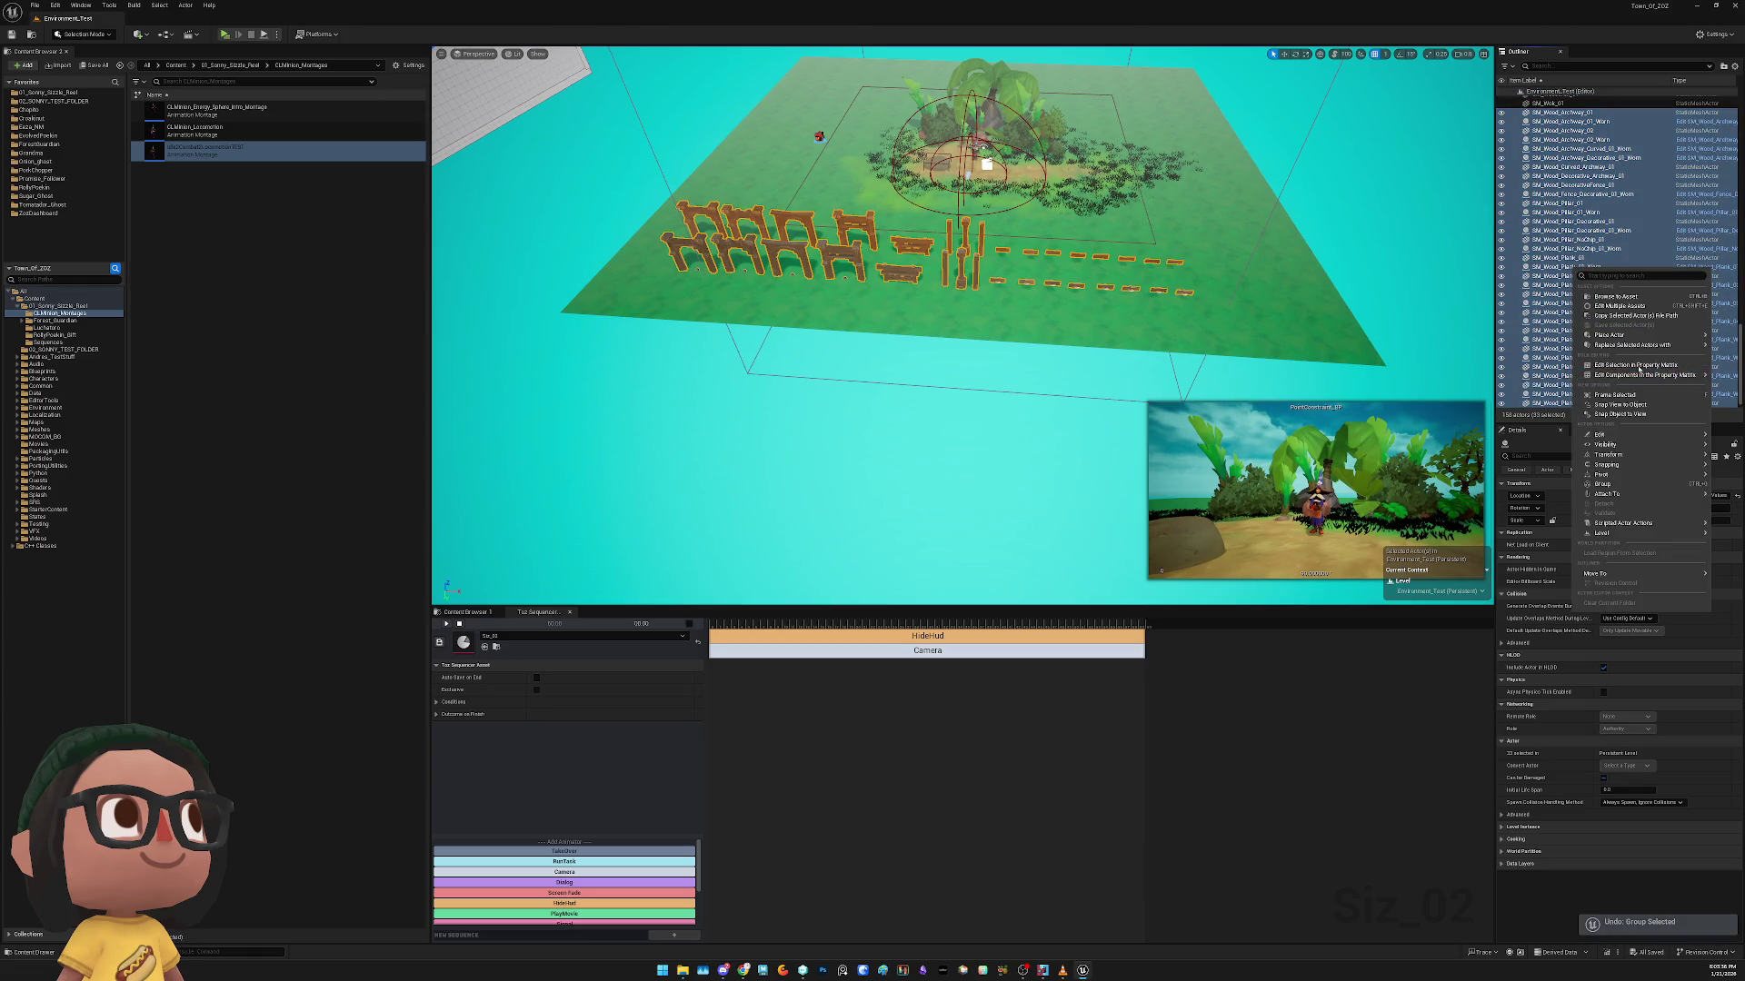
{"action": "mouse_move", "coordinate": [1622, 498]}
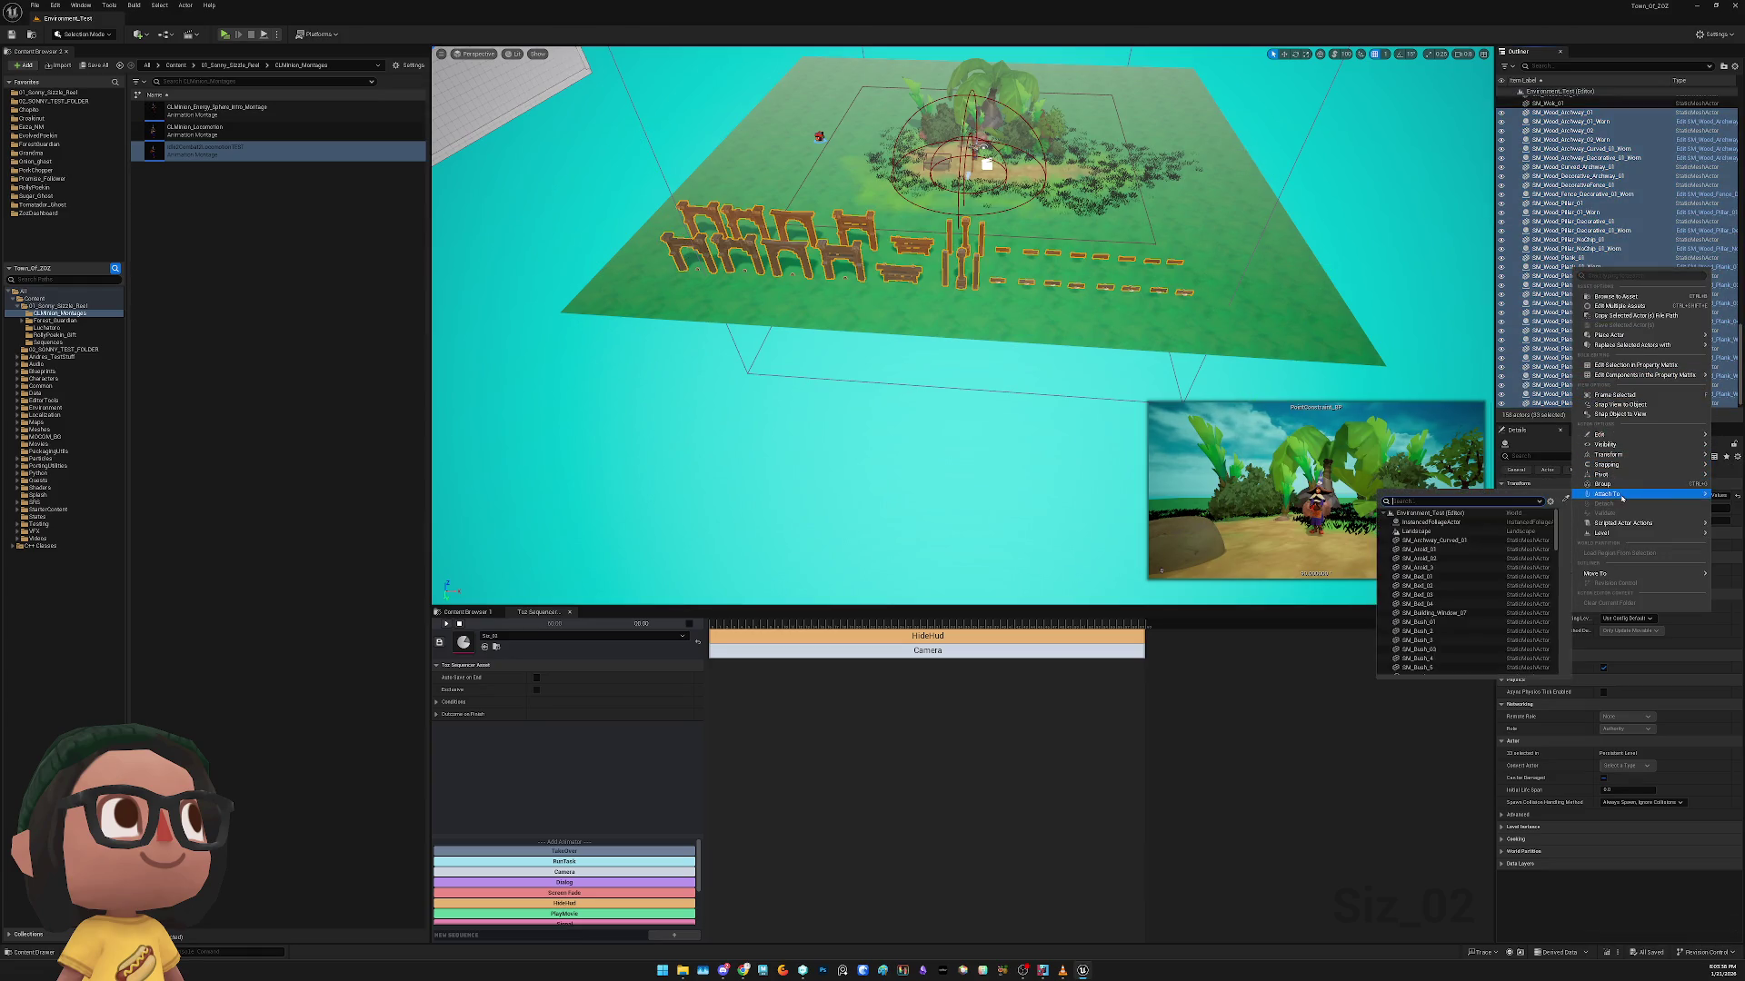
{"action": "left_click", "coordinate": [1619, 484]}
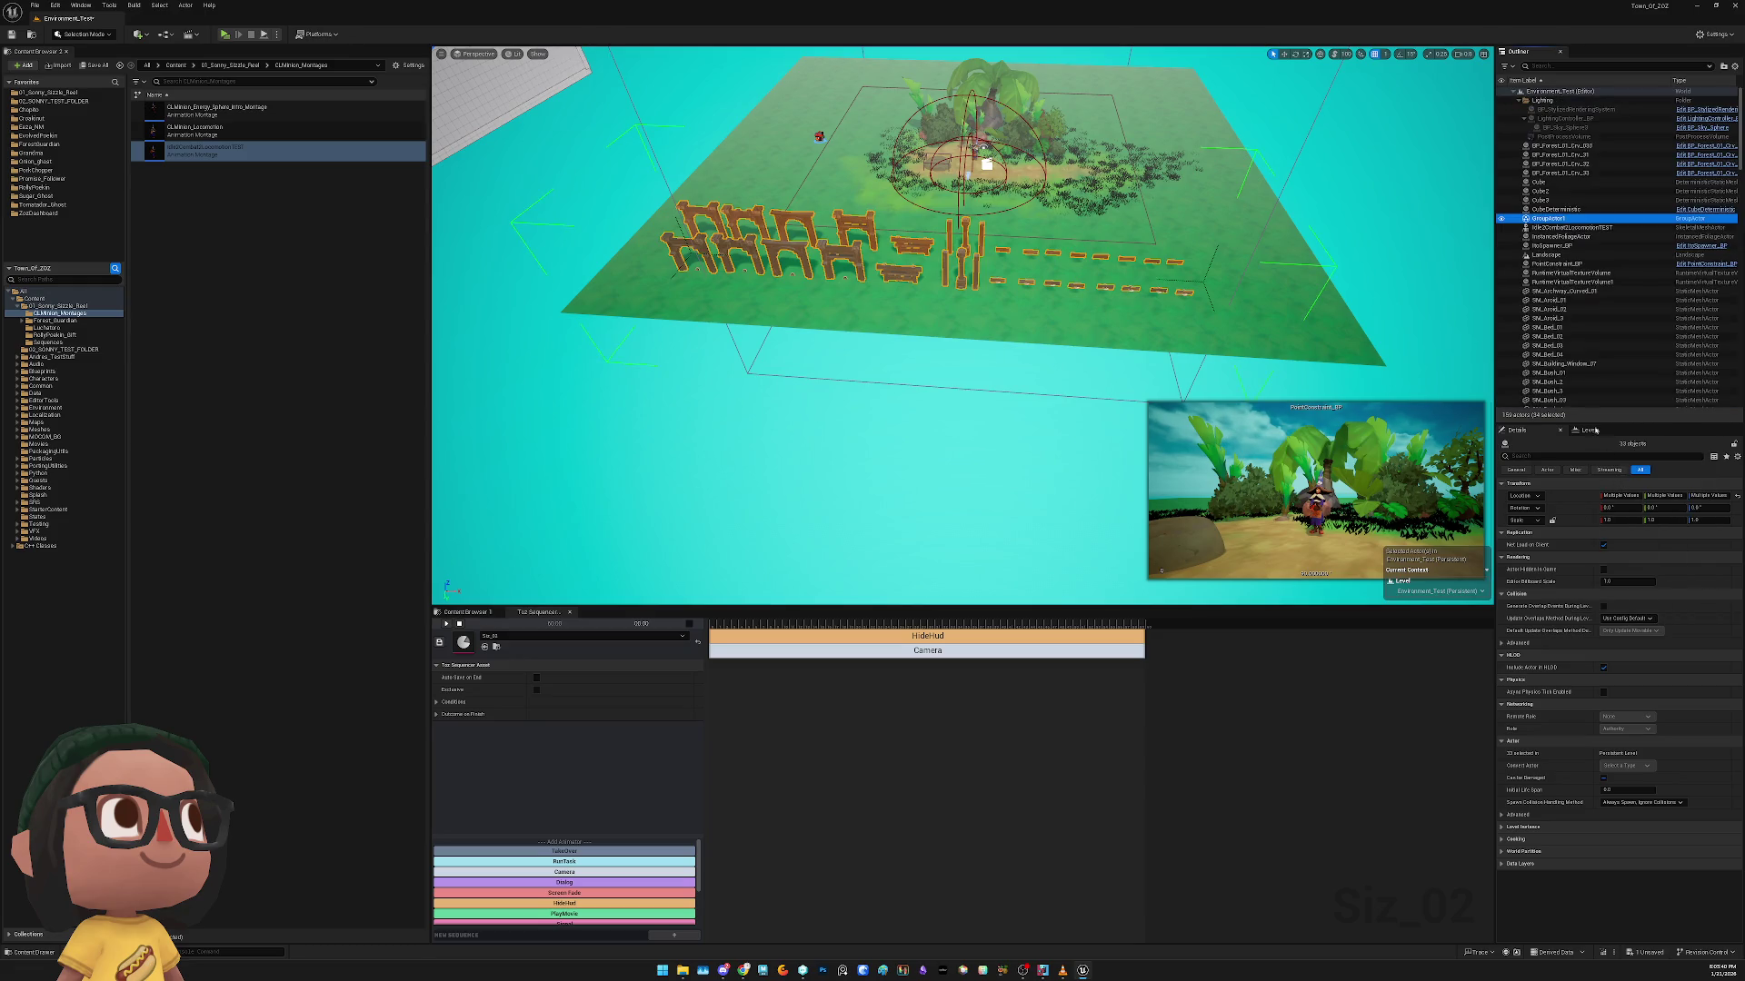
{"action": "scroll", "coordinate": [1597, 288], "scroll_direction": "down", "scroll_amount": 3}
{"action": "key", "text": "ctrl+z"}
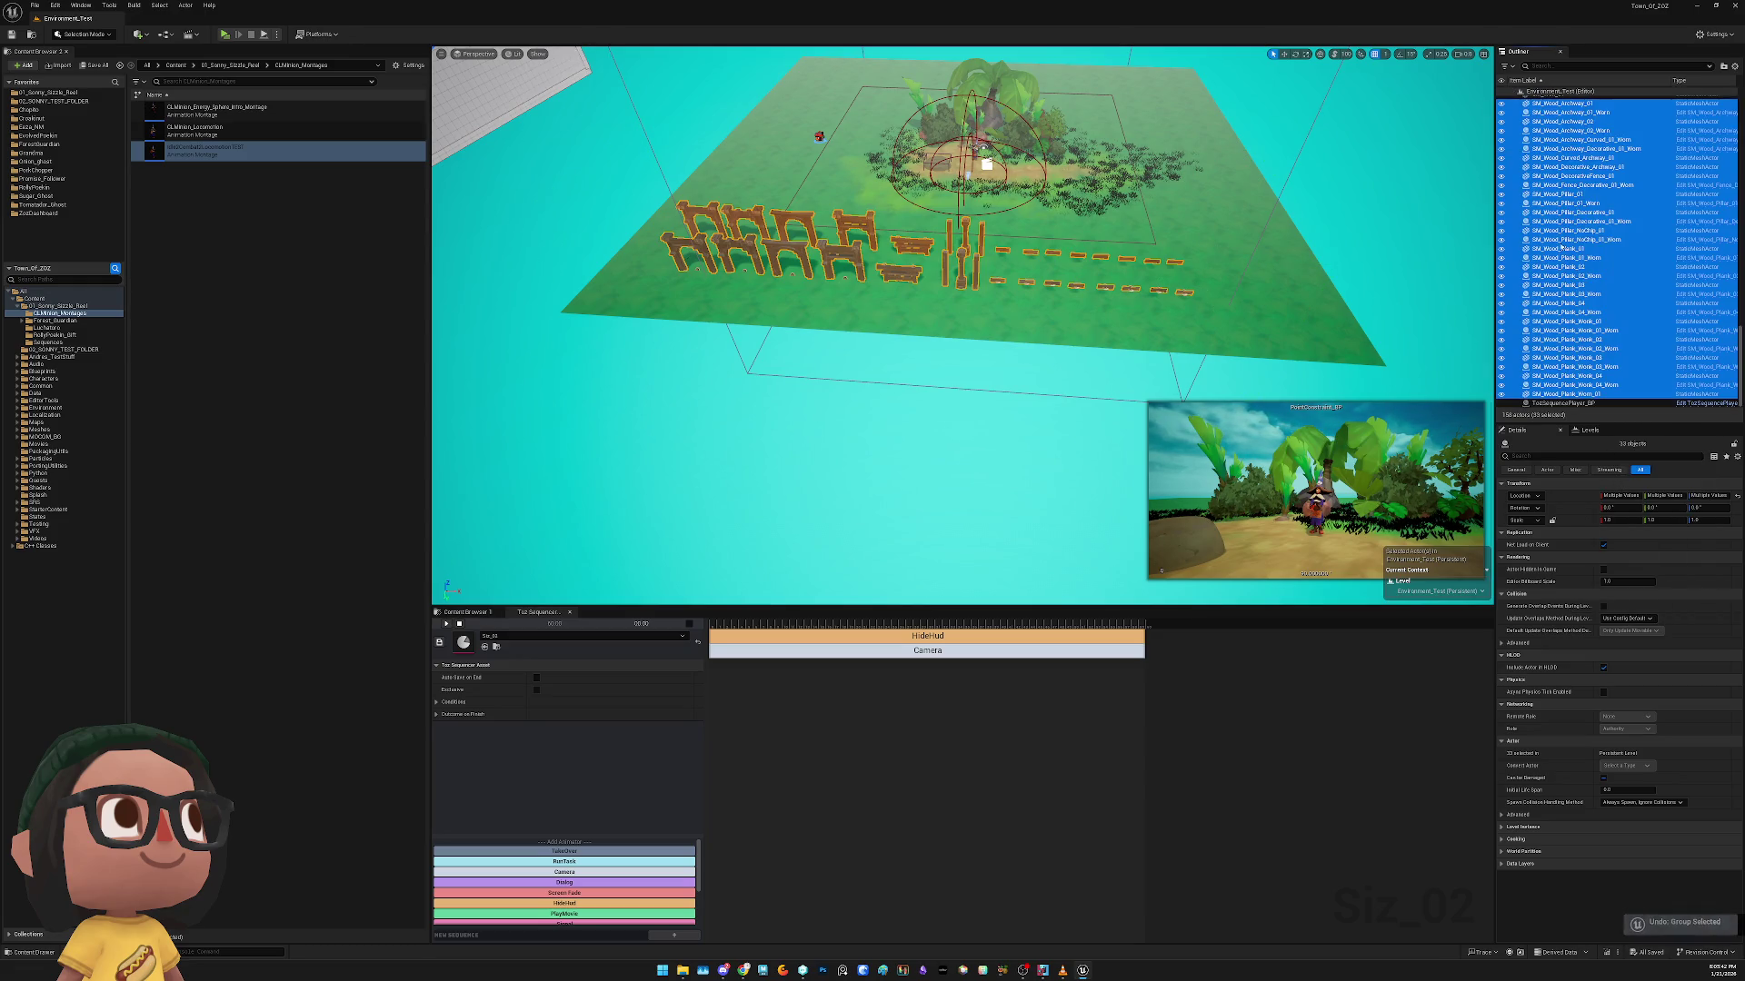
Create a new Outliner folder named WOOD ARCHES N STUFF
{"action": "right_click", "coordinate": [1597, 287]}
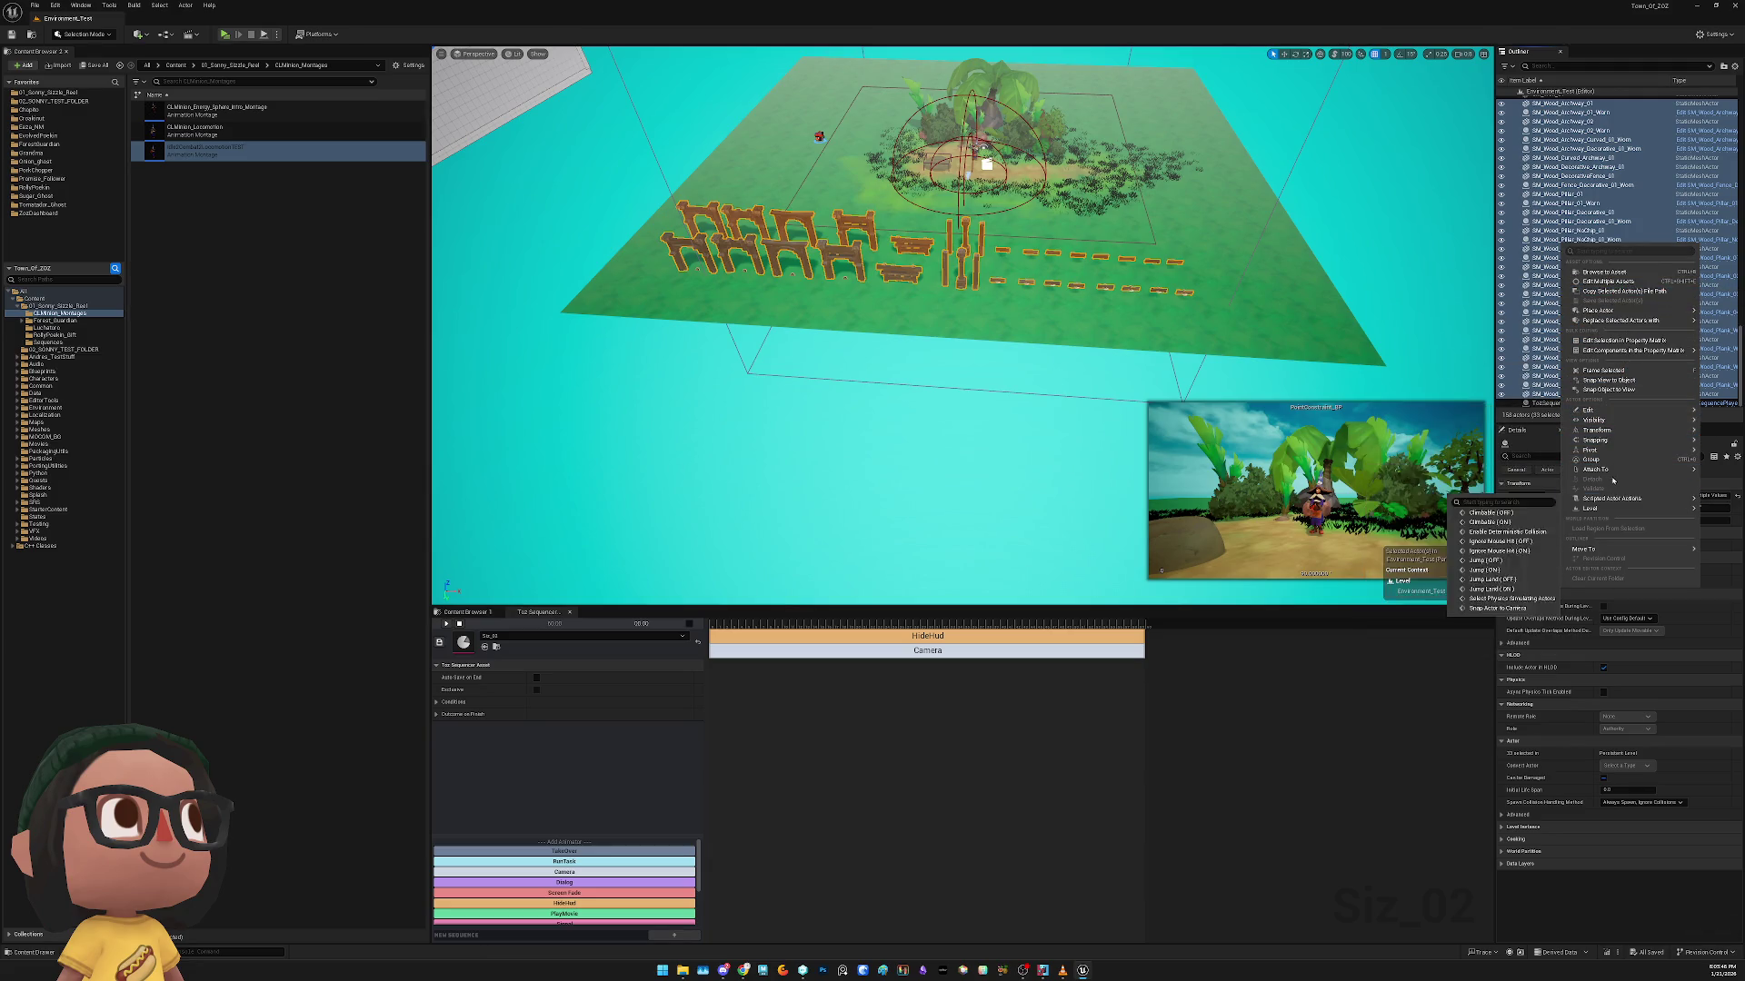
{"action": "mouse_move", "coordinate": [1597, 469]}
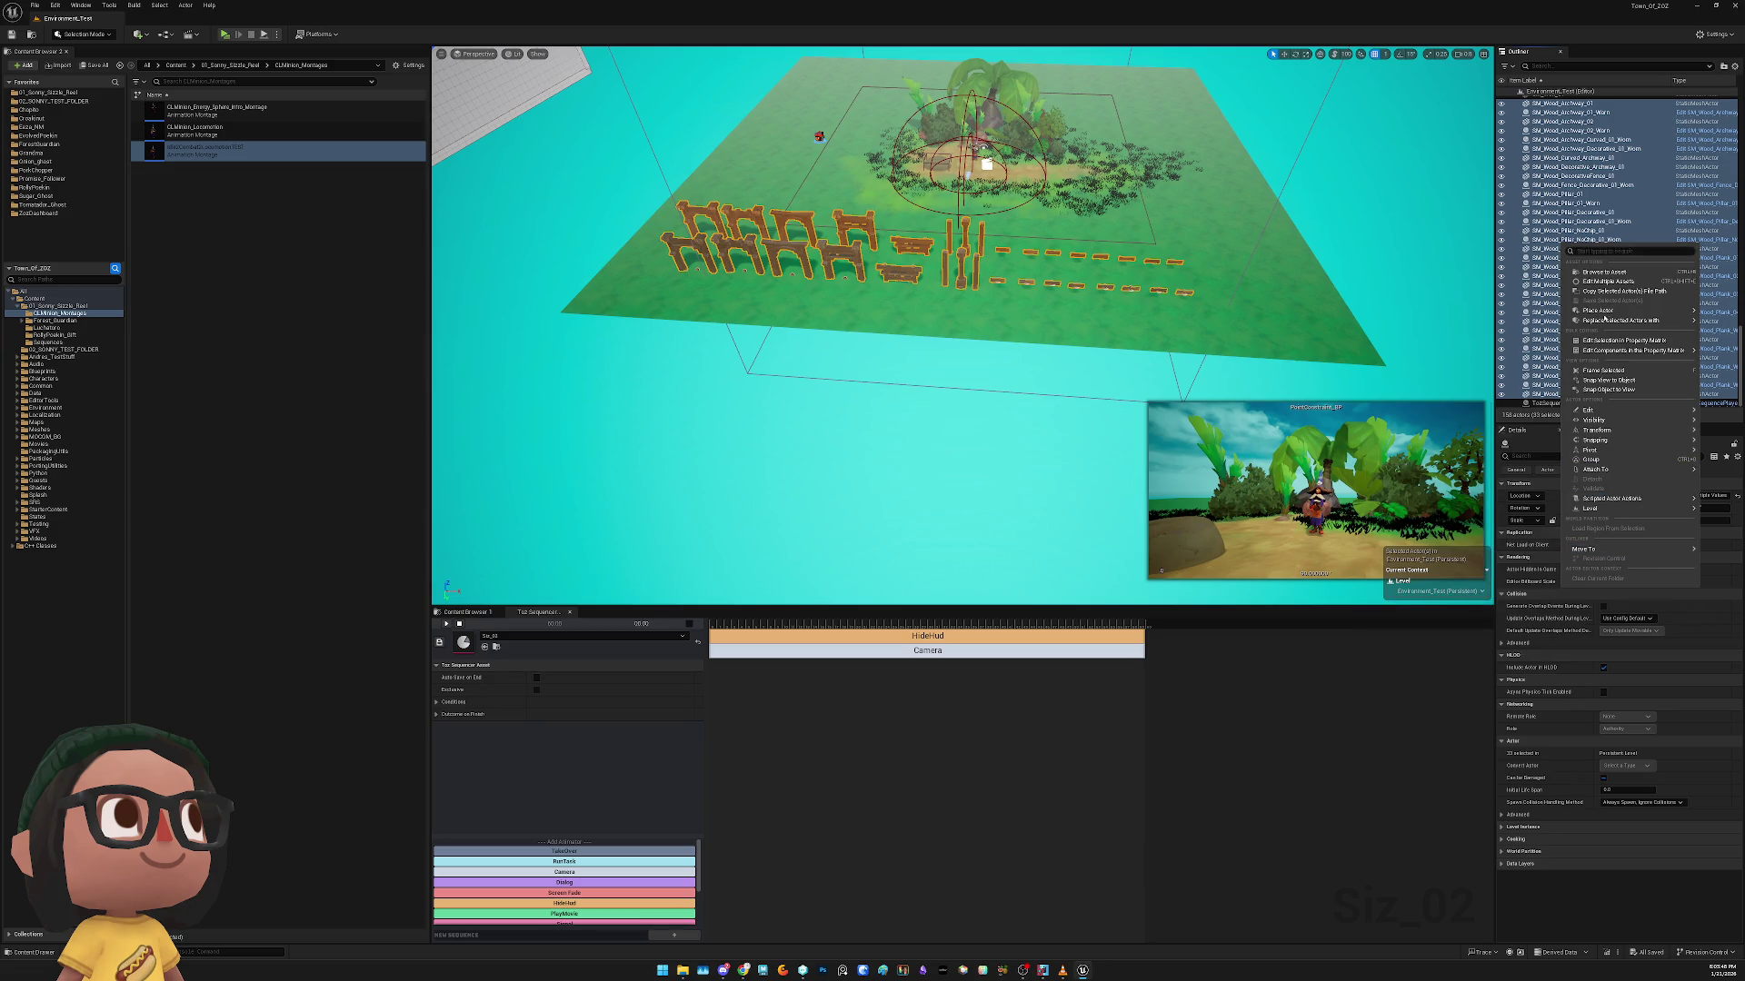
{"action": "left_click", "coordinate": [1553, 77]}
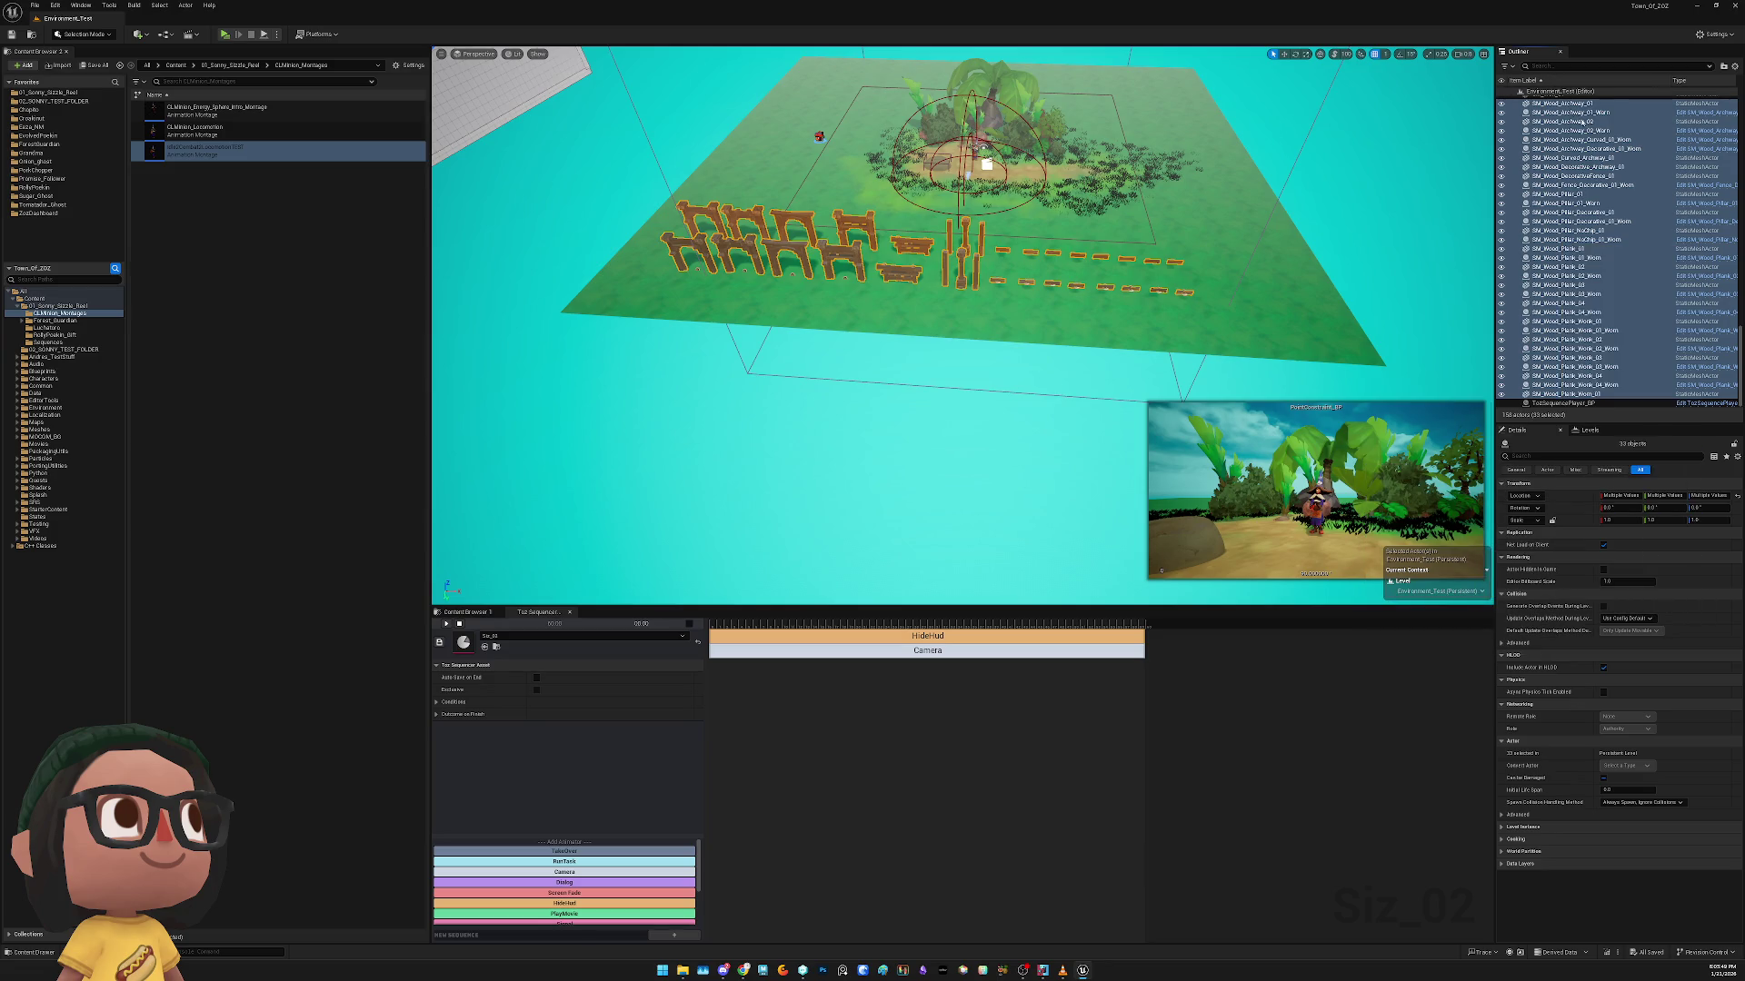
{"action": "left_click", "coordinate": [1721, 66]}
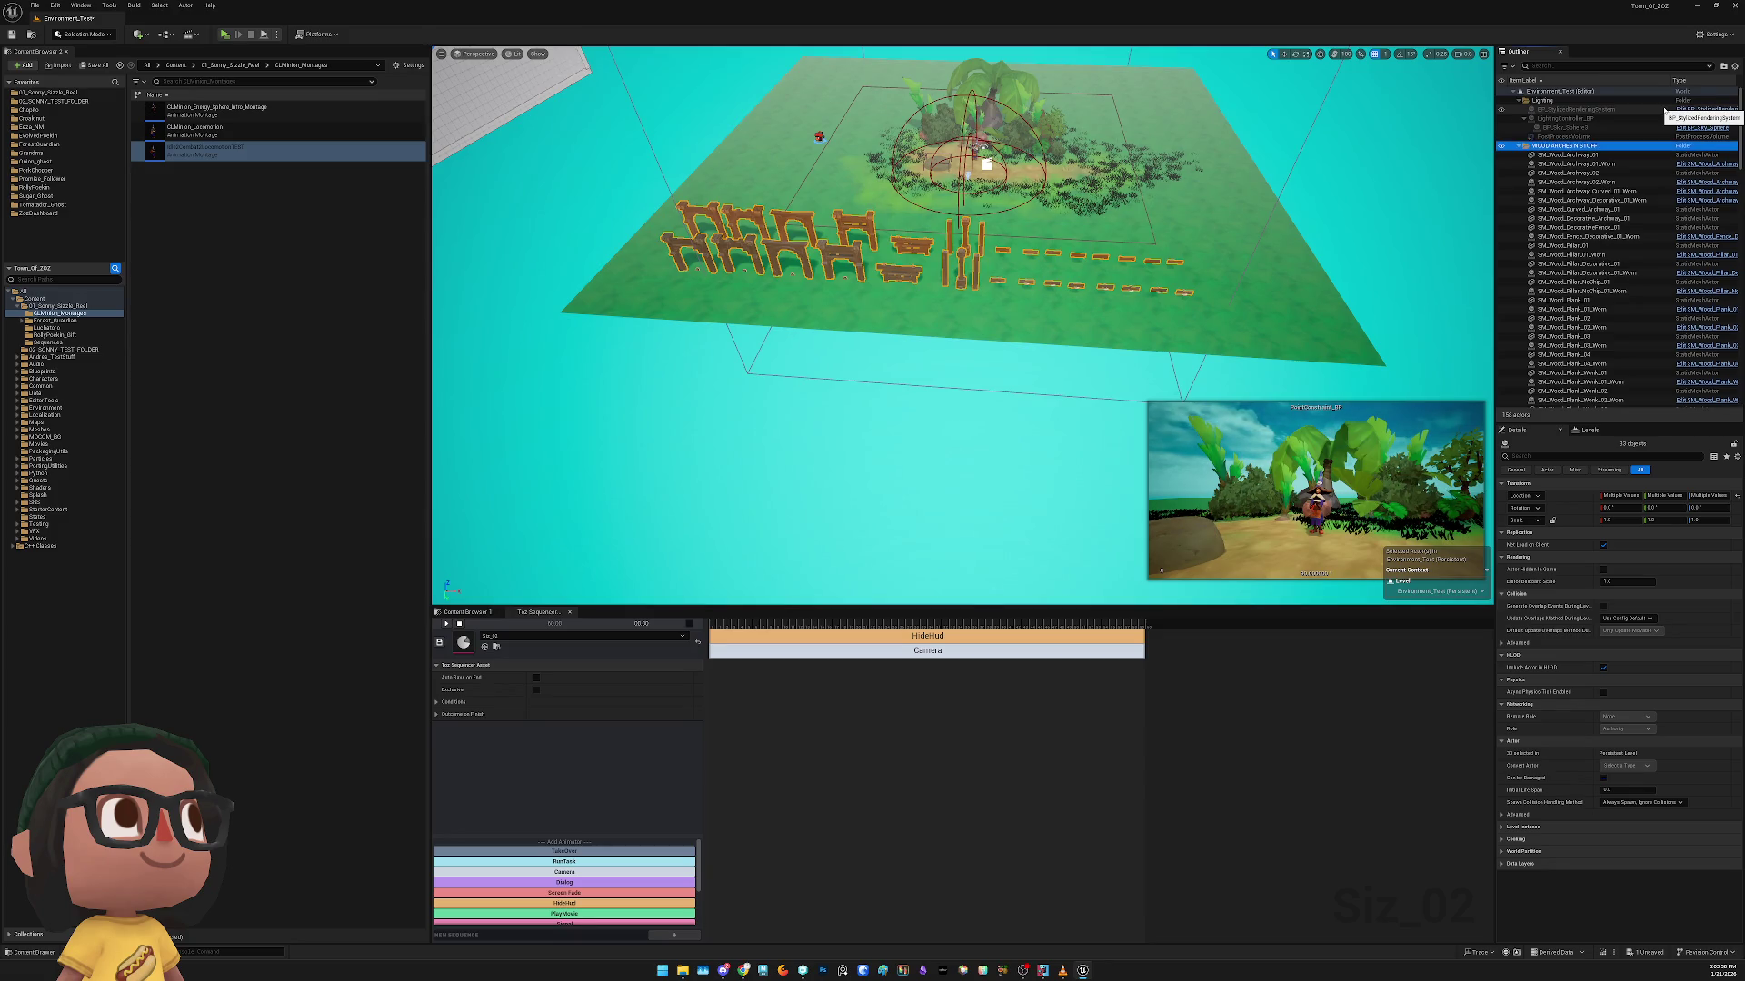
{"action": "left_click", "coordinate": [1581, 157]}
Move the wood actors into the WOOD ARCHES N STUFF folder and collapse it
{"action": "scroll", "coordinate": [1603, 318], "scroll_direction": "down", "scroll_amount": 3}
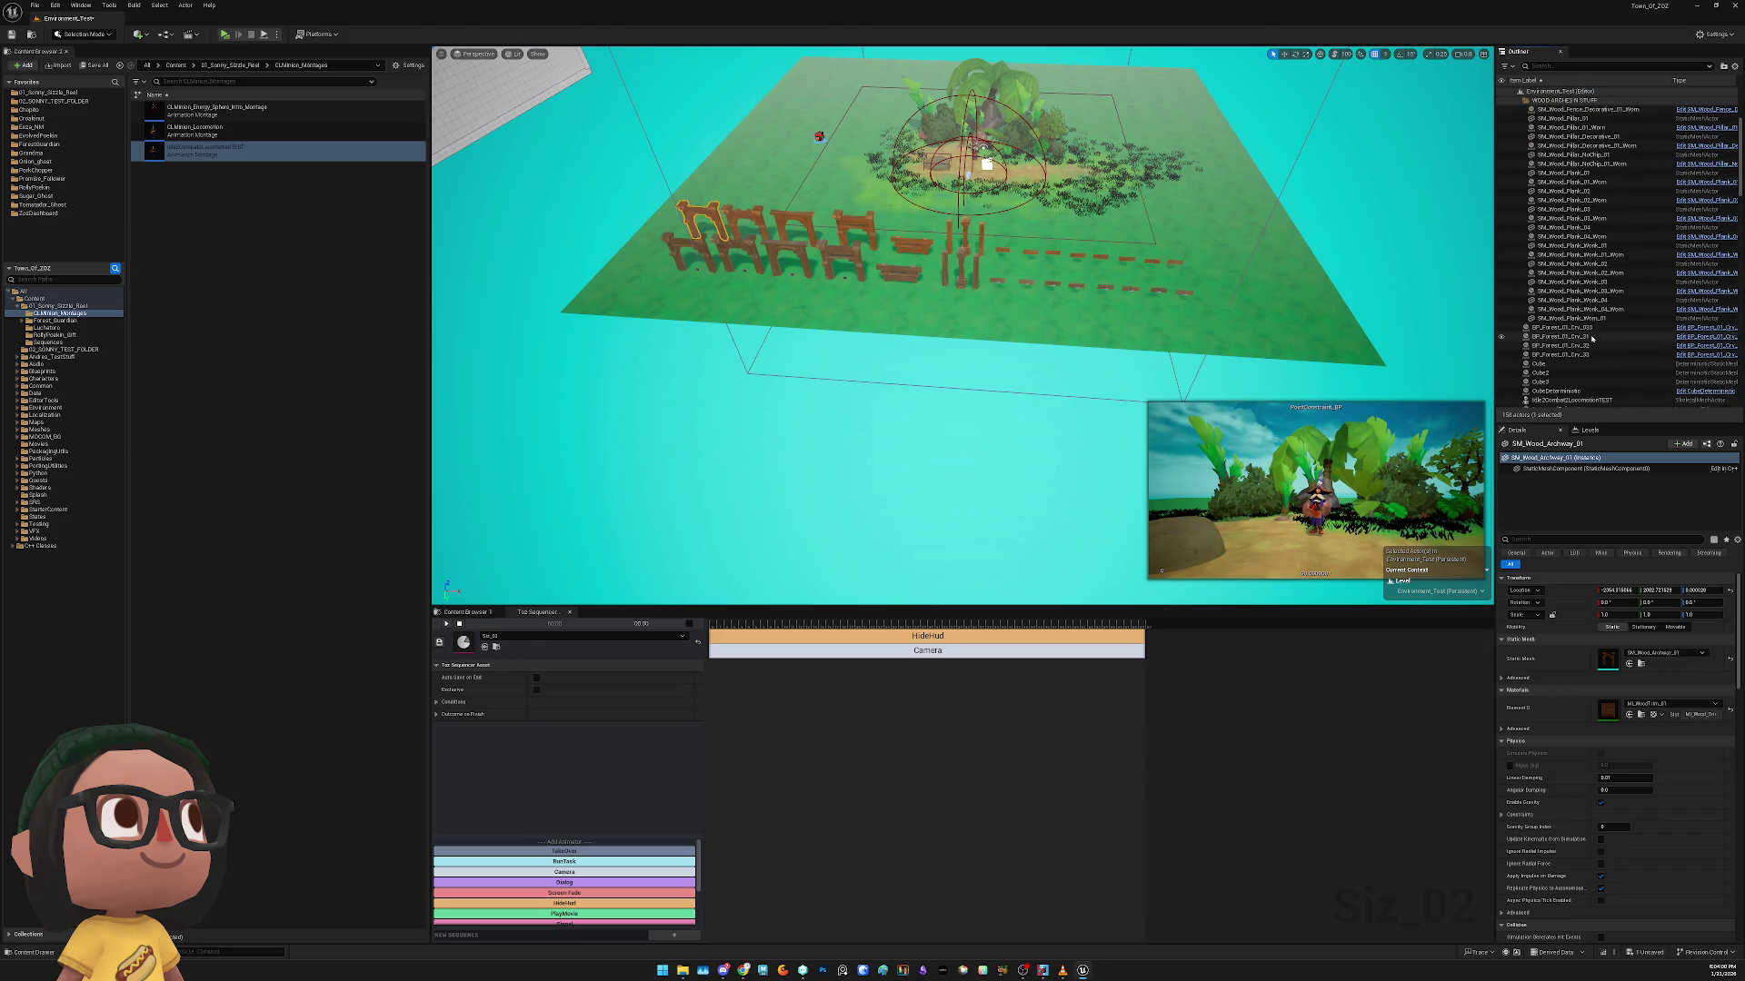
{"action": "left_click", "coordinate": [1602, 320], "text": "shift"}
{"action": "scroll", "coordinate": [1590, 273], "scroll_direction": "up", "scroll_amount": 2}
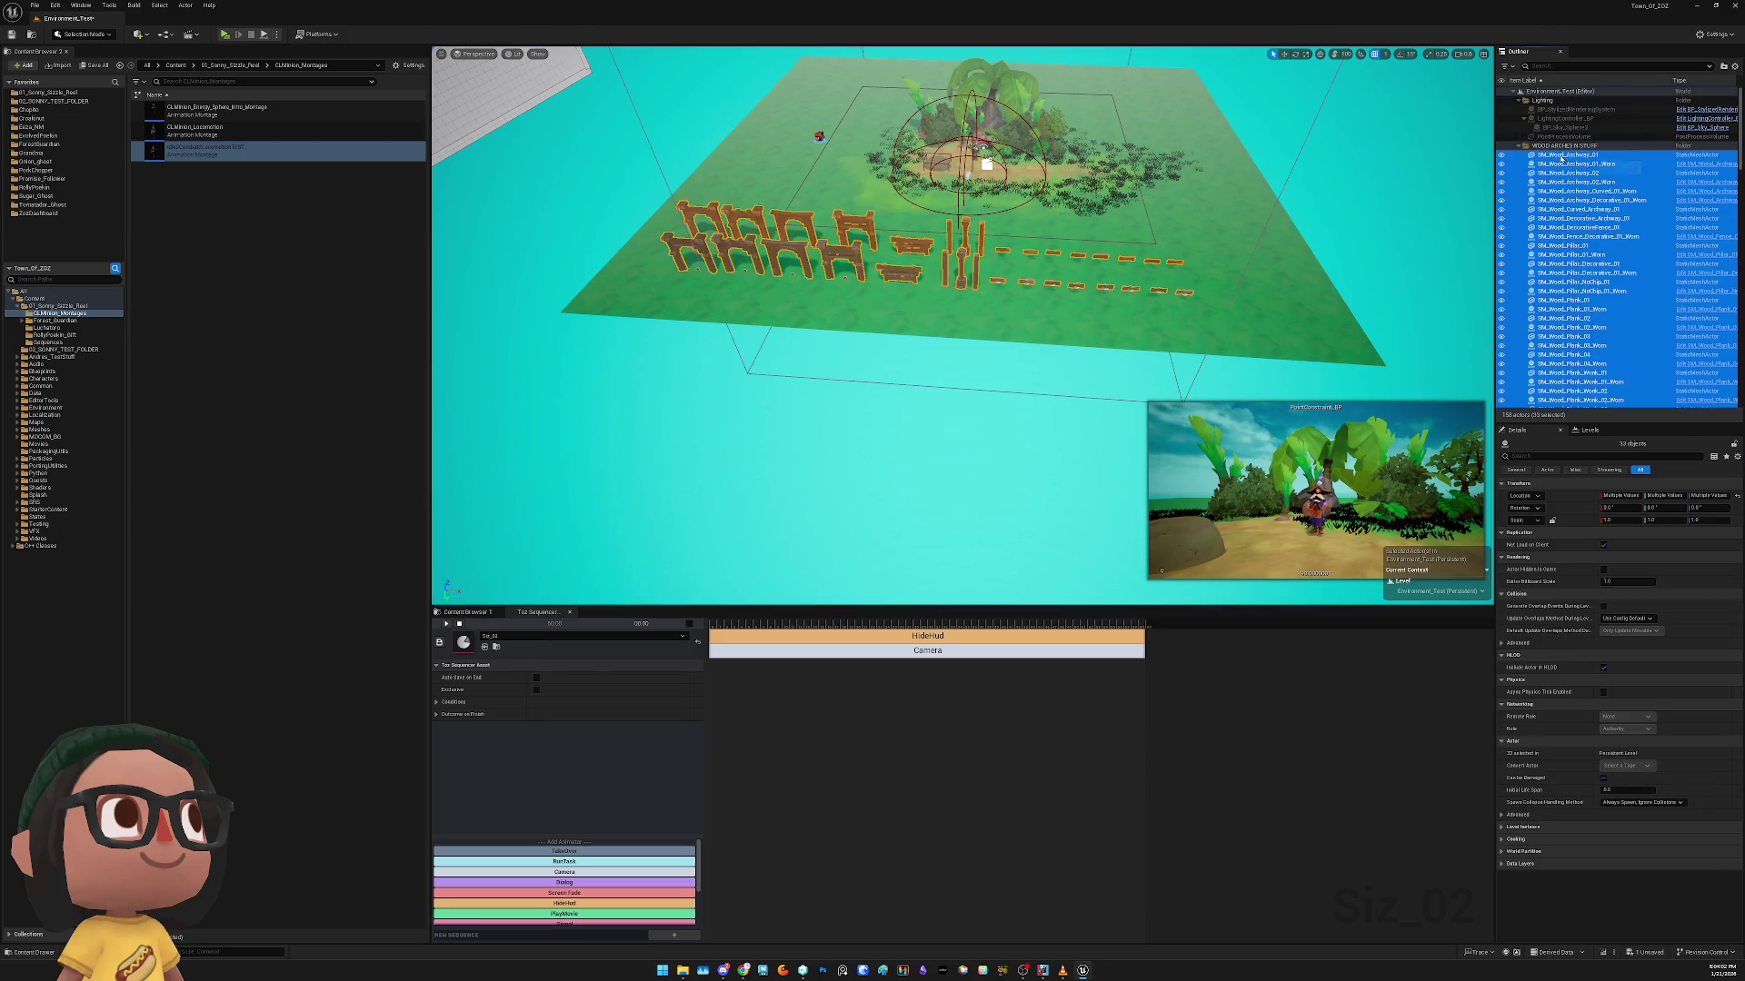
{"action": "left_click_drag", "start_coordinate": [1561, 157], "coordinate": [1557, 147]}
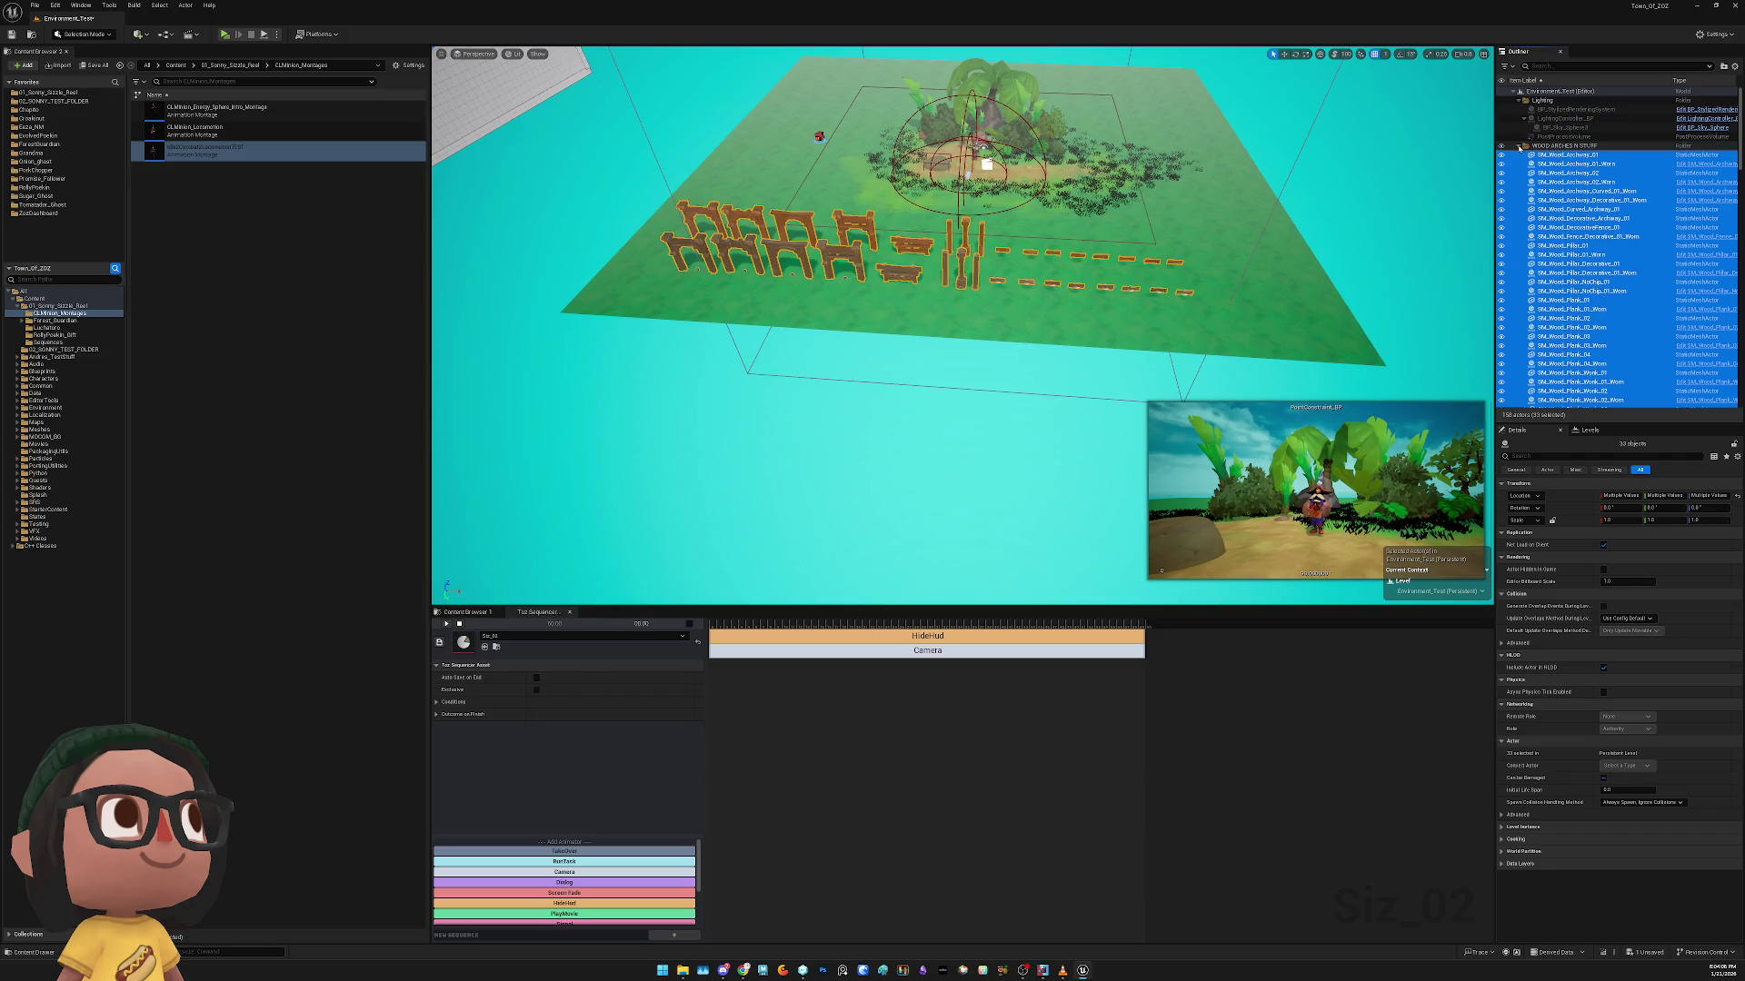
{"action": "left_click", "coordinate": [1518, 147]}
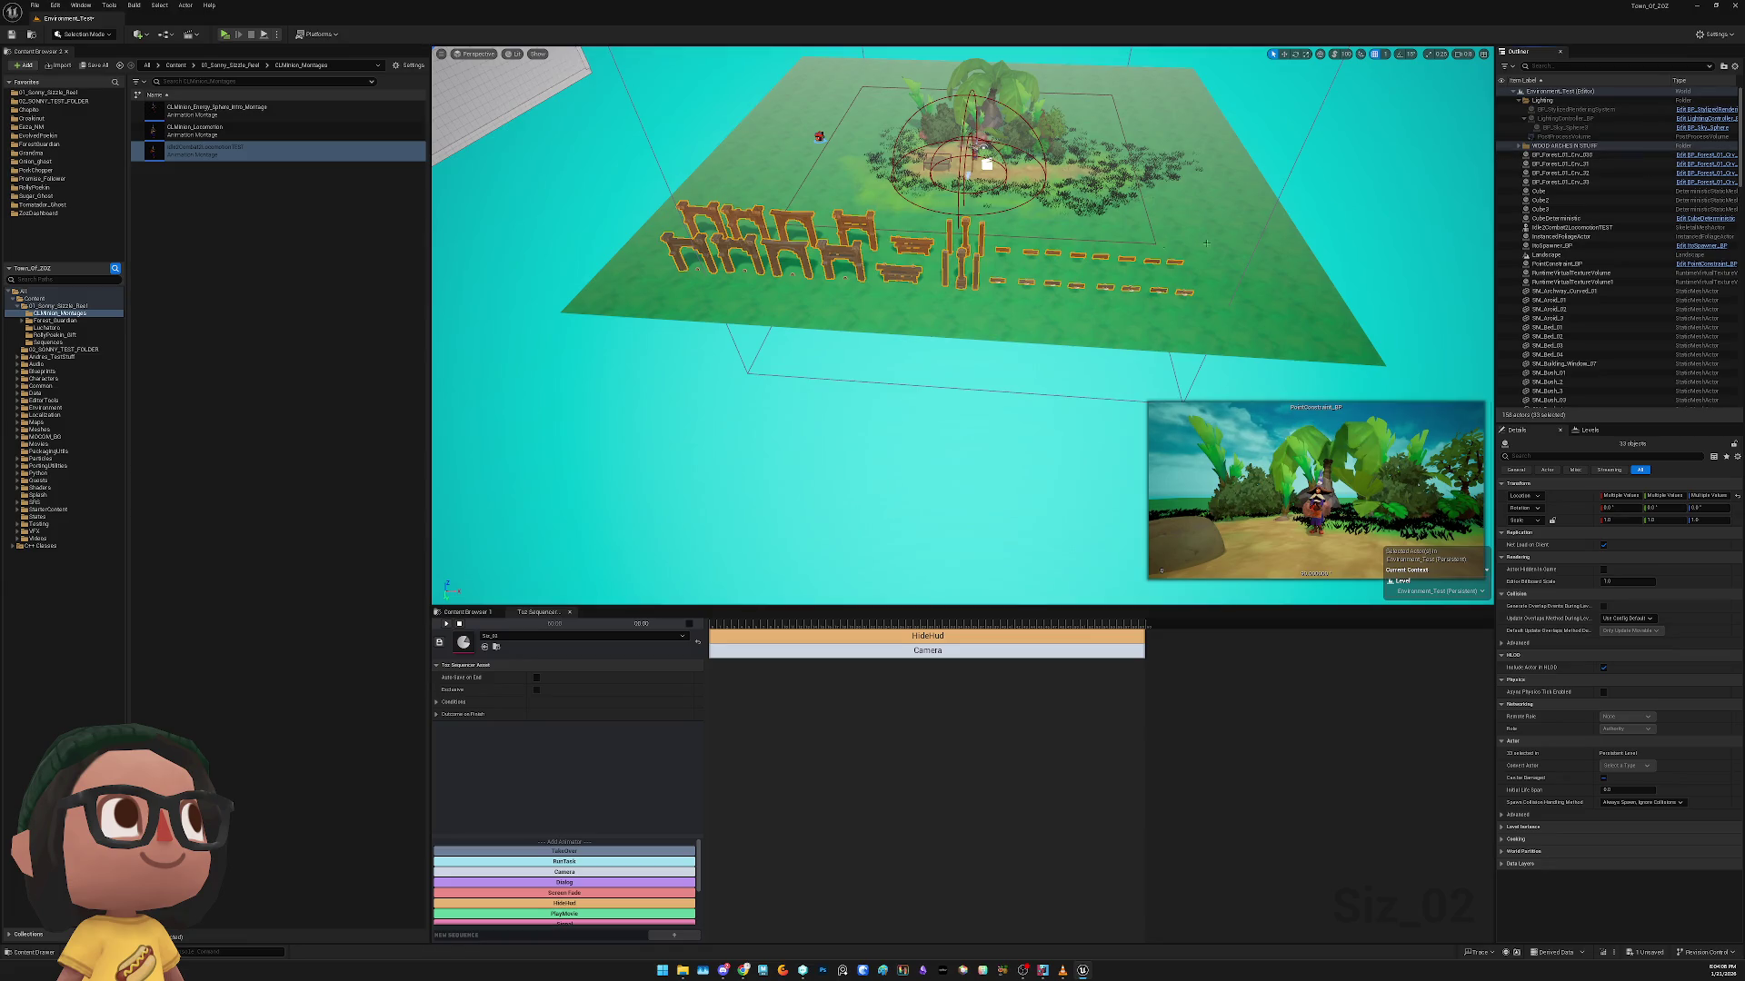
{"action": "left_click", "coordinate": [1557, 147]}
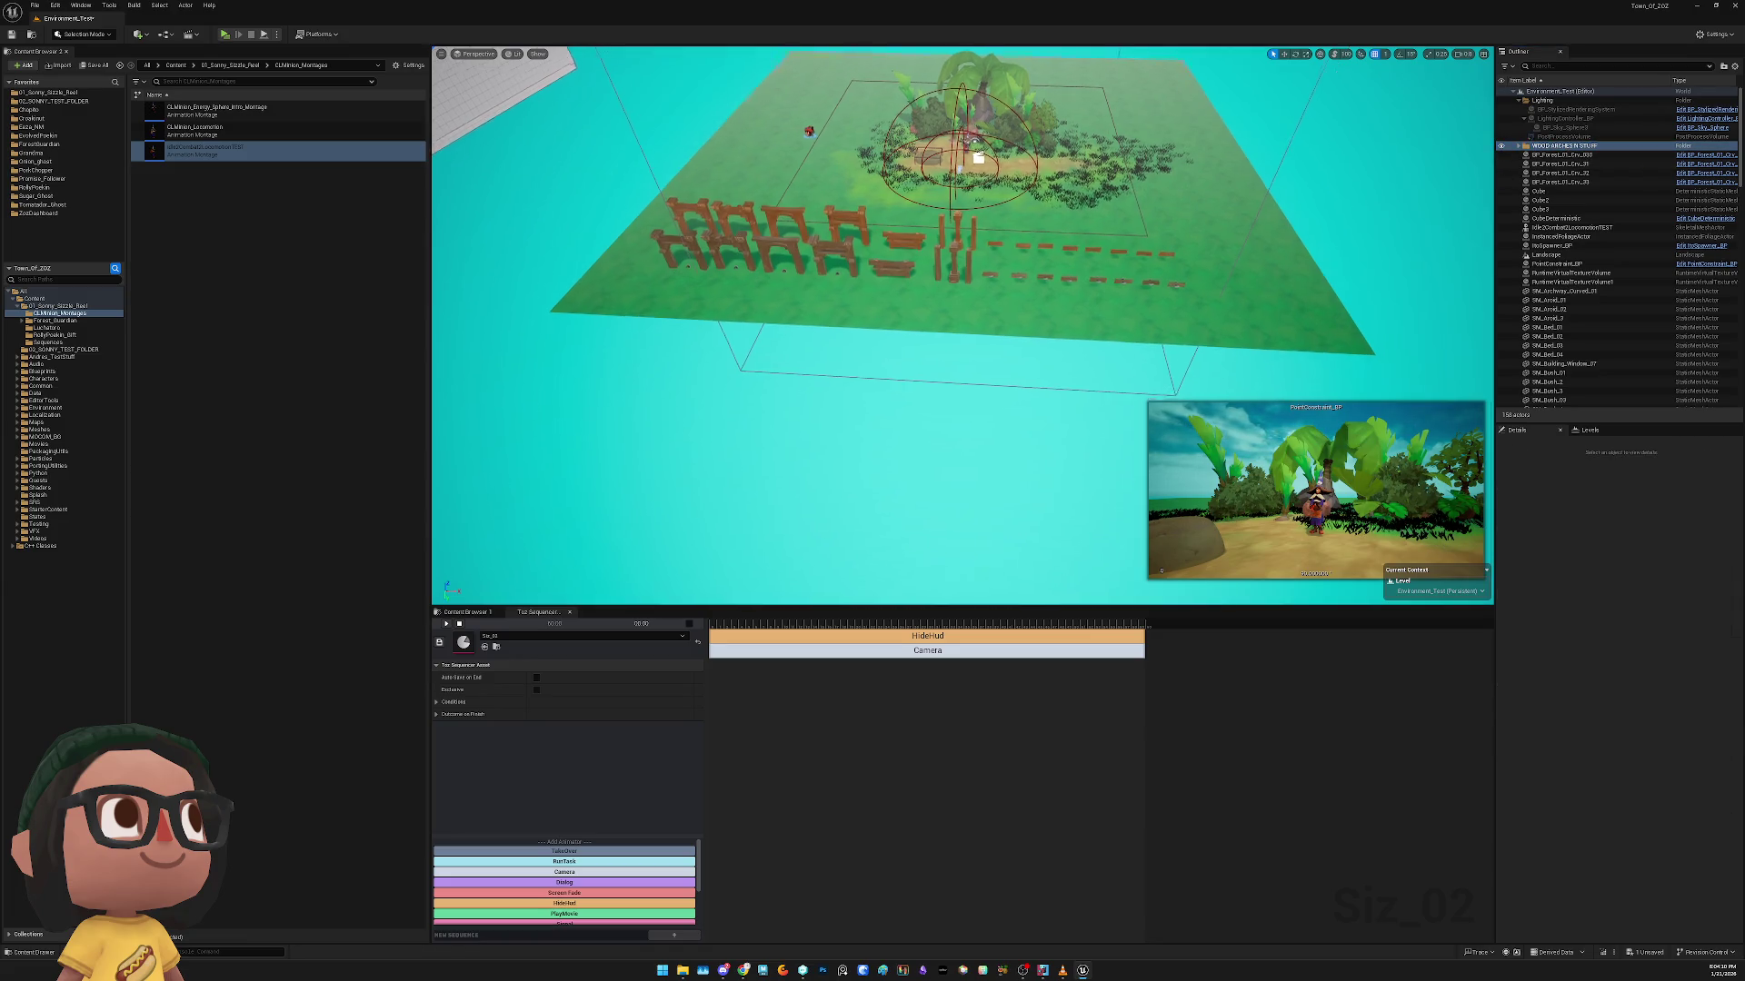
Select every actor in the wood folder and frame the fences in view
{"action": "right_click", "coordinate": [1542, 147]}
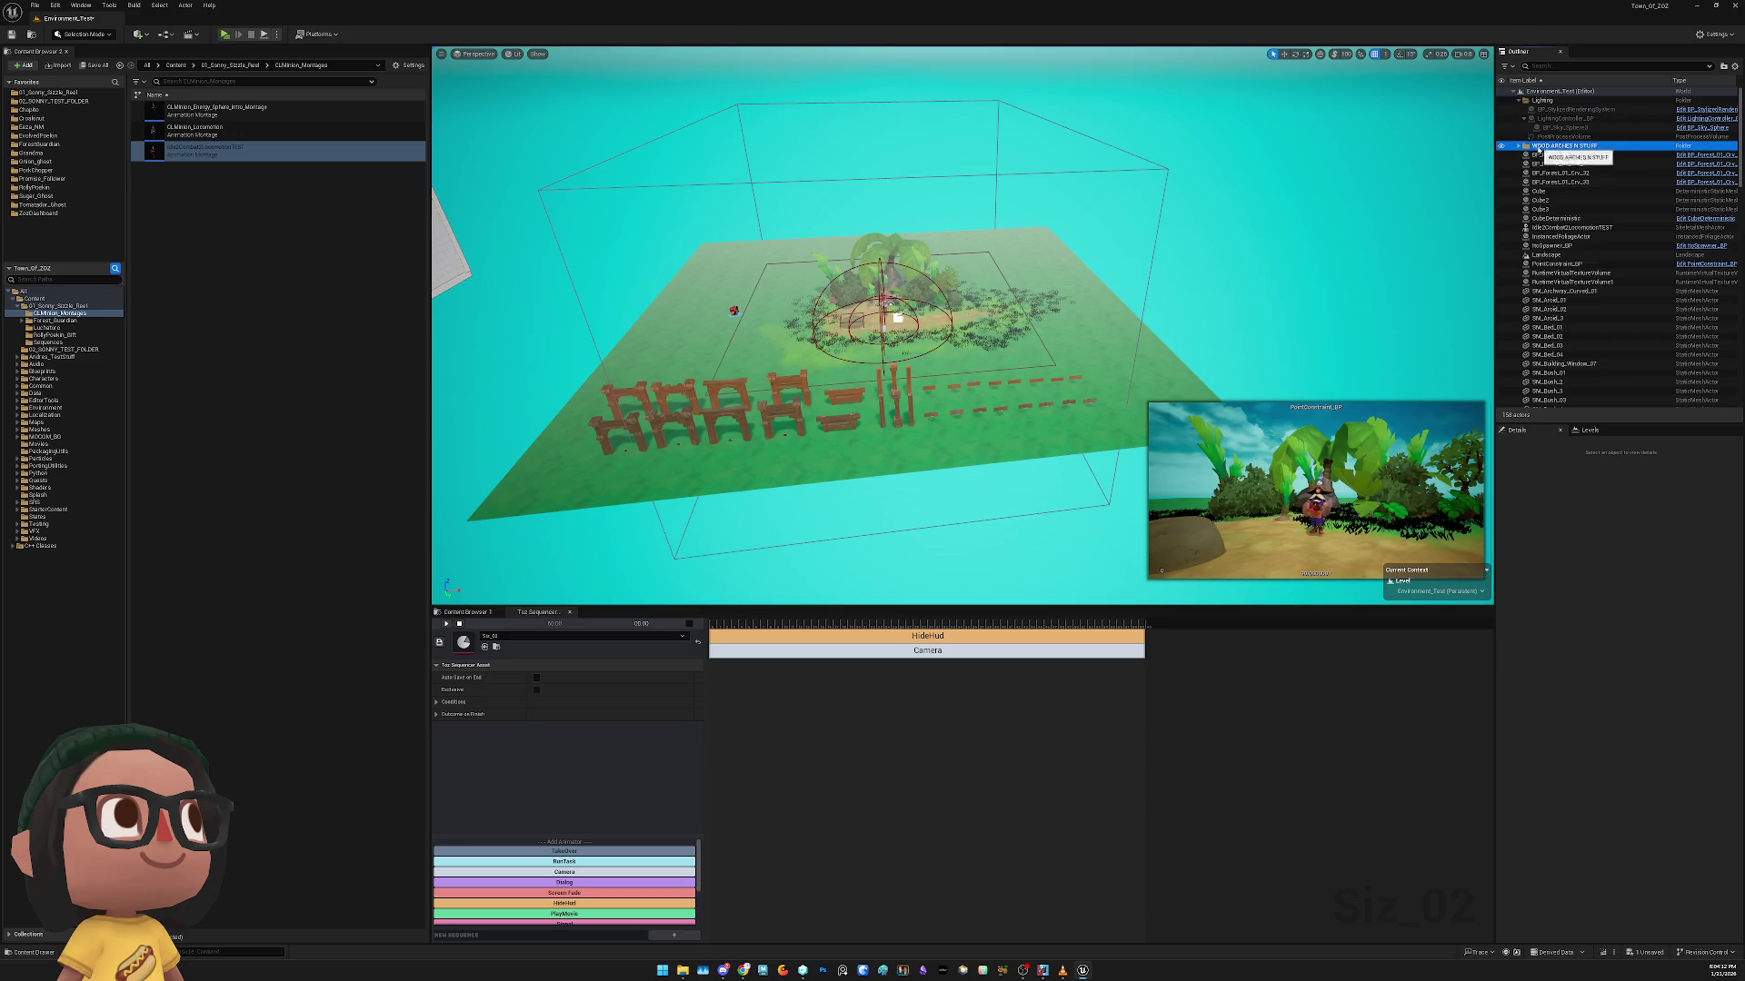
{"action": "mouse_move", "coordinate": [1581, 198]}
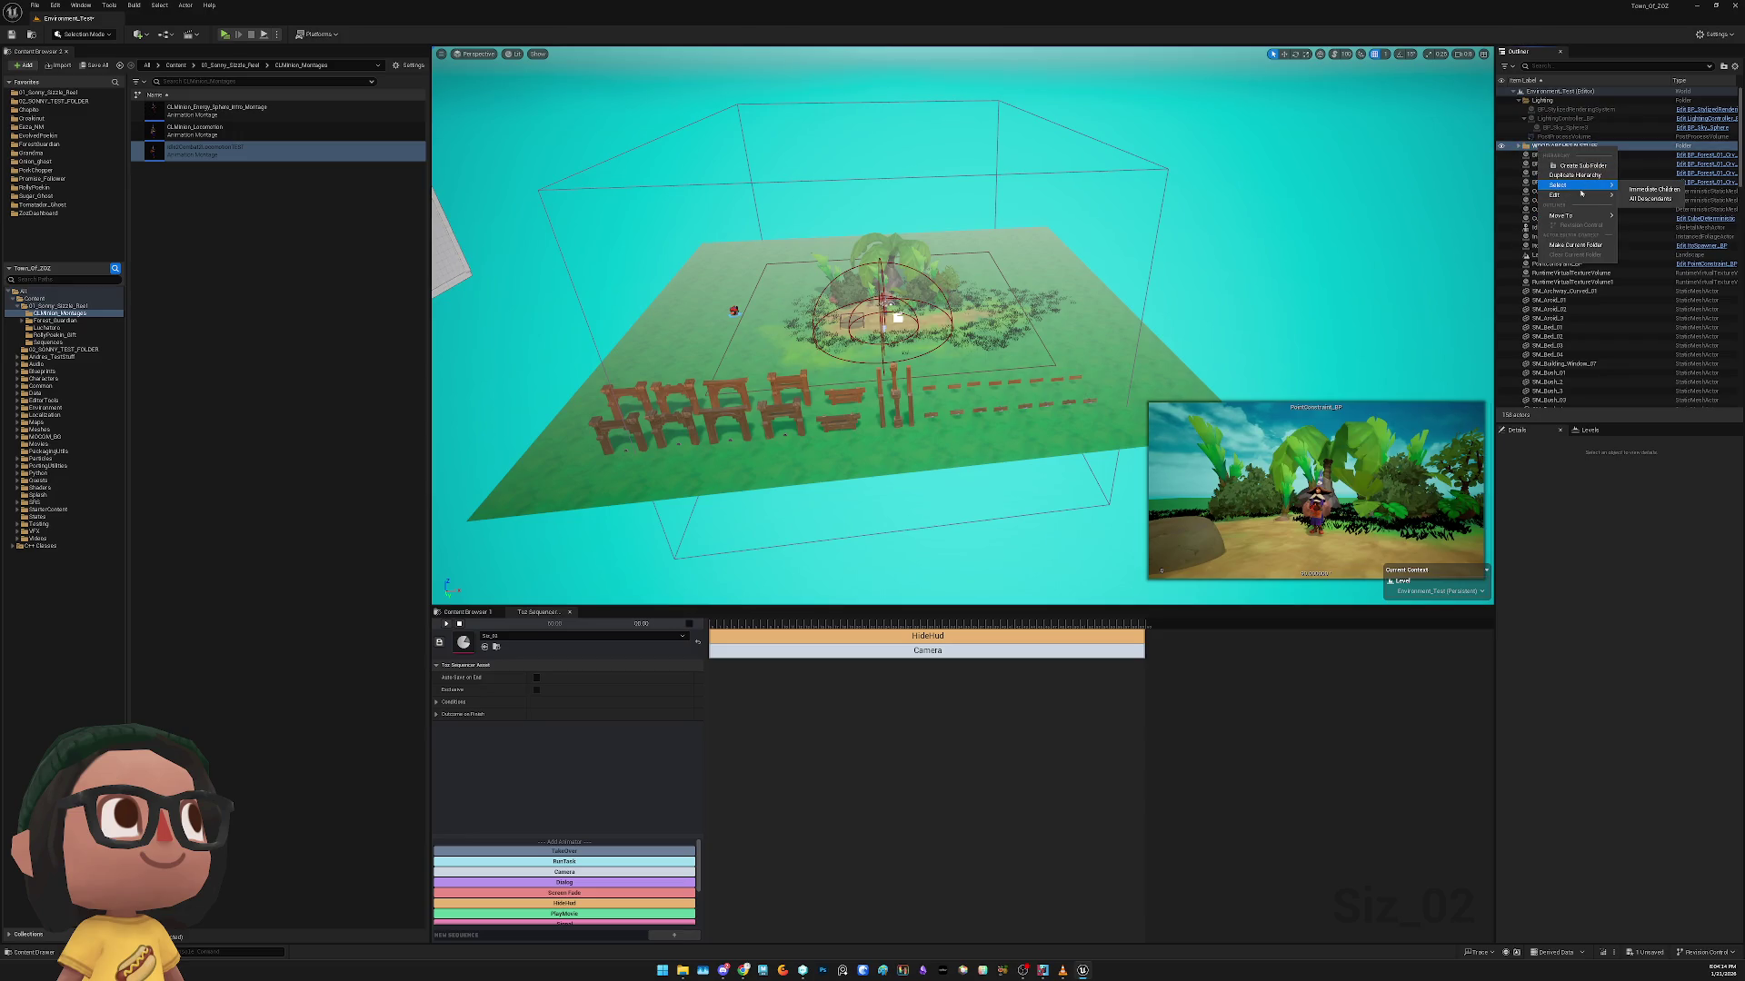
{"action": "left_click", "coordinate": [1664, 193]}
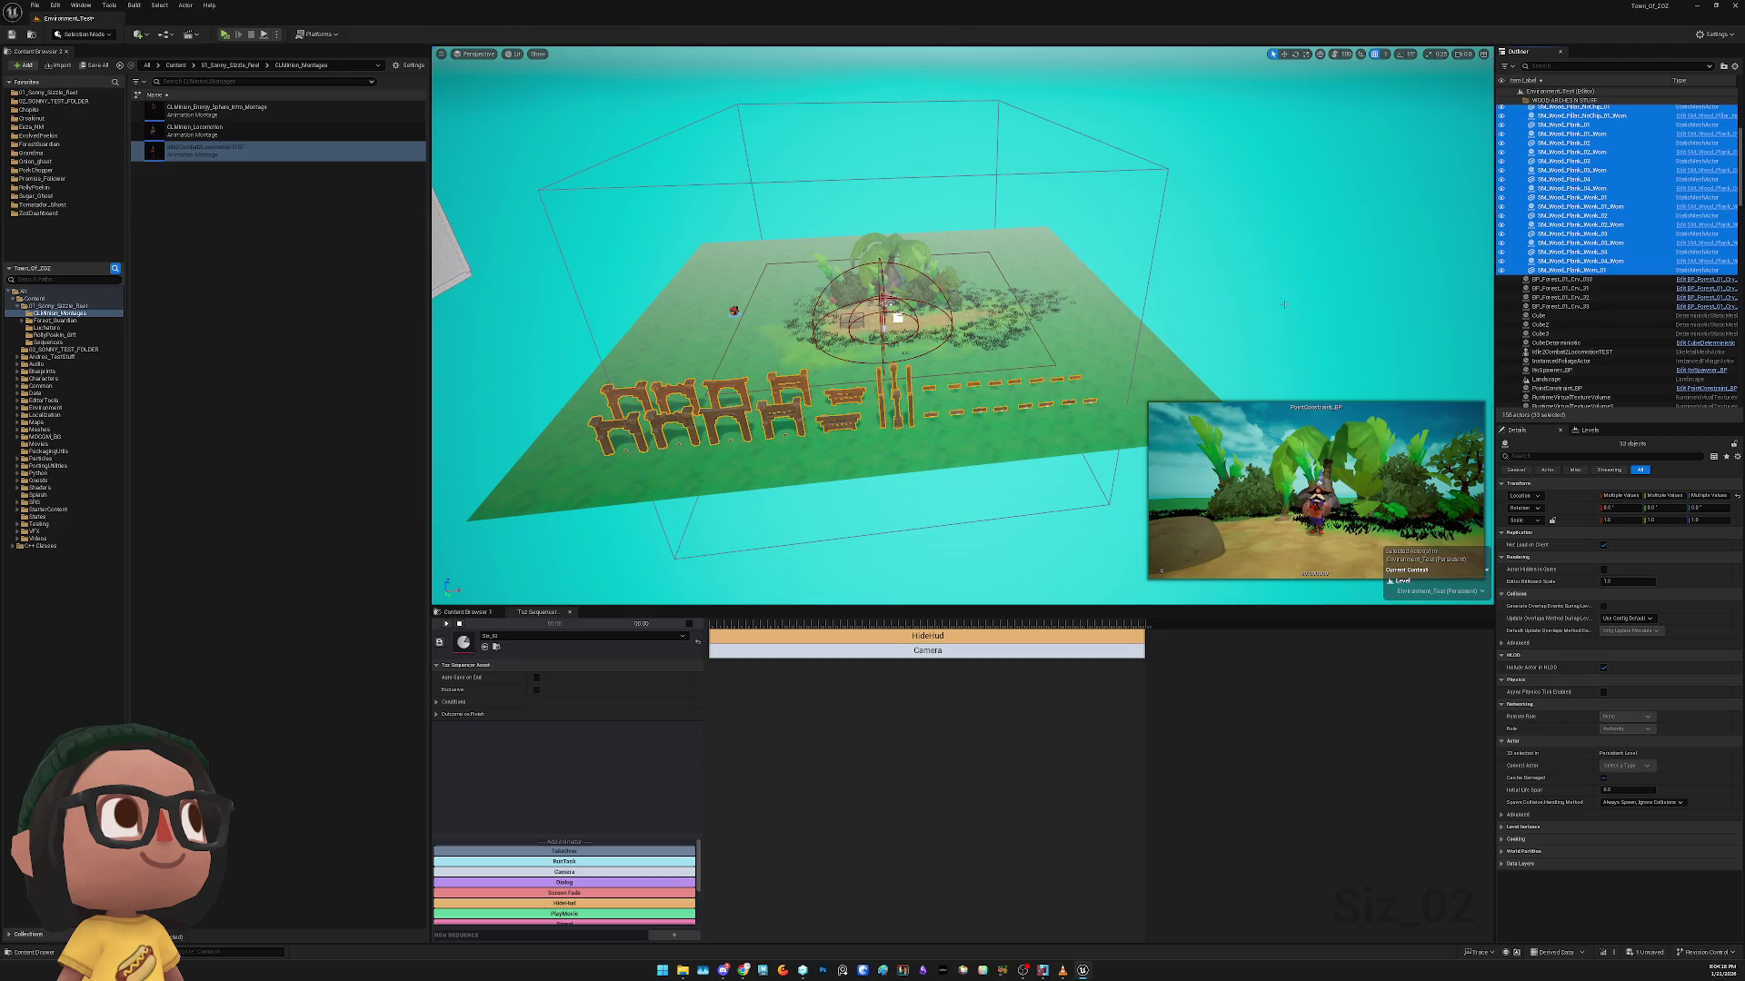
{"action": "key", "text": "f"}
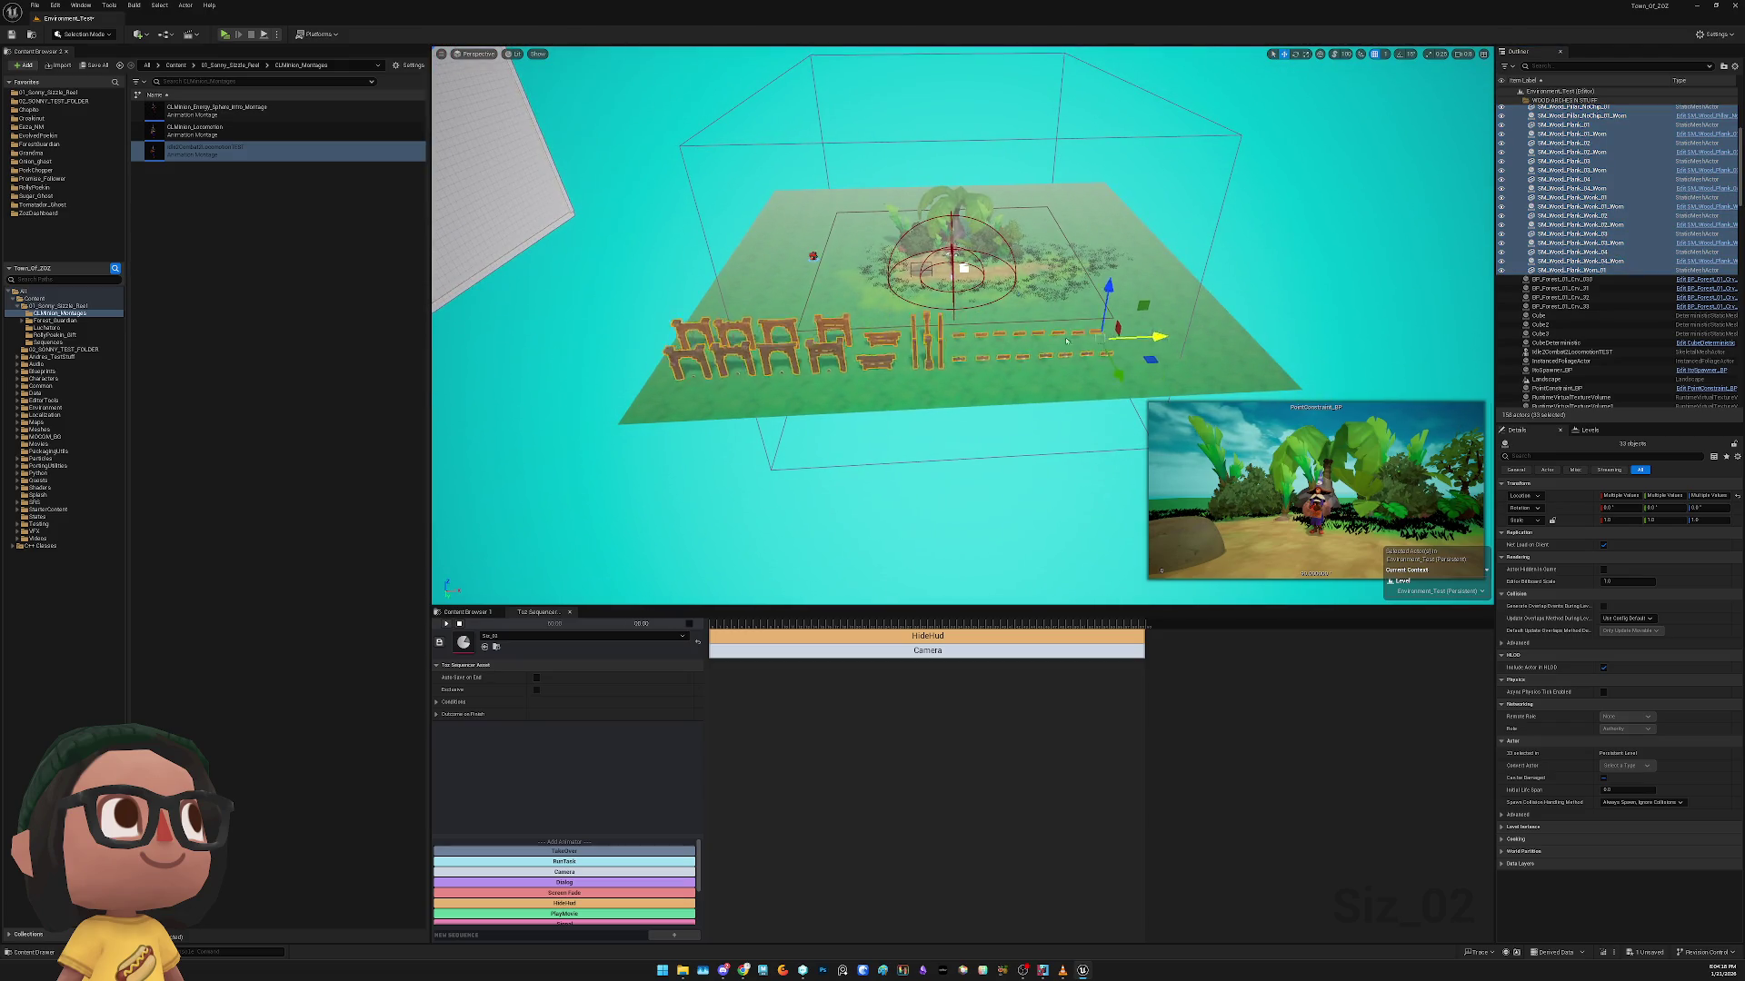
{"action": "left_click_drag", "start_coordinate": [963, 327], "coordinate": [709, 314]}
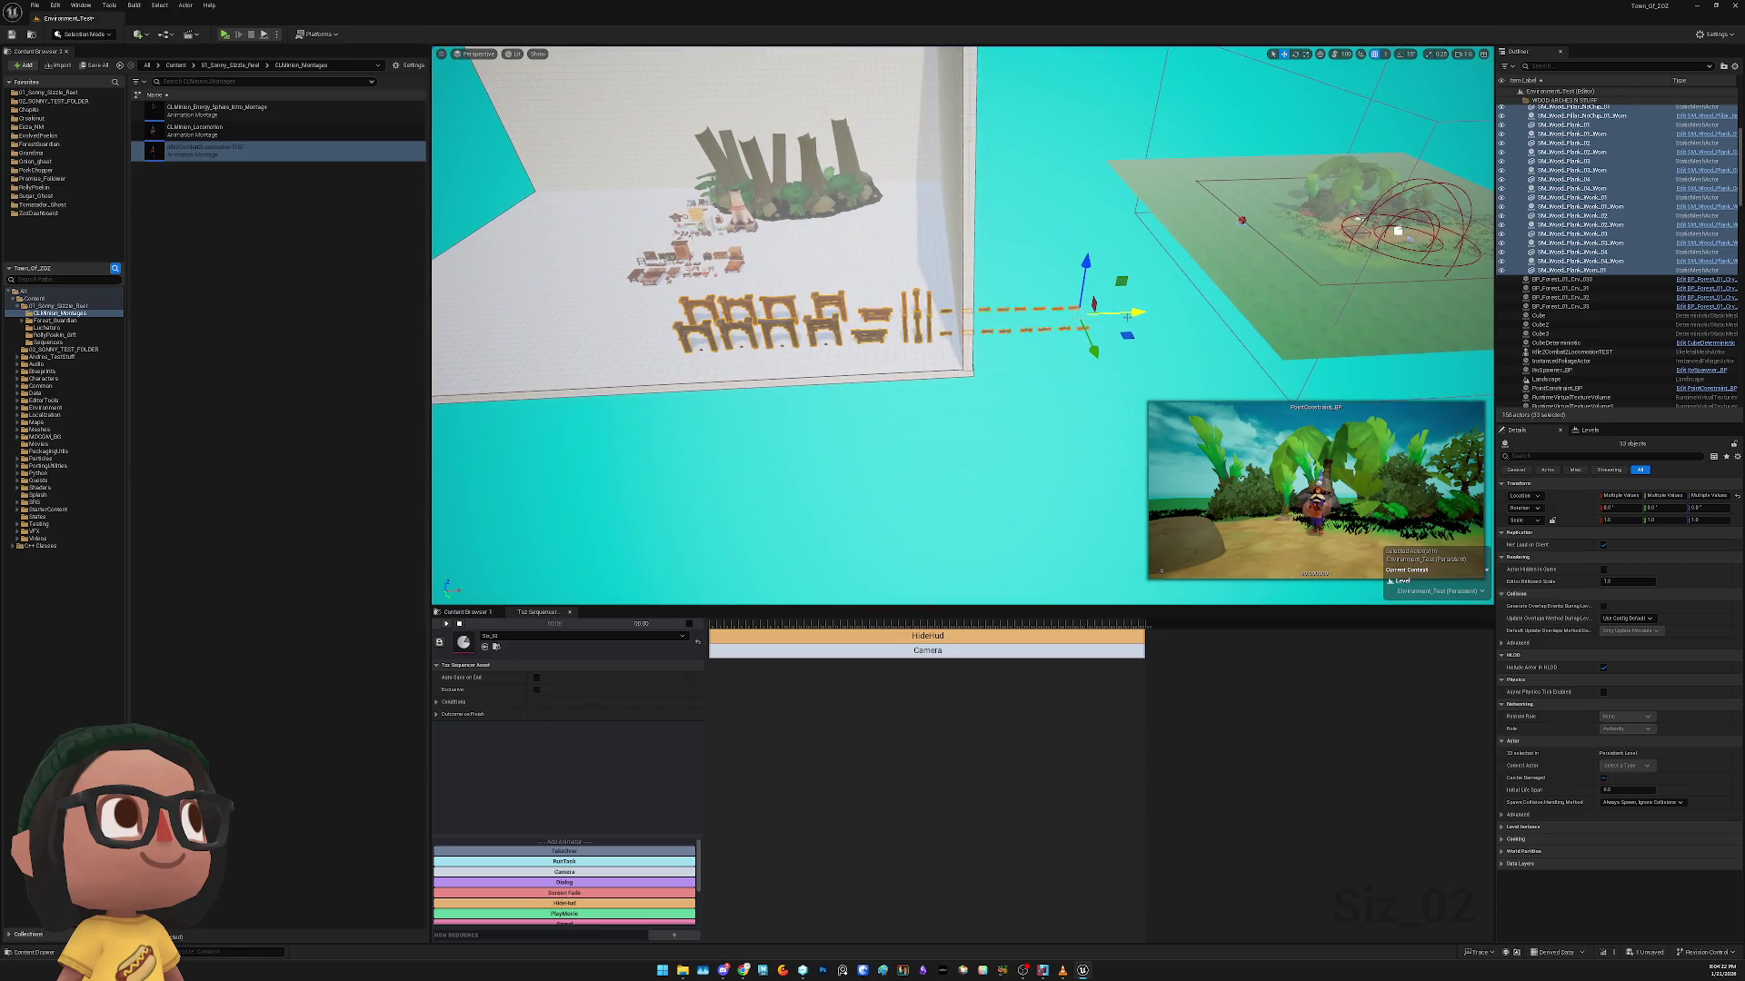
Delete the Cube3 and Cube2 walls beside the white prop platform
{"action": "left_click", "coordinate": [971, 271]}
{"action": "key", "text": "f"}
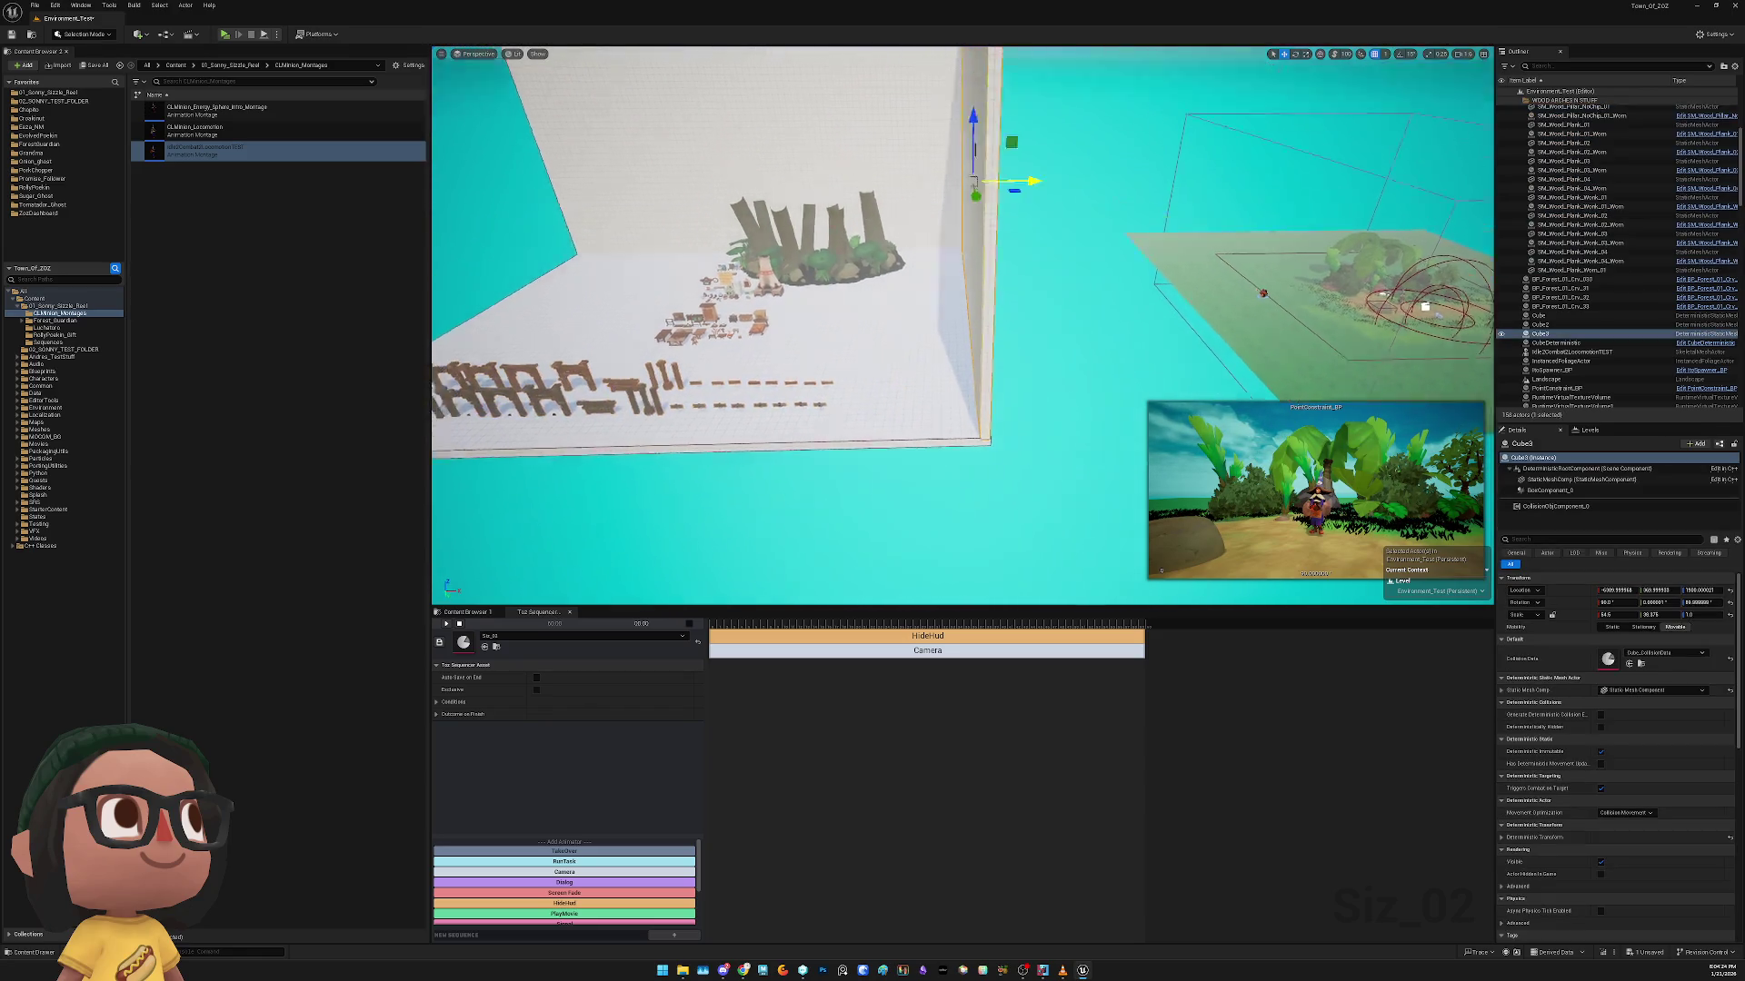
{"action": "key", "text": "Delete"}
{"action": "left_click", "coordinate": [912, 258]}
{"action": "key", "text": "Delete"}
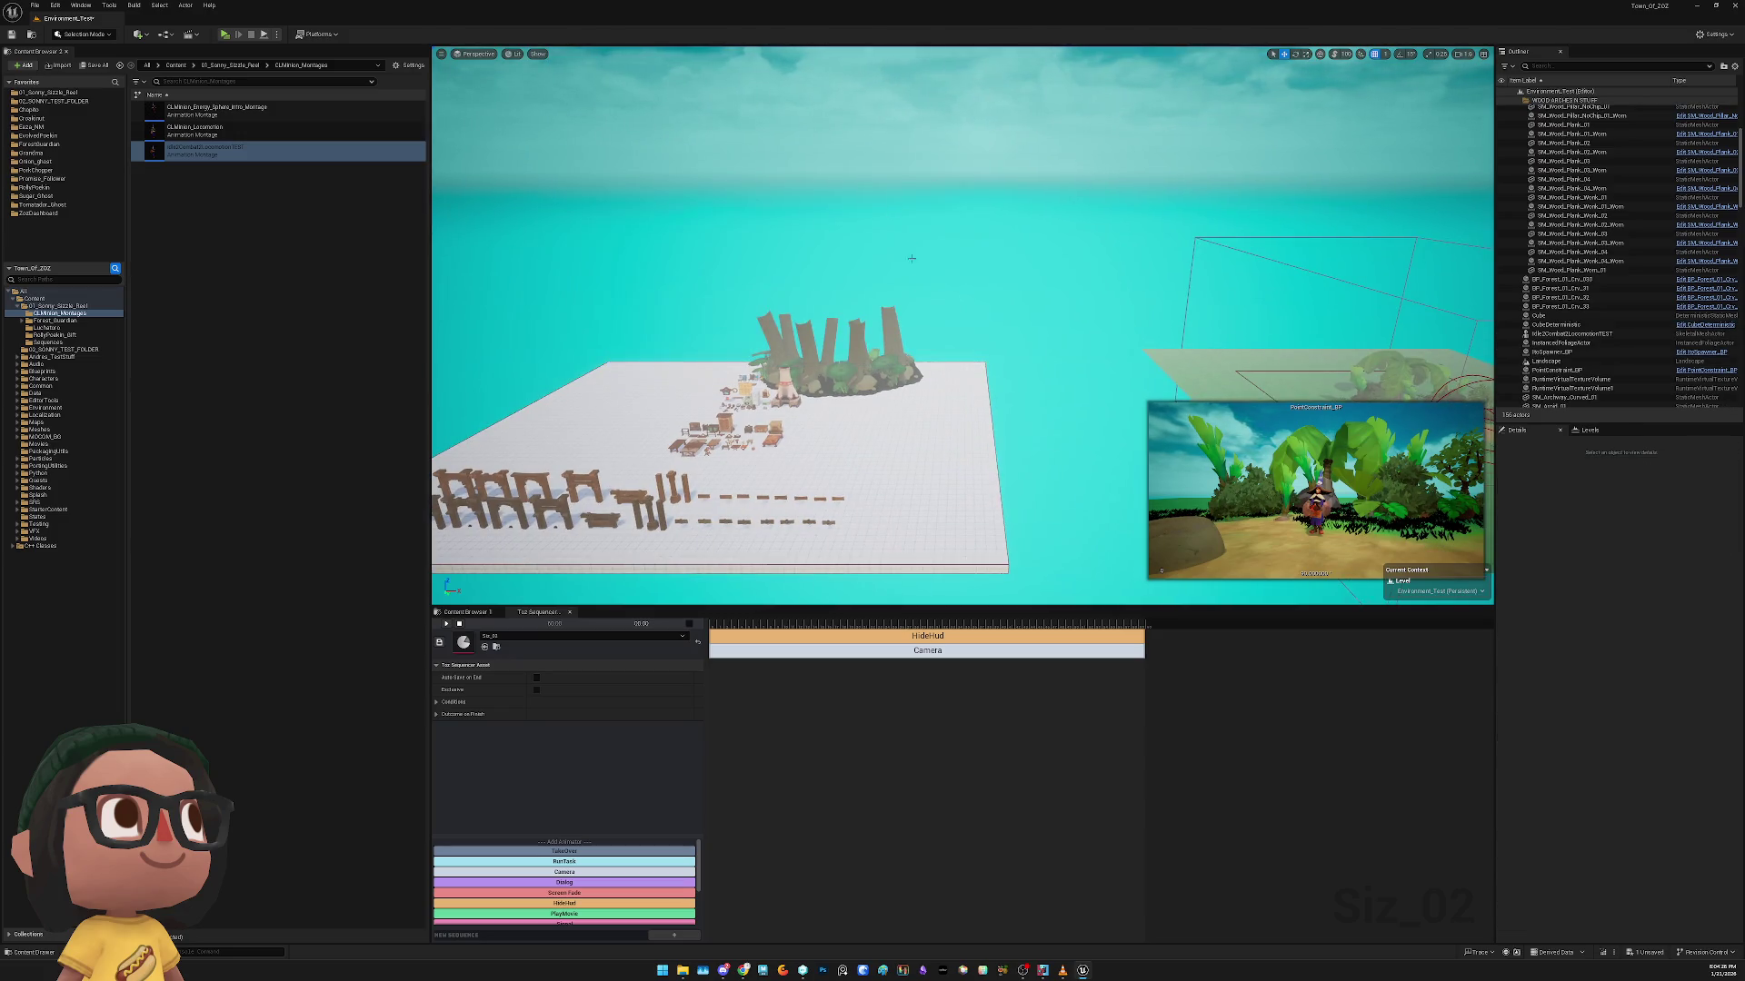
Save the level changes
{"action": "scroll", "coordinate": [720, 423], "scroll_direction": "down", "scroll_amount": 5}
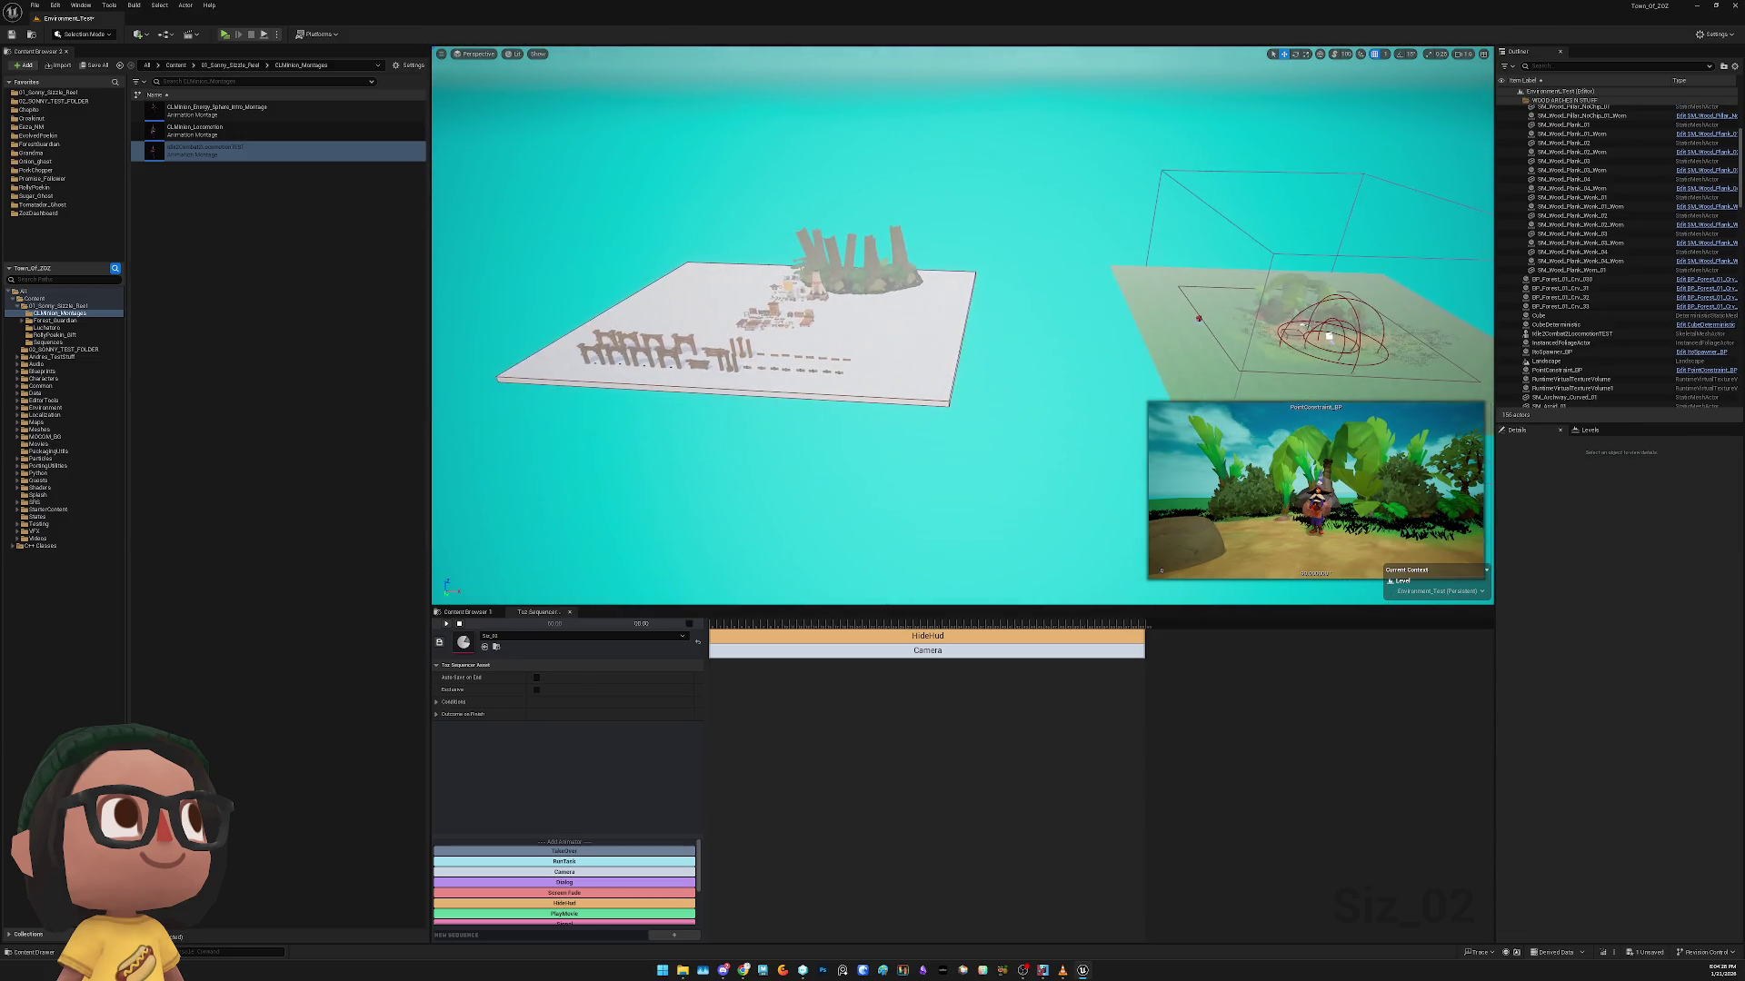
{"action": "key", "text": "w"}
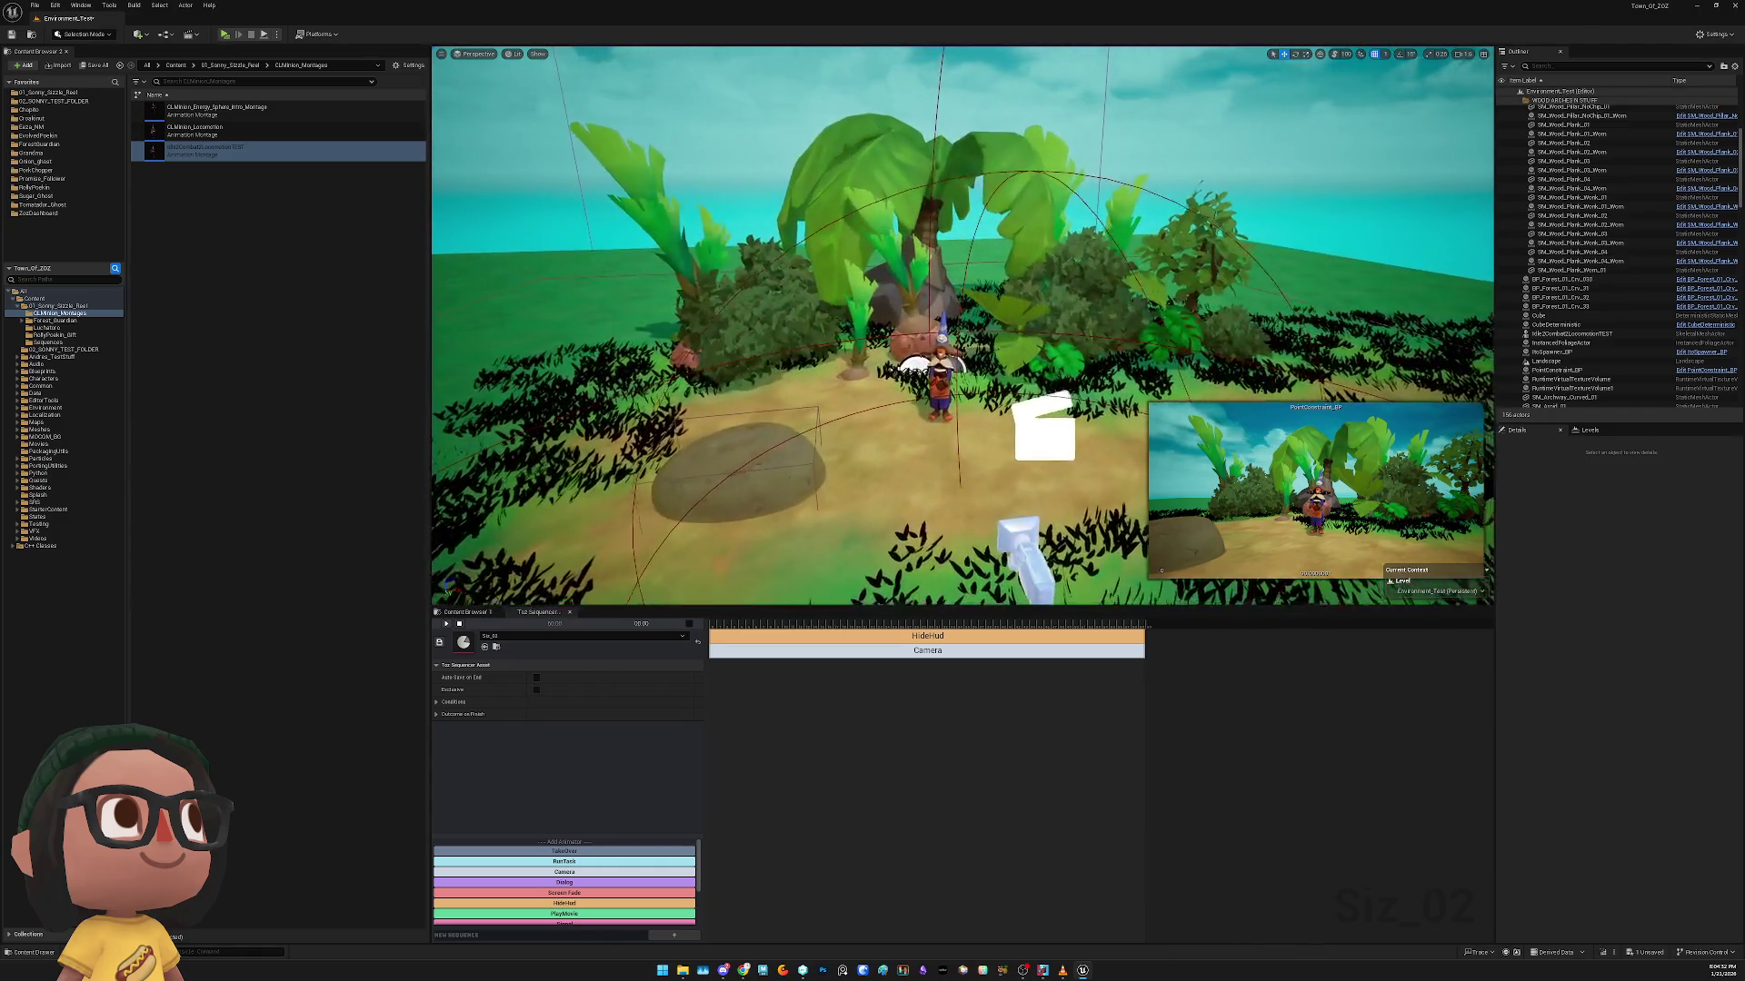
{"action": "key", "text": "s"}
{"action": "scroll", "coordinate": [1034, 393], "scroll_direction": "down", "scroll_amount": 8}
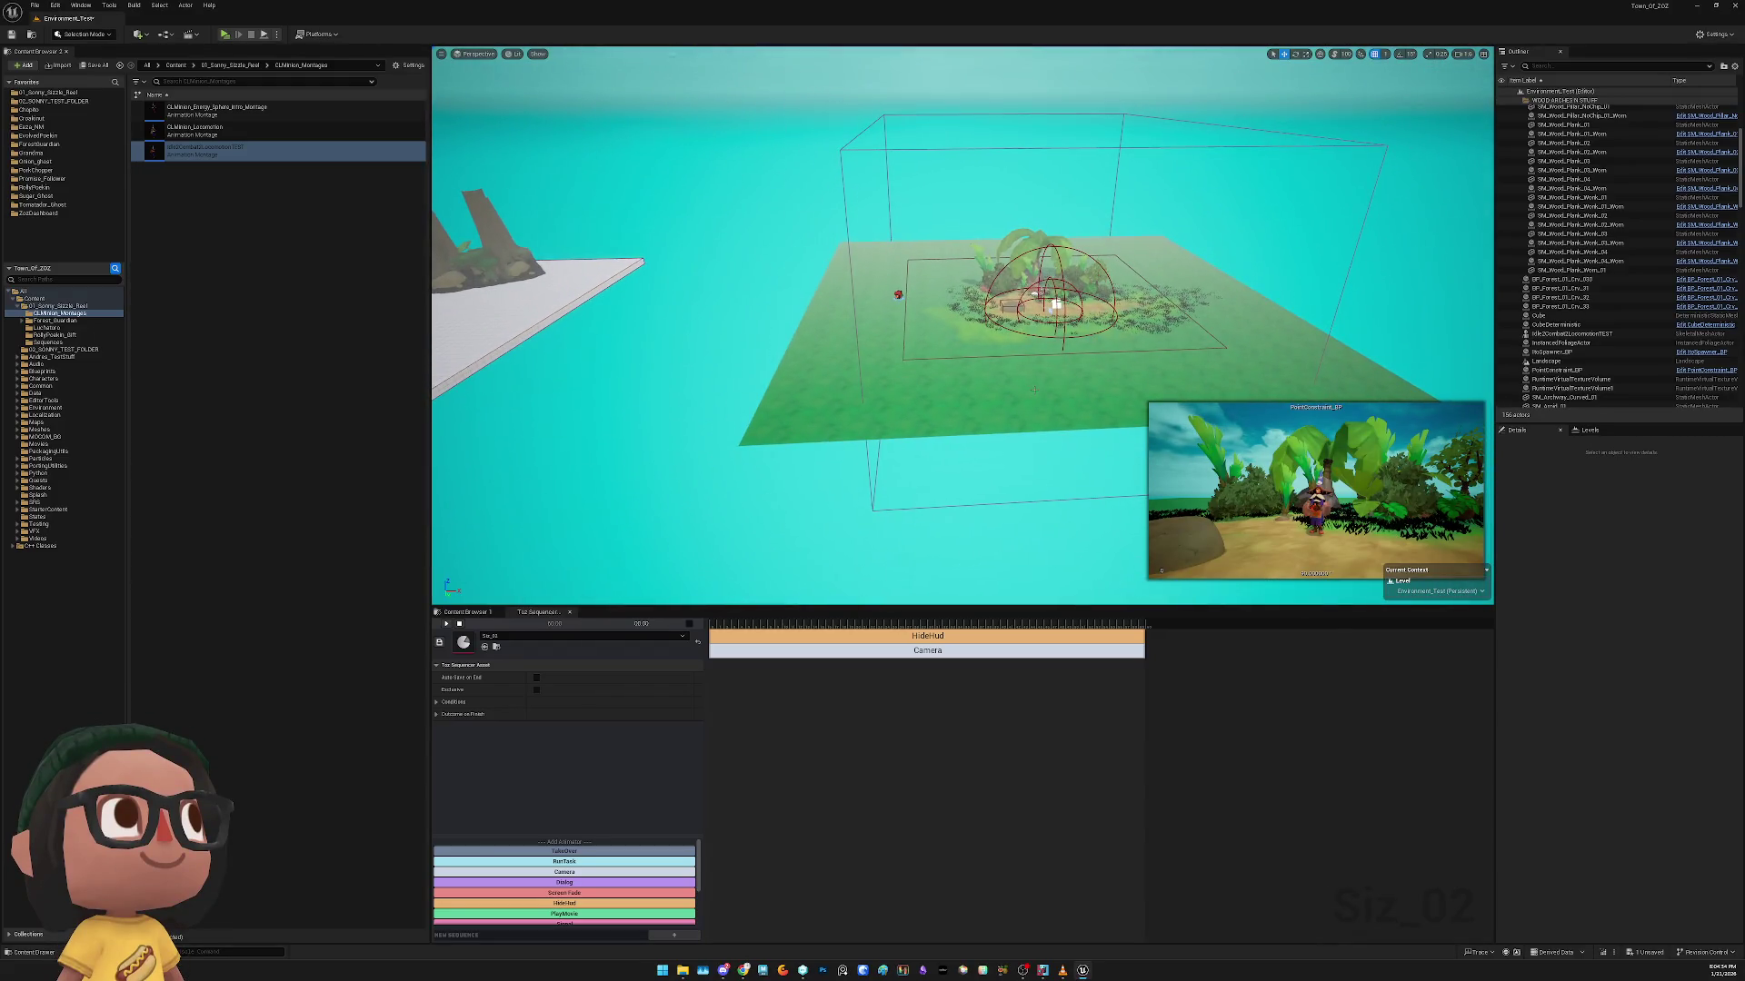
{"action": "key", "text": "ctrl+s"}
Show the 01_Sonny_Sizzle_Reel folder's assets in the Content Browser
{"action": "scroll", "coordinate": [971, 355], "scroll_direction": "down", "scroll_amount": 3}
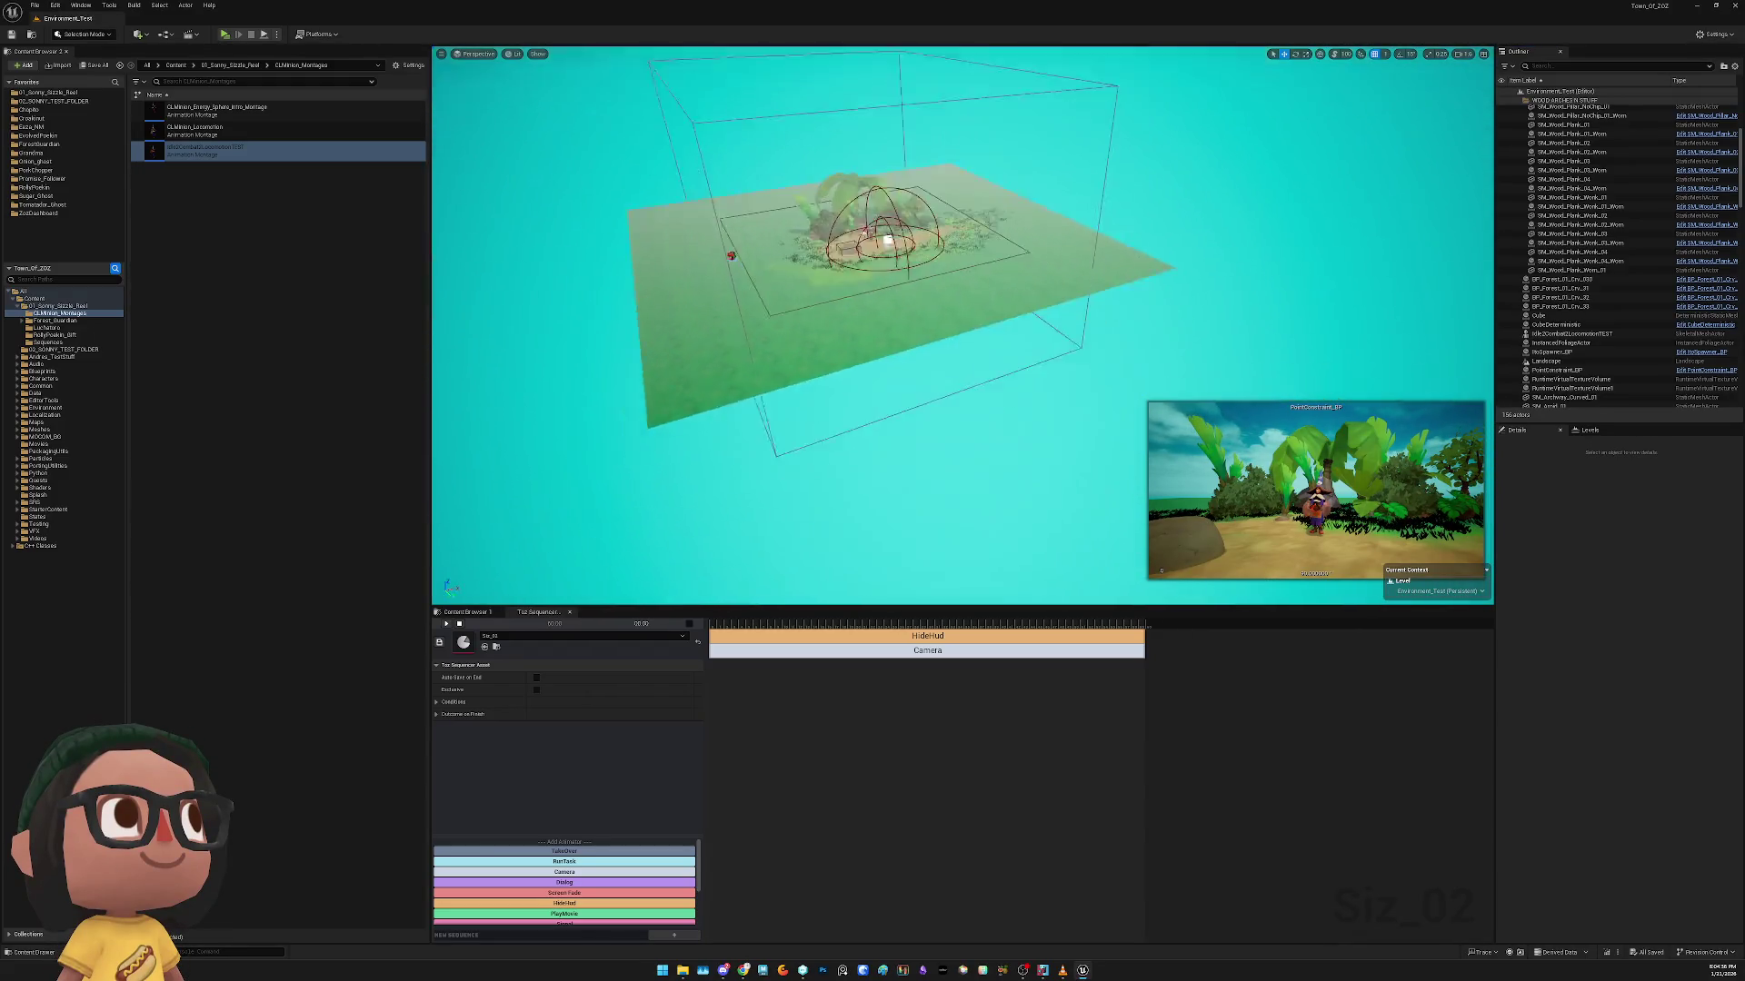
{"action": "left_click_drag", "start_coordinate": [970, 355], "coordinate": [721, 326]}
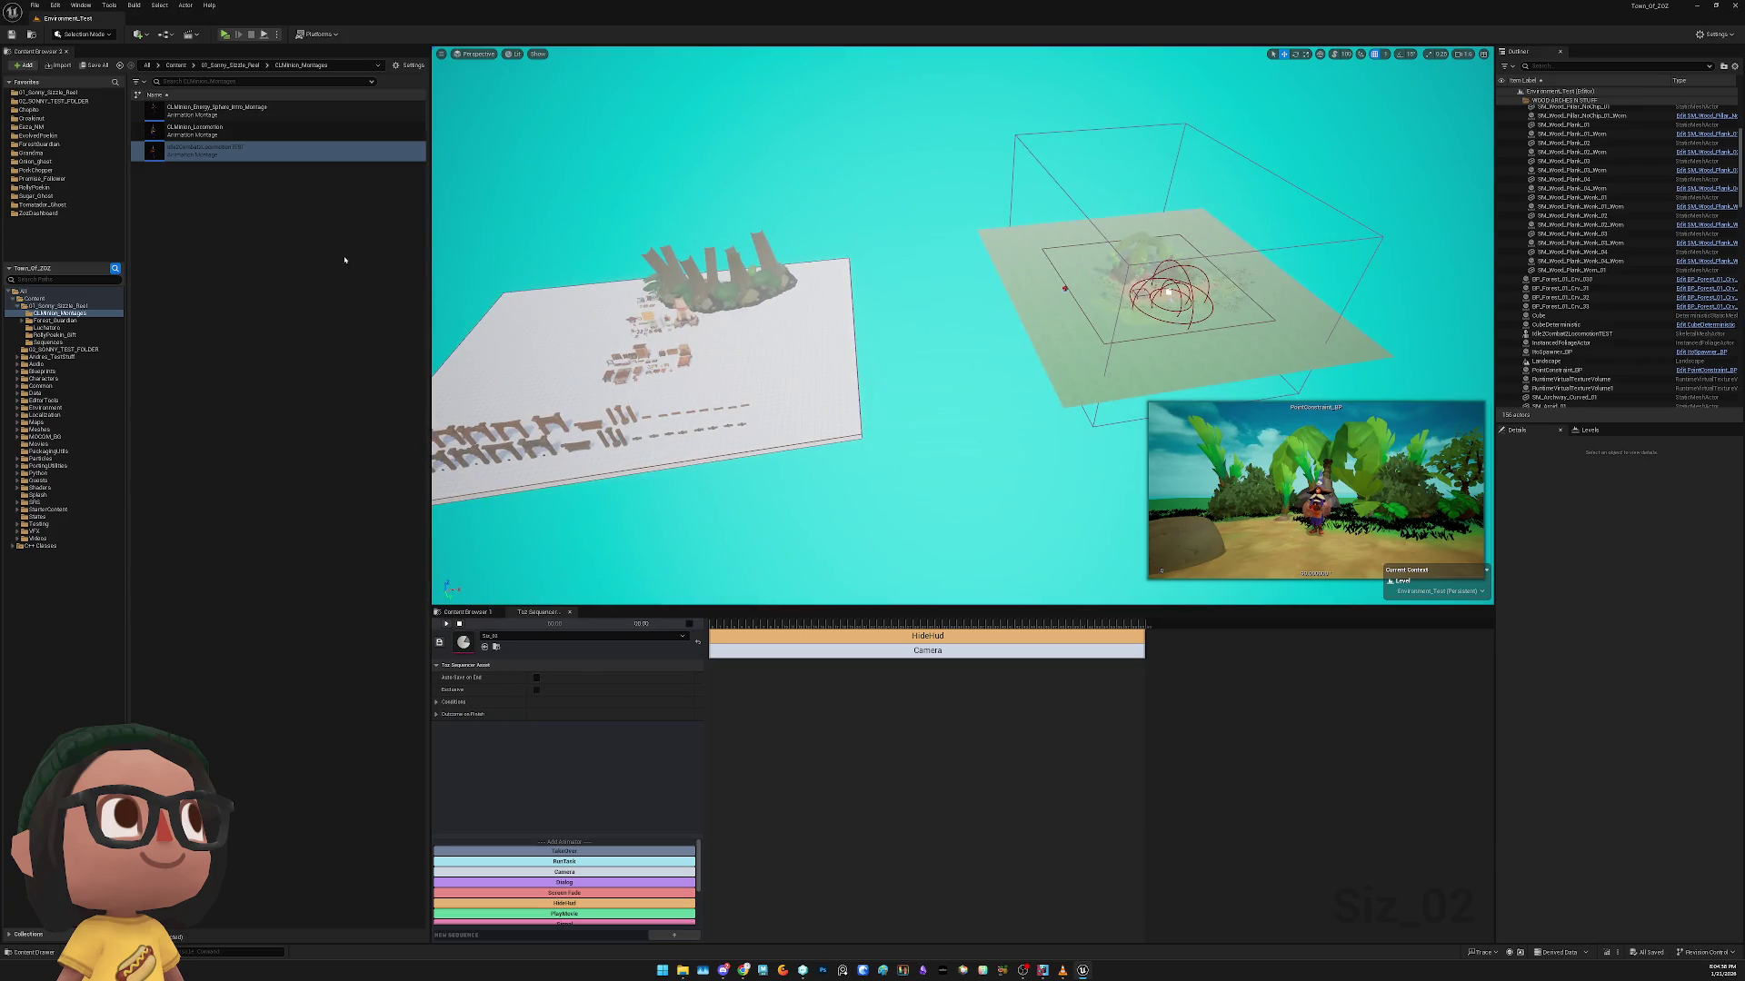
{"action": "left_click", "coordinate": [270, 221]}
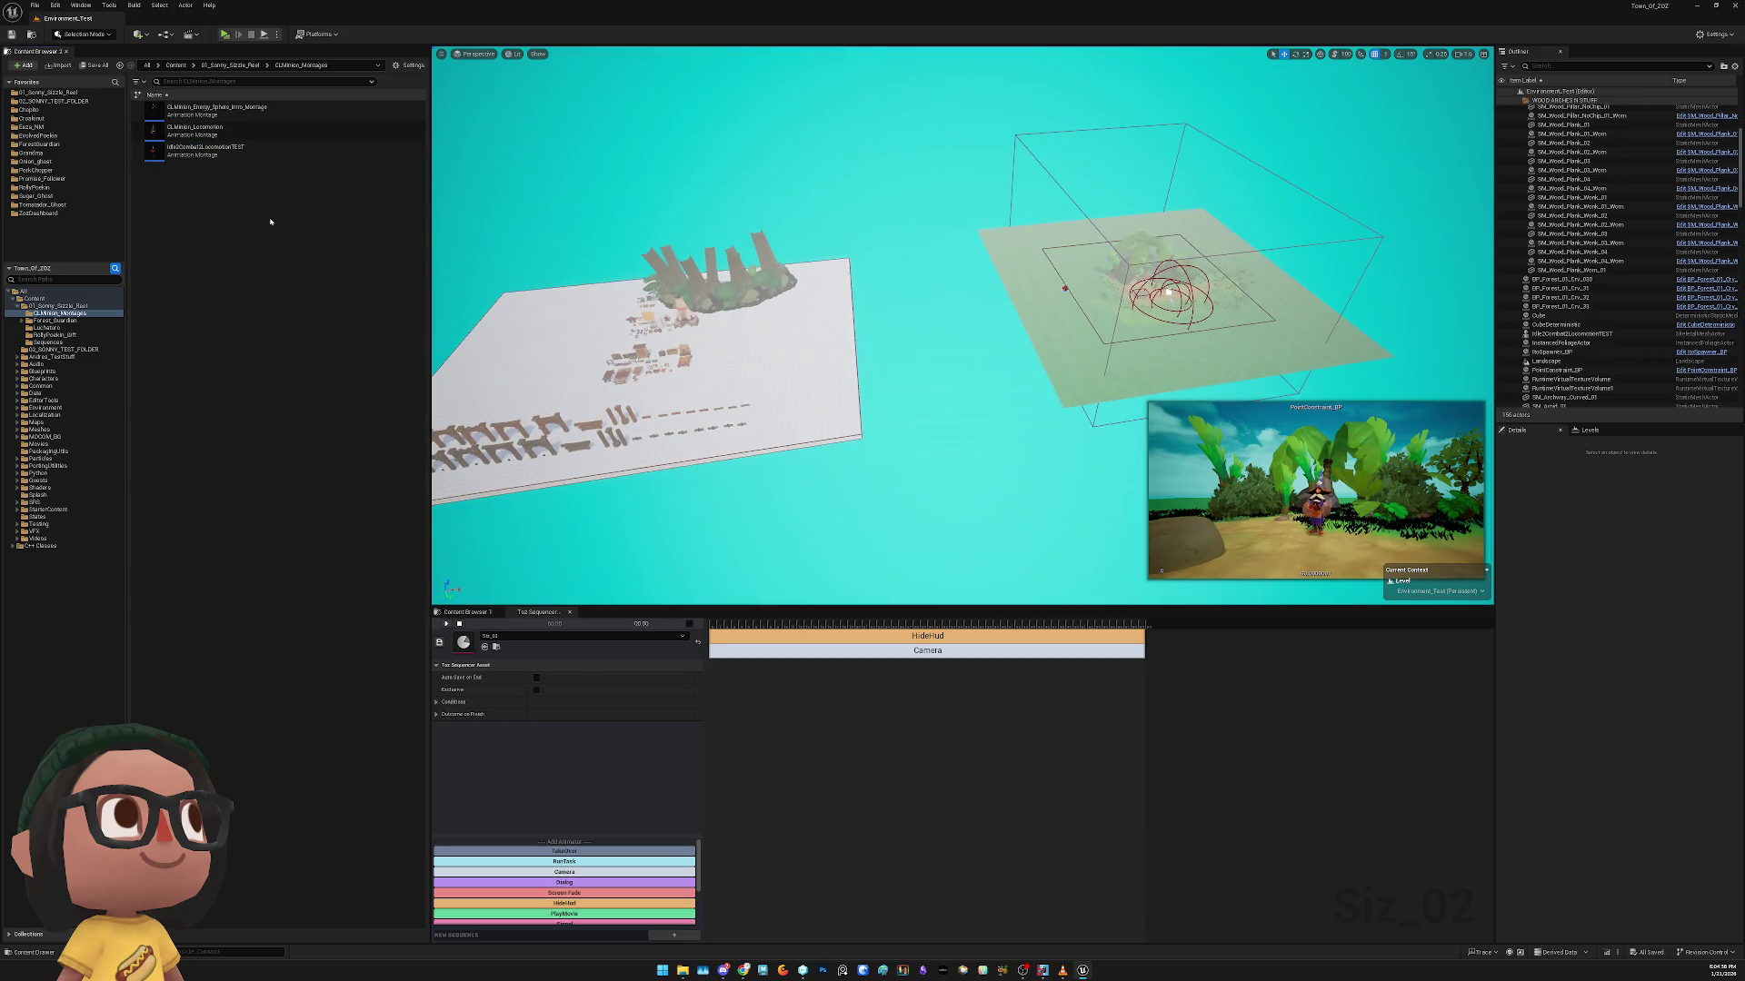
{"action": "left_click", "coordinate": [56, 306]}
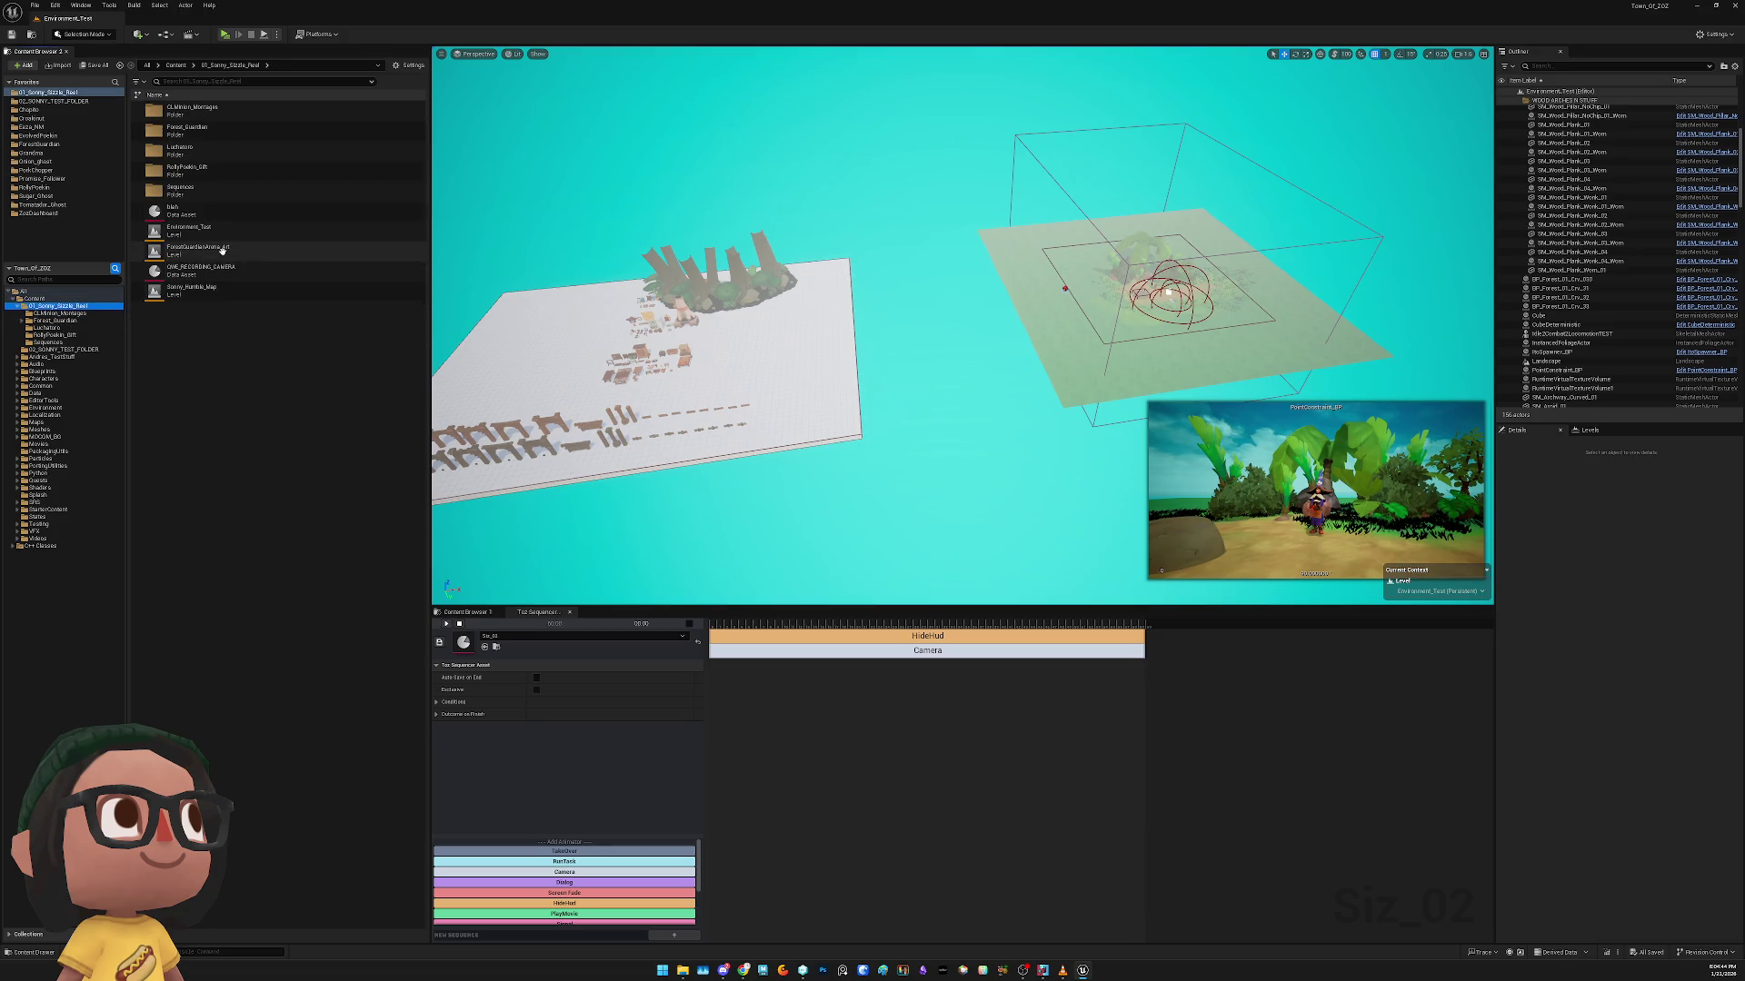
{"action": "left_click_drag", "start_coordinate": [219, 253], "coordinate": [872, 478]}
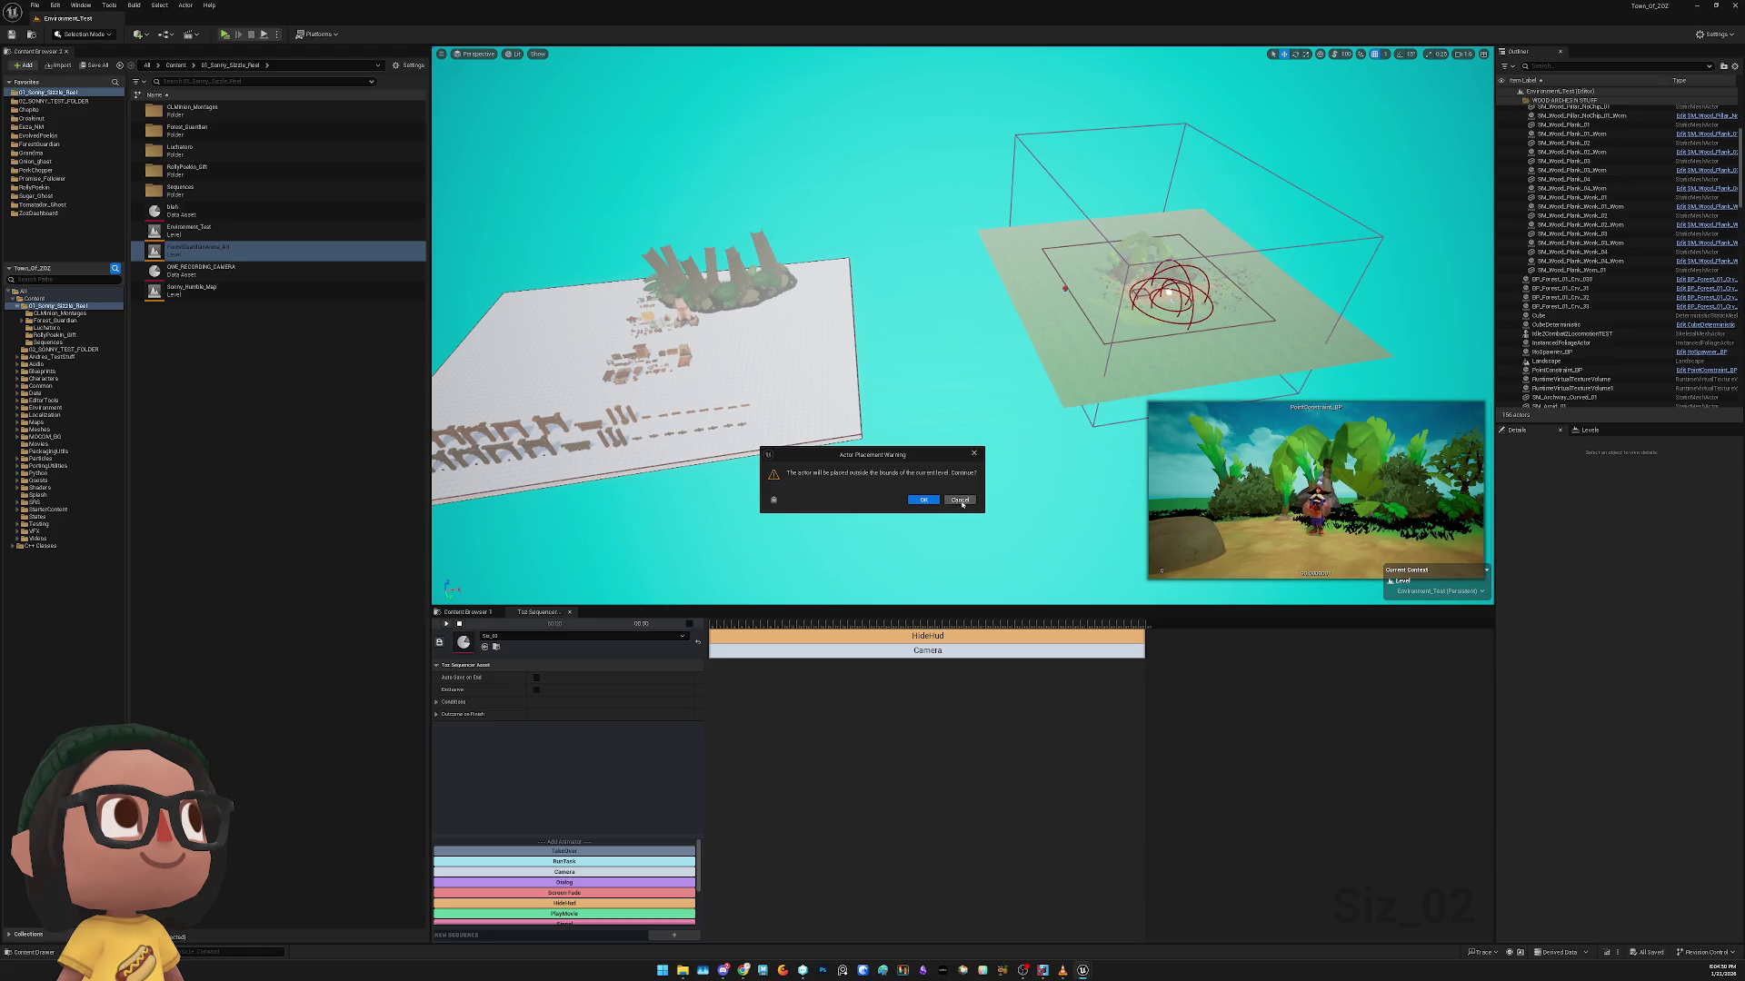
{"action": "left_click", "coordinate": [959, 501]}
{"action": "right_click", "coordinate": [276, 248]}
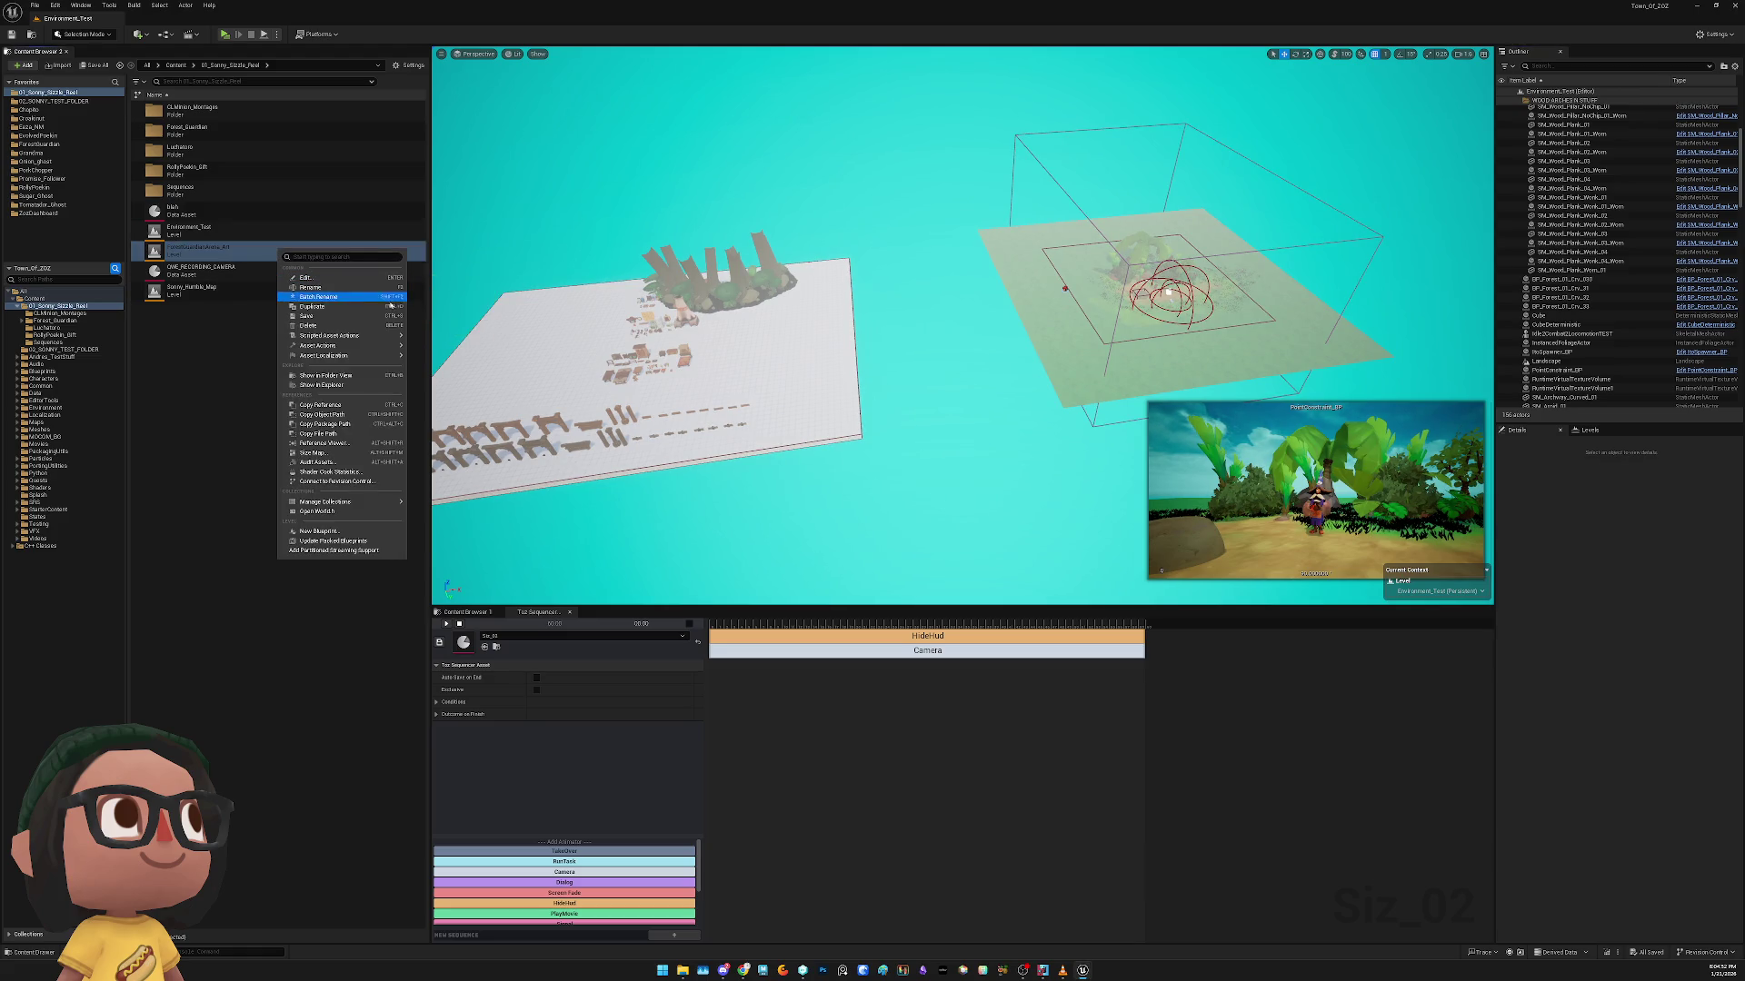
{"action": "mouse_move", "coordinate": [383, 338]}
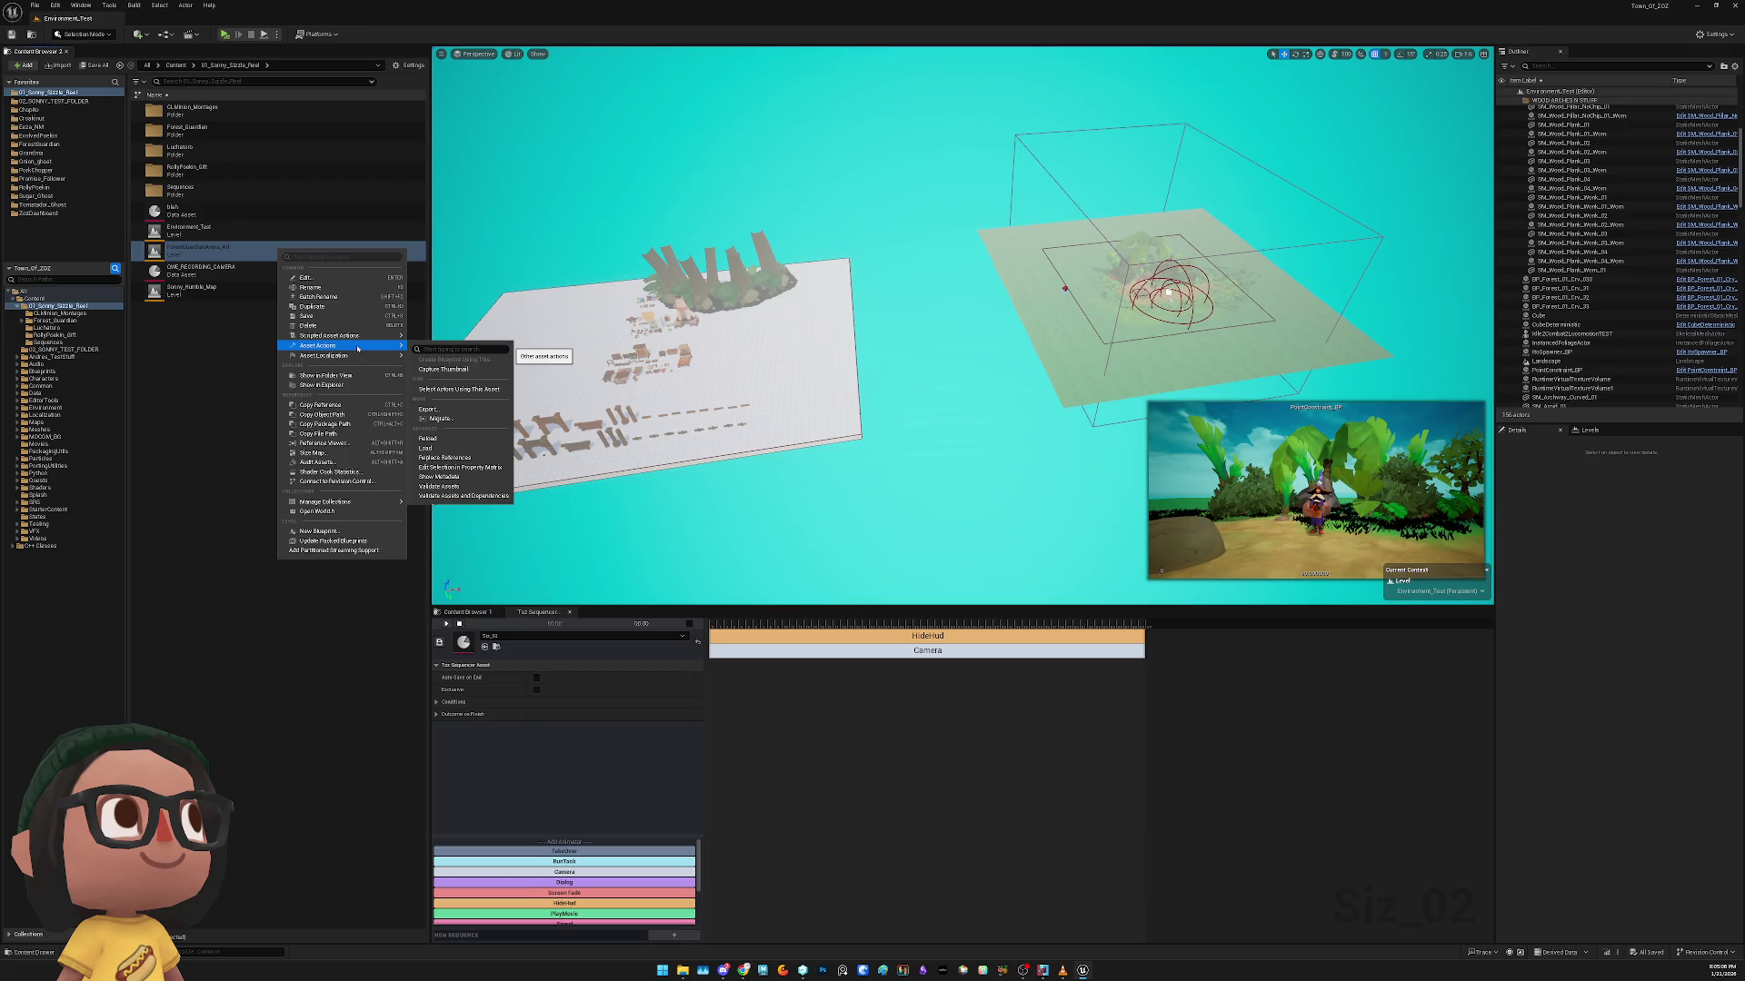
{"action": "key", "text": "Escape"}
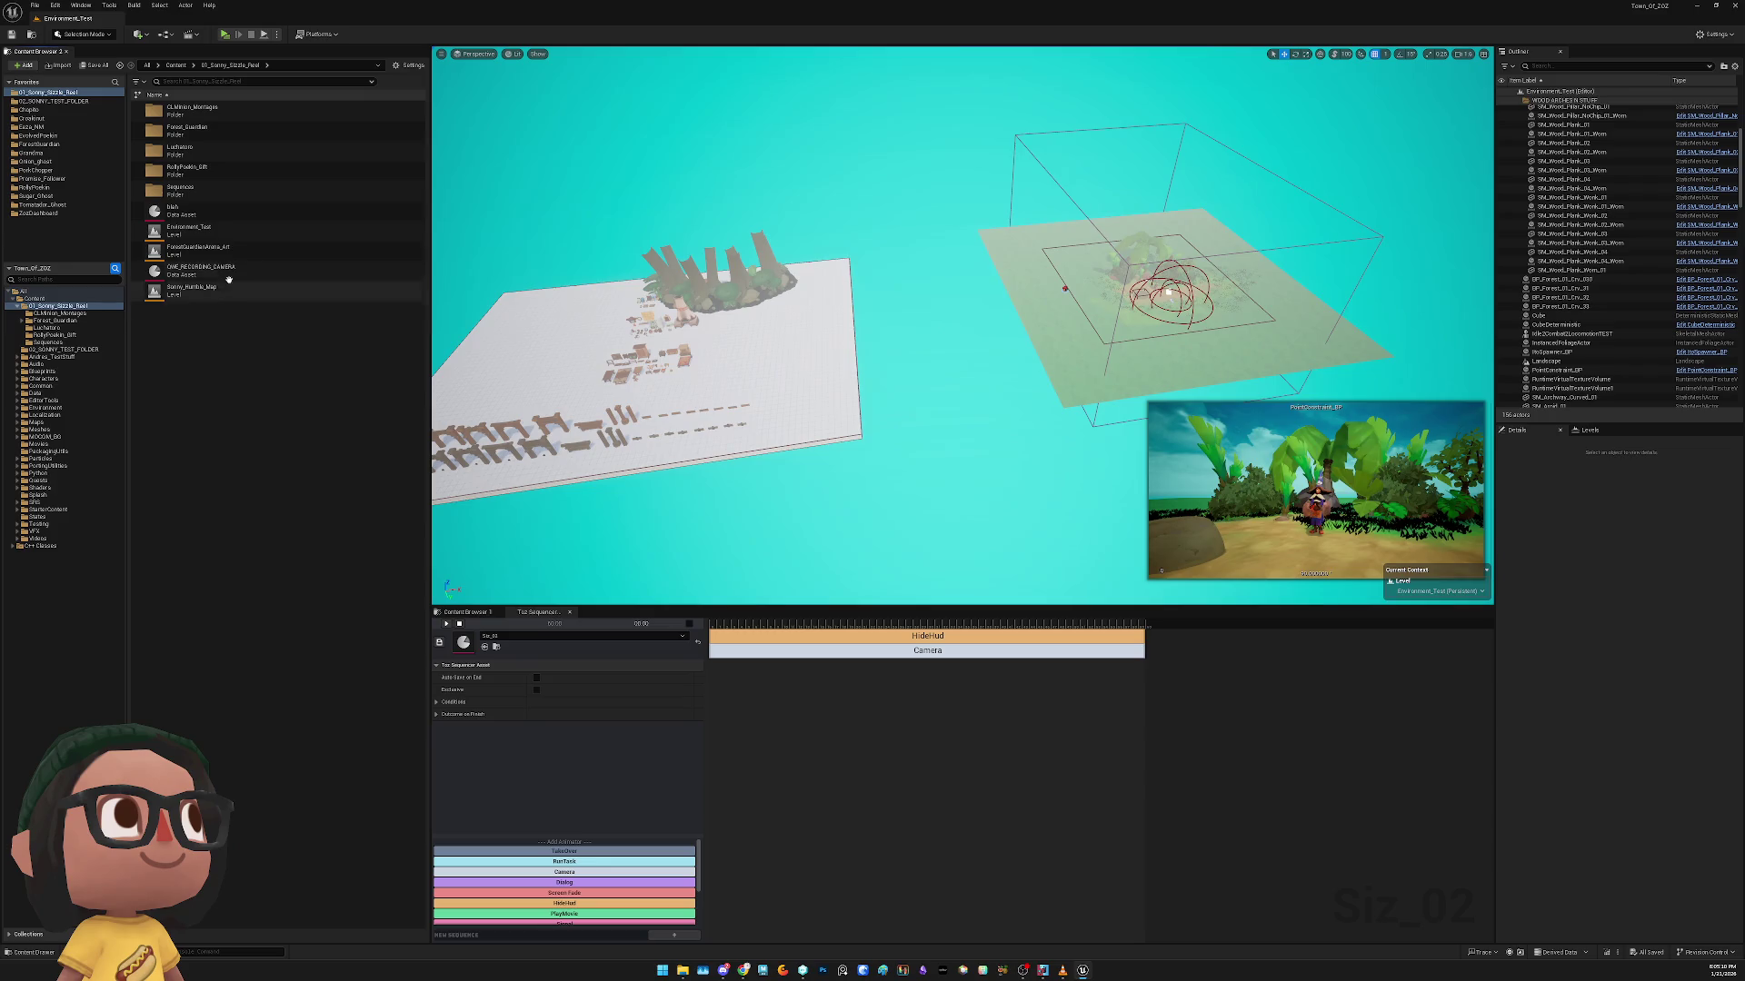
Add ForestGuardianArena_Art as a sublevel and set it to Always Loaded
{"action": "left_click", "coordinate": [1599, 429]}
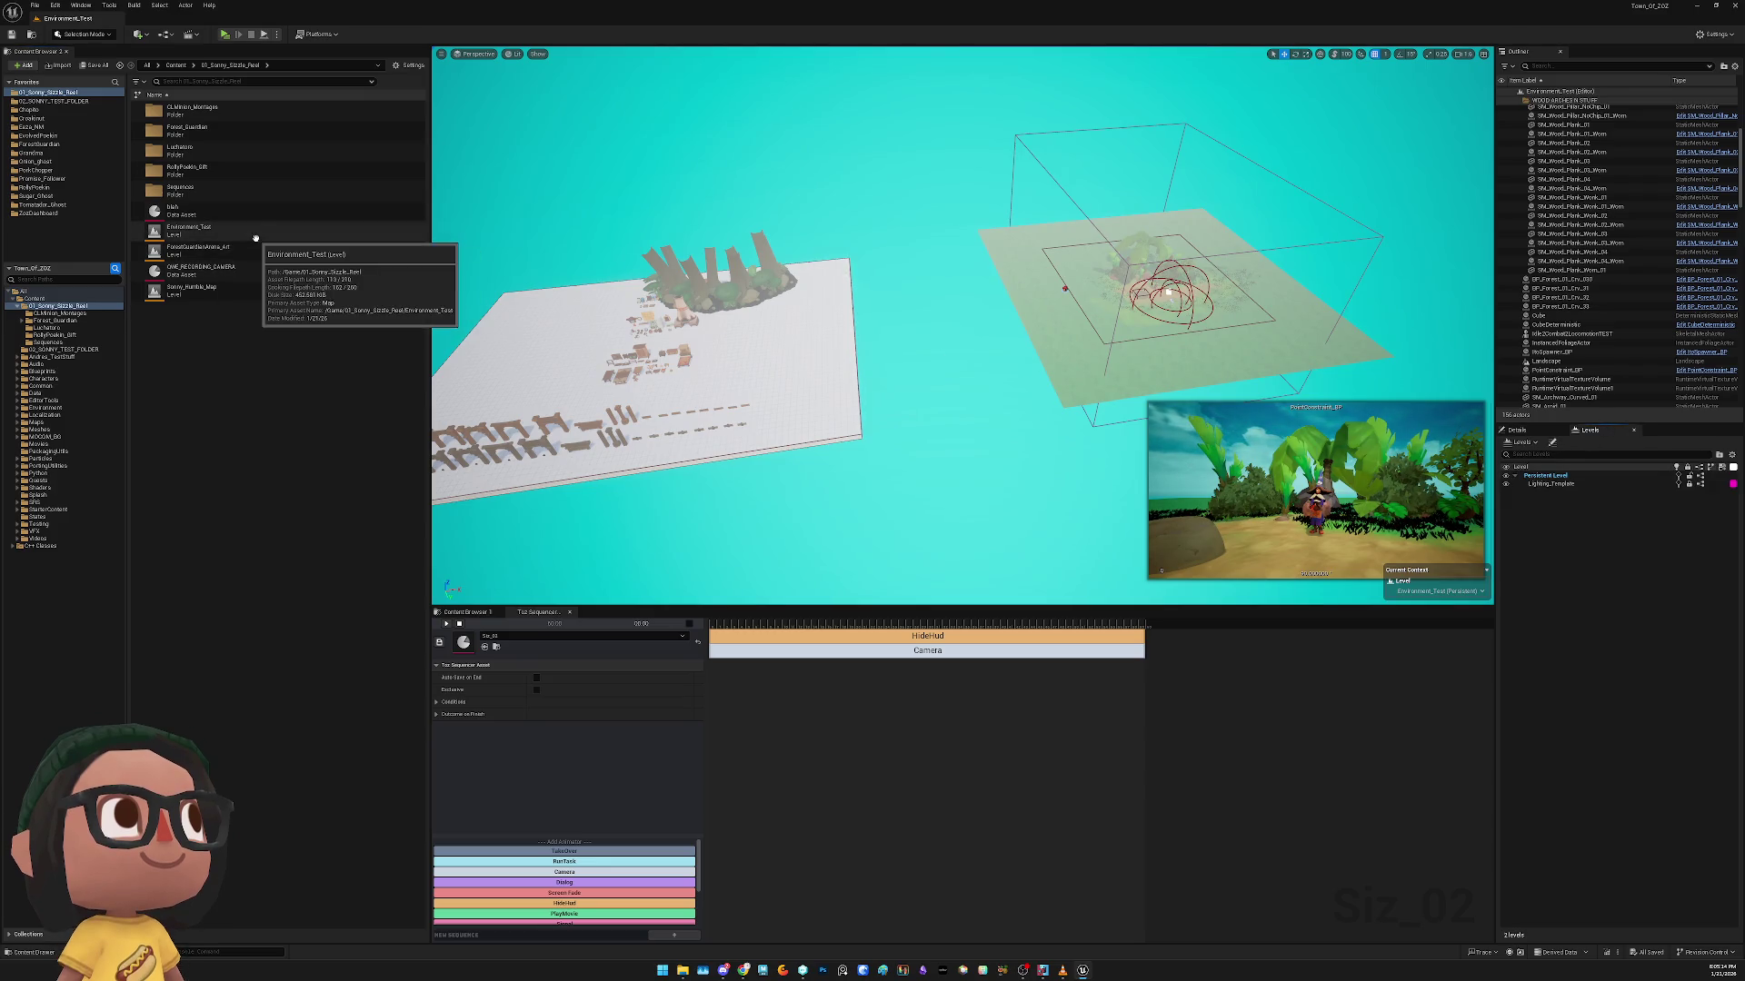
{"action": "mouse_move", "coordinate": [200, 251]}
{"action": "left_mouse_down"}
{"action": "mouse_move", "coordinate": [1611, 562]}
{"action": "mouse_move", "coordinate": [1554, 521]}
{"action": "left_mouse_up"}
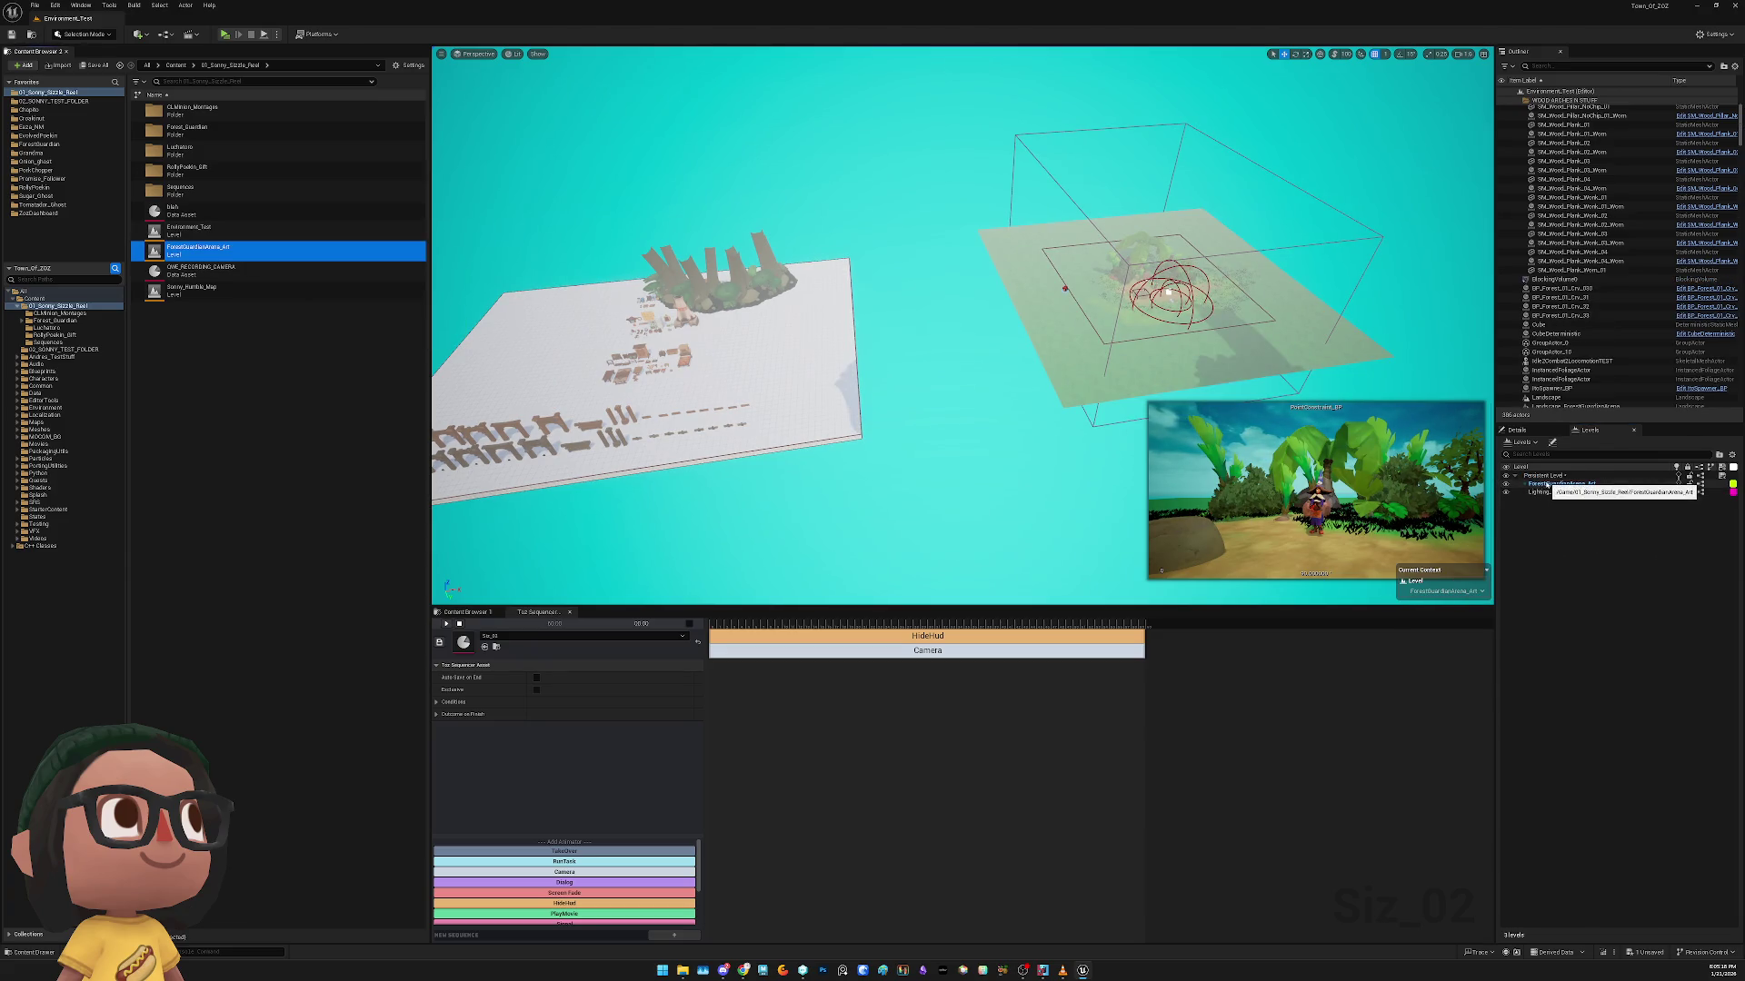
{"action": "right_click", "coordinate": [1545, 484]}
{"action": "mouse_move", "coordinate": [1577, 520]}
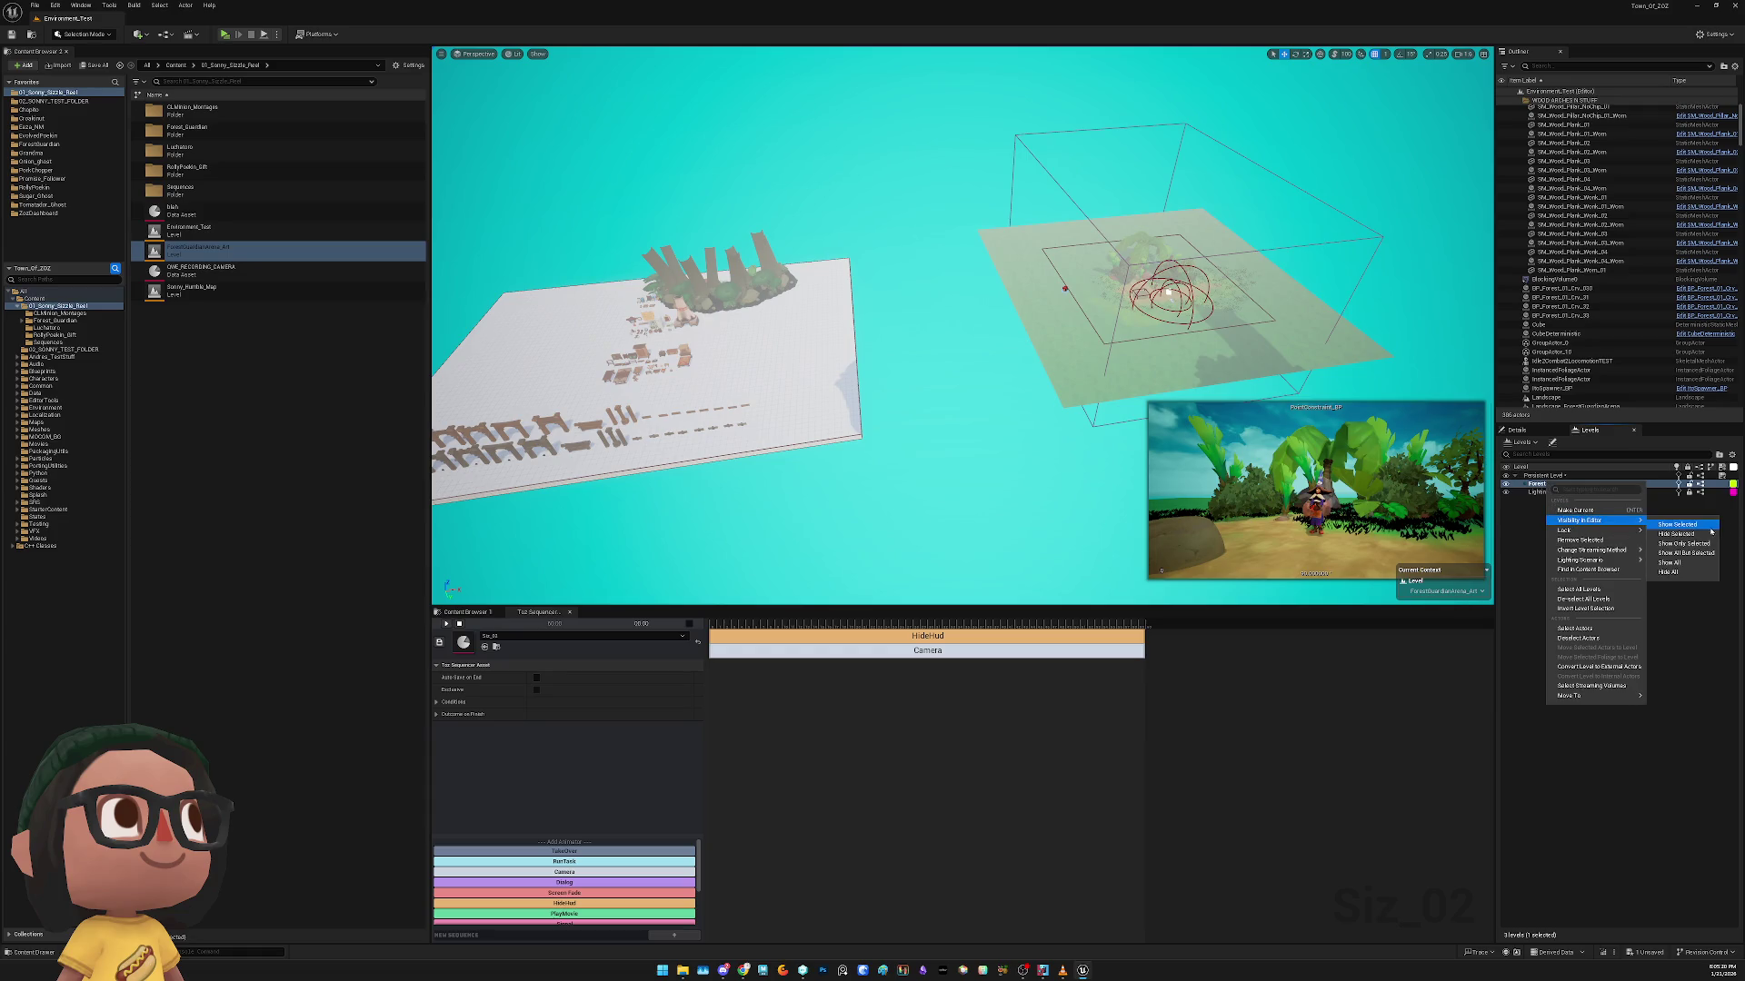
{"action": "mouse_move", "coordinate": [1633, 550]}
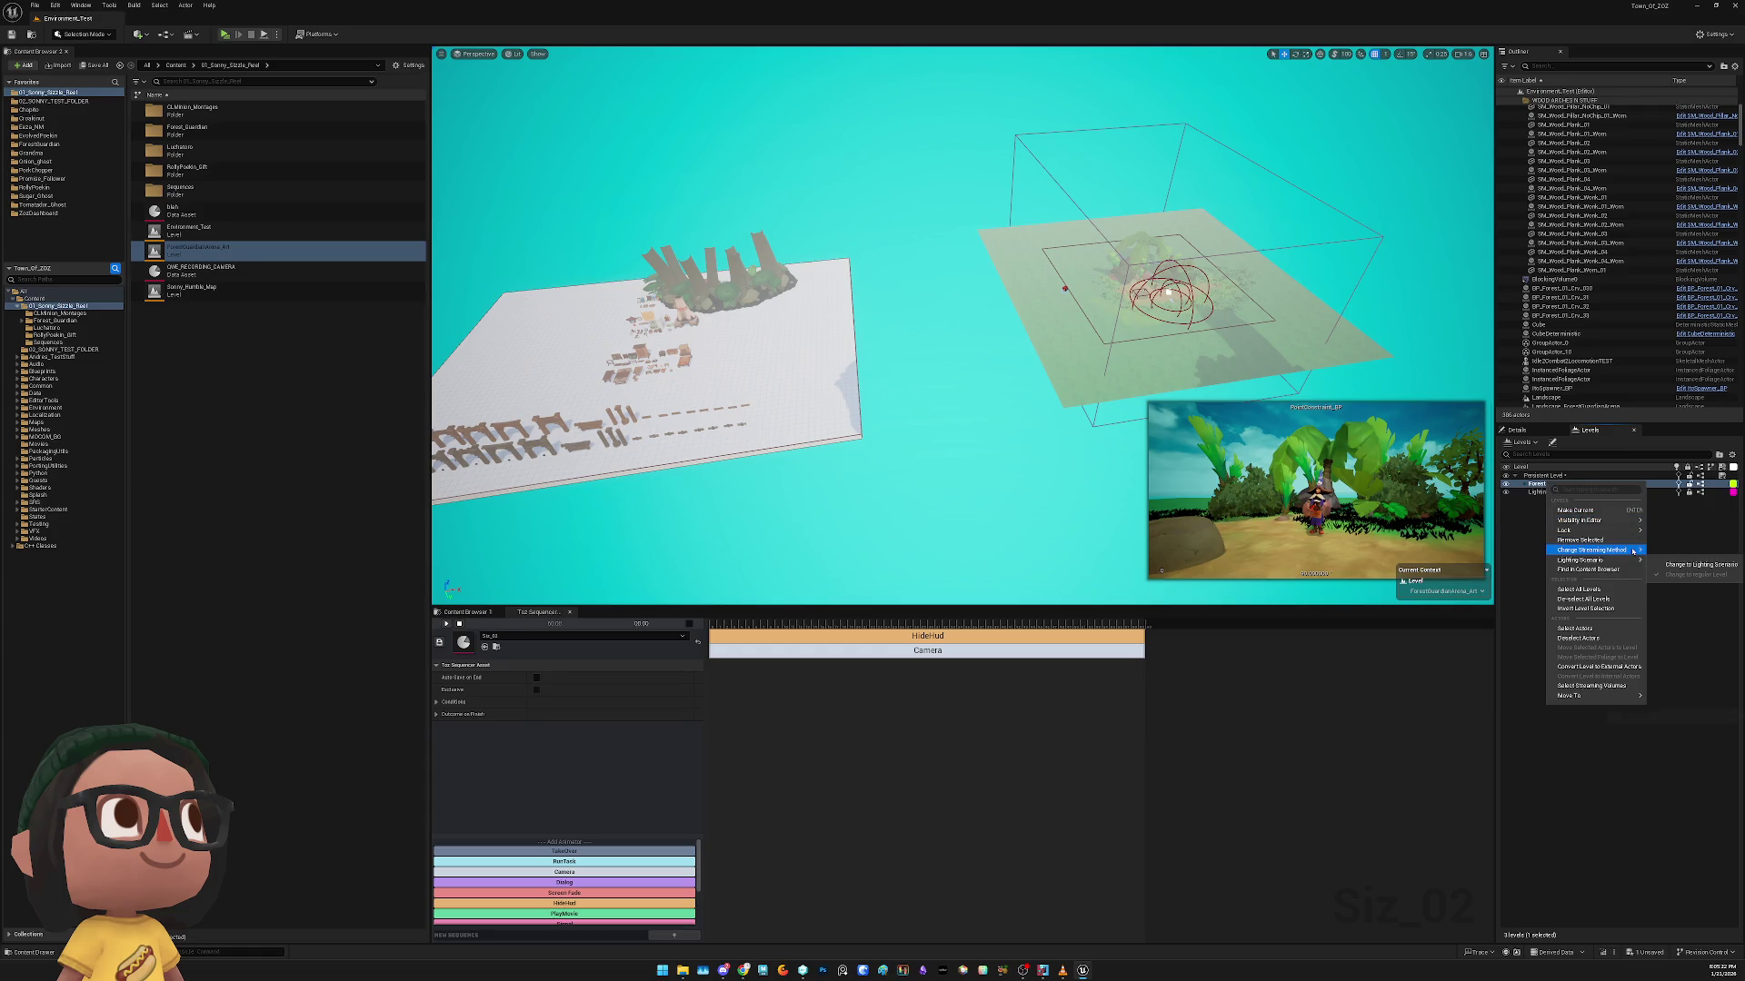
{"action": "left_click", "coordinate": [1691, 566]}
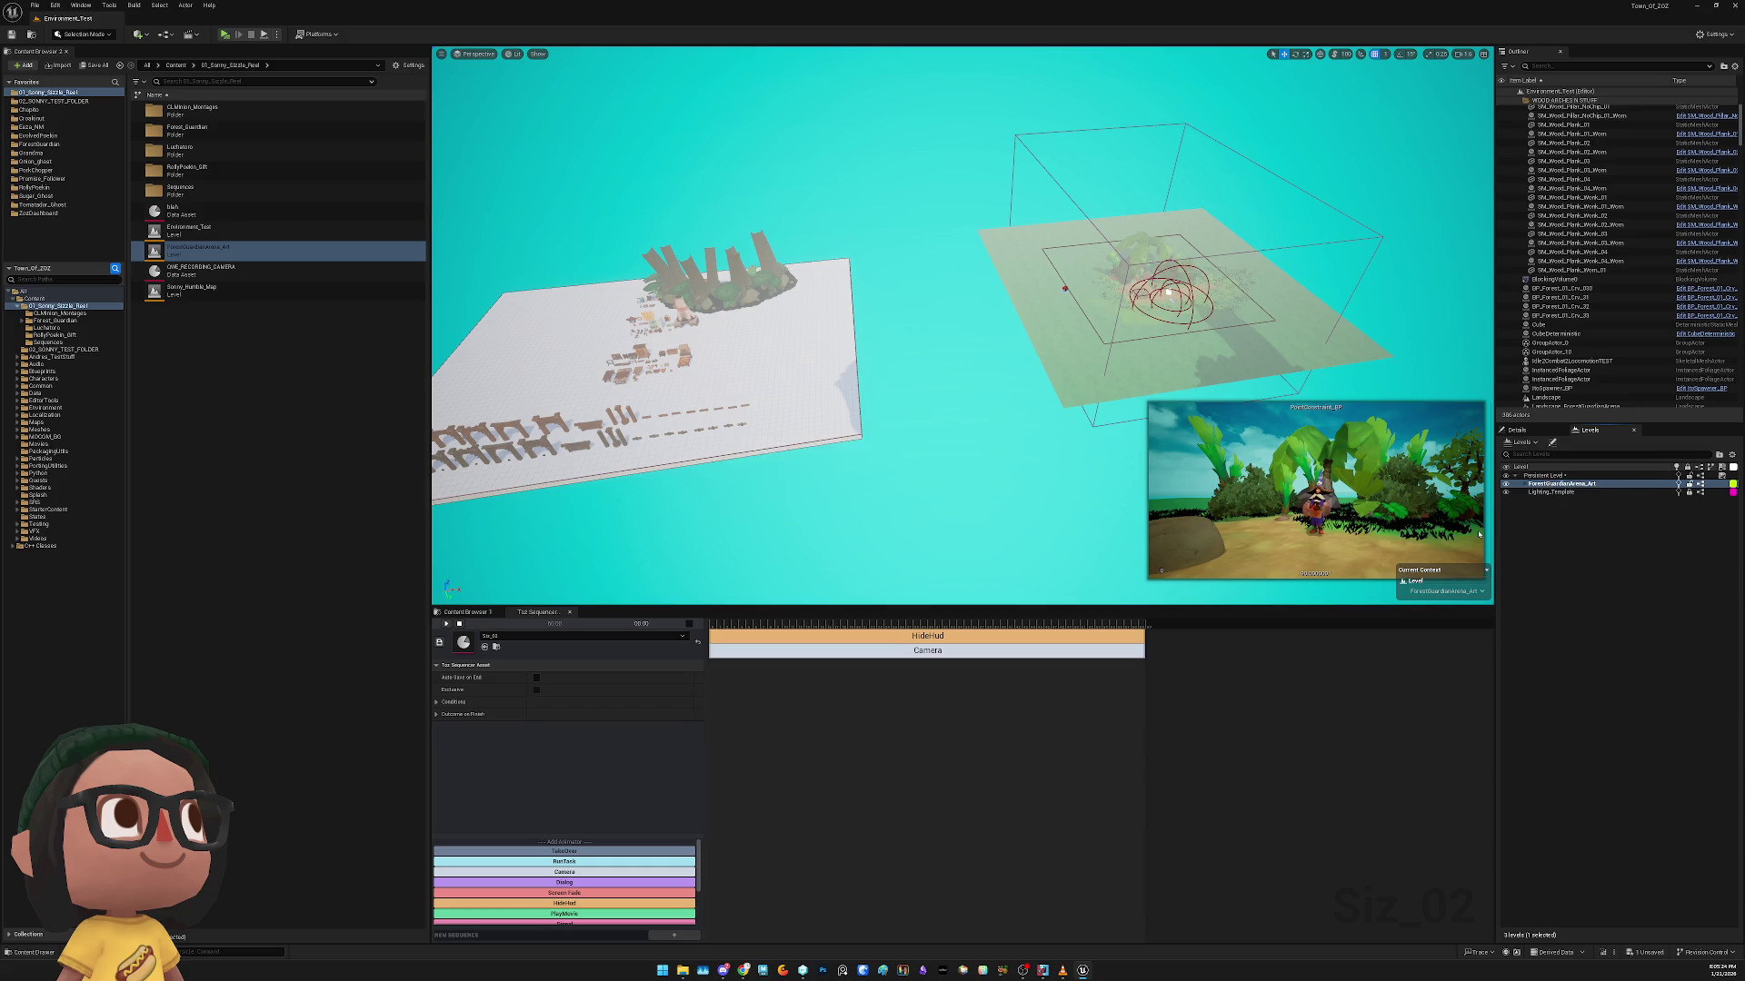
Select all actors in the arena sublevel, then undo the previous transform
{"action": "right_click", "coordinate": [1539, 487]}
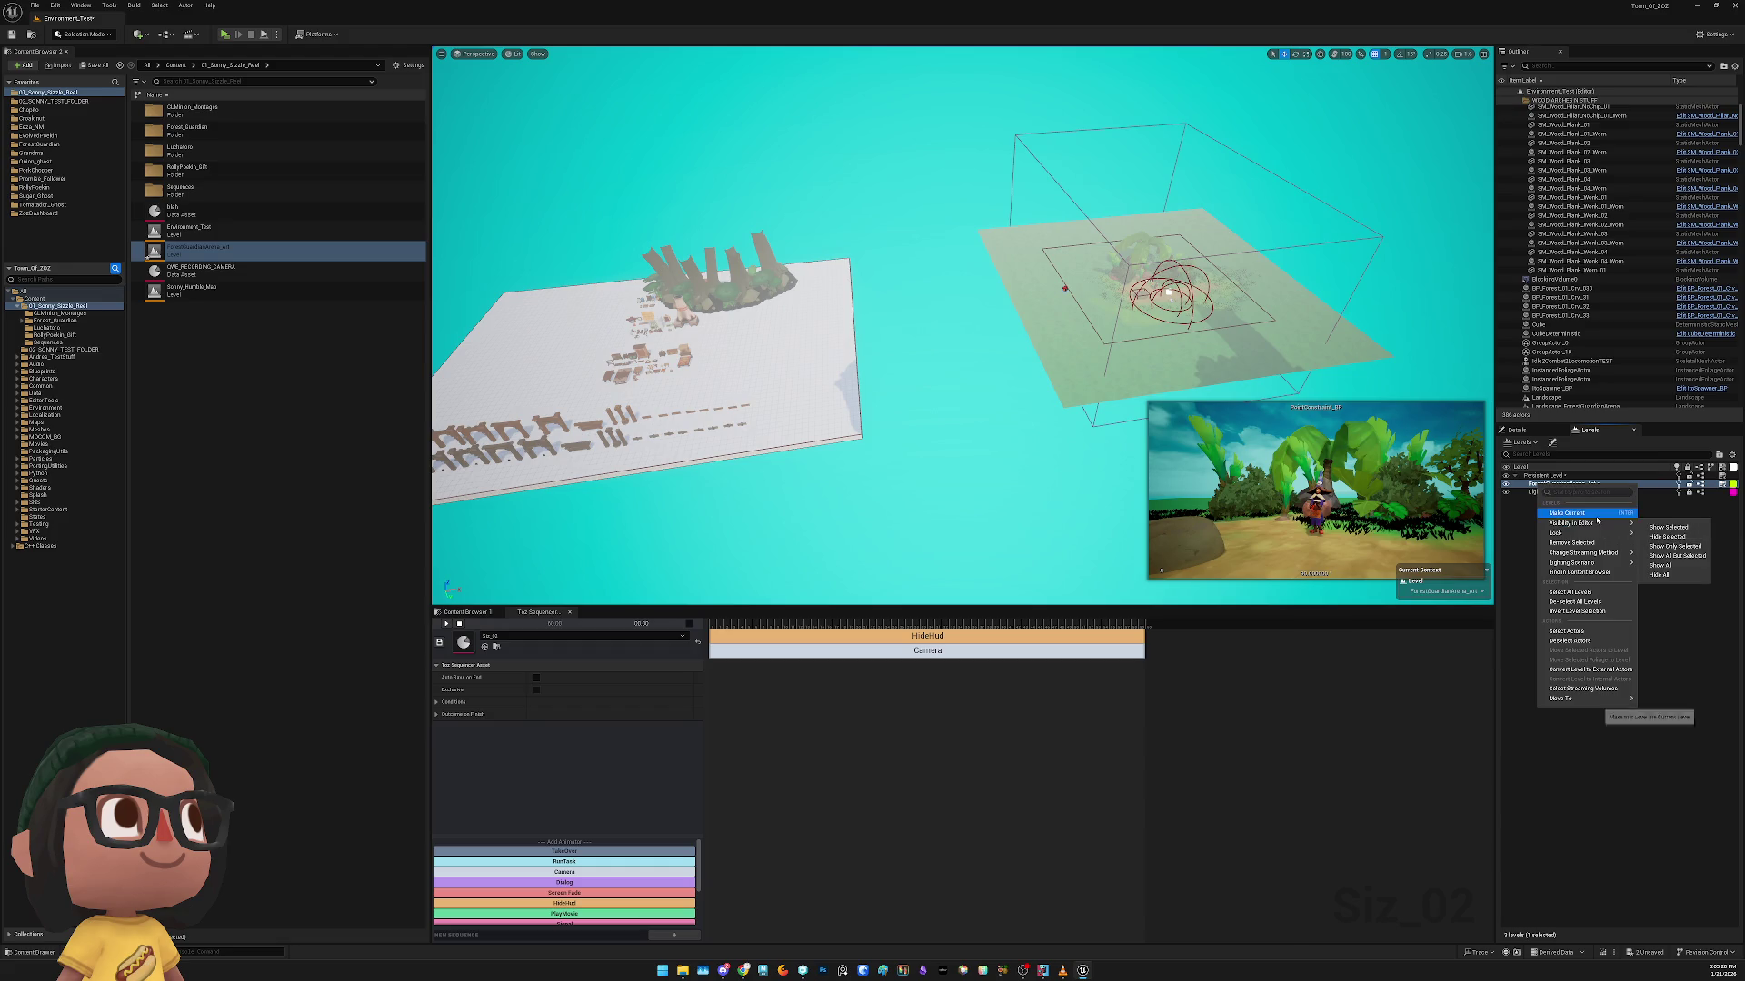
{"action": "mouse_move", "coordinate": [1606, 568]}
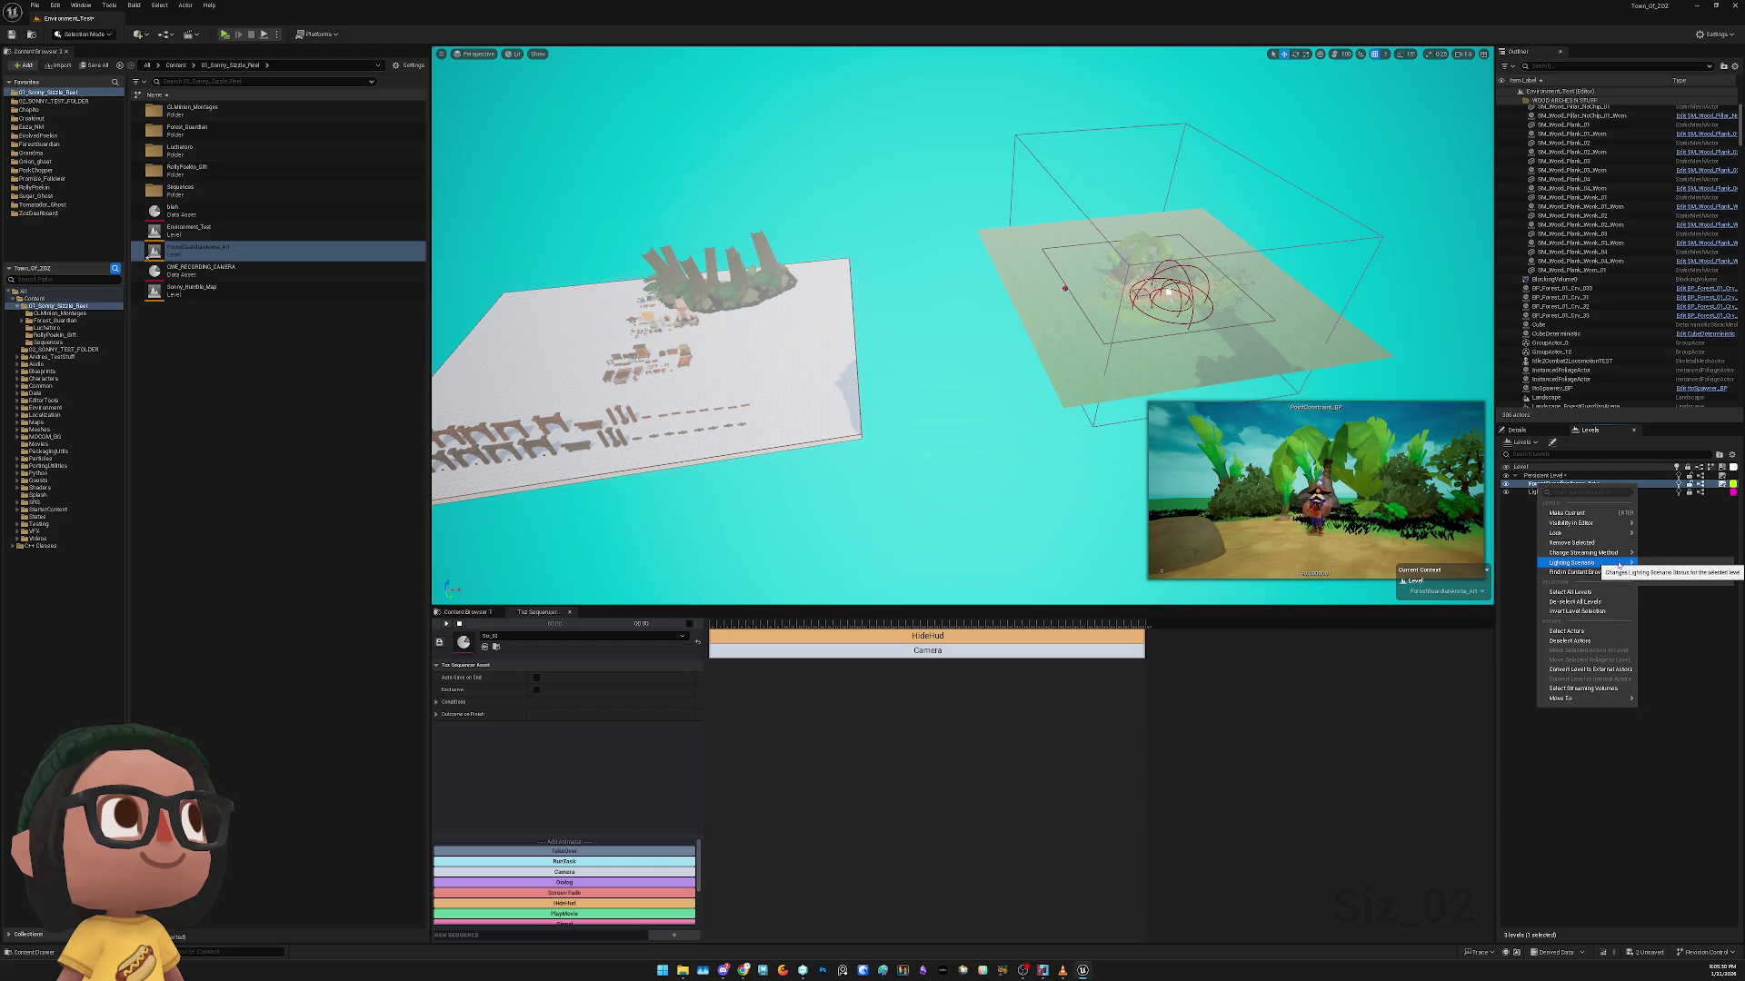
{"action": "left_click", "coordinate": [1608, 633]}
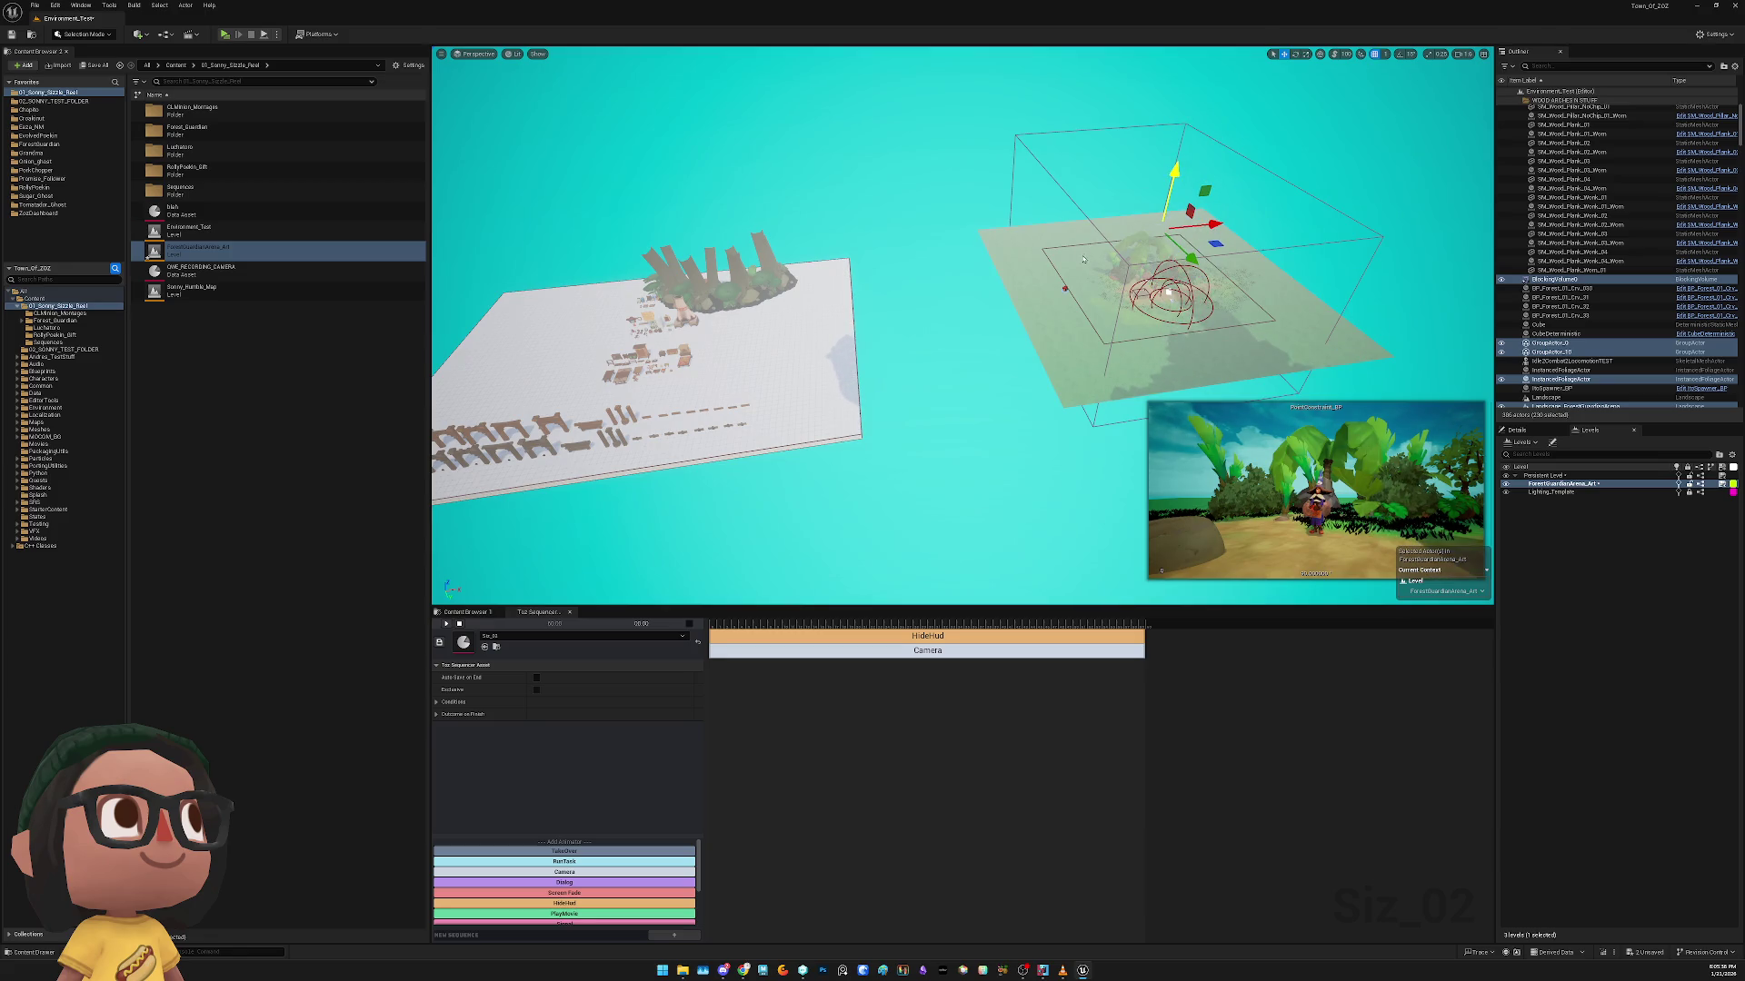
{"action": "key", "text": "ctrl+z"}
{"action": "key", "text": "f"}
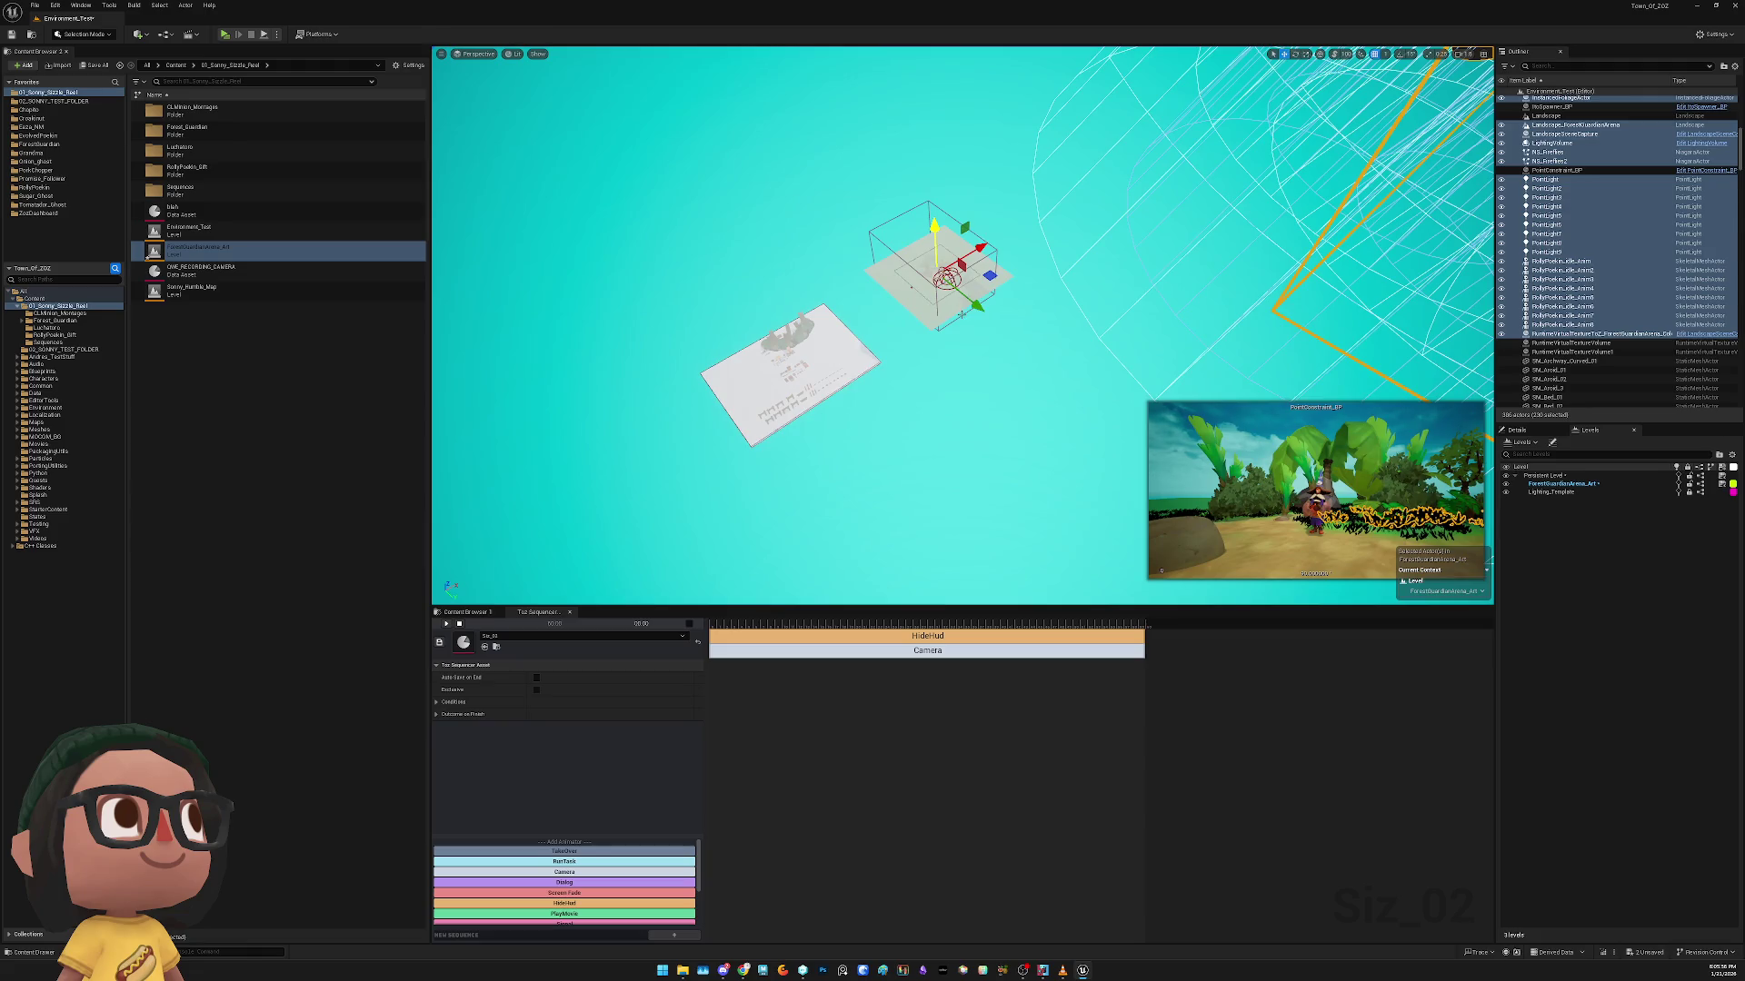
Position the PointConstraint_BP camera target just right of the arena's central platform
{"action": "key", "text": "Escape"}
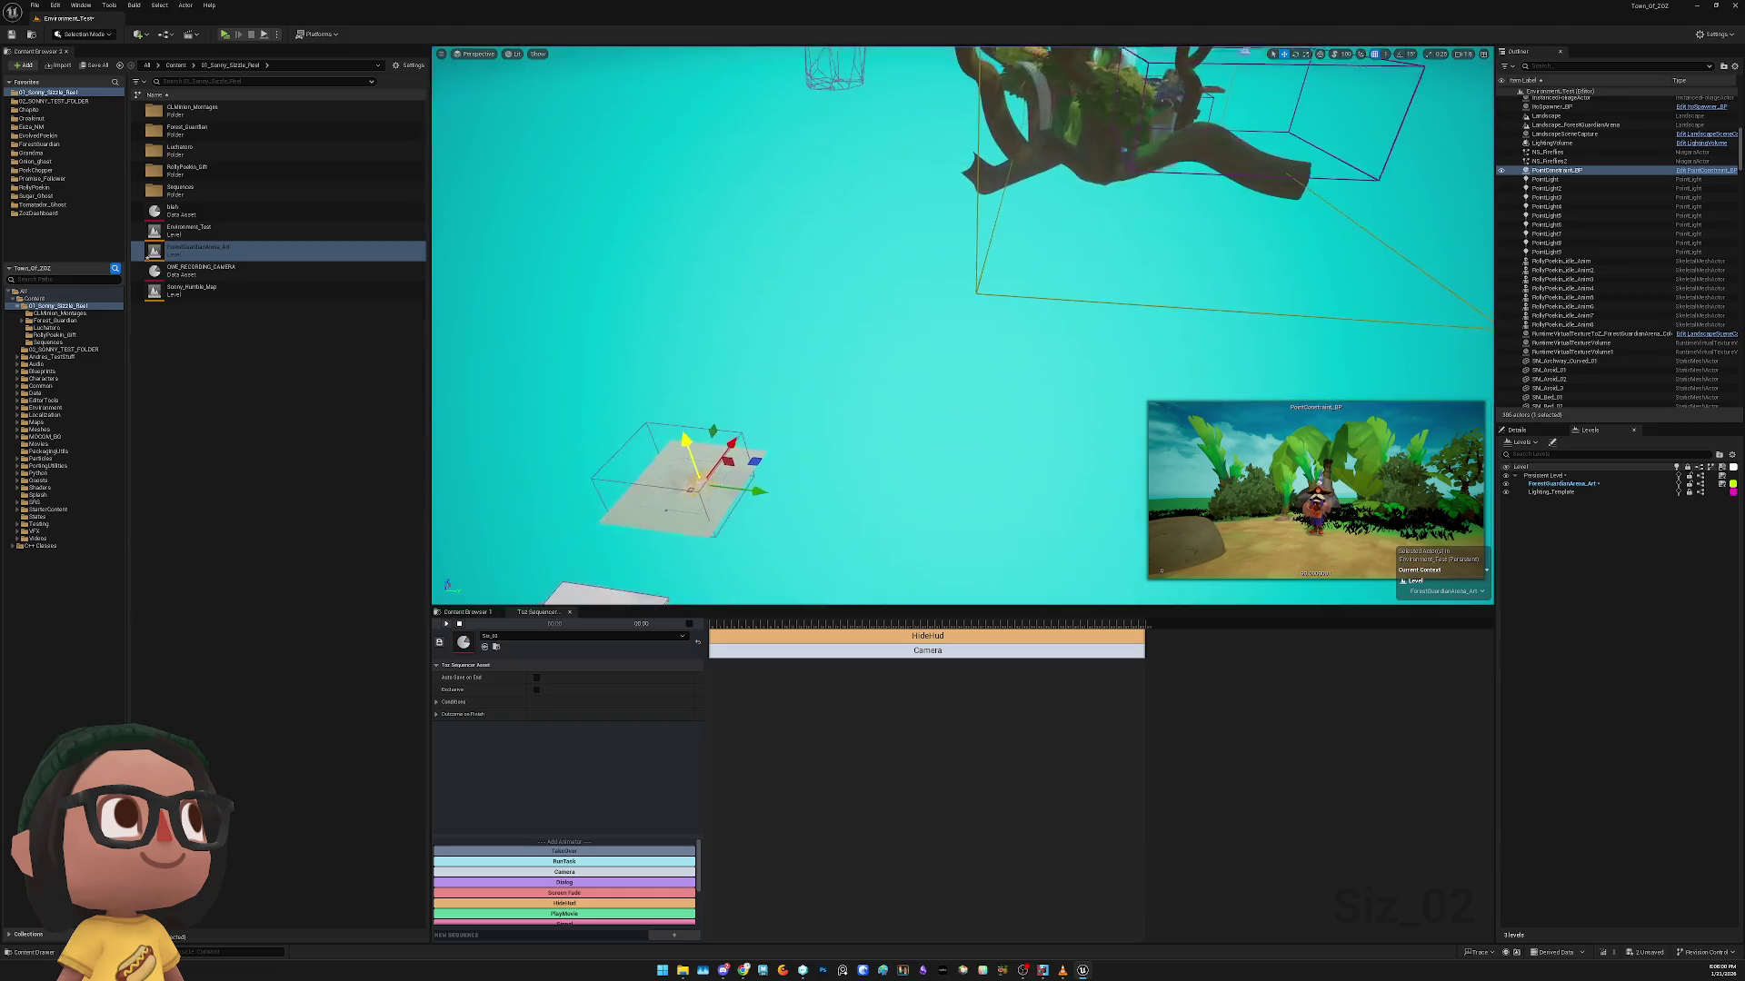
{"action": "mouse_move", "coordinate": [691, 538]}
{"action": "left_mouse_down"}
{"action": "mouse_move", "coordinate": [1149, 254]}
{"action": "mouse_move", "coordinate": [1162, 112]}
{"action": "left_mouse_up"}
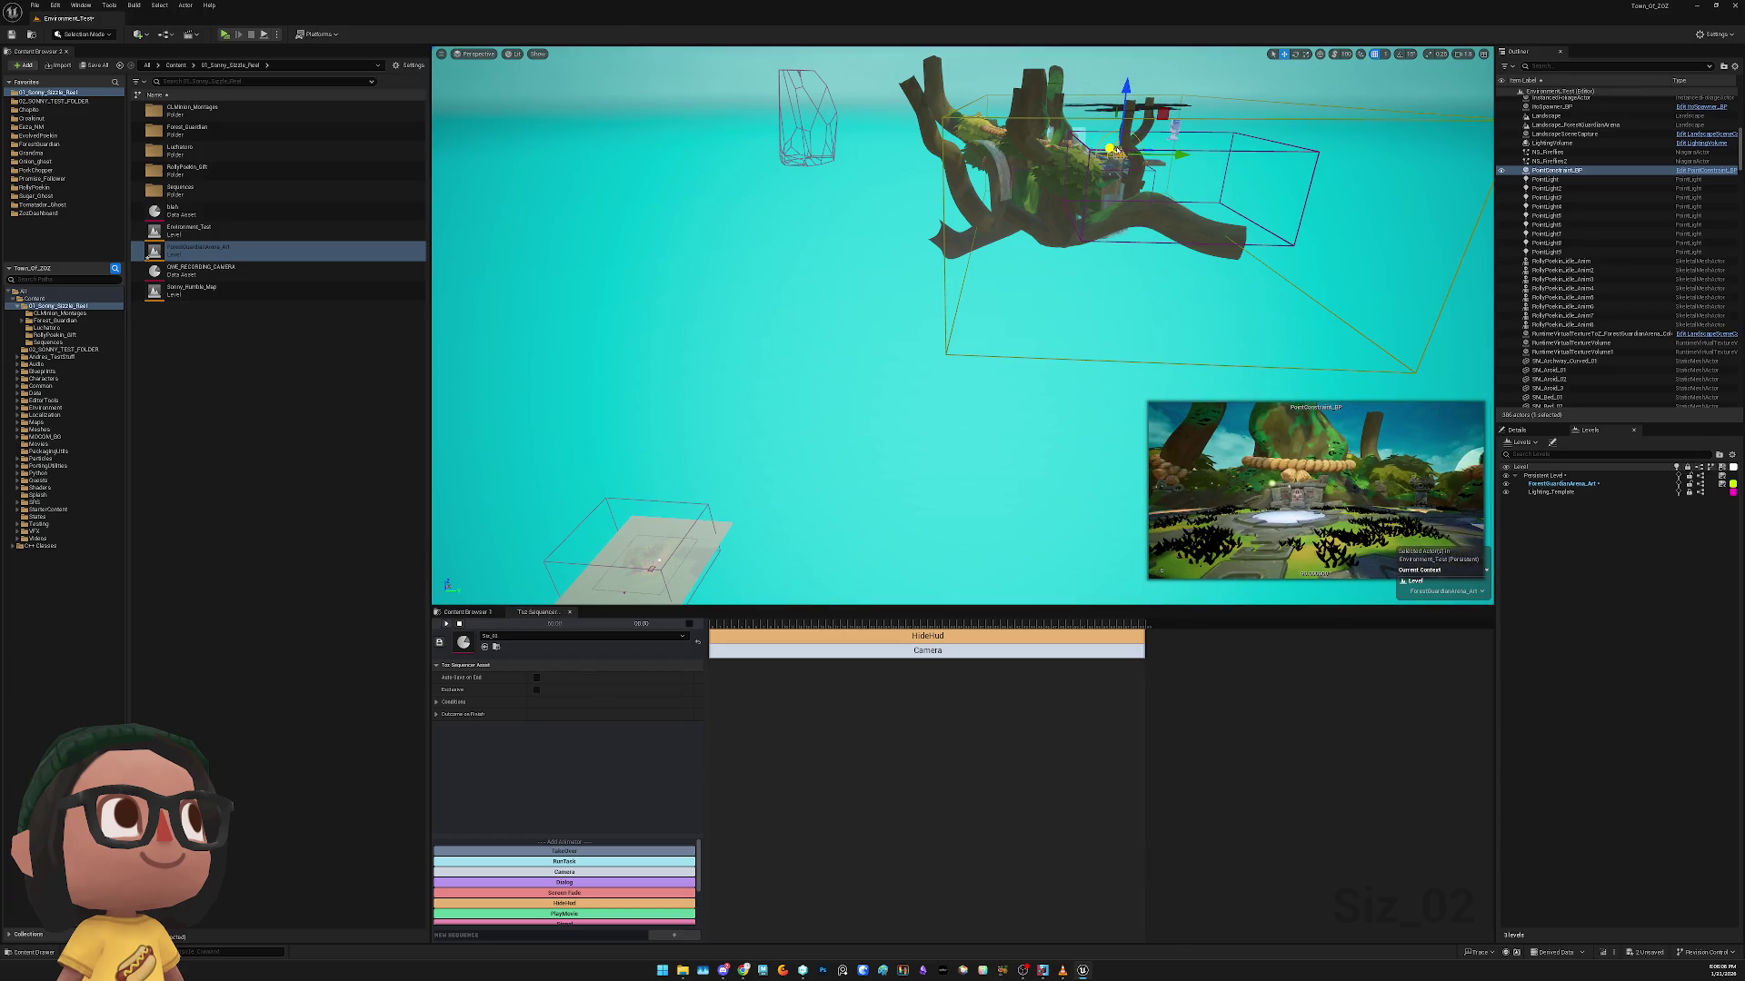
{"action": "key", "text": "f"}
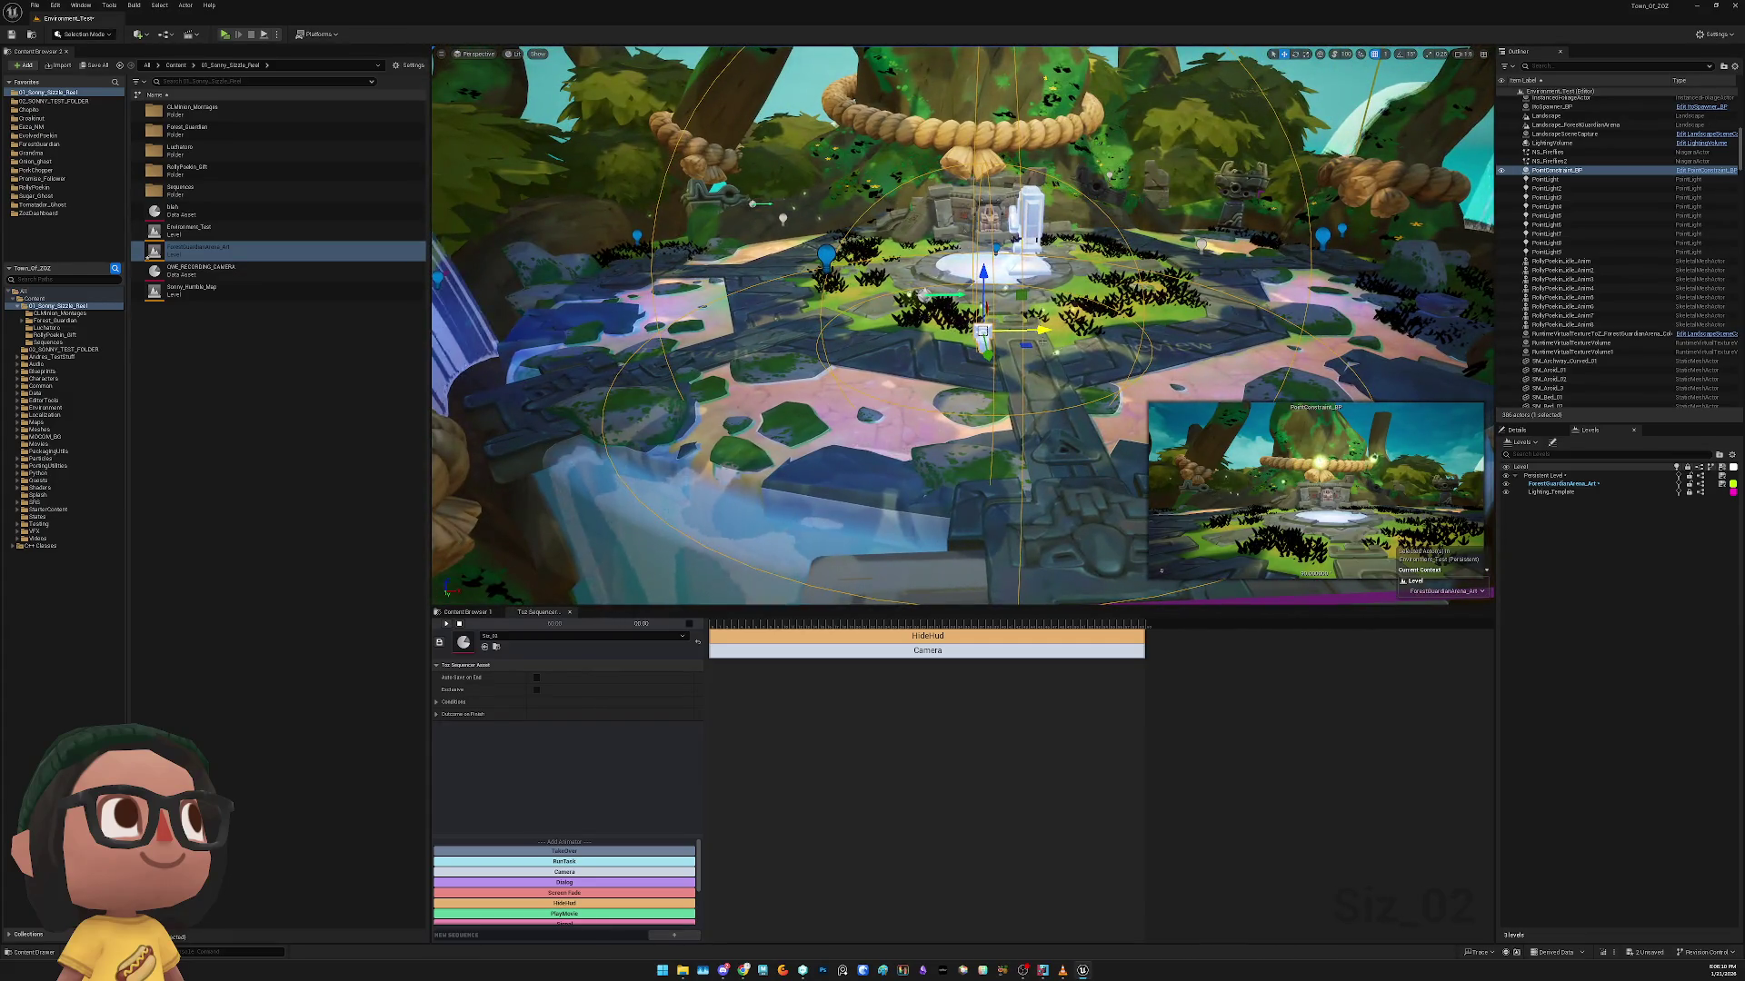
{"action": "key", "text": "ctrl+z"}
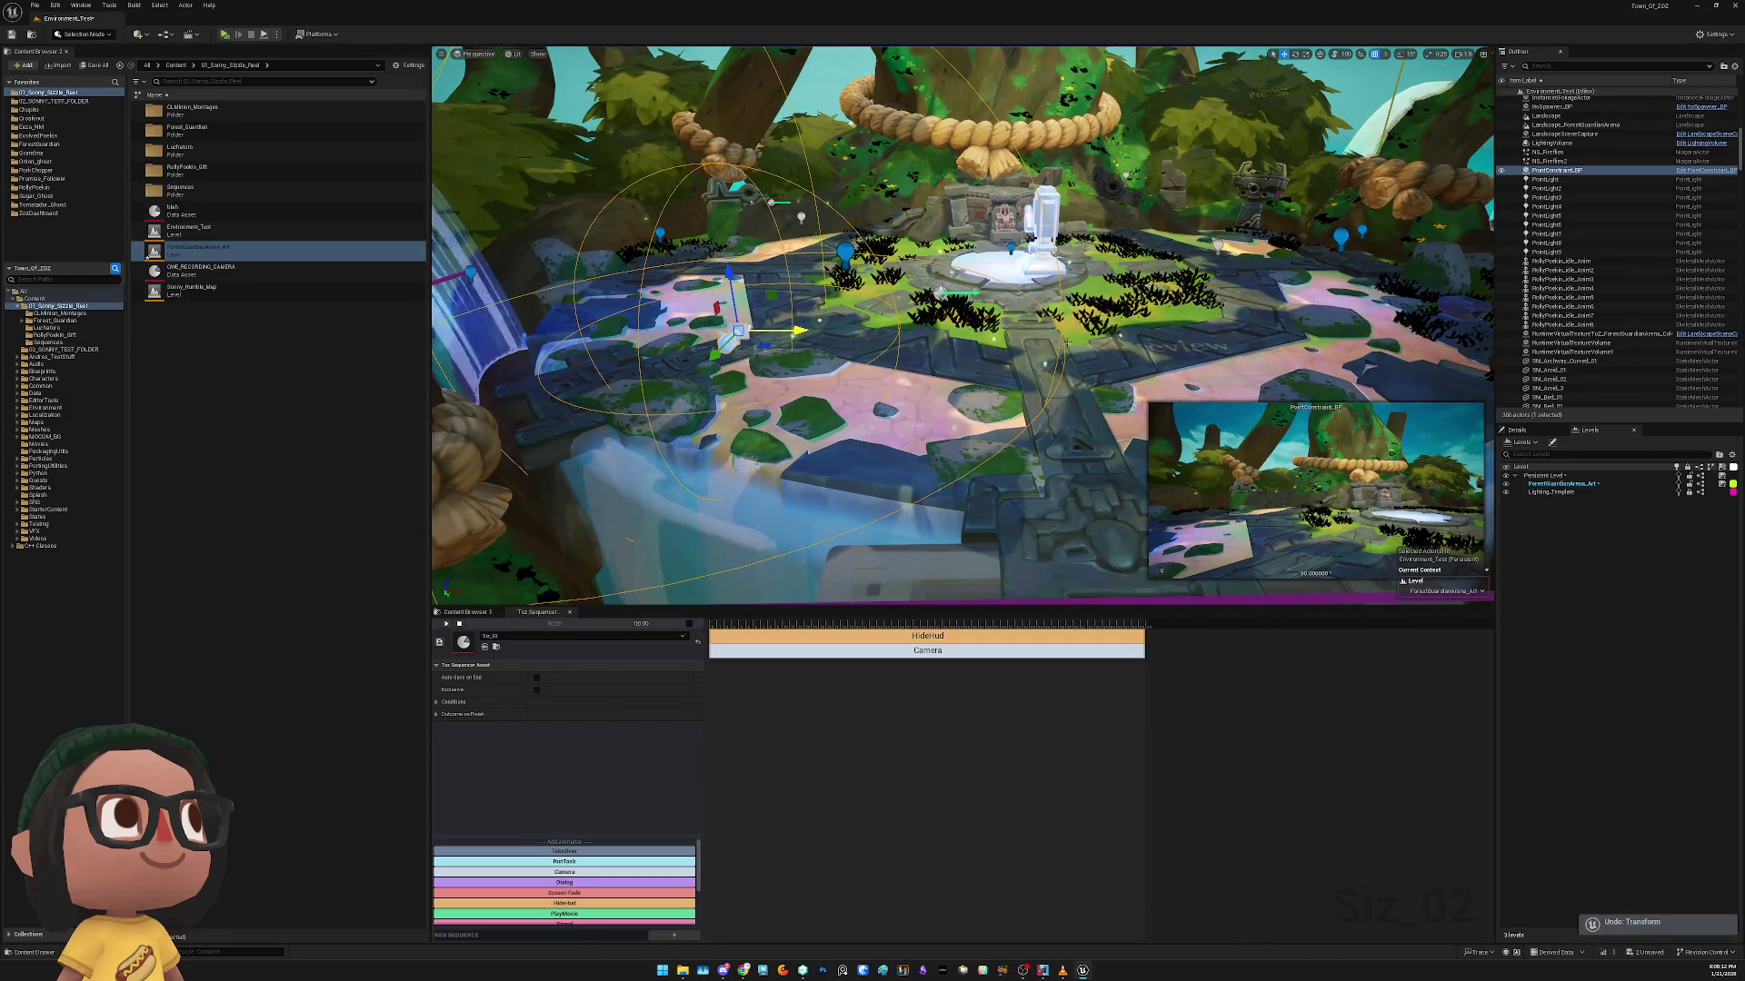
{"action": "key", "text": "ctrl+y"}
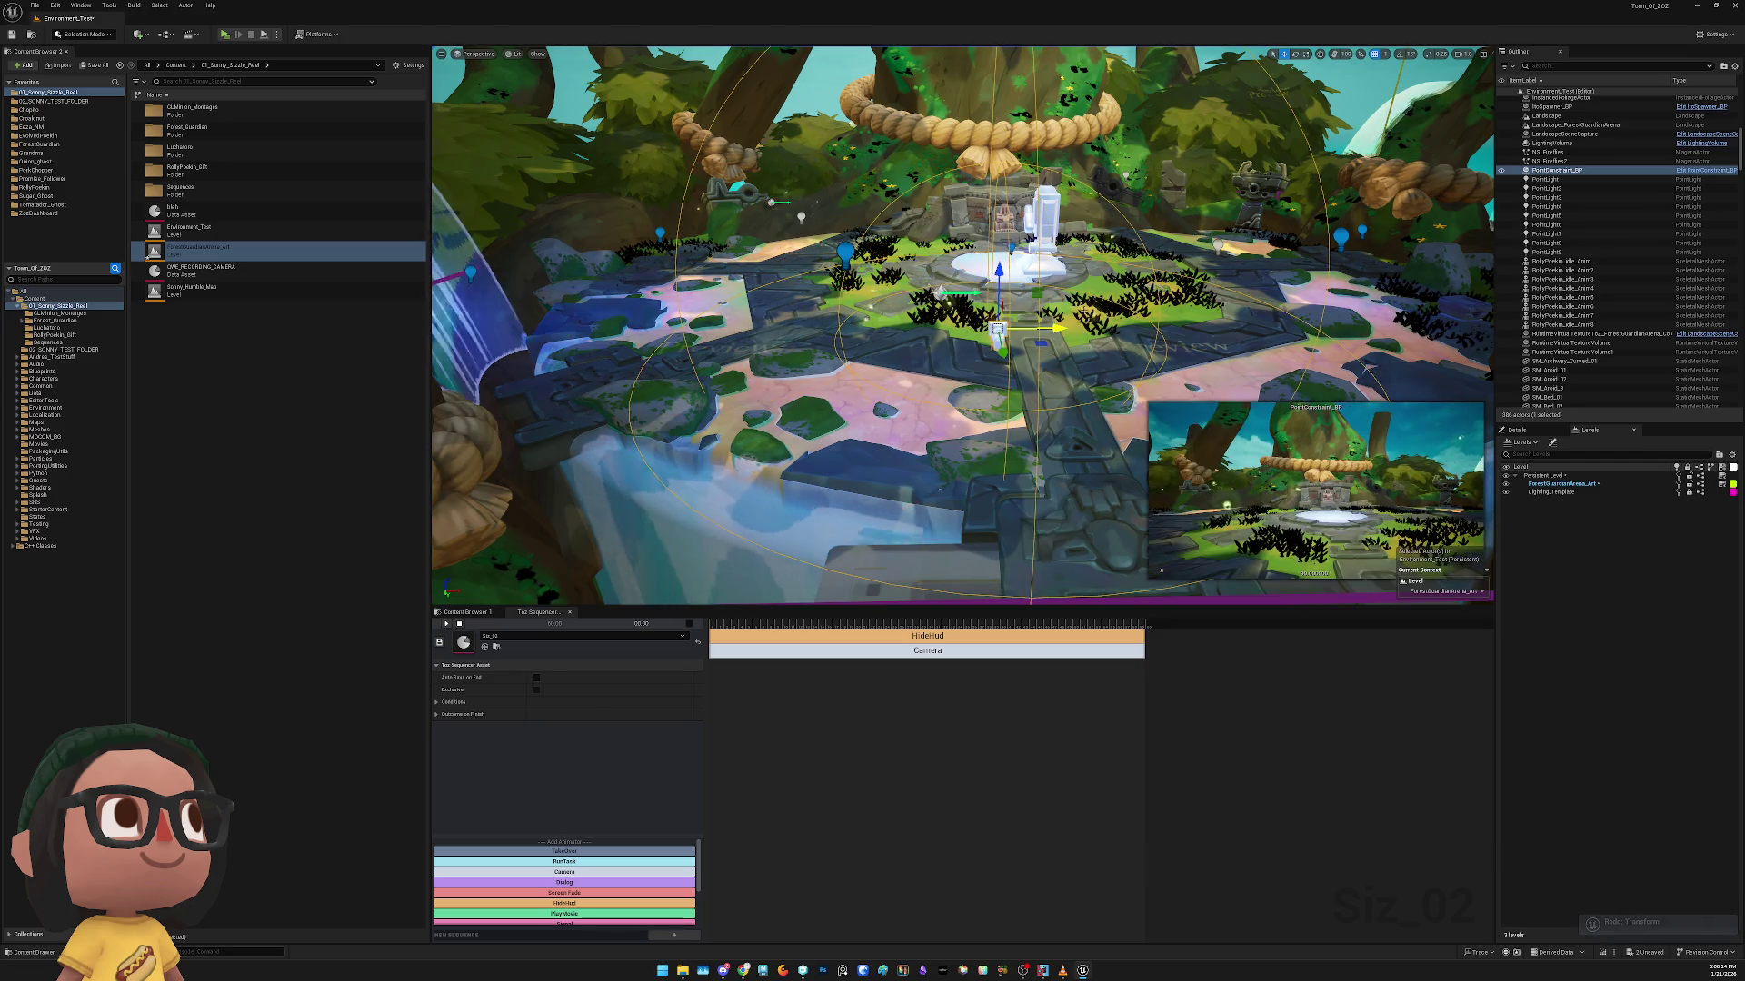
{"action": "key", "text": "ctrl+y"}
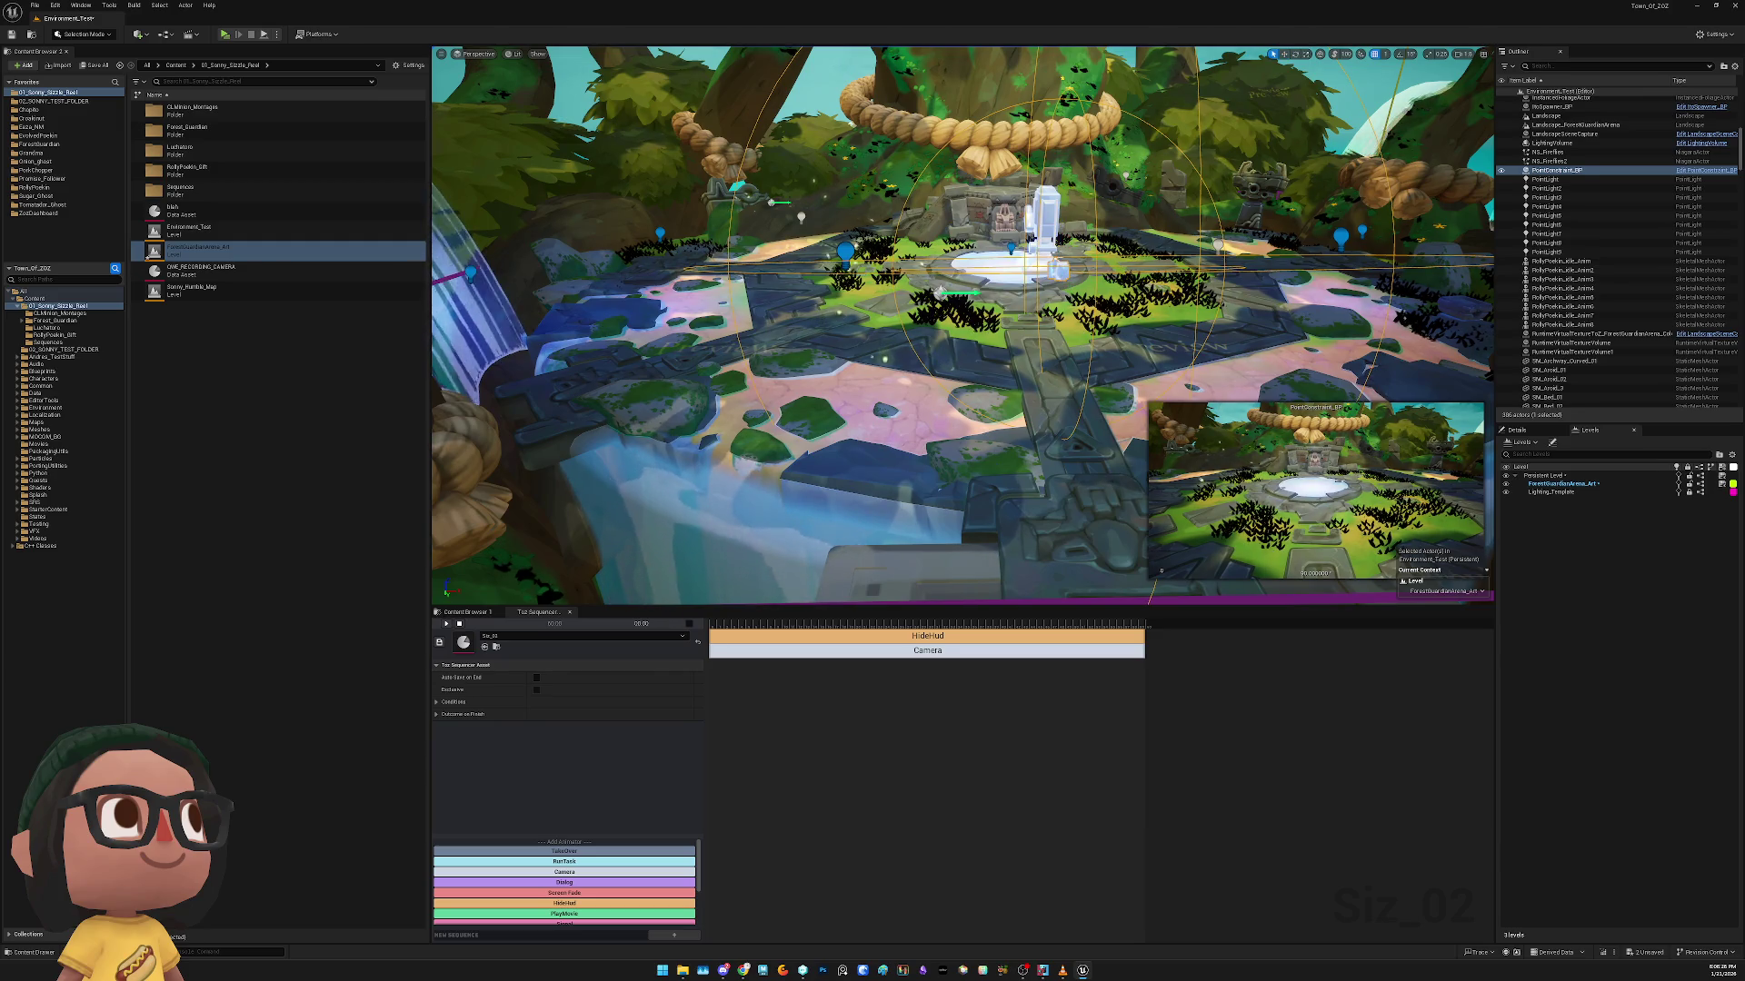
{"action": "left_click", "coordinate": [673, 248]}
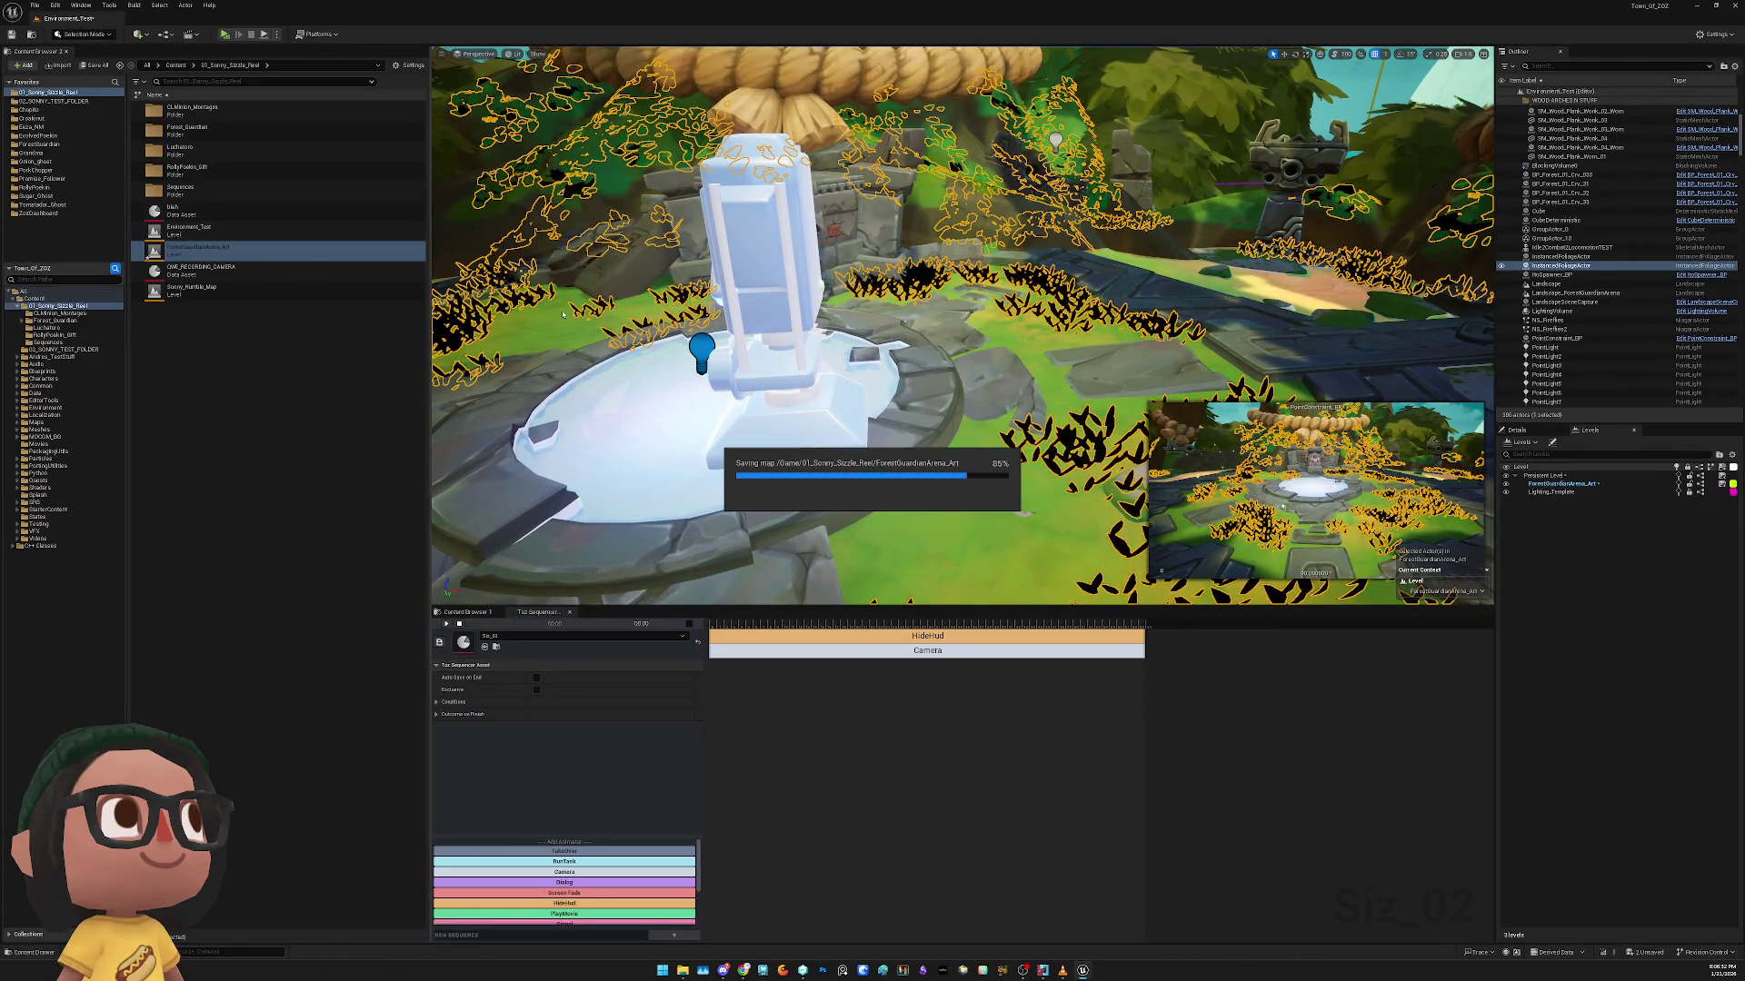
{"action": "left_click", "coordinate": [57, 101]}
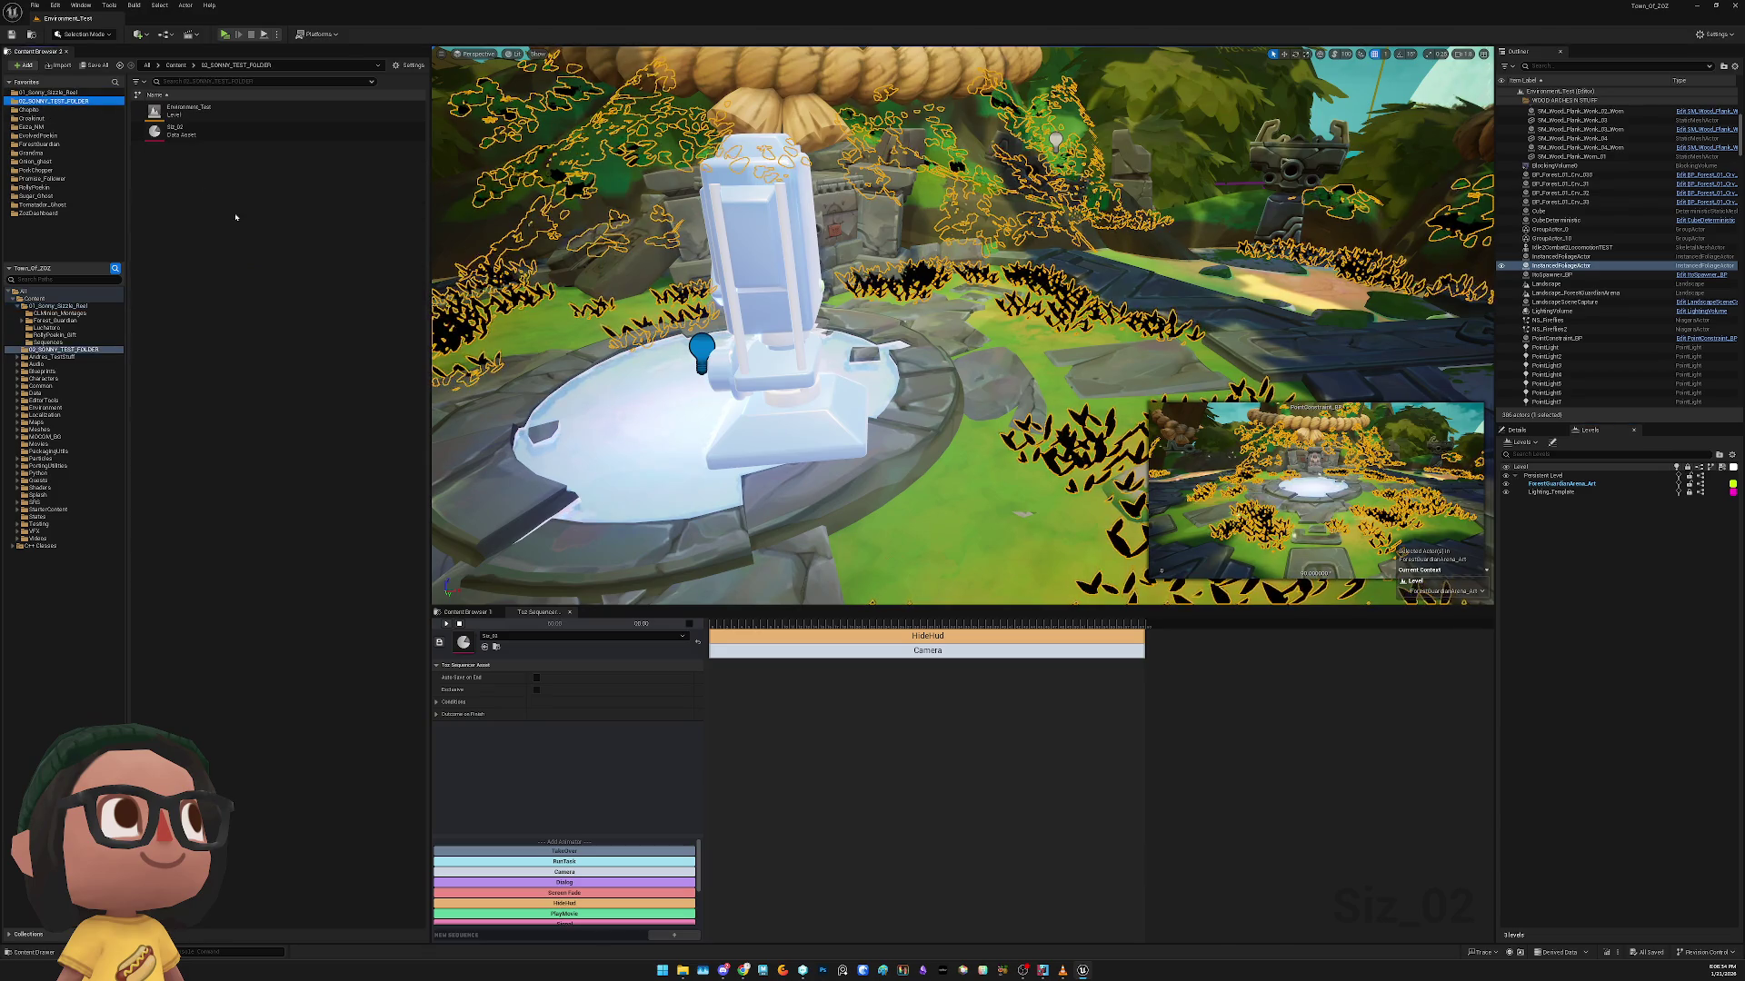
{"action": "key", "text": "f"}
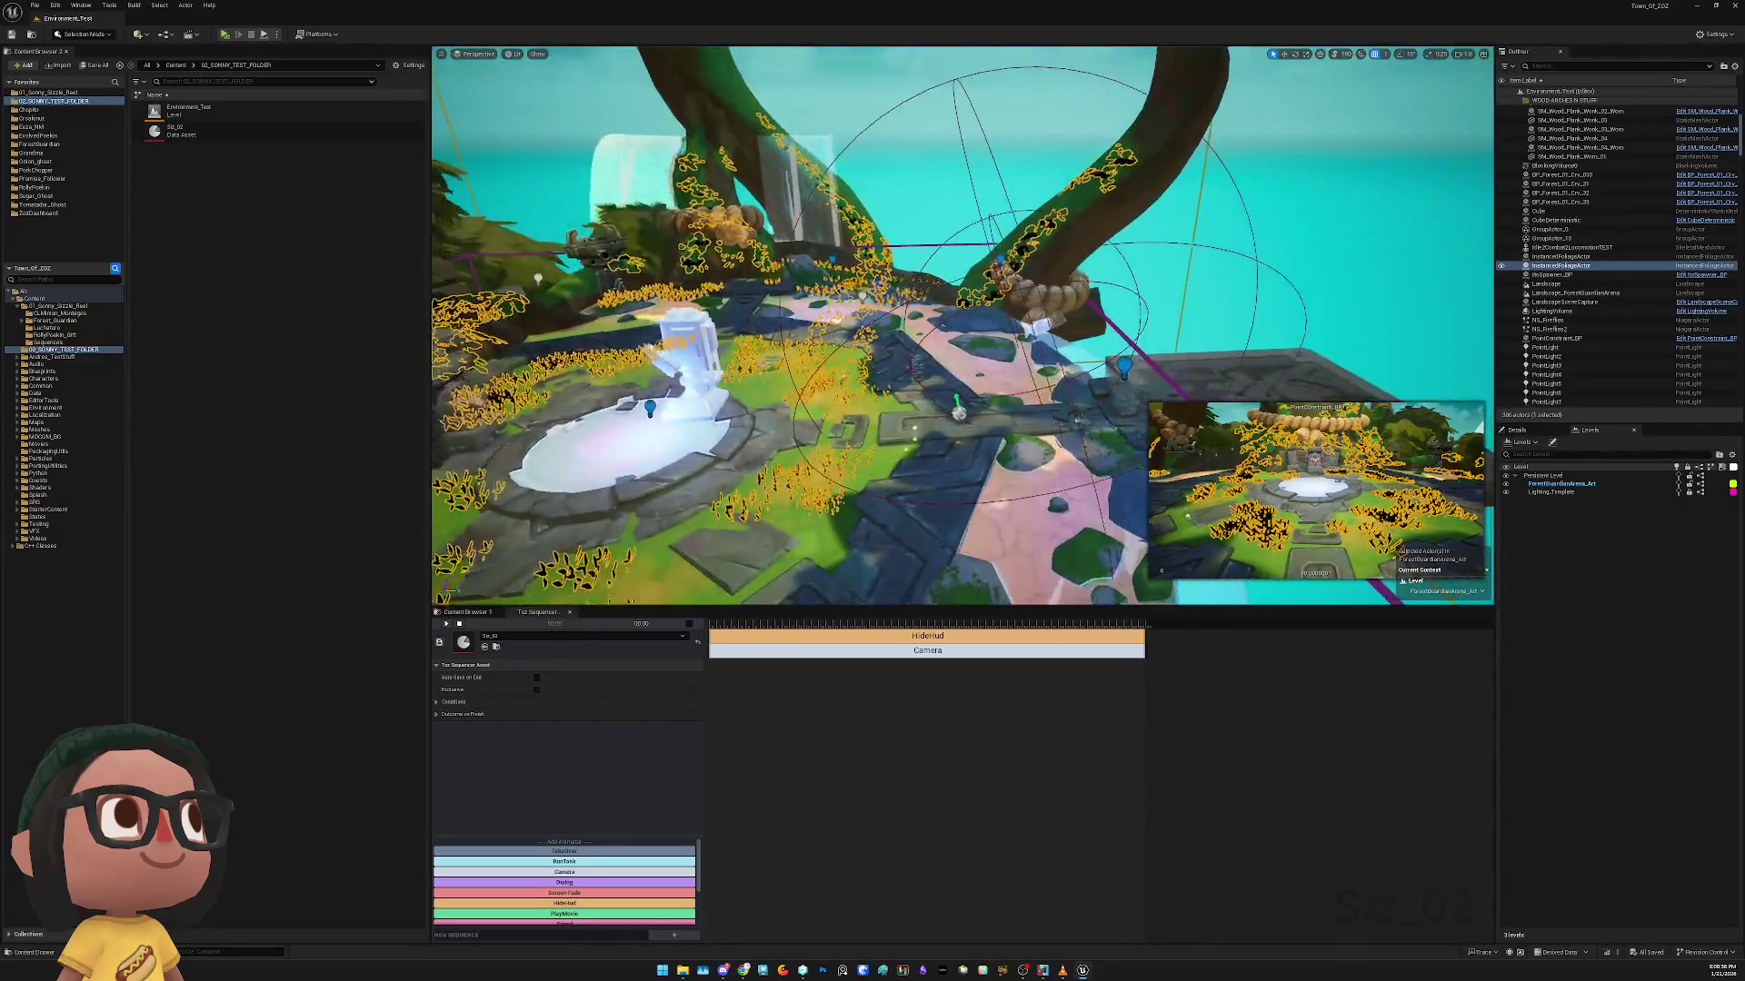
{"action": "left_click", "coordinate": [246, 35]}
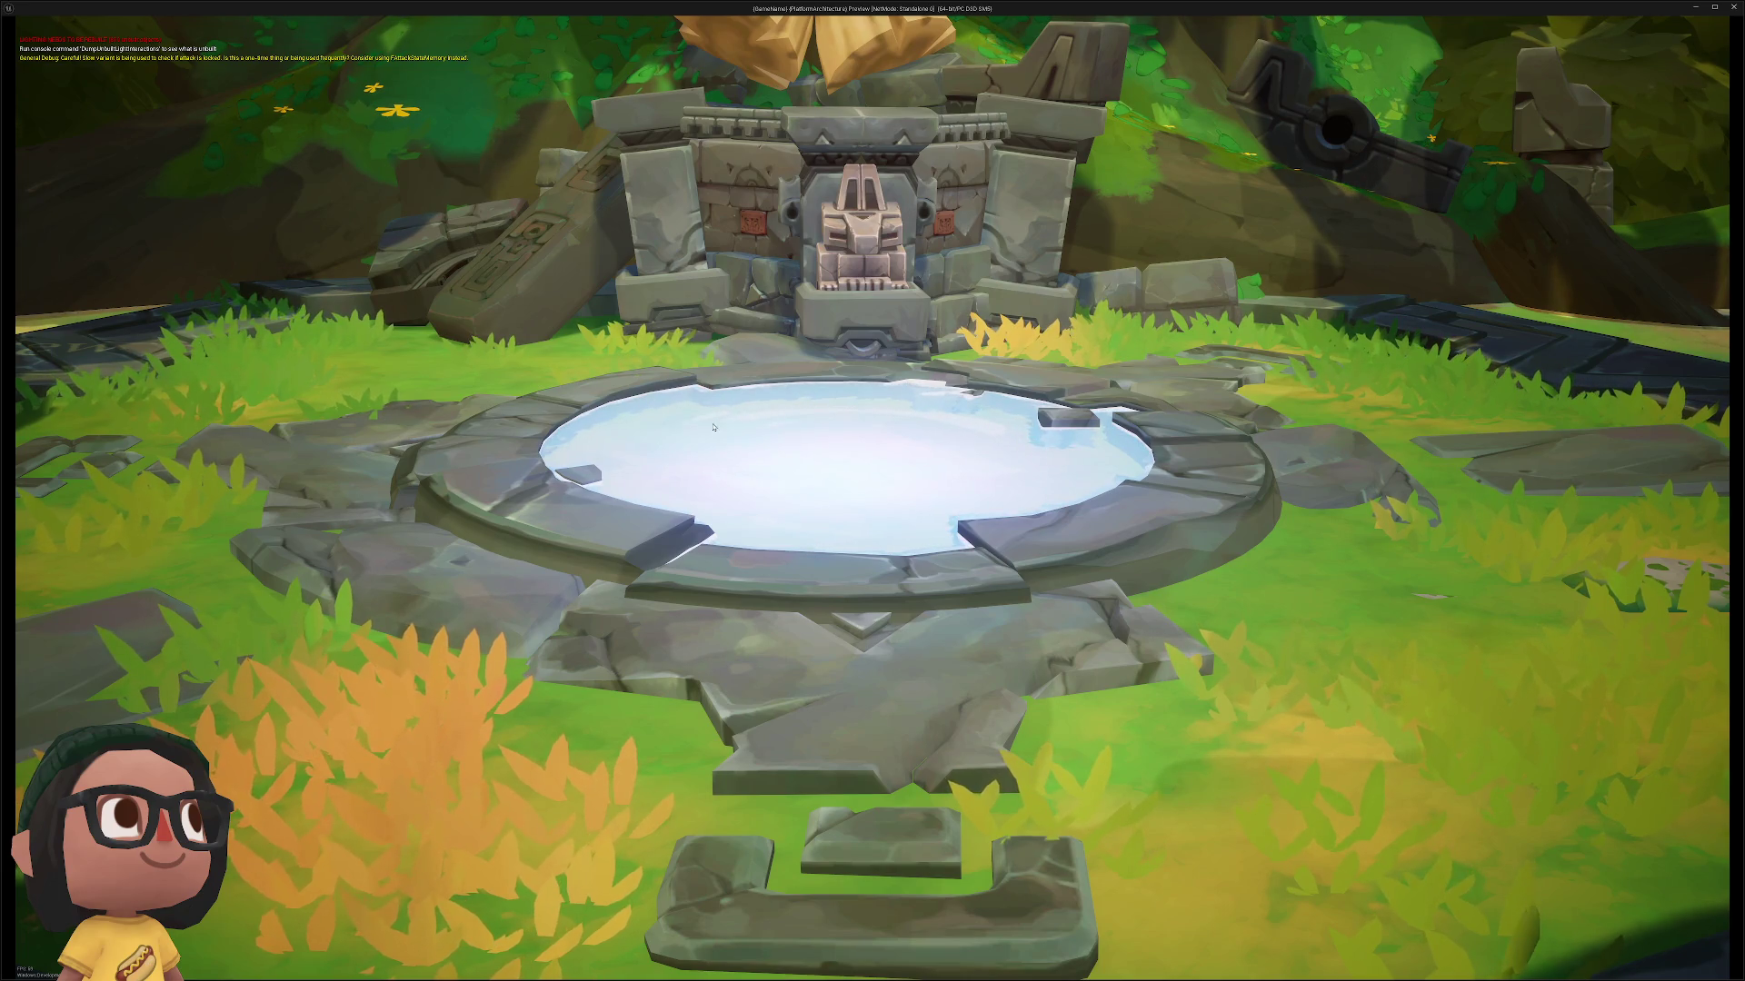
{"action": "key", "text": "Escape"}
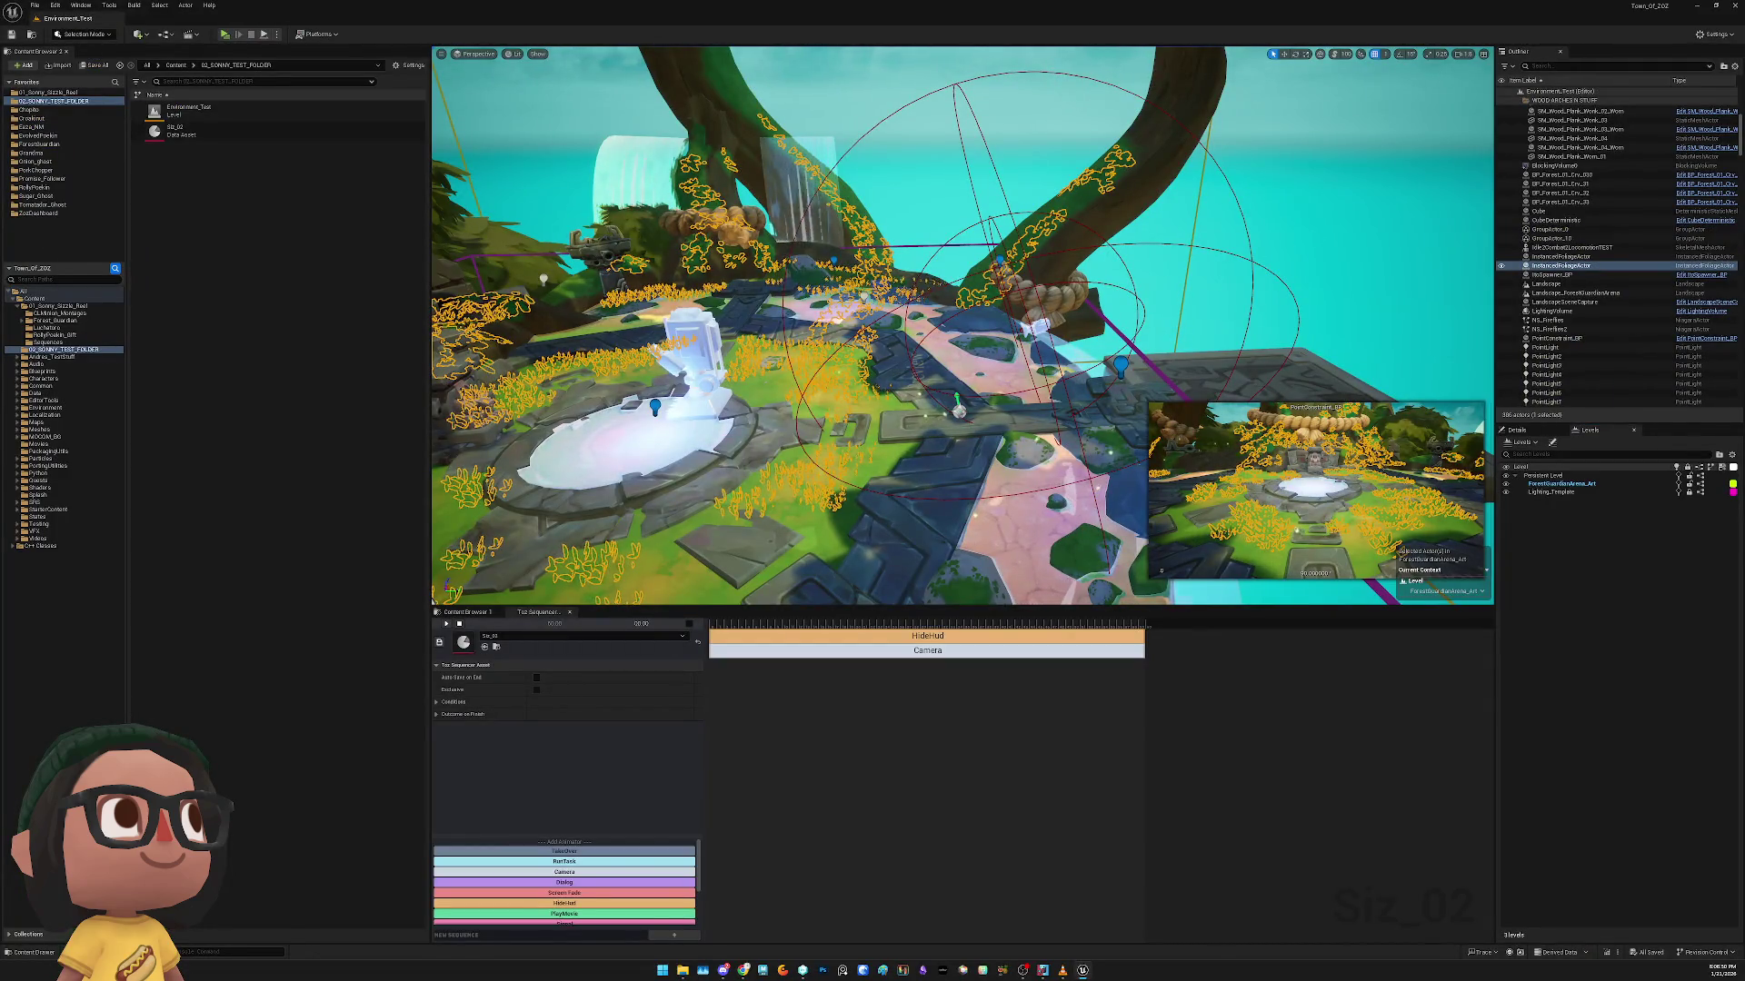
{"action": "right_click", "coordinate": [1297, 251]}
{"action": "left_click", "coordinate": [1299, 263], "text": "ctrl"}
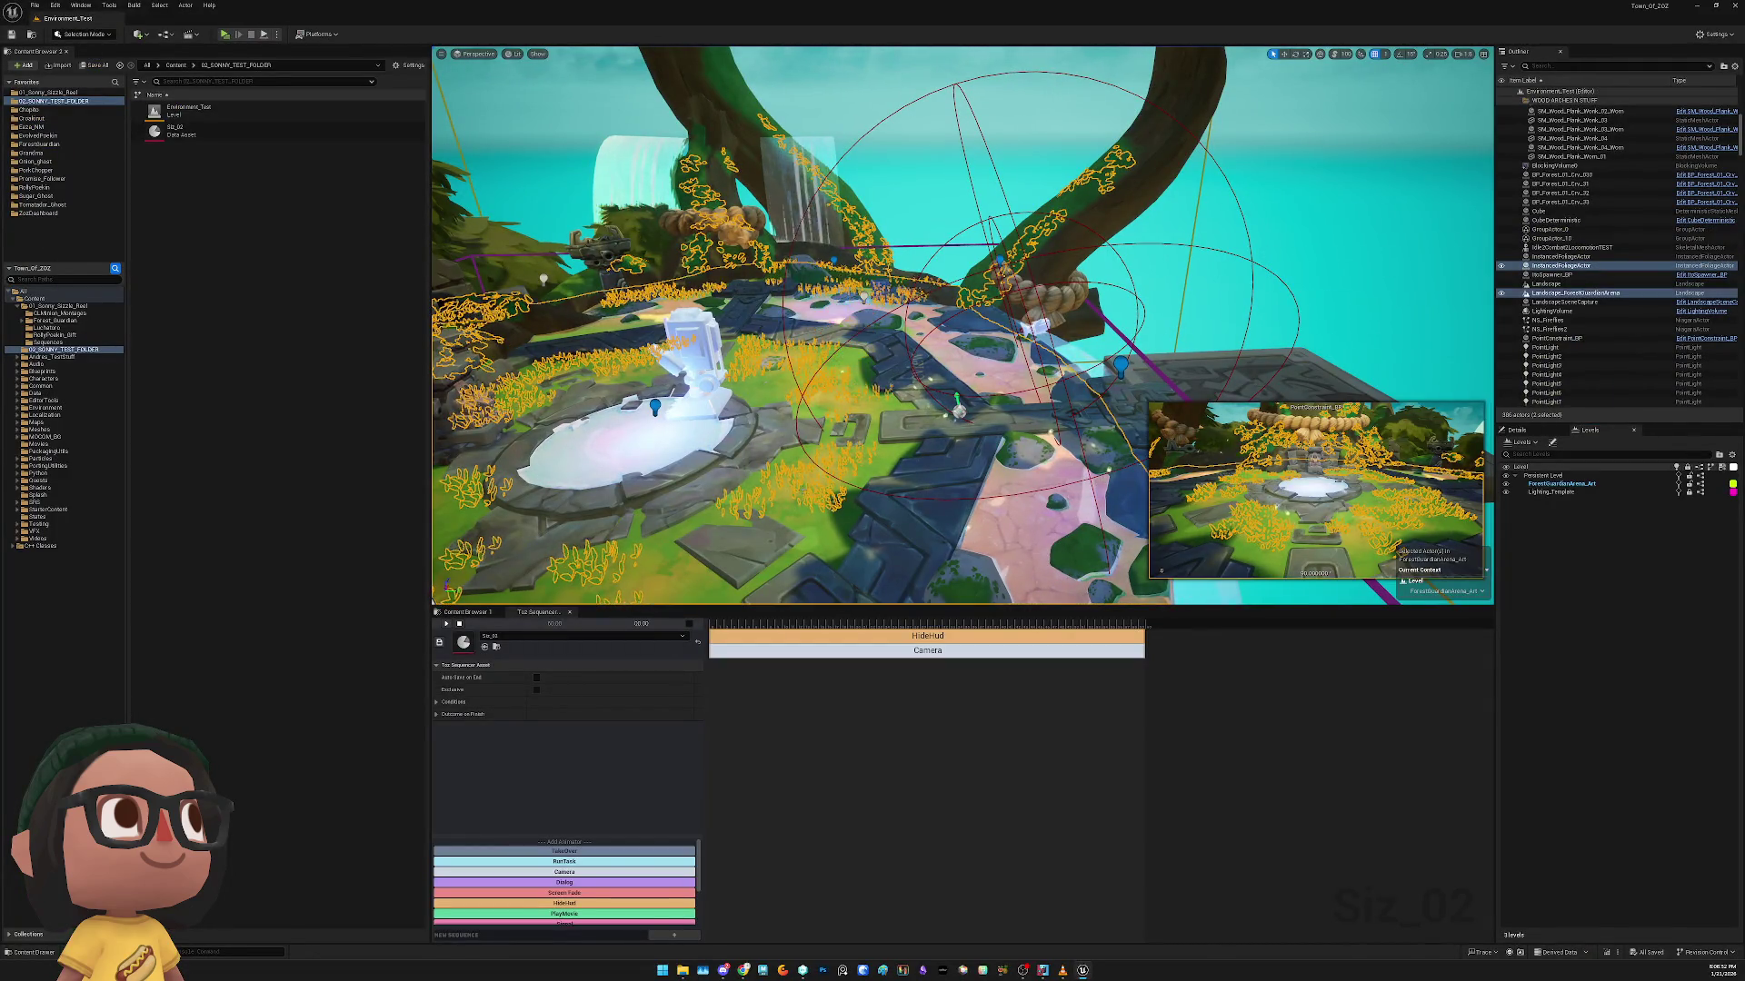
{"action": "key", "text": "Escape"}
{"action": "key", "text": "Up"}
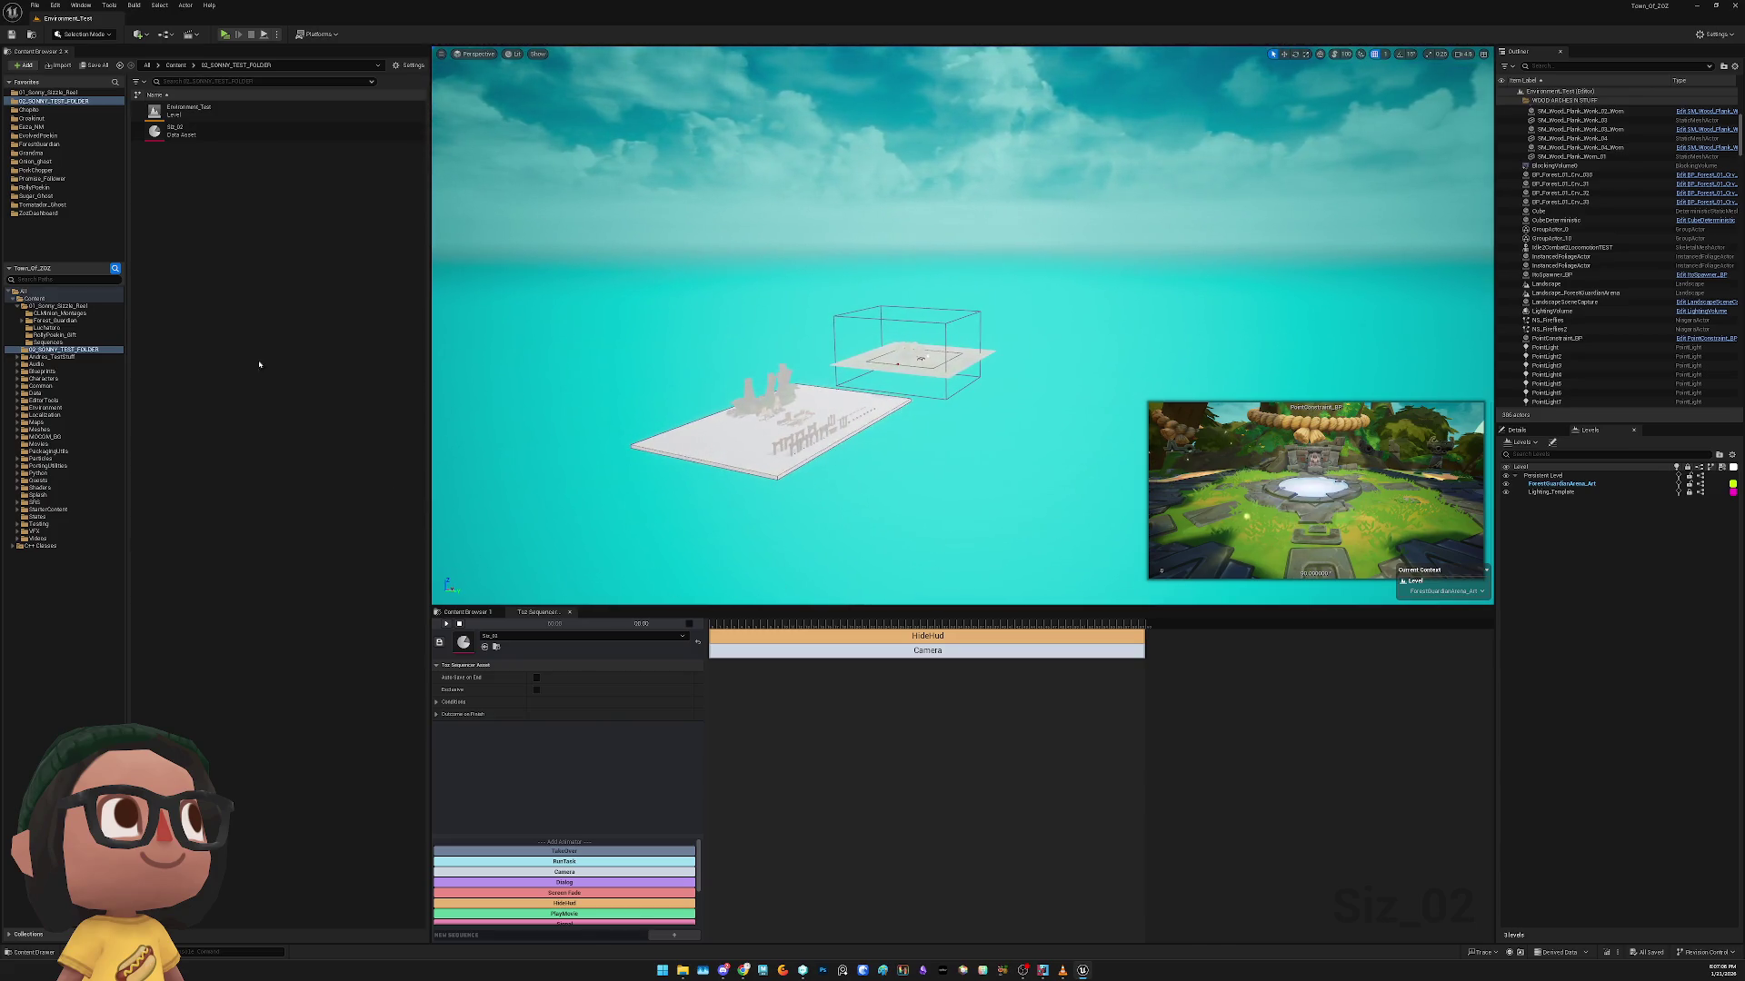
{"action": "left_click", "coordinate": [43, 94]}
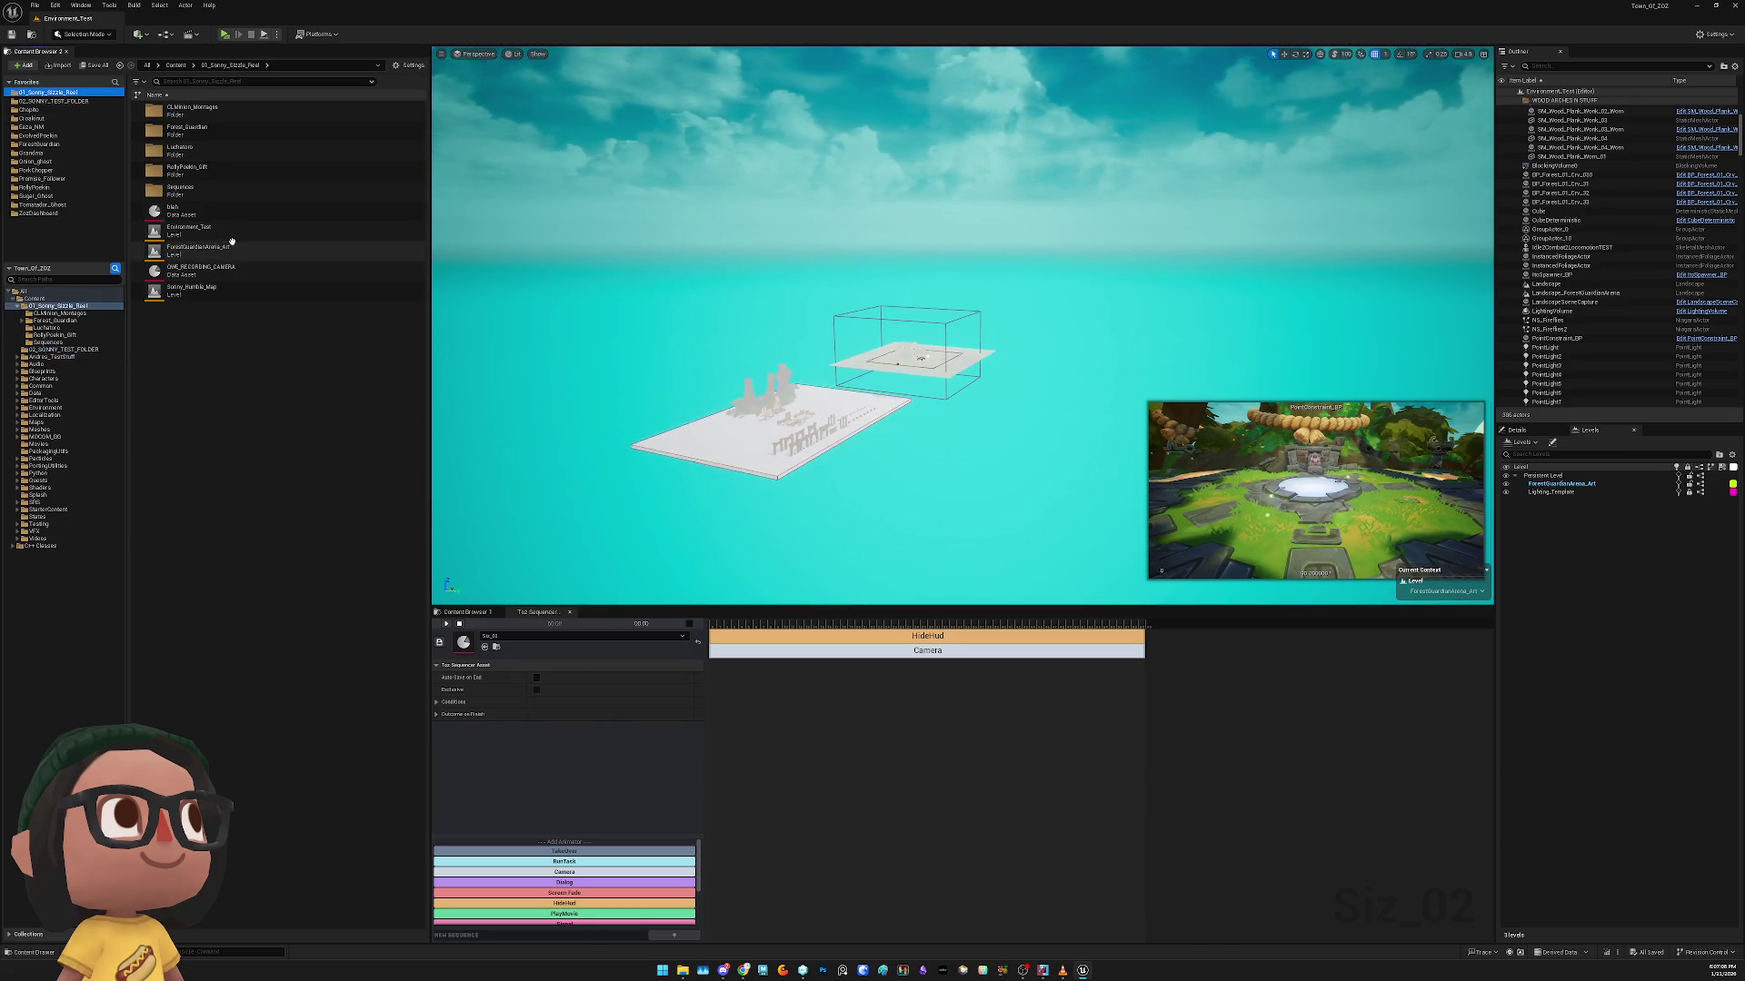
Add Sonny_Humble_Map as a sublevel, then select the camera actor on the town's wooden deck
{"action": "left_click_drag", "start_coordinate": [222, 294], "coordinate": [382, 338]}
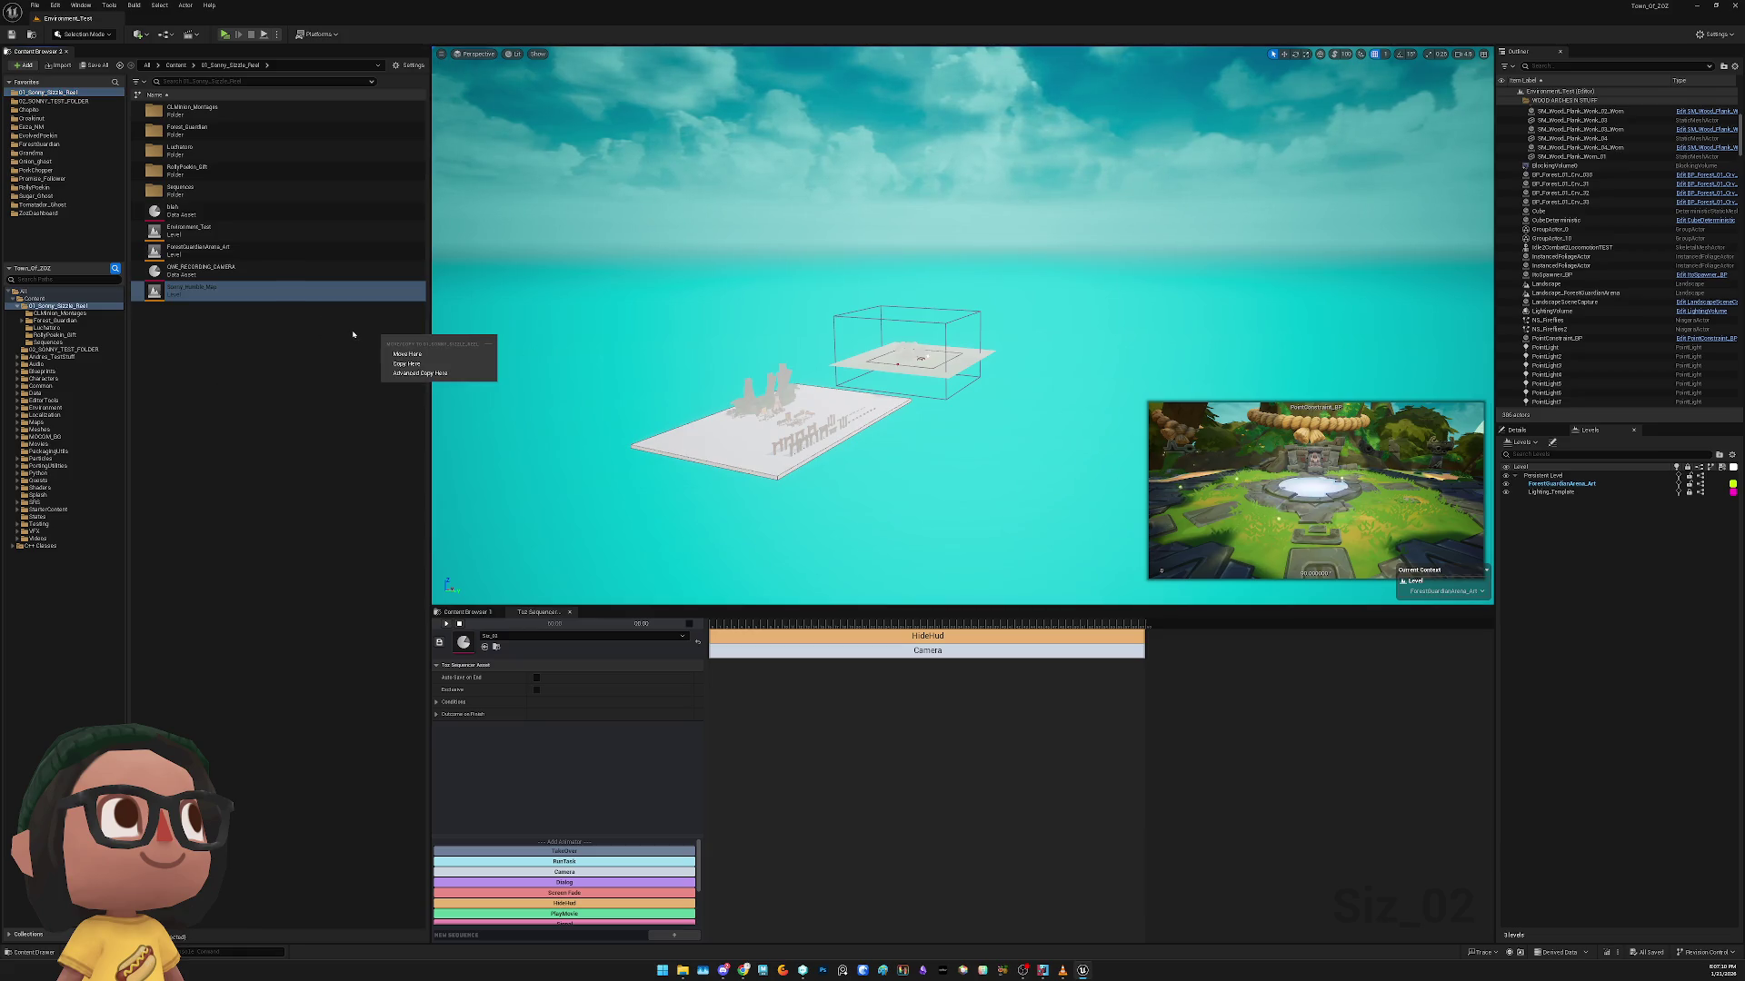
{"action": "left_click", "coordinate": [295, 311]}
{"action": "mouse_move", "coordinate": [191, 291]}
{"action": "left_mouse_down"}
{"action": "mouse_move", "coordinate": [1574, 522]}
{"action": "mouse_move", "coordinate": [1548, 519]}
{"action": "left_mouse_up"}
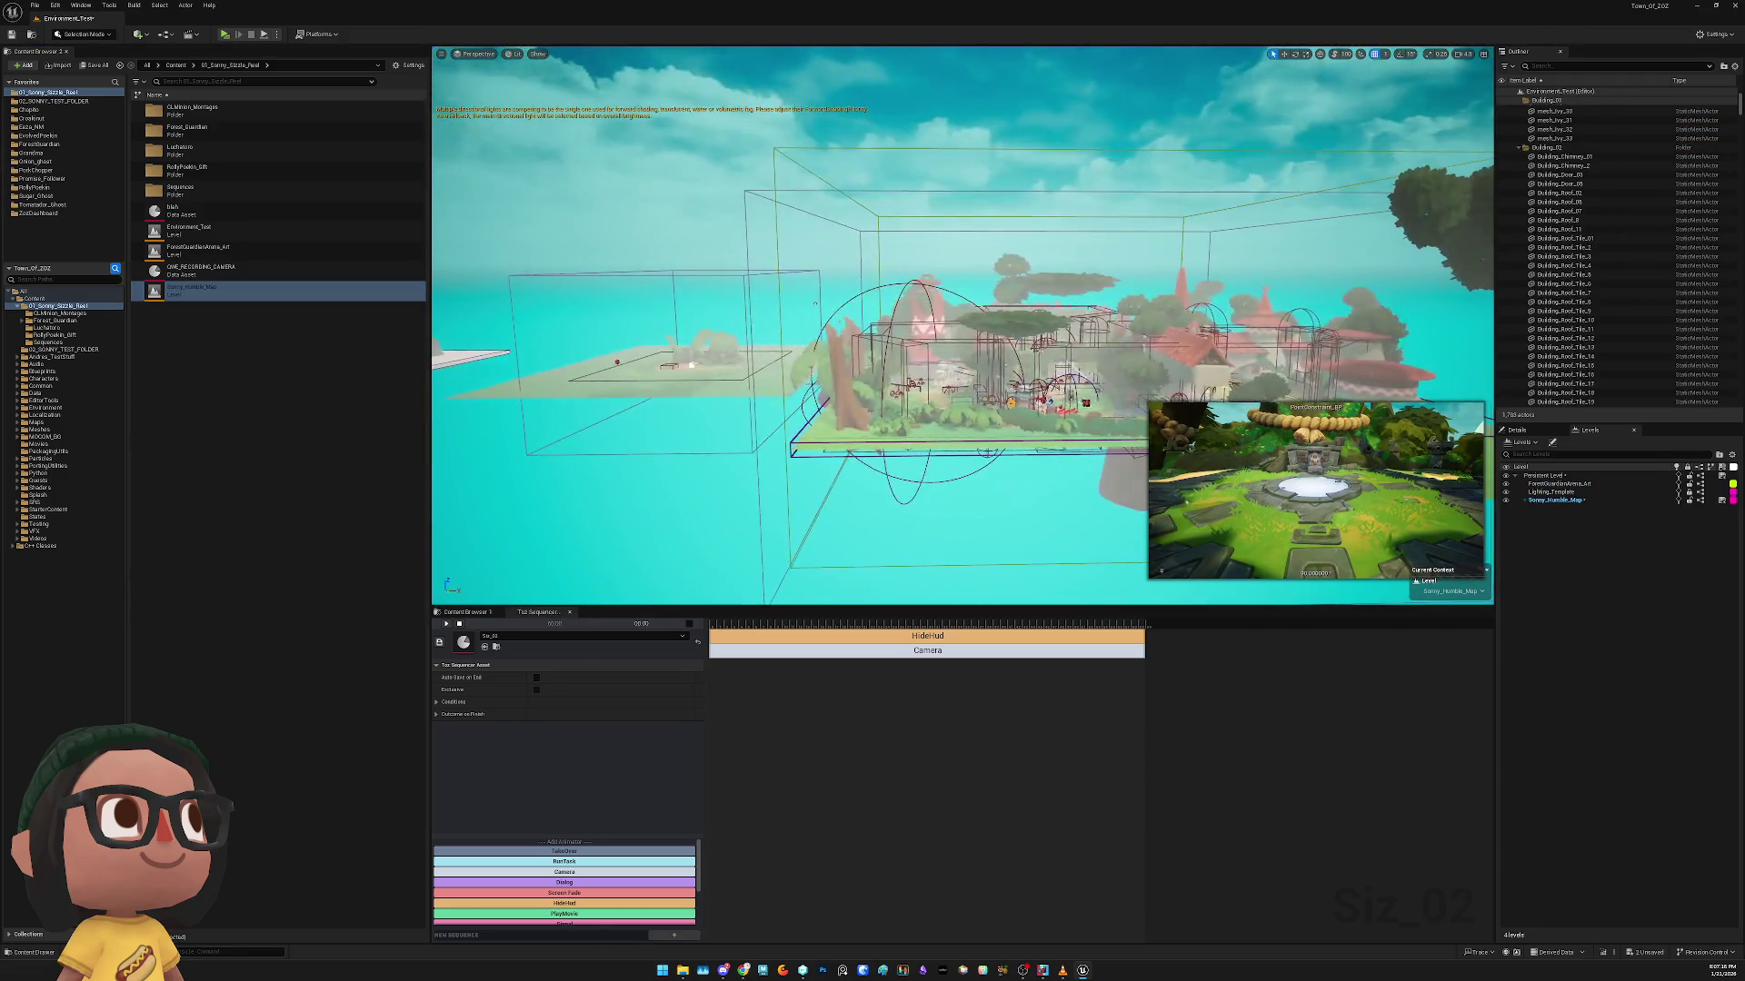
{"action": "mouse_move", "coordinate": [688, 293]}
{"action": "left_mouse_down"}
{"action": "mouse_move", "coordinate": [534, 366]}
{"action": "mouse_move", "coordinate": [681, 314]}
{"action": "mouse_move", "coordinate": [700, 327]}
{"action": "mouse_move", "coordinate": [691, 308]}
{"action": "mouse_move", "coordinate": [700, 323]}
{"action": "left_mouse_up"}
{"action": "left_click_drag", "start_coordinate": [954, 495], "coordinate": [966, 491]}
{"action": "left_click", "coordinate": [952, 513]}
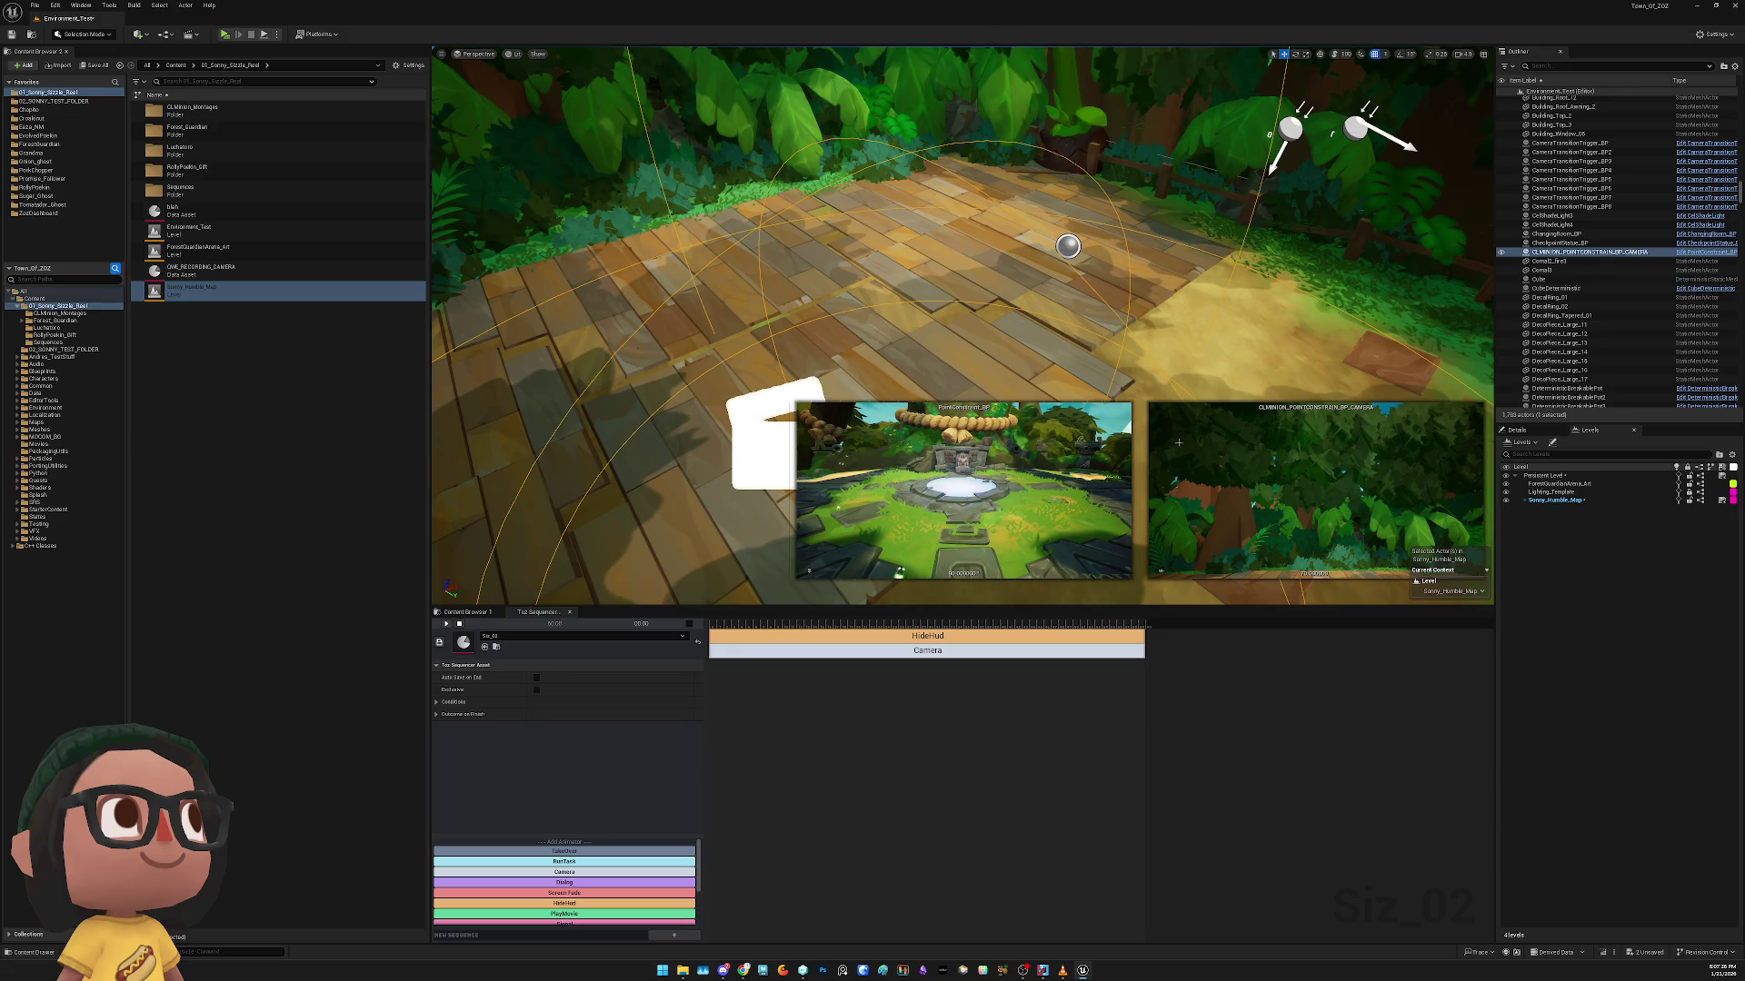
Select the TozSequencePlayer_BP actor on the deck and show its properties
{"action": "mouse_move", "coordinate": [963, 490]}
{"action": "left_mouse_down"}
{"action": "mouse_move", "coordinate": [936, 472]}
{"action": "mouse_move", "coordinate": [963, 491]}
{"action": "mouse_move", "coordinate": [949, 486]}
{"action": "left_mouse_up"}
{"action": "left_click", "coordinate": [944, 295]}
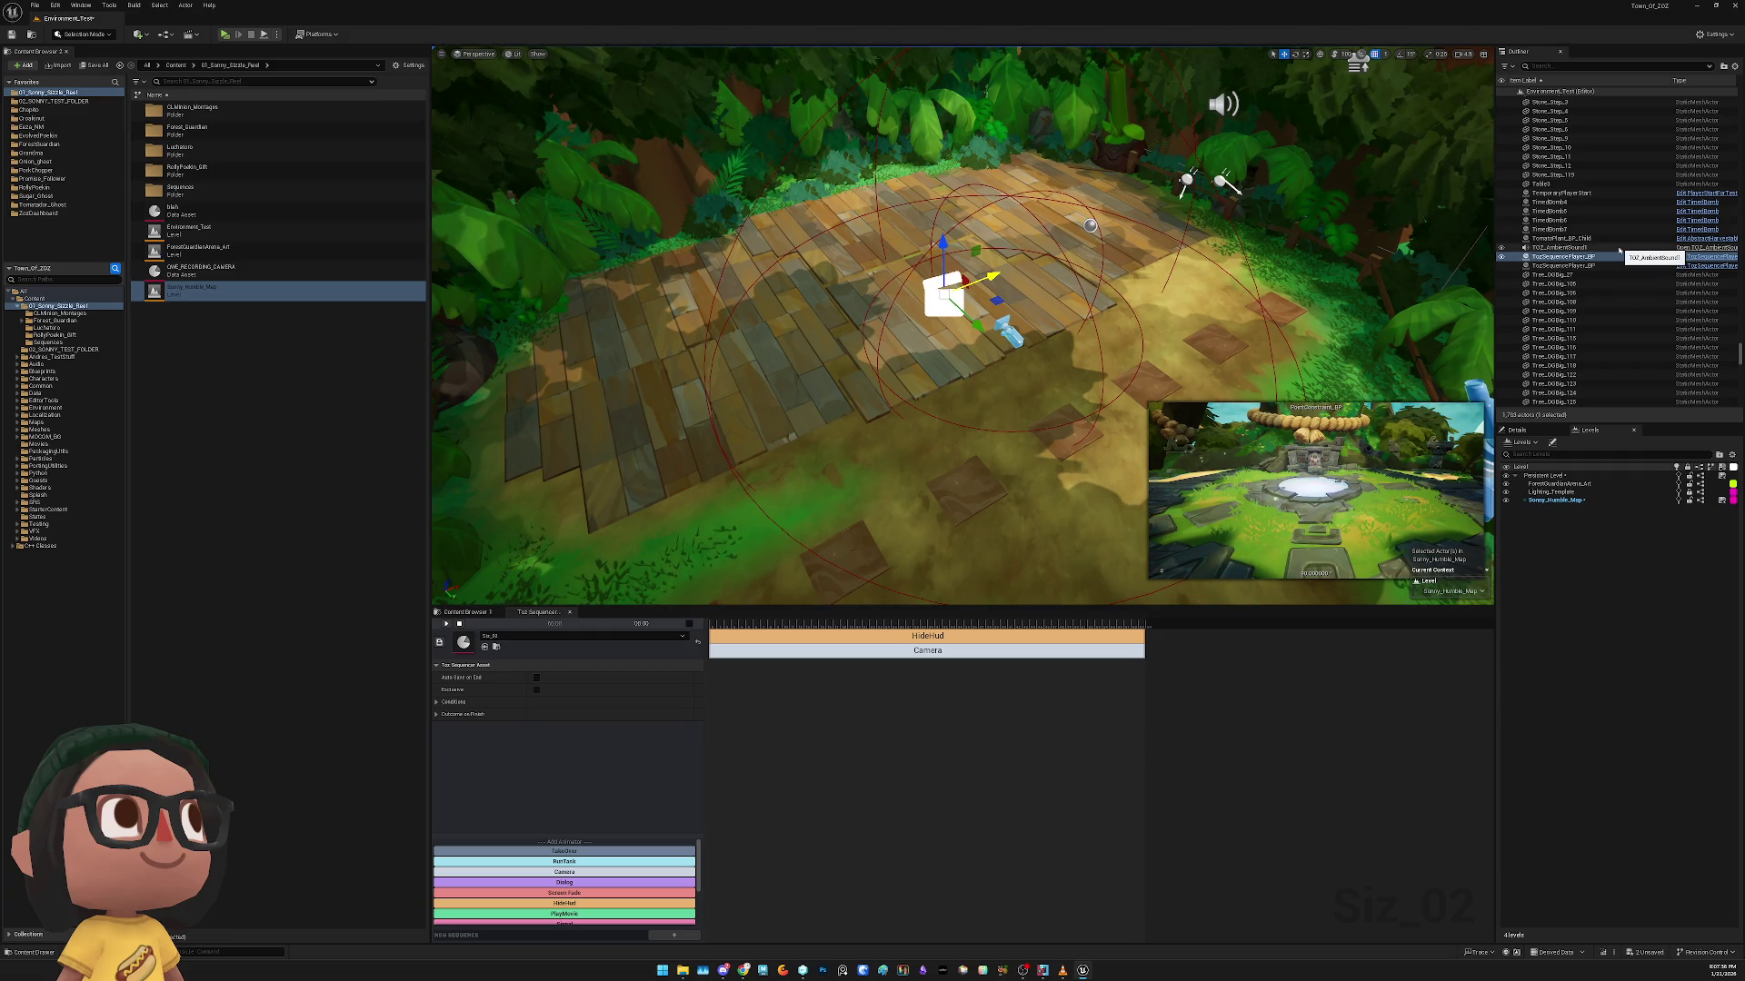
{"action": "key", "text": "Delete"}
{"action": "left_click", "coordinate": [1594, 258]}
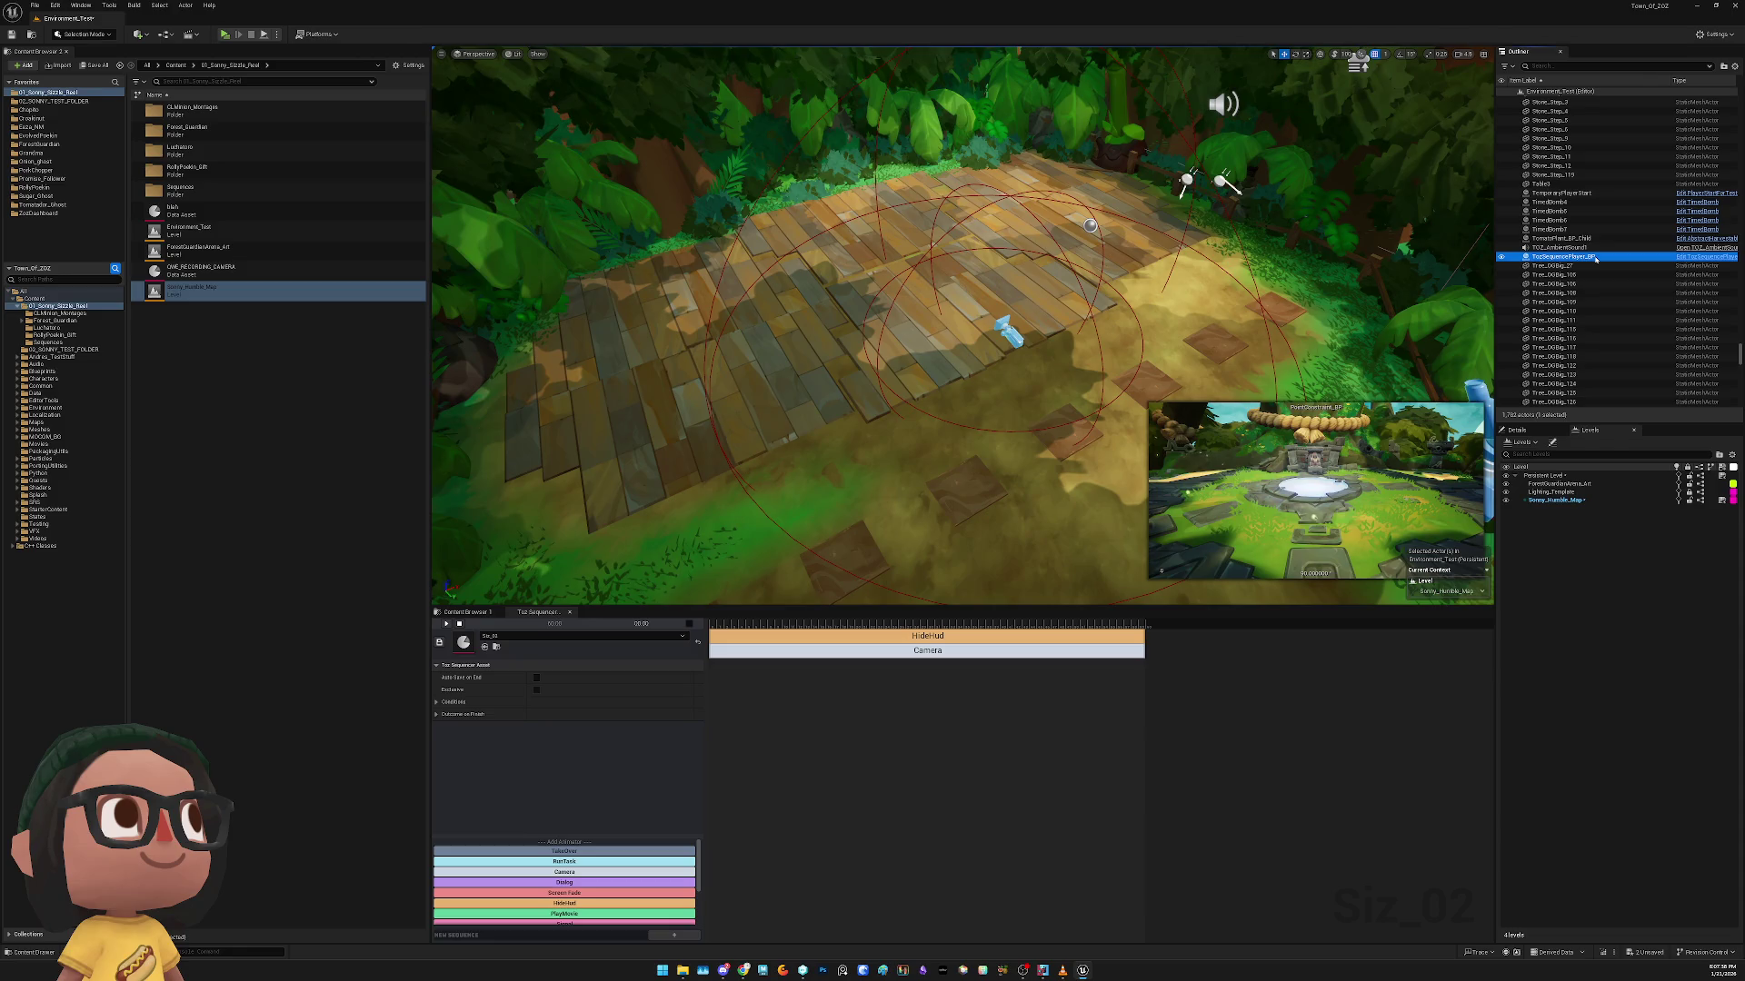
{"action": "left_click", "coordinate": [1005, 331]}
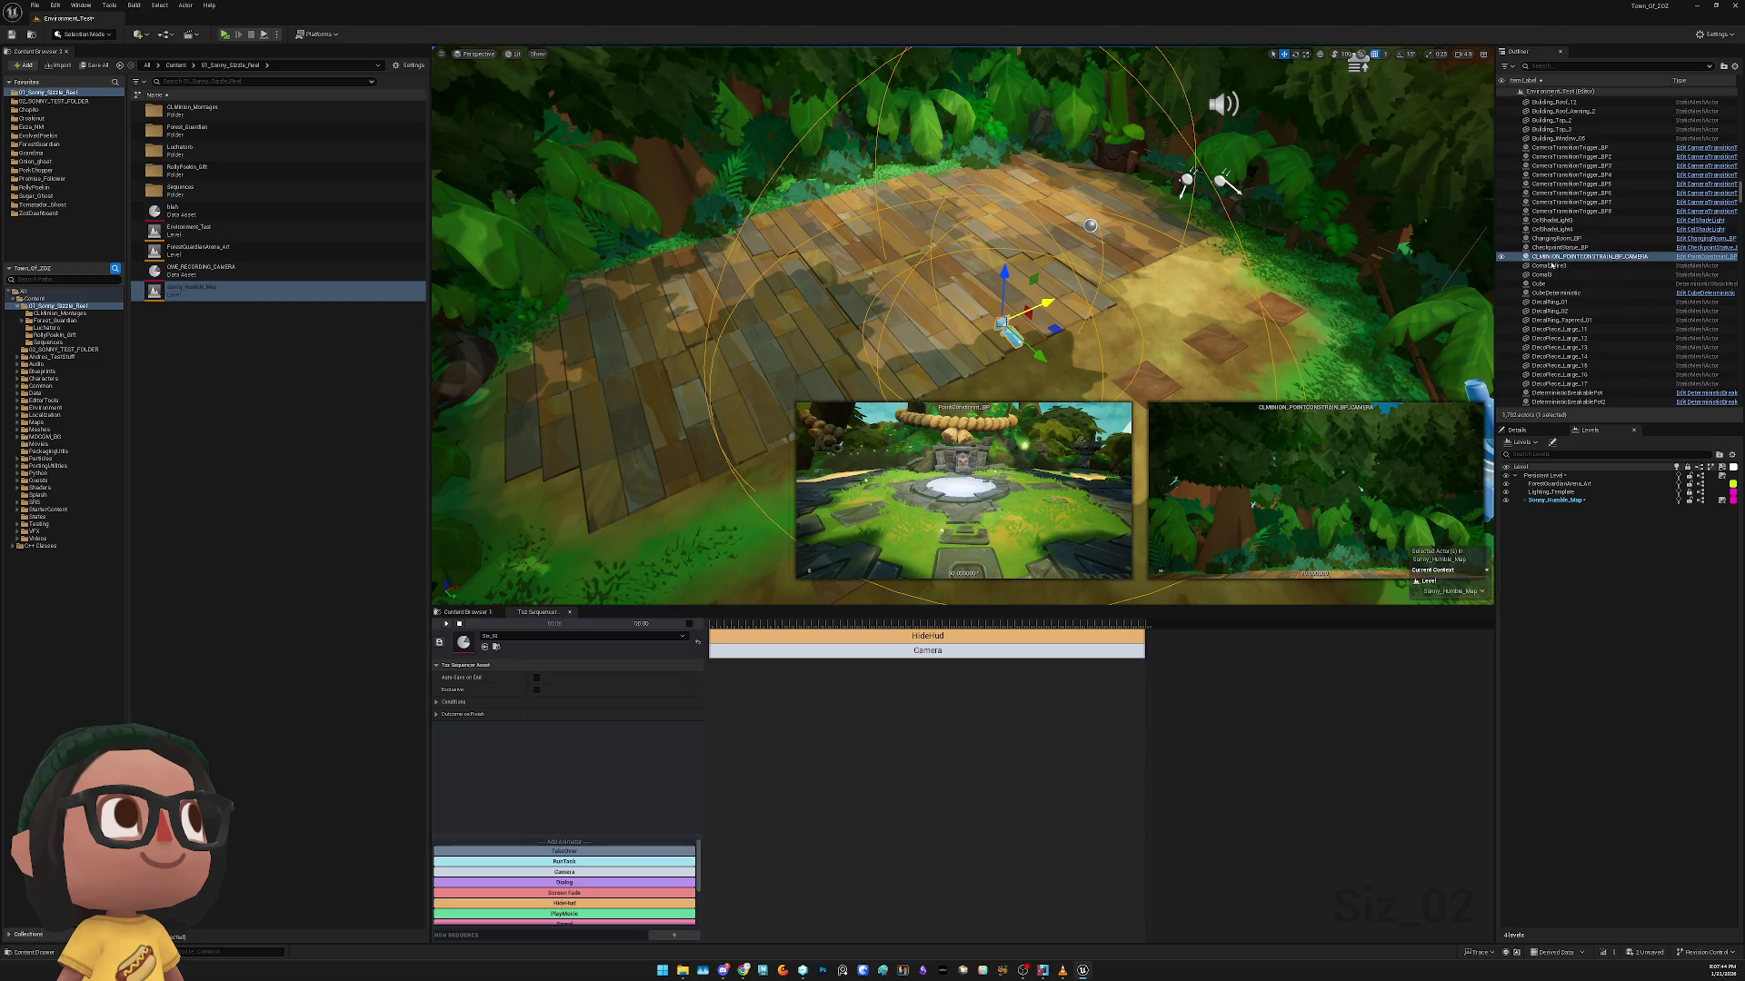
{"action": "key", "text": "ctrl+z"}
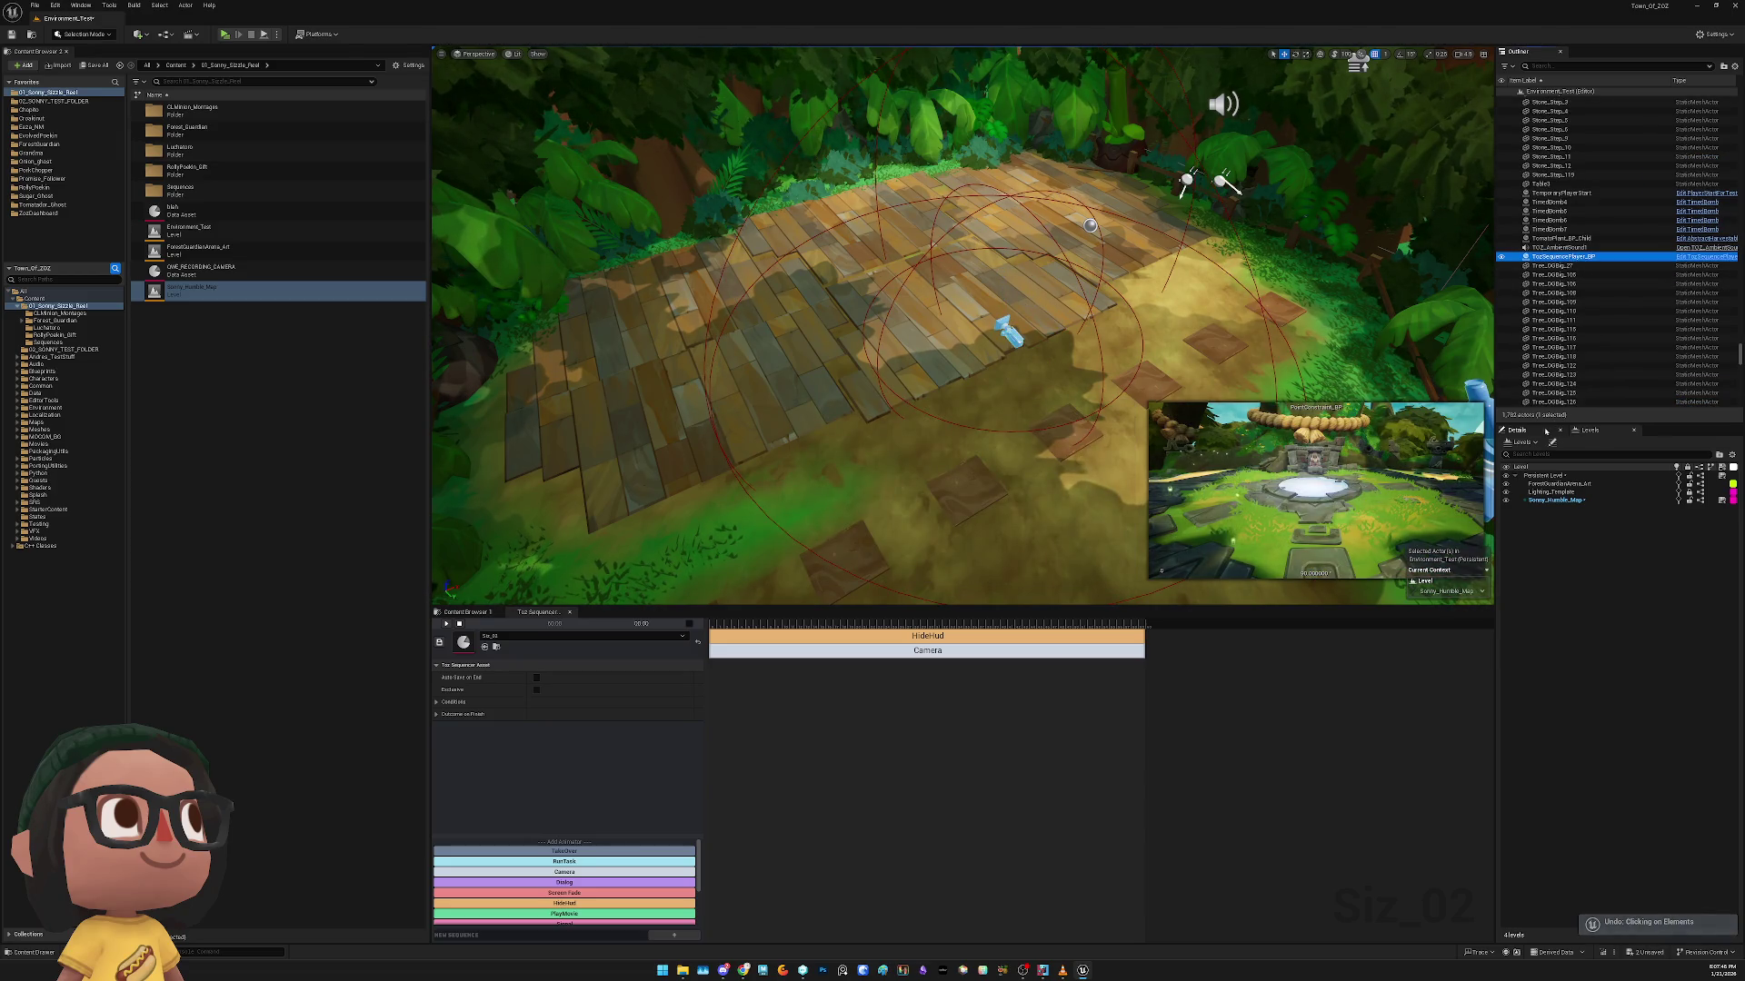
{"action": "left_click", "coordinate": [1516, 429]}
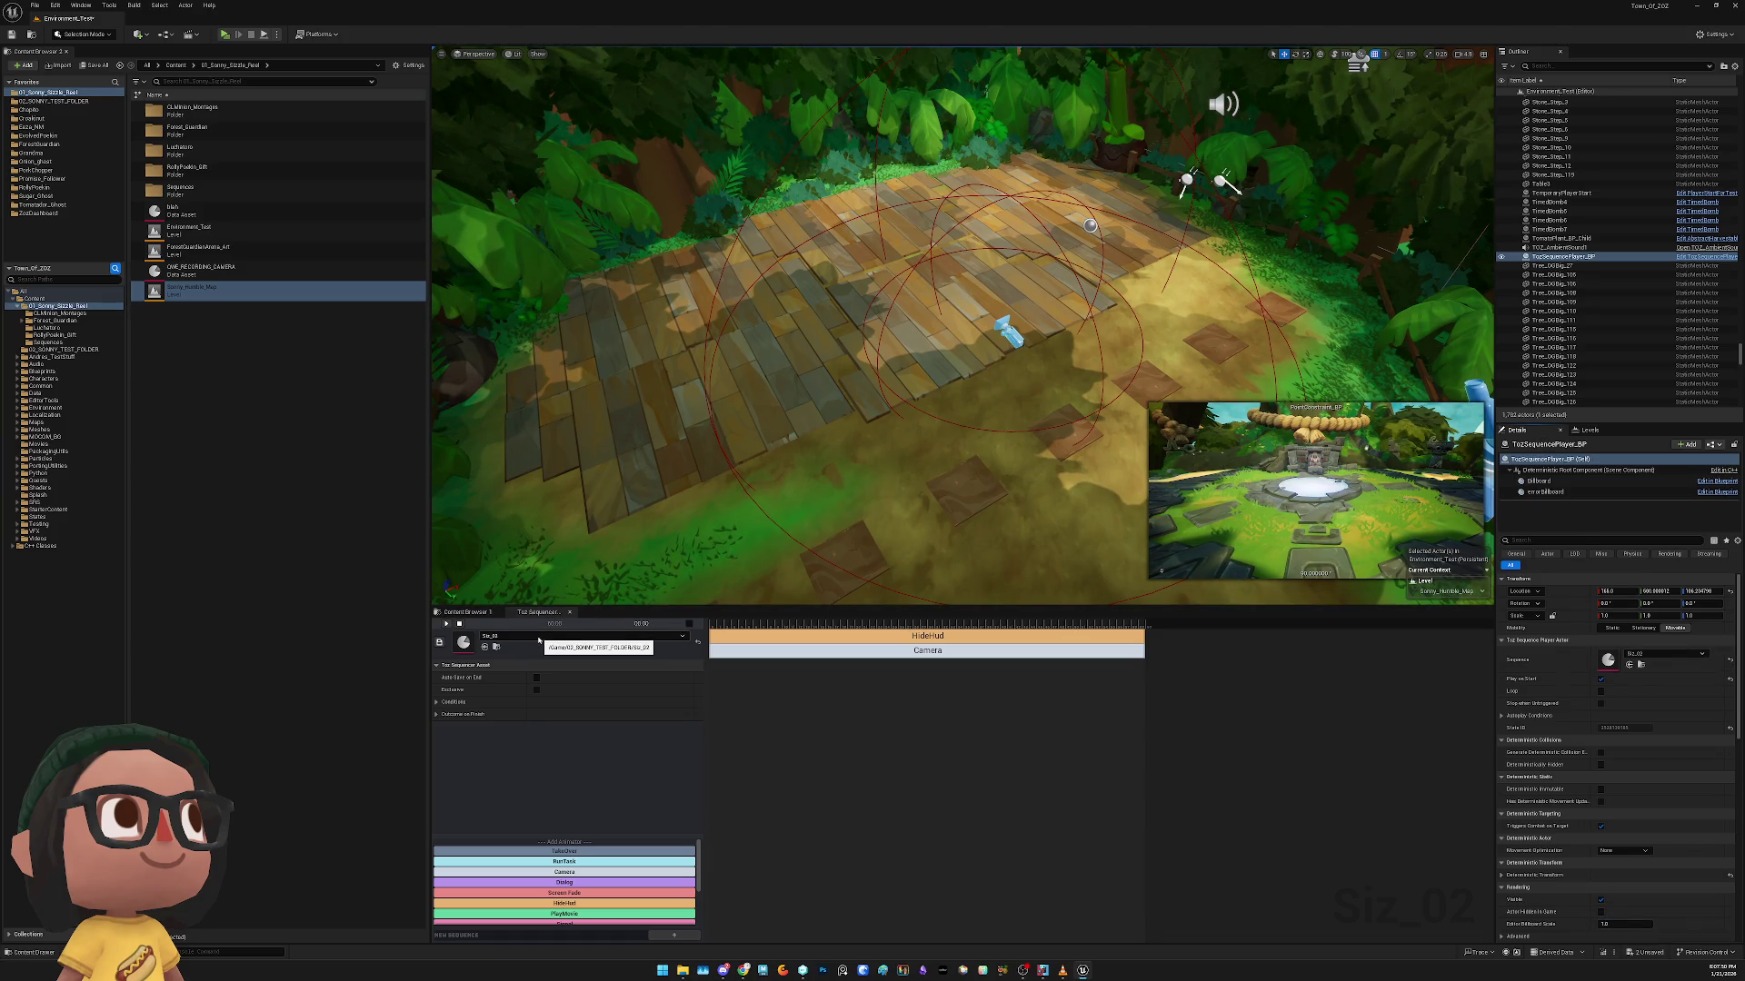
Set the Camera track's Camera Target to the minion camera actor, save, and play-test
{"action": "left_click", "coordinate": [802, 654]}
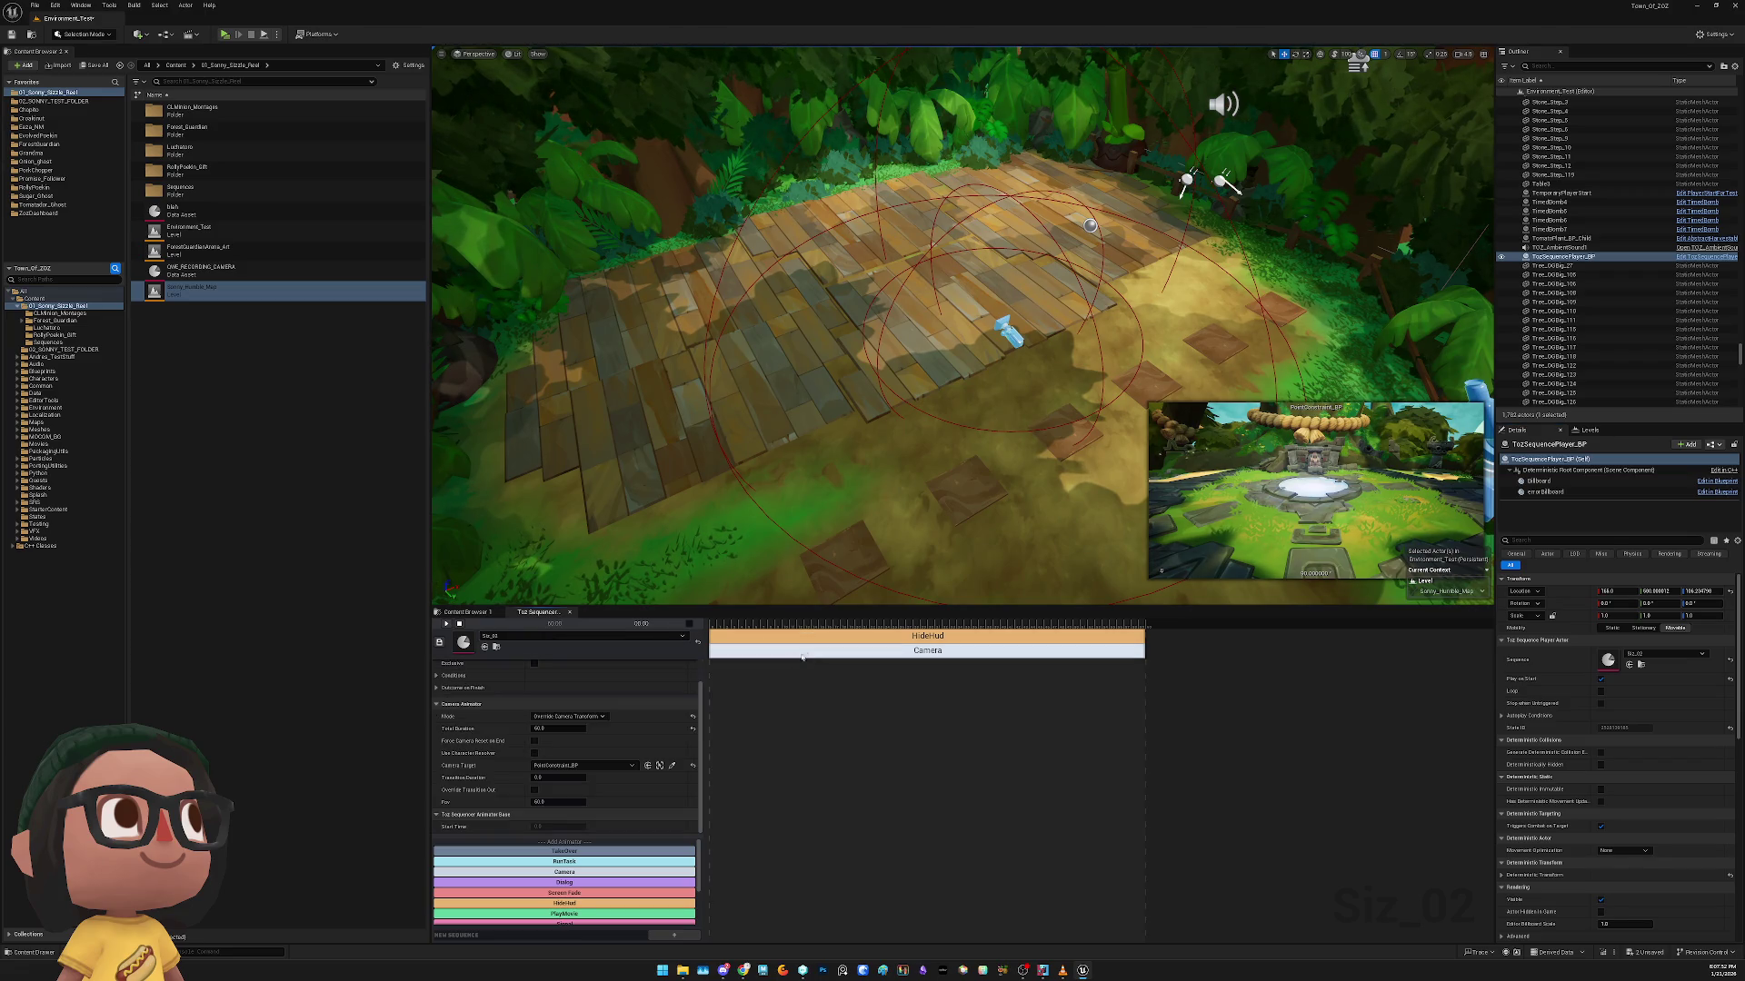
{"action": "left_click", "coordinate": [673, 768]}
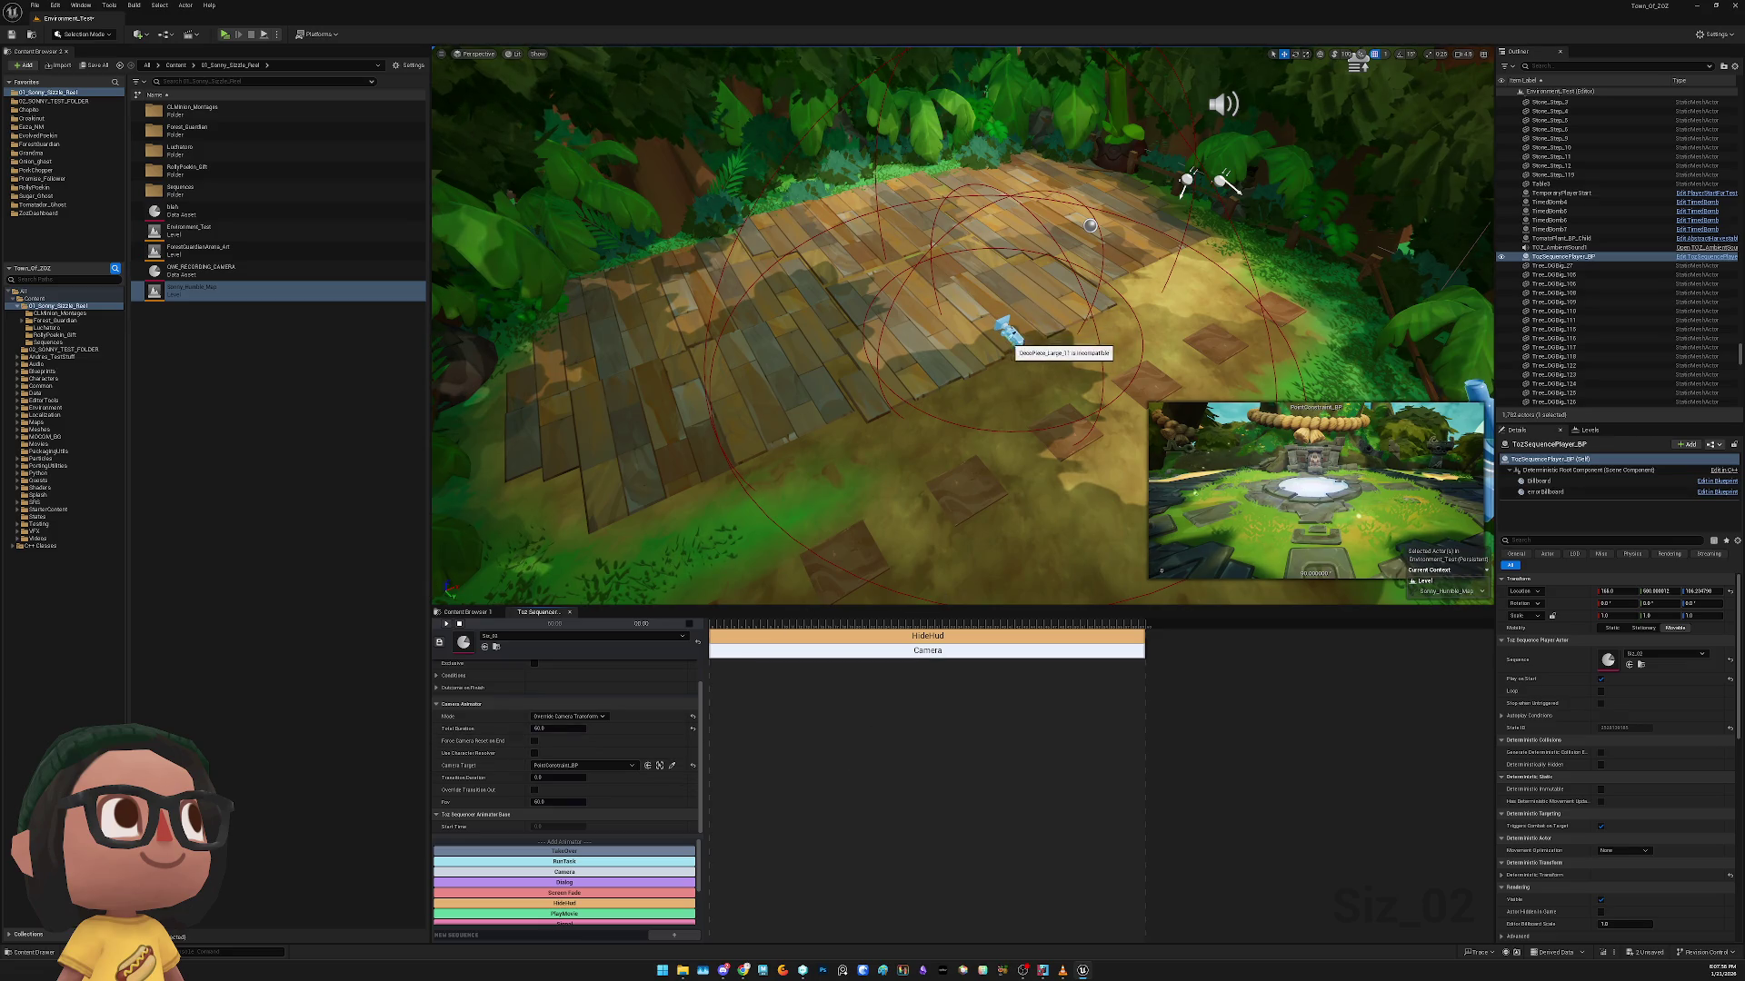
{"action": "left_click", "coordinate": [1005, 343]}
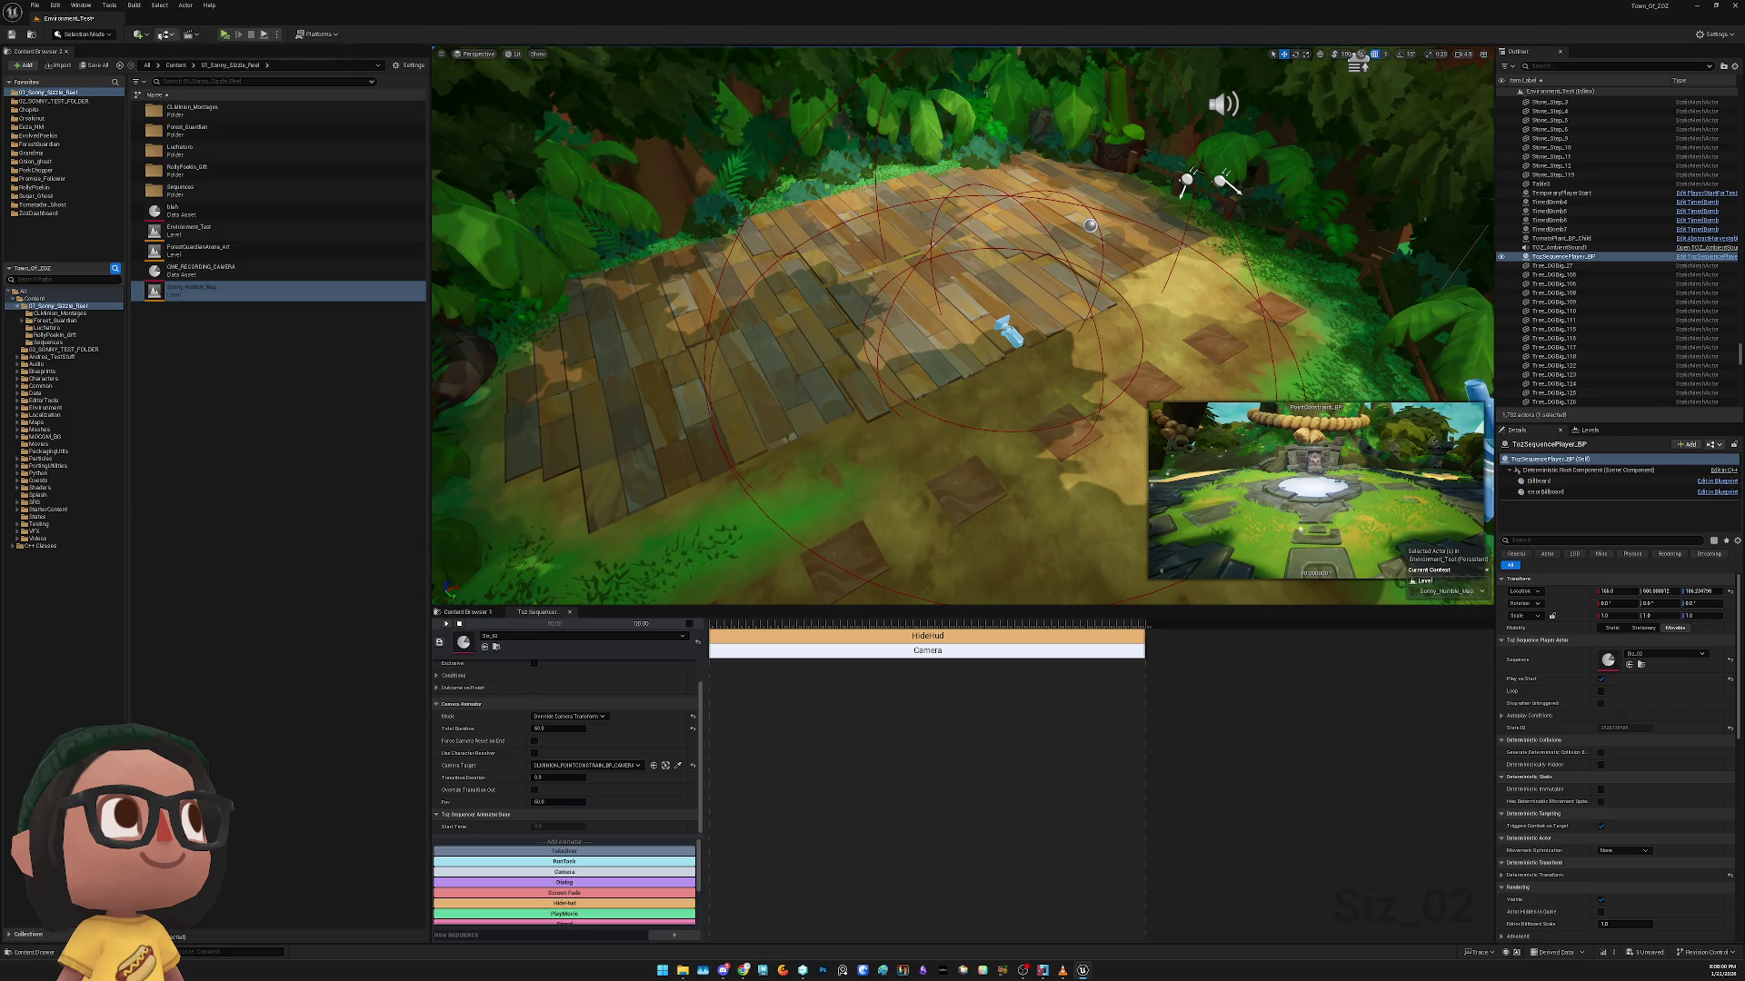
{"action": "key", "text": "ctrl+s"}
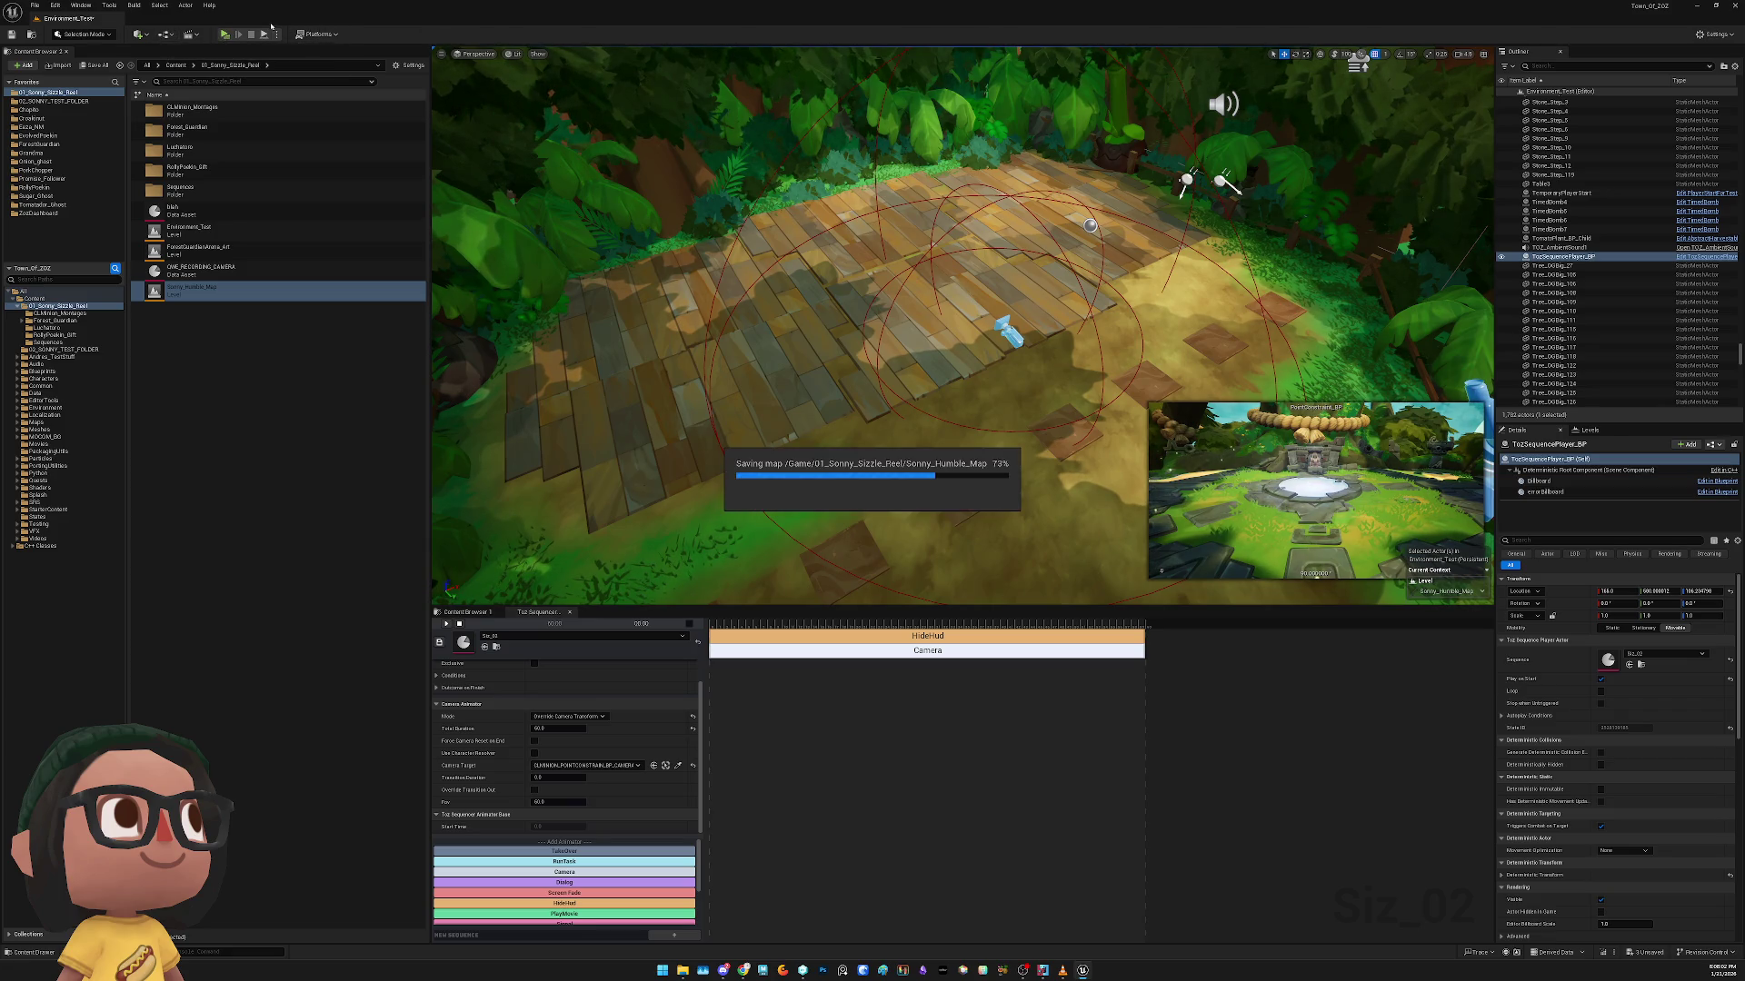
{"action": "left_click", "coordinate": [225, 35]}
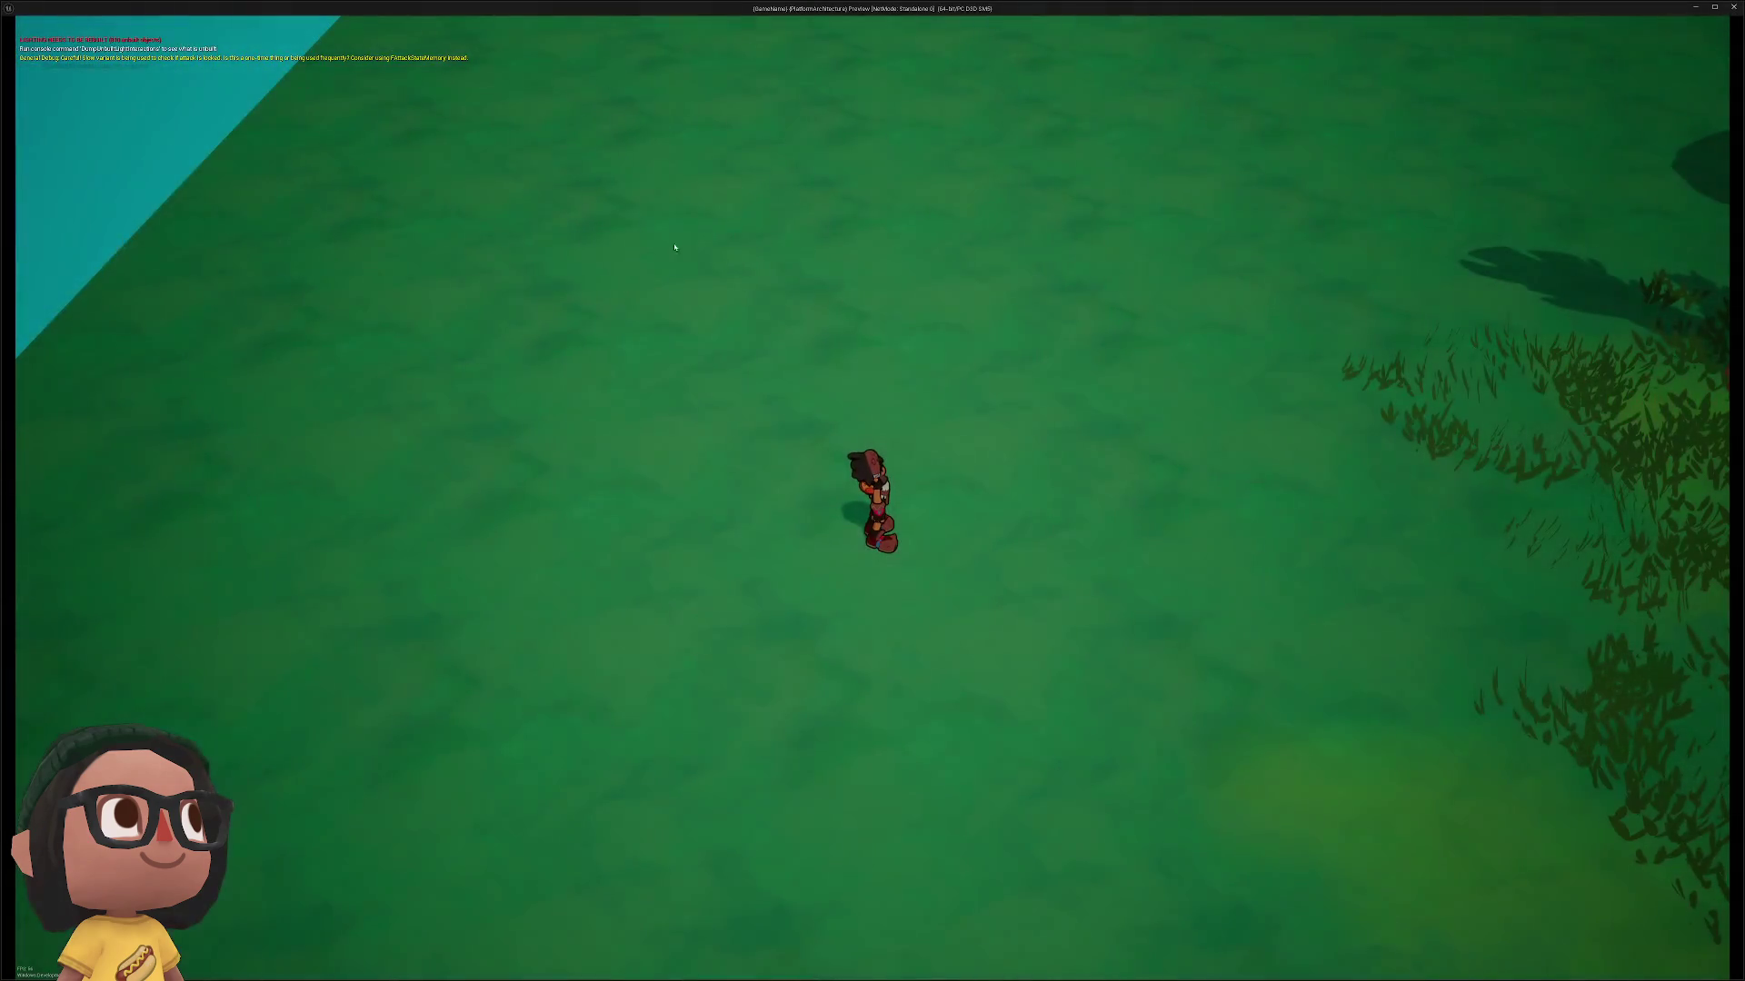
{"action": "key", "text": "Escape"}
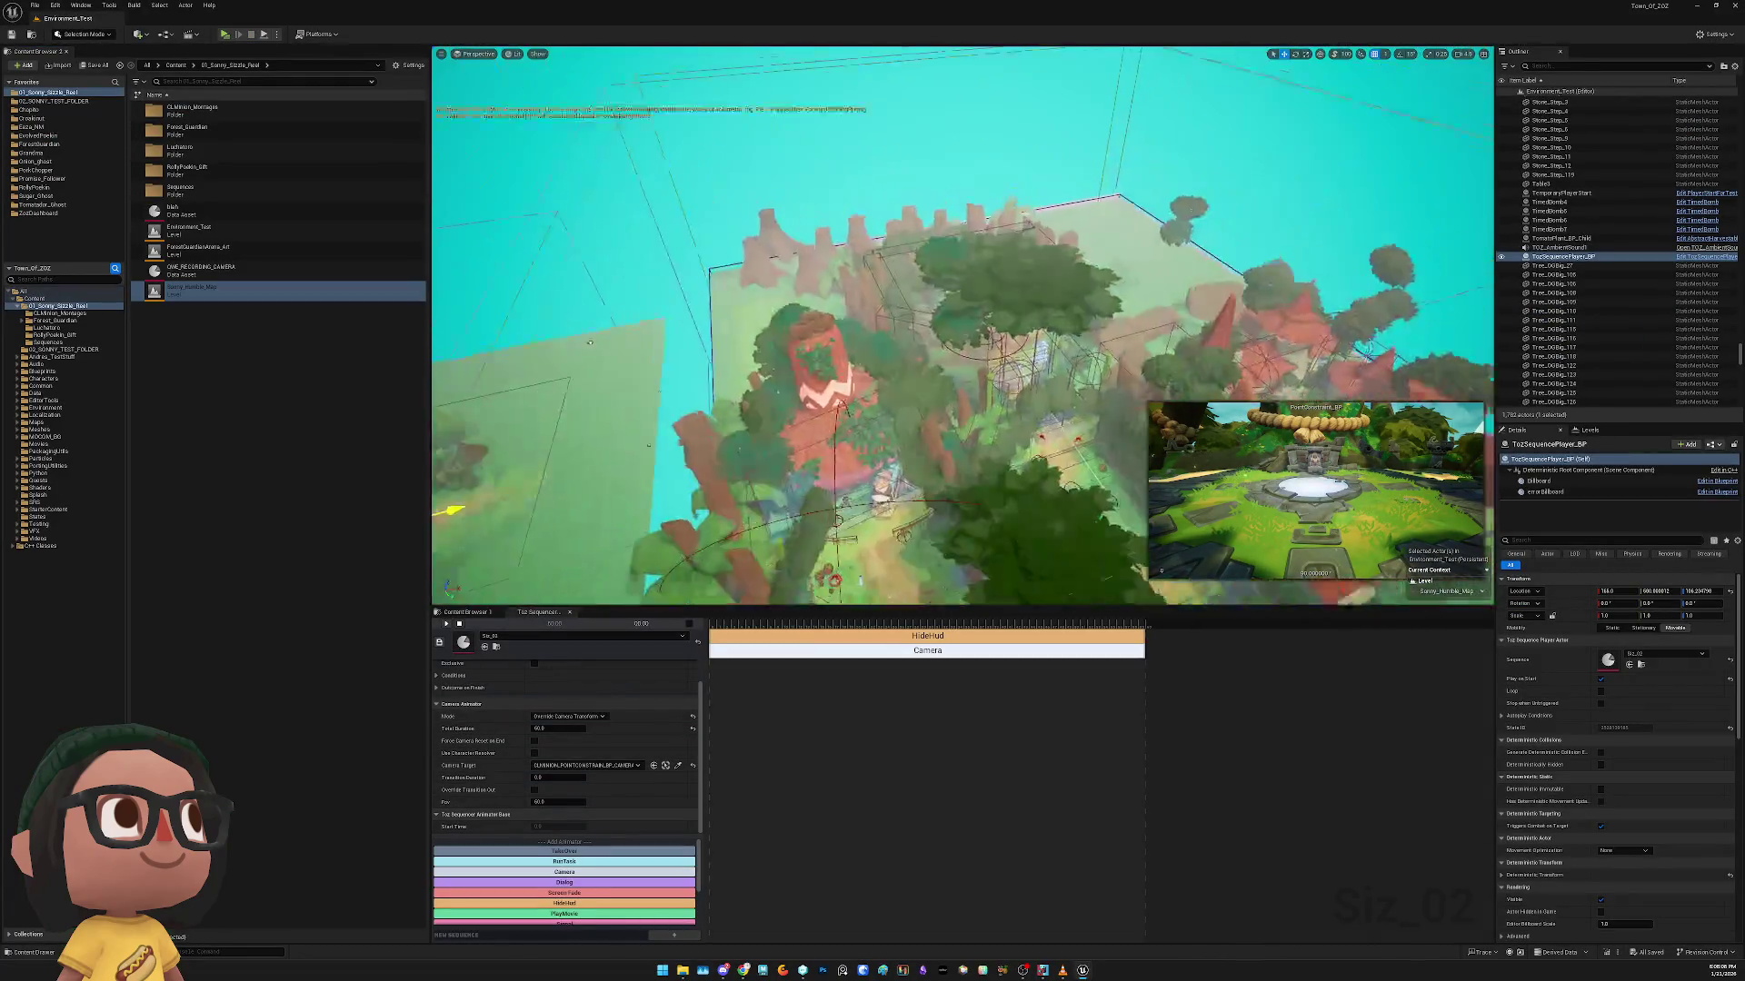
{"action": "key", "text": "f"}
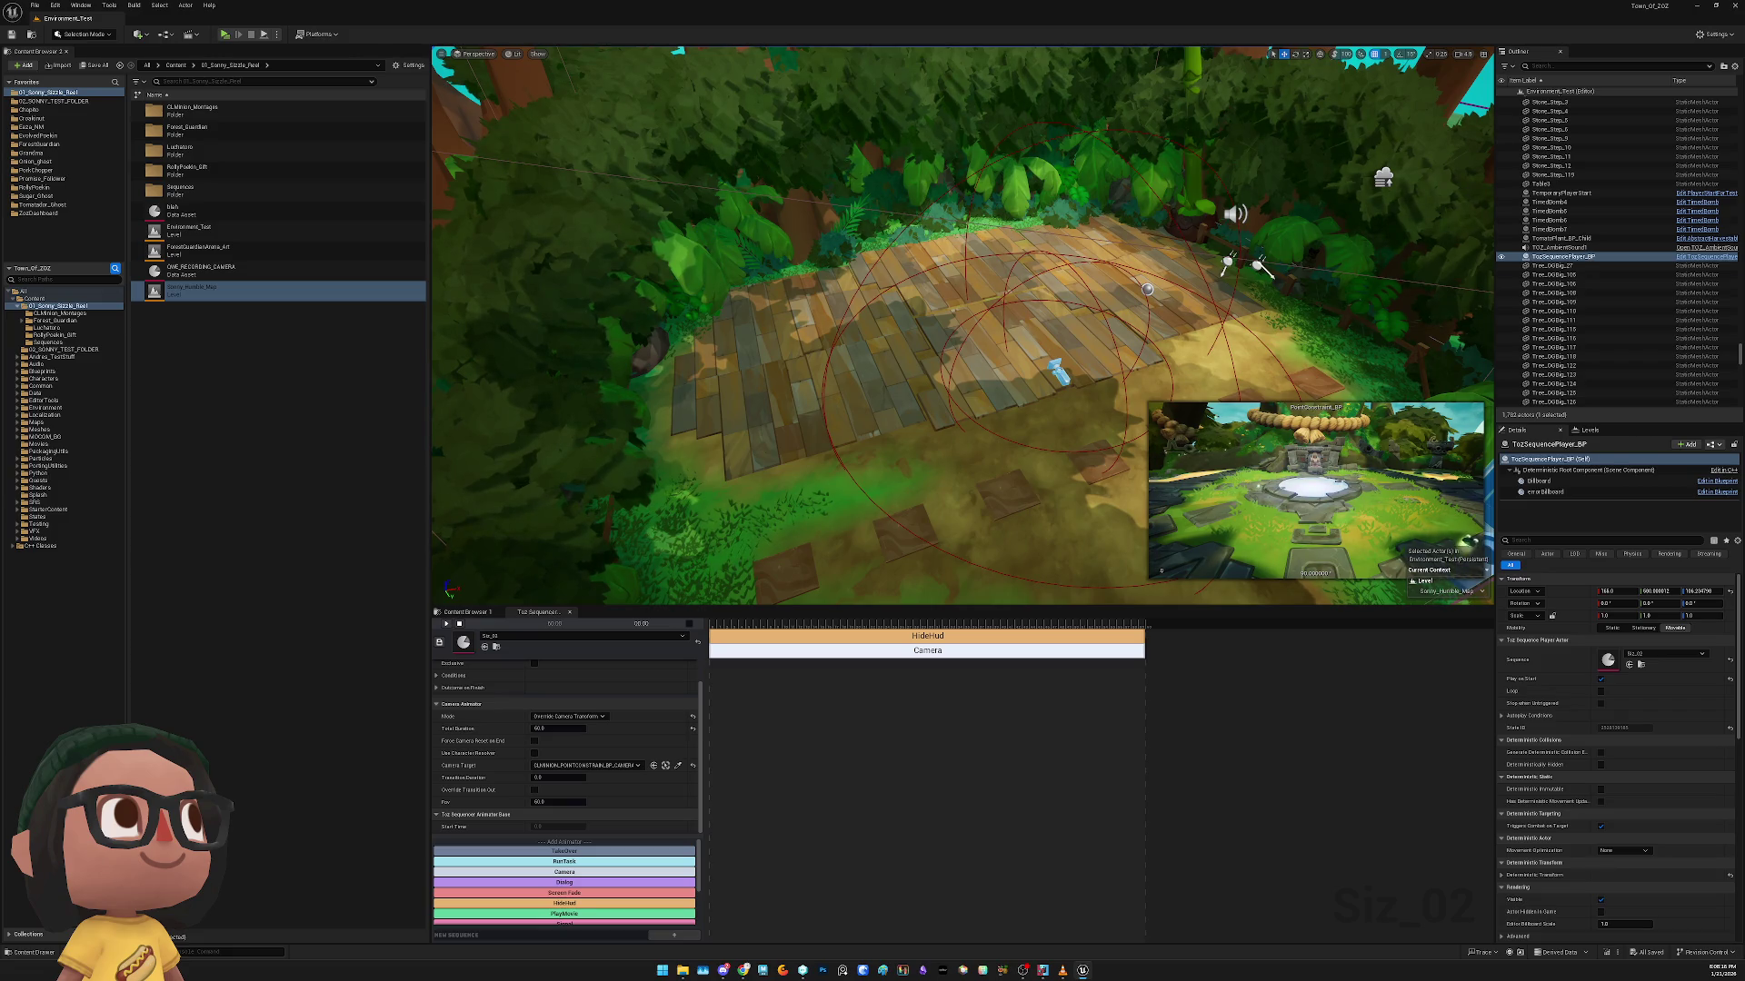
Open the Camera Target actor list, dismiss it without changes, and clear the viewport selection
{"action": "left_click", "coordinate": [619, 765]}
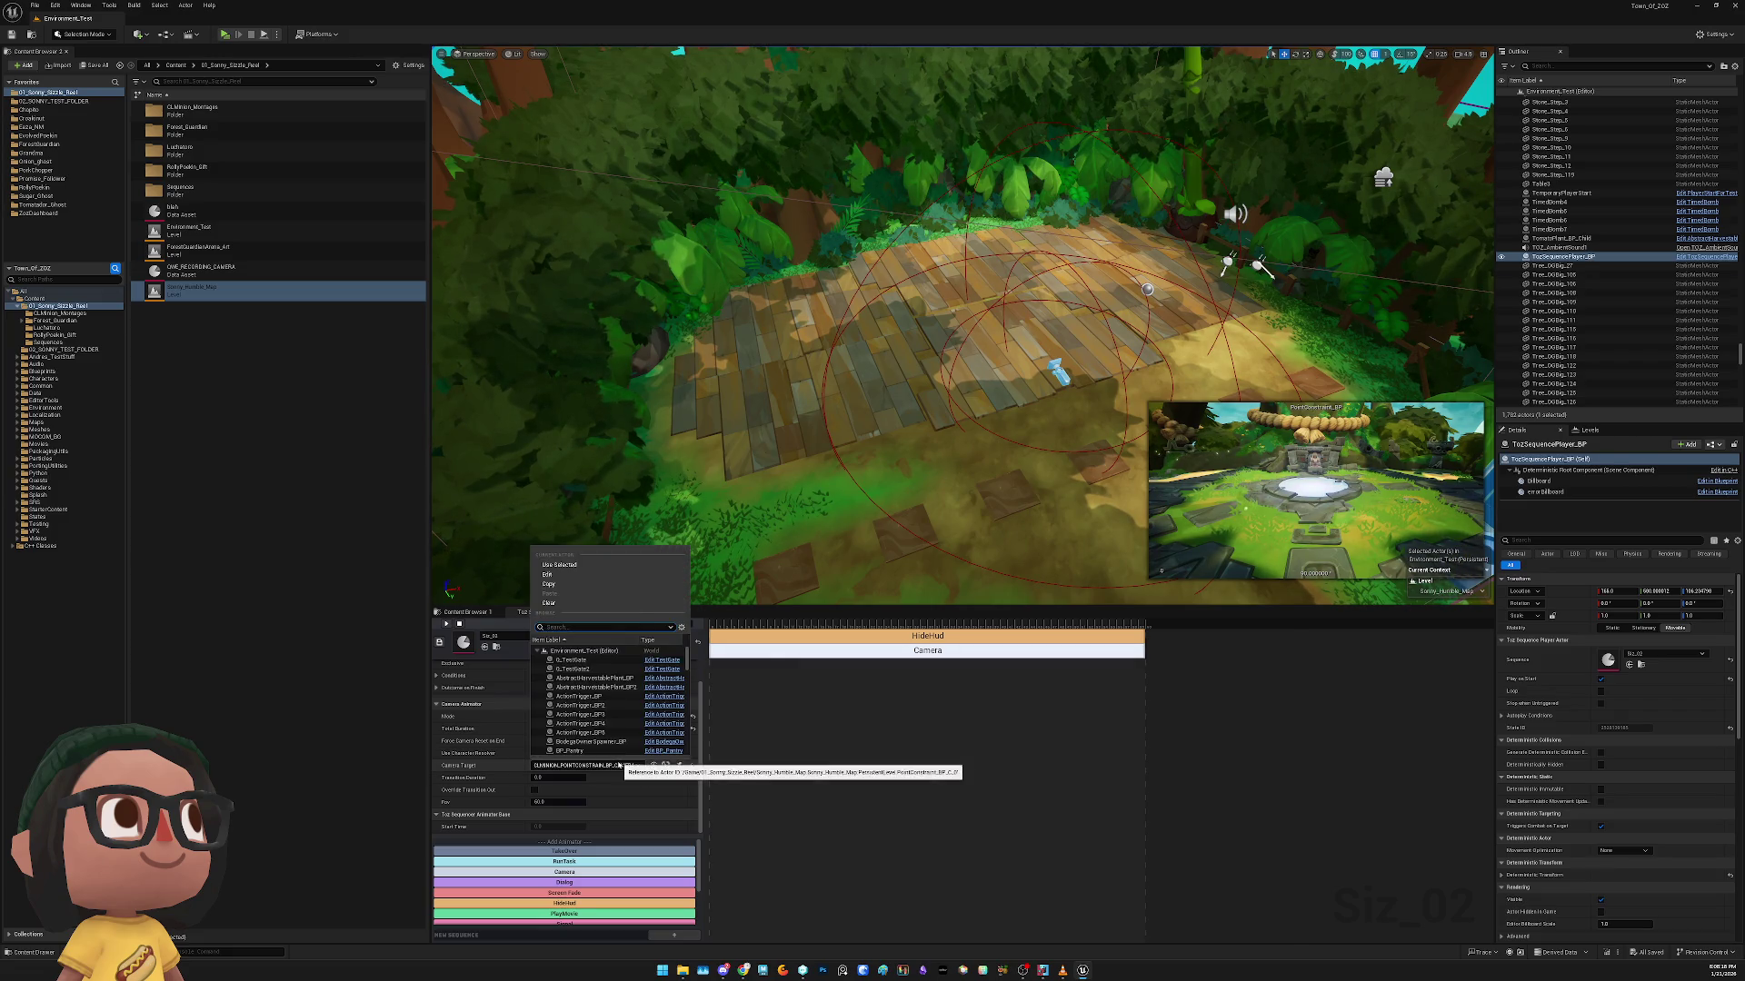
{"action": "key", "text": "Escape"}
{"action": "left_click", "coordinate": [900, 429]}
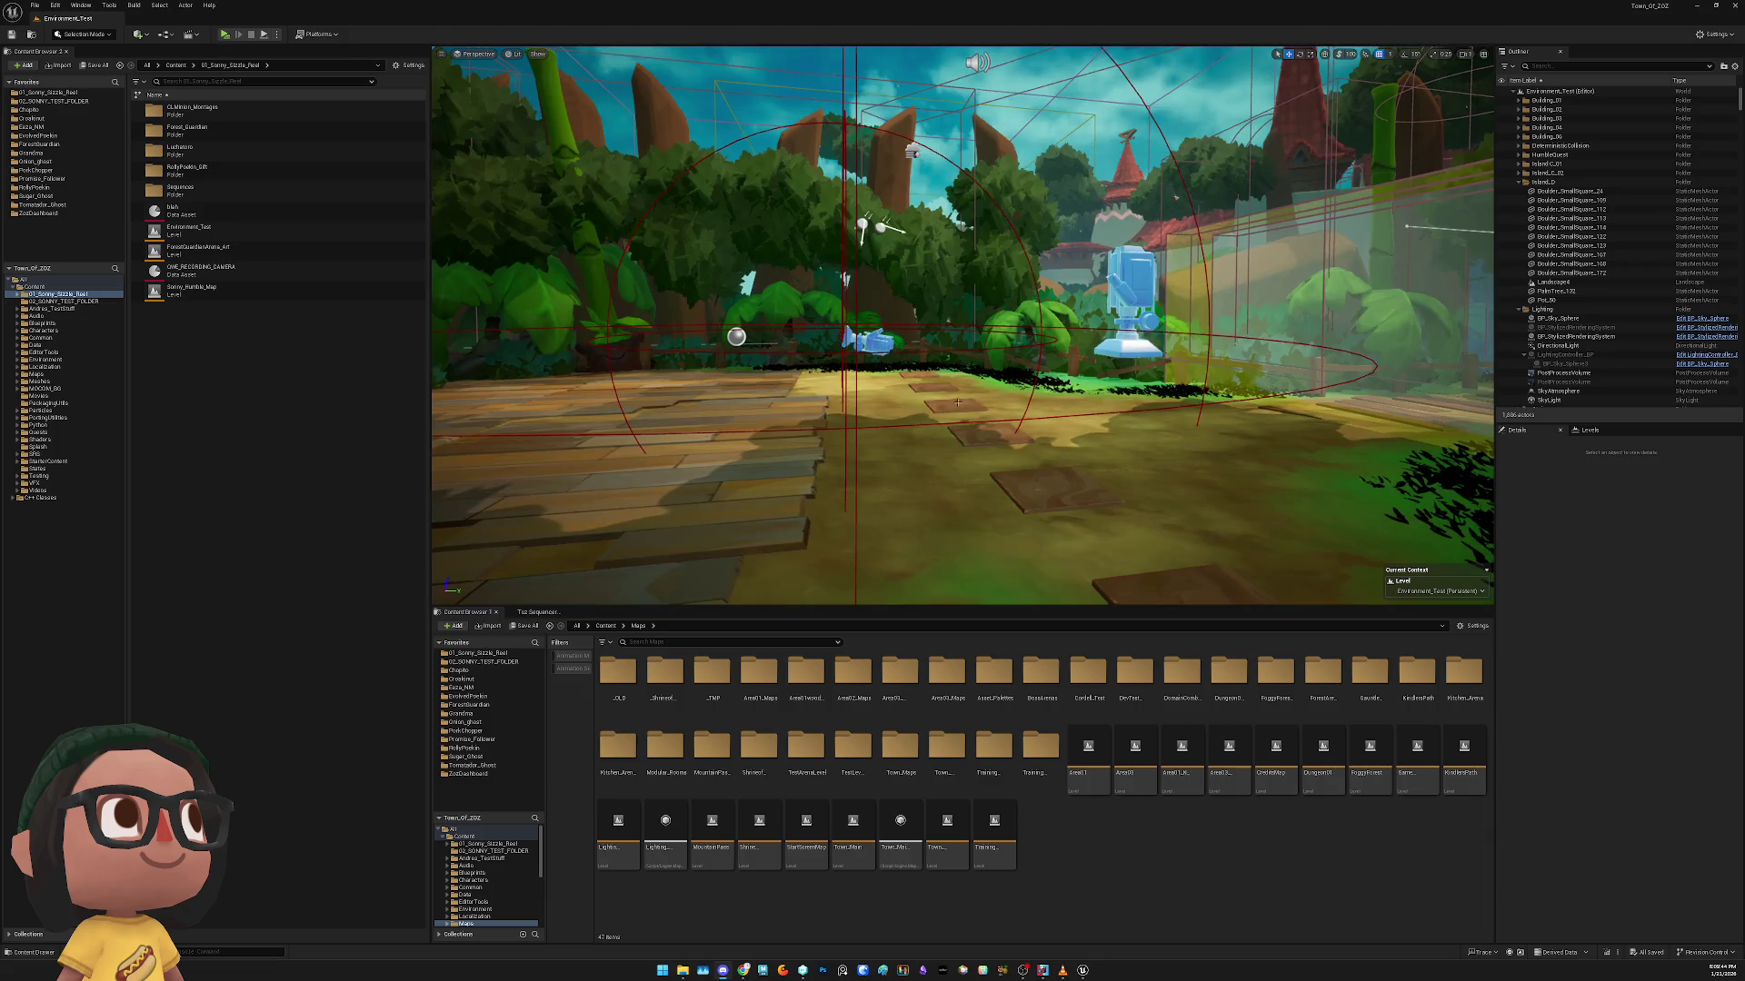
Open the Environment_Test level from 02_SONNY_TEST_FOLDER and view the island from overhead
{"action": "left_click_drag", "start_coordinate": [910, 444], "coordinate": [817, 445]}
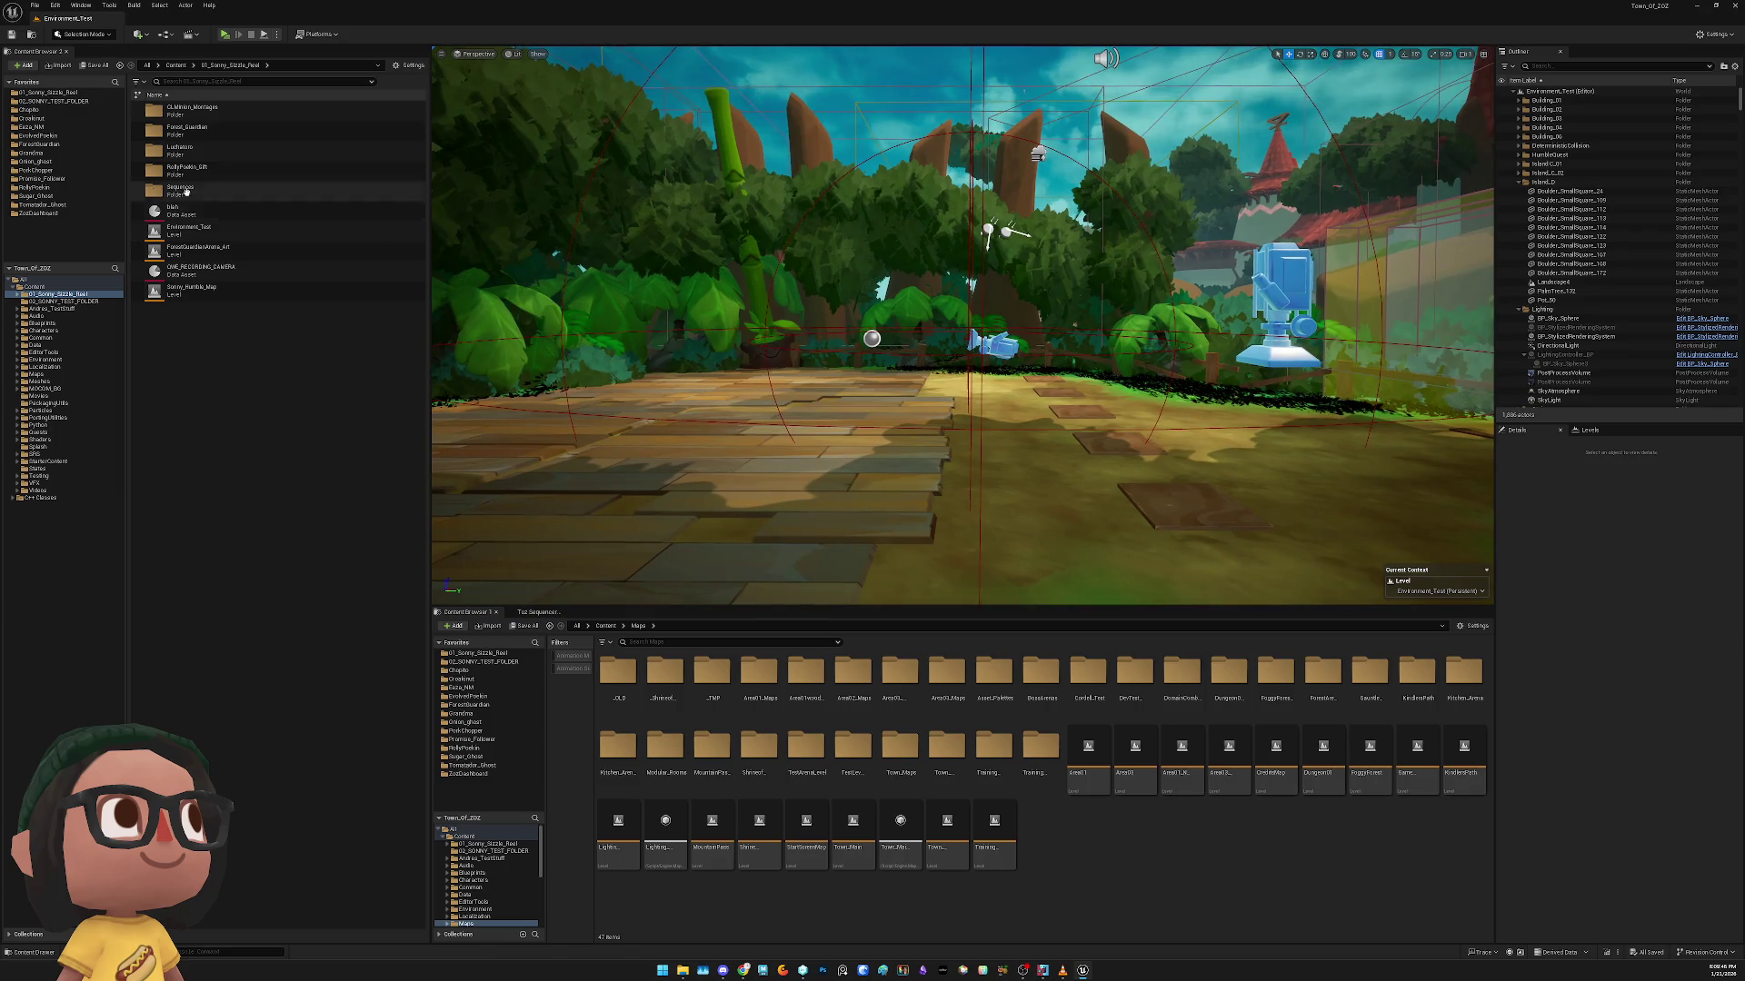
{"action": "left_click", "coordinate": [69, 102]}
{"action": "double_click", "coordinate": [195, 112]}
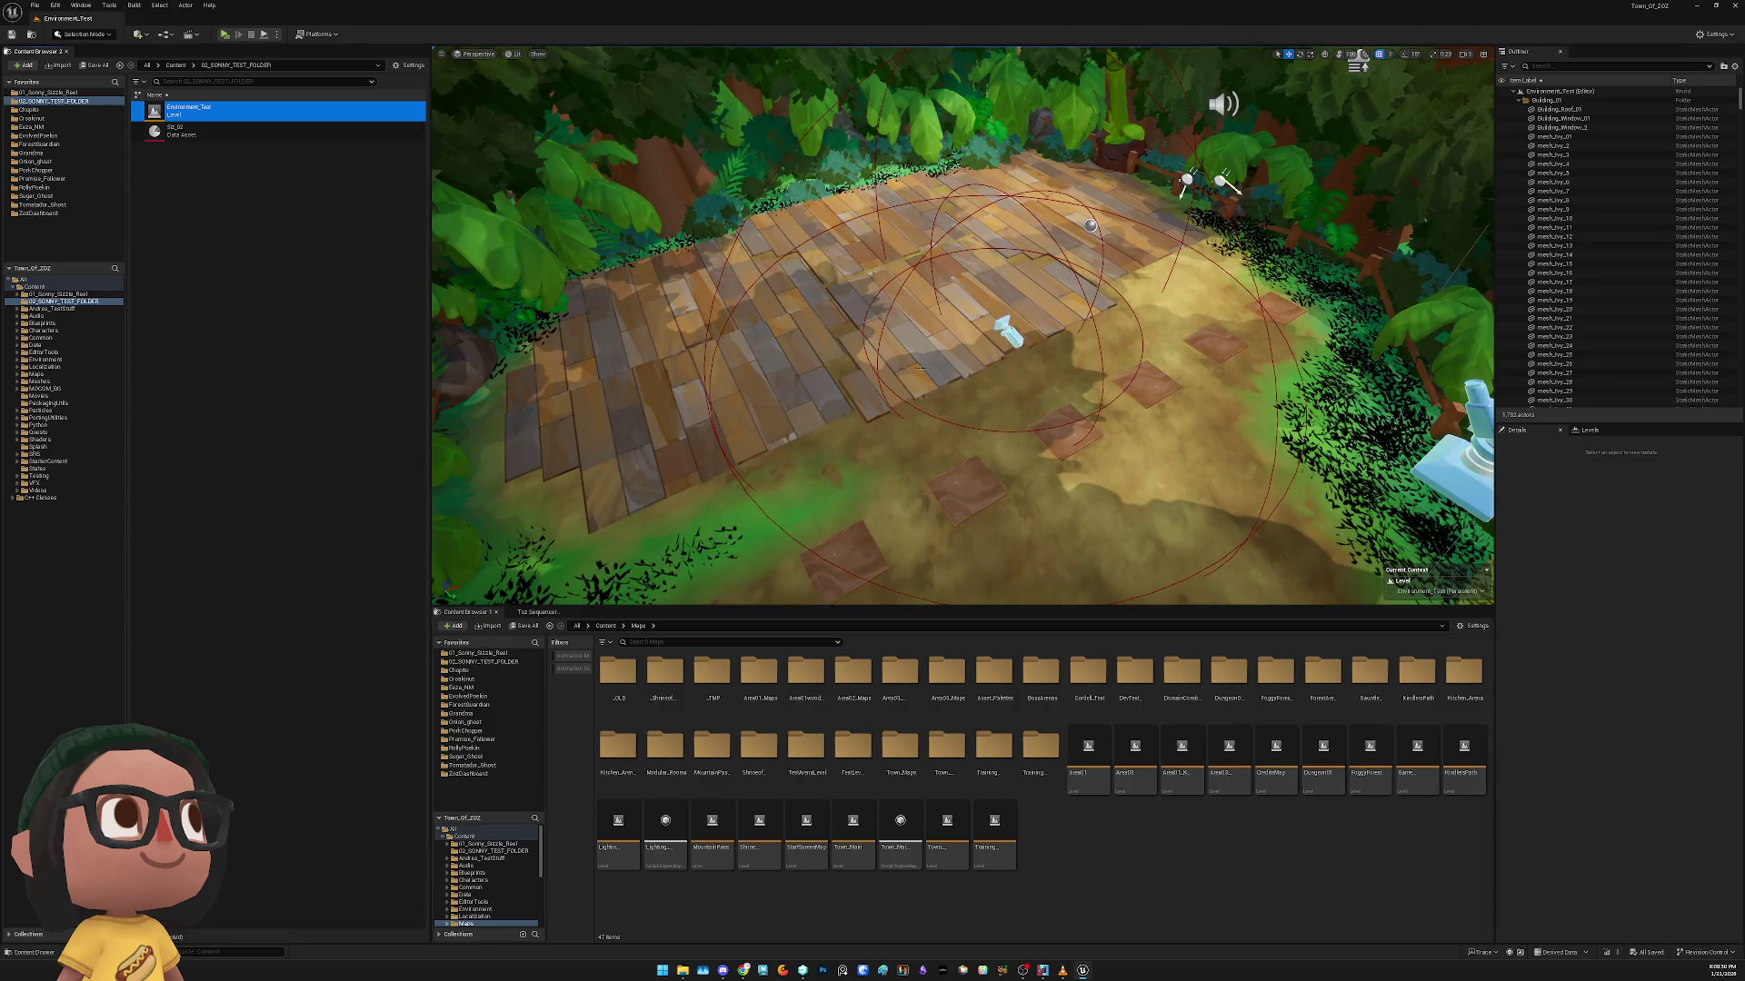
{"action": "mouse_move", "coordinate": [963, 327]}
{"action": "left_mouse_down"}
{"action": "mouse_move", "coordinate": [908, 346]}
{"action": "mouse_move", "coordinate": [945, 309]}
{"action": "mouse_move", "coordinate": [918, 318]}
{"action": "mouse_move", "coordinate": [945, 319]}
{"action": "left_mouse_up"}
Set the Sonny_Humble_Map sublevel's streaming method to Always Loaded in the Levels list
{"action": "left_click", "coordinate": [1590, 430]}
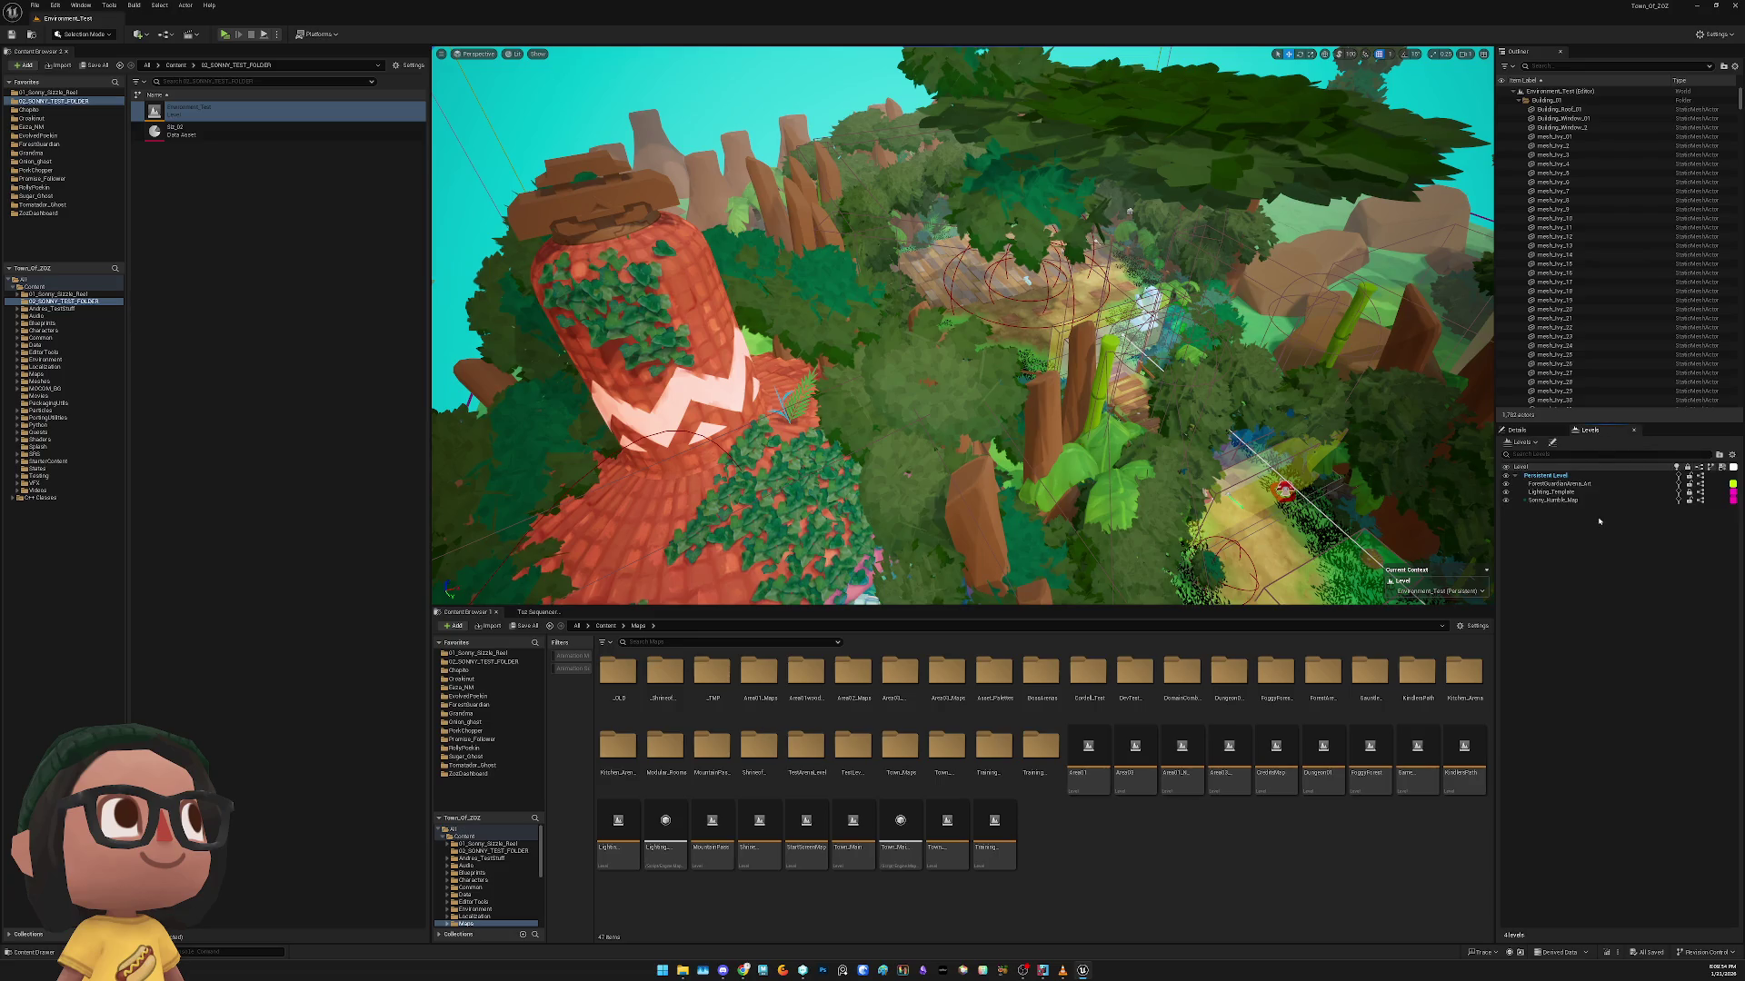
{"action": "left_click", "coordinate": [1567, 501]}
{"action": "right_click", "coordinate": [1580, 503]}
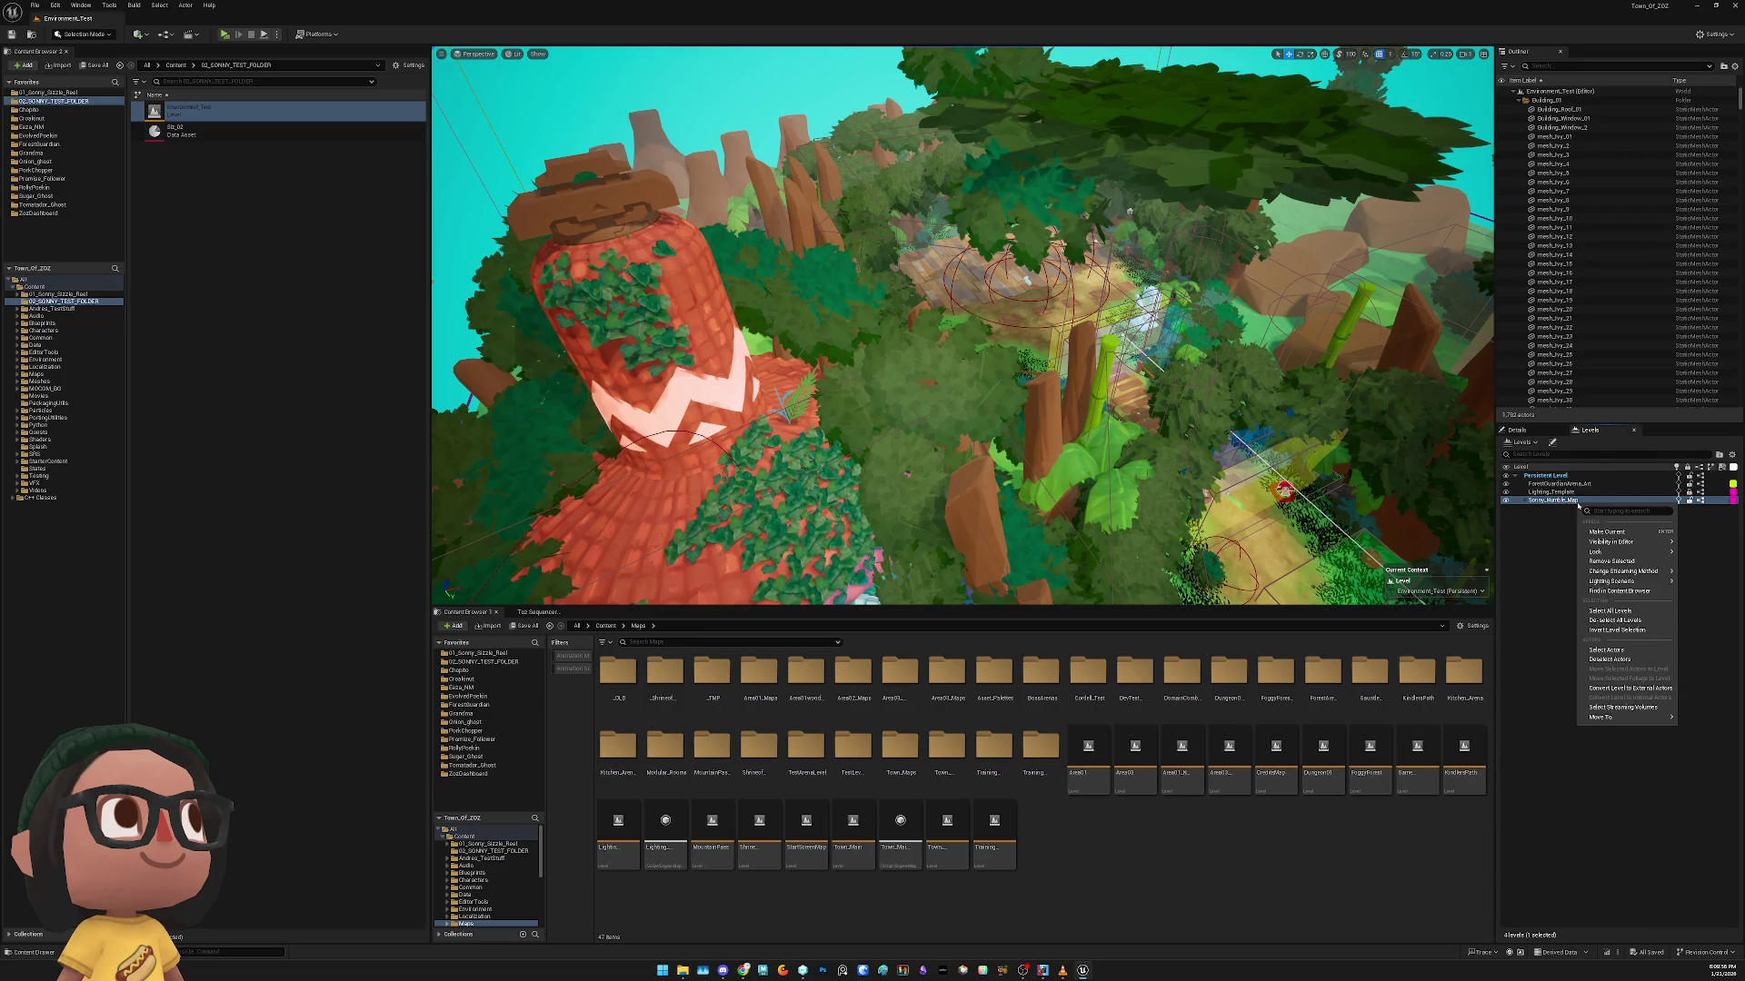
{"action": "mouse_move", "coordinate": [1649, 588]}
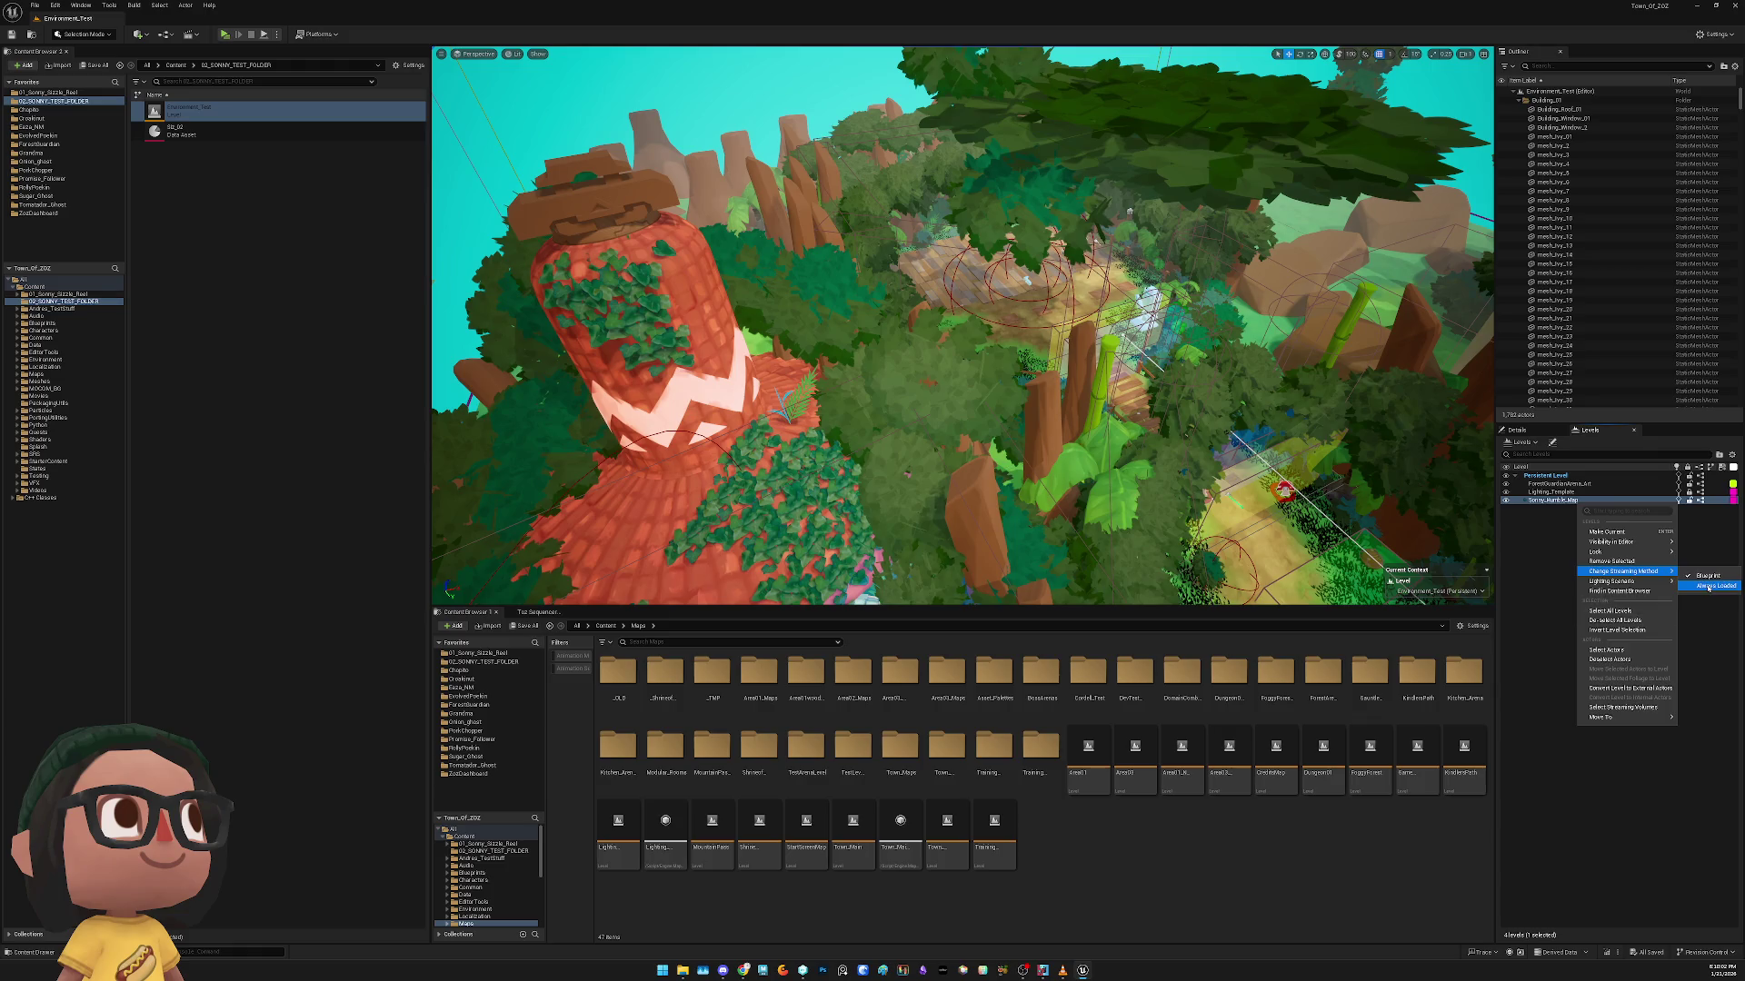
{"action": "left_click", "coordinate": [1697, 584]}
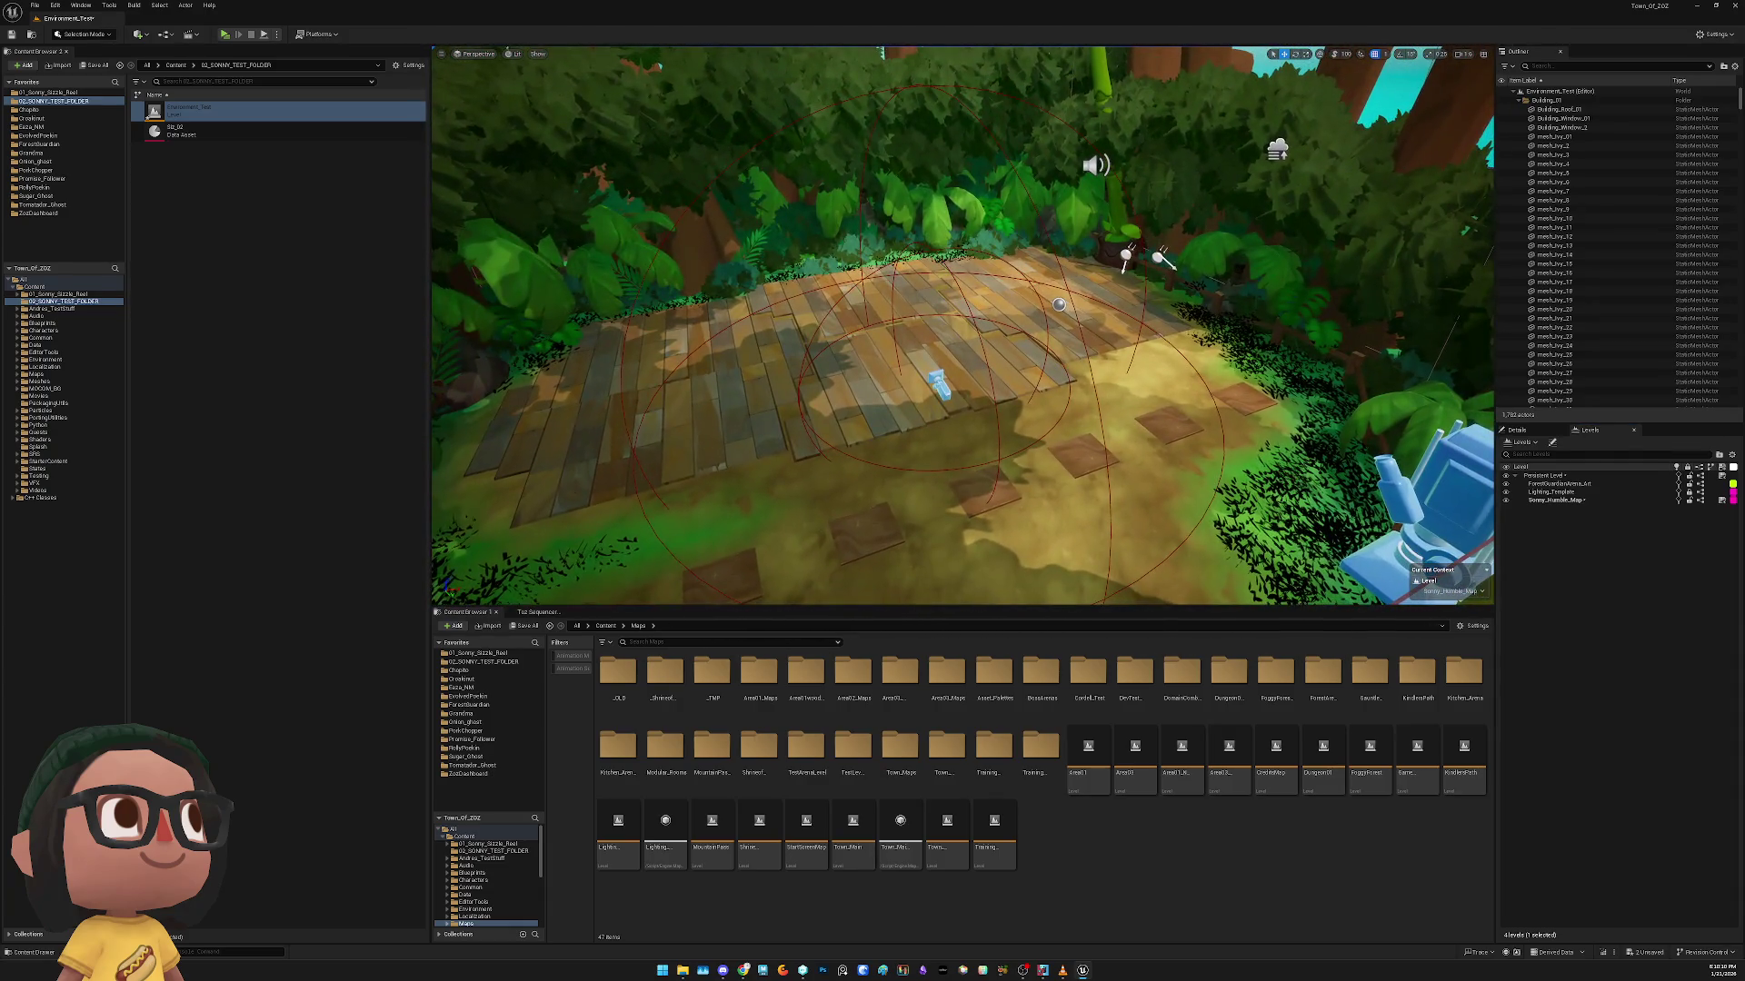
Place the Idle2CombatLocomotionTEST montage from CLMinion_Montages on the plank deck and frame it
{"action": "left_click", "coordinate": [789, 338]}
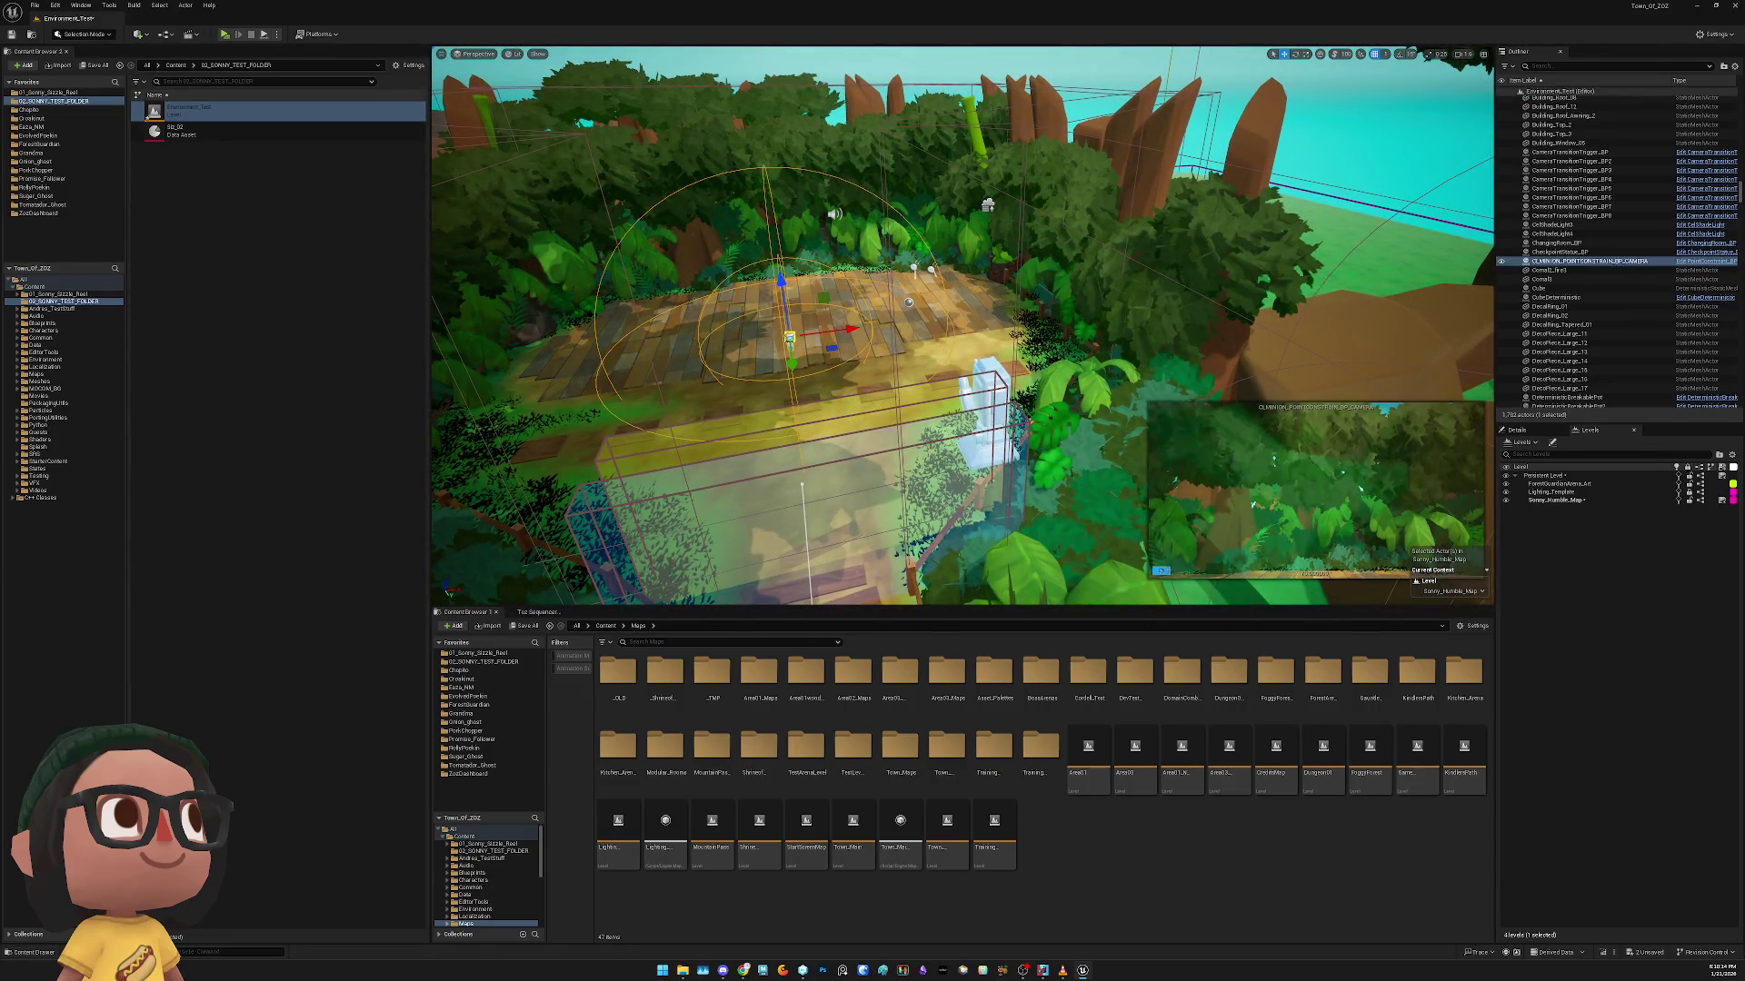
{"action": "left_click", "coordinate": [55, 91]}
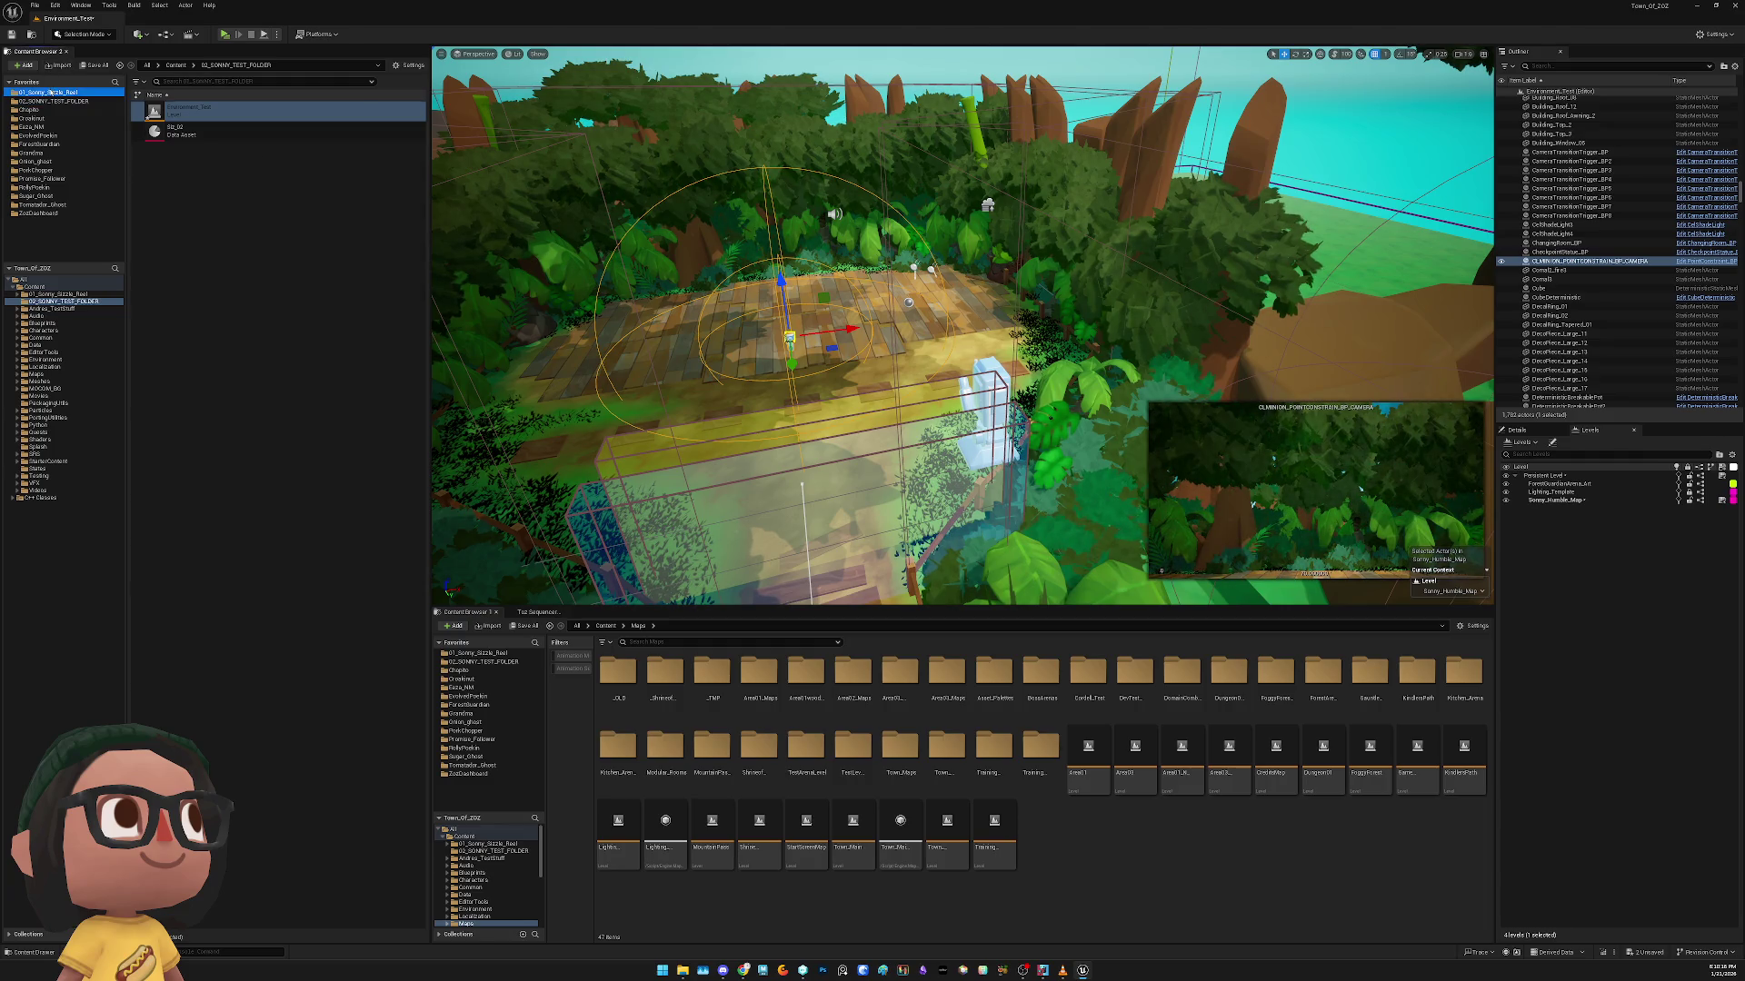
{"action": "double_click", "coordinate": [182, 111]}
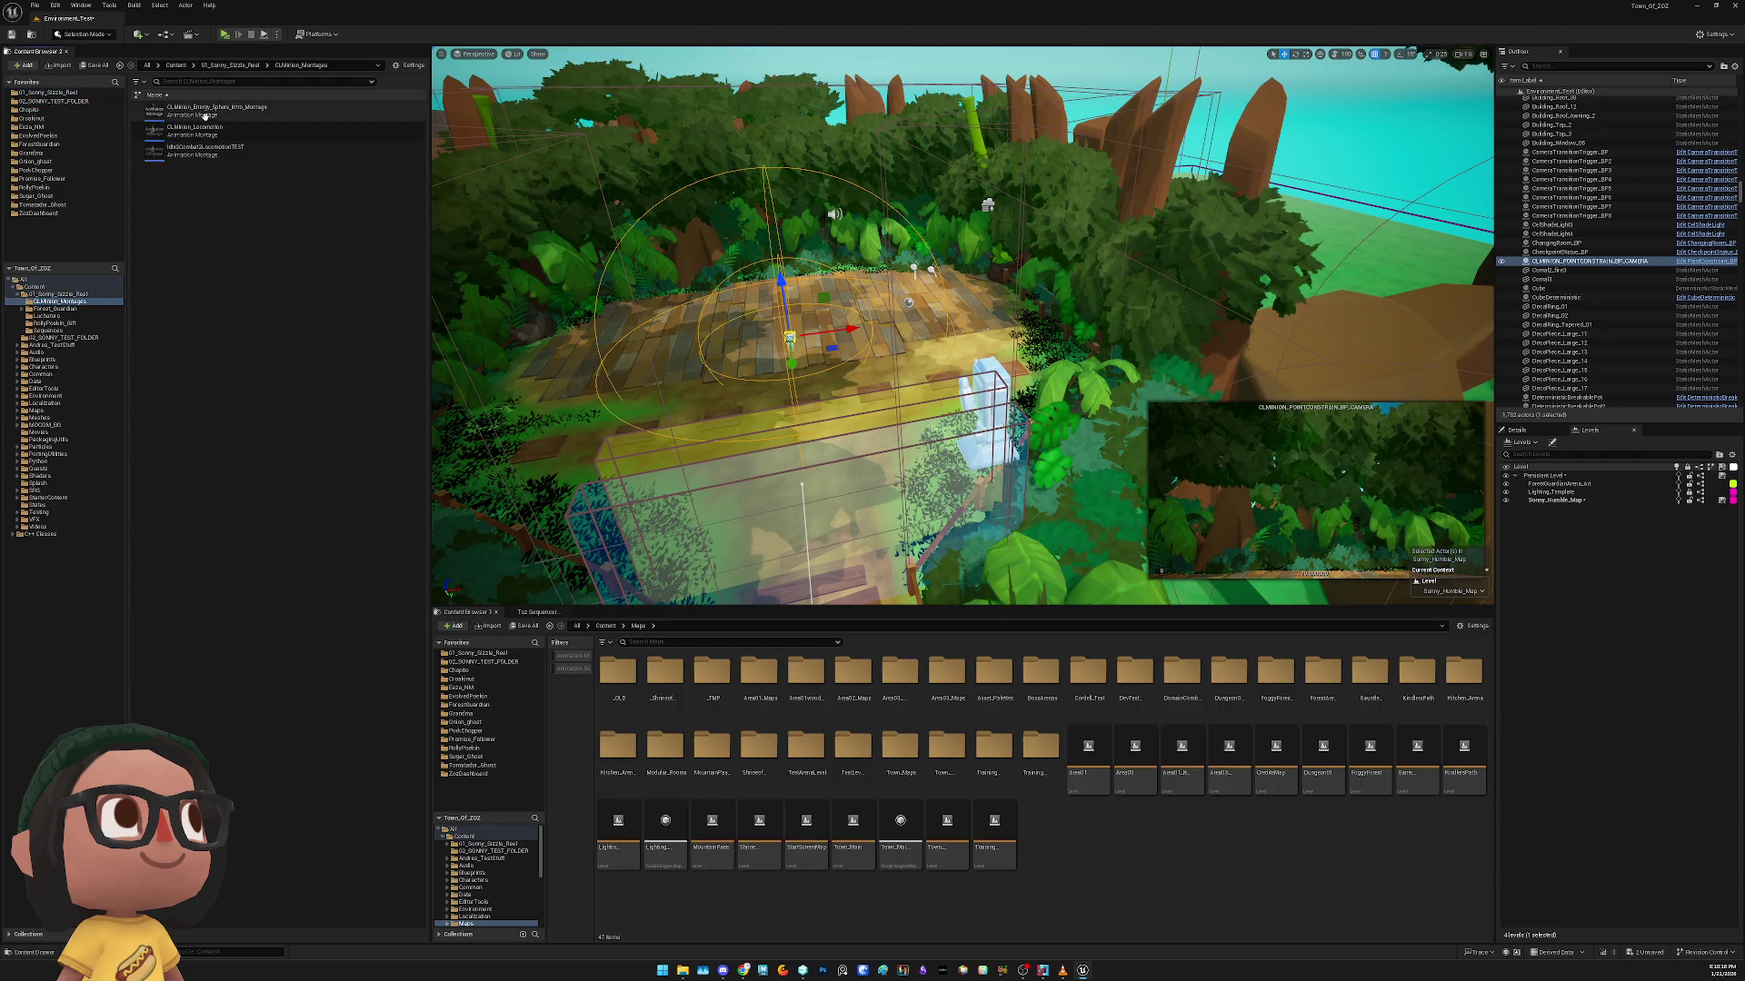
{"action": "left_click", "coordinate": [228, 156]}
{"action": "left_click_drag", "start_coordinate": [228, 160], "coordinate": [779, 277]}
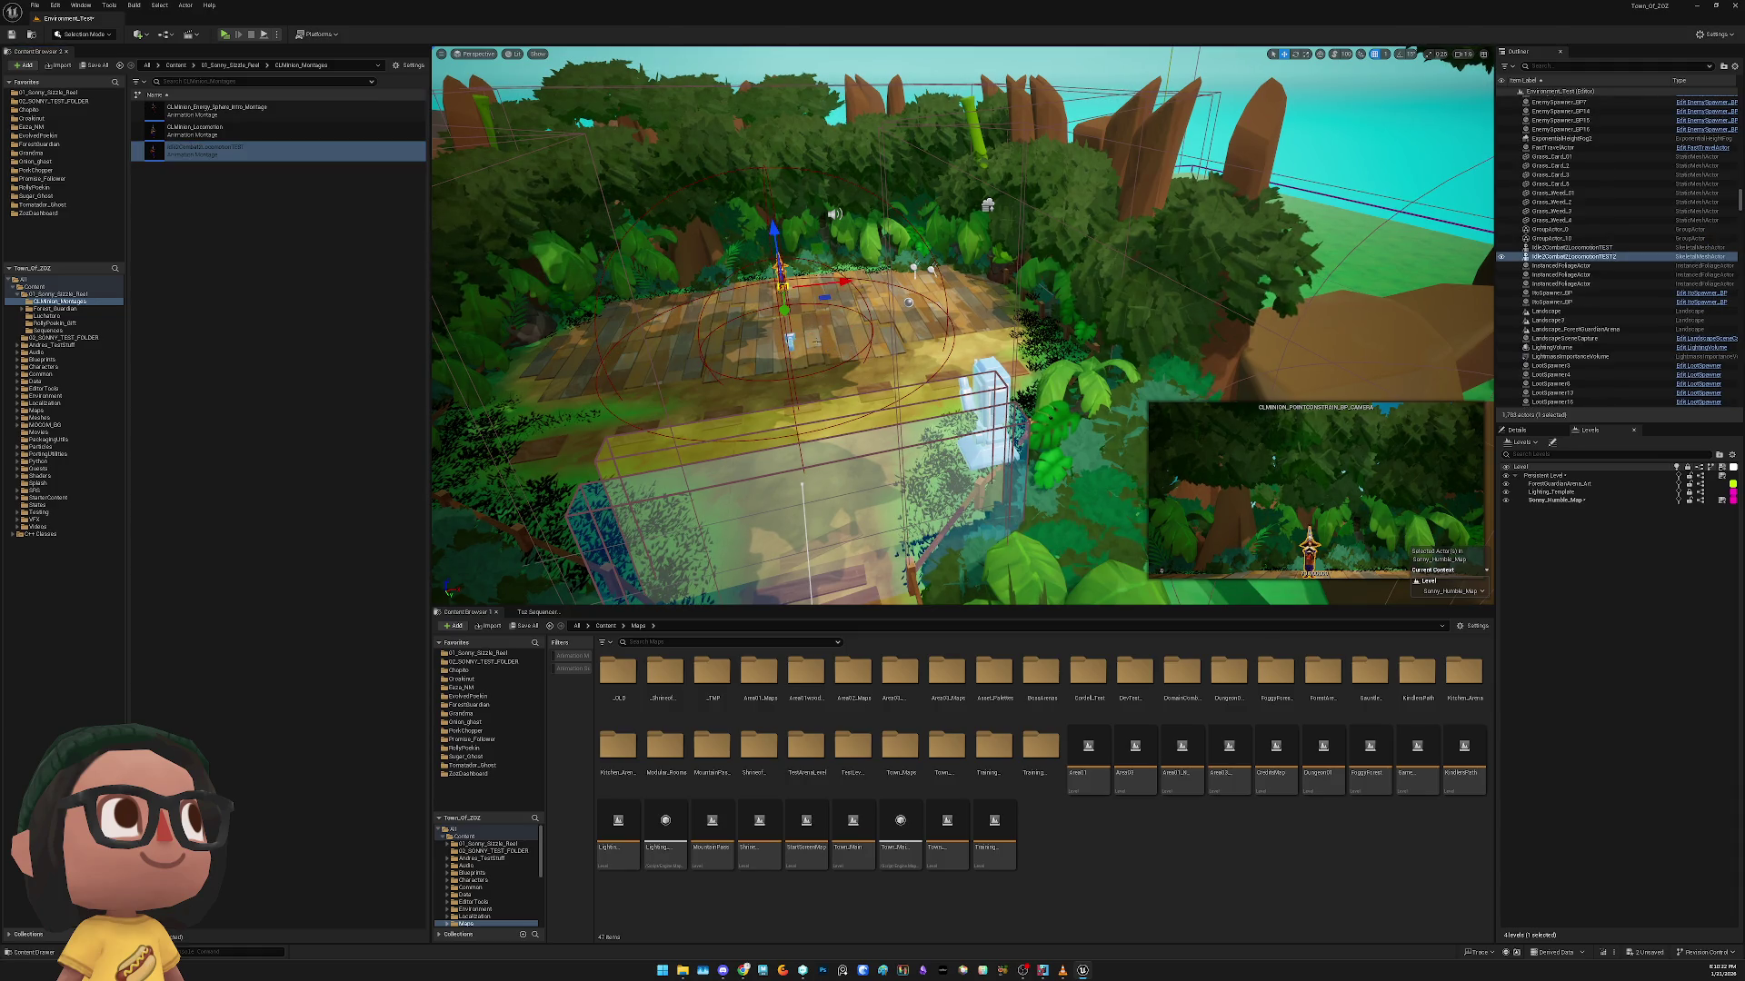
{"action": "key", "text": "f"}
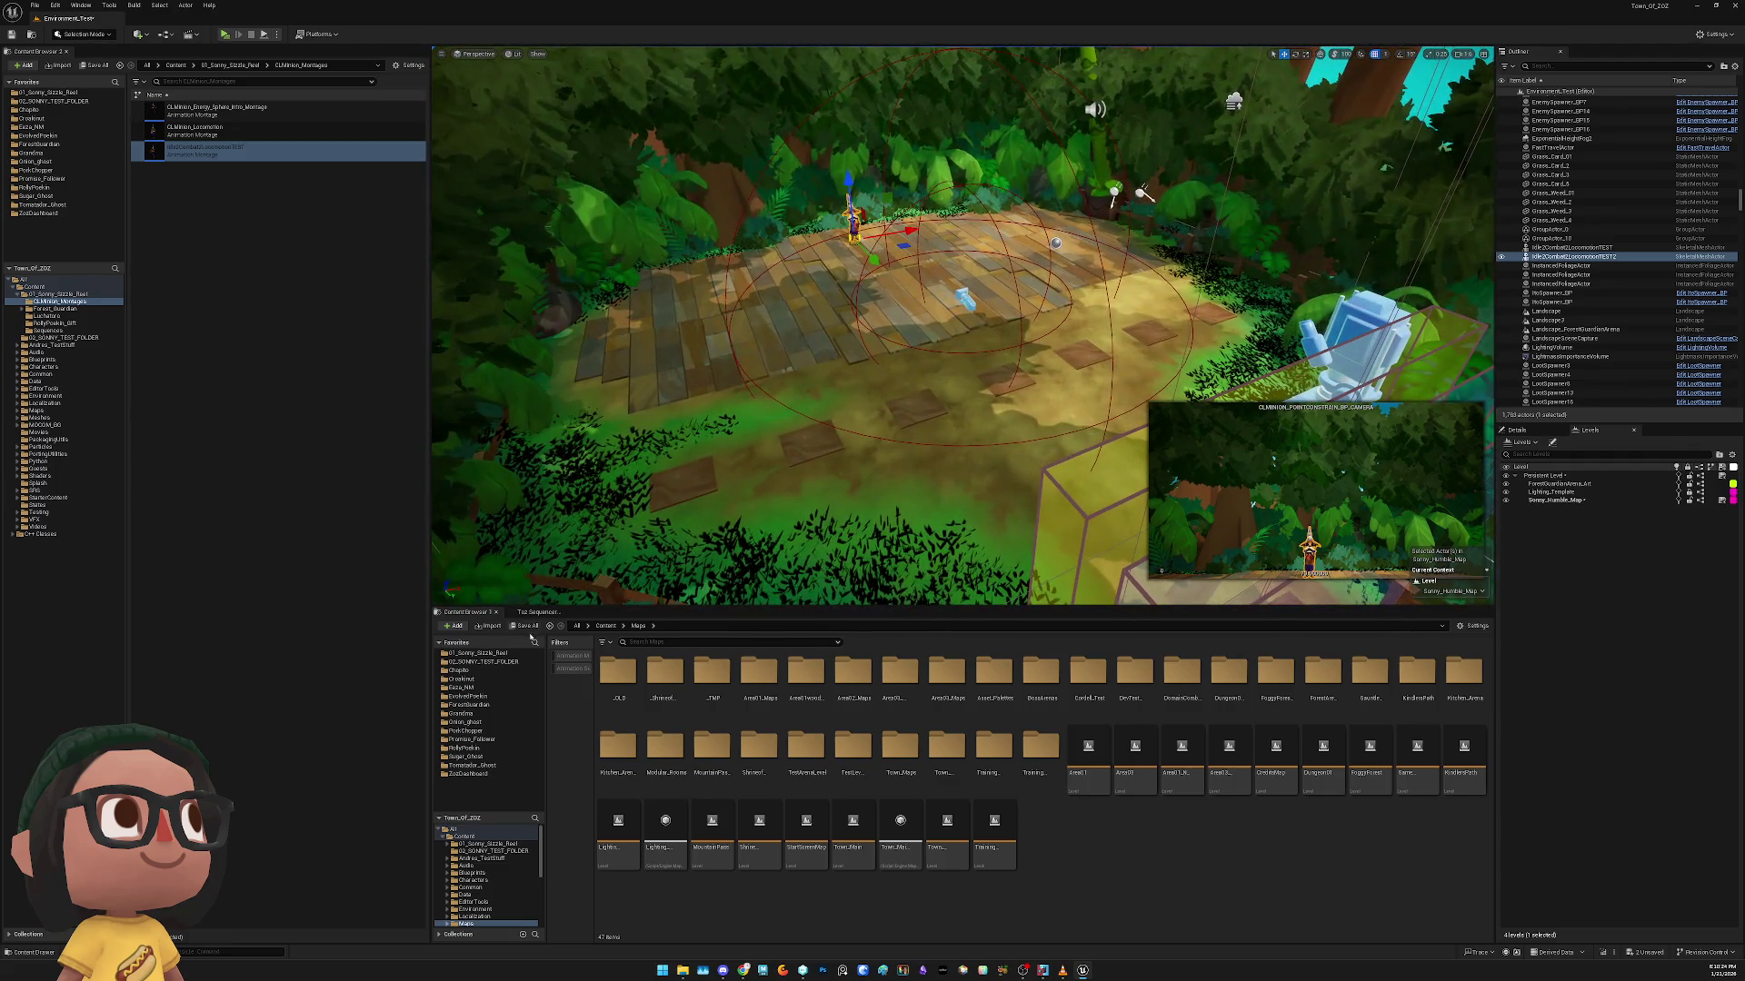
Load the Siz_02 sequence and set its Camera track target to the camera actor
{"action": "left_click", "coordinate": [539, 611]}
{"action": "left_click", "coordinate": [513, 636]}
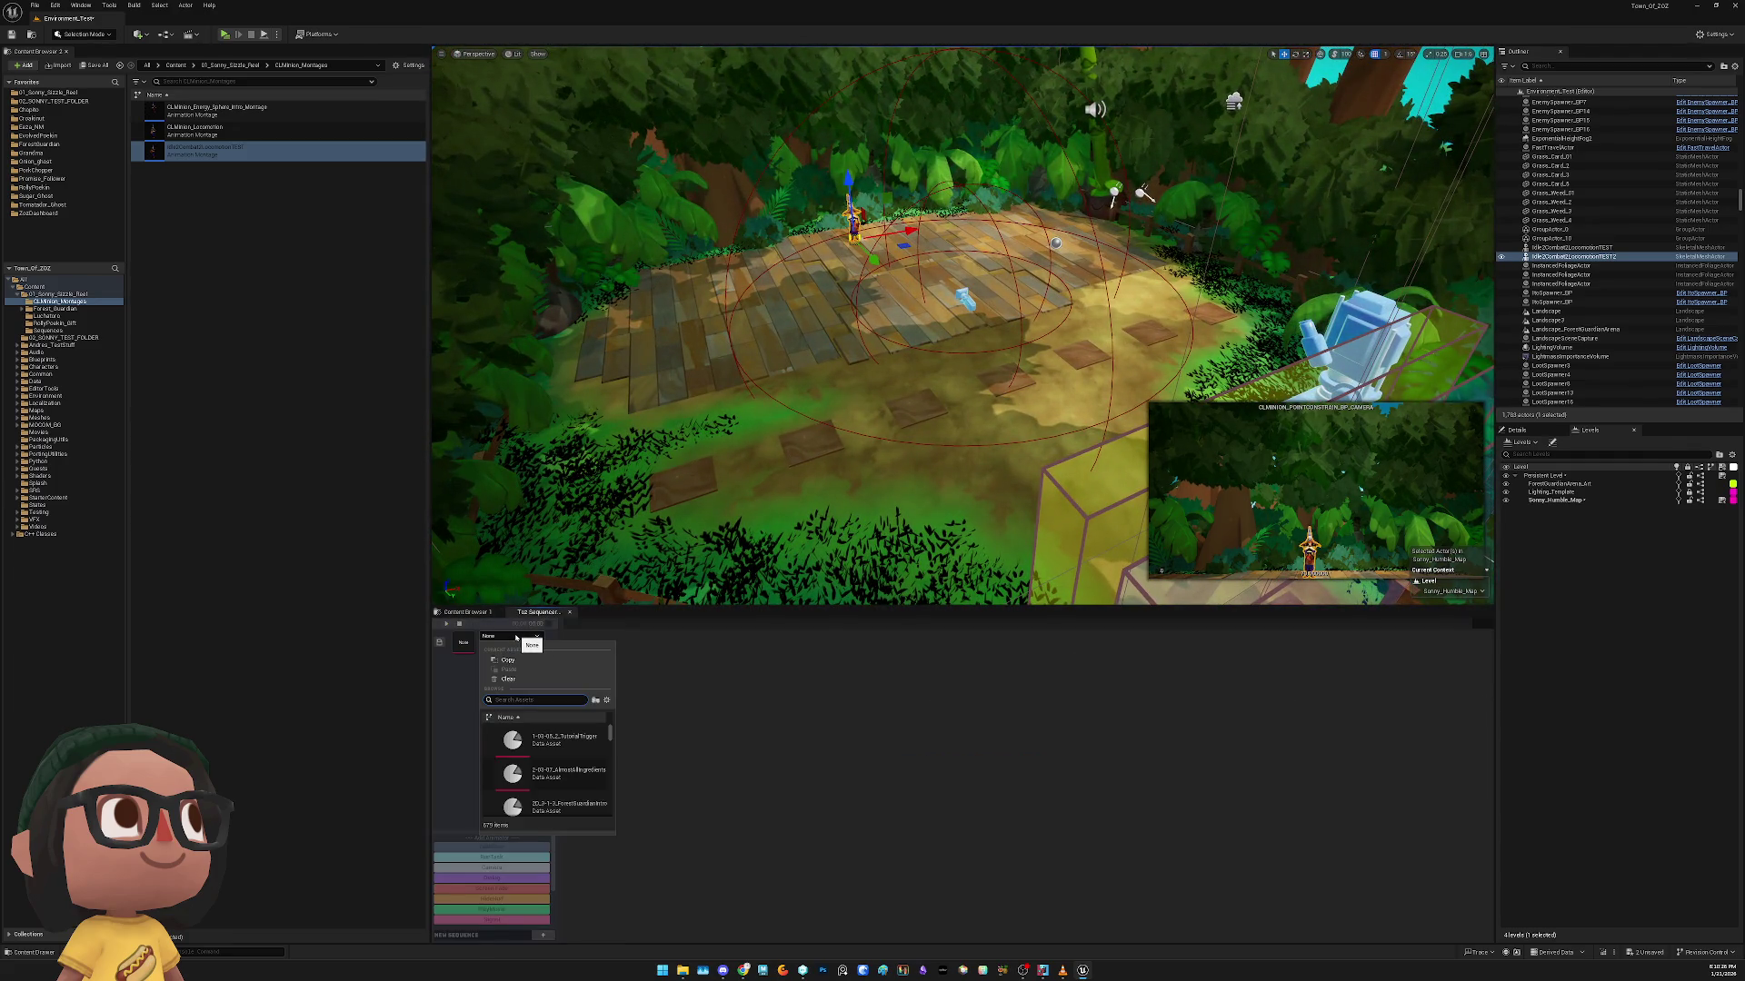
{"action": "left_click", "coordinate": [545, 741]}
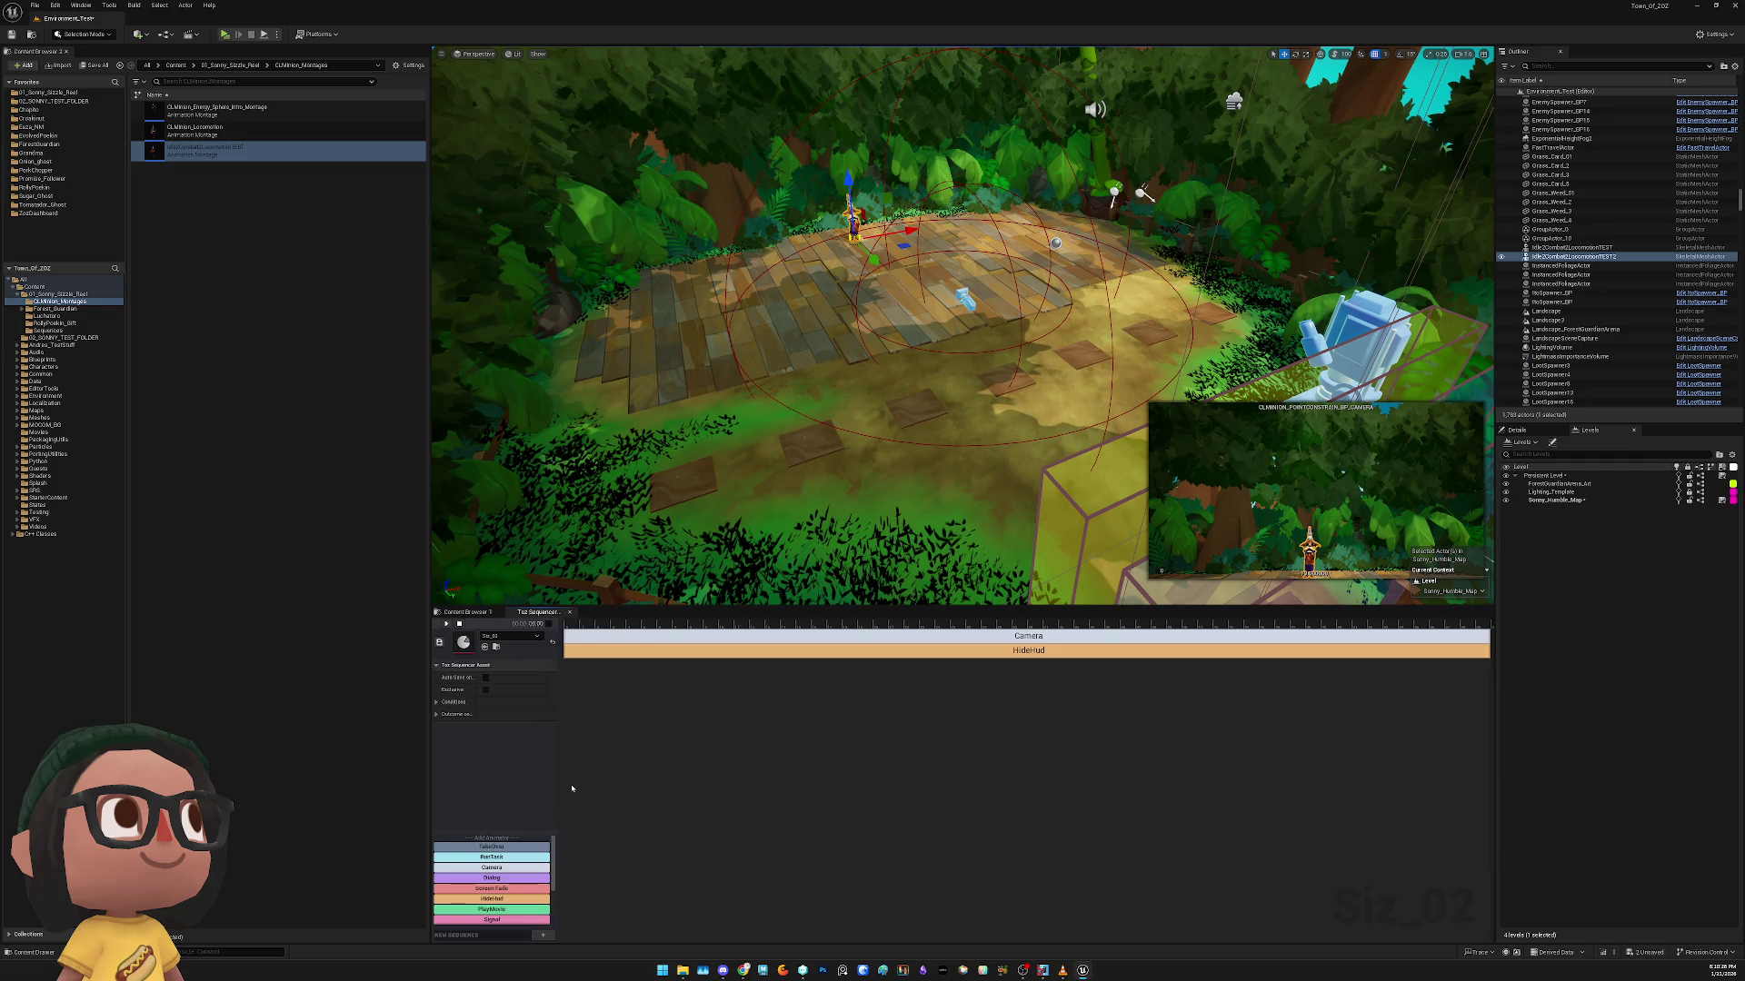
{"action": "left_click", "coordinate": [618, 636]}
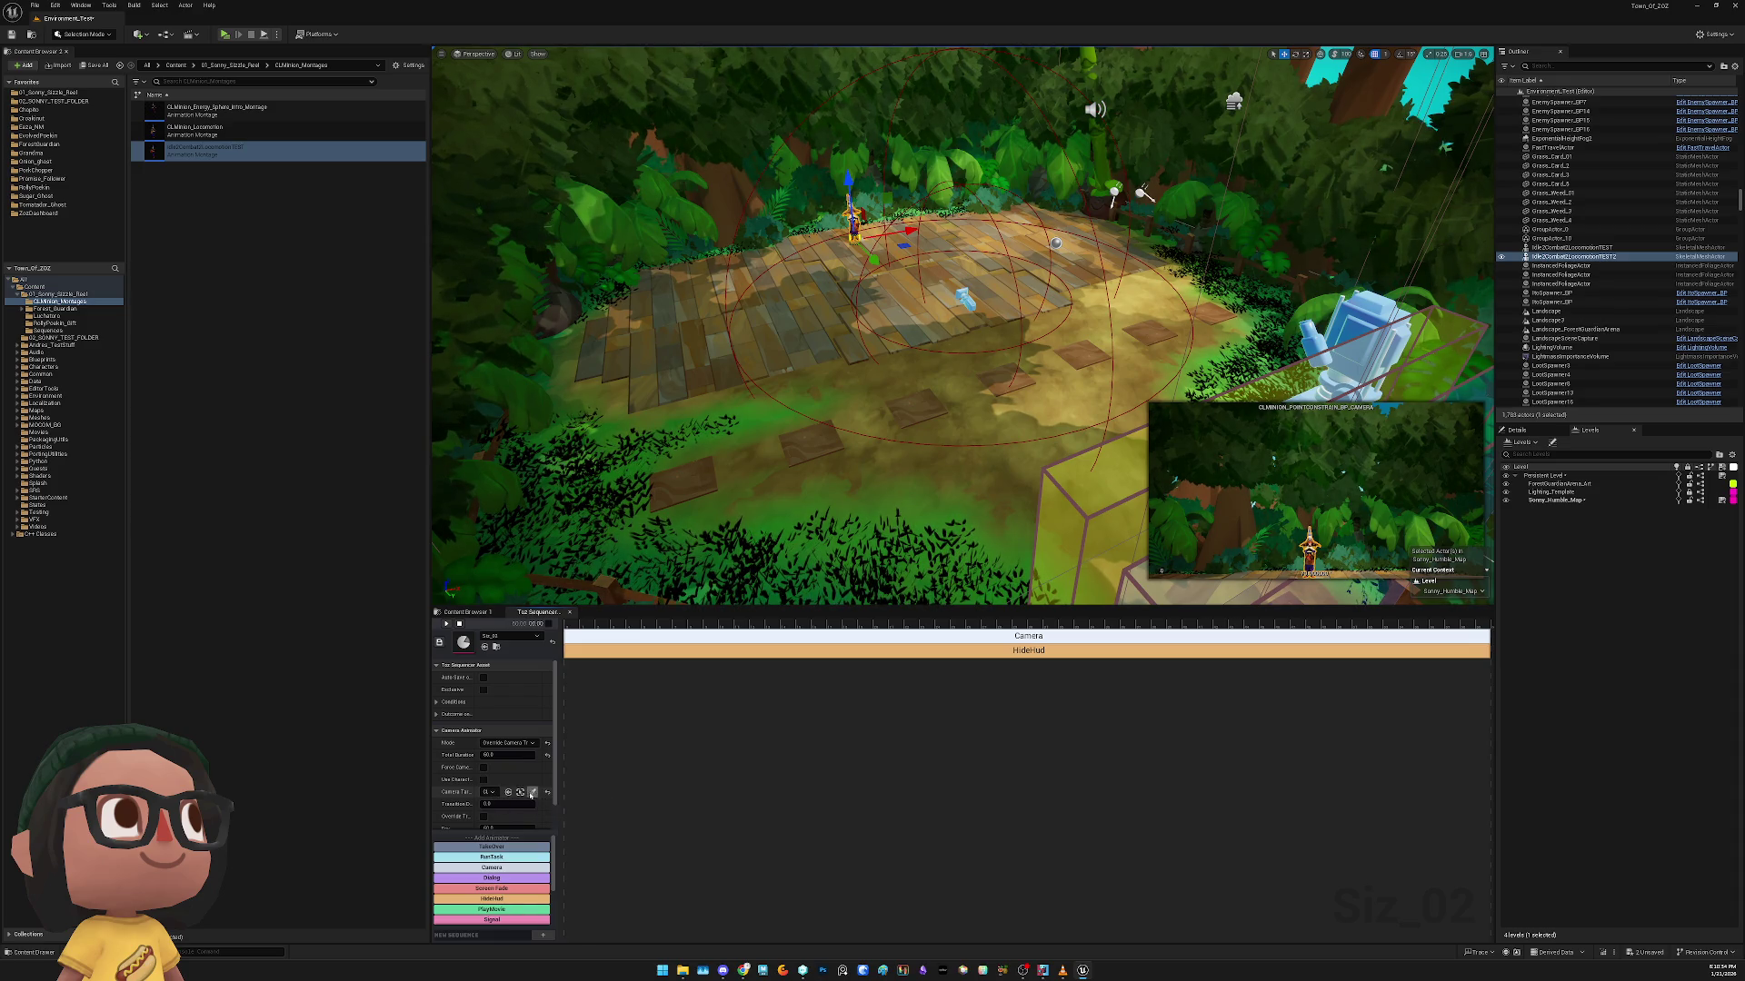
{"action": "left_click", "coordinate": [532, 792]}
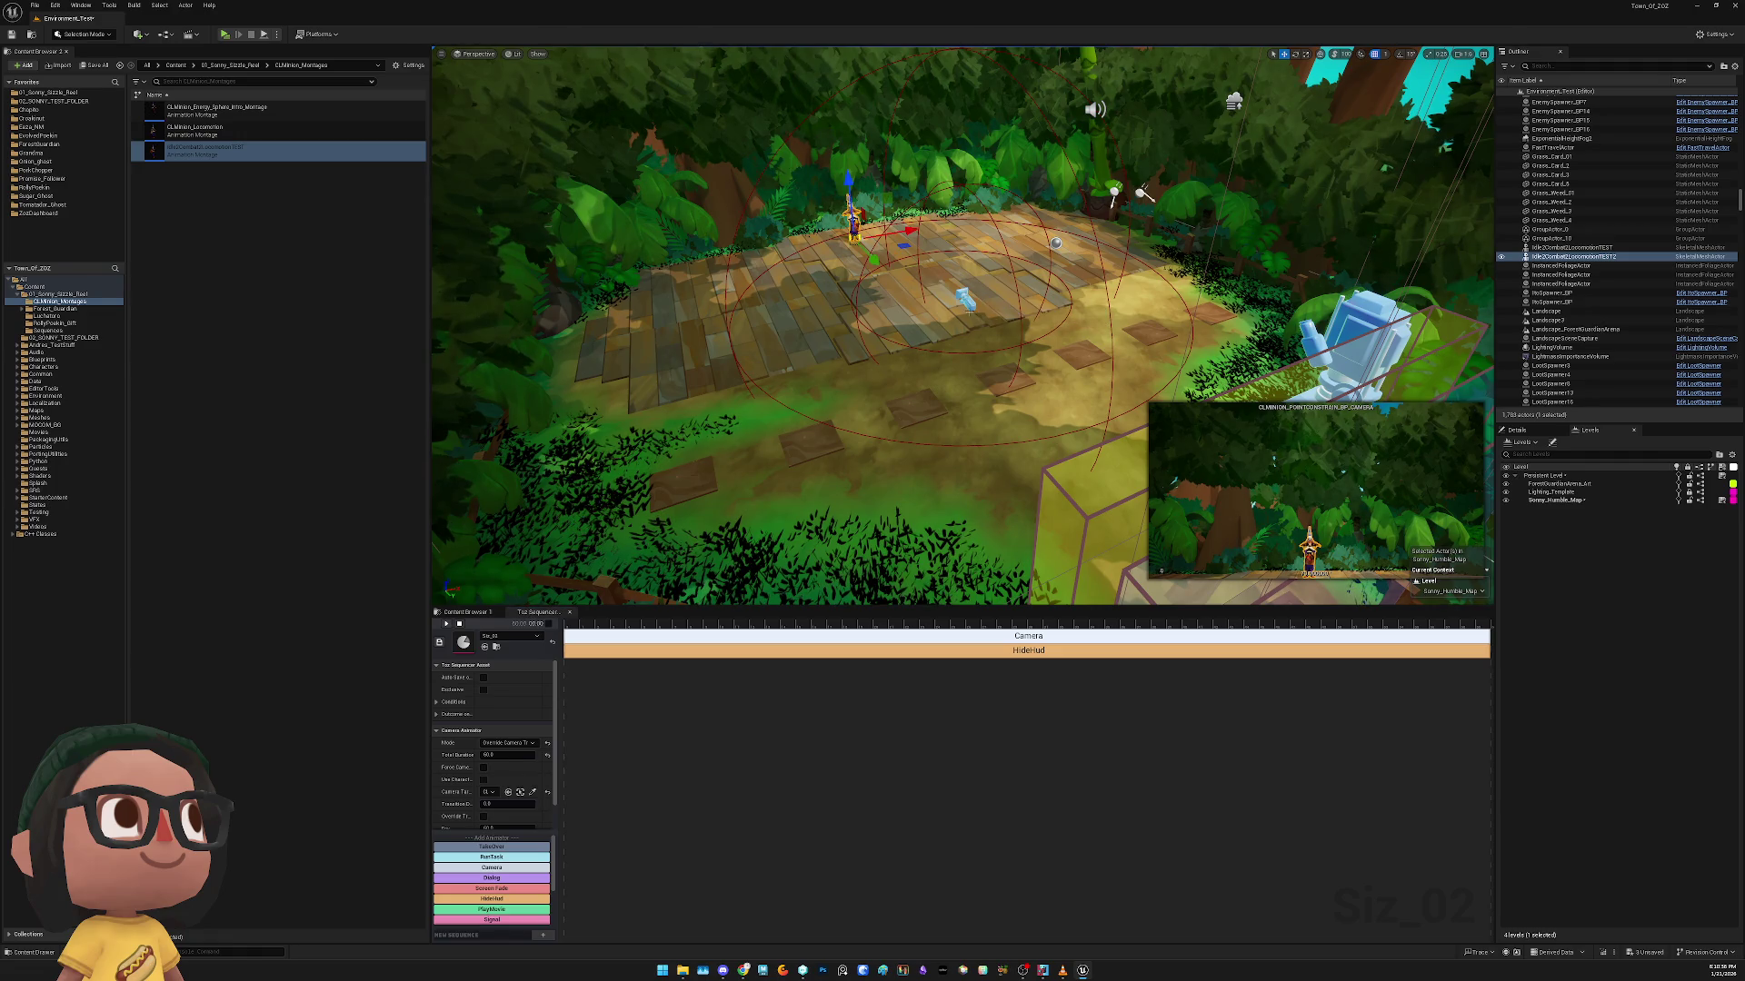
{"action": "left_click_drag", "start_coordinate": [558, 743], "coordinate": [736, 743]}
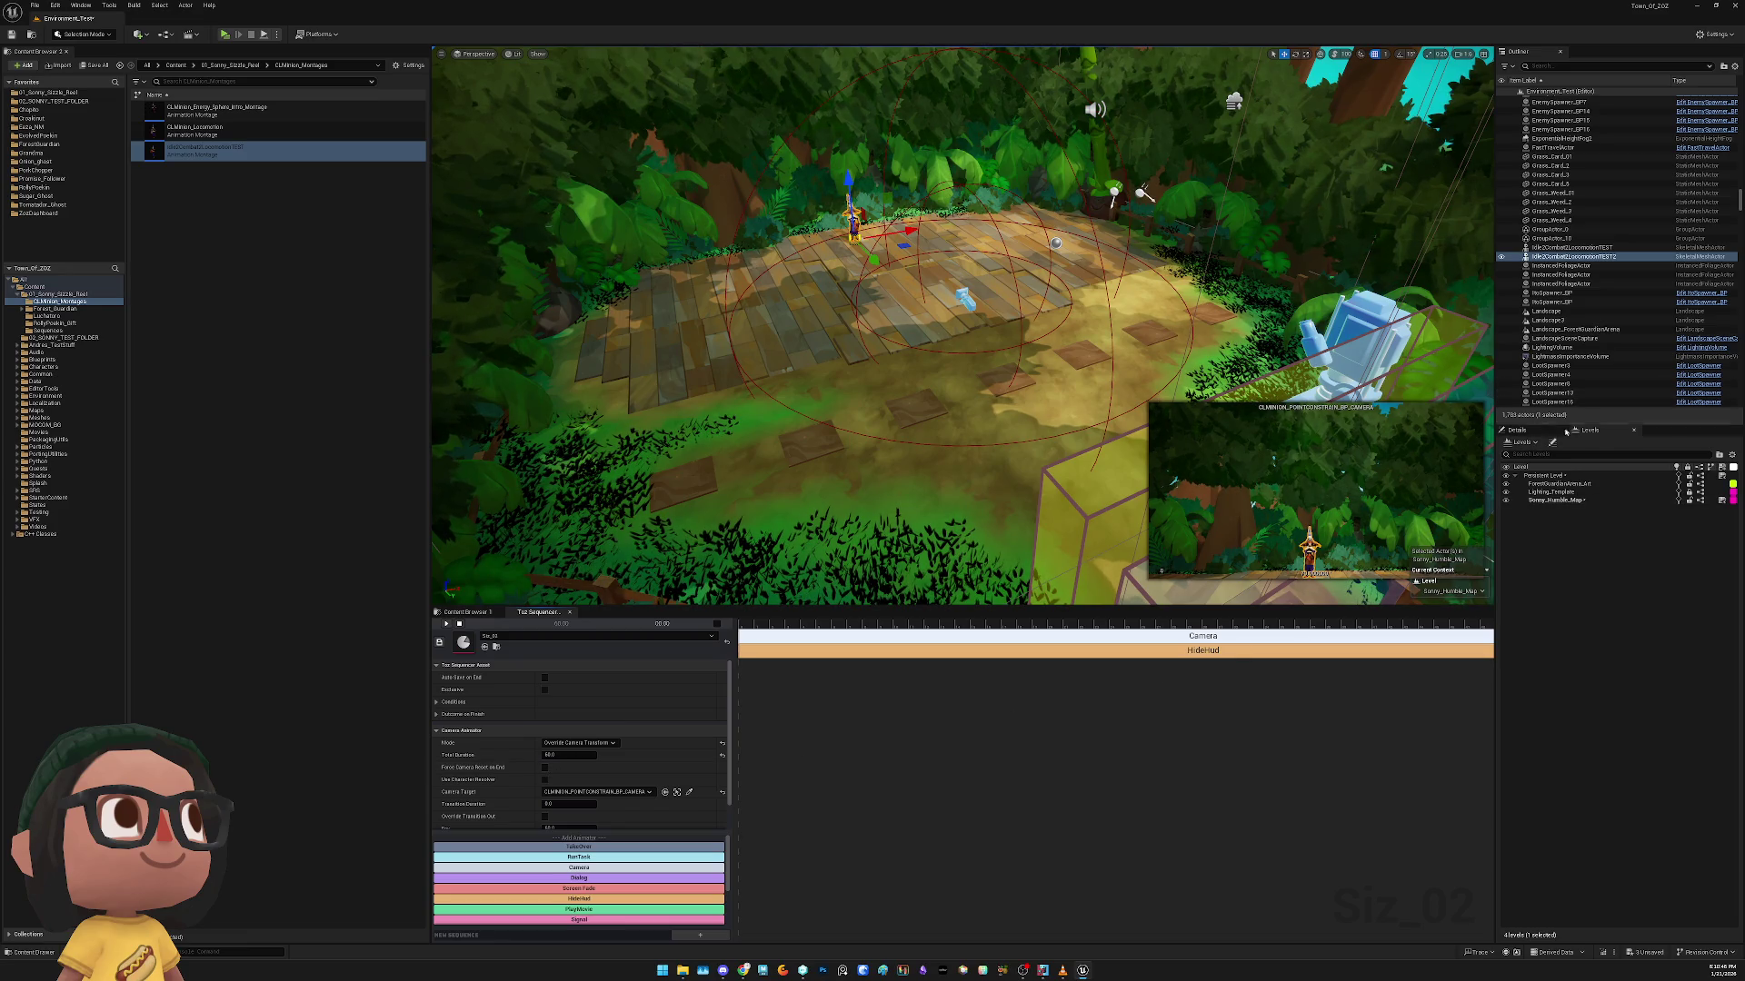
Delete the duplicate Idle2Combat2LocomotionTEST character from the deck
{"action": "left_click", "coordinate": [1516, 430]}
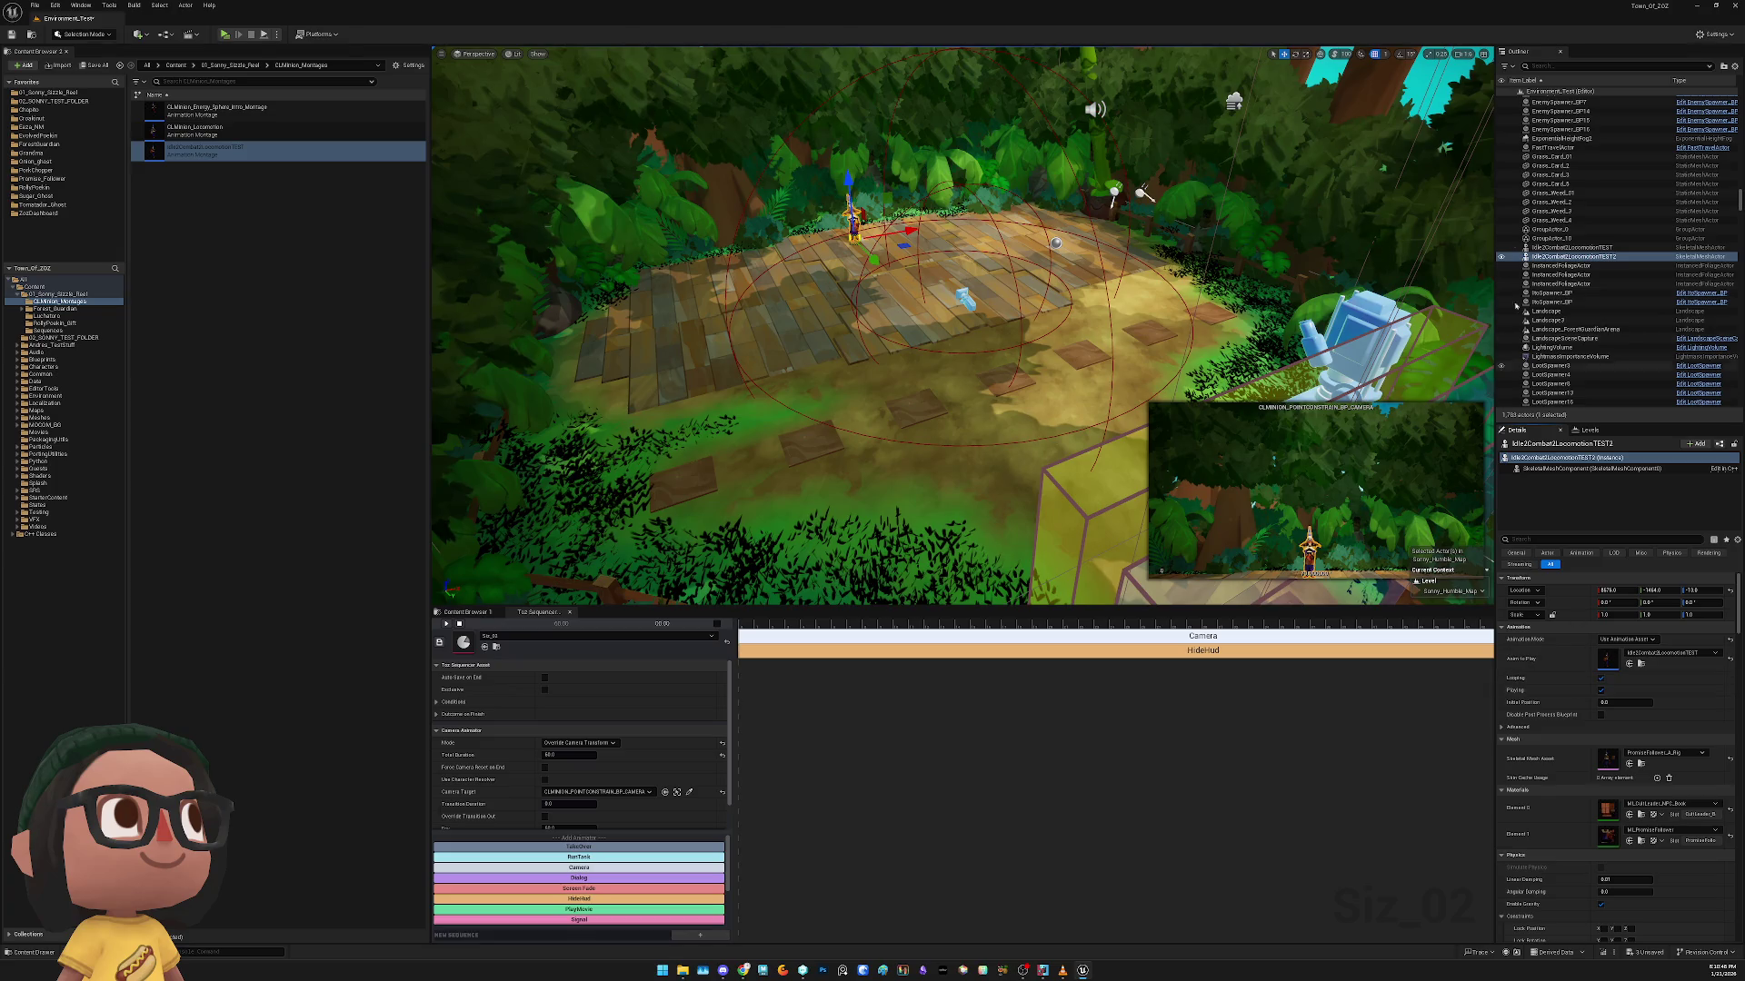
{"action": "left_click", "coordinate": [1572, 247]}
{"action": "key", "text": "f"}
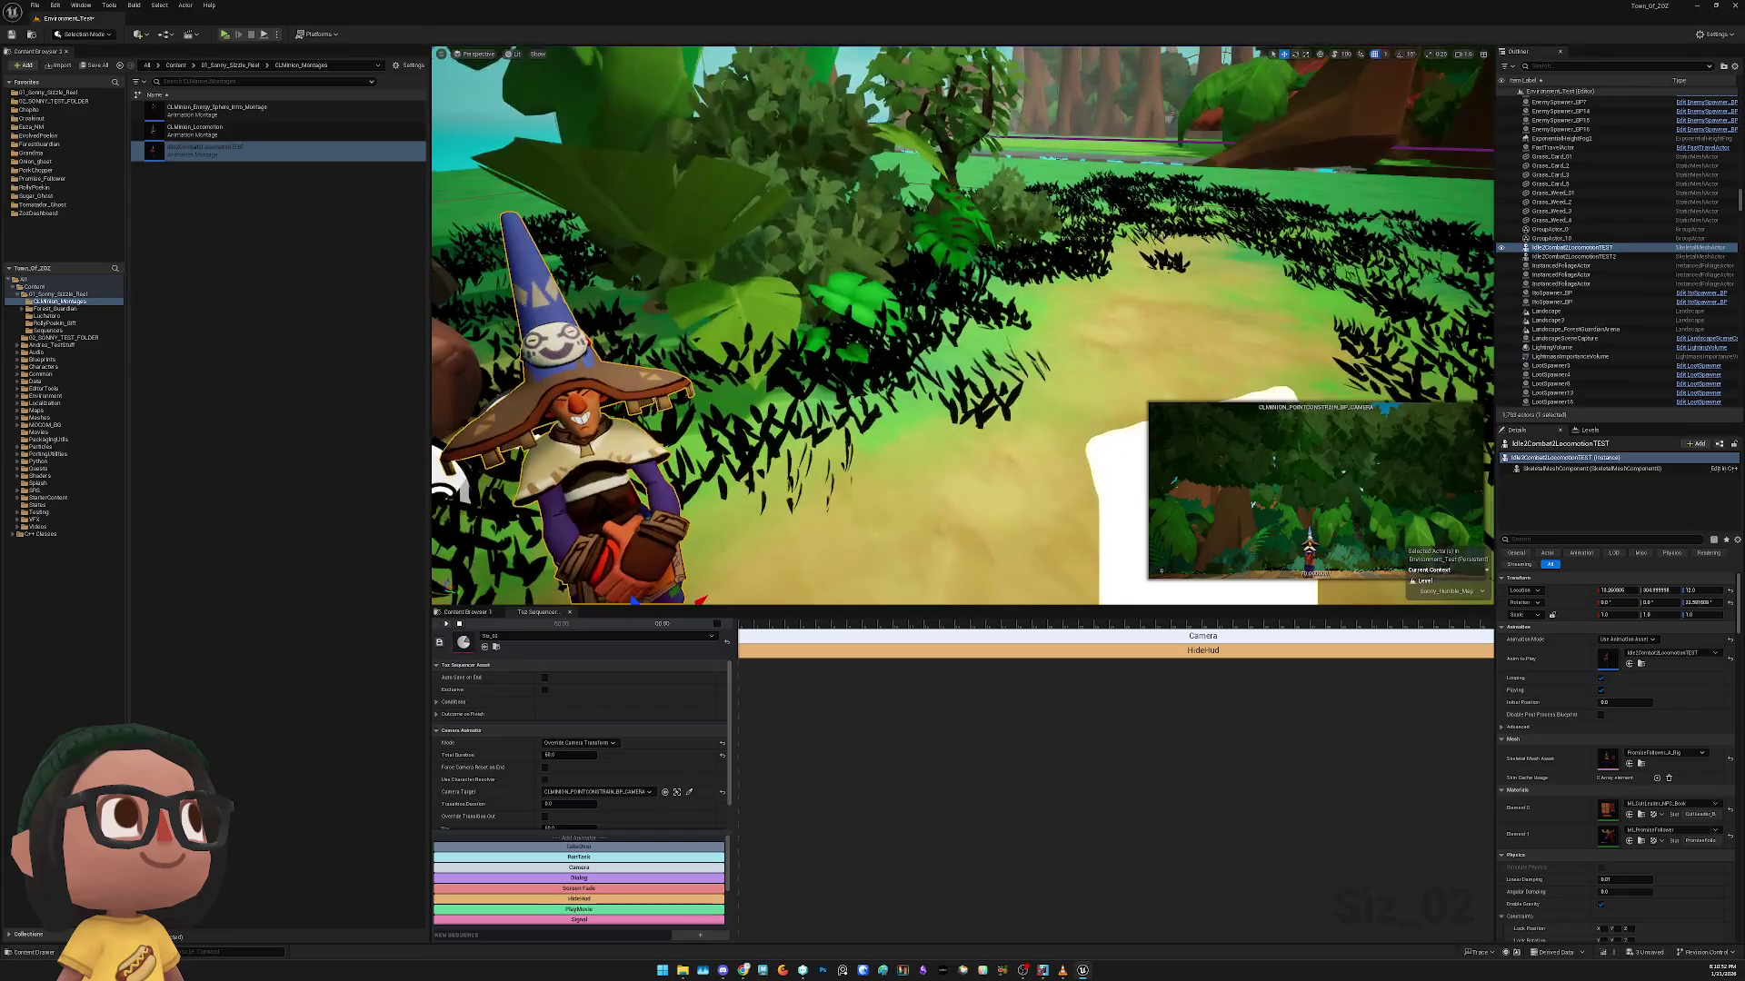
{"action": "key", "text": "Delete"}
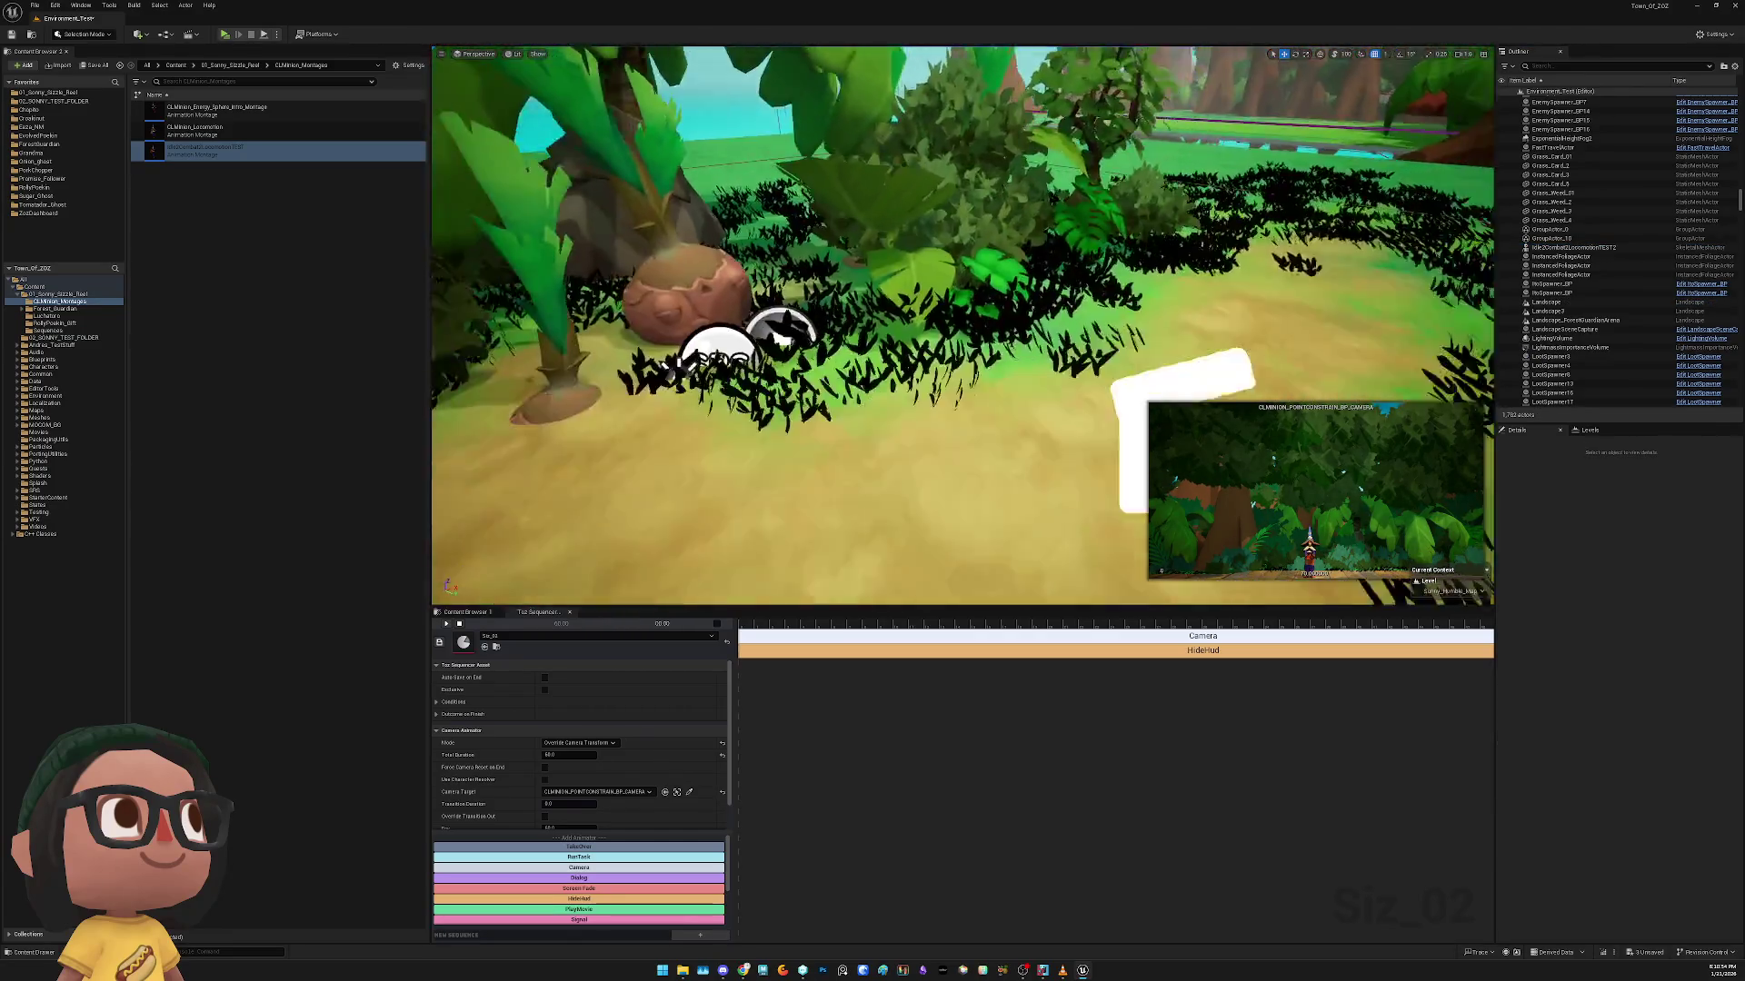
Select TozSequencePlayer_BP, save the level, then select the minion camera actor
{"action": "right_click", "coordinate": [1118, 268]}
{"action": "left_click", "coordinate": [916, 354]}
{"action": "left_click", "coordinate": [916, 355]}
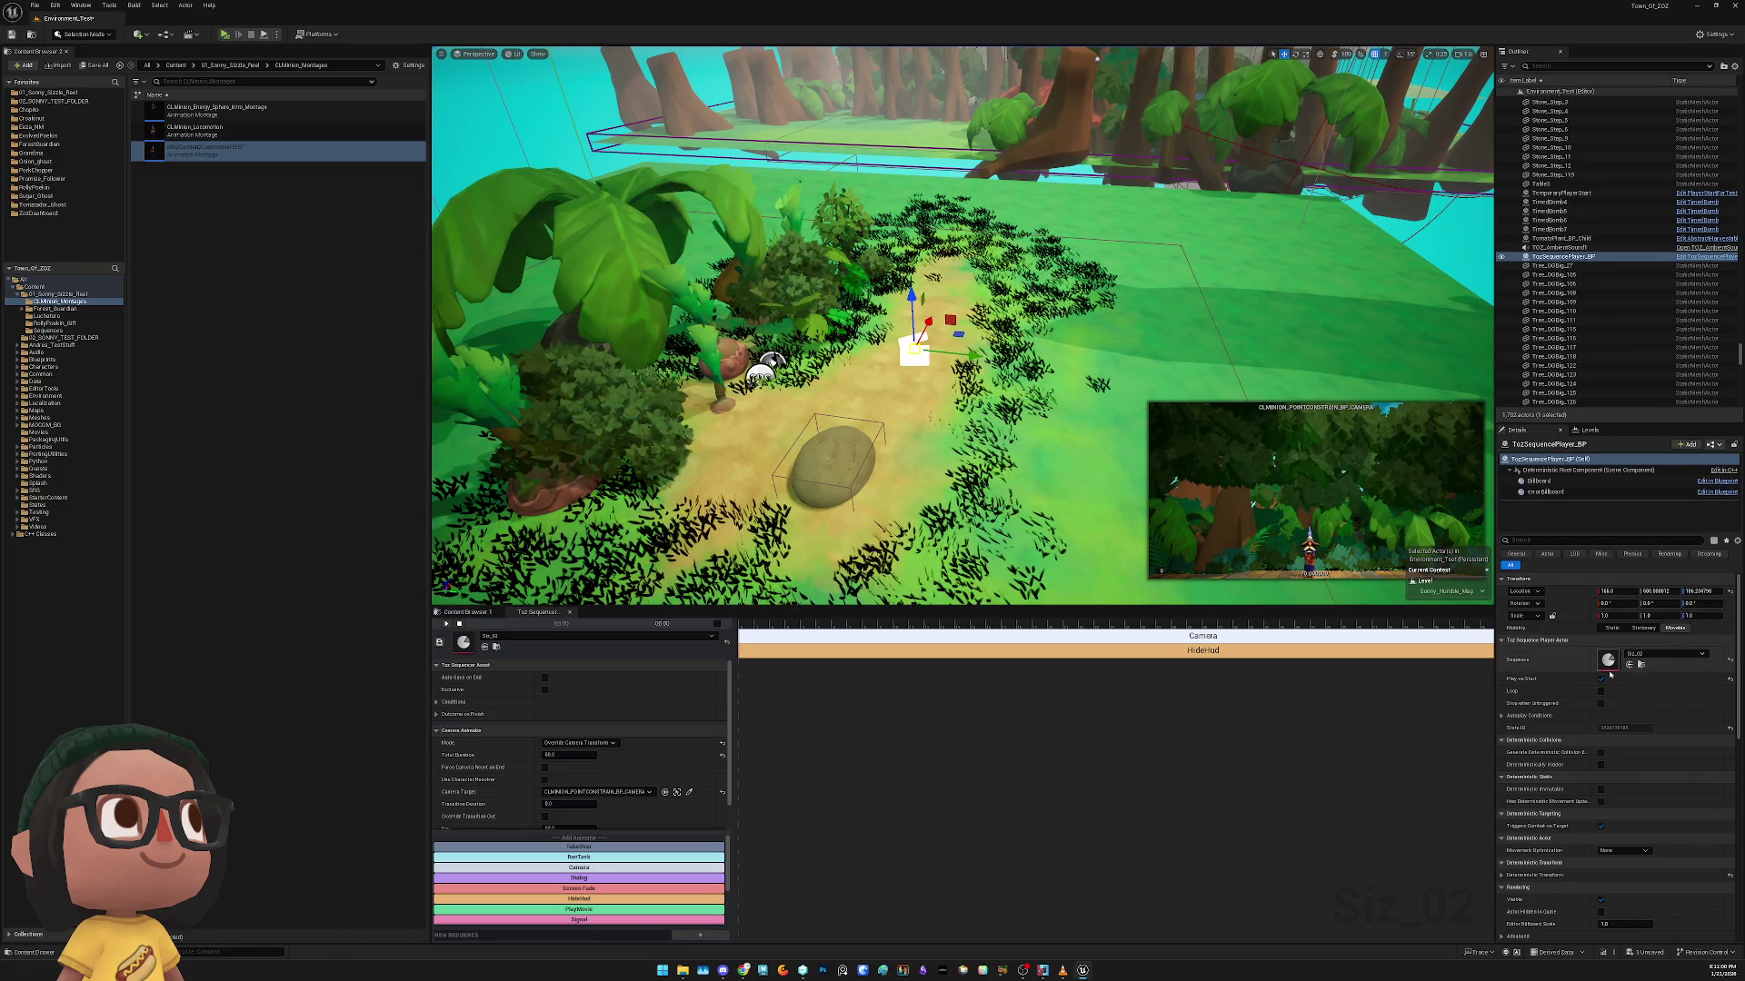
{"action": "key", "text": "ctrl+s"}
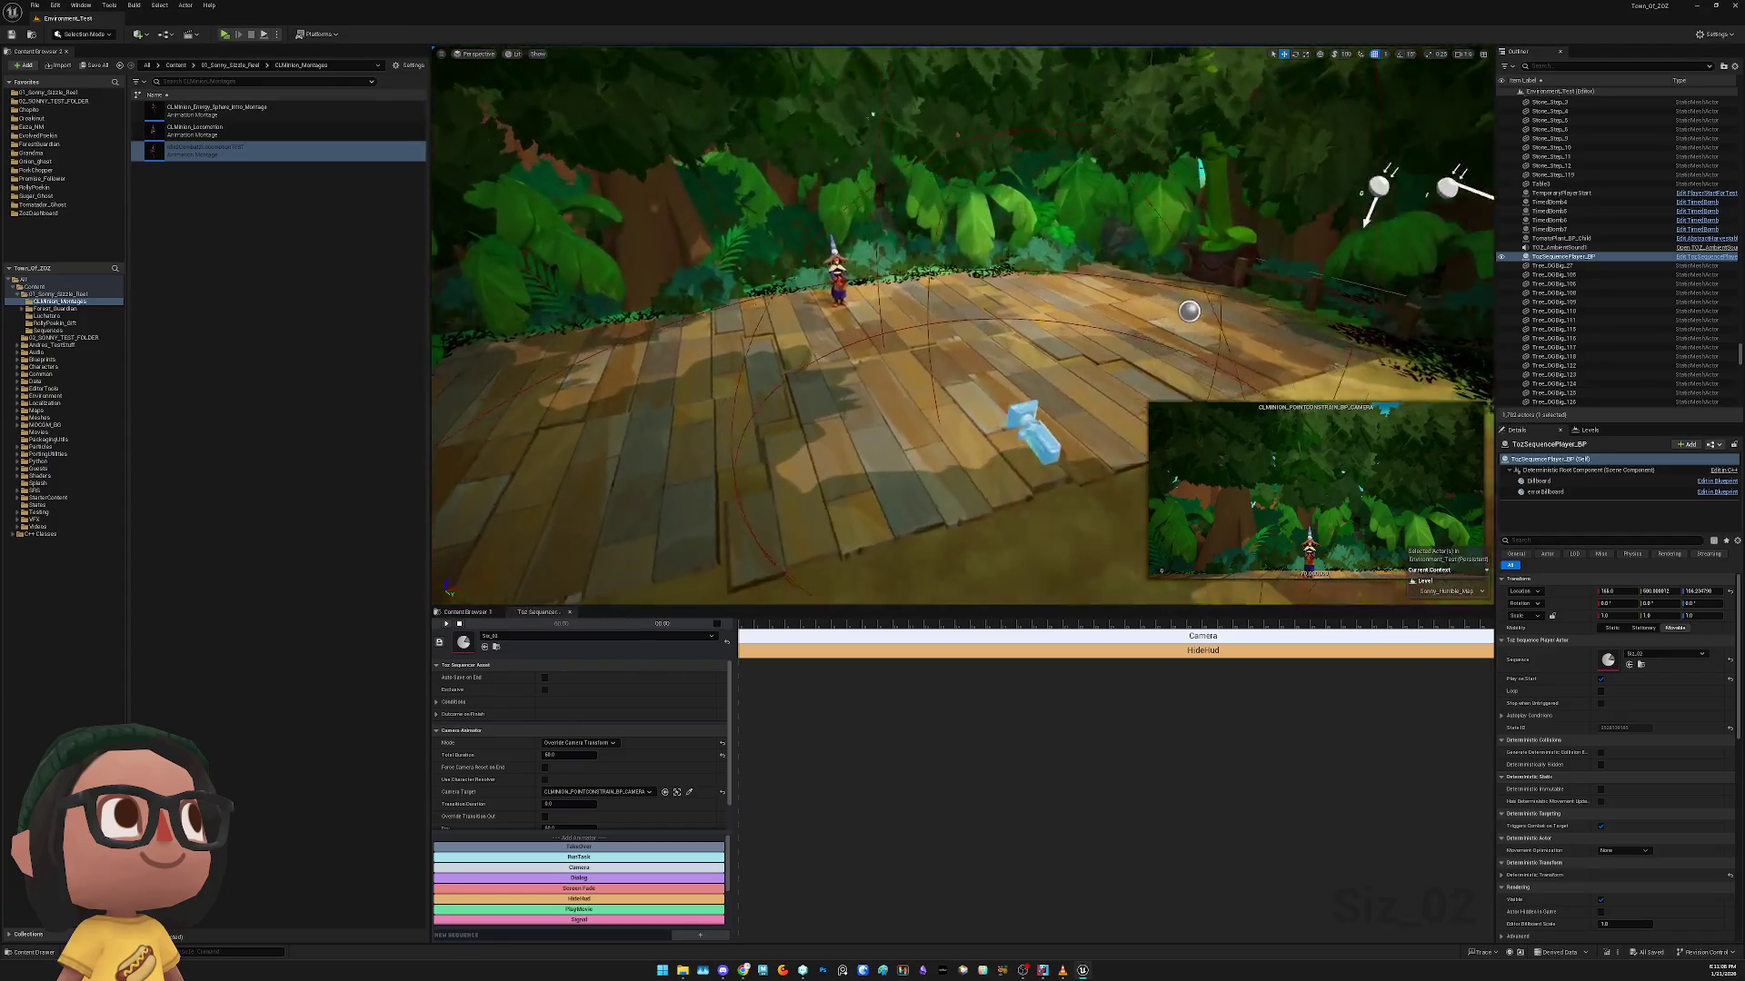
{"action": "left_click", "coordinate": [993, 383]}
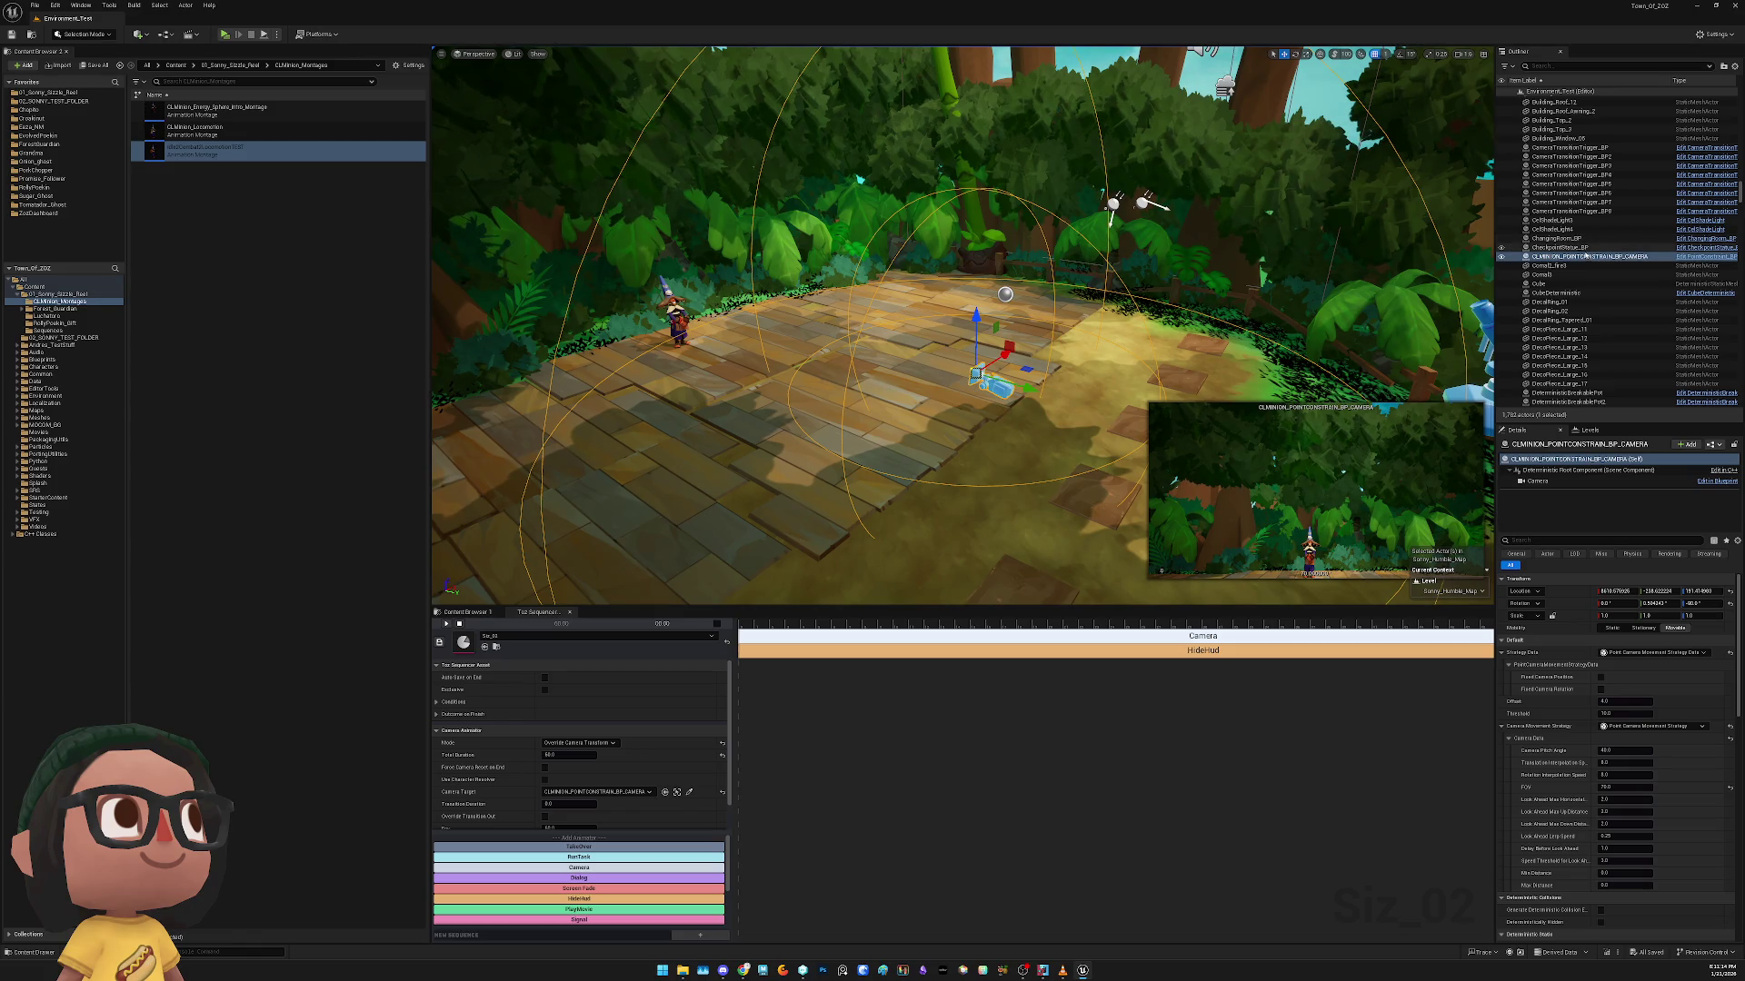
{"action": "key", "text": "f"}
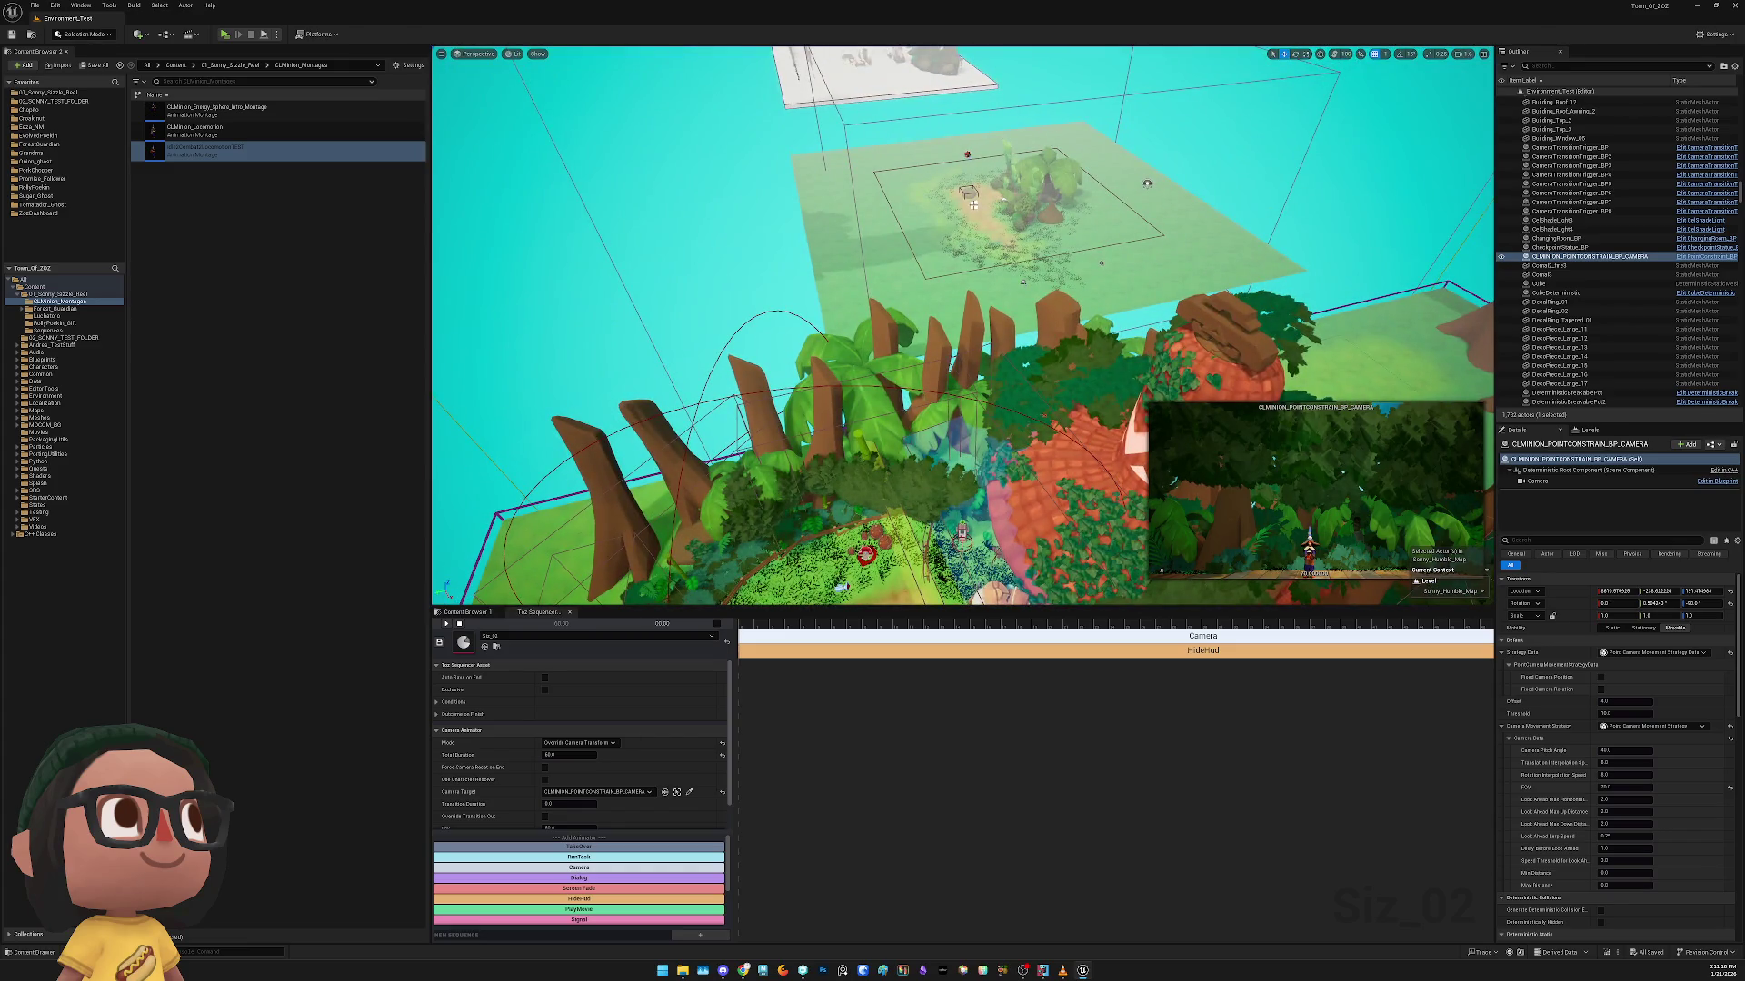
{"action": "scroll", "coordinate": [1600, 272], "scroll_direction": "down", "scroll_amount": 15}
{"action": "double_click", "coordinate": [1563, 257]}
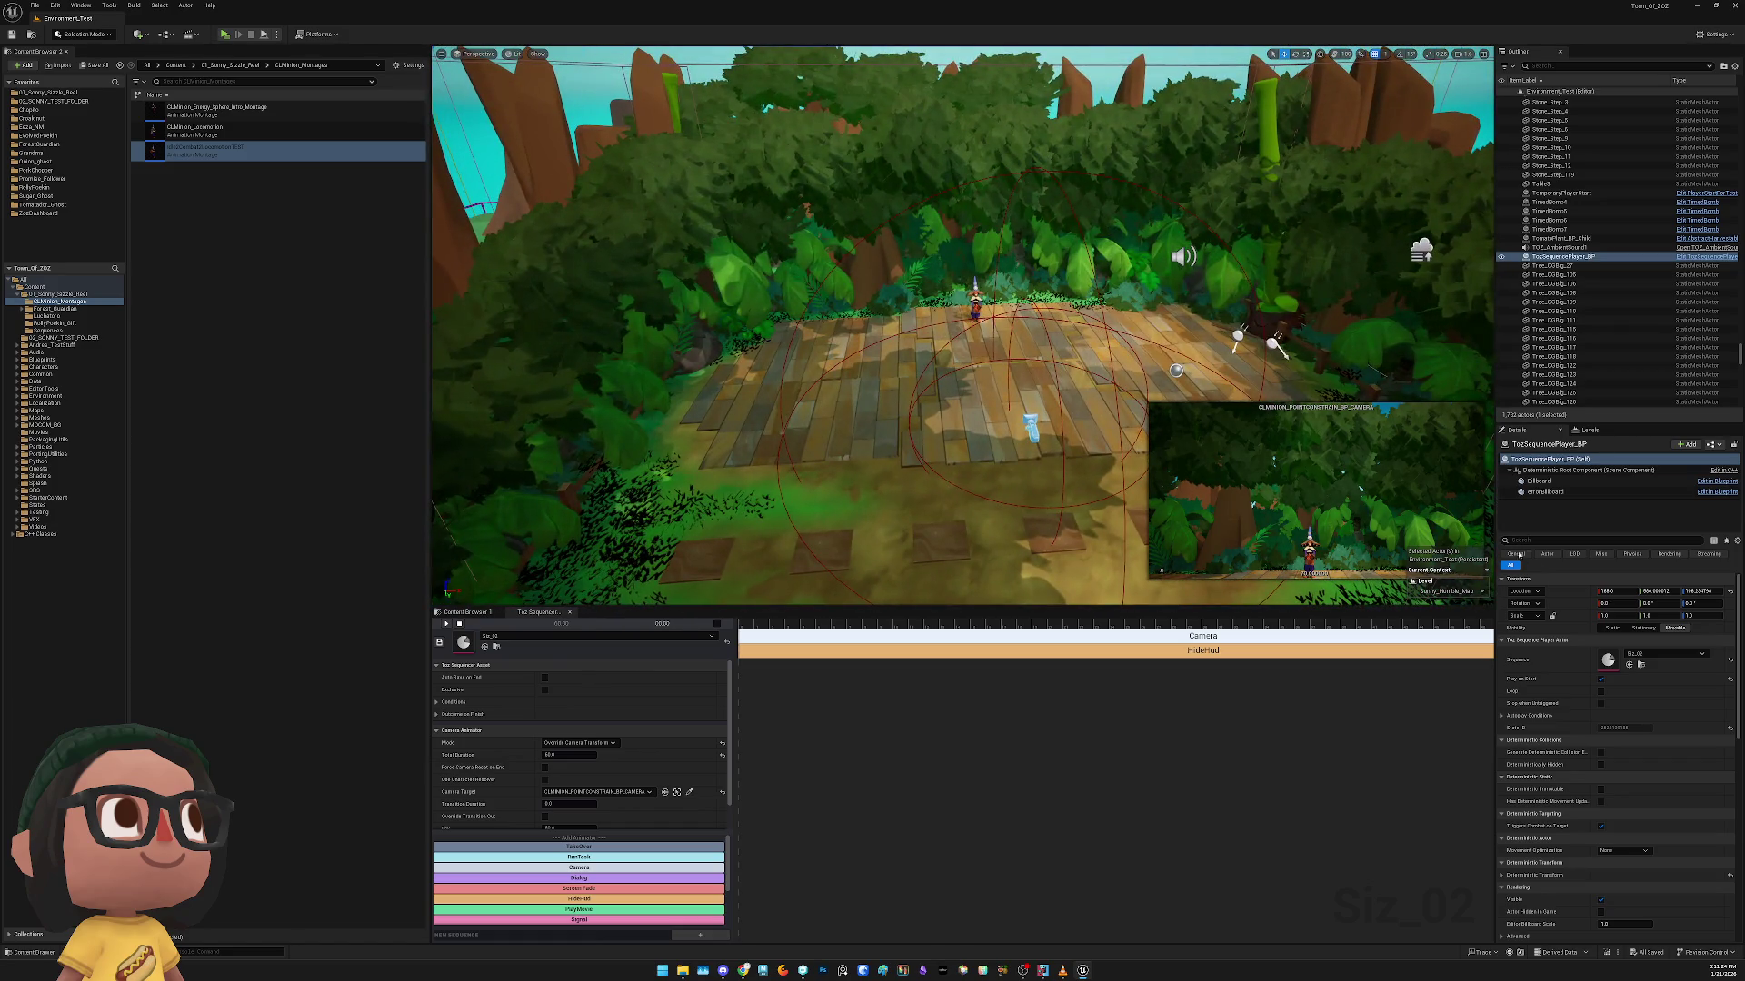
{"action": "left_click", "coordinate": [1634, 656]}
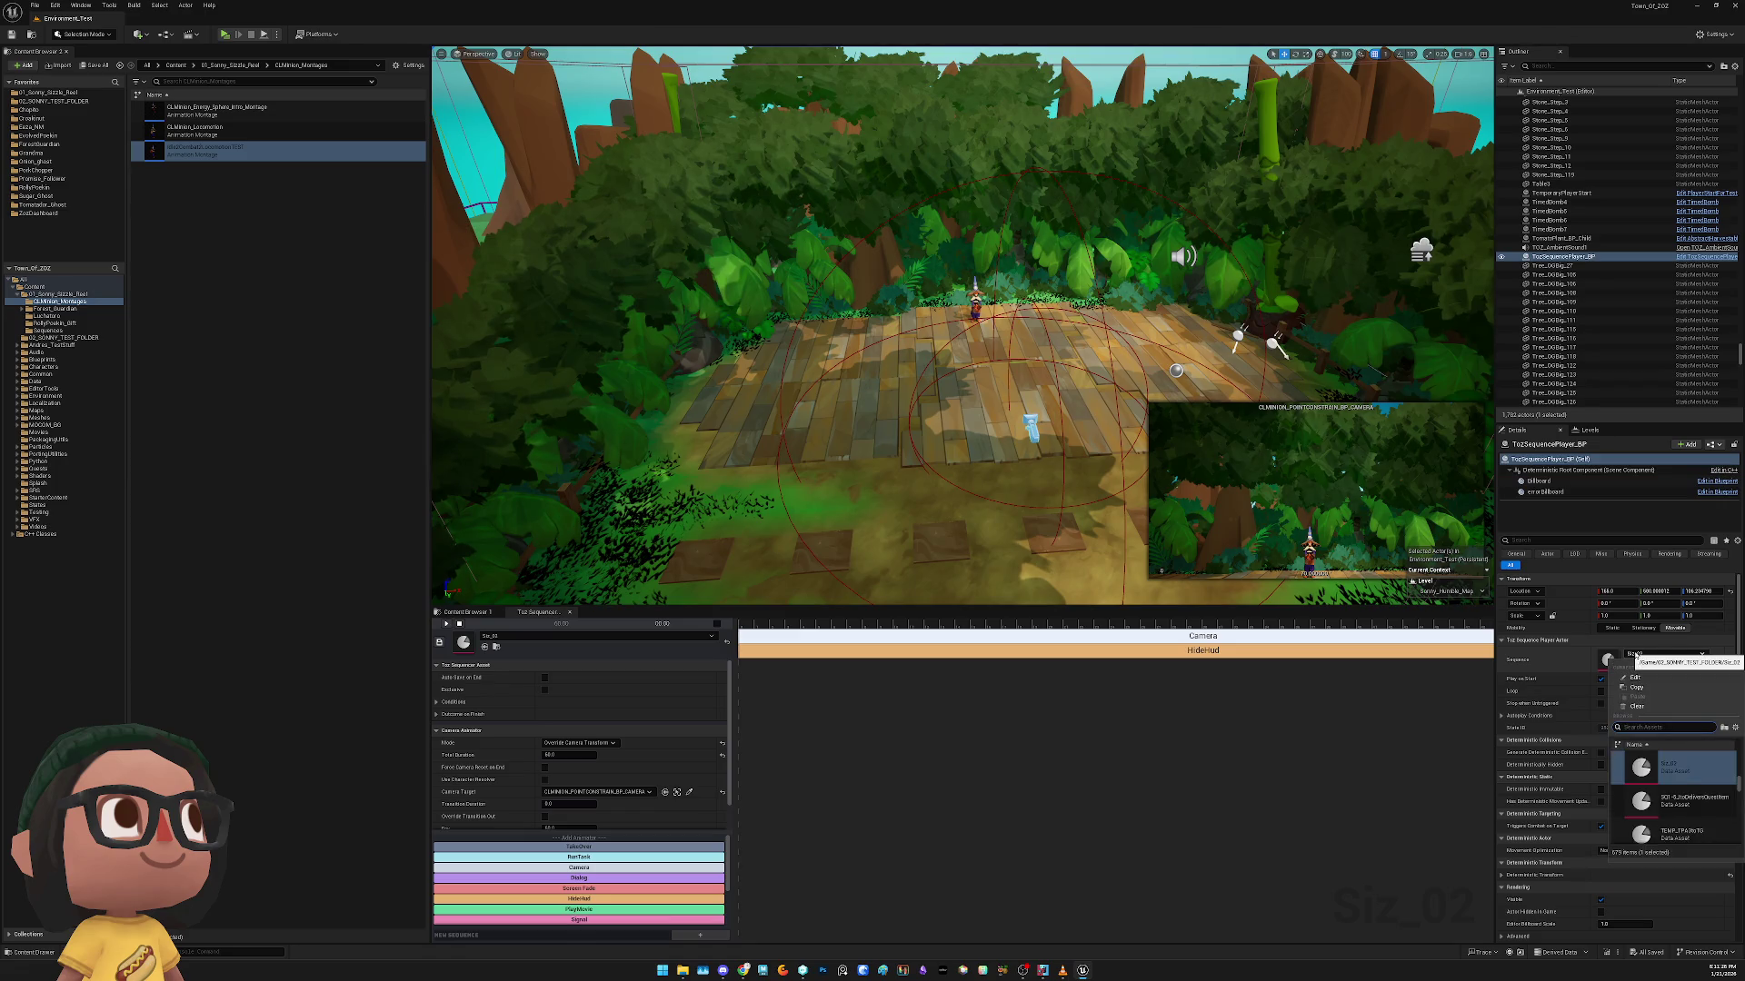
{"action": "left_click", "coordinate": [882, 639]}
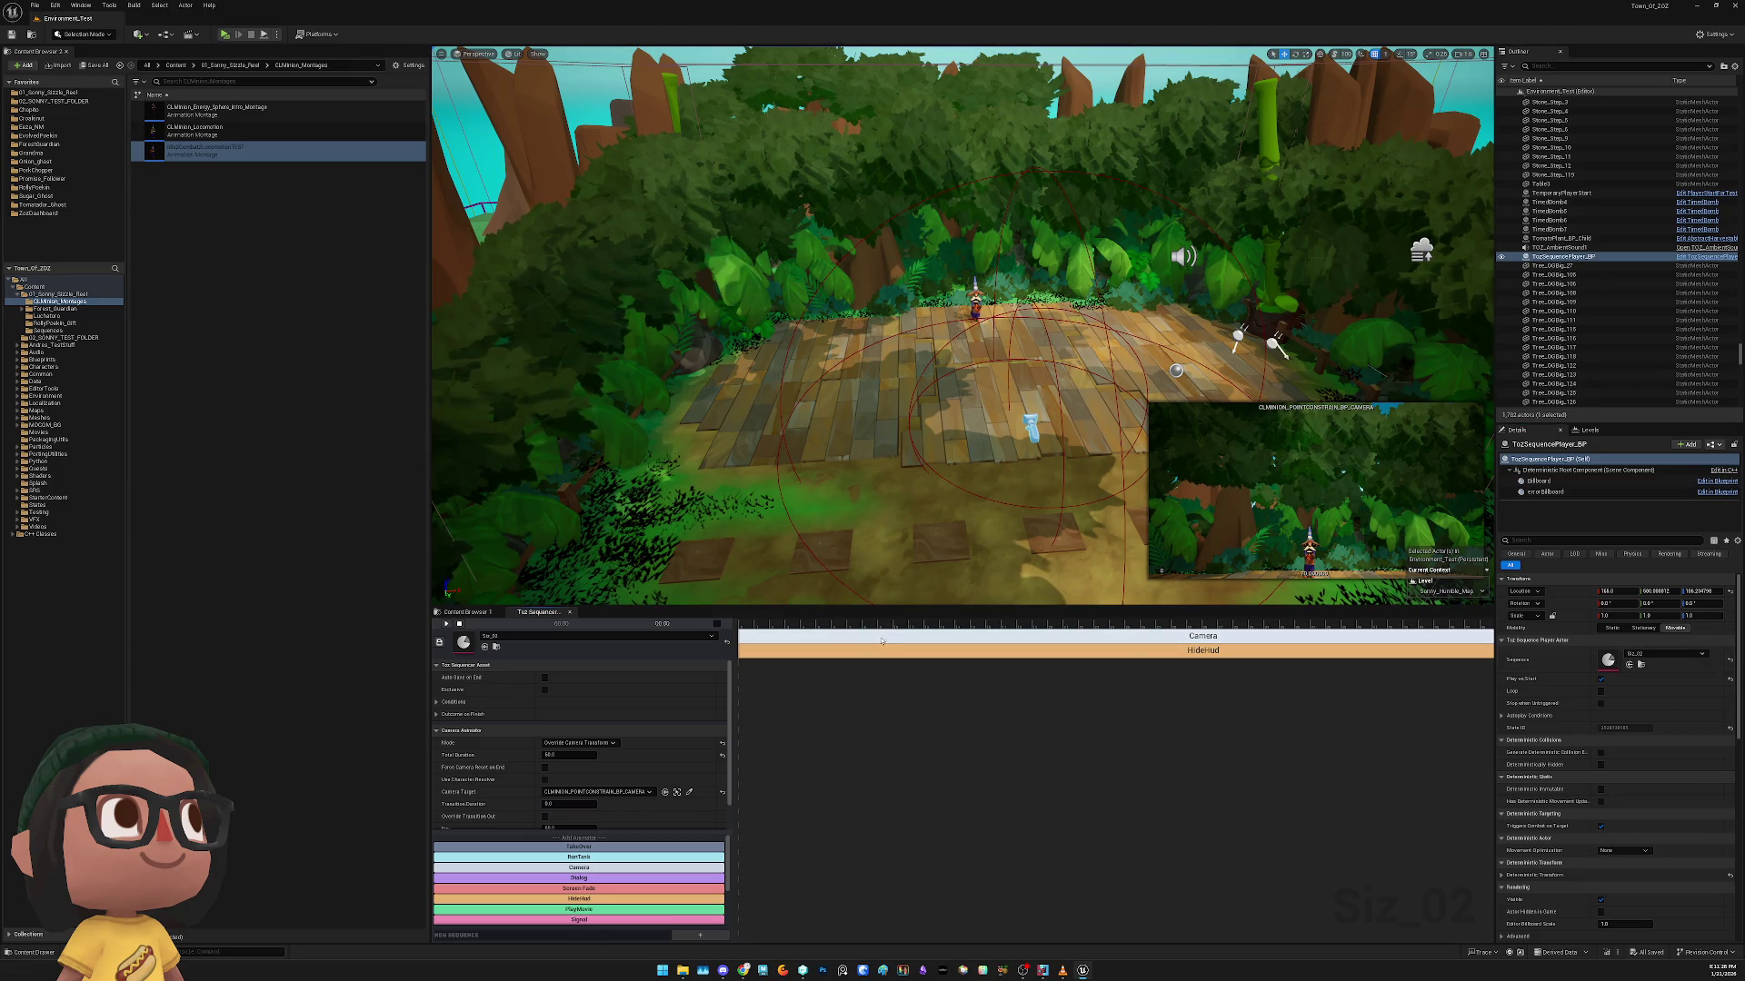
{"action": "left_click", "coordinate": [596, 792]}
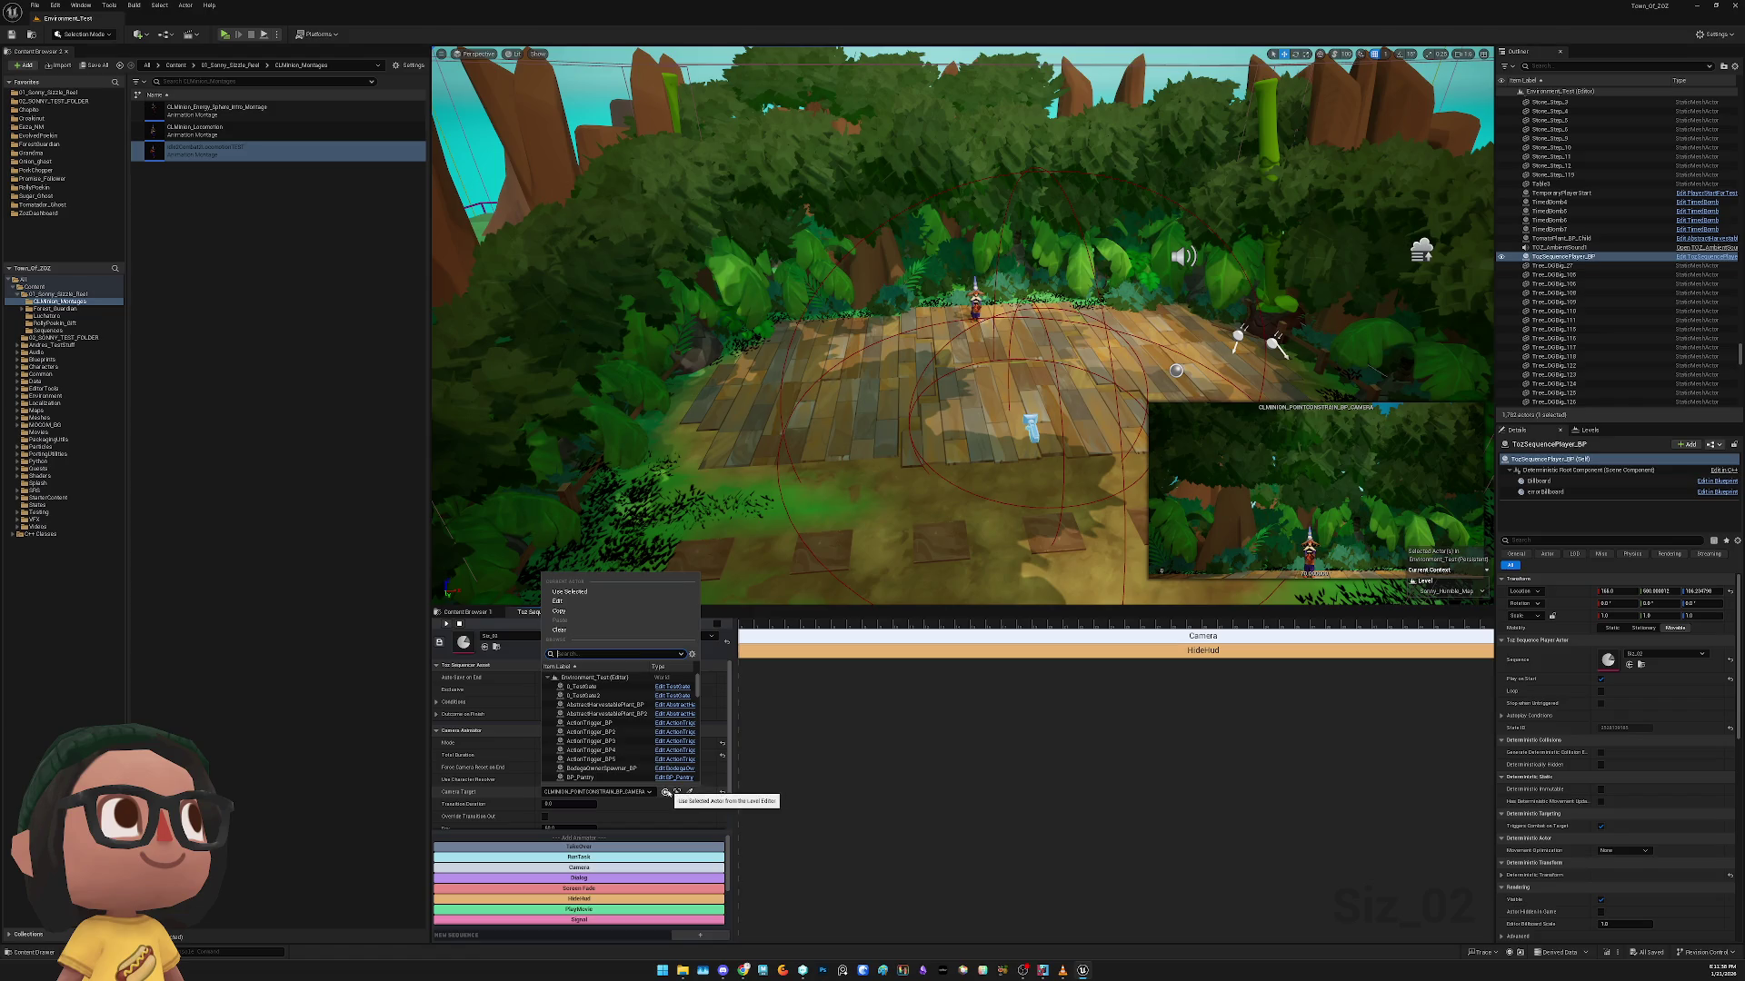
{"action": "left_click", "coordinate": [818, 809]}
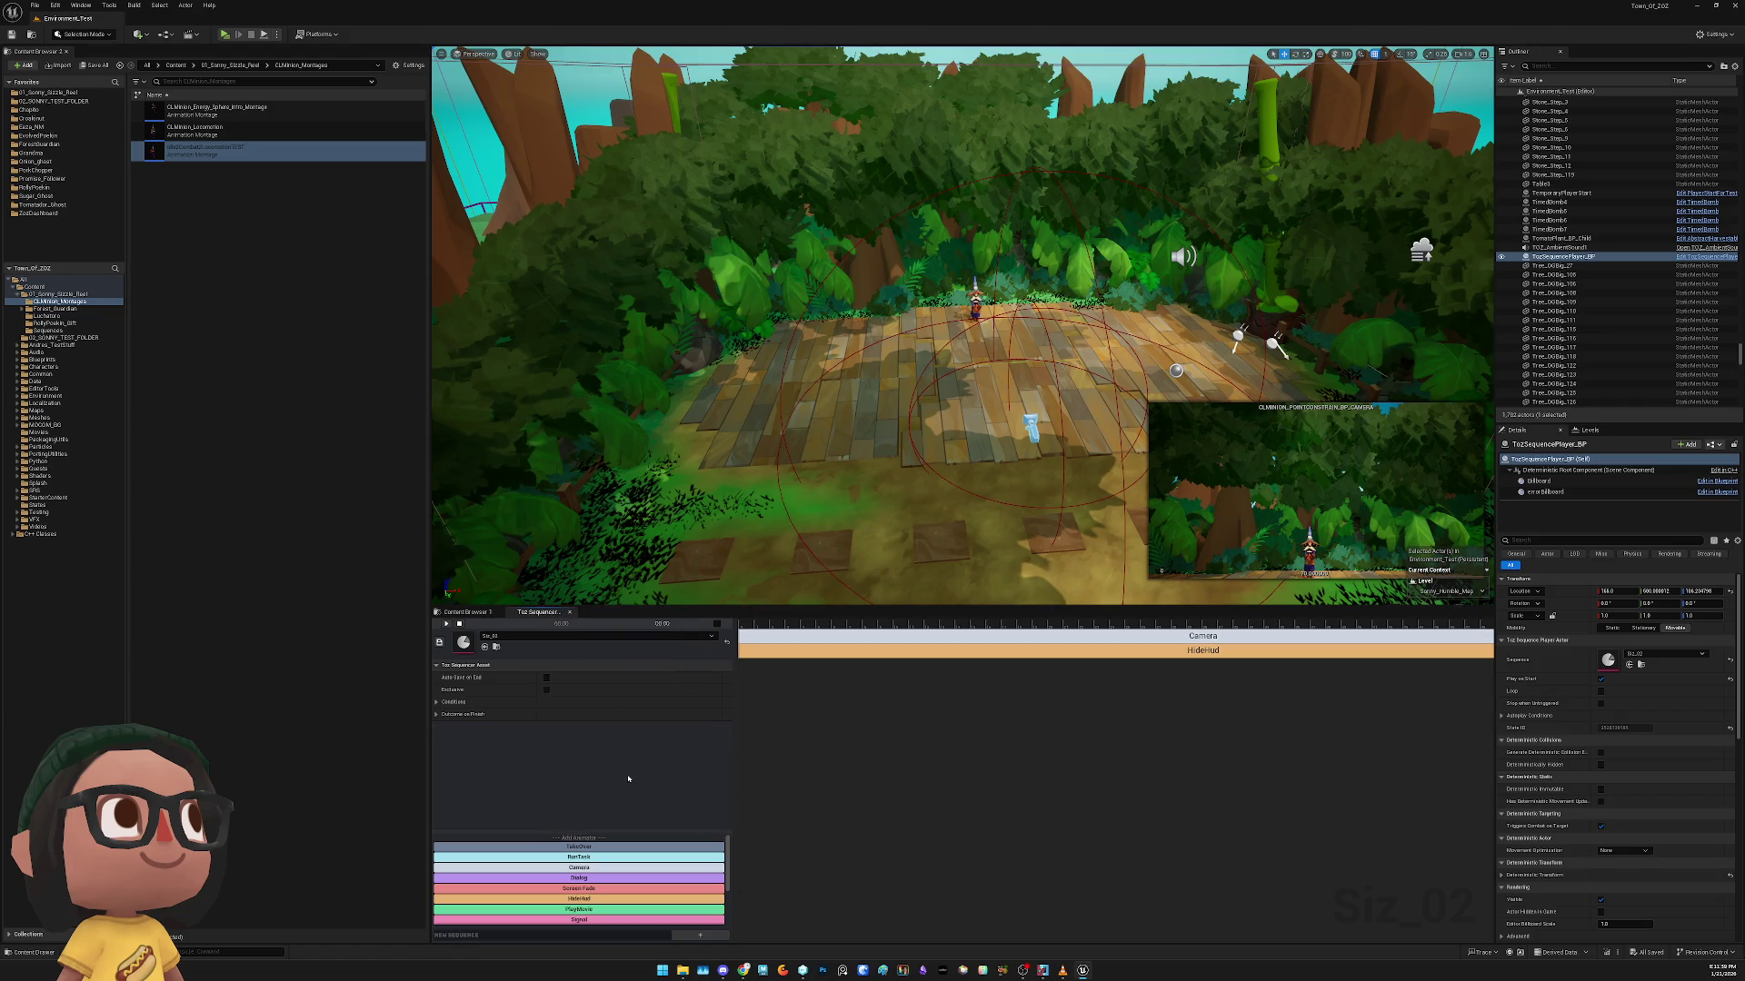
{"action": "left_click", "coordinate": [800, 636]}
{"action": "scroll", "coordinate": [578, 755], "scroll_direction": "down", "scroll_amount": 1}
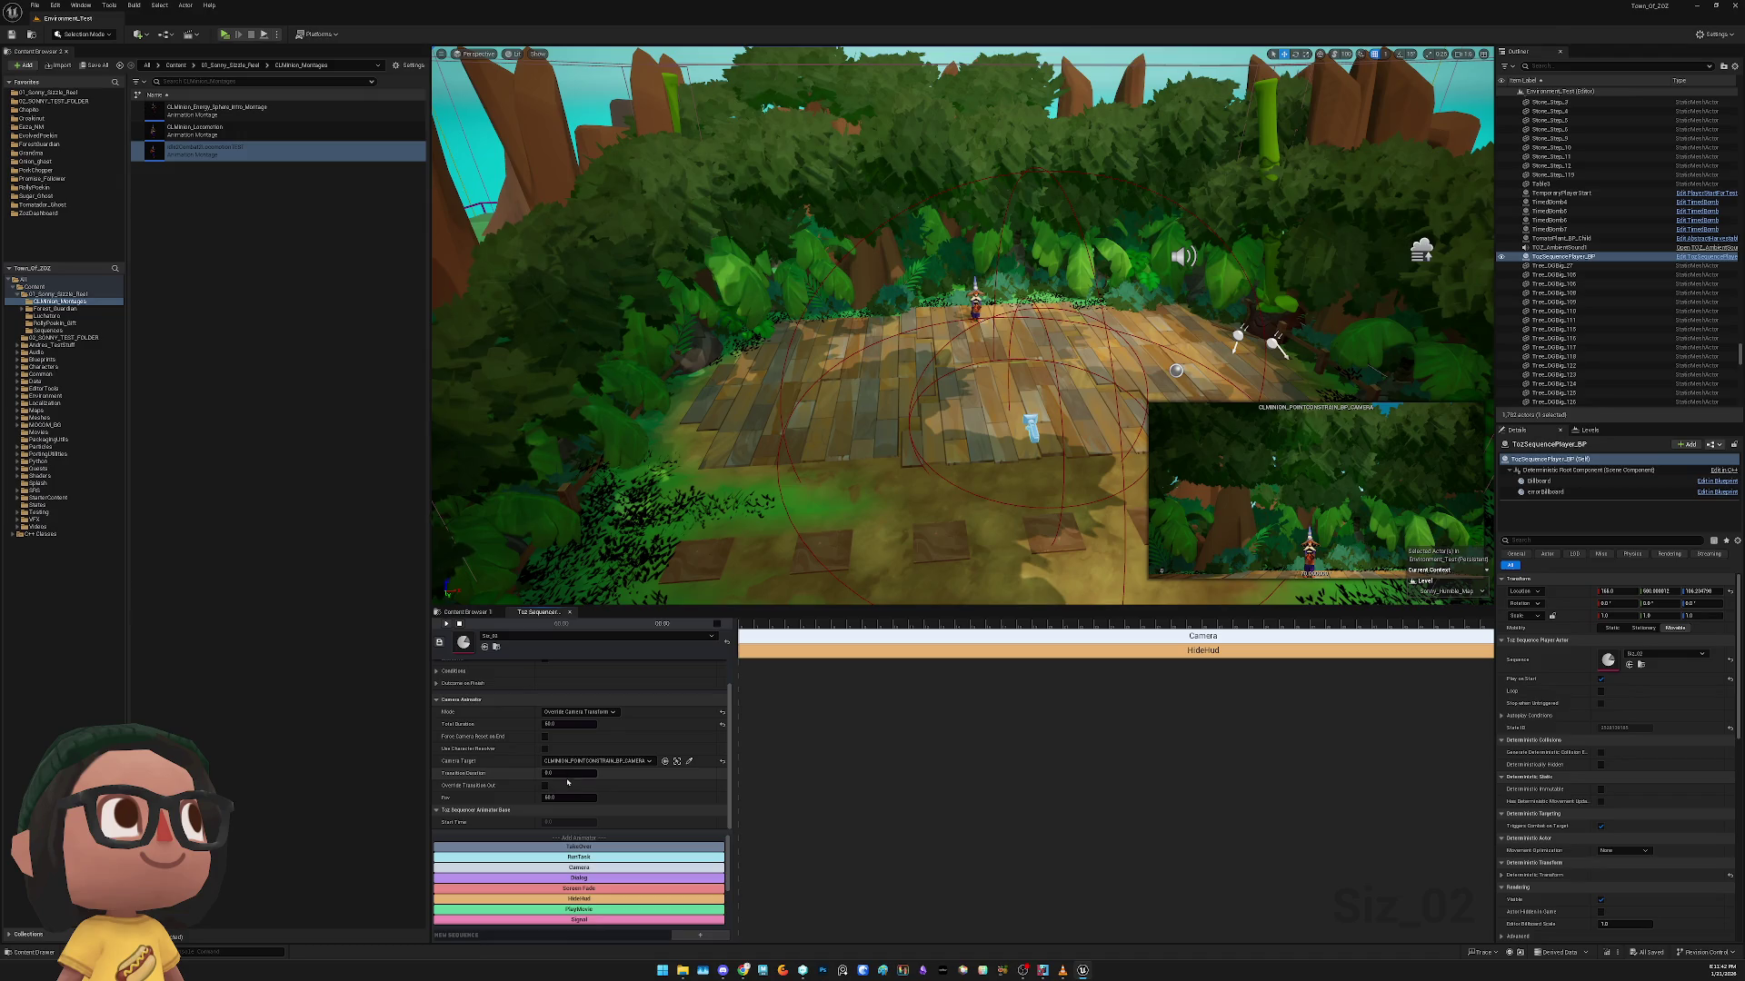
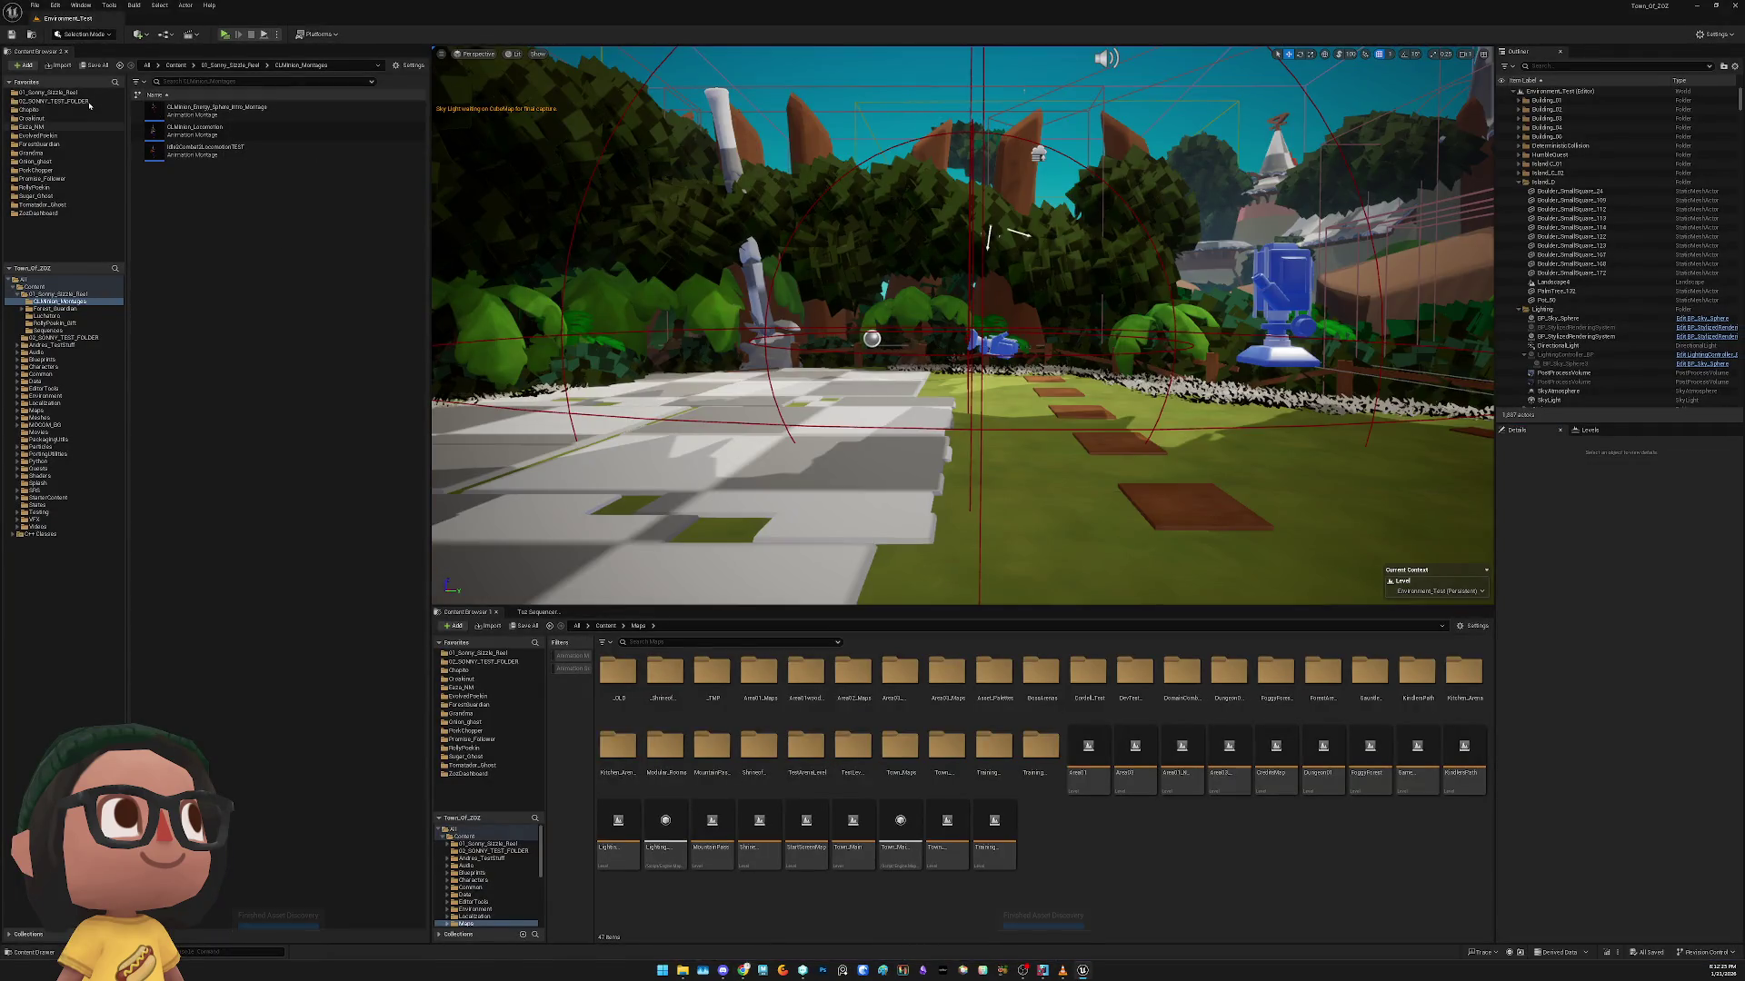
Load the Environment_Test level from the 02_SONNY_TEST_FOLDER favourite
{"action": "left_click", "coordinate": [91, 100]}
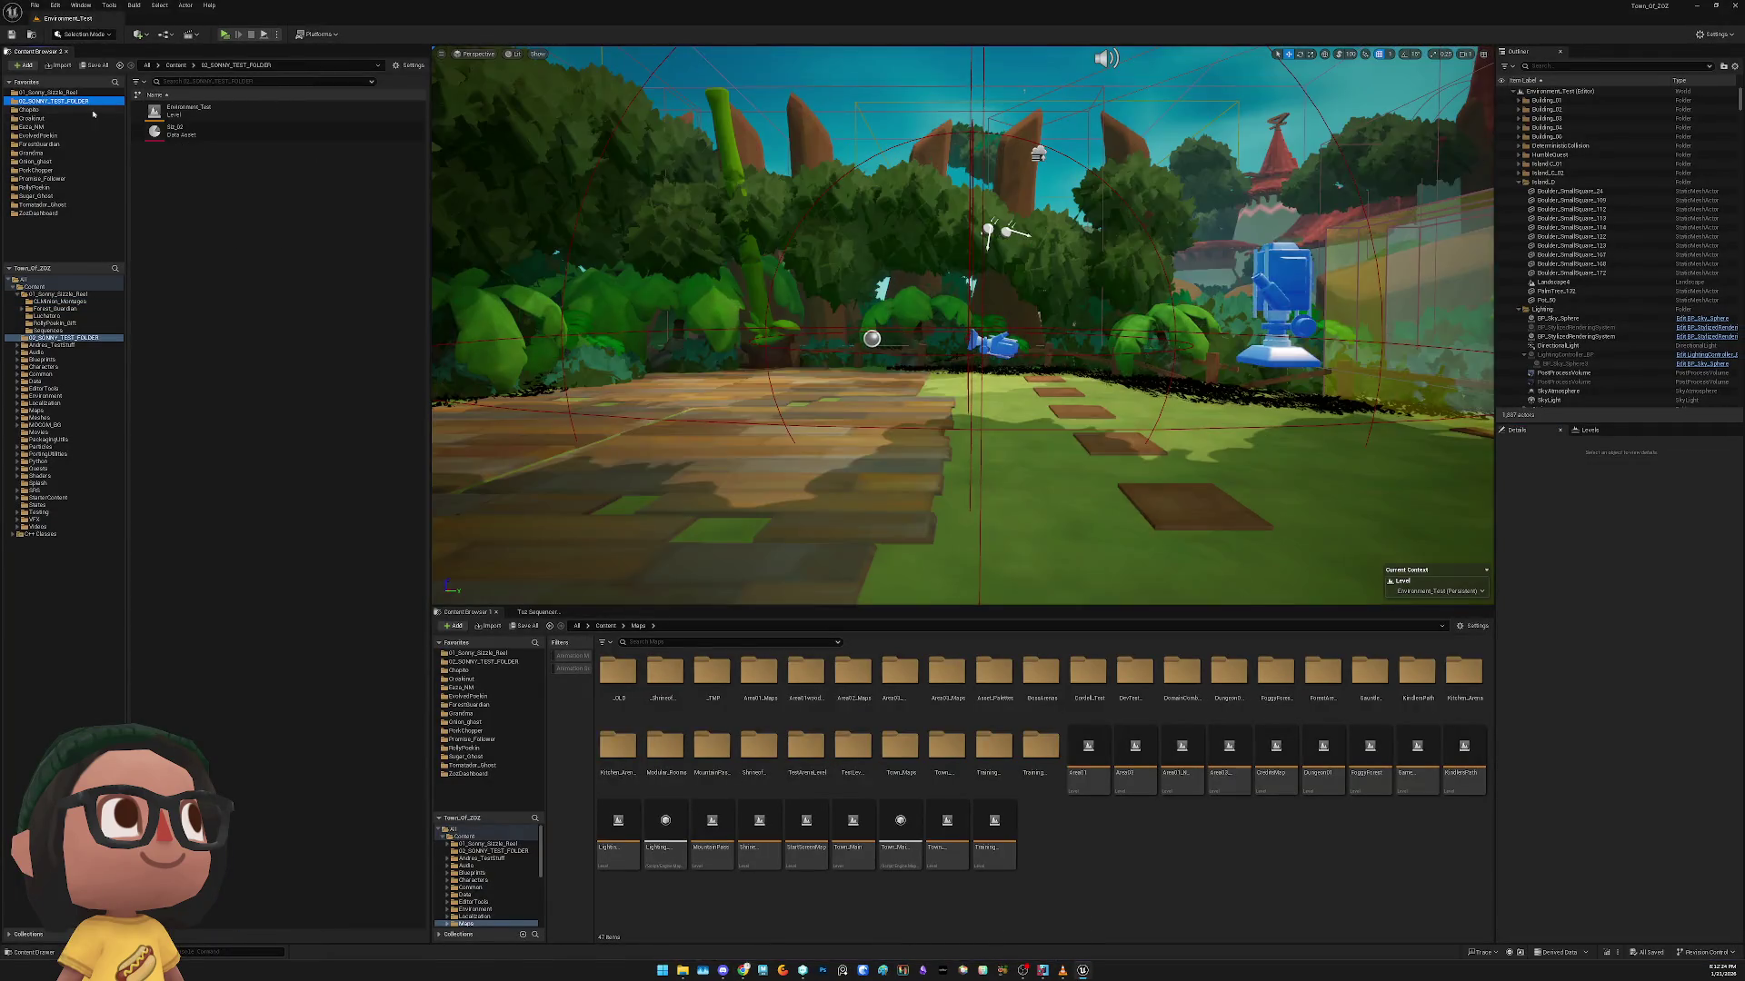
{"action": "double_click", "coordinate": [225, 120]}
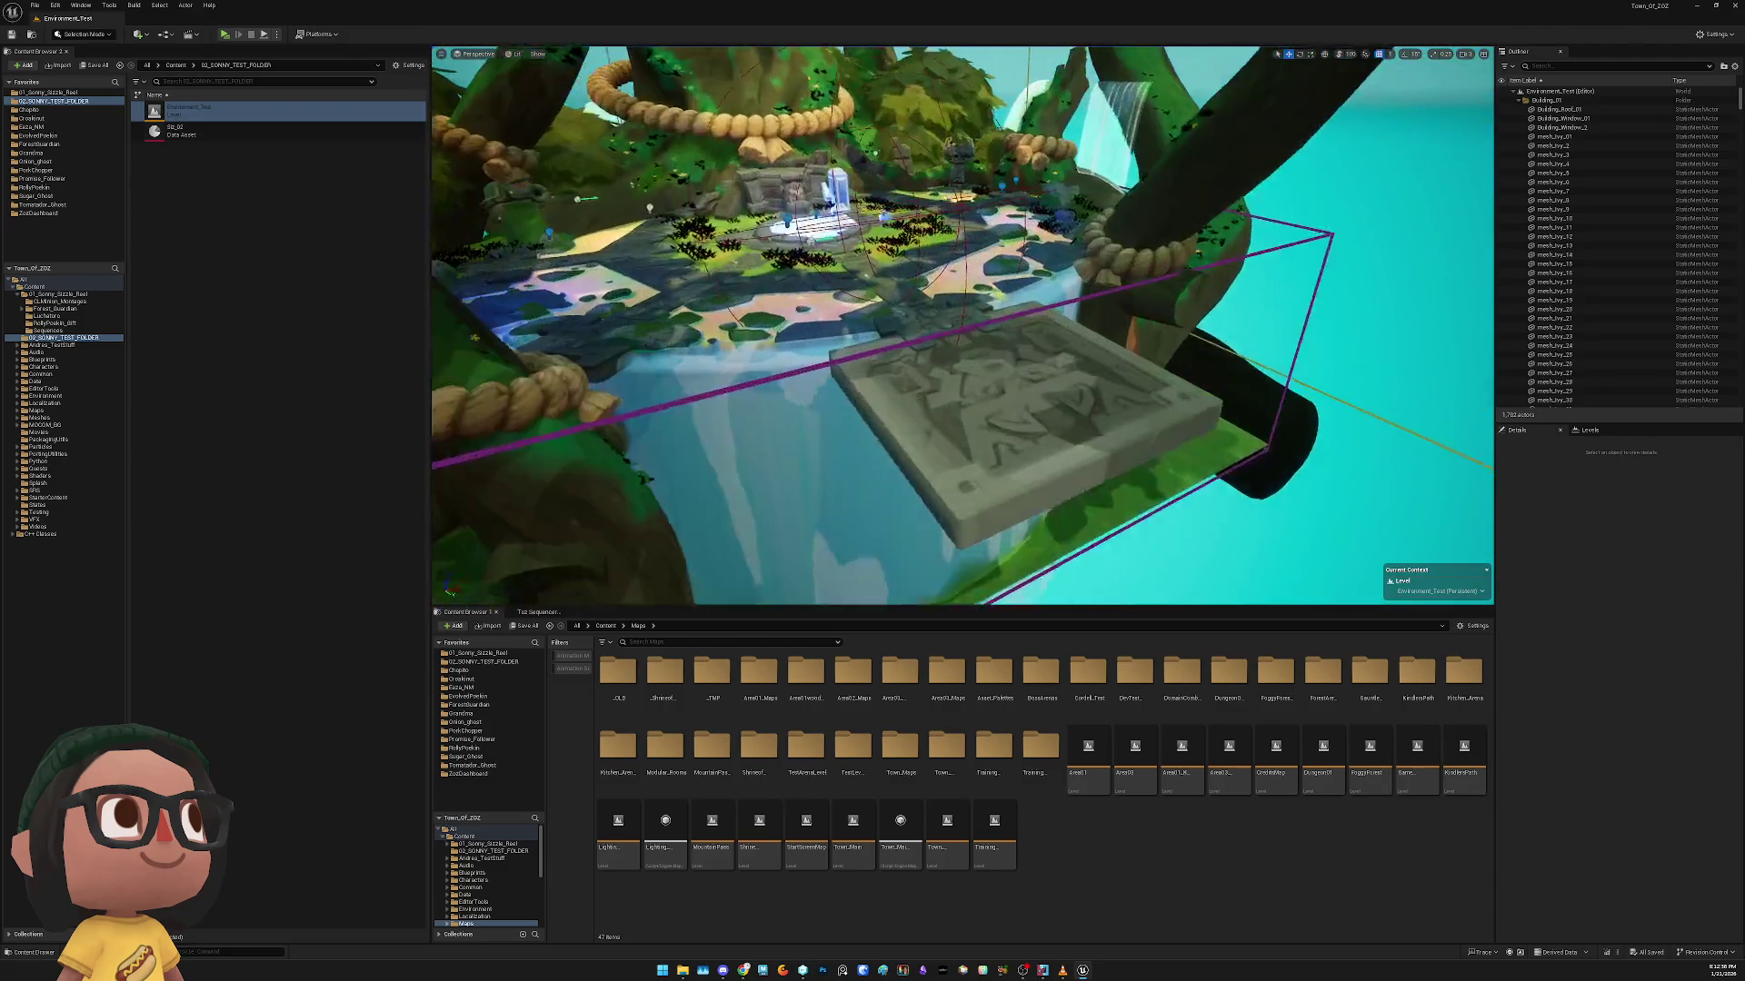
Select the PointConstraint_BP camera actor and frame it in the viewport
{"action": "left_click", "coordinate": [1557, 260]}
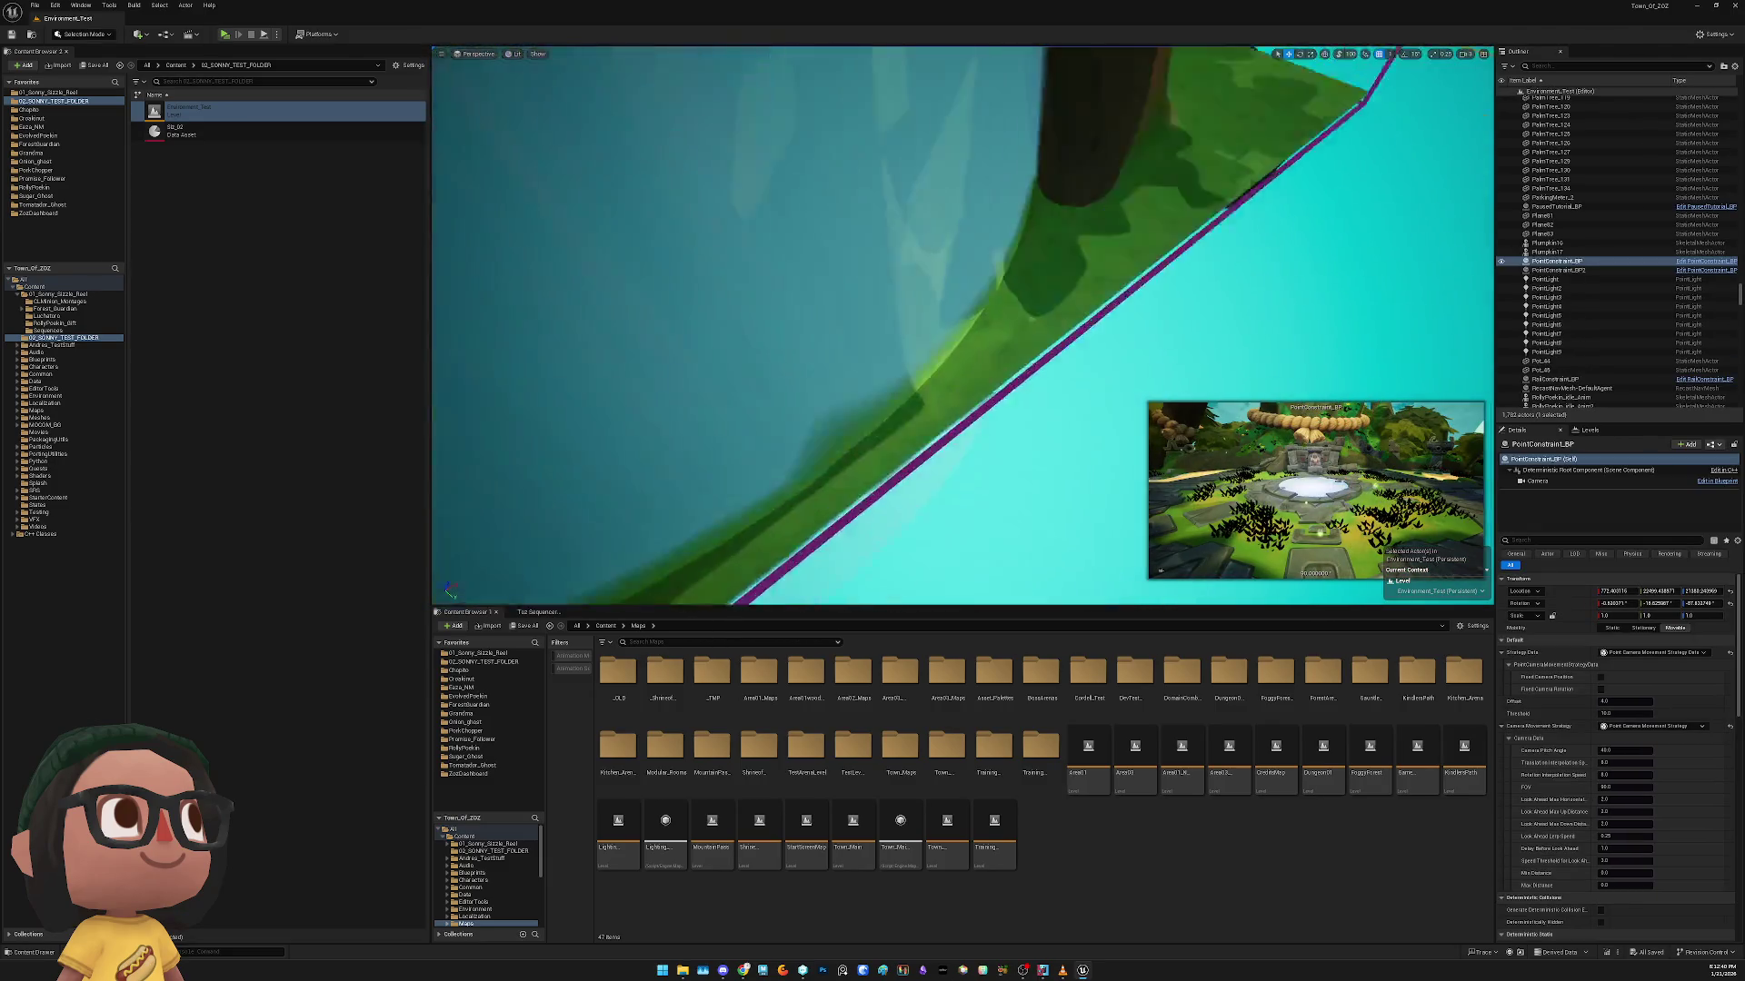
{"action": "key", "text": "f"}
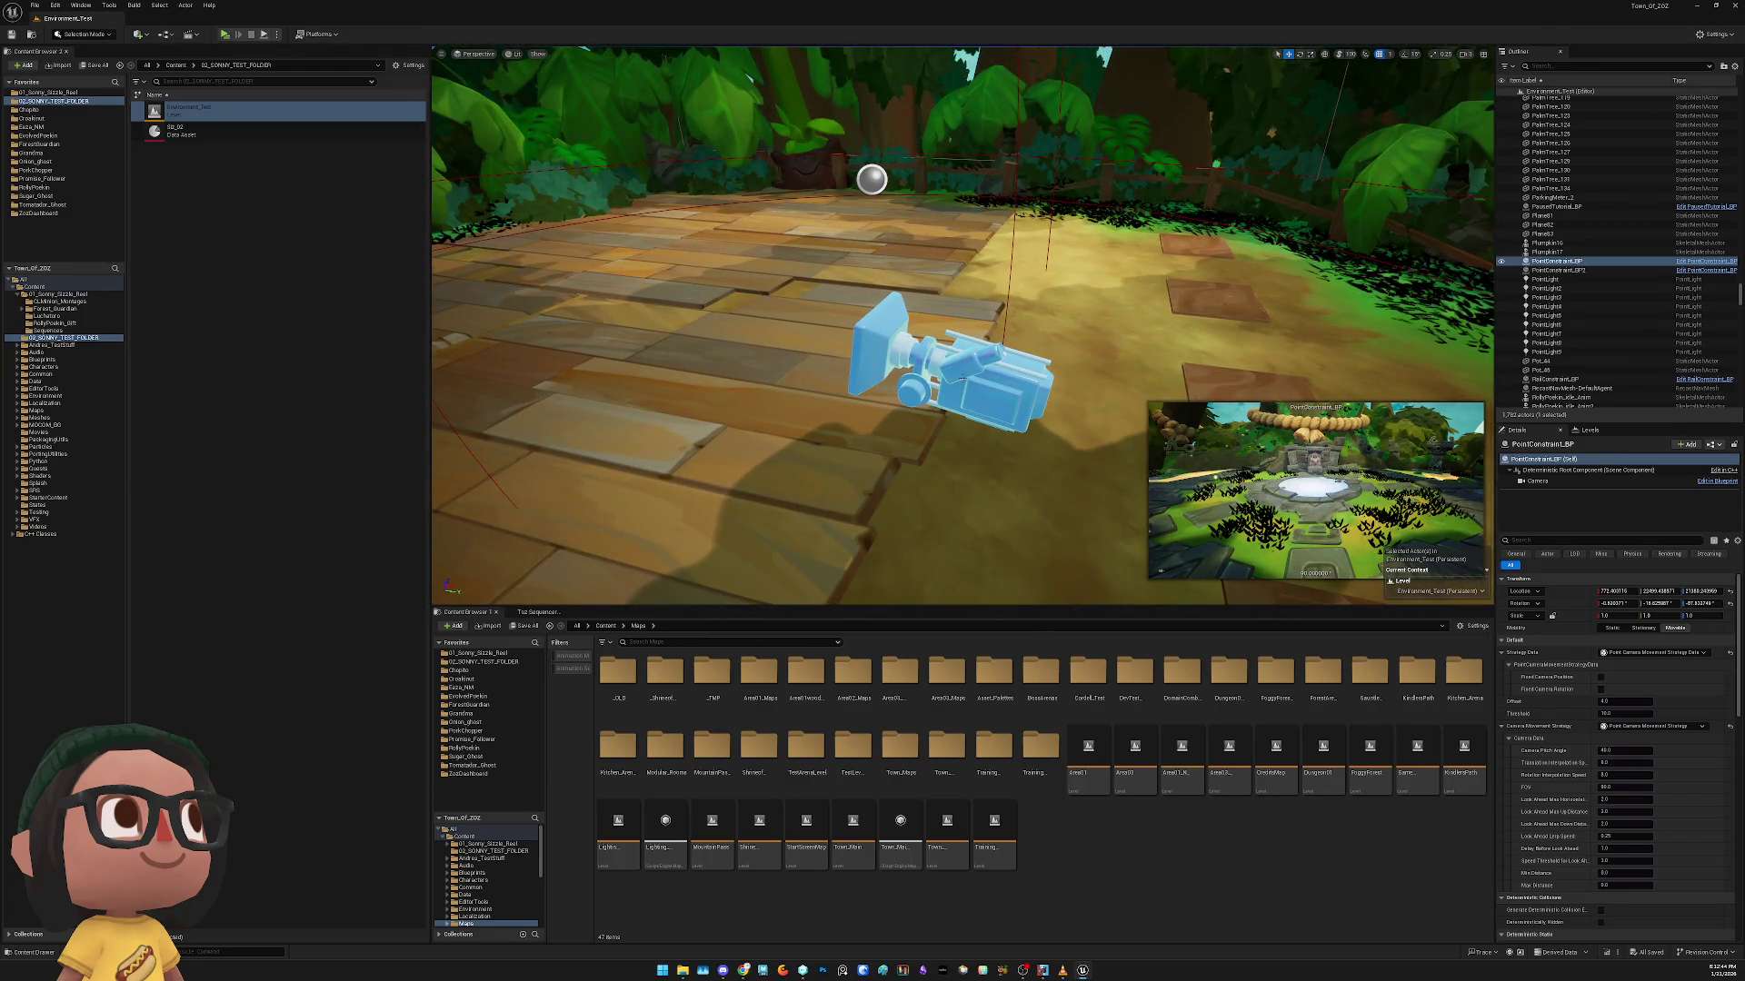
{"action": "mouse_move", "coordinate": [886, 350]}
{"action": "left_mouse_down"}
{"action": "mouse_move", "coordinate": [873, 272]}
{"action": "mouse_move", "coordinate": [887, 351]}
{"action": "left_mouse_up"}
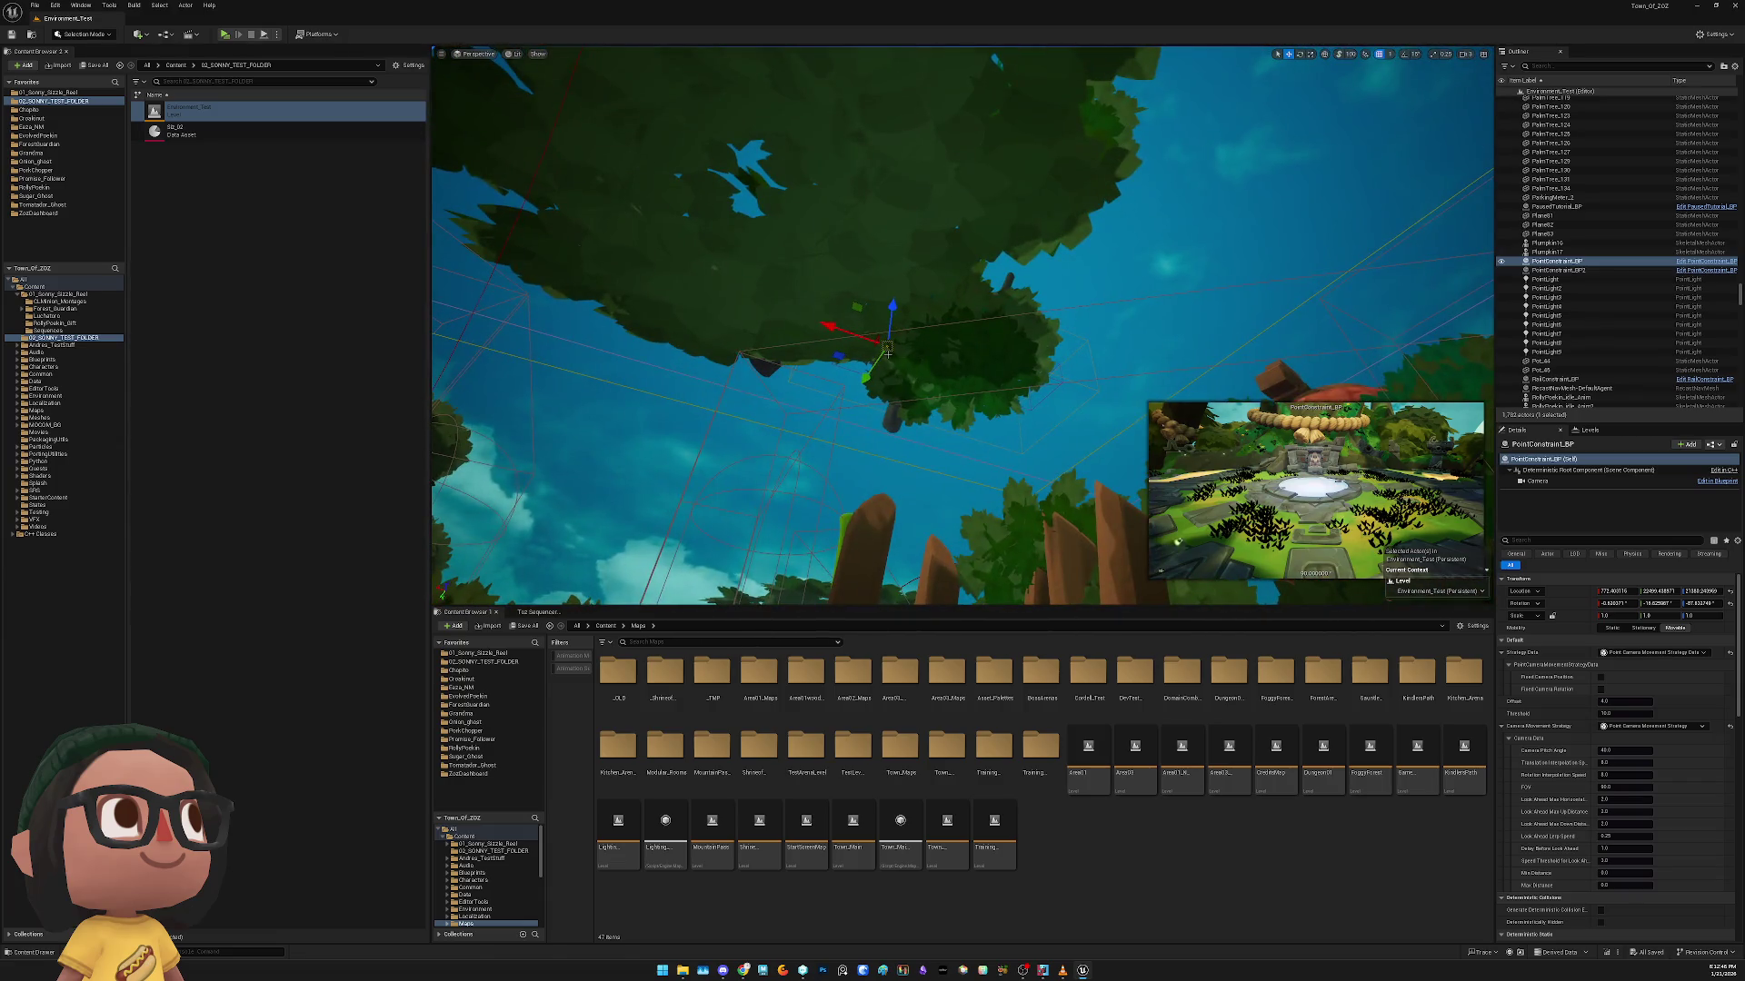
{"action": "right_click", "coordinate": [886, 347]}
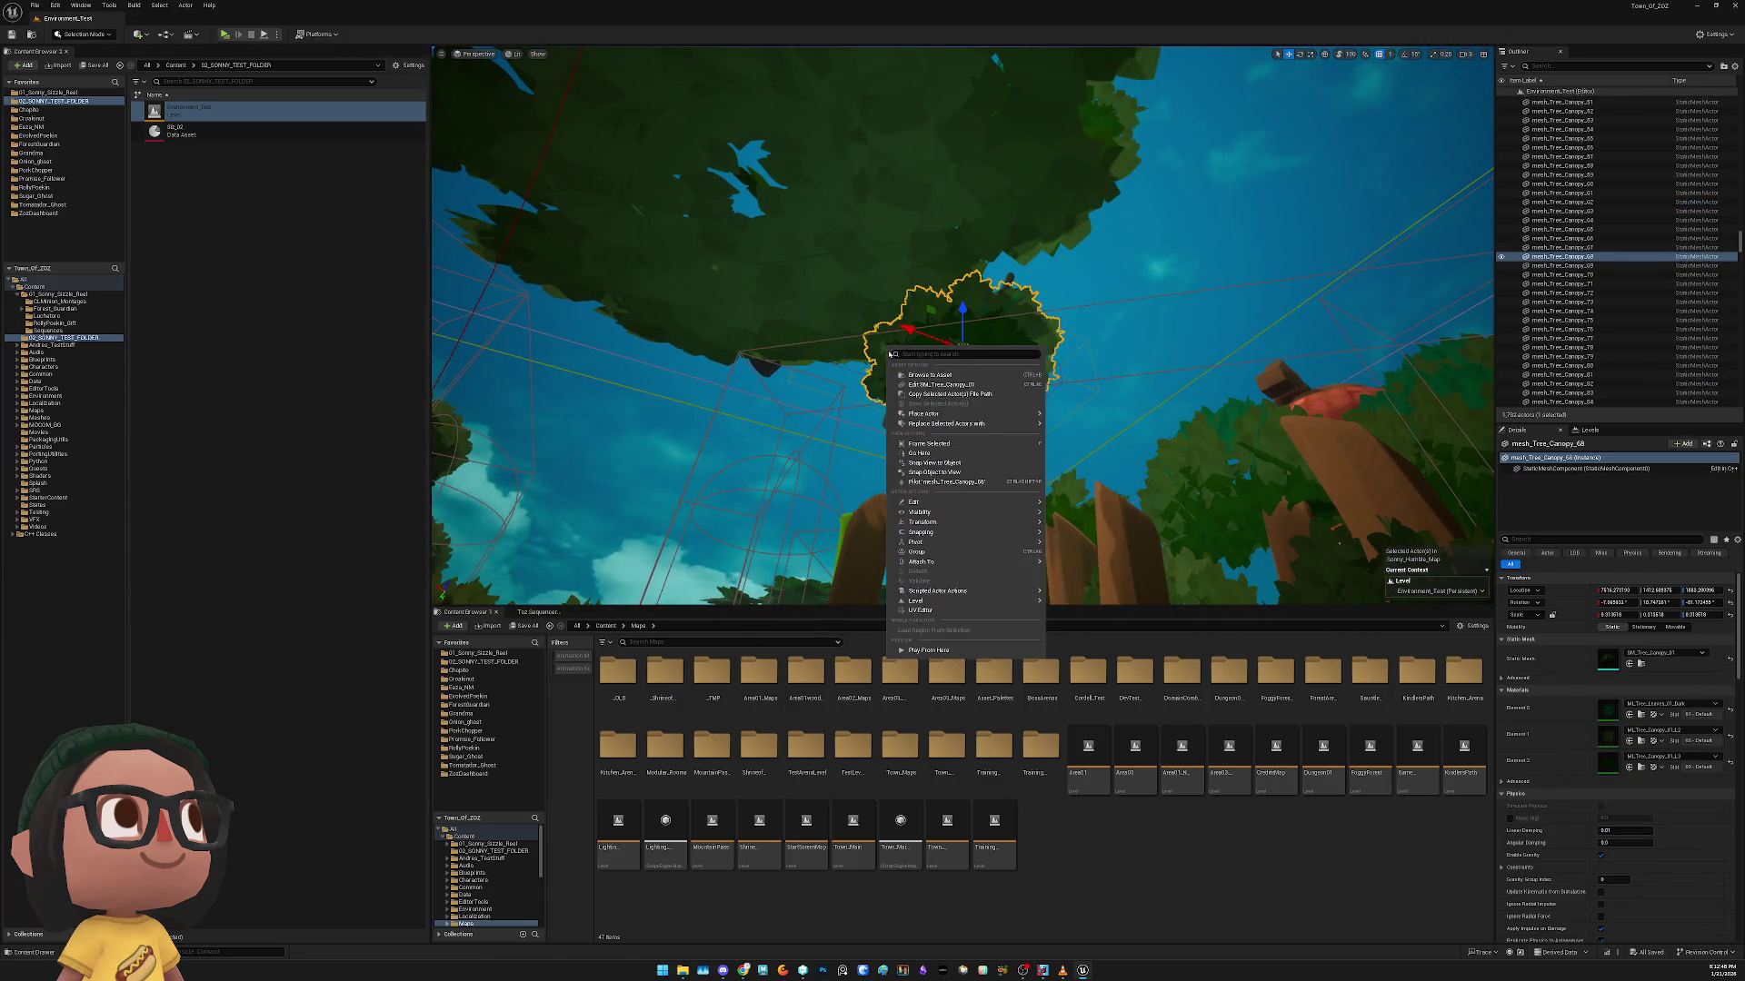
{"action": "key", "text": "Escape"}
Pilot the CLMINION_POINTCONSTRAIN camera to look through it
{"action": "left_click", "coordinate": [887, 353]}
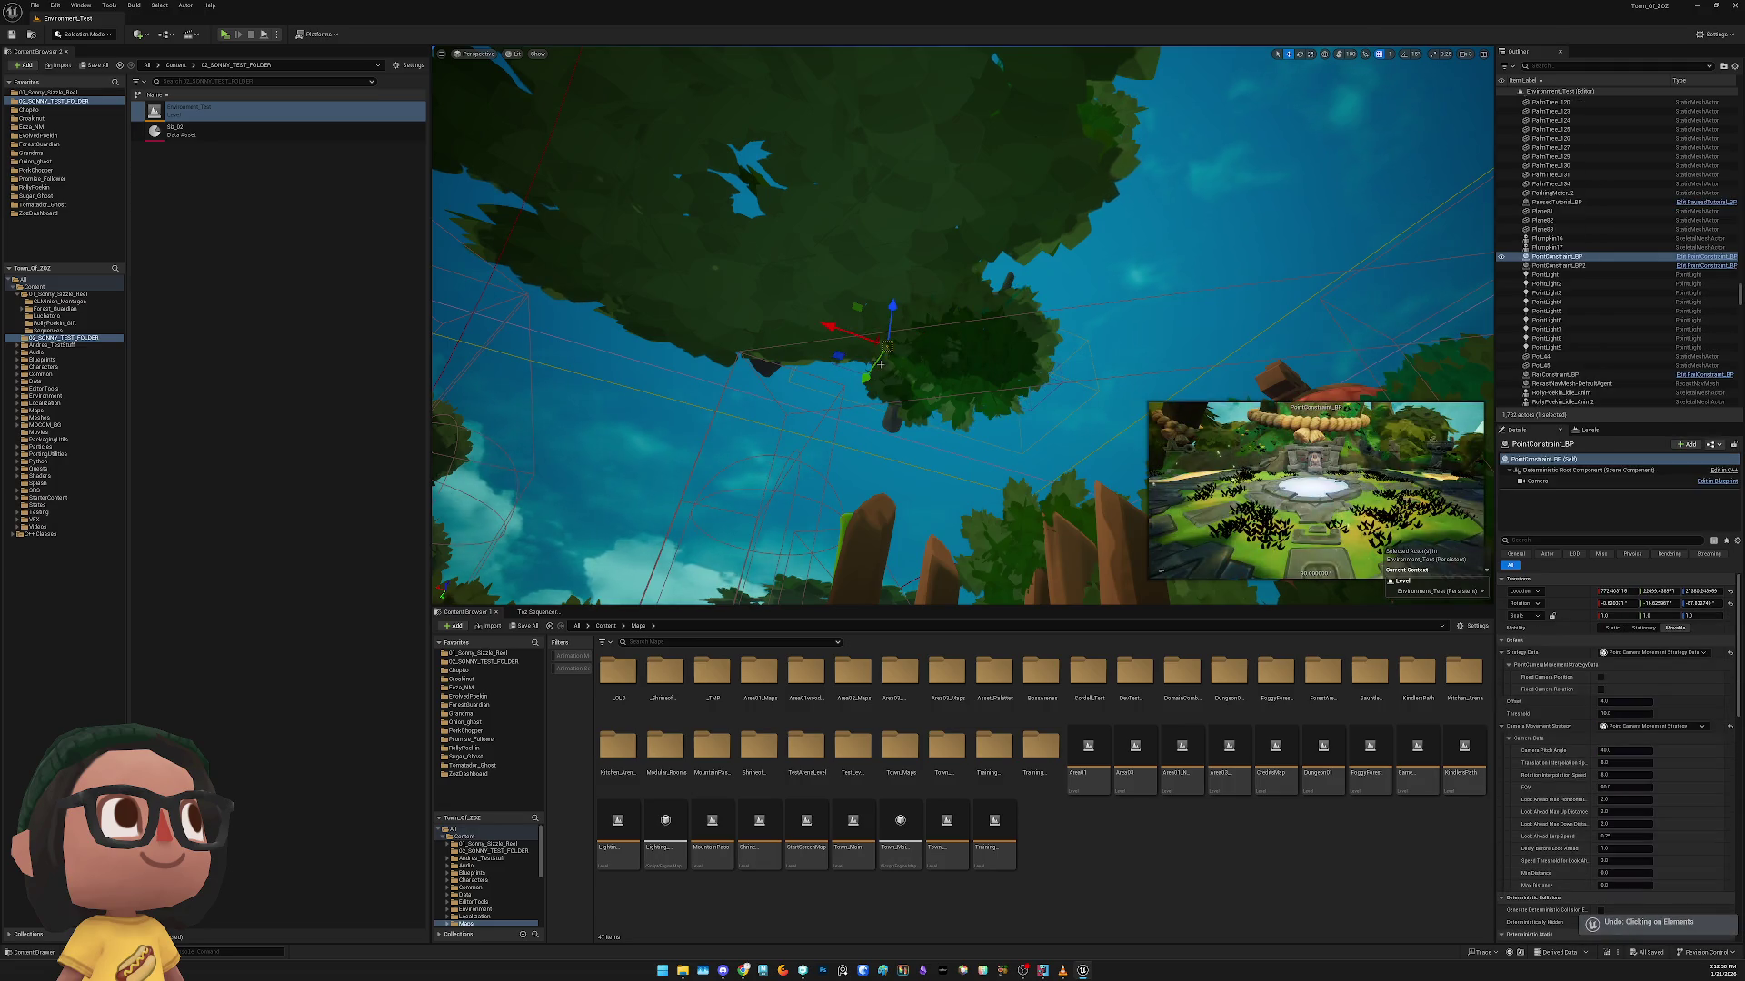
{"action": "right_click", "coordinate": [881, 366]}
{"action": "key", "text": "Escape"}
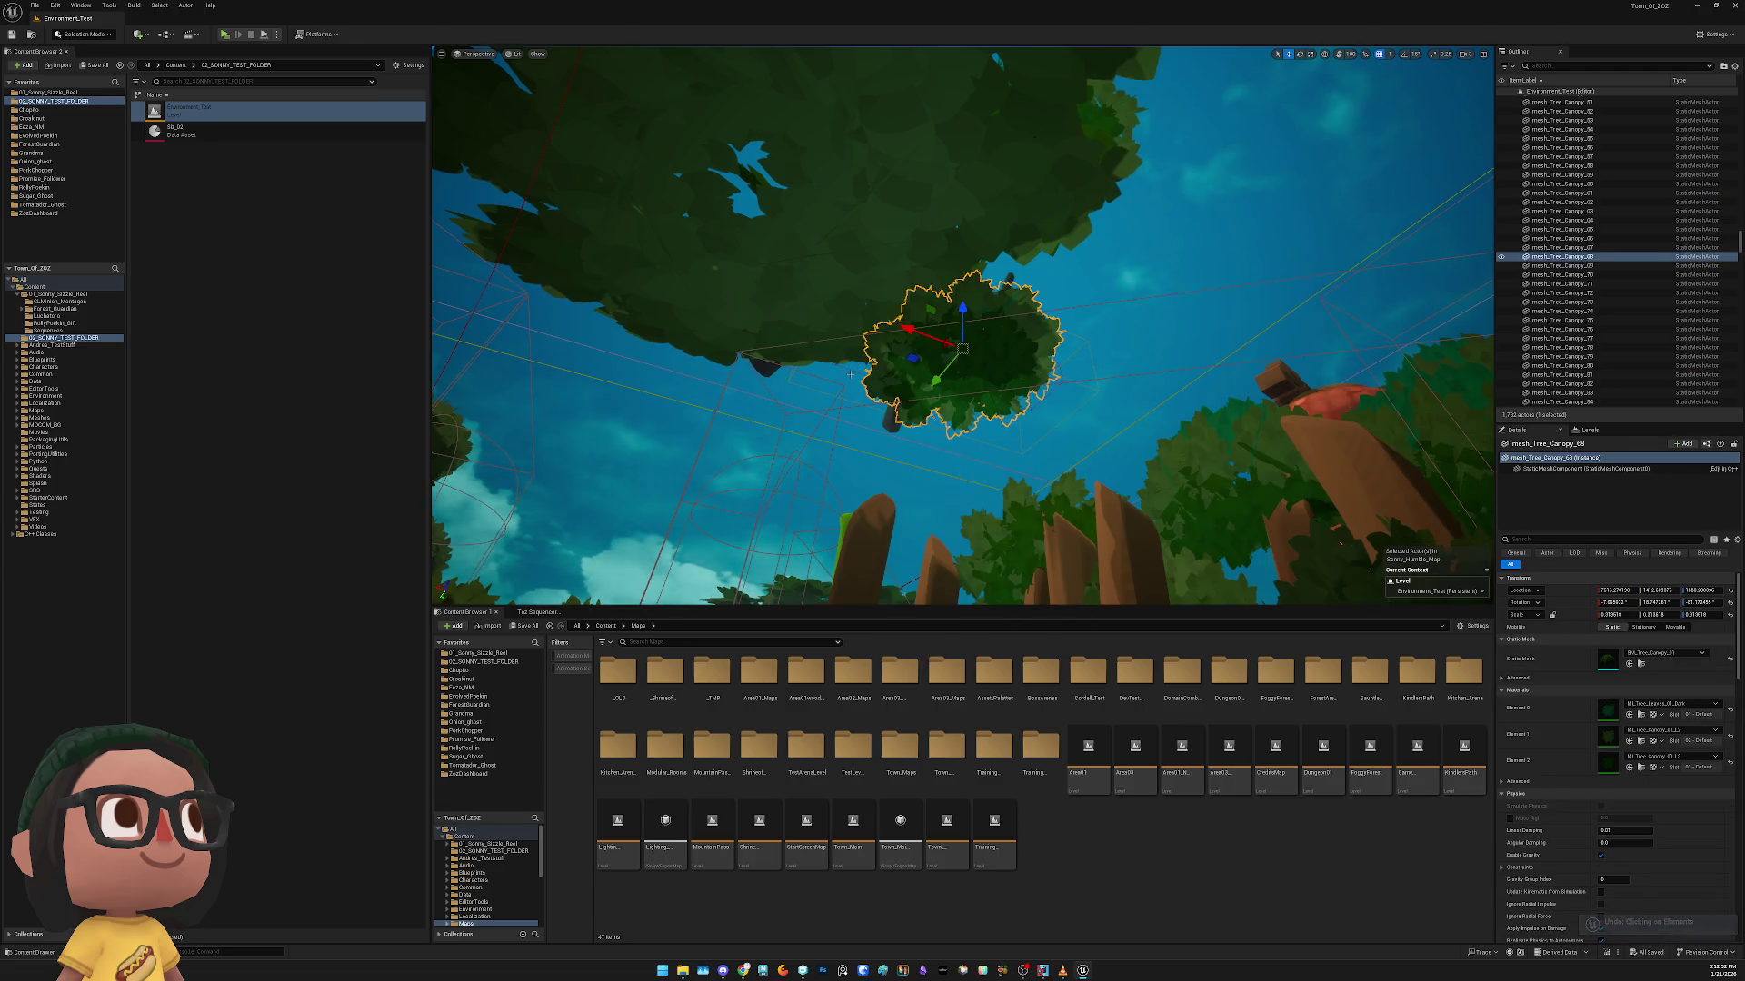
{"action": "left_click", "coordinate": [850, 376]}
{"action": "key", "text": "ctrl+shift+p"}
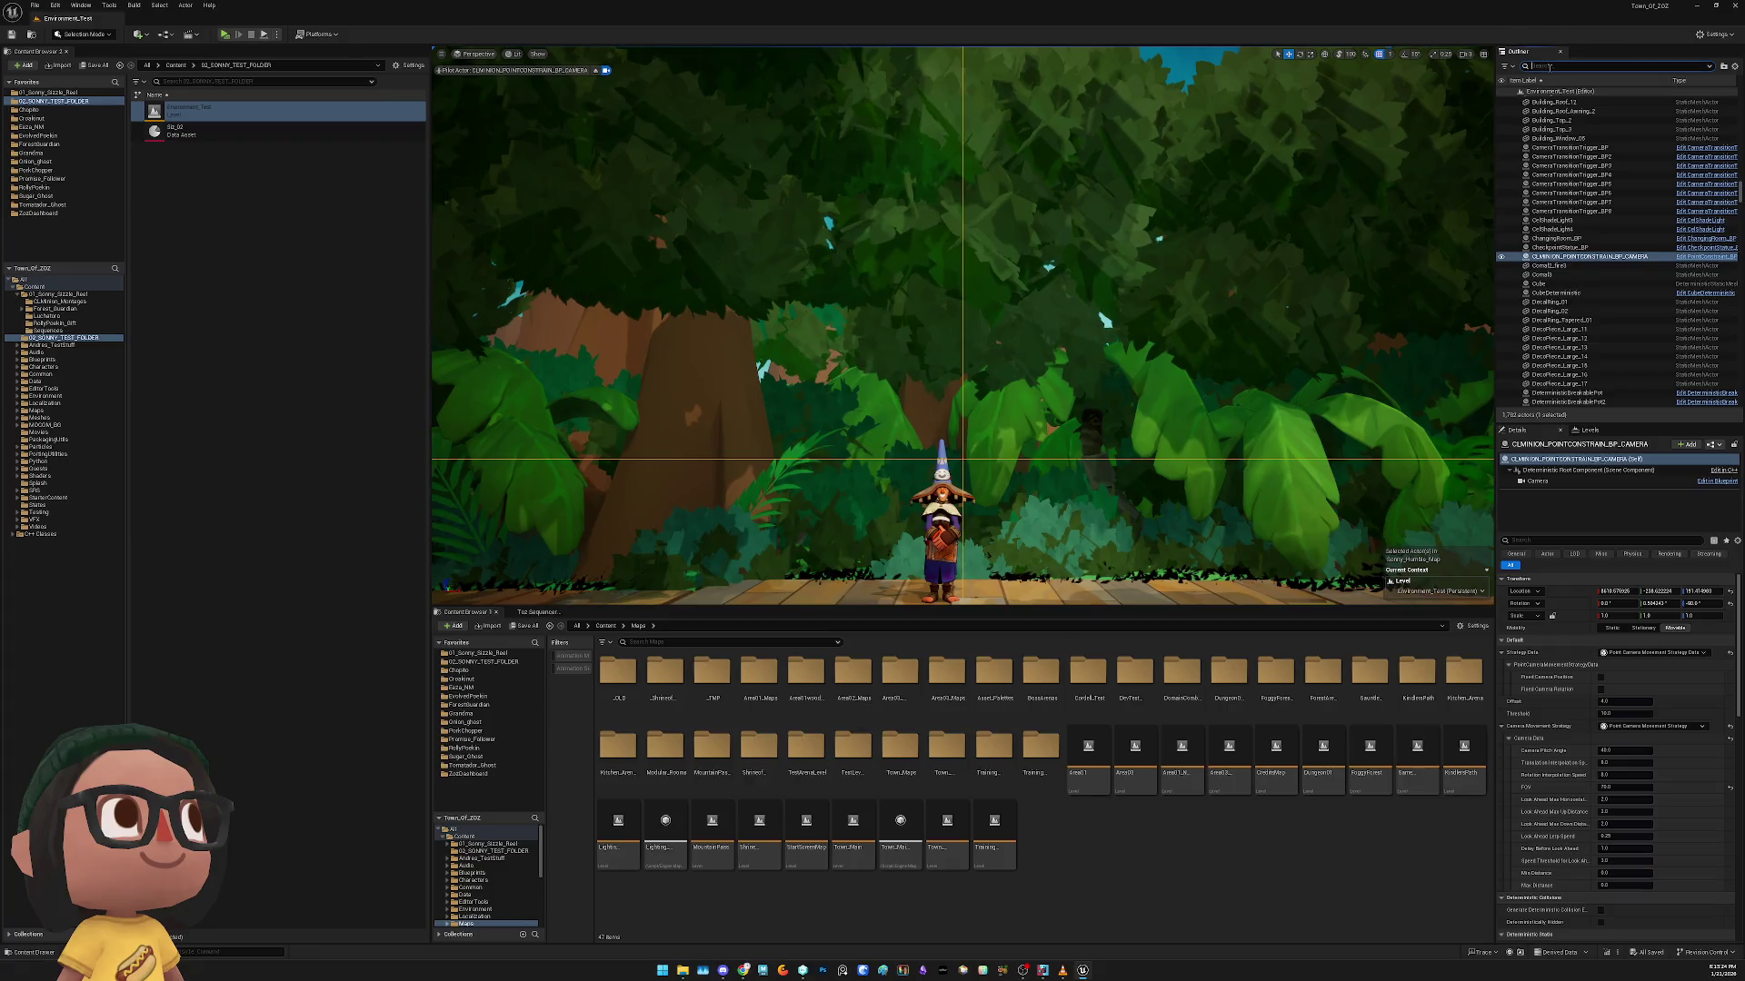
Filter the Outliner for 'point', snap PointConstraint_BP to the current view, and save
{"action": "type", "text": "point"}
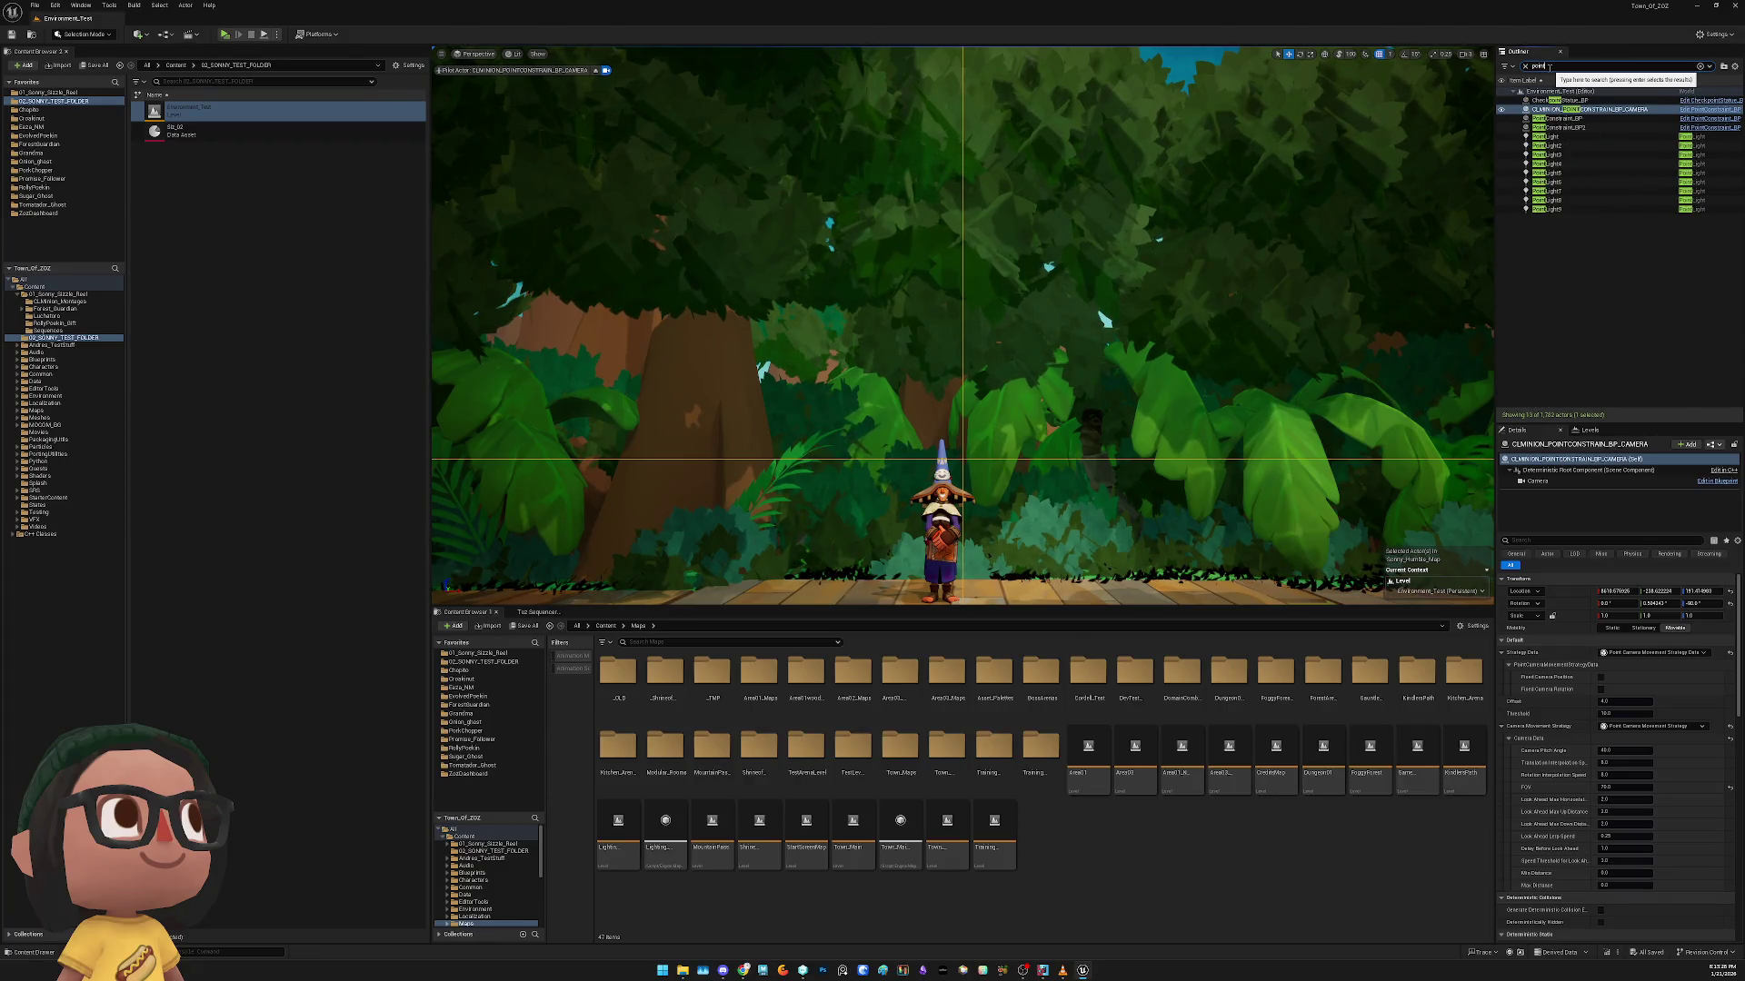
{"action": "left_click", "coordinate": [1566, 128]}
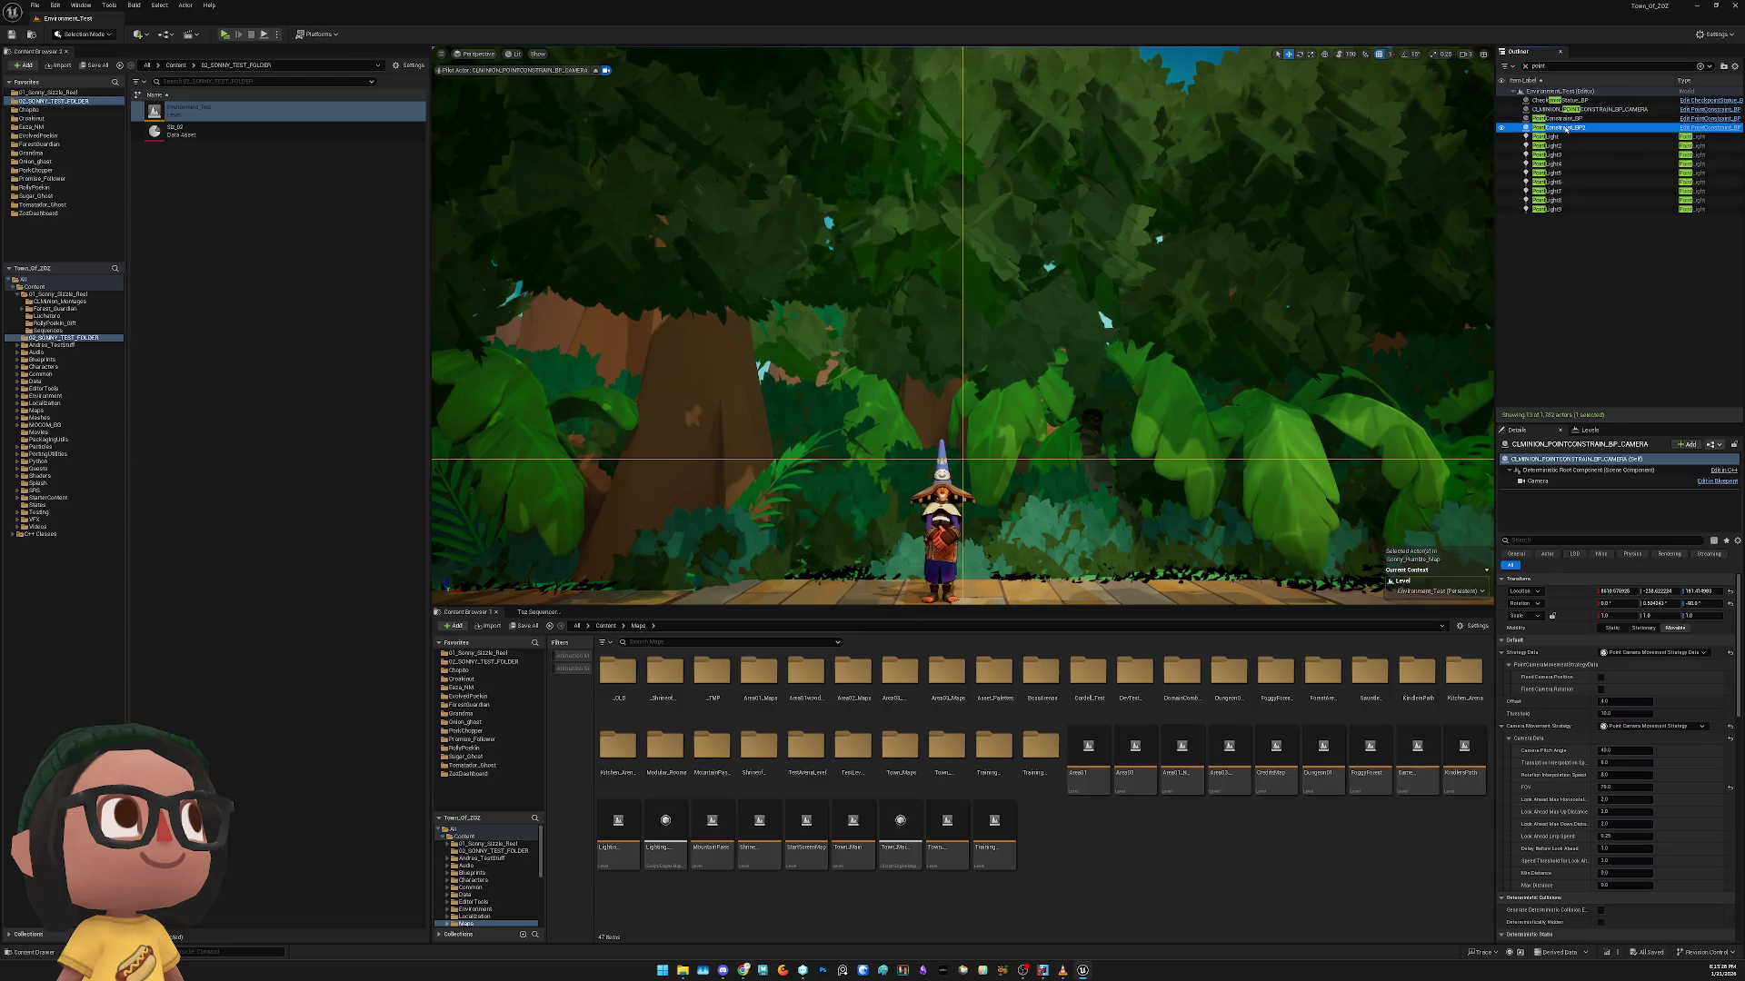
{"action": "left_click", "coordinate": [1565, 119]}
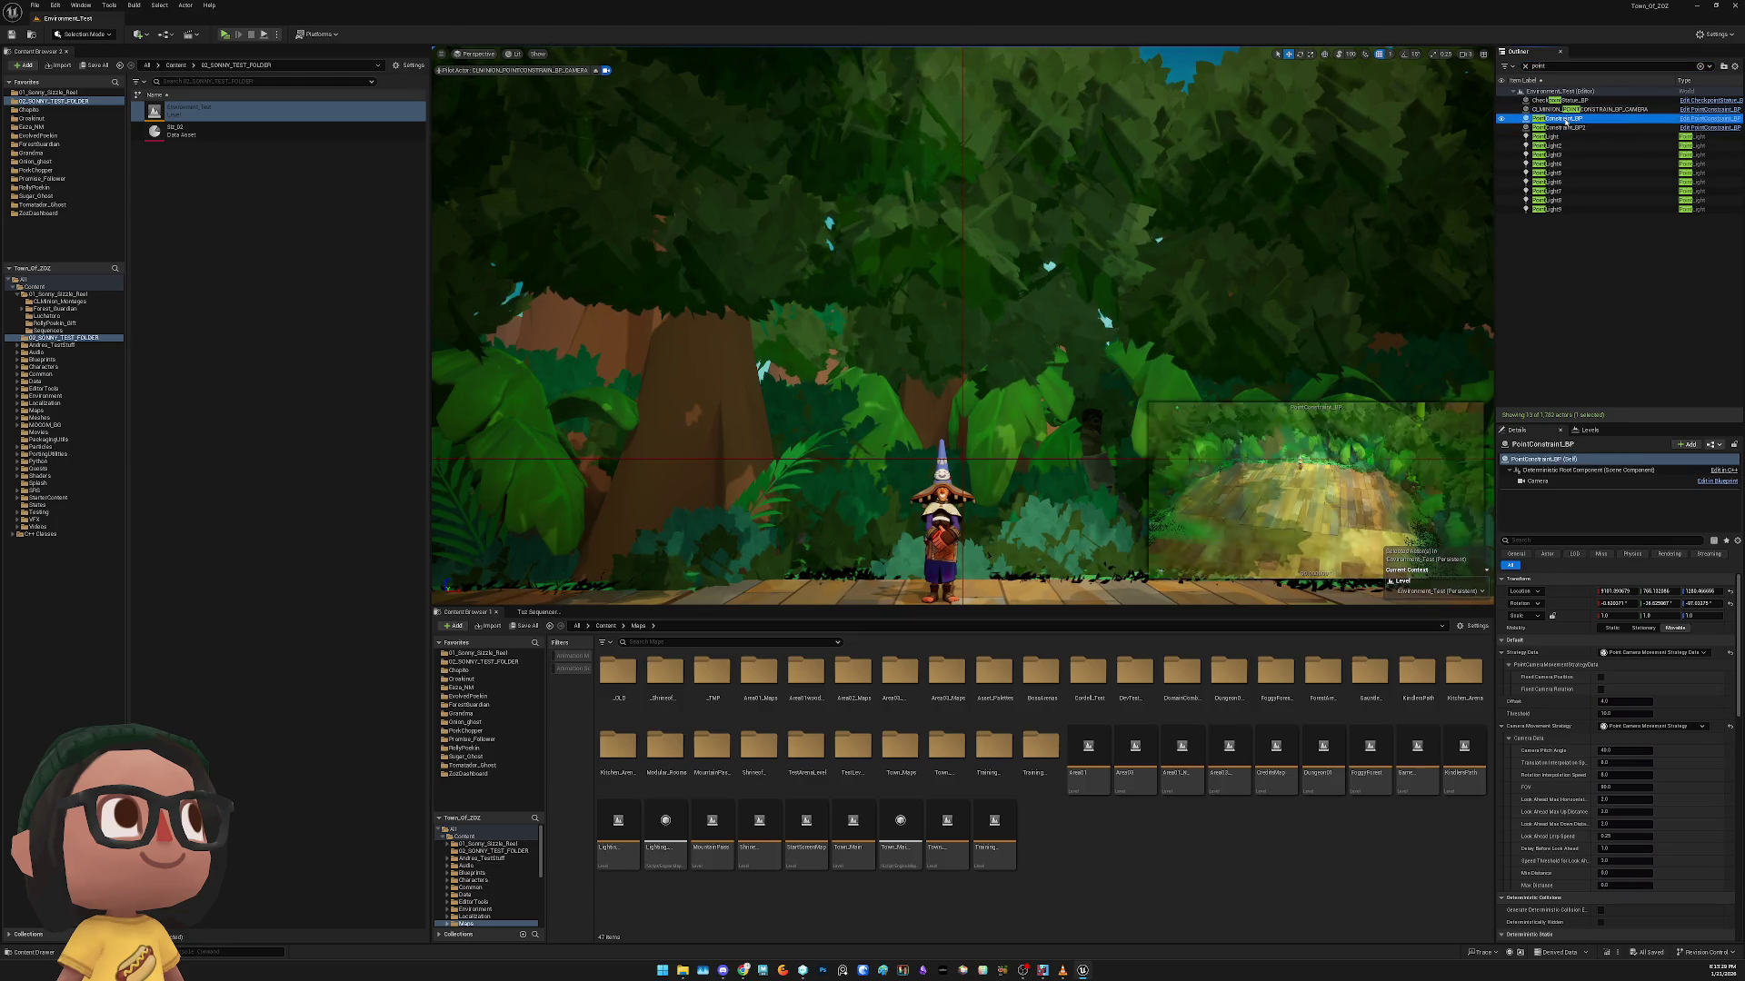
{"action": "right_click", "coordinate": [1566, 122]}
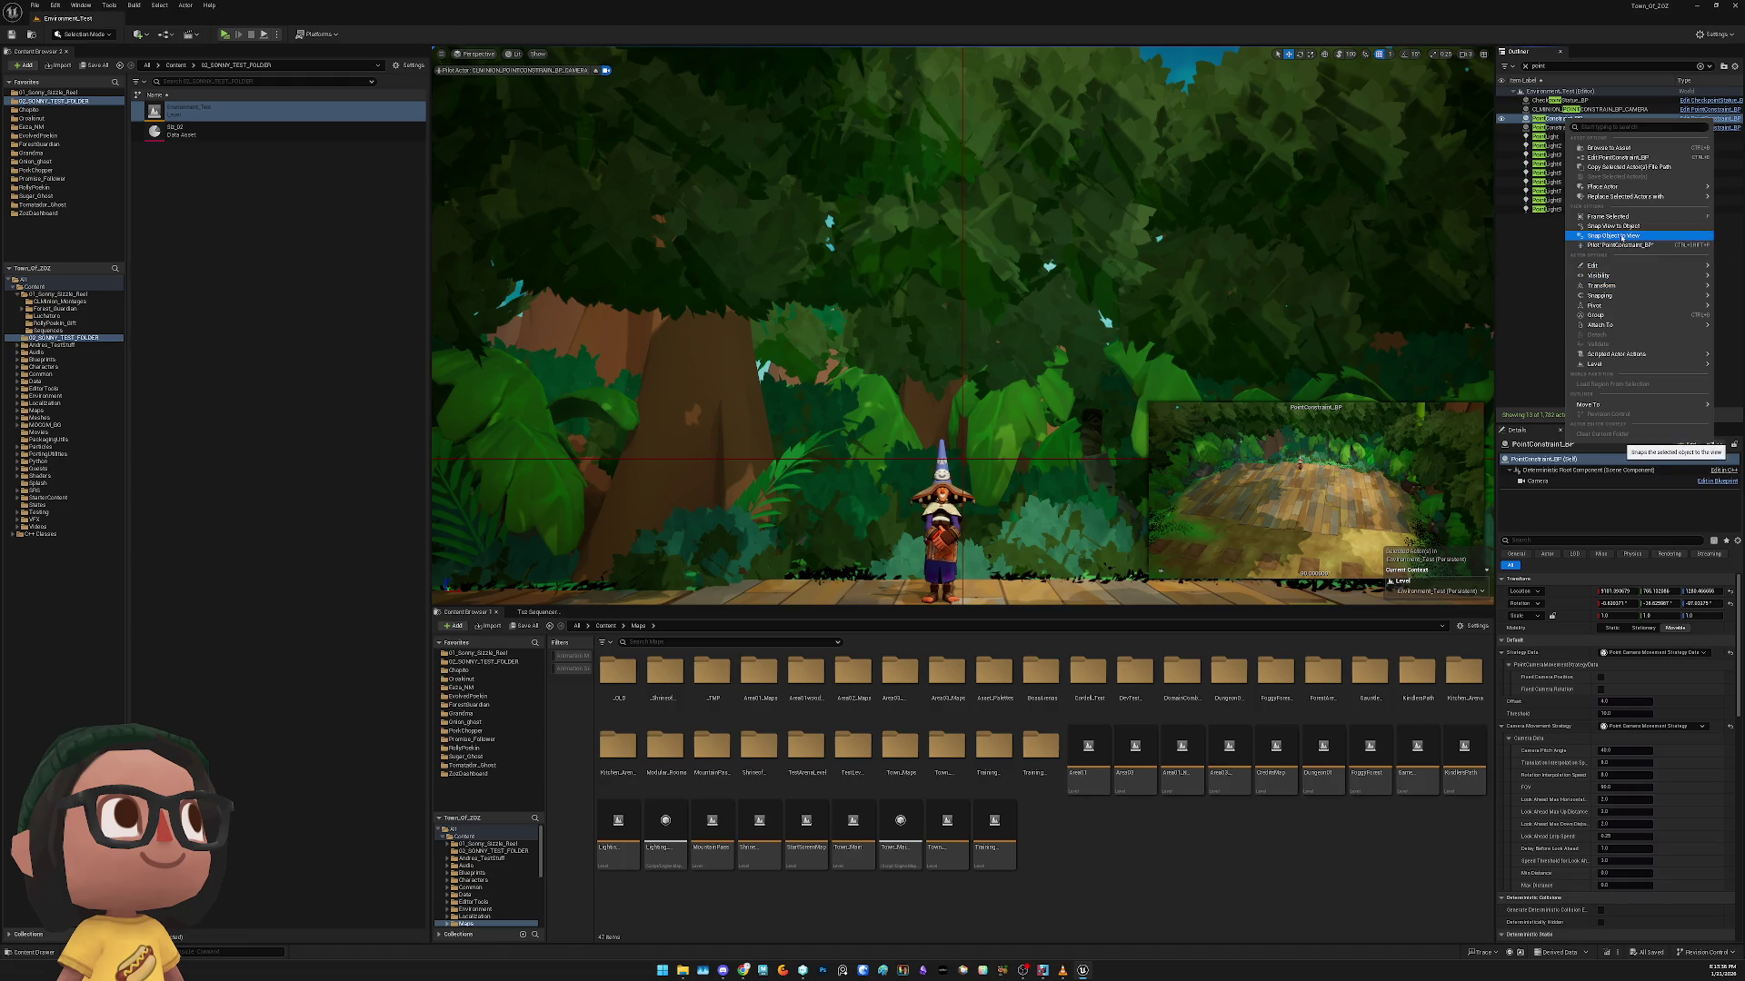
{"action": "left_click", "coordinate": [1619, 237]}
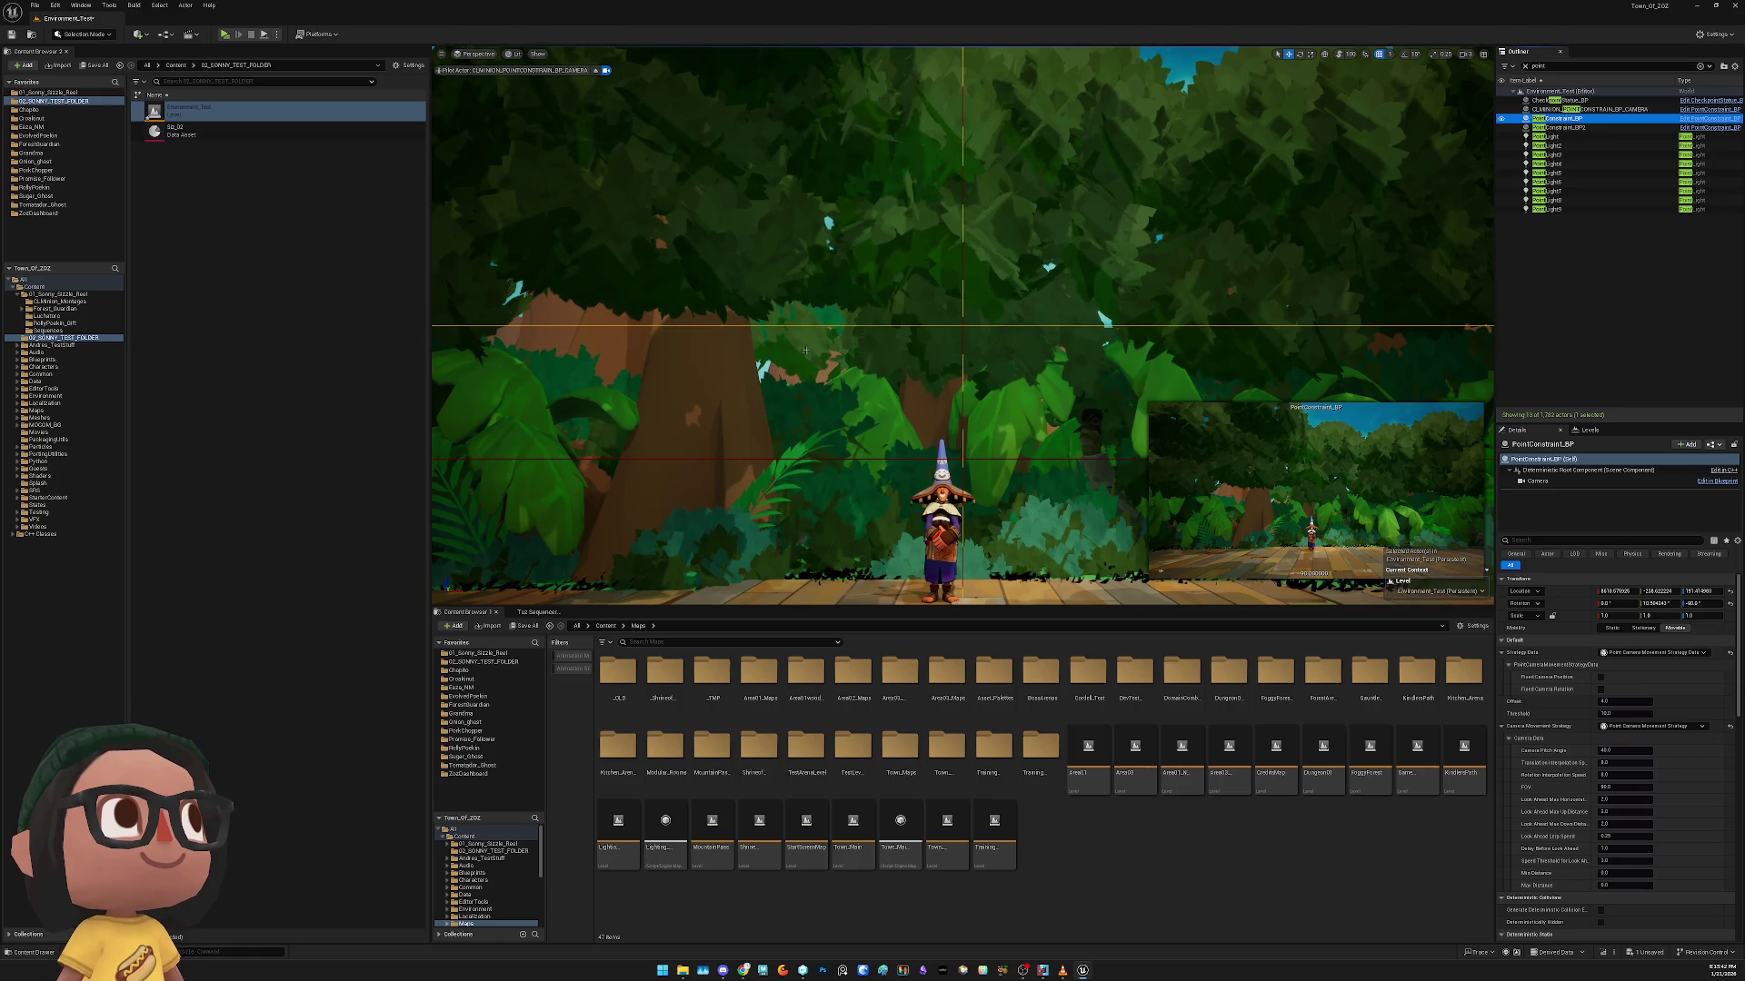
{"action": "key", "text": "ctrl+s"}
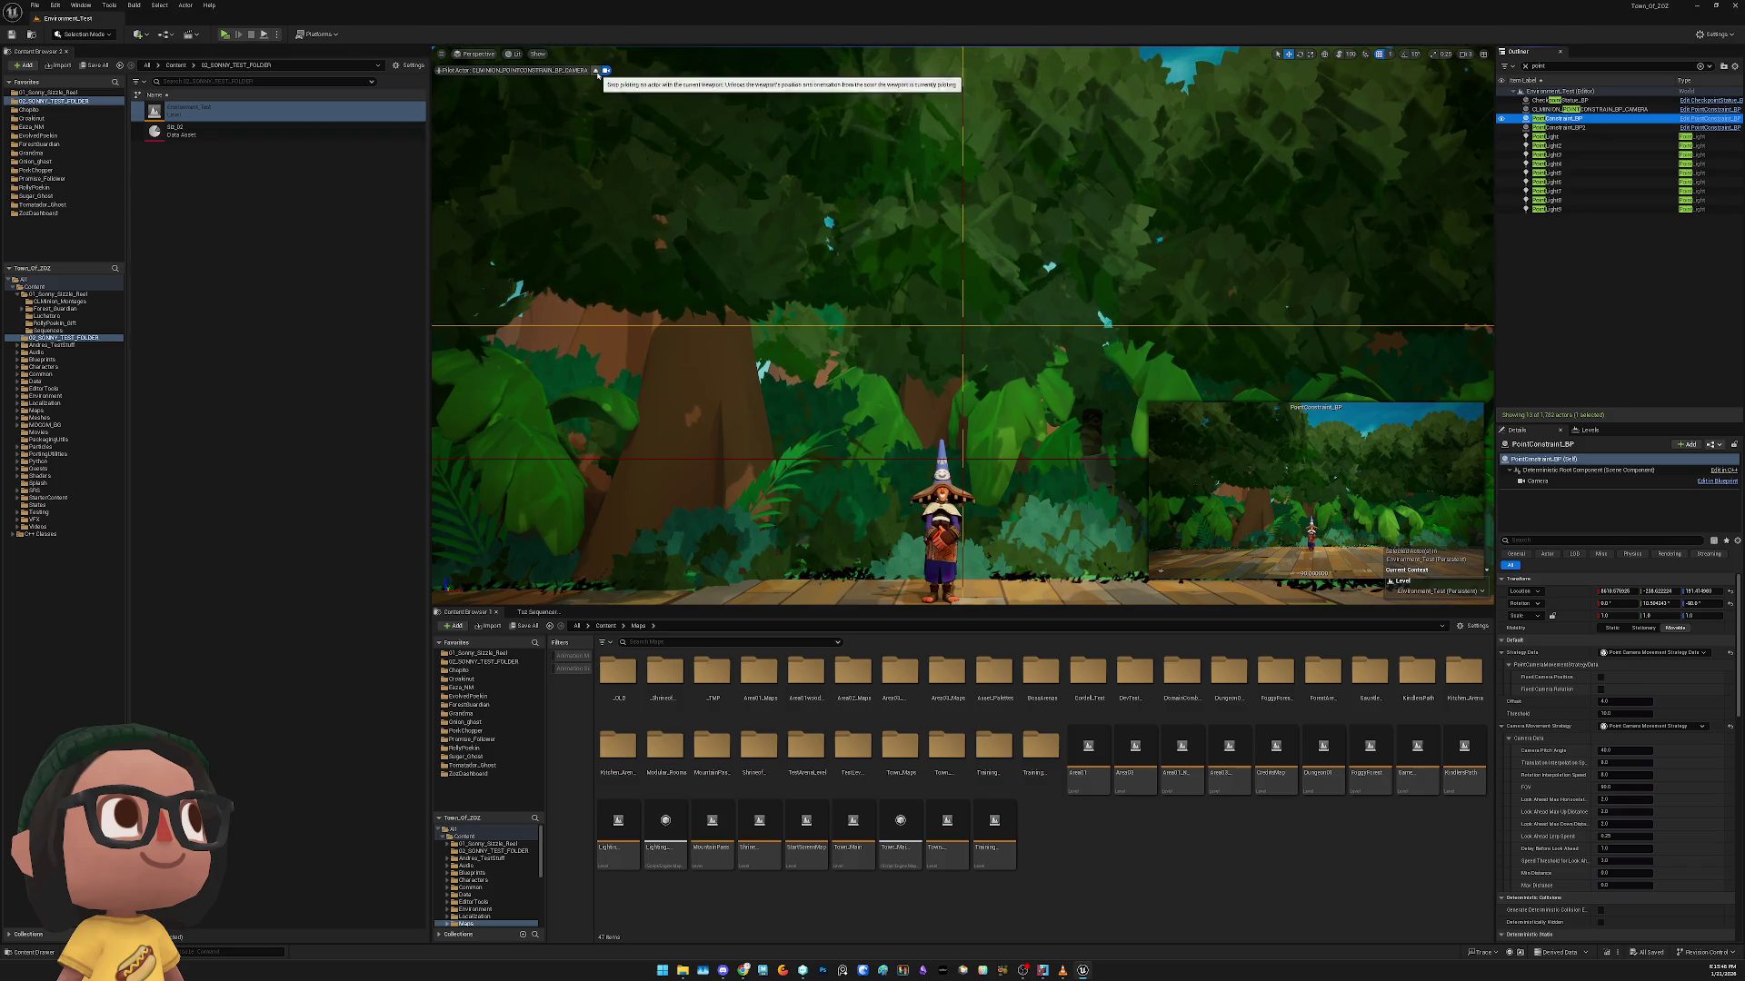
Delete the redundant CLMINION_POINTCONSTRAIN_BP_CAMERA actor and confirm the deletion
{"action": "left_click_drag", "start_coordinate": [825, 343], "coordinate": [826, 212]}
{"action": "left_click_drag", "start_coordinate": [1097, 226], "coordinate": [1097, 209]}
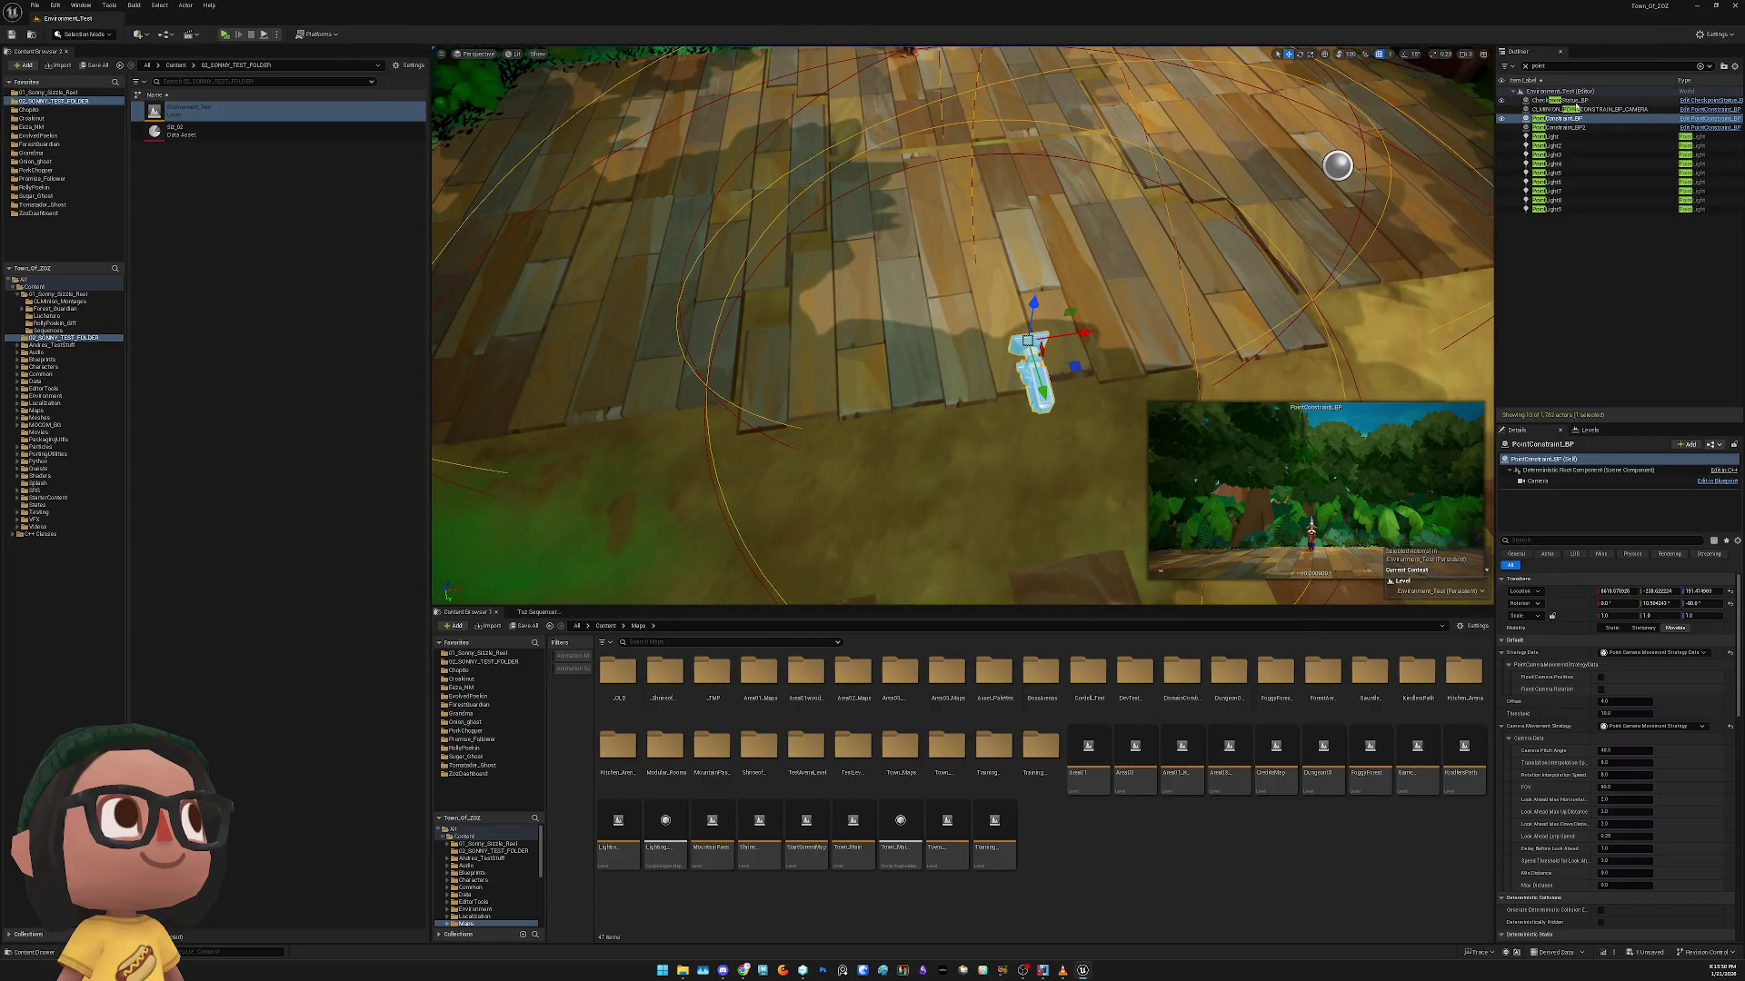
{"action": "left_click", "coordinate": [1576, 110]}
{"action": "key", "text": "Delete"}
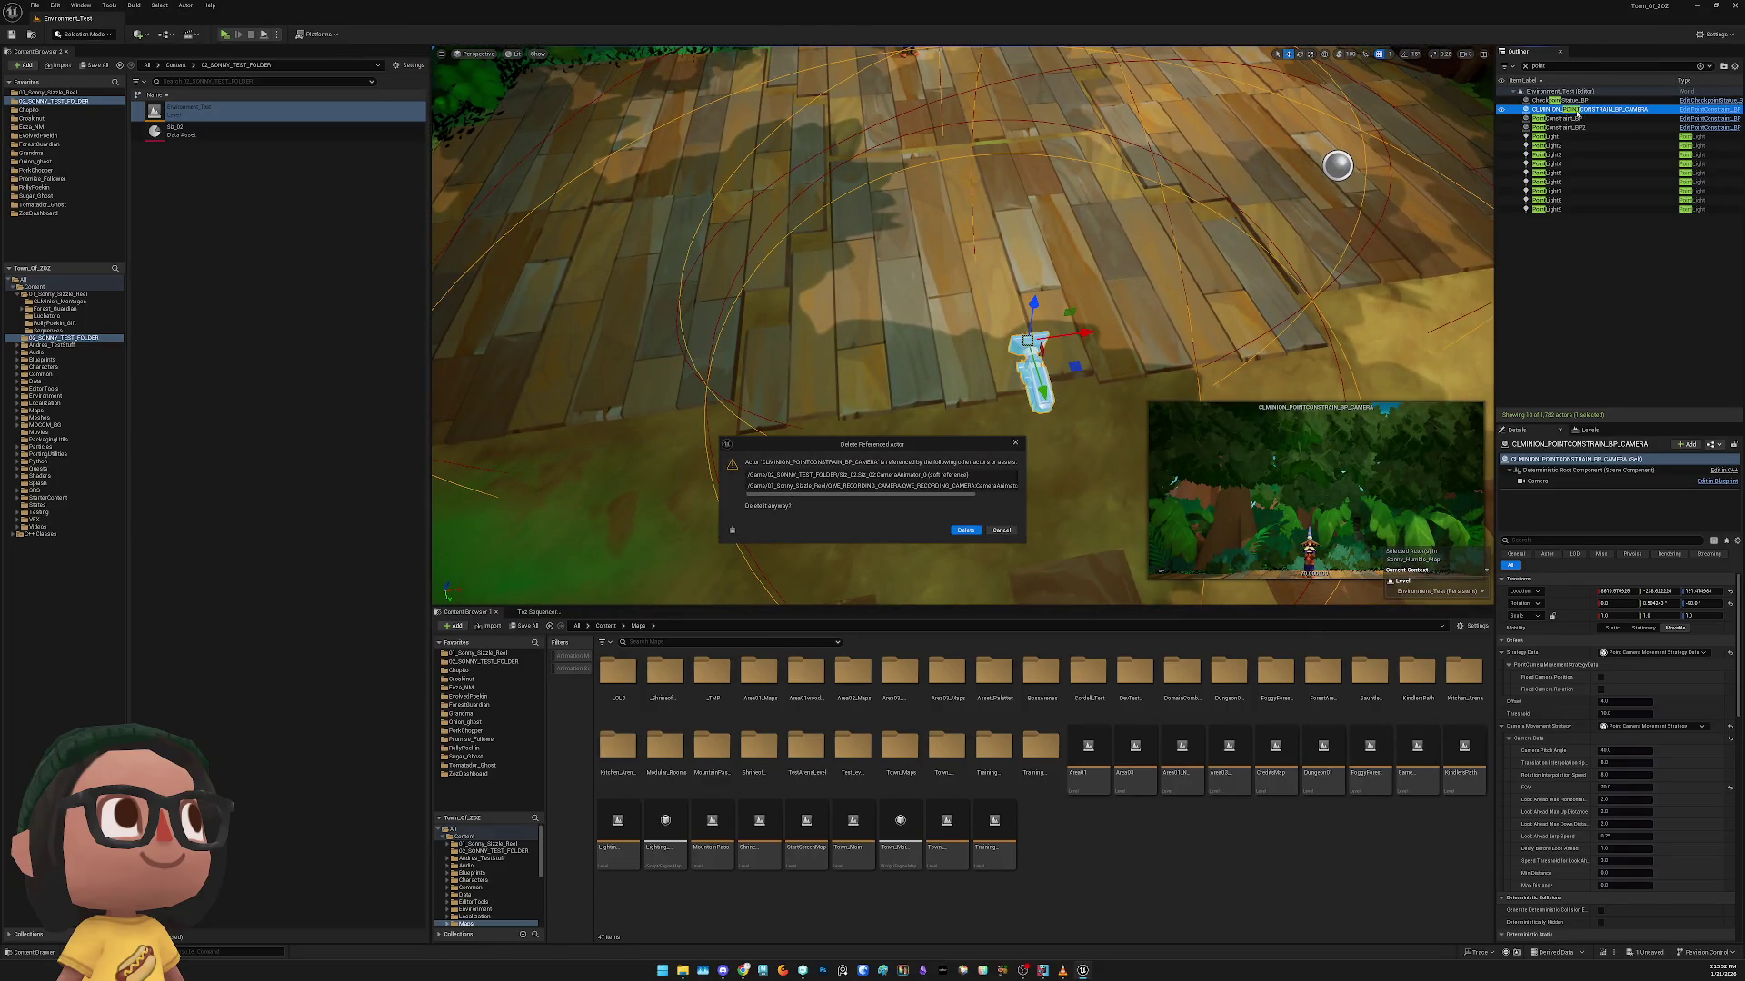
{"action": "left_click", "coordinate": [964, 531]}
Select PointConstraint_BP and bring up the Toz Sequencer's sequence asset list
{"action": "left_click", "coordinate": [1038, 372]}
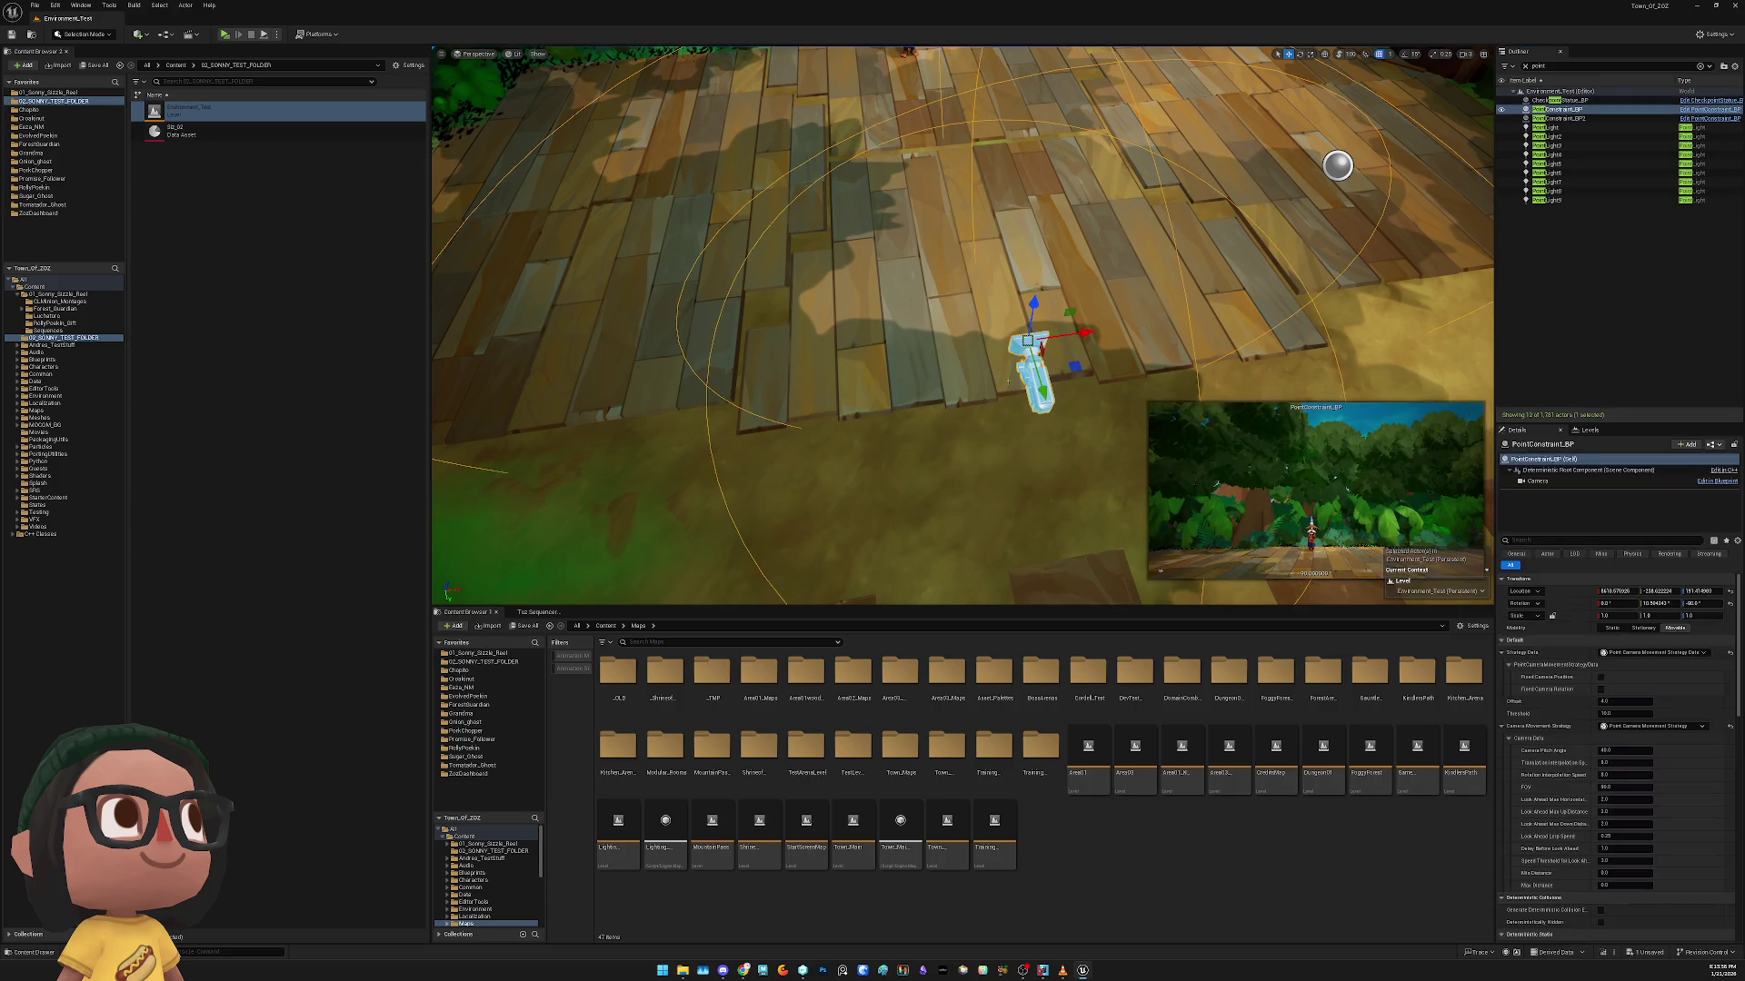
{"action": "left_click", "coordinate": [538, 613]}
{"action": "left_click", "coordinate": [521, 639]}
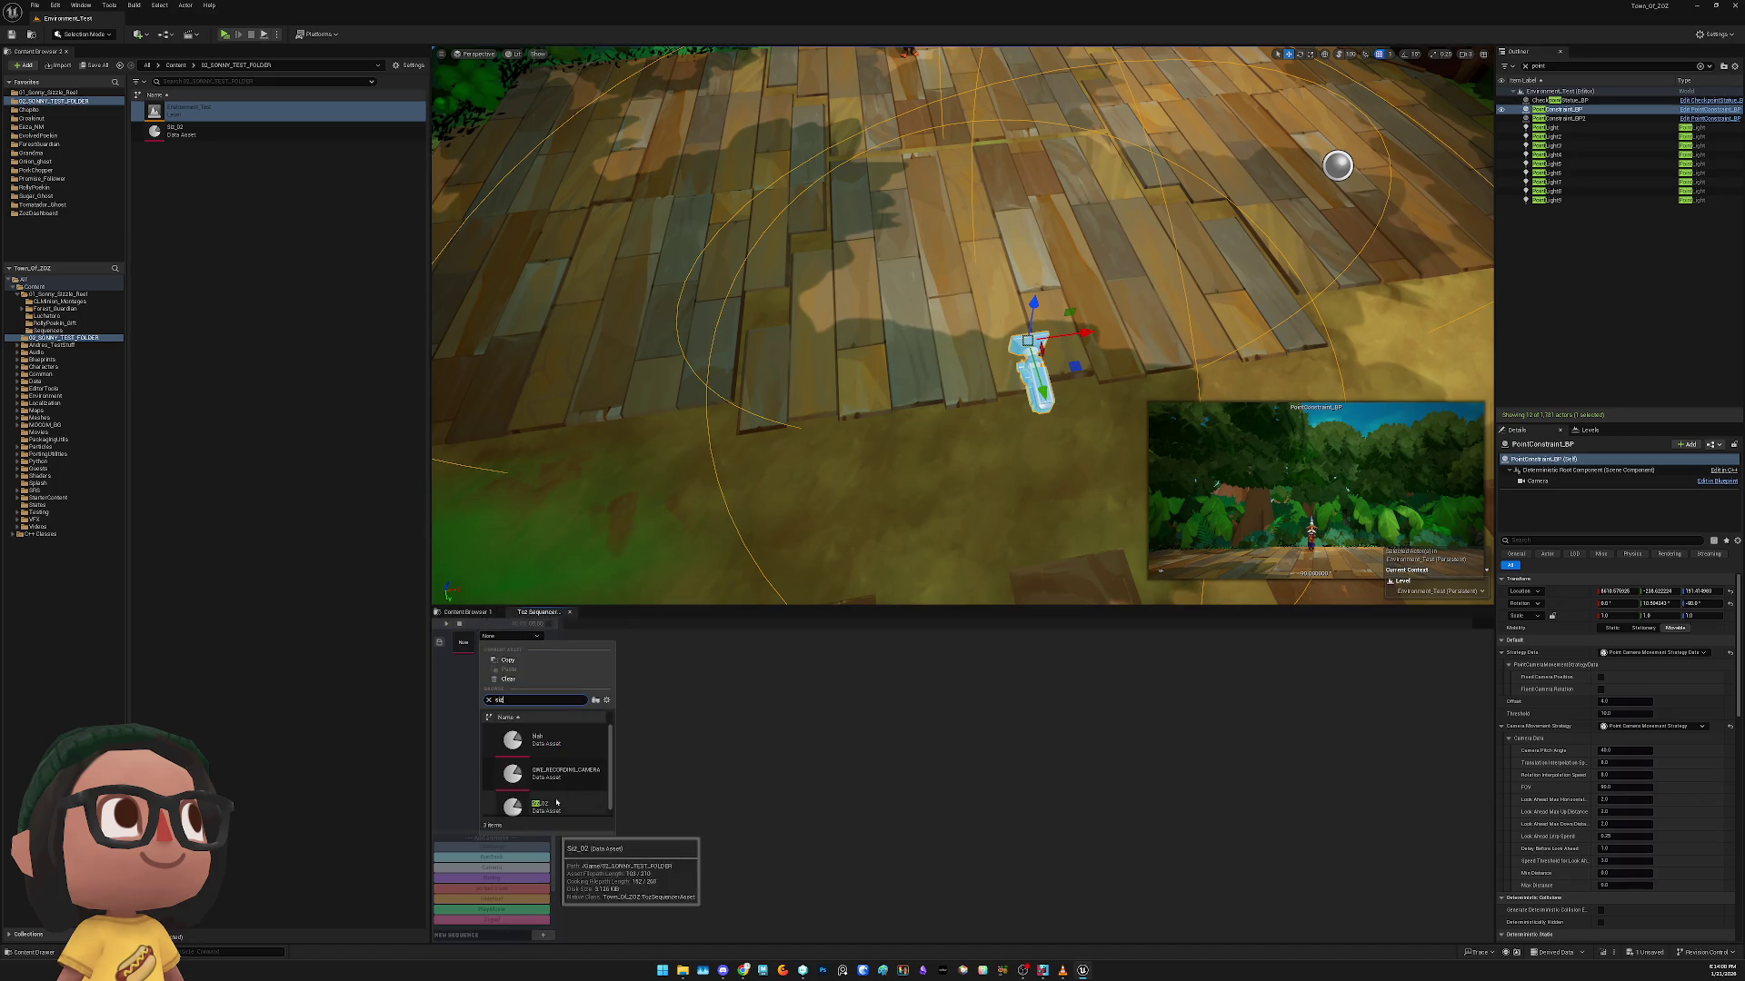
Assign Siz_02, set the Camera track's Camera Target to PointConstraint_BP, and save
{"action": "left_click", "coordinate": [523, 777]}
{"action": "left_click", "coordinate": [625, 636]}
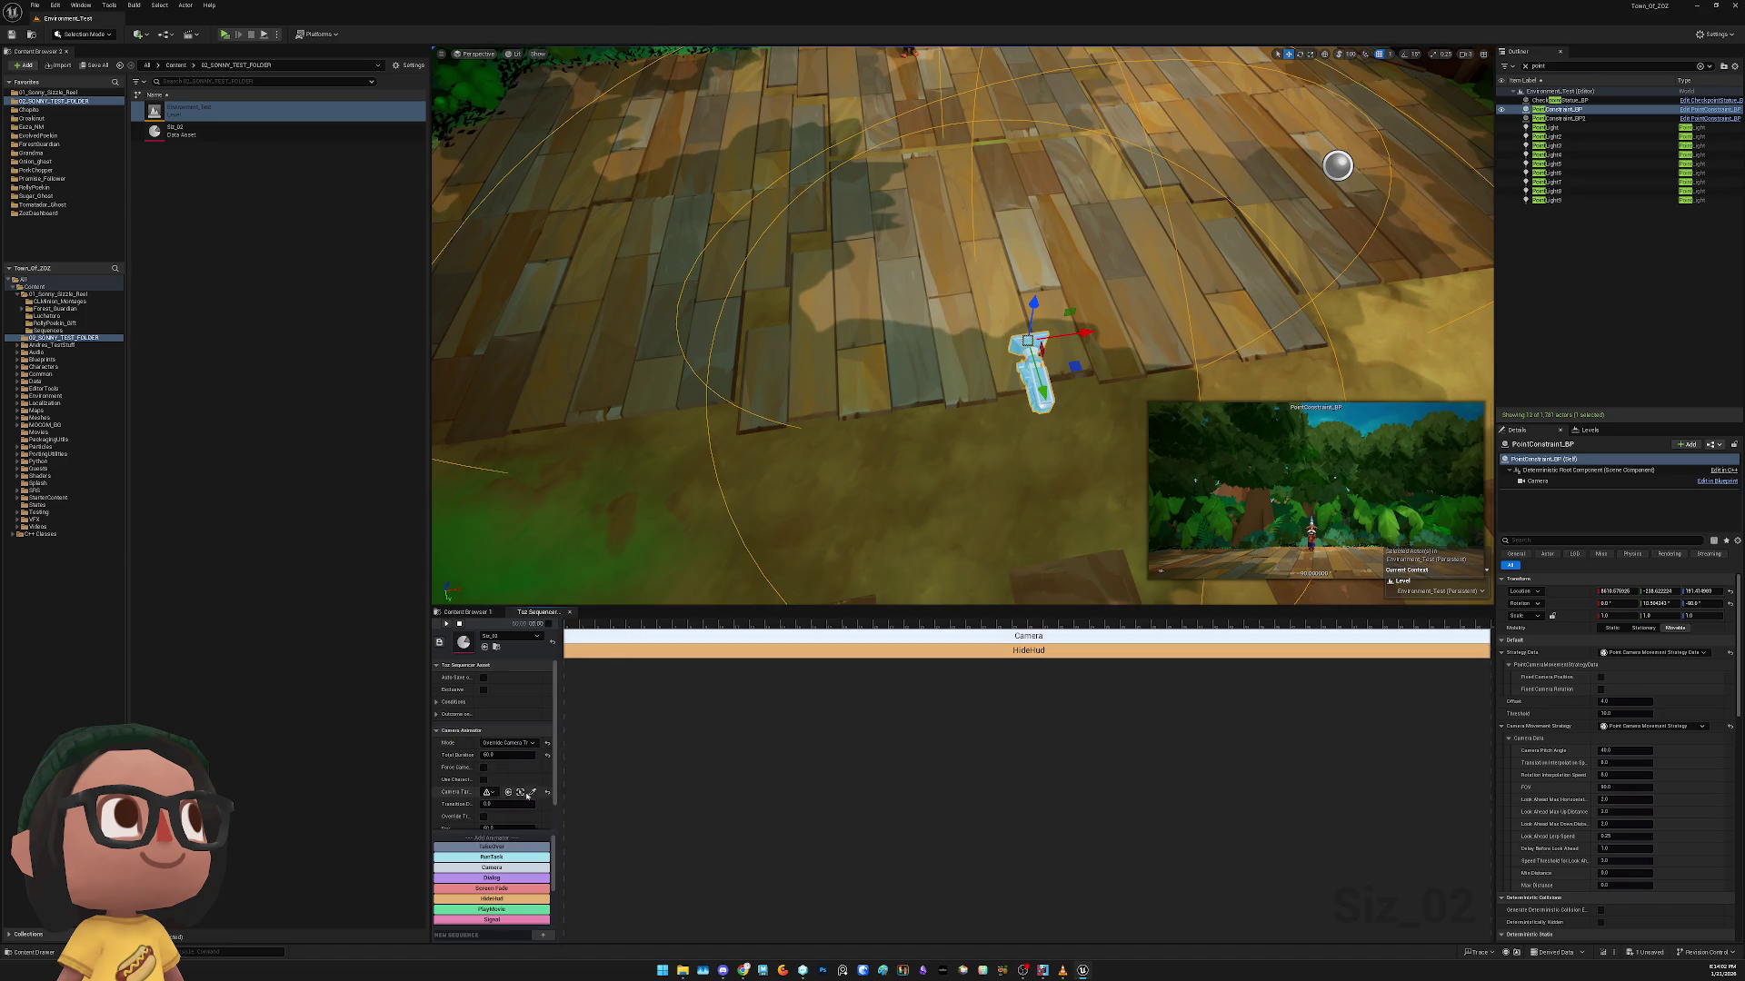
{"action": "mouse_move", "coordinate": [557, 777]}
{"action": "left_mouse_down"}
{"action": "mouse_move", "coordinate": [807, 769]}
{"action": "mouse_move", "coordinate": [791, 774]}
{"action": "left_mouse_up"}
{"action": "left_click", "coordinate": [778, 794]}
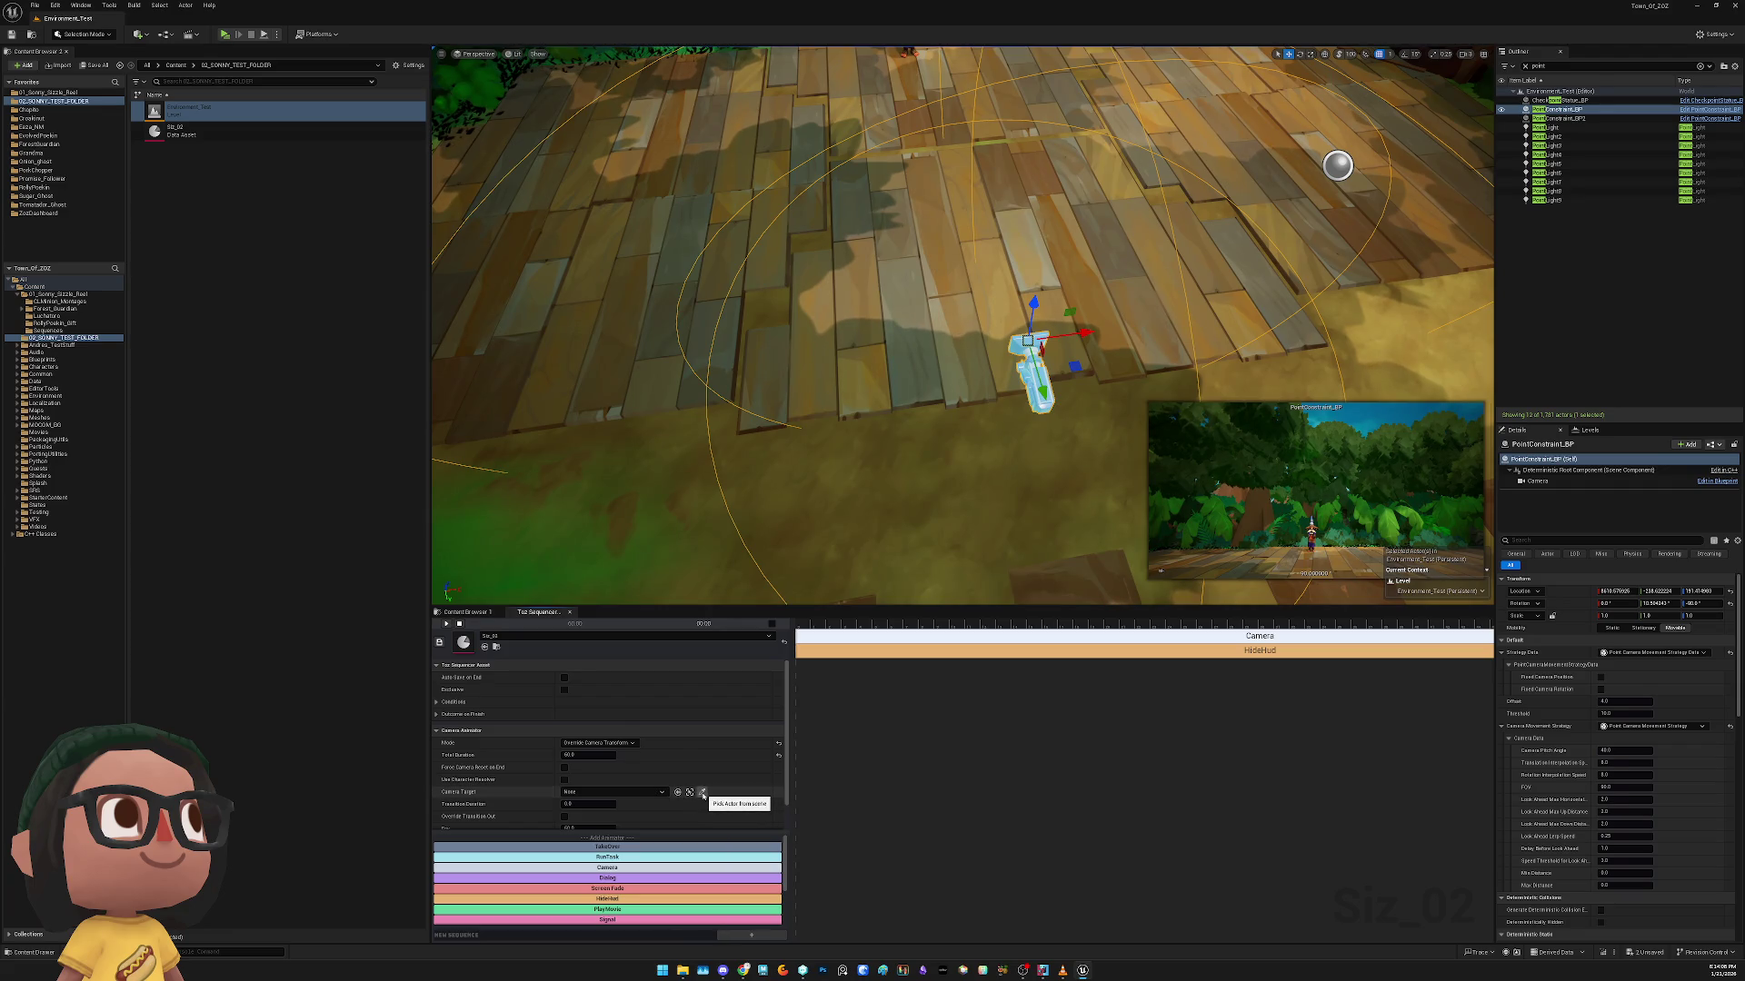
{"action": "left_click", "coordinate": [701, 793]}
{"action": "left_click", "coordinate": [1036, 381]}
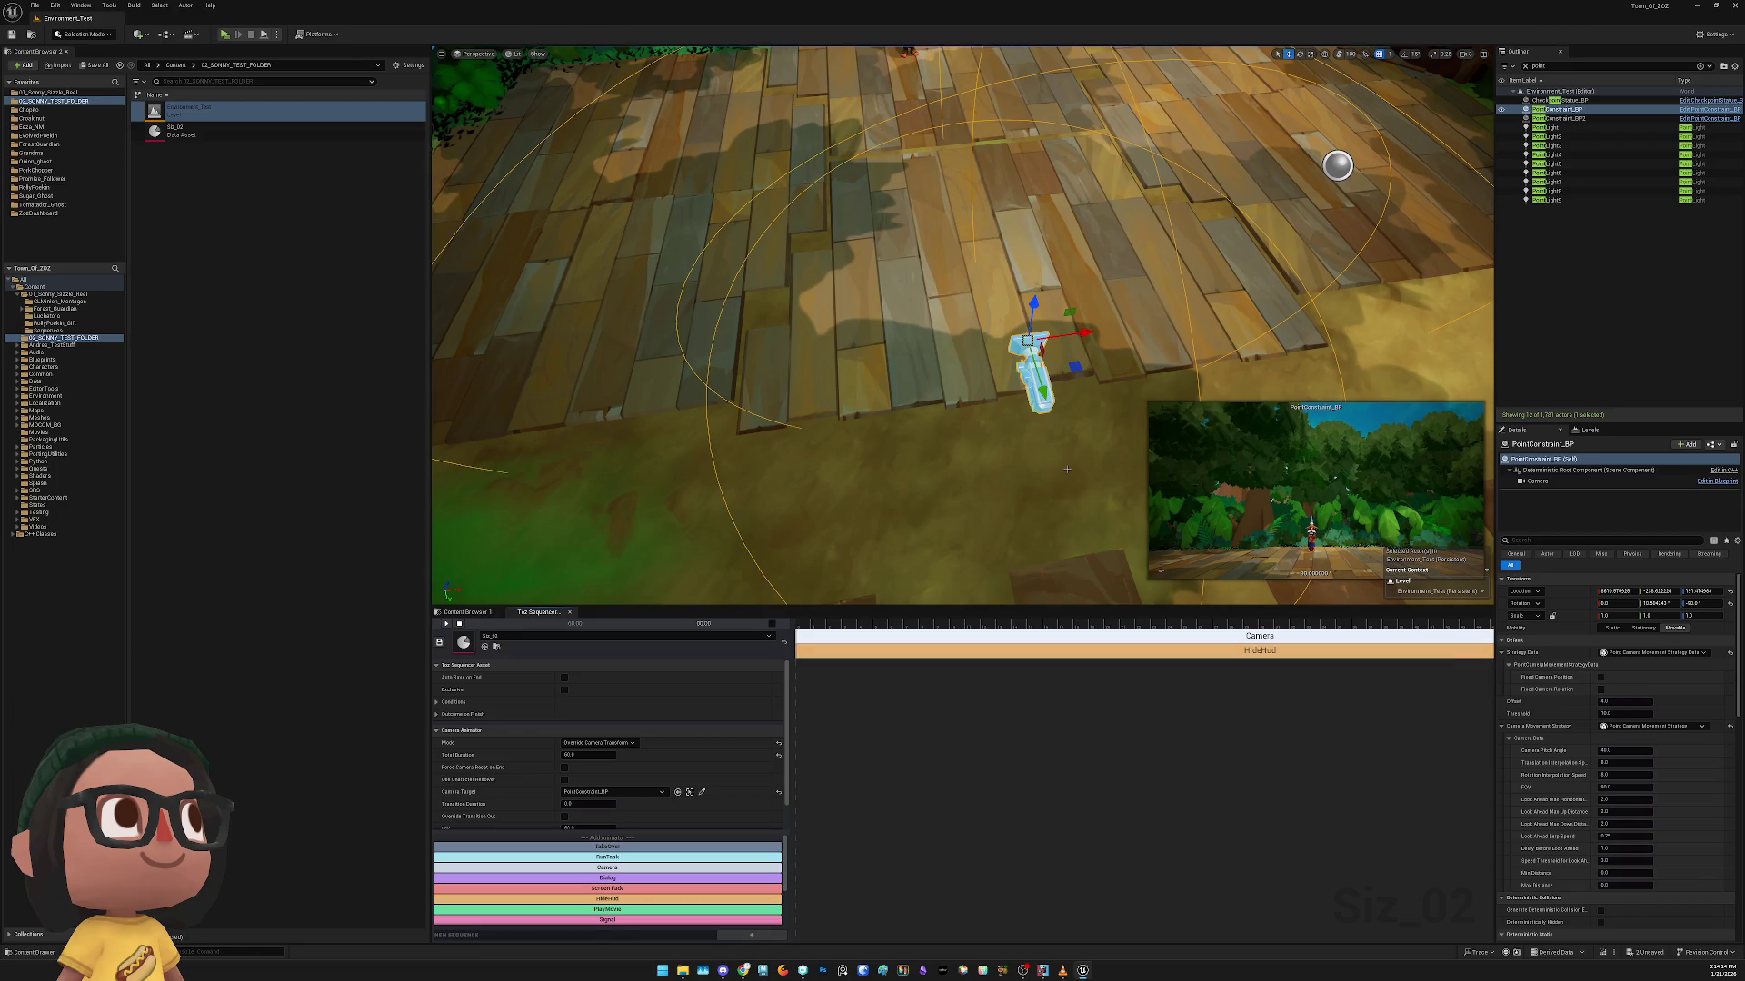
{"action": "key", "text": "ctrl+s"}
Select TozSequencePlayer_BP and run Play in New Window, which crashes the editor
{"action": "left_click", "coordinate": [1534, 484]}
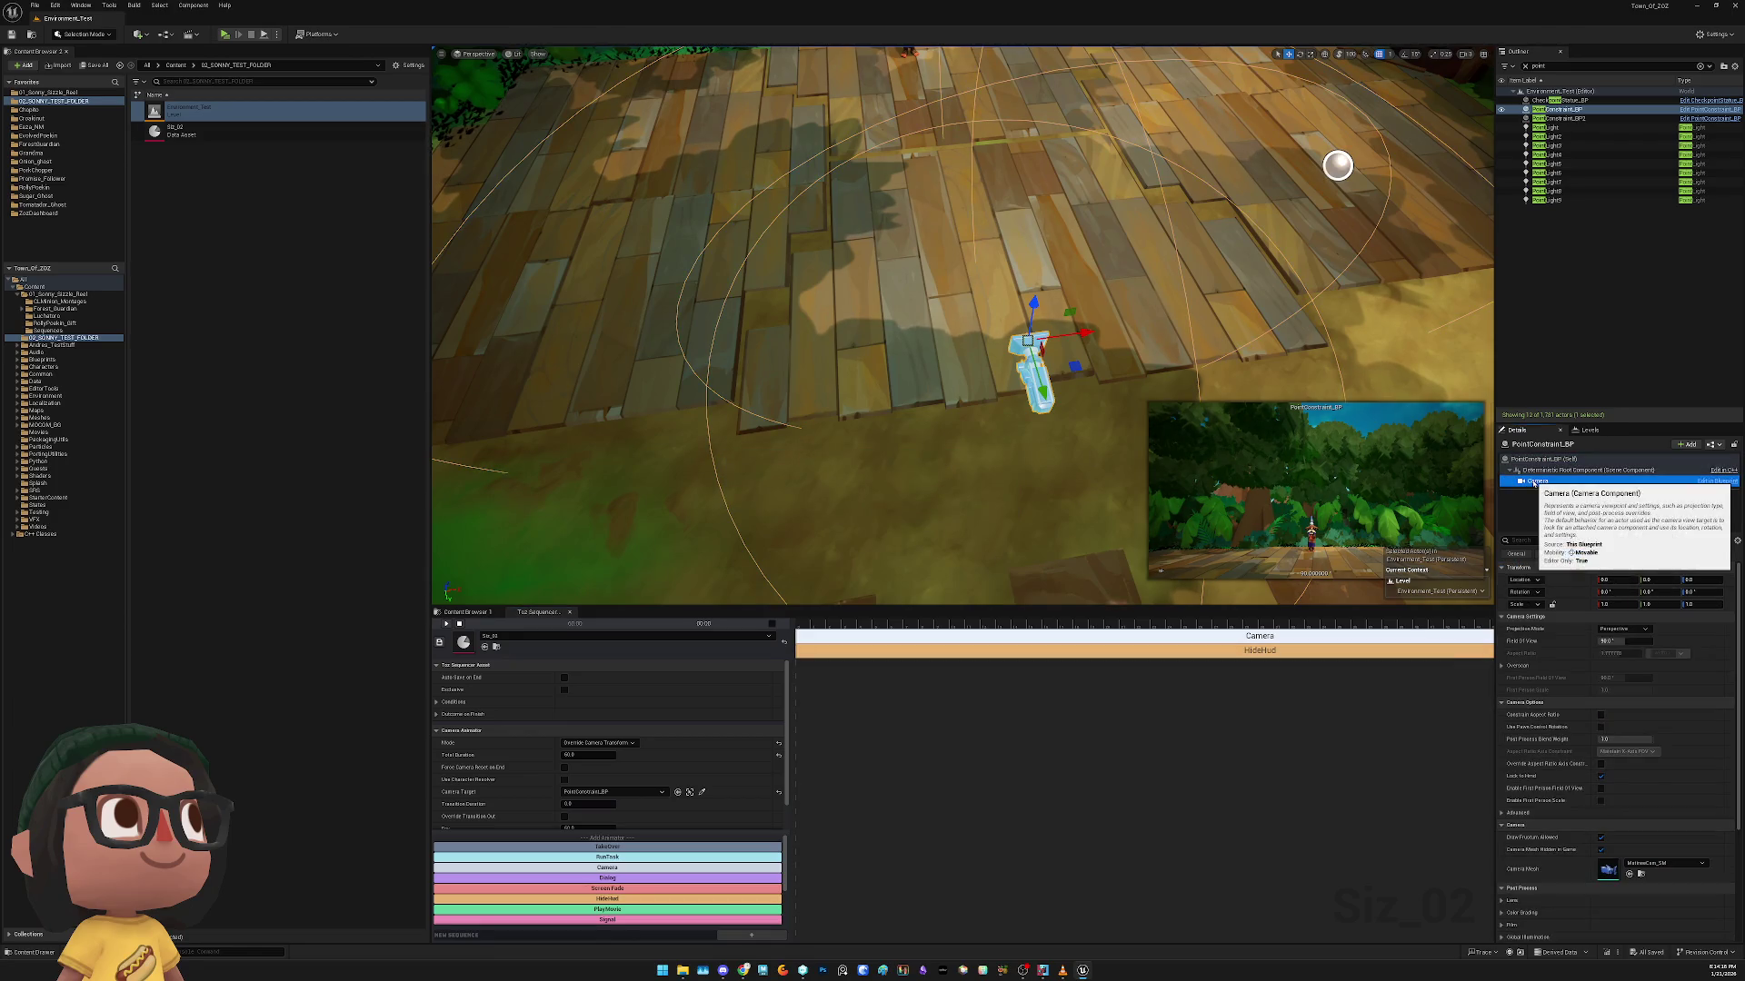
{"action": "left_click", "coordinate": [1586, 431]}
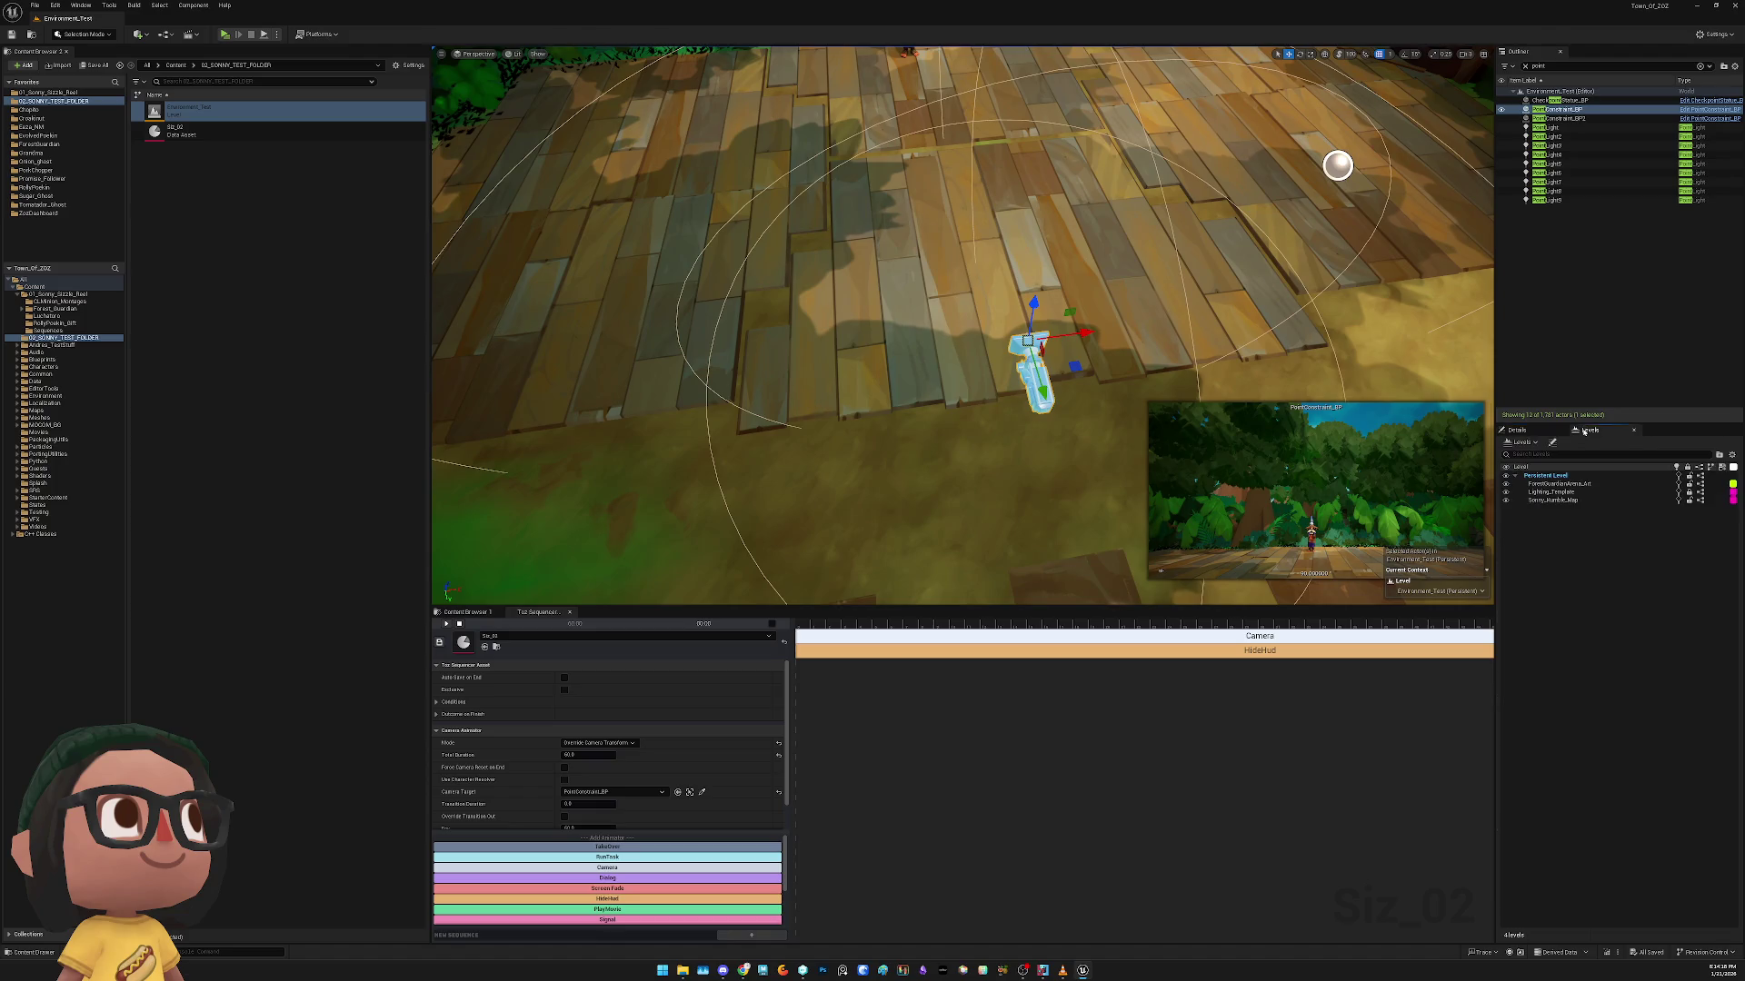
{"action": "left_click", "coordinate": [1516, 431]}
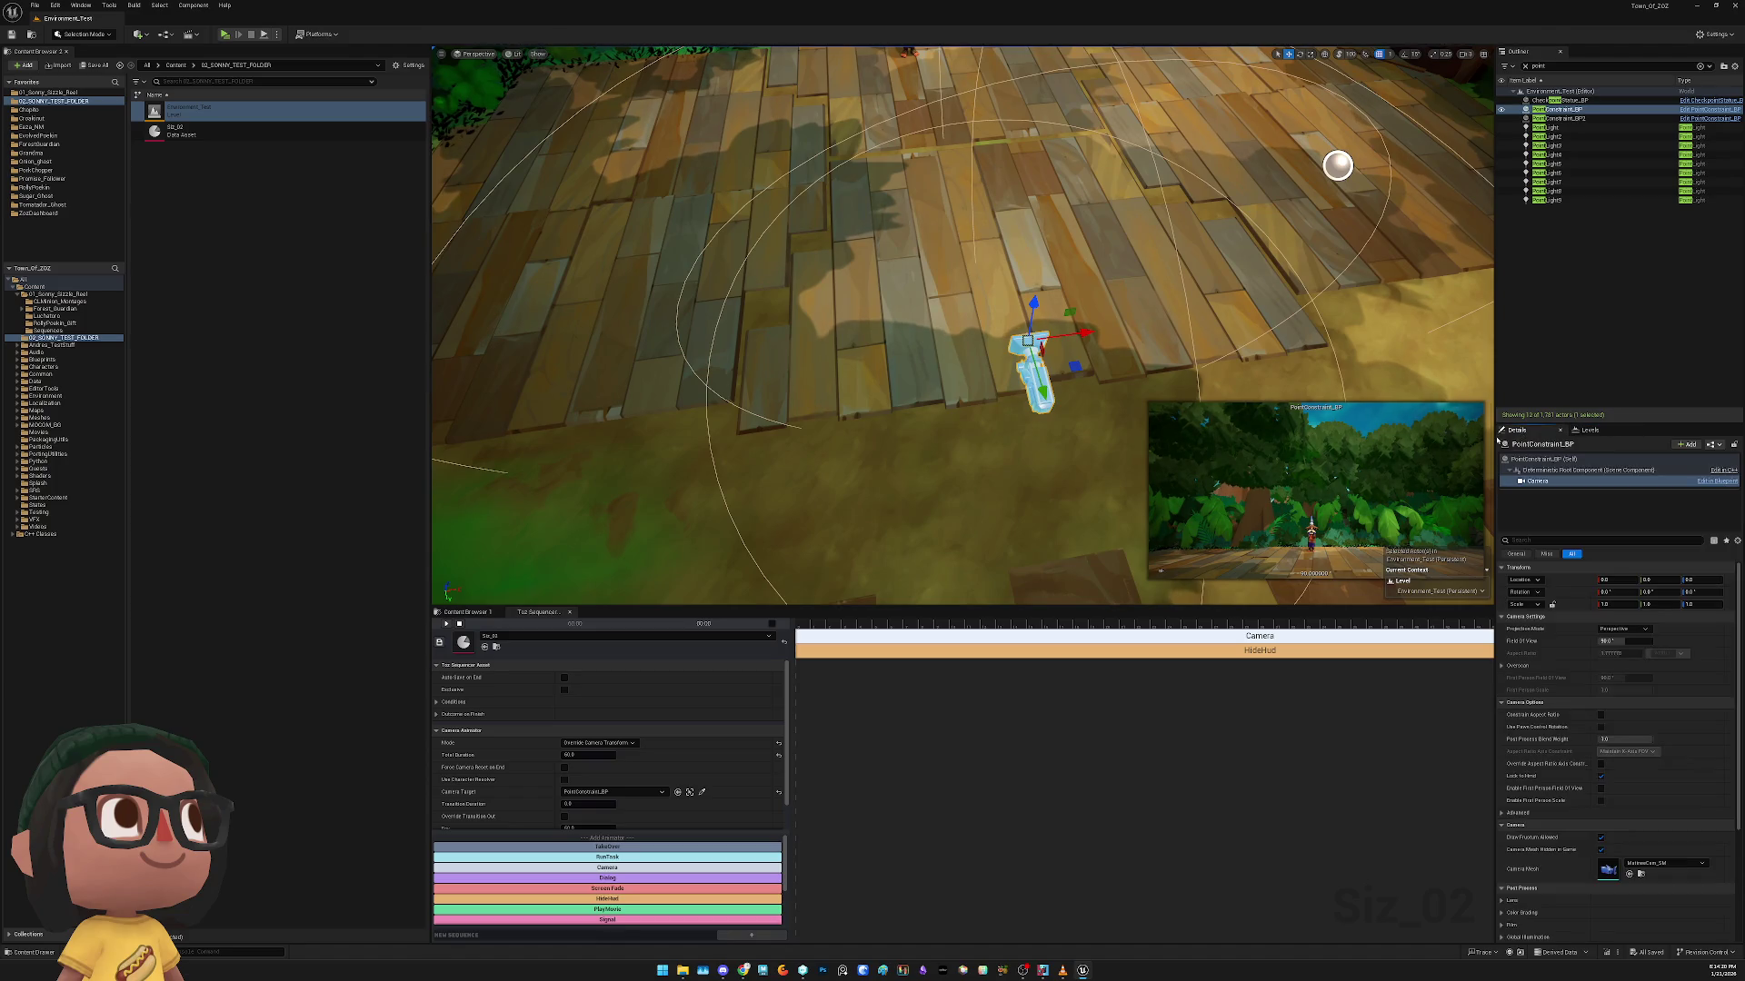
{"action": "mouse_move", "coordinate": [1003, 216]}
{"action": "left_mouse_down"}
{"action": "mouse_move", "coordinate": [1003, 63]}
{"action": "mouse_move", "coordinate": [927, 109]}
{"action": "left_mouse_up"}
{"action": "right_click", "coordinate": [1004, 223]}
{"action": "left_click", "coordinate": [995, 391]}
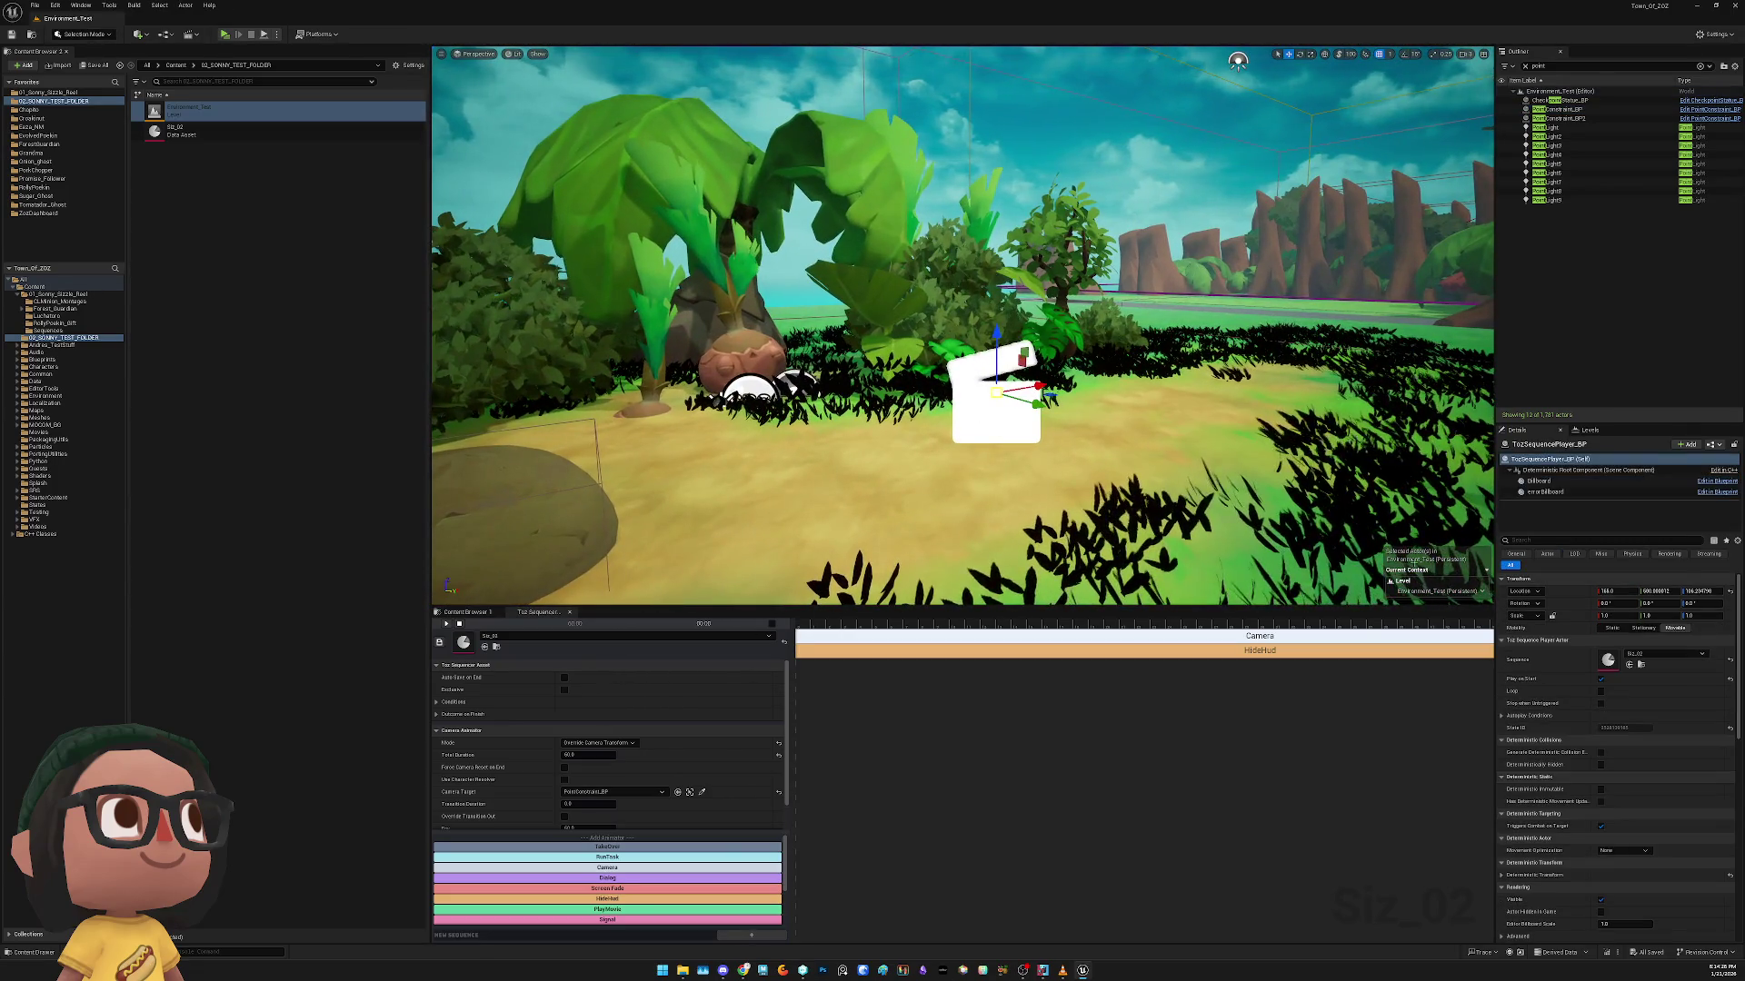
{"action": "mouse_move", "coordinate": [908, 273]}
{"action": "left_mouse_down"}
{"action": "mouse_move", "coordinate": [999, 272]}
{"action": "mouse_move", "coordinate": [954, 182]}
{"action": "mouse_move", "coordinate": [871, 159]}
{"action": "mouse_move", "coordinate": [854, 177]}
{"action": "left_mouse_up"}
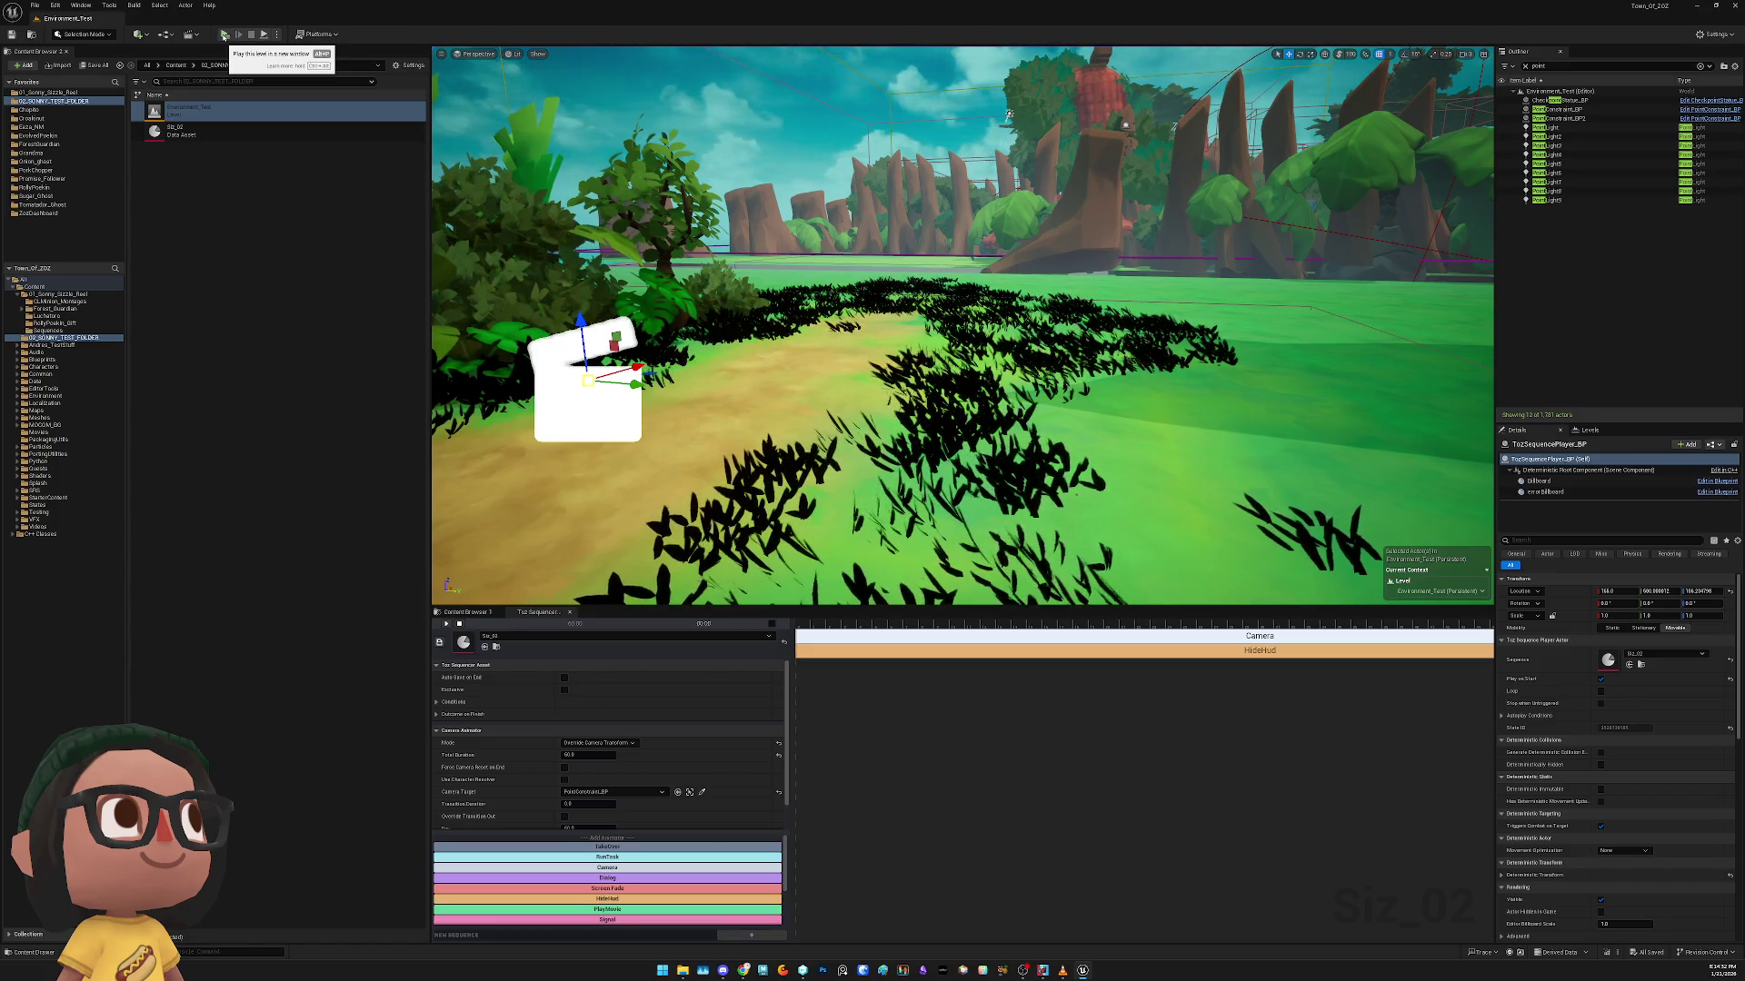
{"action": "left_click", "coordinate": [224, 36]}
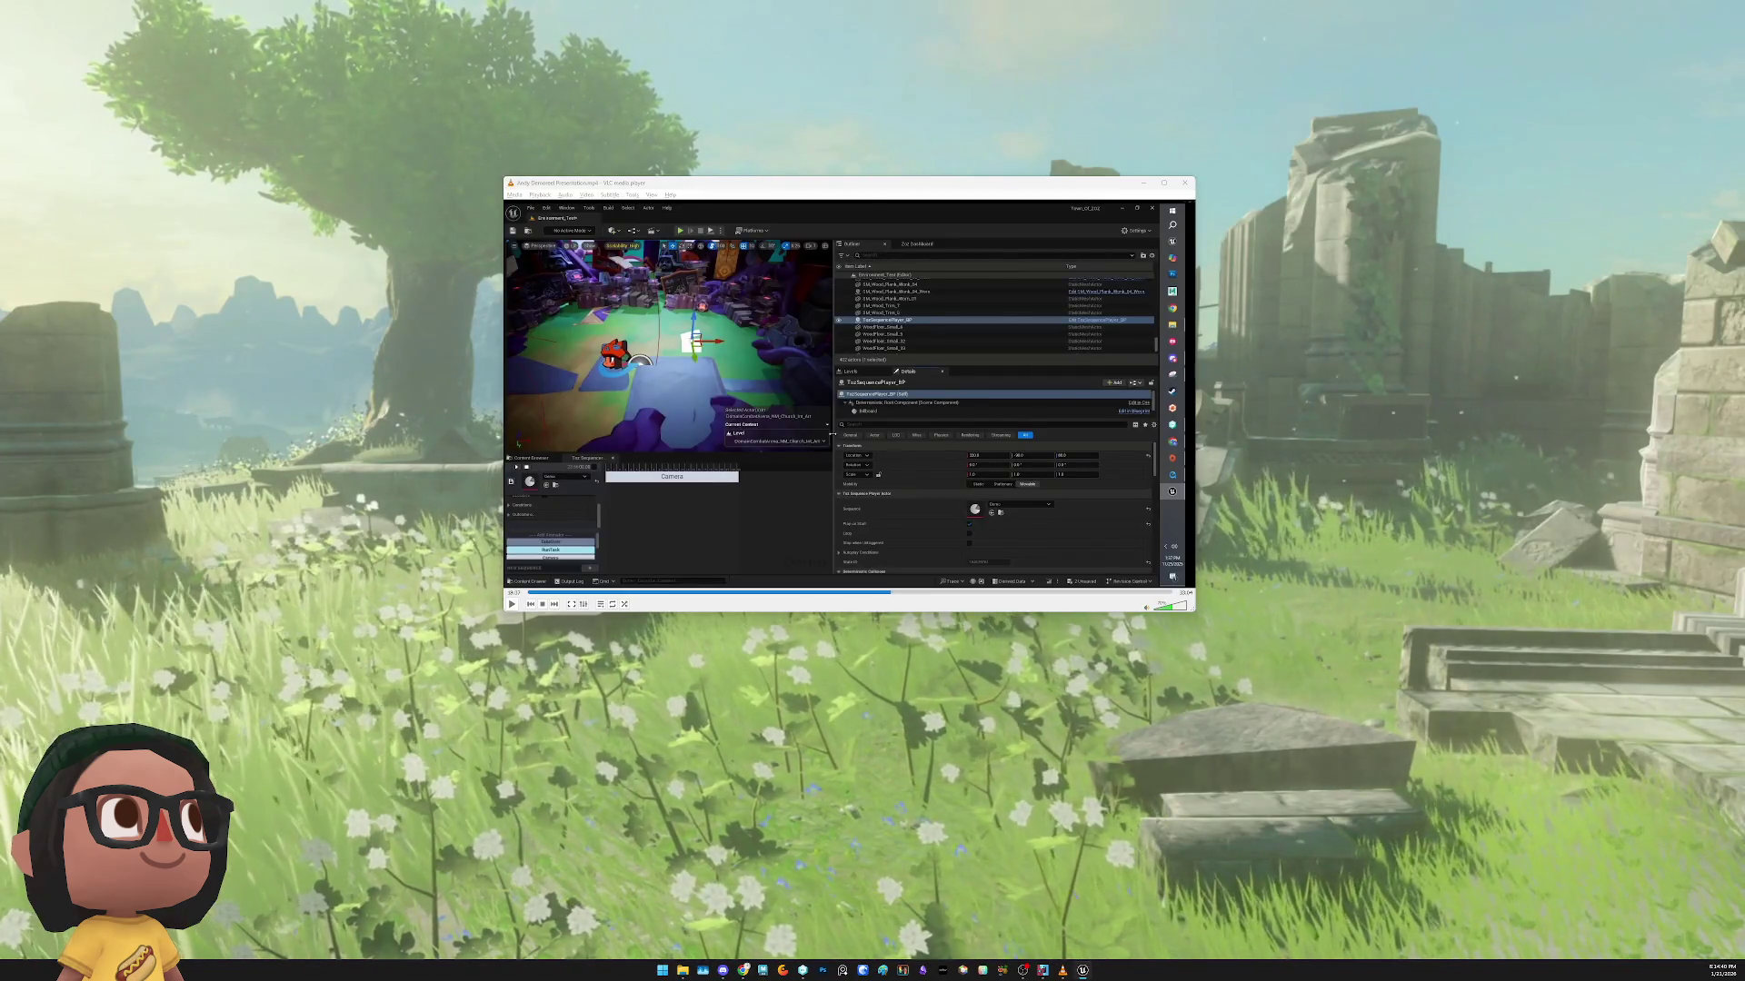
Close the Unreal Engine crash report dialog
{"action": "left_click", "coordinate": [927, 165]}
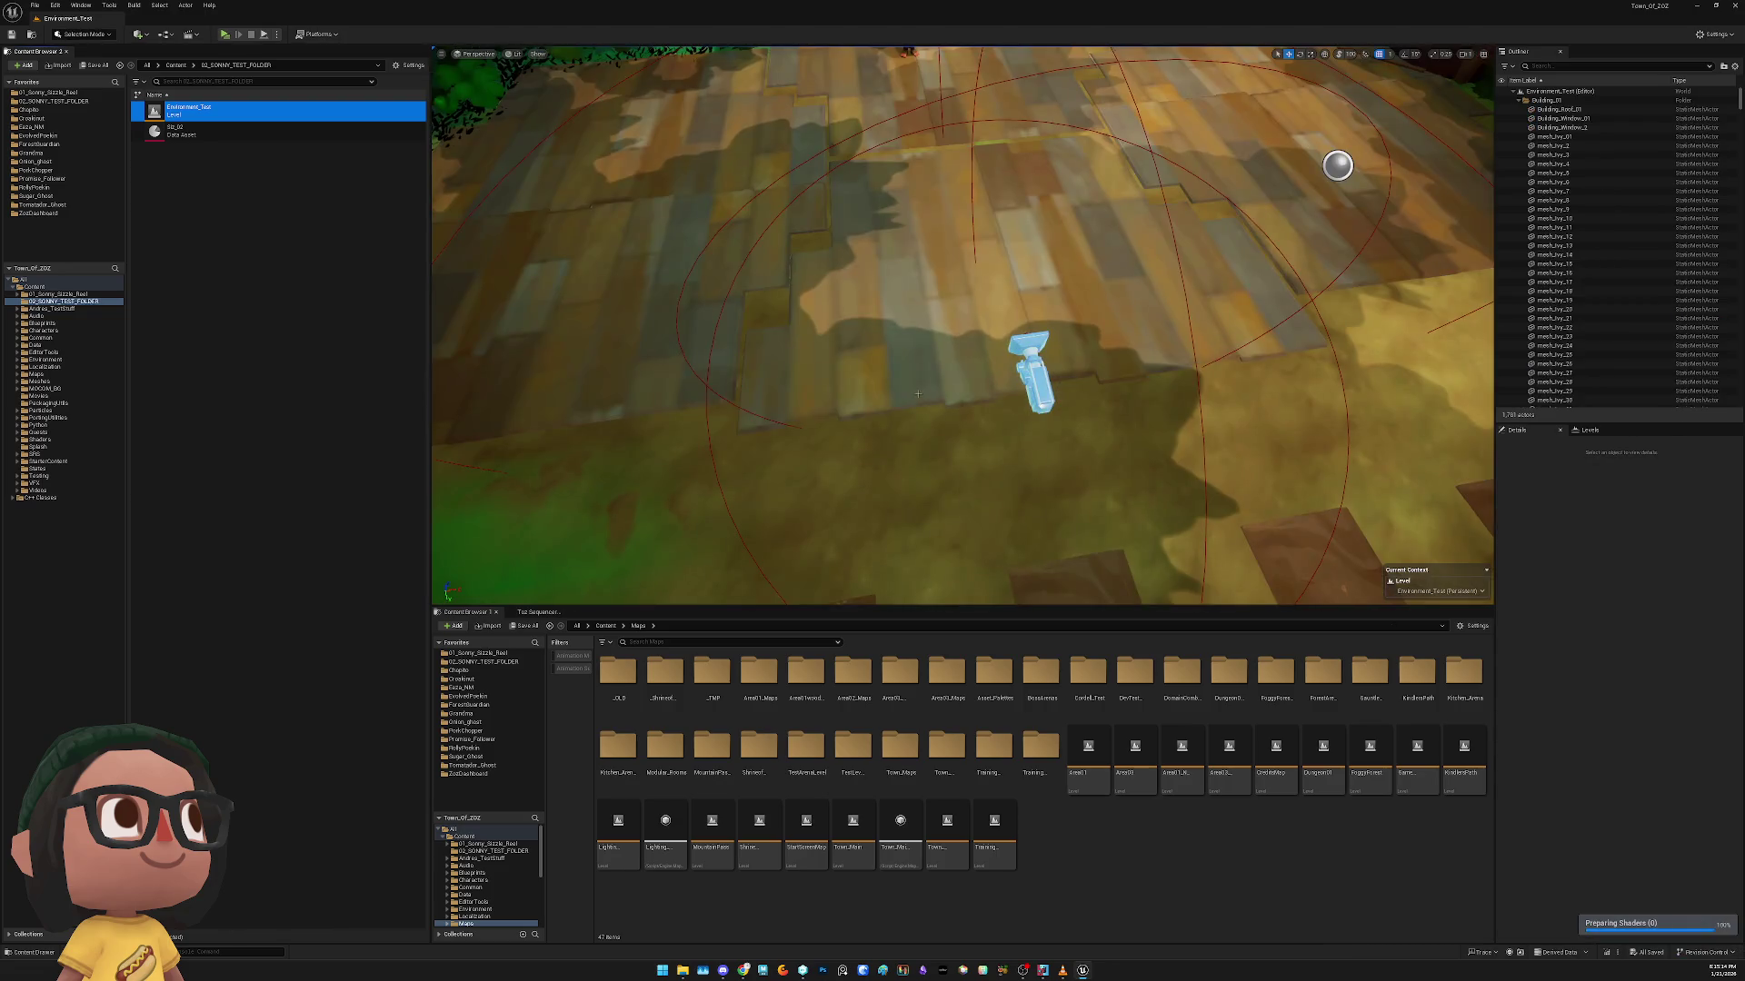
Remove Sonny_Humble_Map from the Levels panel with Remove Selected and confirm Yes
{"action": "left_click_drag", "start_coordinate": [932, 352], "coordinate": [1057, 424]}
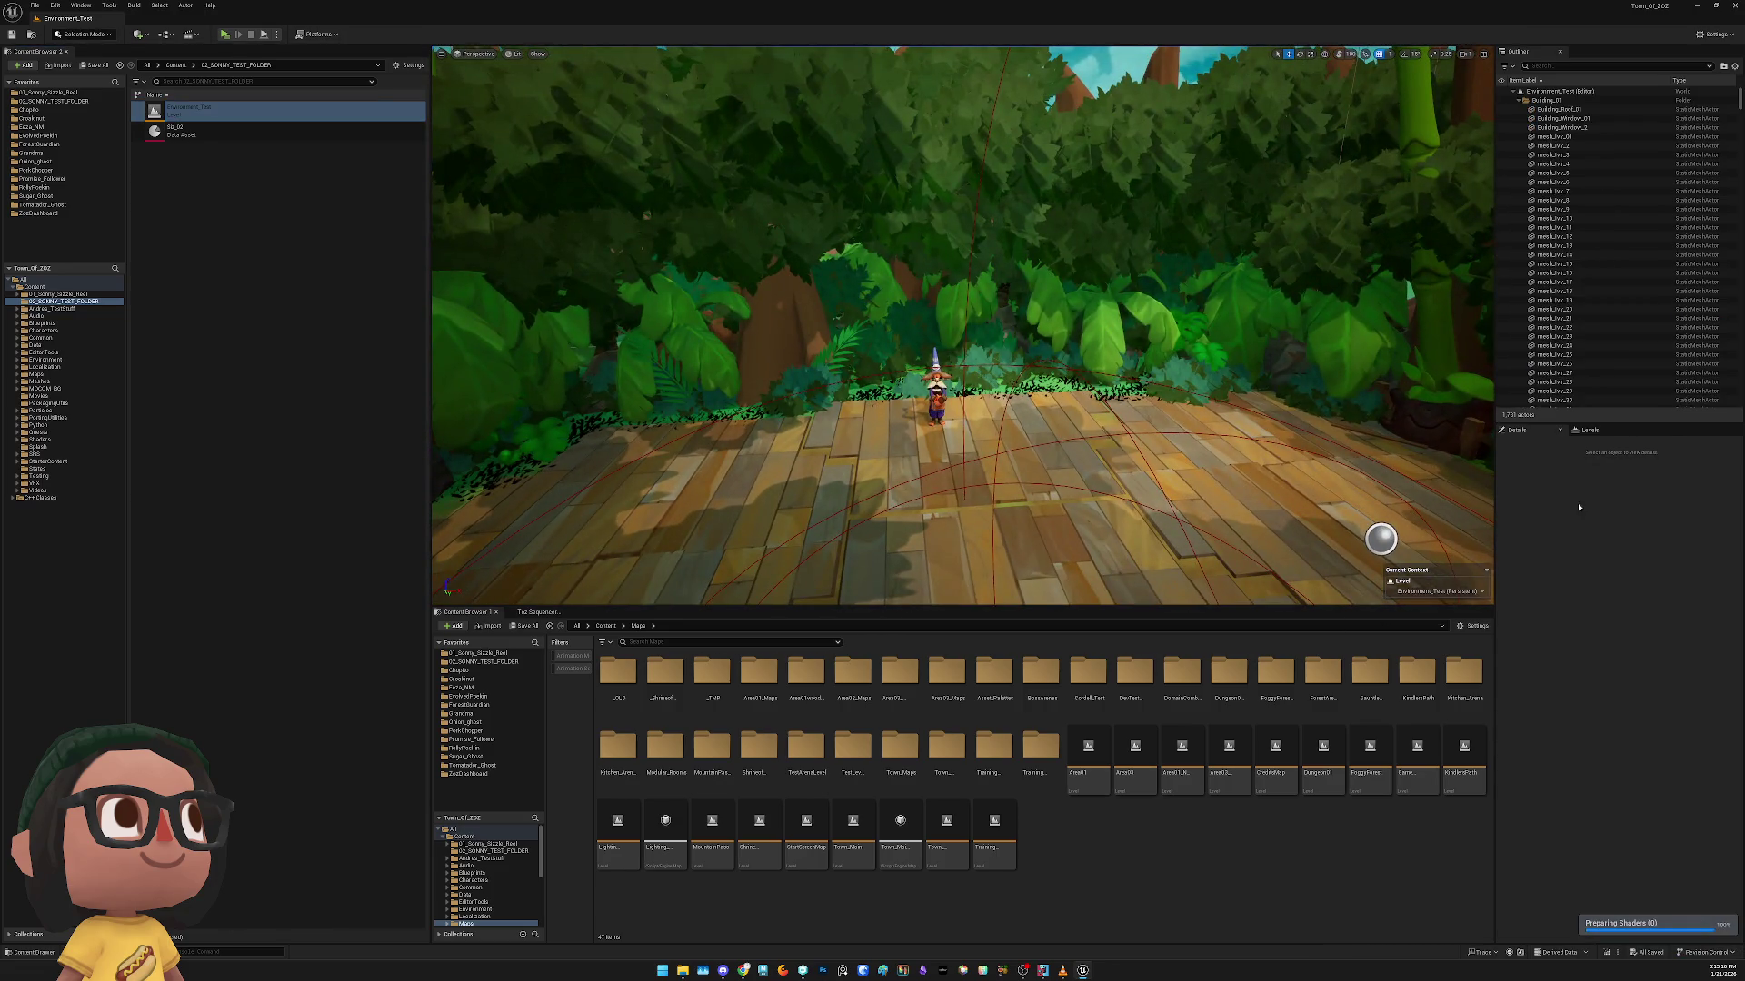
{"action": "left_click", "coordinate": [1590, 430]}
{"action": "left_click", "coordinate": [1558, 499]}
{"action": "right_click", "coordinate": [1561, 500]}
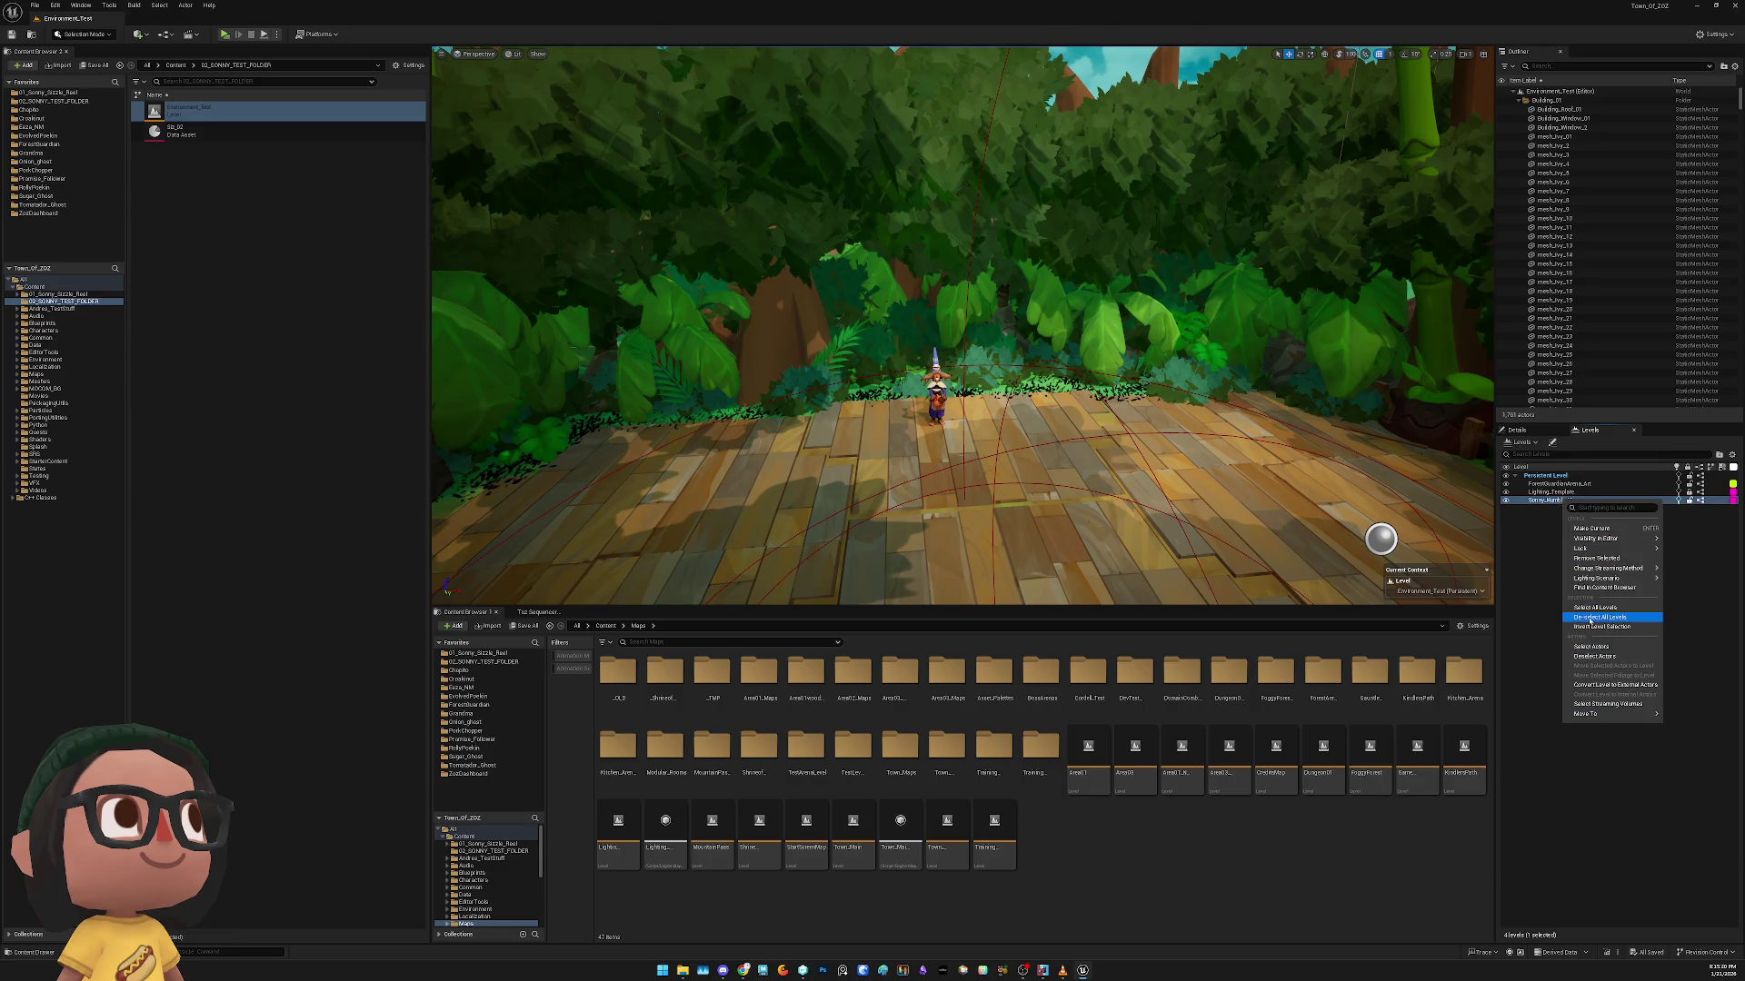
{"action": "mouse_move", "coordinate": [1598, 538]}
{"action": "left_click", "coordinate": [1595, 558]}
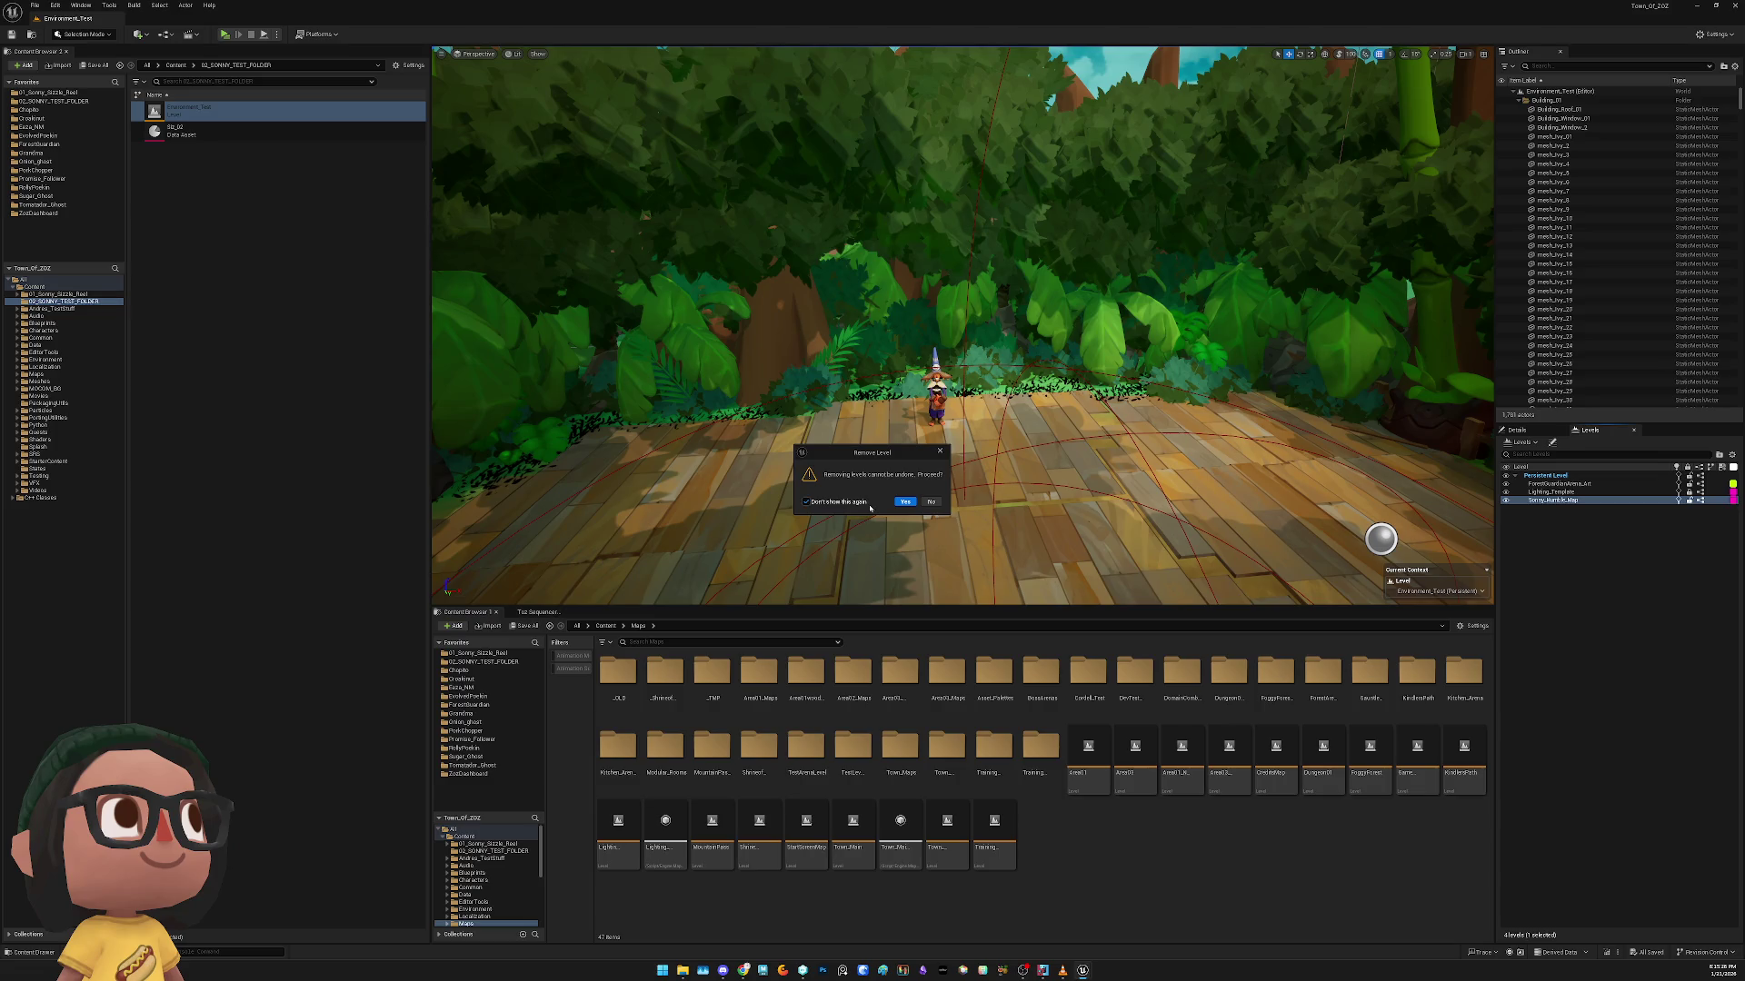
{"action": "left_click", "coordinate": [904, 502]}
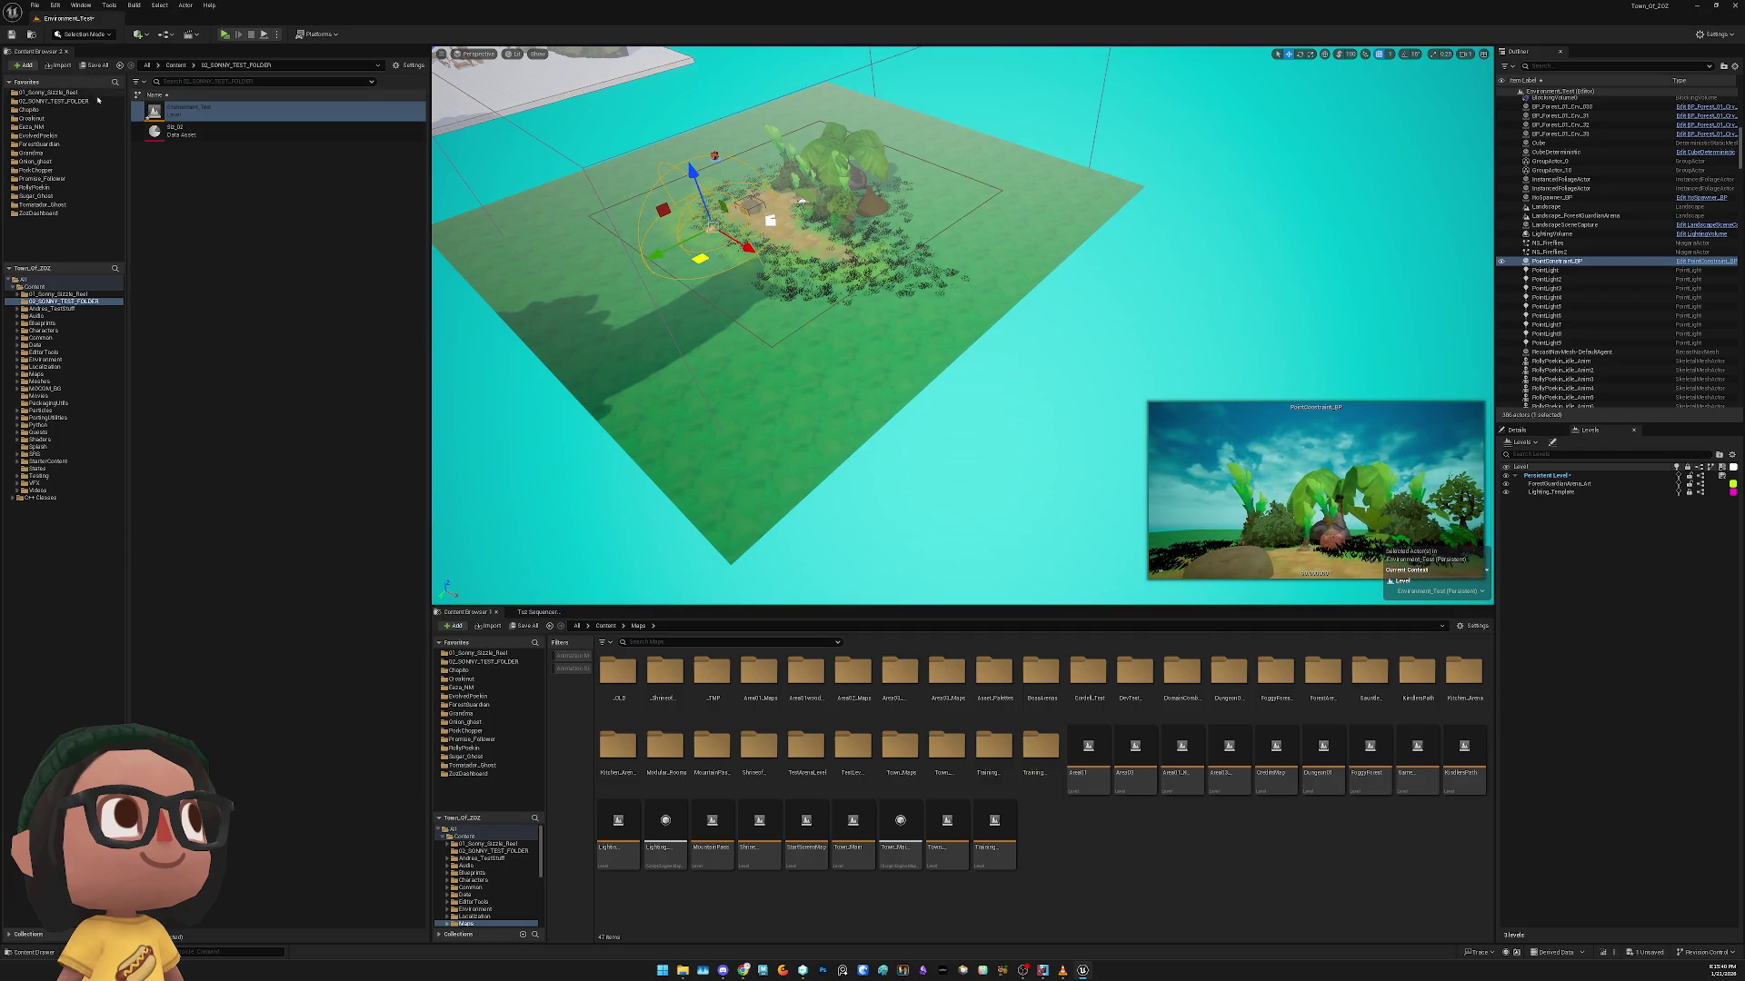
Place the third CLMinion_Montages animation montage into the level and save
{"action": "left_click", "coordinate": [91, 92]}
{"action": "left_click", "coordinate": [194, 117]}
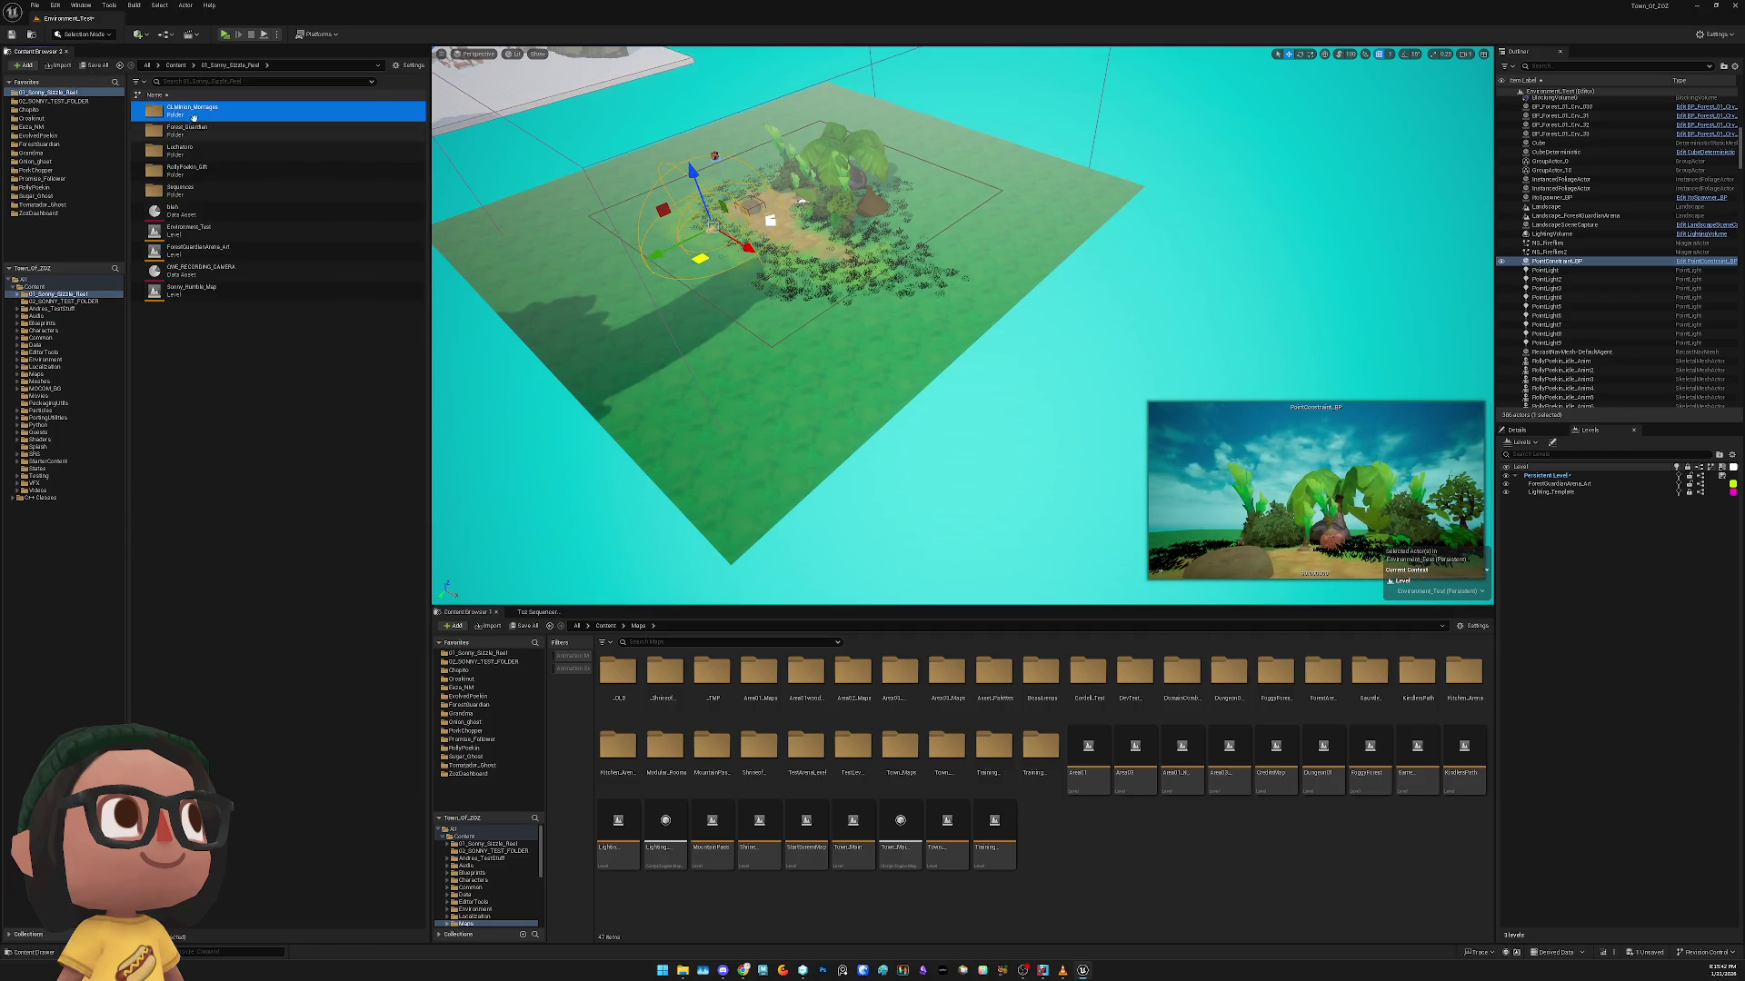
{"action": "double_click", "coordinate": [193, 117]}
{"action": "left_click", "coordinate": [204, 150]}
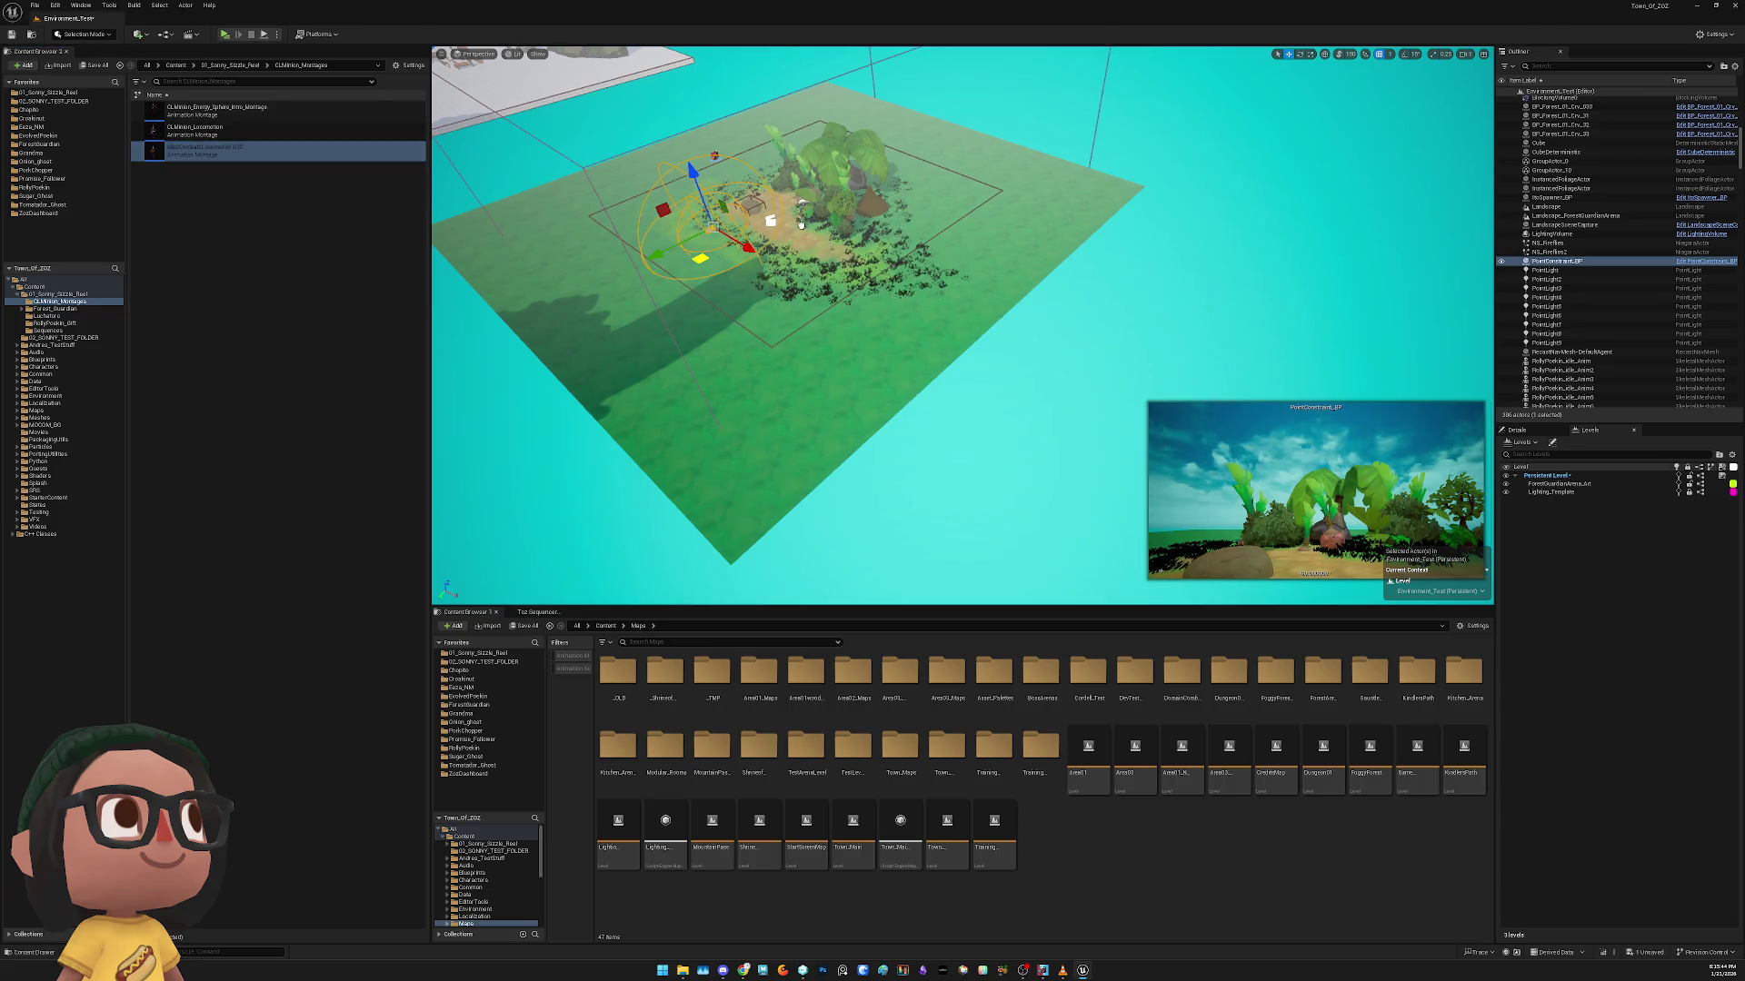
{"action": "left_click_drag", "start_coordinate": [771, 219], "coordinate": [771, 221]}
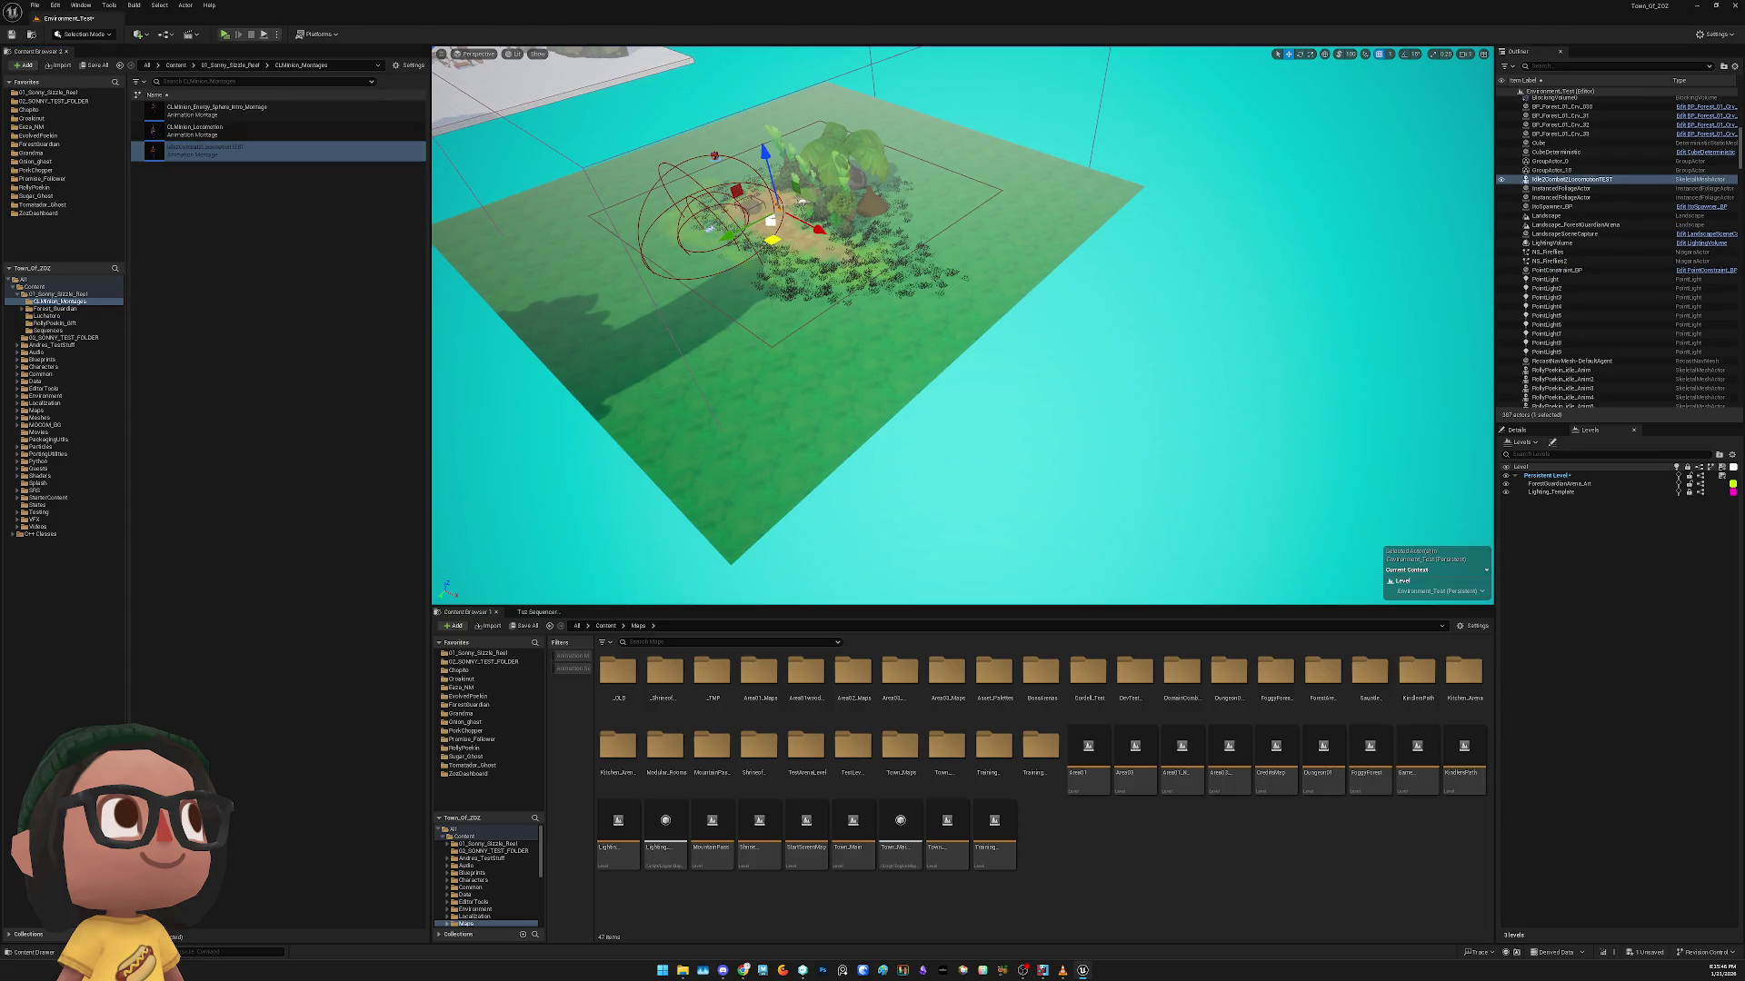
{"action": "left_click", "coordinate": [736, 265]}
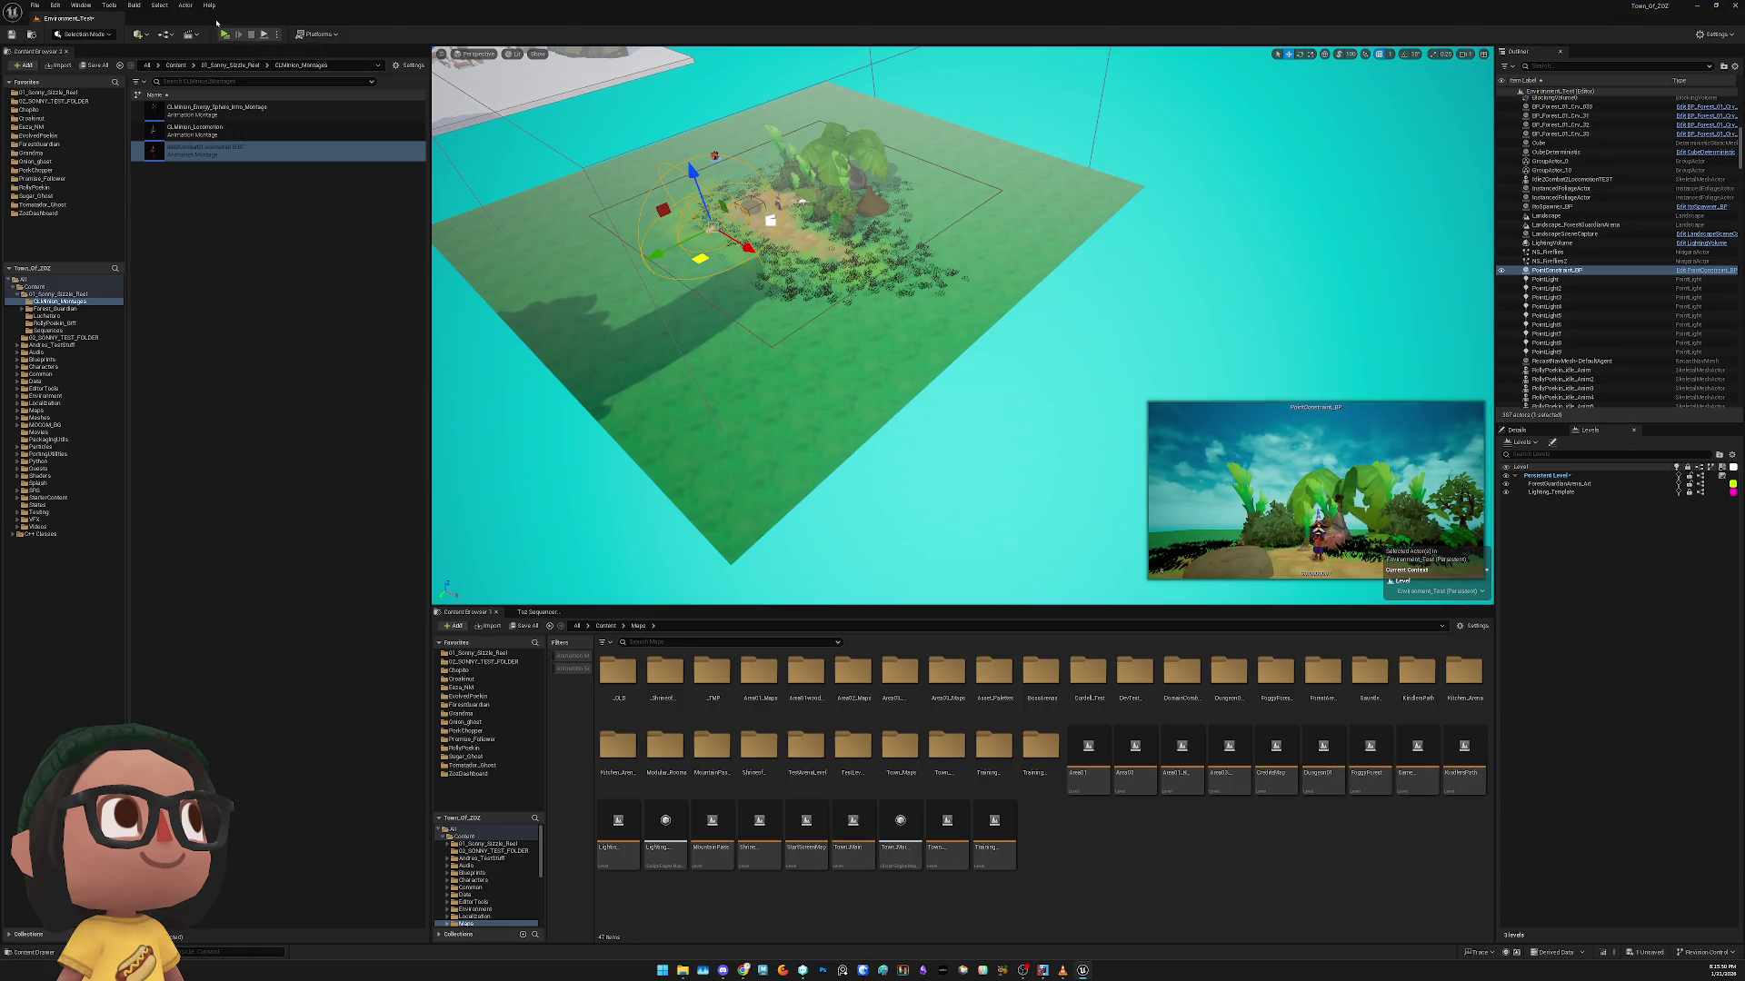
{"action": "key", "text": "ctrl+s"}
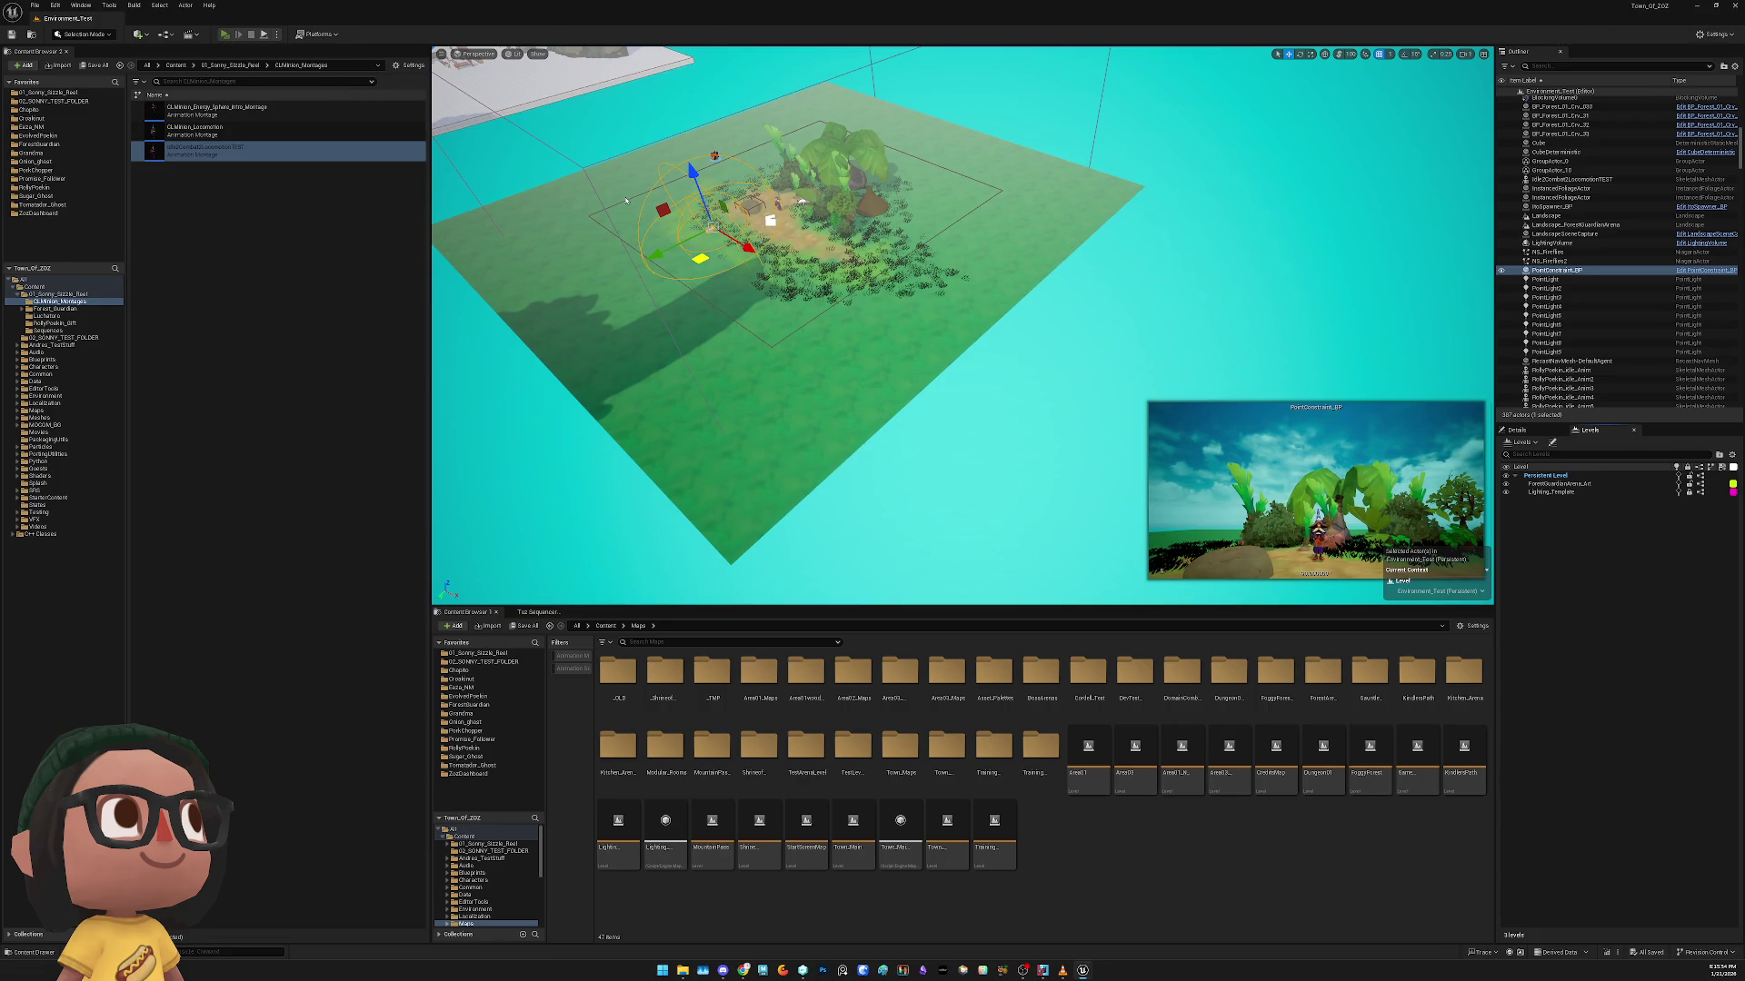
Run an Alt+P playtest, frame PointConstraint_BP, and select the Sonny_Humble_Map asset
{"action": "key", "text": "alt+p"}
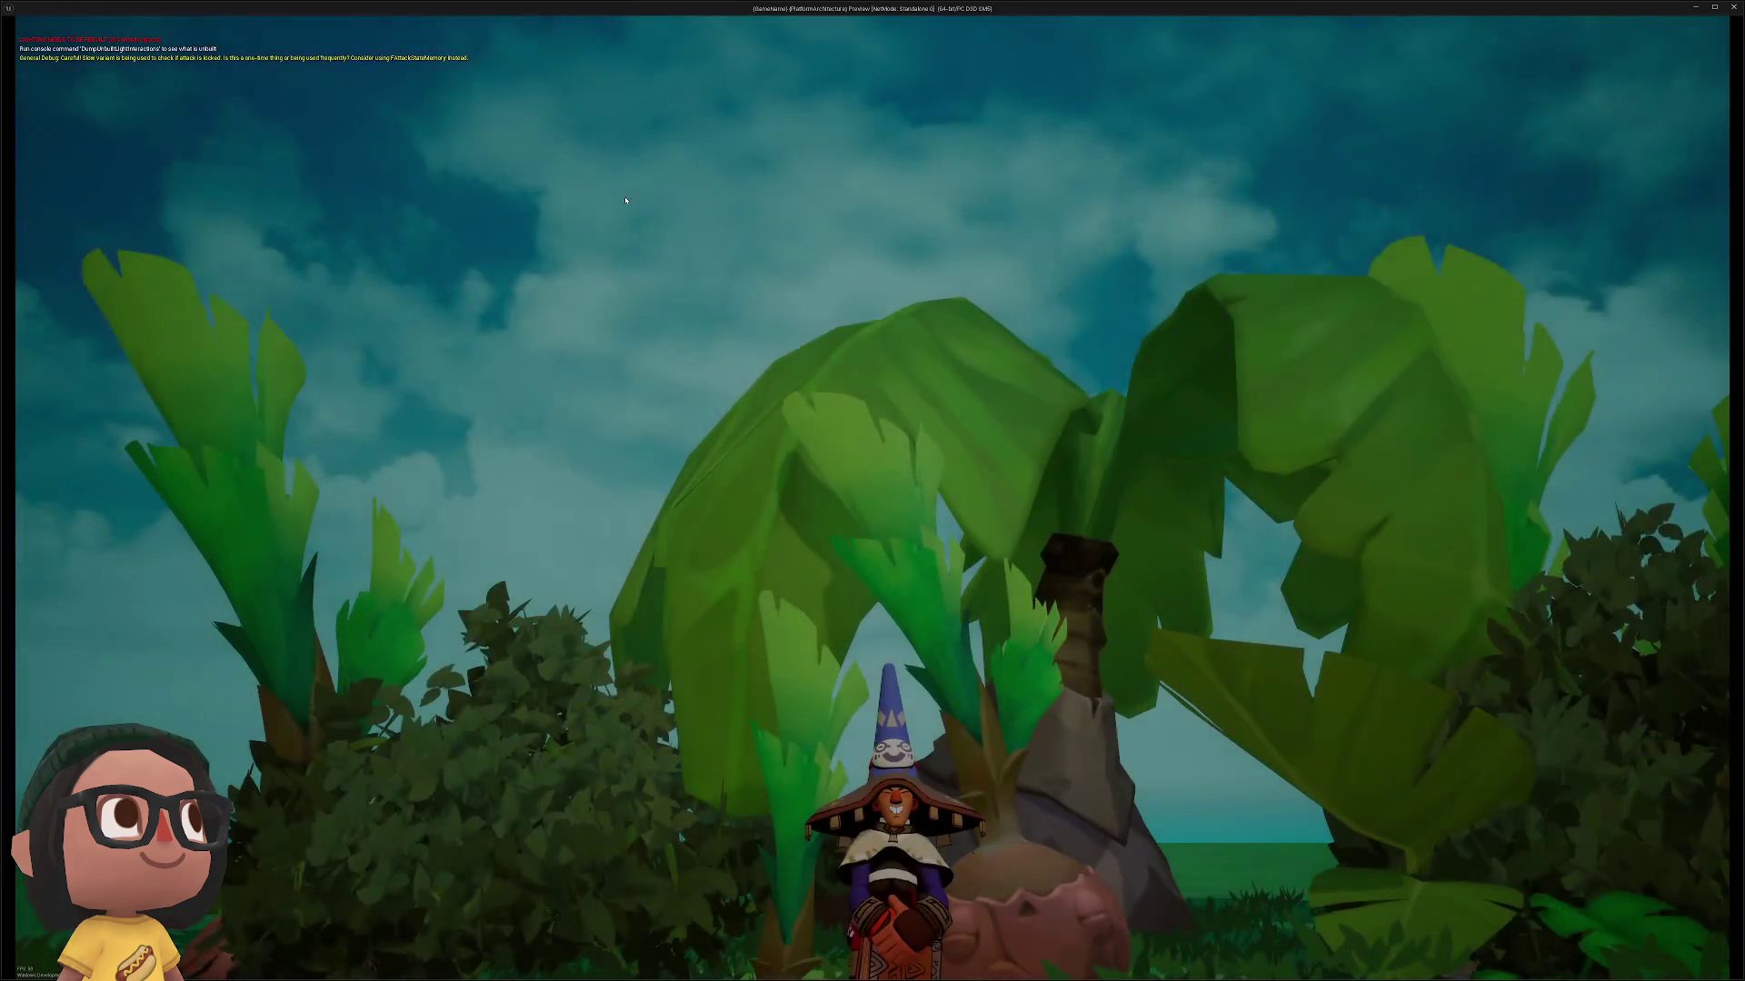
{"action": "key", "text": "Escape"}
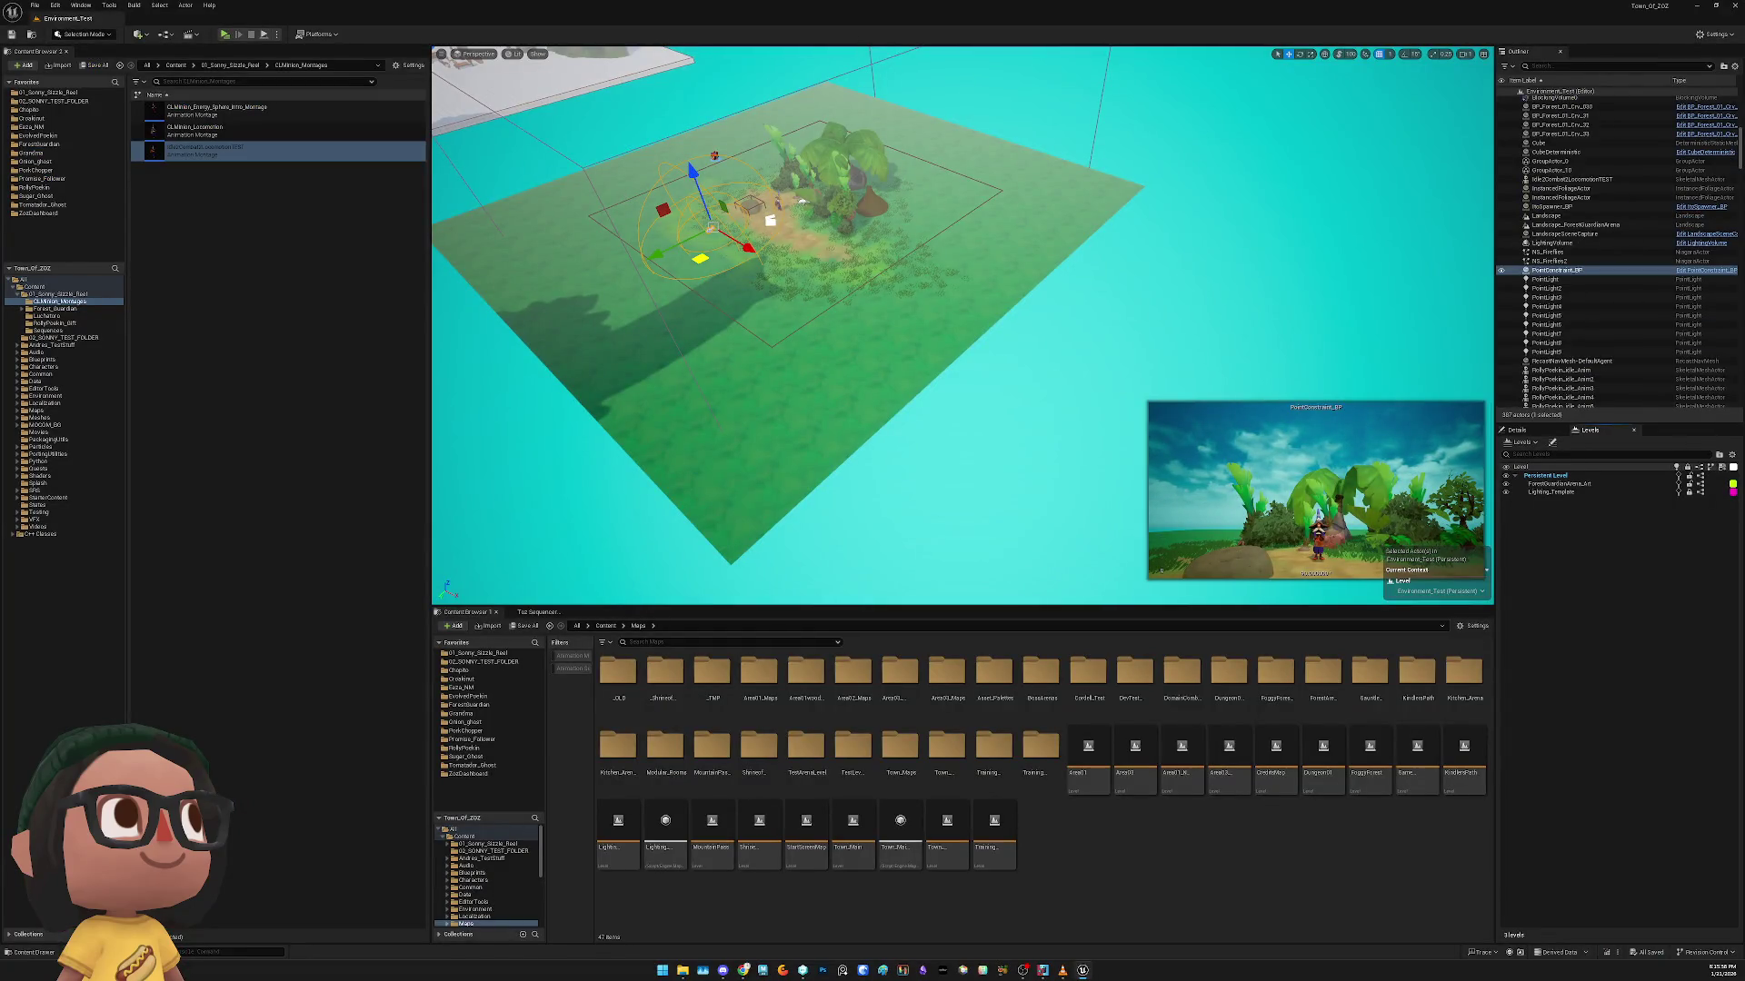
{"action": "key", "text": "f"}
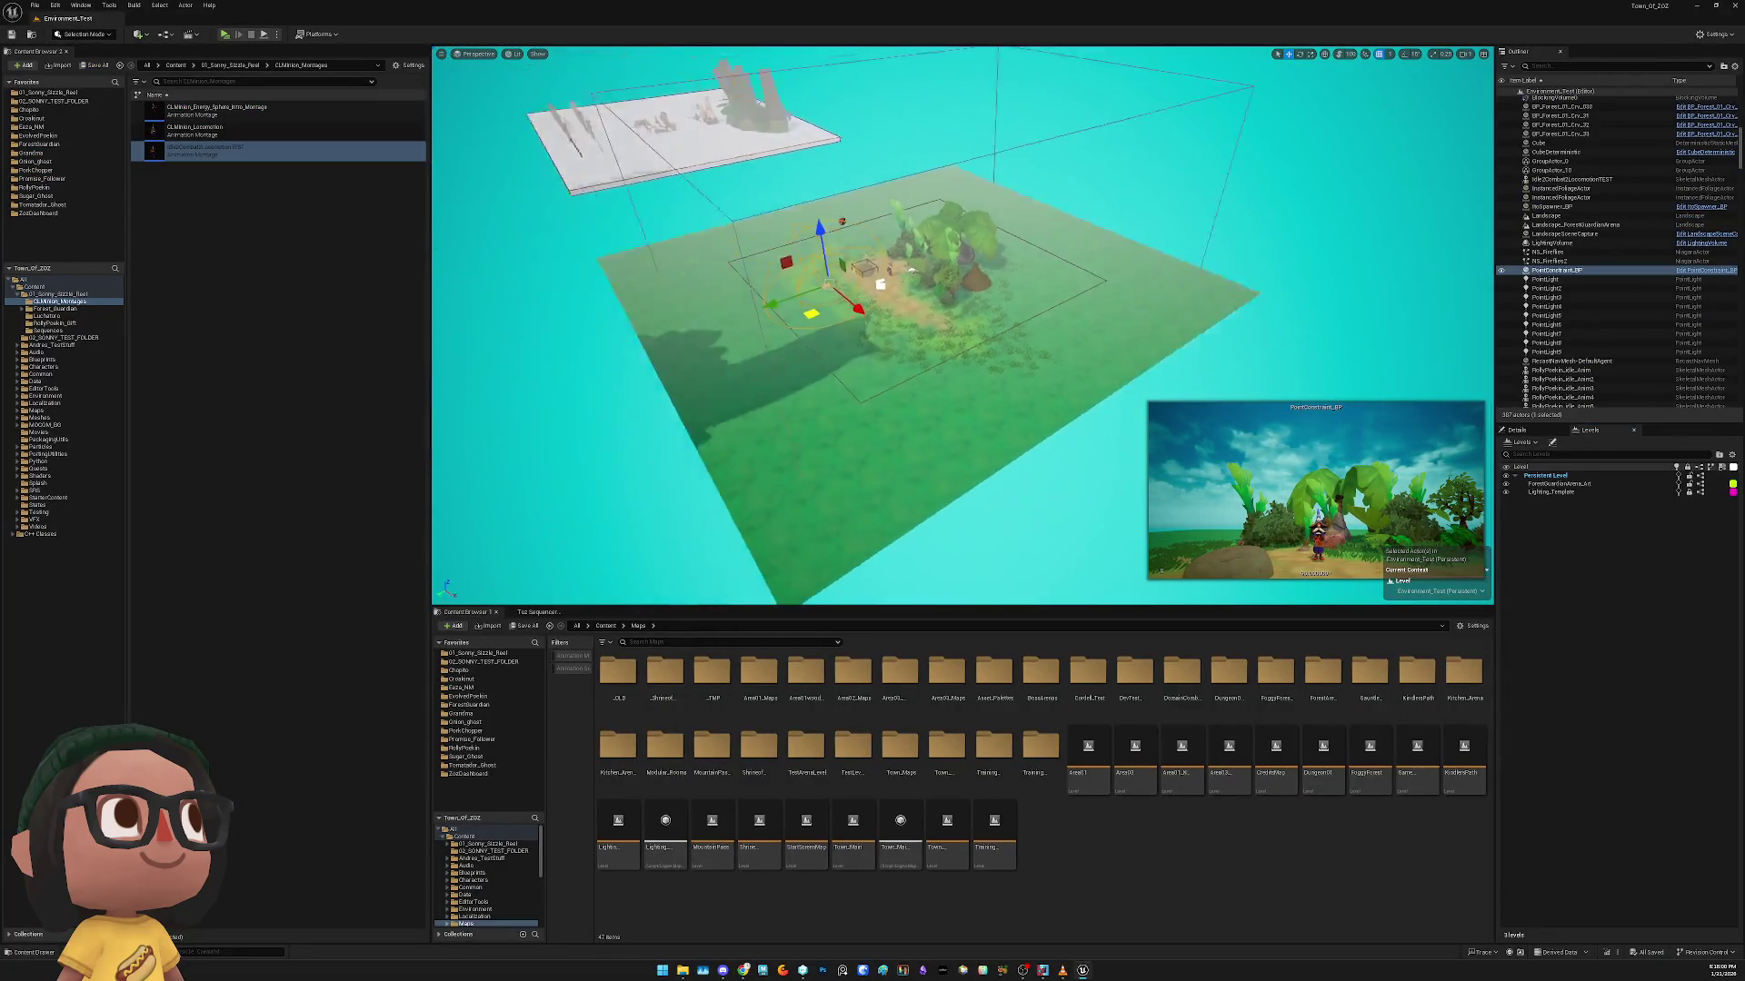
{"action": "left_click", "coordinate": [91, 93]}
{"action": "left_click", "coordinate": [230, 297]}
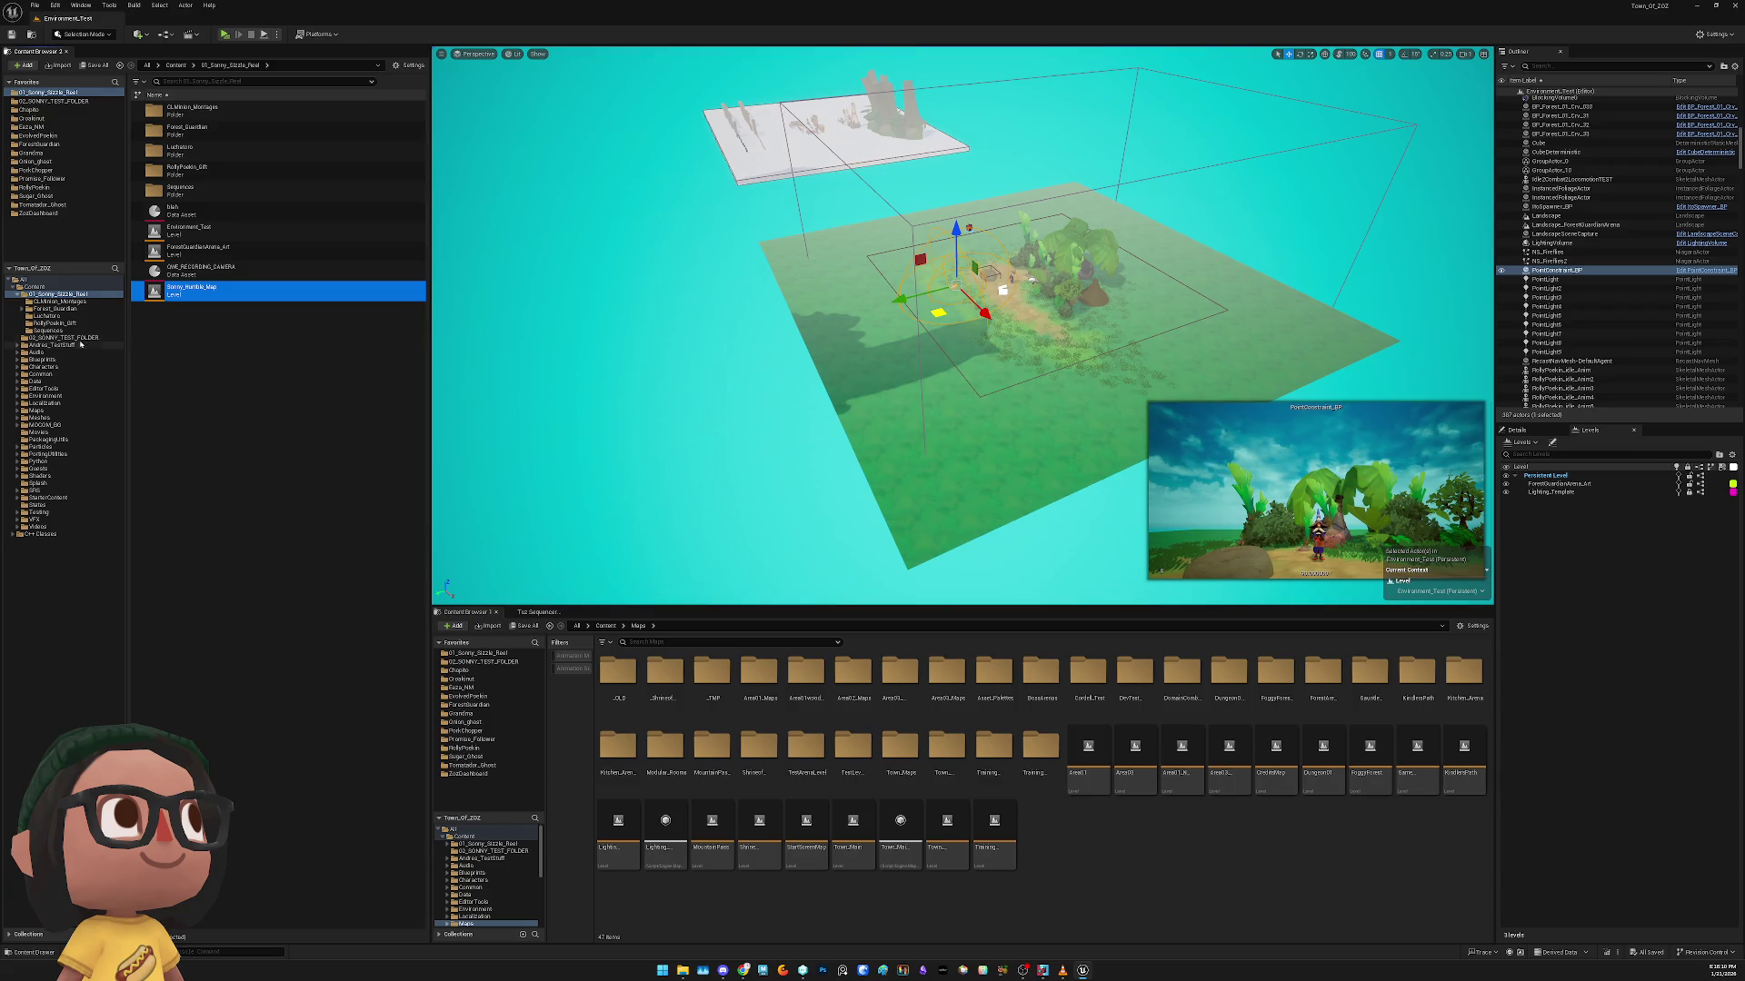
Search the Maps folder for 'humble' and drag humble_MultiplayerTestArena into the Levels panel
{"action": "left_click", "coordinate": [55, 411]}
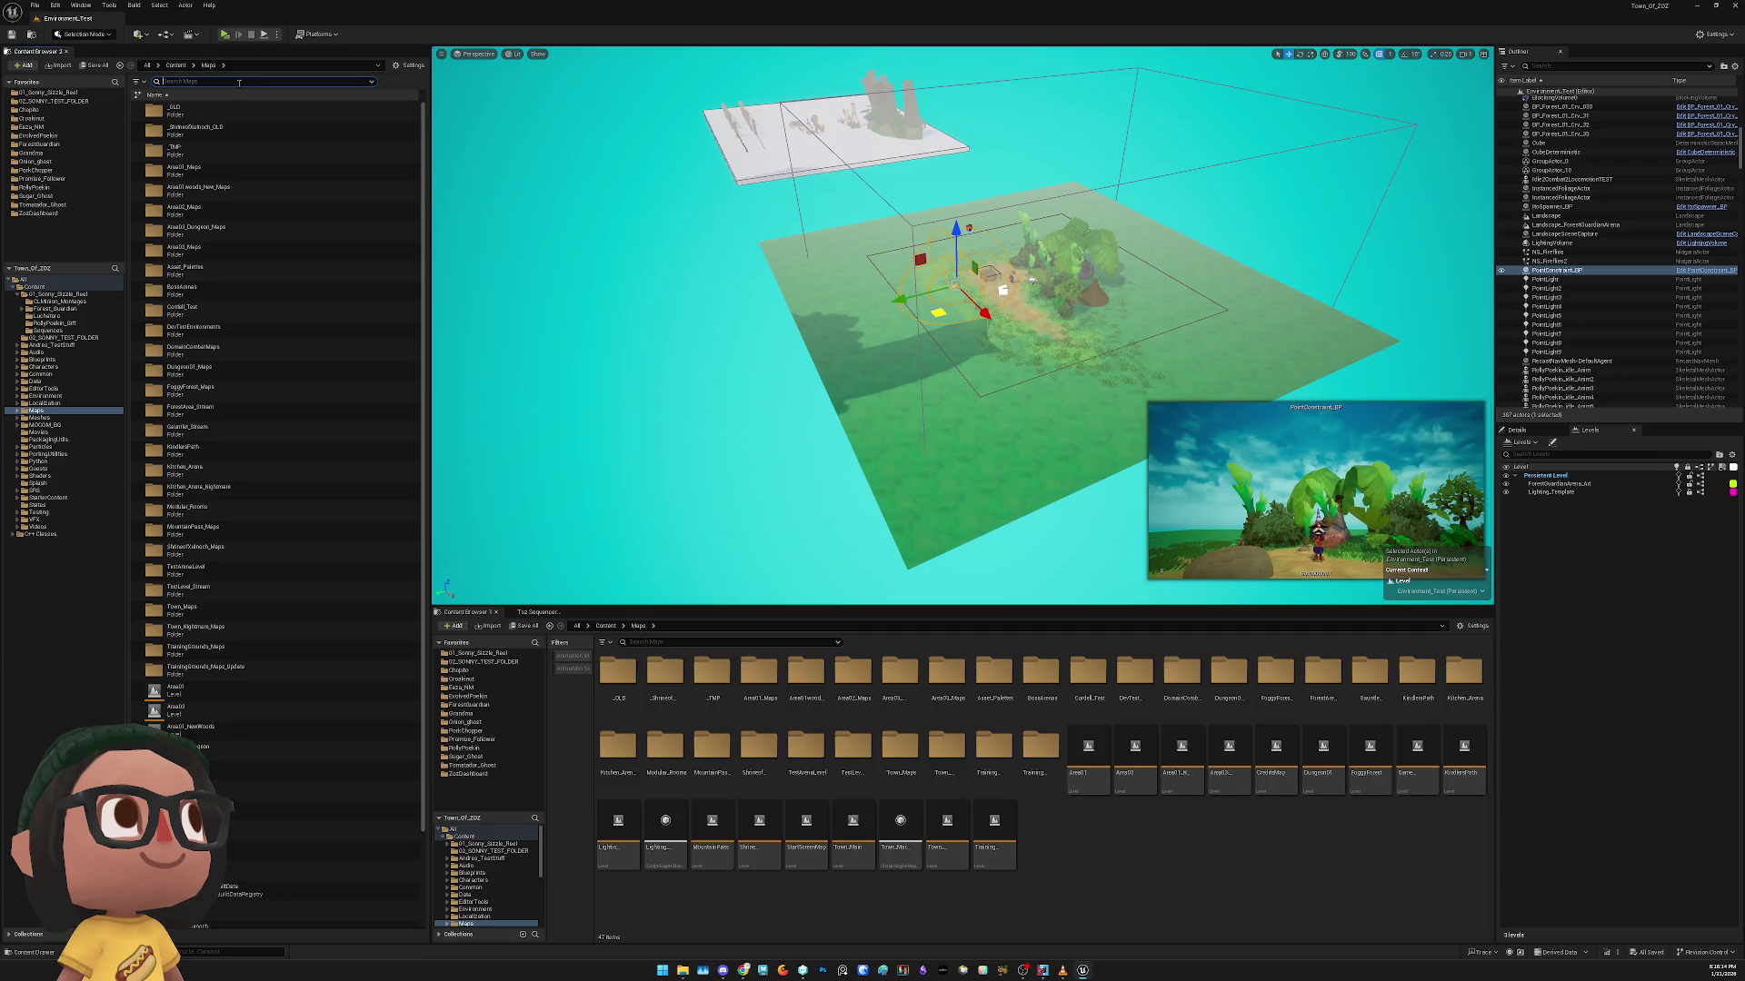
{"action": "type", "text": "humble"}
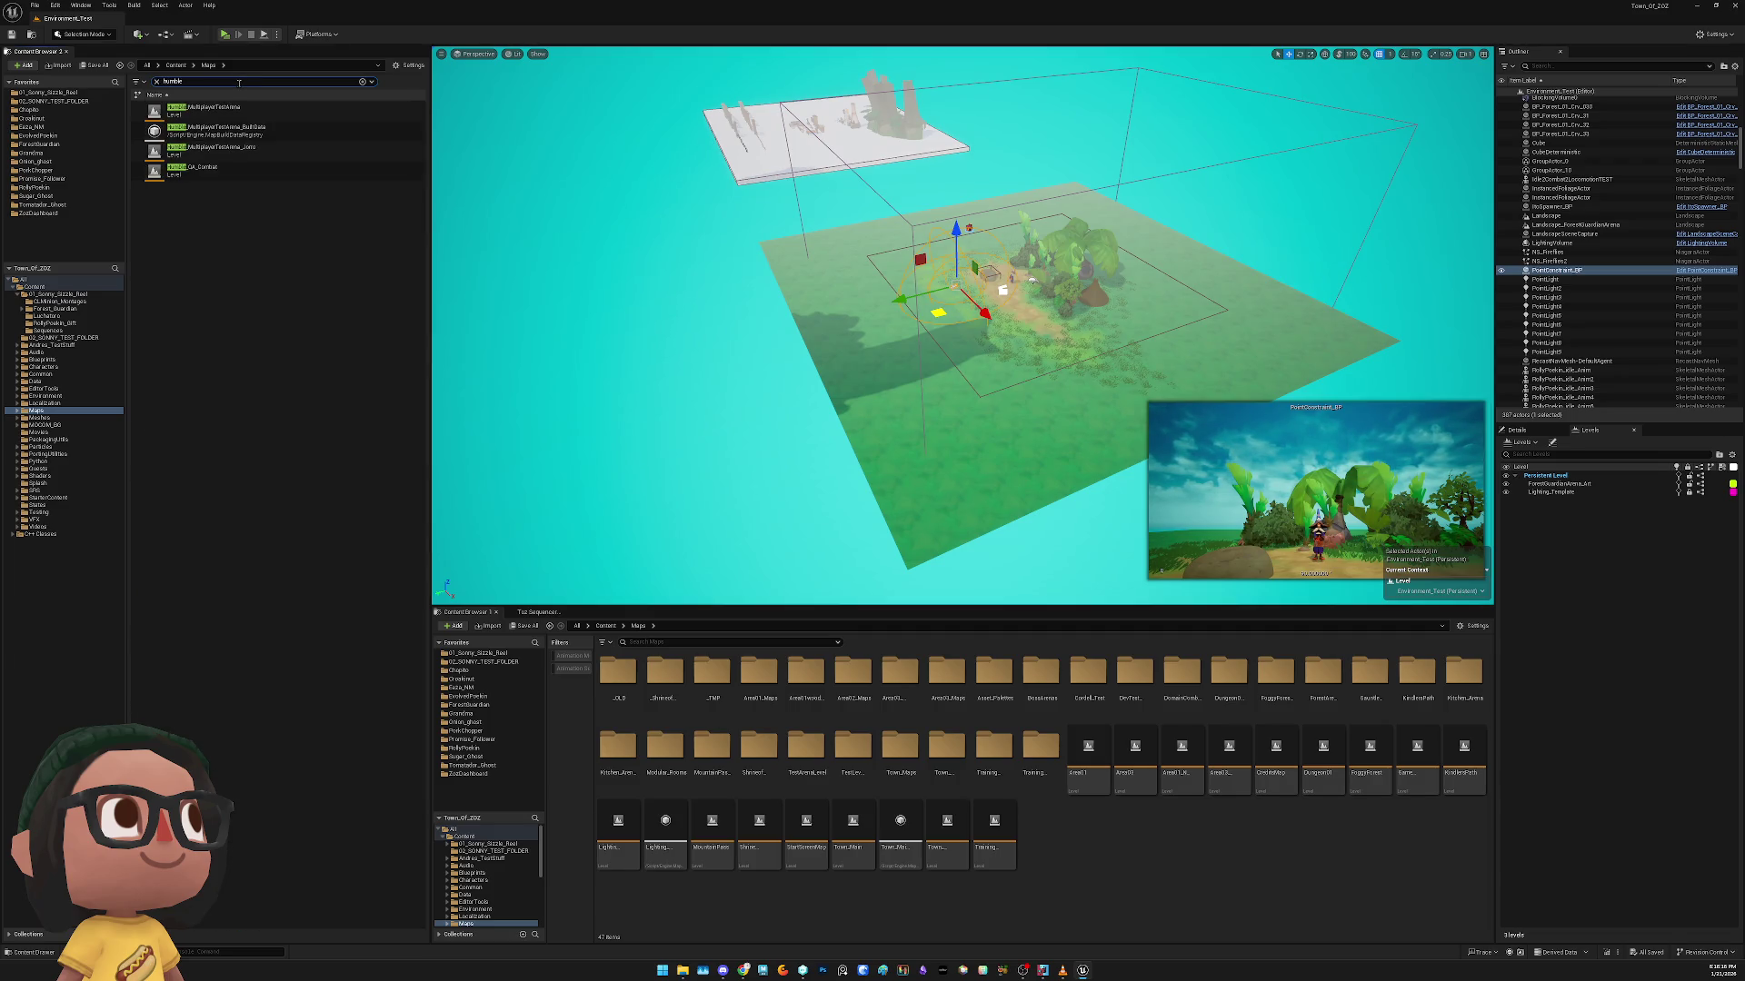
{"action": "left_click", "coordinate": [204, 107]}
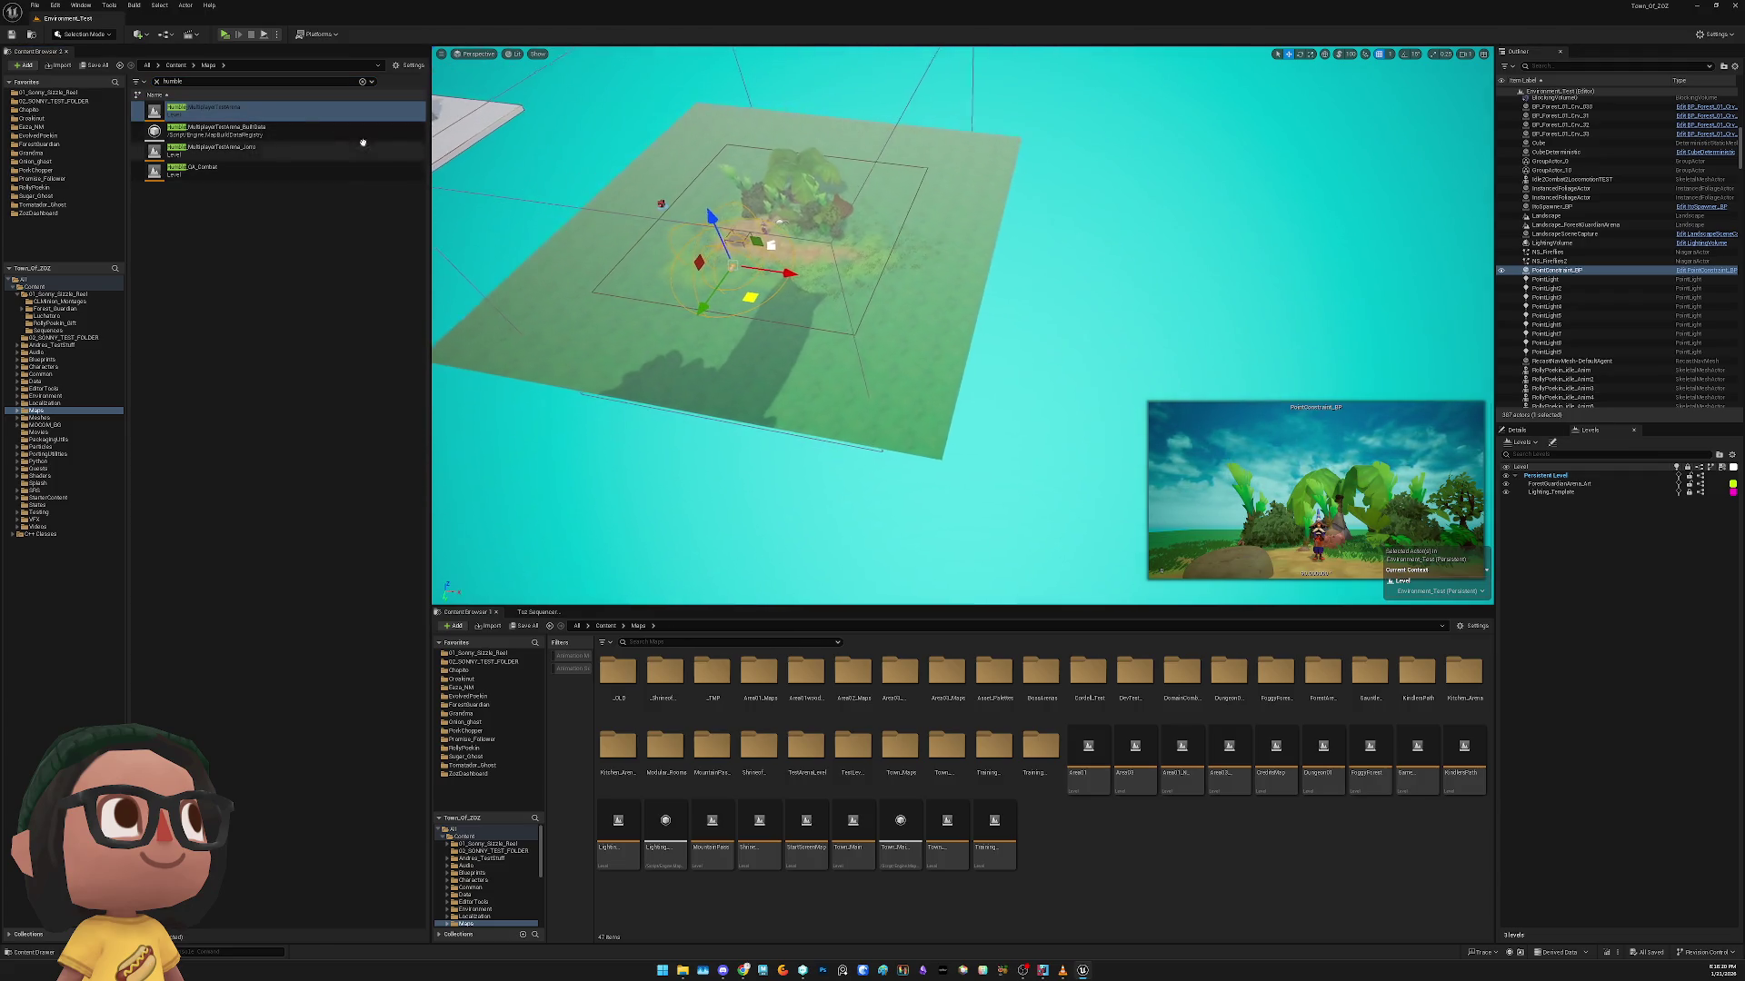
{"action": "left_click", "coordinate": [296, 110]}
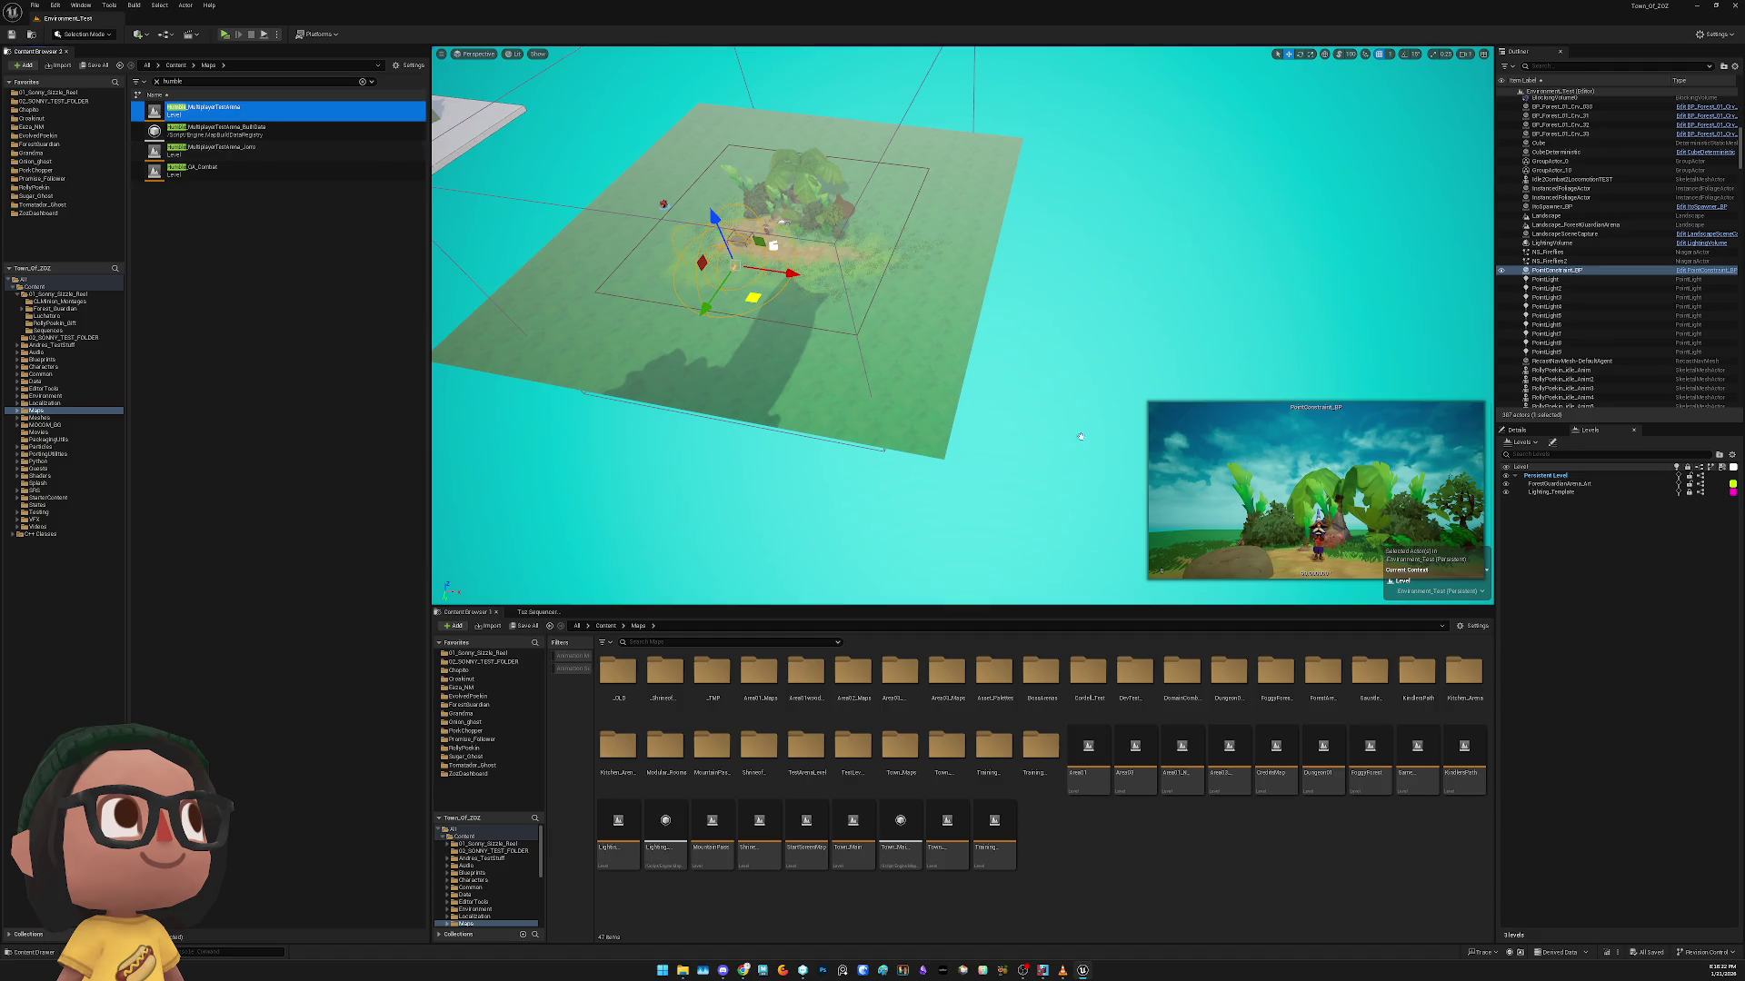
{"action": "left_click_drag", "start_coordinate": [1552, 538], "coordinate": [1563, 552]}
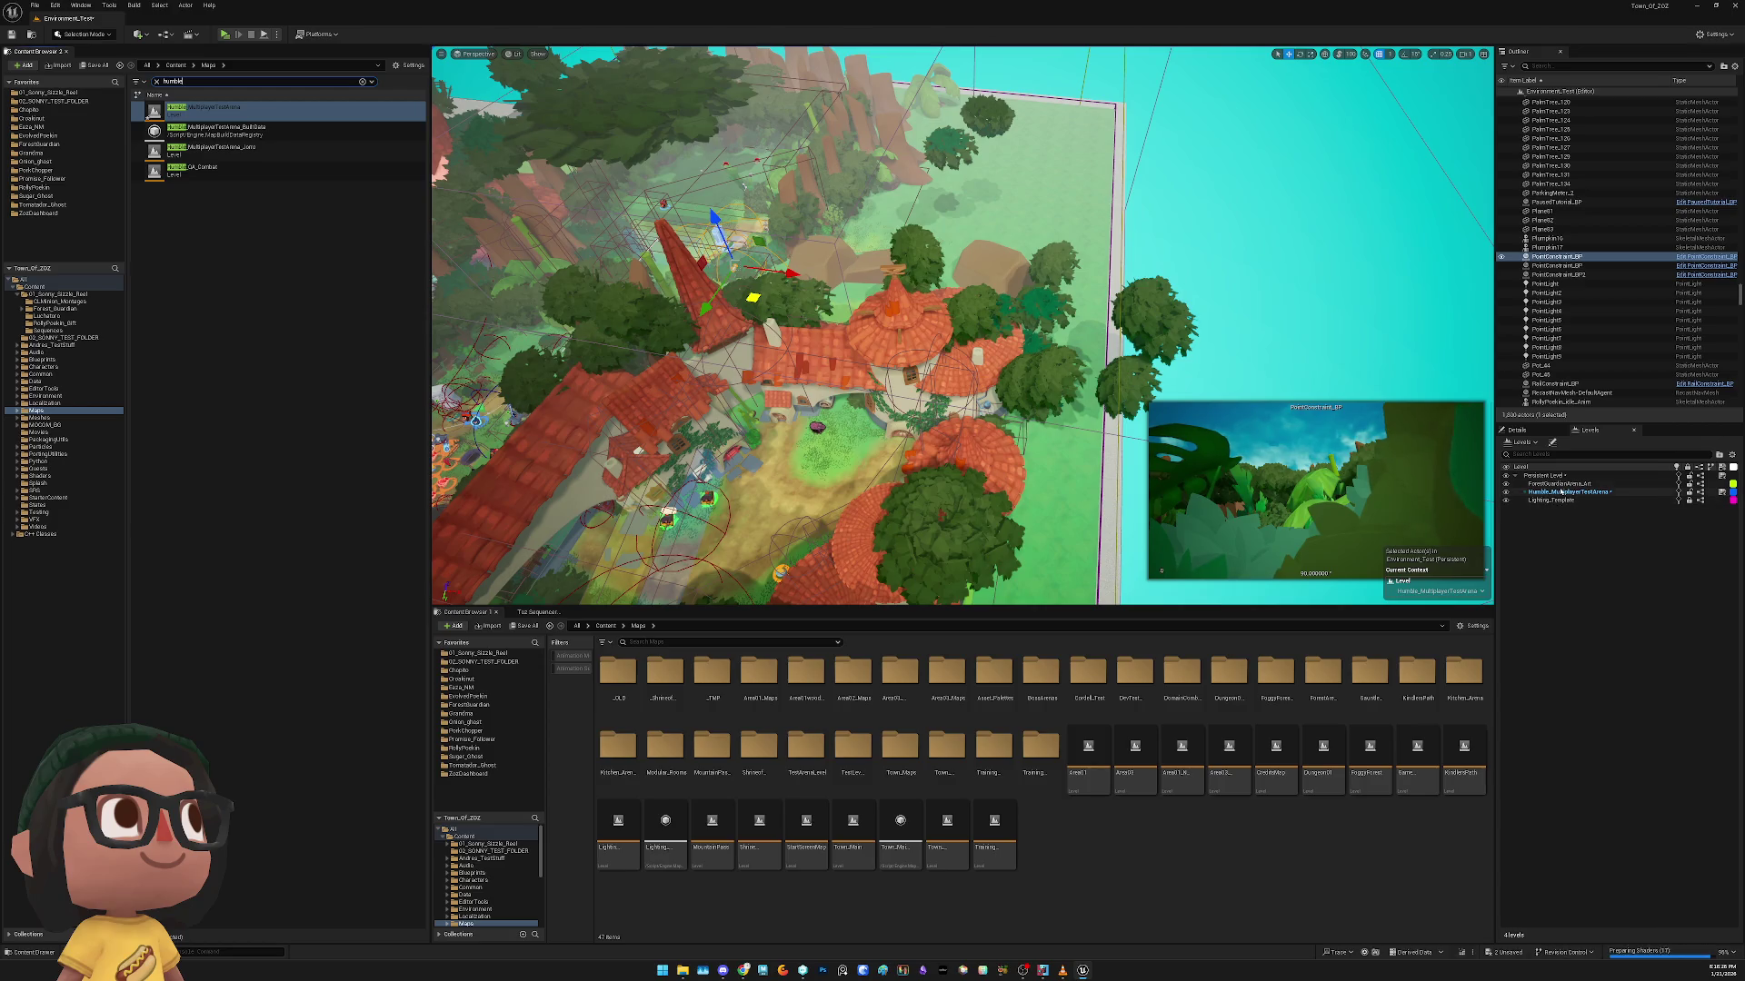
Switch humble_MultiplayerTestArena's streaming method to Always Loaded via Change Streaming Method
{"action": "right_click", "coordinate": [1561, 492]}
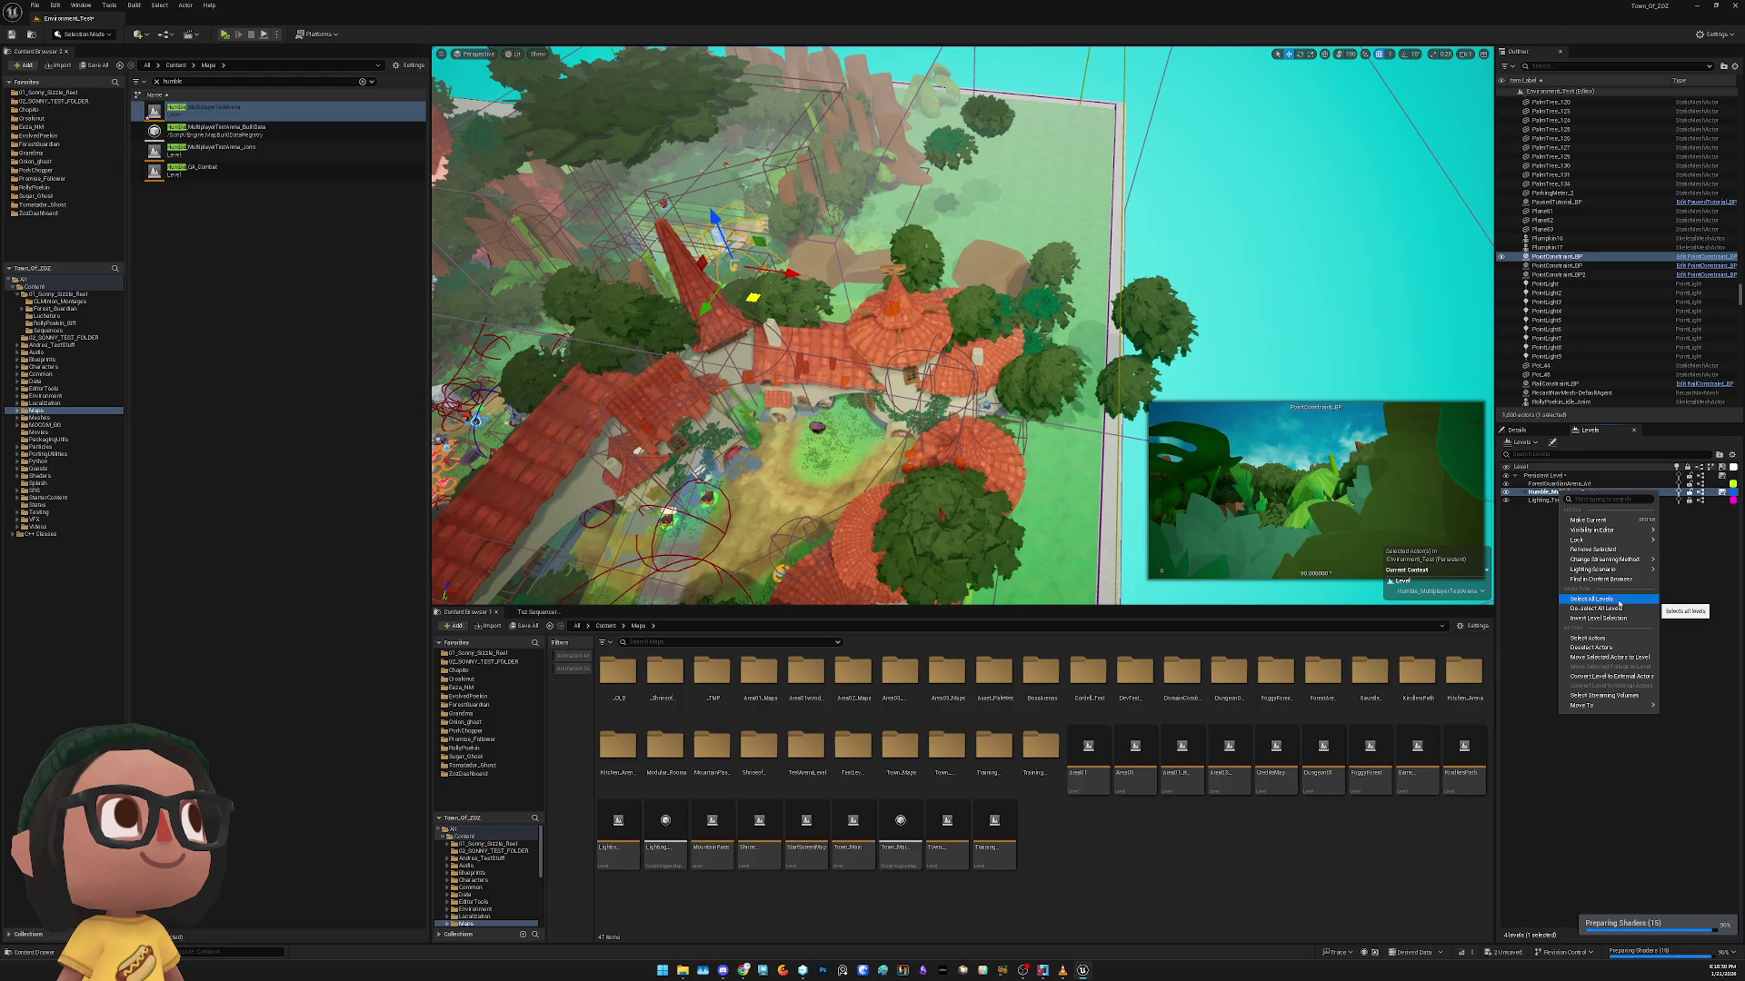
{"action": "left_click", "coordinate": [1591, 638]}
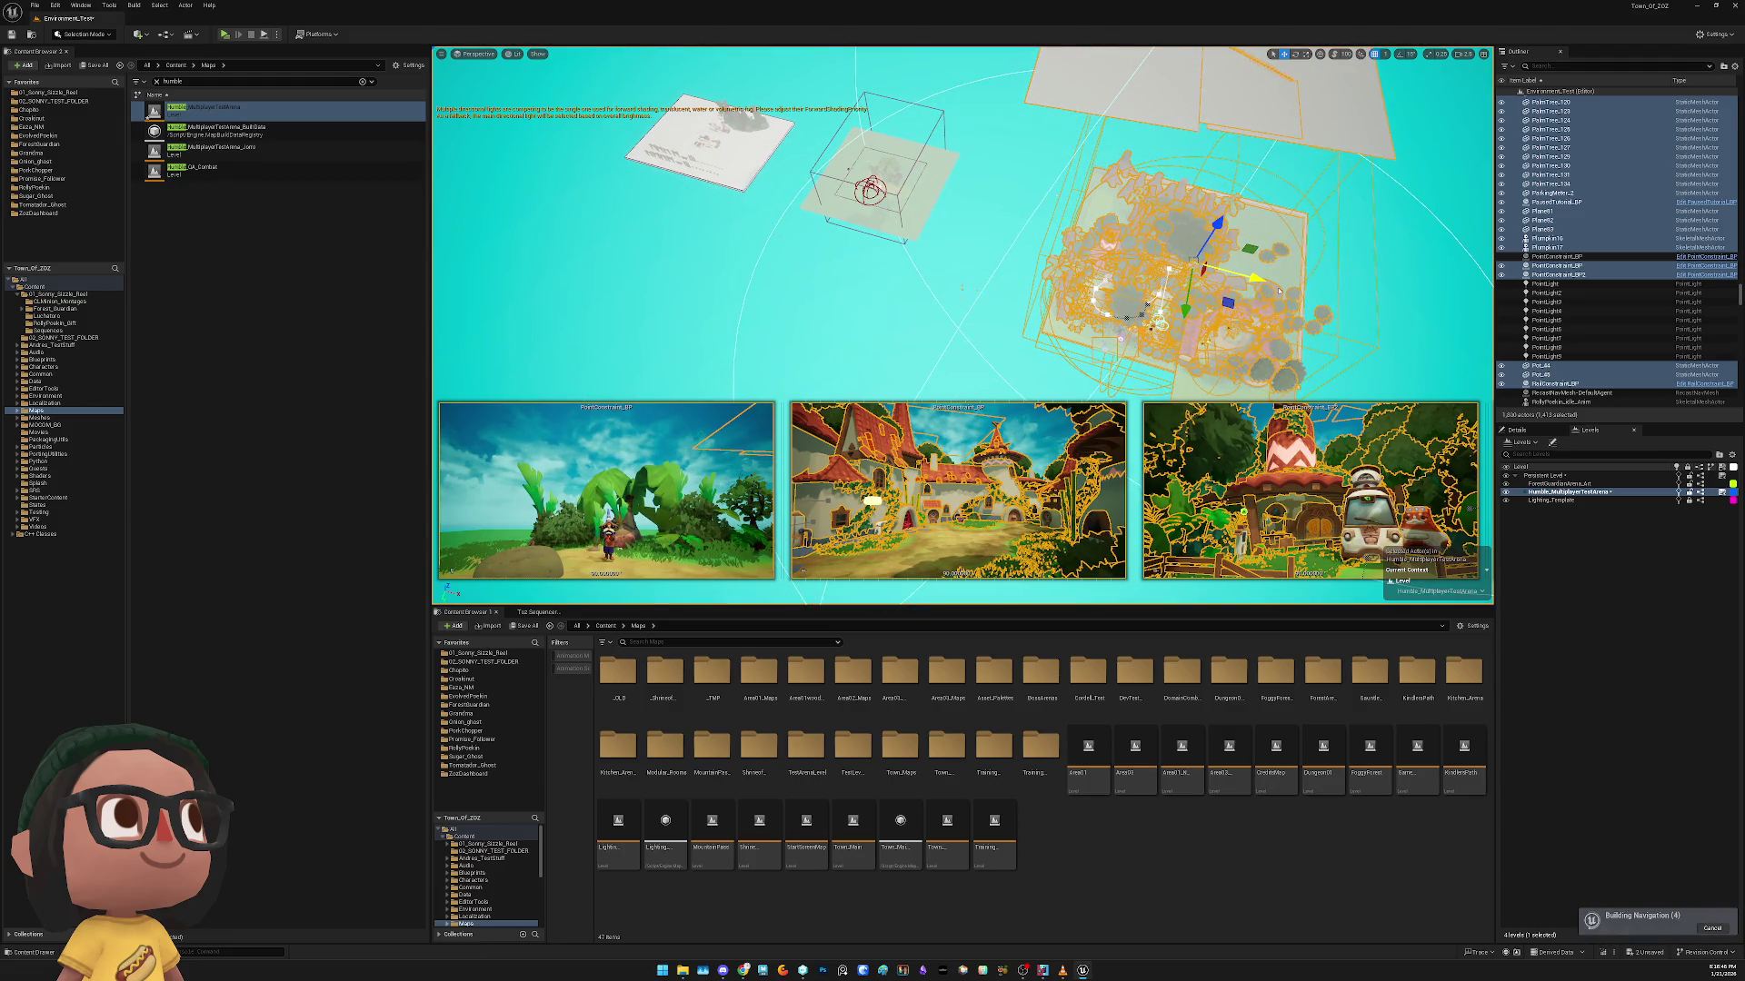
{"action": "left_click", "coordinate": [1418, 303]}
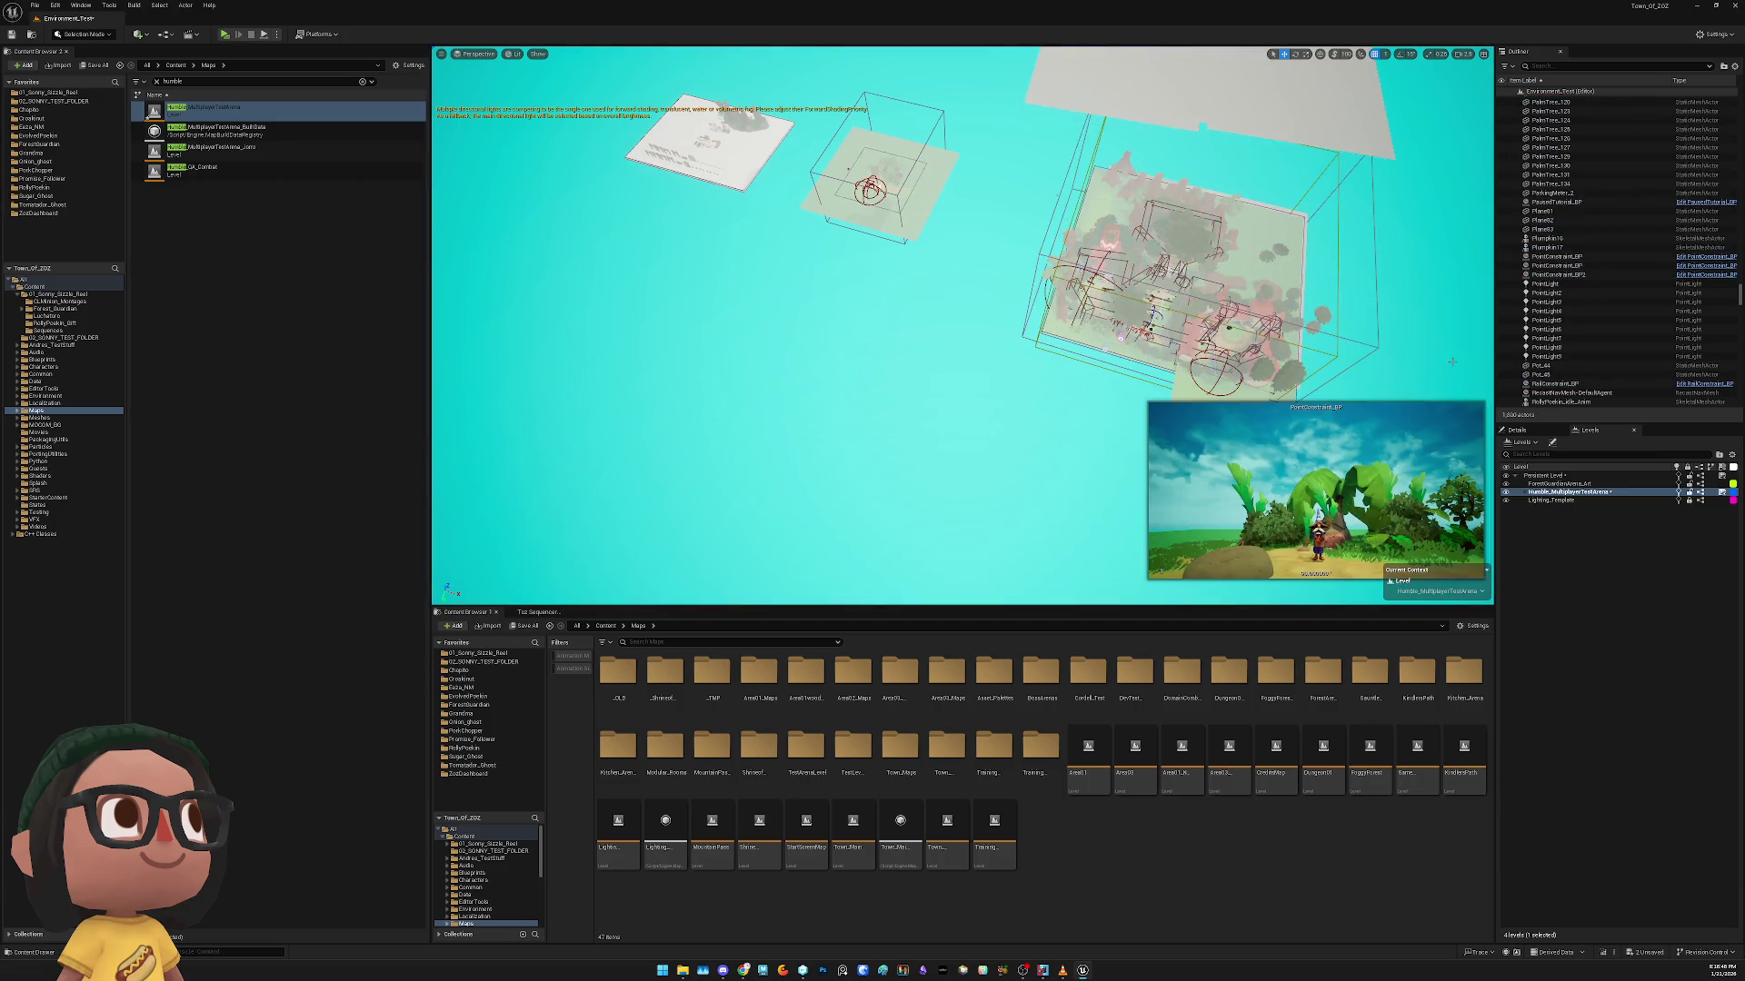
{"action": "right_click", "coordinate": [1542, 494]}
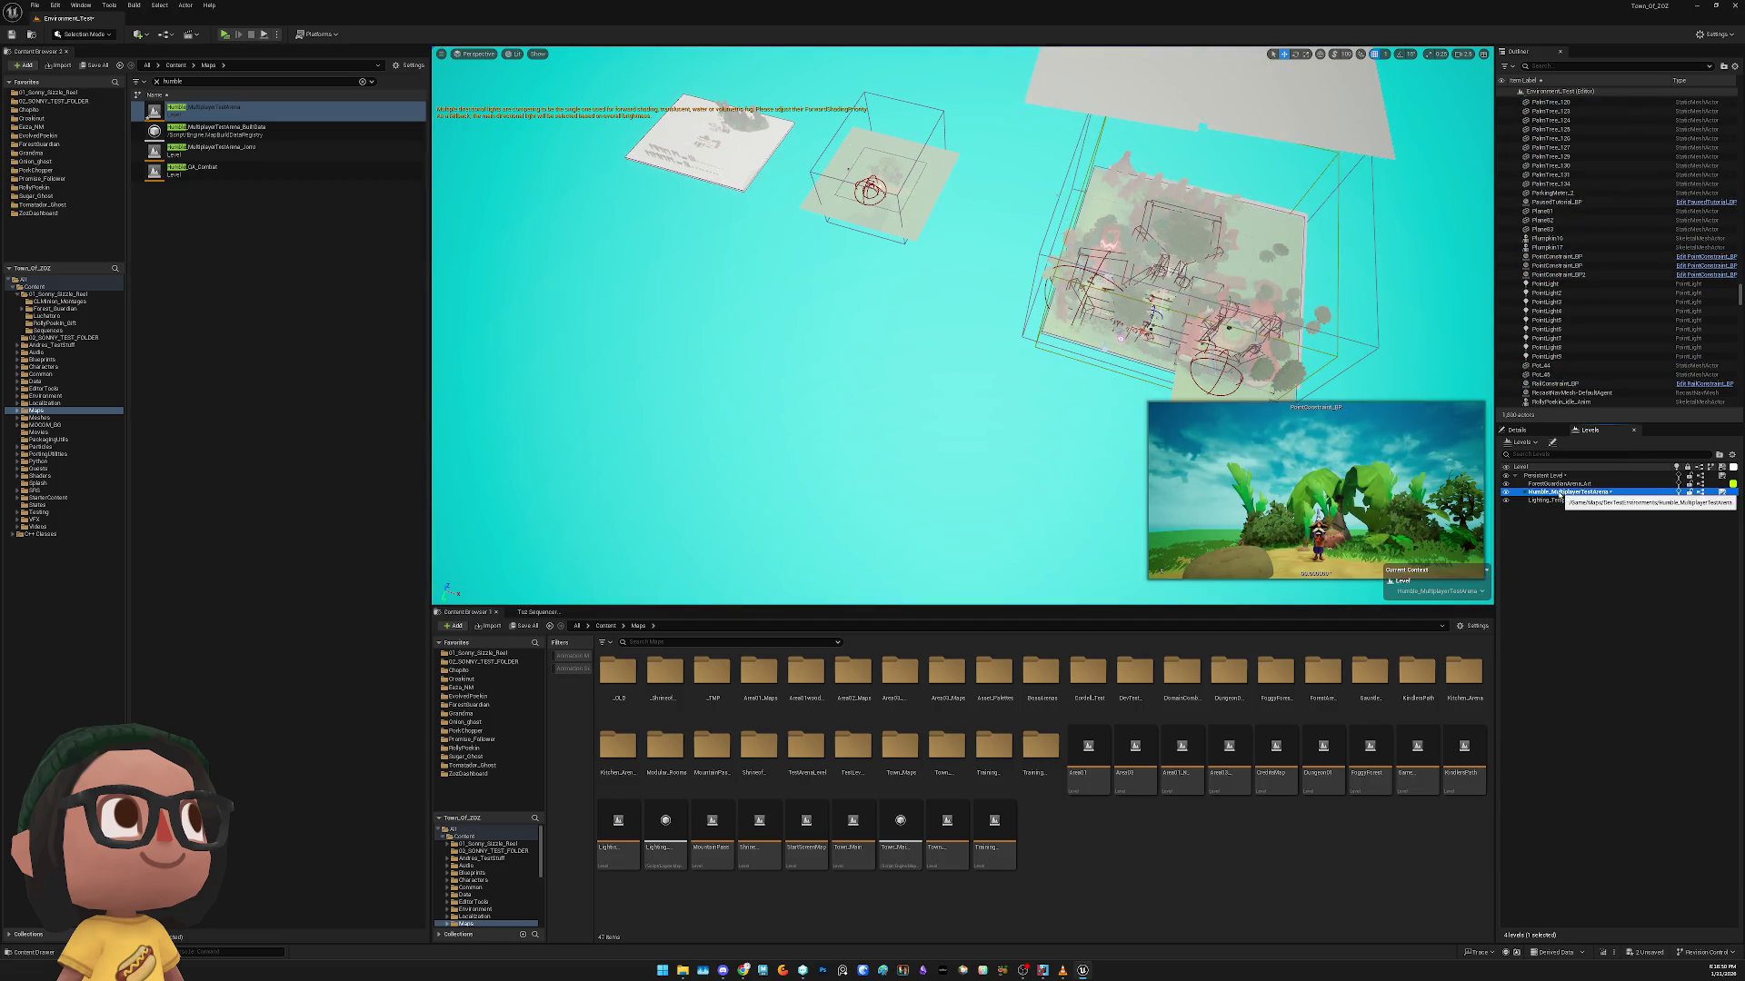
{"action": "mouse_move", "coordinate": [1609, 563]}
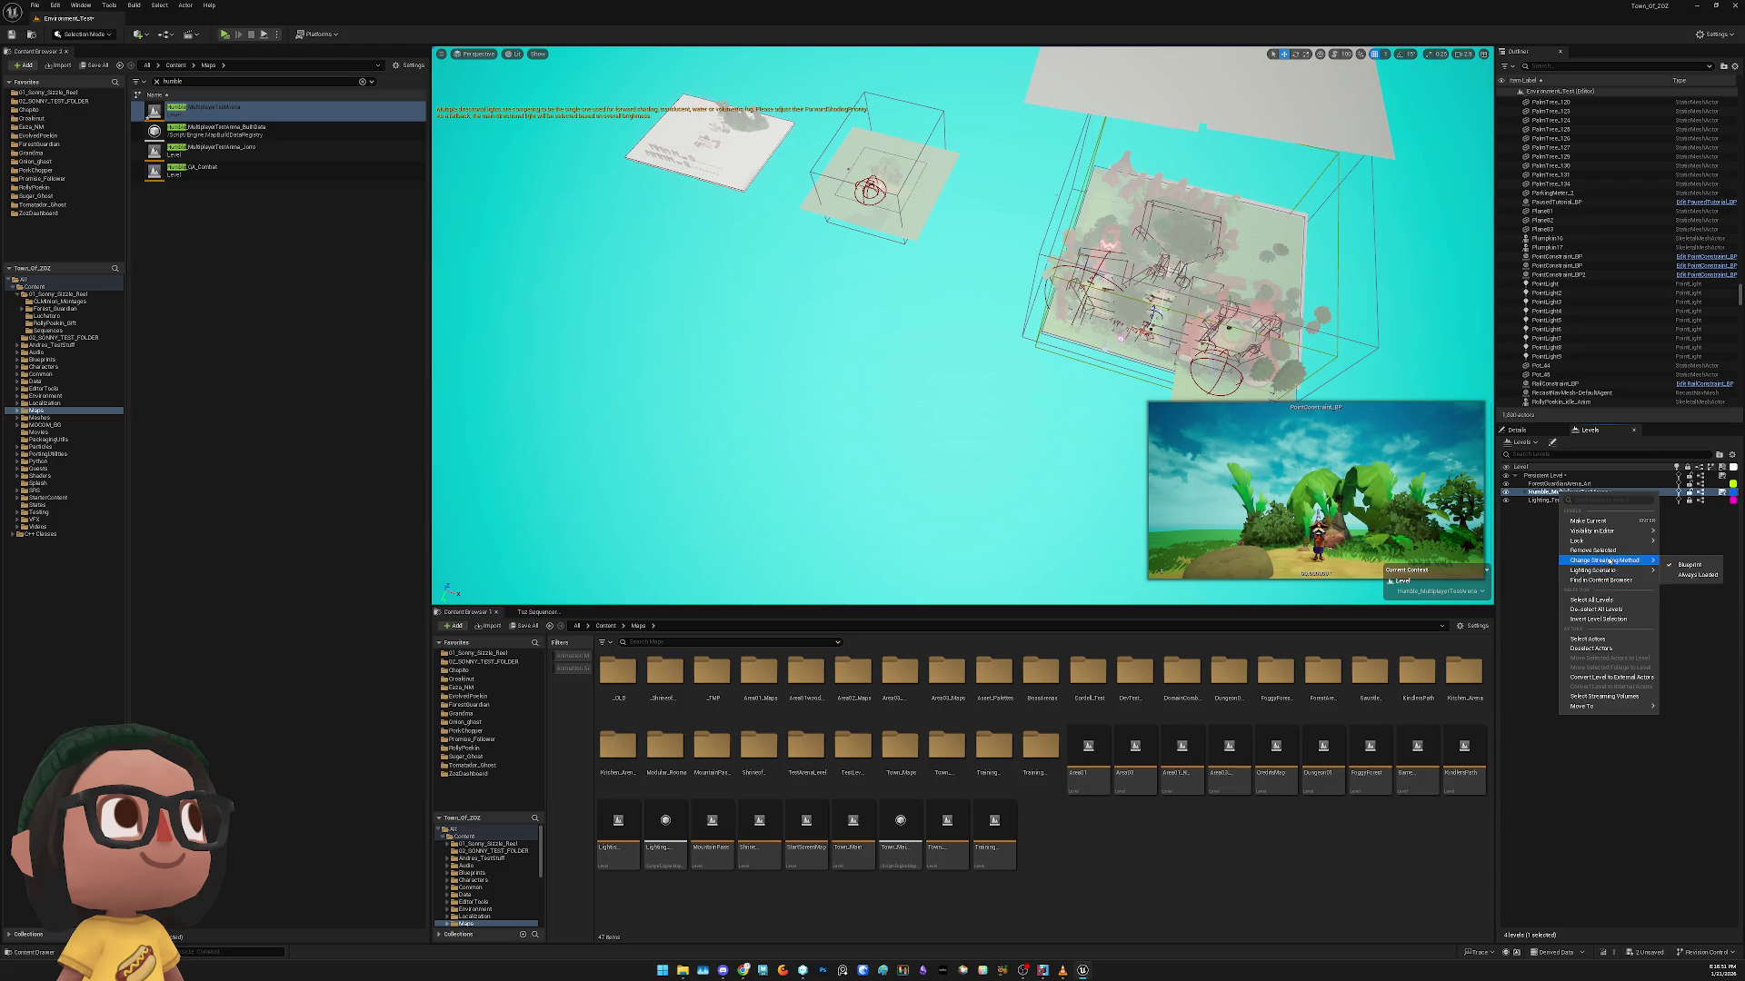
{"action": "left_click", "coordinate": [1695, 575]}
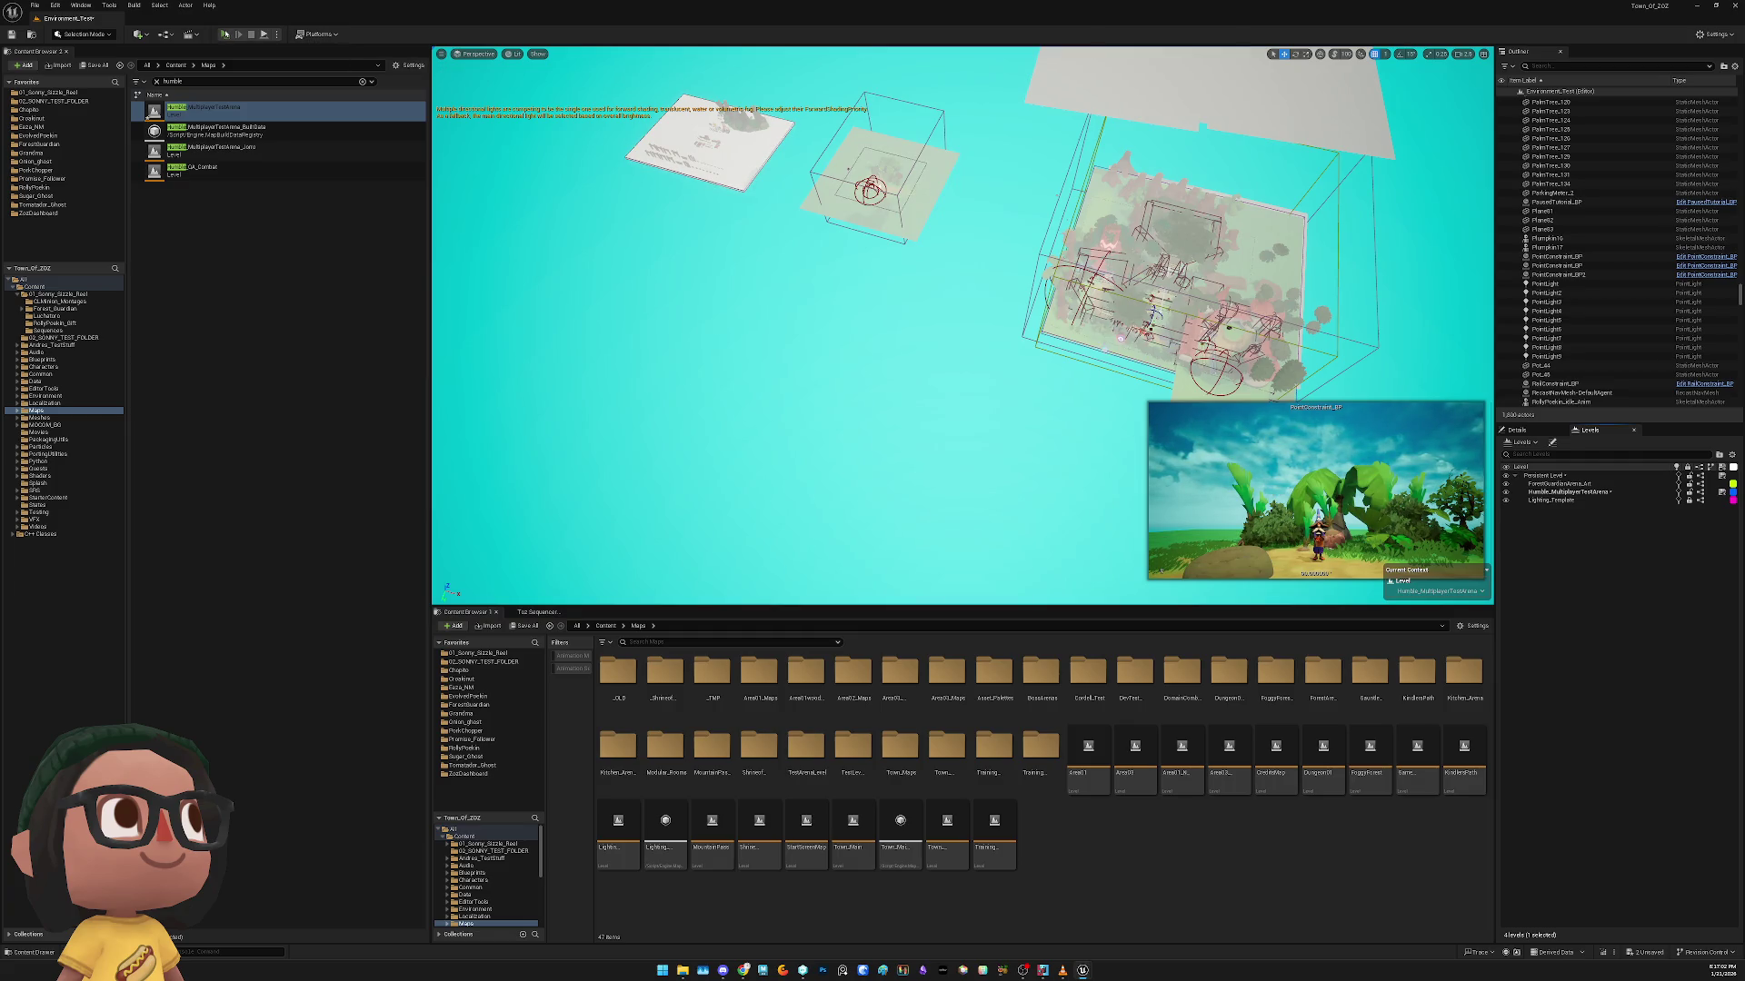
Launch Play in Standalone, drag PointConstraint_BP onto the arena, save, and close the game
{"action": "left_click", "coordinate": [225, 34]}
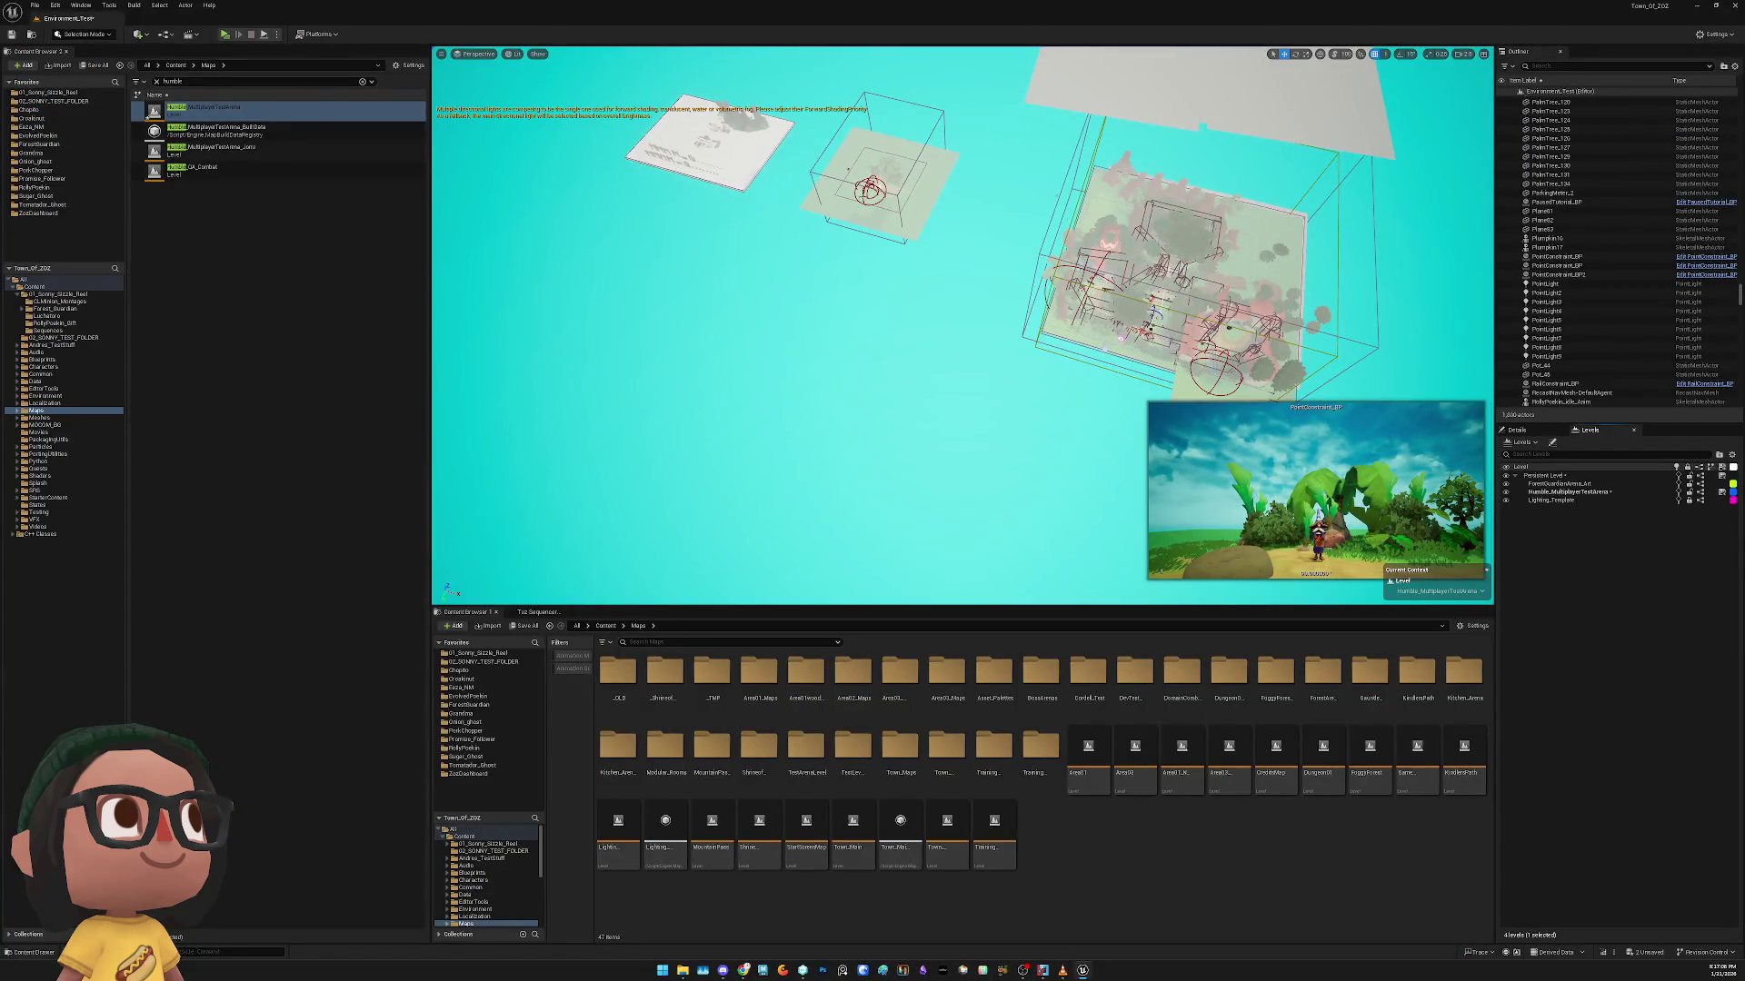
{"action": "mouse_move", "coordinate": [870, 191]}
{"action": "left_mouse_down"}
{"action": "mouse_move", "coordinate": [1182, 290]}
{"action": "mouse_move", "coordinate": [1199, 259]}
{"action": "left_mouse_up"}
{"action": "left_click_drag", "start_coordinate": [1152, 318], "coordinate": [1157, 304]}
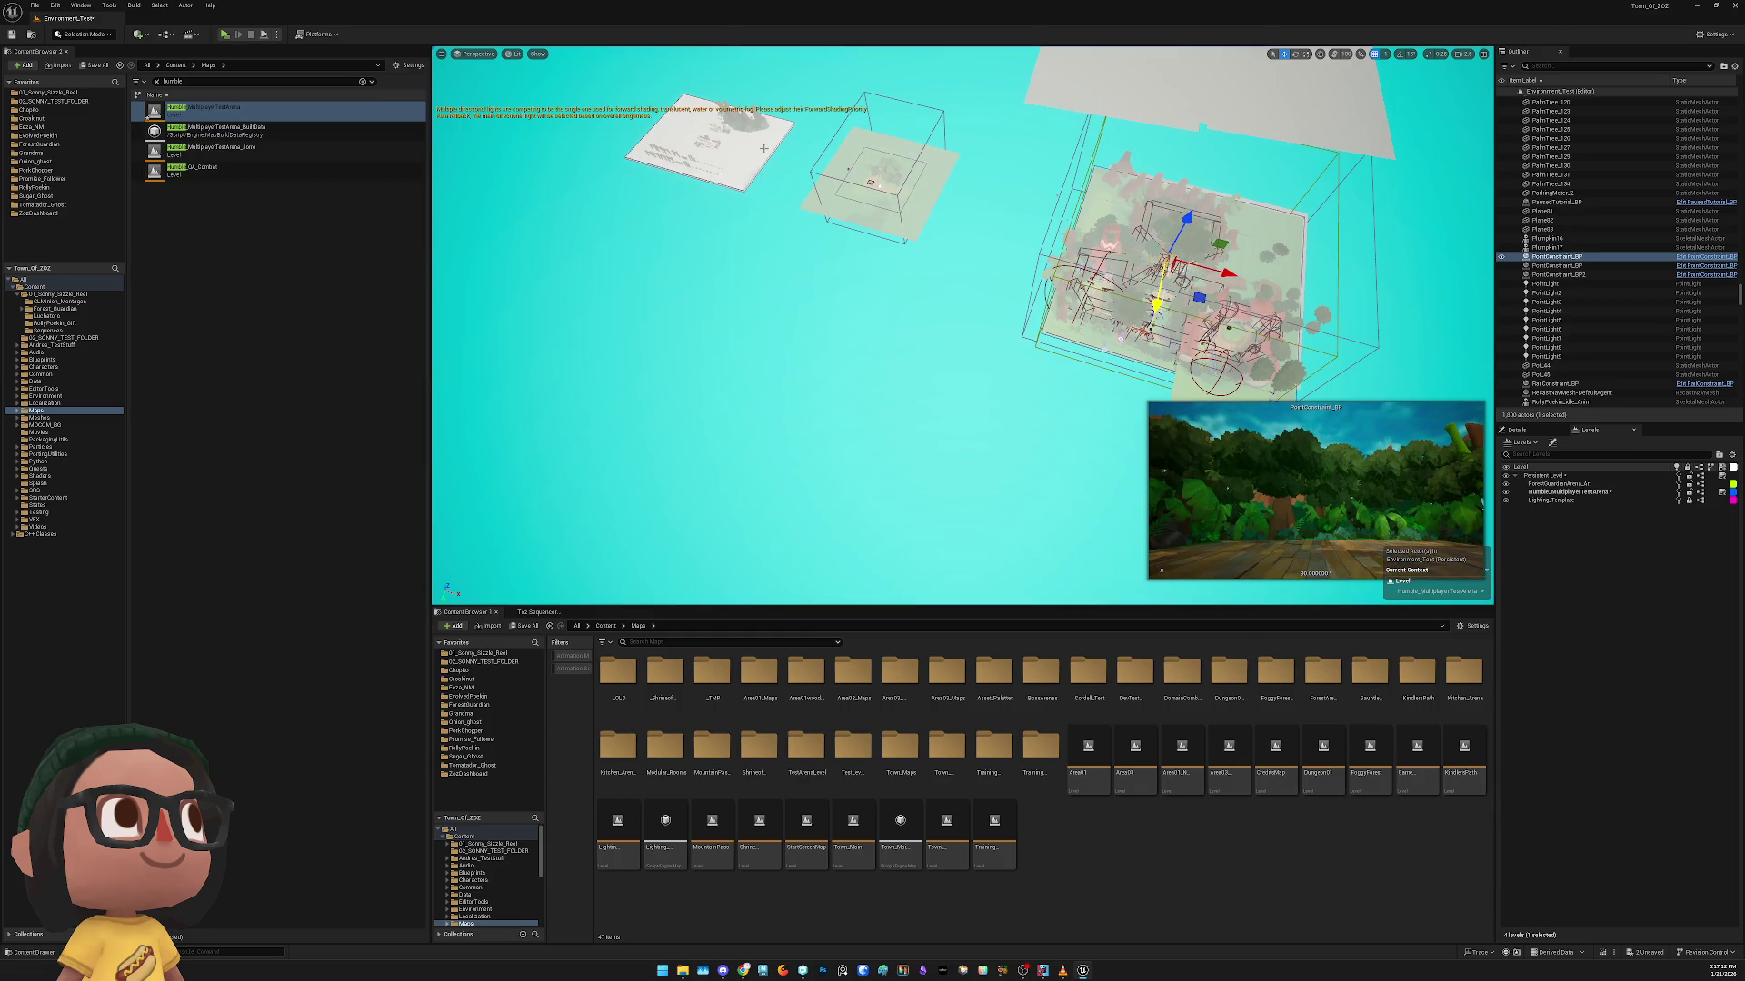
{"action": "key", "text": "ctrl+s"}
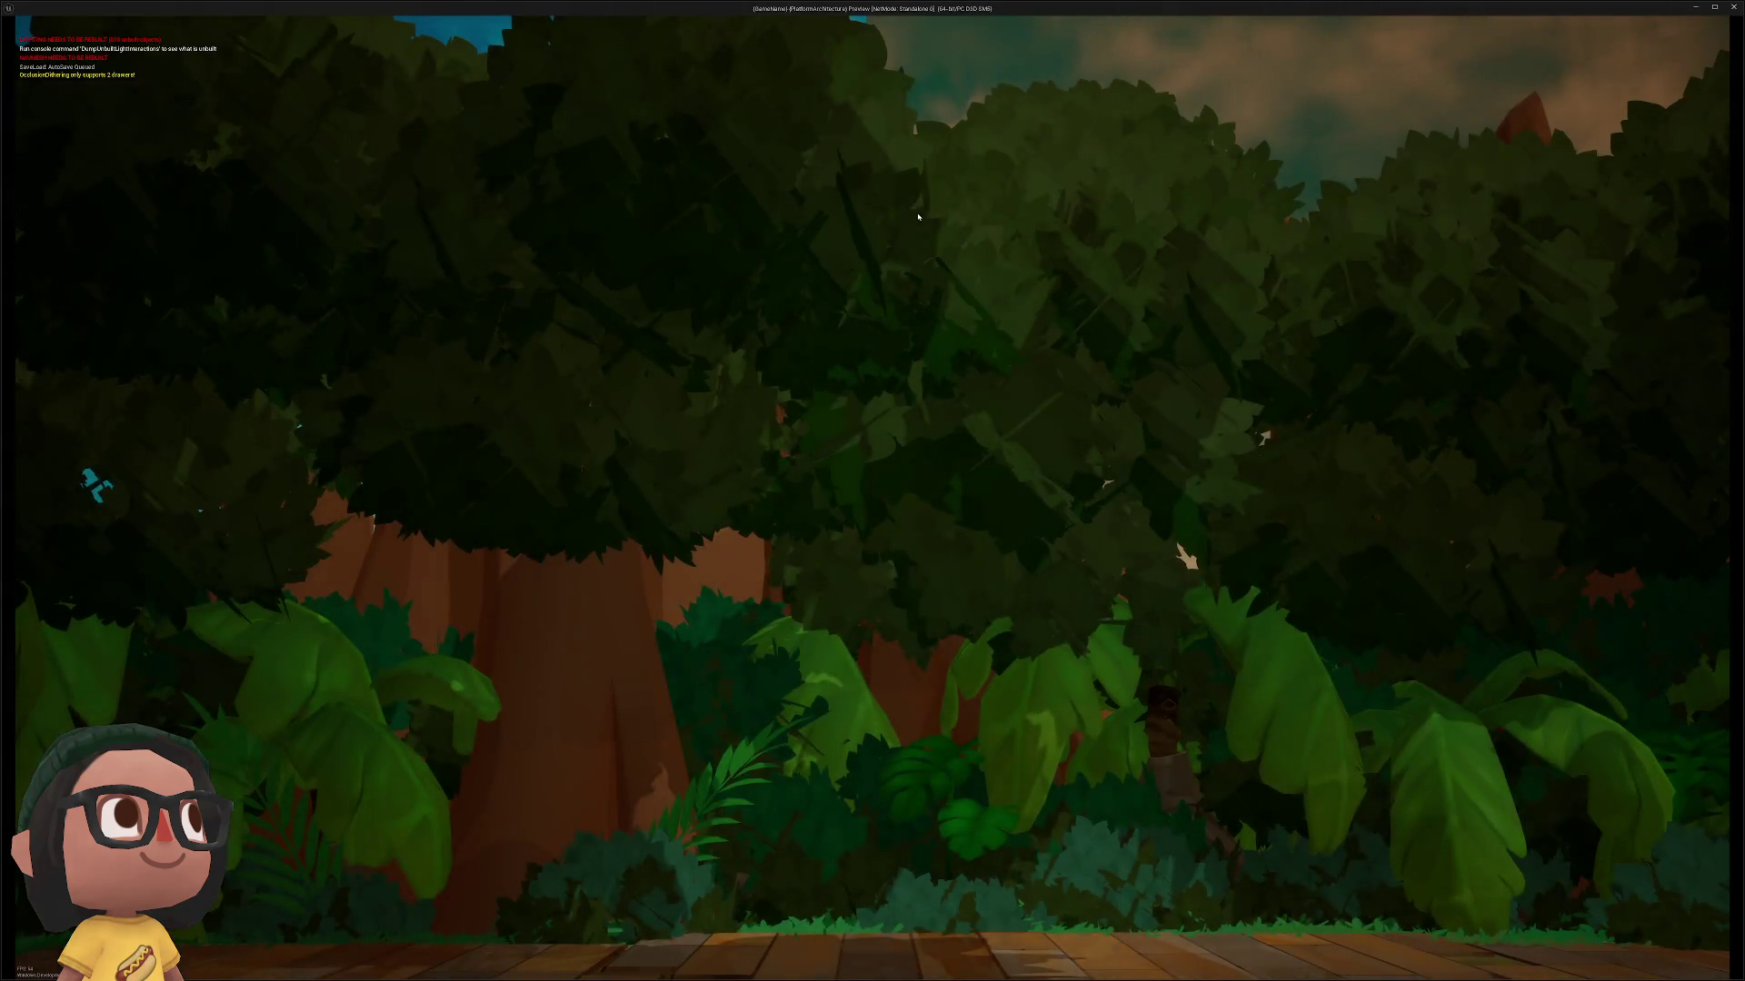
{"action": "key", "text": "Escape"}
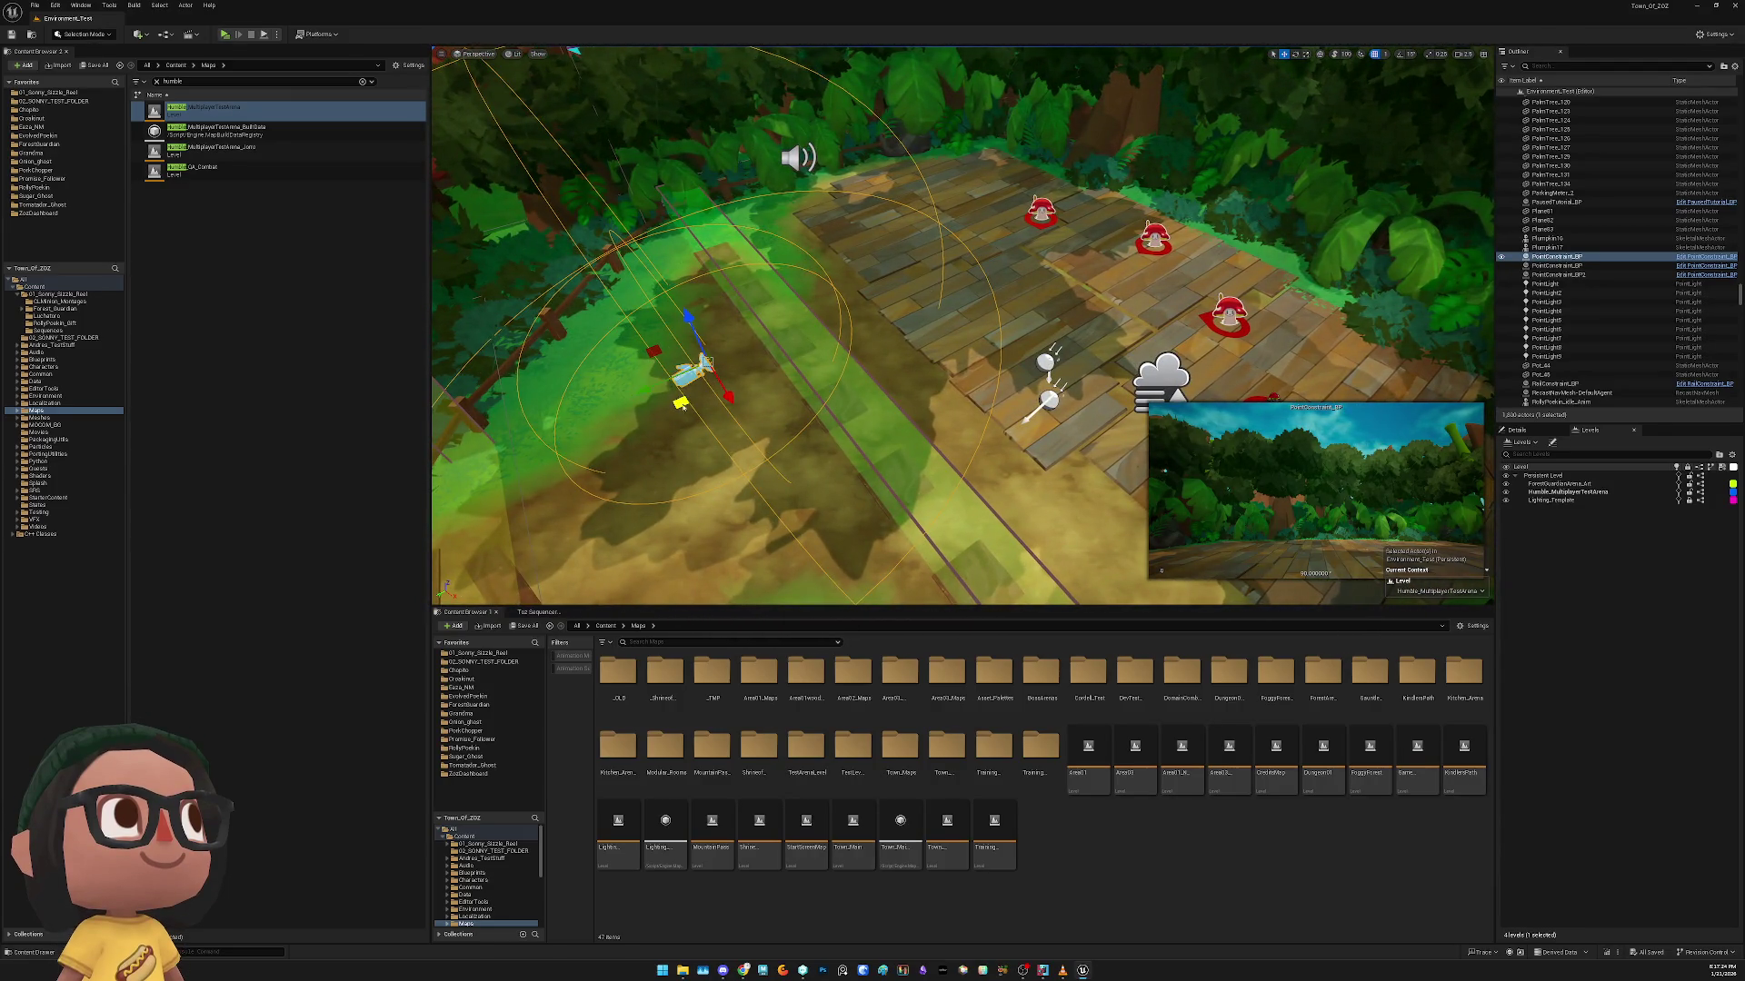
Move the PointConstraint camera onto the walkway and load the Siz_02 sequence in the Toz Sequencer
{"action": "mouse_move", "coordinate": [682, 404]}
{"action": "left_mouse_down"}
{"action": "mouse_move", "coordinate": [954, 336]}
{"action": "mouse_move", "coordinate": [986, 300]}
{"action": "mouse_move", "coordinate": [991, 320]}
{"action": "left_mouse_up"}
{"action": "left_click", "coordinate": [535, 615]}
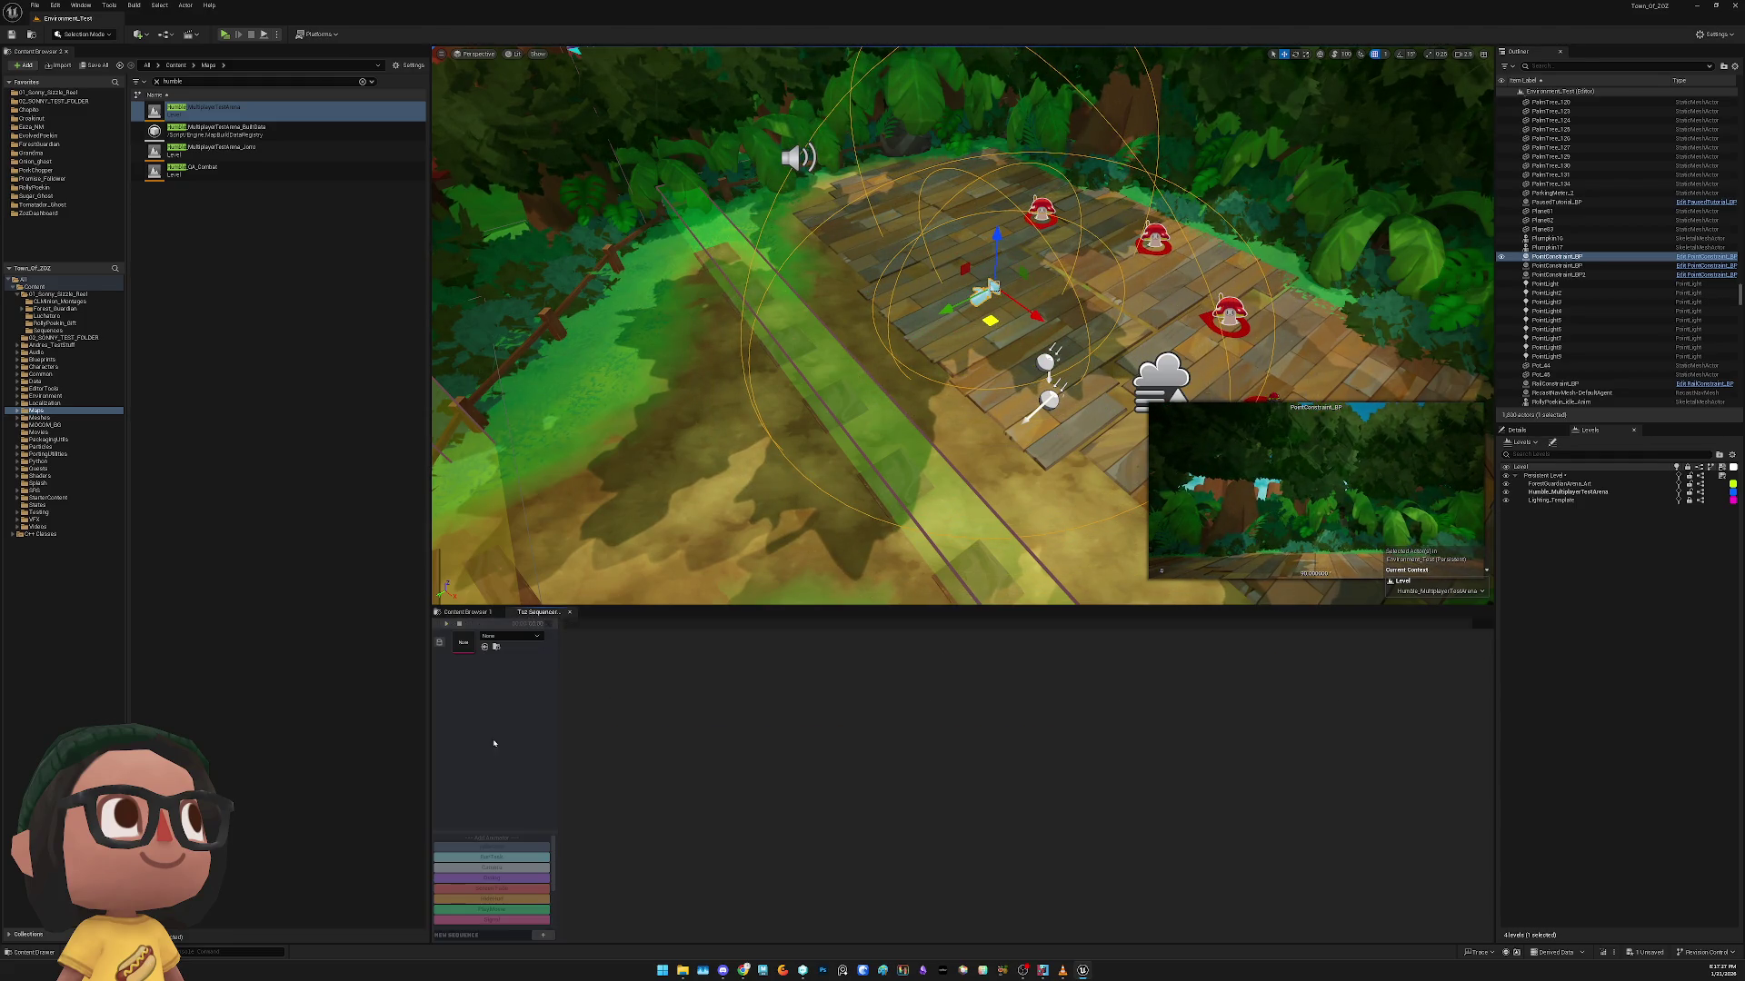
{"action": "left_click", "coordinate": [505, 639]}
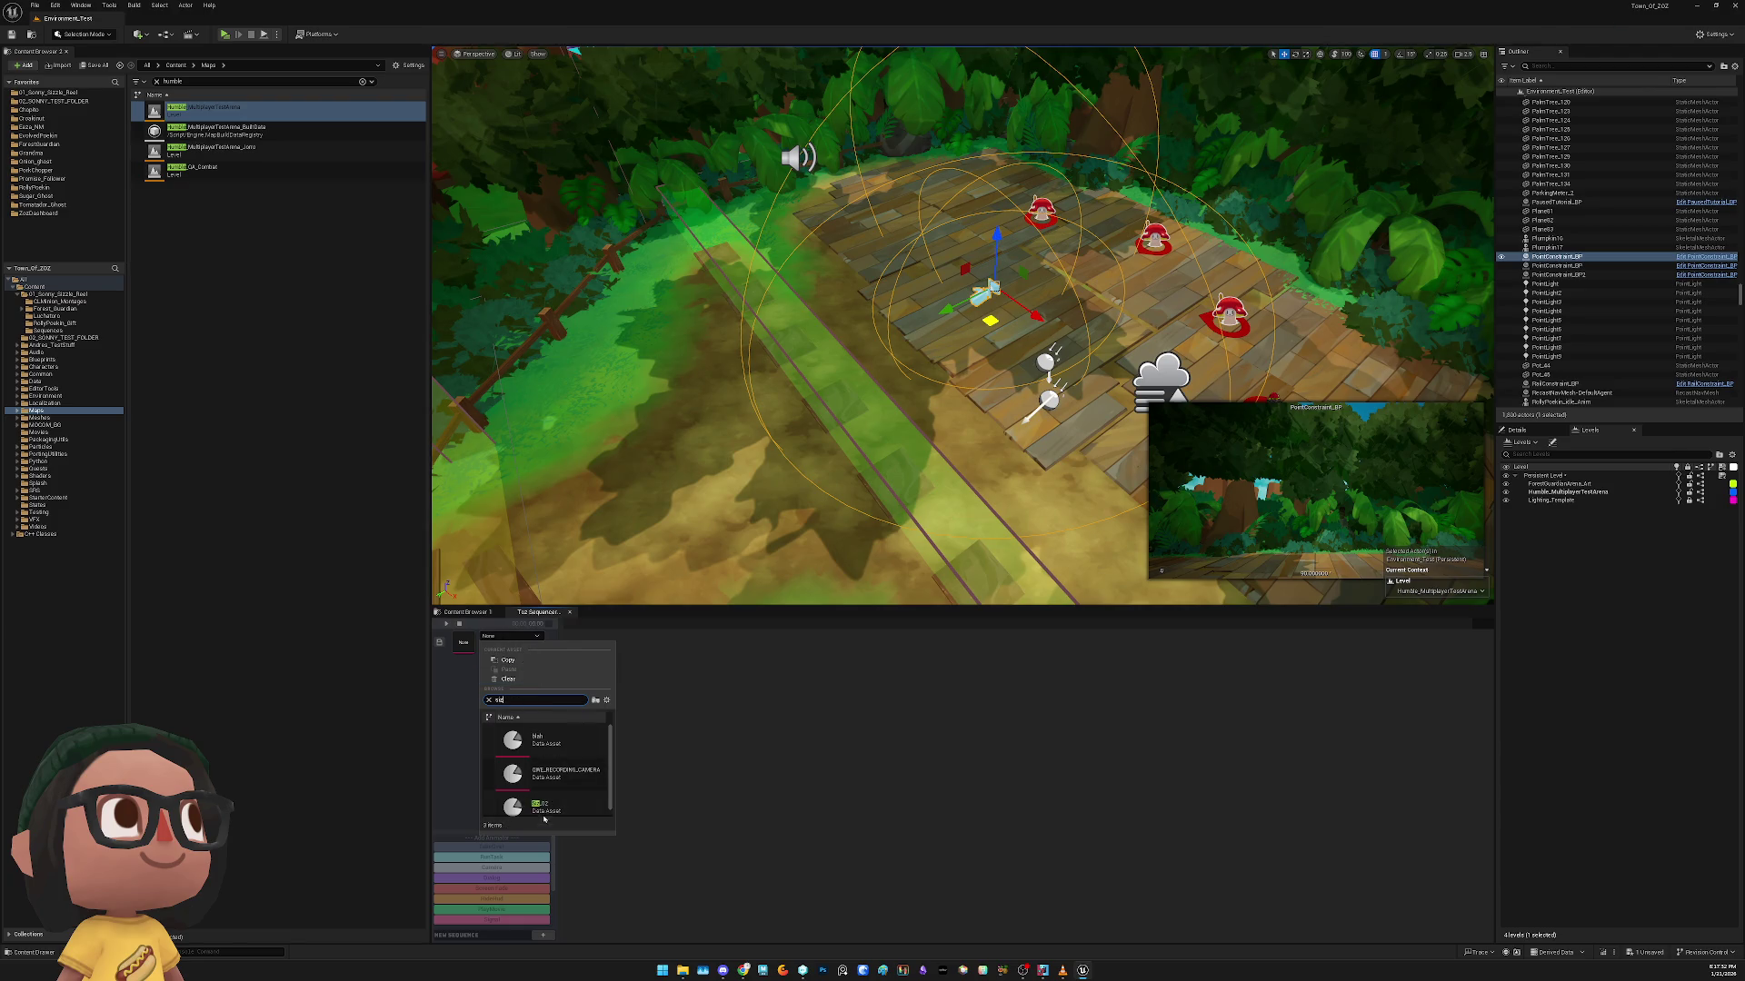
{"action": "left_click", "coordinate": [524, 732]}
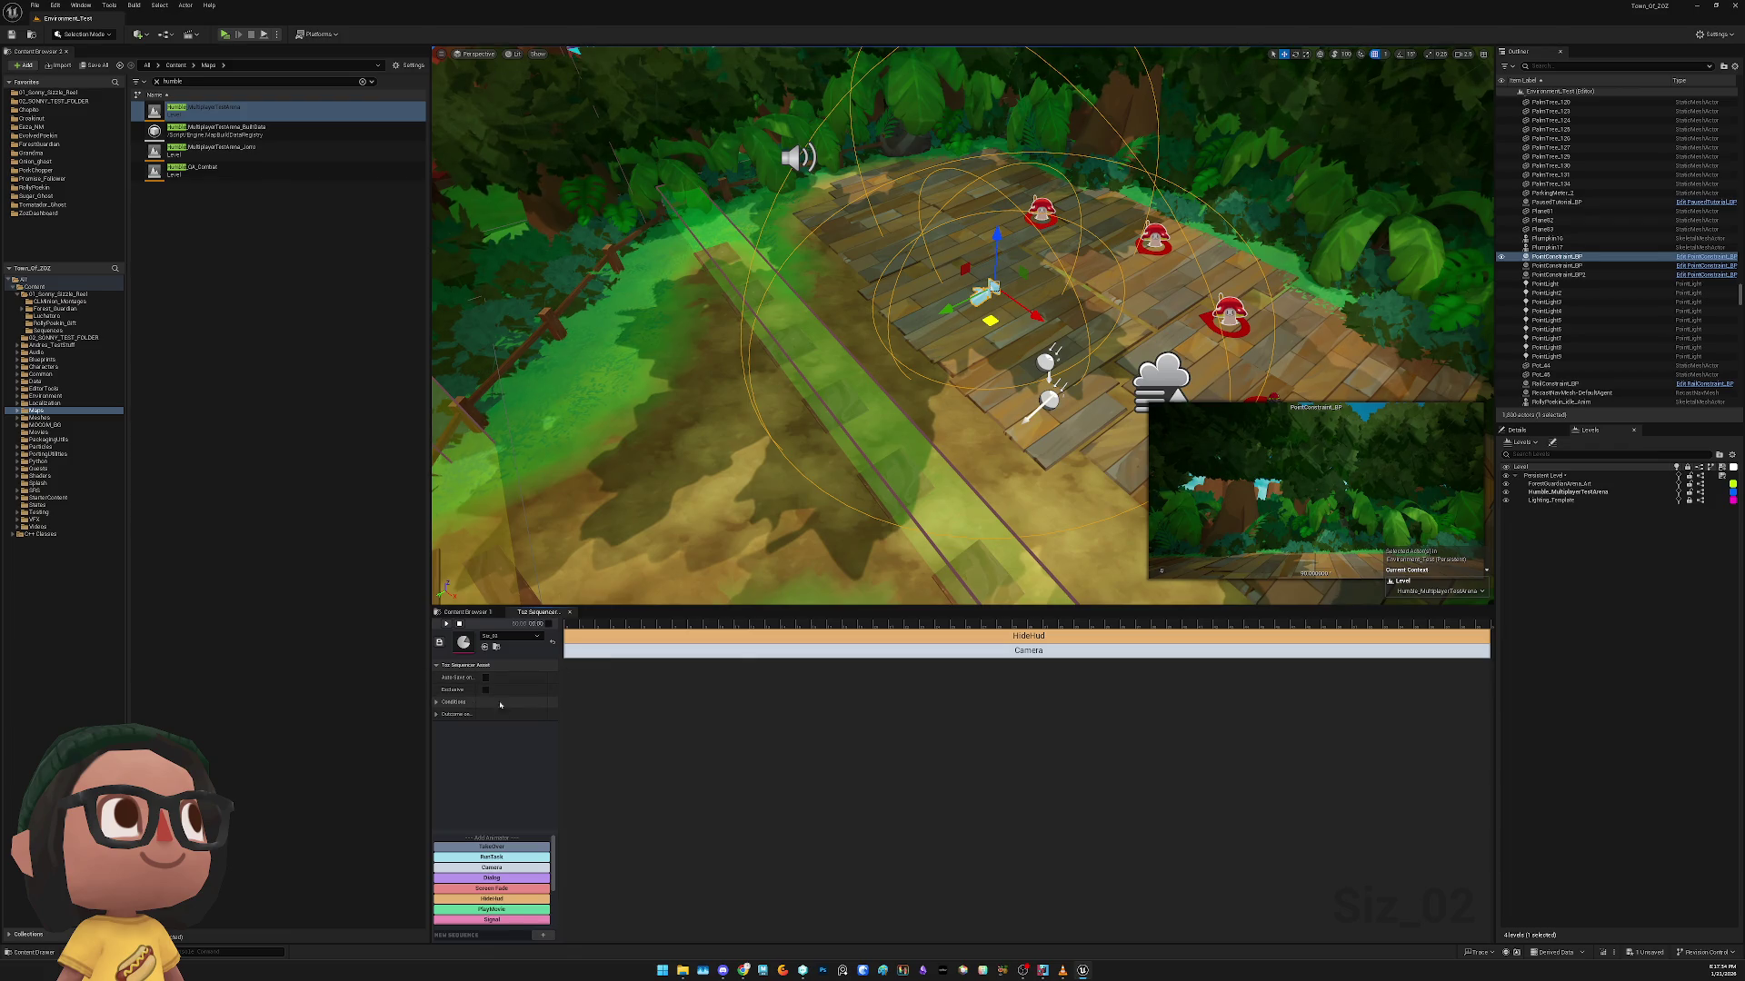
Review the Camera track's settings, then preview the next PointConstraint_BP camera's view
{"action": "left_click", "coordinate": [779, 651]}
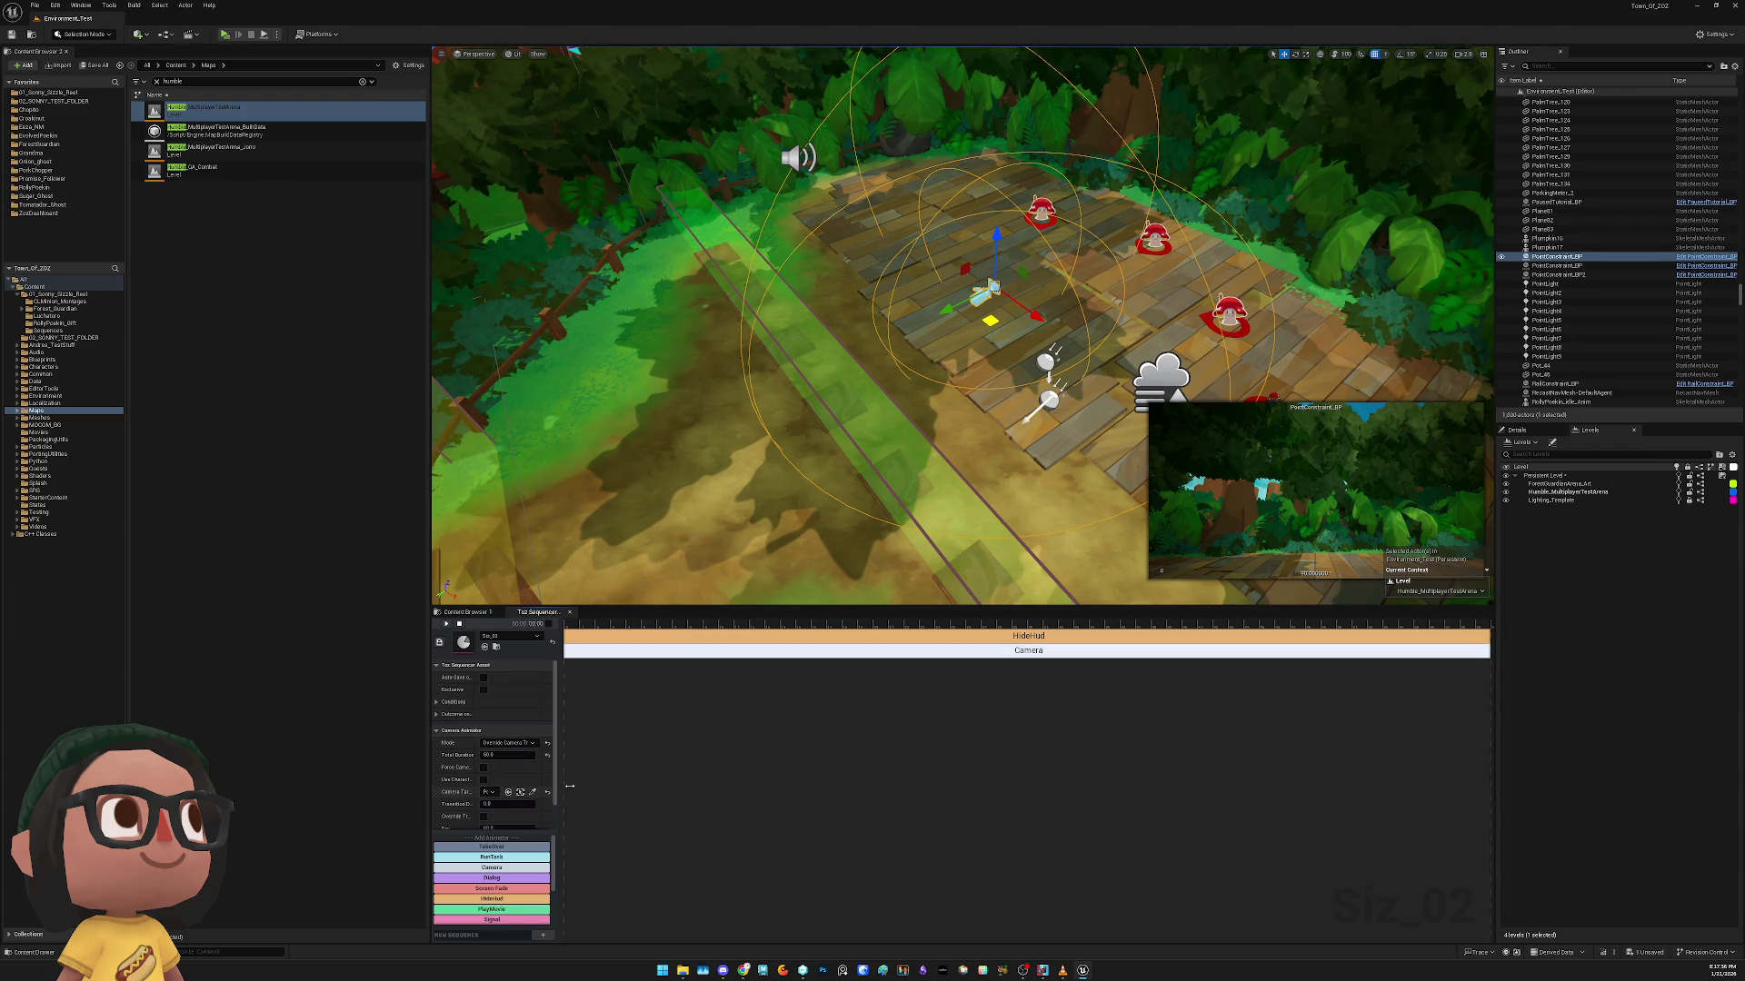
{"action": "left_click_drag", "start_coordinate": [566, 784], "coordinate": [700, 784]}
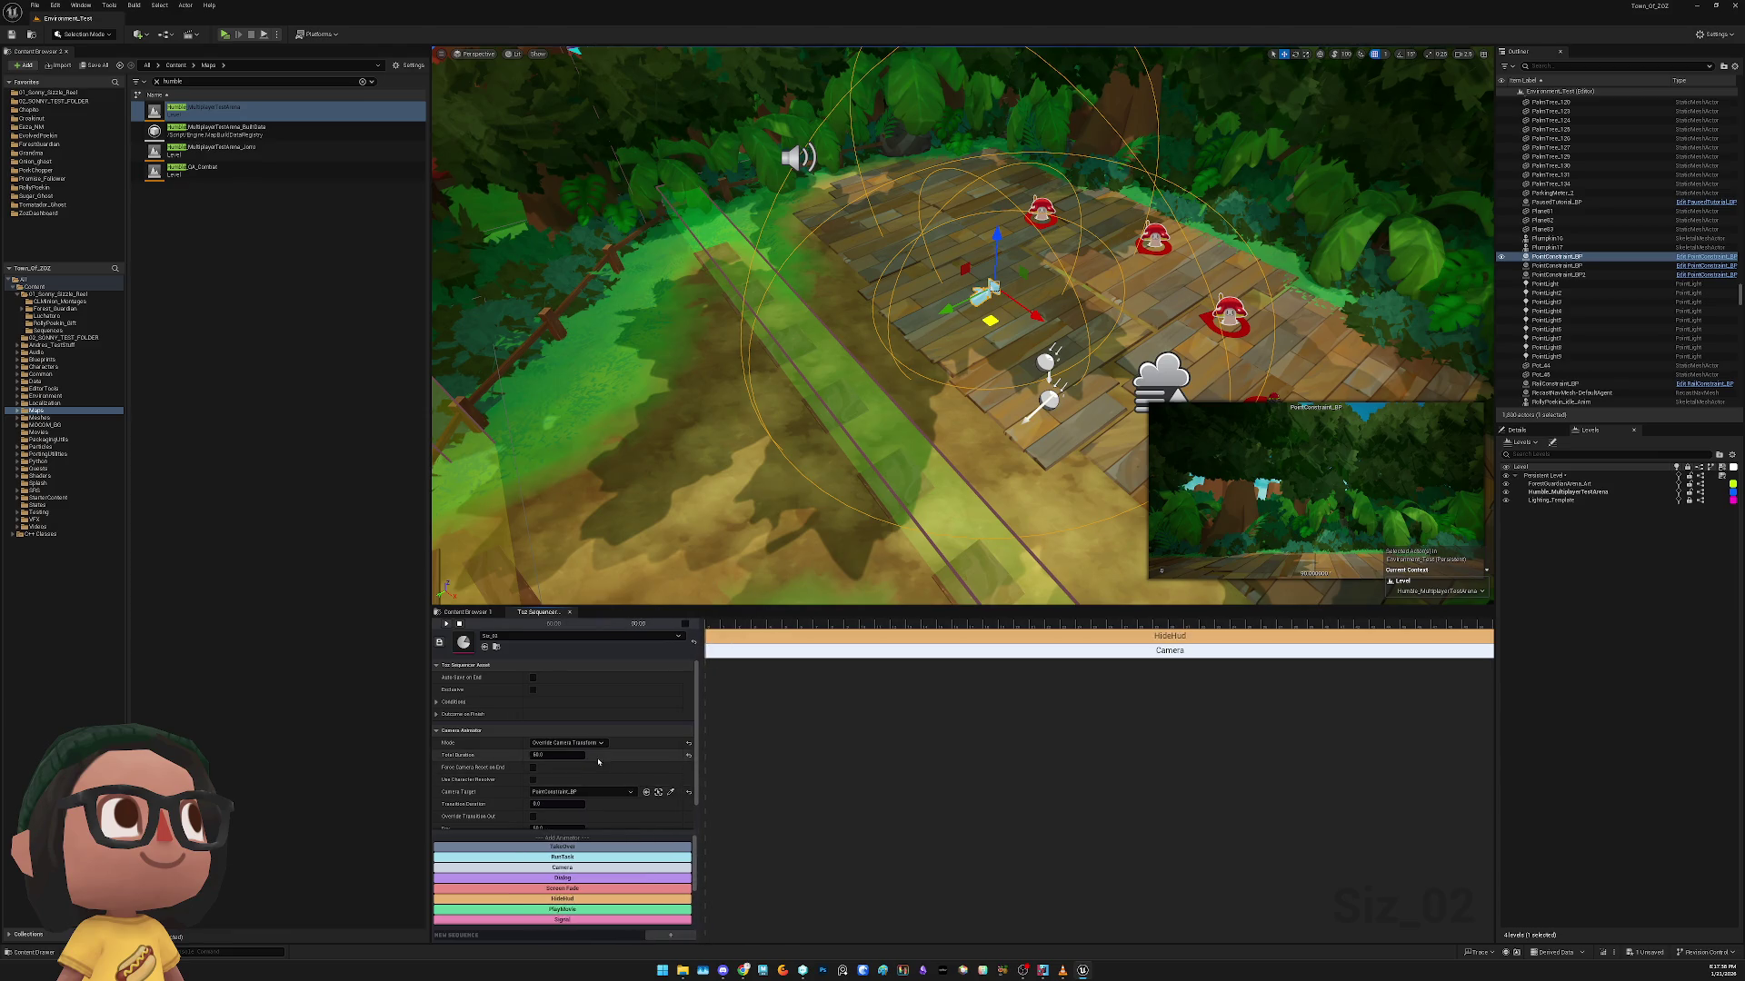
{"action": "scroll", "coordinate": [584, 778], "scroll_direction": "down", "scroll_amount": 1}
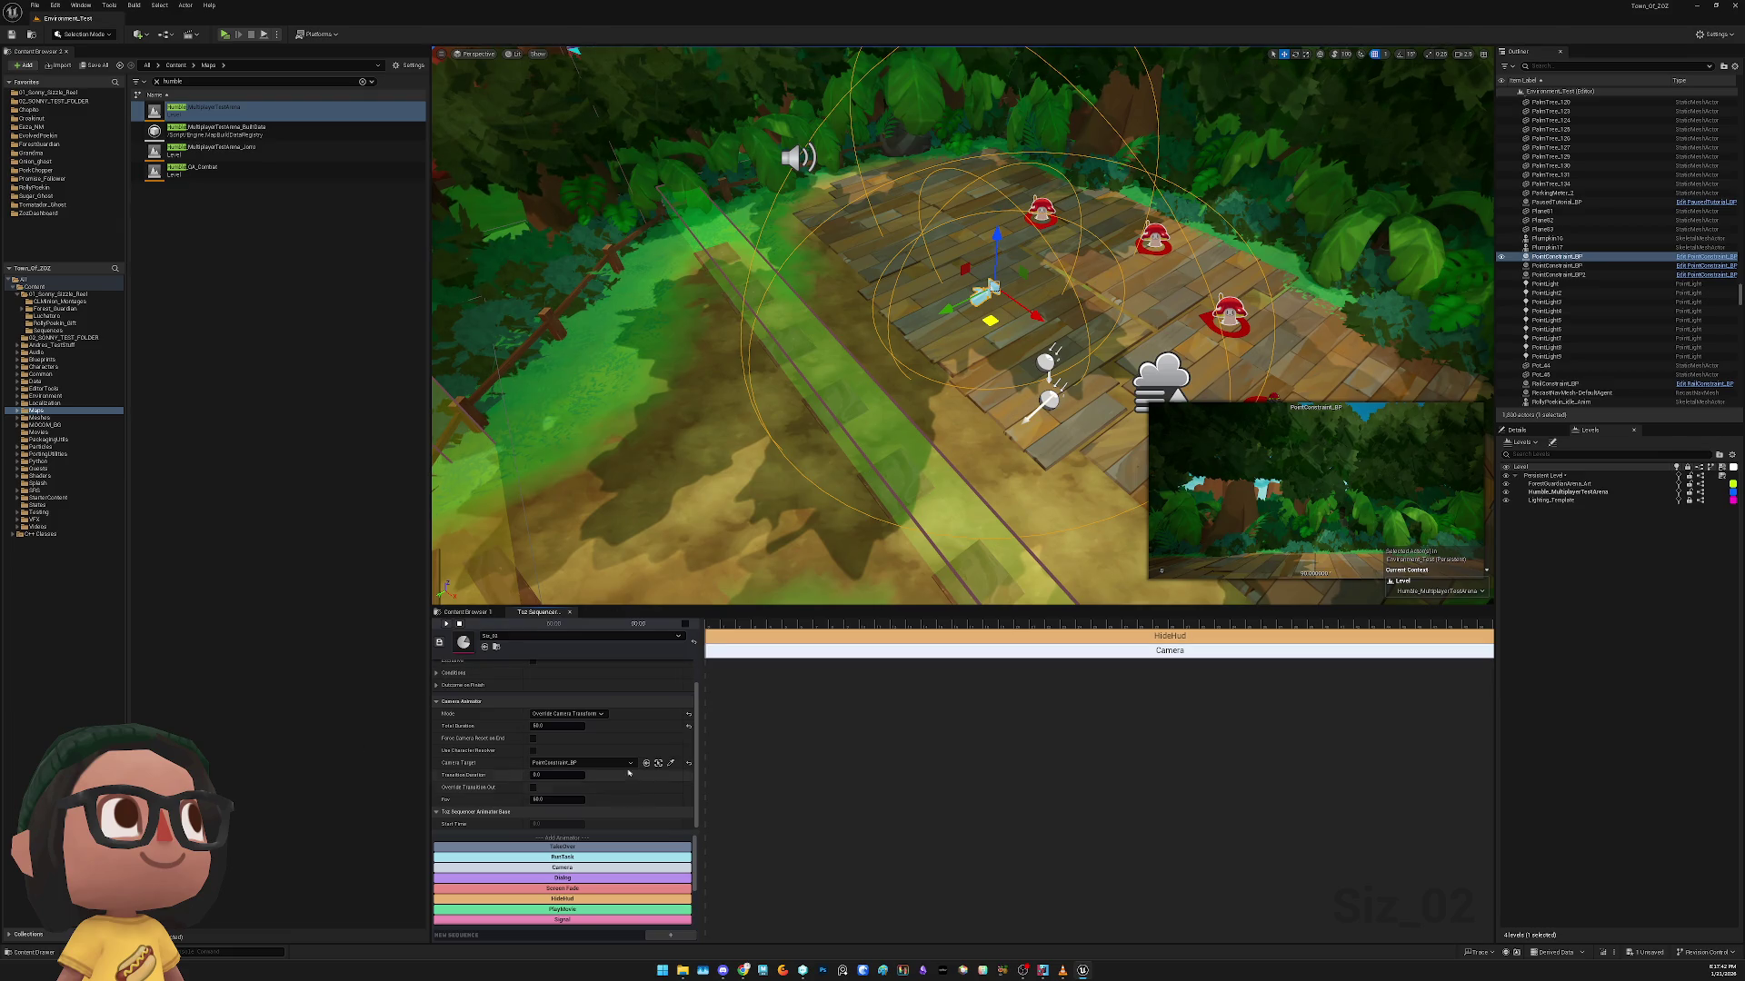
{"action": "scroll", "coordinate": [577, 787], "scroll_direction": "down", "scroll_amount": 1}
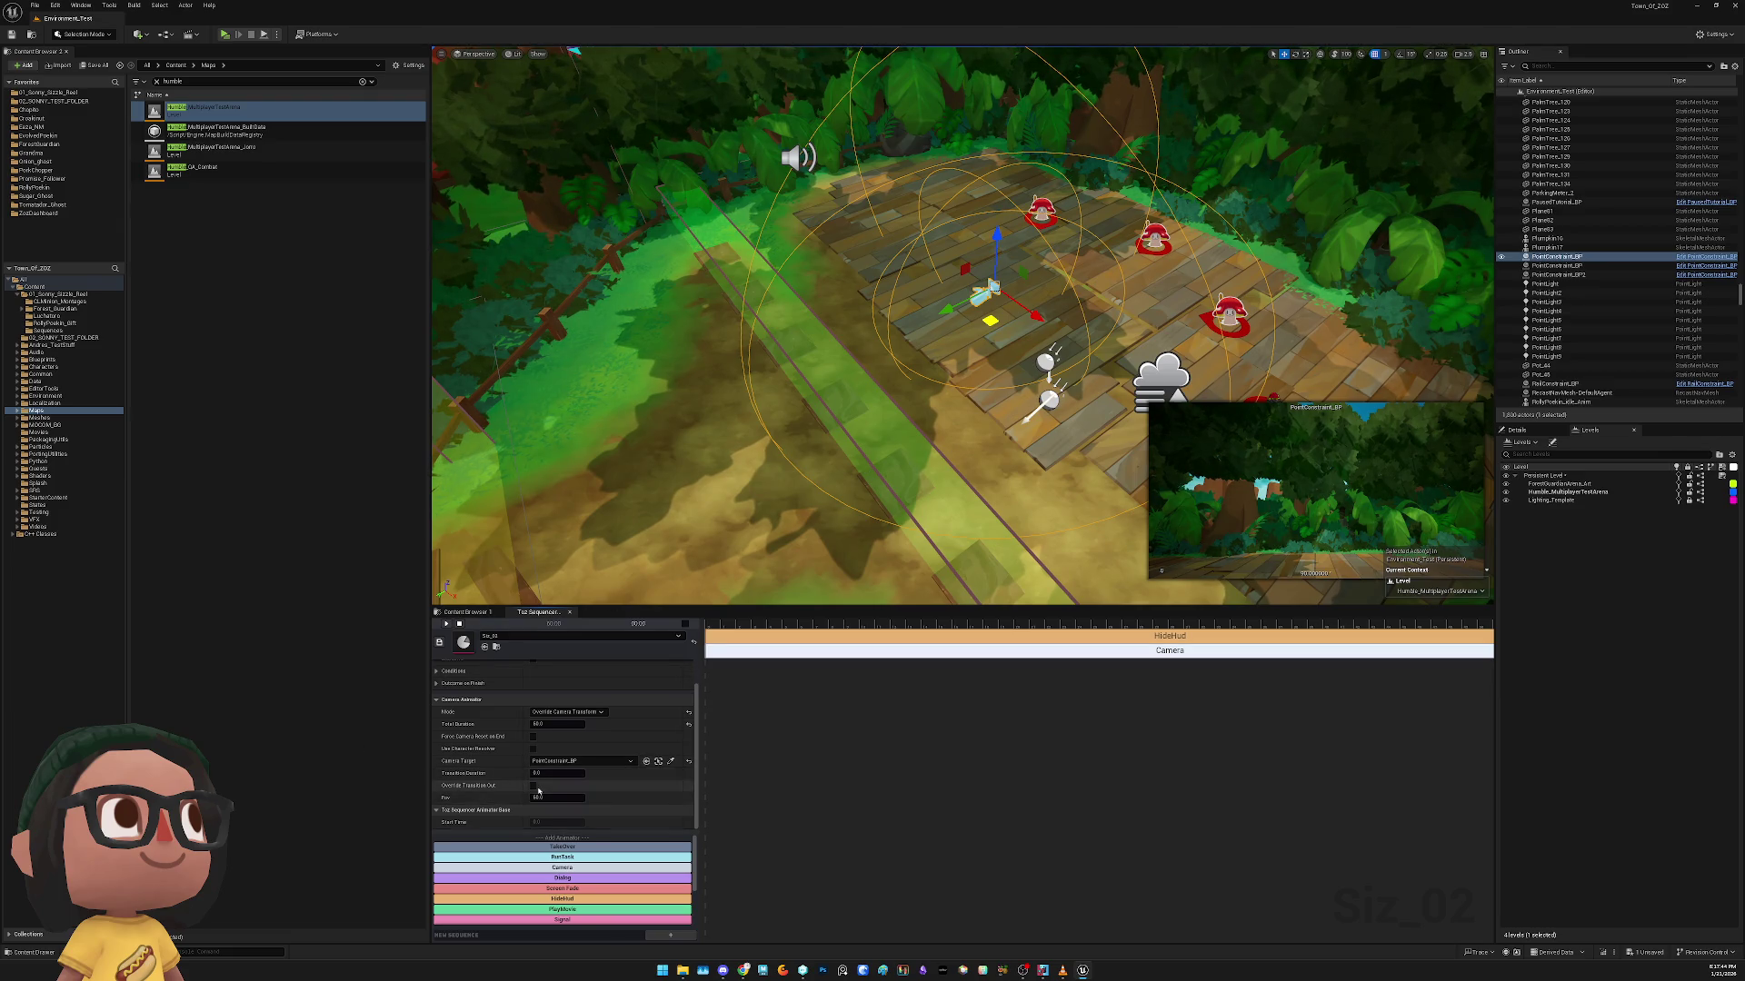
{"action": "left_click", "coordinate": [1556, 265]}
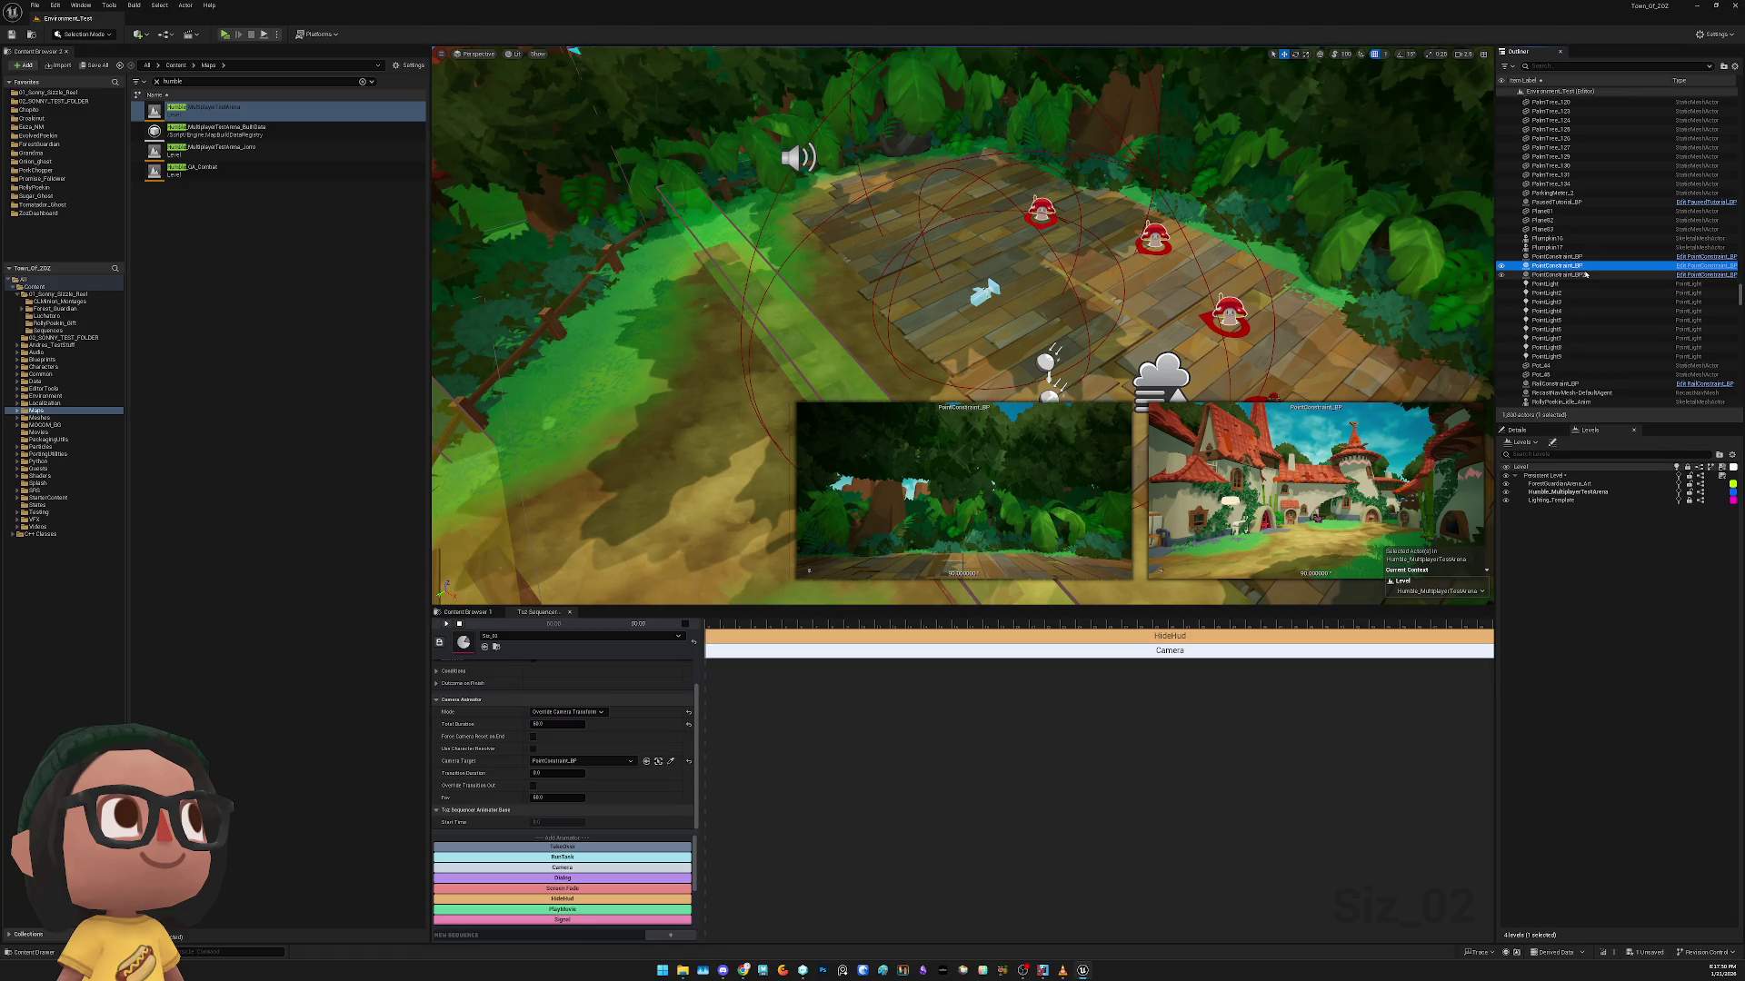
Preview the PointConstraint_BP2 camera and snap the viewport to it
{"action": "left_click", "coordinate": [1585, 275]}
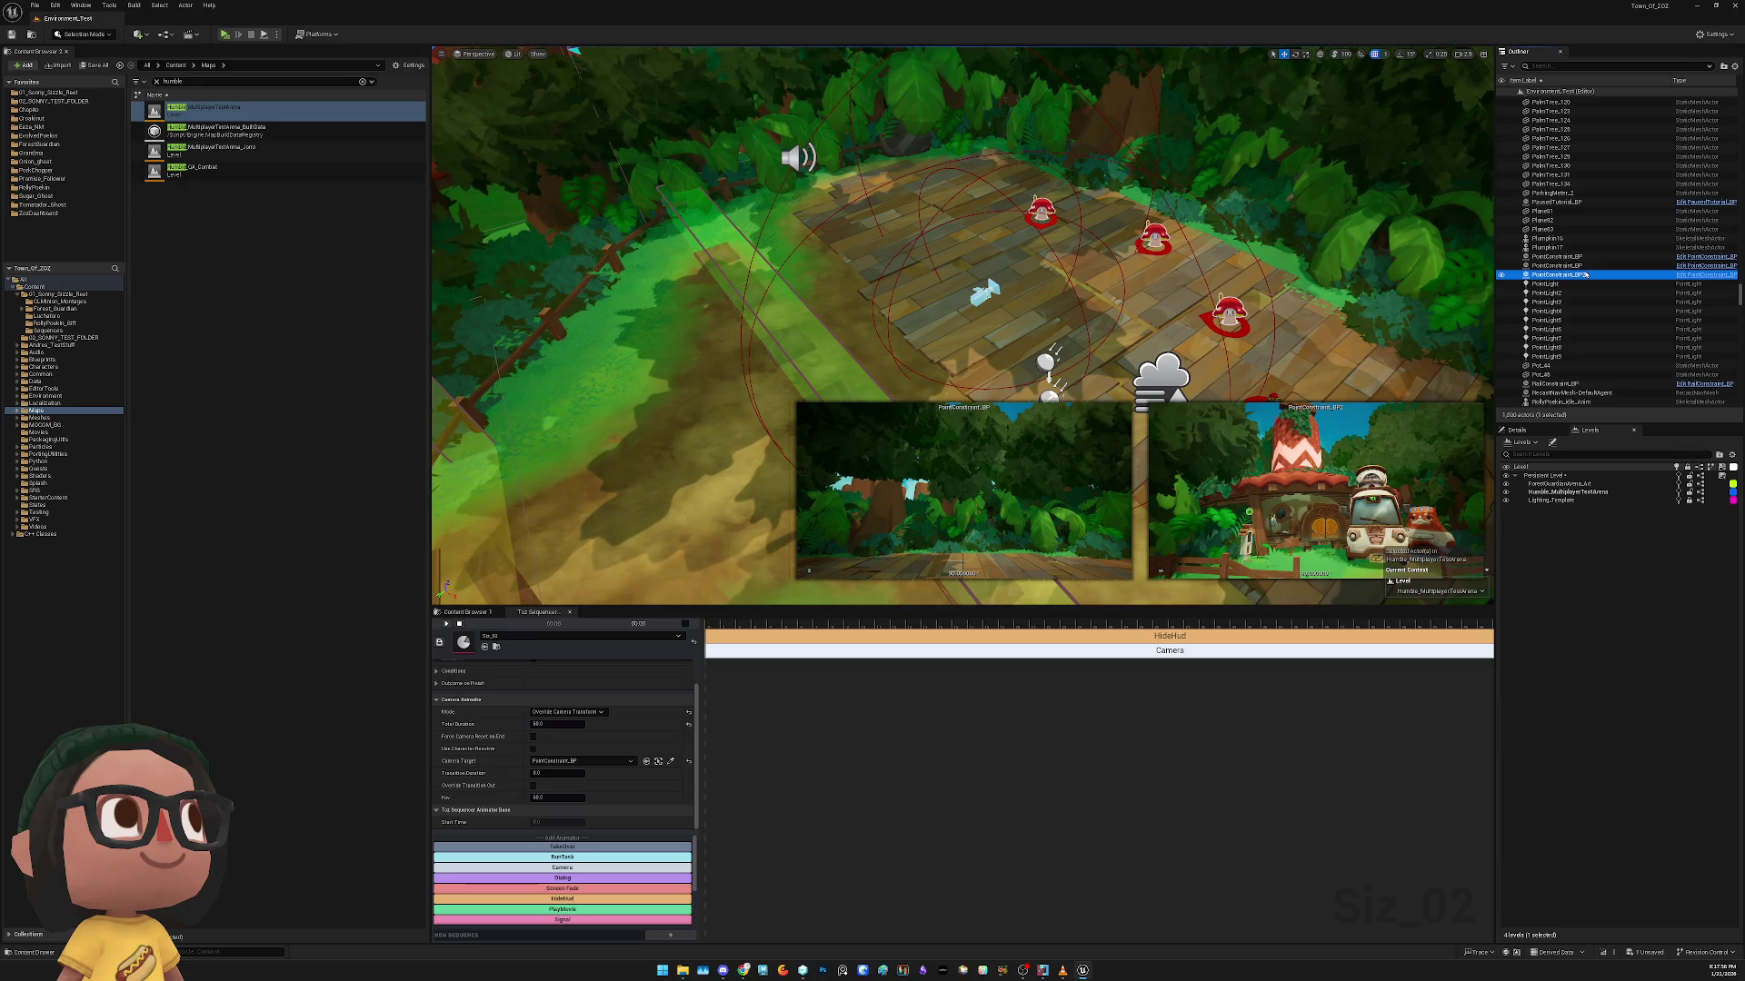
{"action": "right_click", "coordinate": [1585, 274]}
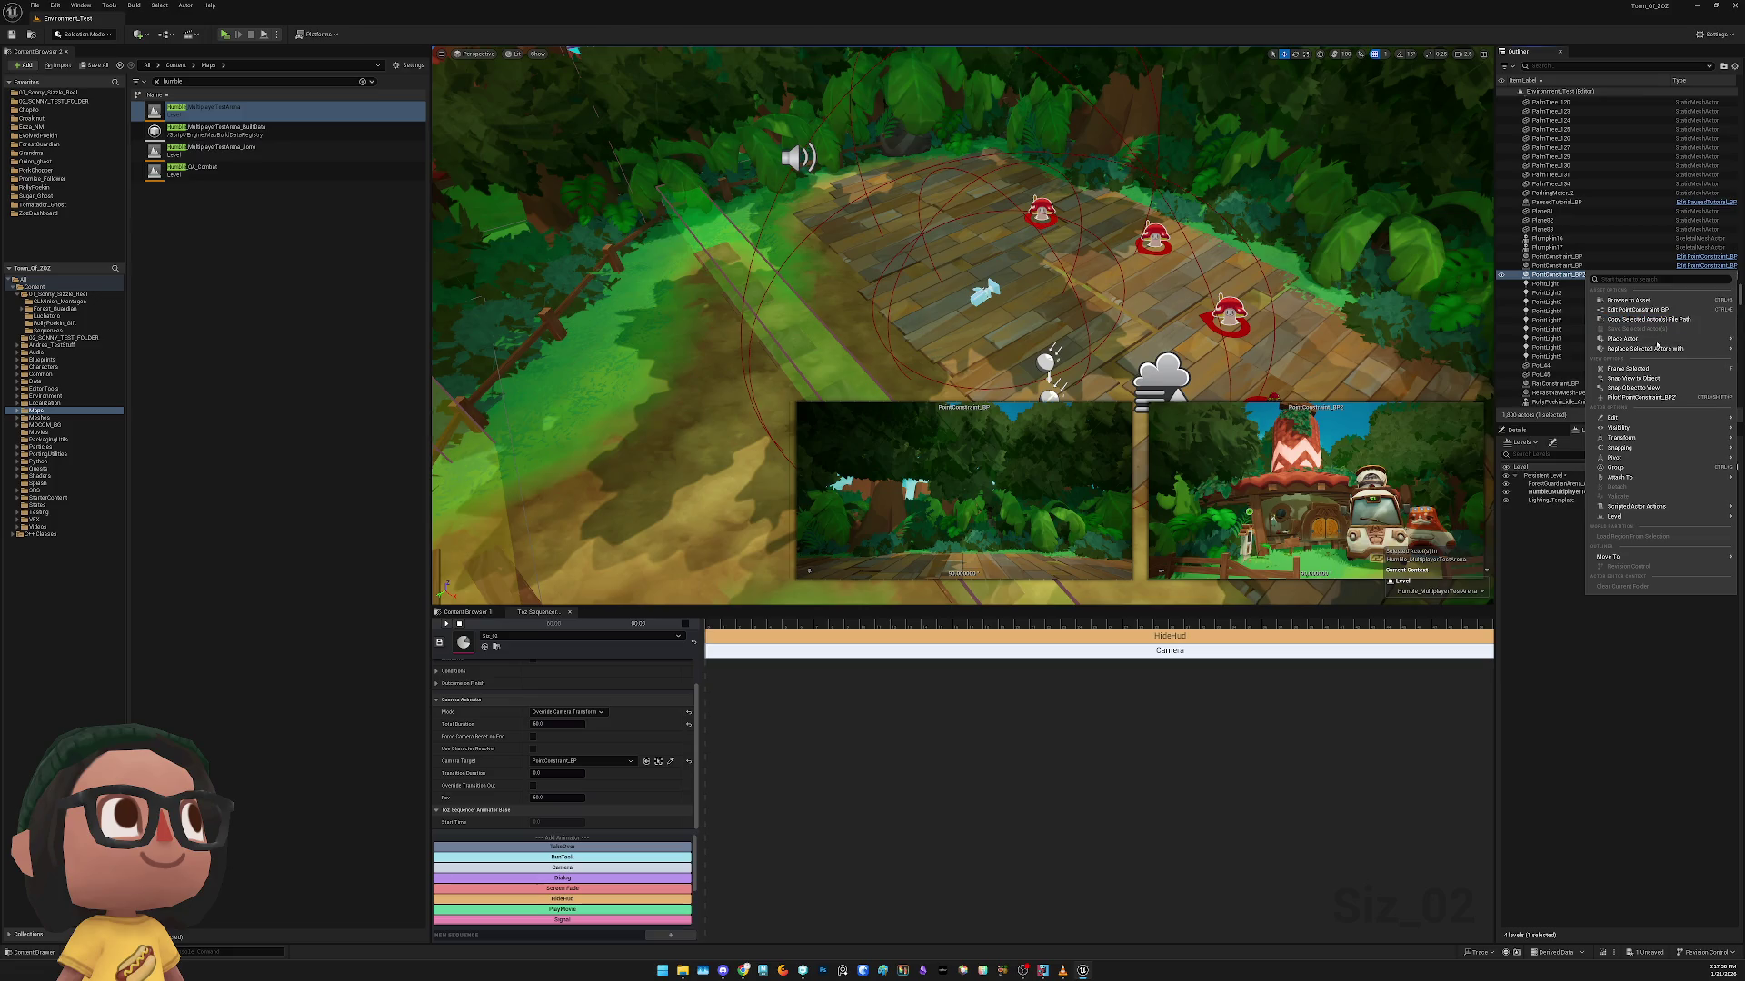
{"action": "left_click", "coordinate": [1654, 379]}
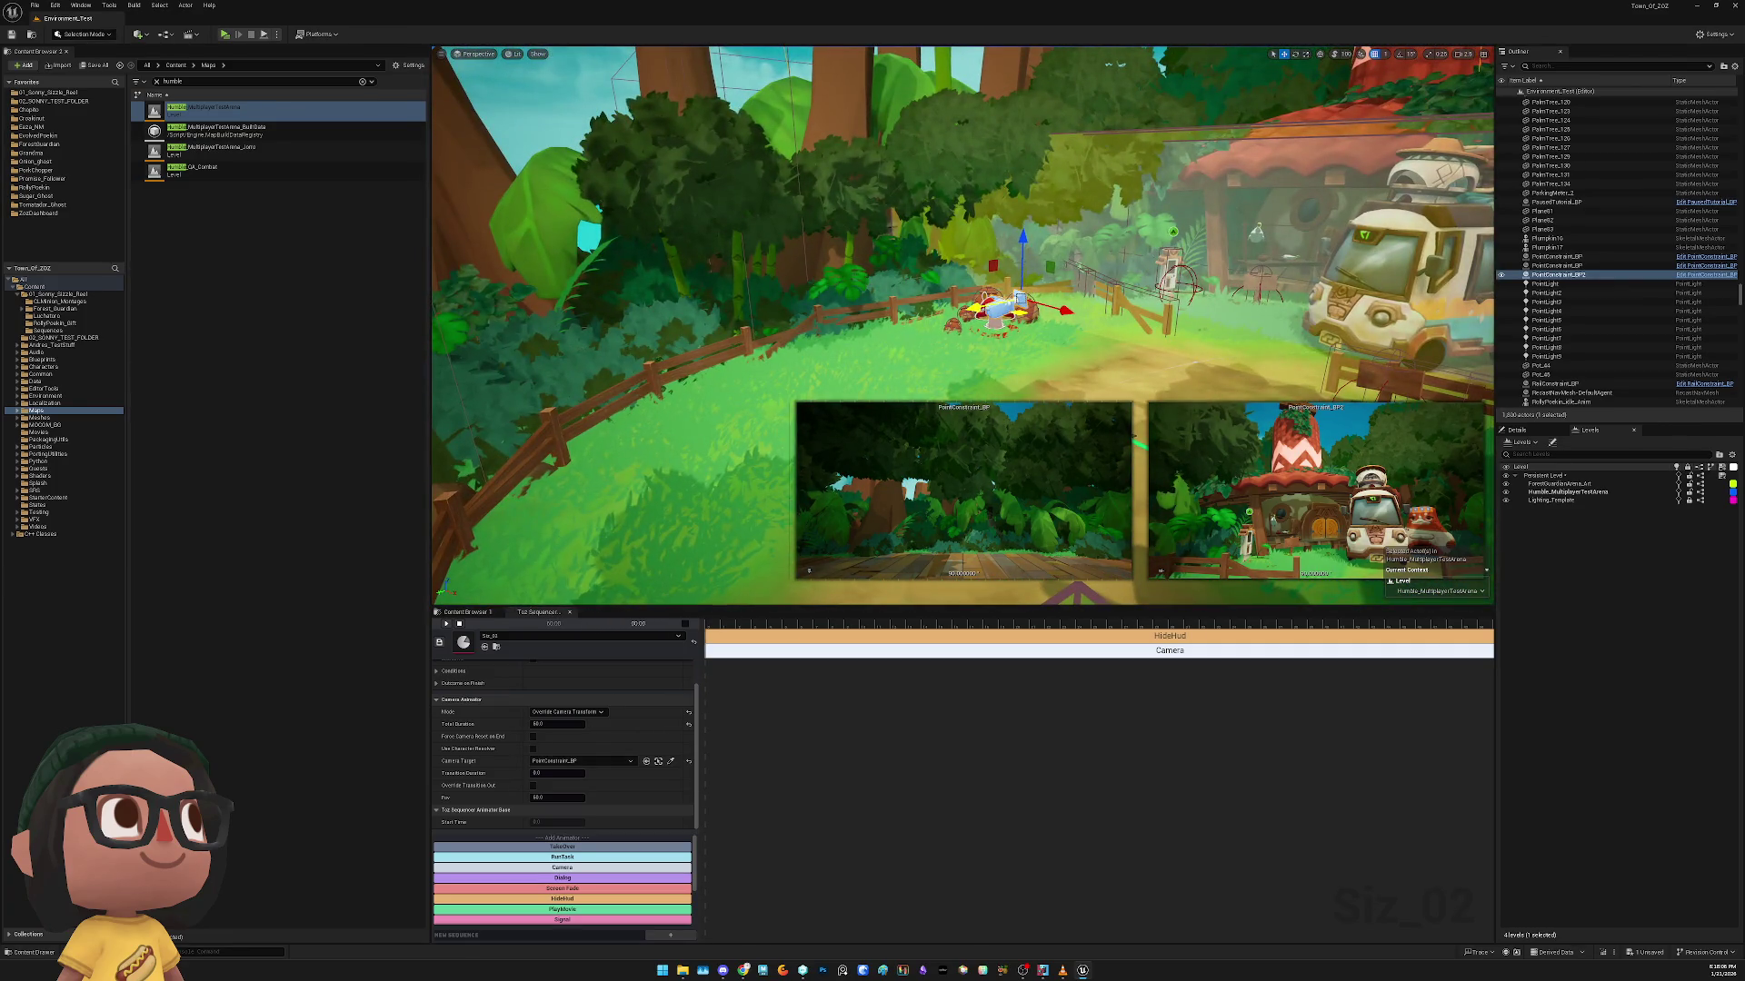
Move the camera left toward the fence, pick the sequence's camera target, and start a test play
{"action": "left_click_drag", "start_coordinate": [1017, 309], "coordinate": [805, 342]}
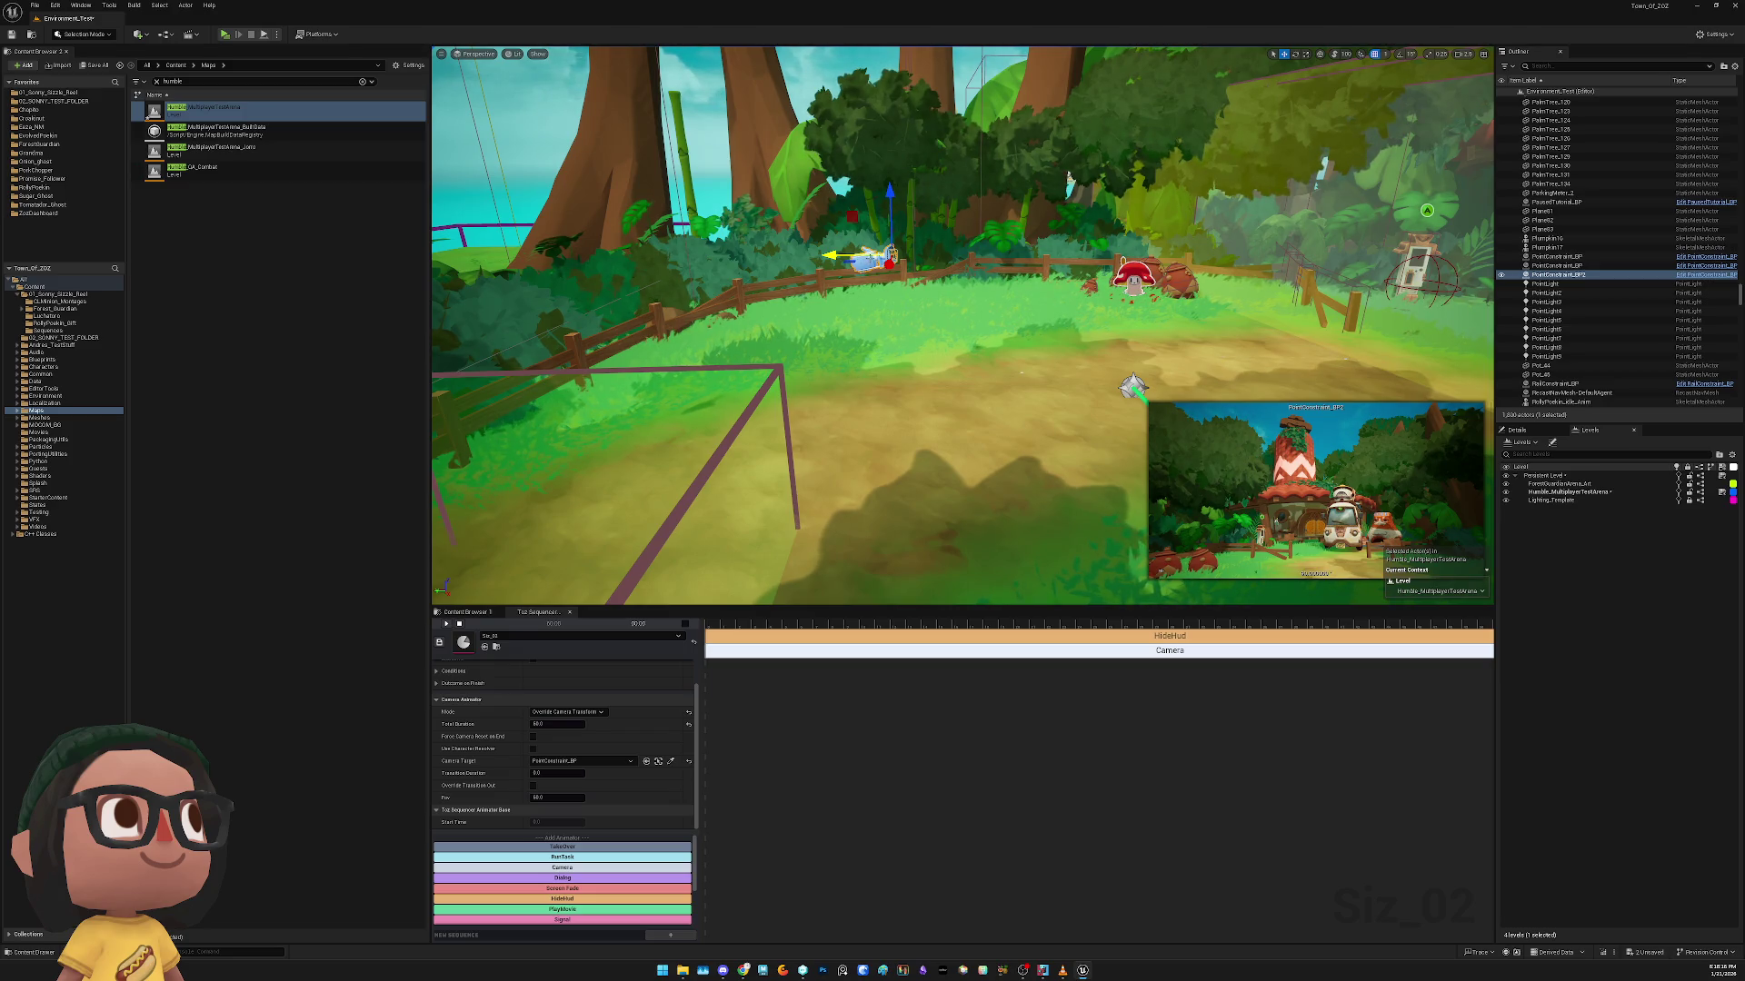
{"action": "left_click", "coordinate": [670, 761]}
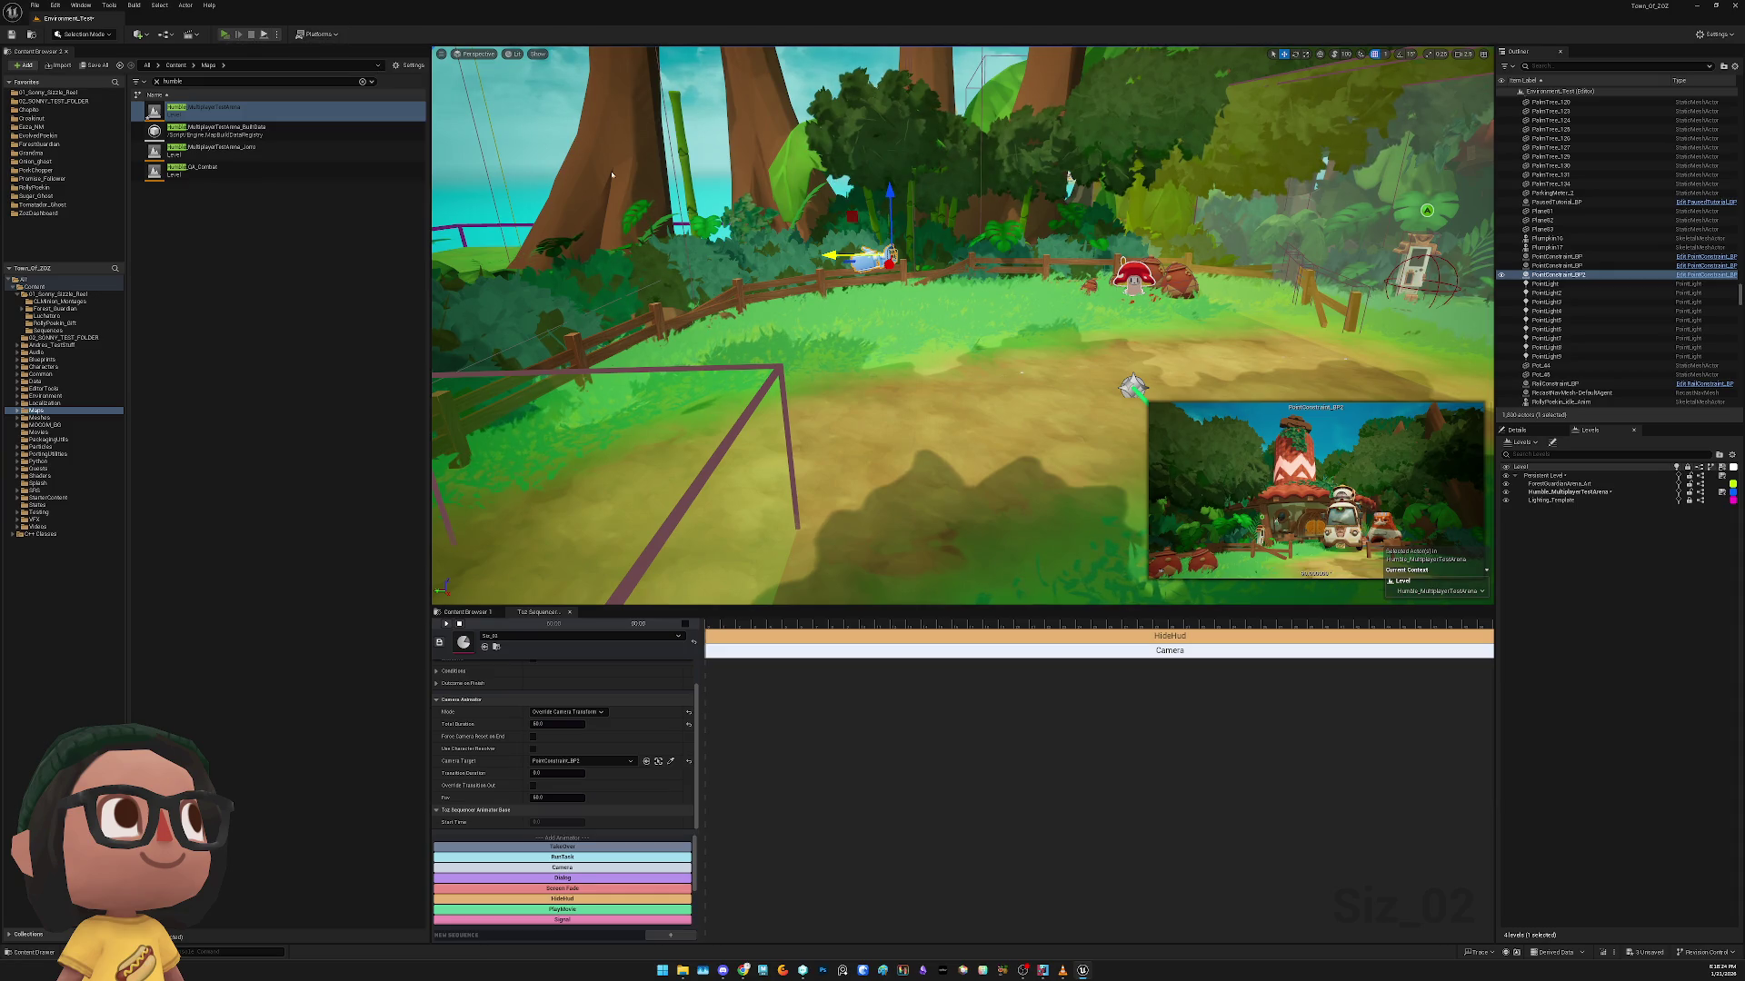
{"action": "key", "text": "alt+p"}
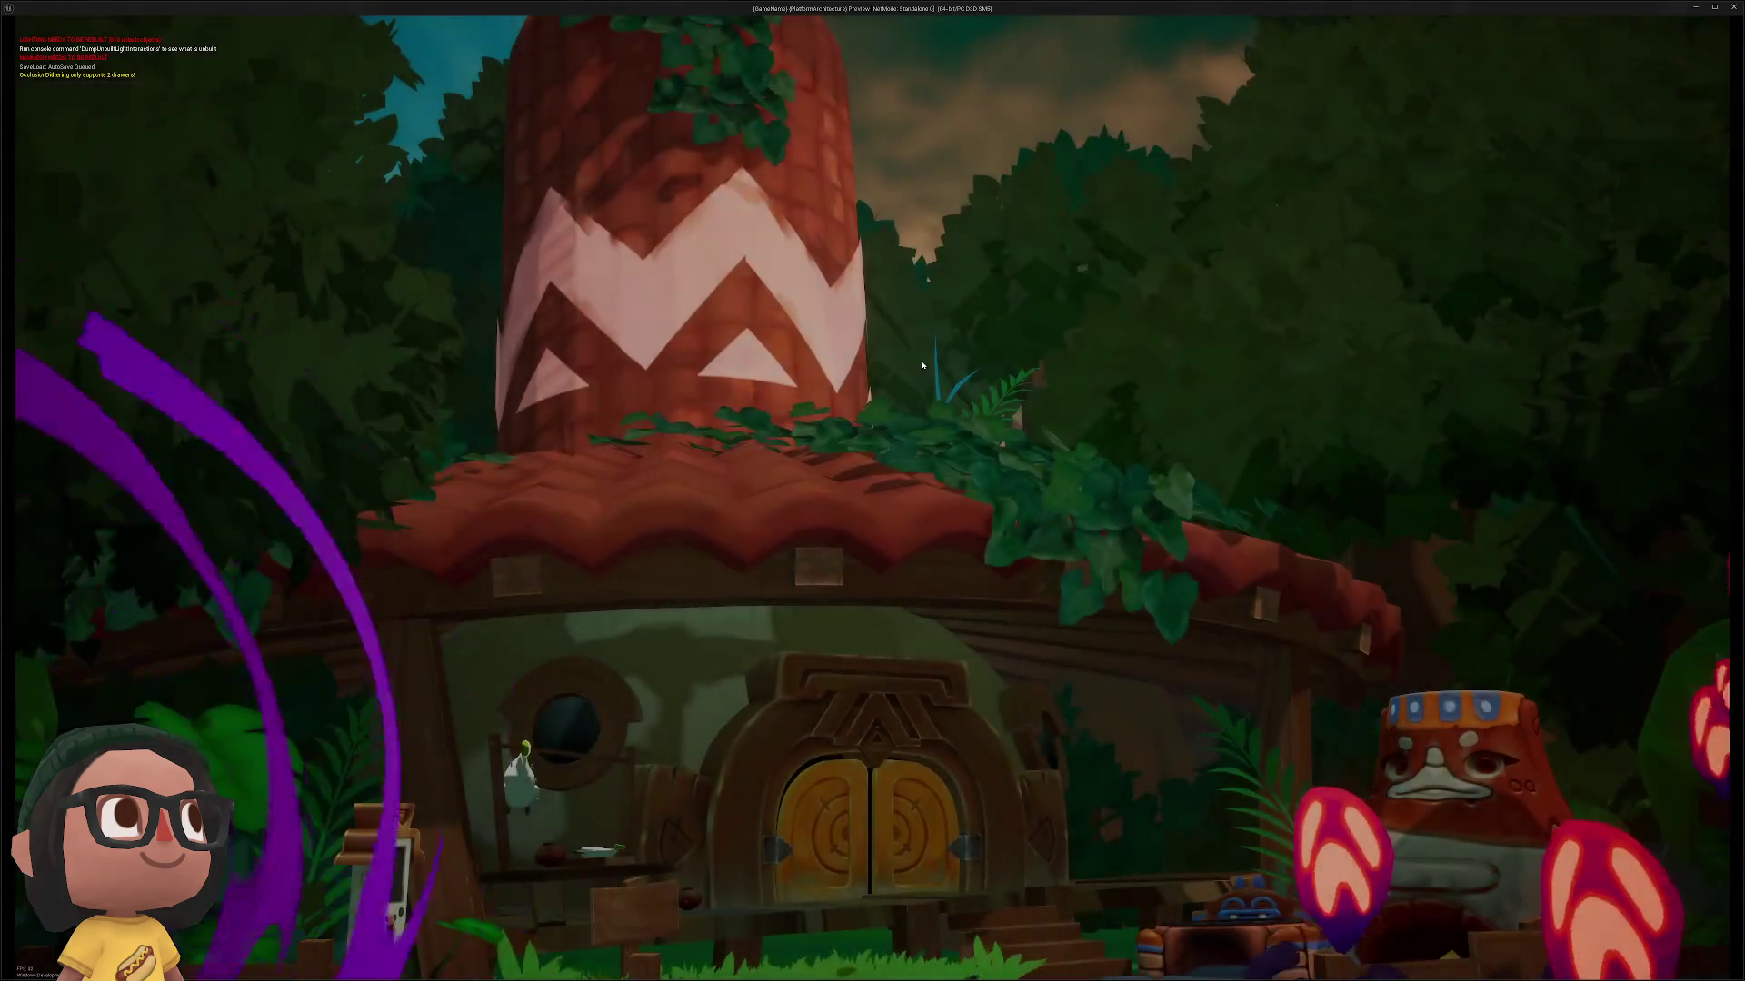
End the test play and inspect the NS_BallExplode effect and the breakable pot
{"action": "key", "text": "Escape"}
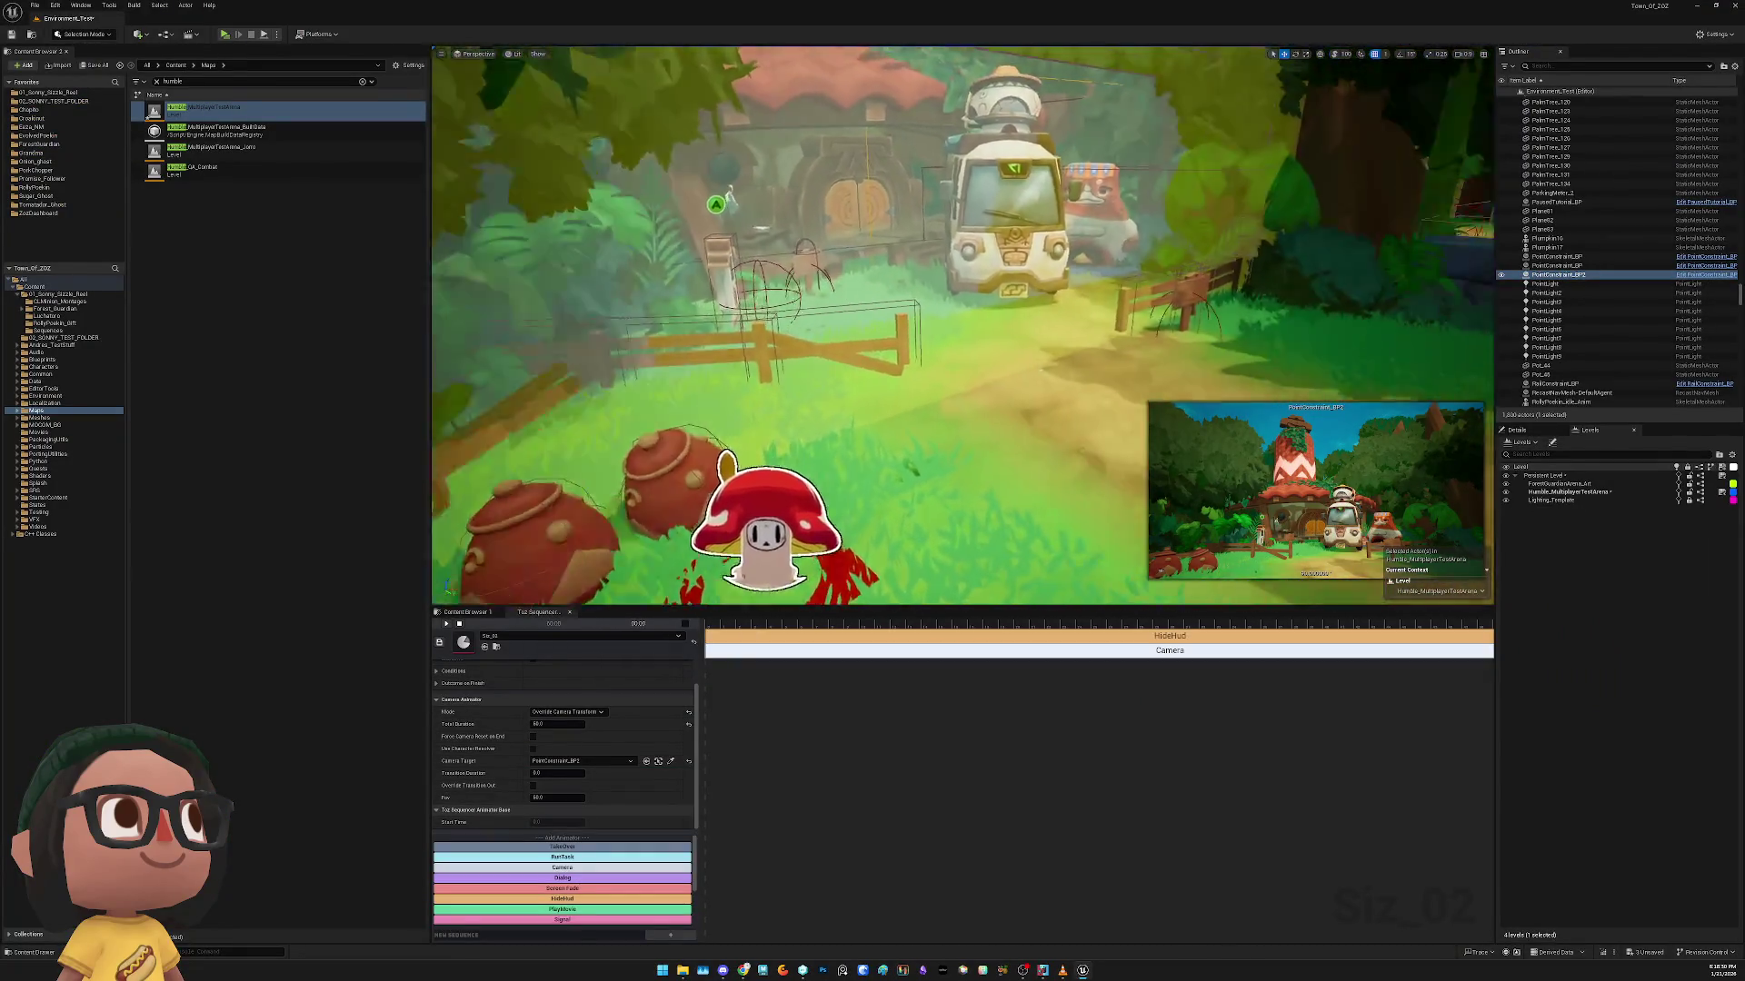
{"action": "left_click", "coordinate": [1070, 366]}
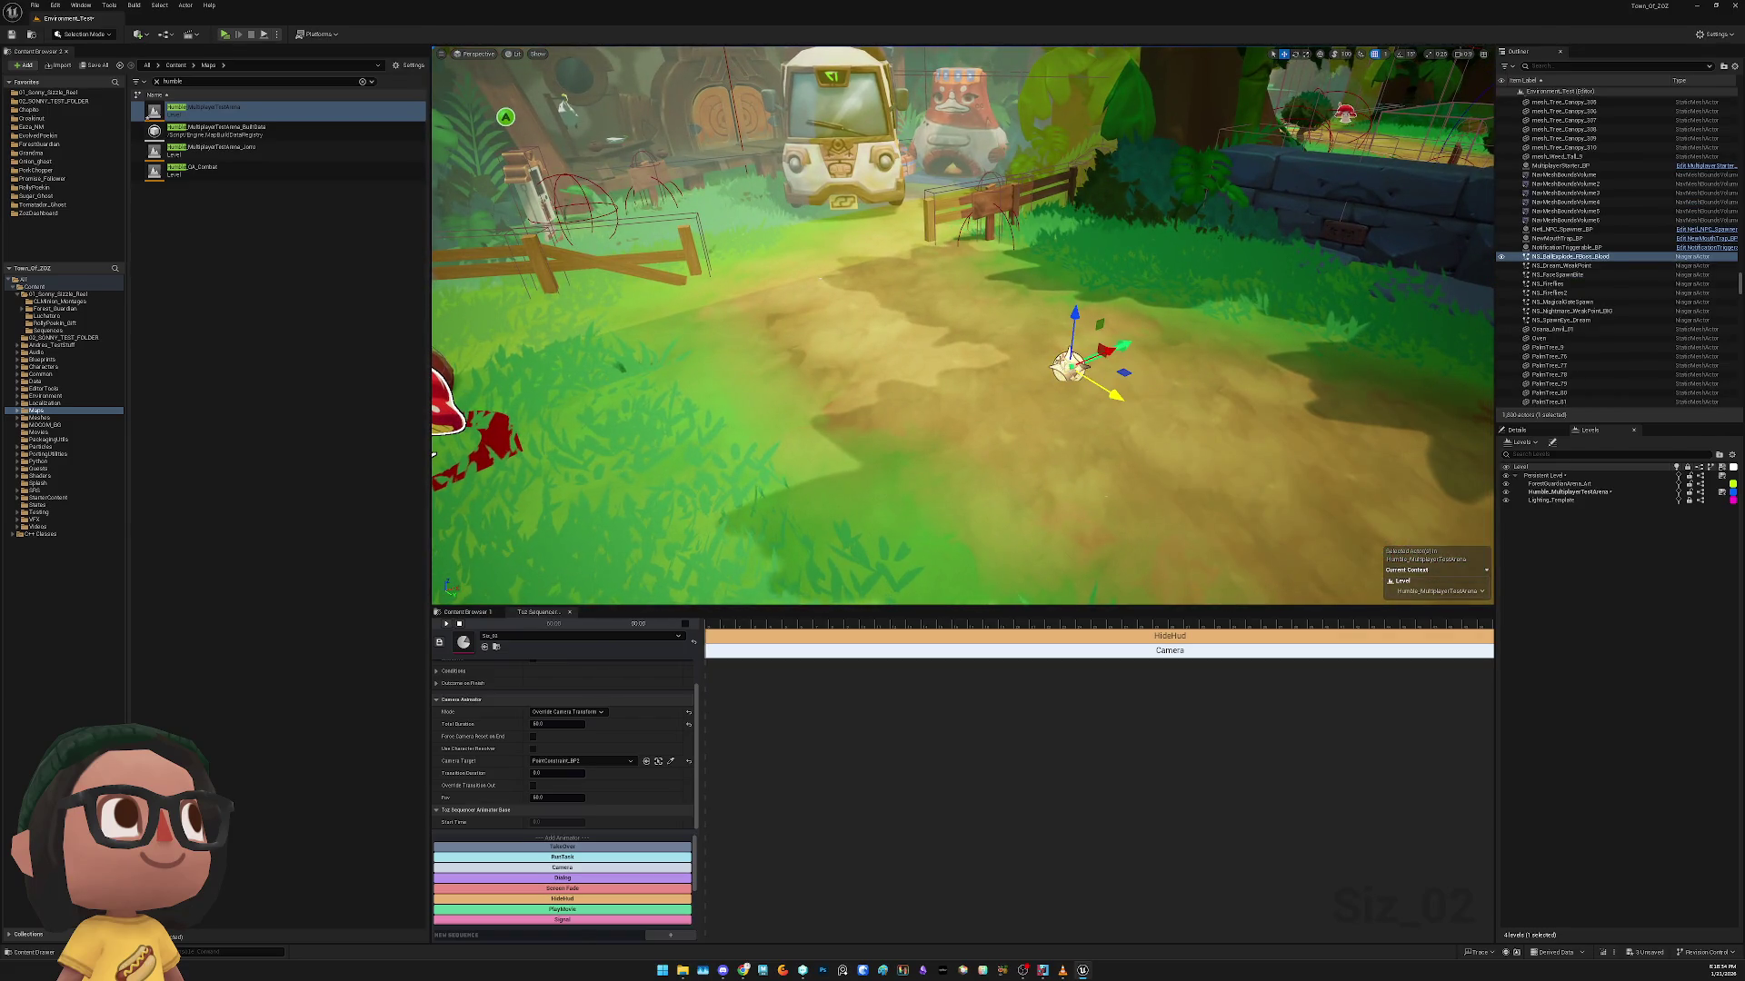
{"action": "key", "text": "Escape"}
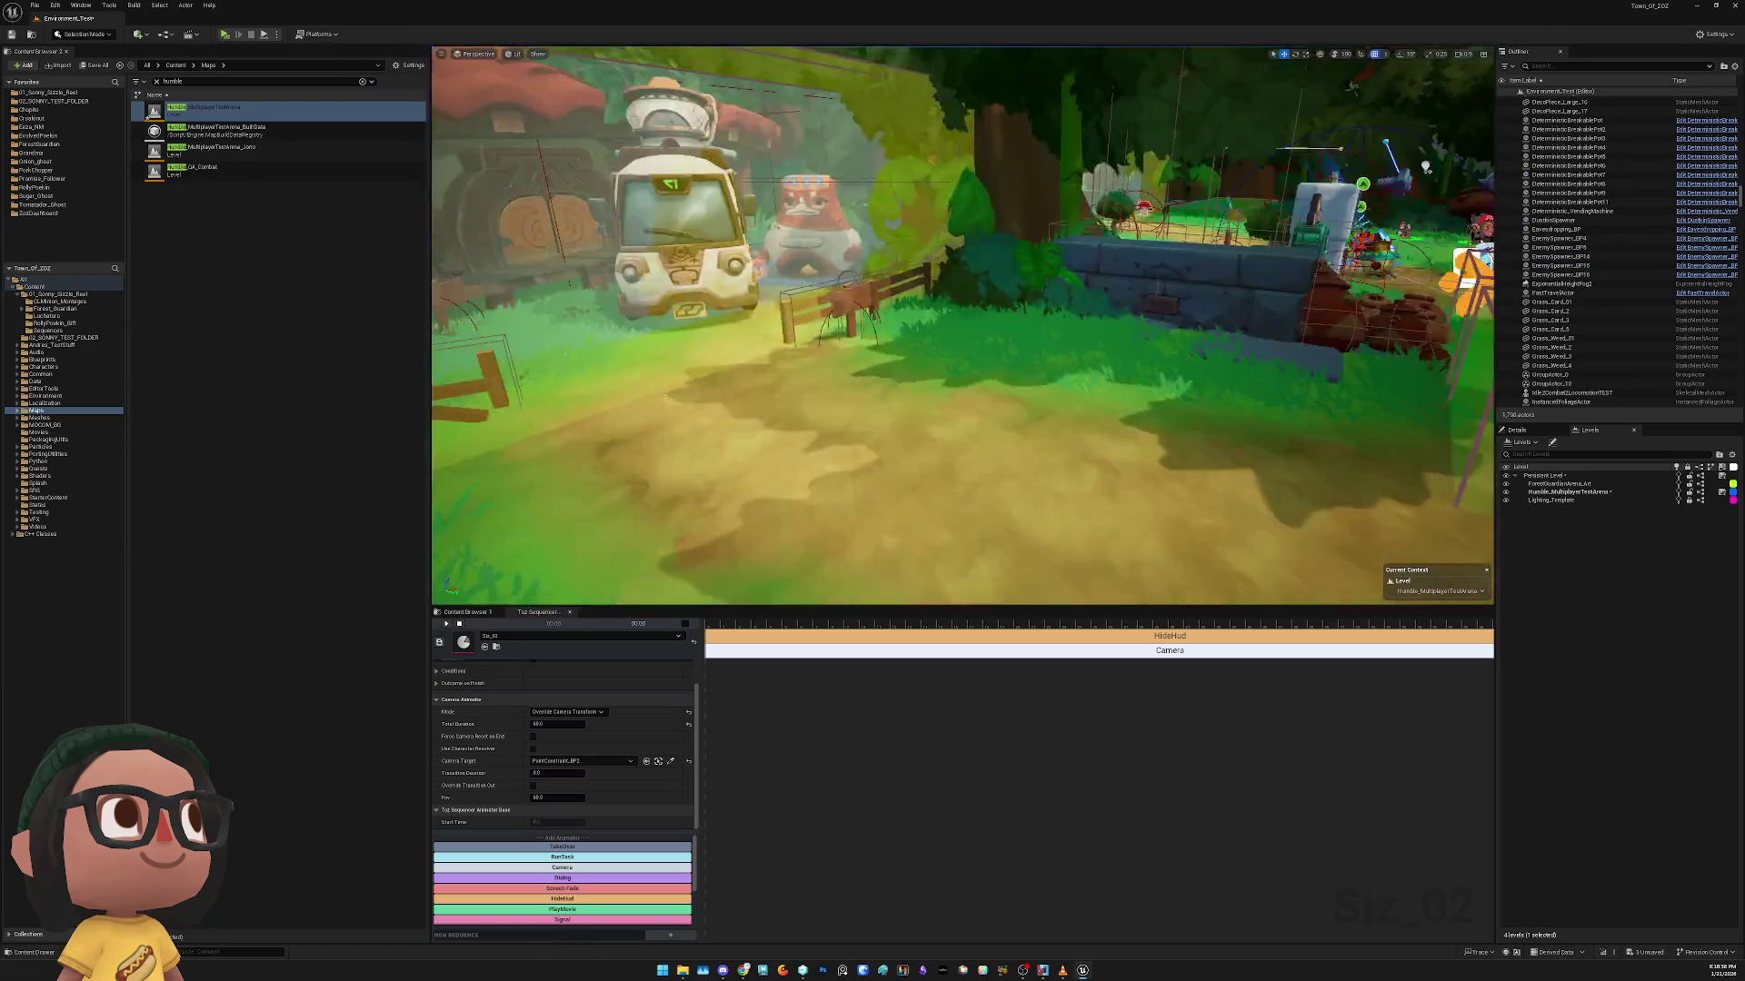
{"action": "left_click", "coordinate": [724, 367]}
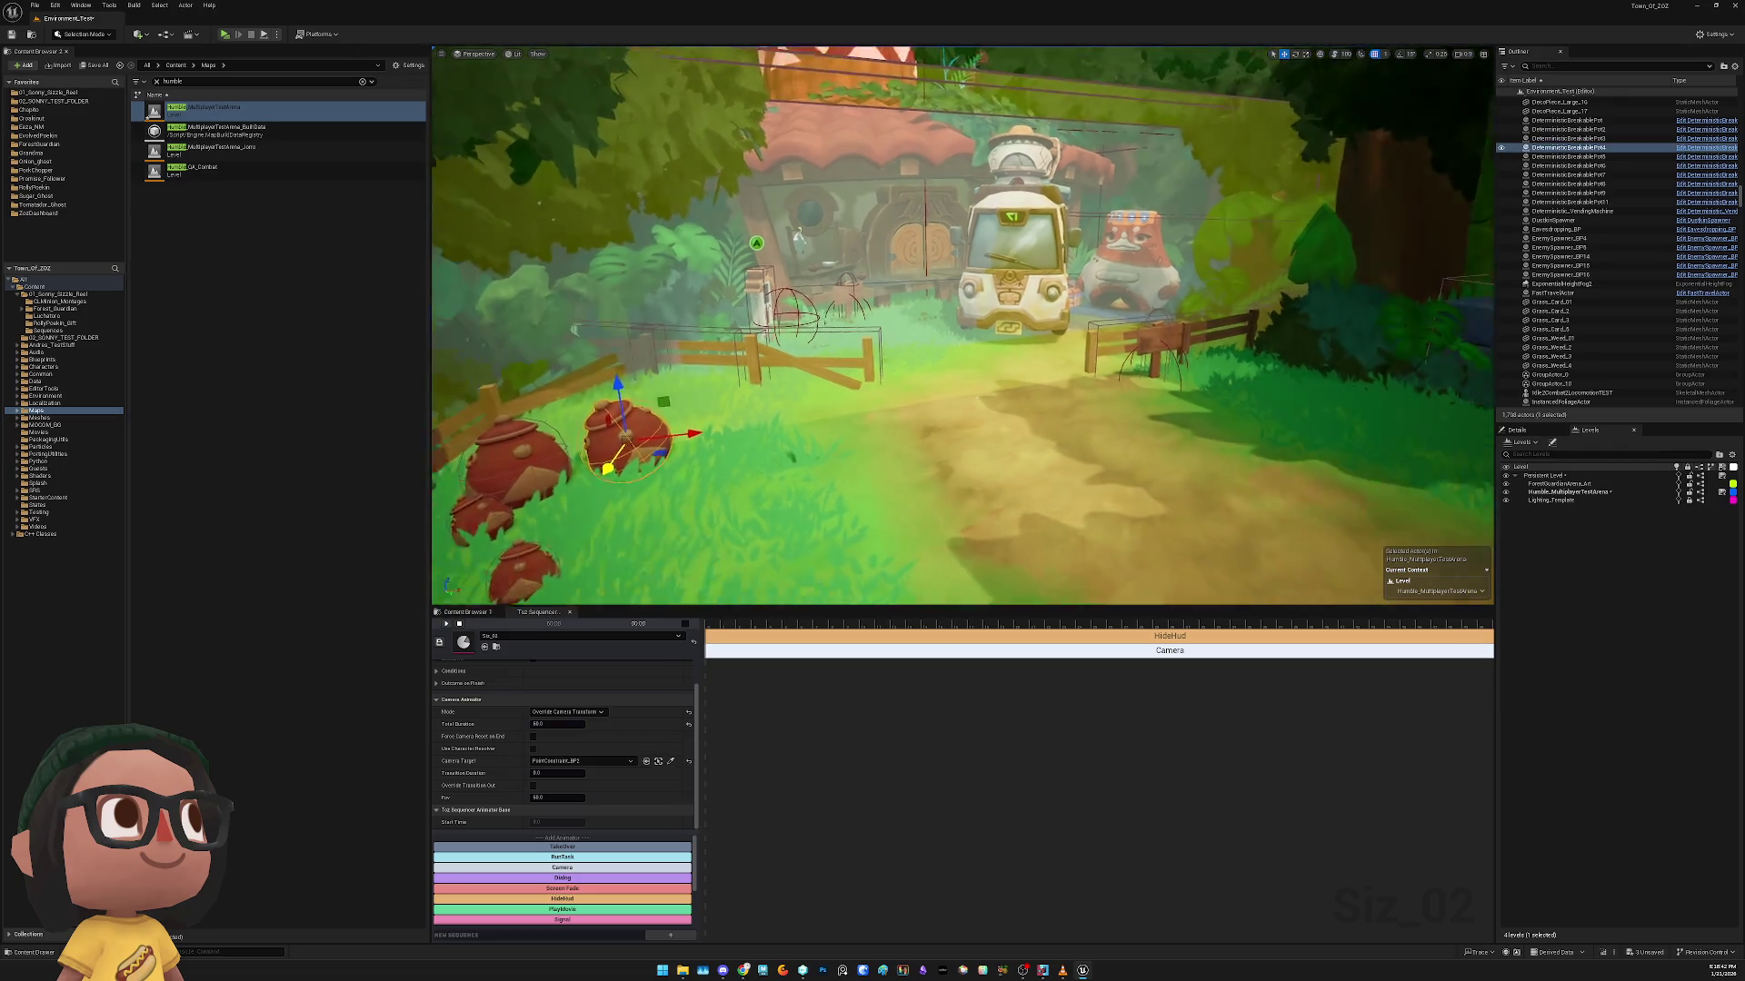
Delete the MultiplayerStarter_BP actor
{"action": "right_click", "coordinate": [927, 263]}
{"action": "left_click", "coordinate": [916, 288]}
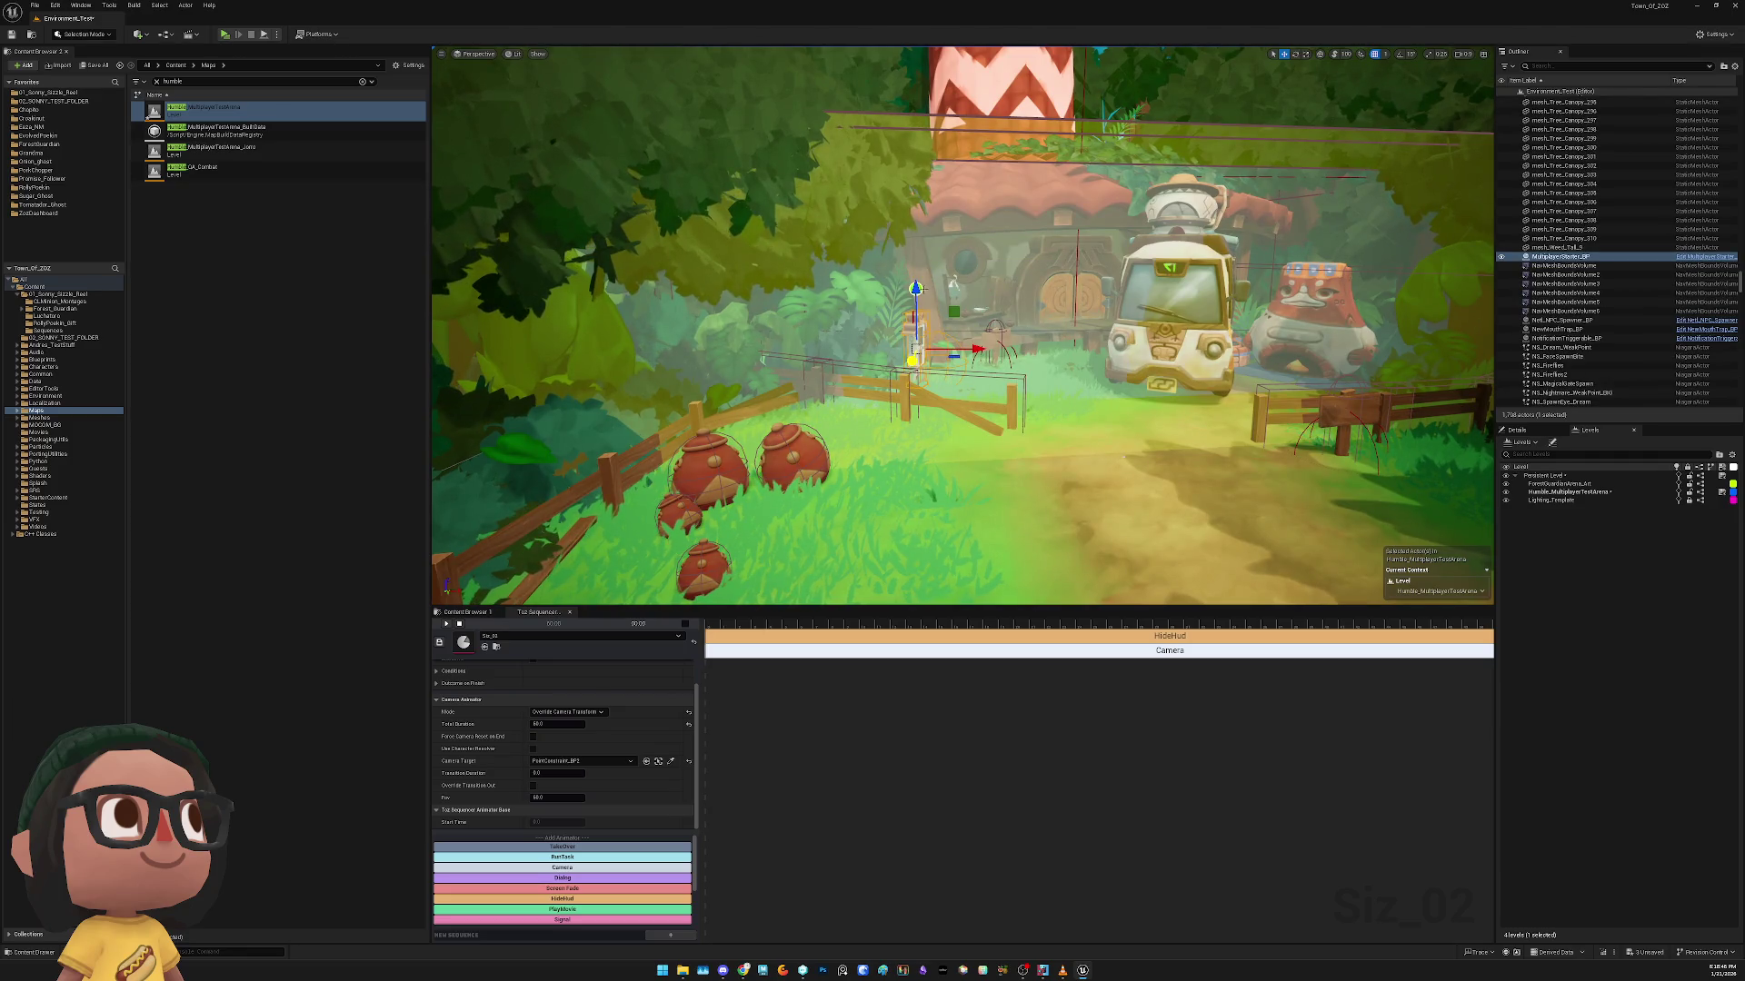
{"action": "key", "text": "Delete"}
Frame and delete the NS_Dream_WeakPoint effect, then select an object in the fenced area
{"action": "mouse_move", "coordinate": [964, 327]}
{"action": "left_mouse_down"}
{"action": "mouse_move", "coordinate": [899, 320]}
{"action": "mouse_move", "coordinate": [893, 296]}
{"action": "left_mouse_up"}
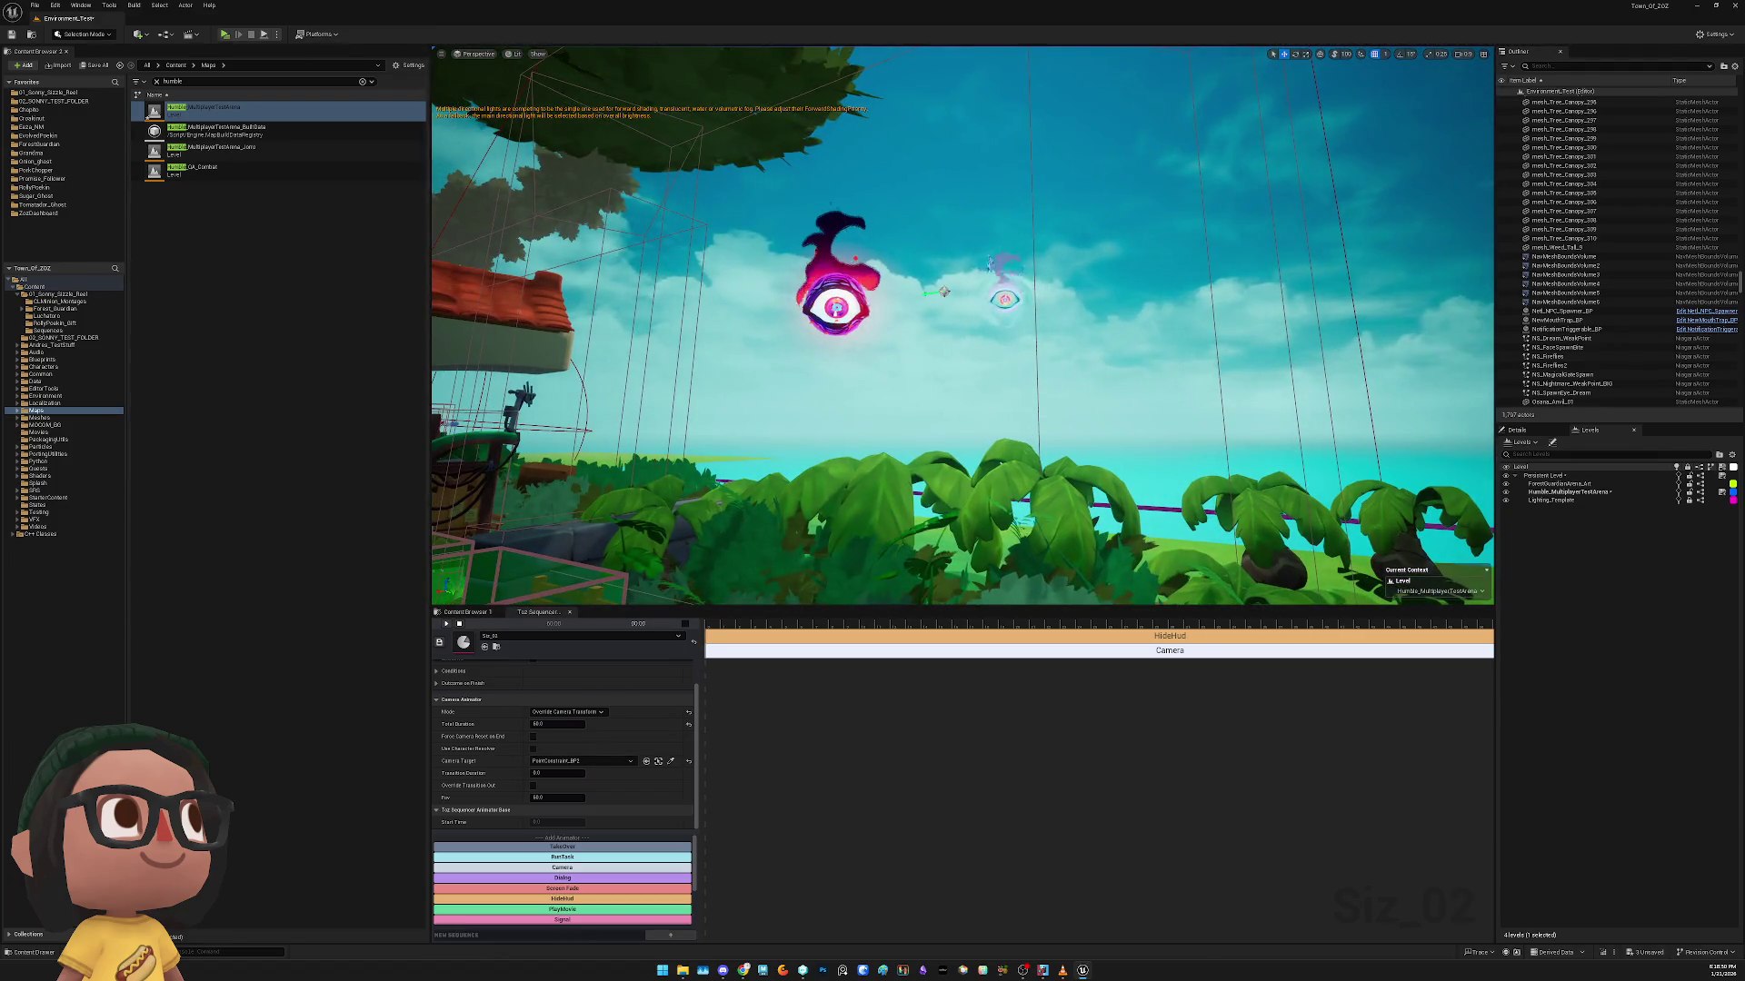
{"action": "left_click", "coordinate": [1004, 298]}
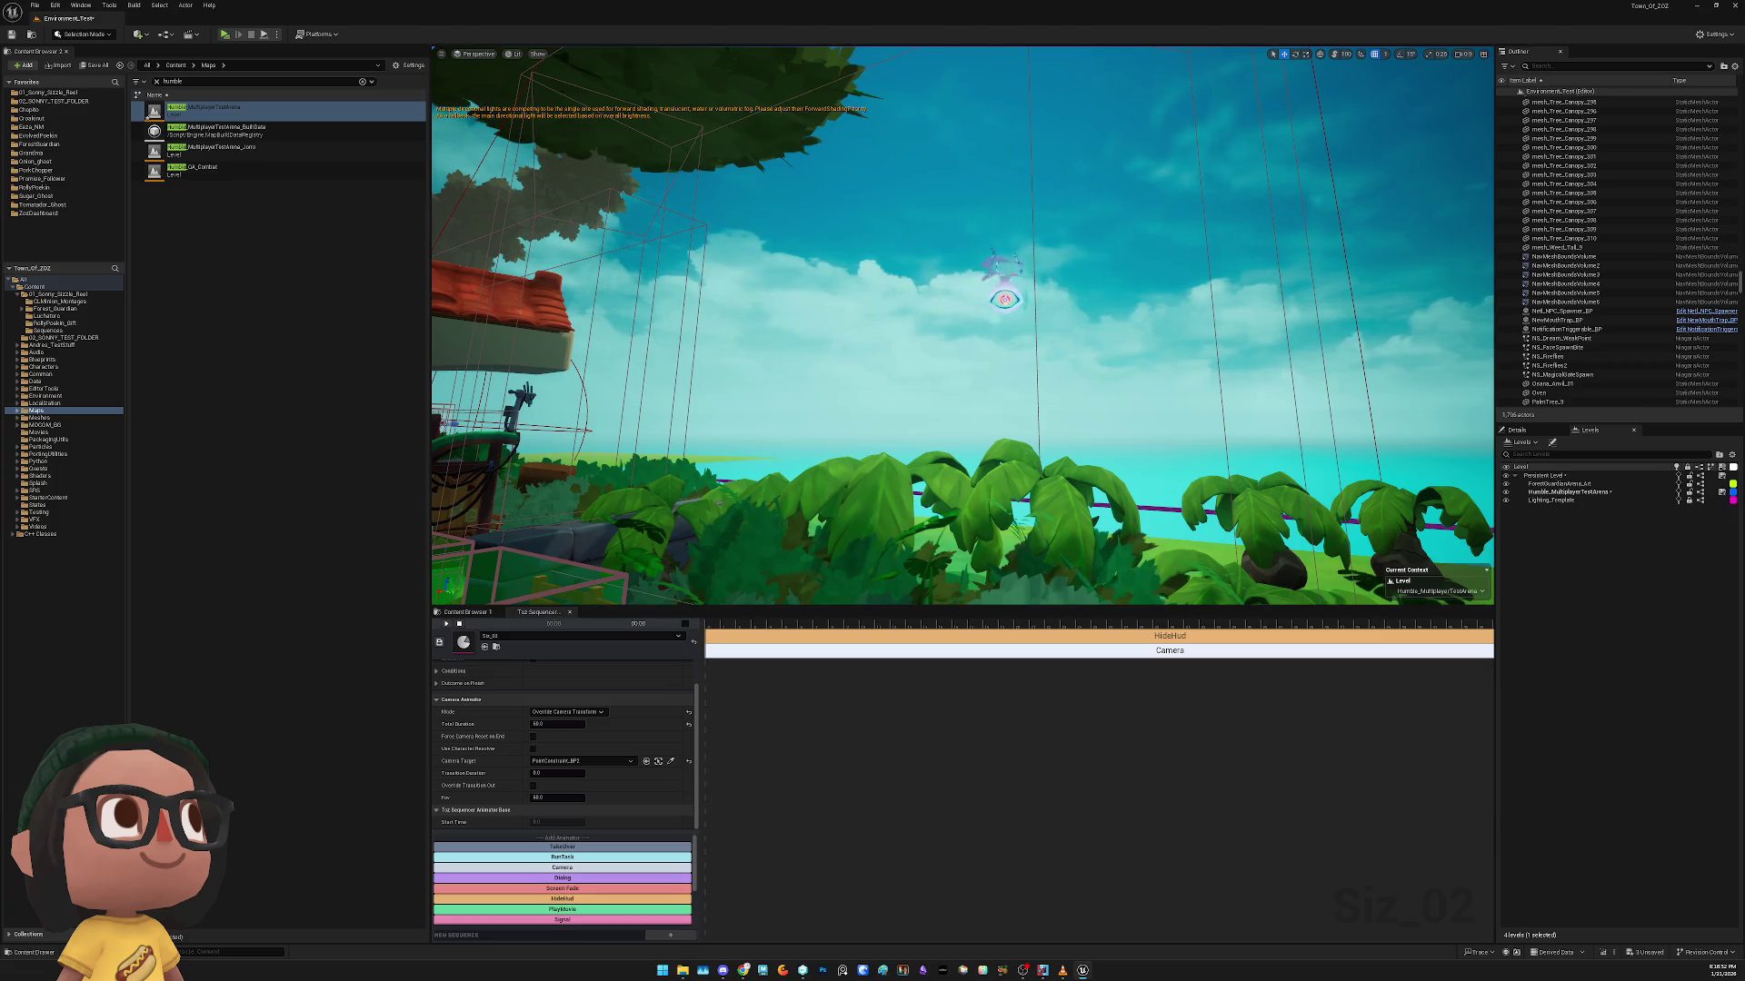
{"action": "key", "text": "f"}
{"action": "key", "text": "Delete"}
{"action": "mouse_move", "coordinate": [961, 319]}
{"action": "left_mouse_down"}
{"action": "mouse_move", "coordinate": [1098, 242]}
{"action": "mouse_move", "coordinate": [968, 248]}
{"action": "left_mouse_up"}
{"action": "left_click", "coordinate": [968, 248]}
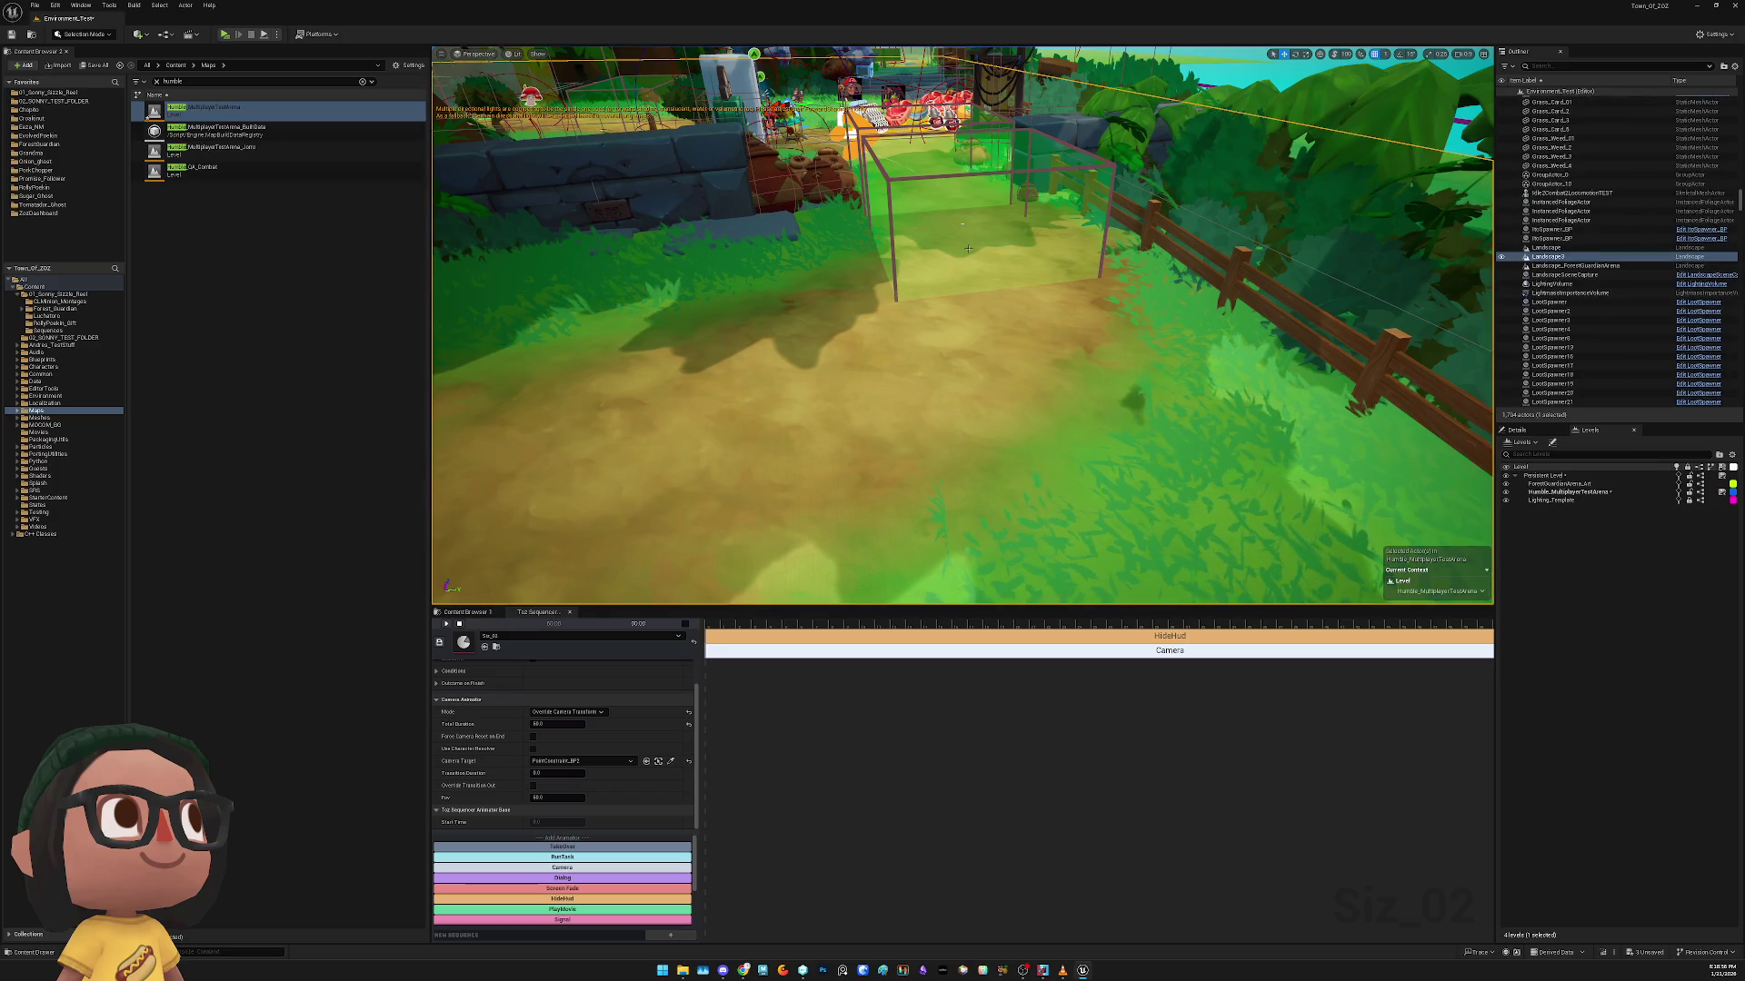
Delete the ActionTrigger_BP5 trigger box in the fenced area
{"action": "left_click", "coordinate": [962, 222]}
{"action": "left_click", "coordinate": [963, 222]}
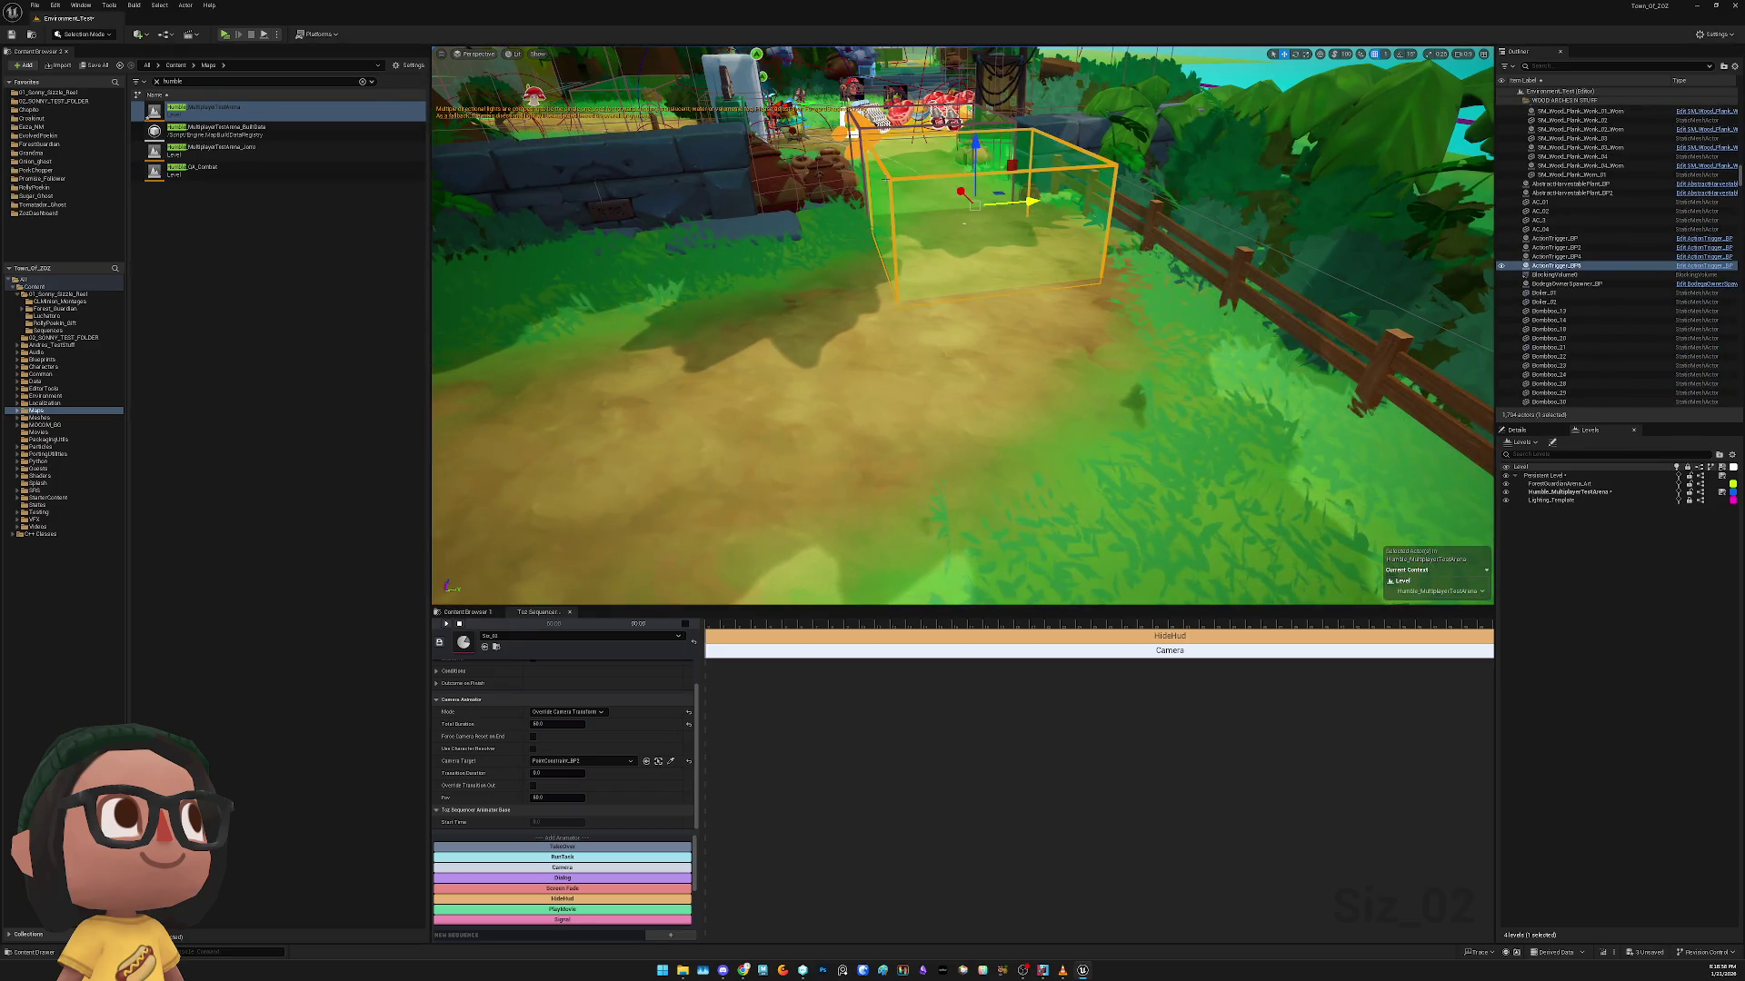
{"action": "key", "text": "Delete"}
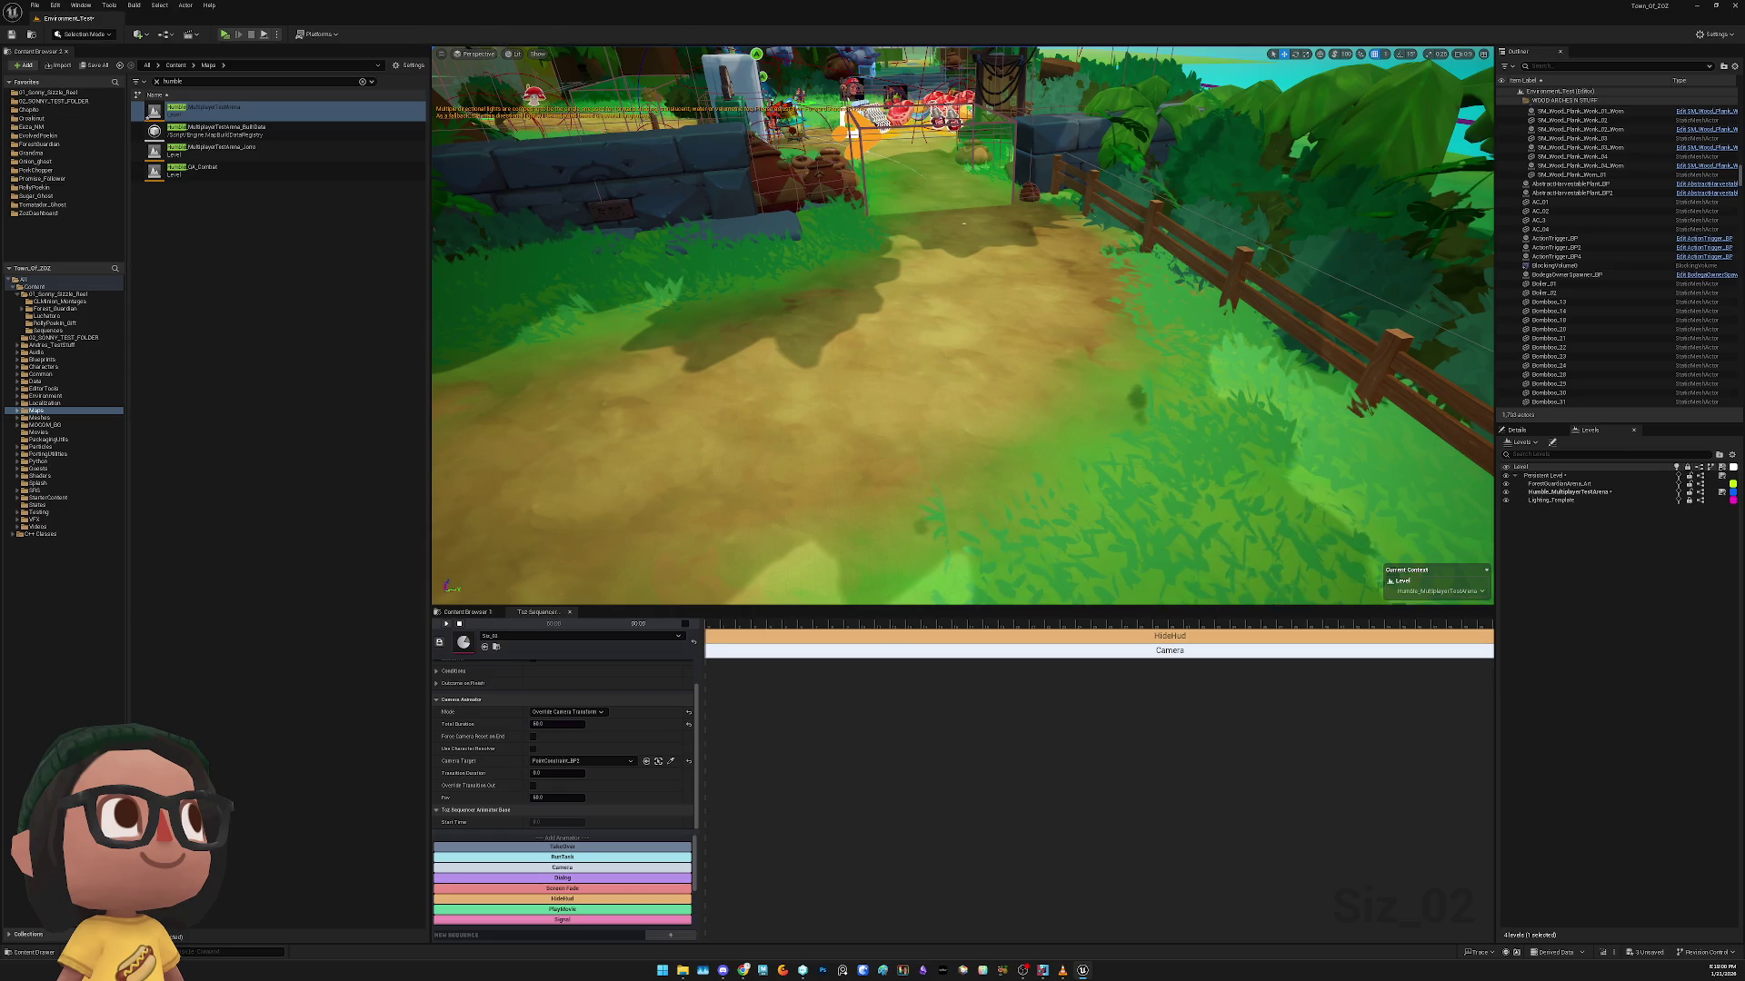
Delete ActionTrigger_BP2 and ActionTrigger_BP4 from the Outliner
{"action": "scroll", "coordinate": [964, 223], "scroll_direction": "down", "scroll_amount": 5}
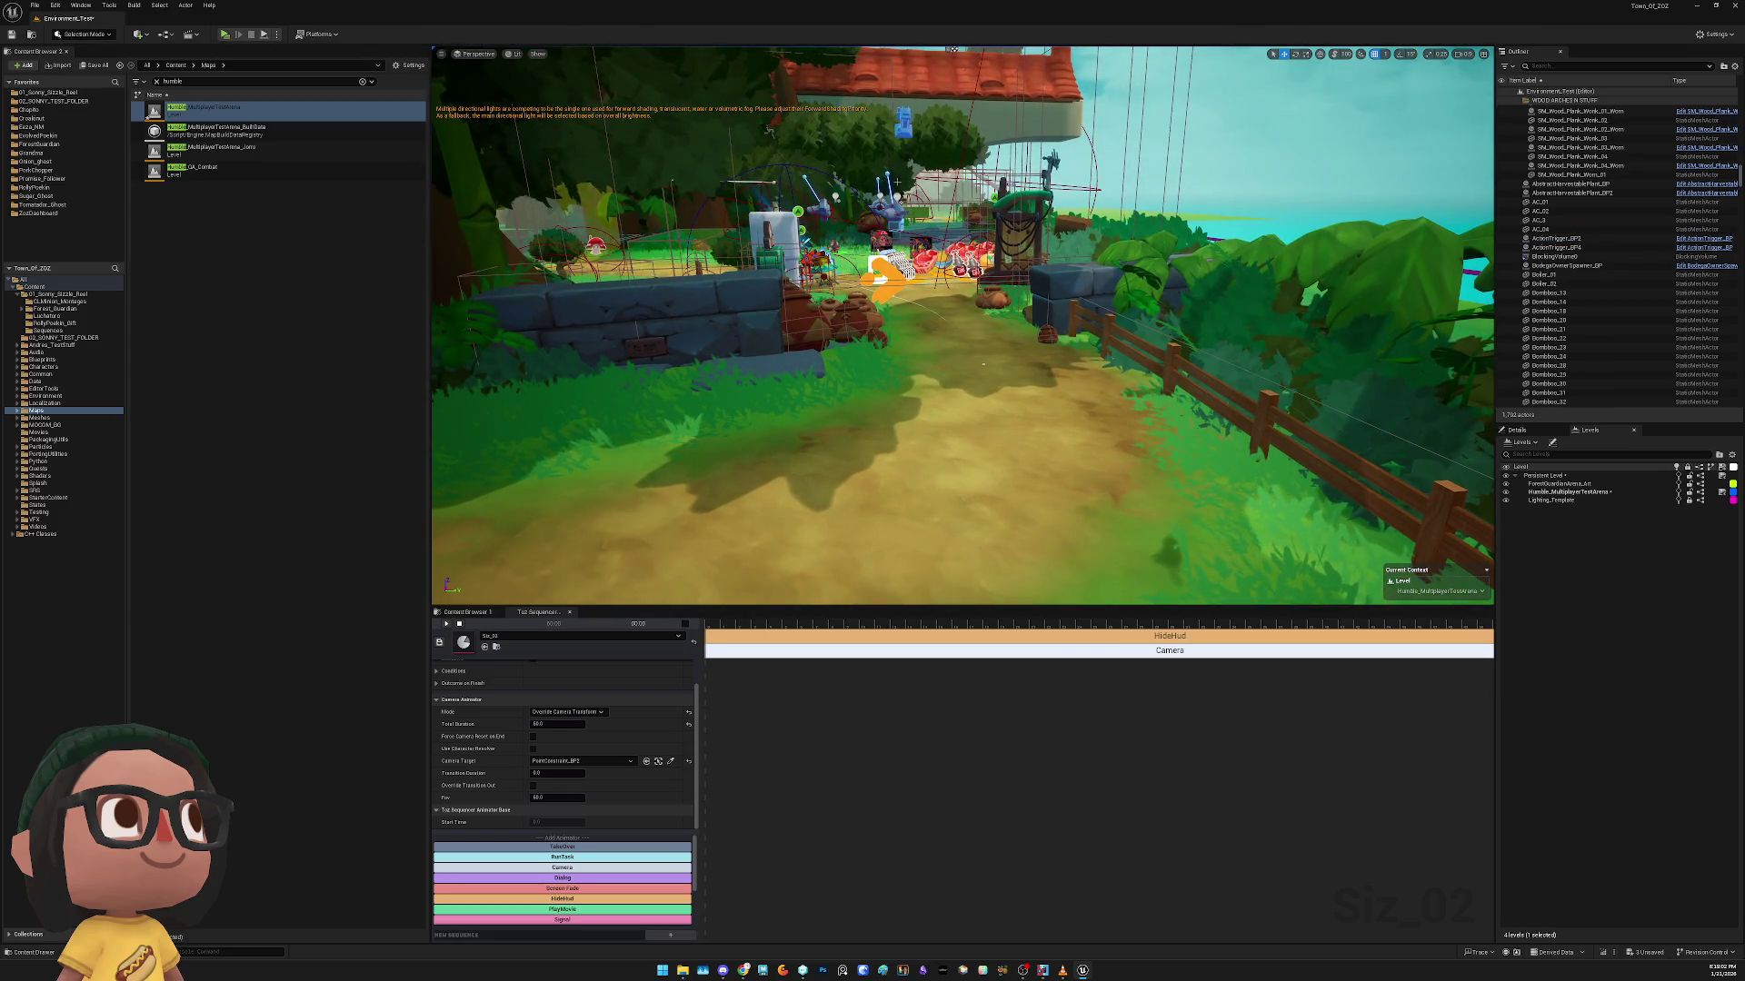
{"action": "left_click", "coordinate": [1555, 229]}
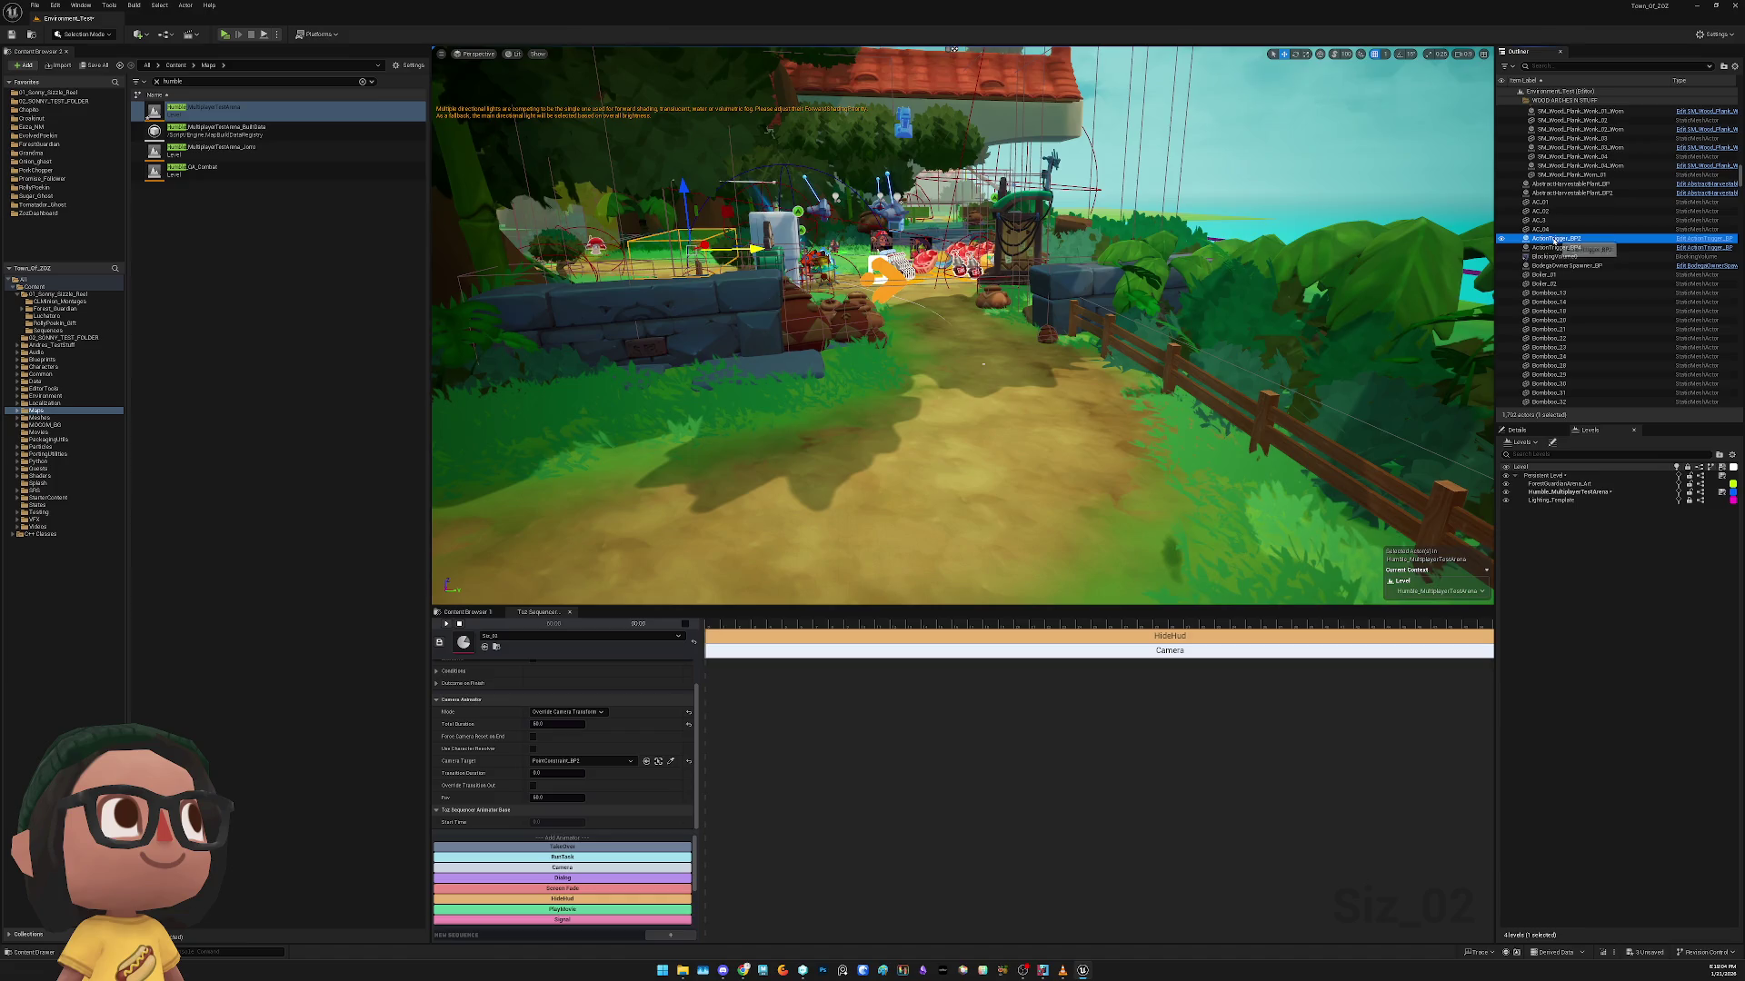
{"action": "key", "text": "Delete"}
{"action": "left_click", "coordinate": [1555, 239]}
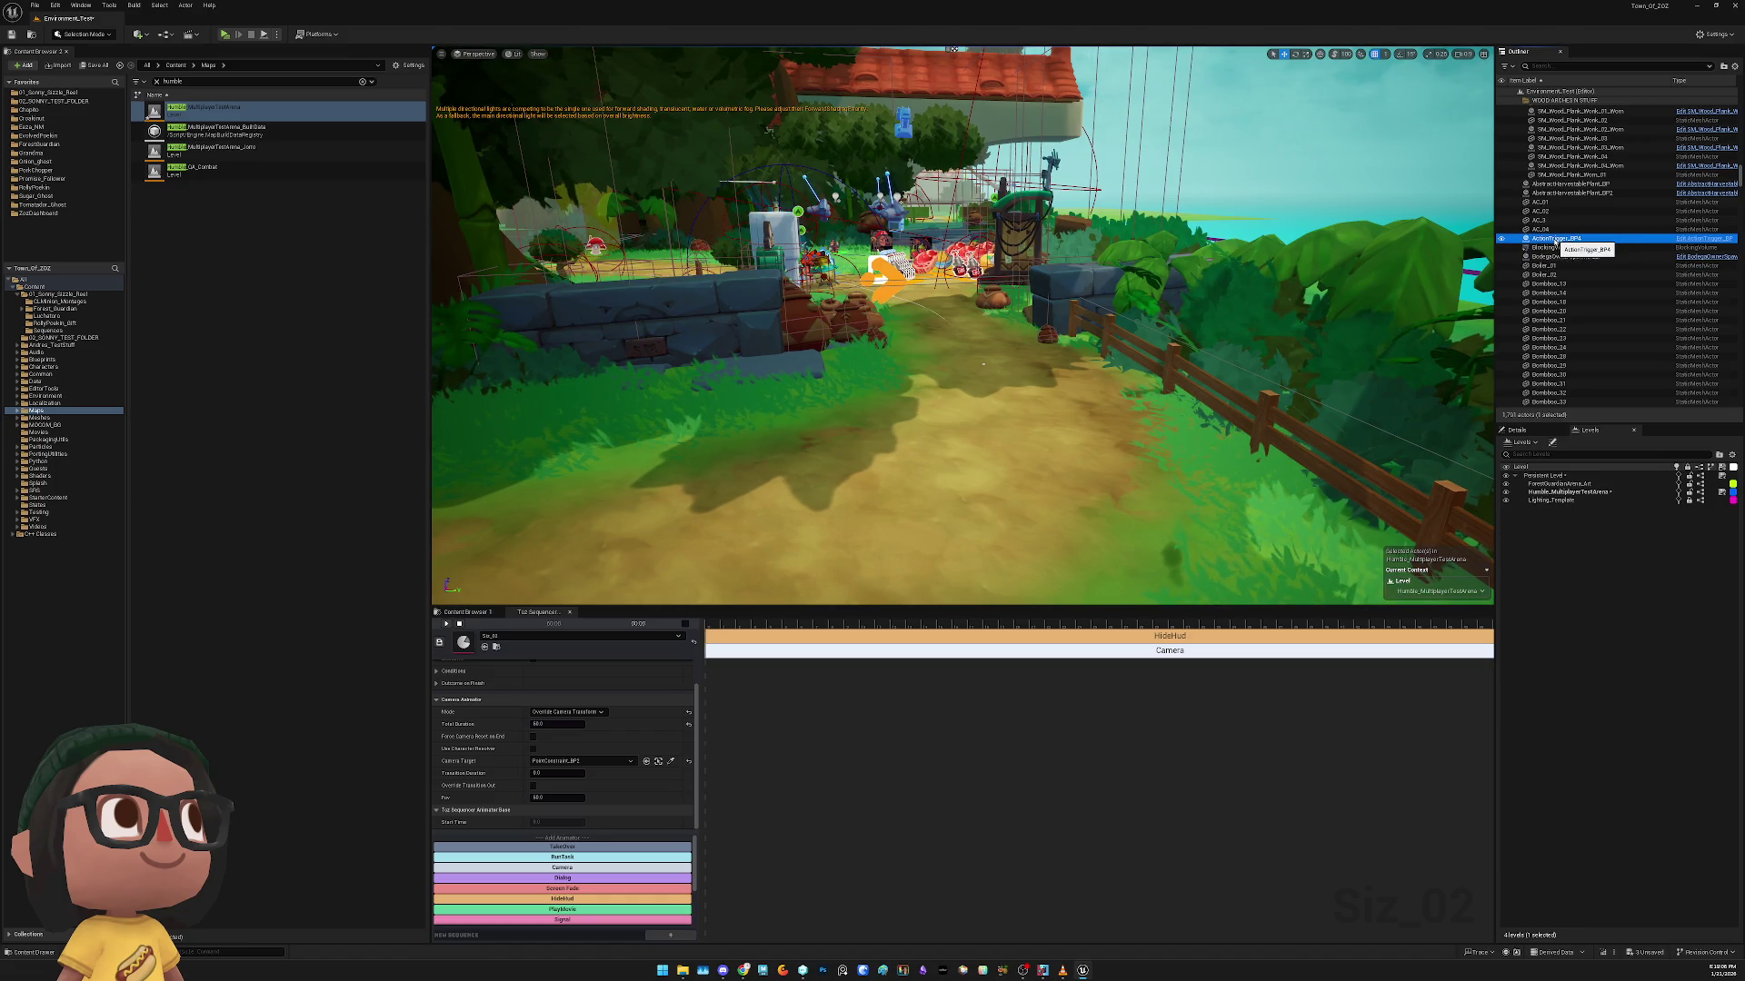
{"action": "key", "text": "Delete"}
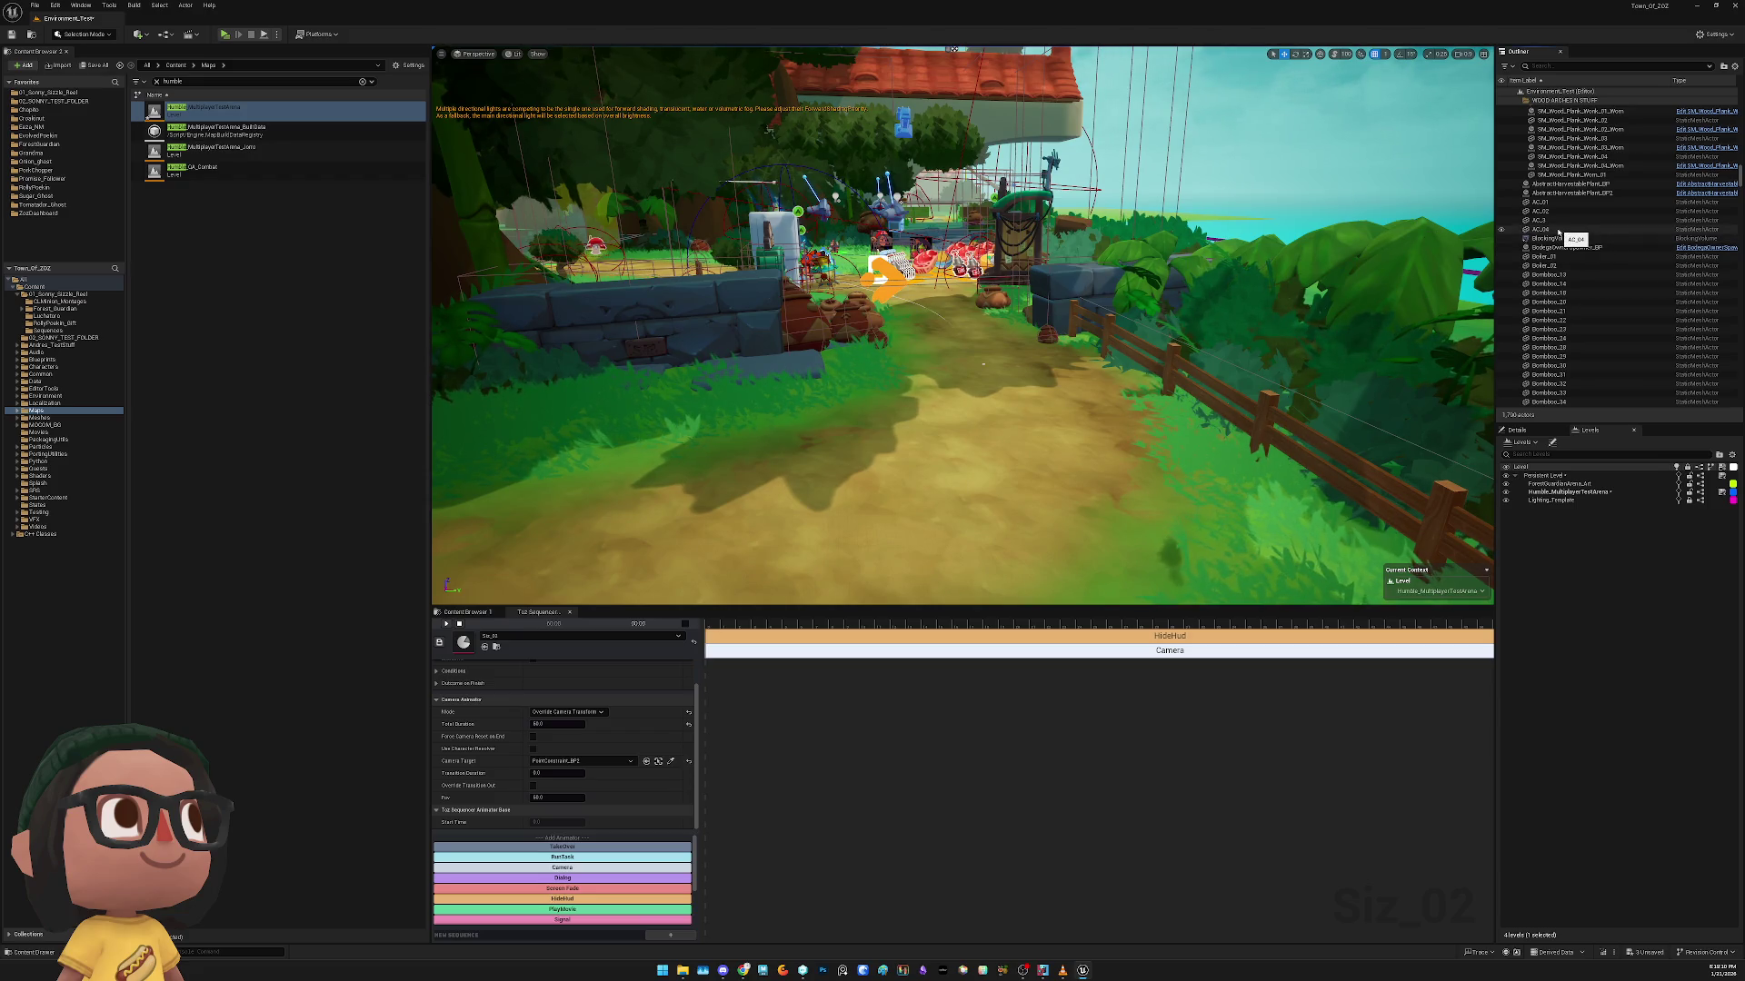
{"action": "mouse_move", "coordinate": [963, 364]}
{"action": "left_mouse_down"}
{"action": "mouse_move", "coordinate": [945, 359]}
{"action": "mouse_move", "coordinate": [1045, 257]}
{"action": "left_mouse_up"}
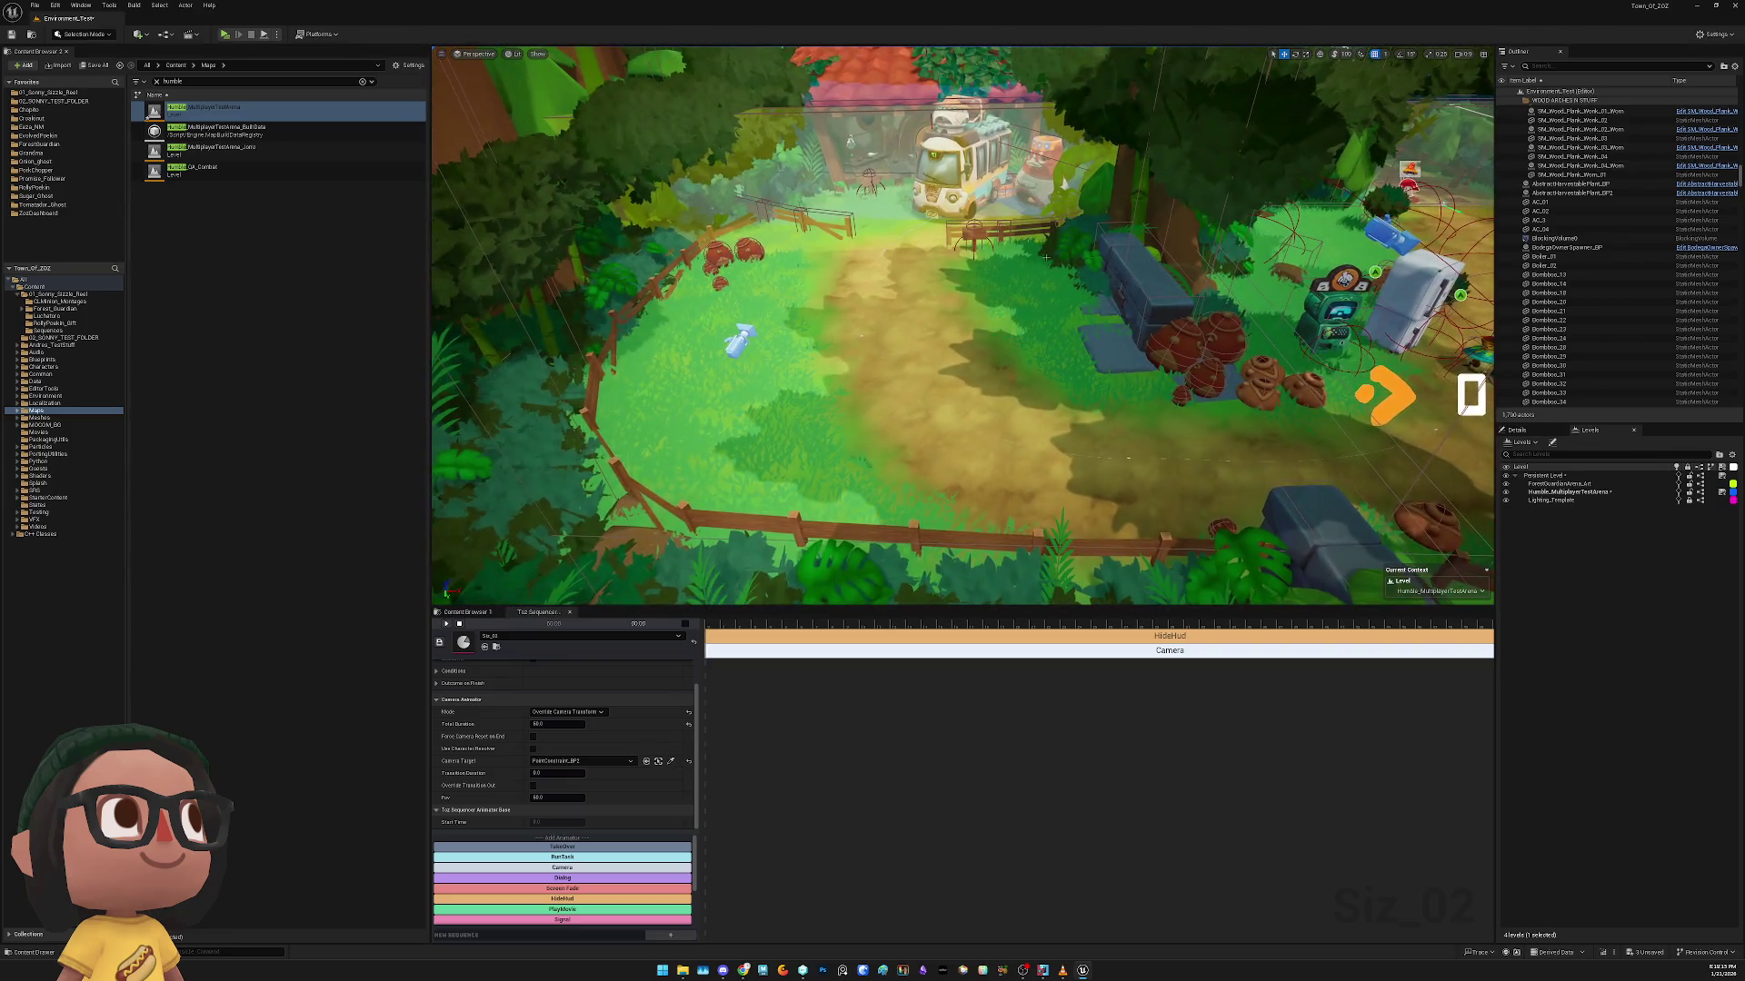
Look through the PointConstraint_BP2 camera, then exit the camera view
{"action": "left_click", "coordinate": [741, 344]}
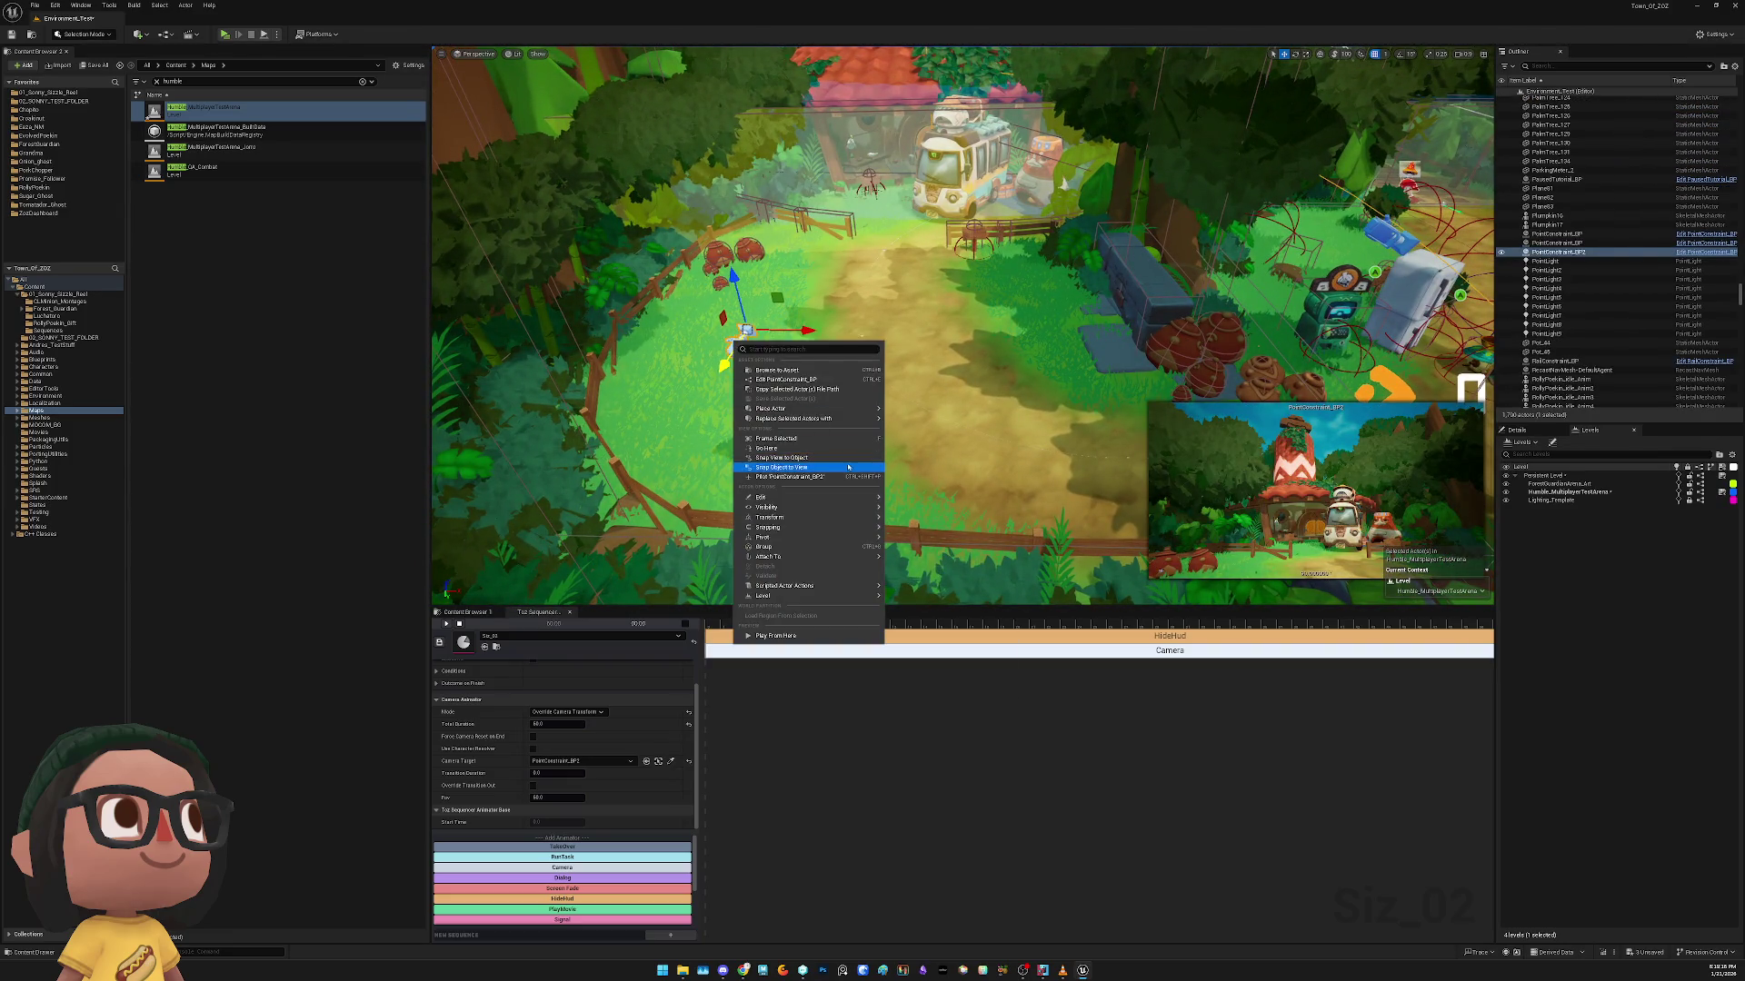
{"action": "key", "text": "ctrl+shift+p"}
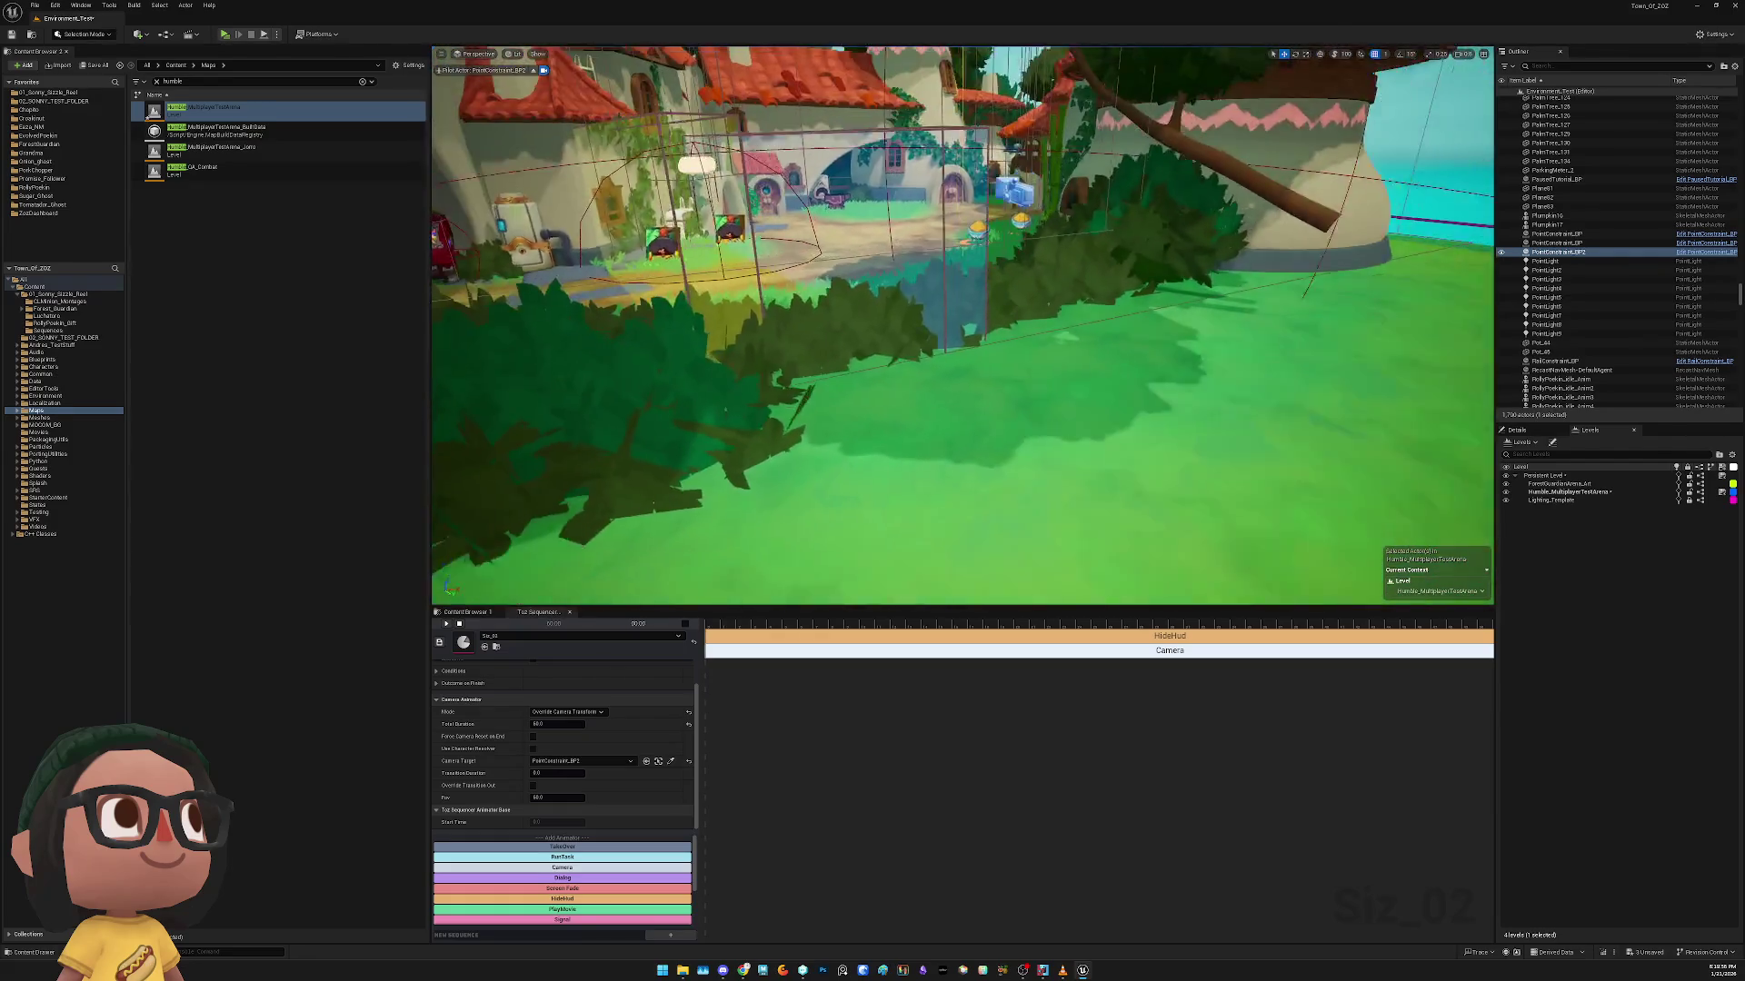
{"action": "key", "text": "Up"}
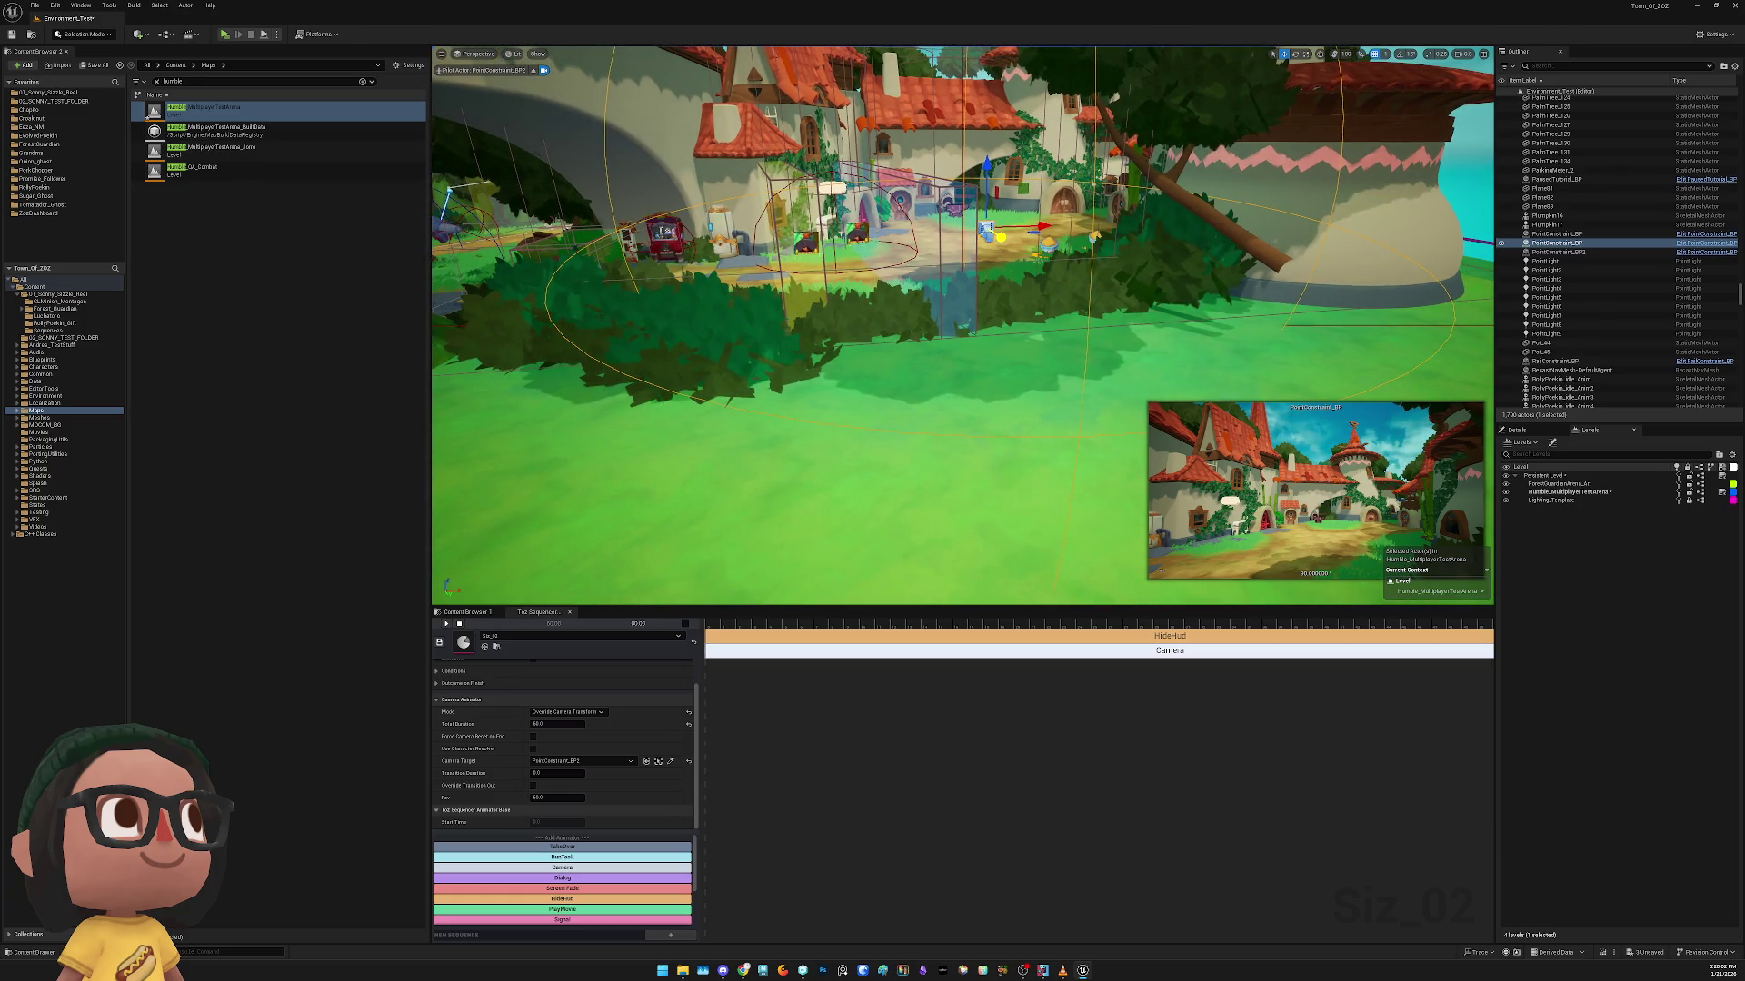
{"action": "left_click", "coordinate": [536, 71]}
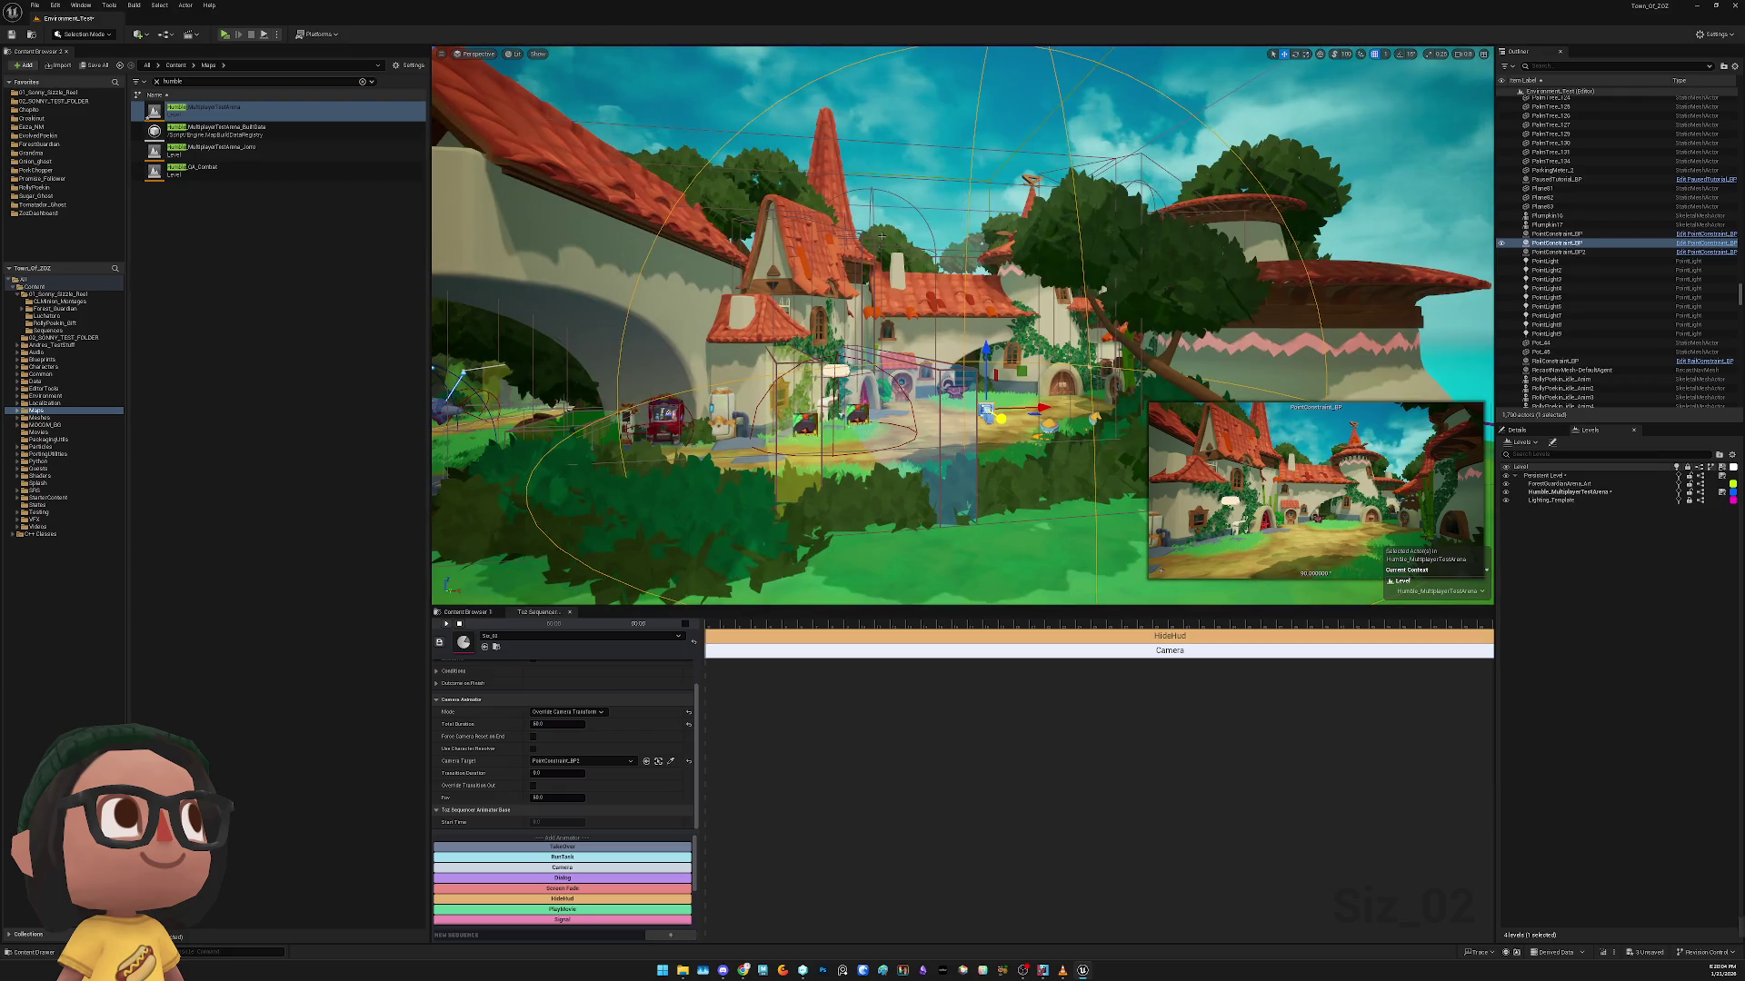
Undo five steps to restore the NS_DreamWeakPoint effect and the PointConstraint_BP selection
{"action": "key", "text": "ctrl+z"}
{"action": "key", "text": "ctrl+z"}
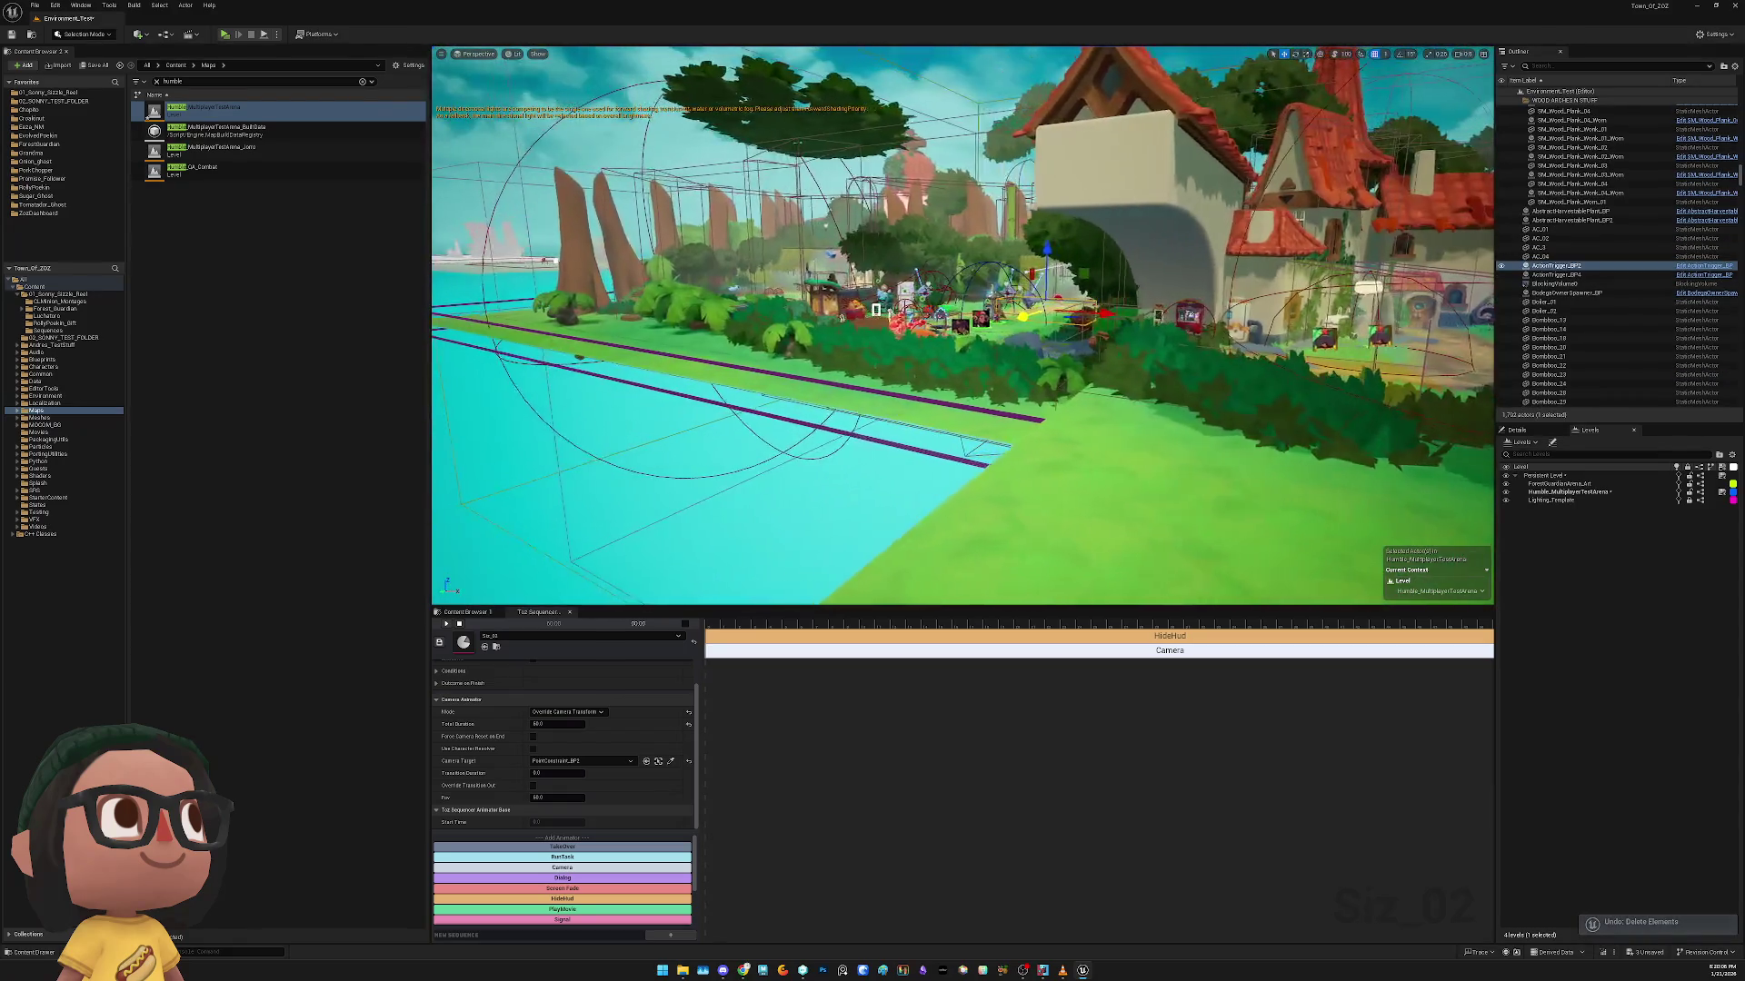
{"action": "key", "text": "ctrl+z"}
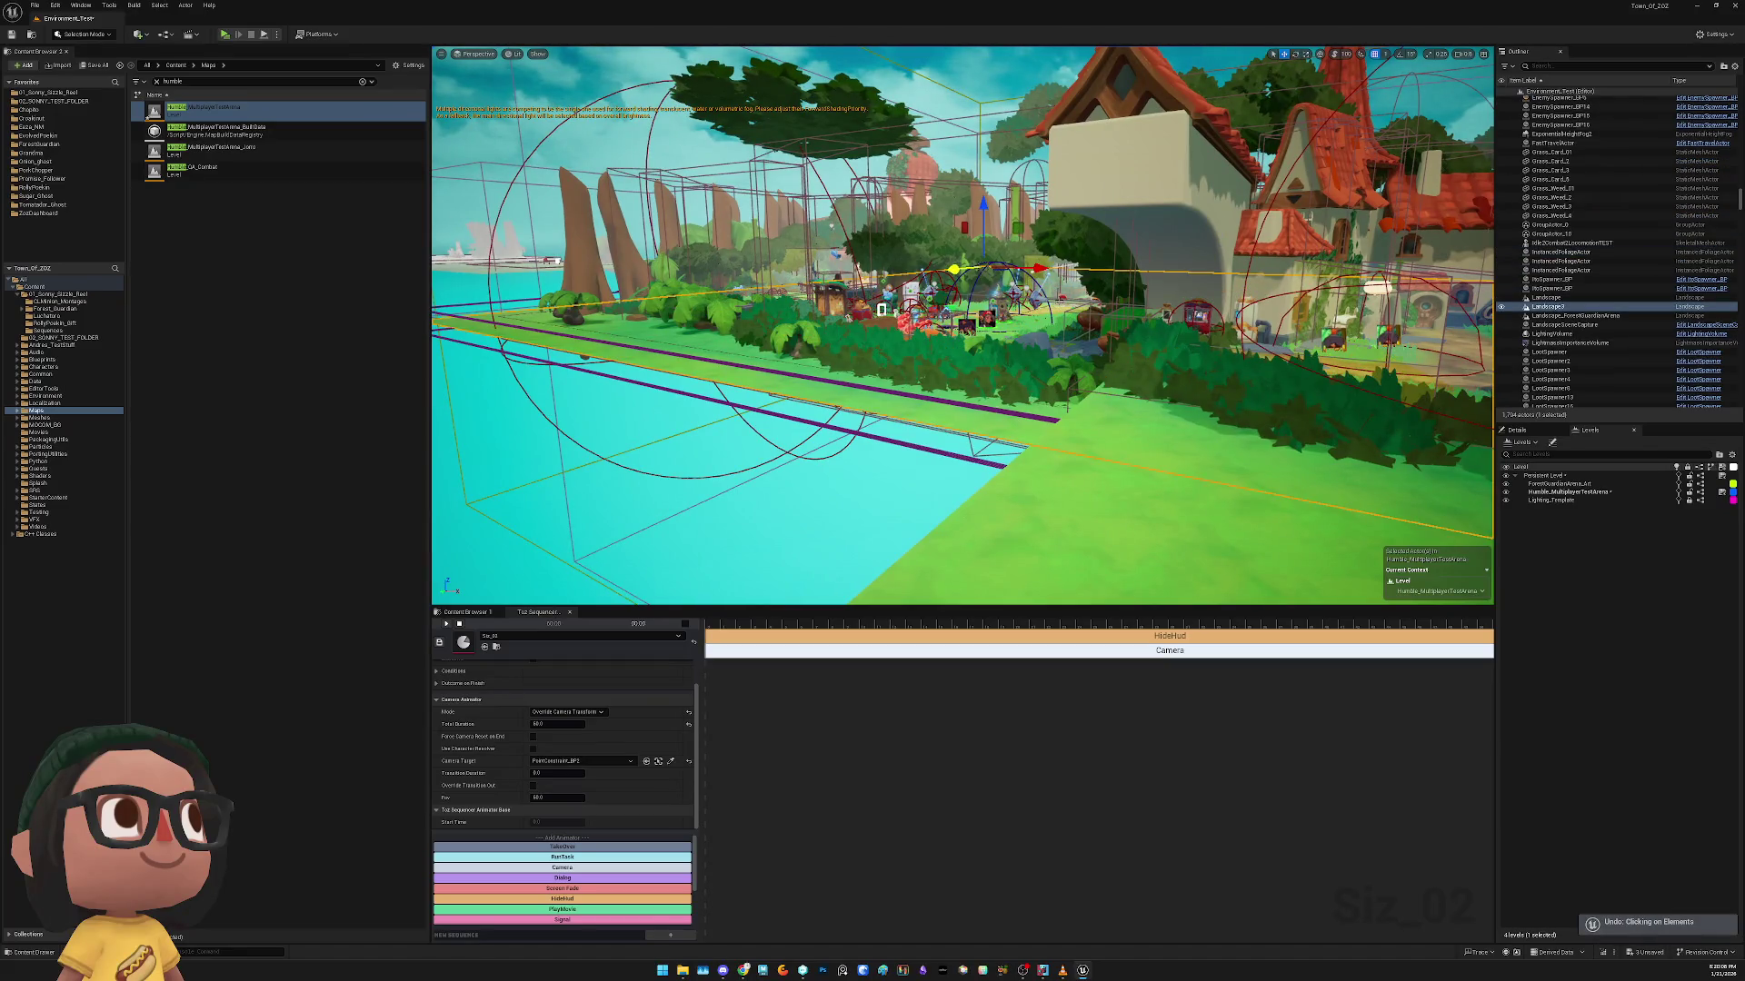
{"action": "key", "text": "ctrl+z"}
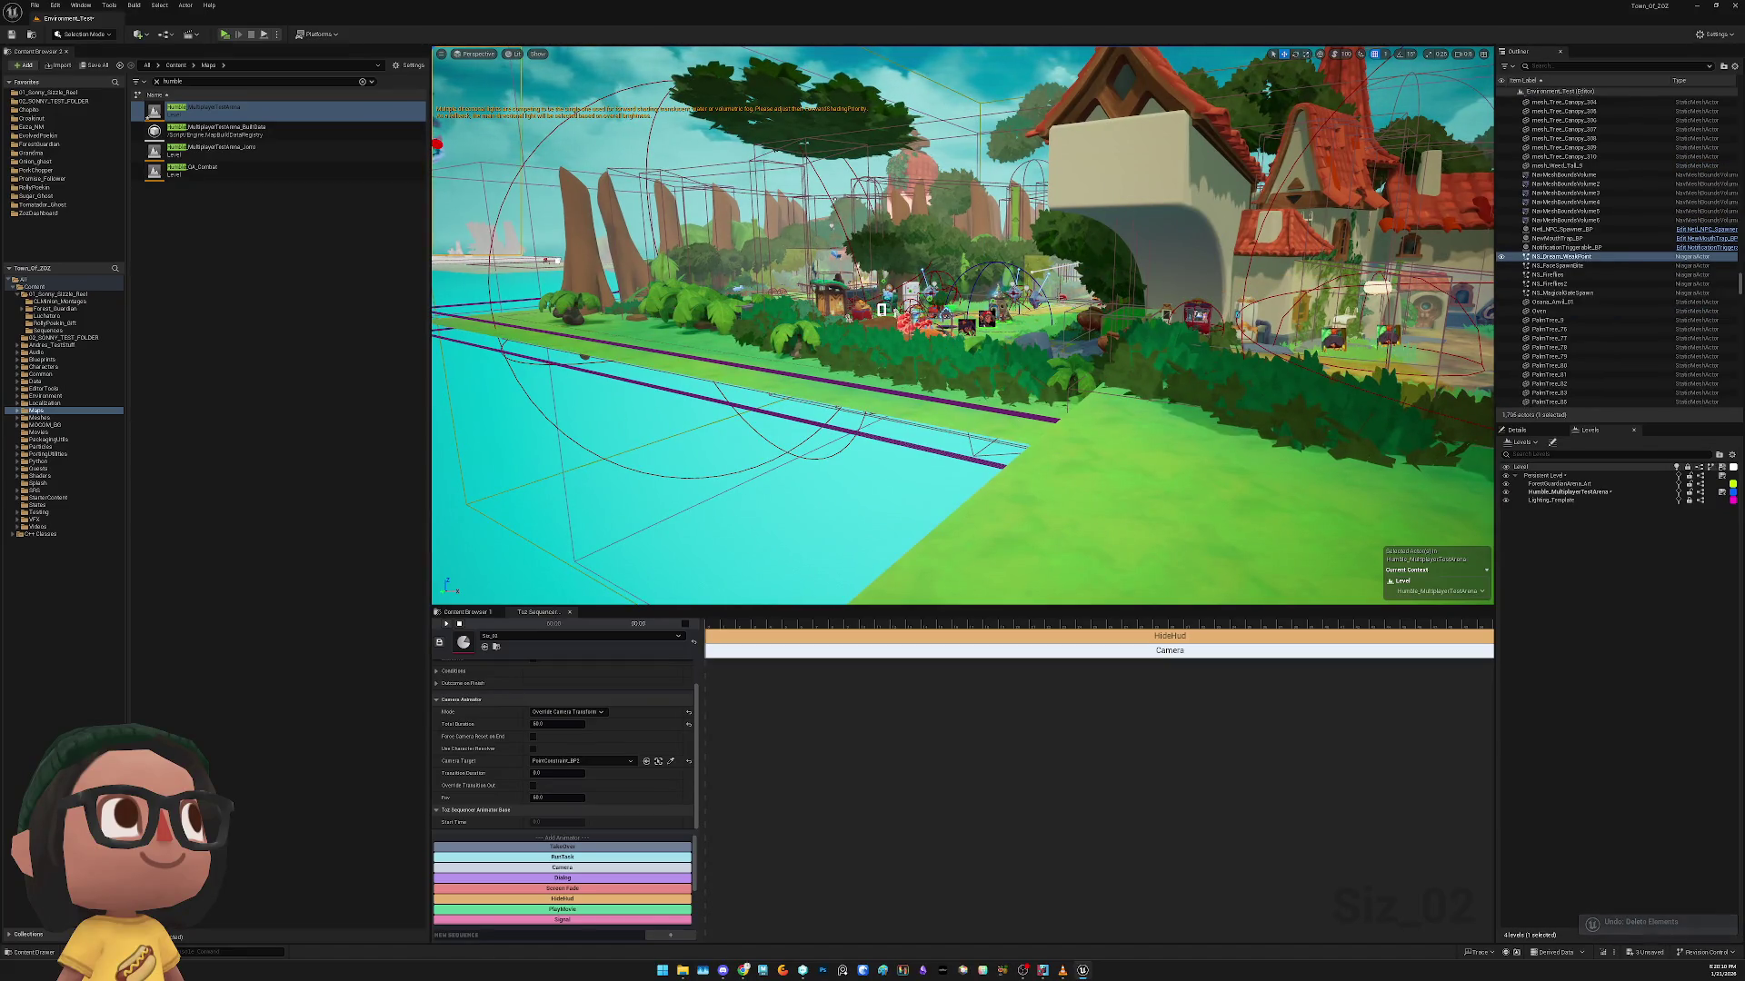
{"action": "key", "text": "ctrl+z"}
{"action": "key", "text": "ctrl+z"}
{"action": "key", "text": "ctrl+z"}
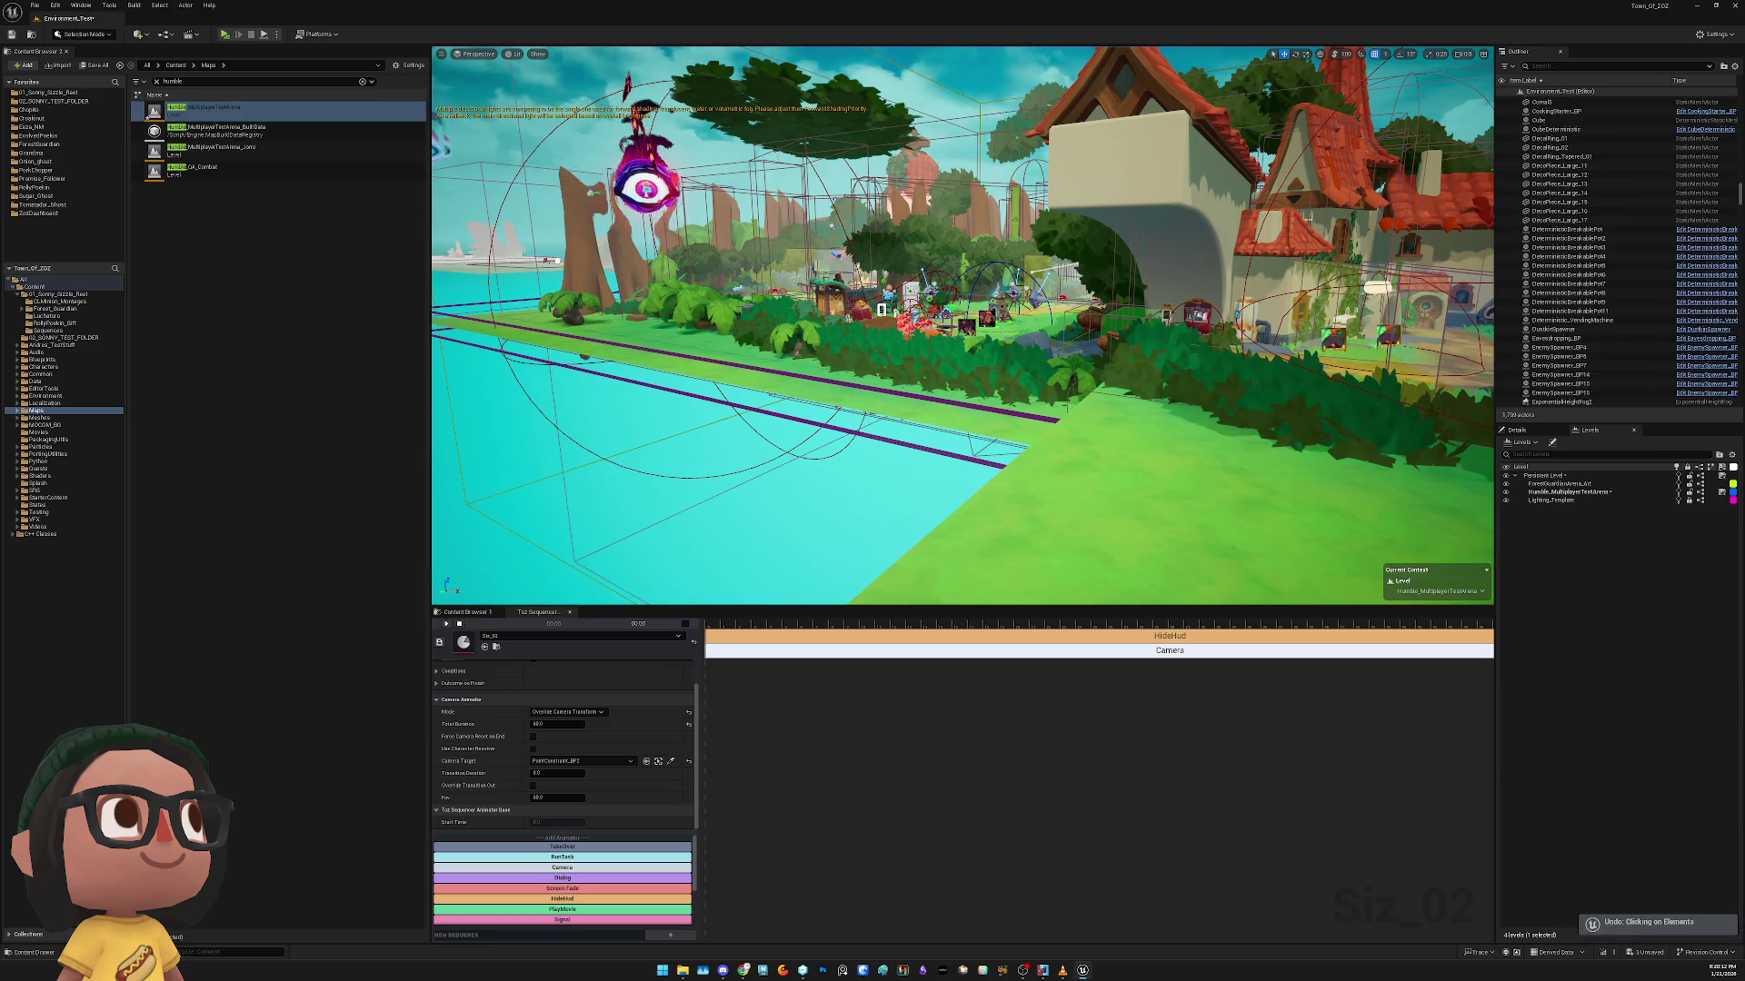
{"action": "key", "text": "ctrl+z"}
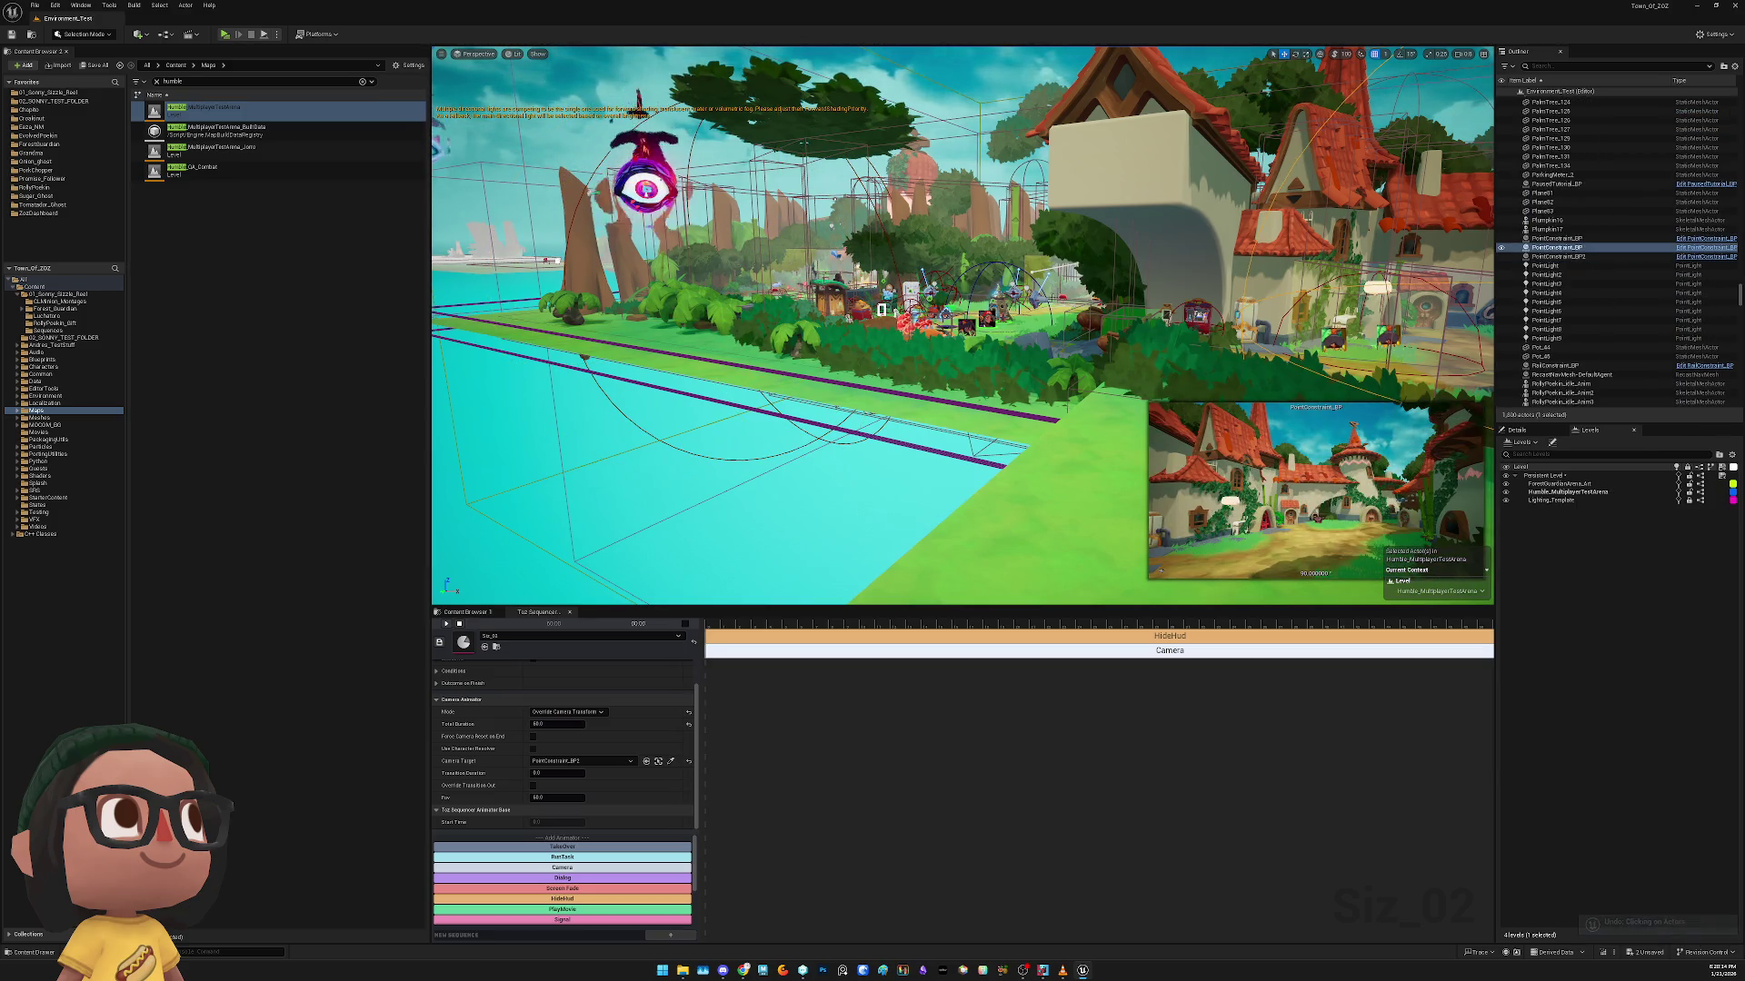
Delete the second point constraint actor, the floating eye creature and the eye spawn effect
{"action": "key", "text": "w"}
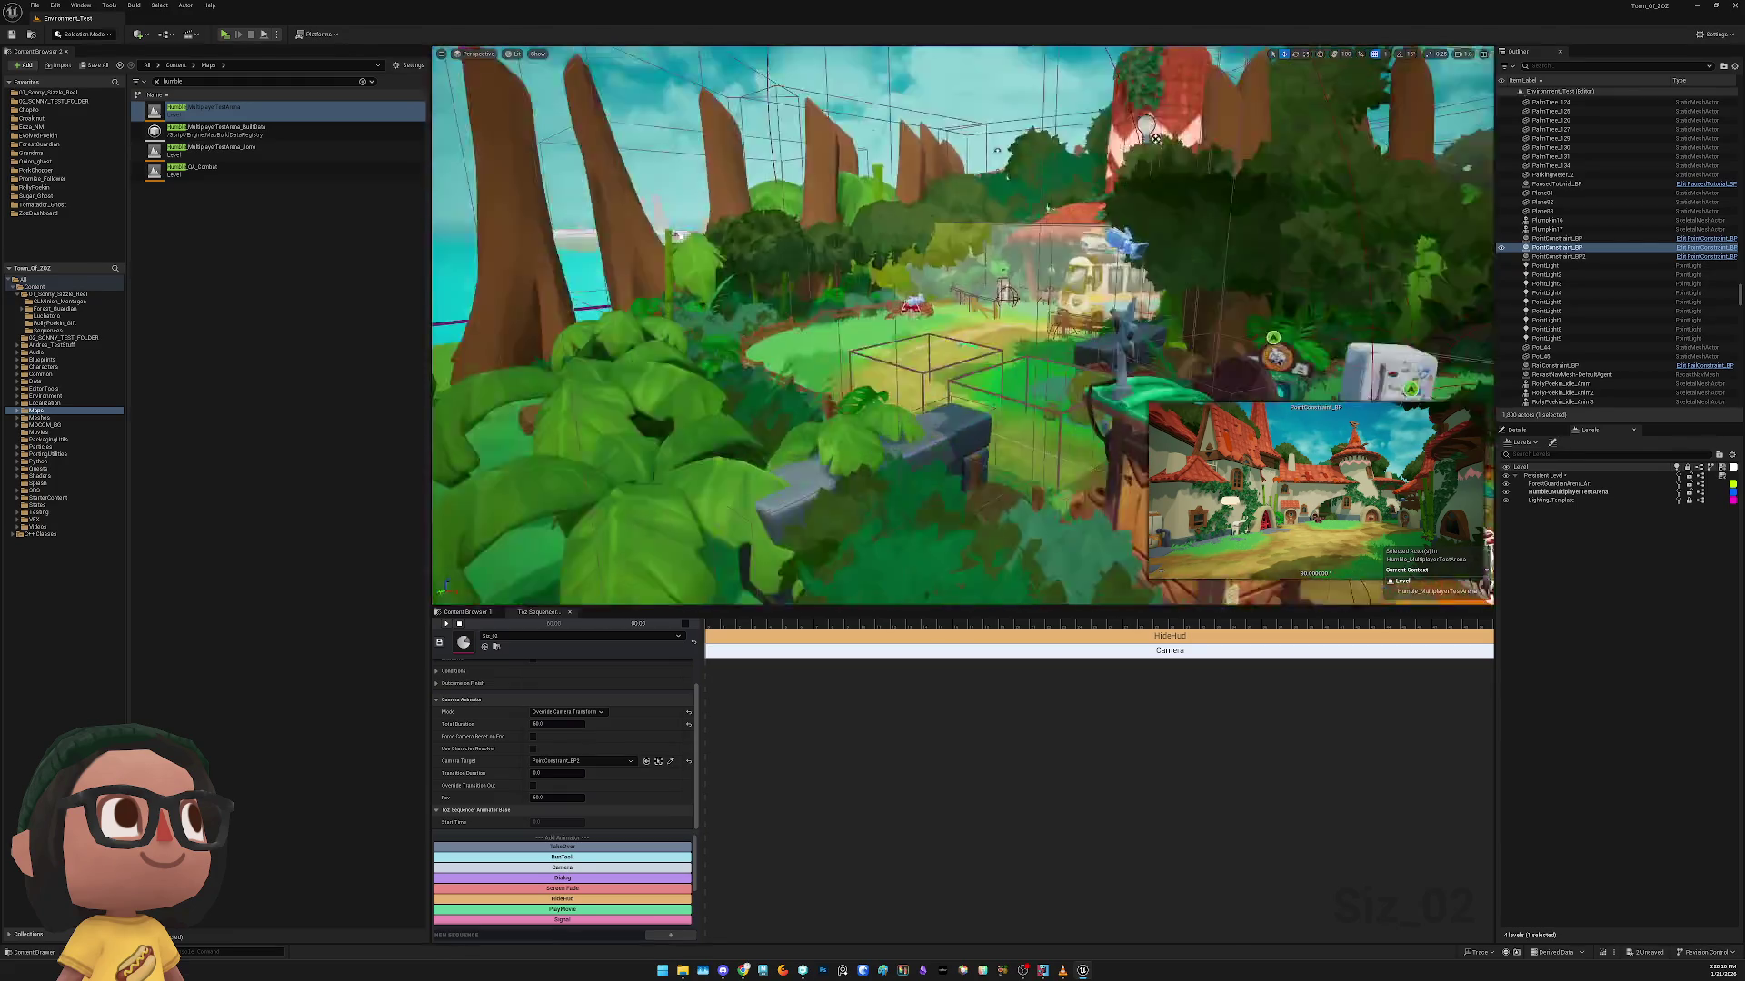
{"action": "left_click", "coordinate": [1558, 256]}
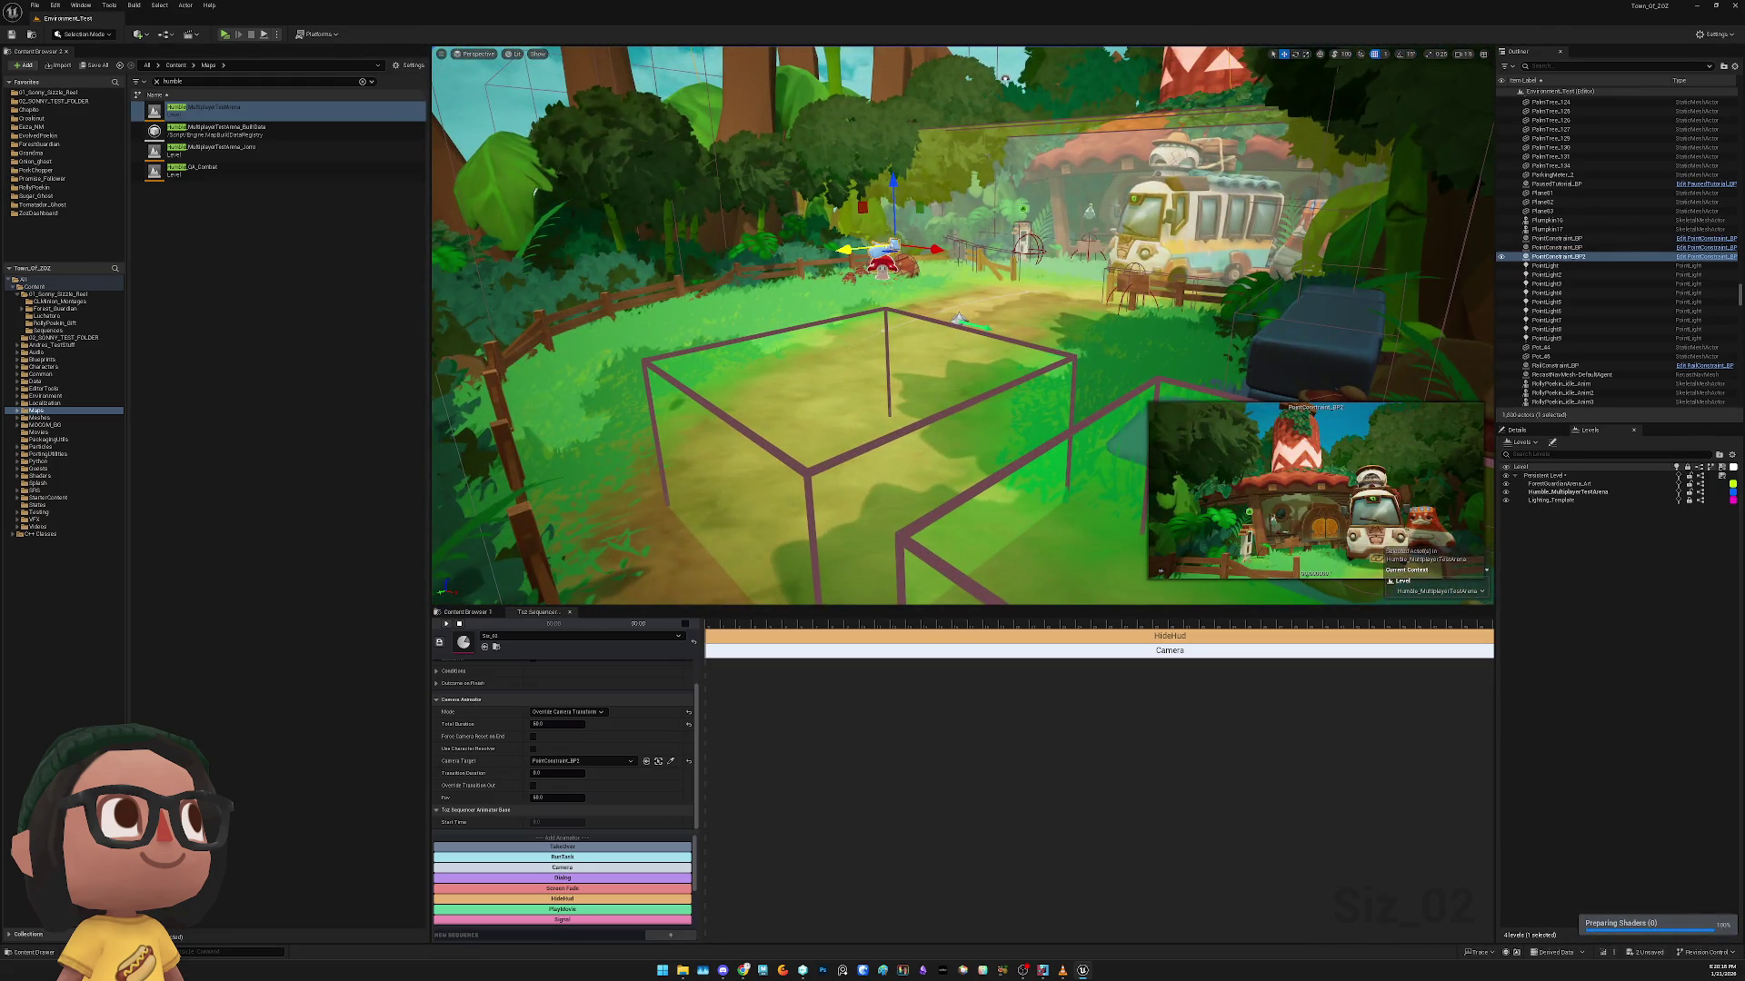
{"action": "key", "text": "w"}
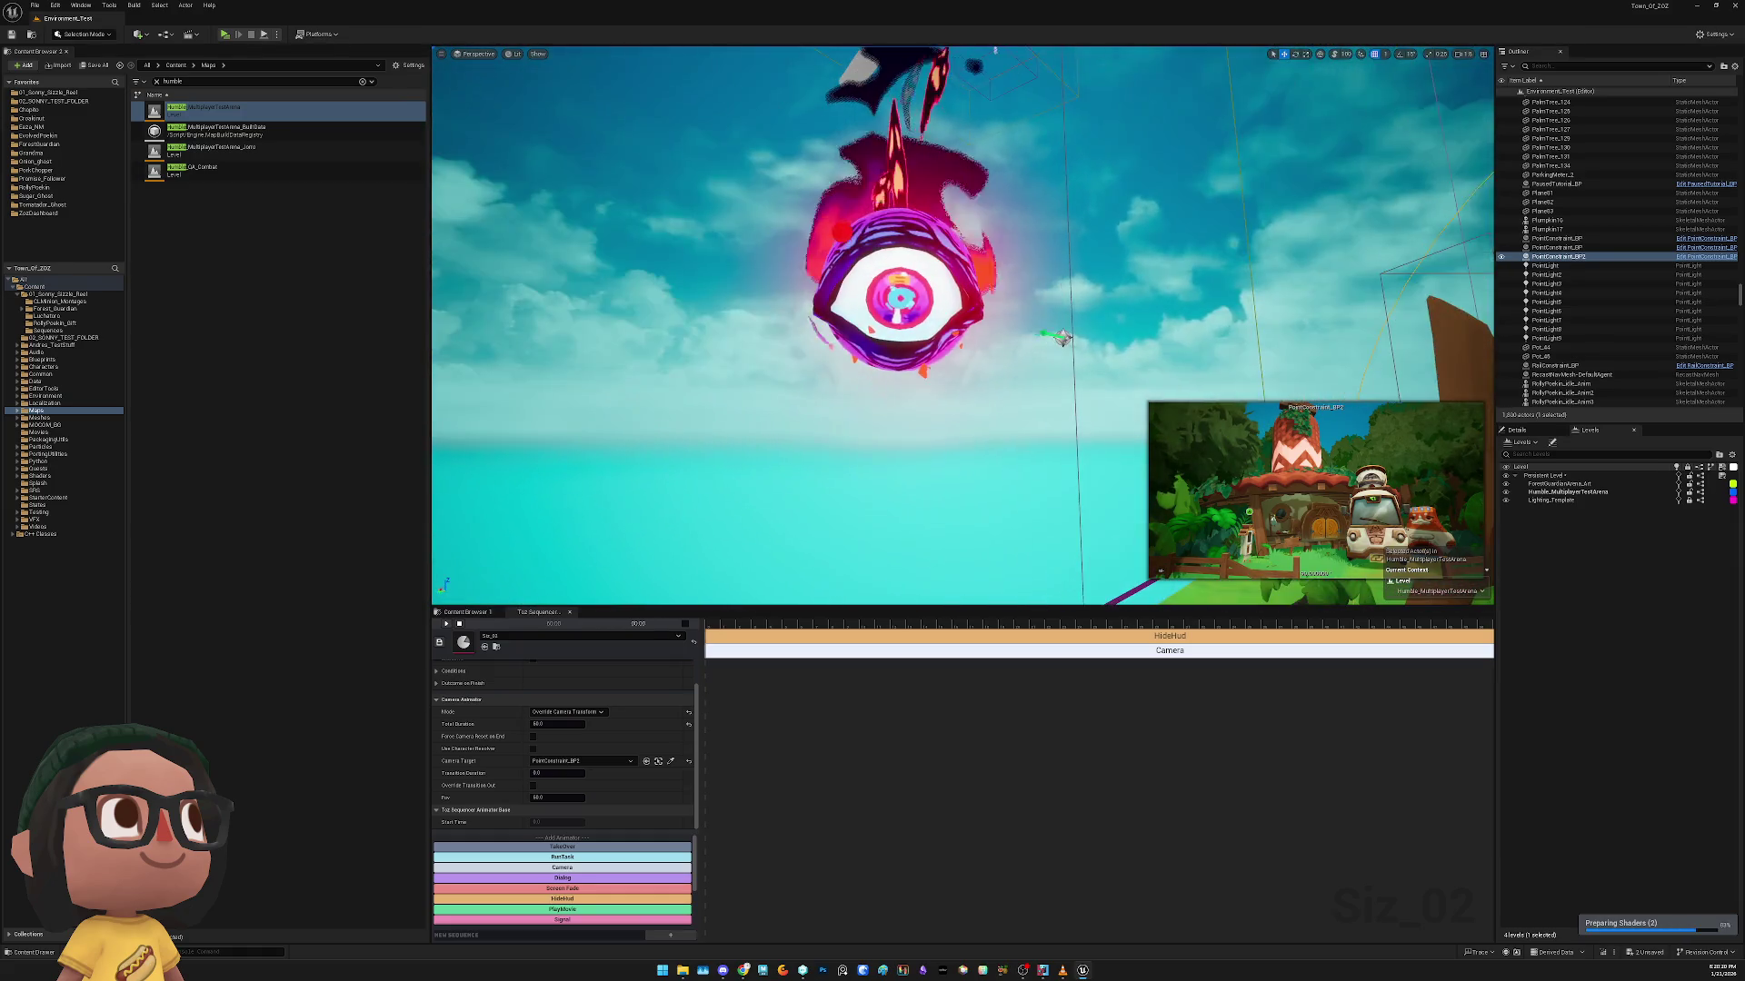
{"action": "key", "text": "Delete"}
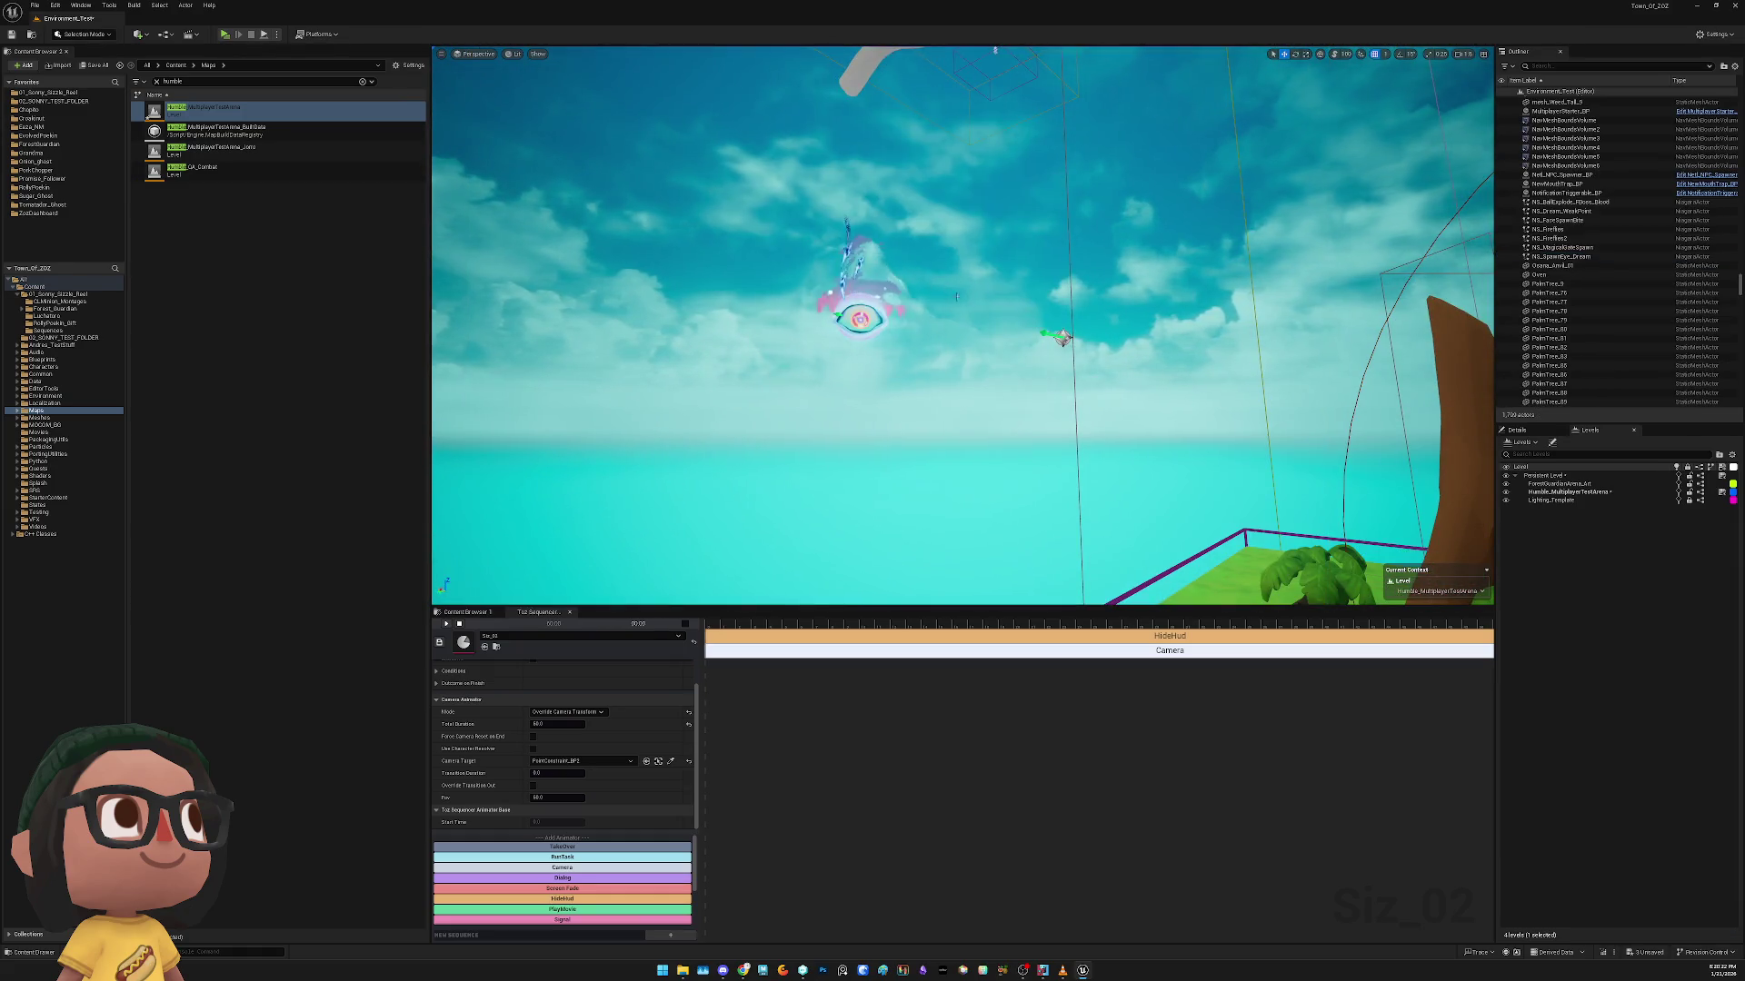
{"action": "key", "text": "Delete"}
{"action": "left_click", "coordinate": [1061, 338]}
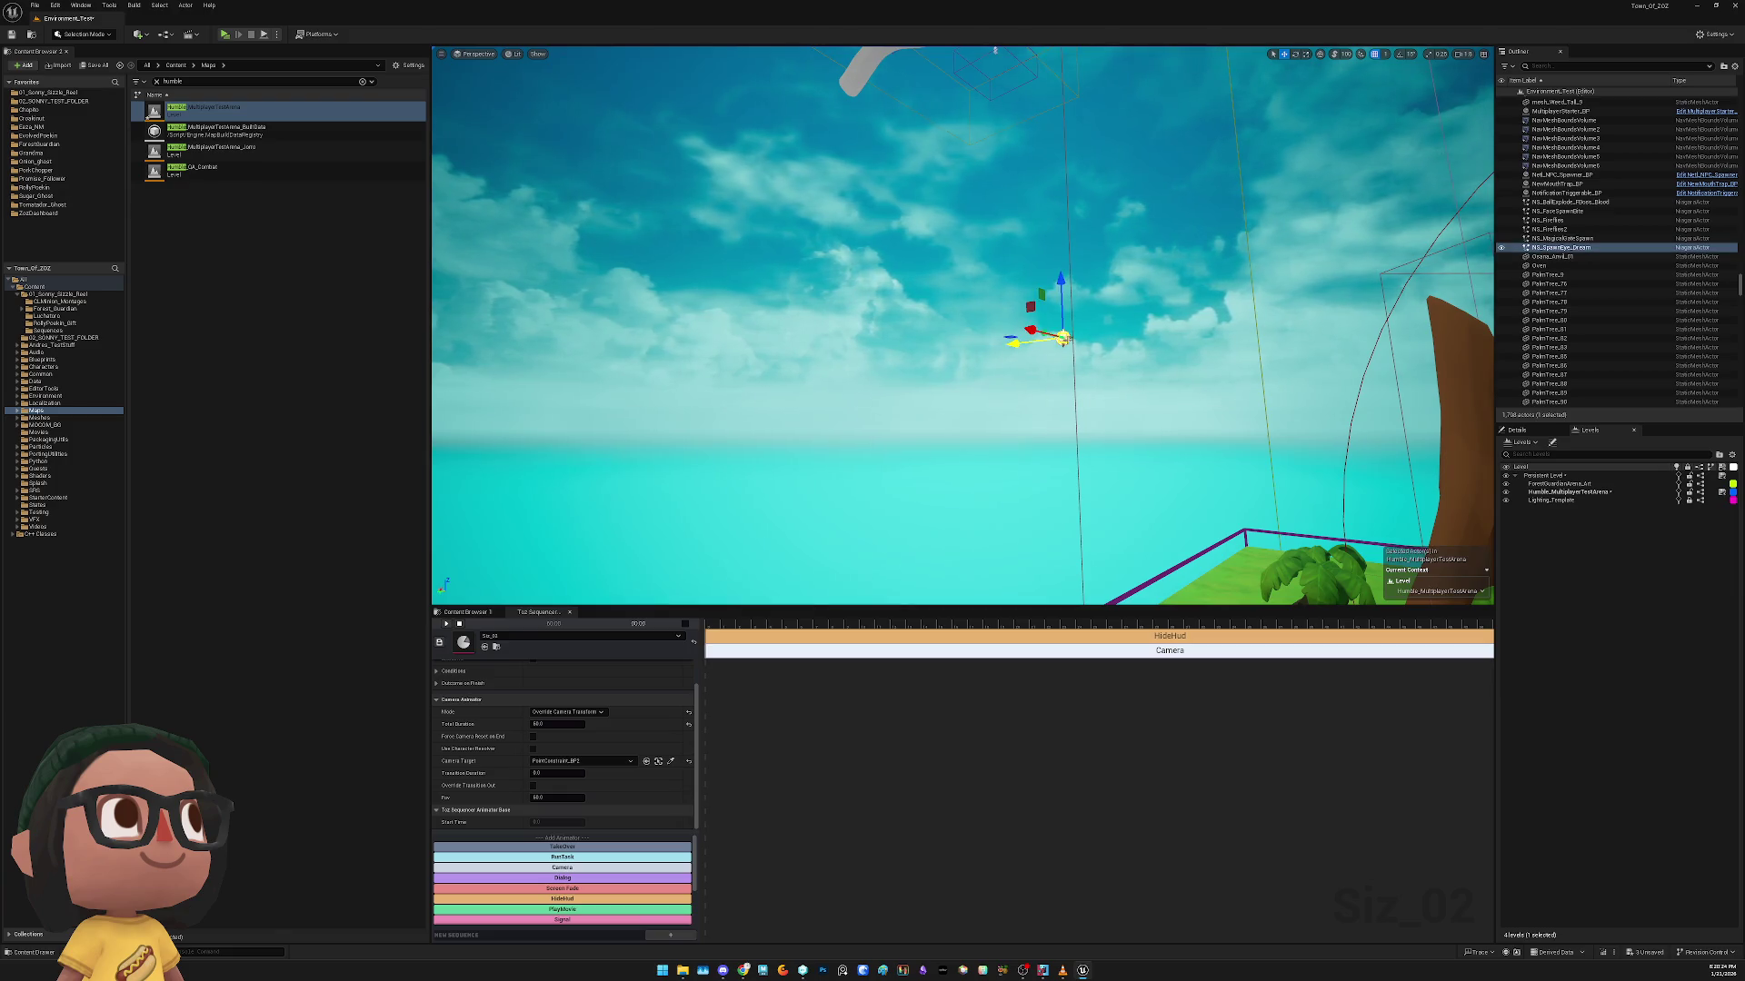
{"action": "key", "text": "Delete"}
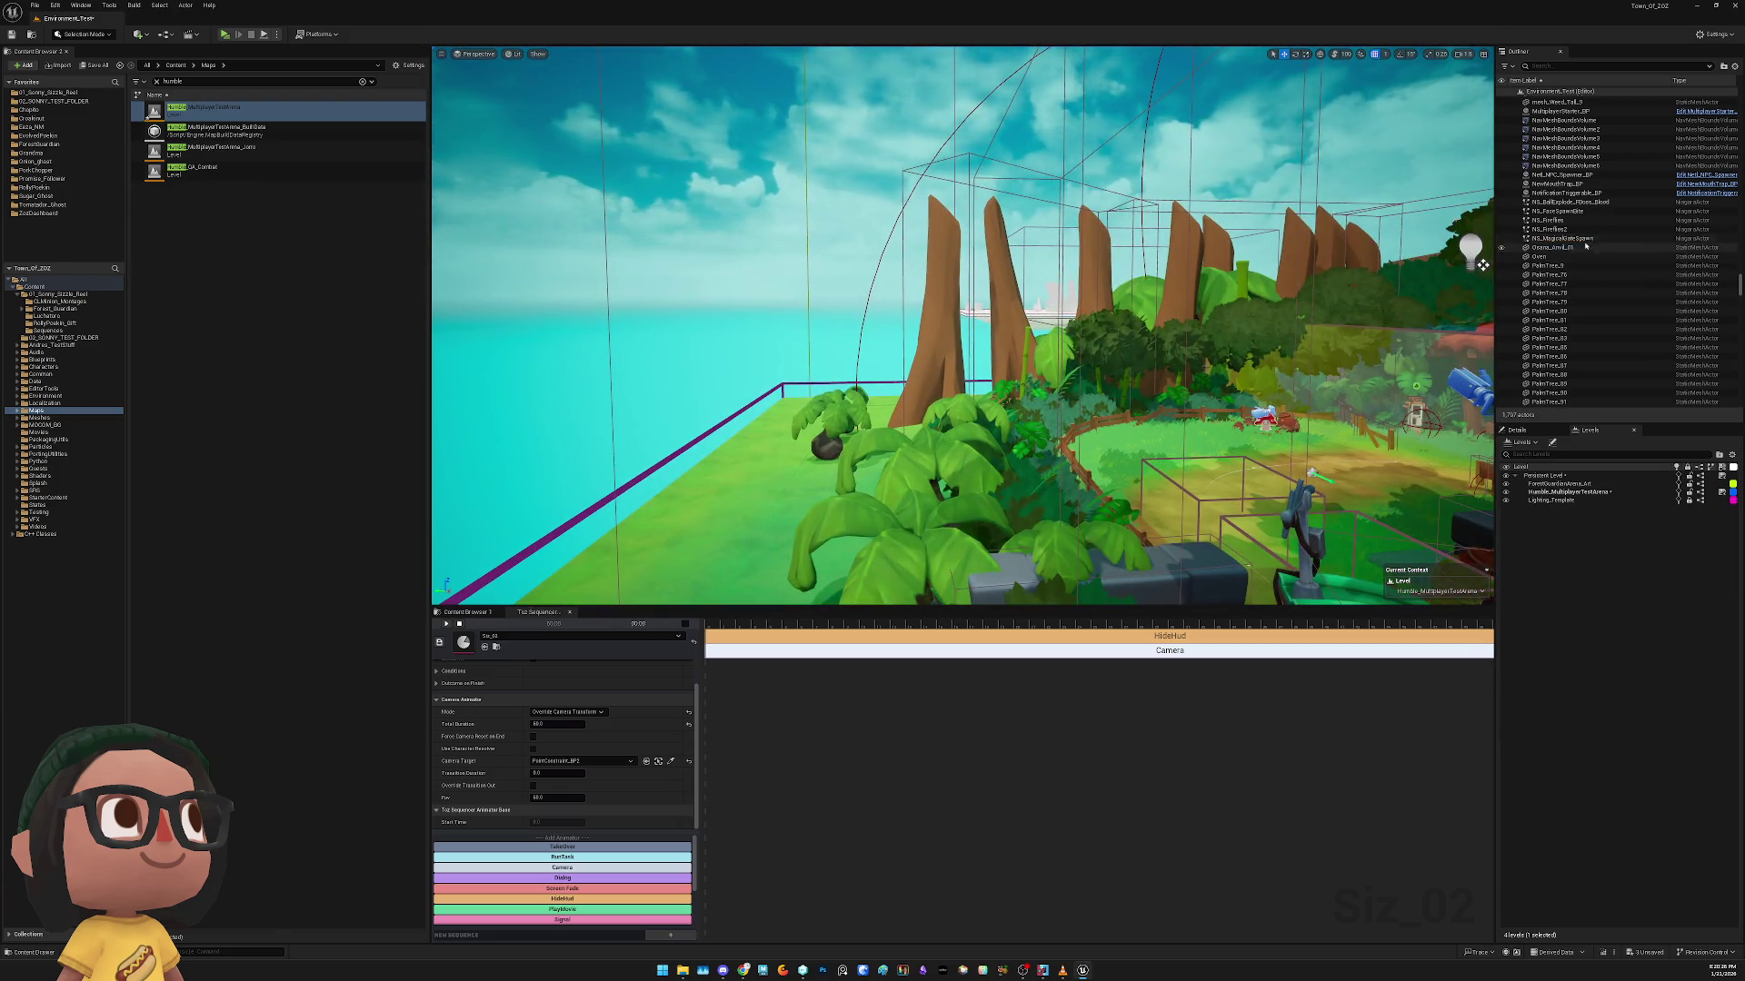
Select the whole range of ActionTrigger actors near the path and delete them
{"action": "left_click", "coordinate": [1586, 231]}
{"action": "double_click", "coordinate": [1587, 238]}
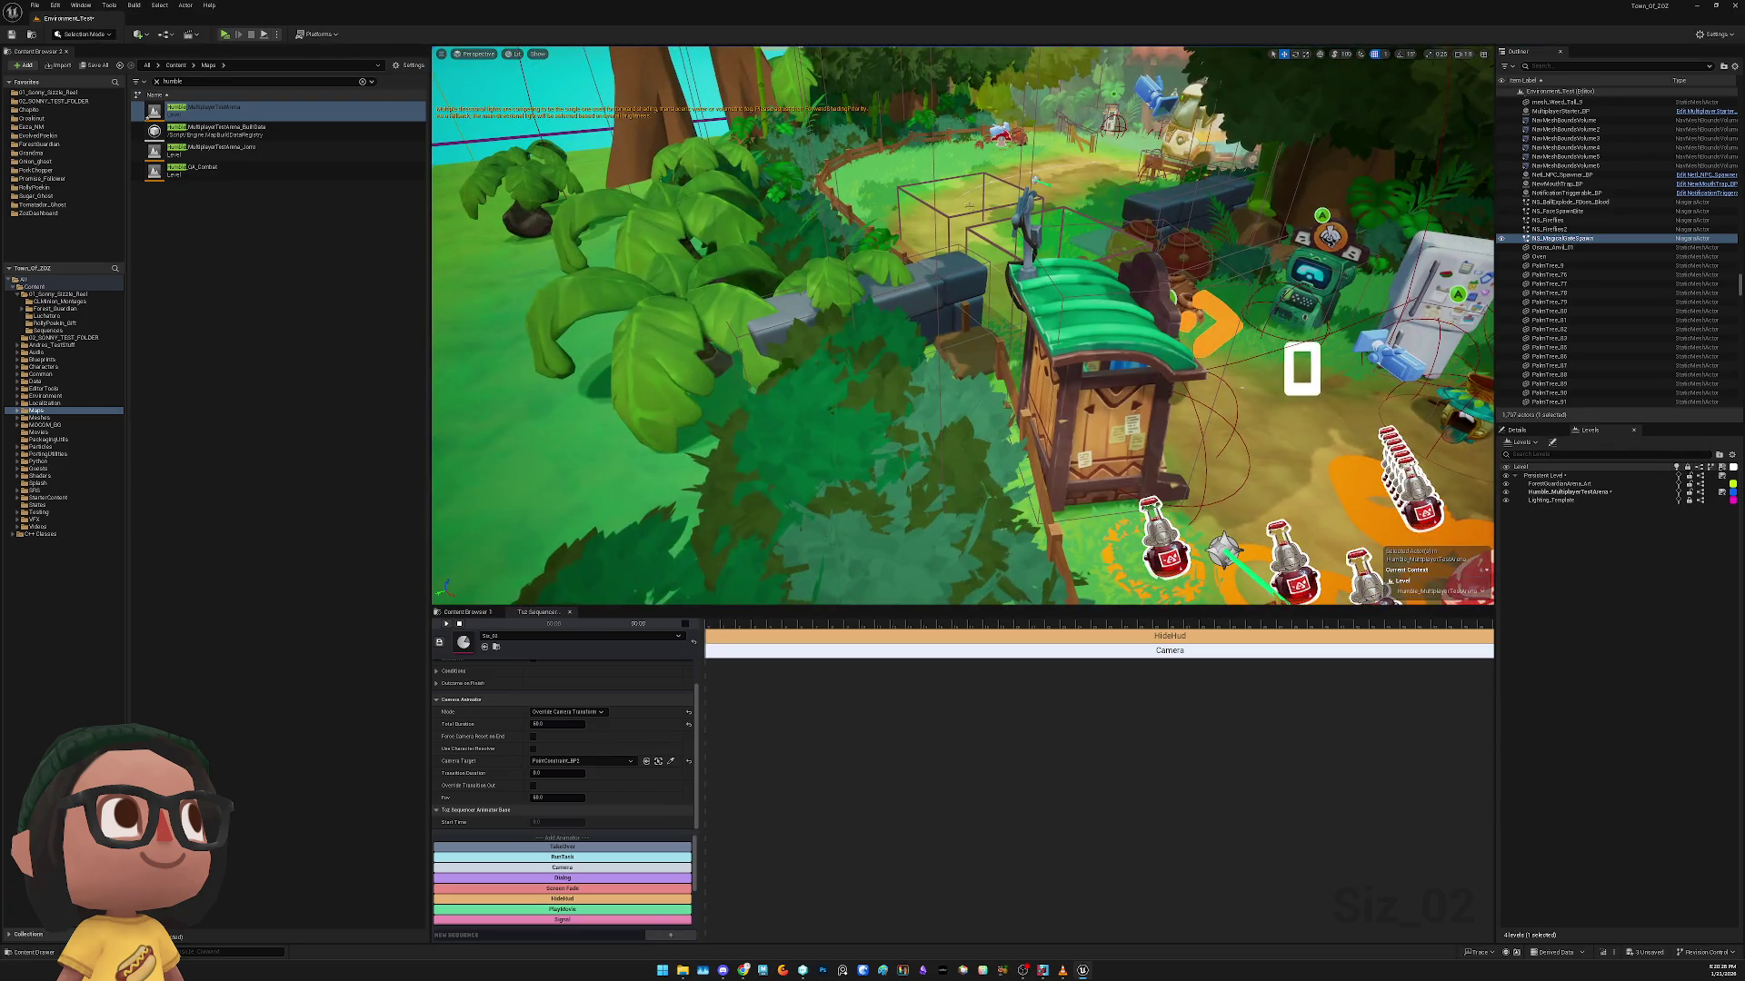
{"action": "left_click", "coordinate": [965, 568]}
{"action": "left_click", "coordinate": [950, 218]}
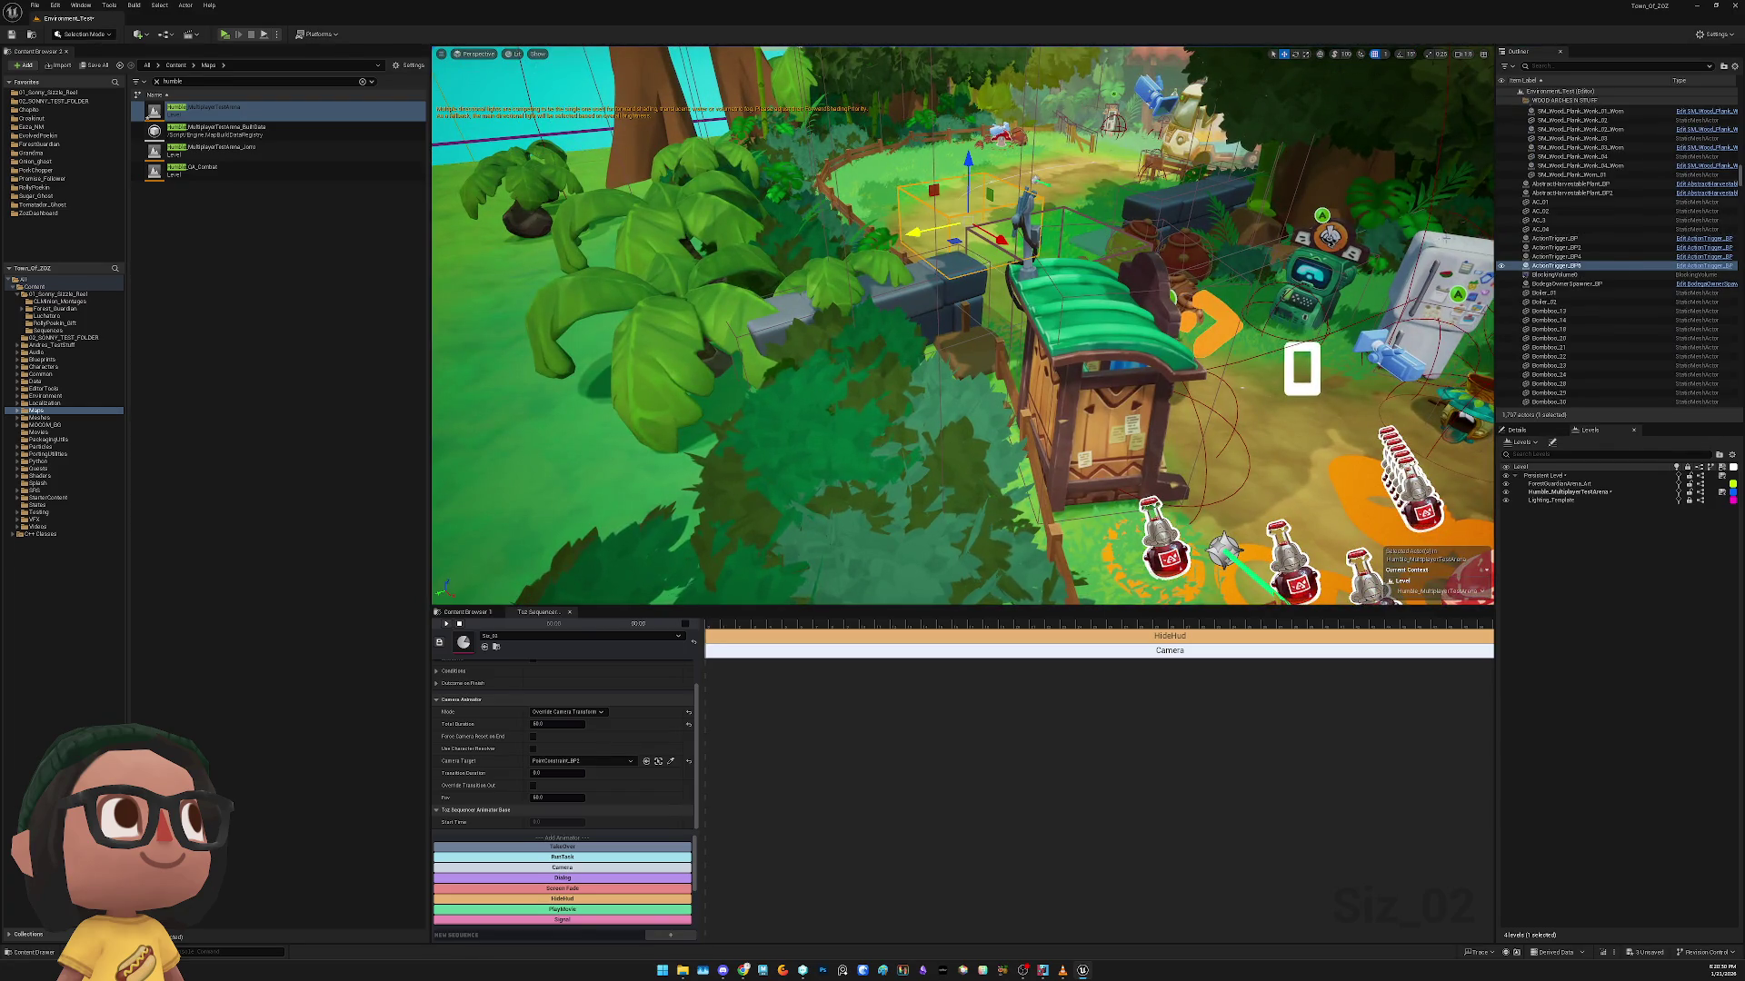
{"action": "left_click", "coordinate": [1565, 238], "text": "shift"}
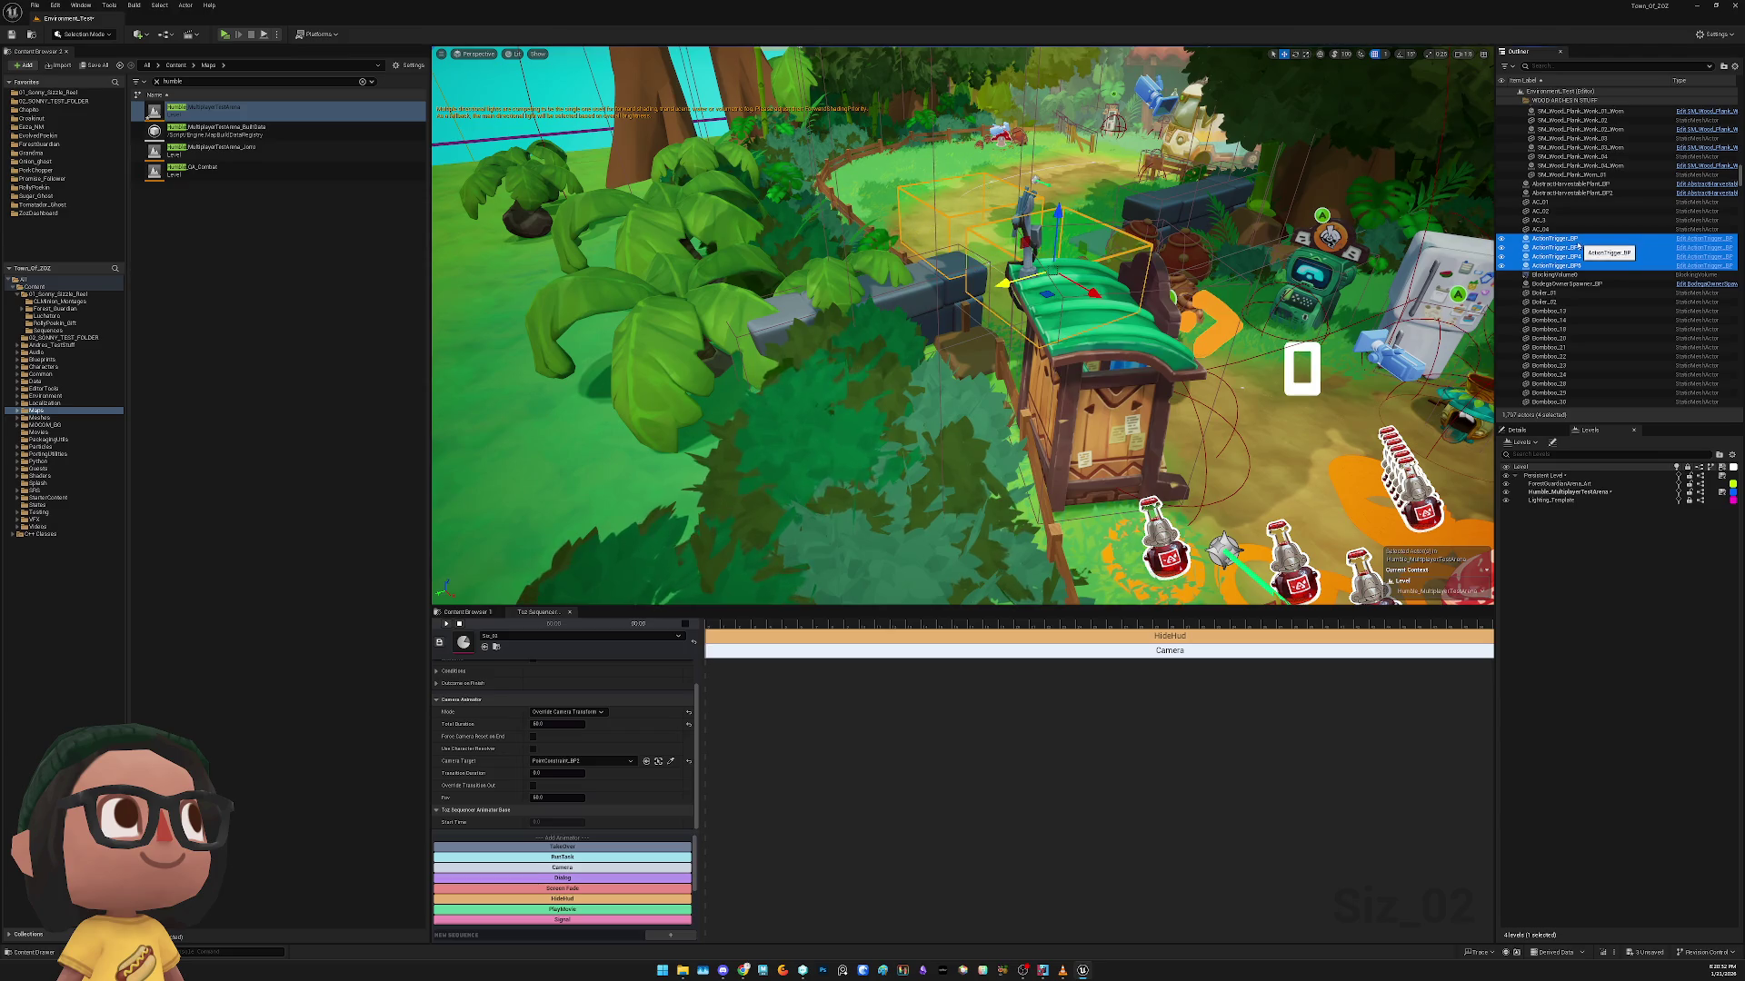
{"action": "key", "text": "Delete"}
{"action": "mouse_move", "coordinate": [963, 327]}
{"action": "left_mouse_down"}
{"action": "mouse_move", "coordinate": [1009, 309]}
{"action": "mouse_move", "coordinate": [990, 345]}
{"action": "mouse_move", "coordinate": [964, 327]}
{"action": "mouse_move", "coordinate": [972, 359]}
{"action": "left_mouse_up"}
{"action": "left_click", "coordinate": [799, 268]}
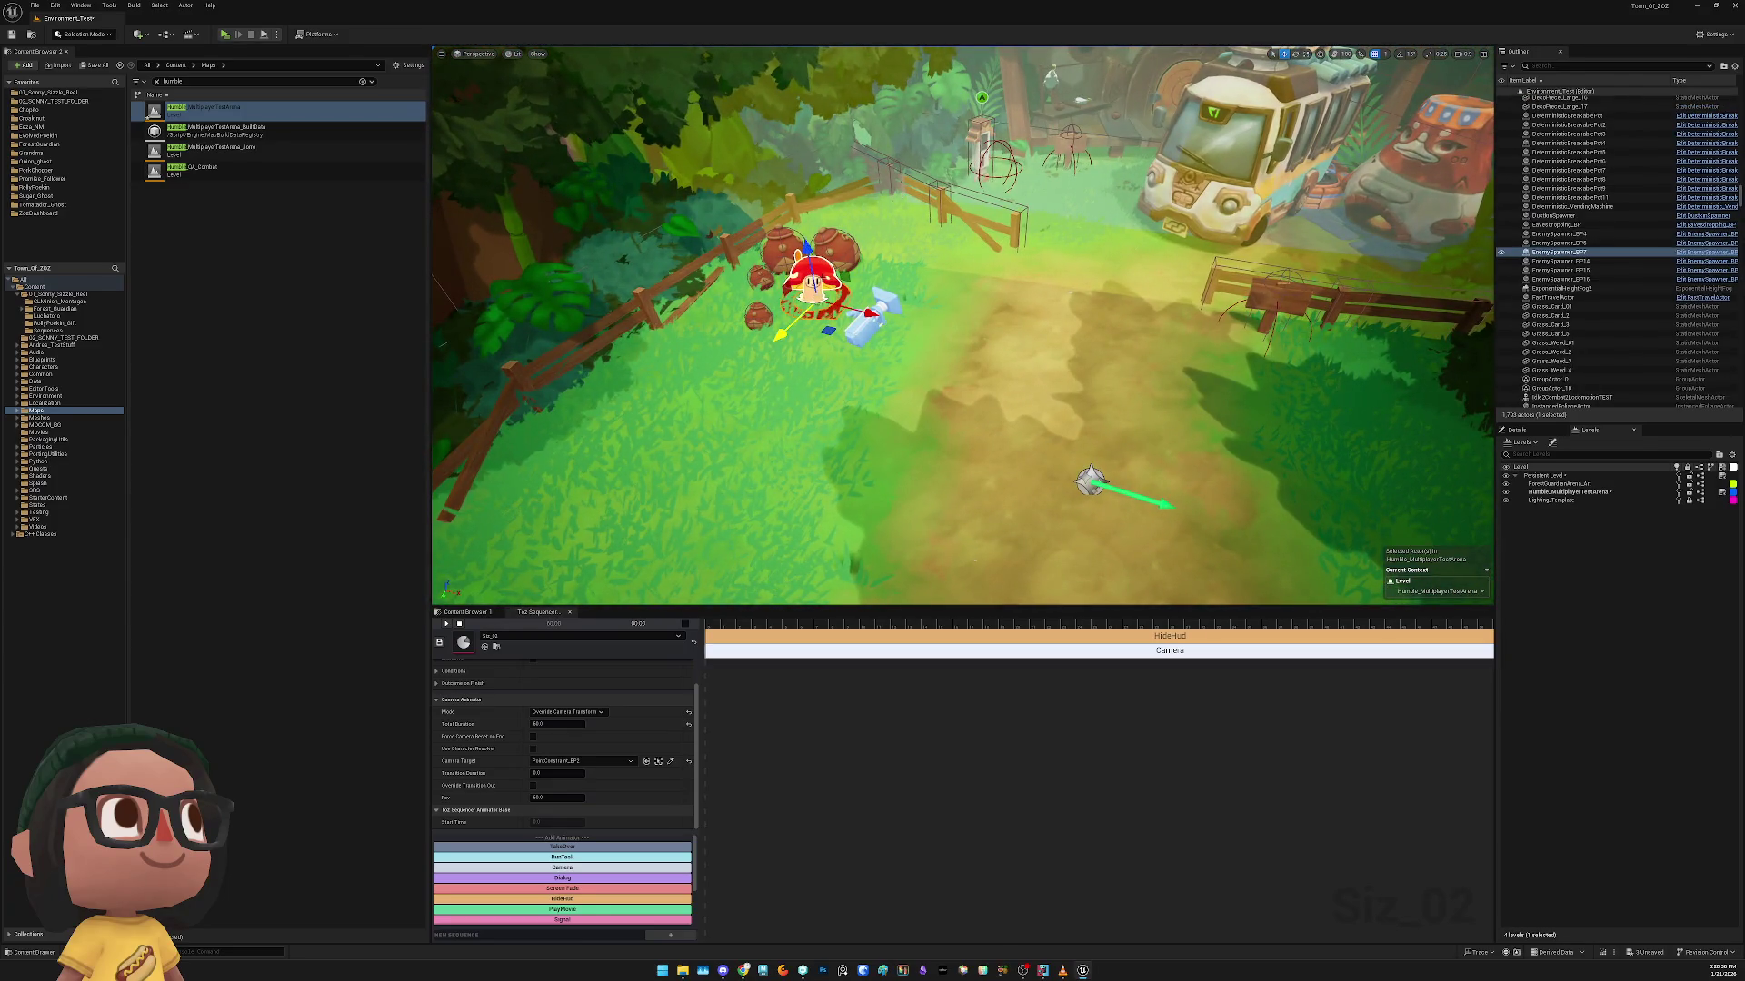
Delete the red creature and the arrow marker on the path
{"action": "key", "text": "Delete"}
{"action": "left_click", "coordinate": [1086, 480]}
{"action": "key", "text": "Delete"}
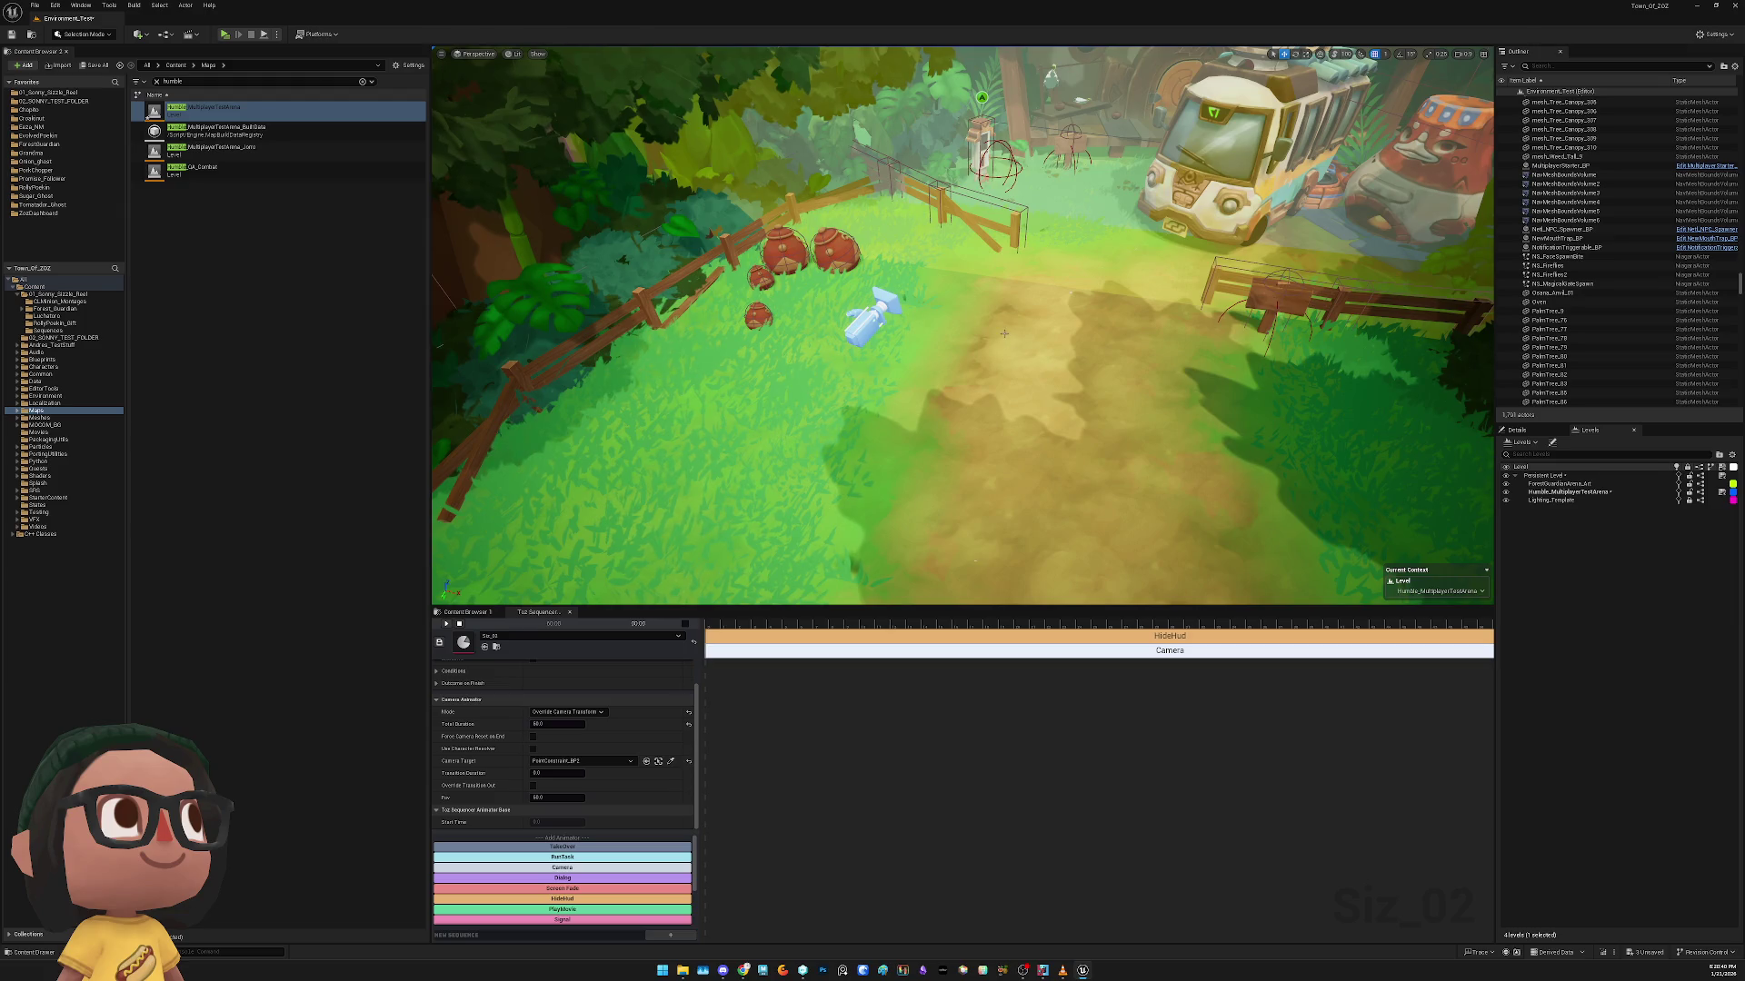
{"action": "mouse_move", "coordinate": [1000, 281]}
{"action": "left_mouse_down"}
{"action": "mouse_move", "coordinate": [1000, 328]}
{"action": "mouse_move", "coordinate": [1036, 328]}
{"action": "mouse_move", "coordinate": [963, 327]}
{"action": "left_mouse_up"}
Delete all eight camera transition trigger volumes
{"action": "left_click", "coordinate": [996, 259]}
{"action": "left_click", "coordinate": [1042, 232]}
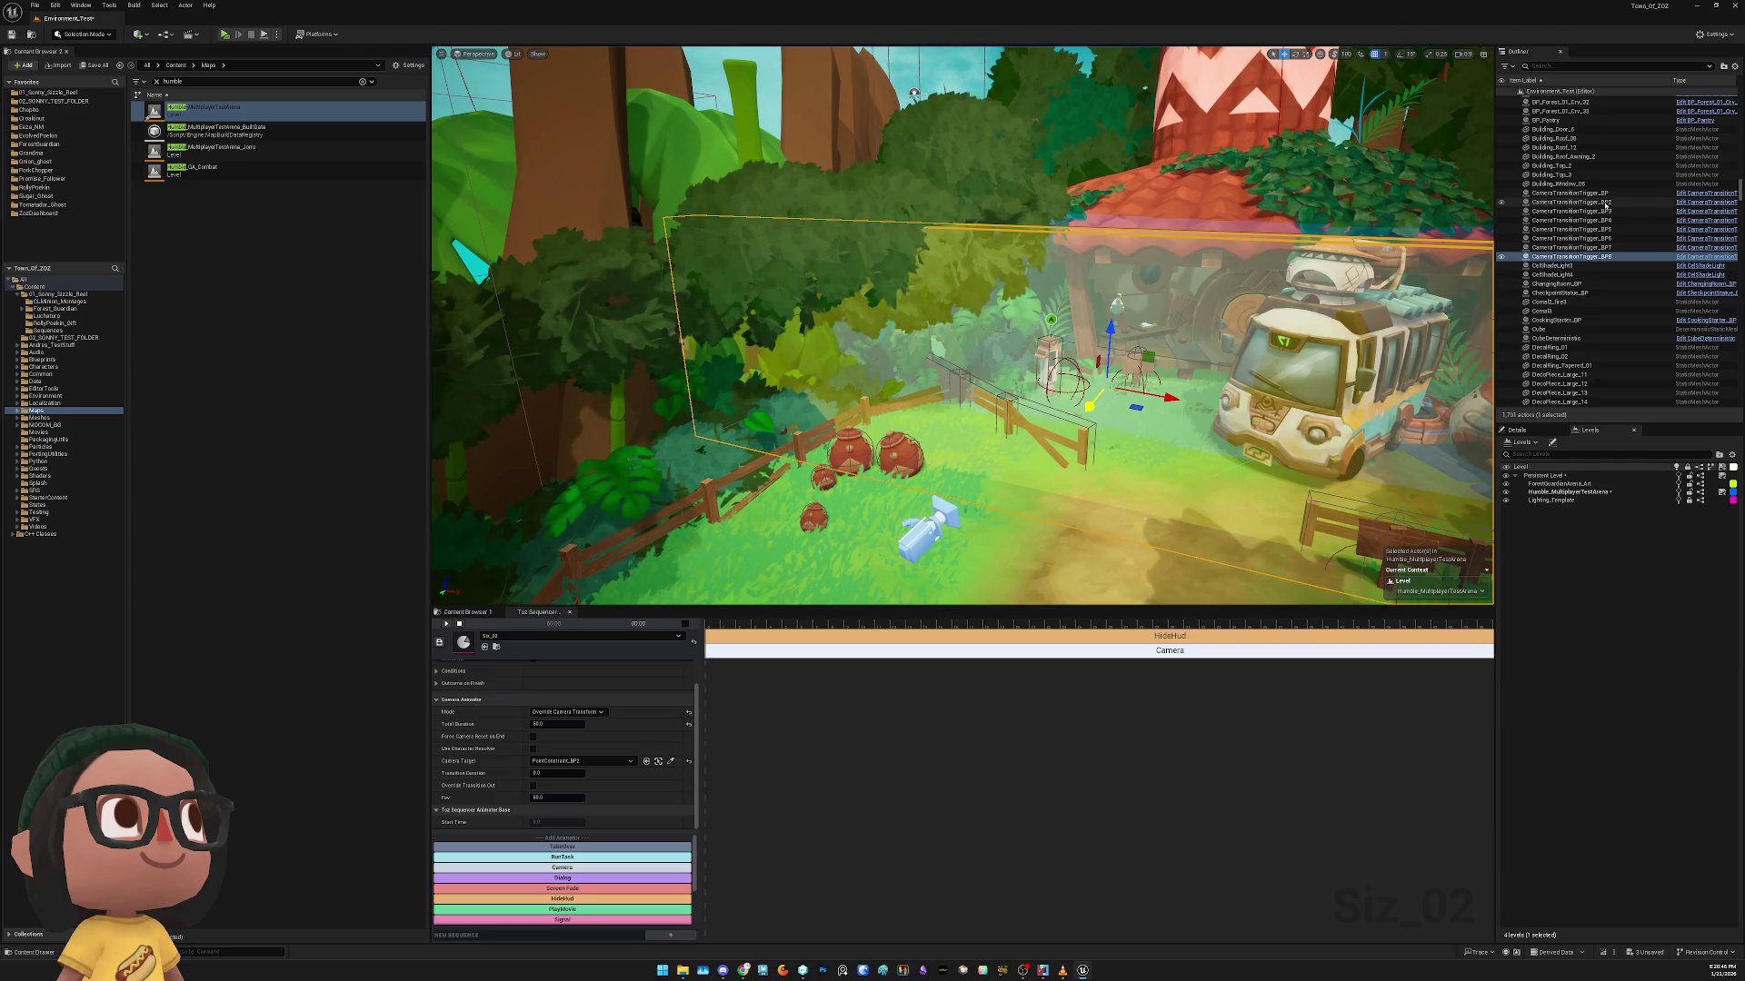
{"action": "left_click", "coordinate": [1618, 194], "text": "shift"}
{"action": "key", "text": "Delete"}
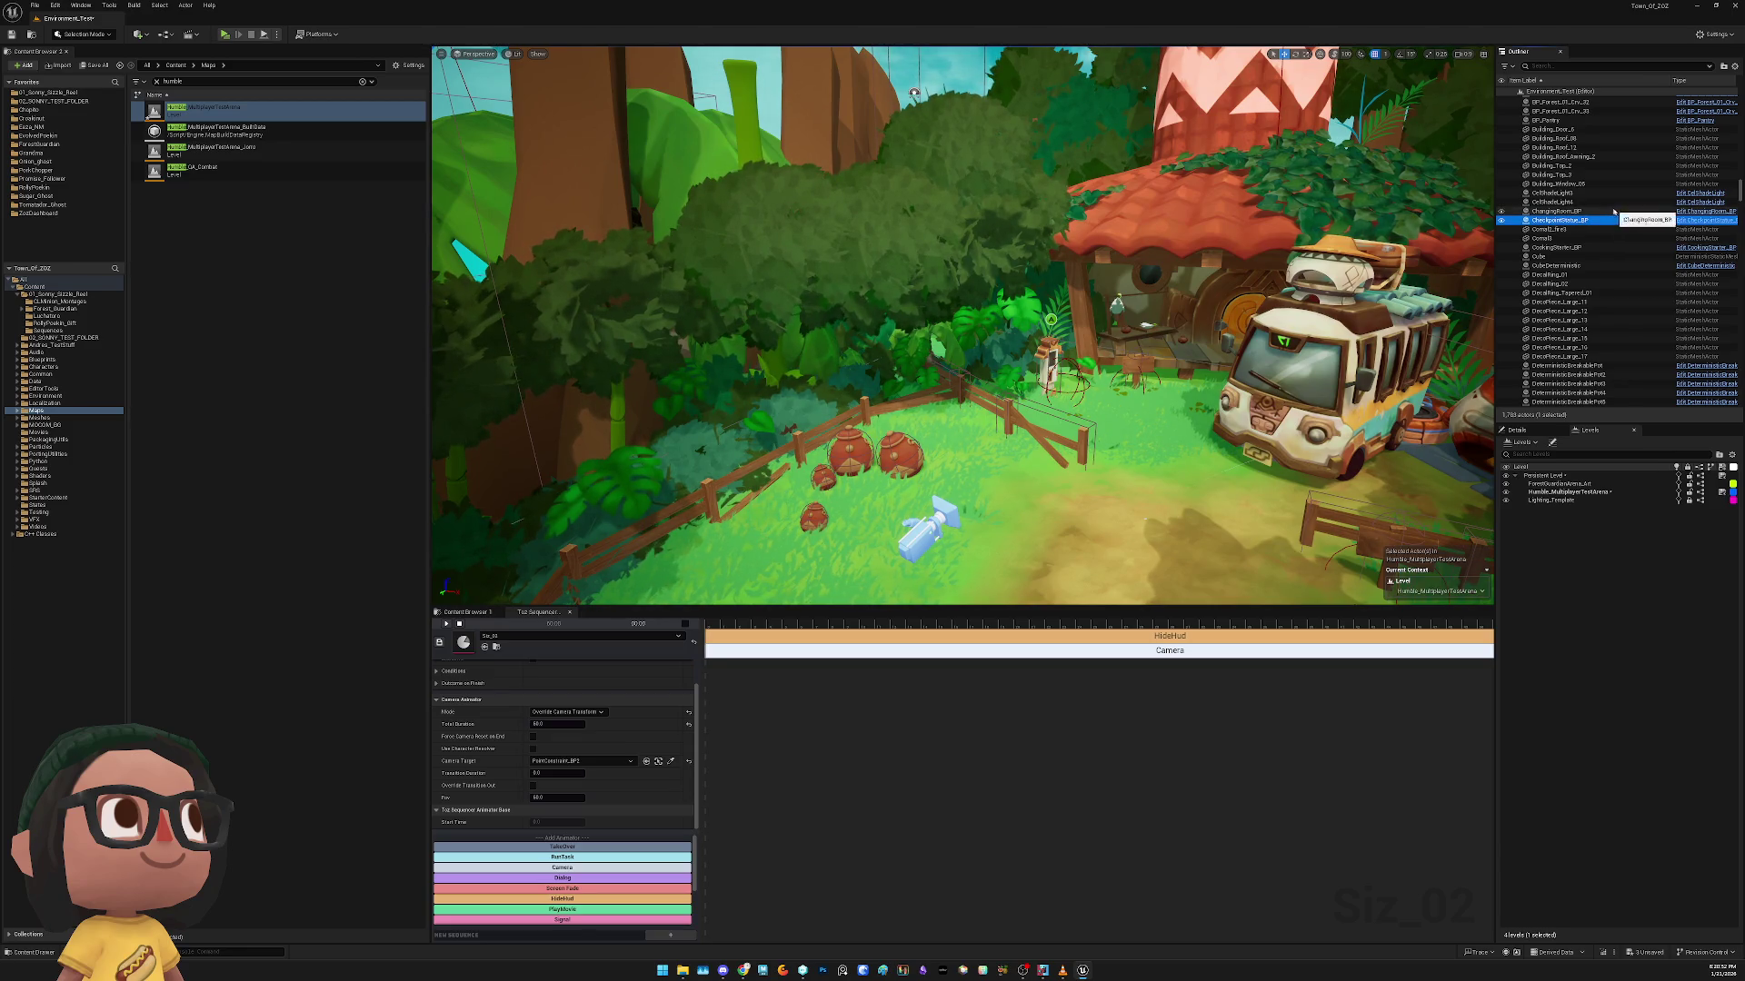
Select the ChangingRoom, CheckpointStatue and Building_Window_05 actors in turn
{"action": "left_click", "coordinate": [1615, 211]}
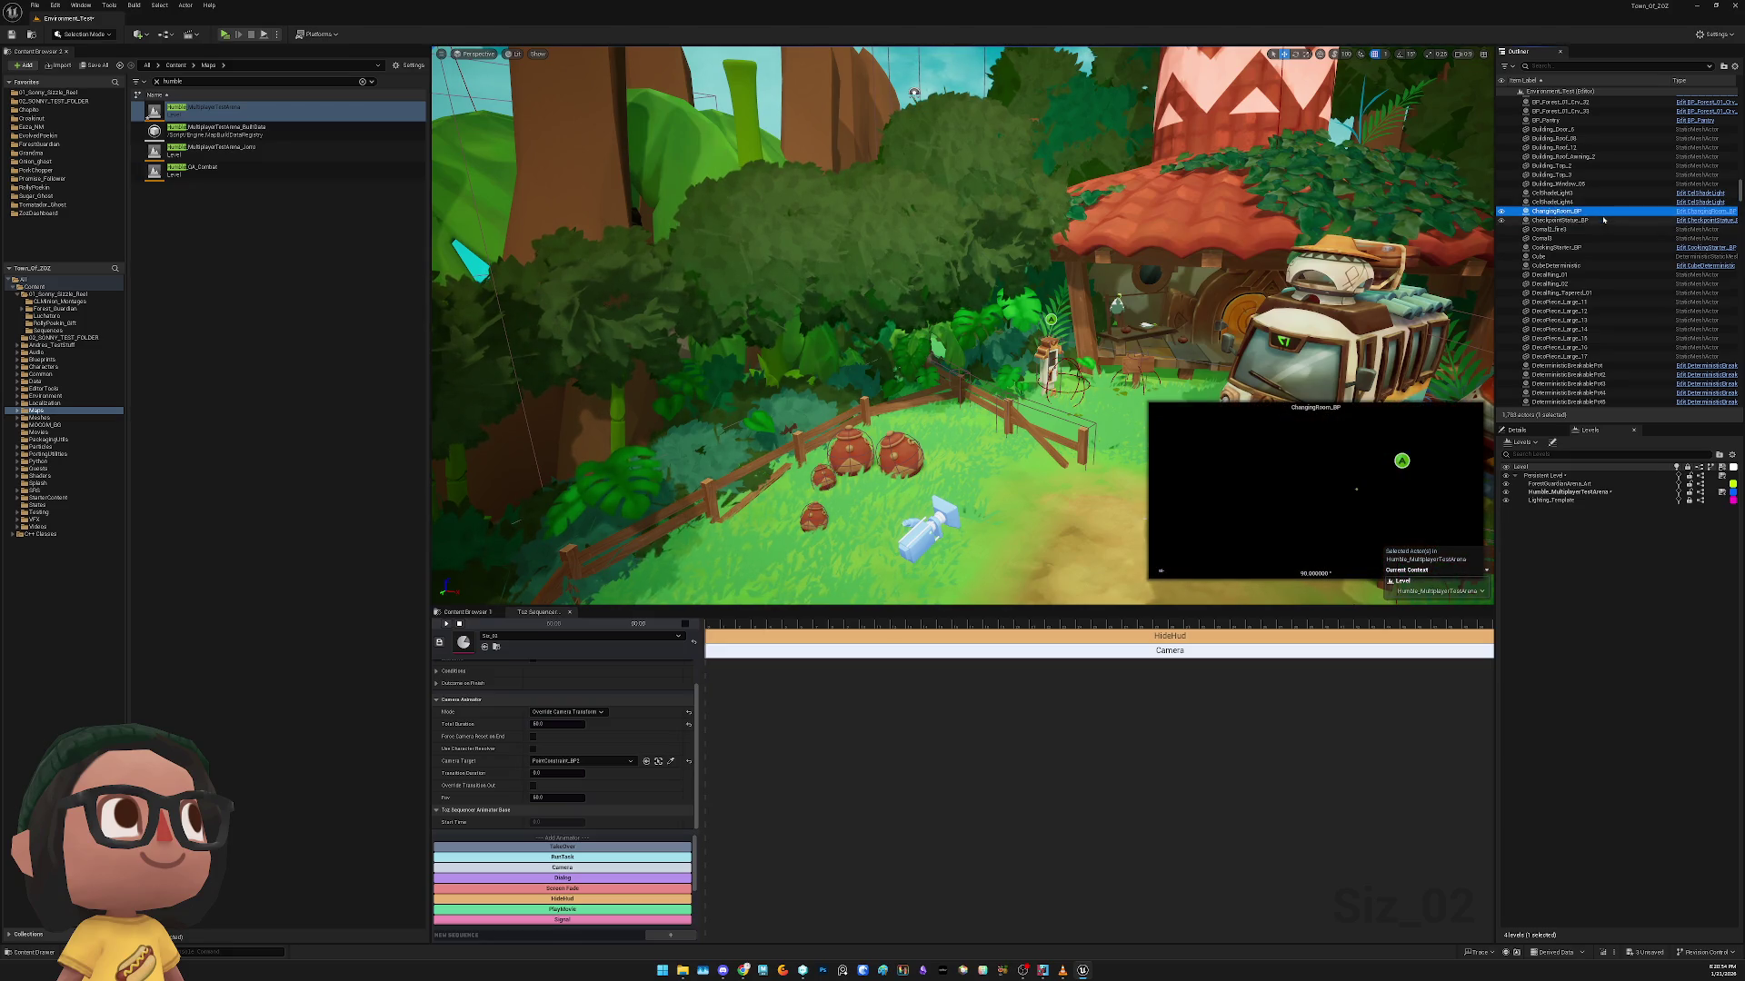
{"action": "left_click", "coordinate": [1604, 219]}
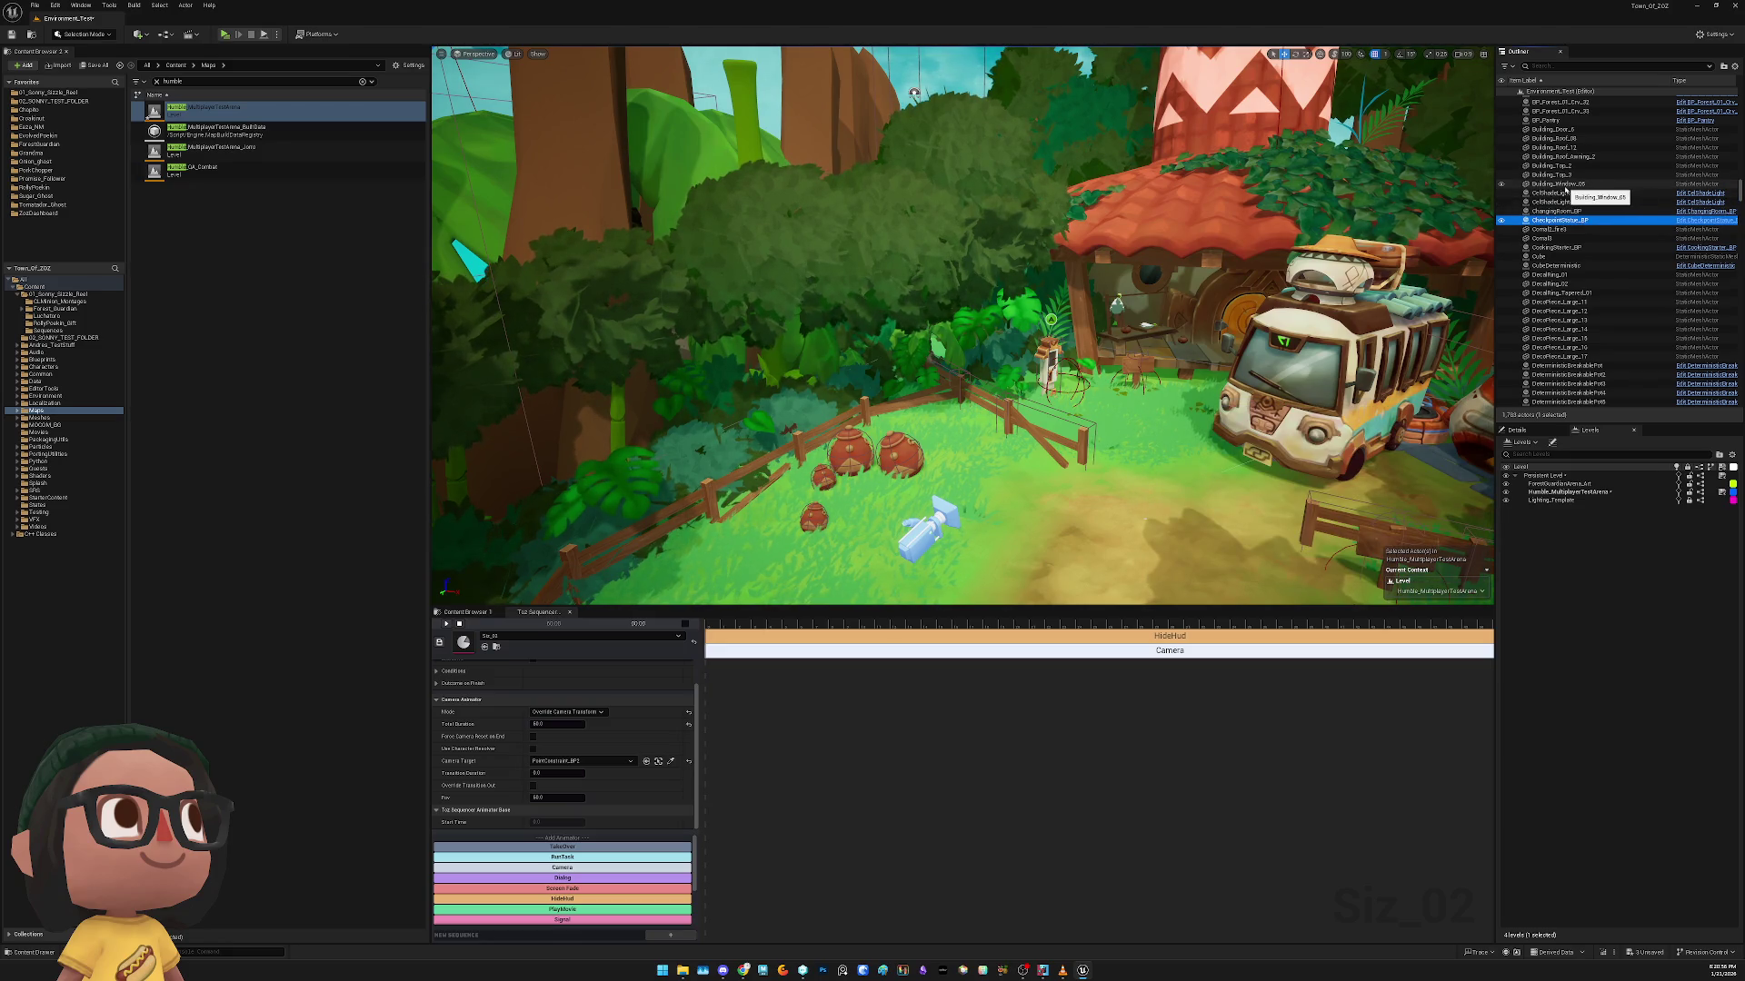
{"action": "left_click", "coordinate": [1567, 186]}
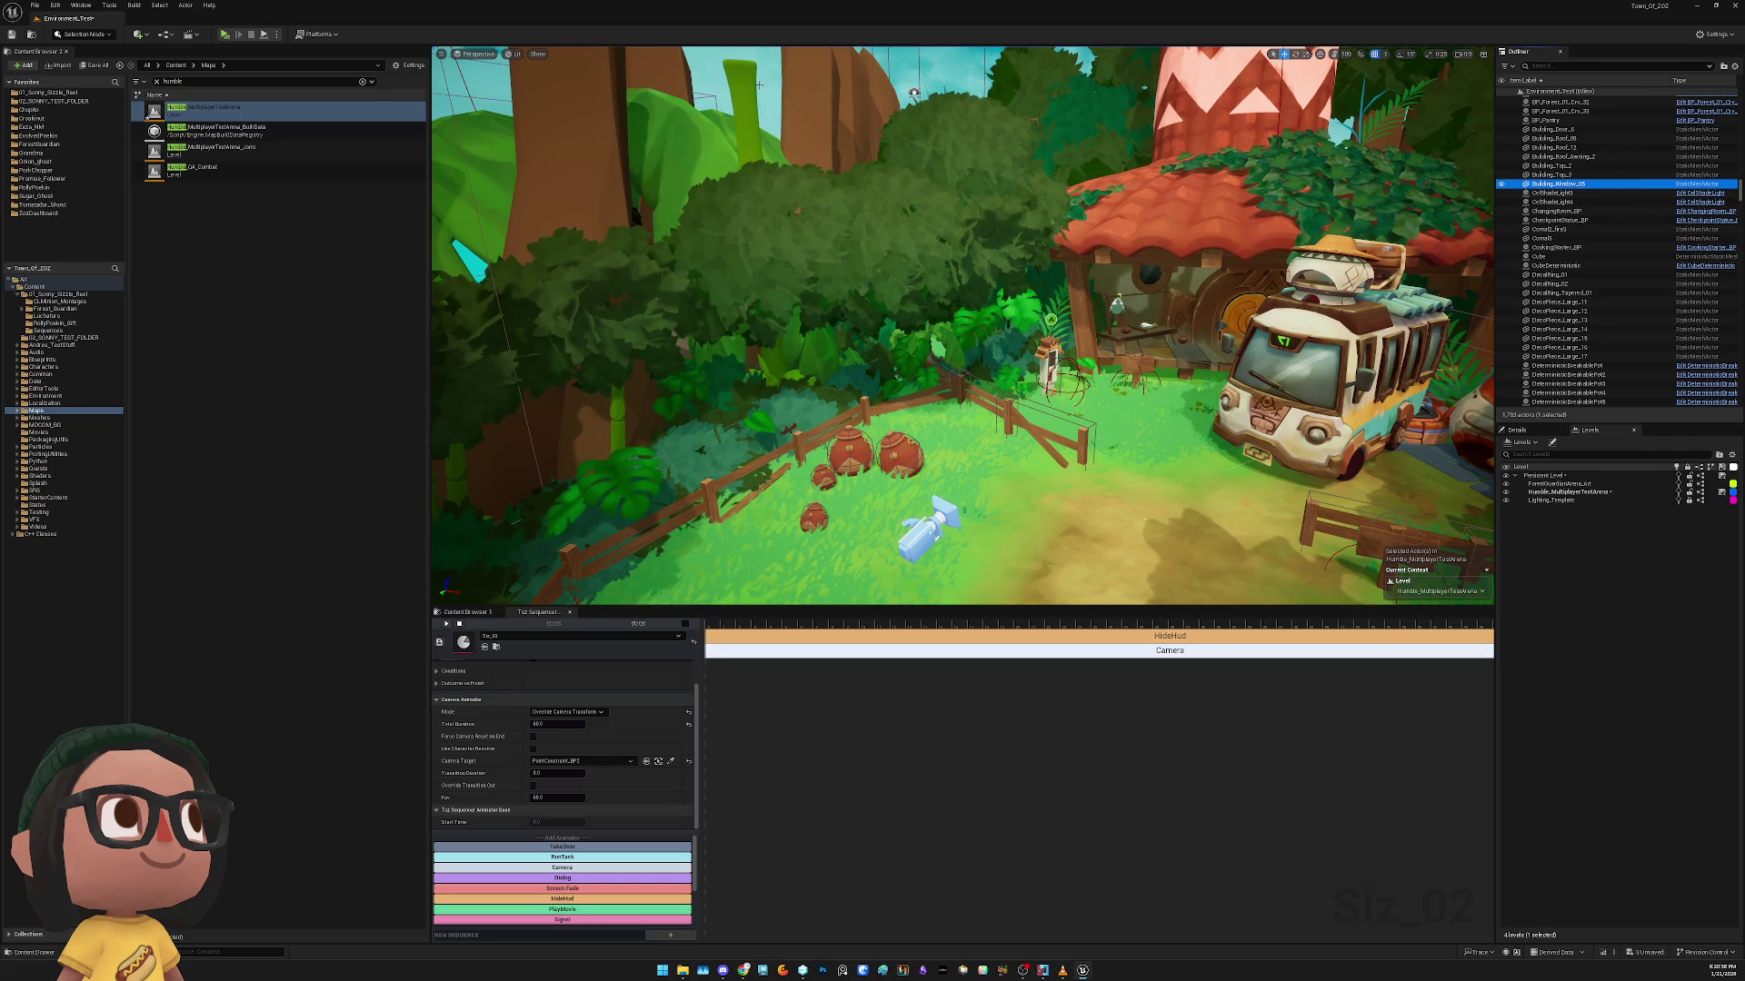
Select the point constraint camera actor beside the fence
{"action": "right_click", "coordinate": [850, 243]}
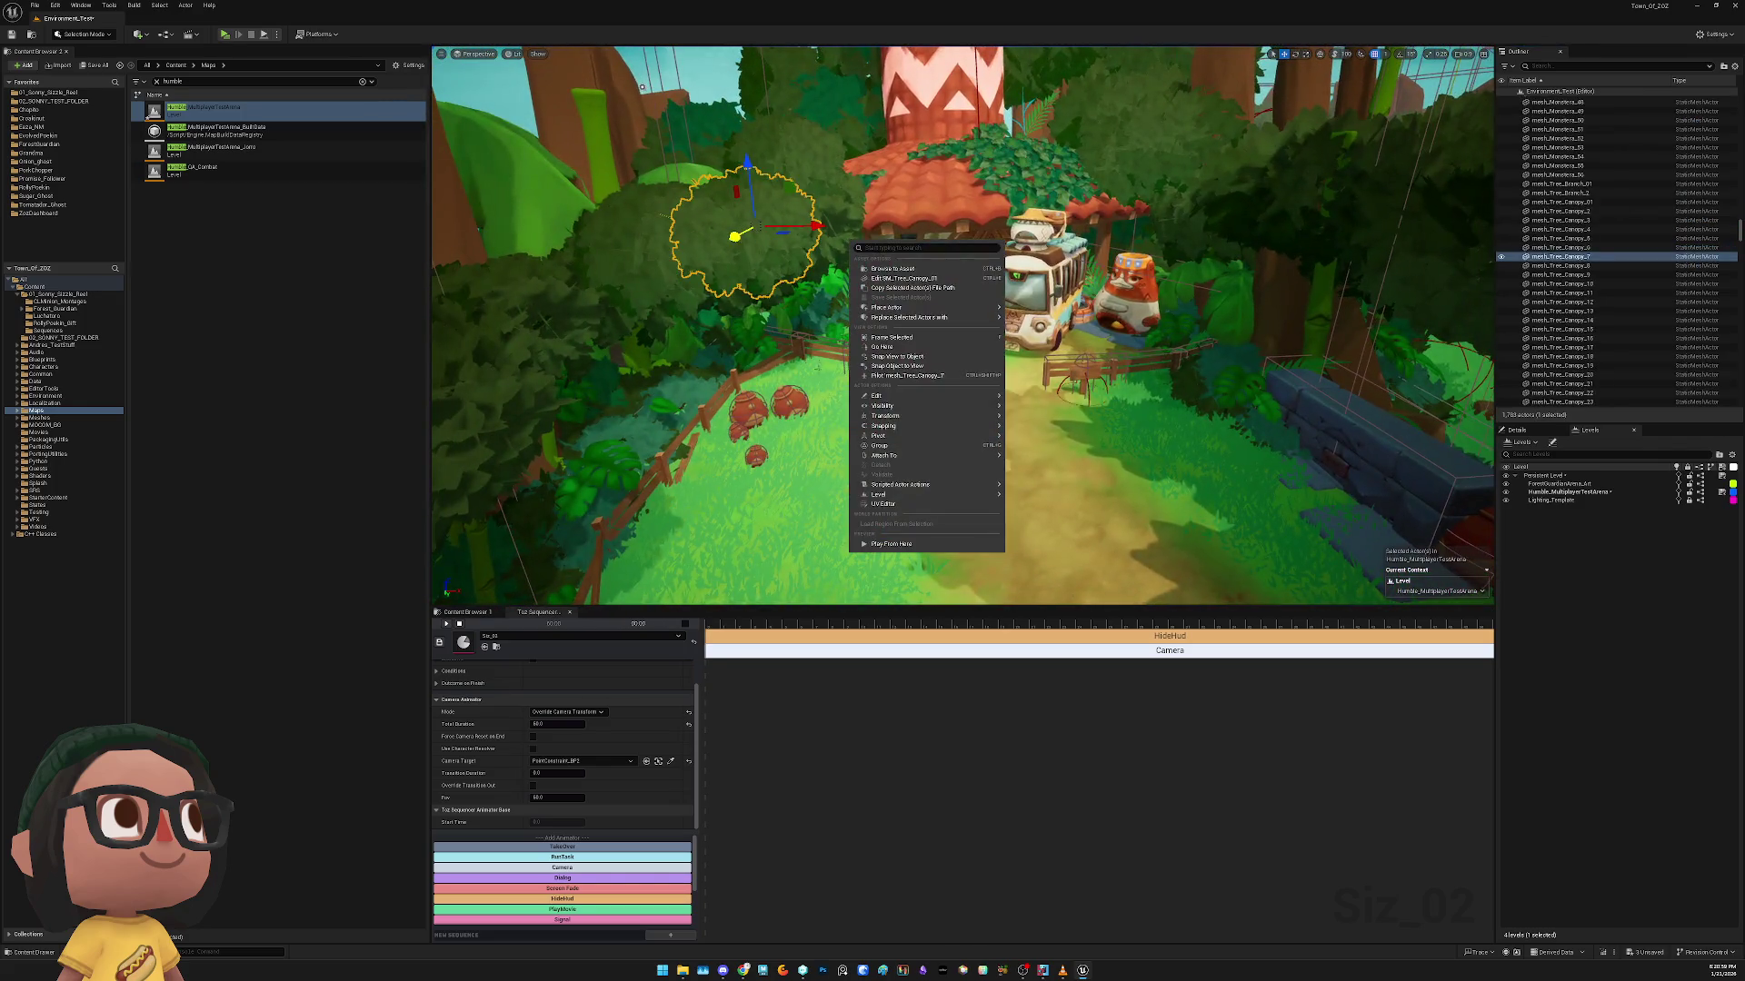
{"action": "left_click", "coordinate": [838, 411]}
{"action": "left_click", "coordinate": [658, 761]}
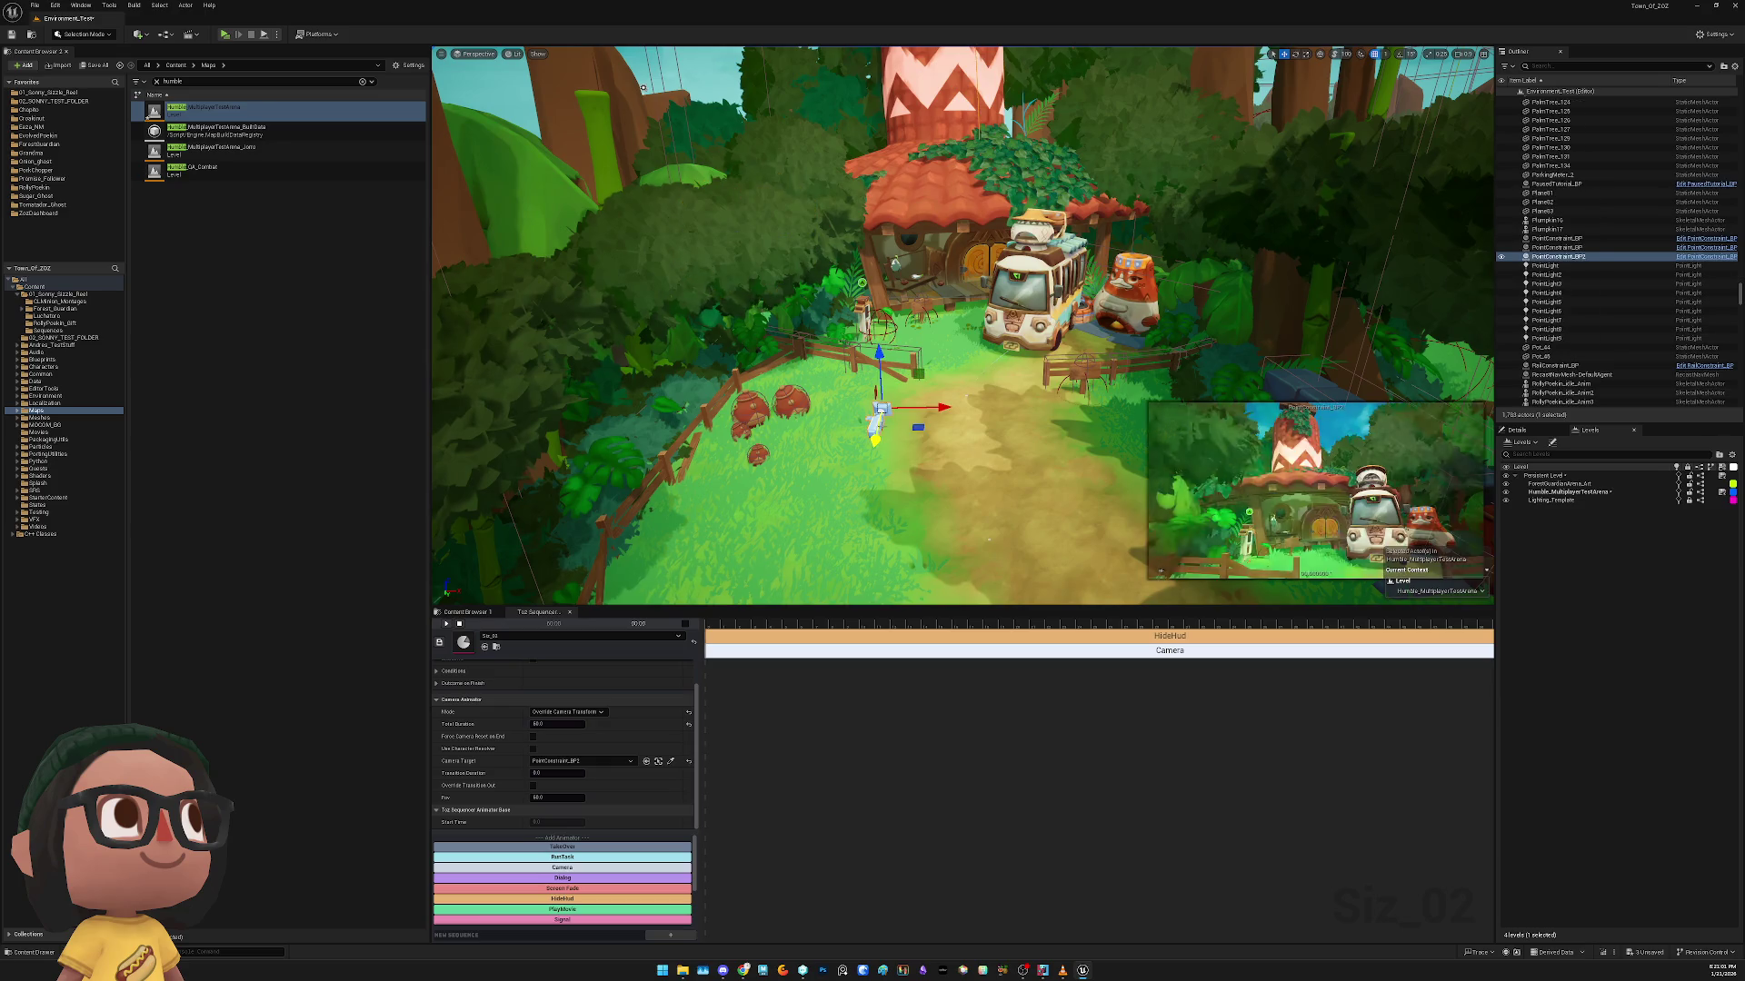
{"action": "left_click", "coordinate": [671, 761]}
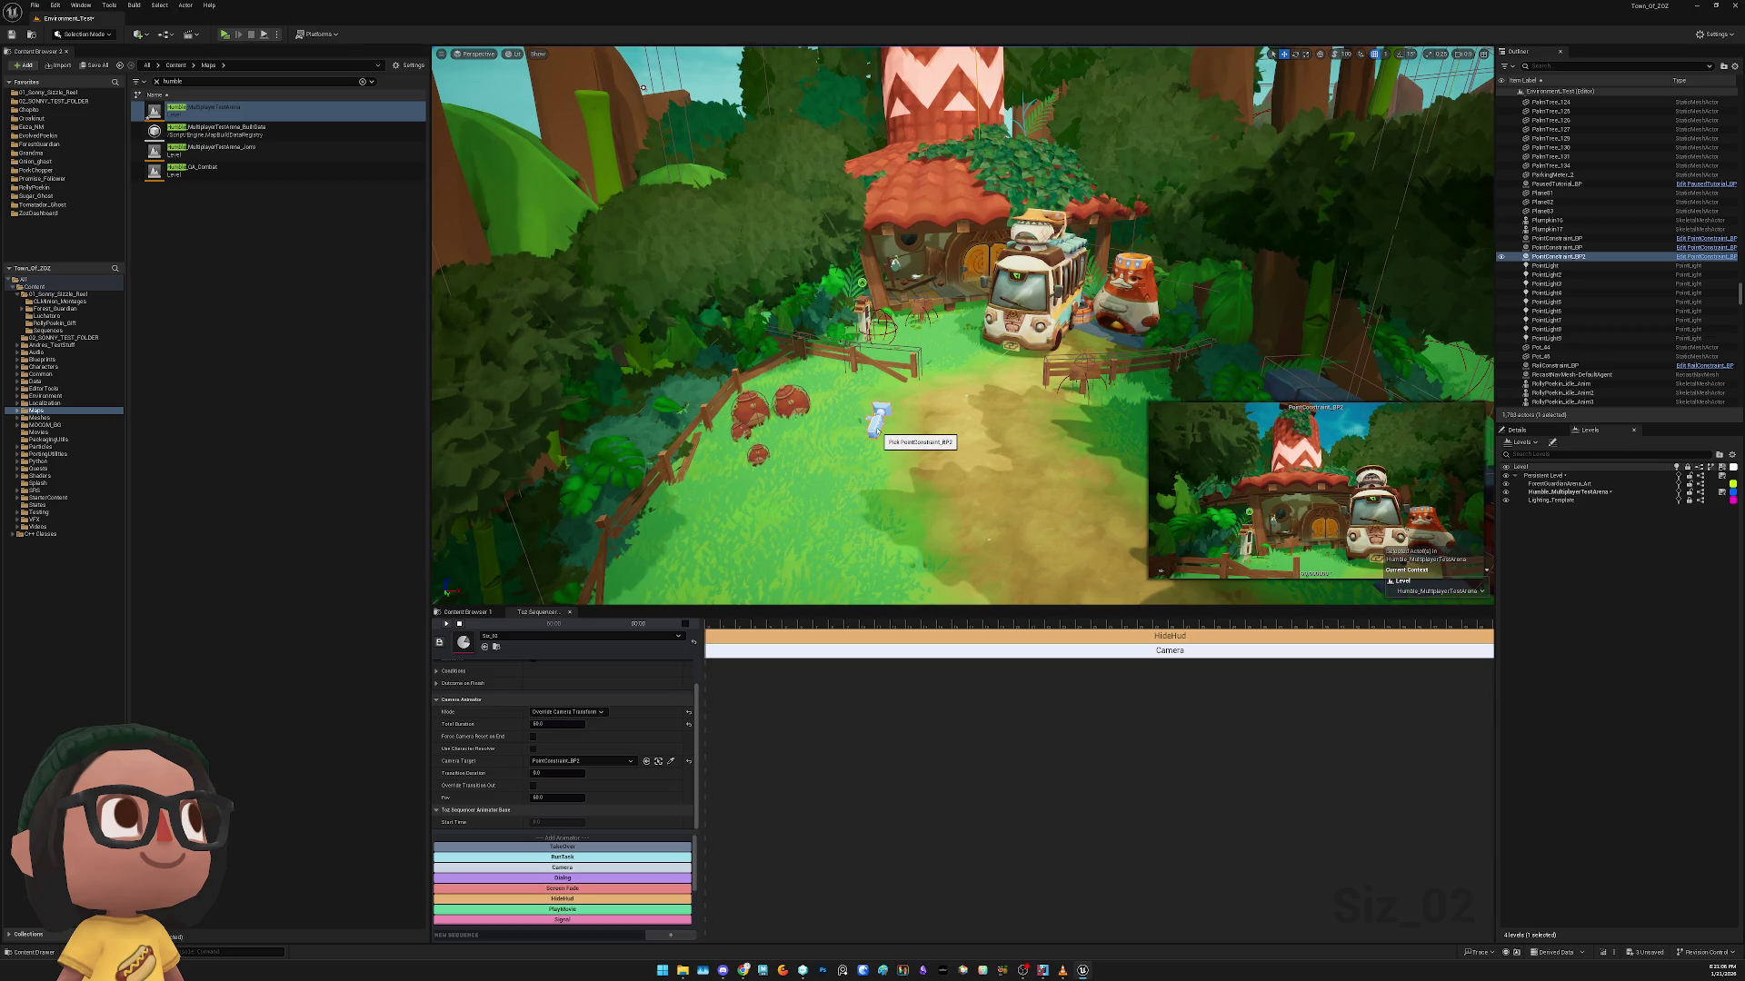
{"action": "right_click", "coordinate": [790, 488]}
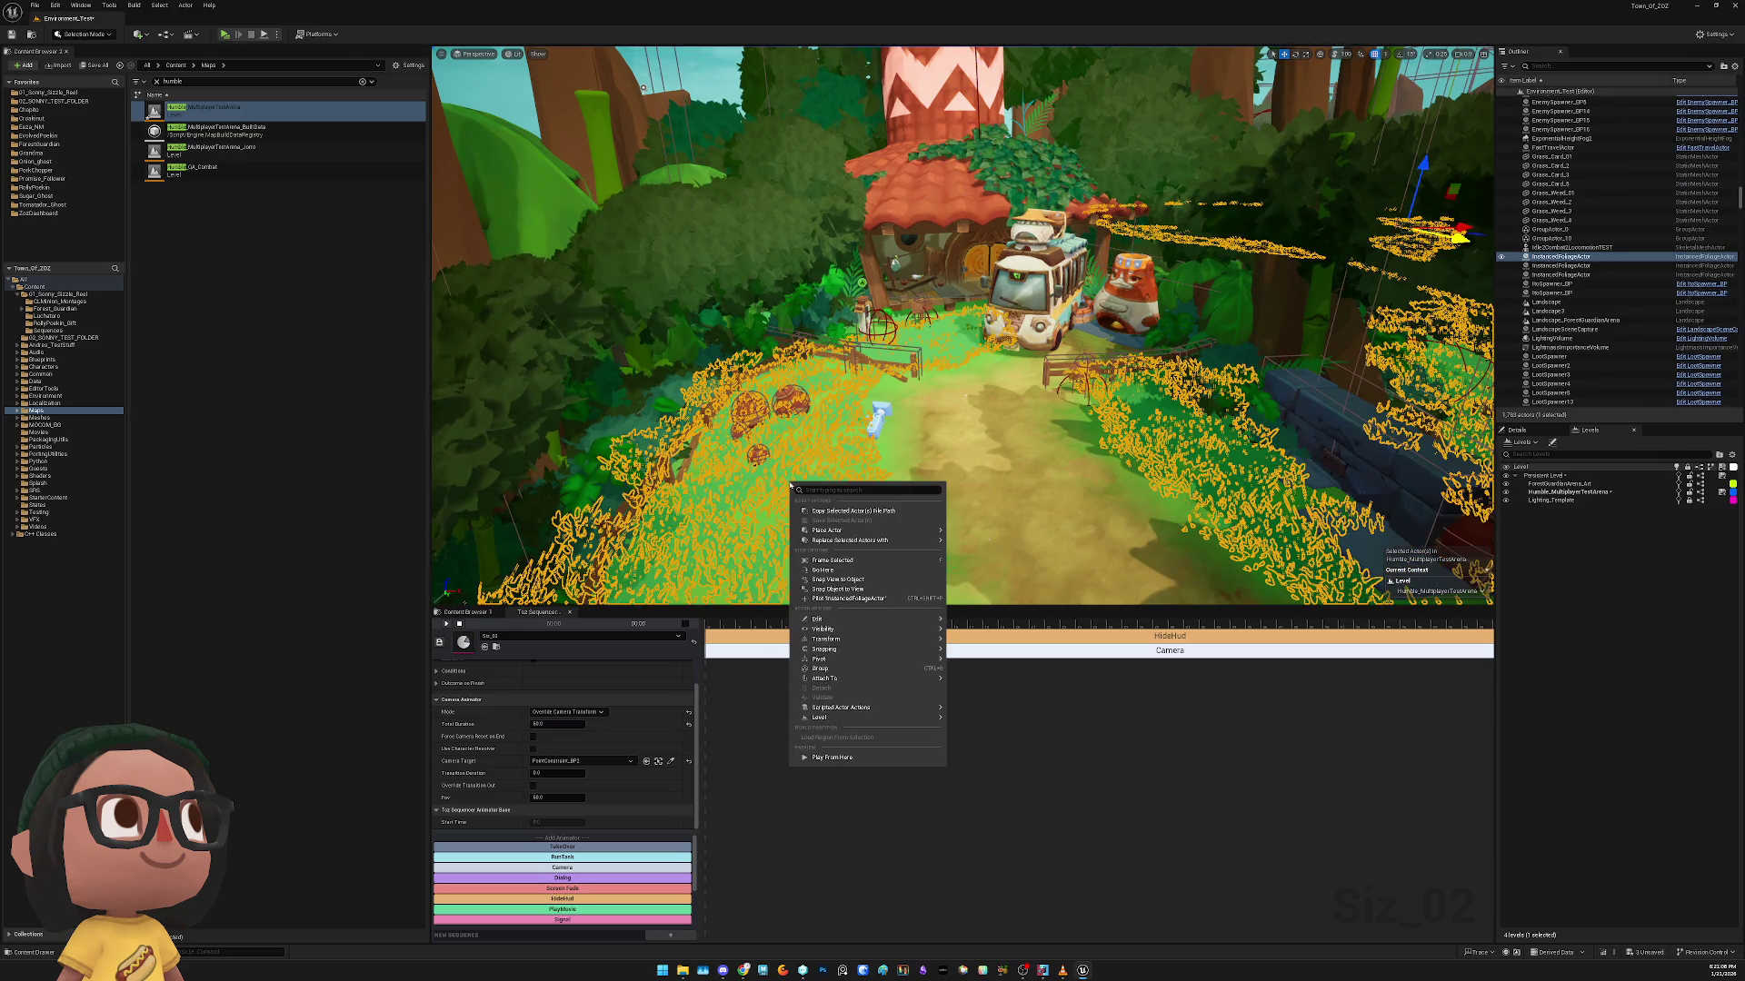
{"action": "key", "text": "Escape"}
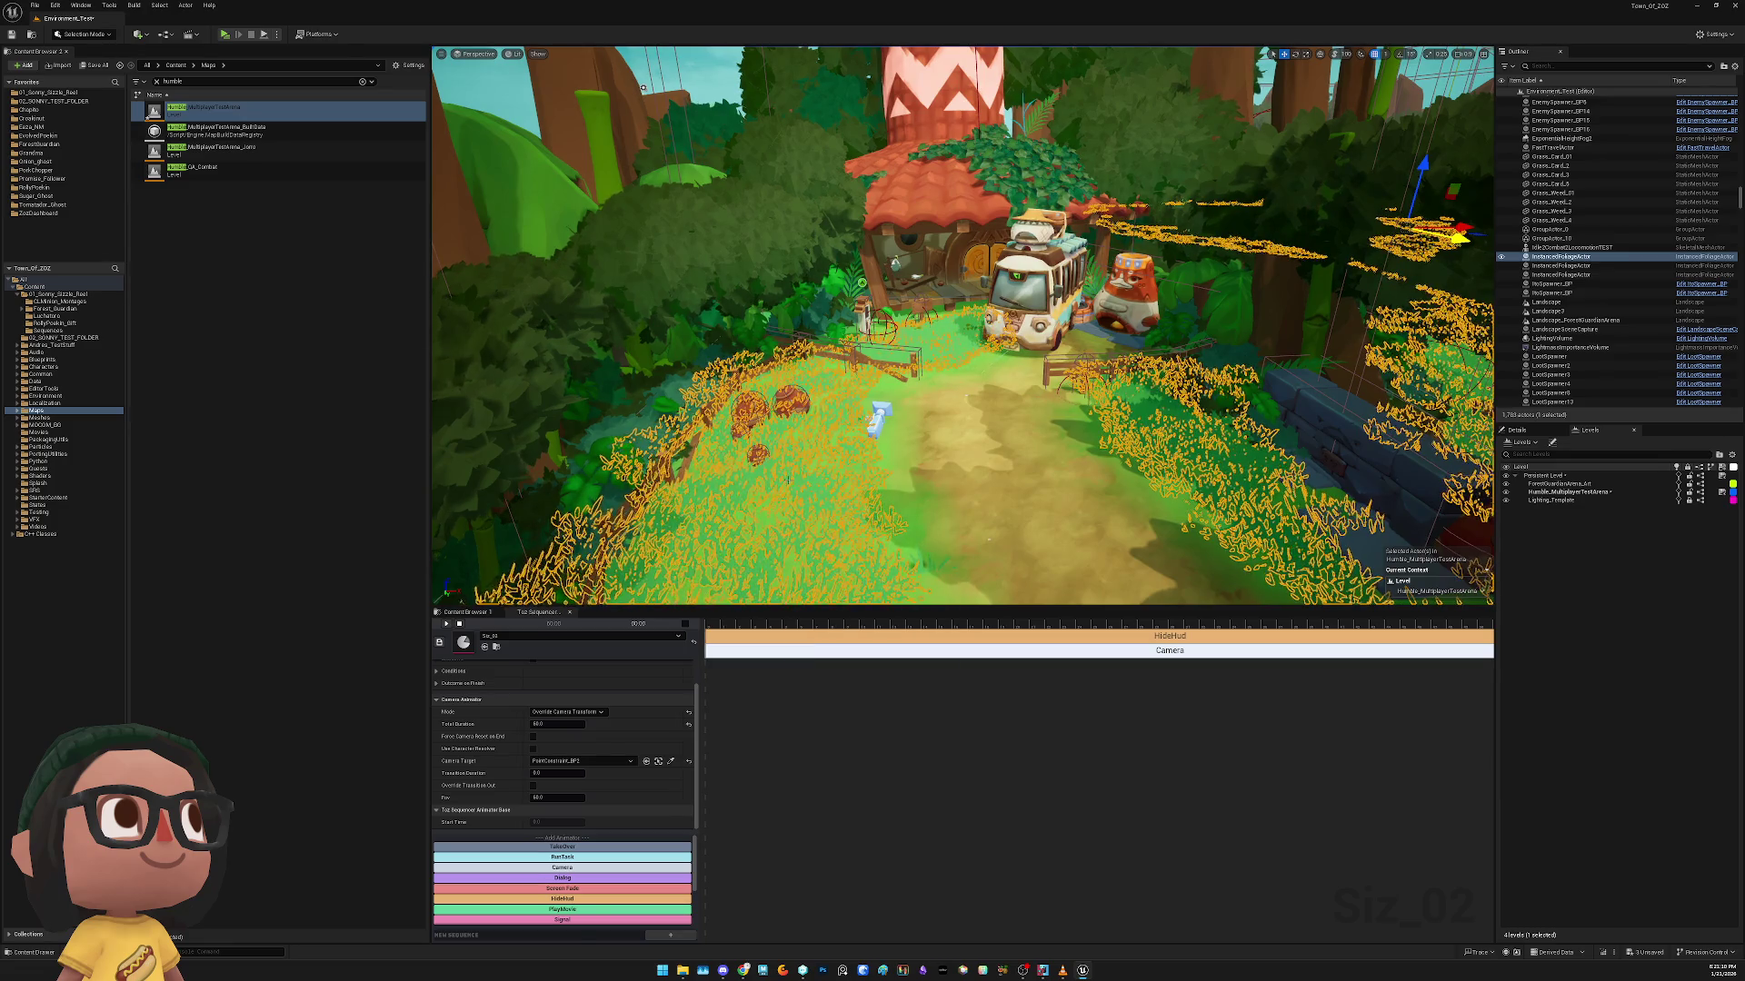
{"action": "left_click", "coordinate": [880, 458]}
{"action": "left_click", "coordinate": [878, 420]}
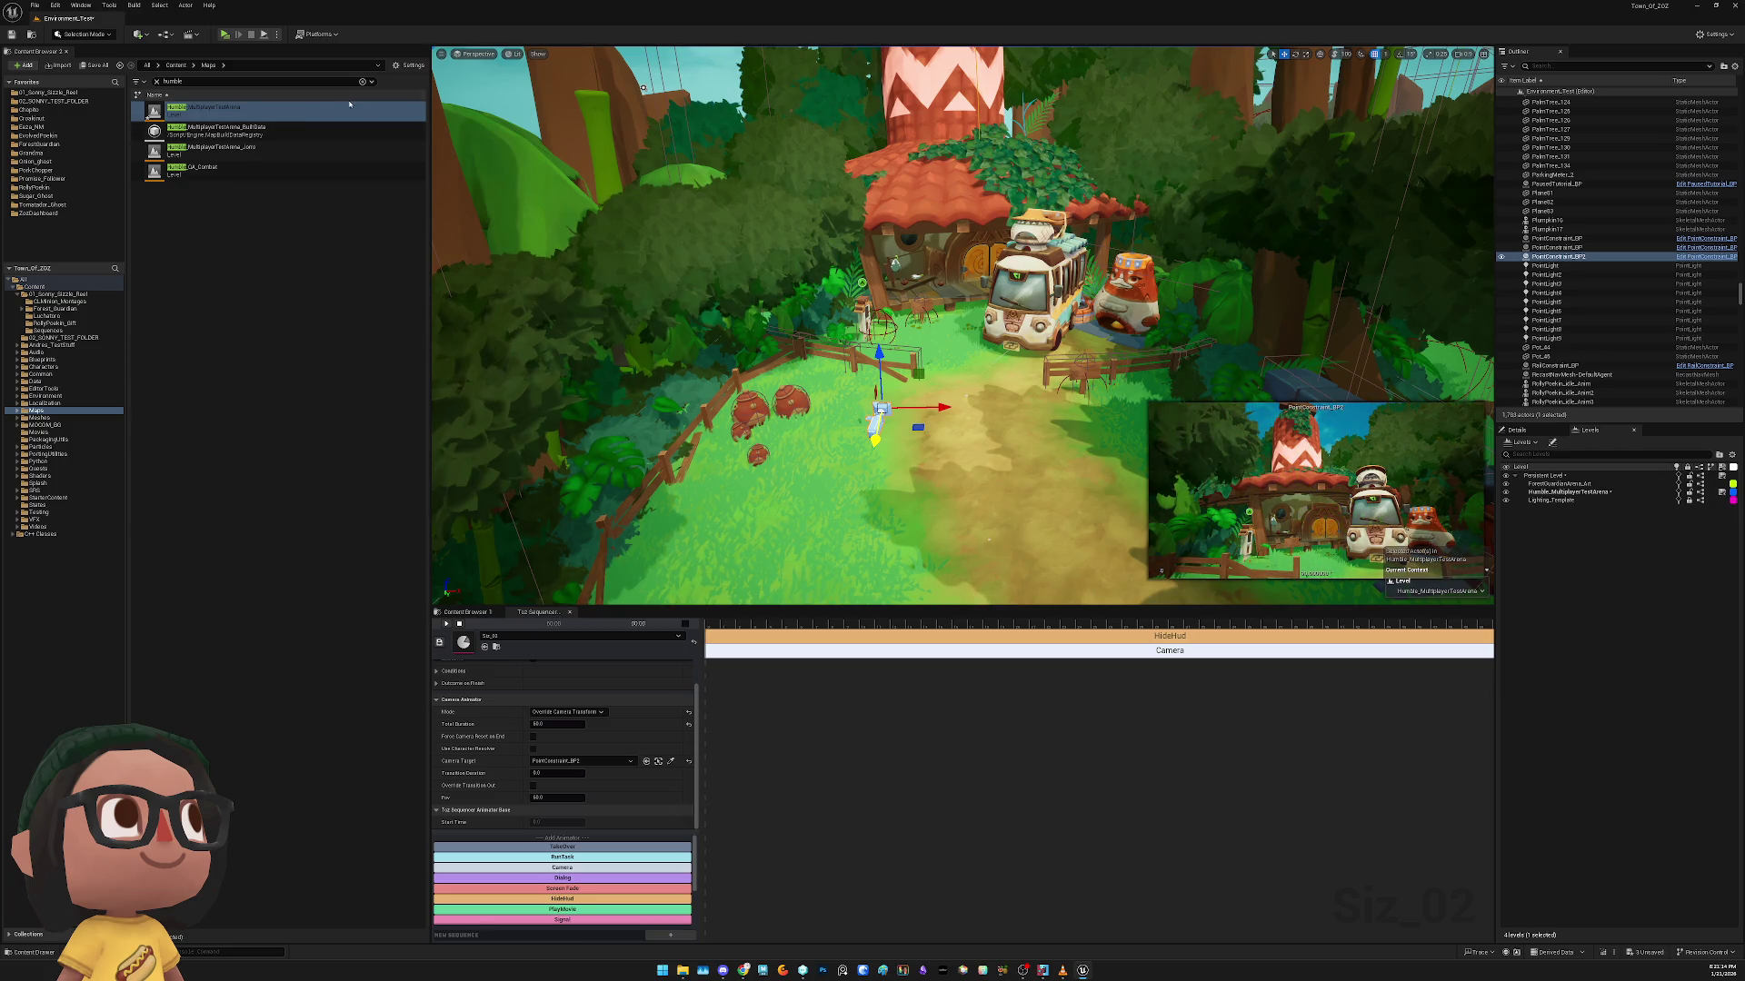
Save the level and run it once as a standalone game
{"action": "key", "text": "ctrl+s"}
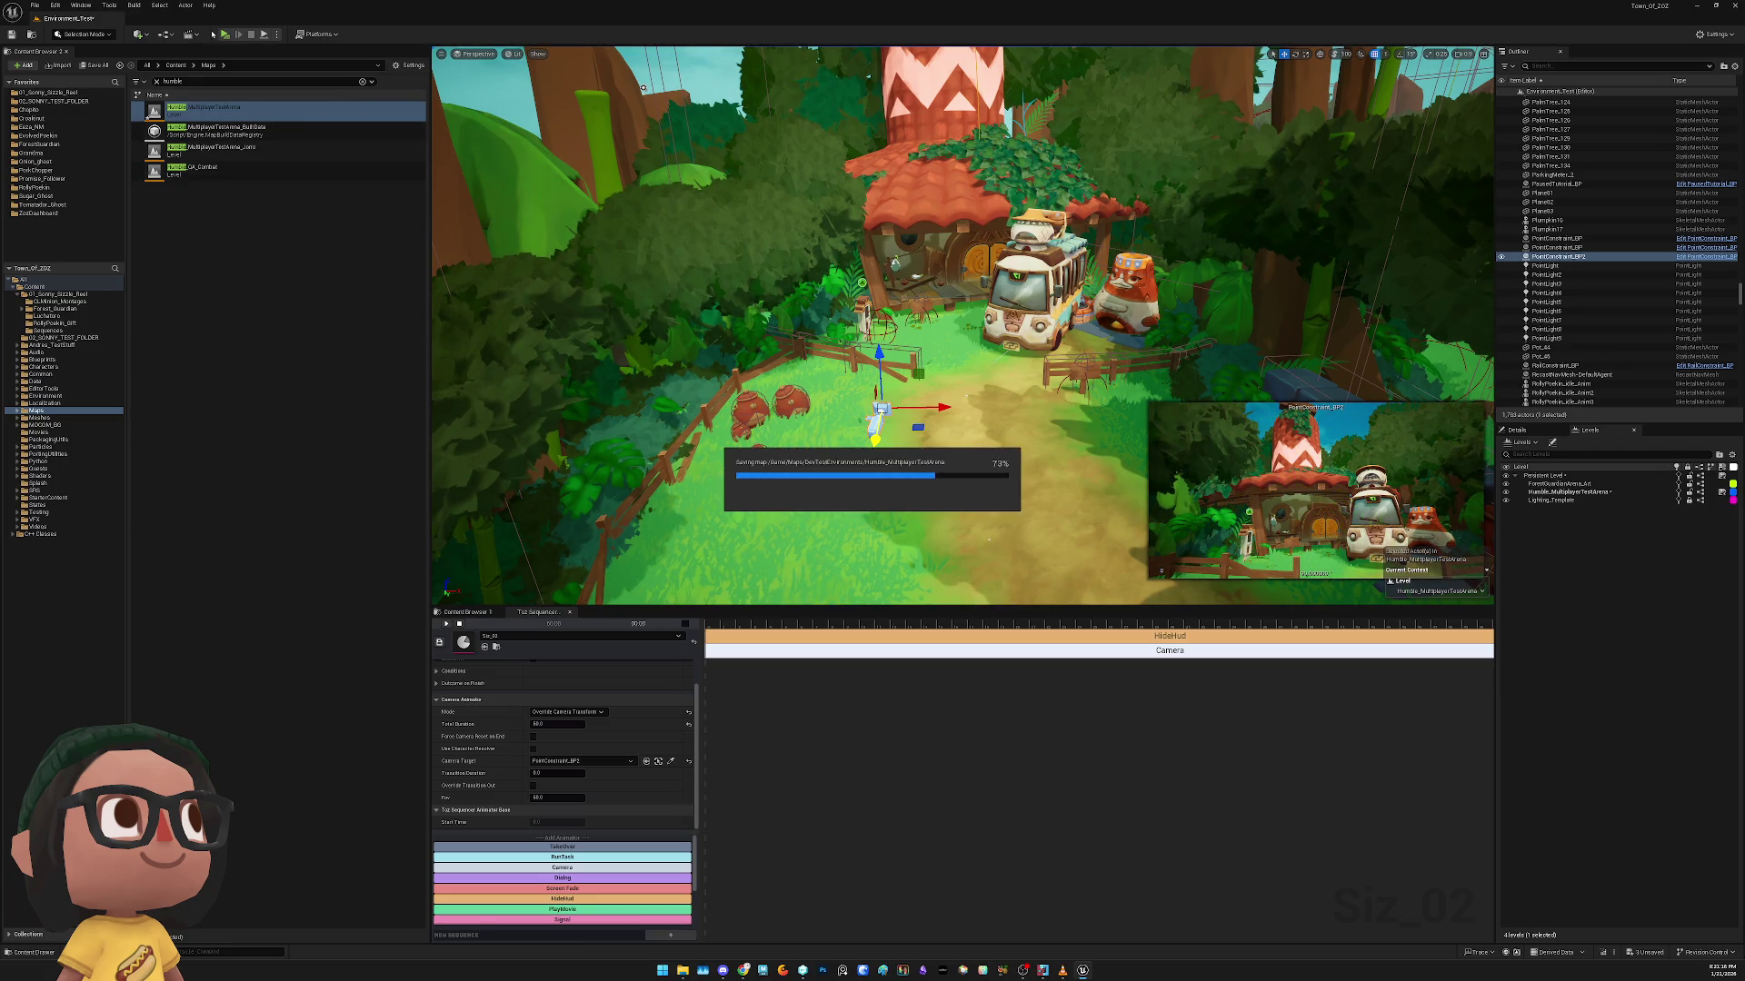
{"action": "left_click", "coordinate": [226, 37]}
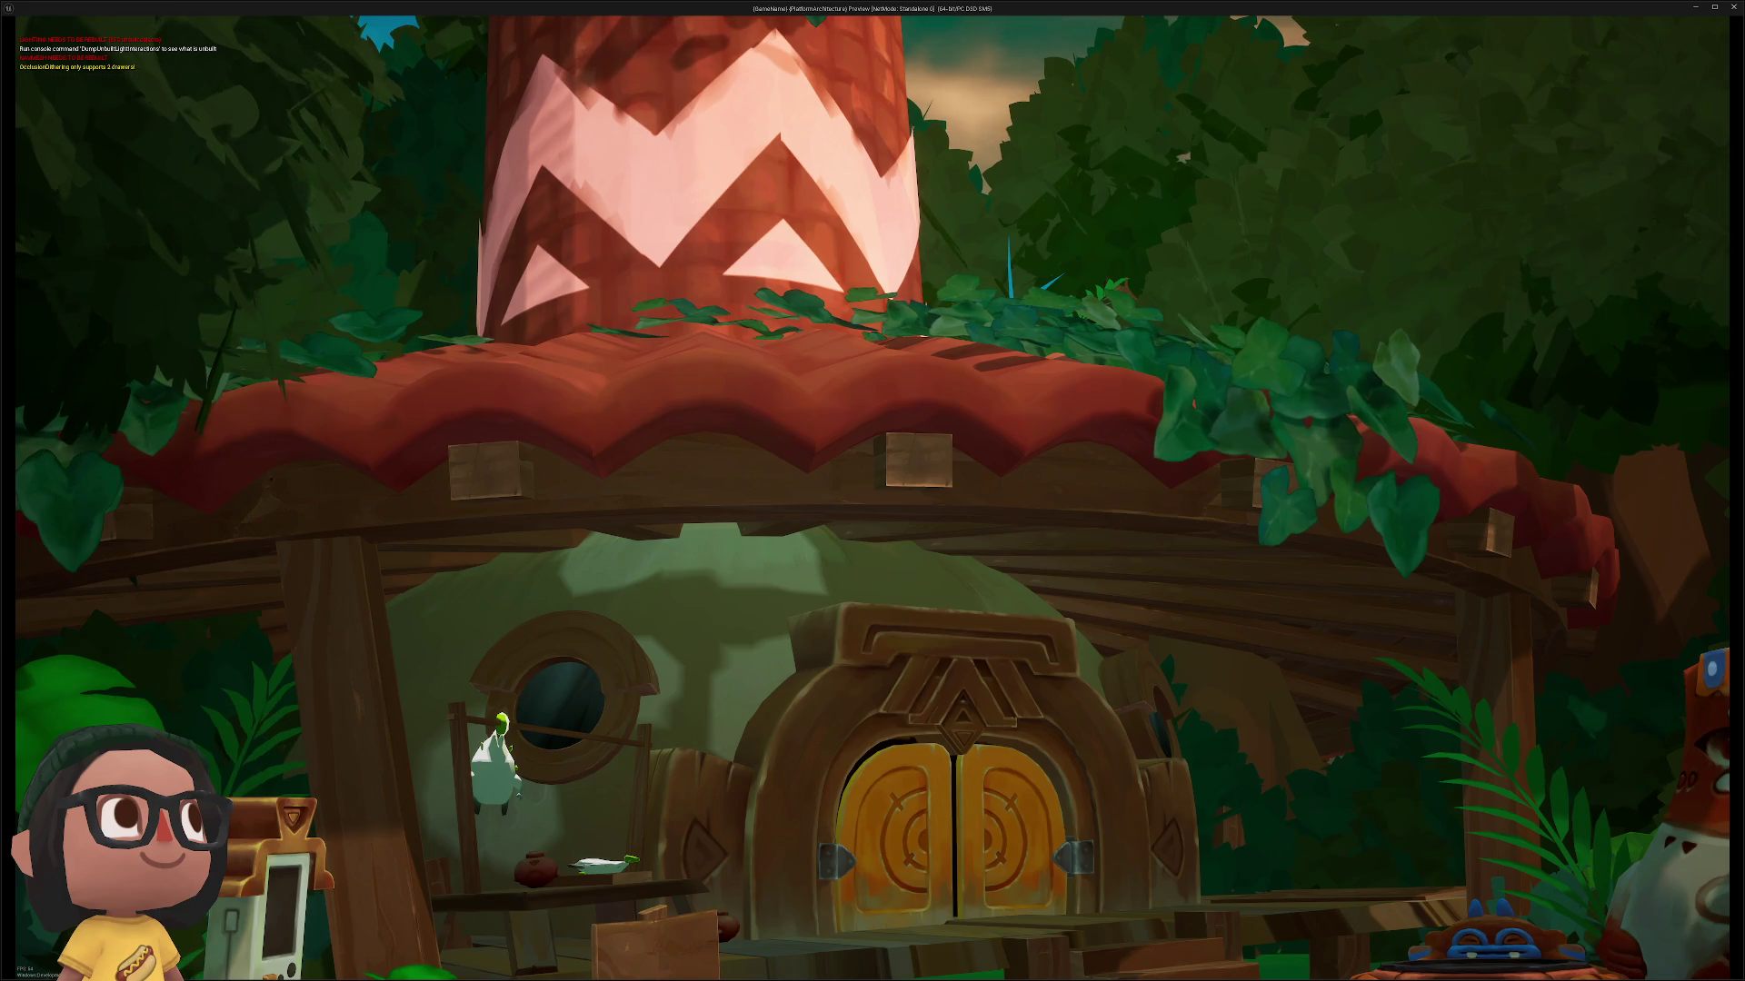
{"action": "key", "text": "Escape"}
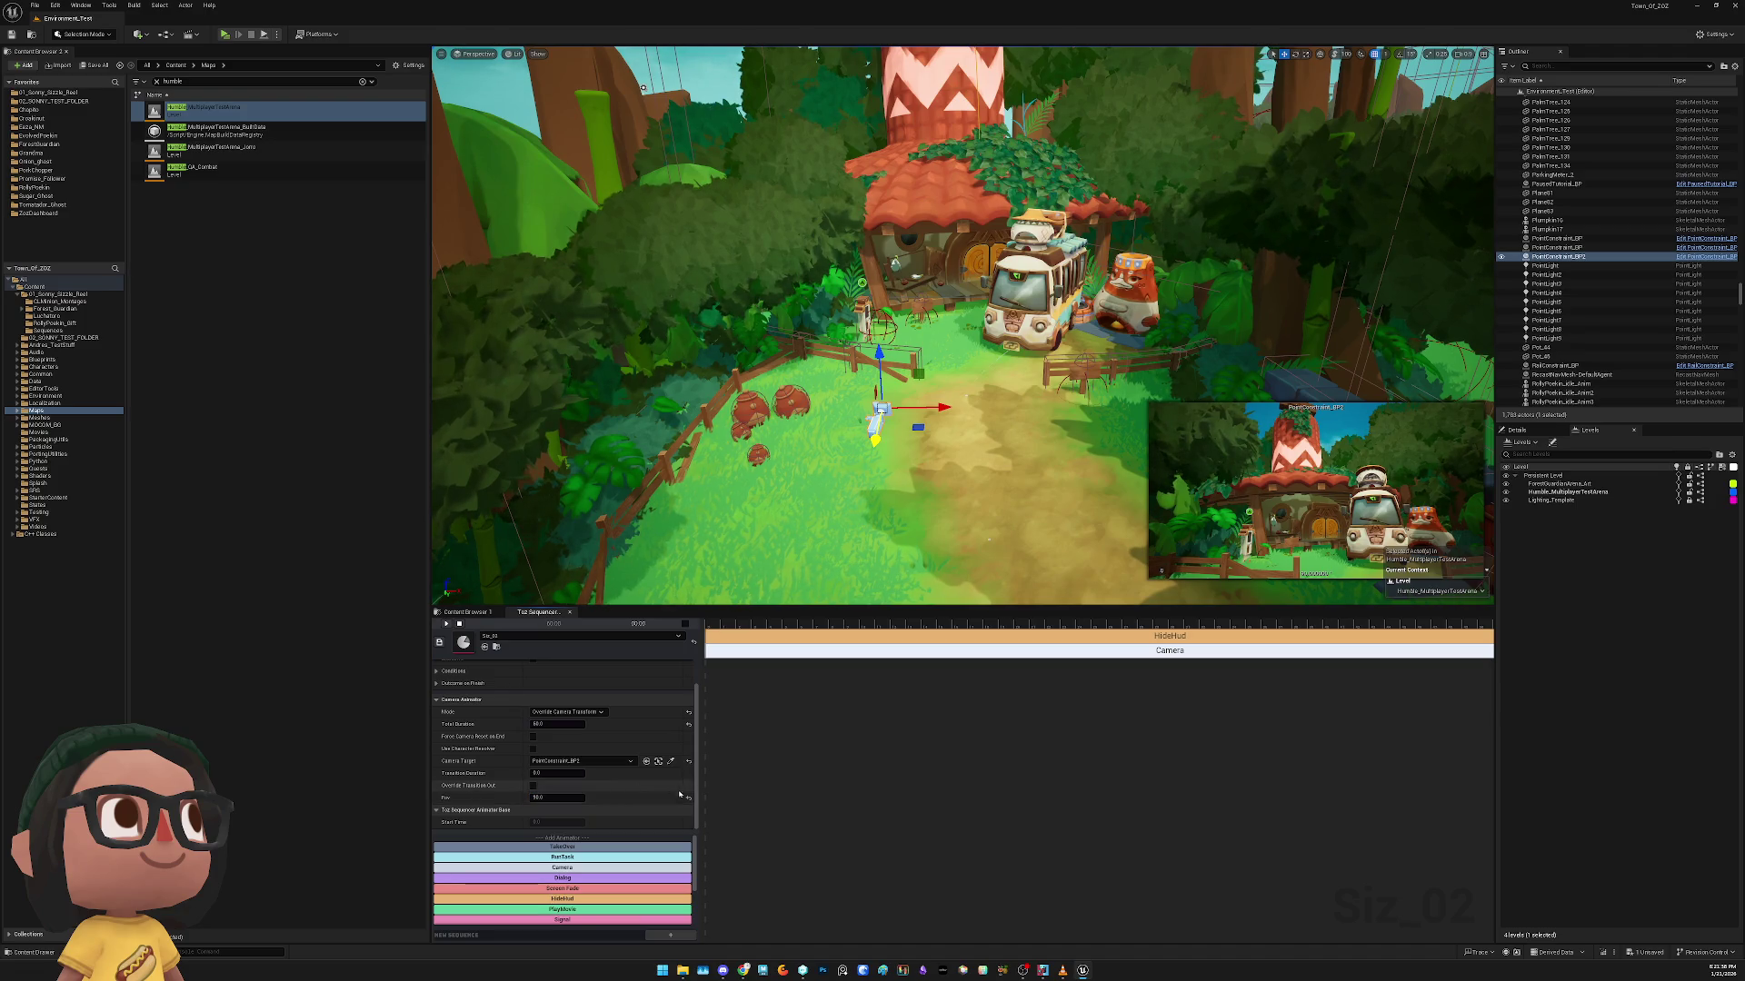
Save the remaining change and run two more standalone game previews
{"action": "key", "text": "ctrl+s"}
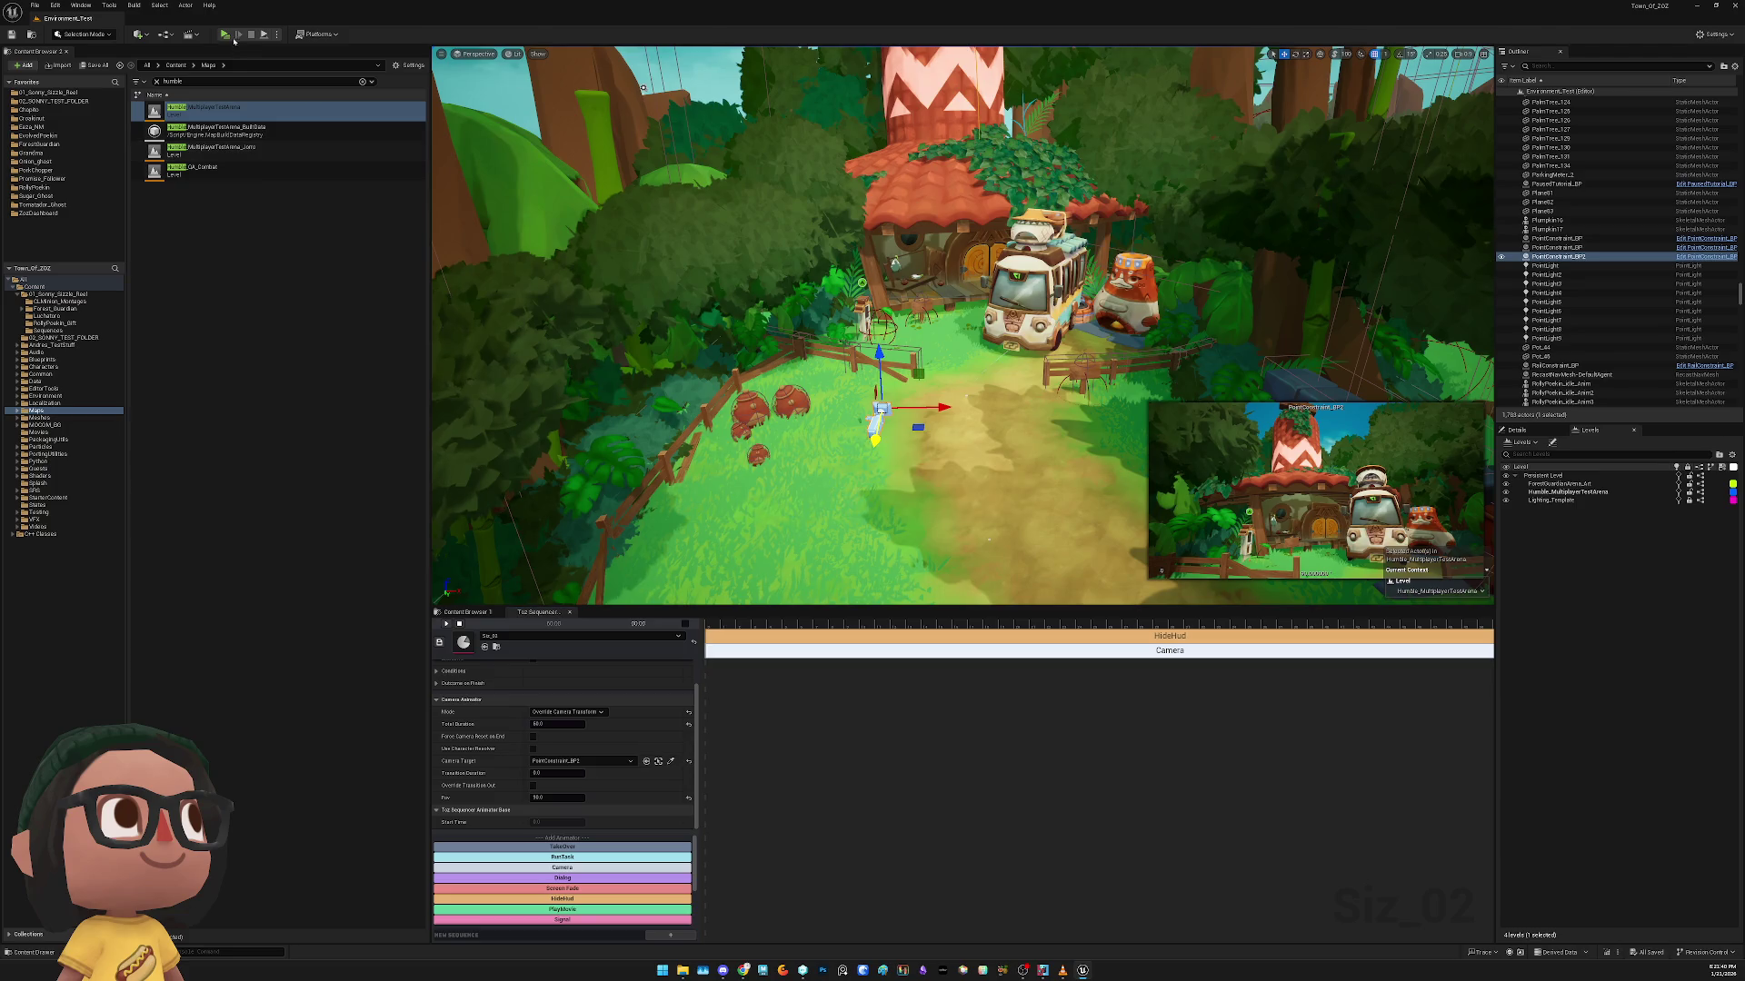
{"action": "left_click", "coordinate": [223, 34]}
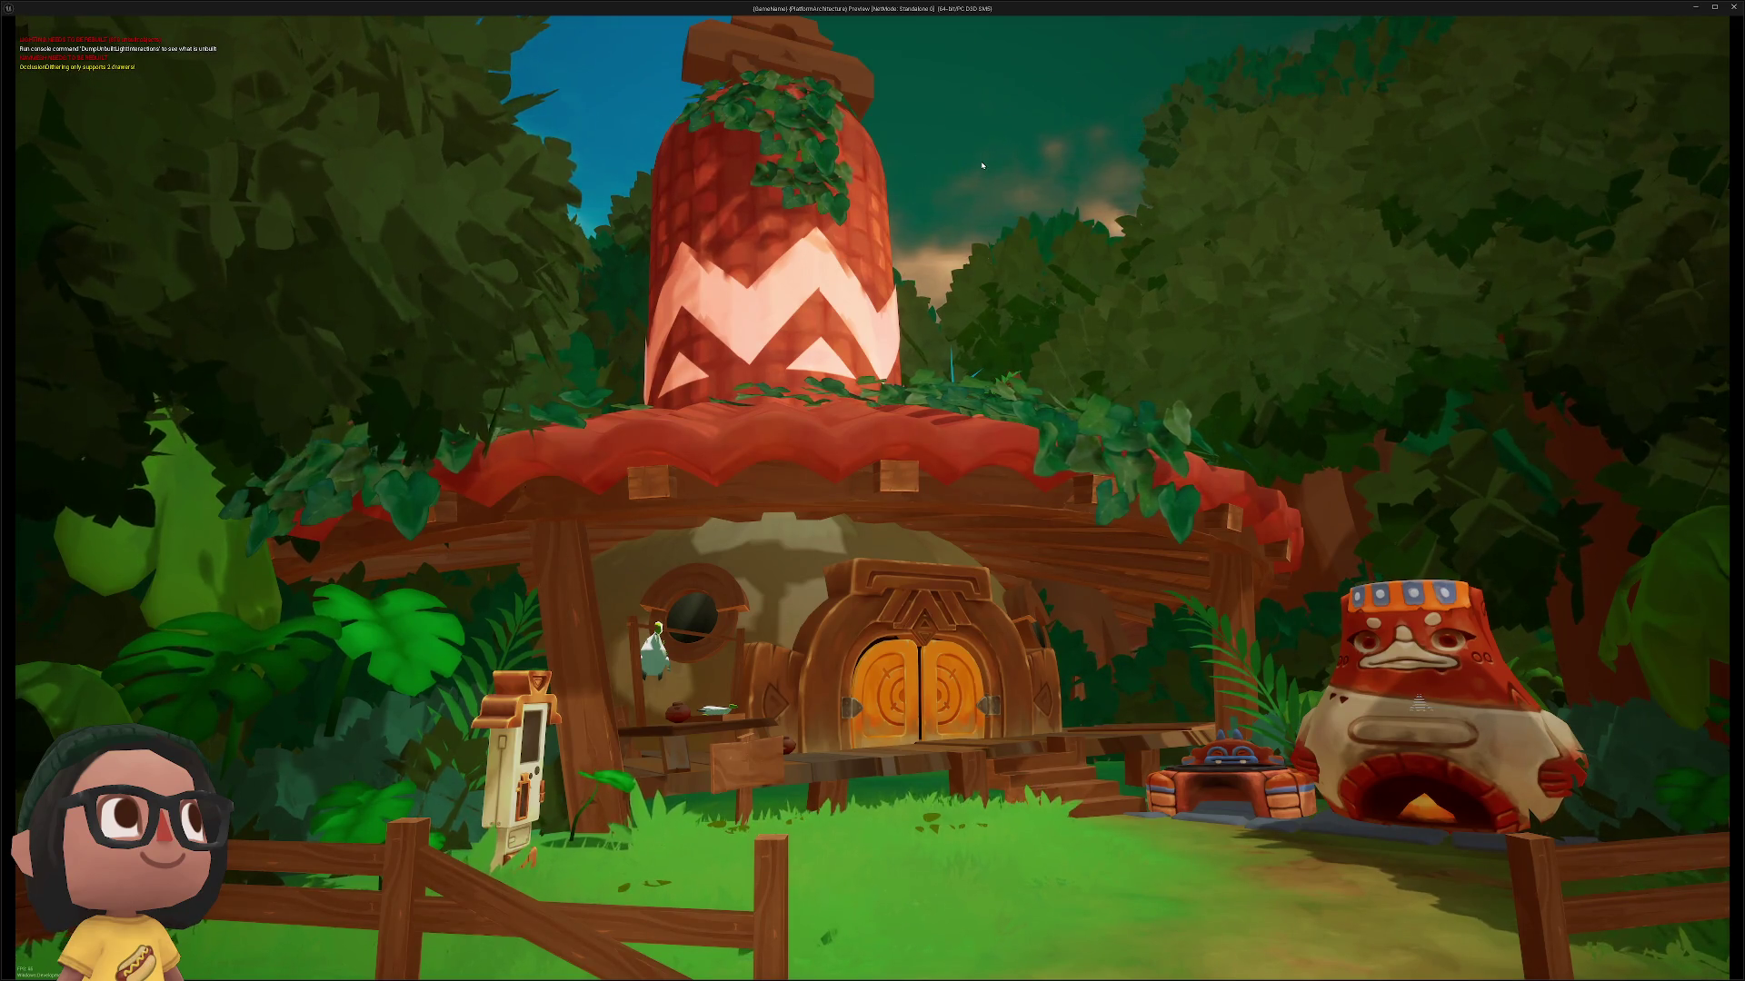
{"action": "key", "text": "Escape"}
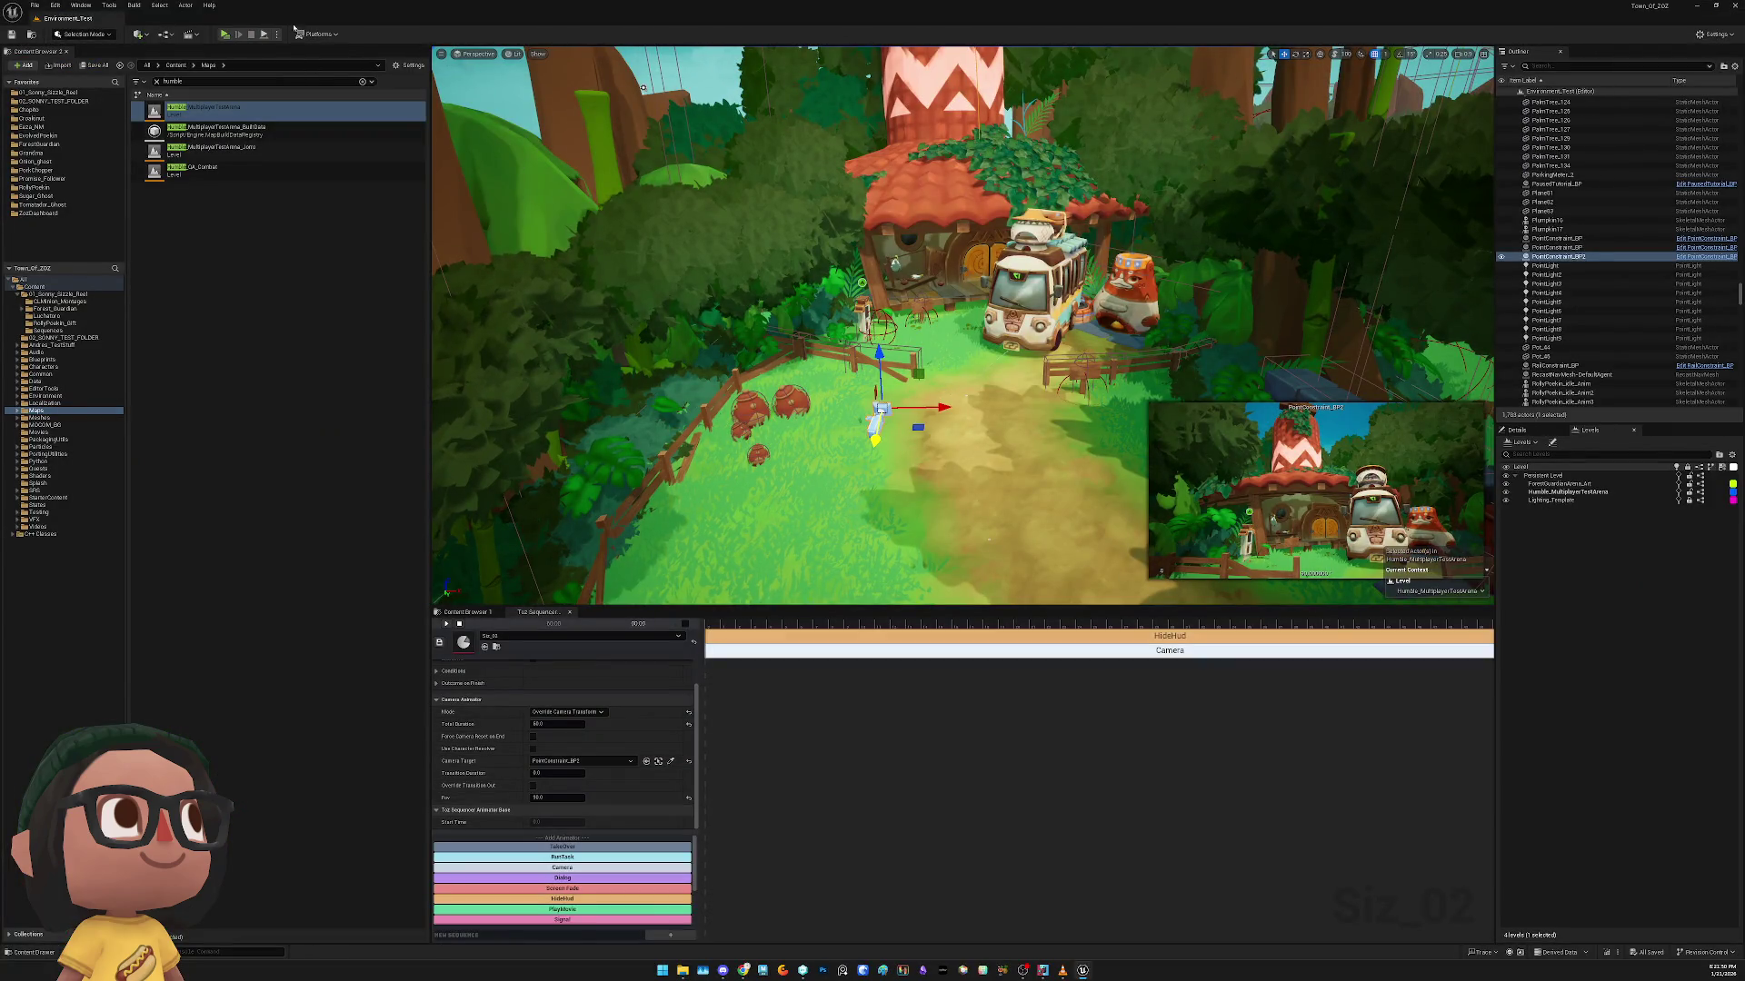
{"action": "key", "text": "alt+p"}
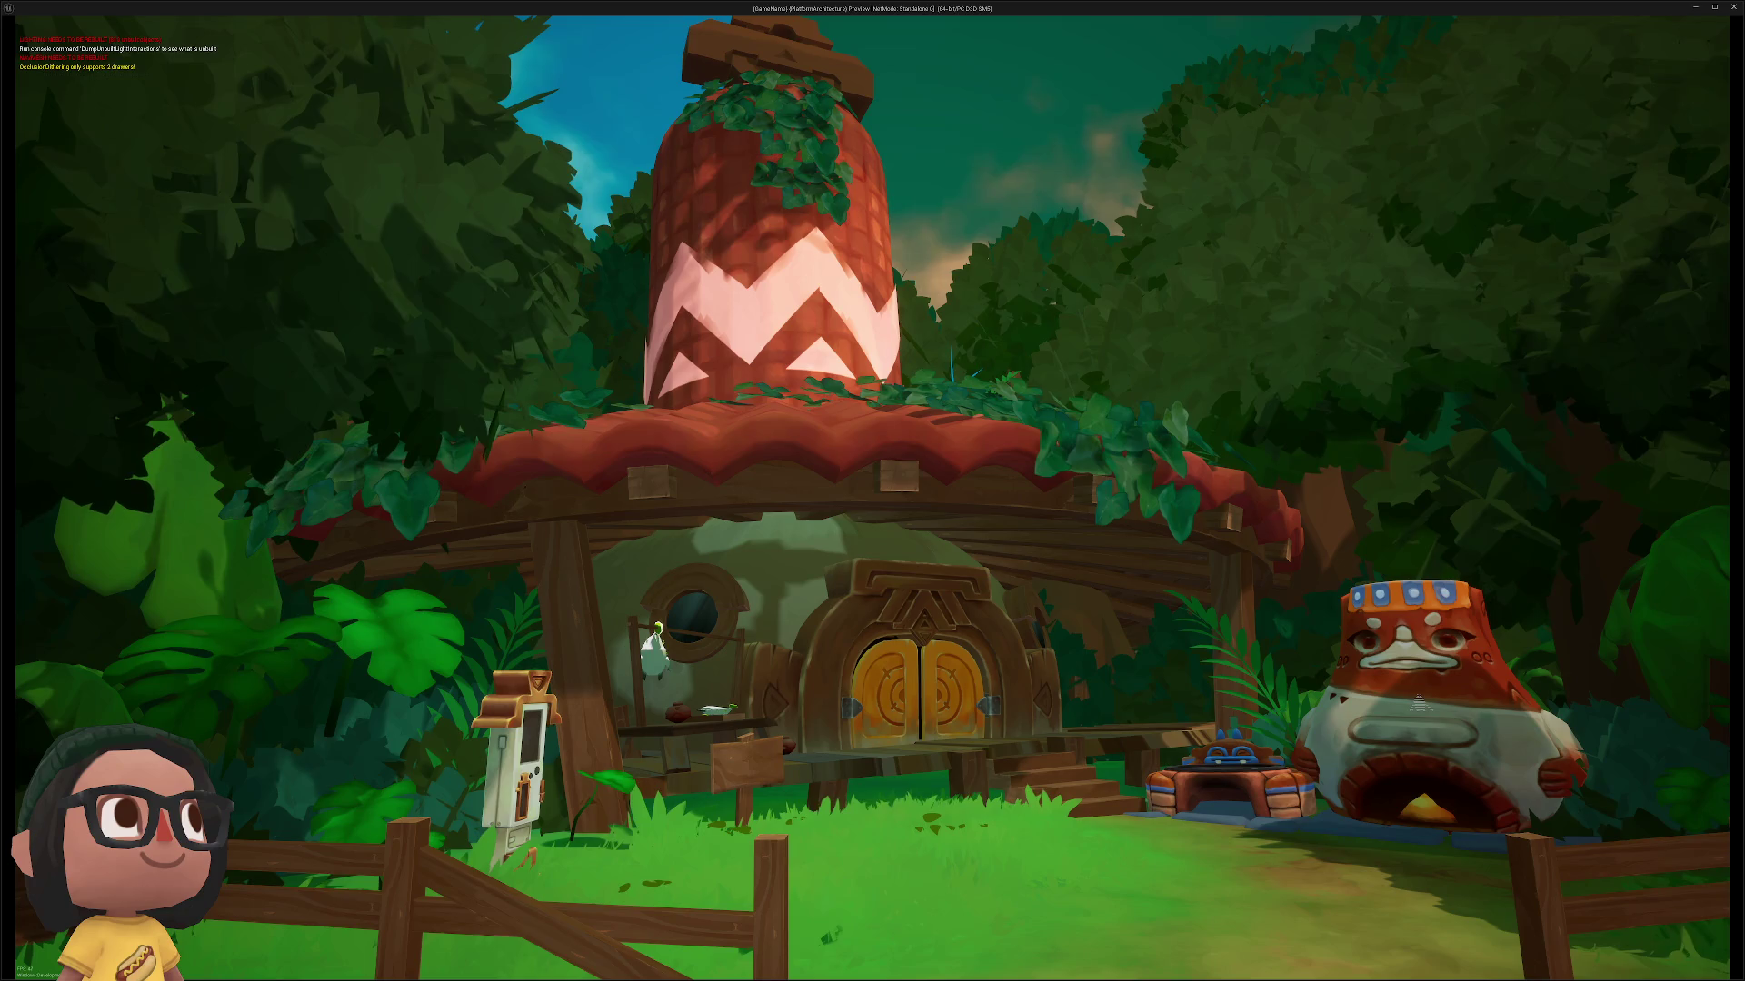
{"action": "key", "text": "Escape"}
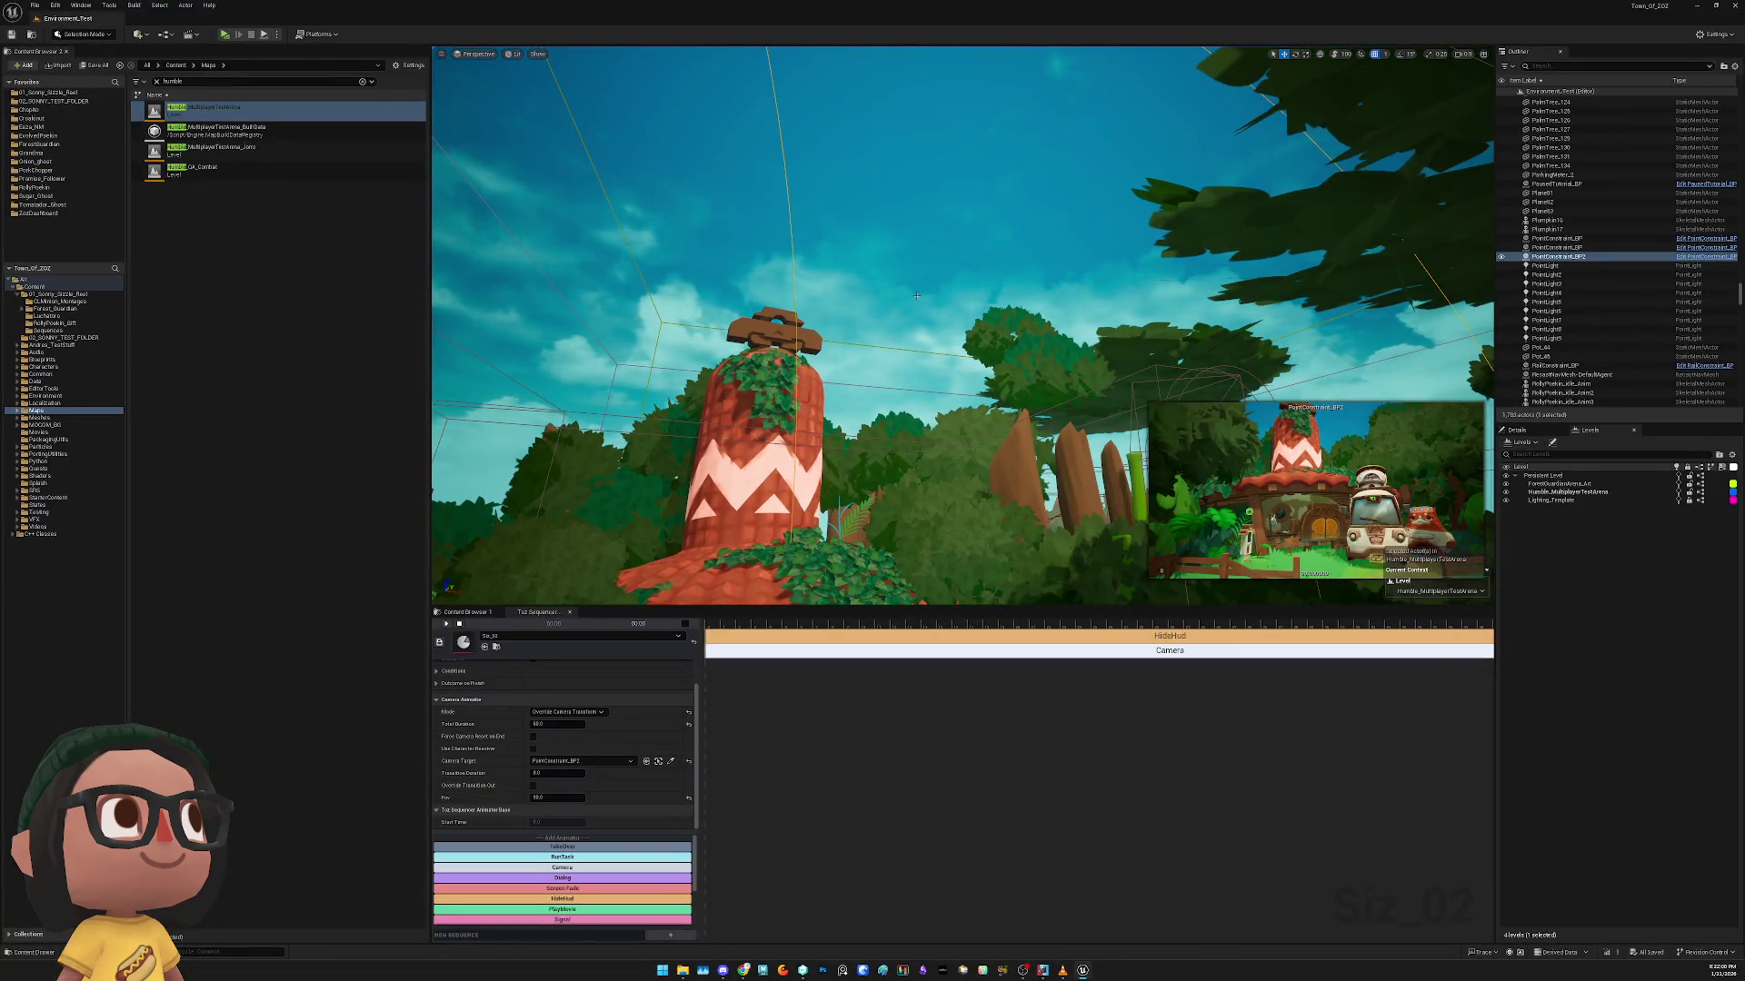
Select CubeDeterministic3 at the house roof and frame it
{"action": "left_click", "coordinate": [783, 241]}
{"action": "left_click_drag", "start_coordinate": [783, 240], "coordinate": [783, 318]}
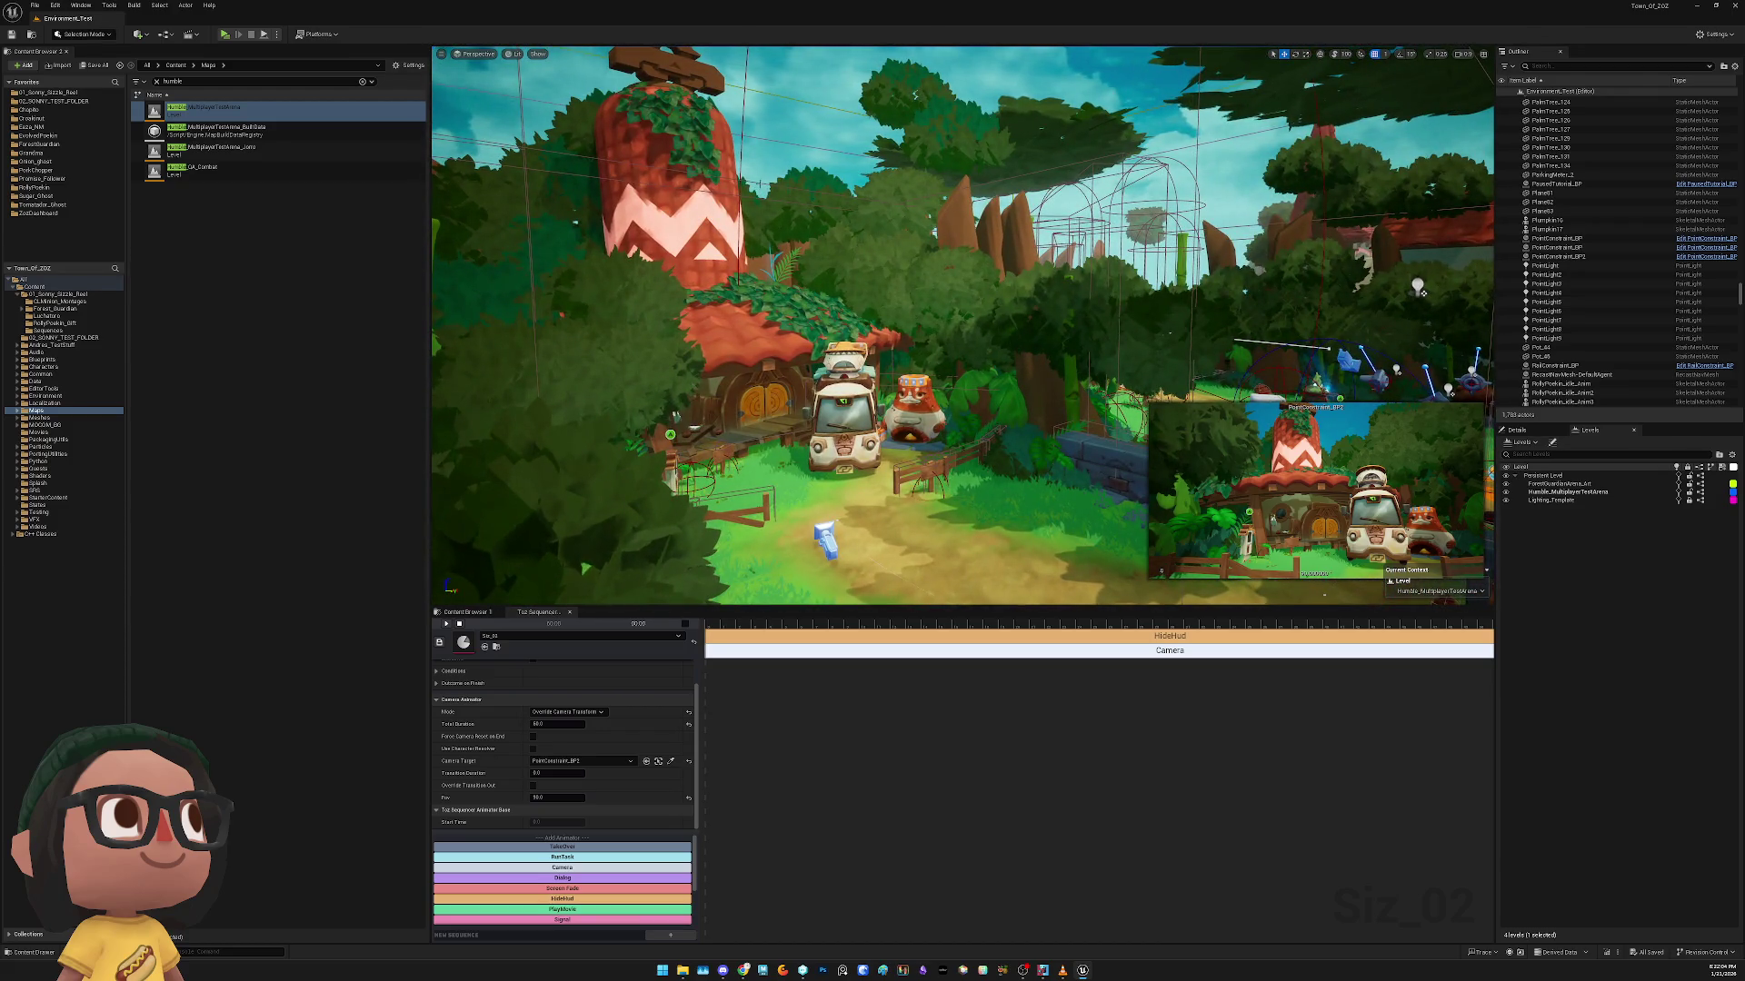
{"action": "left_click", "coordinate": [754, 360]}
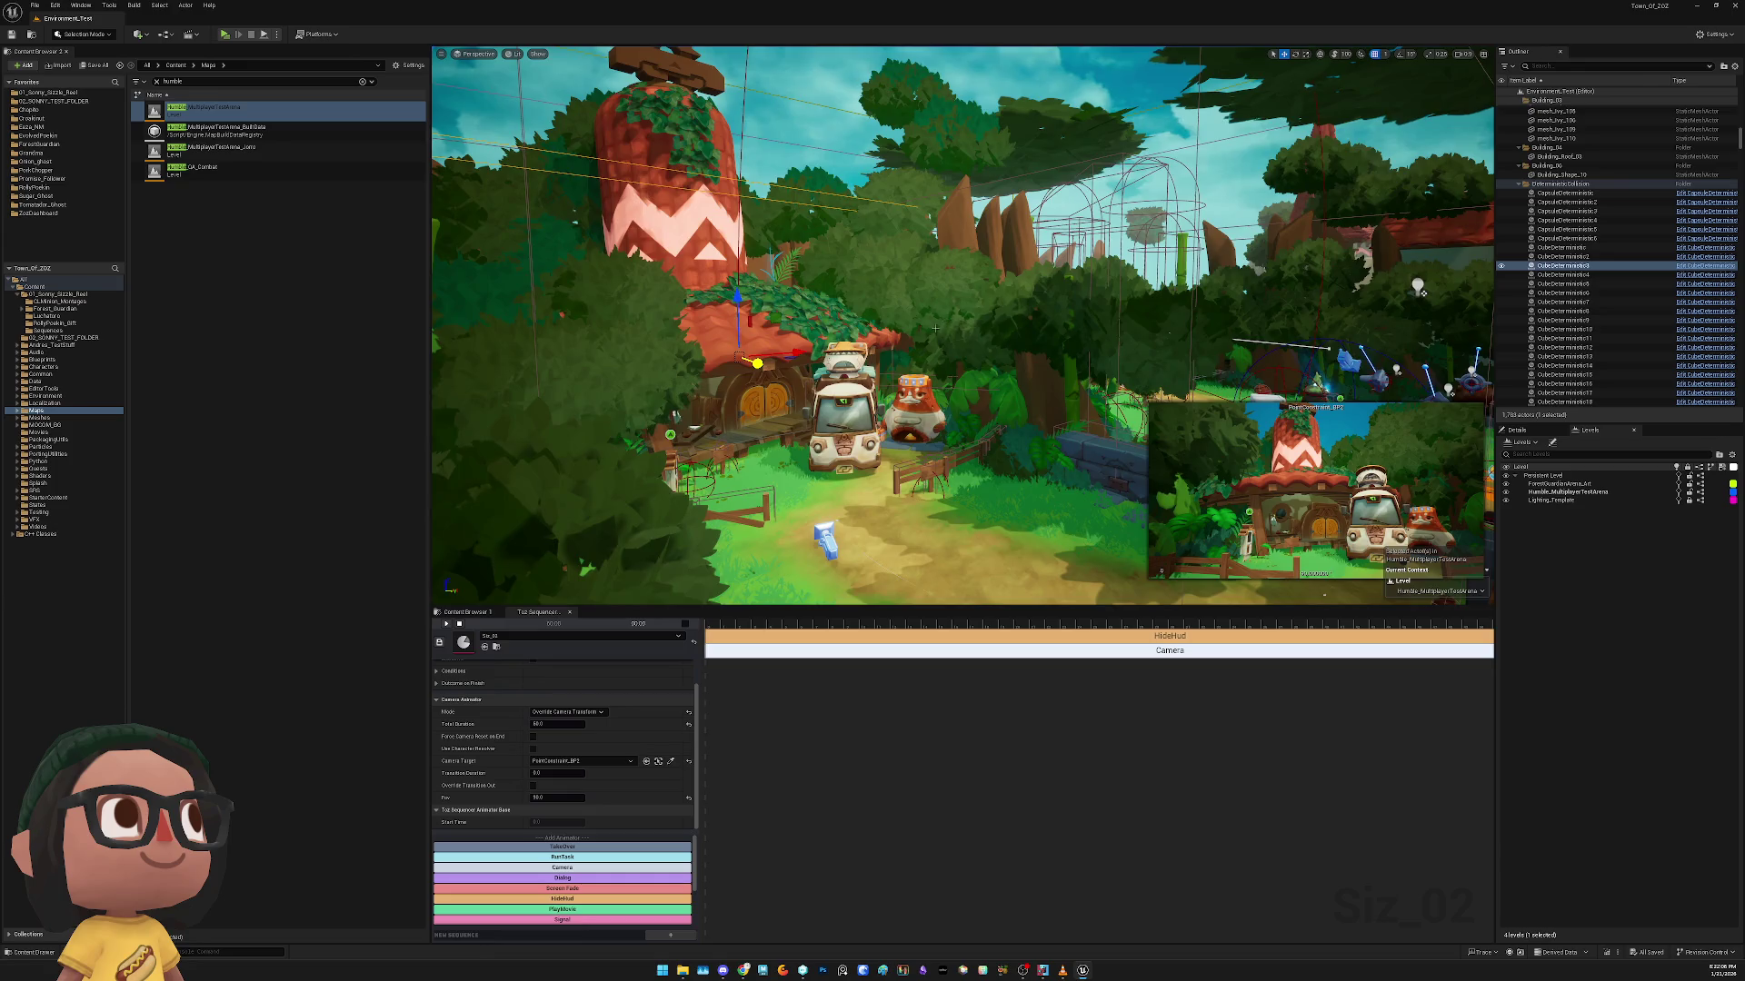
{"action": "key", "text": "f"}
{"action": "scroll", "coordinate": [963, 327], "scroll_direction": "down", "scroll_amount": 5}
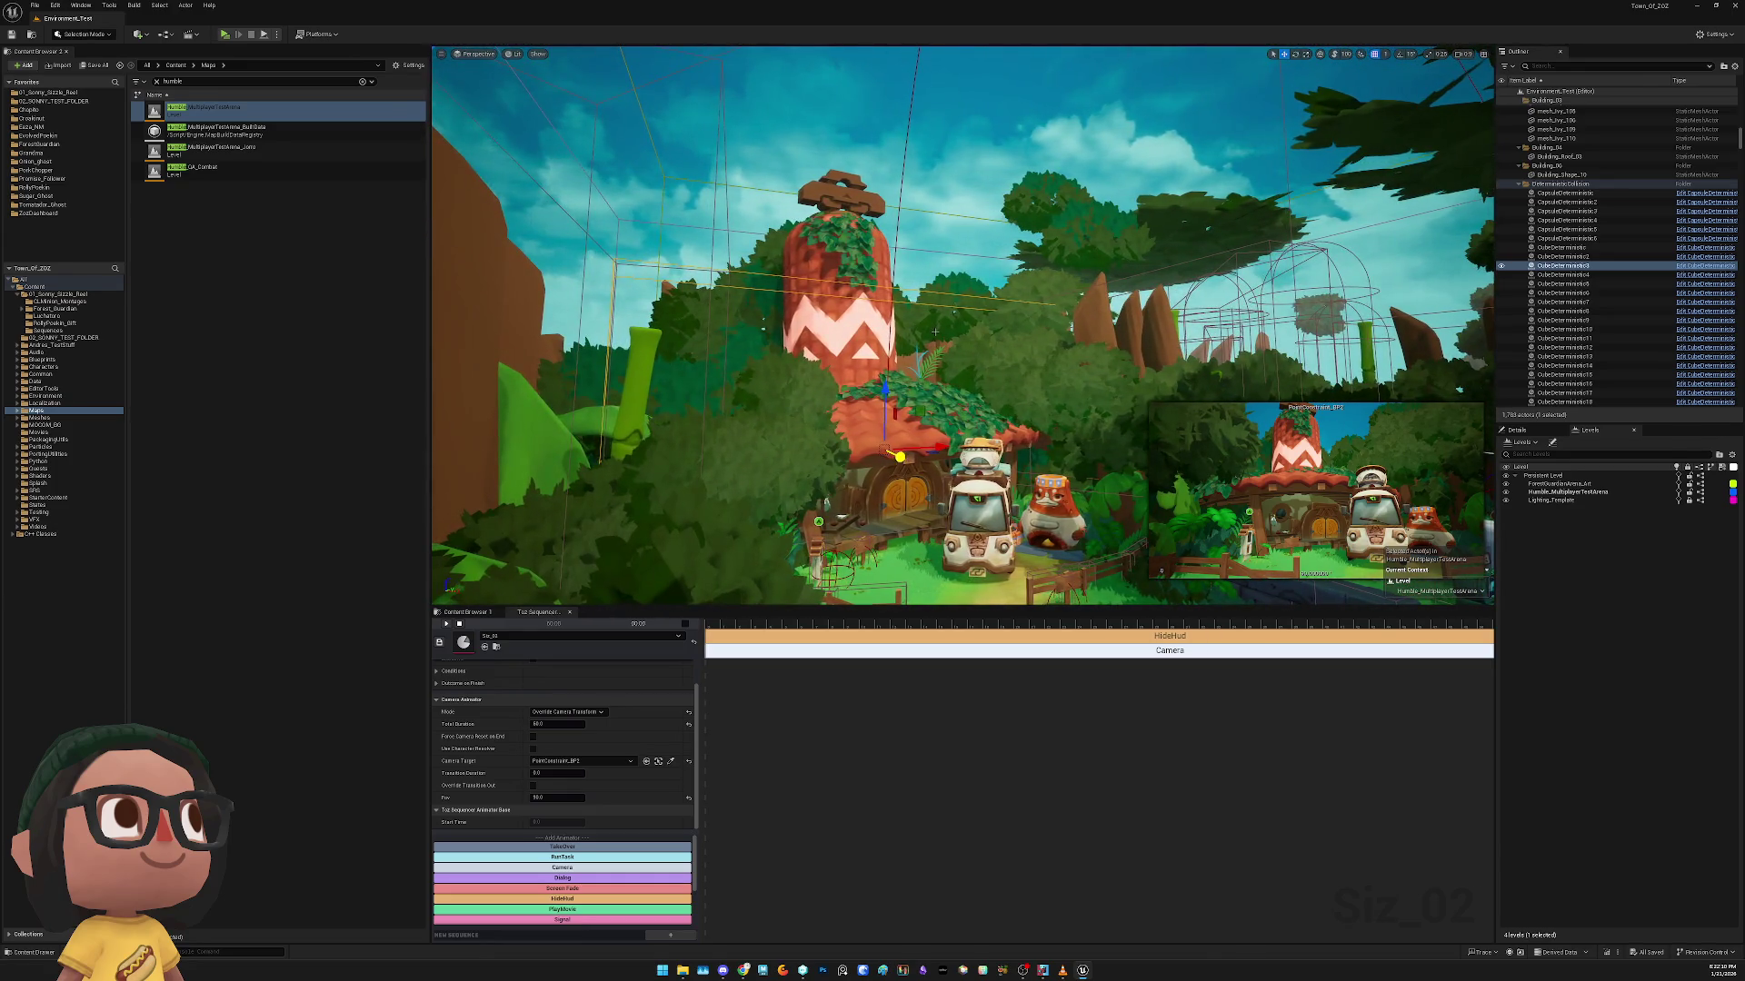
Step back and forth through recent selection changes with undo and redo
{"action": "key", "text": "ctrl+z"}
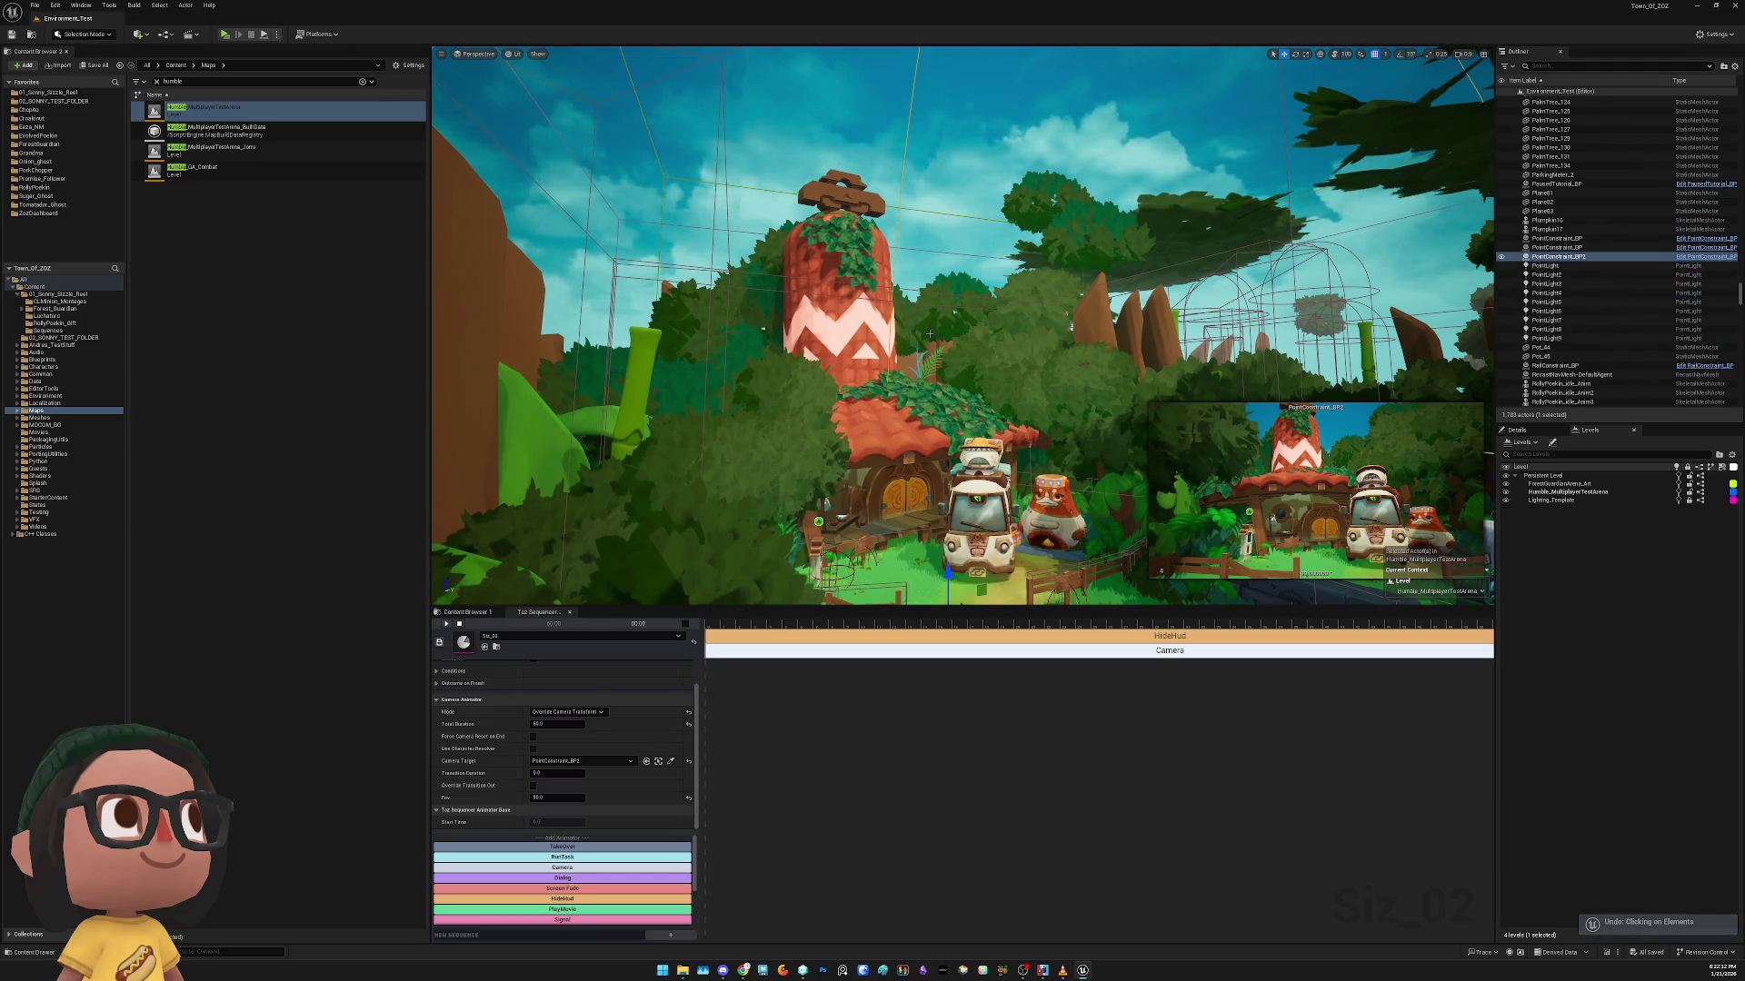
{"action": "key", "text": "ctrl+z"}
{"action": "key", "text": "ctrl+z"}
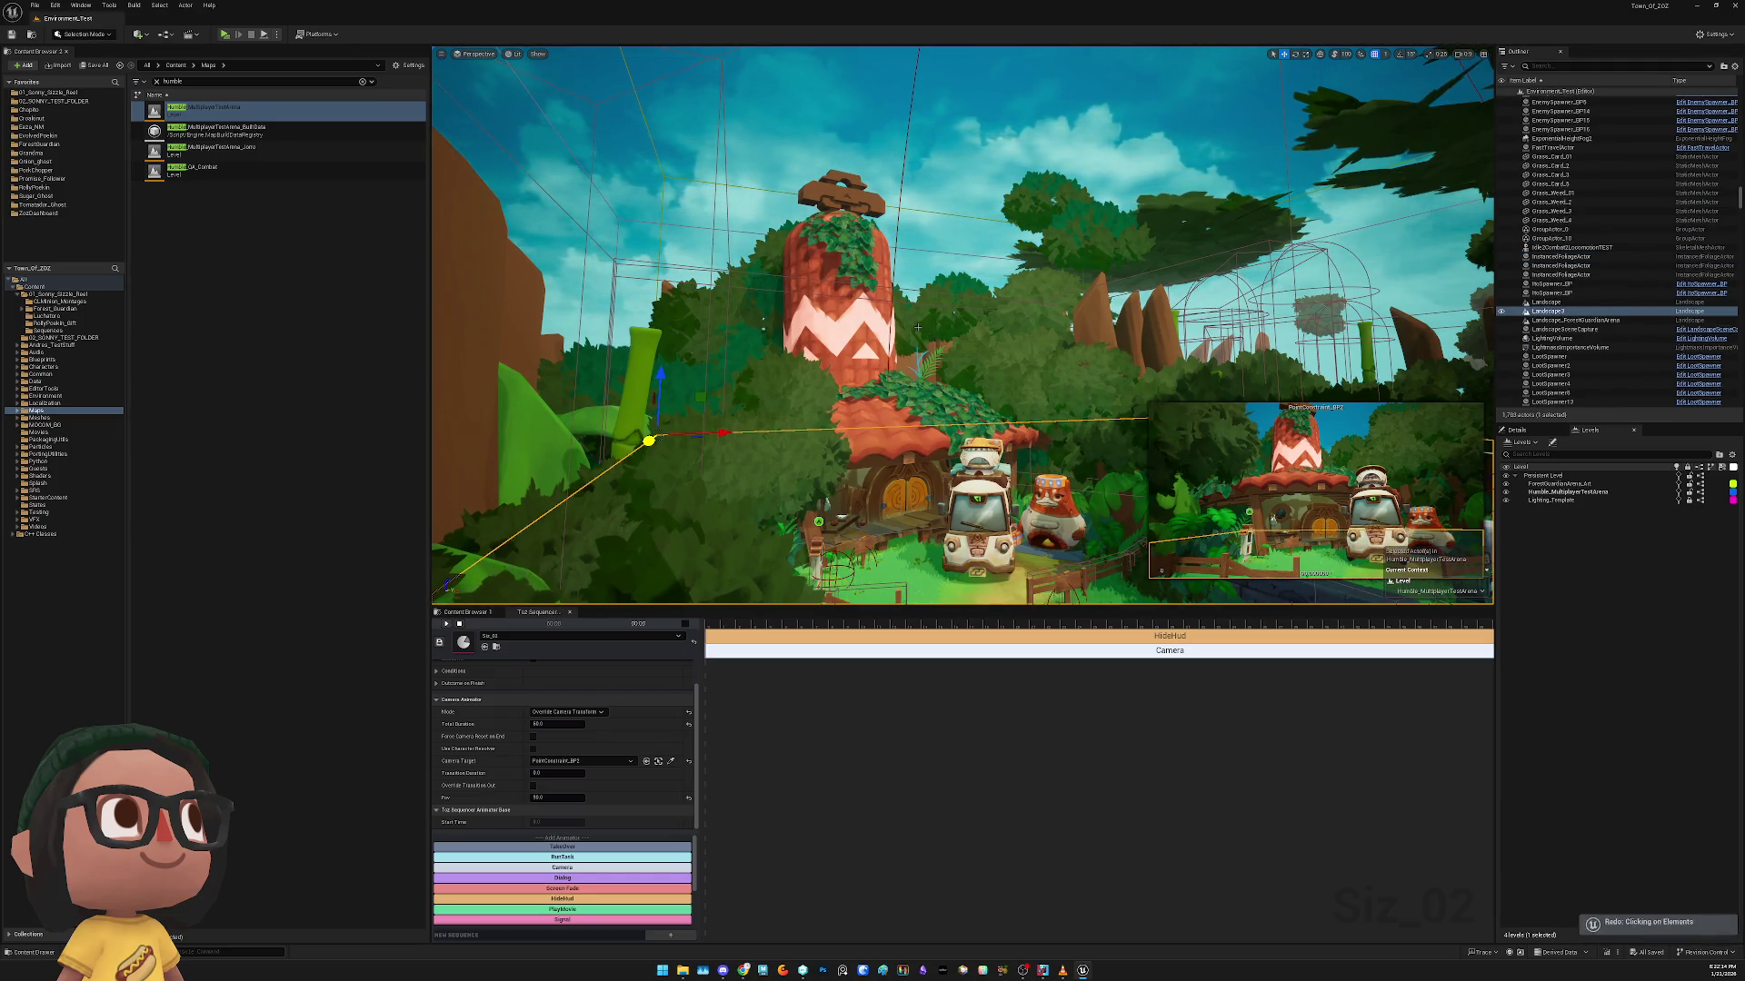
{"action": "key", "text": "ctrl+z"}
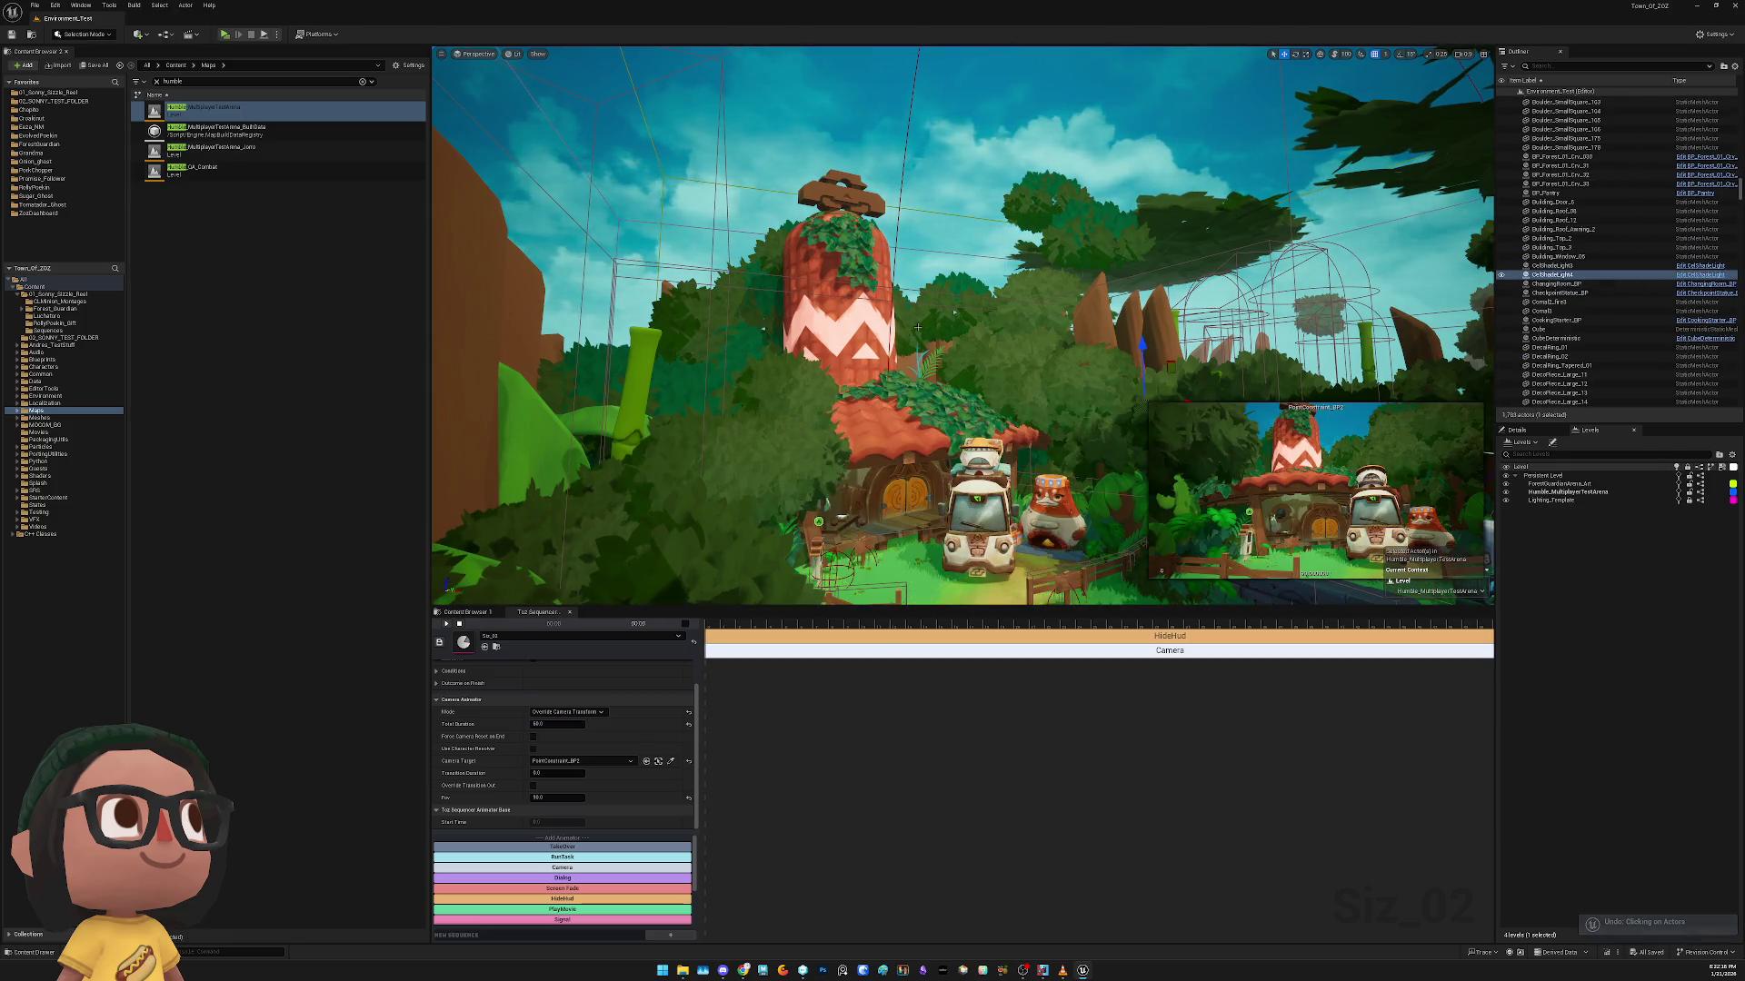
{"action": "key", "text": "ctrl+y"}
{"action": "key", "text": "ctrl+y"}
{"action": "key", "text": "ctrl+y"}
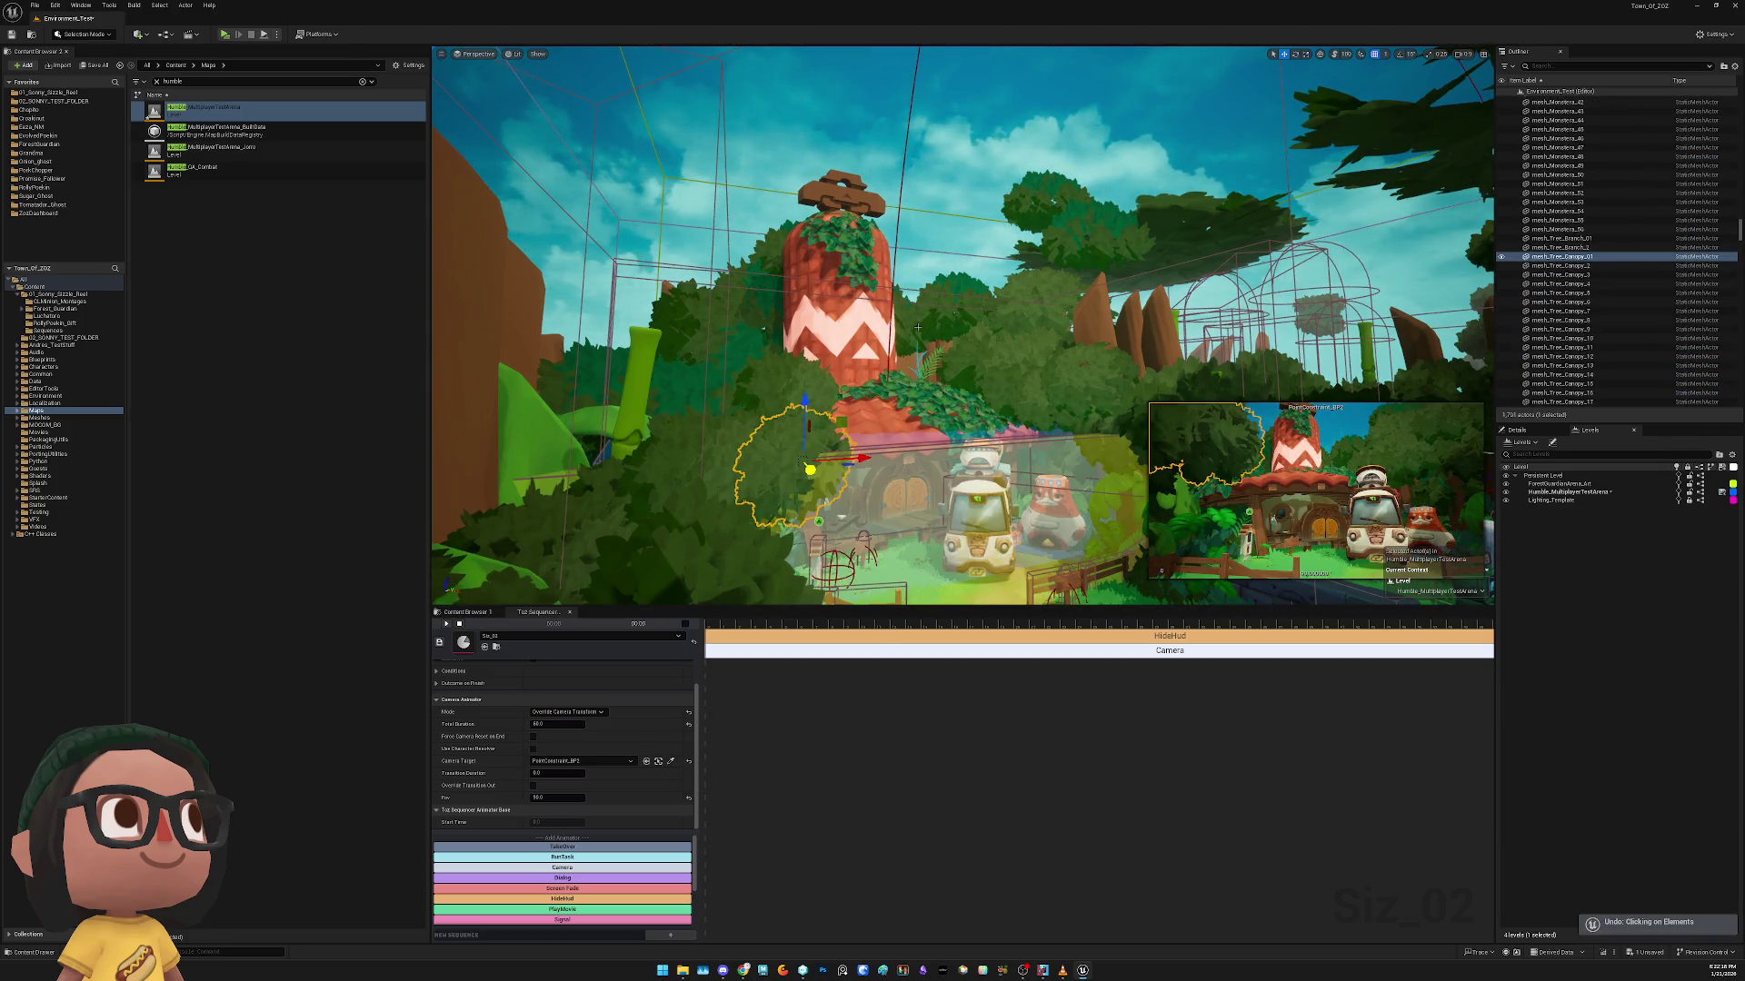
{"action": "key", "text": "ctrl+z"}
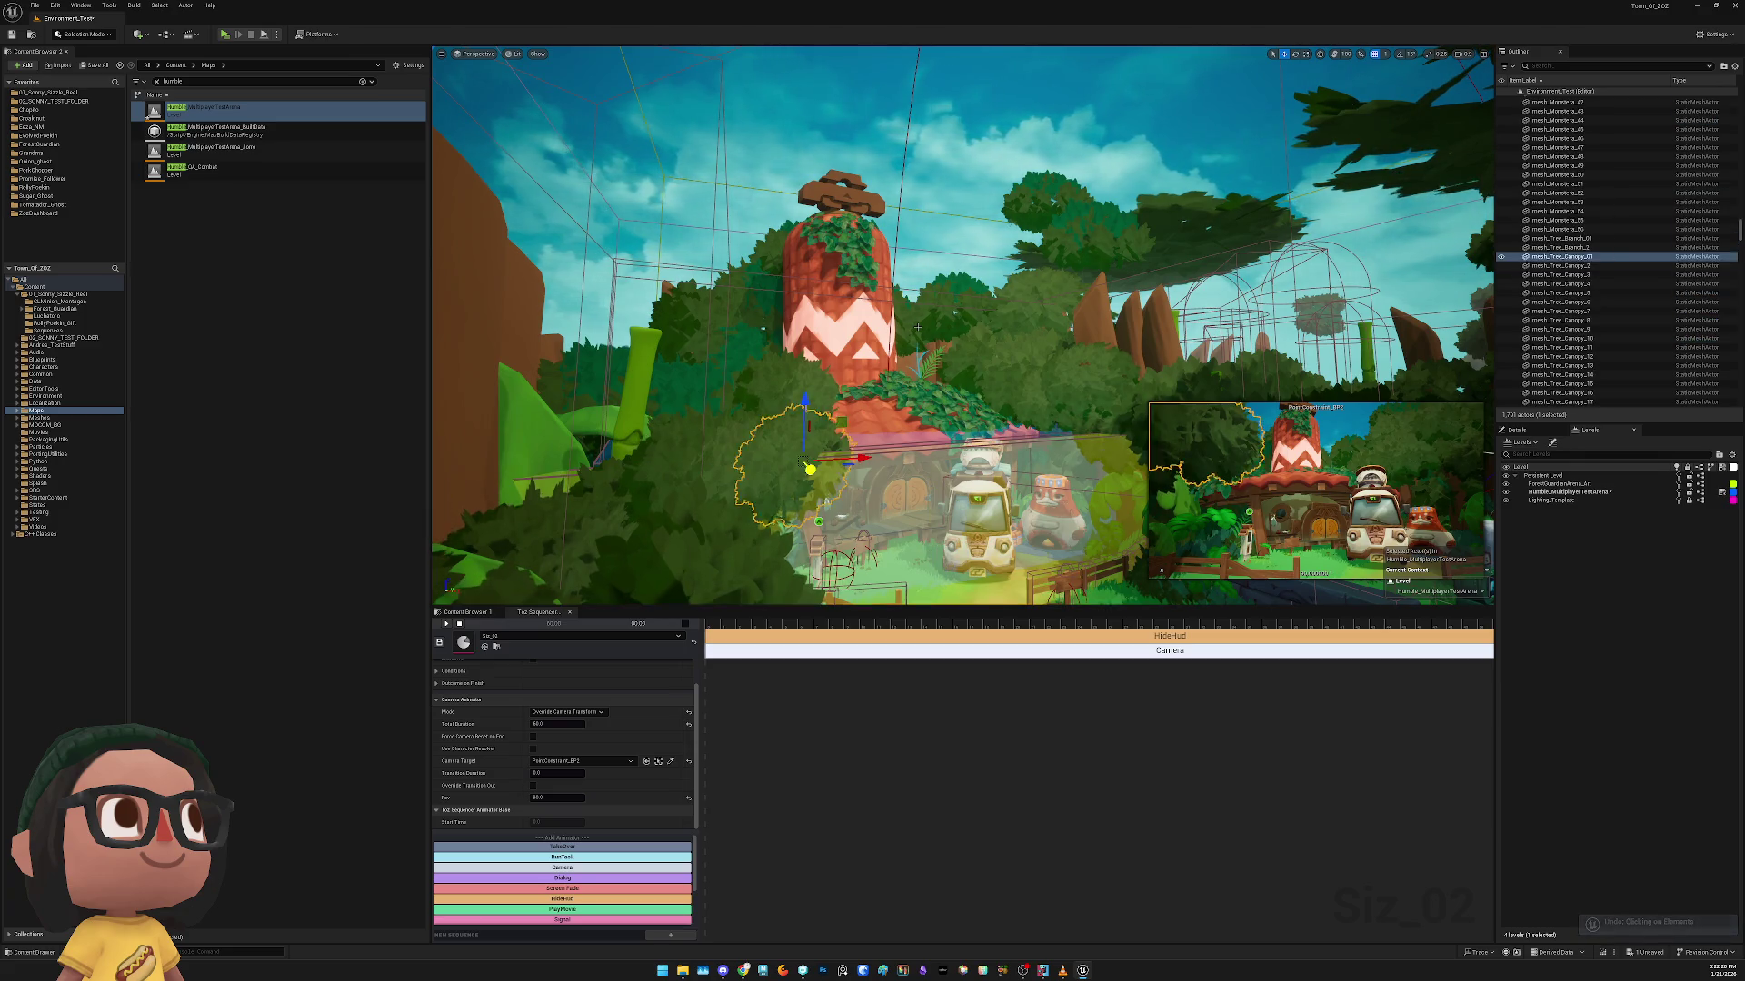
Run a standalone game preview, then select the FastTravelActor and show its properties
{"action": "left_click_drag", "start_coordinate": [945, 309], "coordinate": [430, 49]}
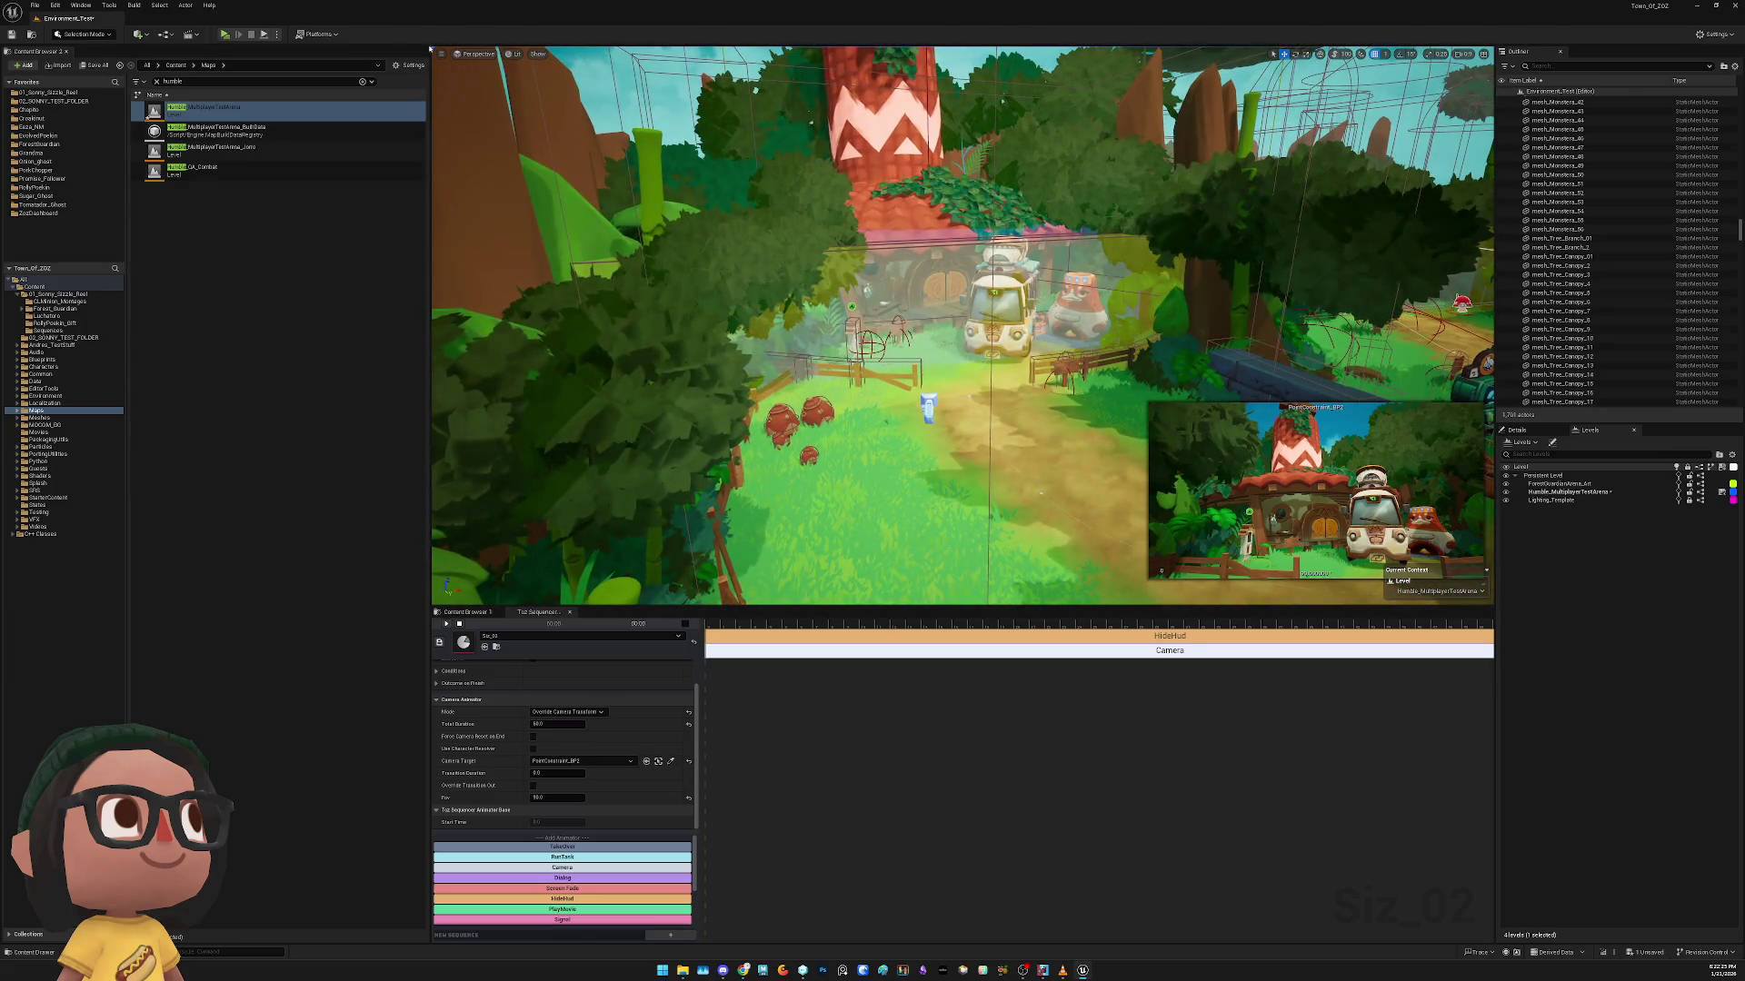
{"action": "left_click", "coordinate": [242, 29]}
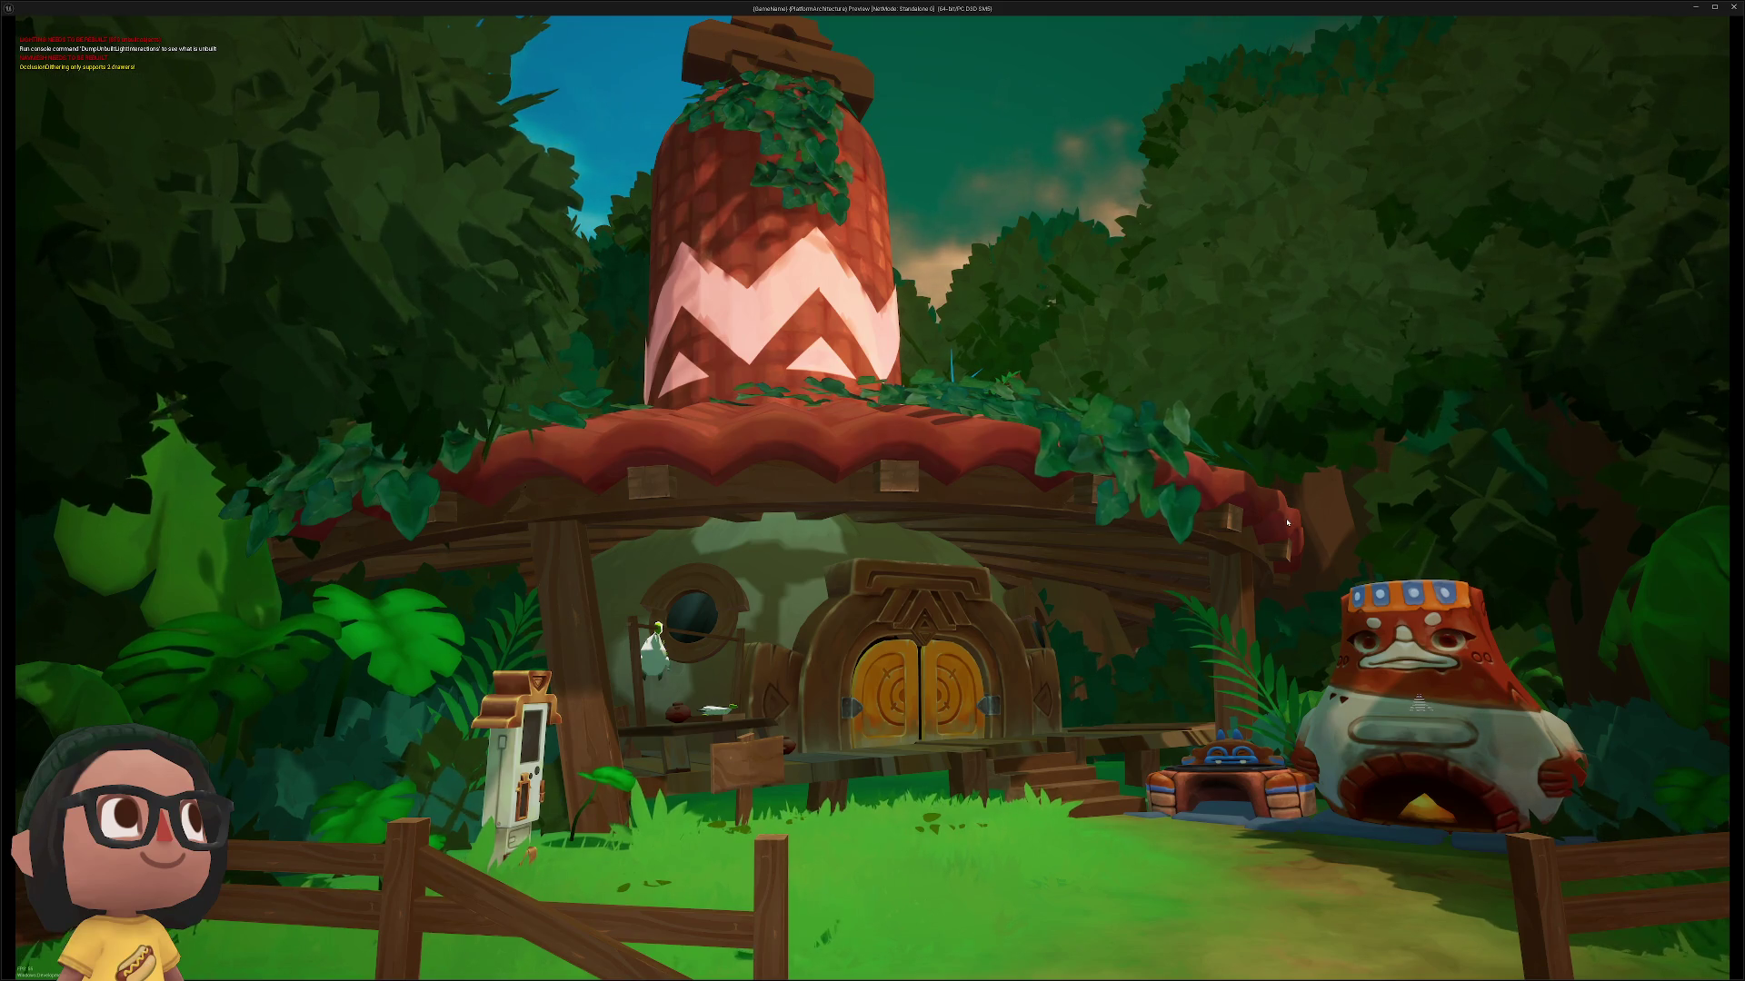
{"action": "key", "text": "Escape"}
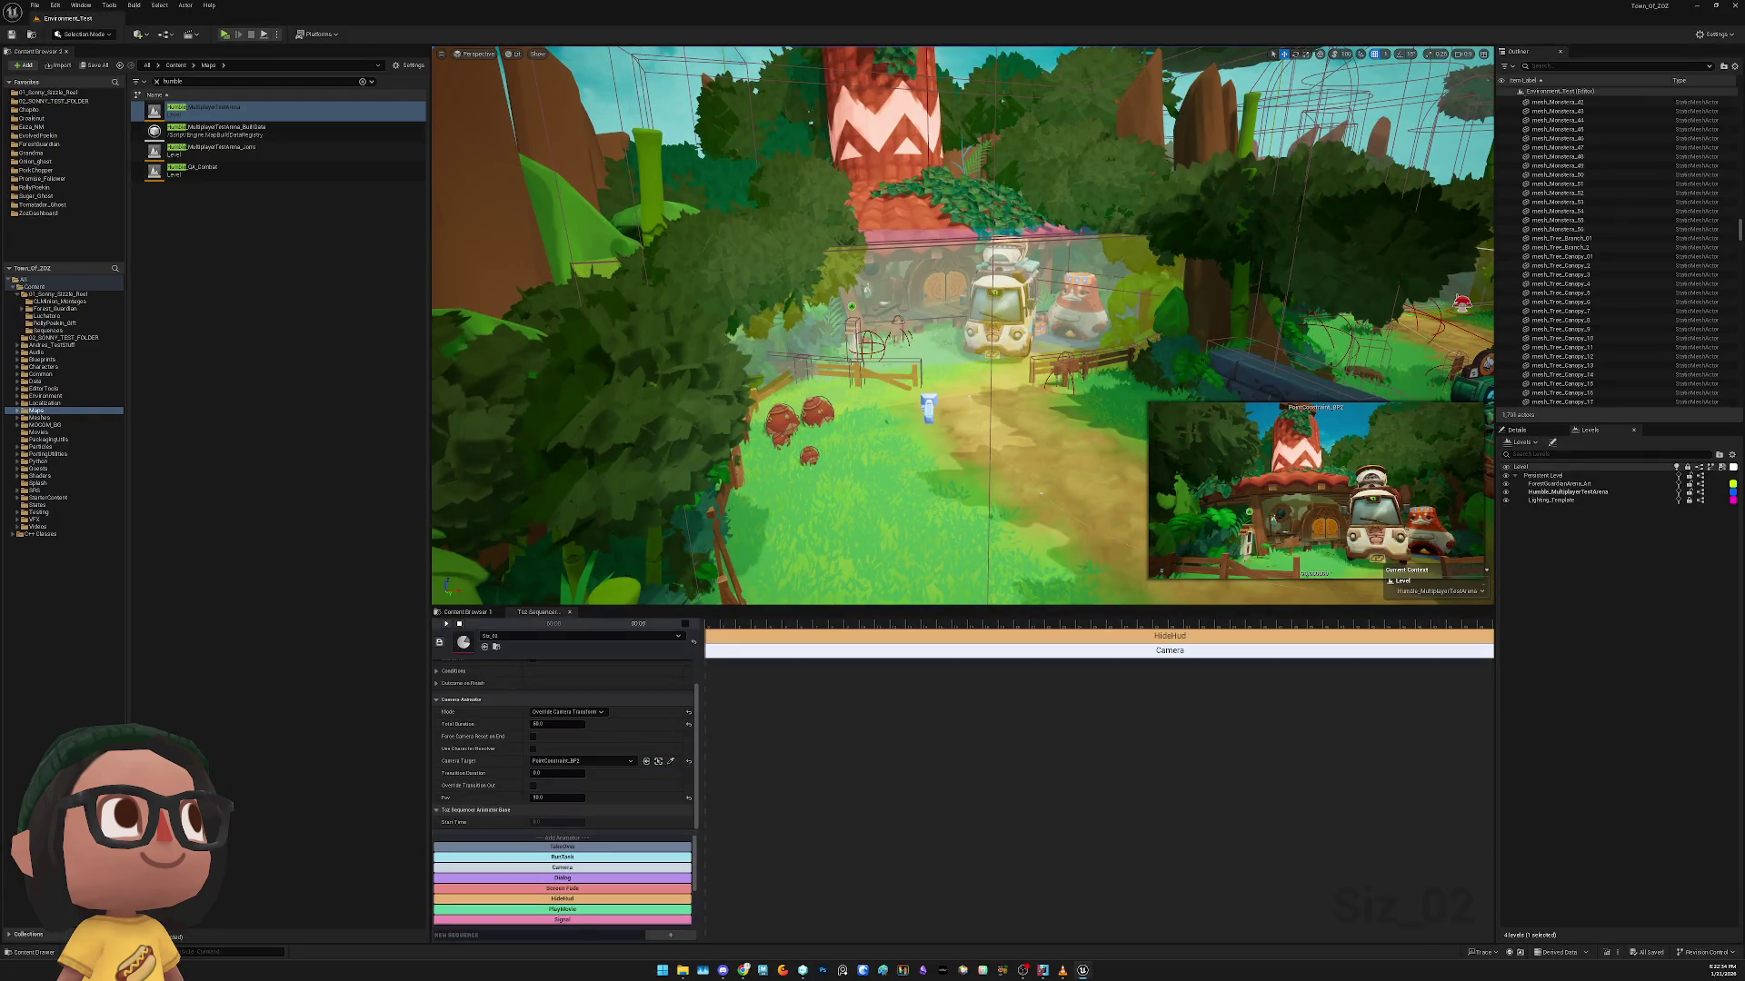
{"action": "left_click", "coordinate": [1479, 366]}
{"action": "left_click", "coordinate": [1535, 432]}
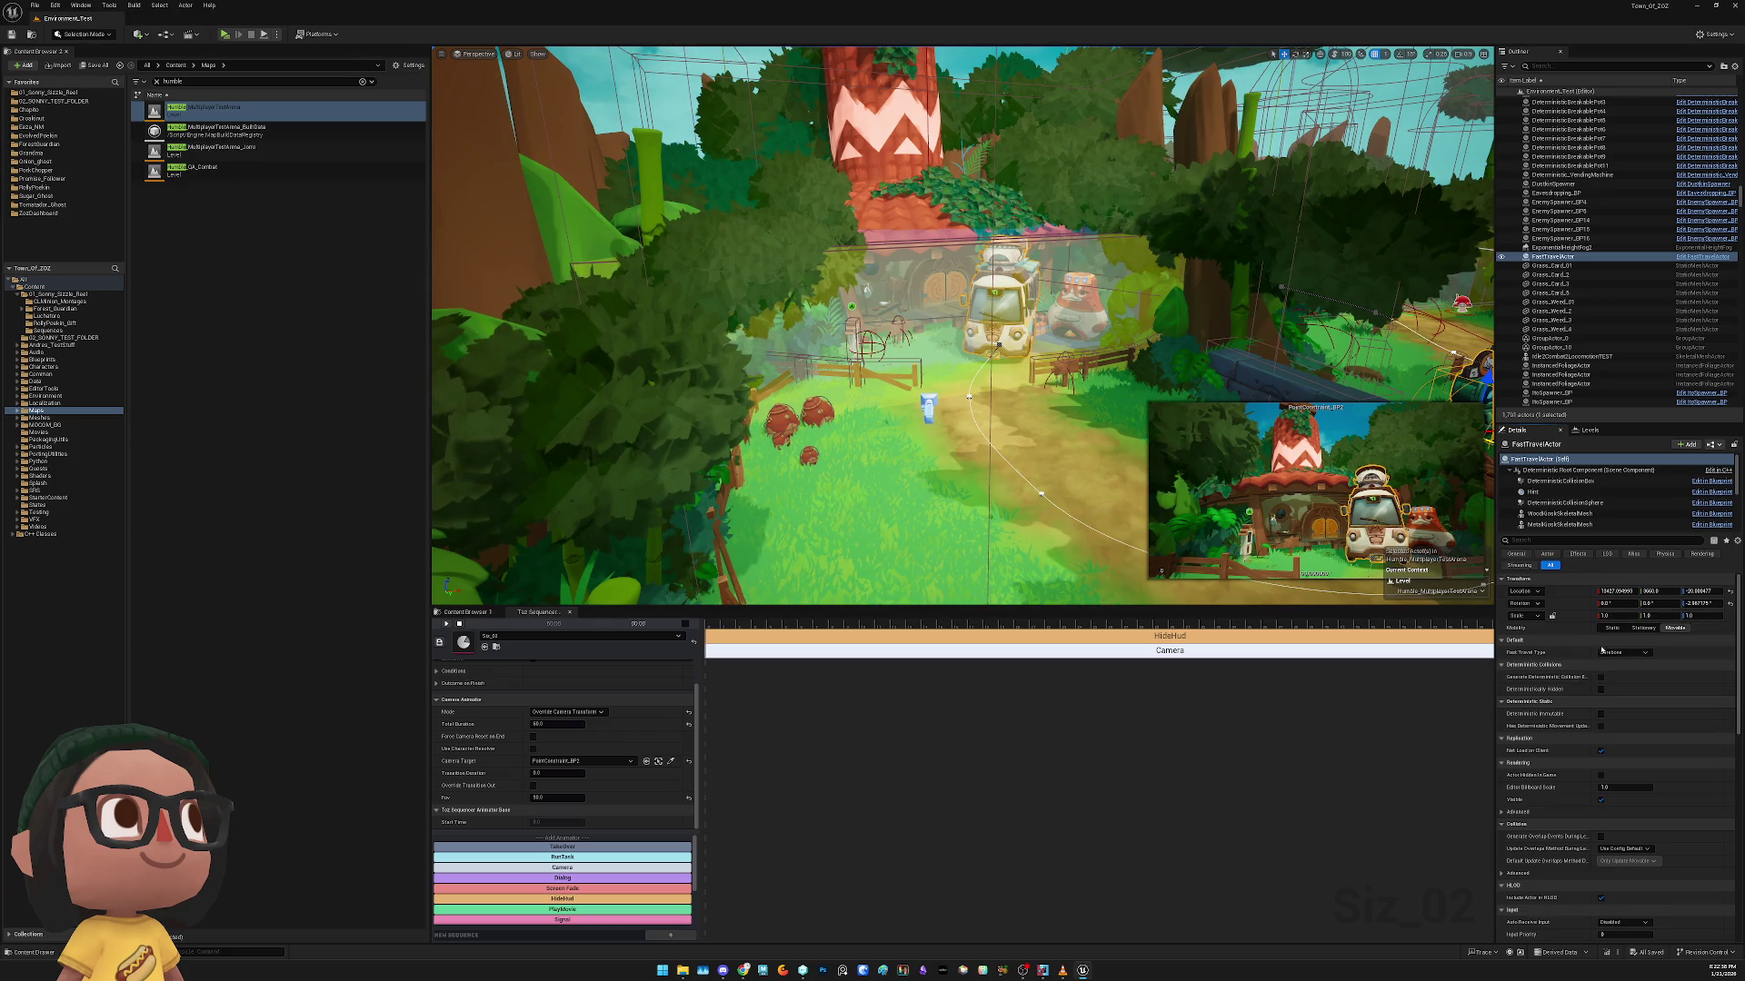
Review the FastTravelActor's properties, switching the Details filter between General and All
{"action": "left_click", "coordinate": [1515, 555]}
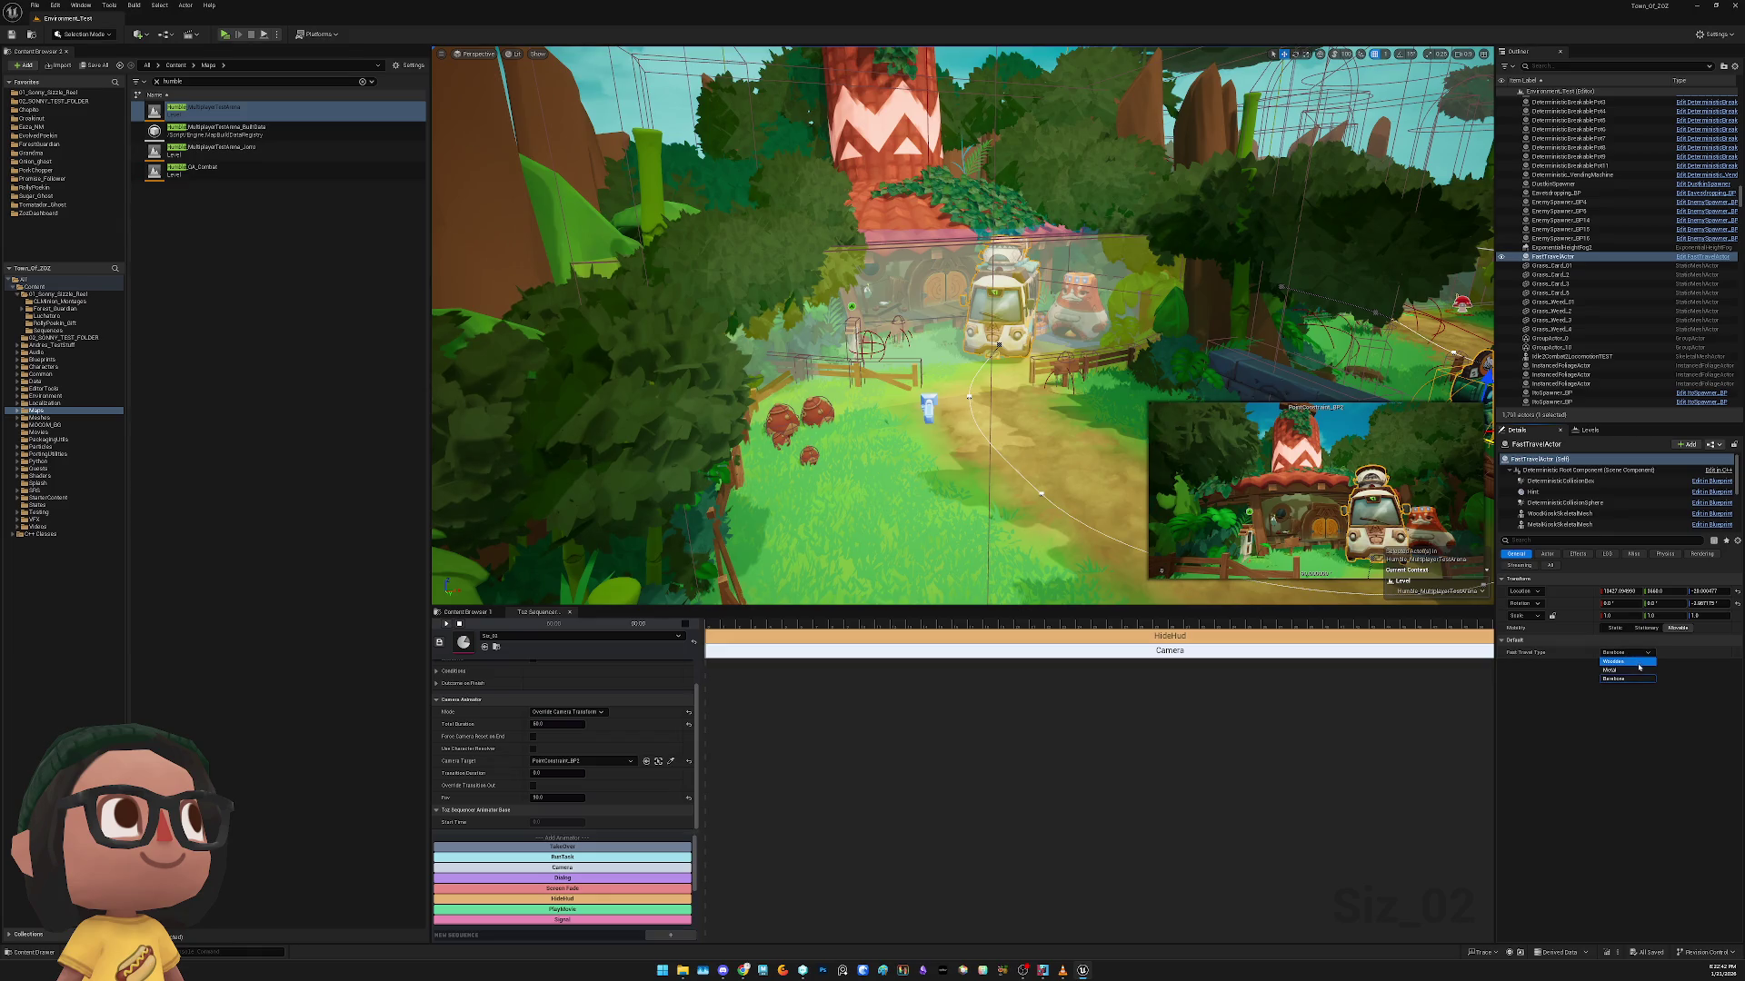
{"action": "left_click", "coordinate": [1549, 567]}
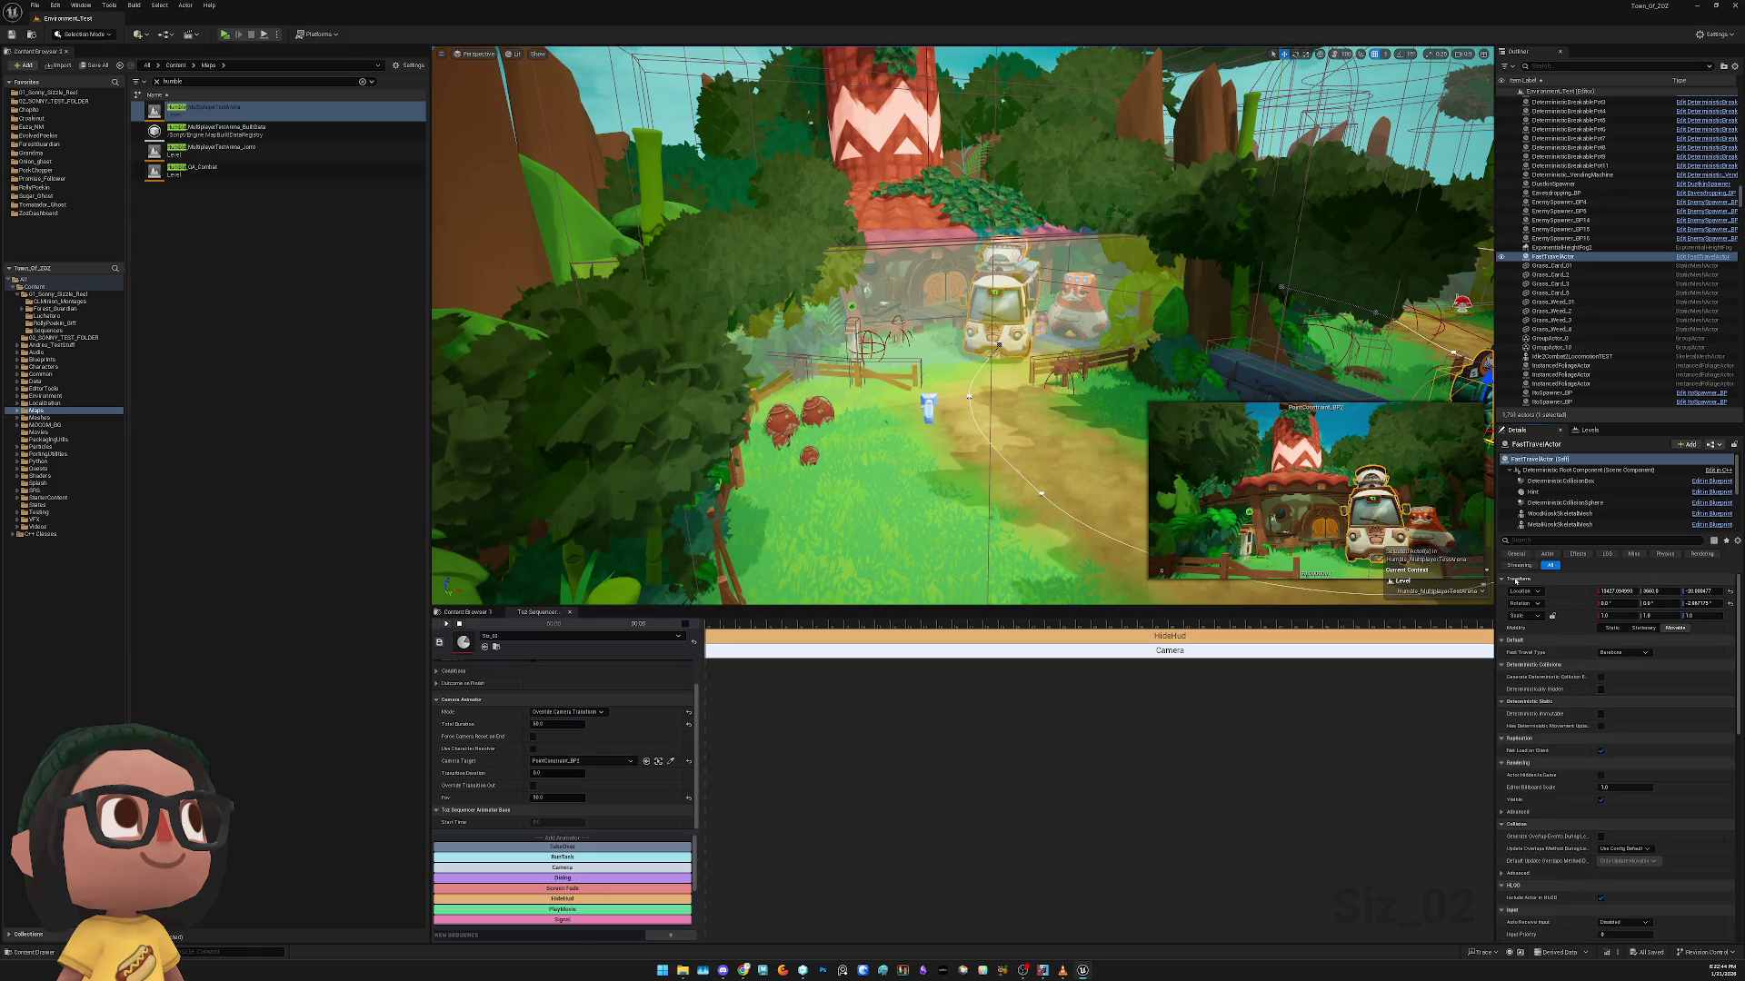
{"action": "scroll", "coordinate": [1599, 713], "scroll_direction": "down", "scroll_amount": 3}
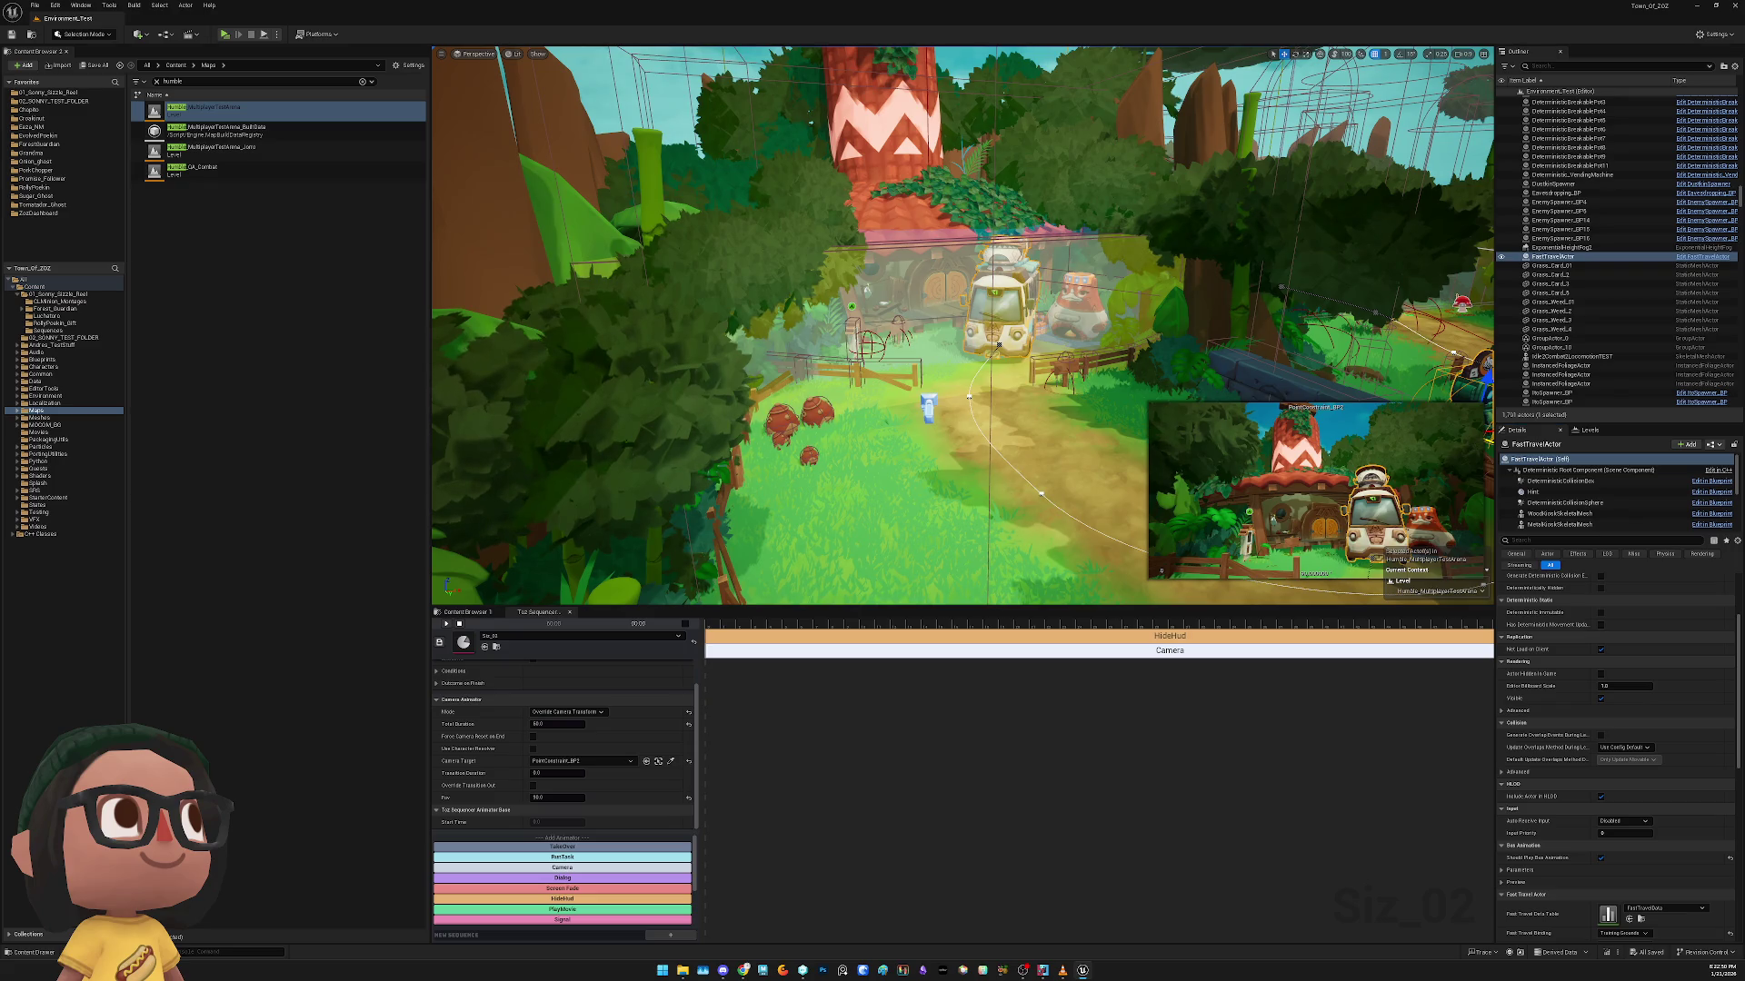
{"action": "scroll", "coordinate": [998, 344], "scroll_direction": "up", "scroll_amount": 10}
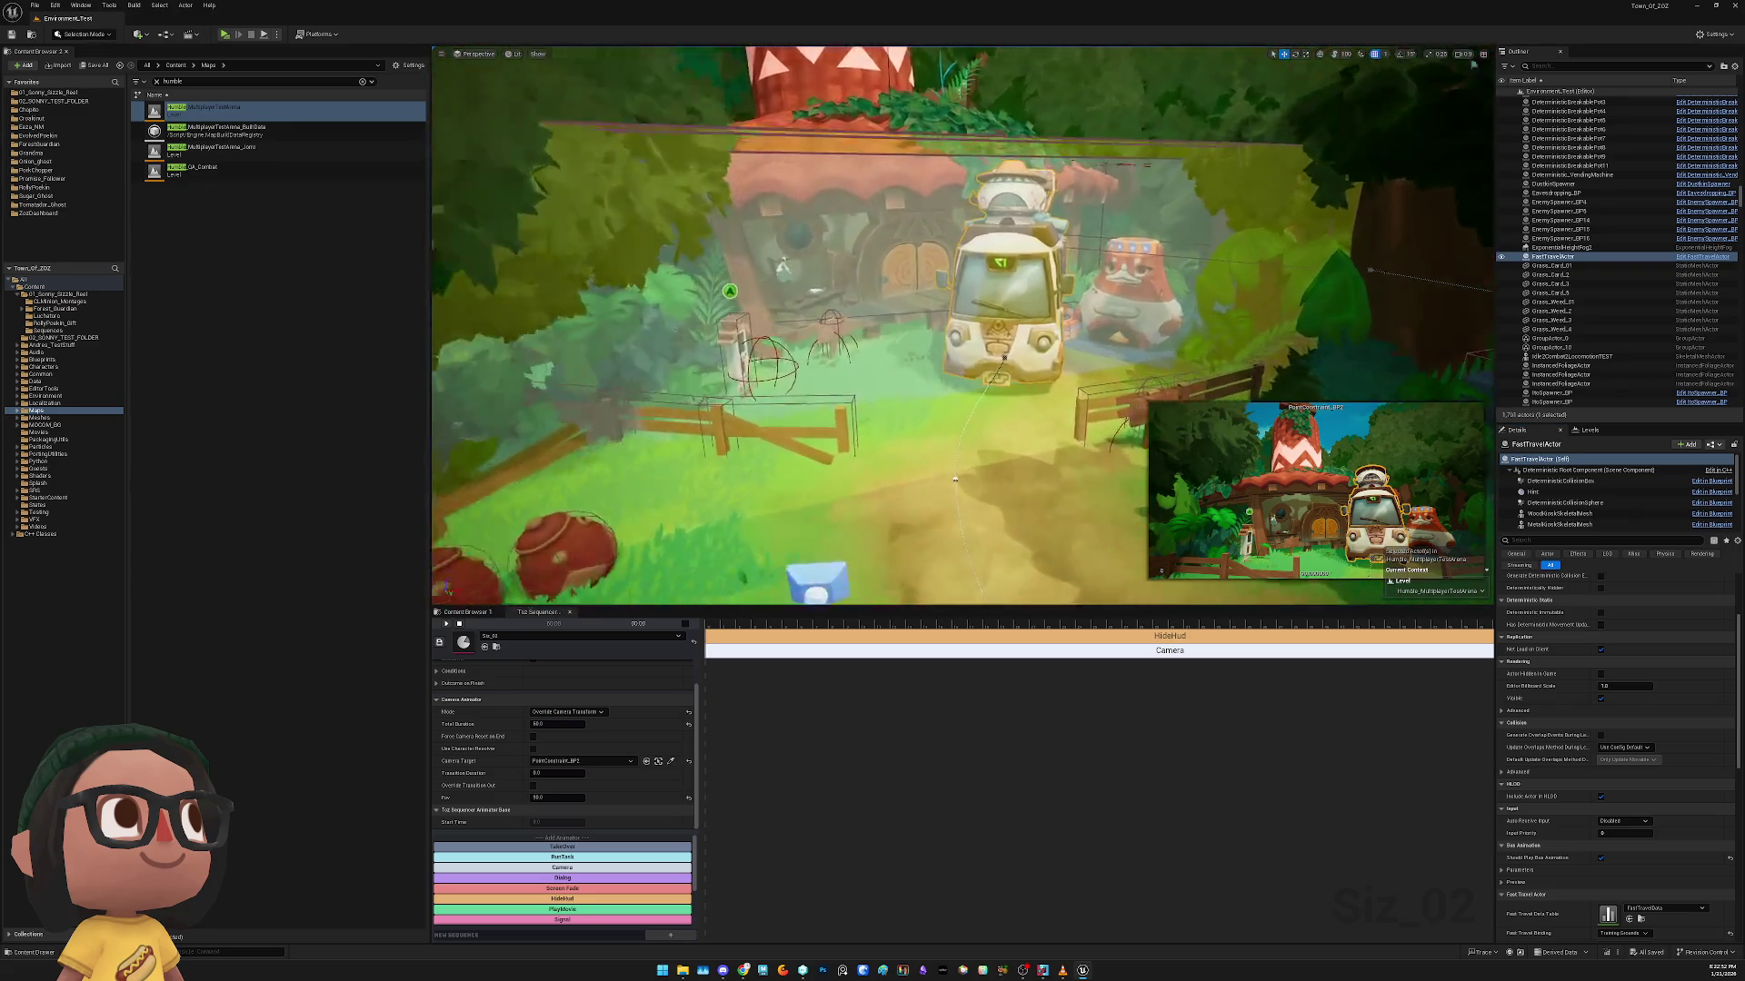
{"action": "scroll", "coordinate": [999, 343], "scroll_direction": "down", "scroll_amount": 5}
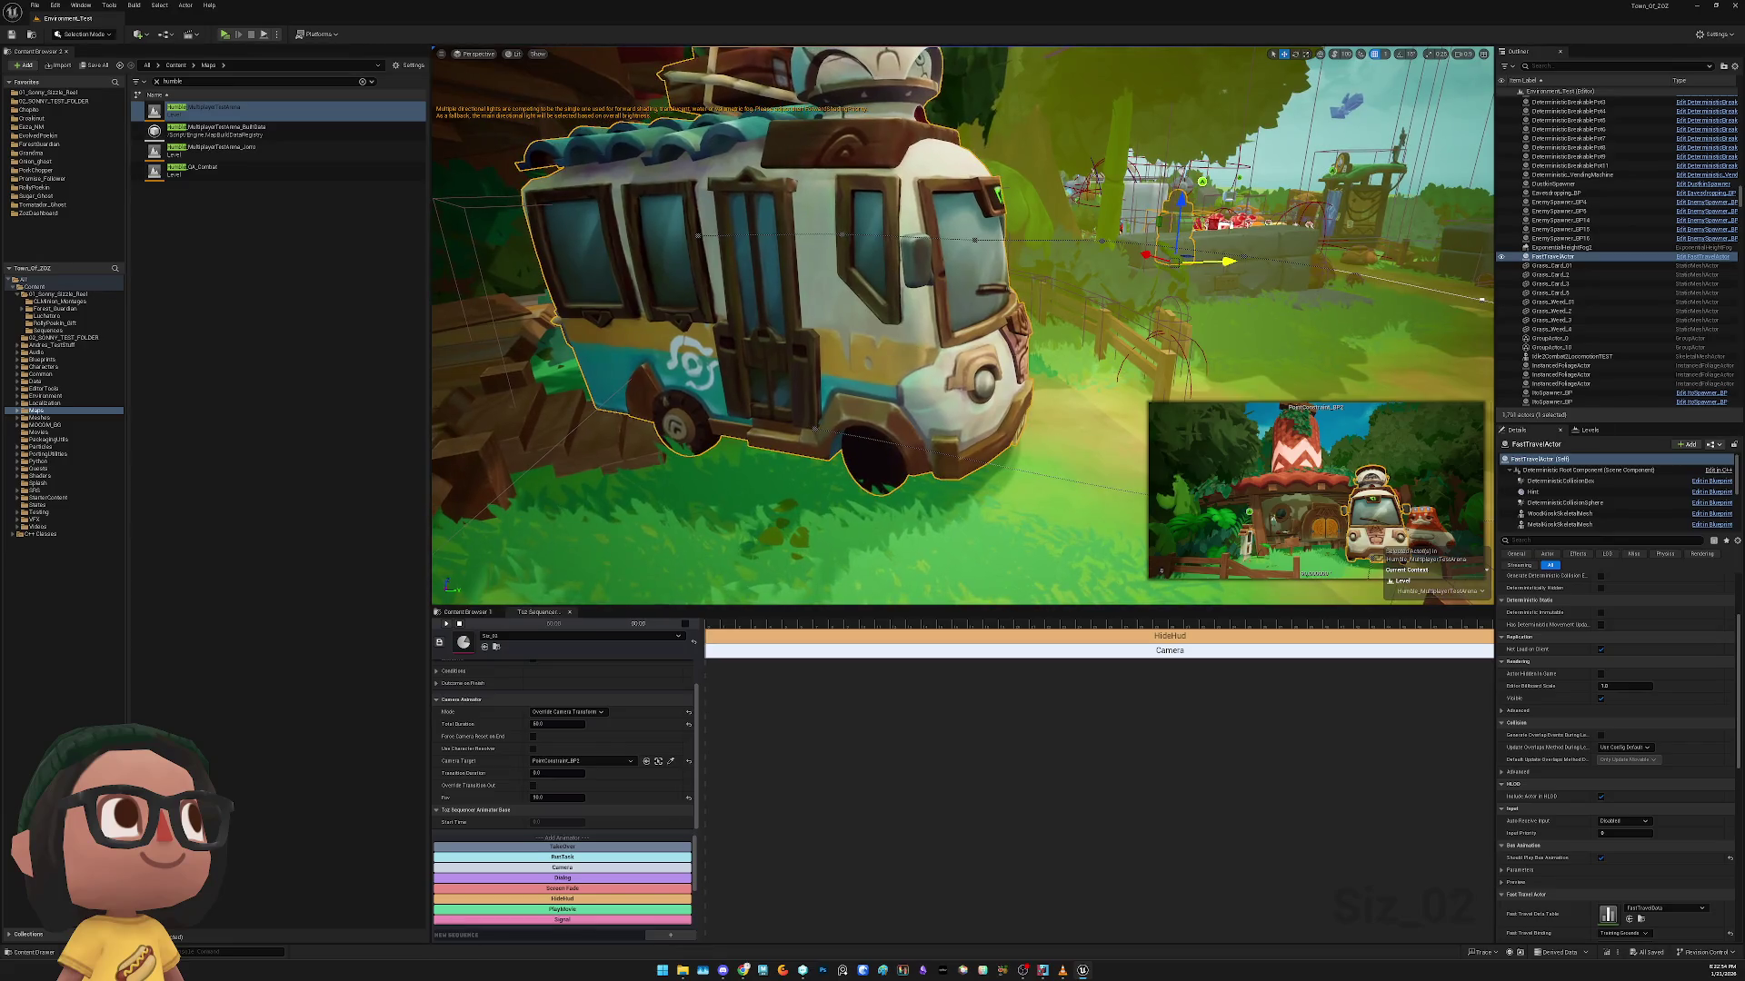
{"action": "scroll", "coordinate": [876, 398], "scroll_direction": "down", "scroll_amount": 10}
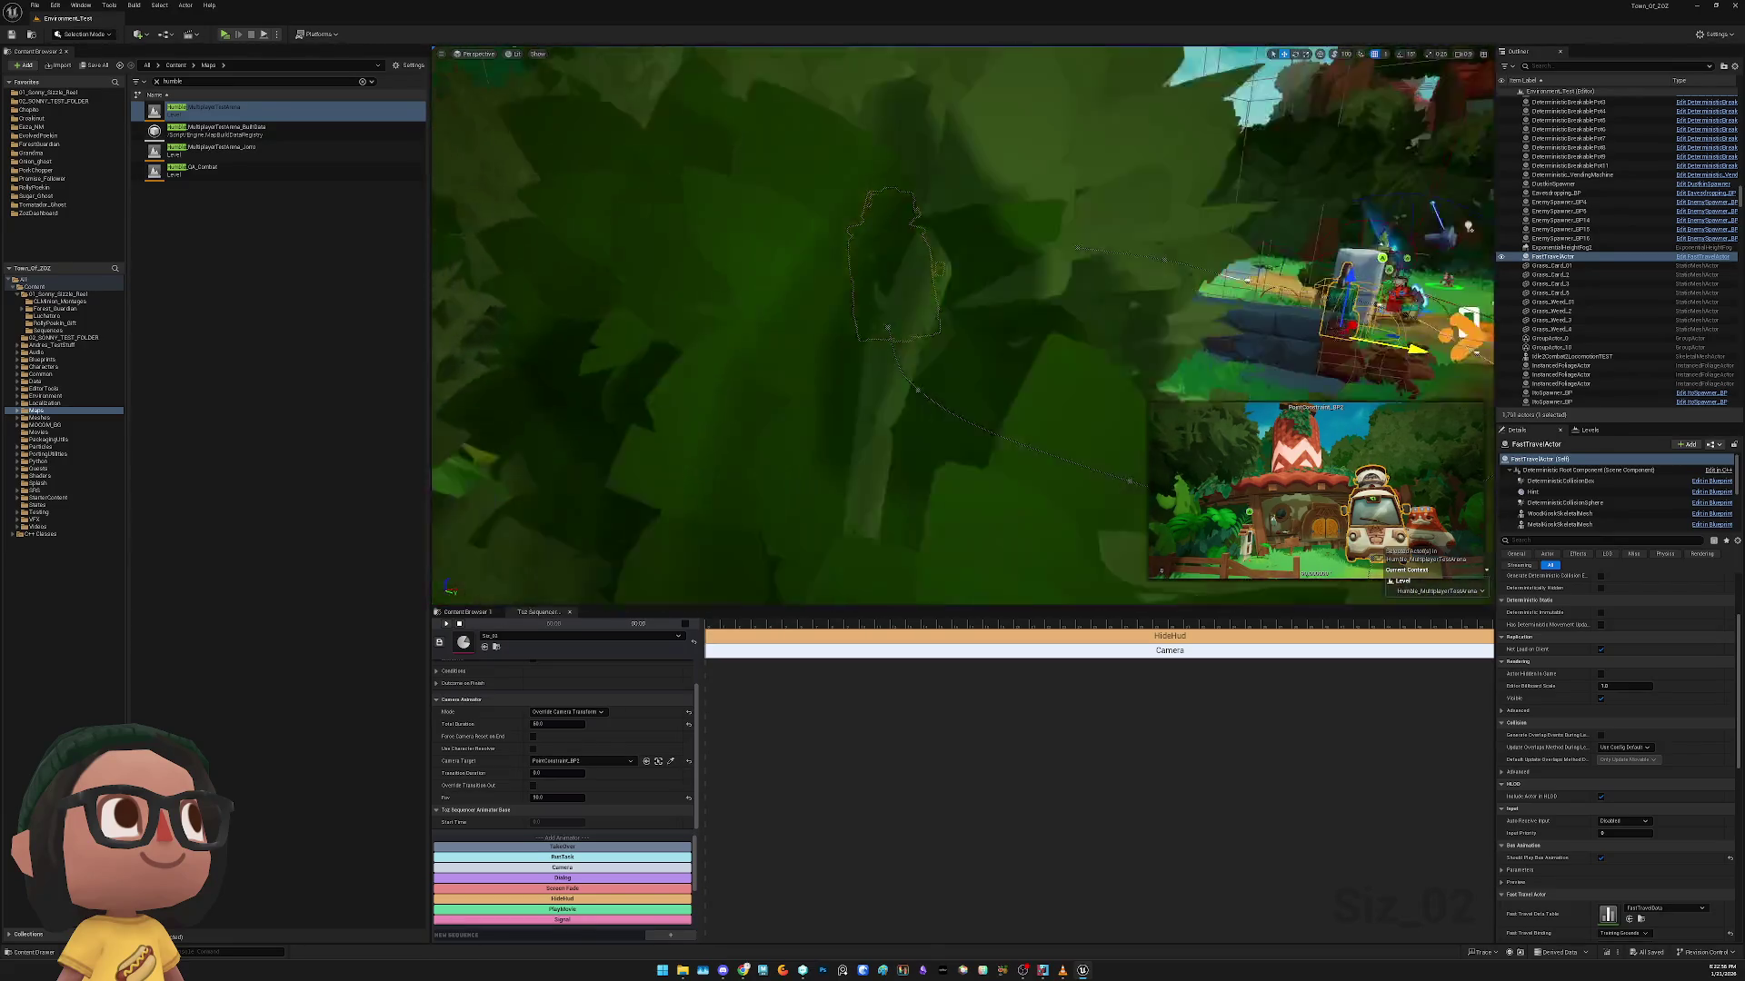
Select ActionTrigger_BP5, the purple weak-point bush effect, and finally the PointConstraint_BP camera
{"action": "left_click", "coordinate": [903, 395]}
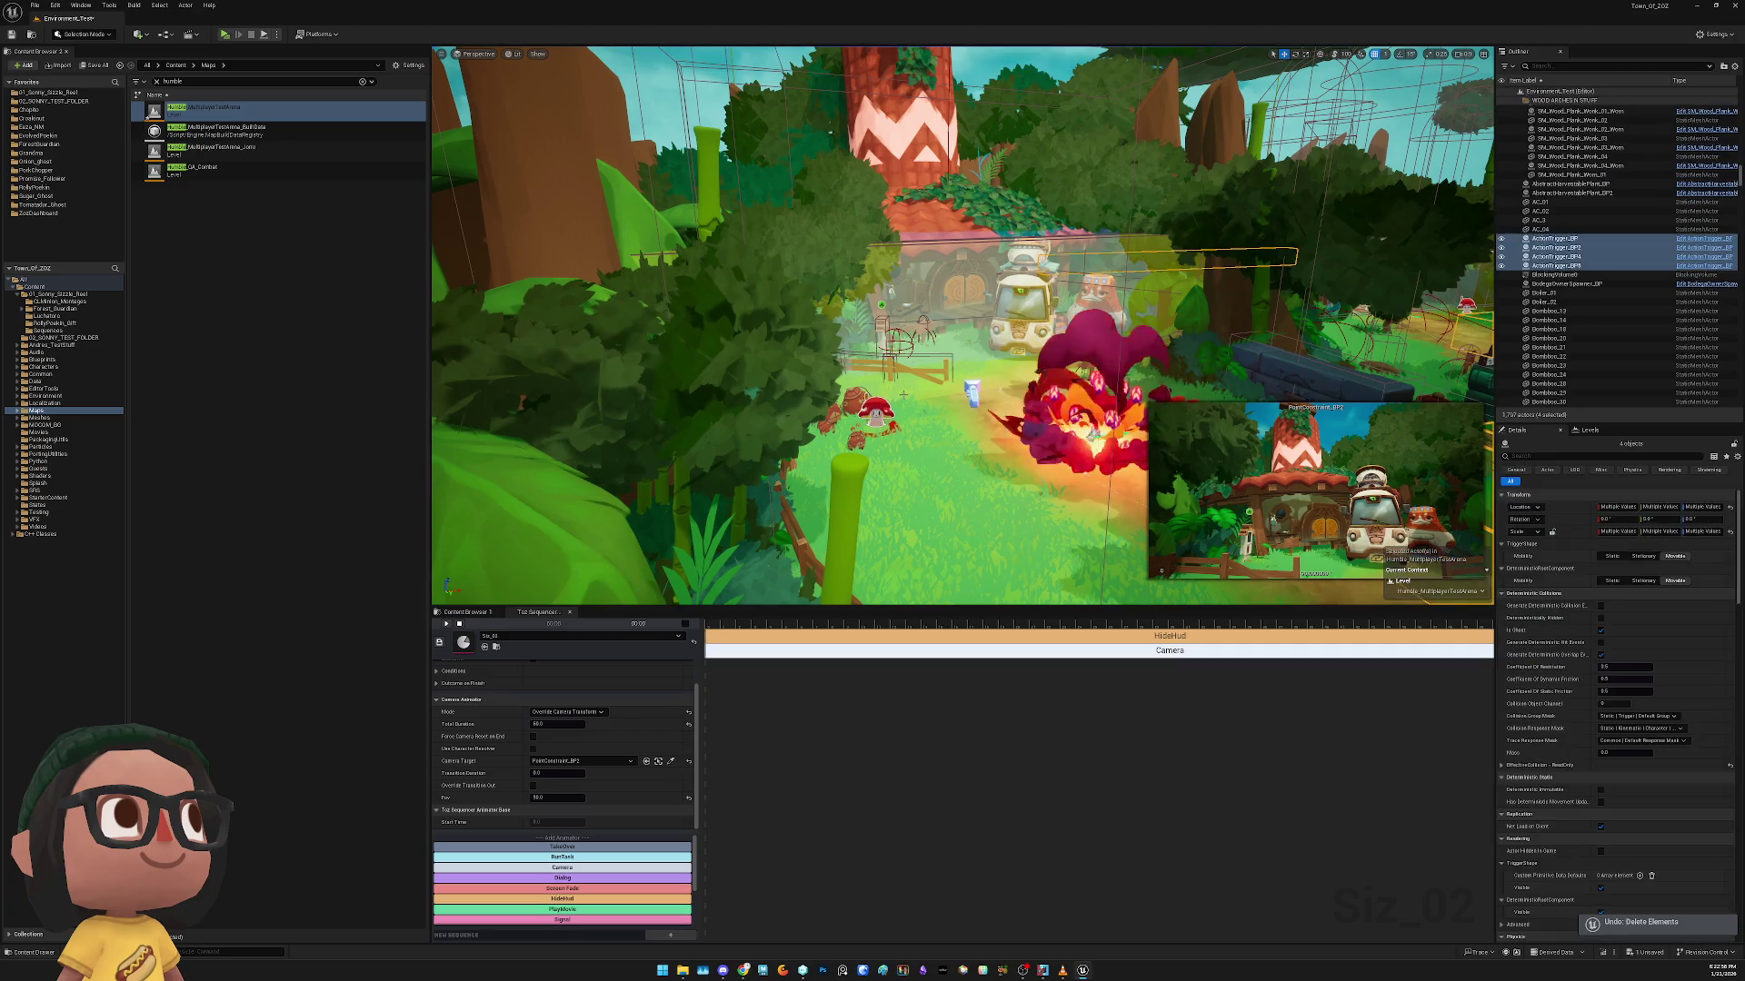
{"action": "left_click", "coordinate": [1090, 434]}
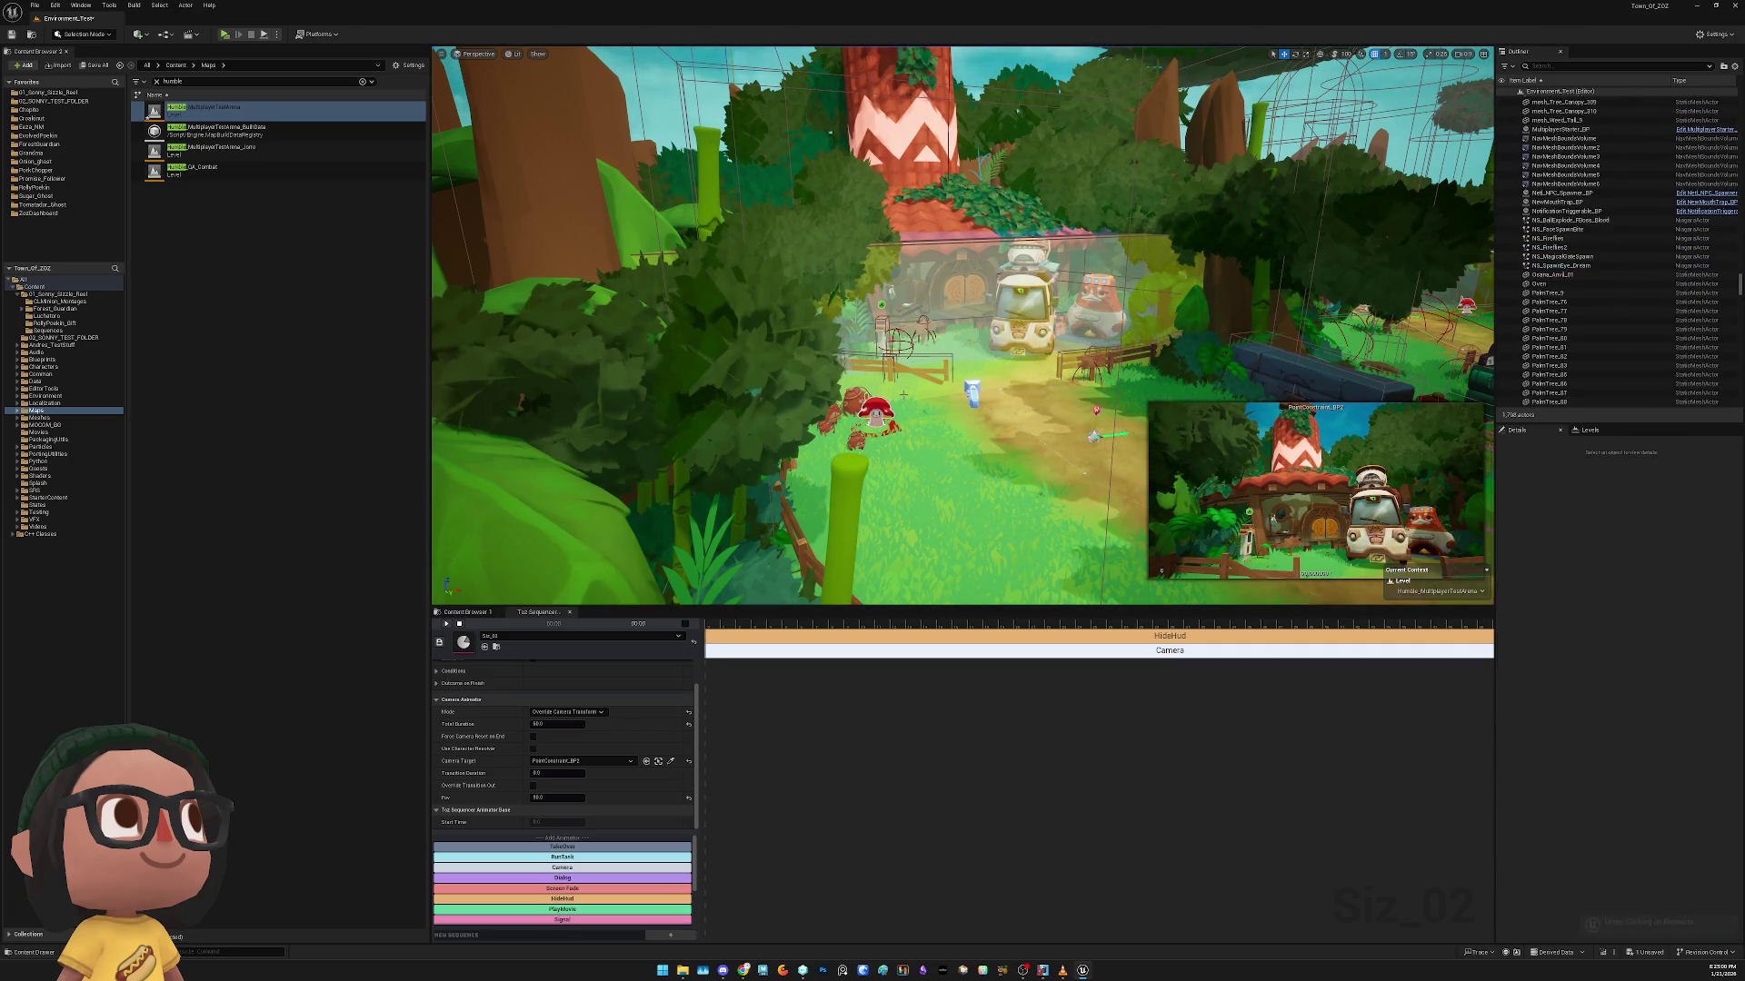
{"action": "left_click", "coordinate": [1247, 261]}
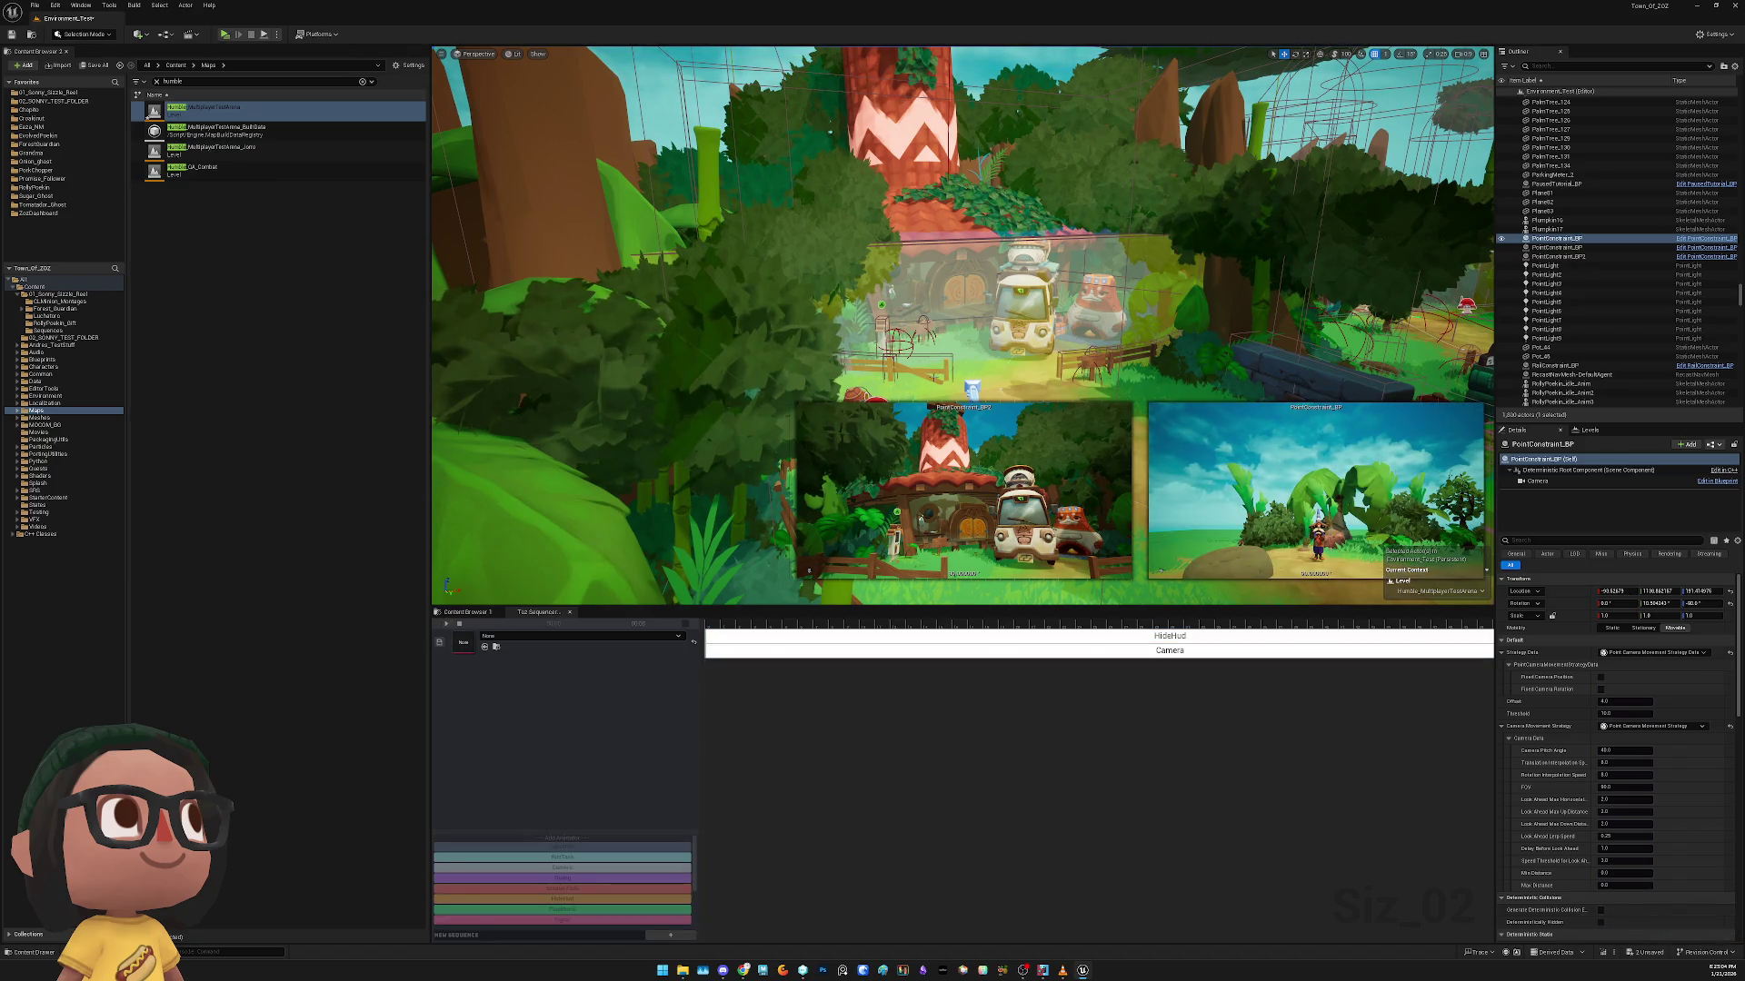
Assign the SIZ_02 sequence, select its Camera track, and save all changes
{"action": "left_click_drag", "start_coordinate": [590, 468], "coordinate": [613, 527]}
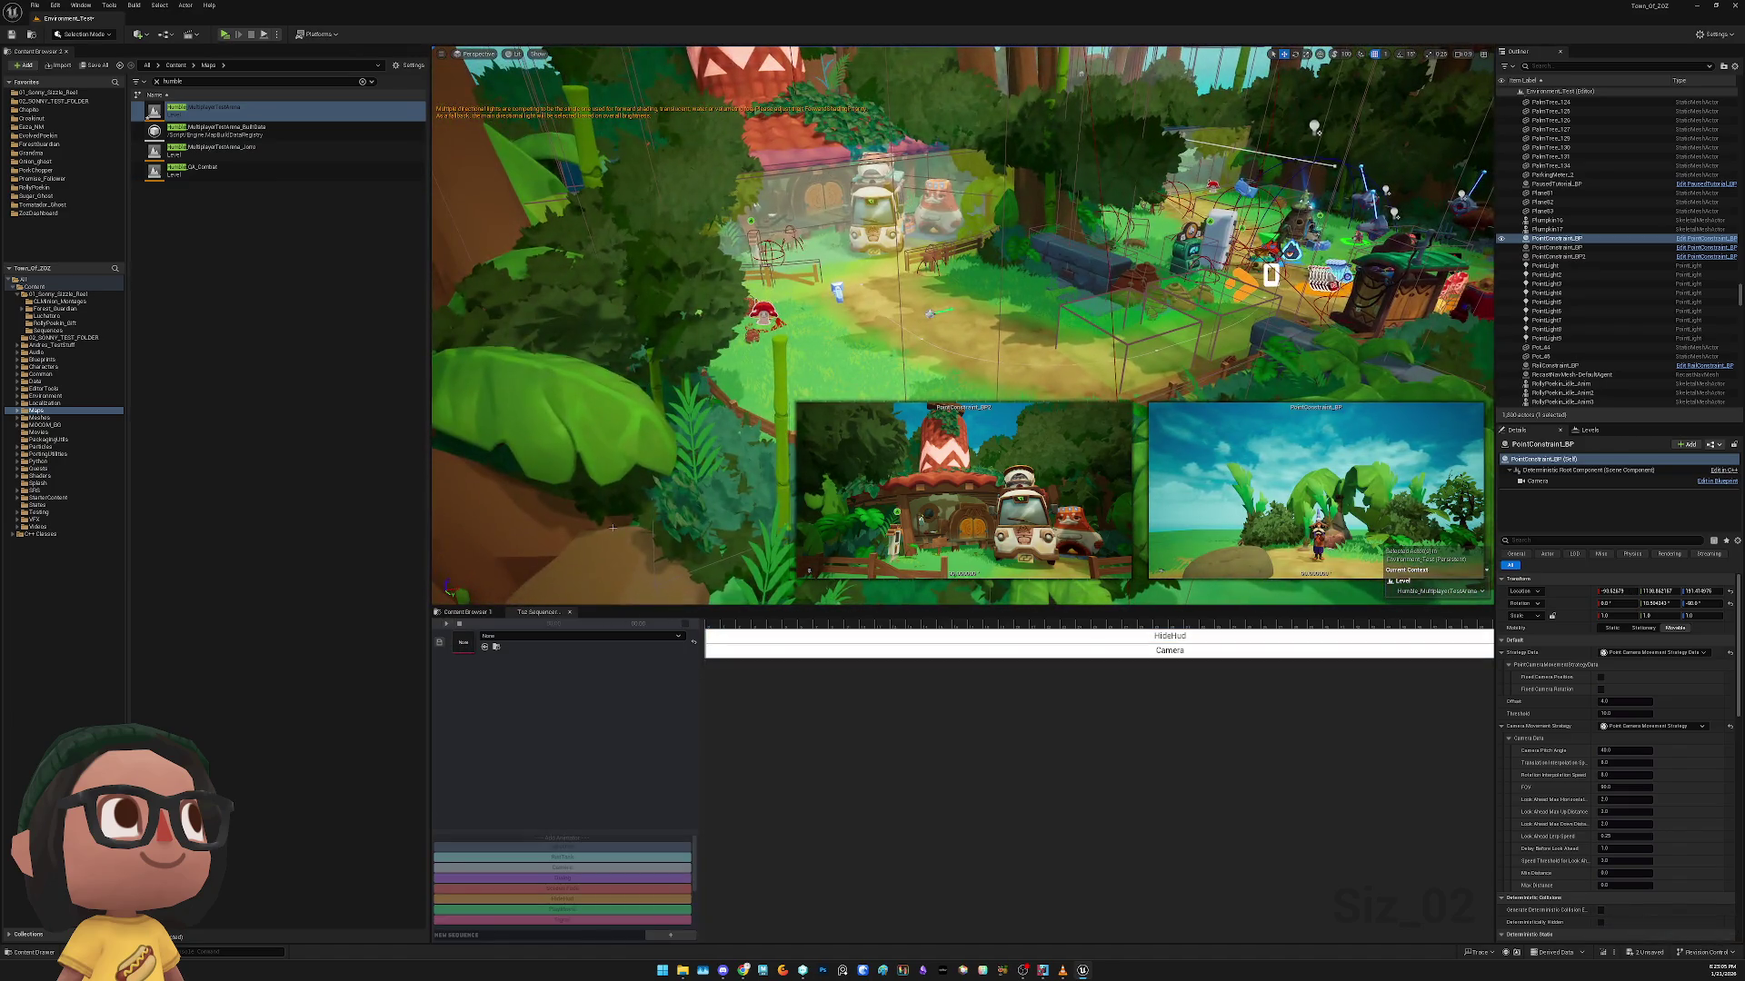
{"action": "left_click", "coordinate": [541, 637]}
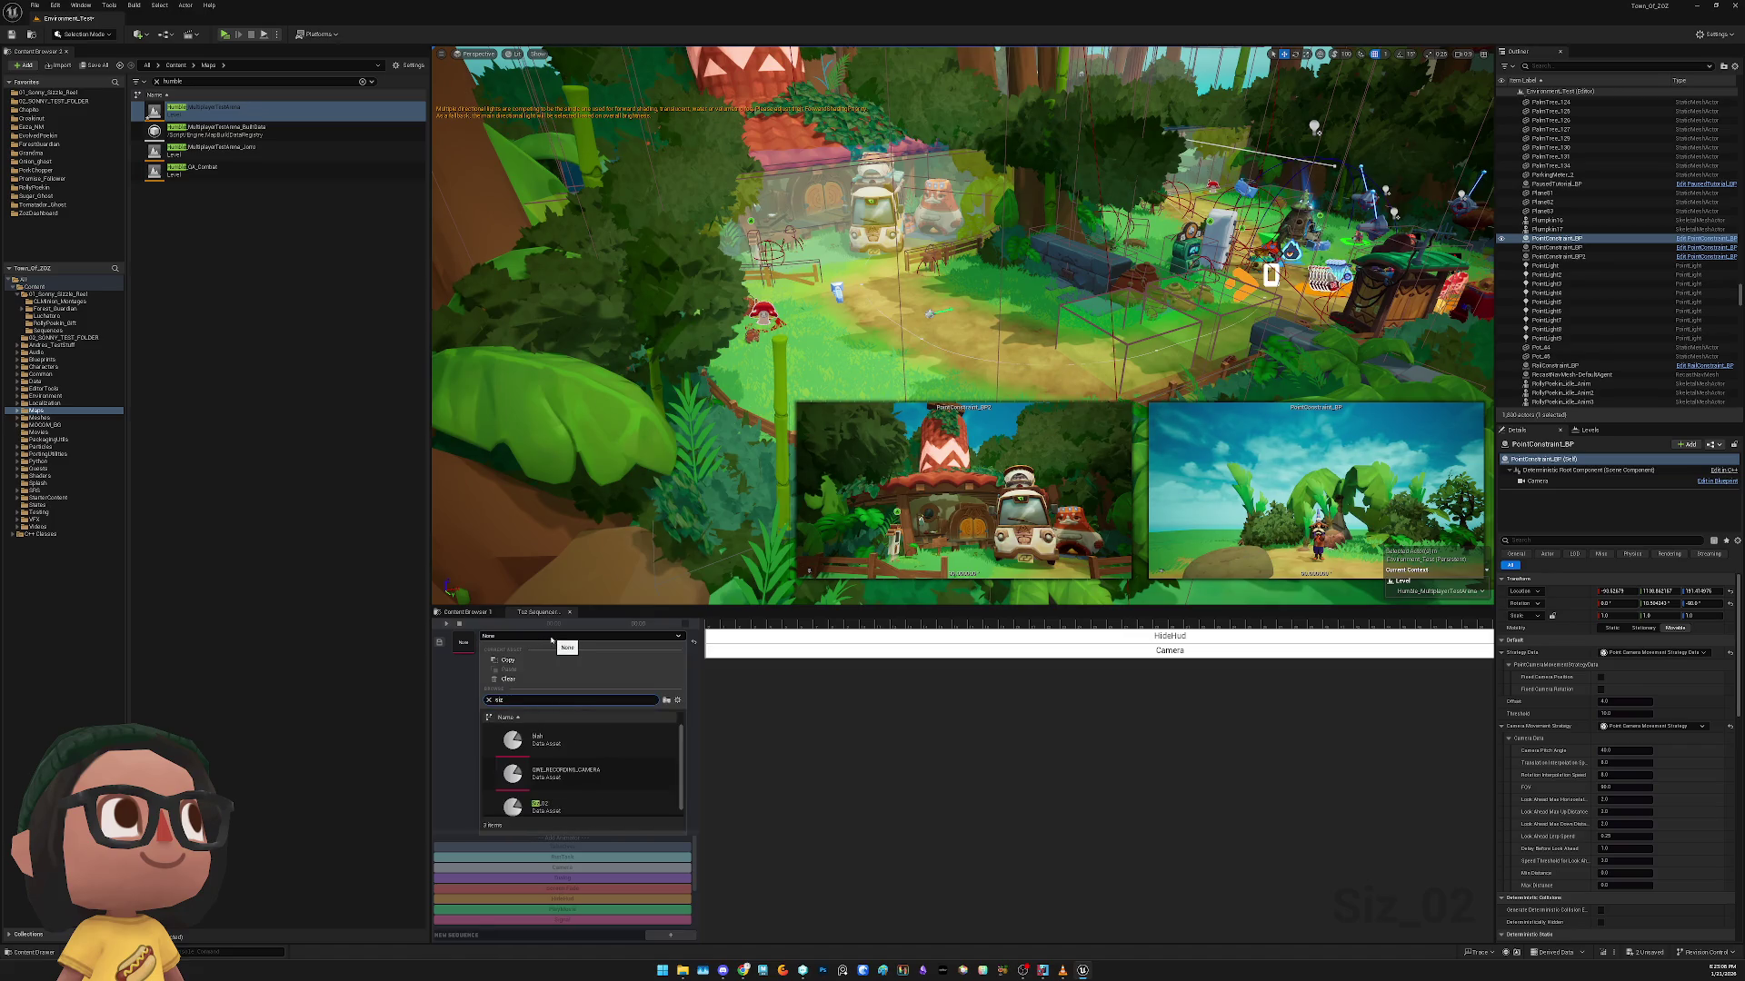
{"action": "left_click", "coordinate": [559, 810]}
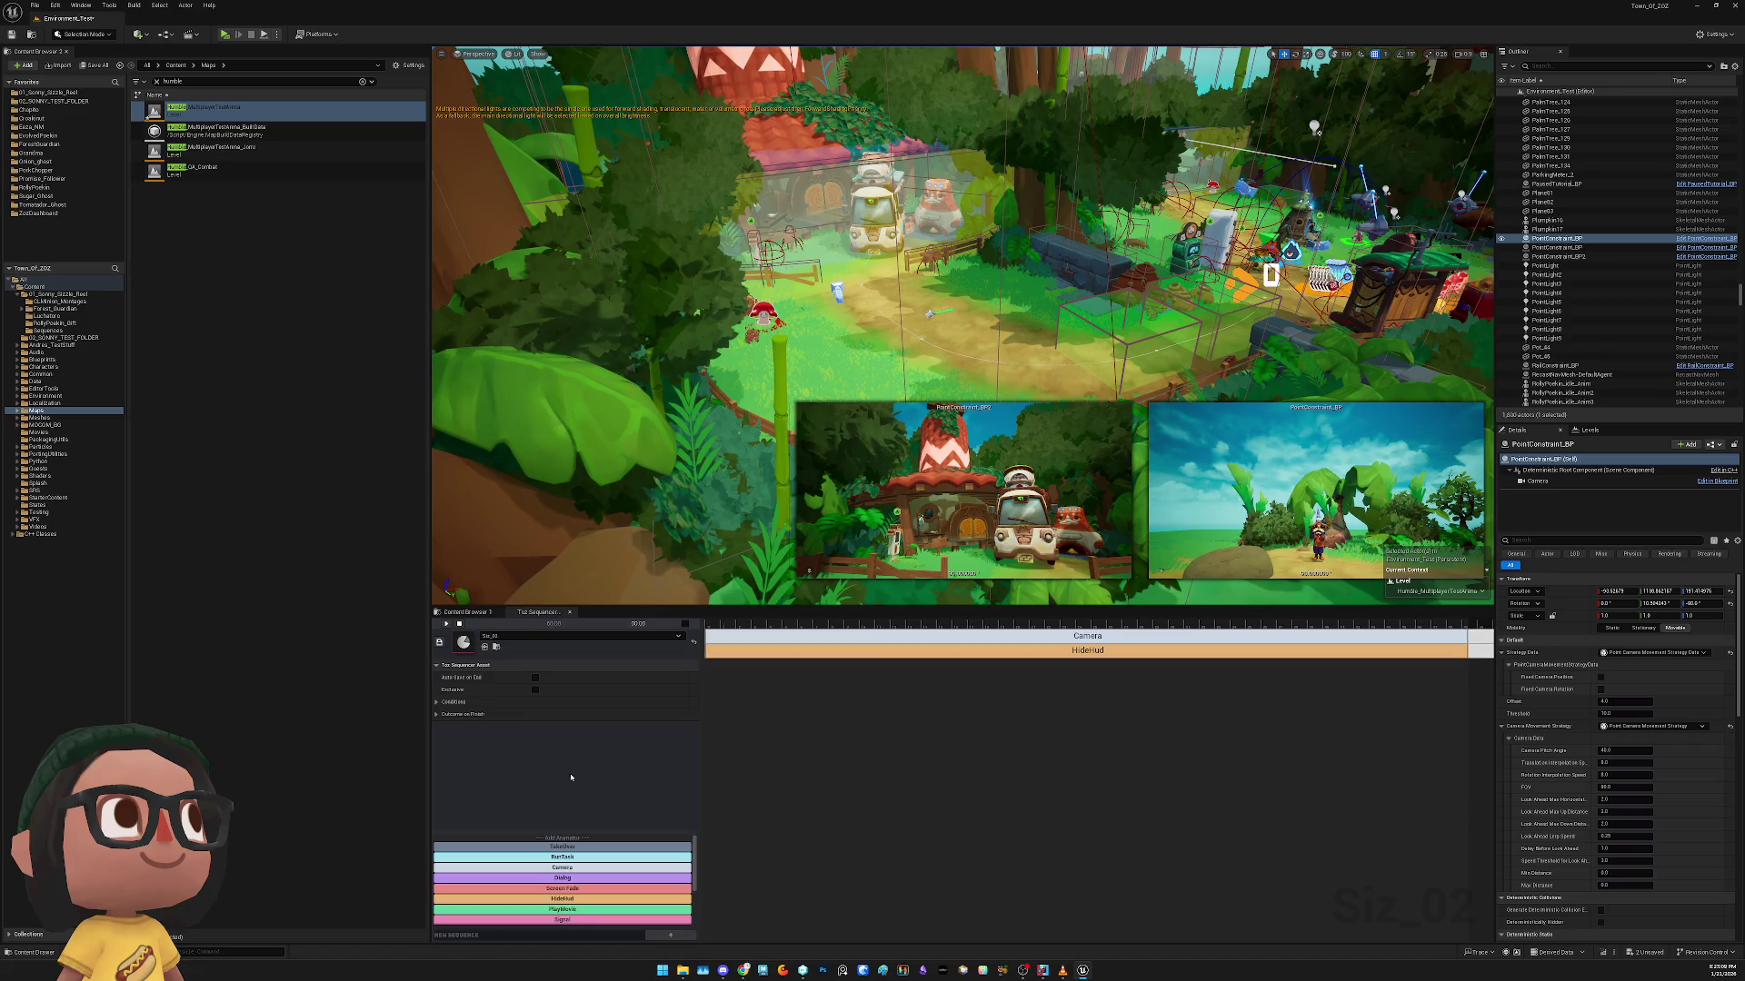
{"action": "left_click", "coordinate": [748, 636]}
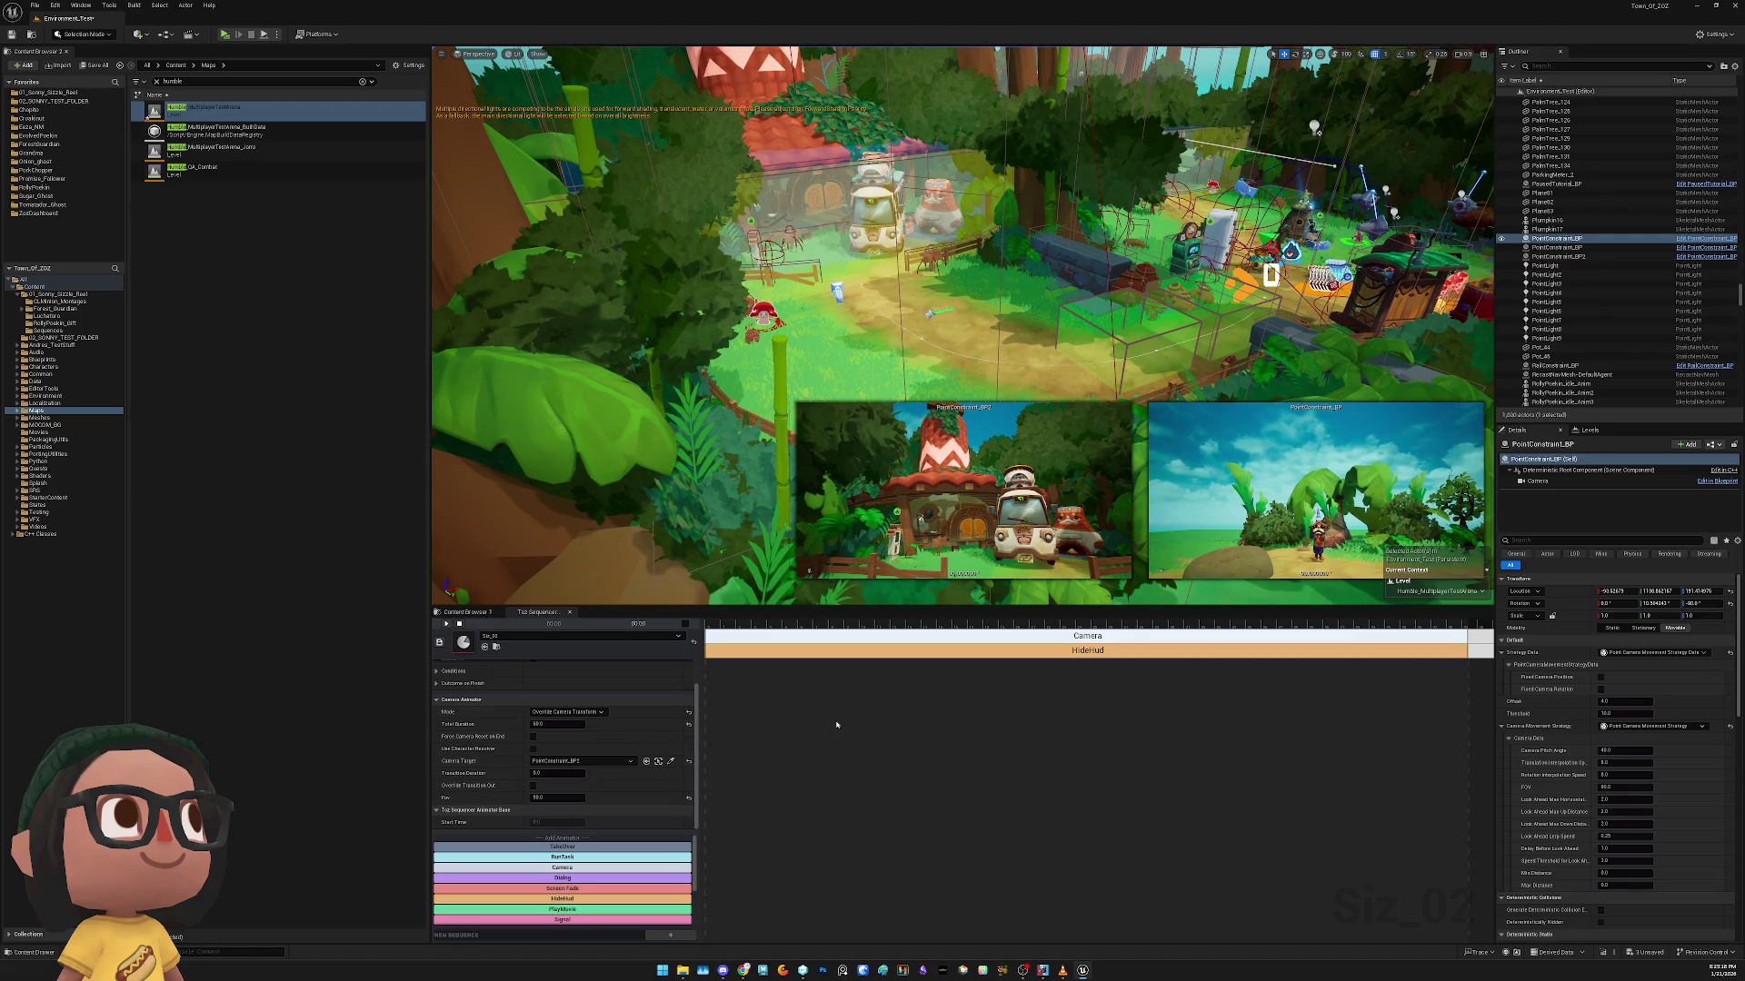
{"action": "key", "text": "ctrl+s"}
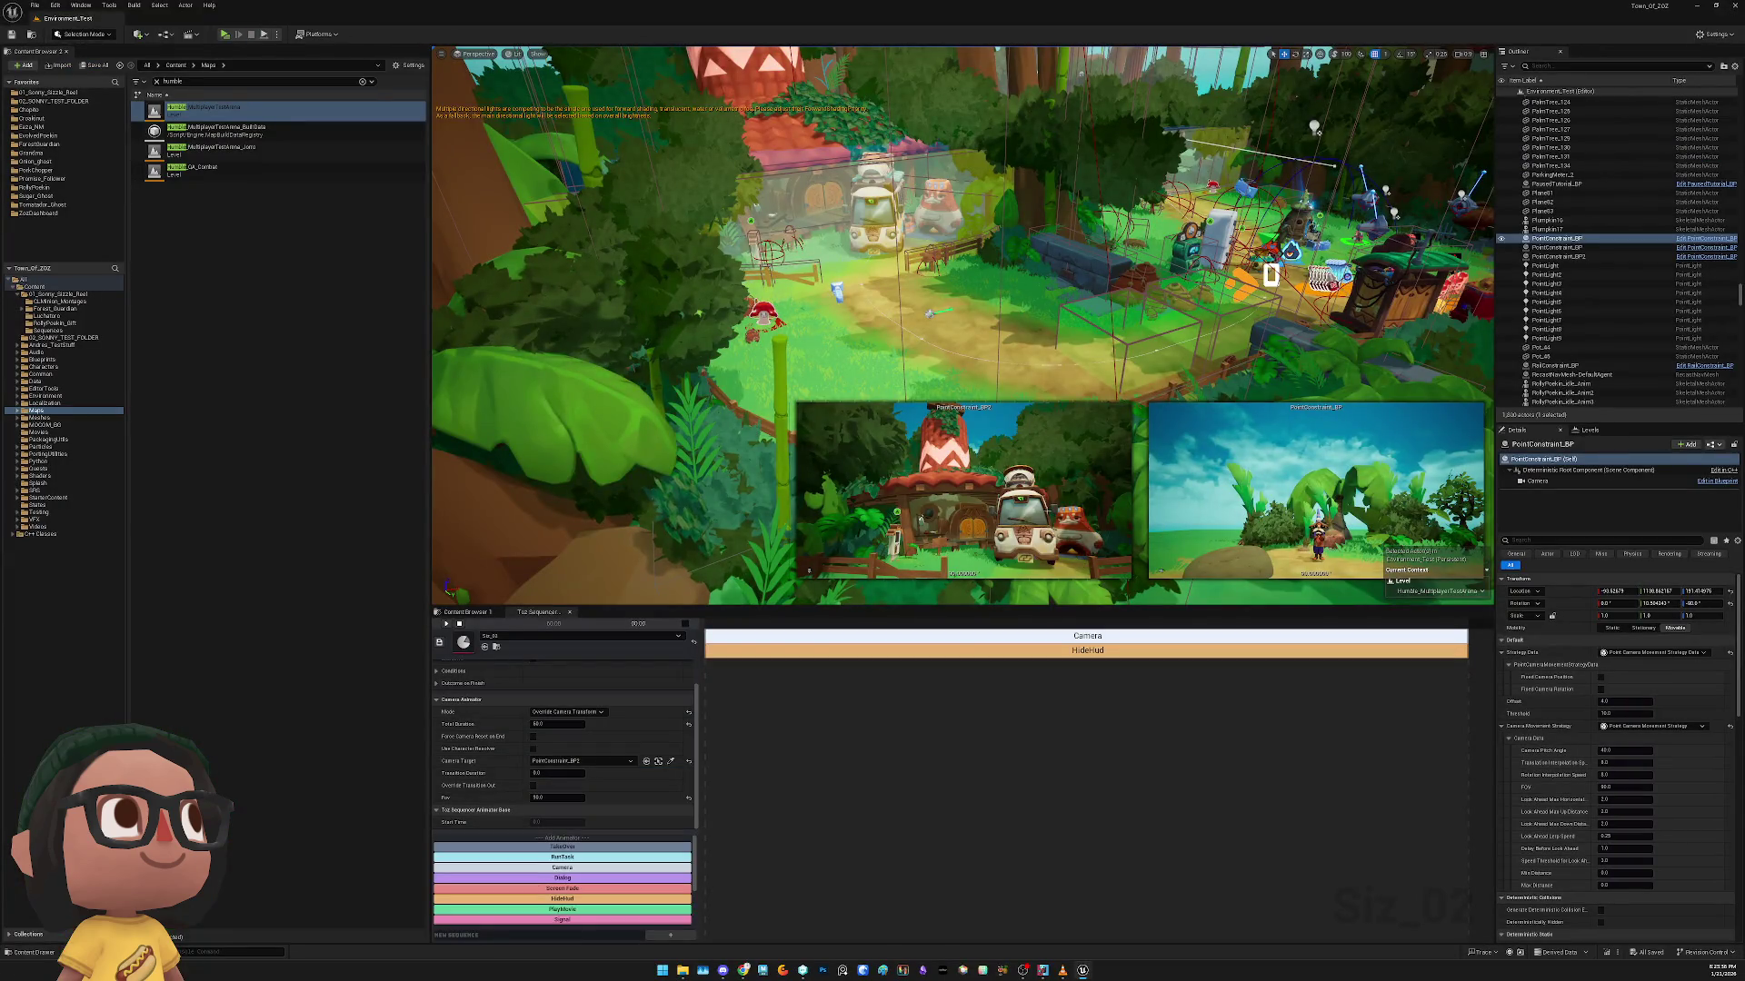
Select the PointConstraint_BP2 camera to preview it, then undo the selection changes
{"action": "left_click", "coordinate": [1045, 557]}
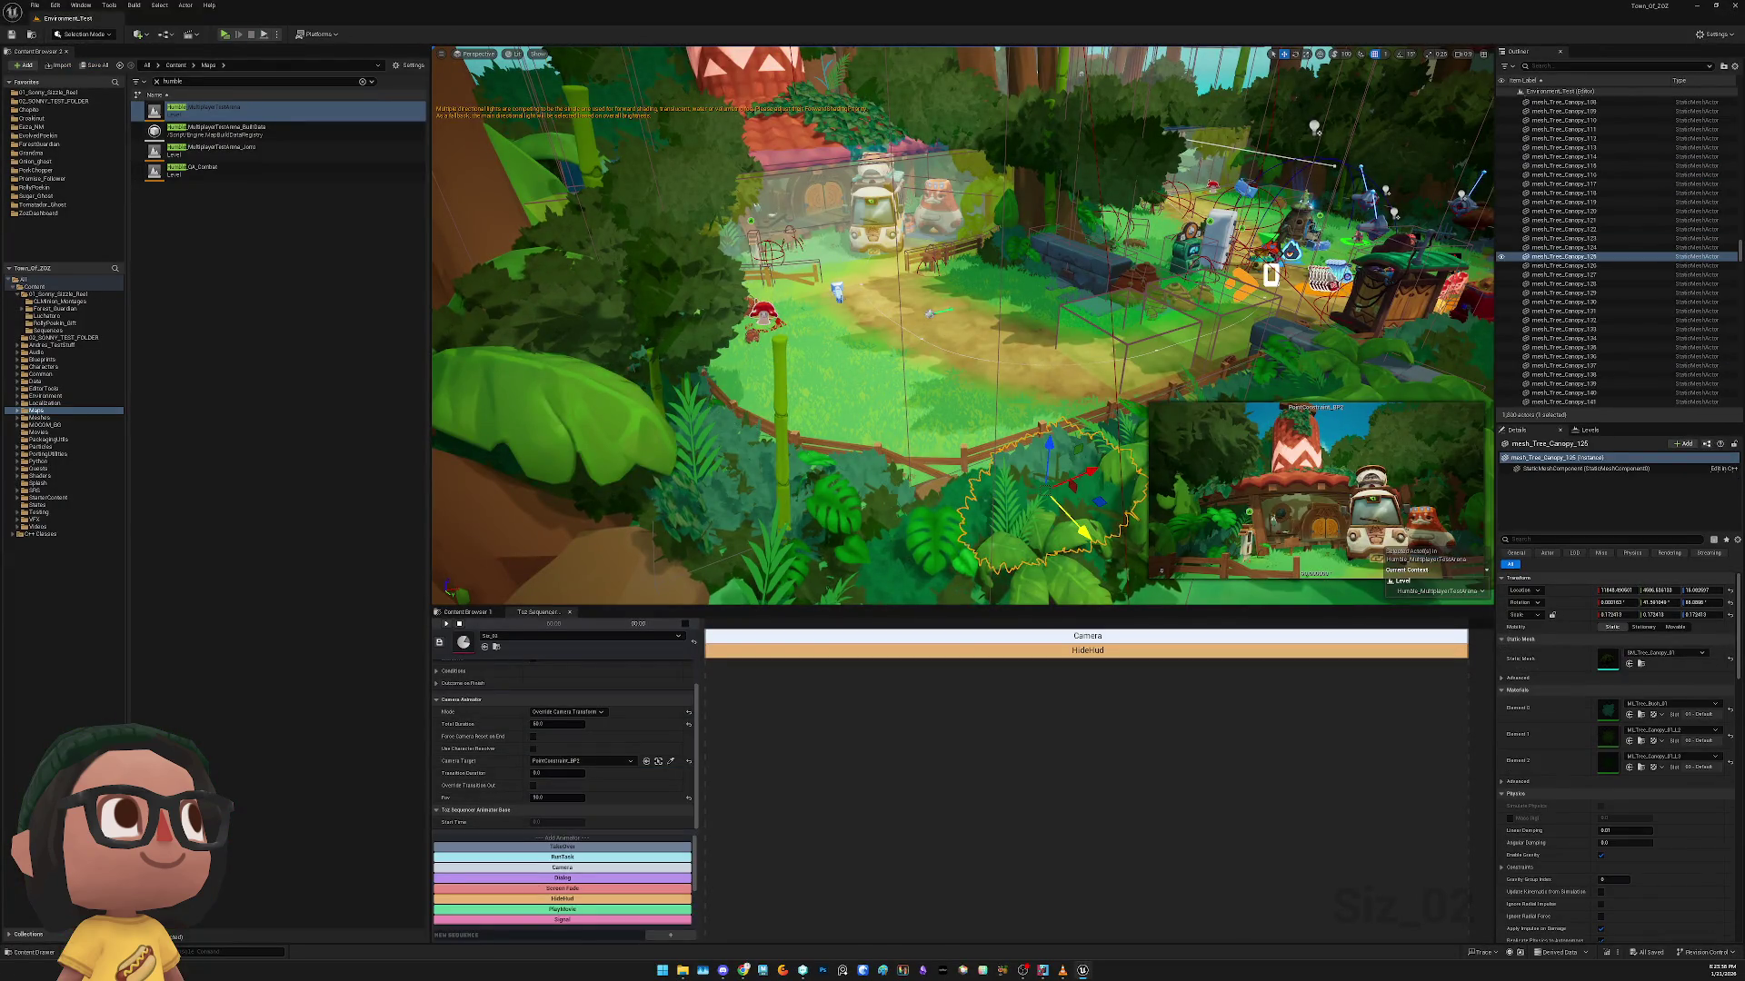
{"action": "left_click", "coordinate": [646, 761]}
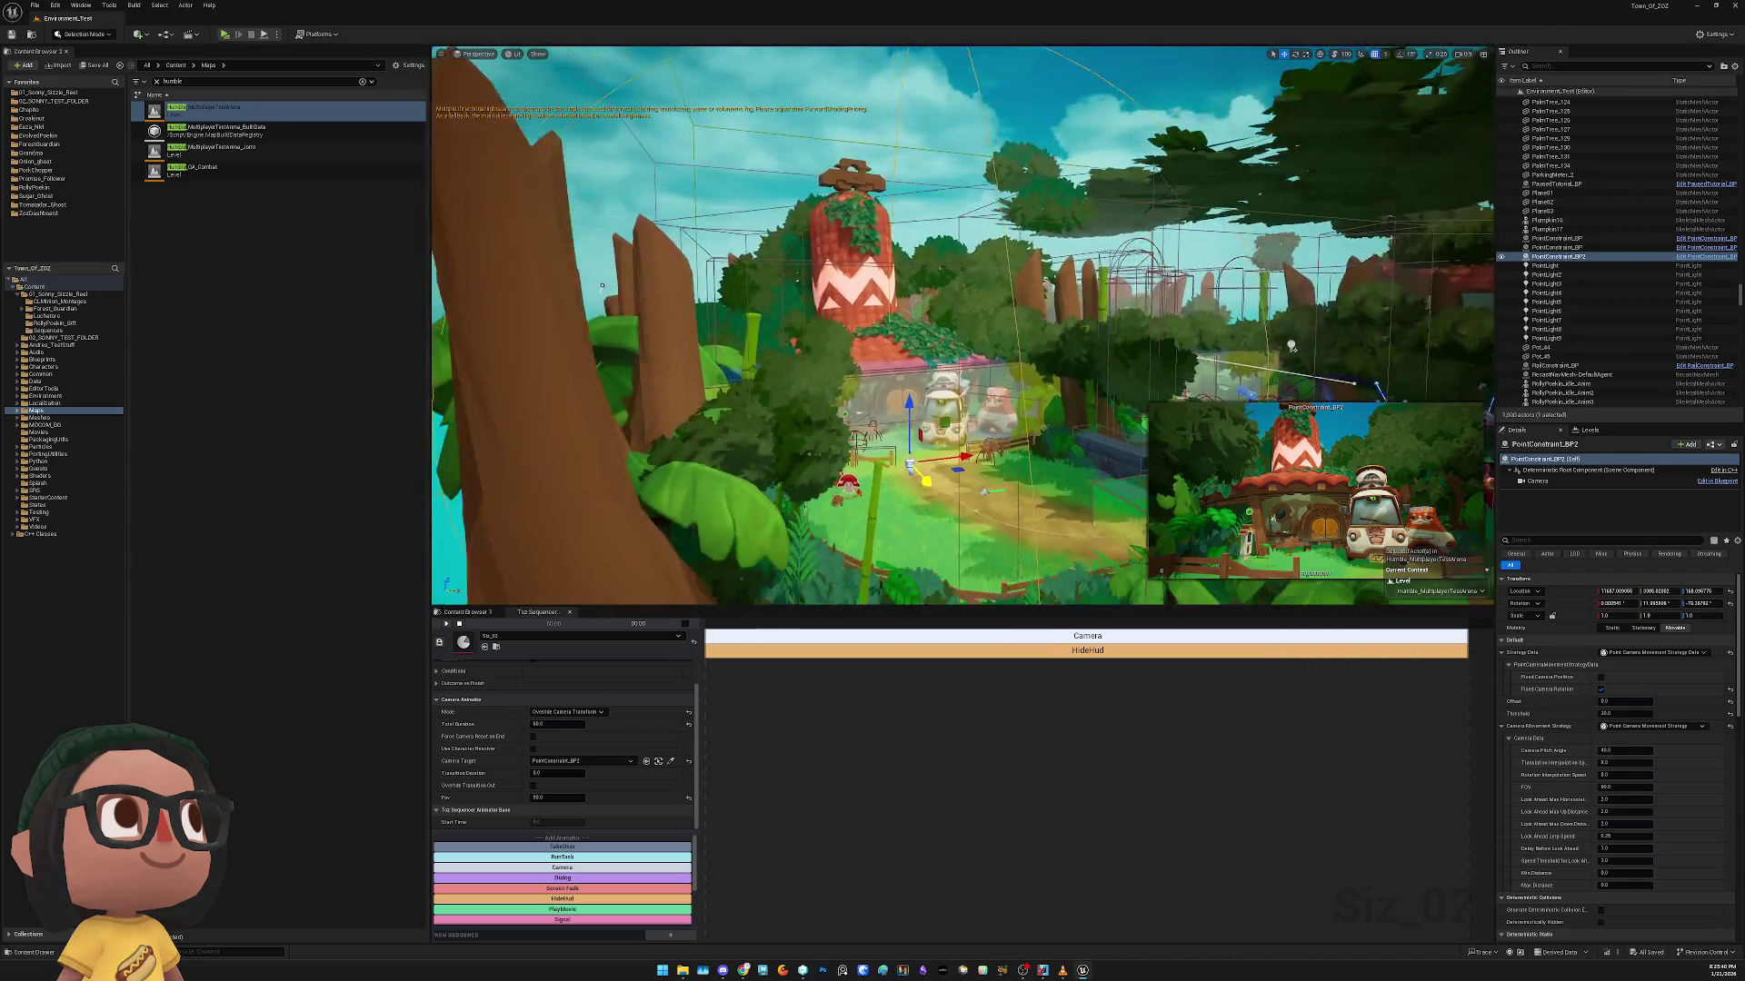
{"action": "mouse_move", "coordinate": [1266, 345]}
{"action": "left_mouse_down"}
{"action": "mouse_move", "coordinate": [561, 336]}
{"action": "mouse_move", "coordinate": [1199, 200]}
{"action": "left_mouse_up"}
{"action": "key", "text": "ctrl+z"}
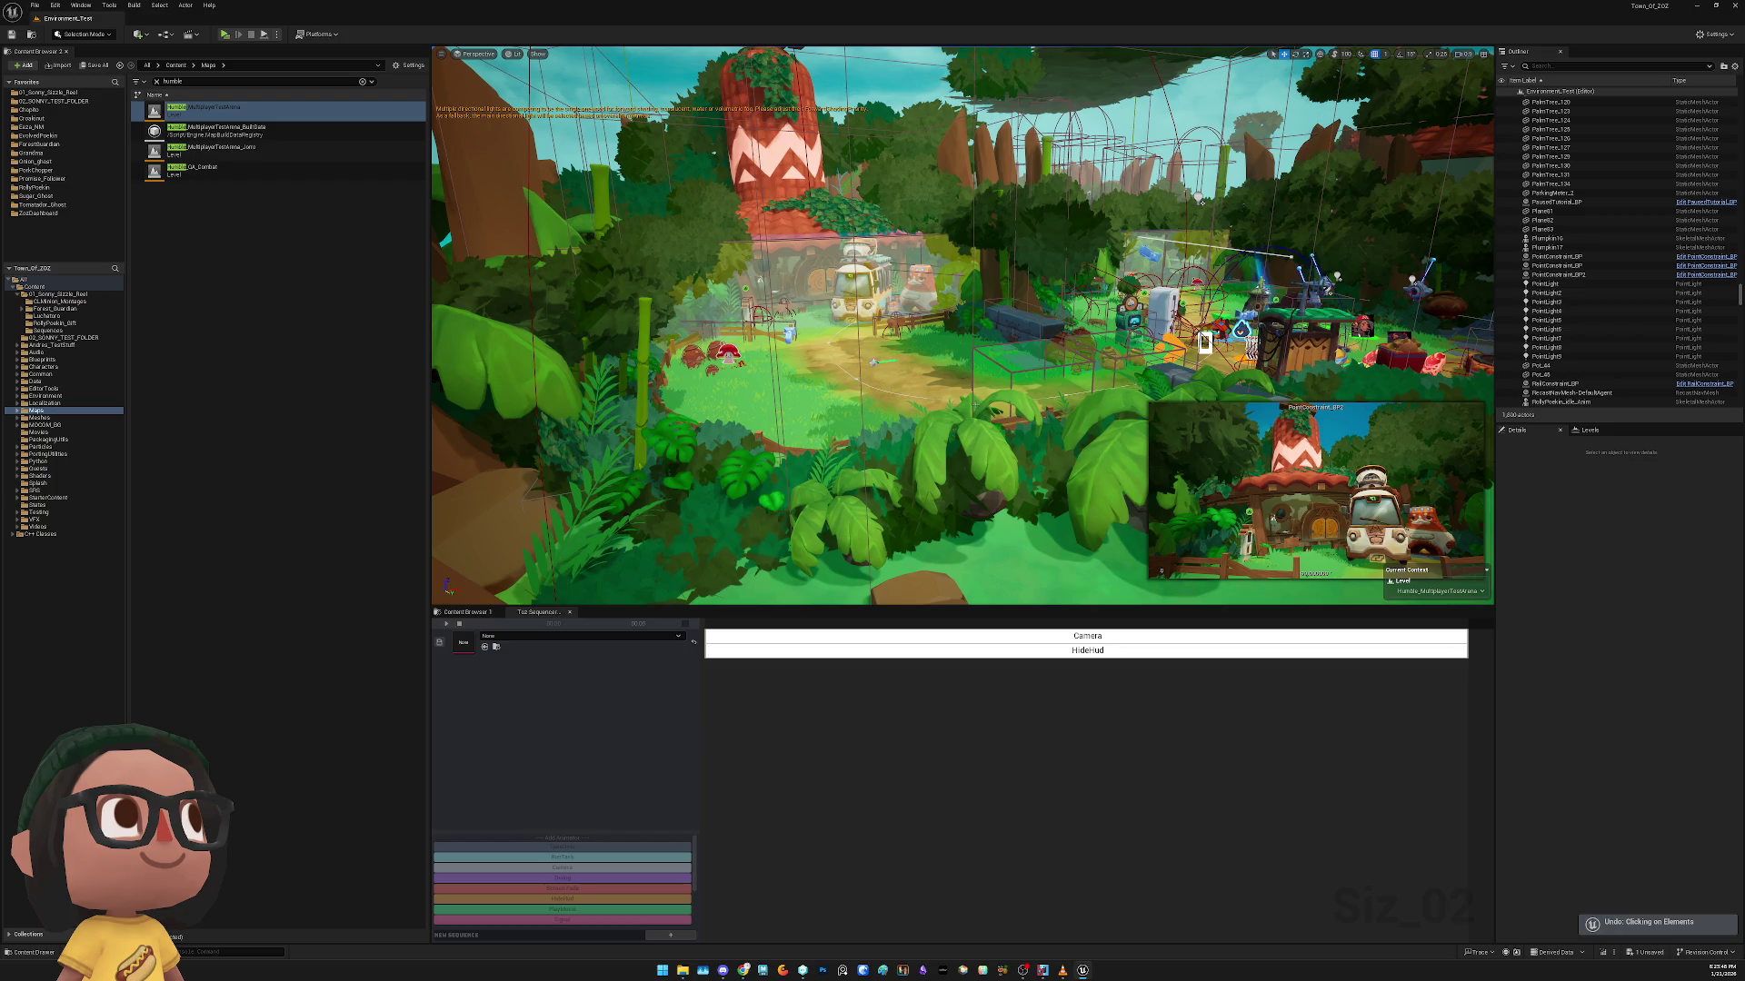
{"action": "key", "text": "ctrl+z"}
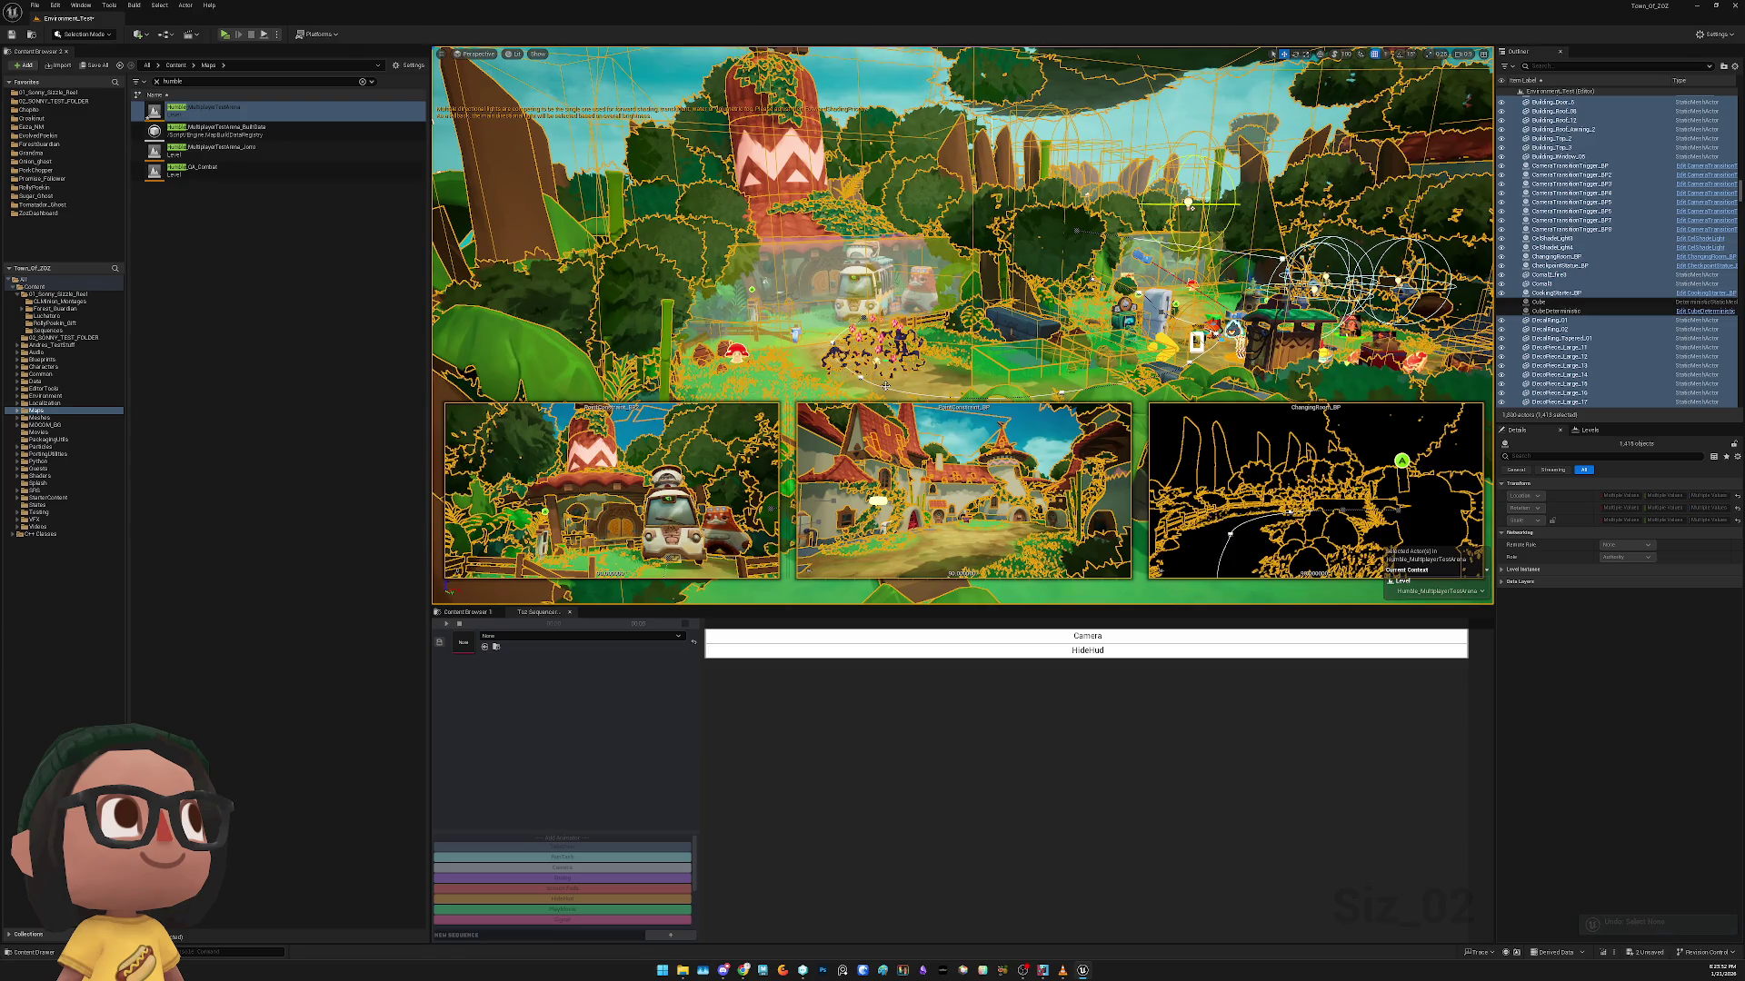
Remove Humble_MultiplayerTestArena with Remove Selected in the Levels panel, then start dragging it back in
{"action": "key", "text": "f"}
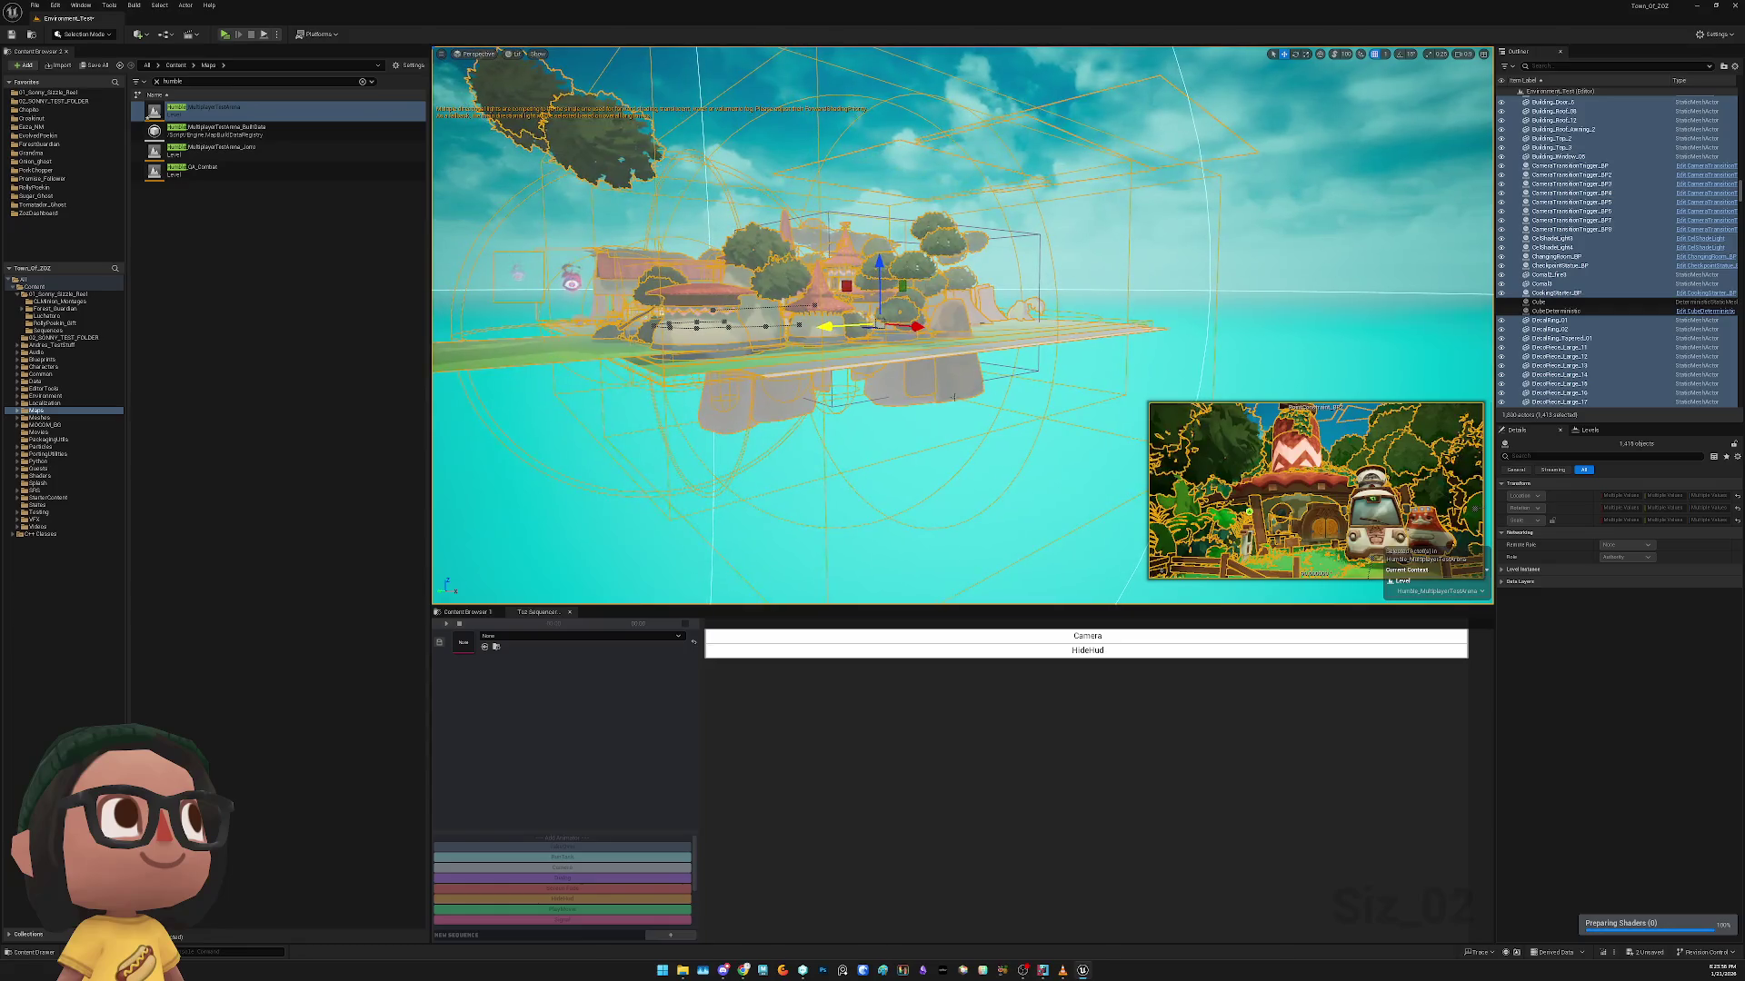
{"action": "key", "text": "ctrl+z"}
{"action": "left_click", "coordinate": [1589, 431]}
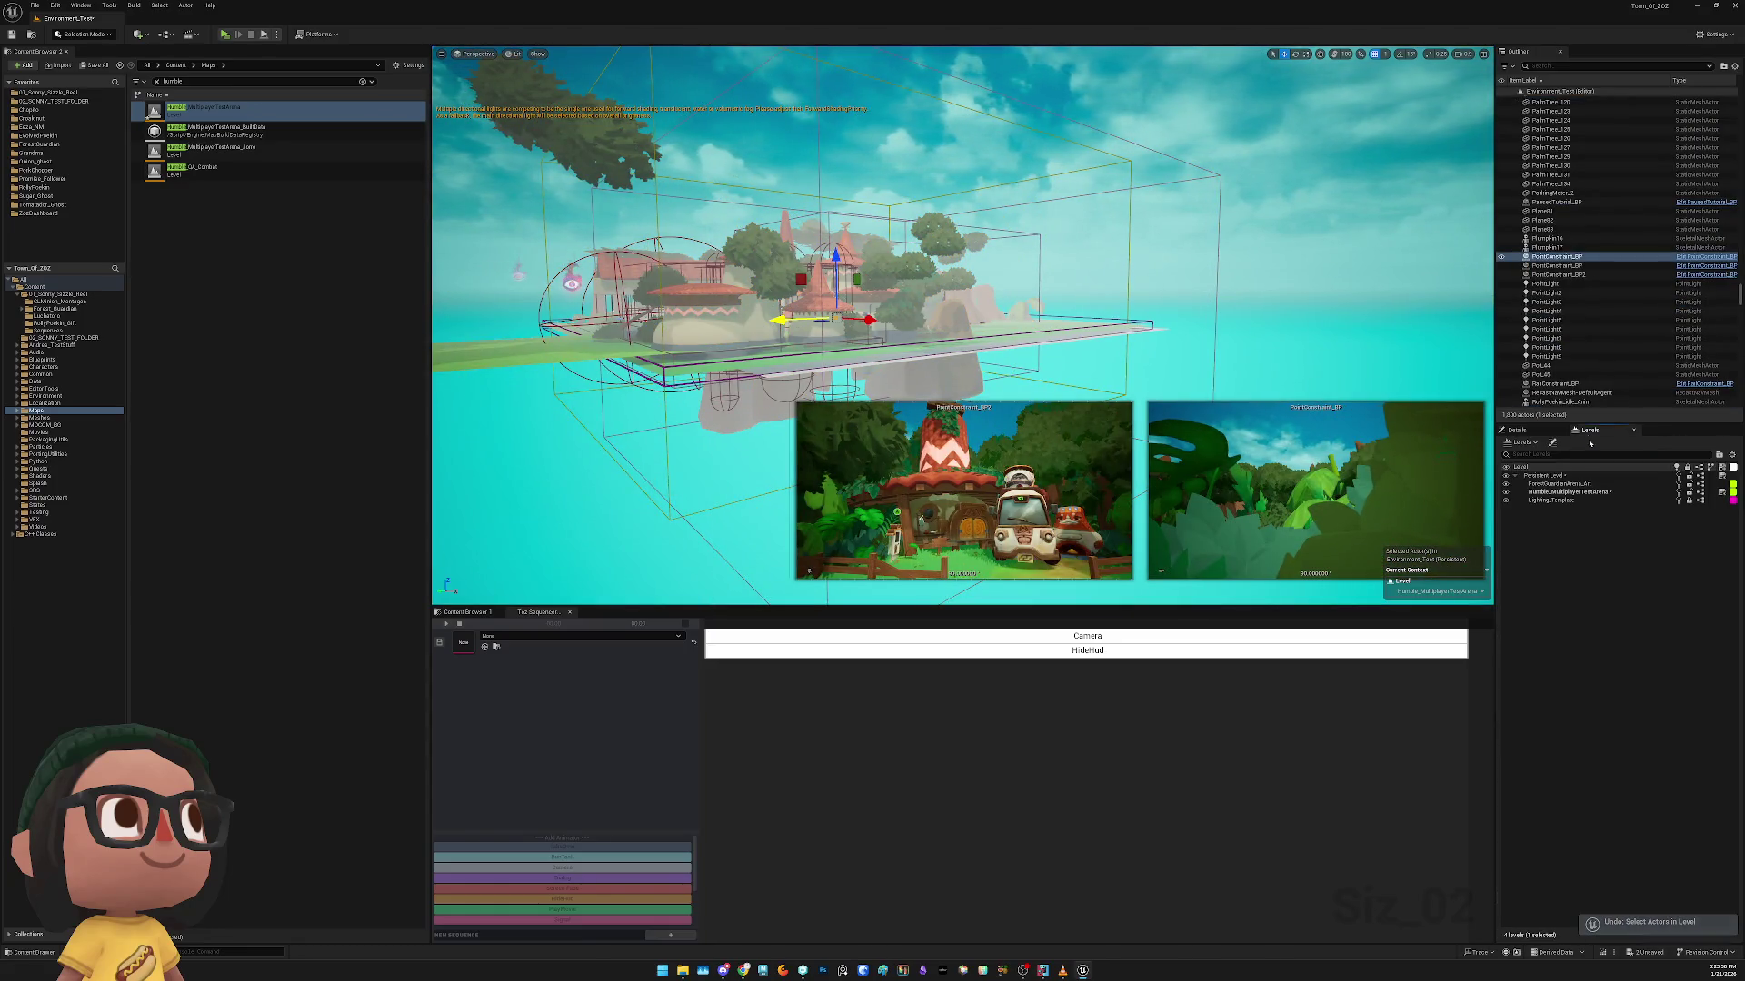
{"action": "right_click", "coordinate": [1571, 493]}
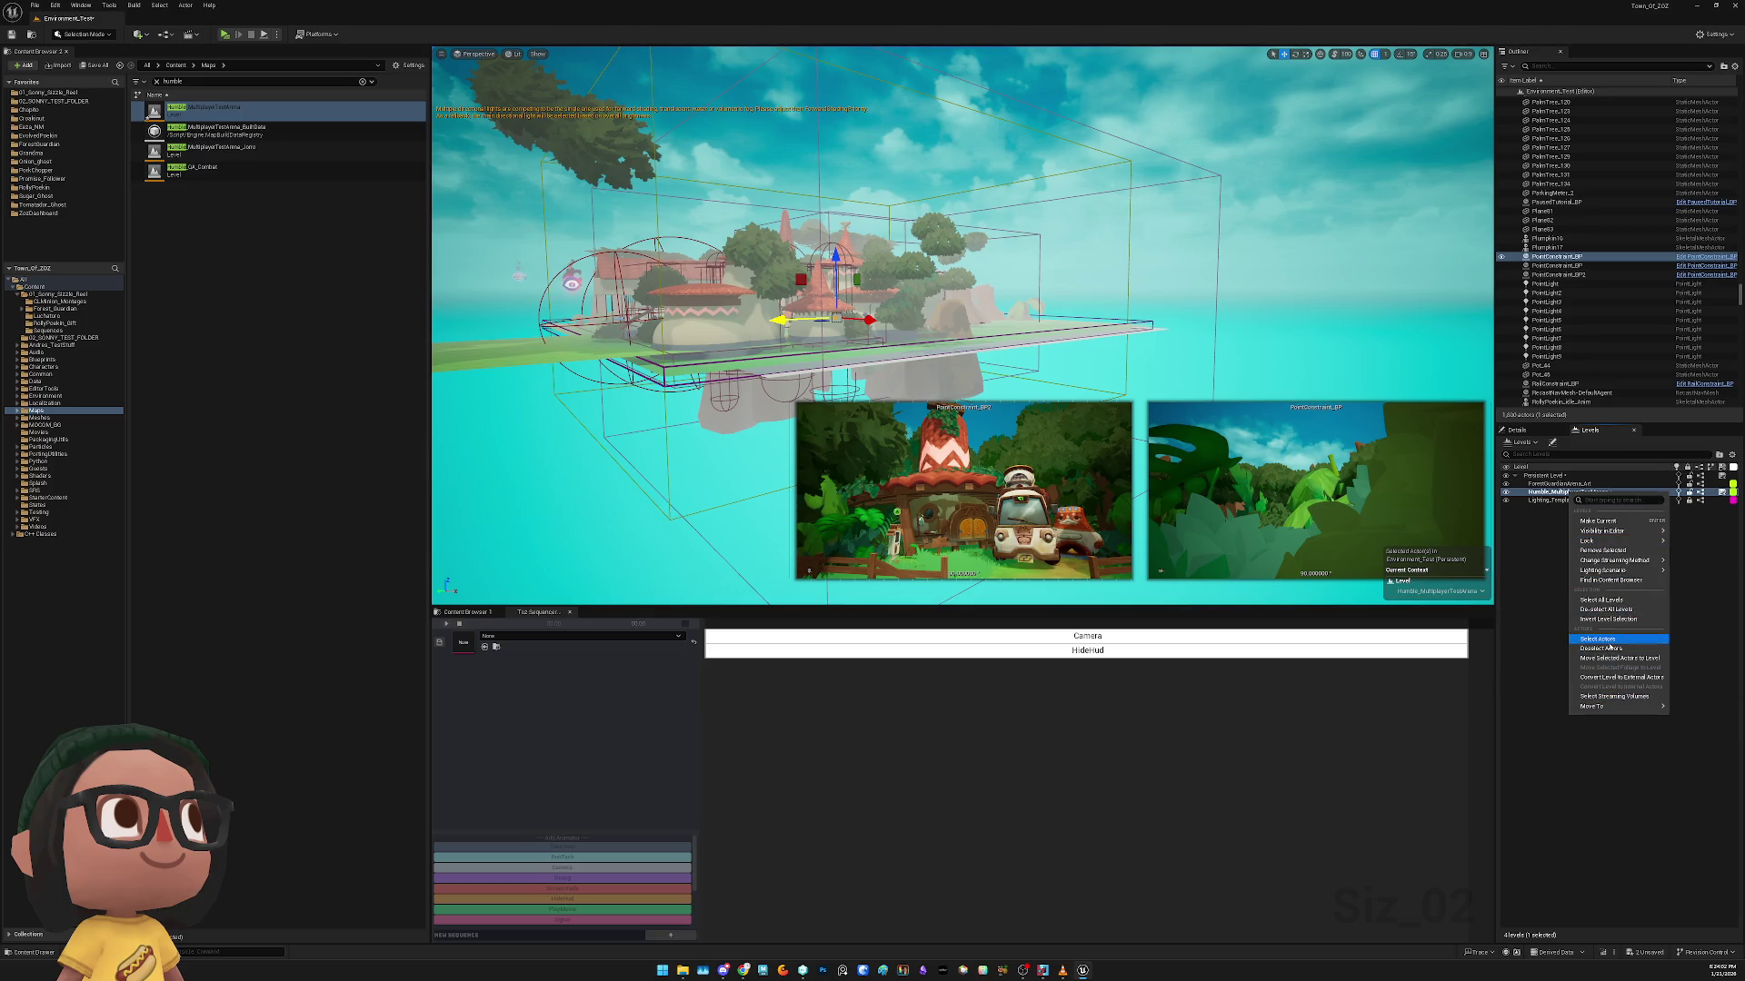
{"action": "mouse_move", "coordinate": [1601, 561]}
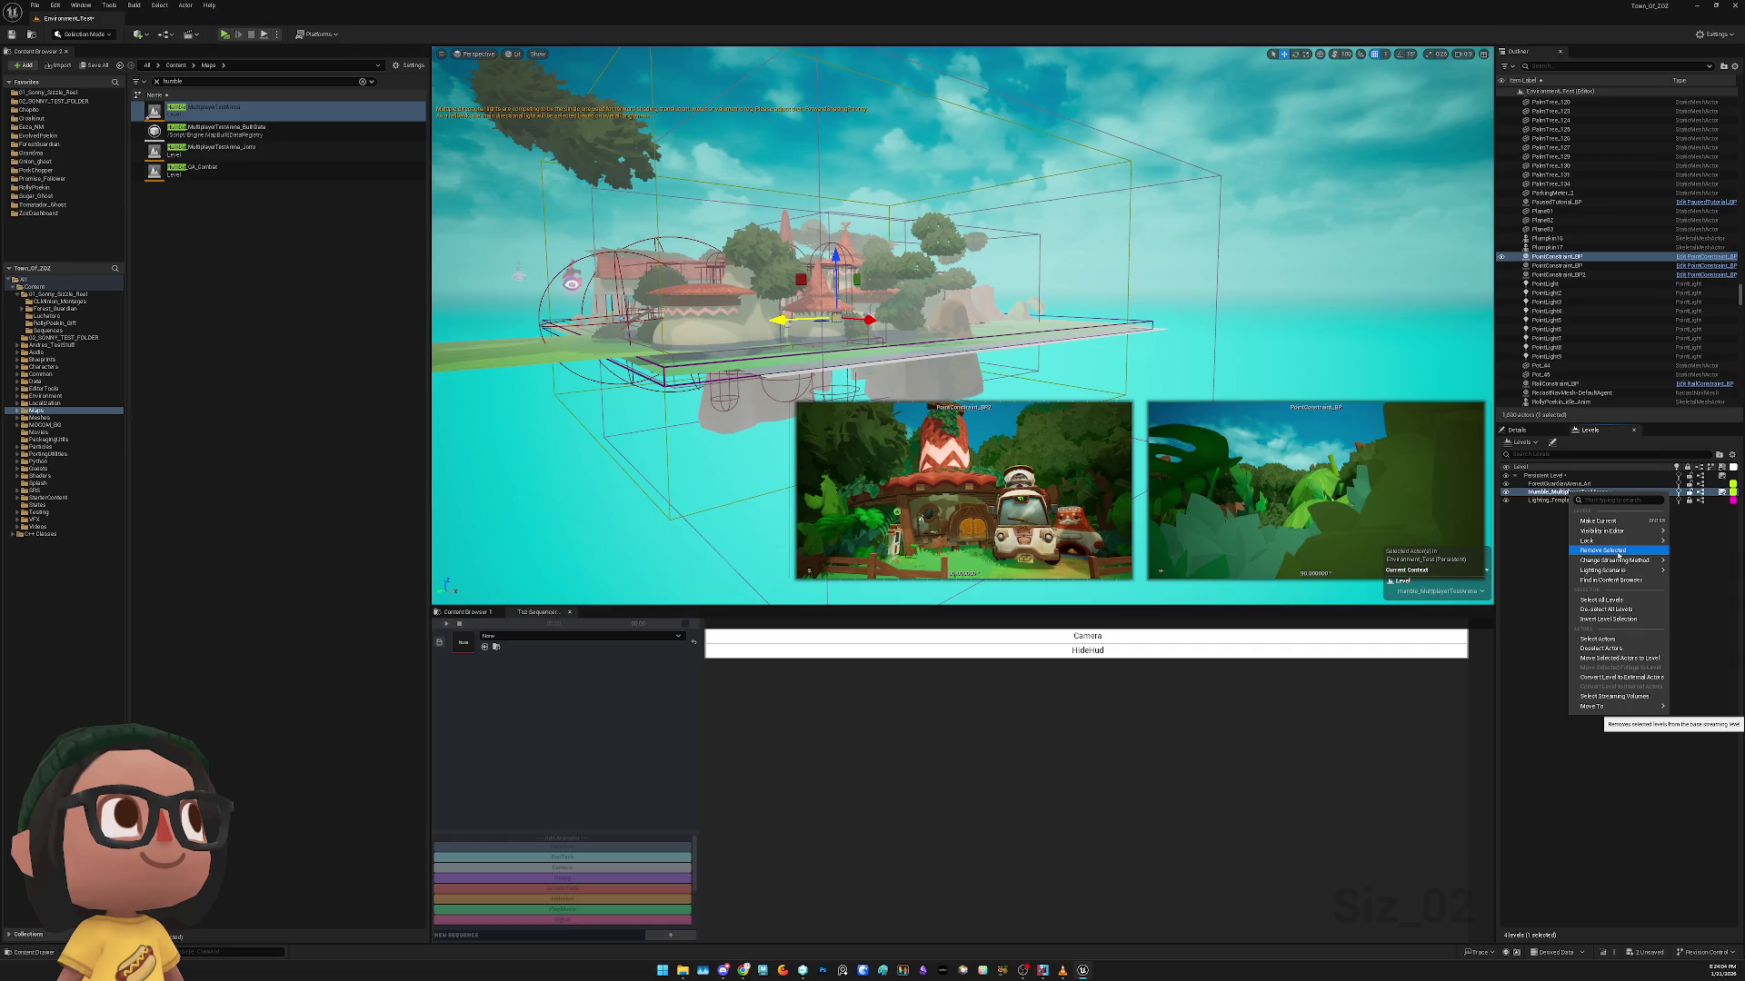
{"action": "left_click", "coordinate": [1617, 553]}
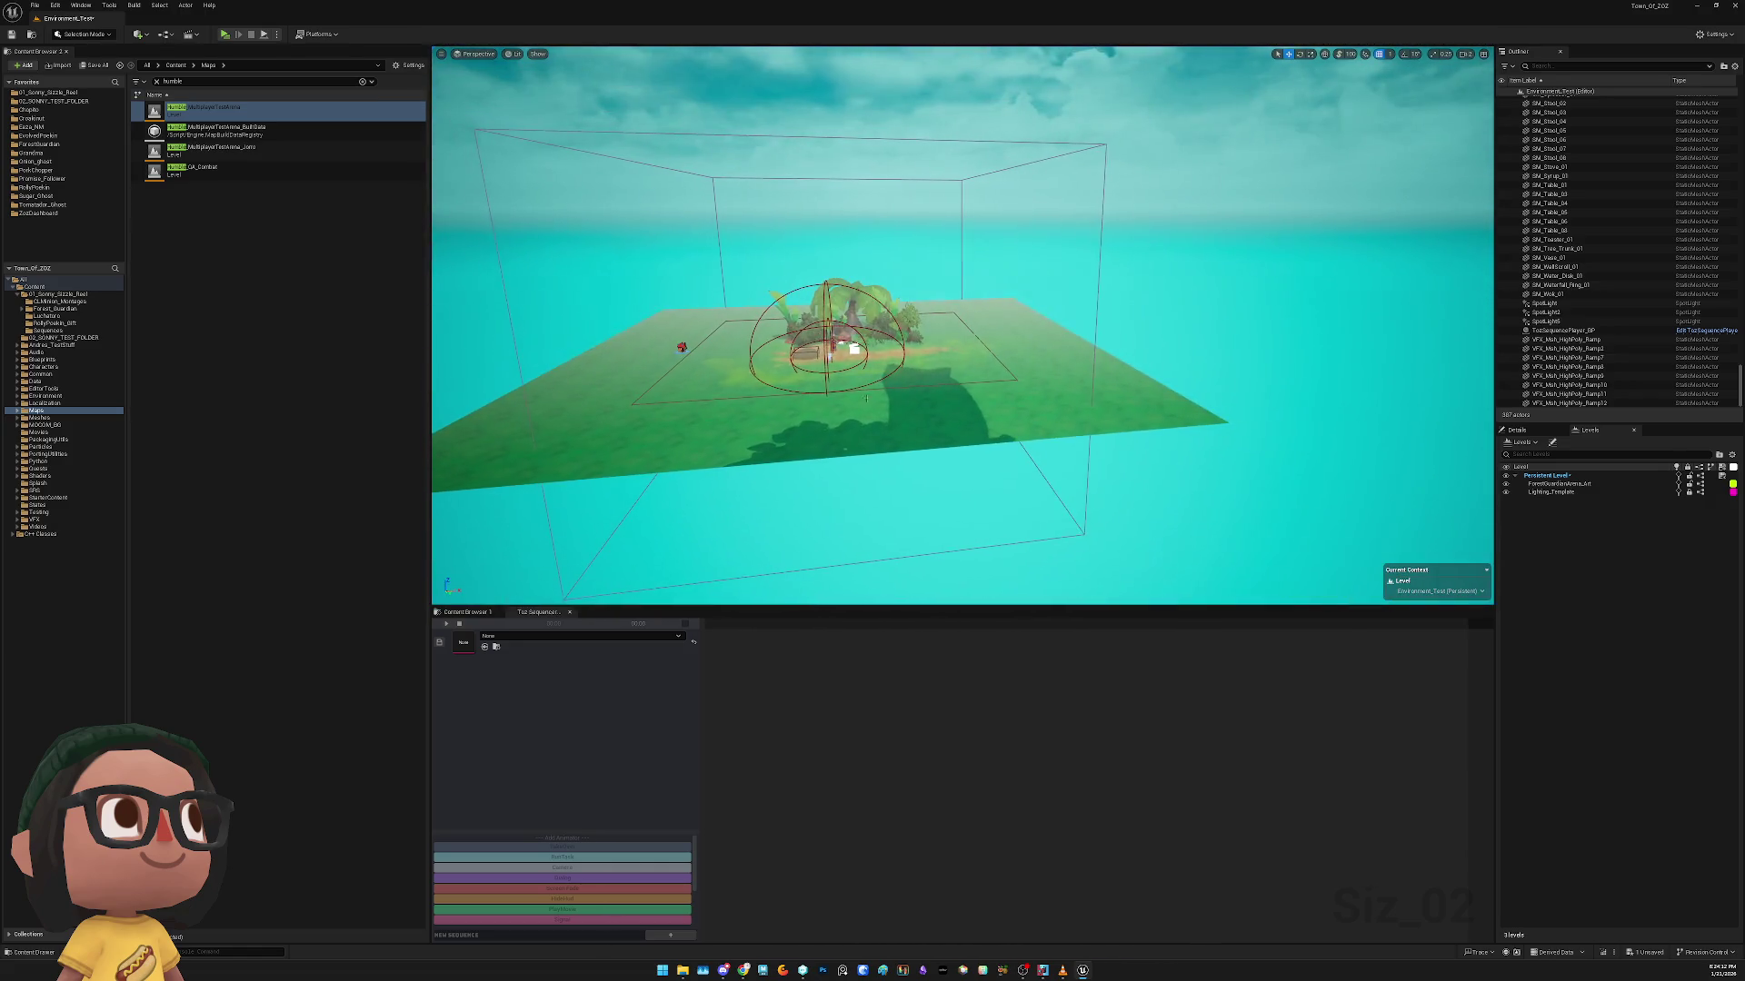
{"action": "mouse_move", "coordinate": [227, 111]}
{"action": "left_mouse_down"}
{"action": "mouse_move", "coordinate": [682, 215]}
{"action": "mouse_move", "coordinate": [1621, 569]}
{"action": "left_mouse_up"}
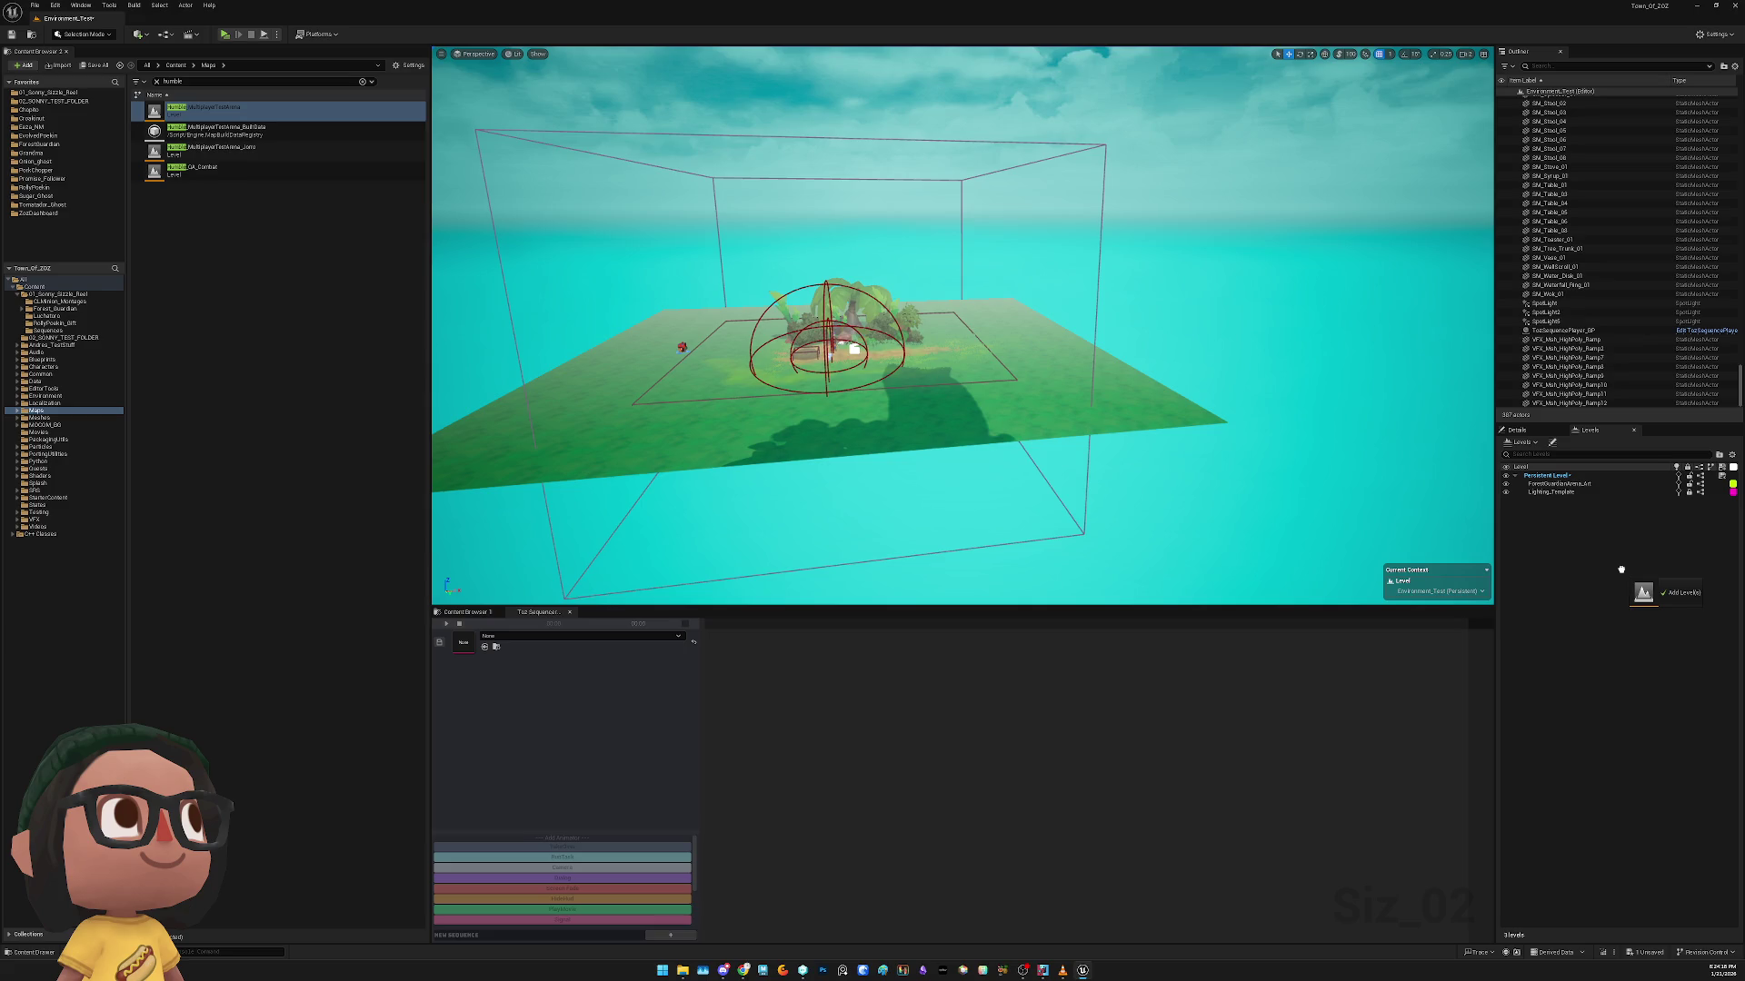
Drop Humble_MultiplayerTestArena into the Levels panel as a streamed sublevel and fly the view into it
{"action": "left_click_drag", "start_coordinate": [1621, 568], "coordinate": [1621, 571]}
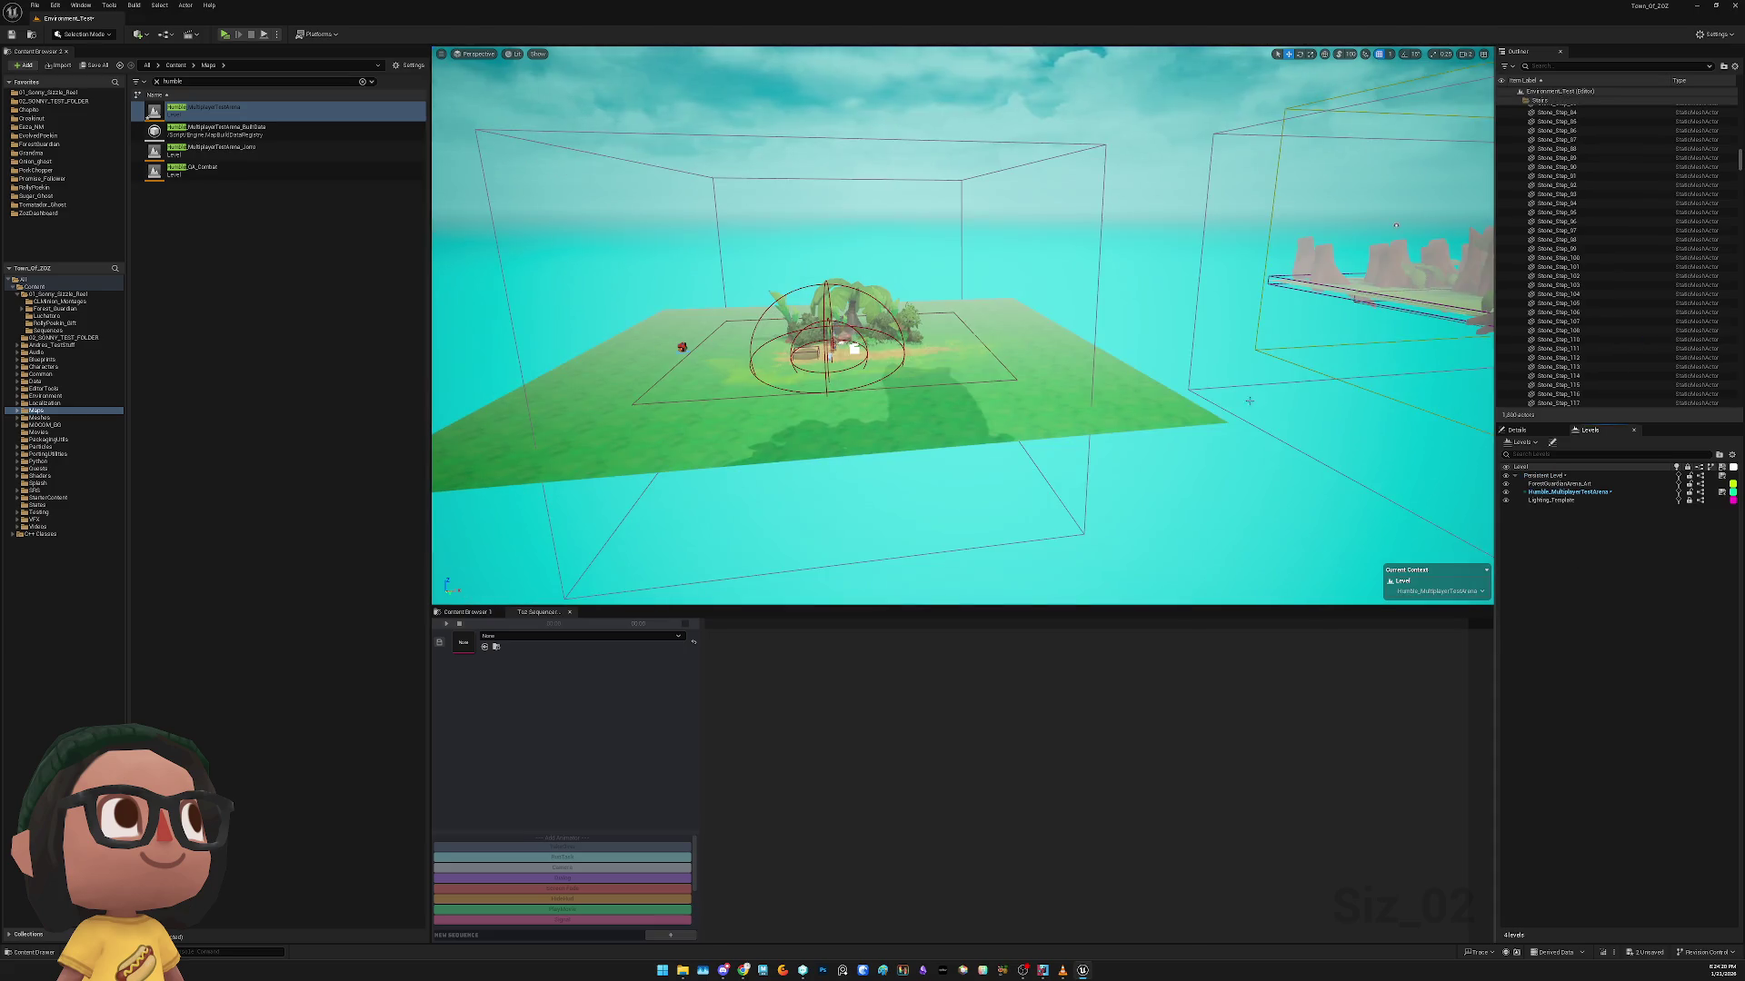
{"action": "key", "text": "w"}
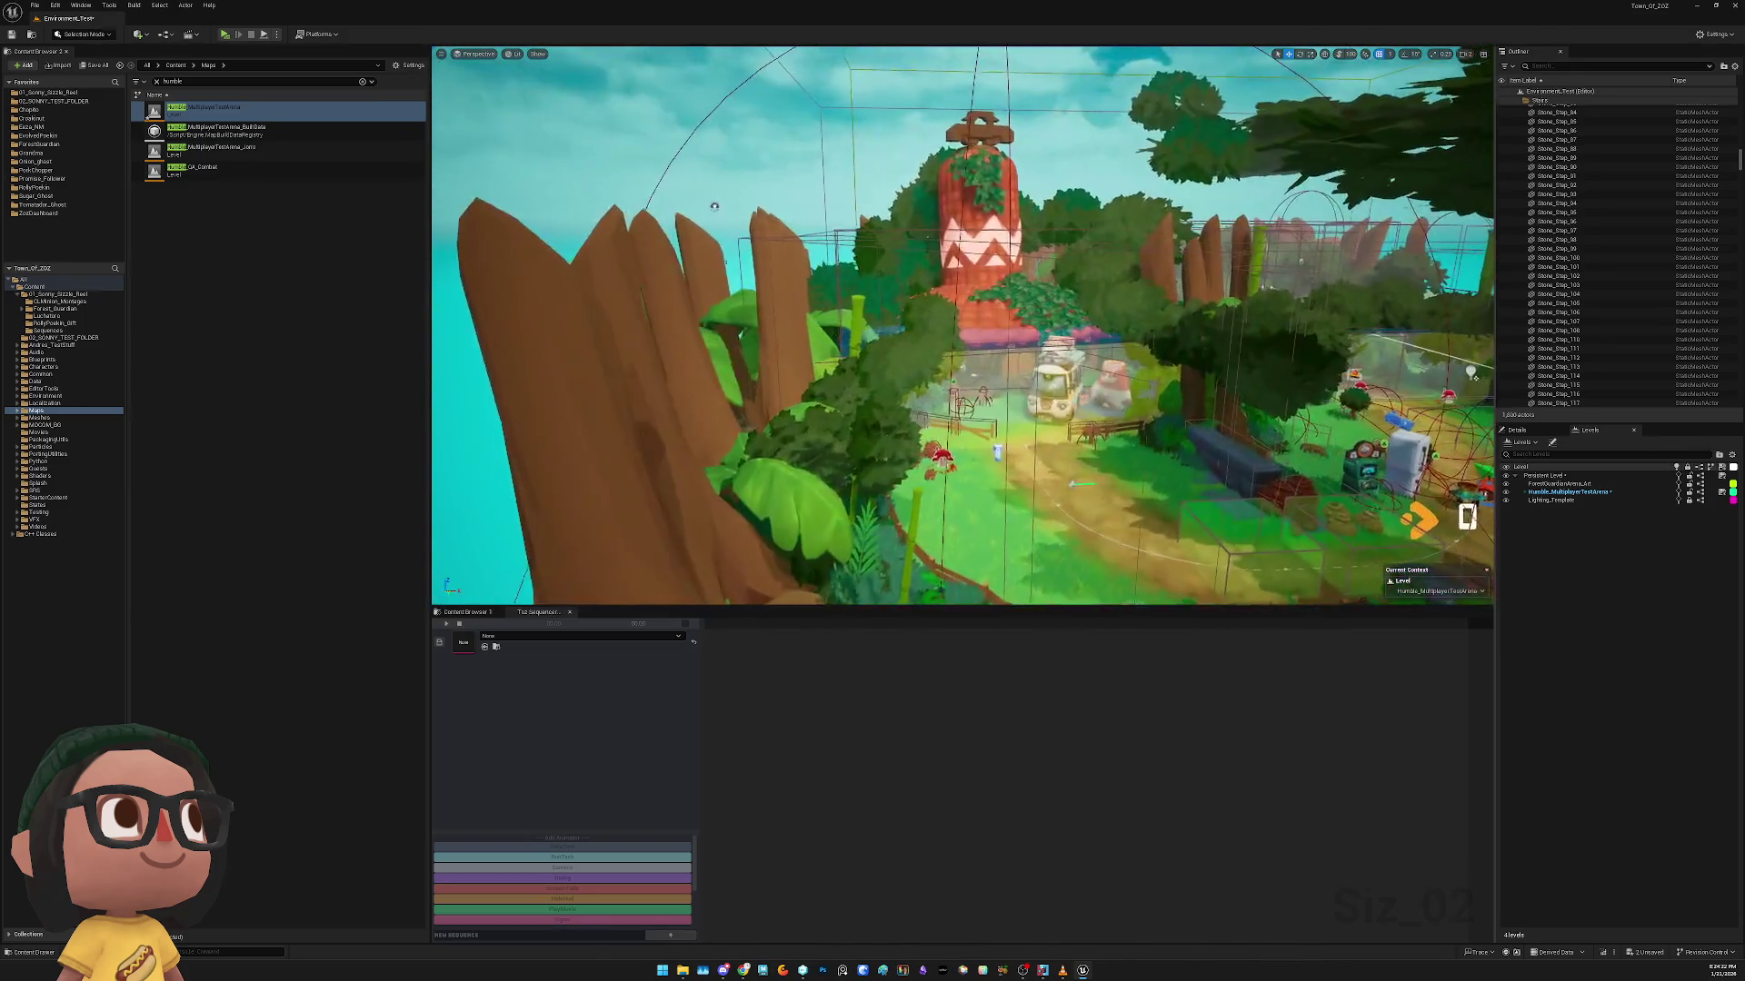
{"action": "left_click", "coordinate": [557, 637]}
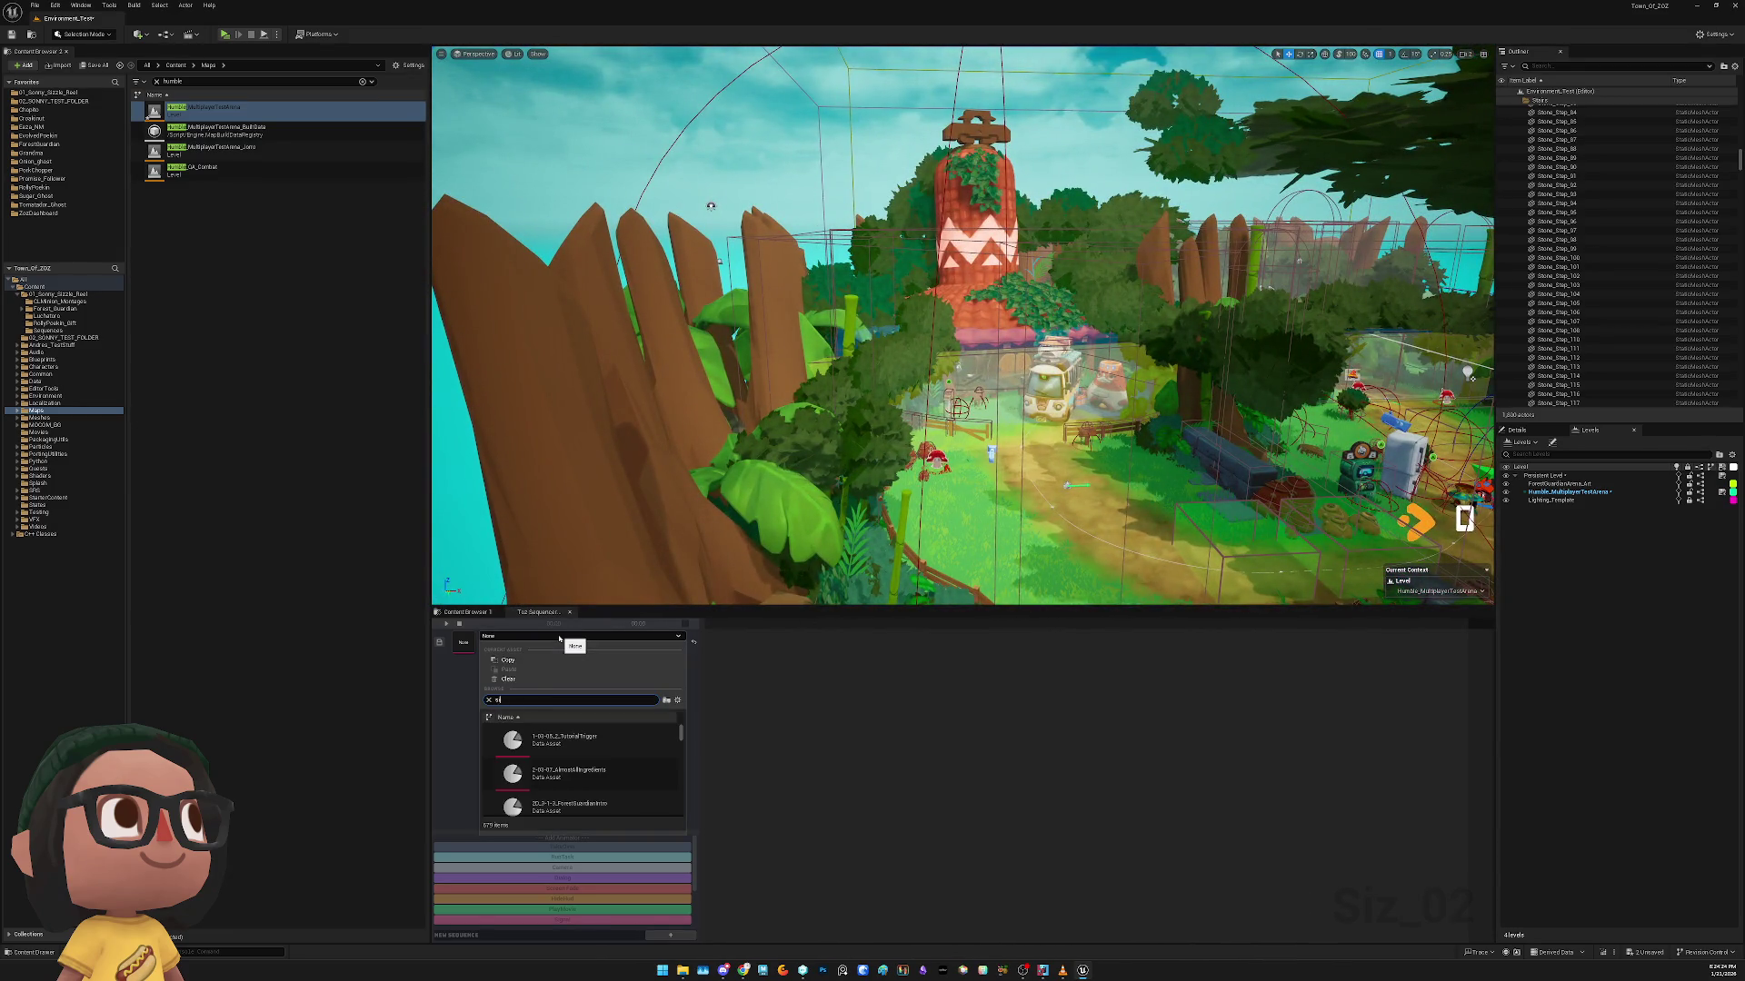
{"action": "left_click", "coordinate": [565, 778]}
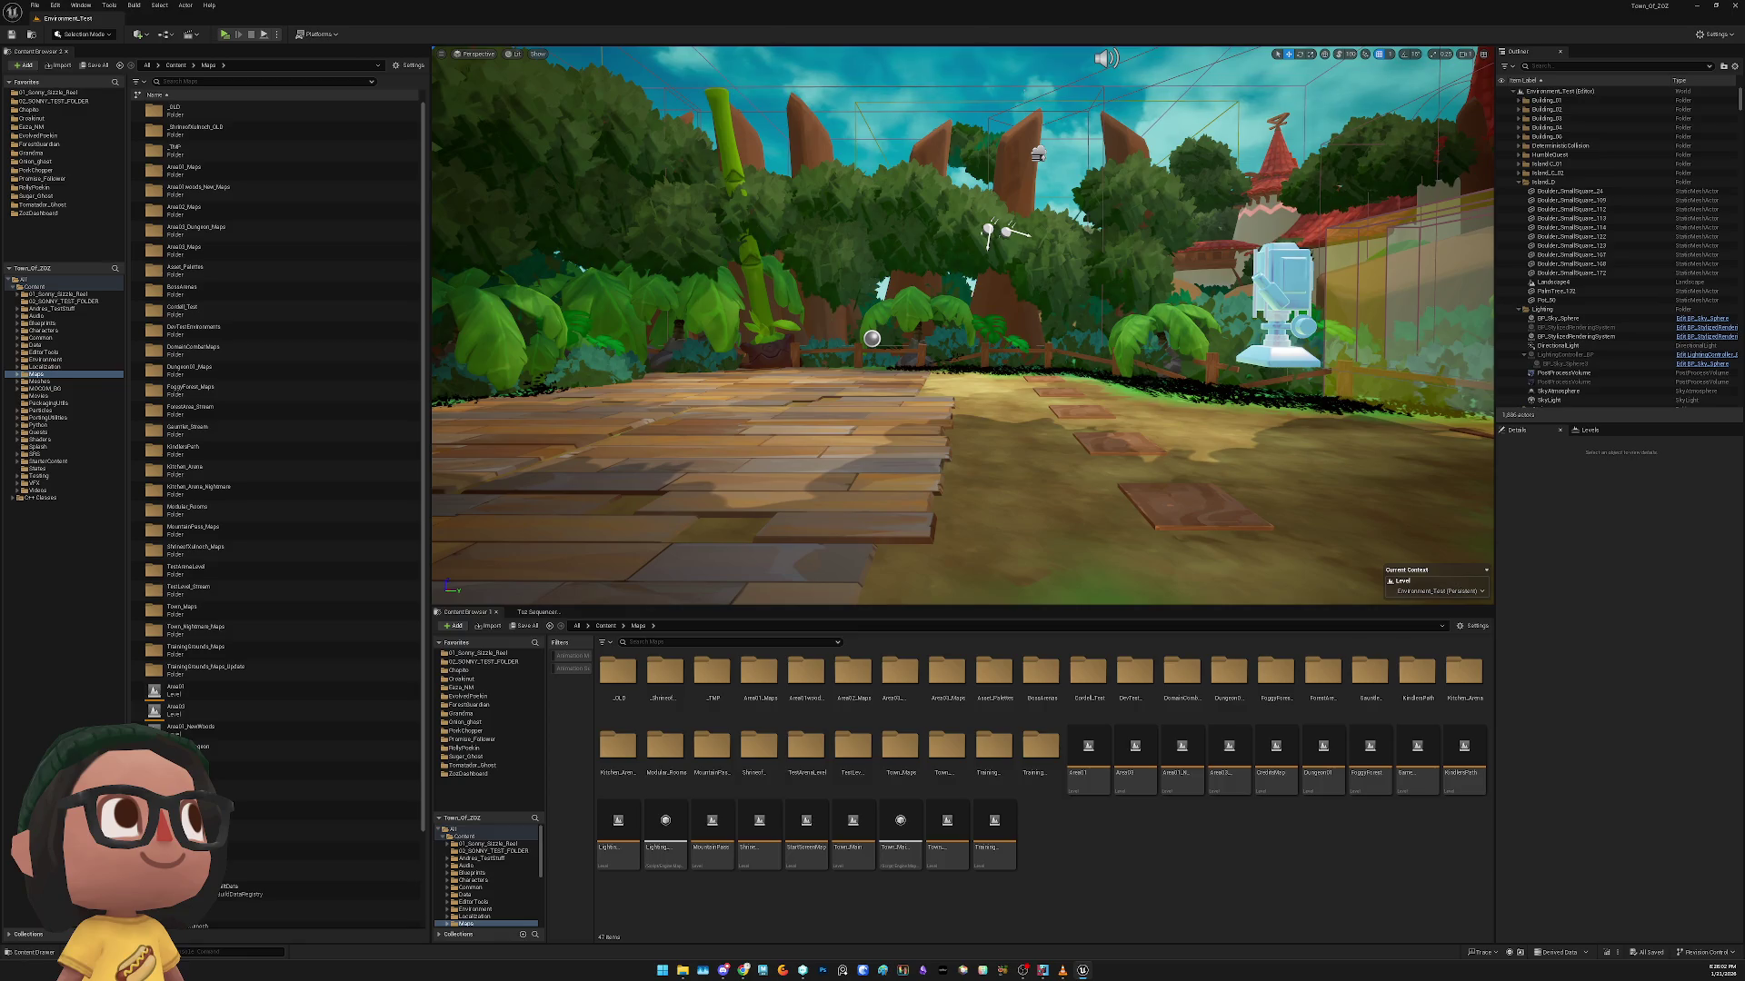
{"action": "key", "text": "d"}
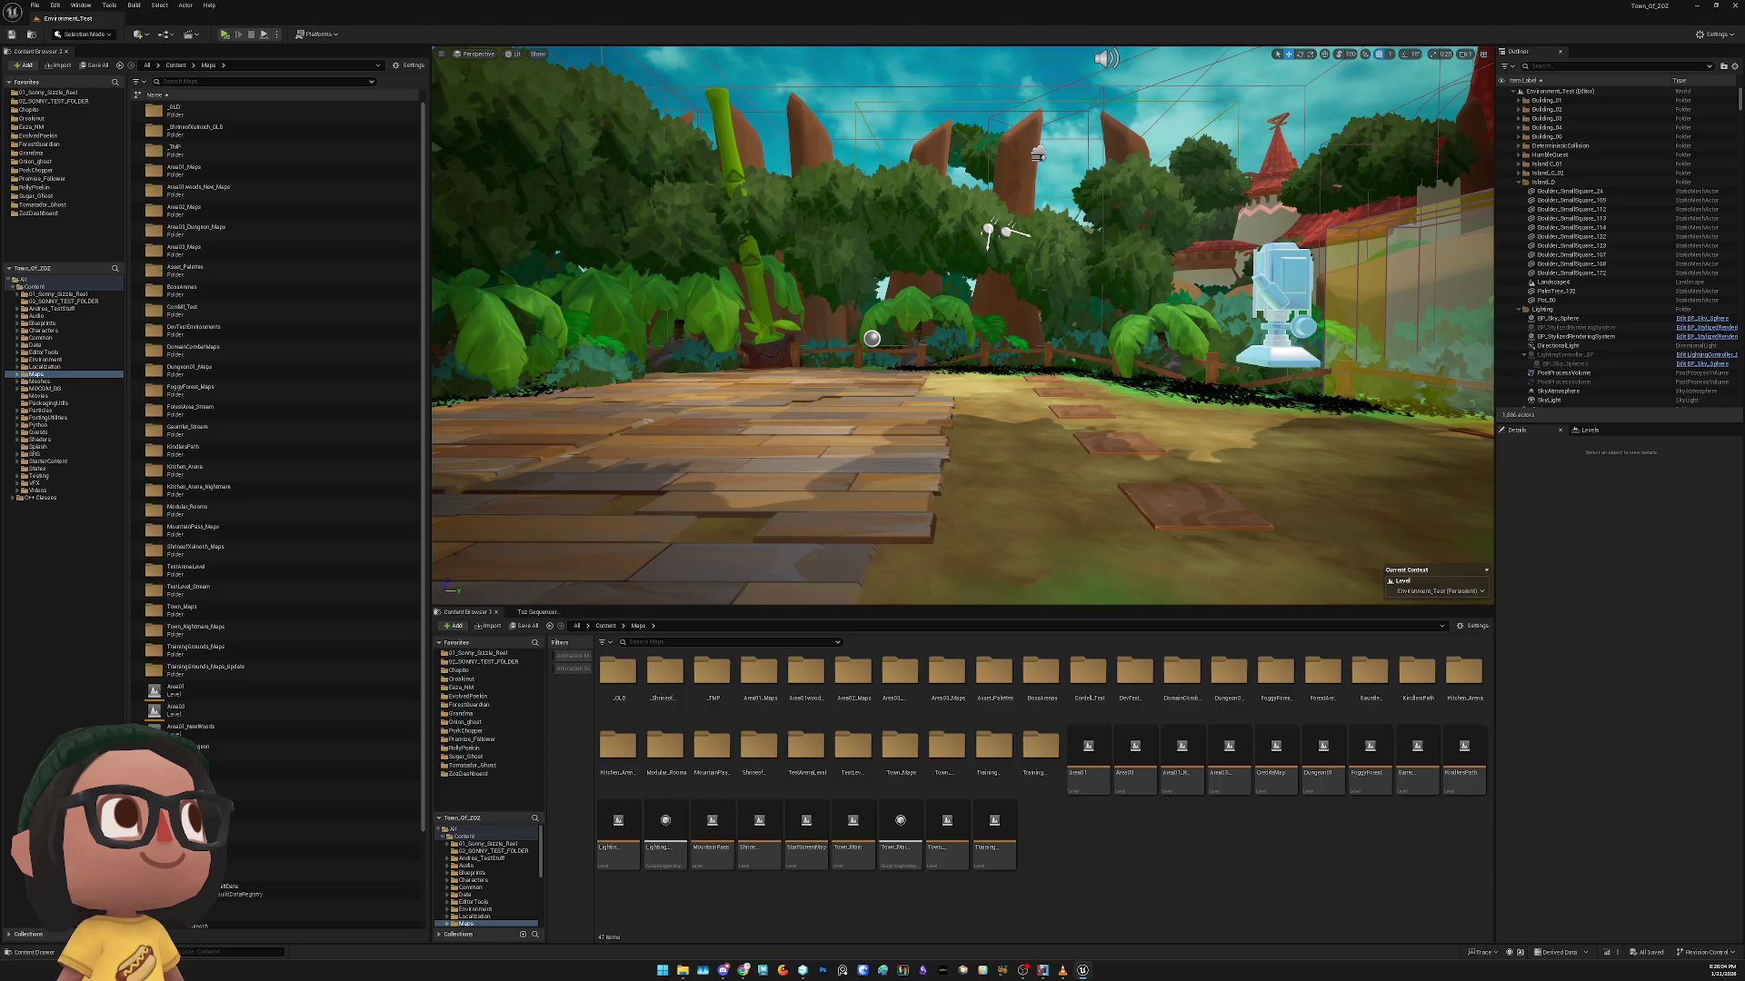
{"action": "key", "text": "w"}
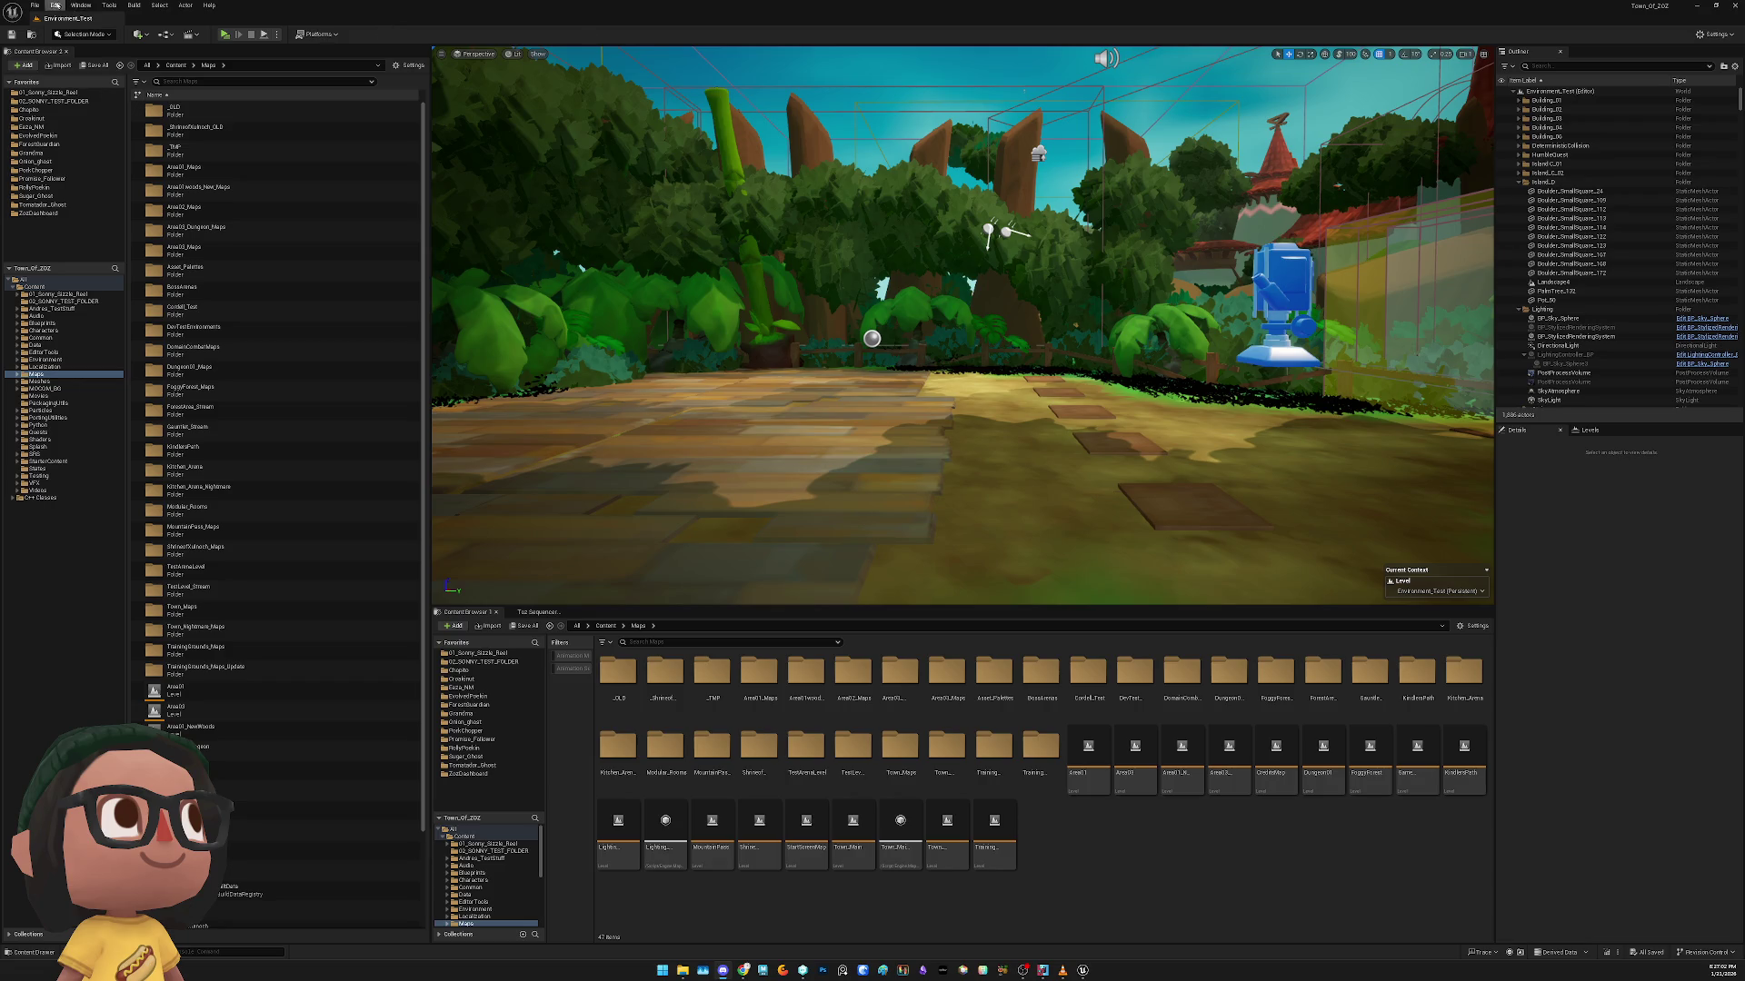
Open Project Settings filtered to 'map' and select Environment_Test in the test folder
{"action": "left_click", "coordinate": [104, 6]}
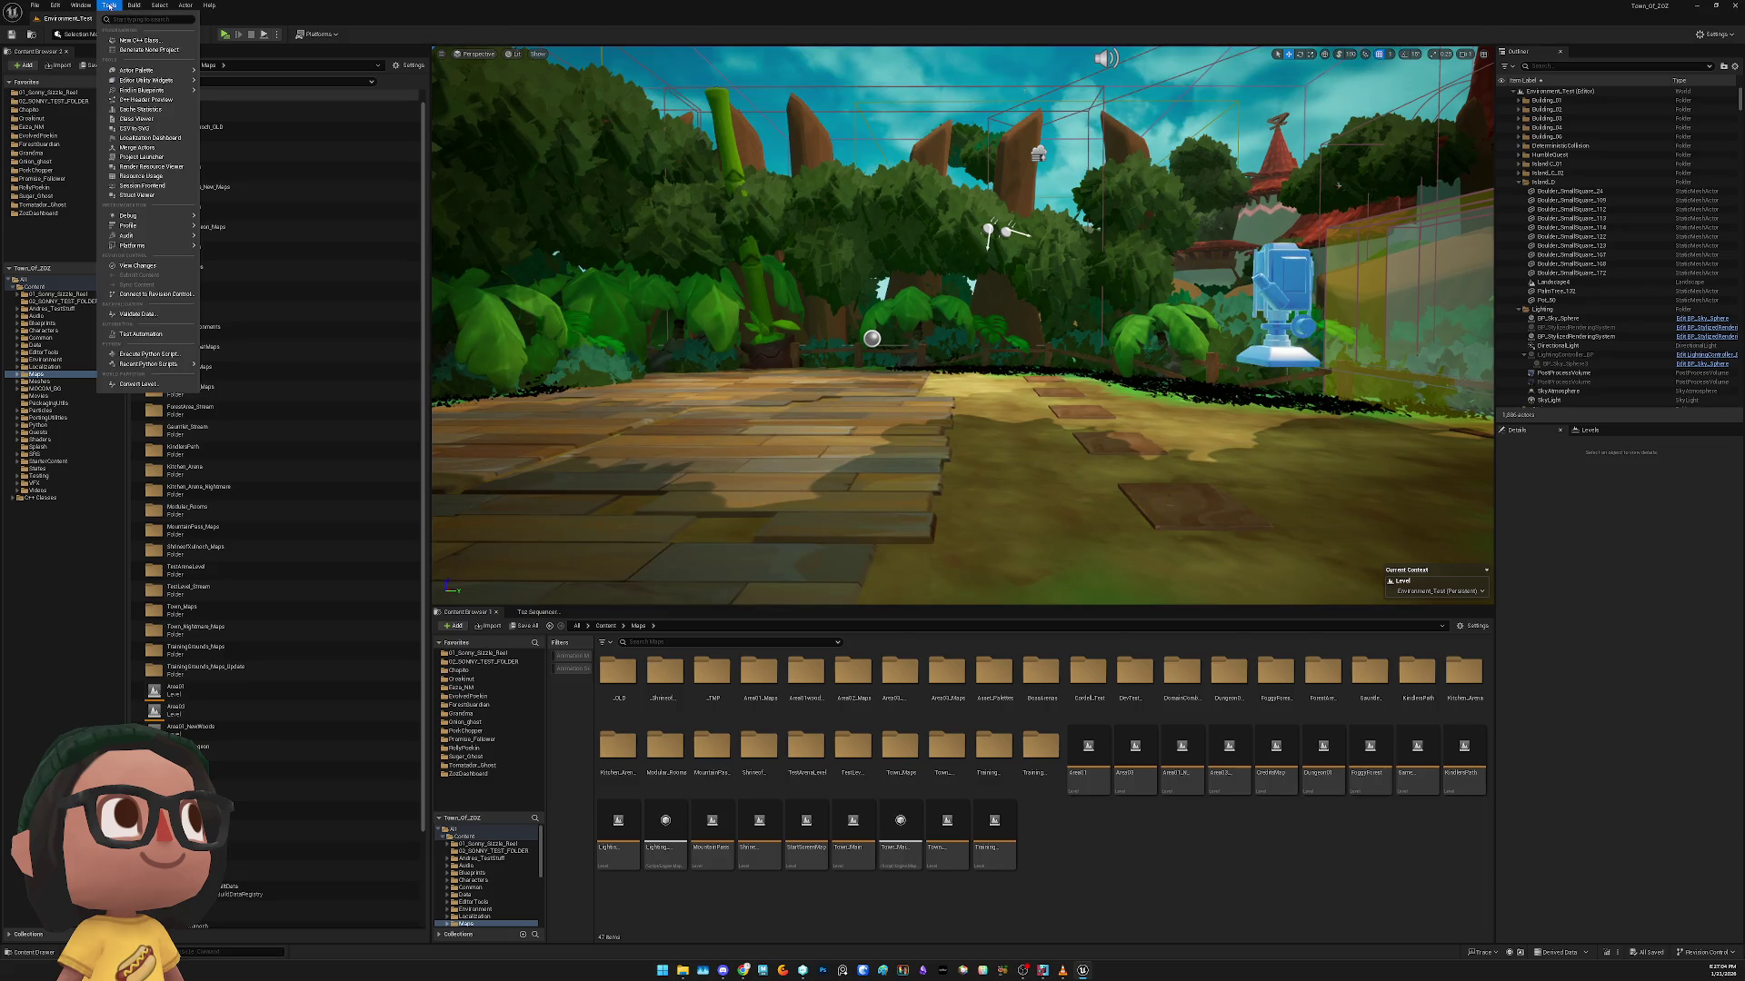
{"action": "left_click", "coordinate": [55, 6]}
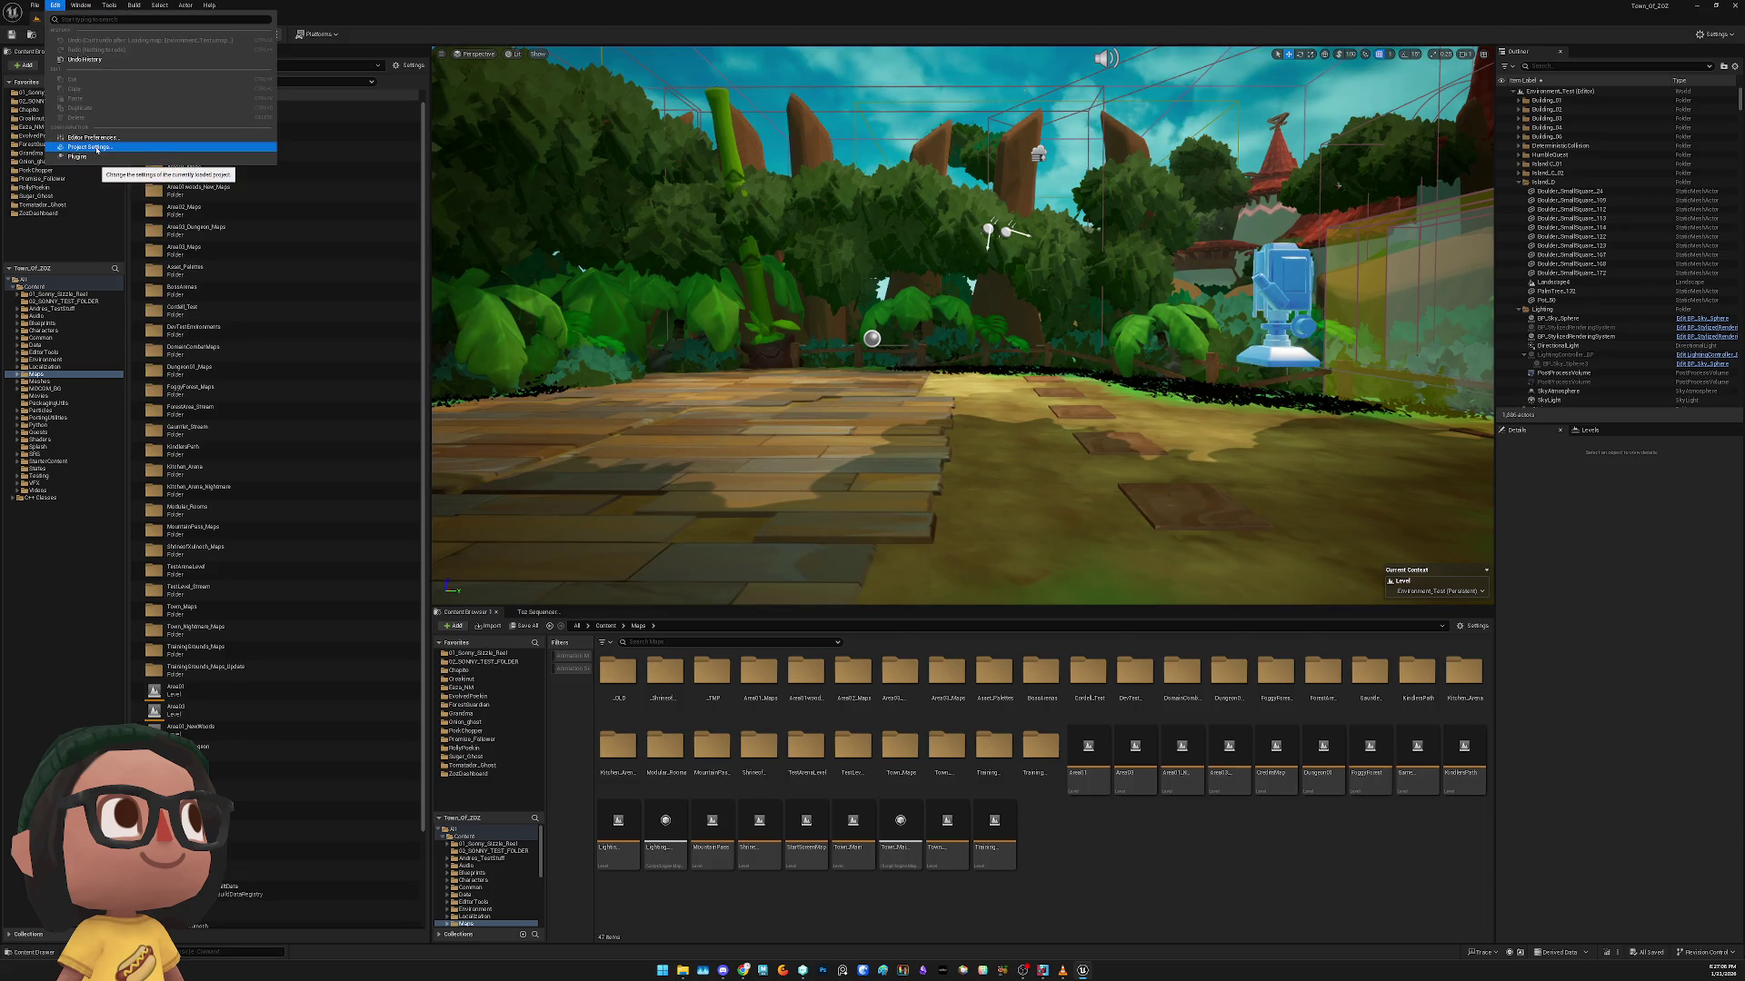
{"action": "left_click", "coordinate": [98, 150]}
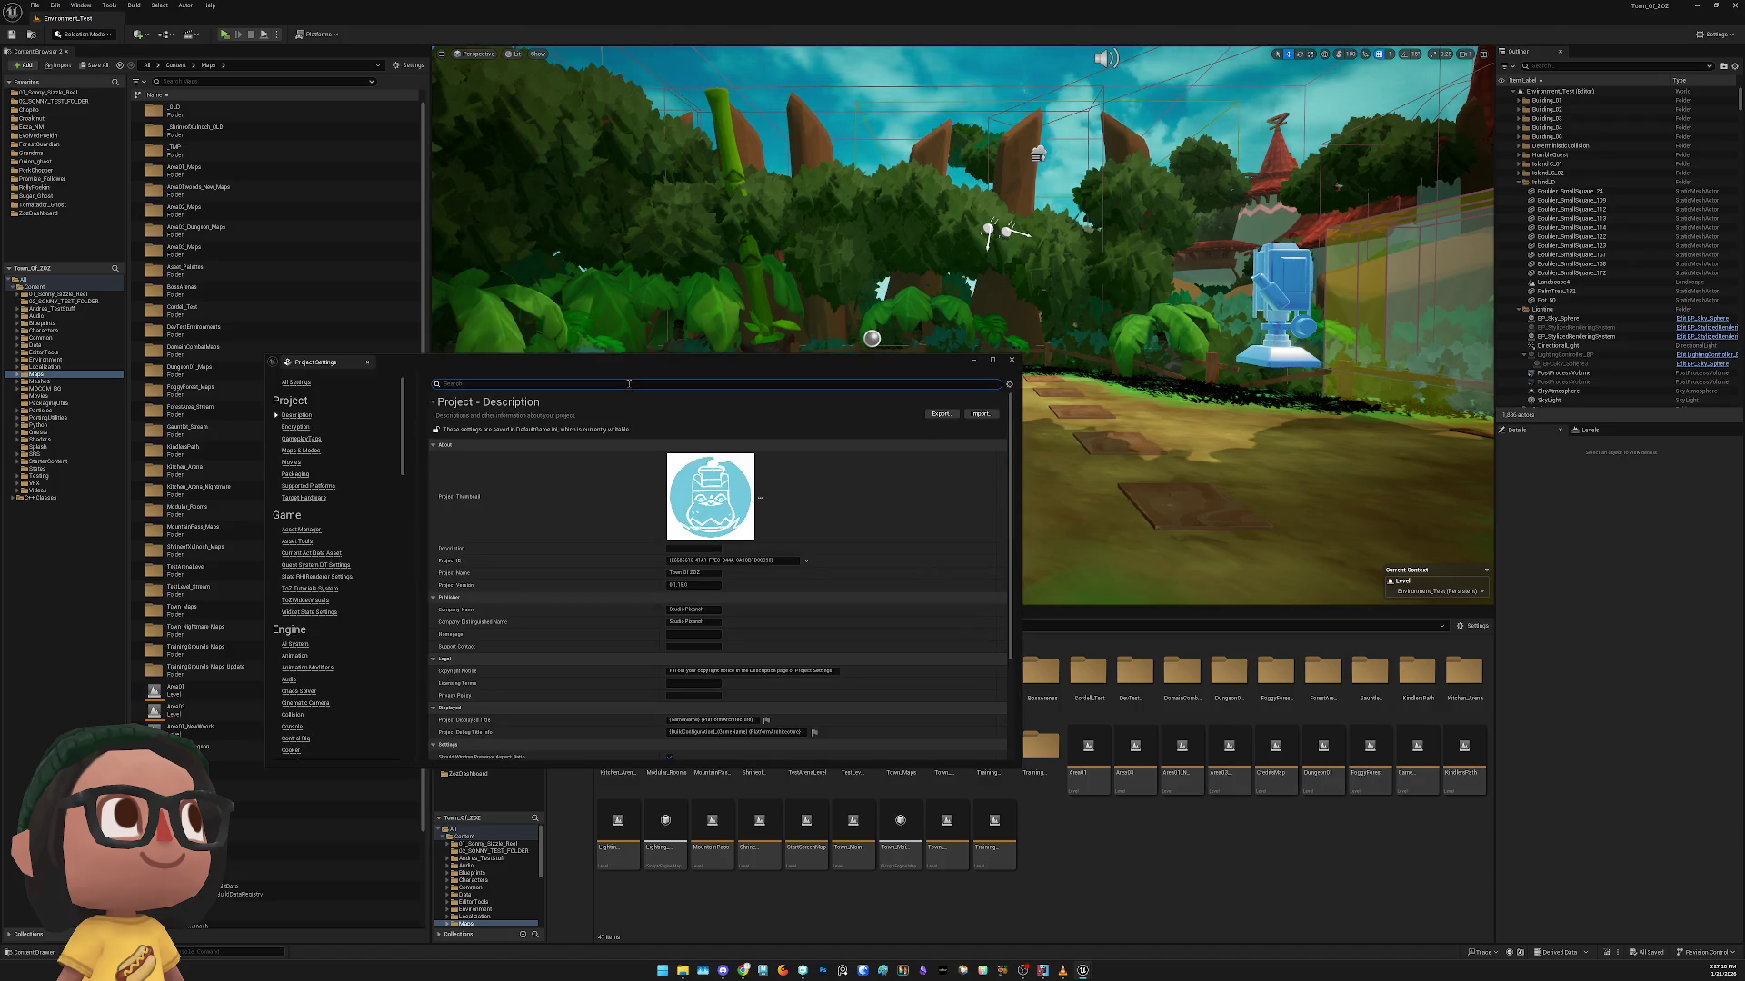
{"action": "type", "text": "map"}
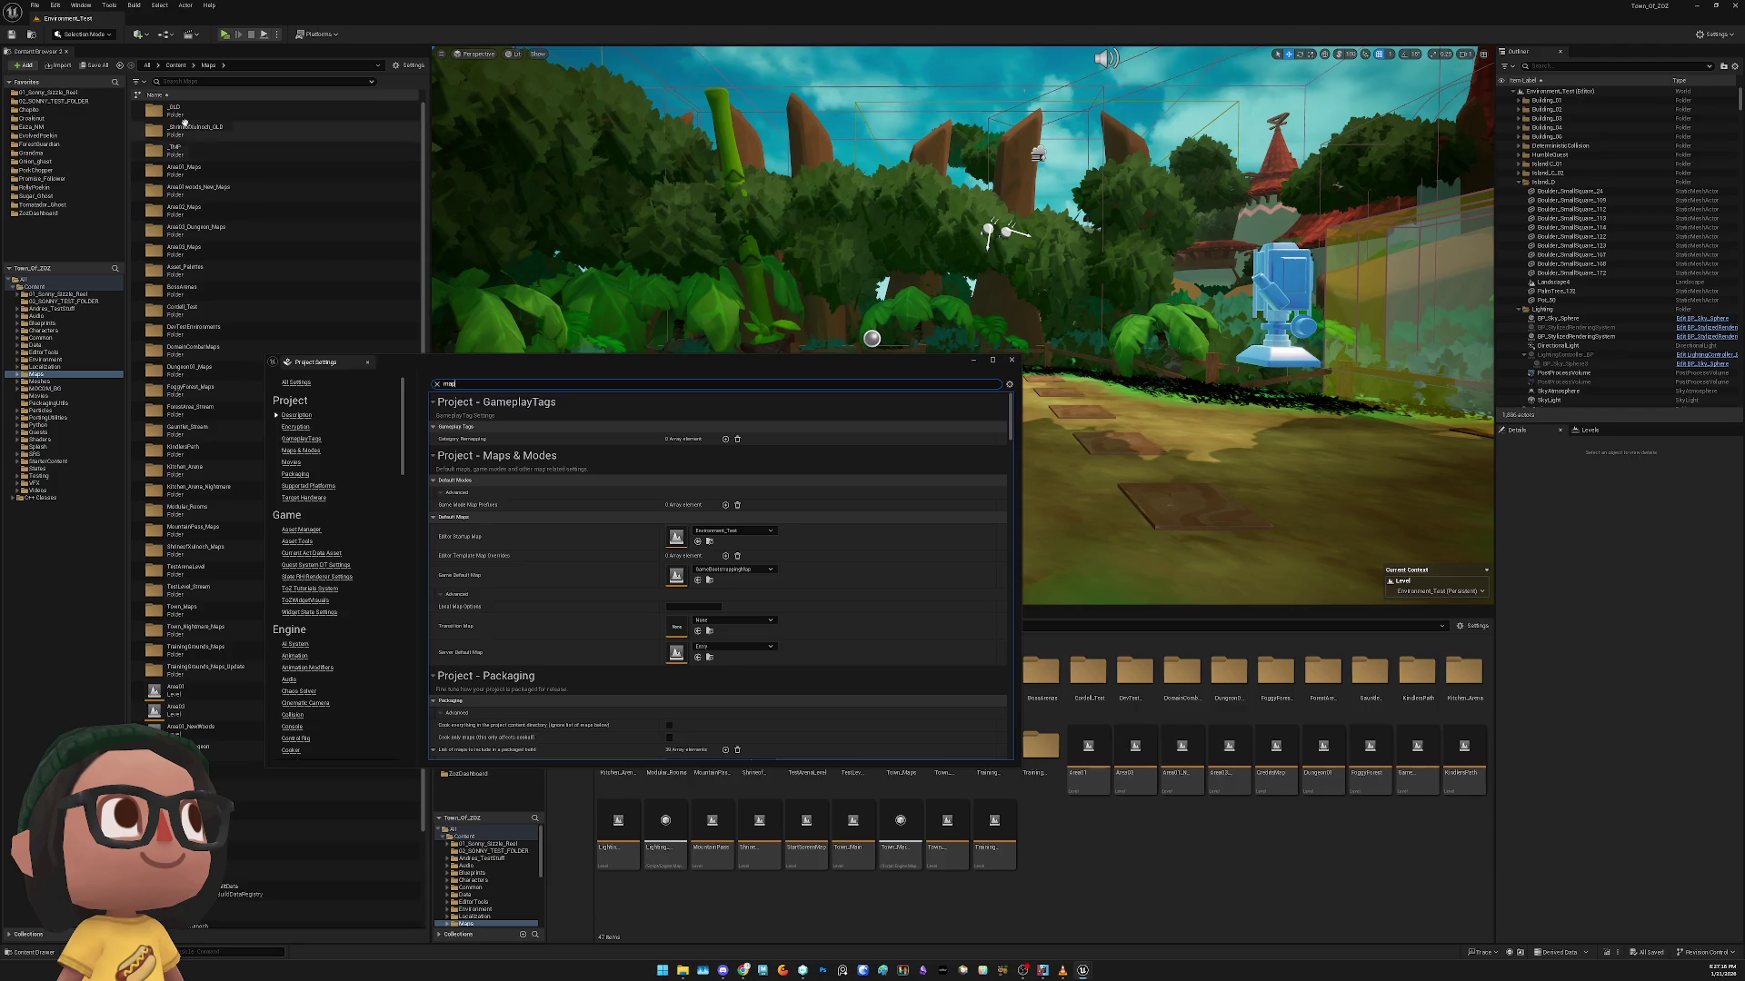
{"action": "left_click", "coordinate": [92, 101]}
{"action": "left_click", "coordinate": [211, 112]}
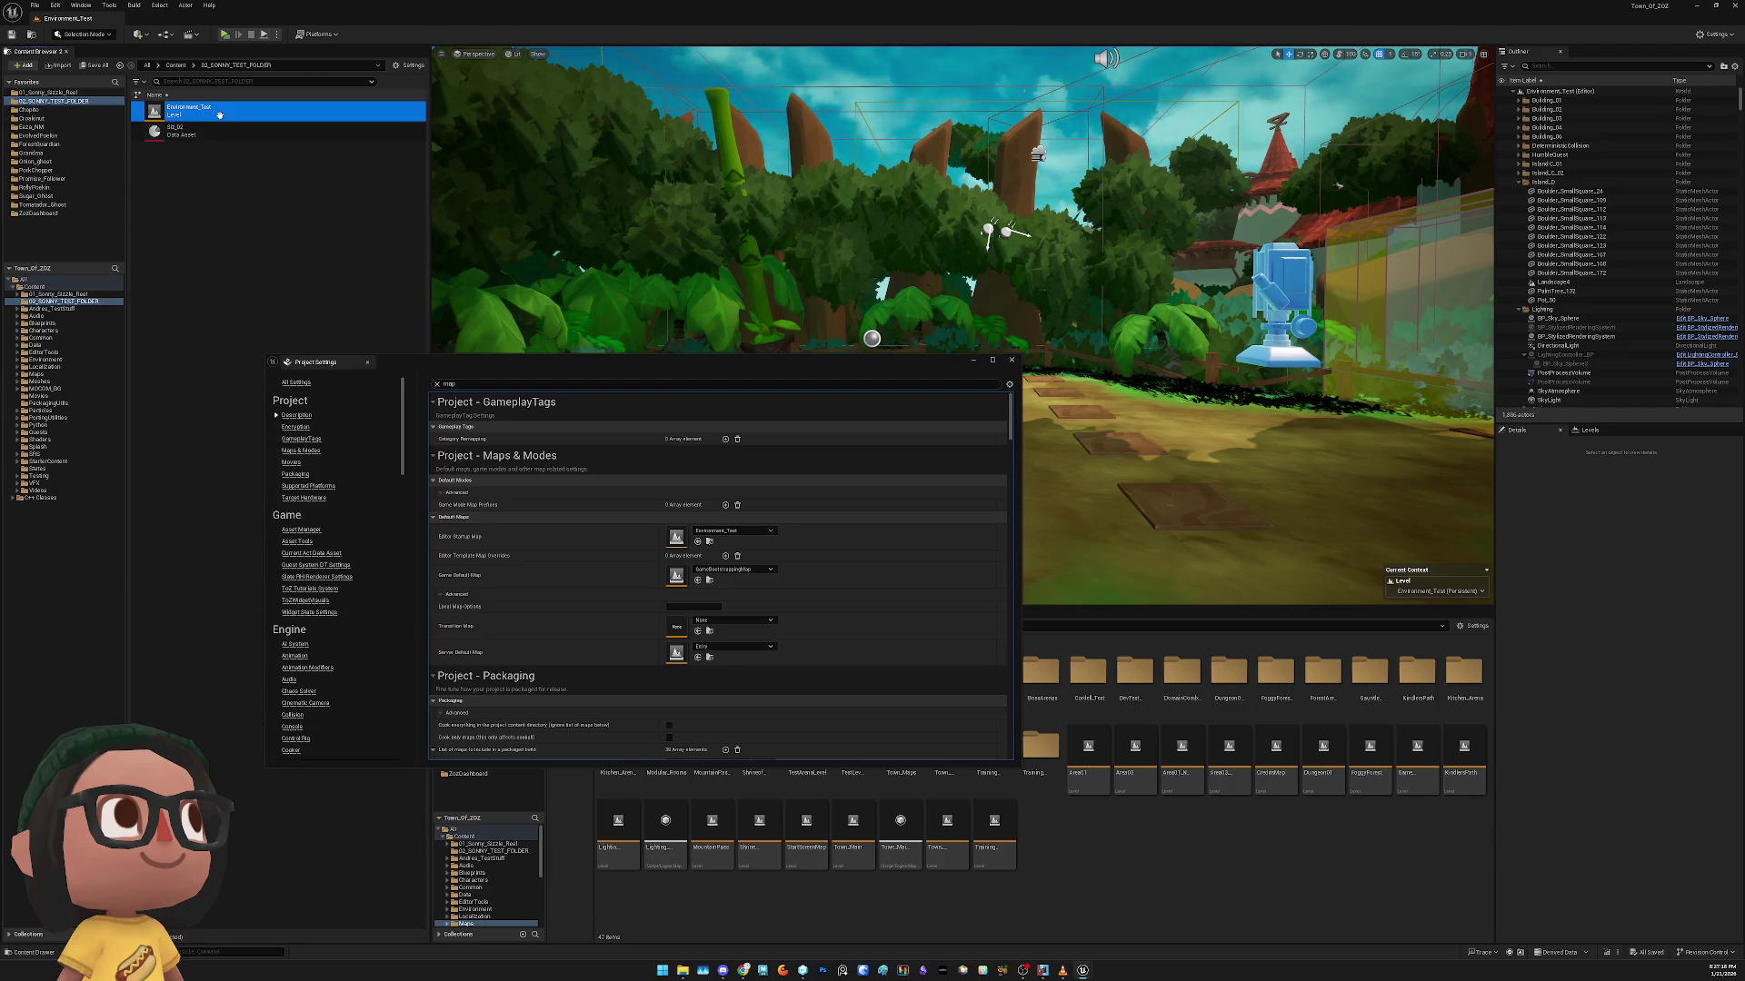
Attempt to add a suffix to the Environment_Test name, then cancel, keeping the original name
{"action": "right_click", "coordinate": [211, 118]}
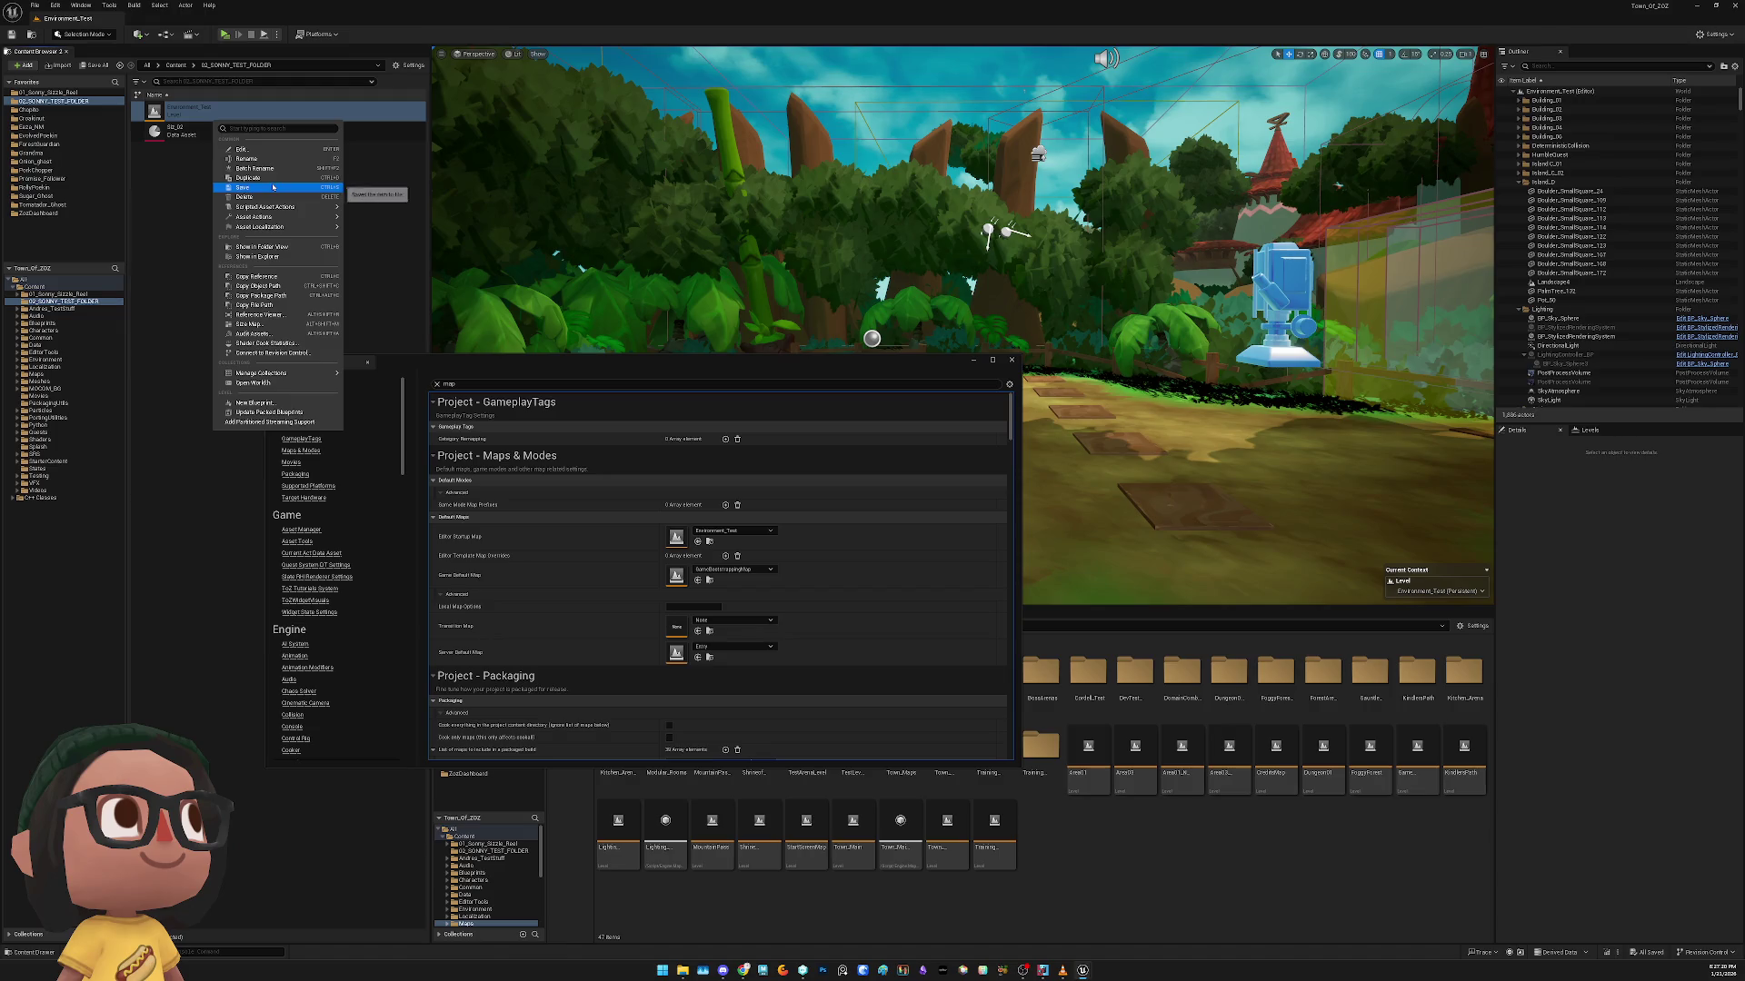
{"action": "left_click", "coordinate": [259, 158]}
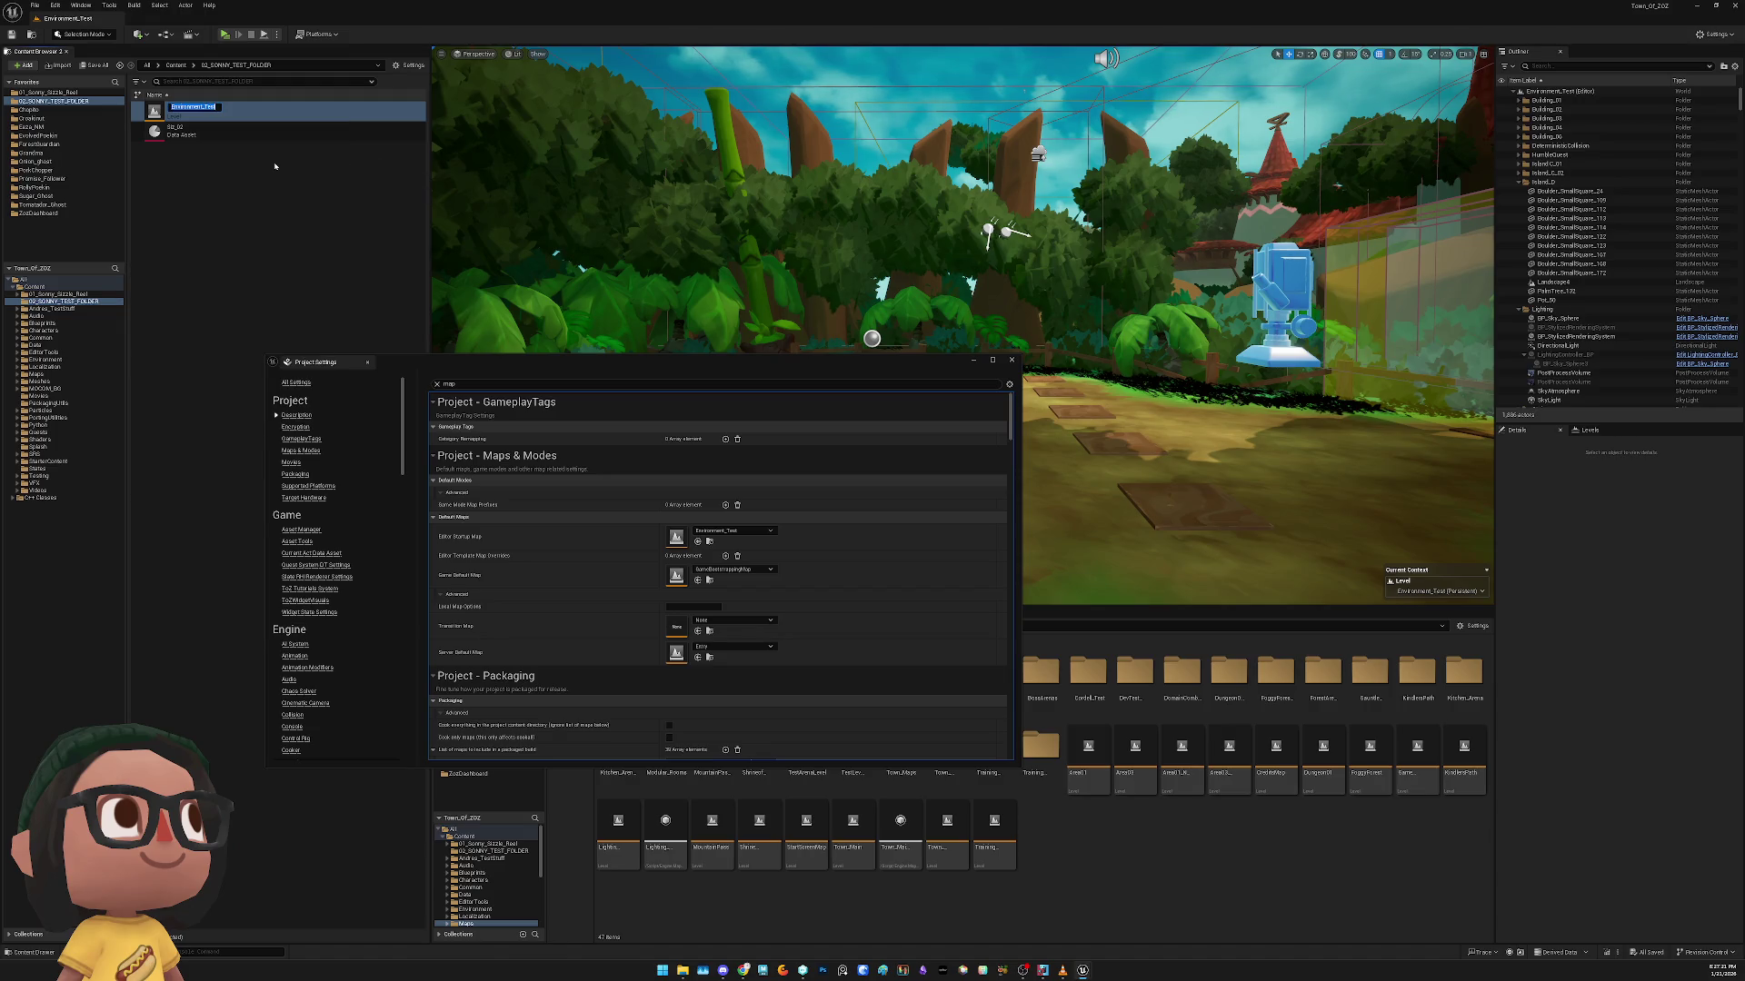
{"action": "key", "text": "Escape"}
{"action": "right_click", "coordinate": [215, 114]}
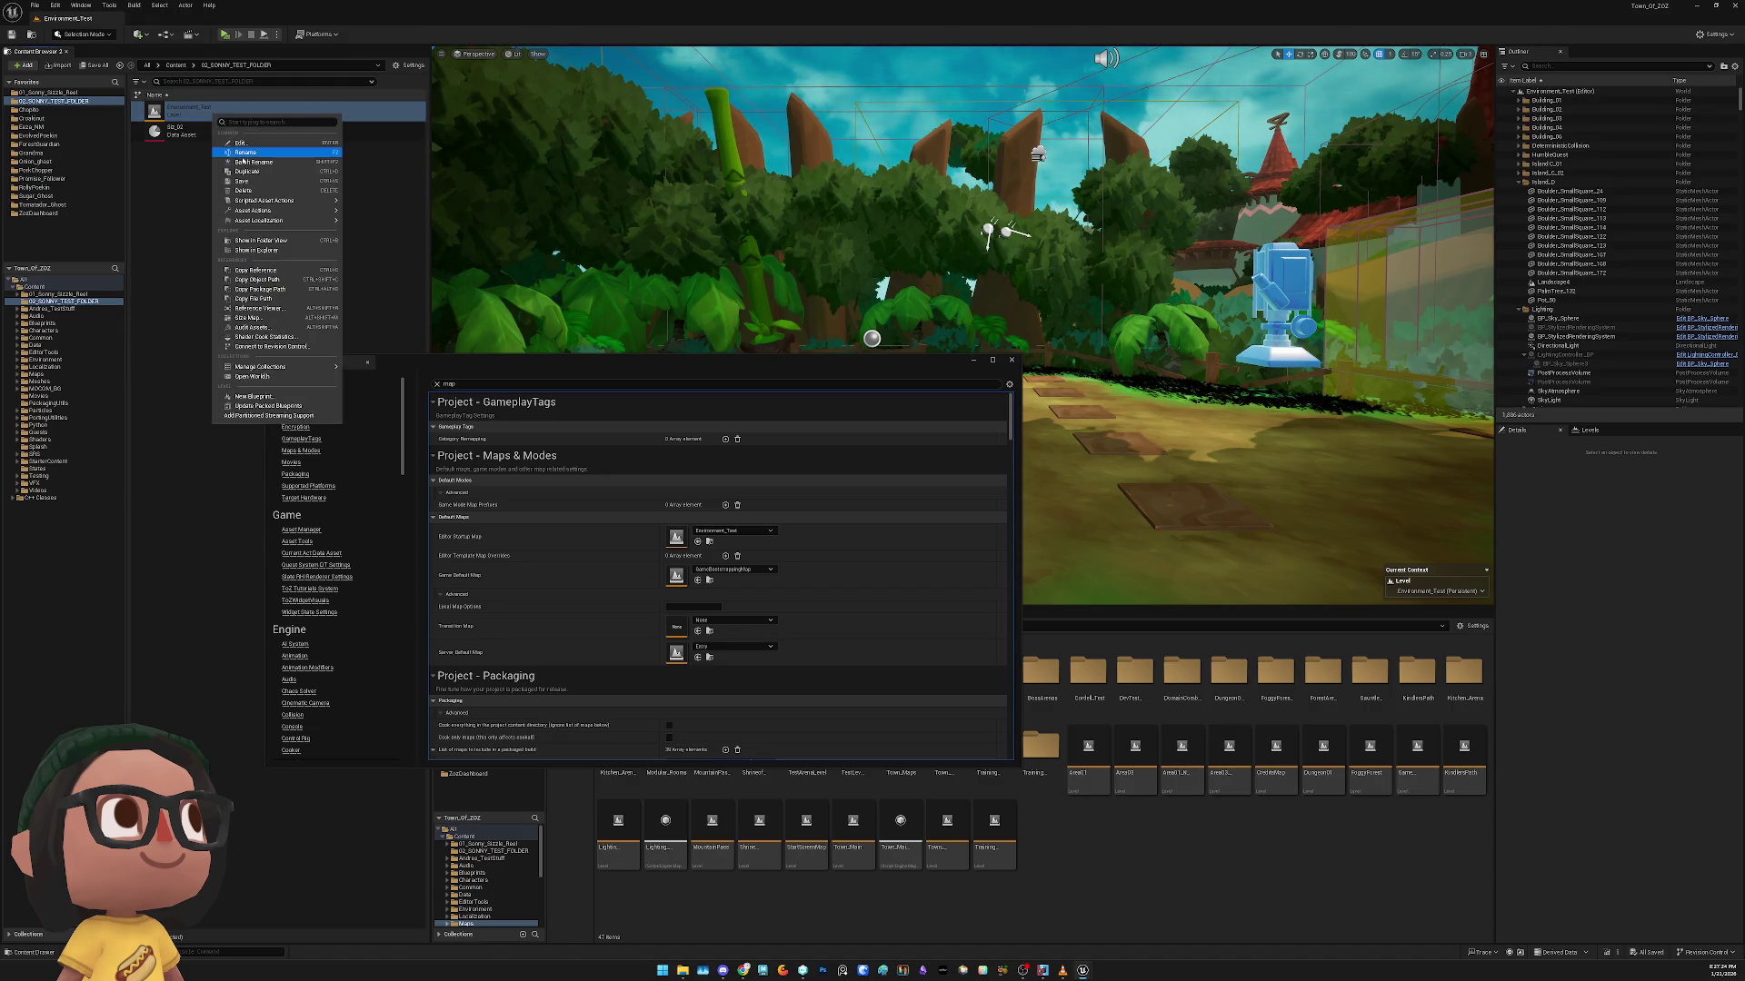
{"action": "left_click", "coordinate": [262, 153]}
{"action": "type", "text": "_"}
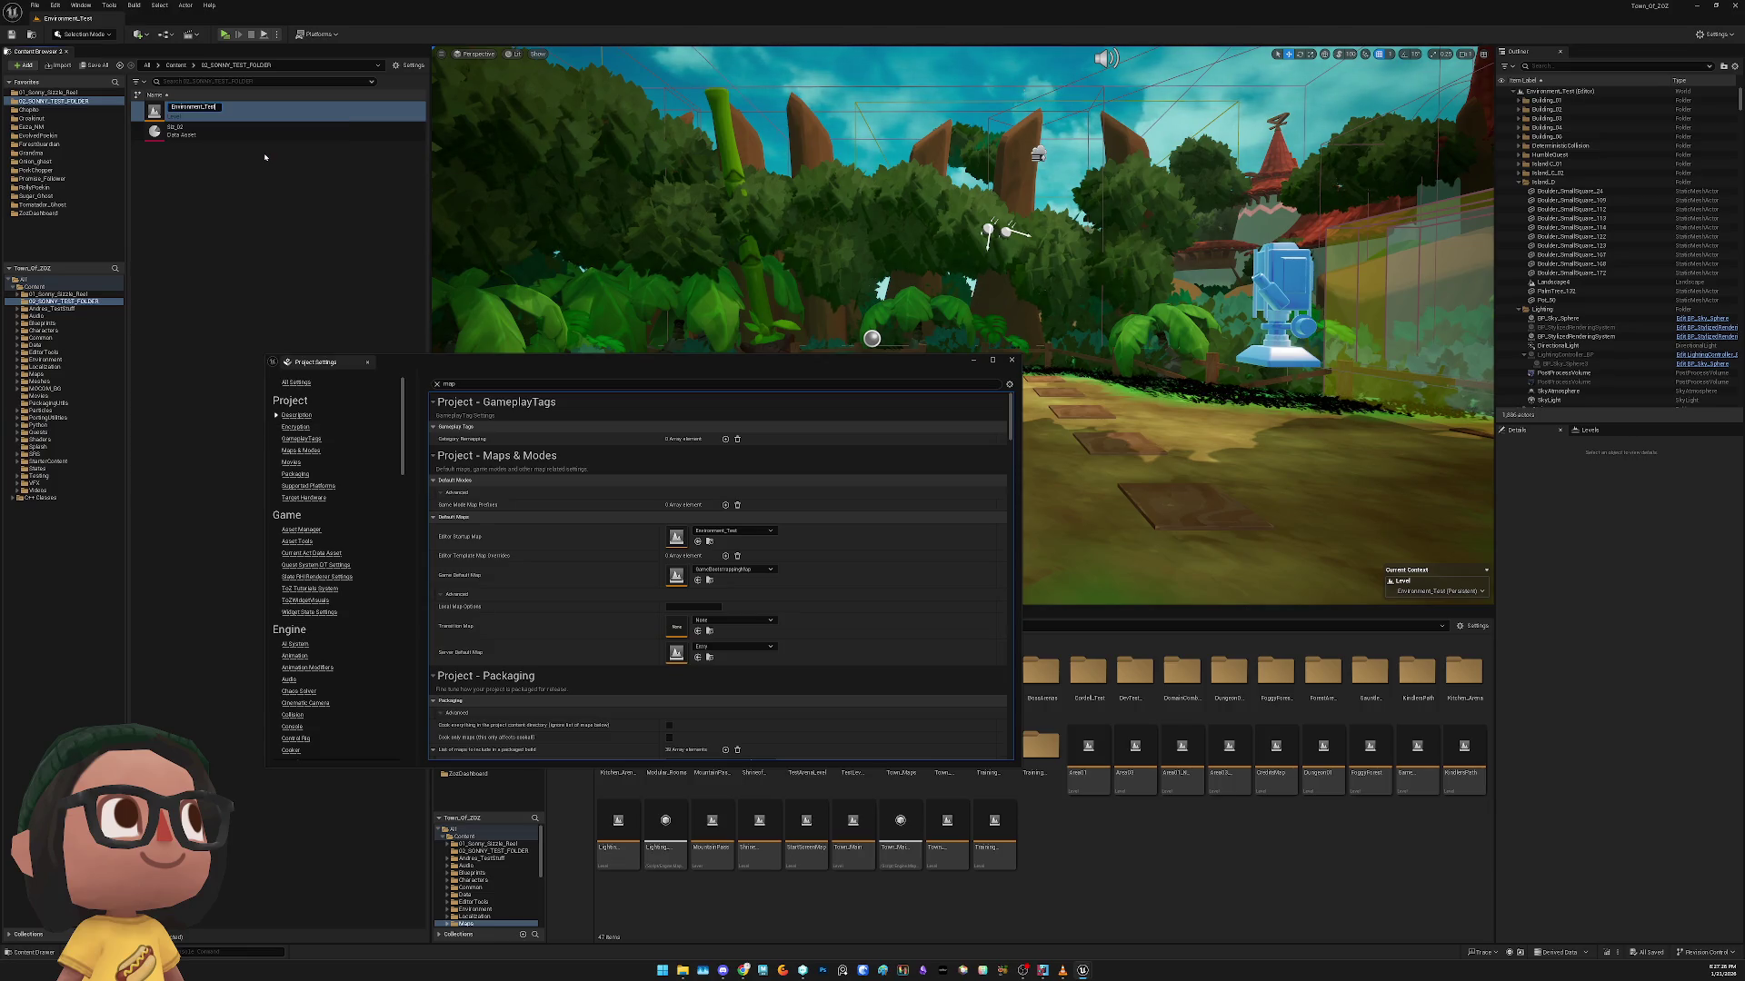
{"action": "type", "text": "So"}
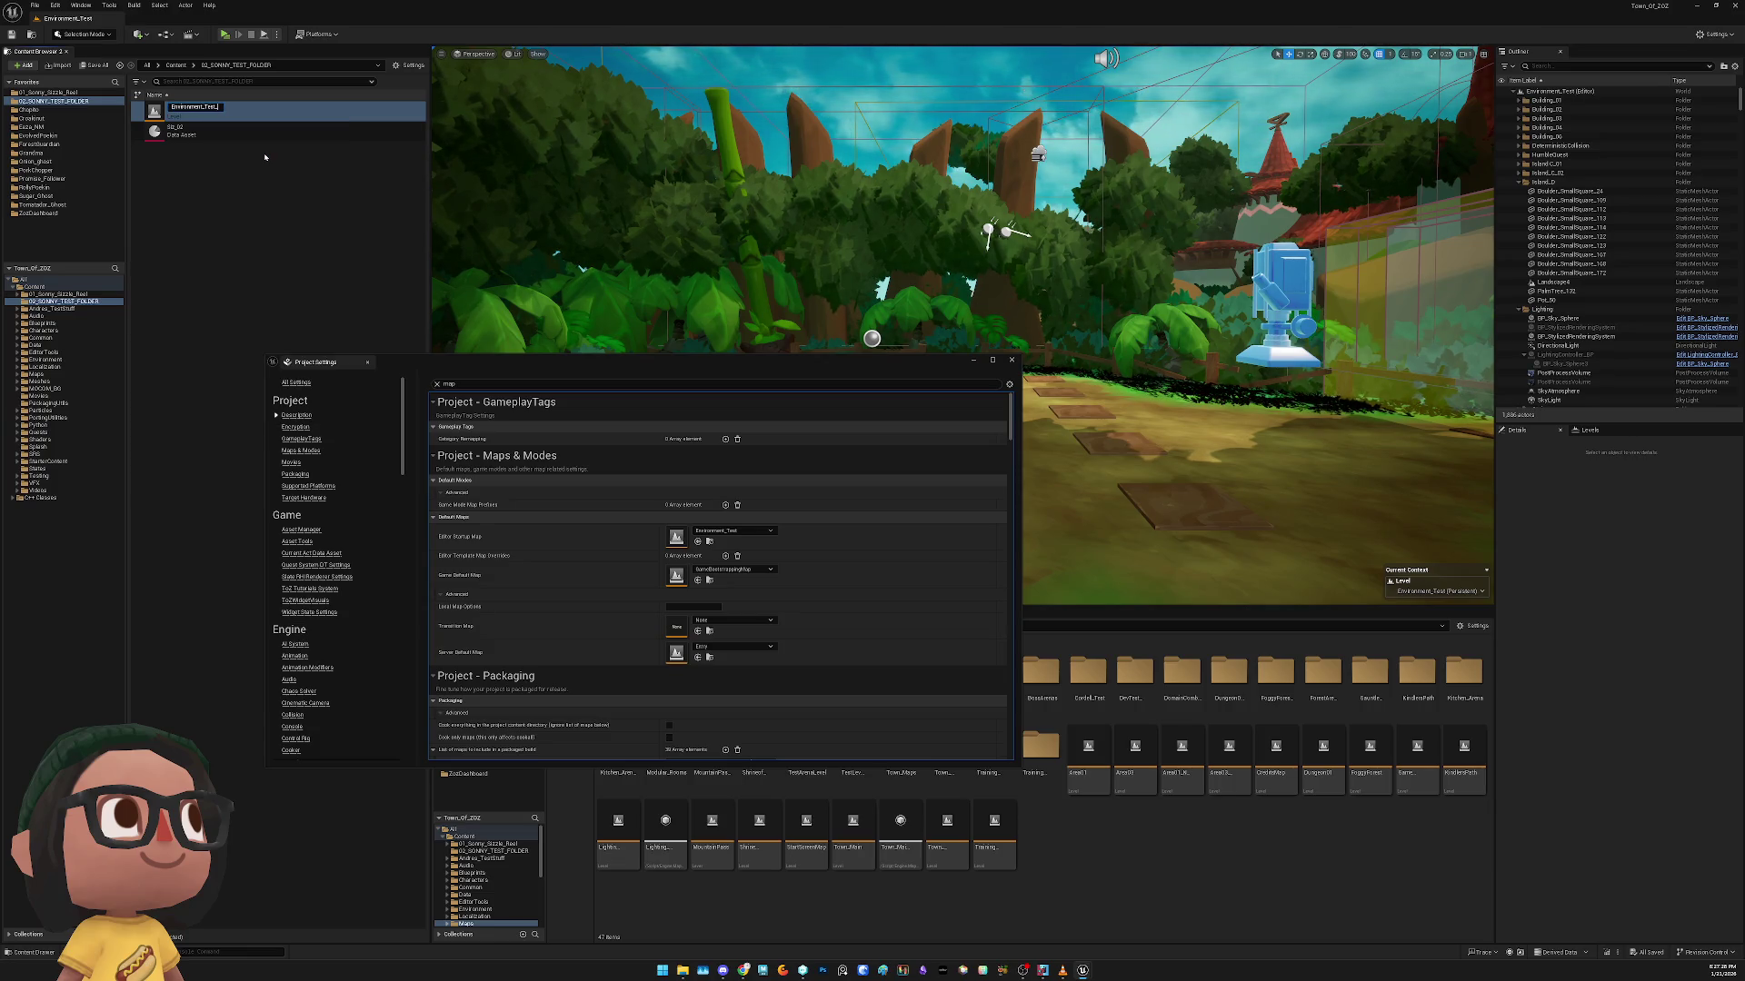
{"action": "type", "text": "nny02"}
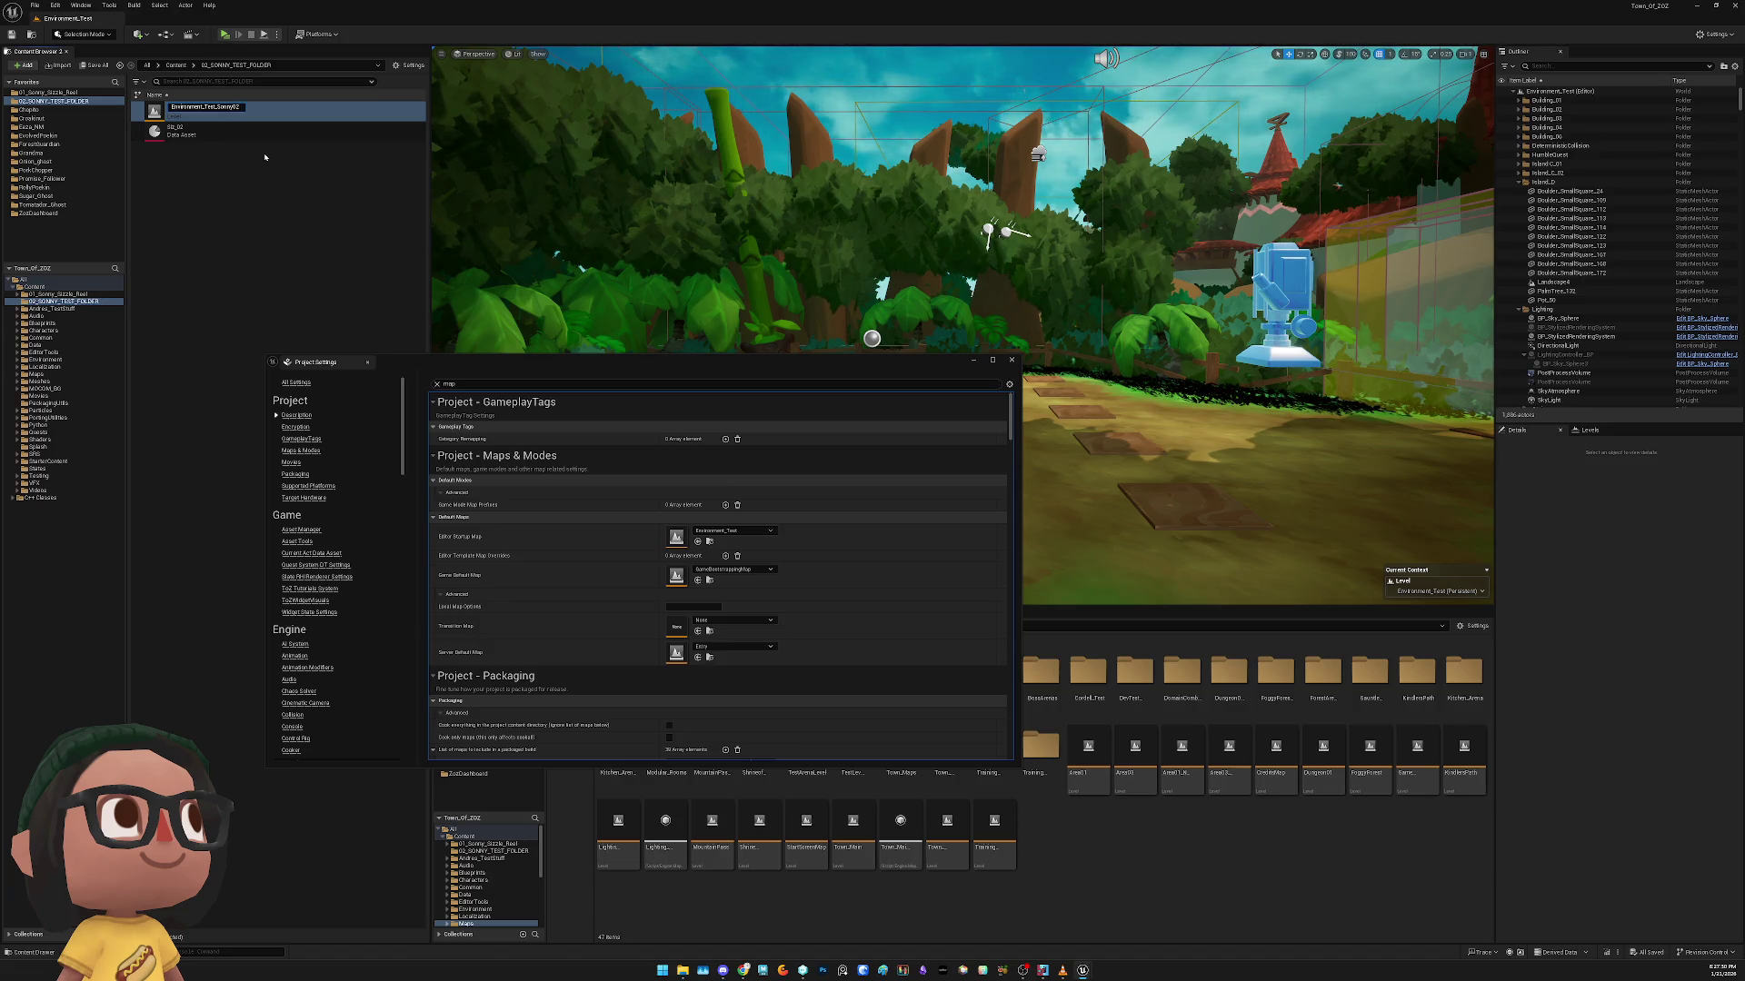
{"action": "key", "text": "Return"}
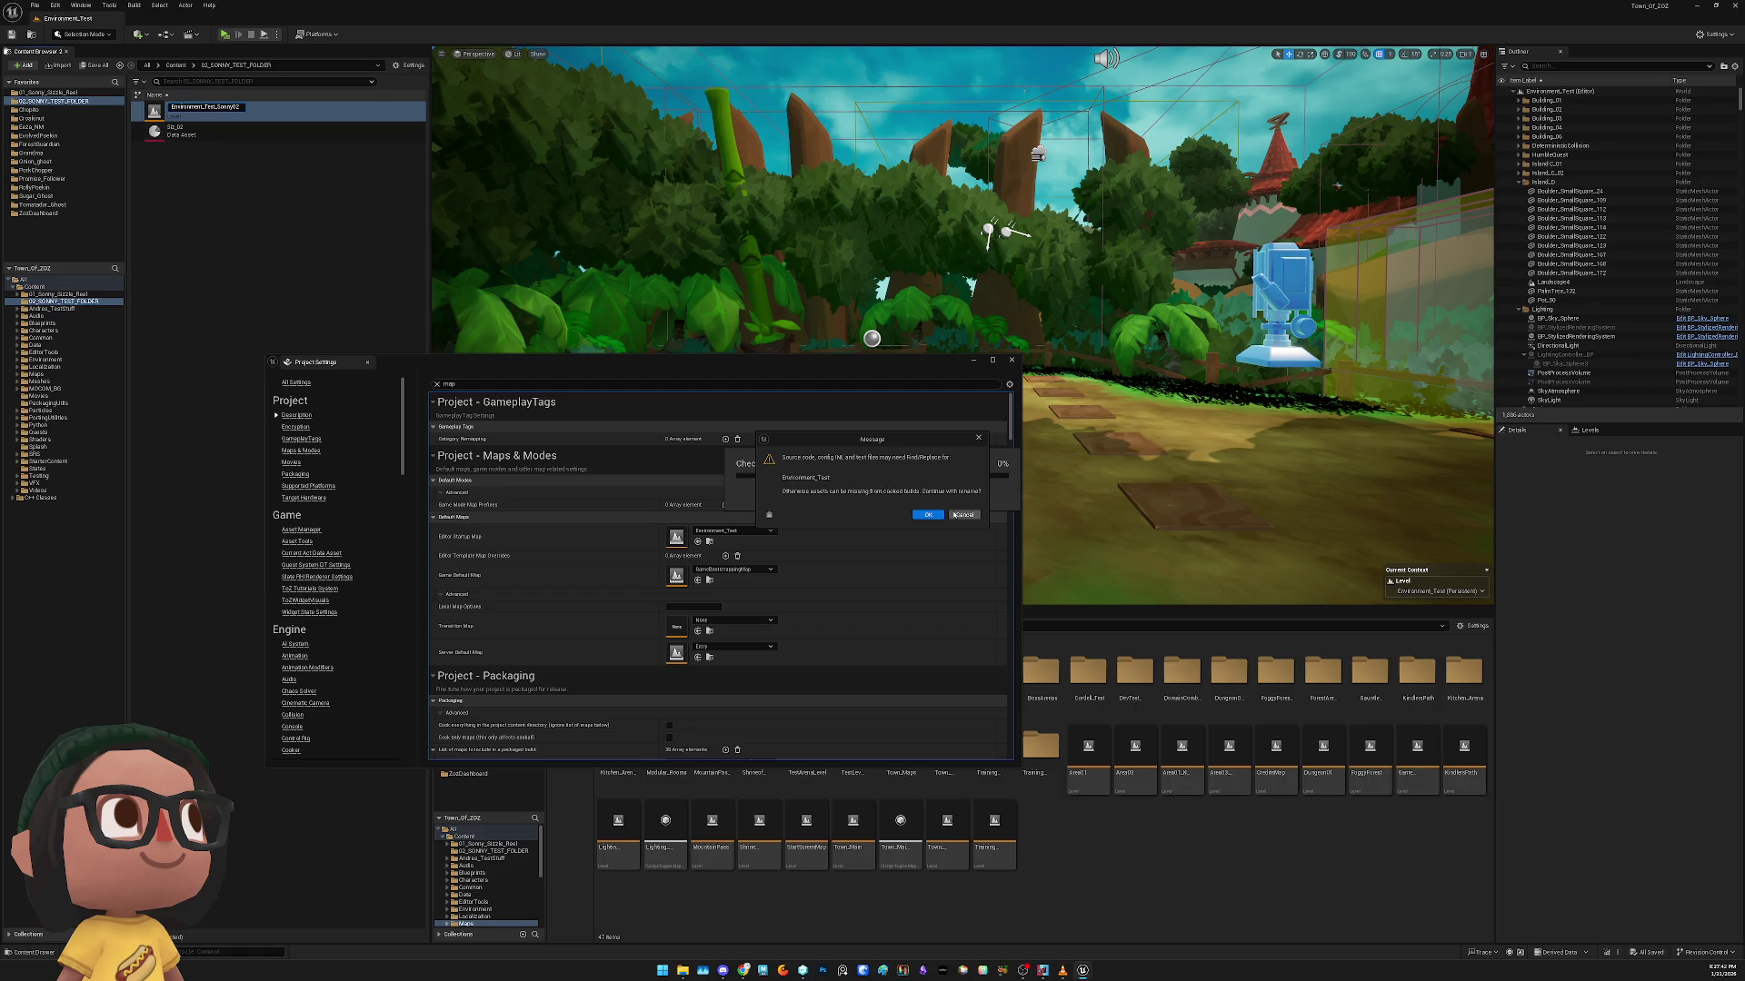
{"action": "left_click", "coordinate": [956, 515]}
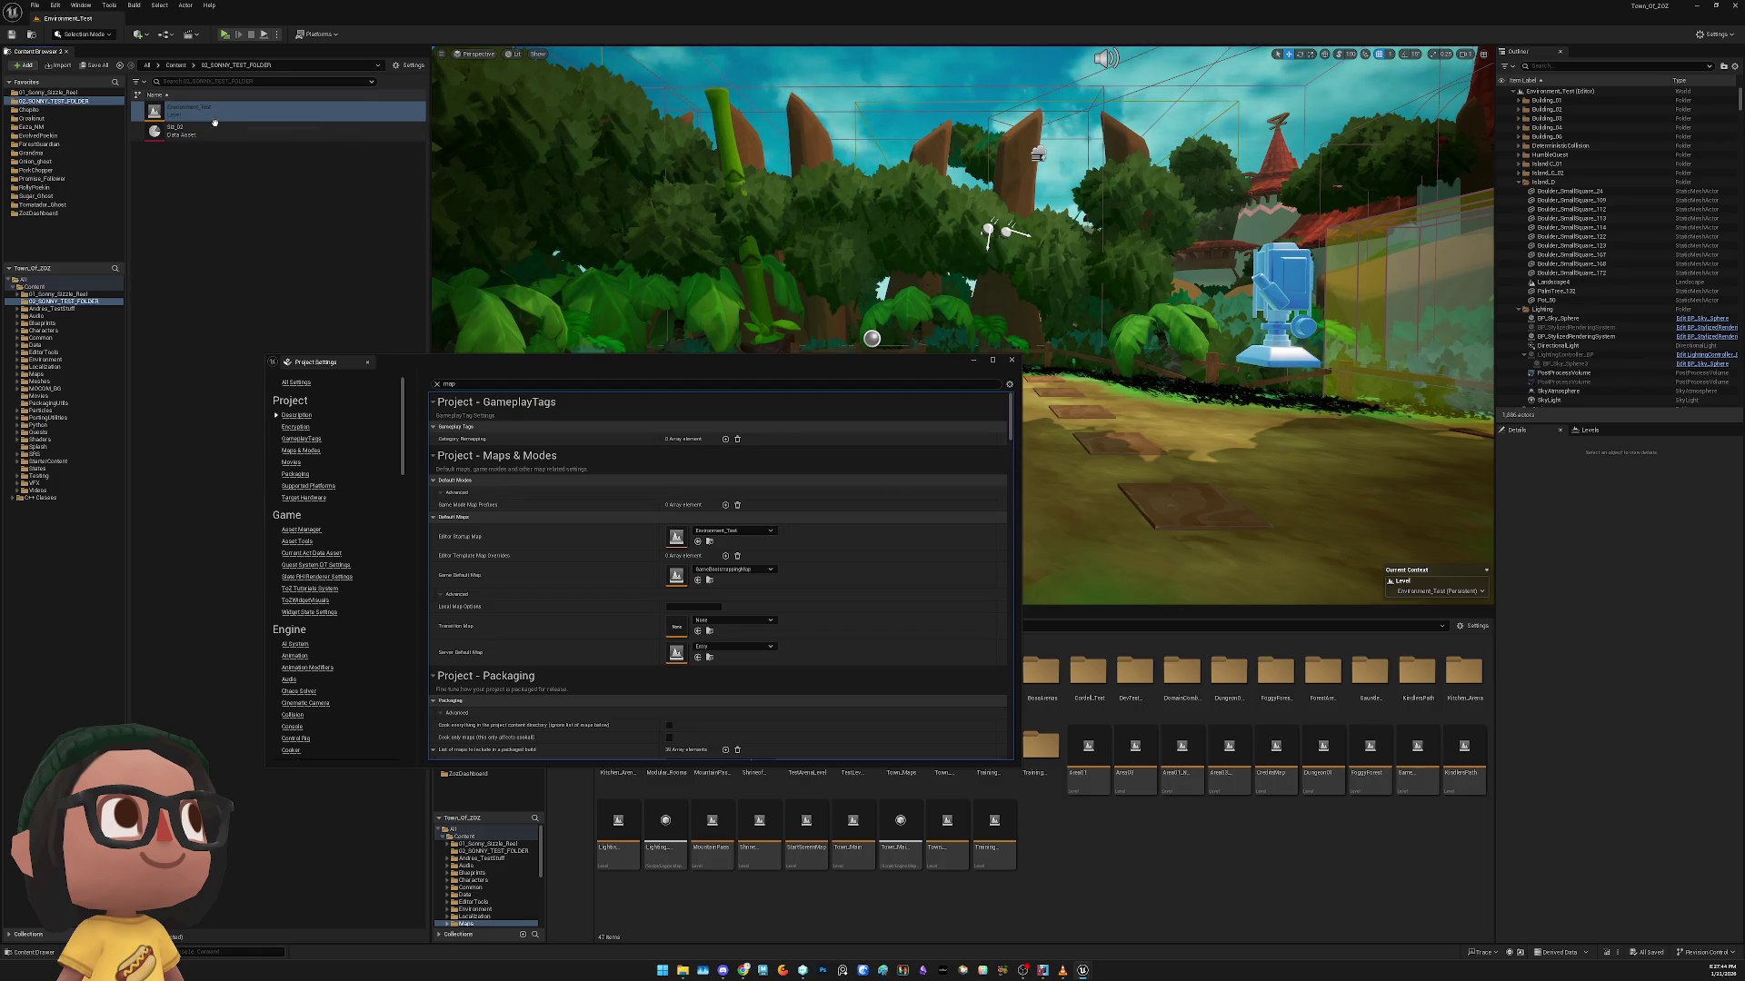
Set Environment_Test as the Editor Startup Map and load that level
{"action": "mouse_move", "coordinate": [214, 116]}
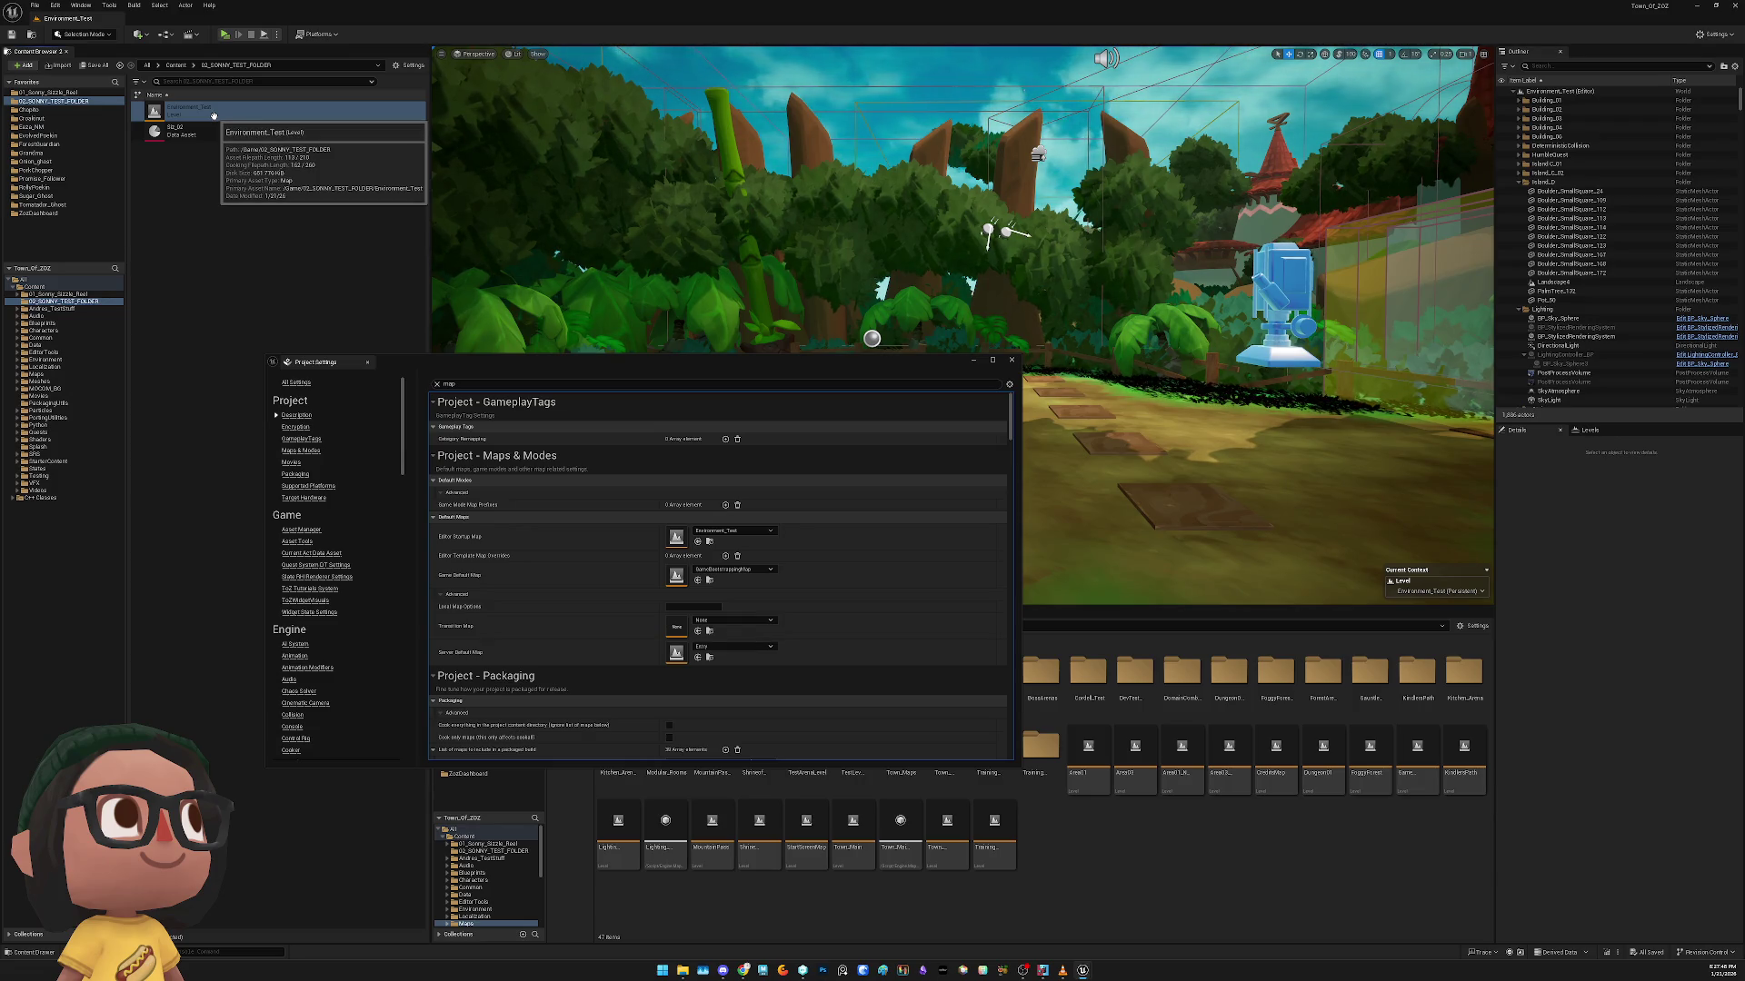
{"action": "left_click", "coordinate": [214, 116]}
{"action": "right_click", "coordinate": [213, 116]}
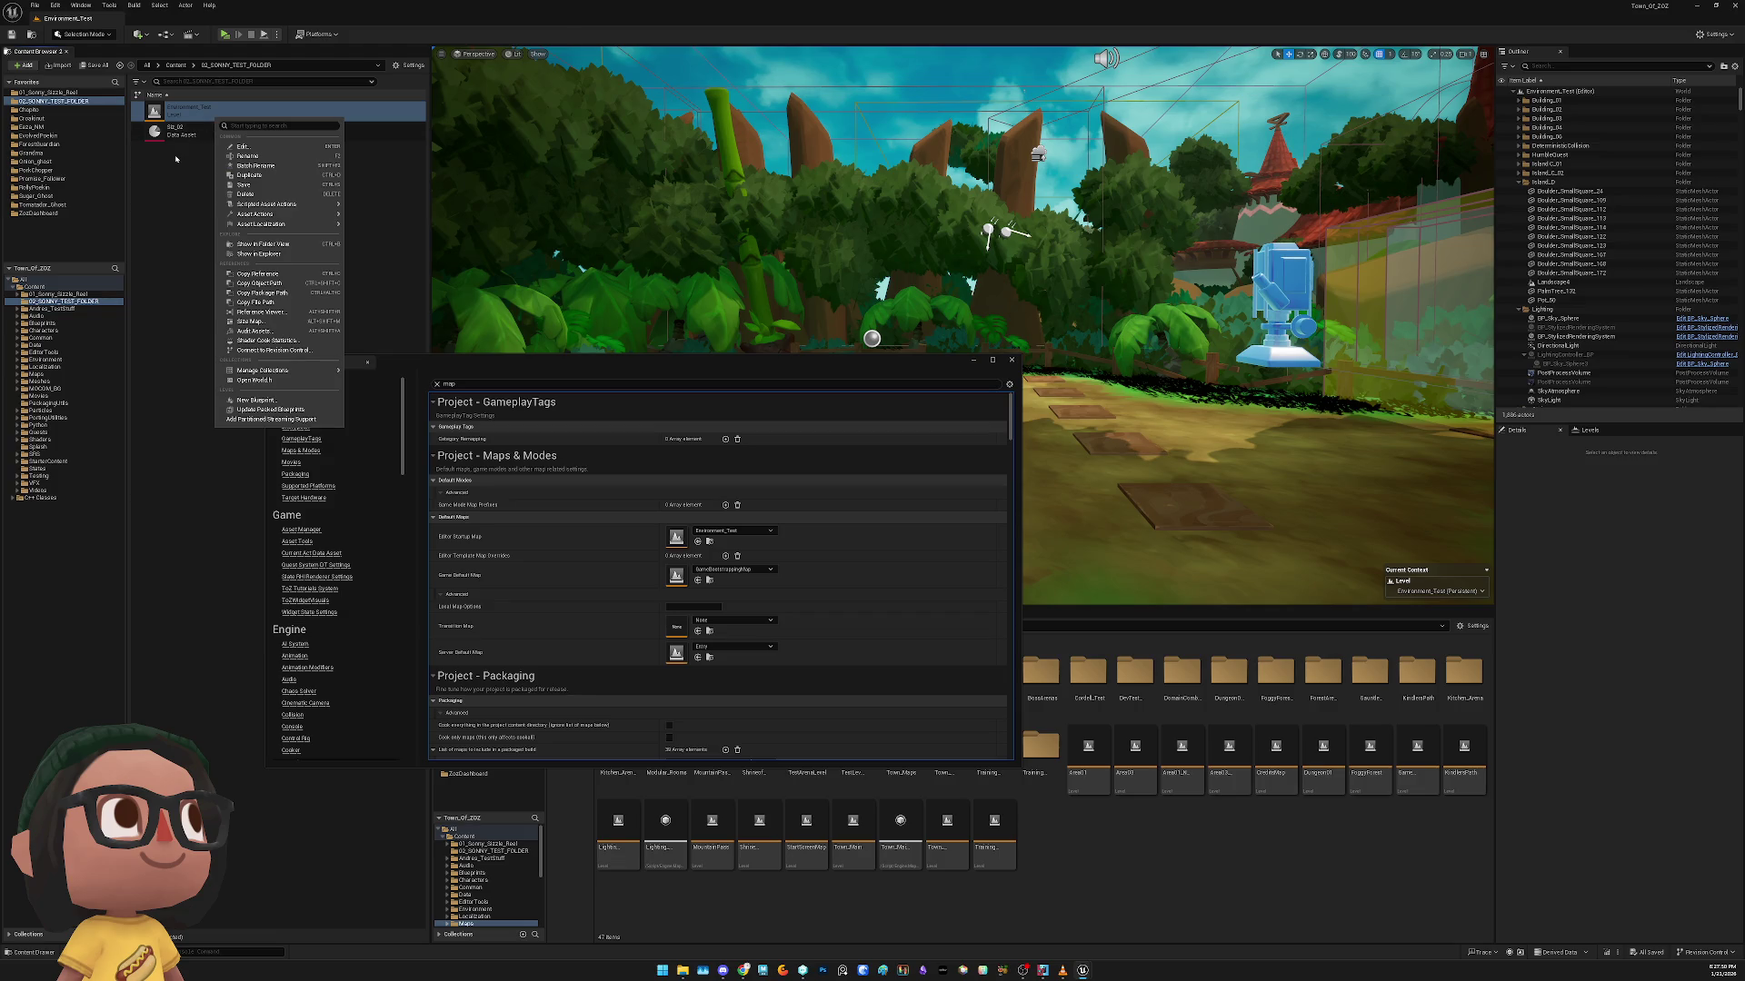
{"action": "key", "text": "Escape"}
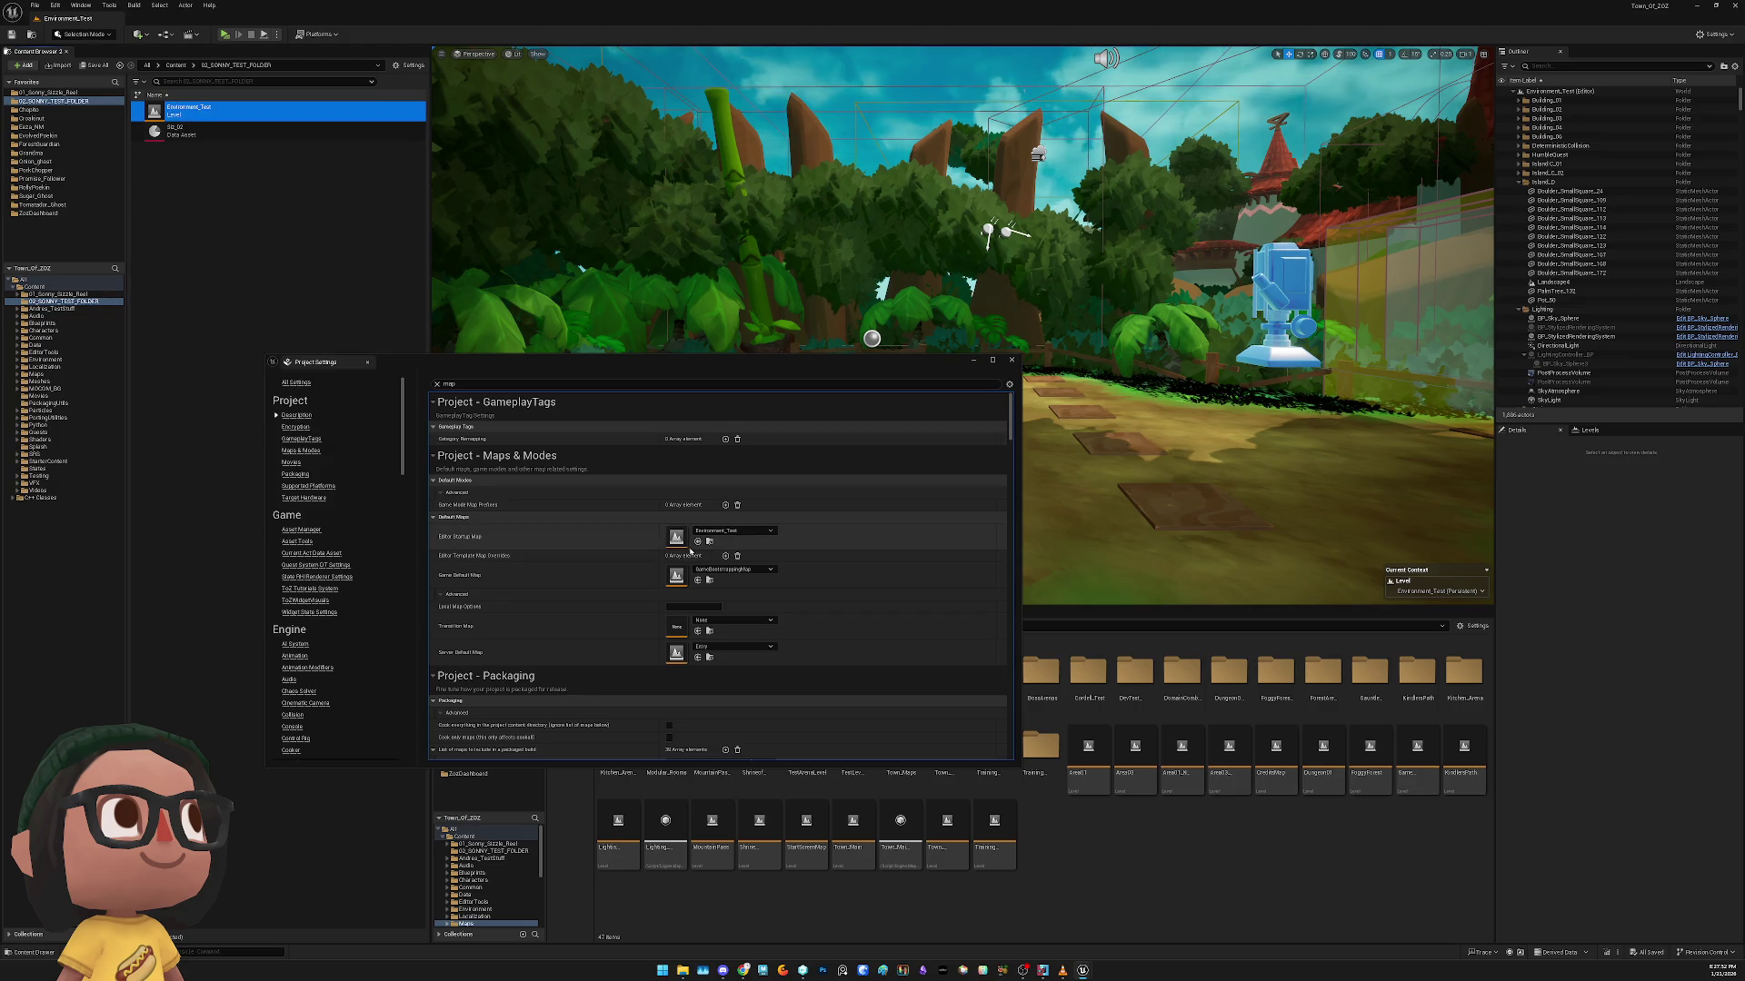
{"action": "left_click", "coordinate": [697, 543]}
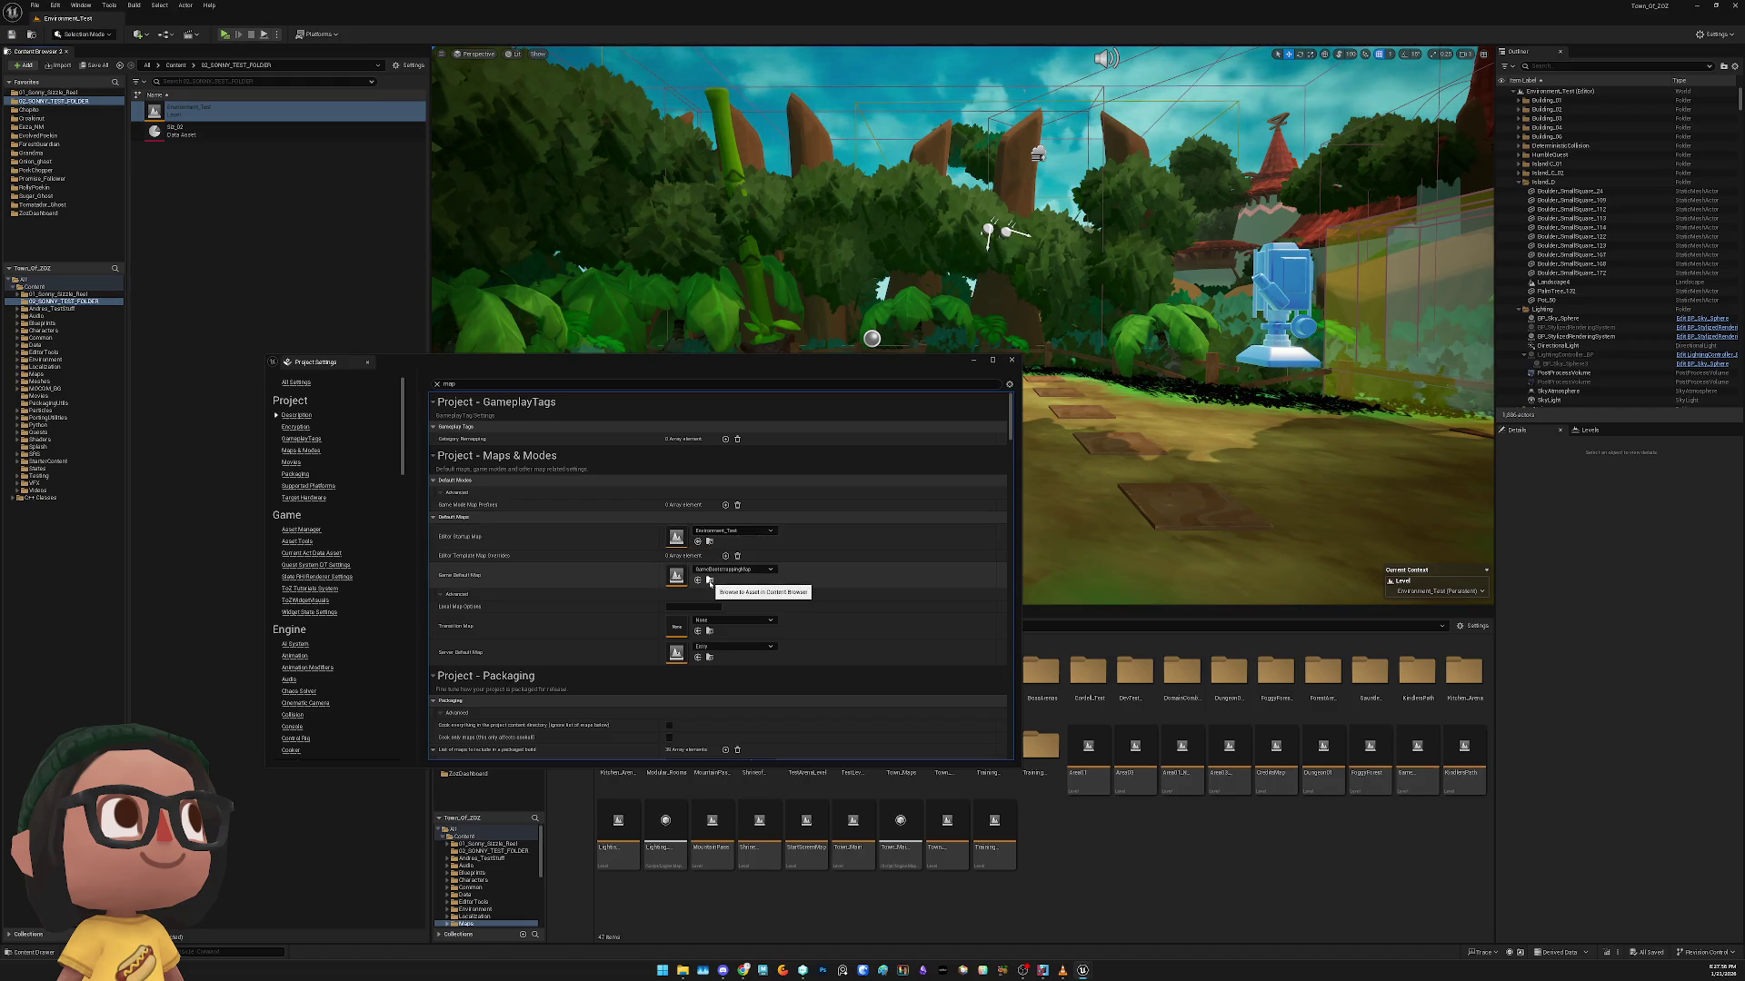
{"action": "double_click", "coordinate": [264, 111]}
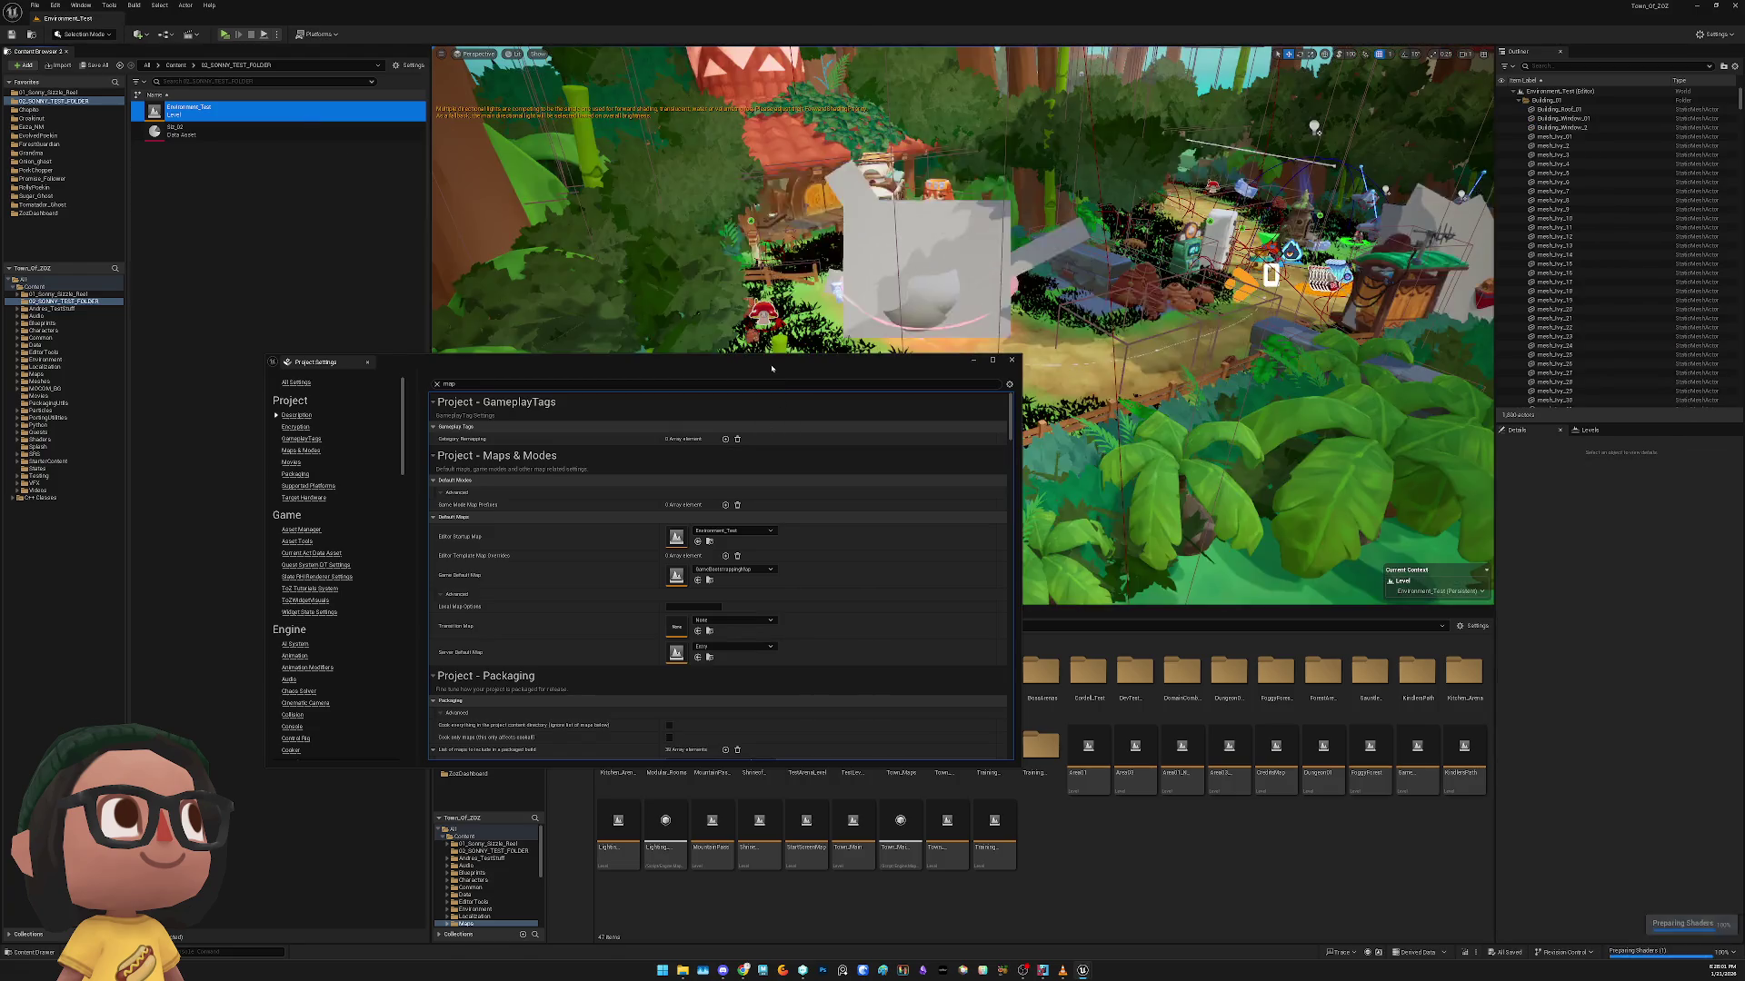
{"action": "left_click_drag", "start_coordinate": [772, 369], "coordinate": [792, 523]}
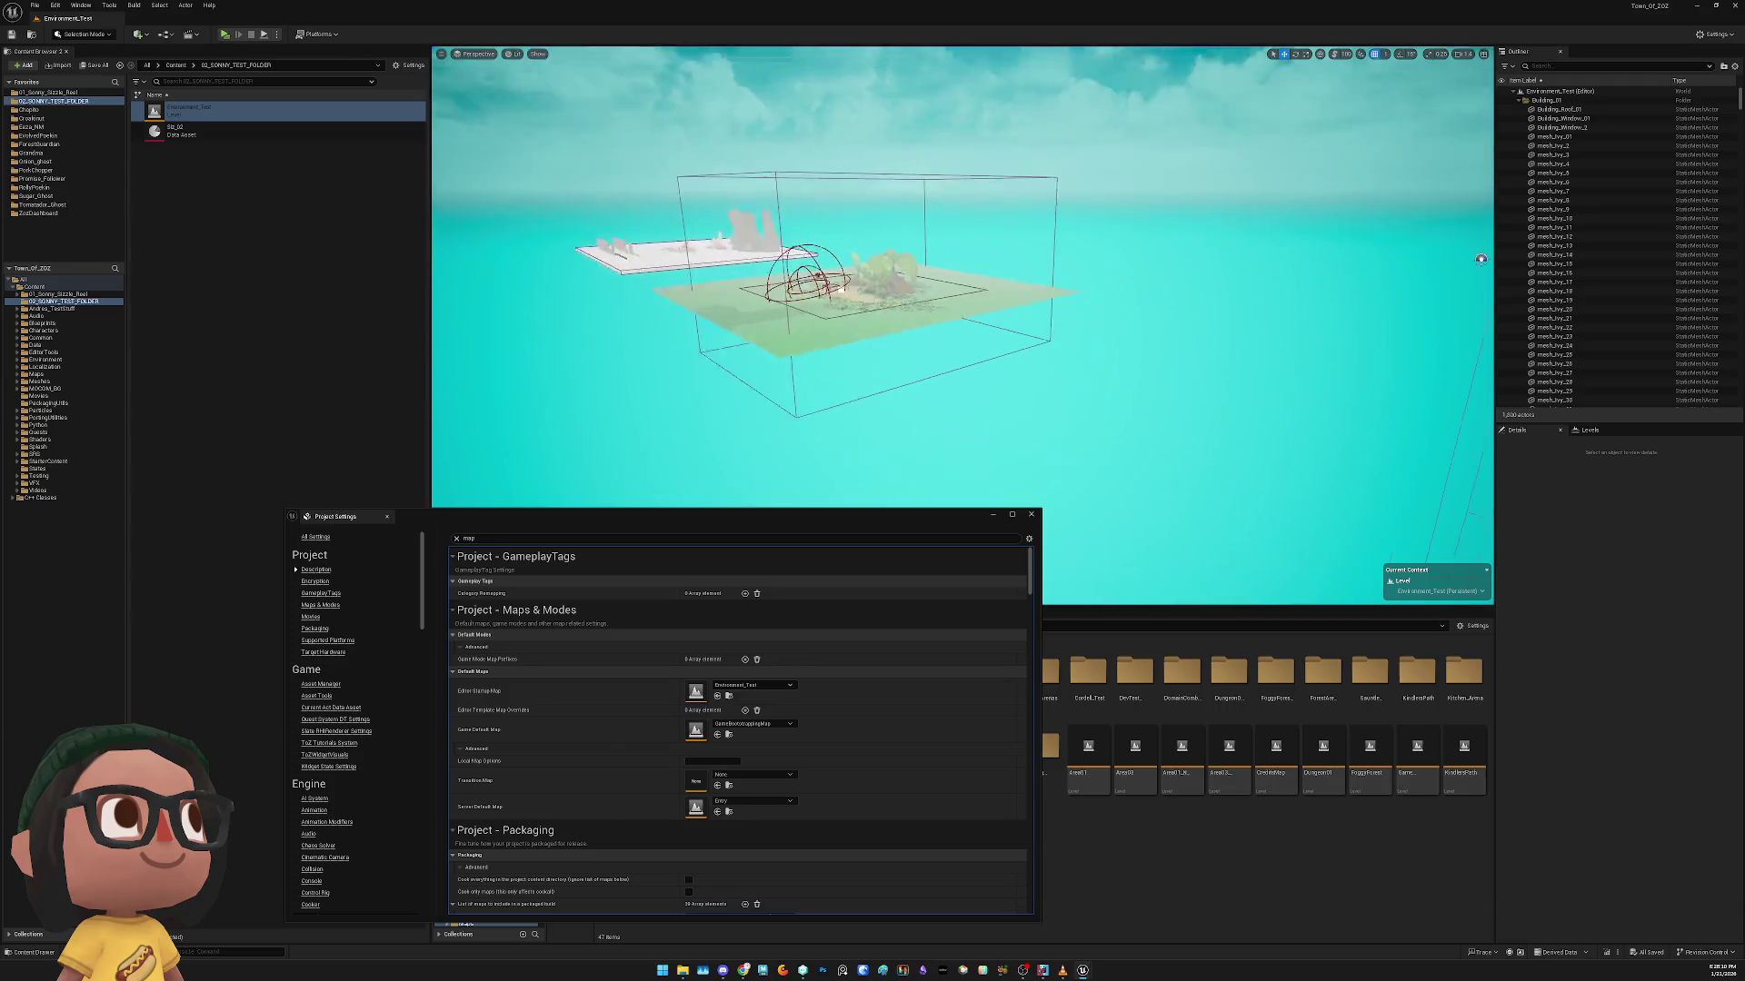
Frame the view and select the PointConstraint_BP camera actor at the island centre
{"action": "key", "text": "f"}
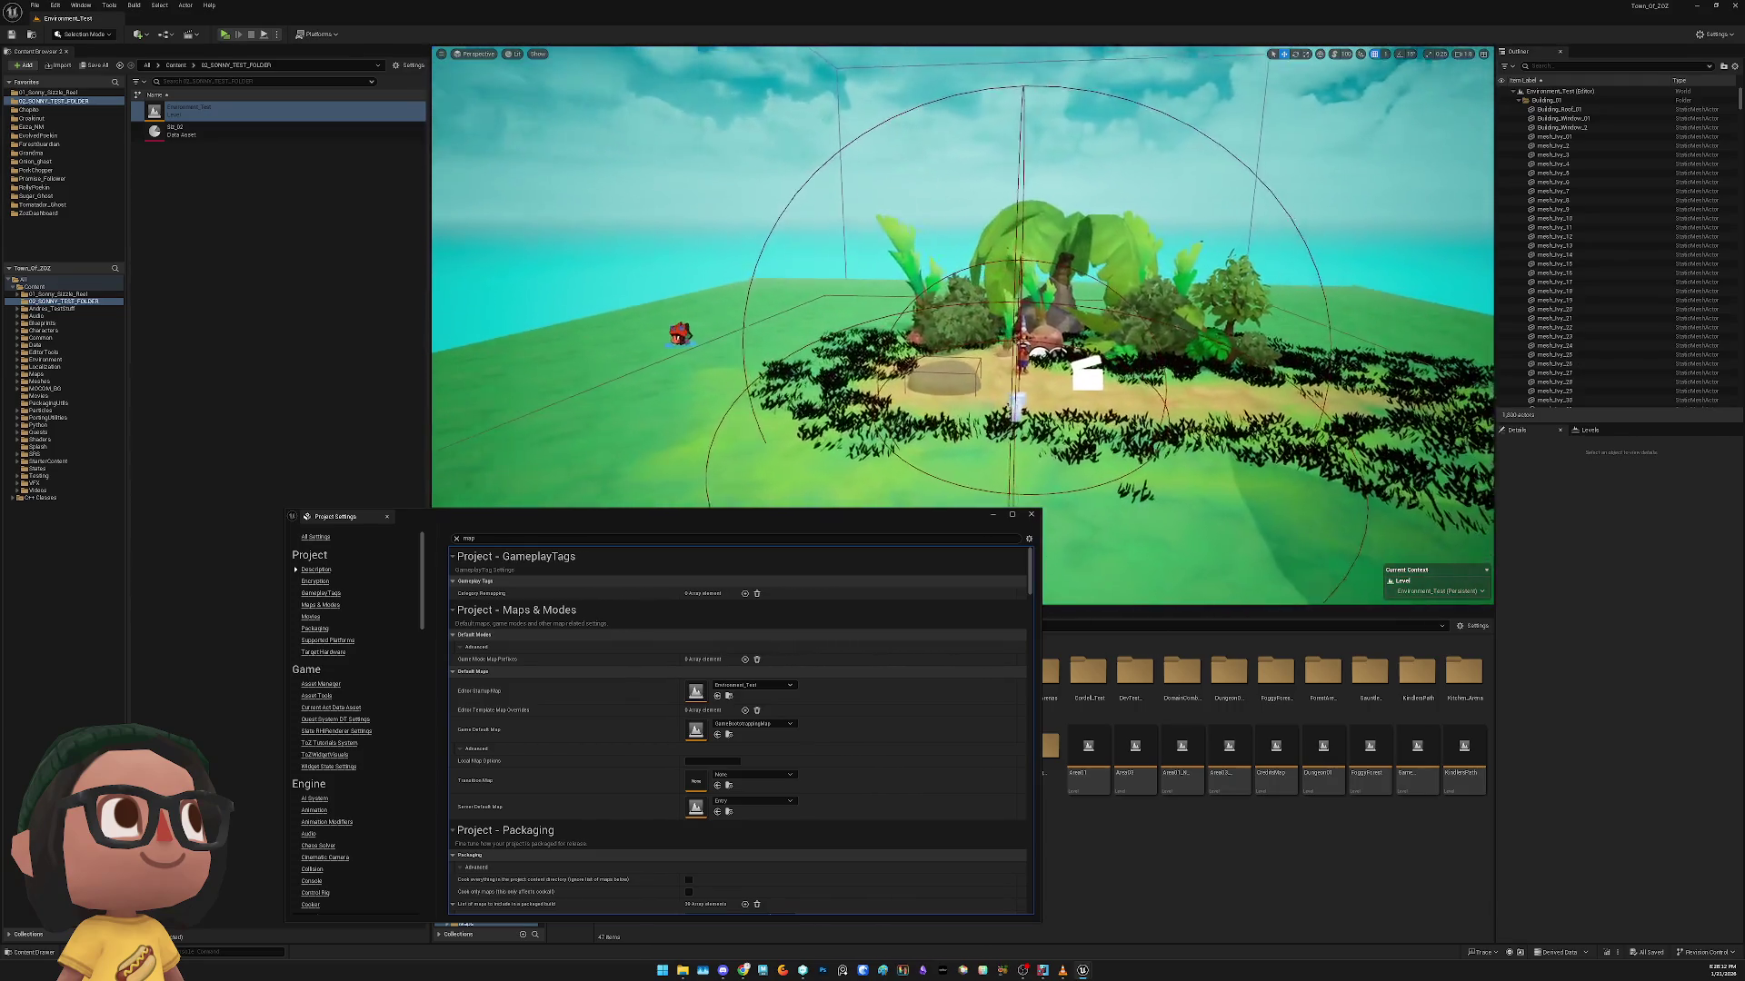
{"action": "left_click", "coordinate": [1017, 403]}
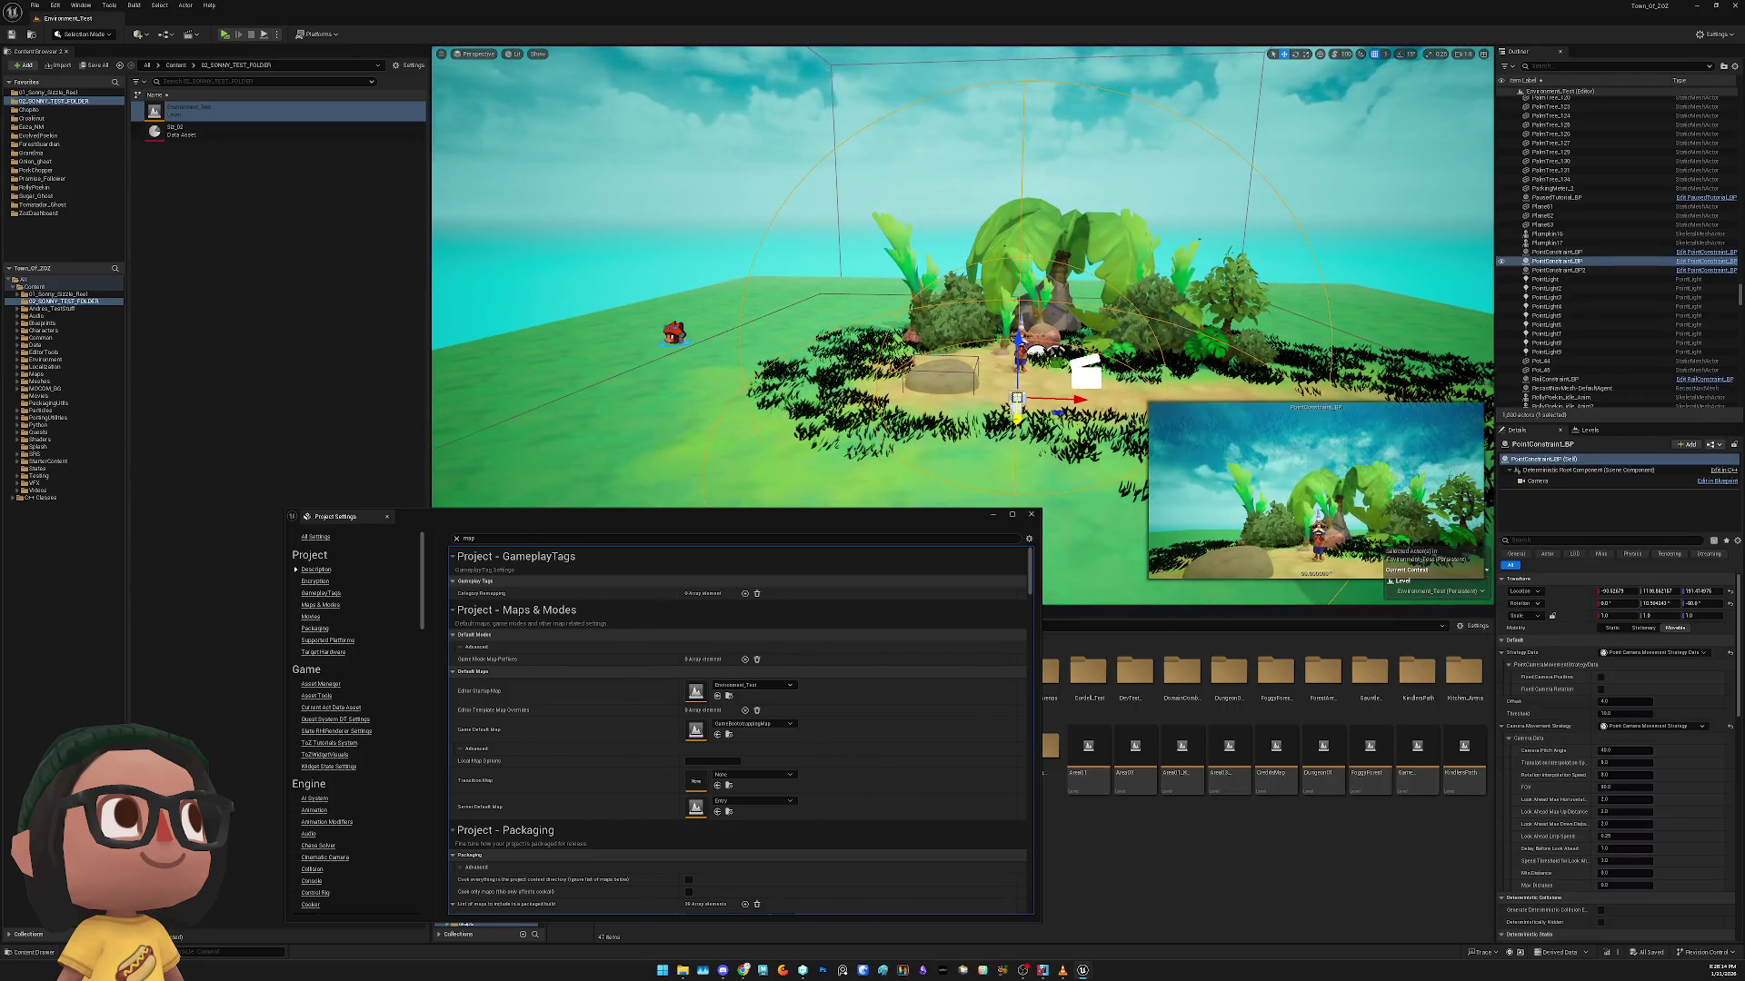
{"action": "left_click", "coordinate": [1080, 373]}
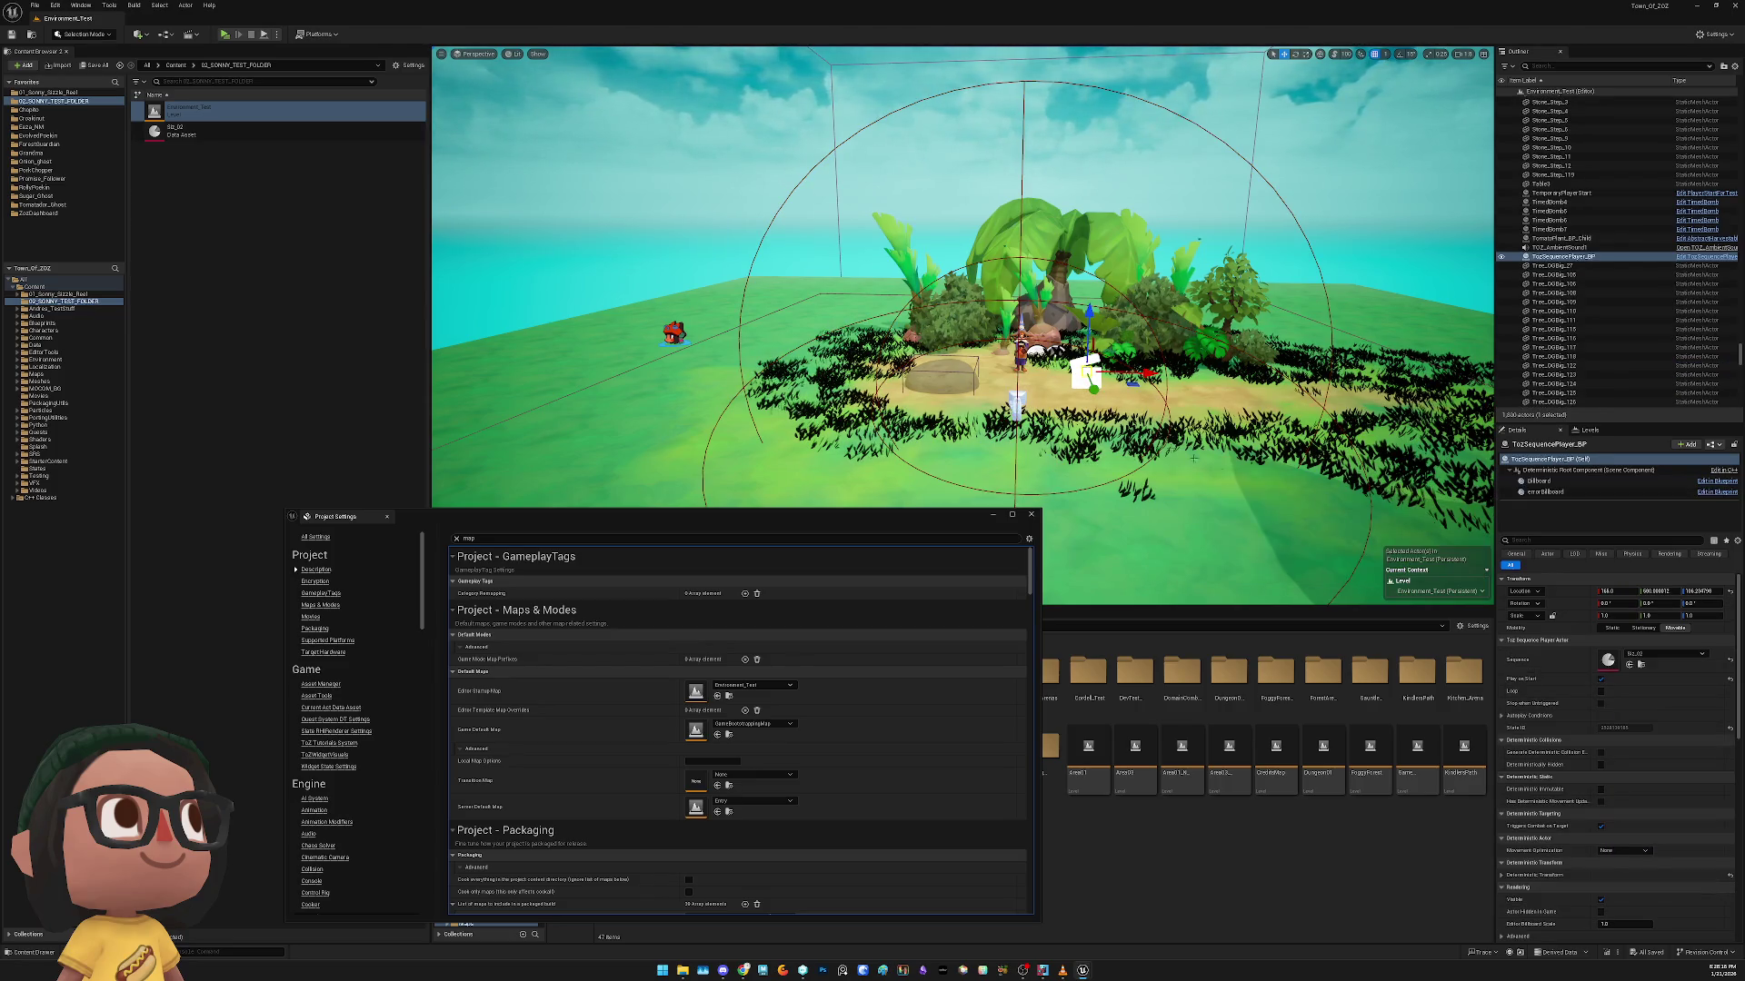
{"action": "left_click", "coordinate": [1017, 402]}
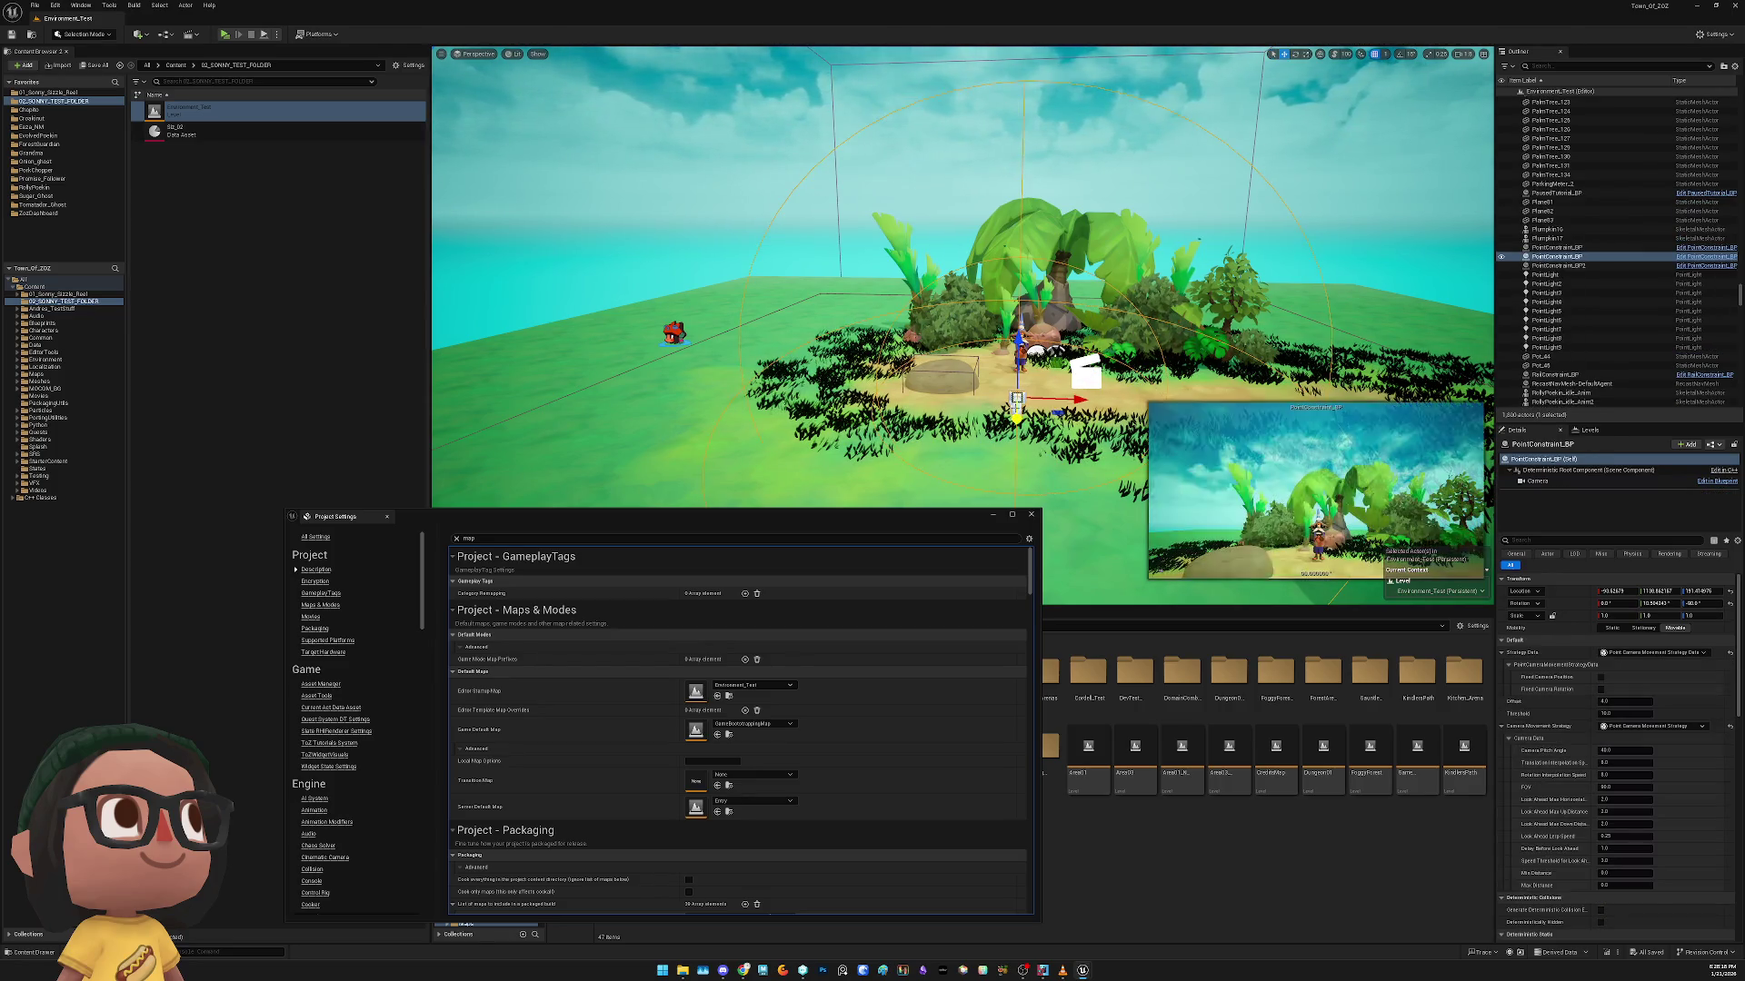
{"action": "left_click_drag", "start_coordinate": [719, 525], "coordinate": [1157, 492]}
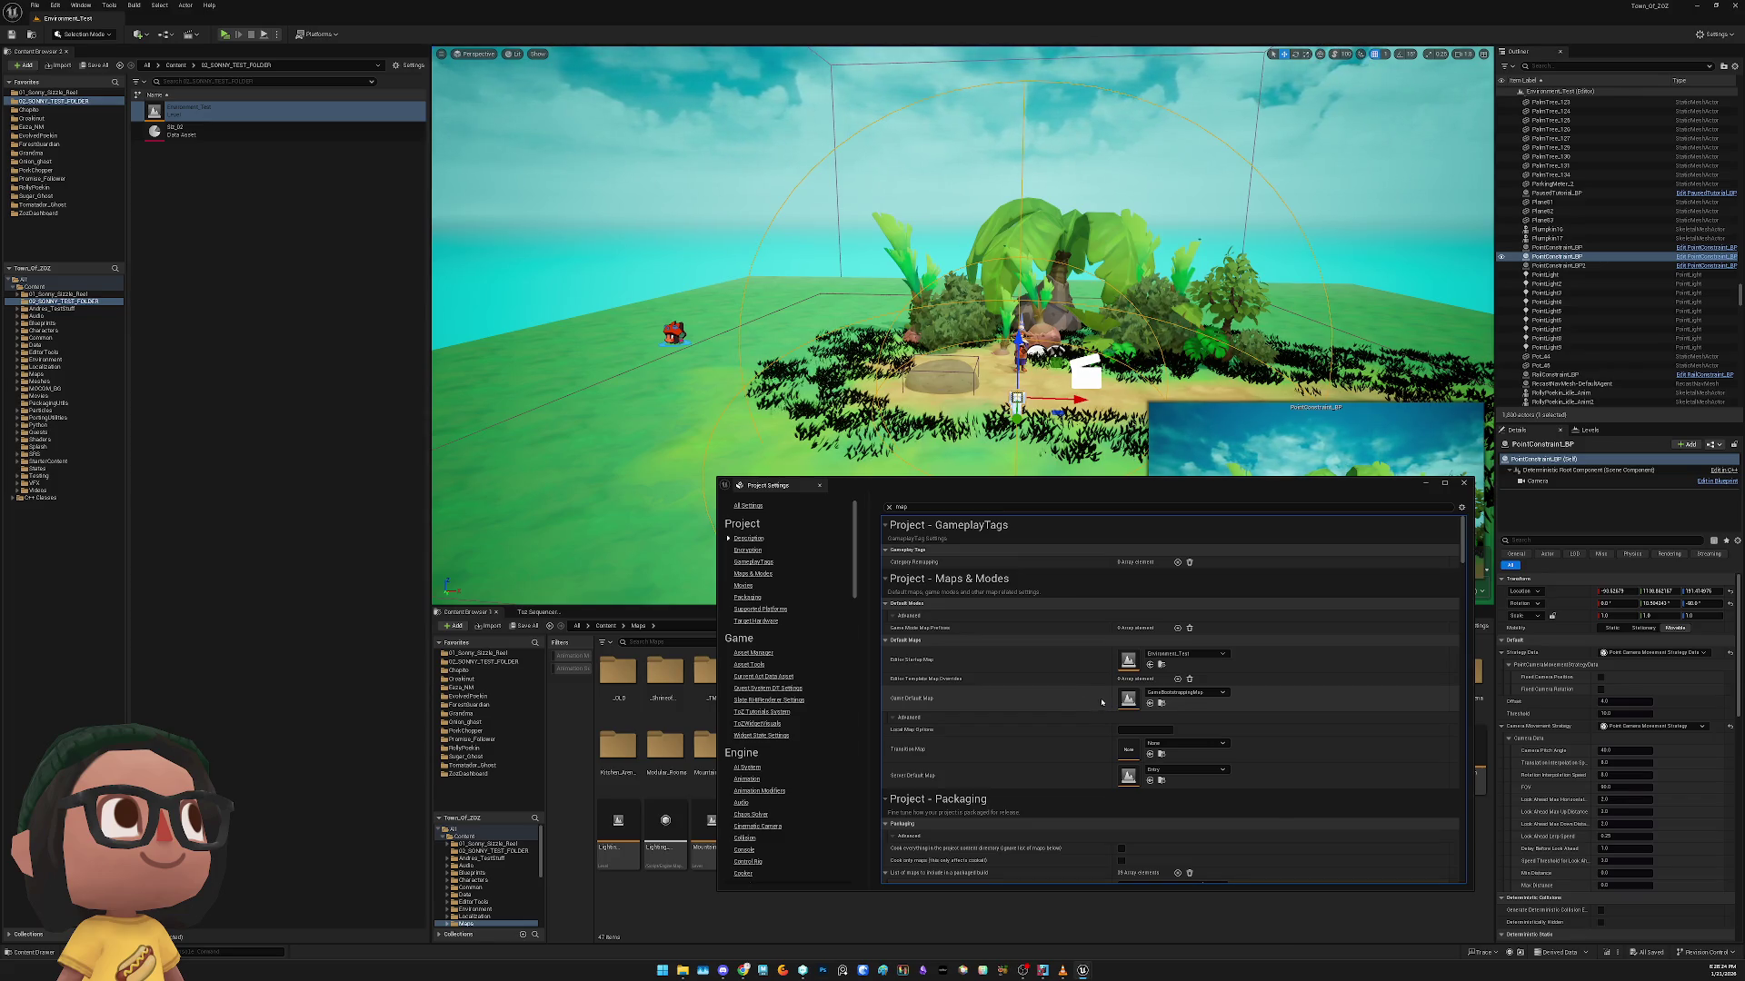
Close Project Settings and playtest Environment_Test, noticing the sky split into two differently lit halves
{"action": "left_click", "coordinate": [1463, 482]}
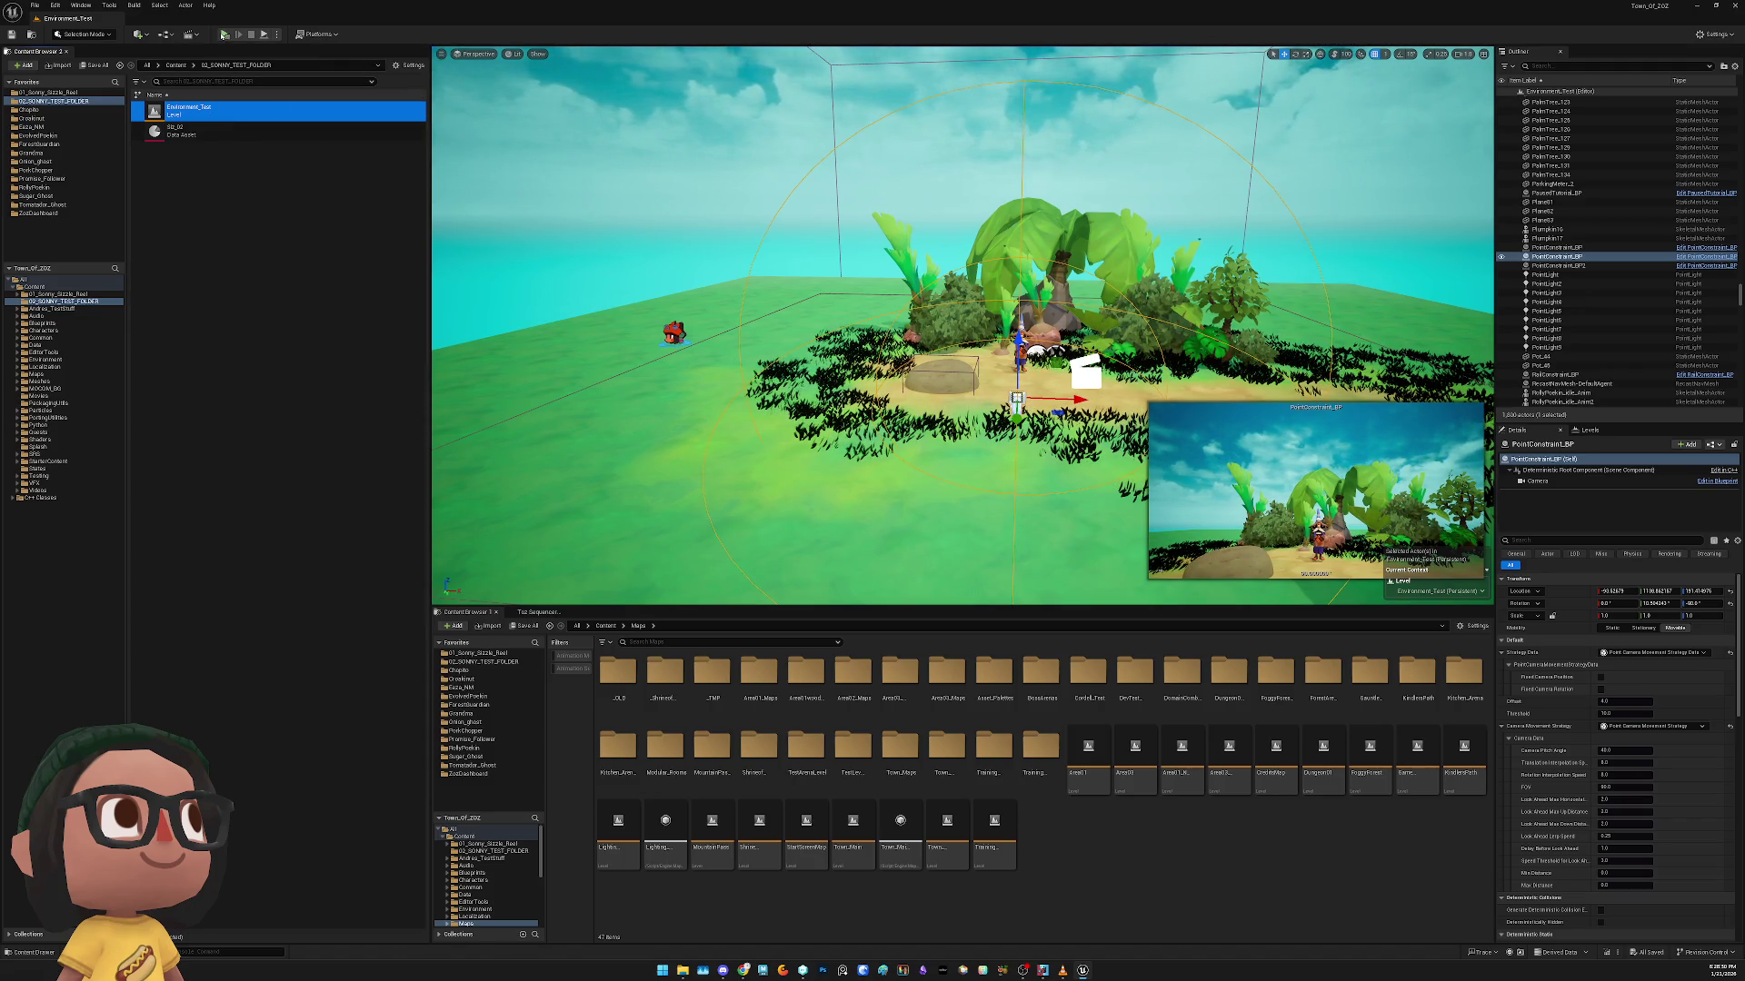
{"action": "left_click", "coordinate": [225, 34]}
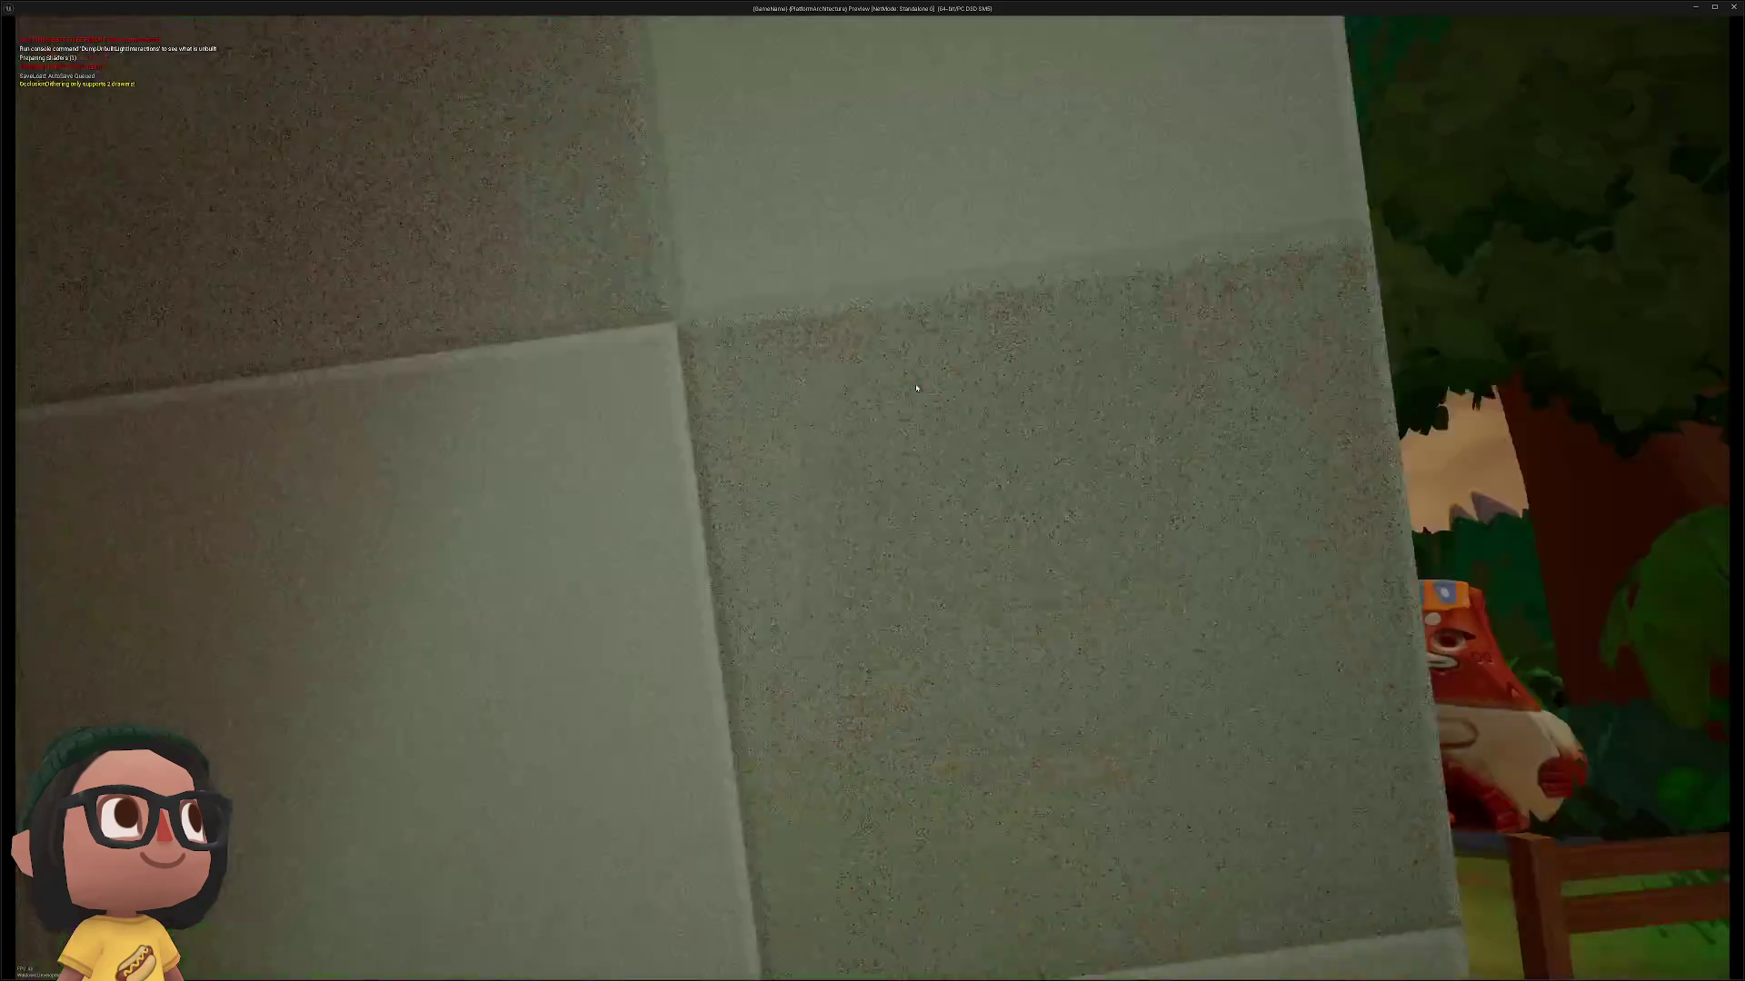
{"action": "key", "text": "Escape"}
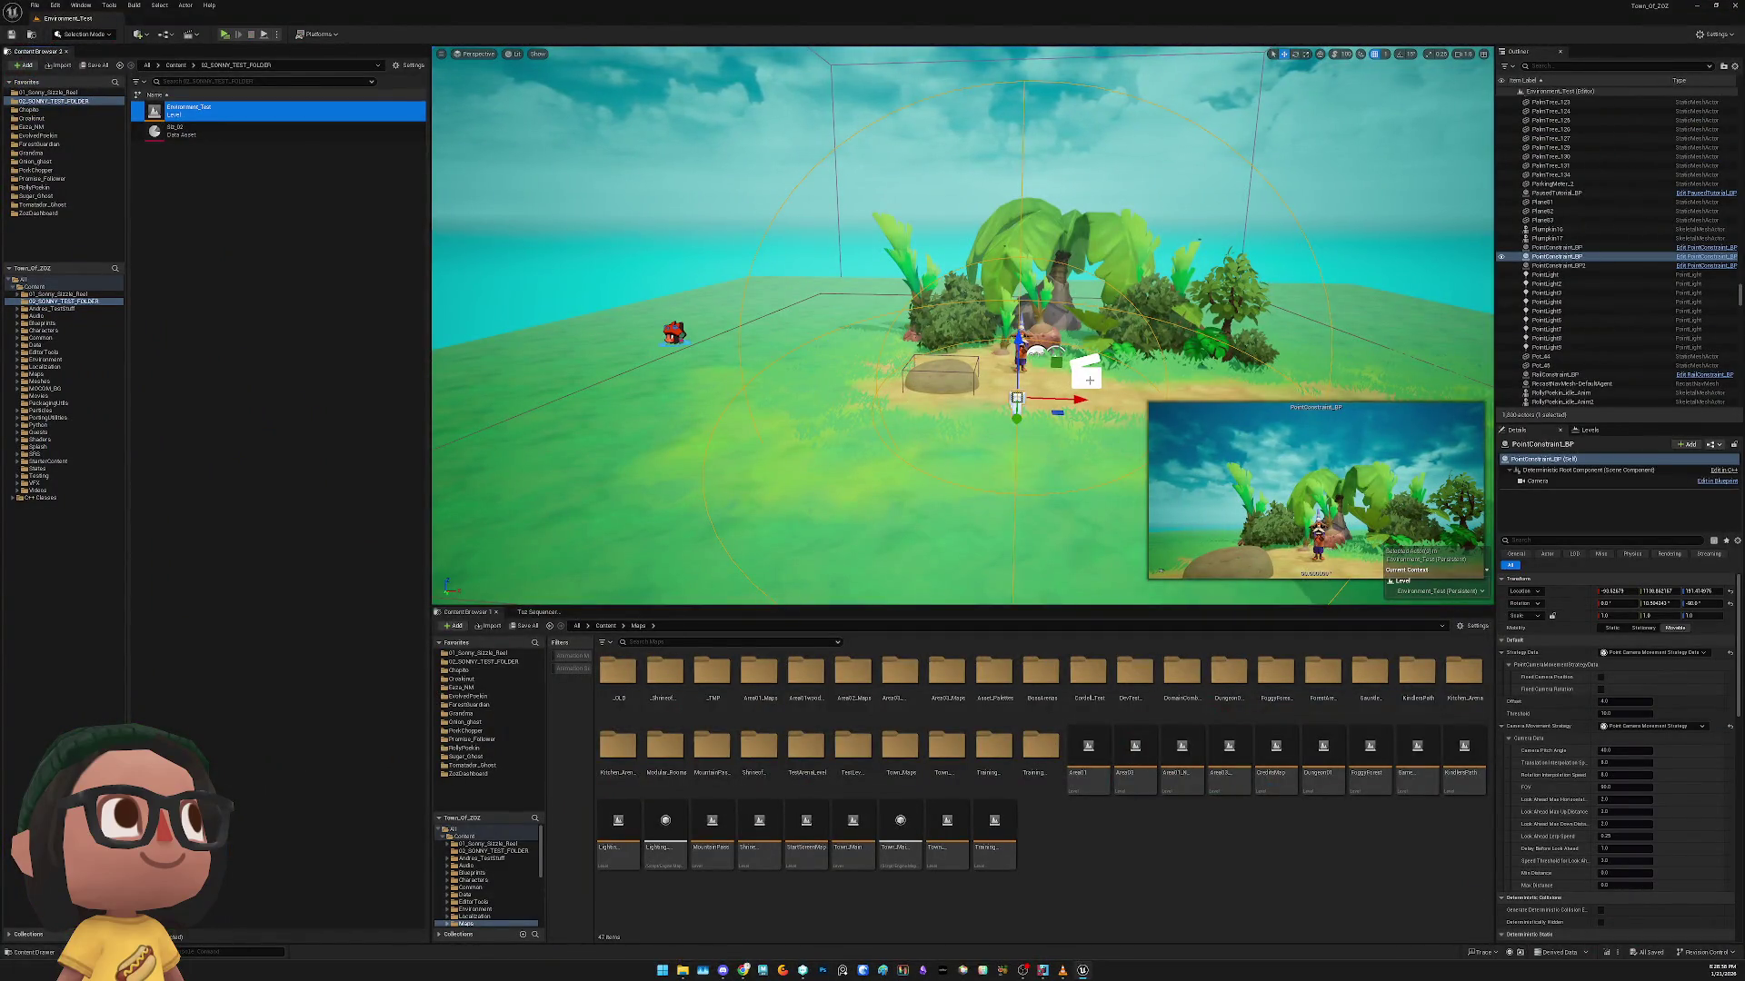
{"action": "left_click", "coordinate": [536, 612]}
{"action": "key", "text": "alt+p"}
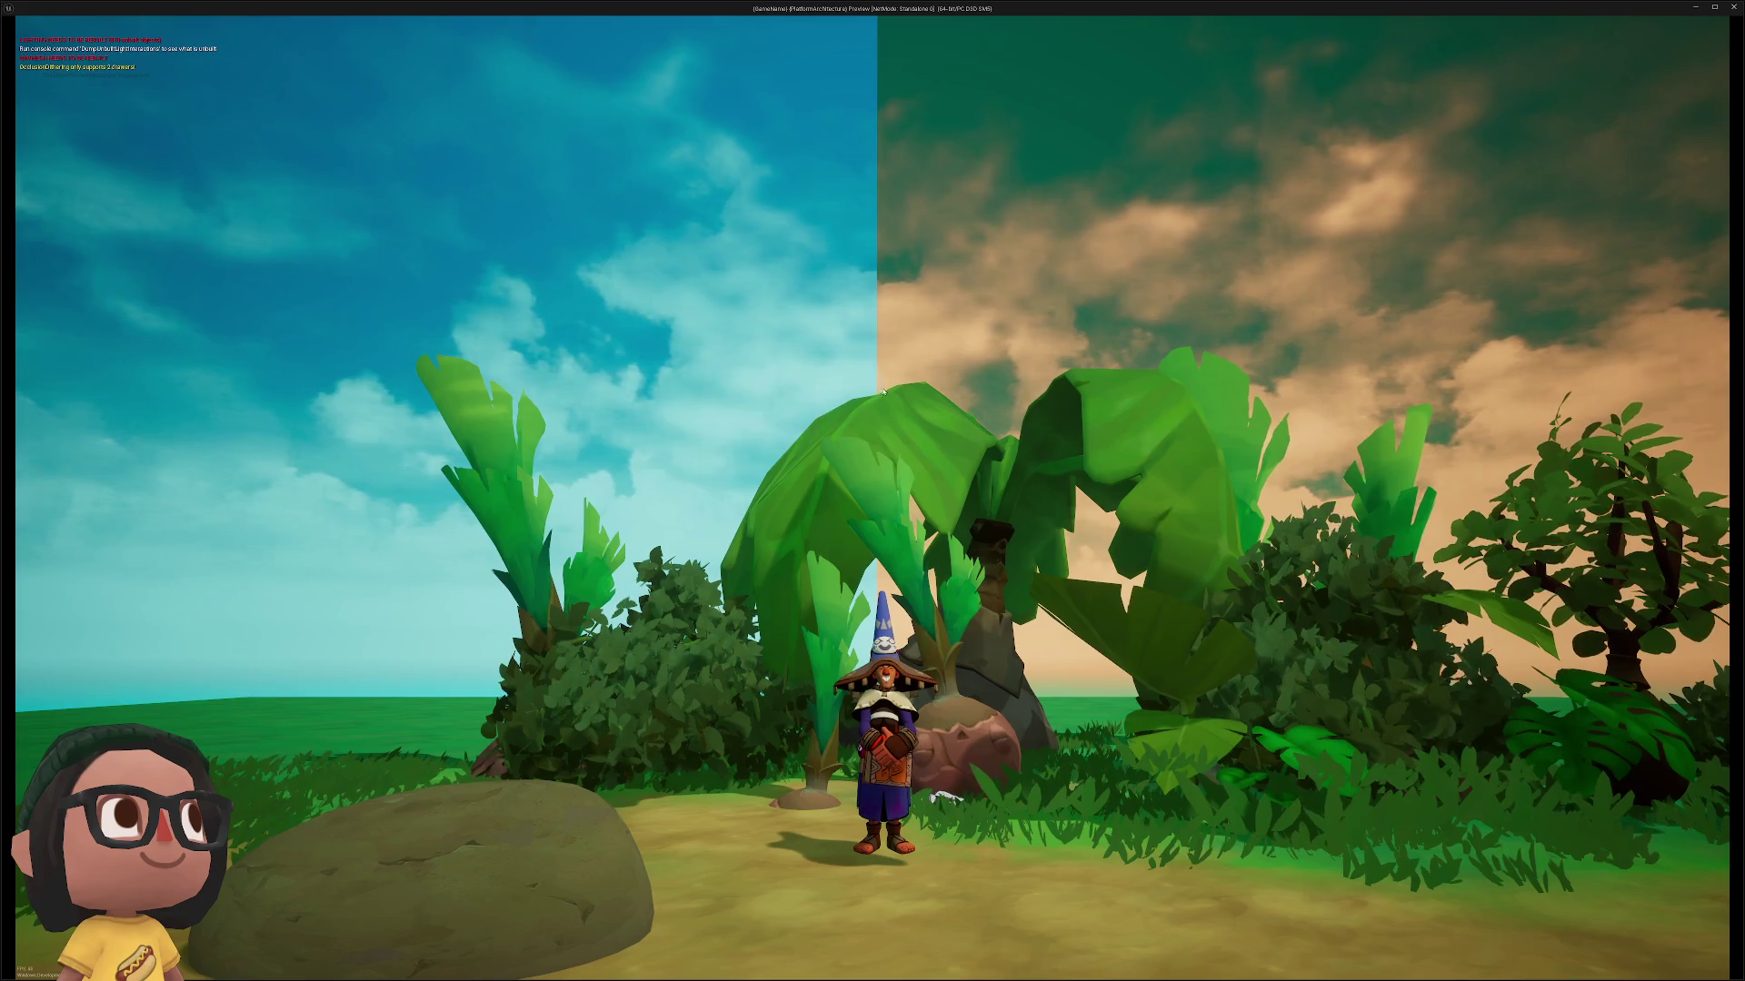
{"action": "key", "text": "Escape"}
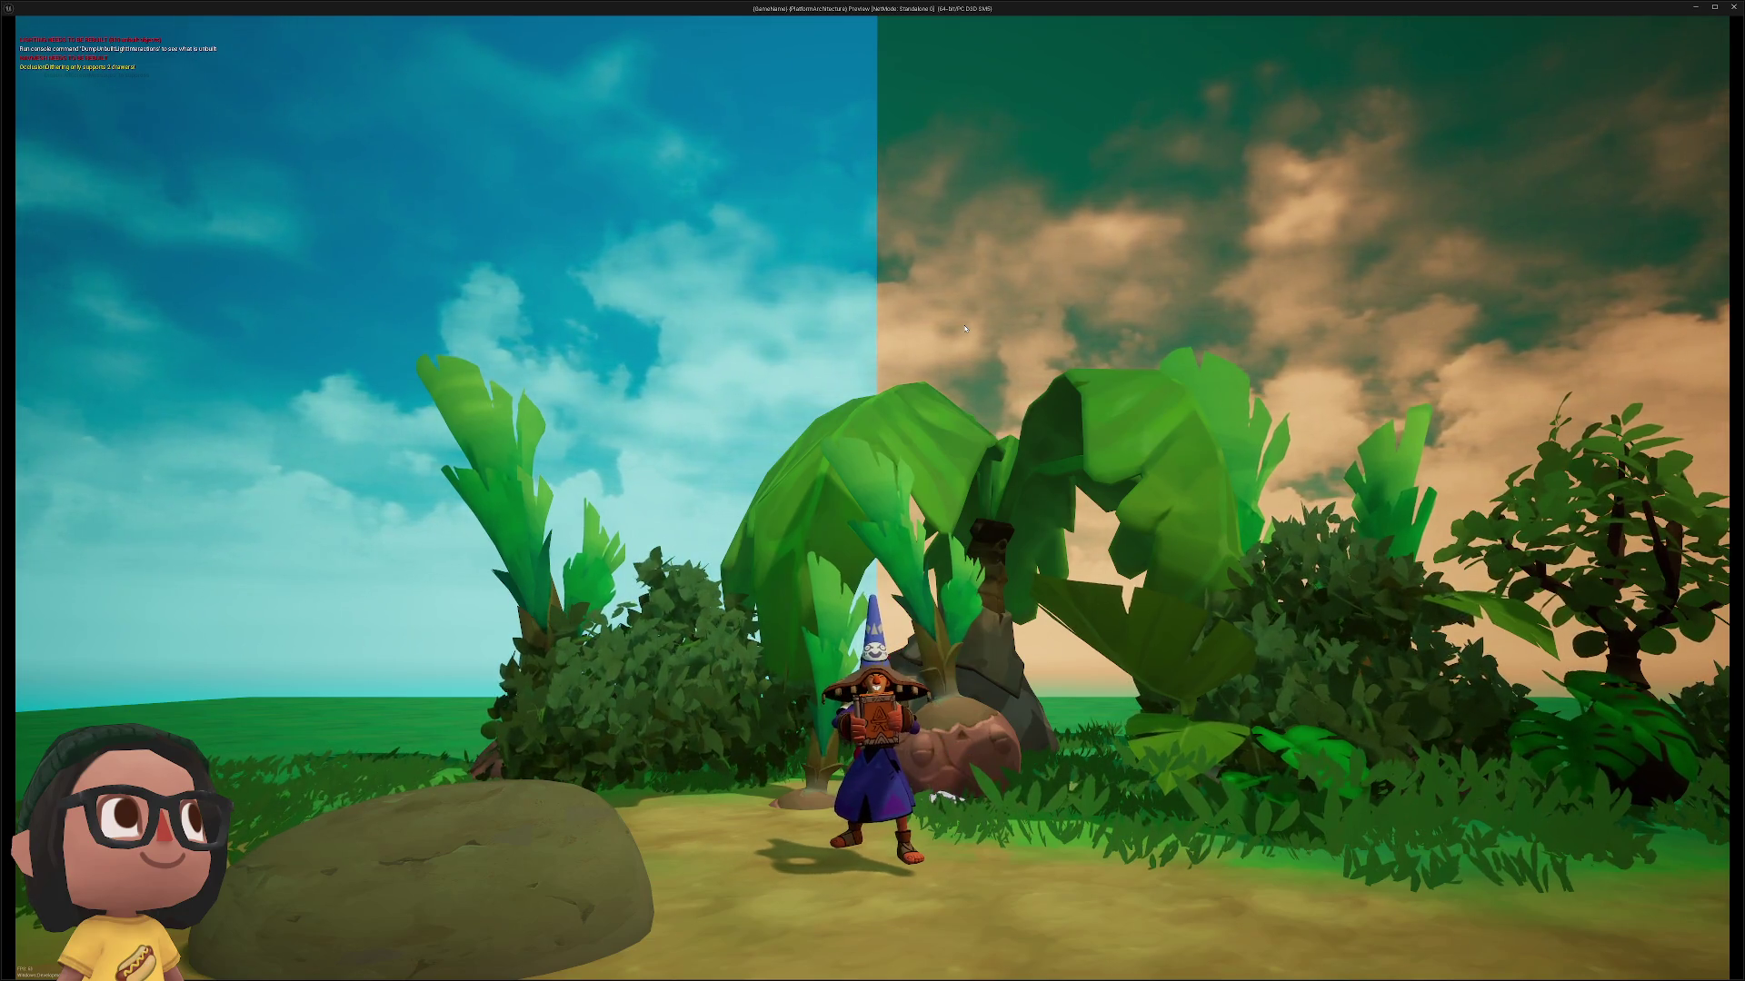
{"action": "key", "text": "Escape"}
{"action": "left_click_drag", "start_coordinate": [957, 374], "coordinate": [993, 263]}
{"action": "key", "text": "f"}
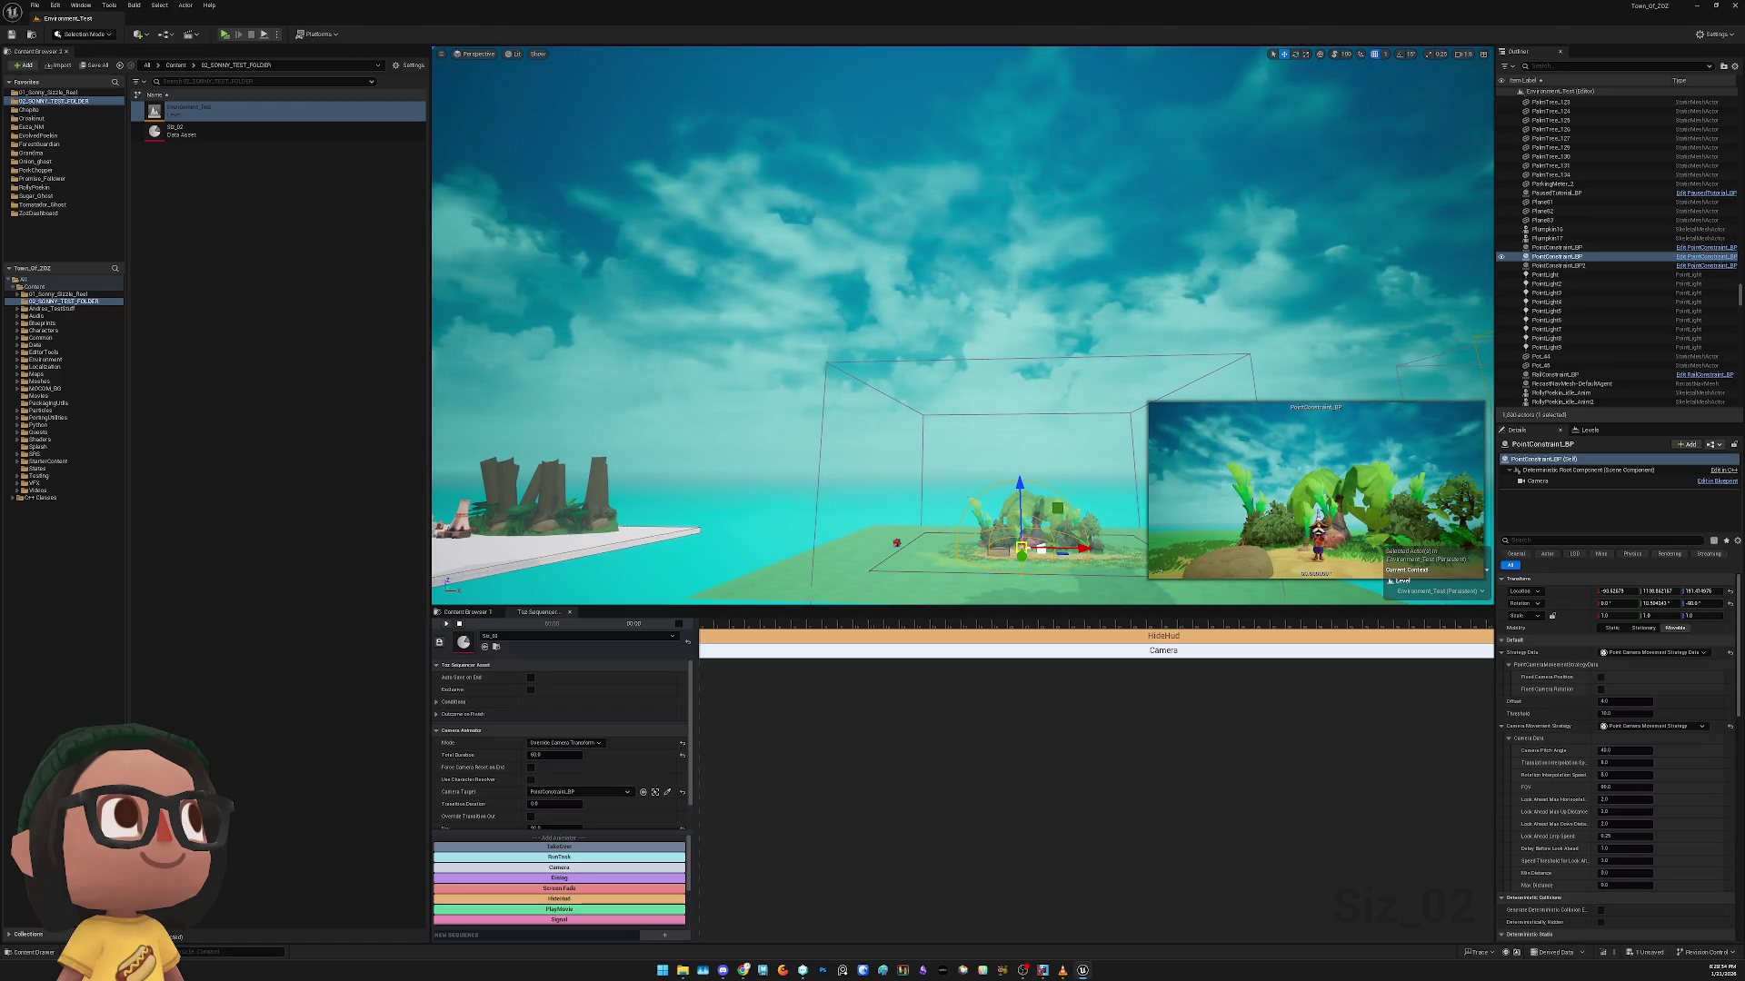
Inspect the island and the BP_Sky_Sphere actor from a wider, orbiting view
{"action": "left_click_drag", "start_coordinate": [993, 262], "coordinate": [828, 344]}
{"action": "left_click", "coordinate": [765, 308]}
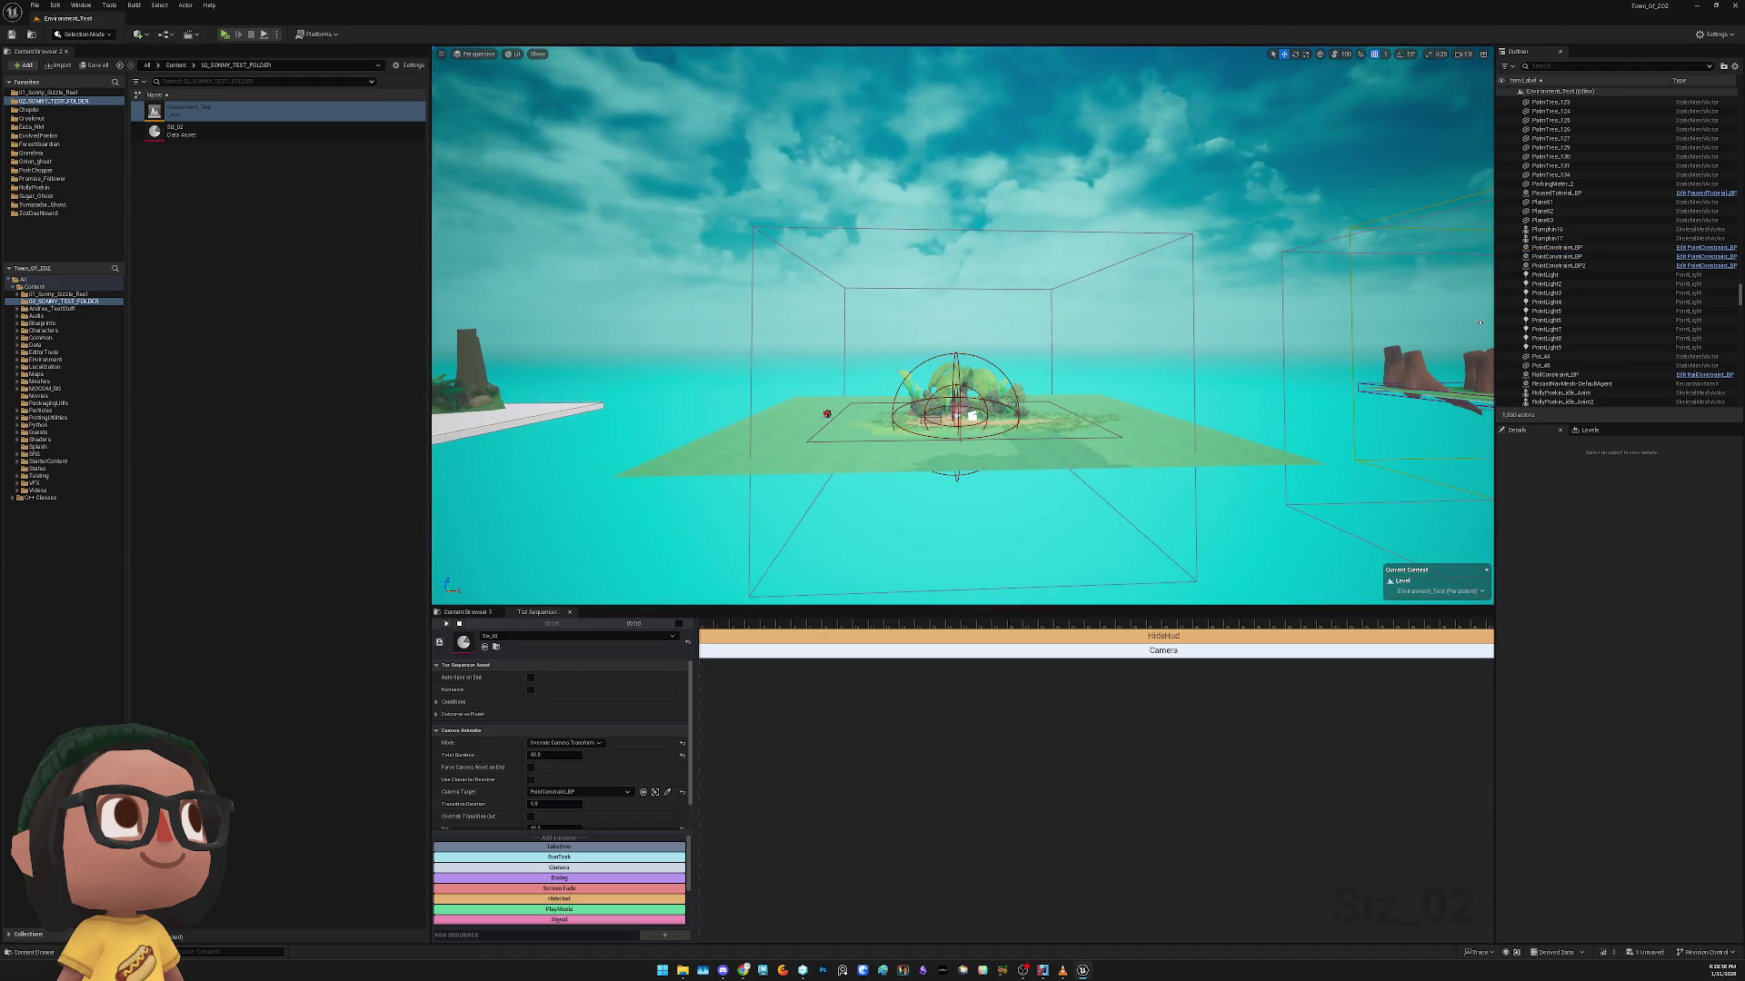
{"action": "left_click", "coordinate": [738, 443]}
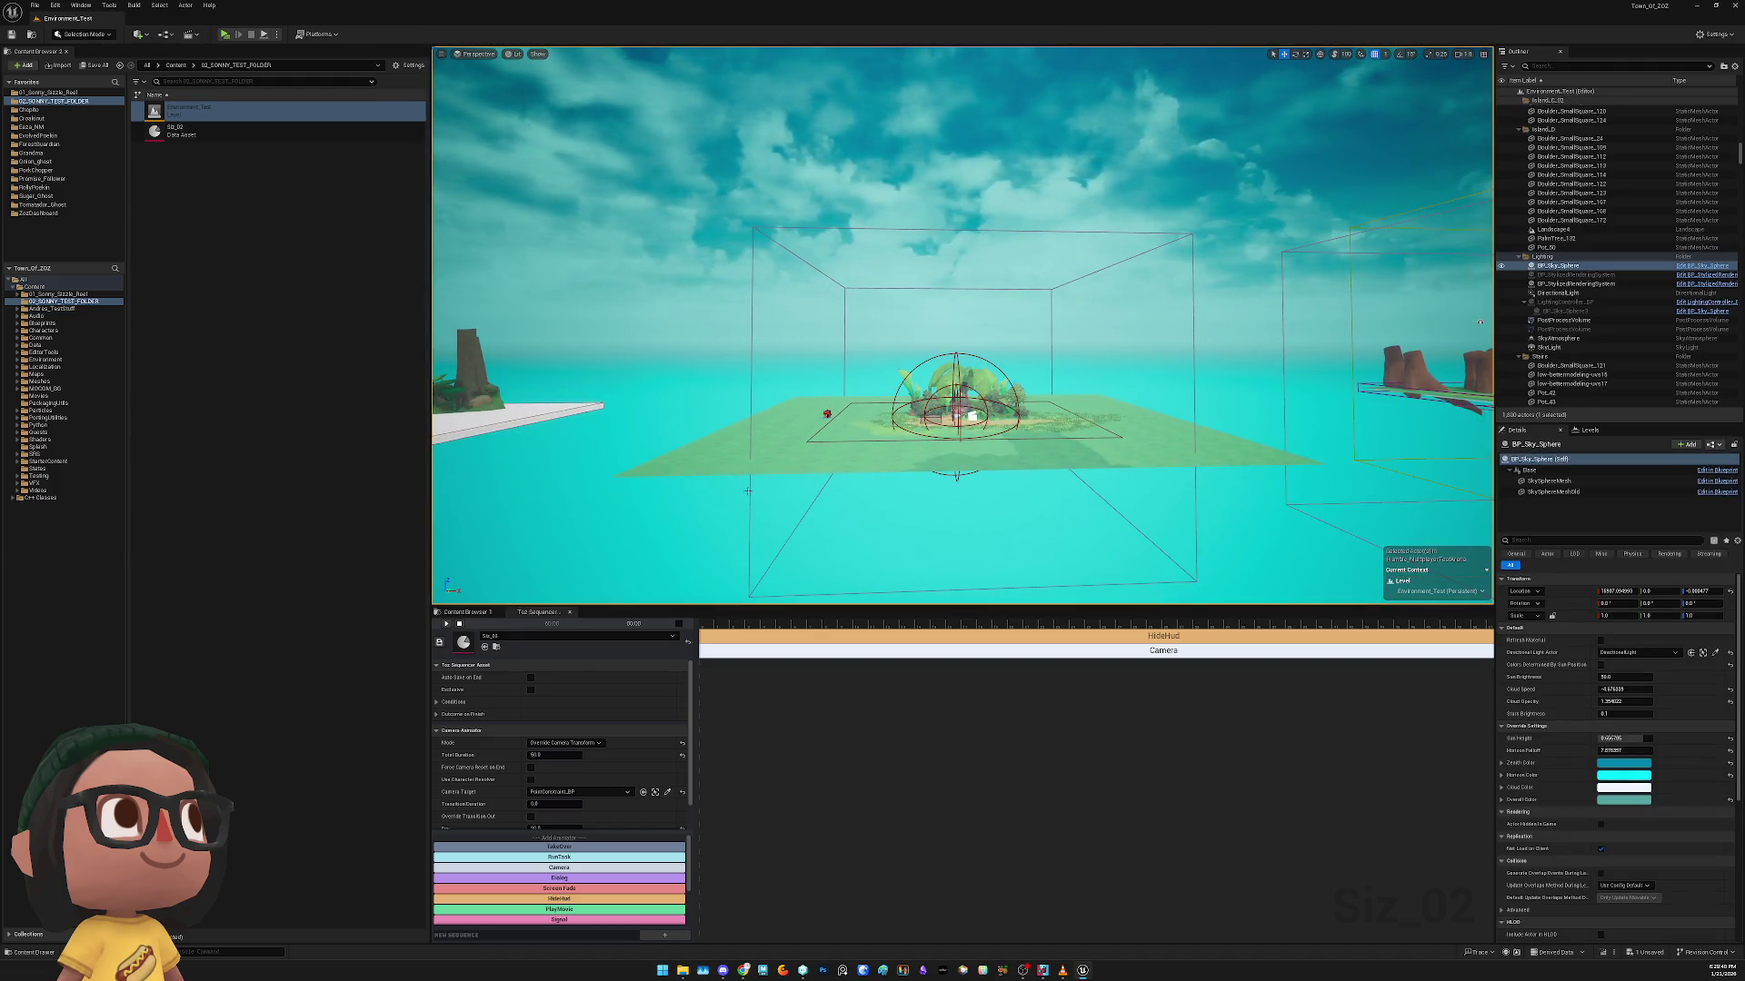
{"action": "left_click", "coordinate": [936, 256]}
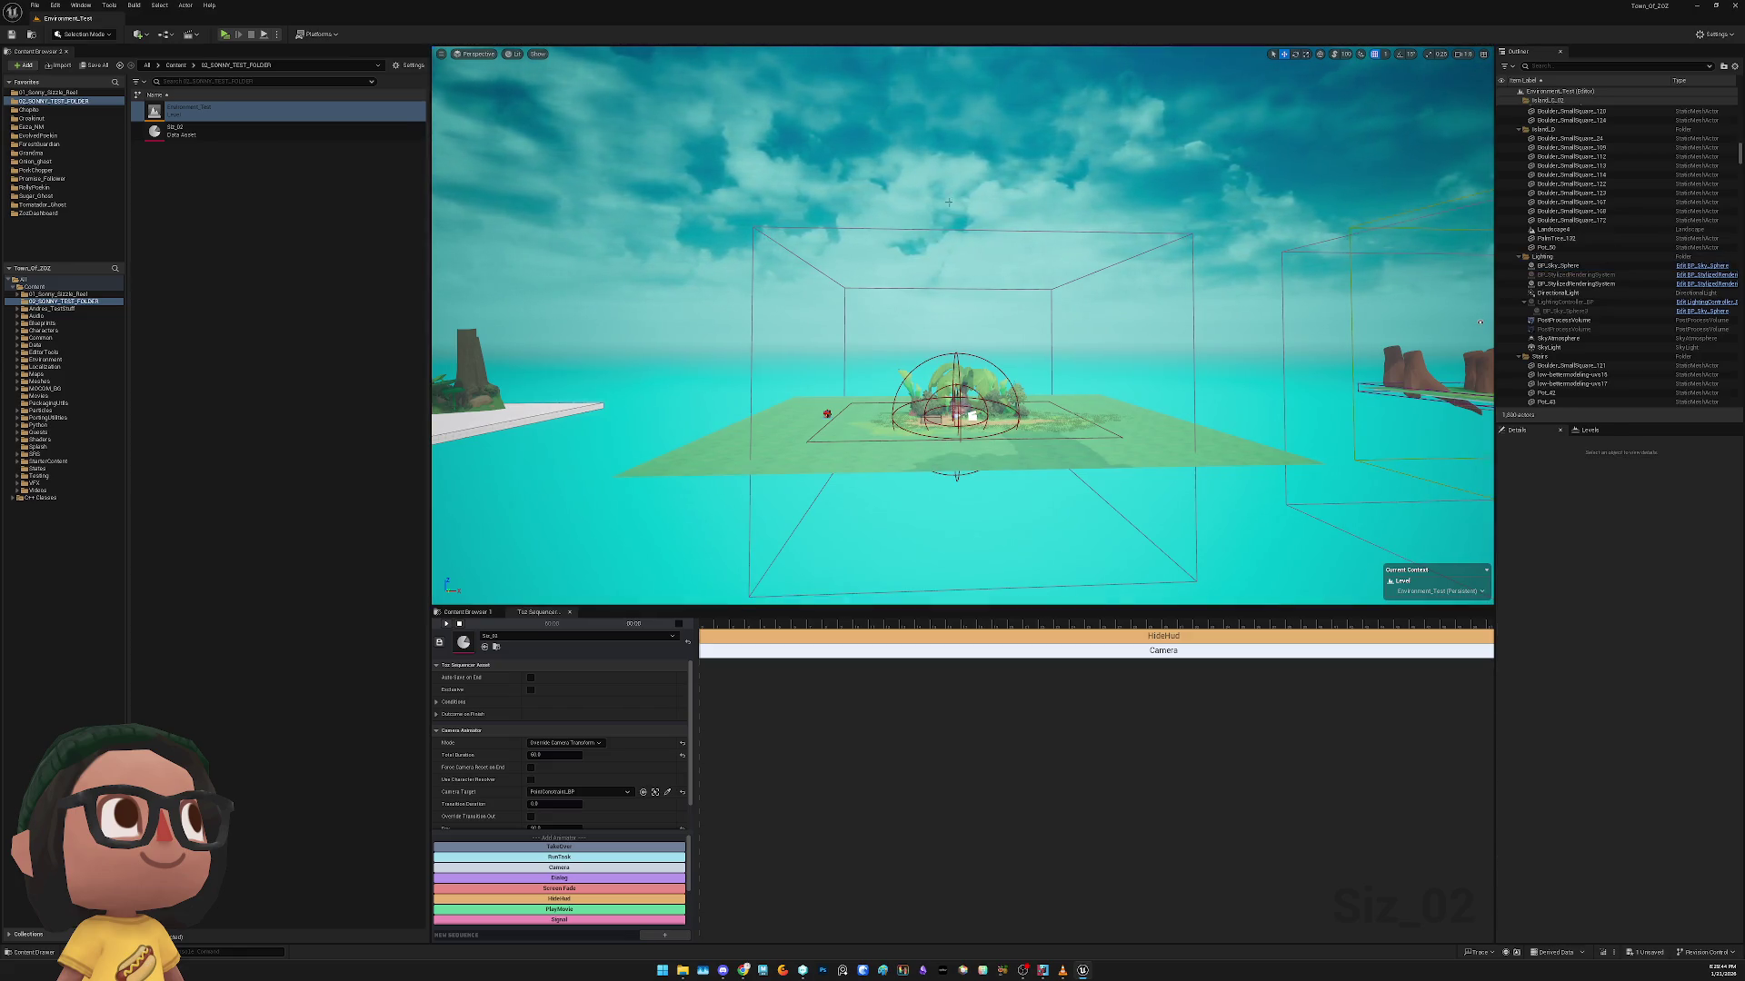
{"action": "mouse_move", "coordinate": [948, 186]}
{"action": "left_mouse_down"}
{"action": "mouse_move", "coordinate": [911, 191]}
{"action": "mouse_move", "coordinate": [971, 214]}
{"action": "left_mouse_up"}
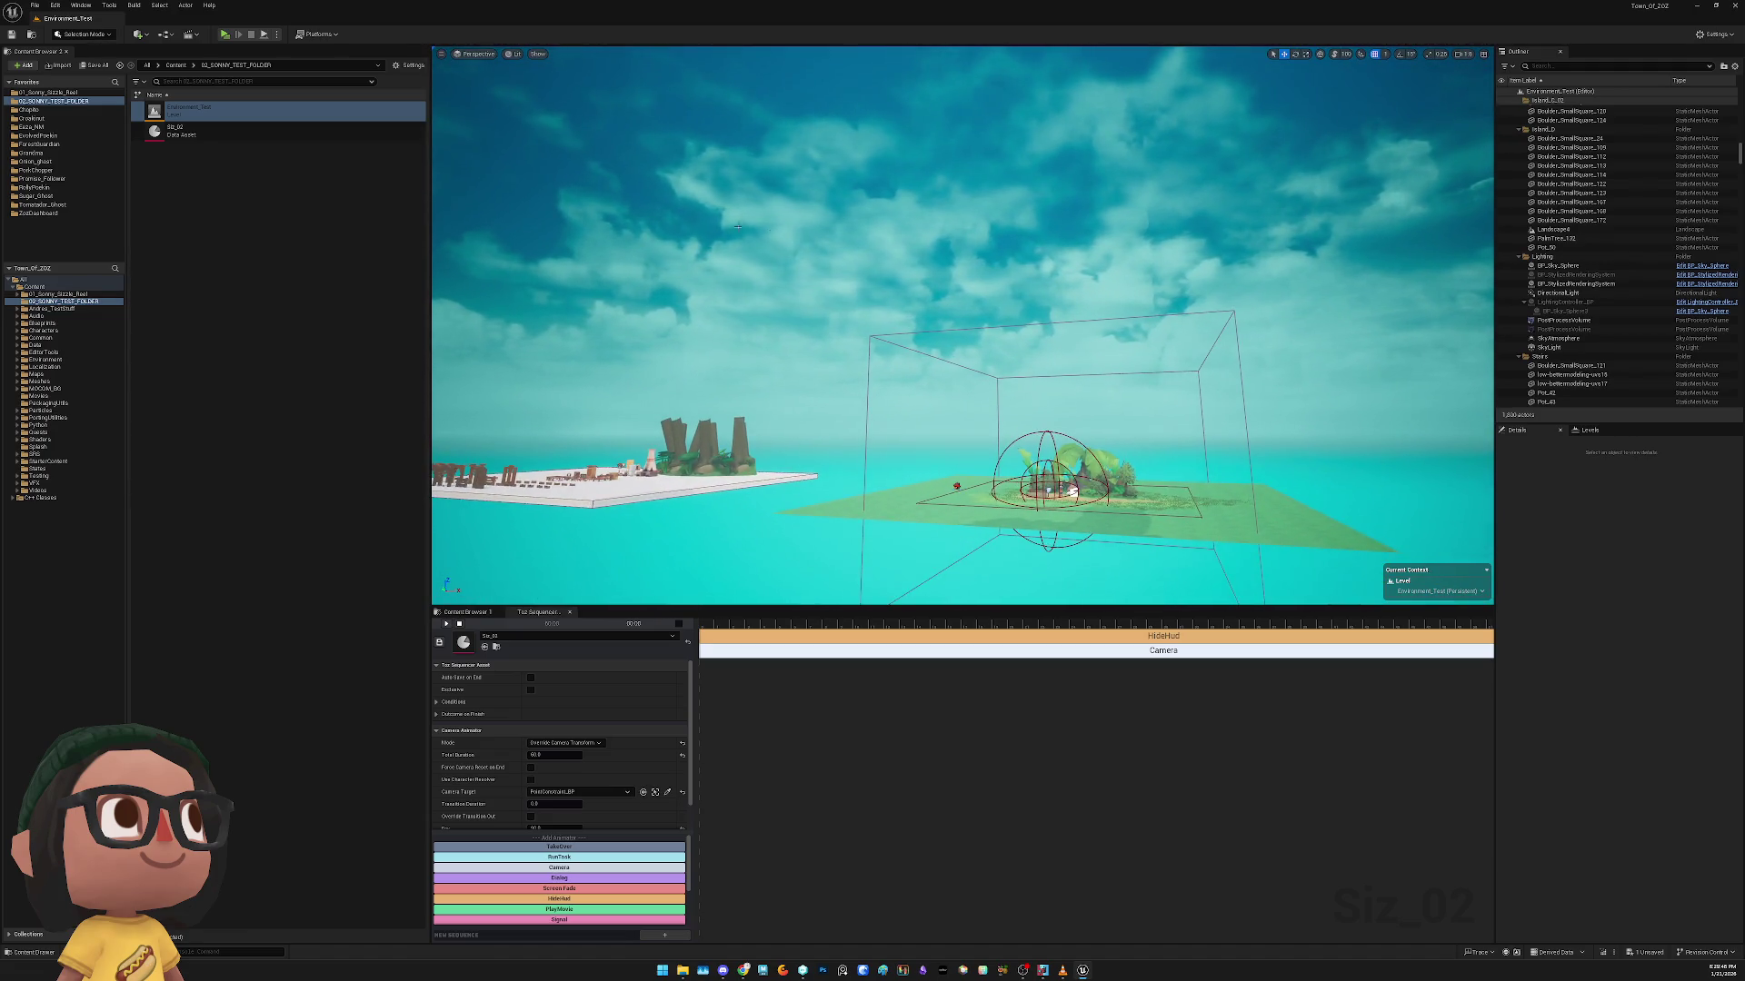
{"action": "left_click_drag", "start_coordinate": [745, 363], "coordinate": [727, 374]}
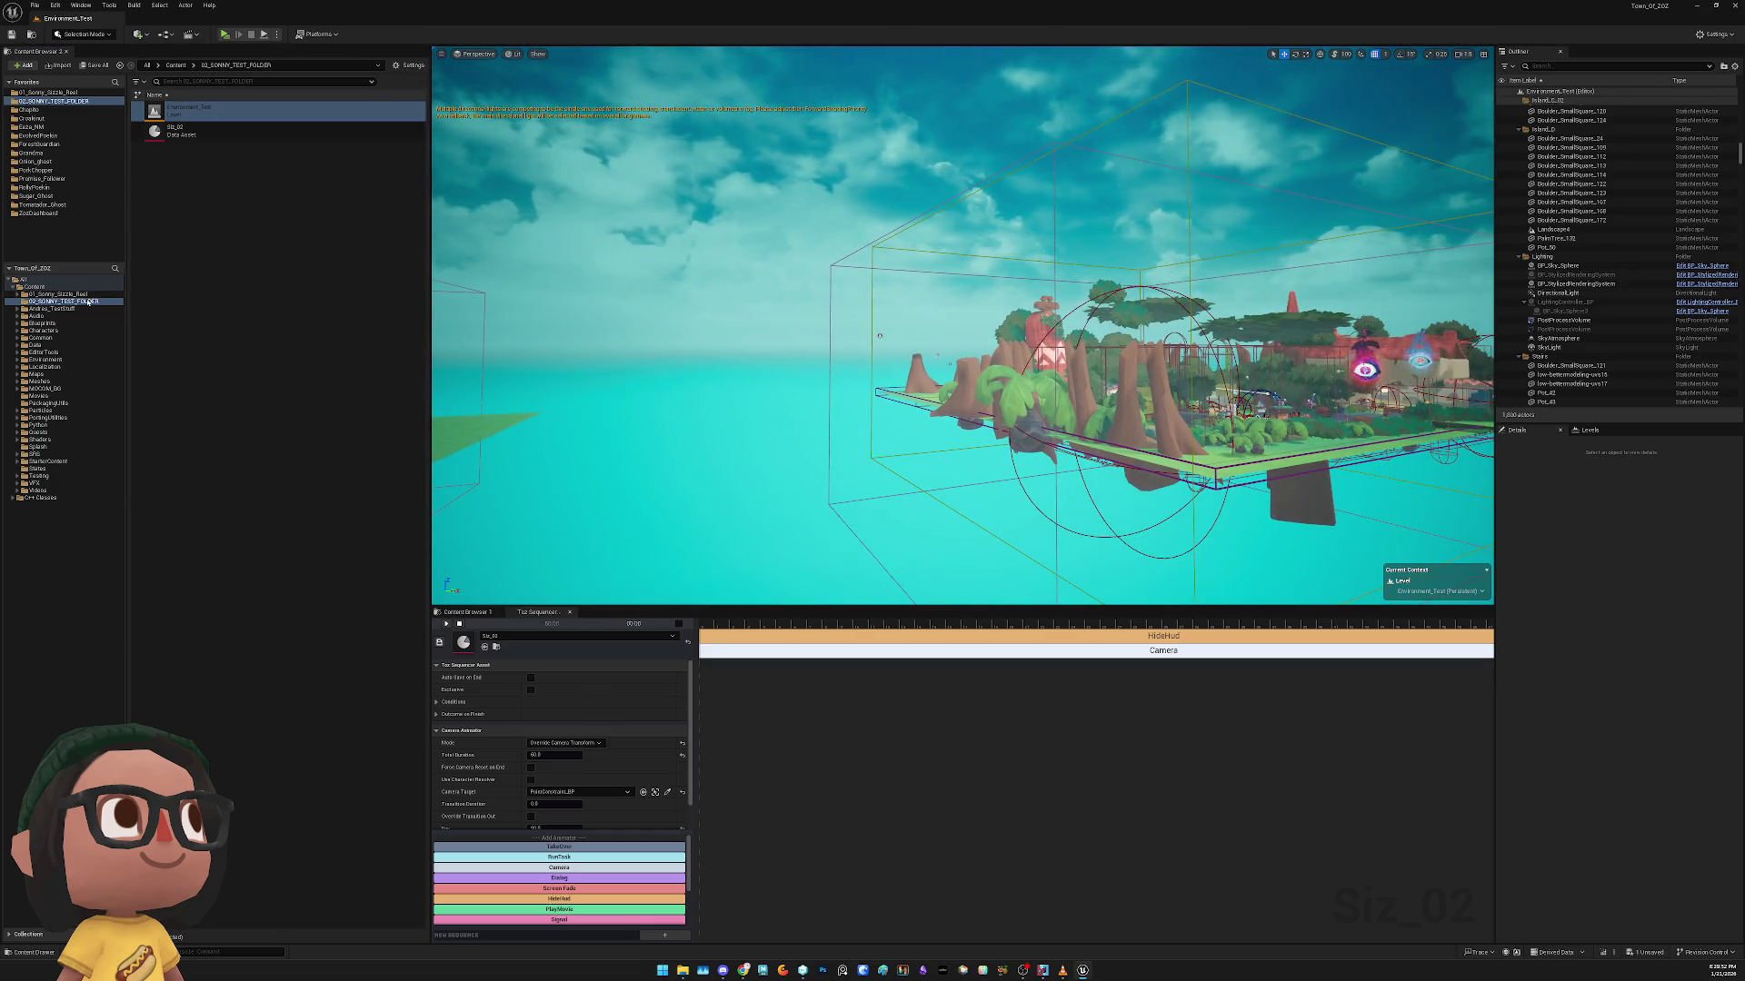
Remove the Humble_MultiplayerTestArena sublevel and playtest, confirming one uniform sky
{"action": "left_click", "coordinate": [1589, 429]}
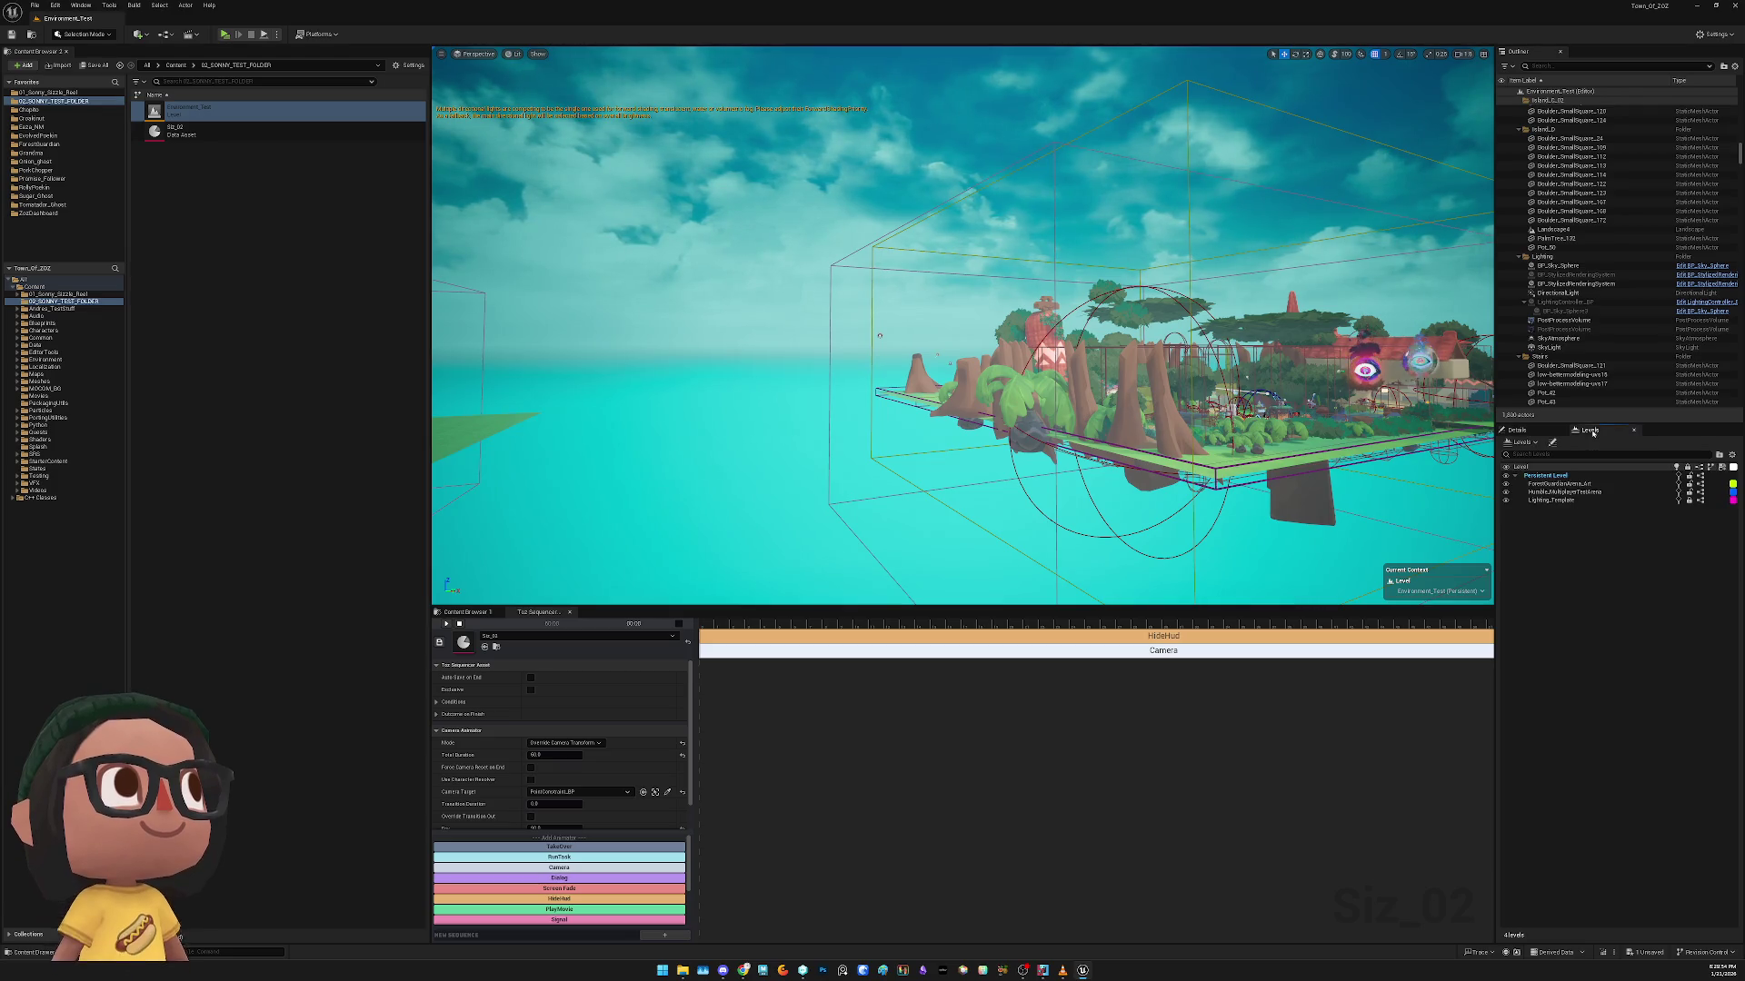
{"action": "right_click", "coordinate": [1583, 492]}
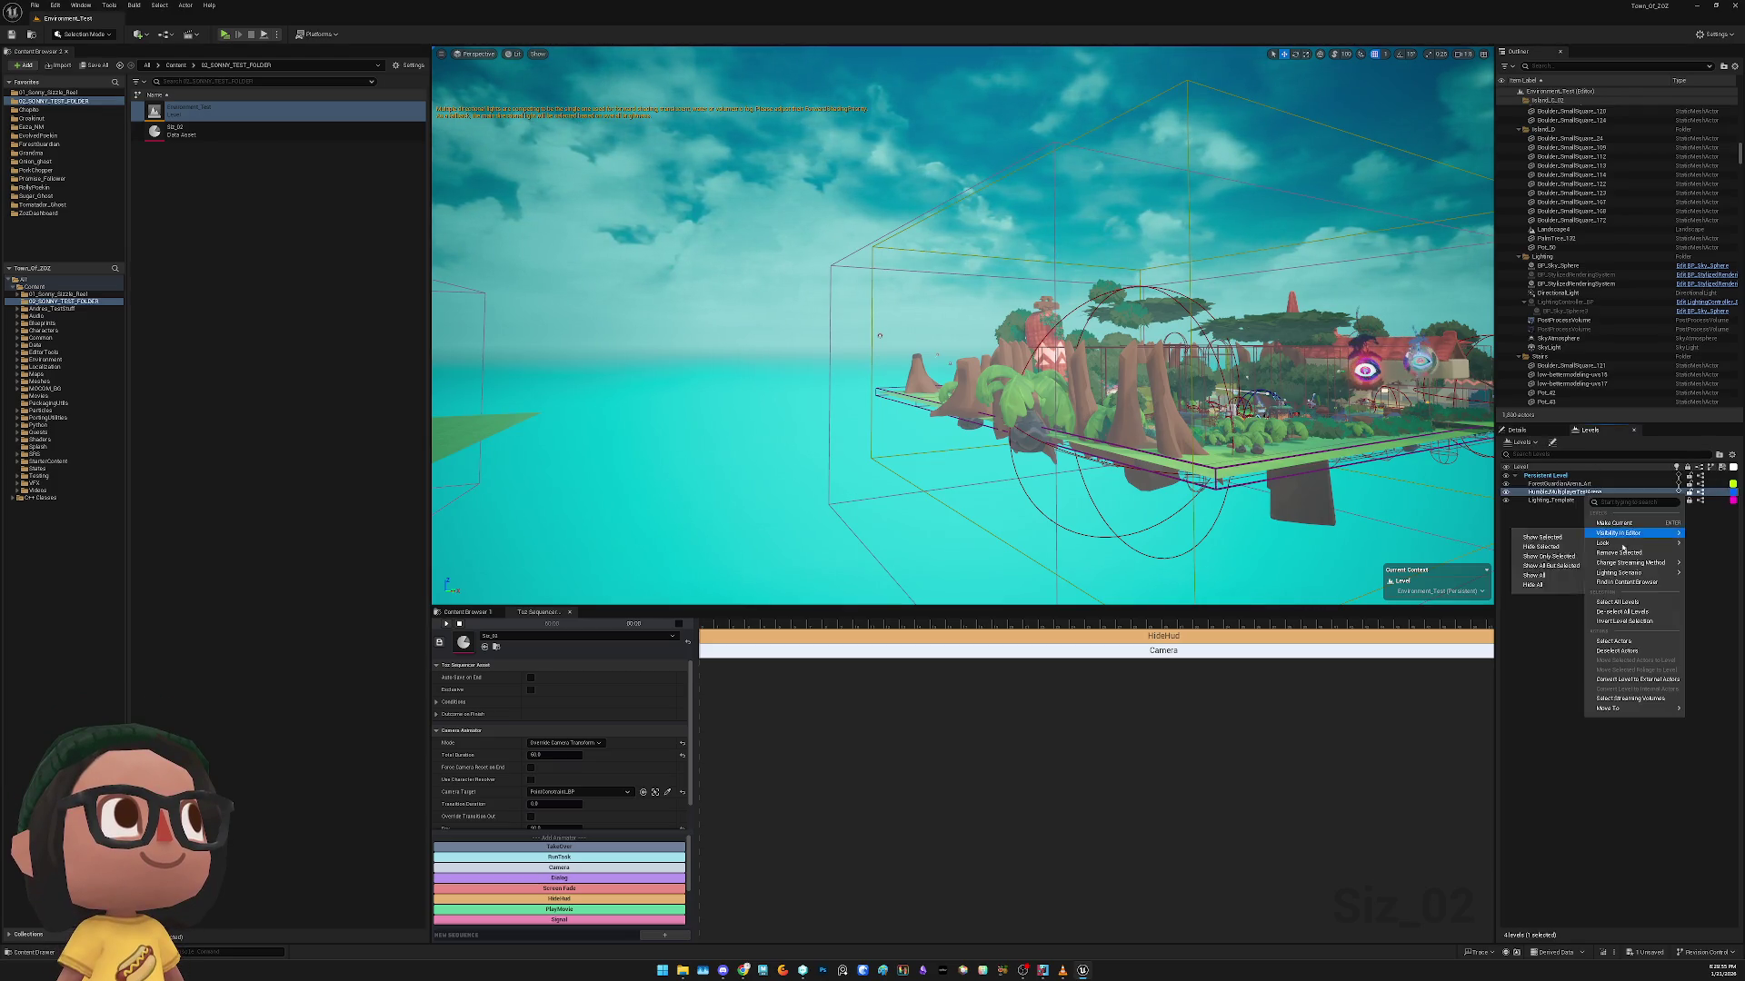
{"action": "left_click", "coordinate": [1633, 559]}
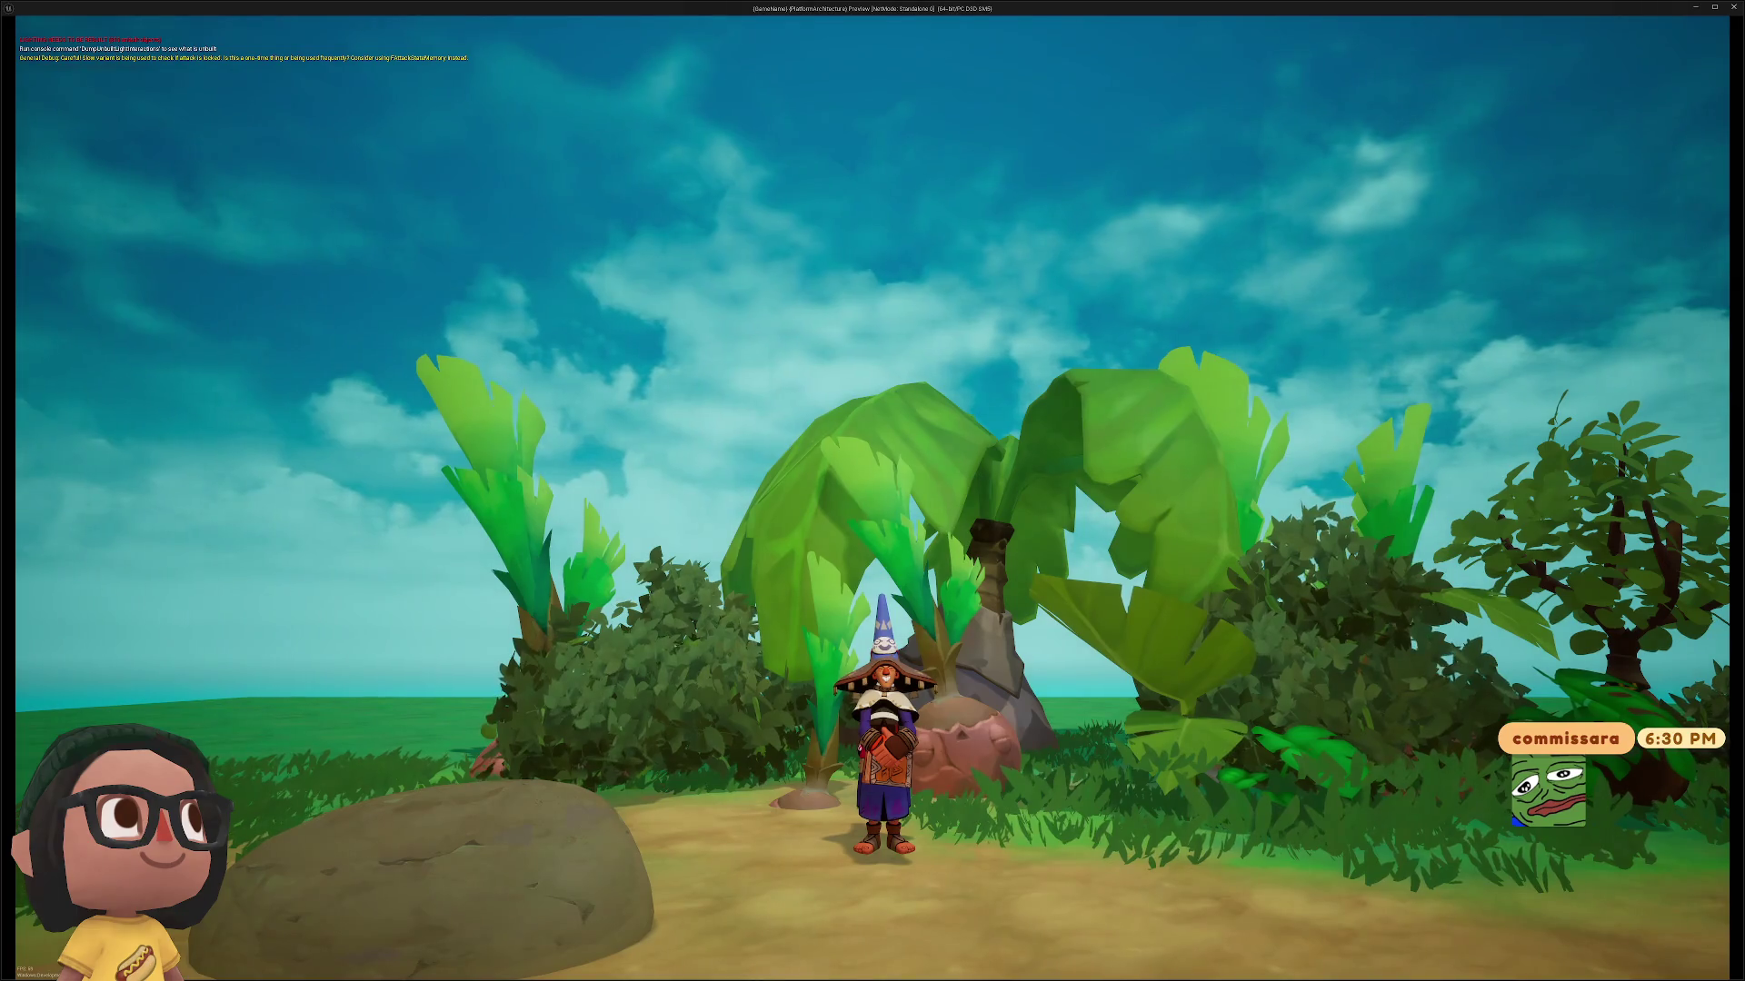
{"action": "key", "text": "Escape"}
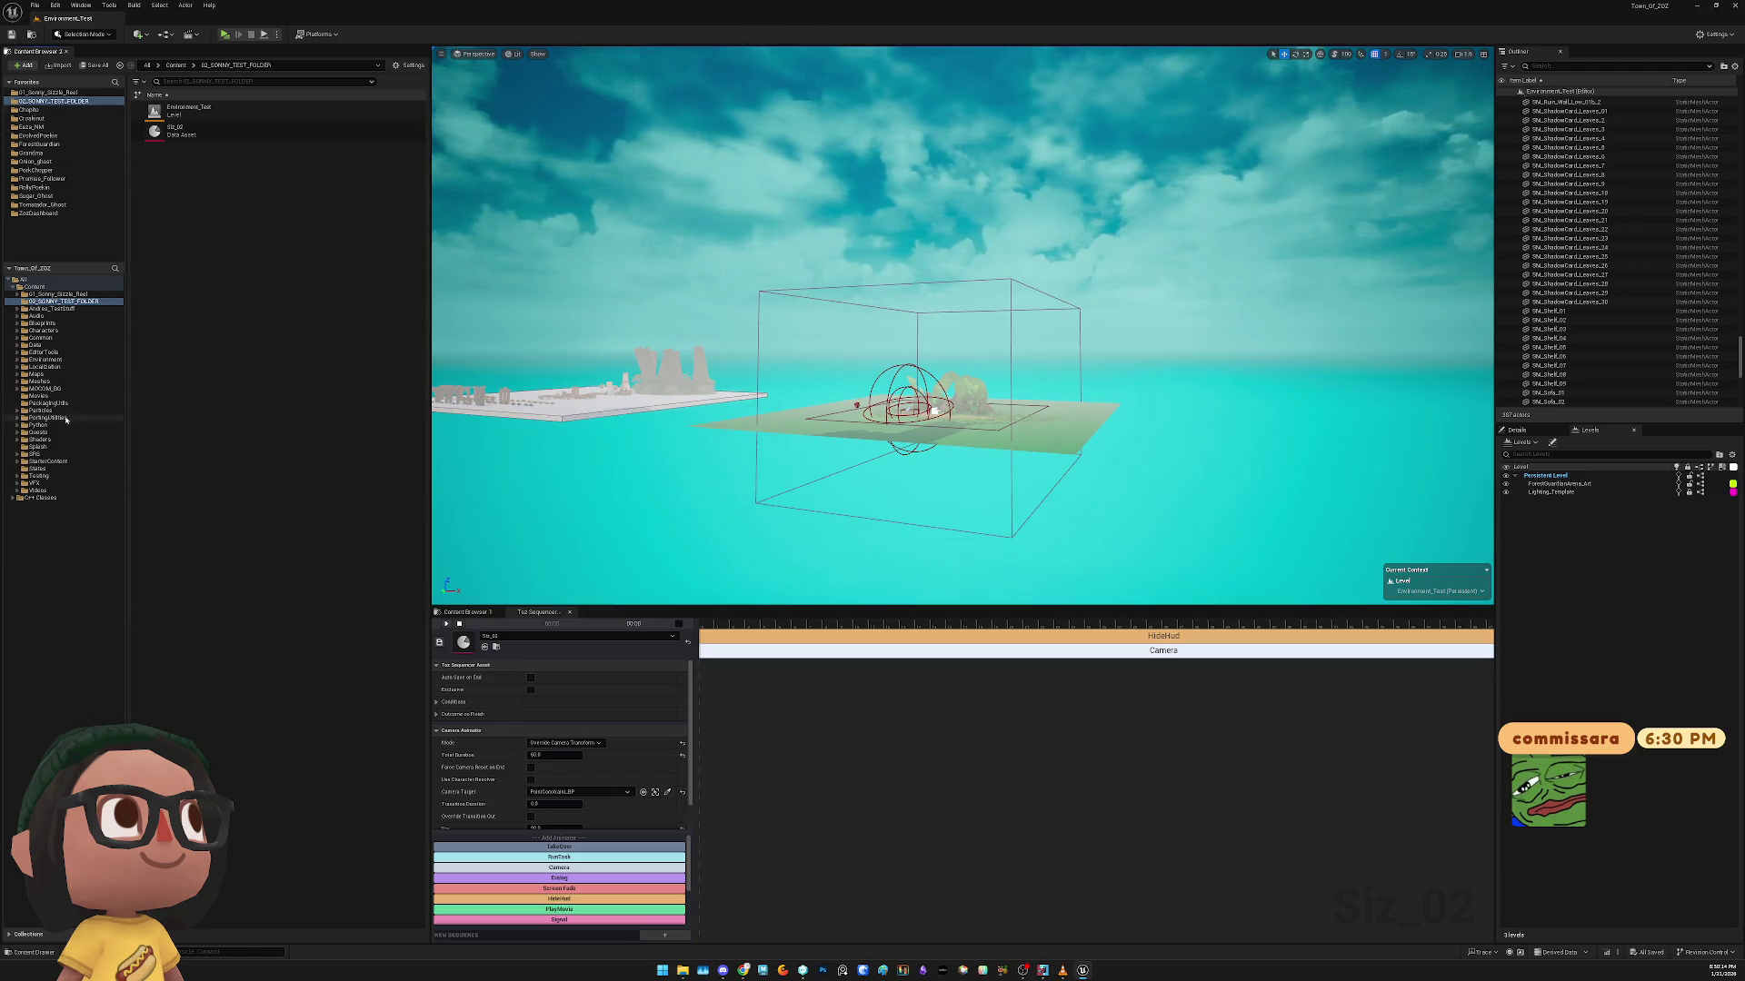
Browse Content/Maps and its Area01_Maps subfolder looking for the arena level
{"action": "left_click", "coordinate": [50, 376]}
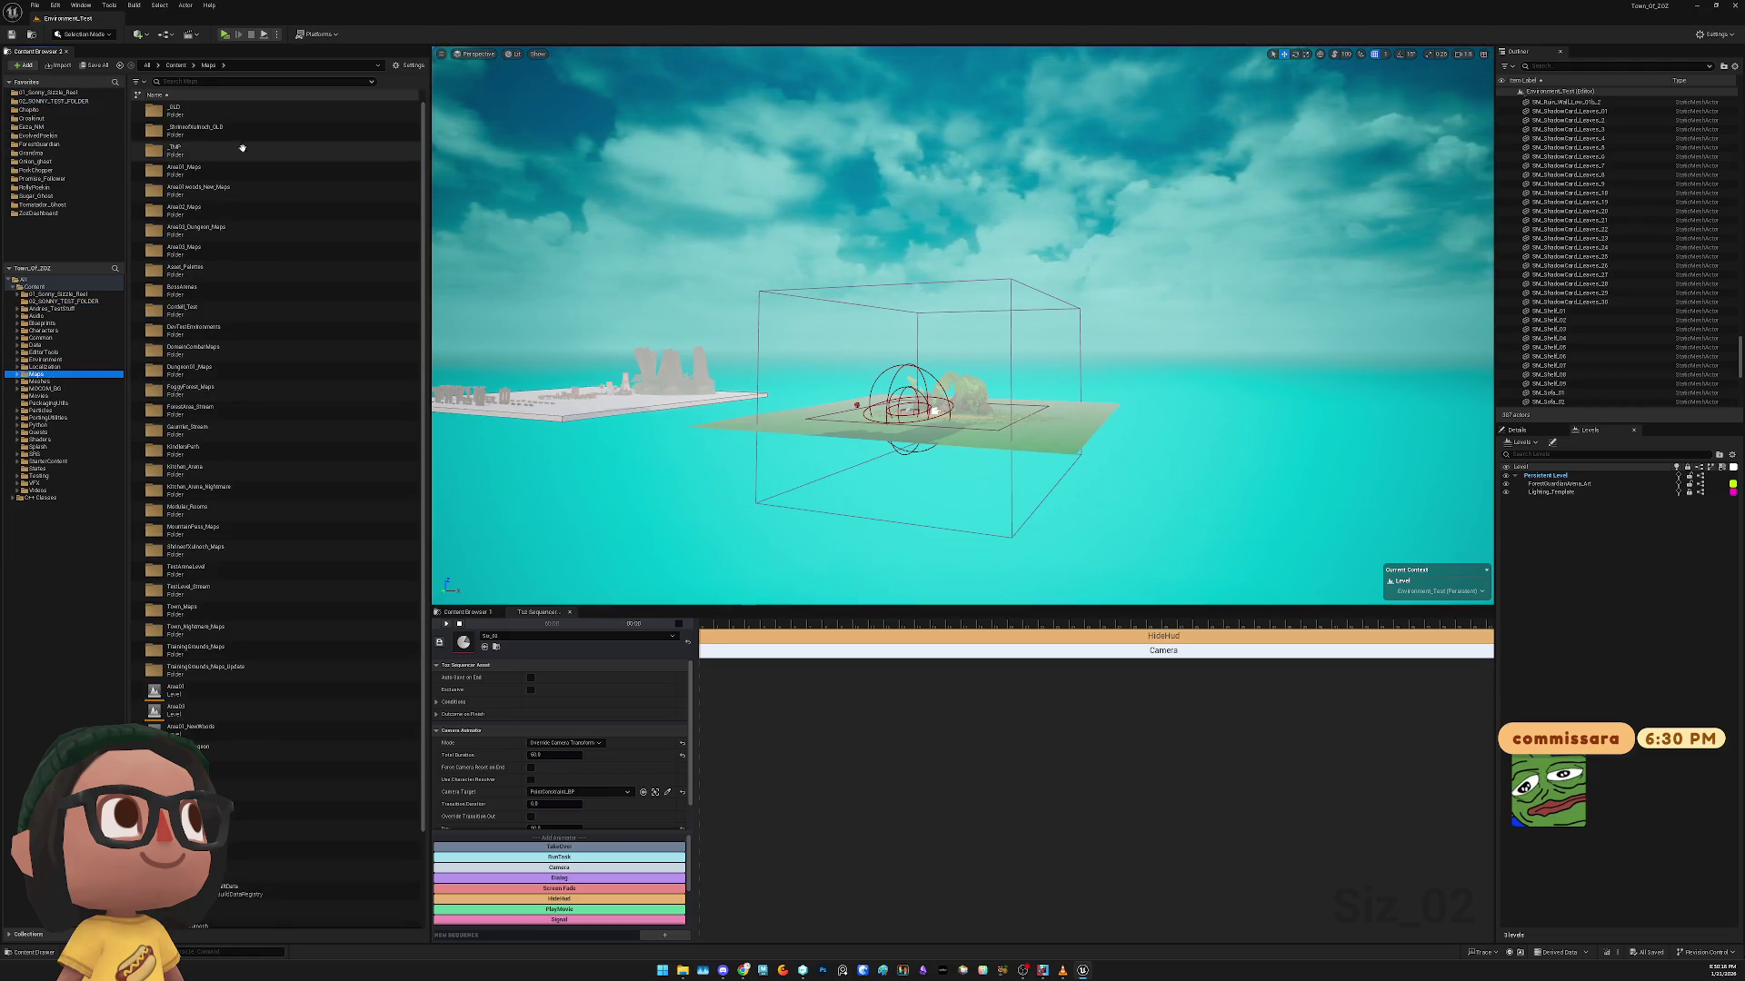
{"action": "left_click", "coordinate": [261, 176]}
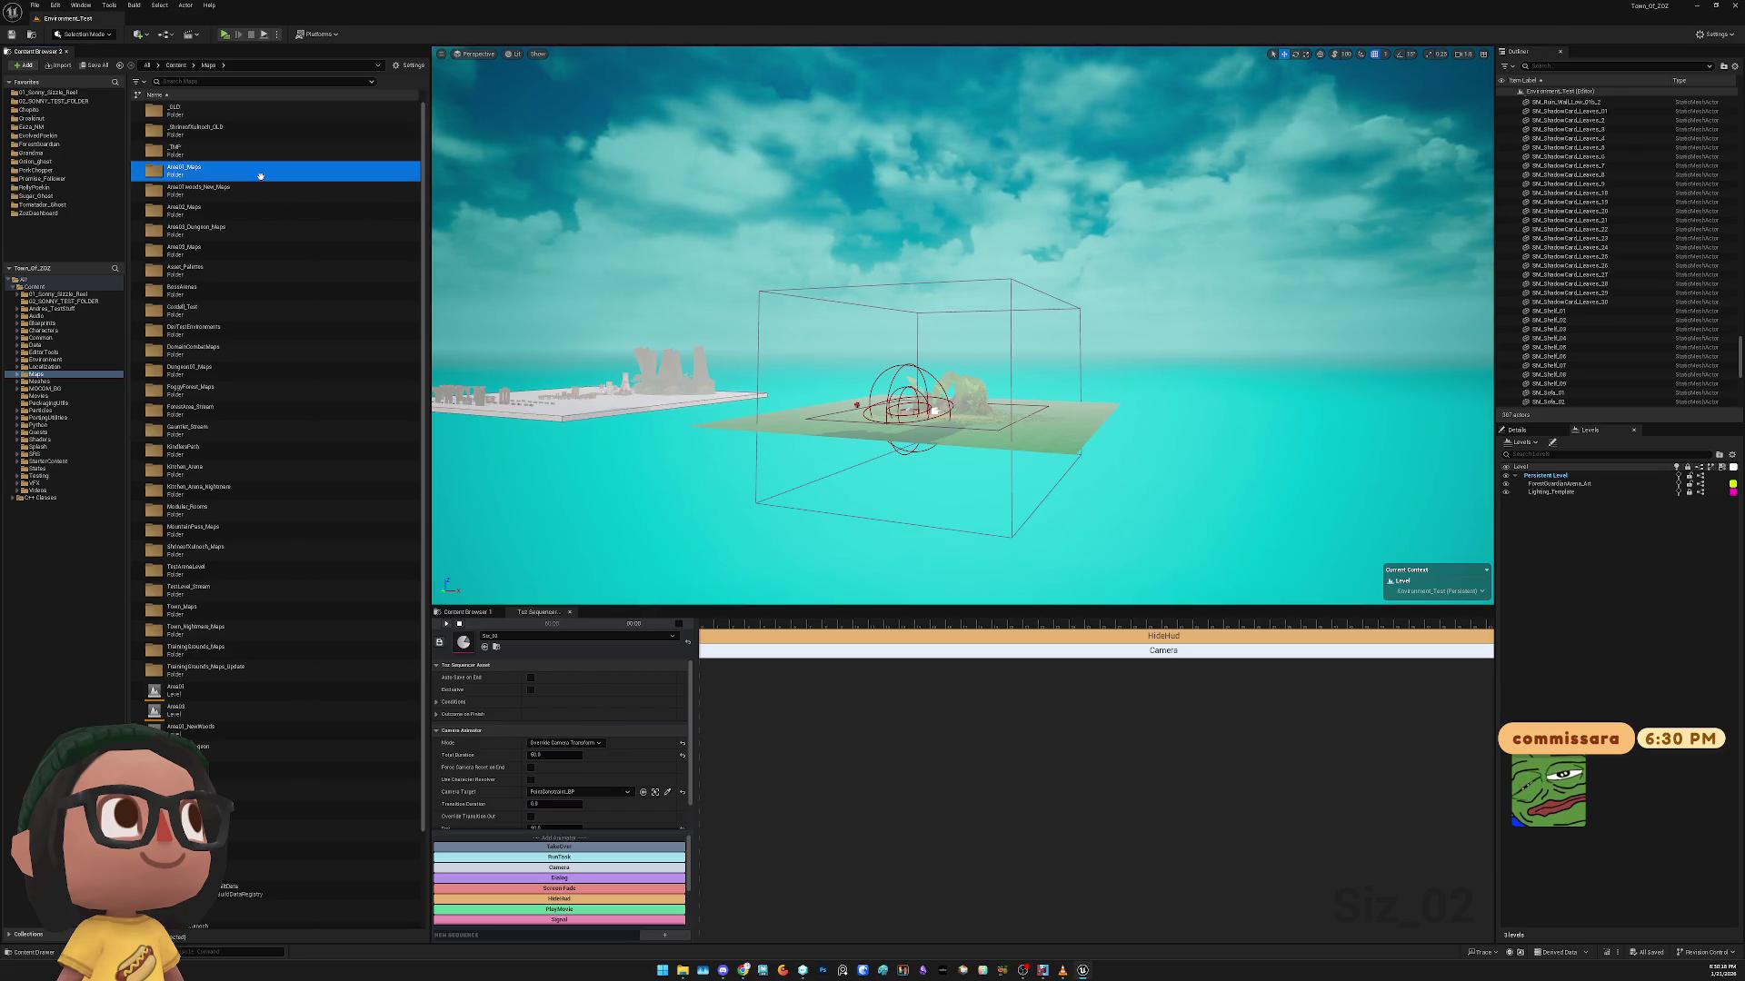
{"action": "key", "text": "Return"}
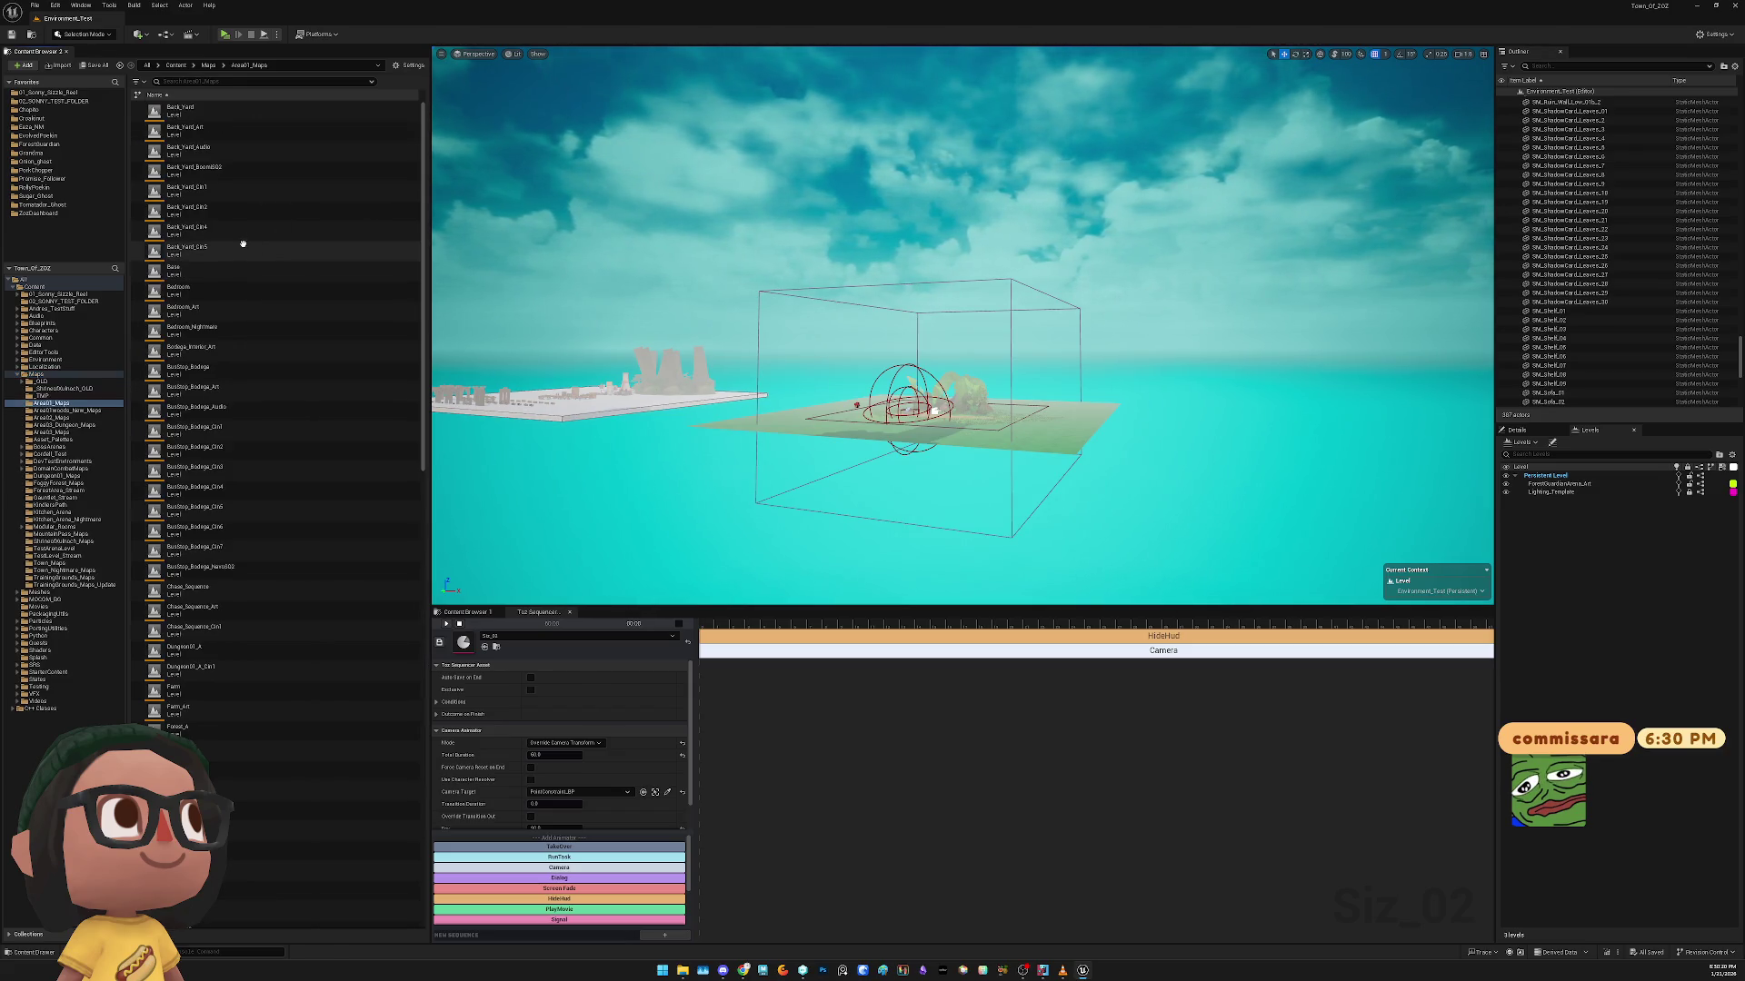
{"action": "scroll", "coordinate": [246, 254], "scroll_direction": "down", "scroll_amount": 5}
{"action": "scroll", "coordinate": [254, 263], "scroll_direction": "down", "scroll_amount": 15}
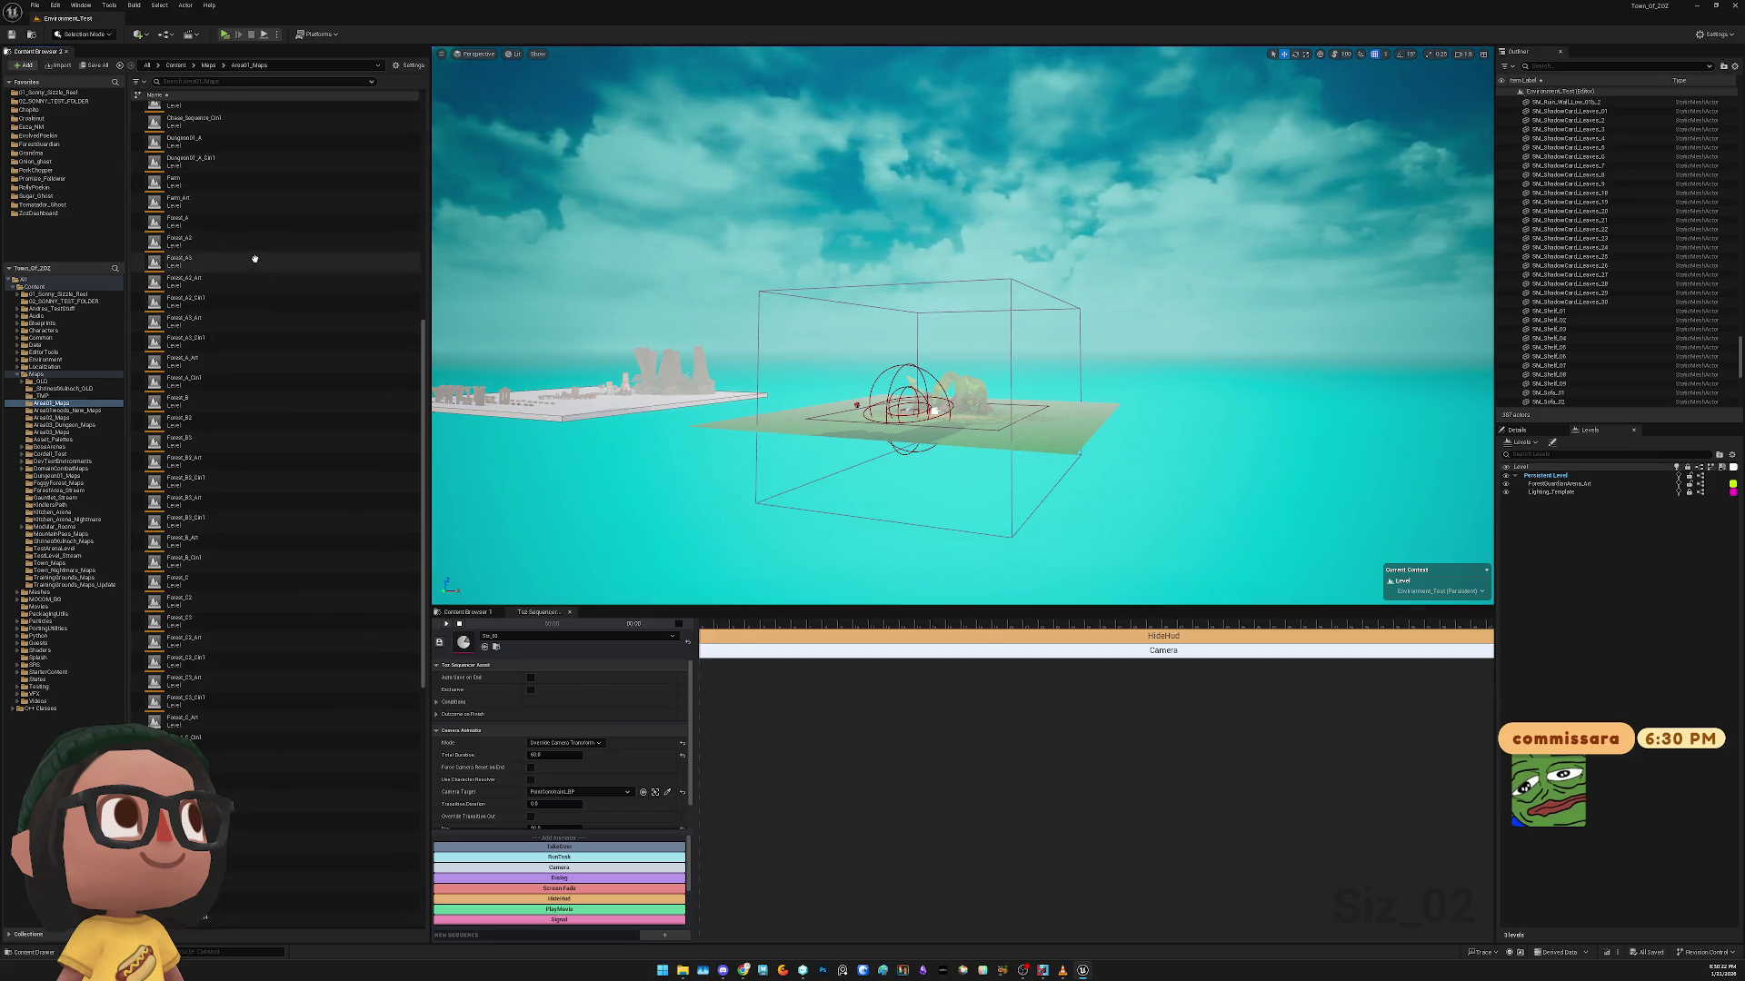
{"action": "scroll", "coordinate": [260, 270], "scroll_direction": "down", "scroll_amount": 3}
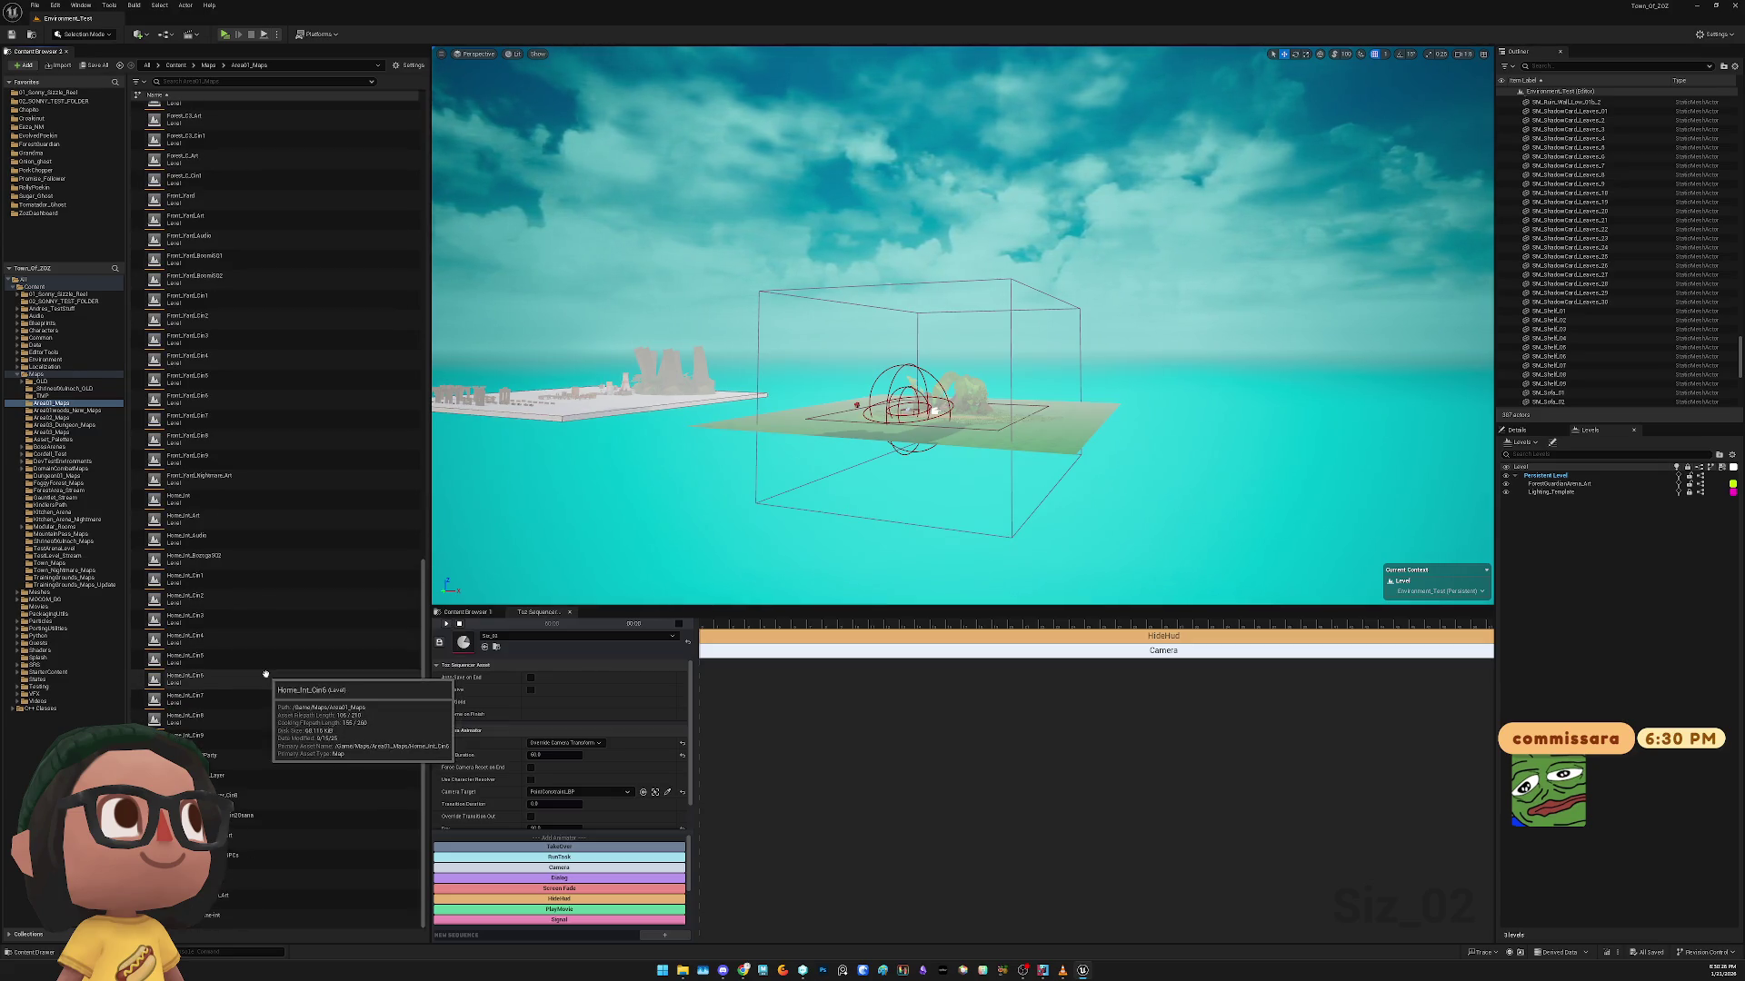
{"action": "key", "text": "BackSpace"}
{"action": "scroll", "coordinate": [268, 648], "scroll_direction": "down", "scroll_amount": 2}
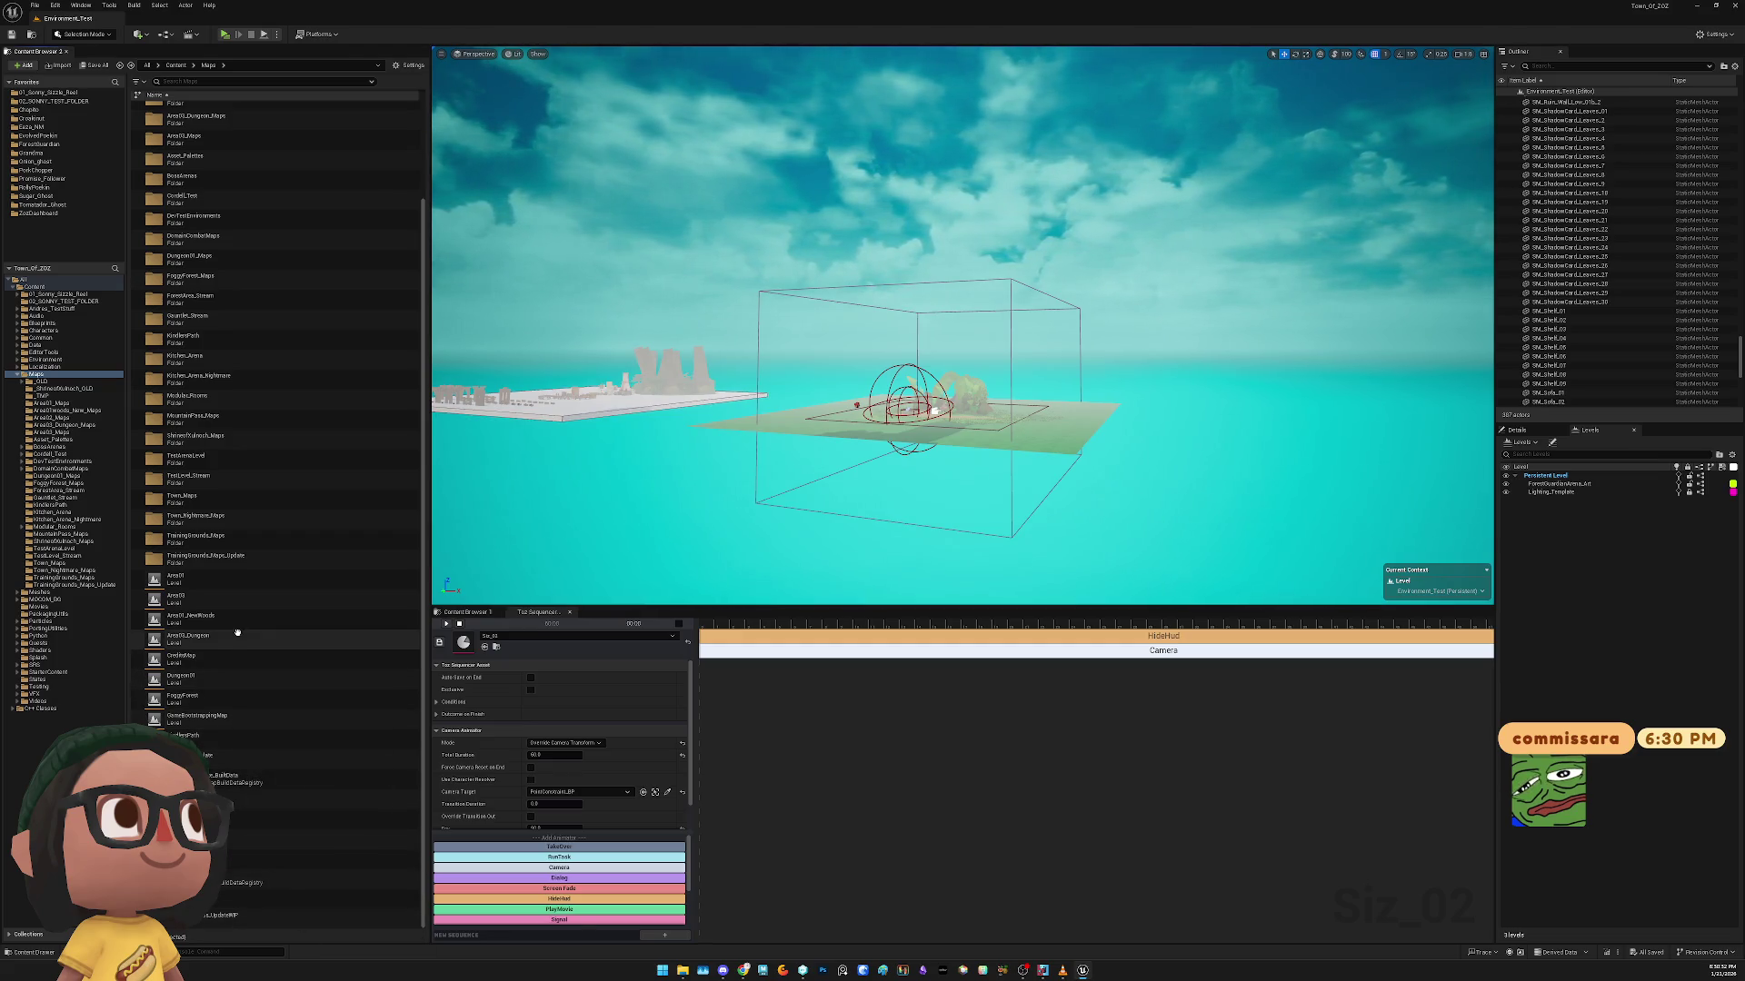
{"action": "scroll", "coordinate": [341, 427], "scroll_direction": "up", "scroll_amount": 3}
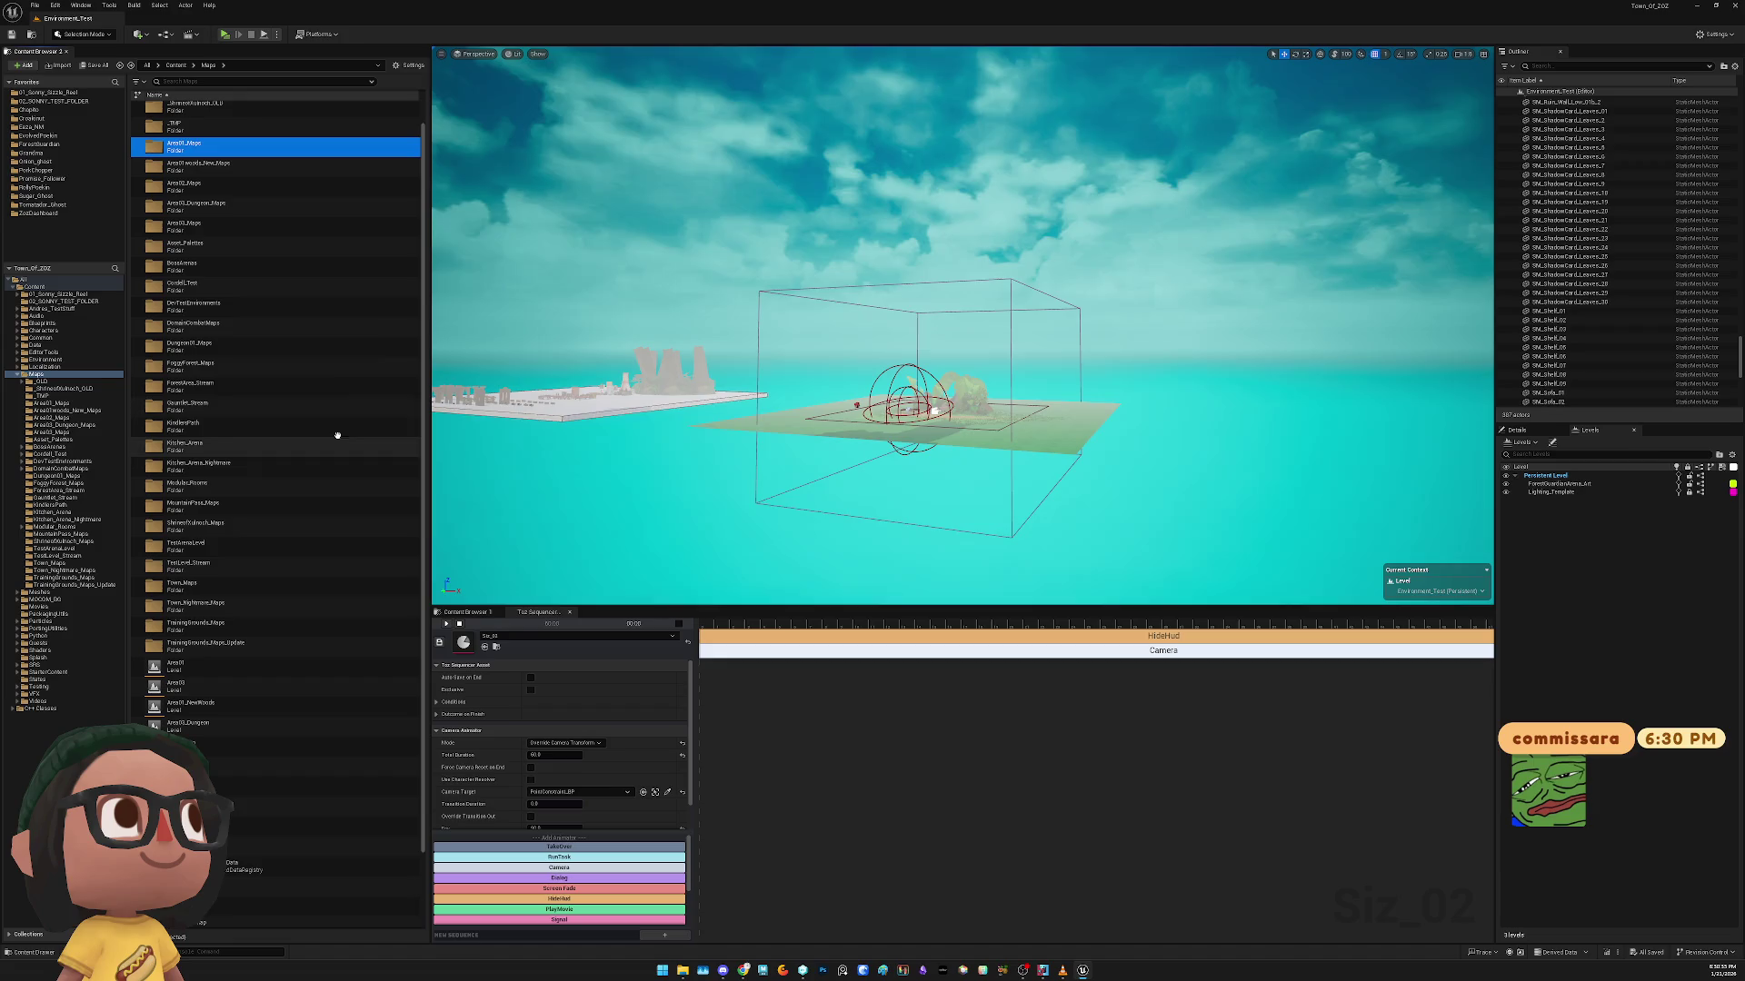
{"action": "left_click", "coordinate": [356, 111]}
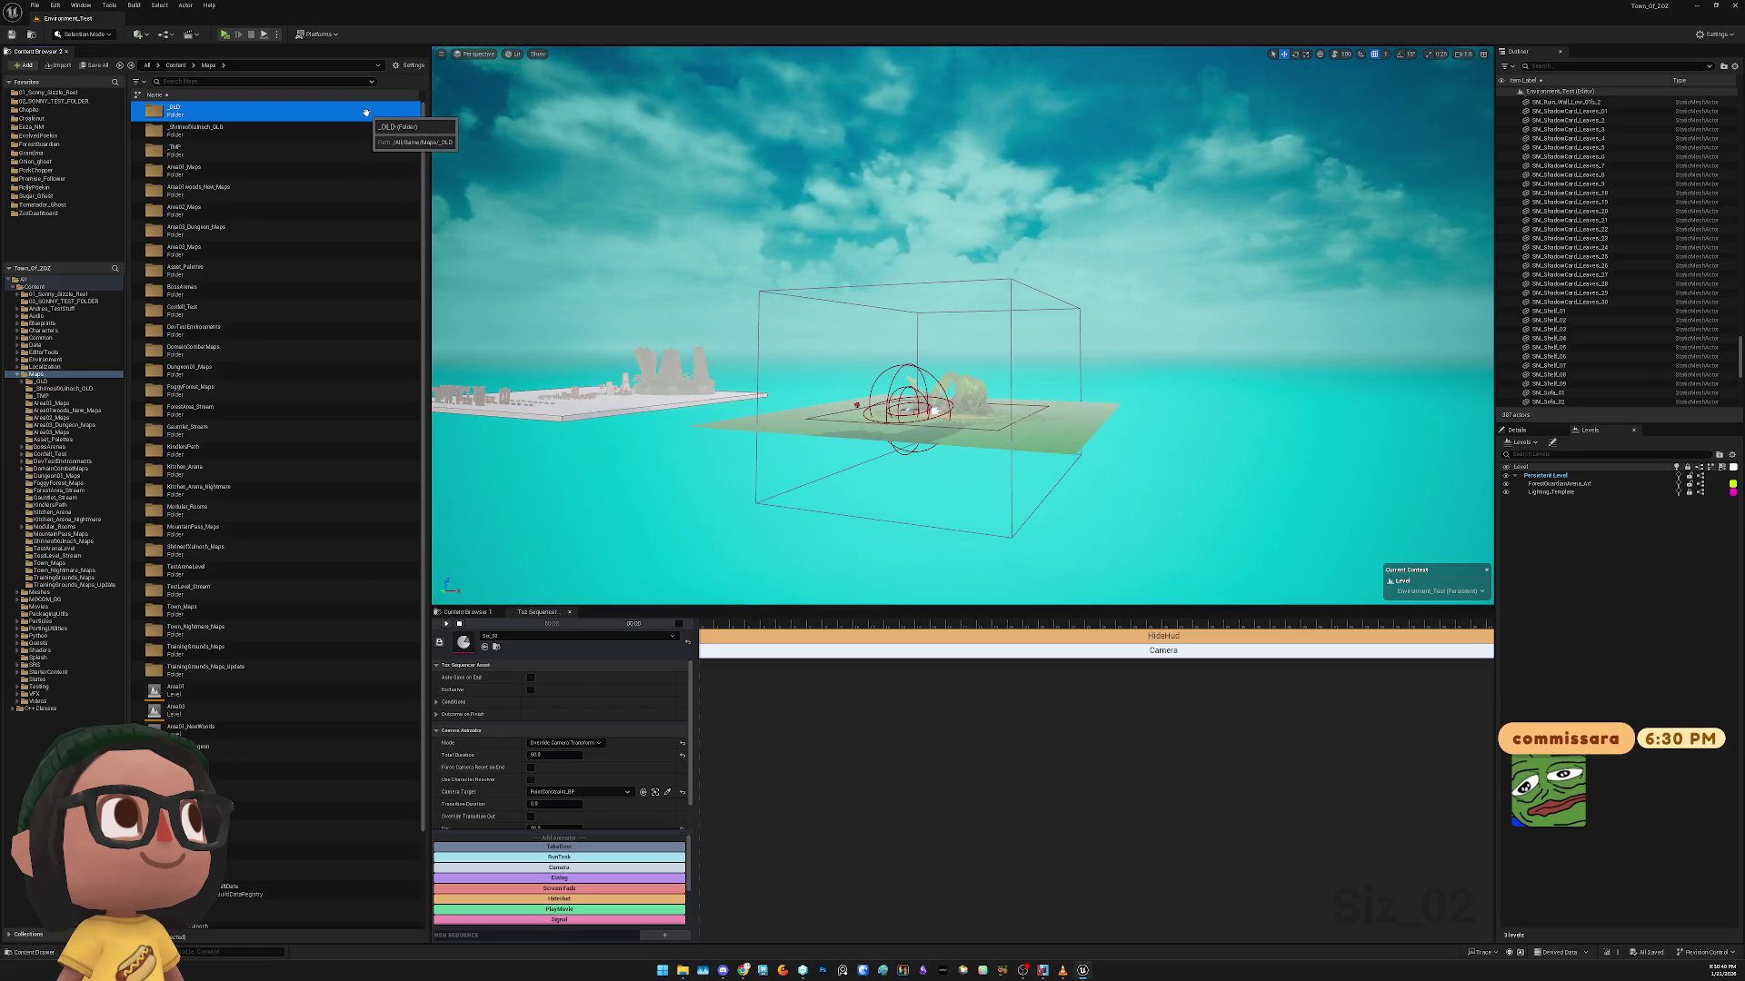
Filter the Maps folder and drag Humble_MultiplayerTestArena into the Levels panel
{"action": "left_click", "coordinate": [323, 80]}
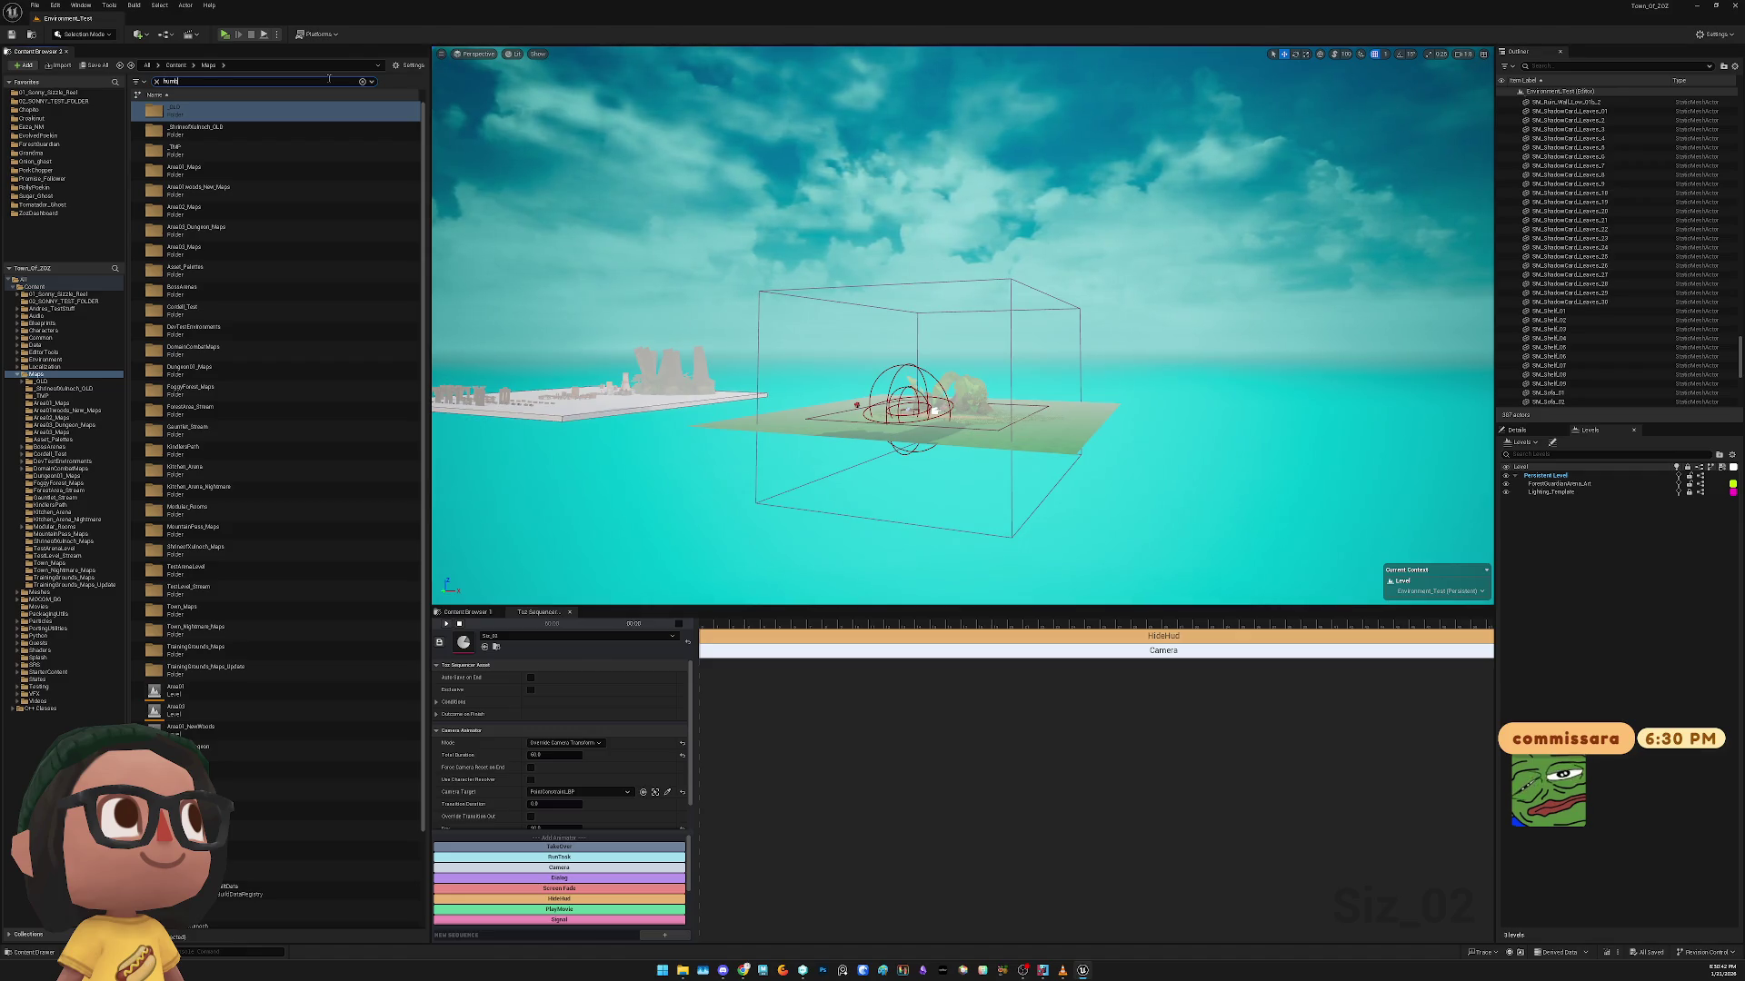
{"action": "type", "text": "le"}
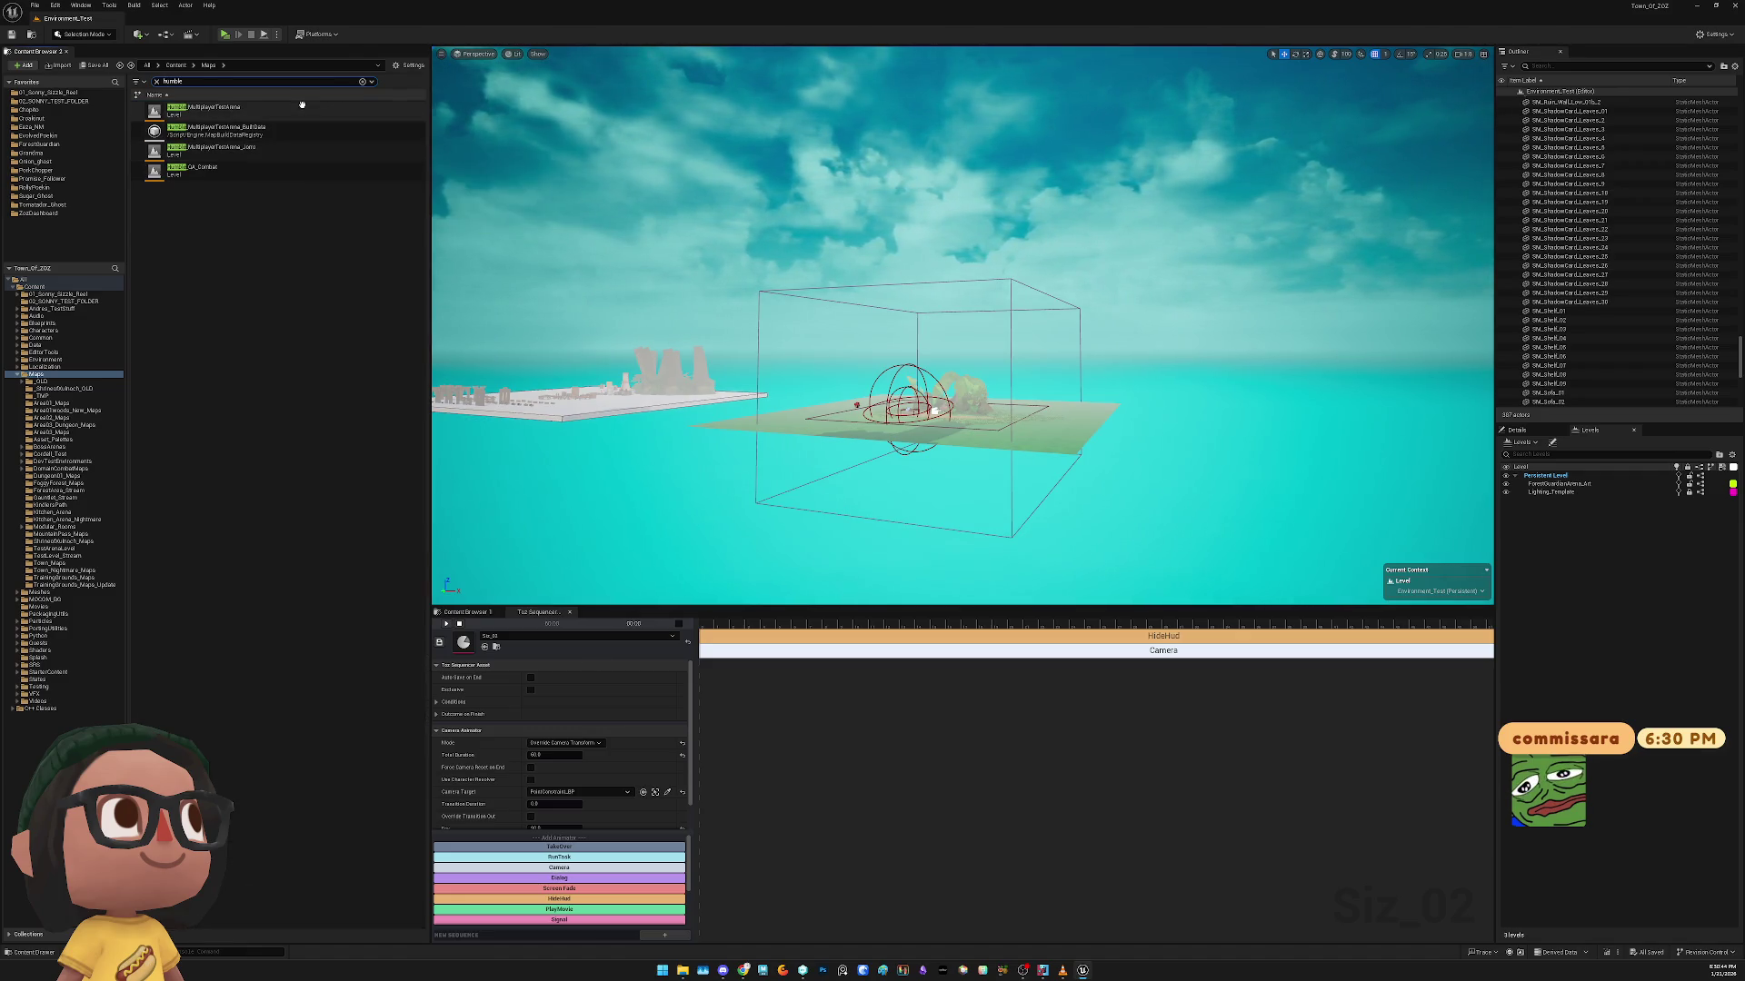
{"action": "mouse_move", "coordinate": [300, 110]}
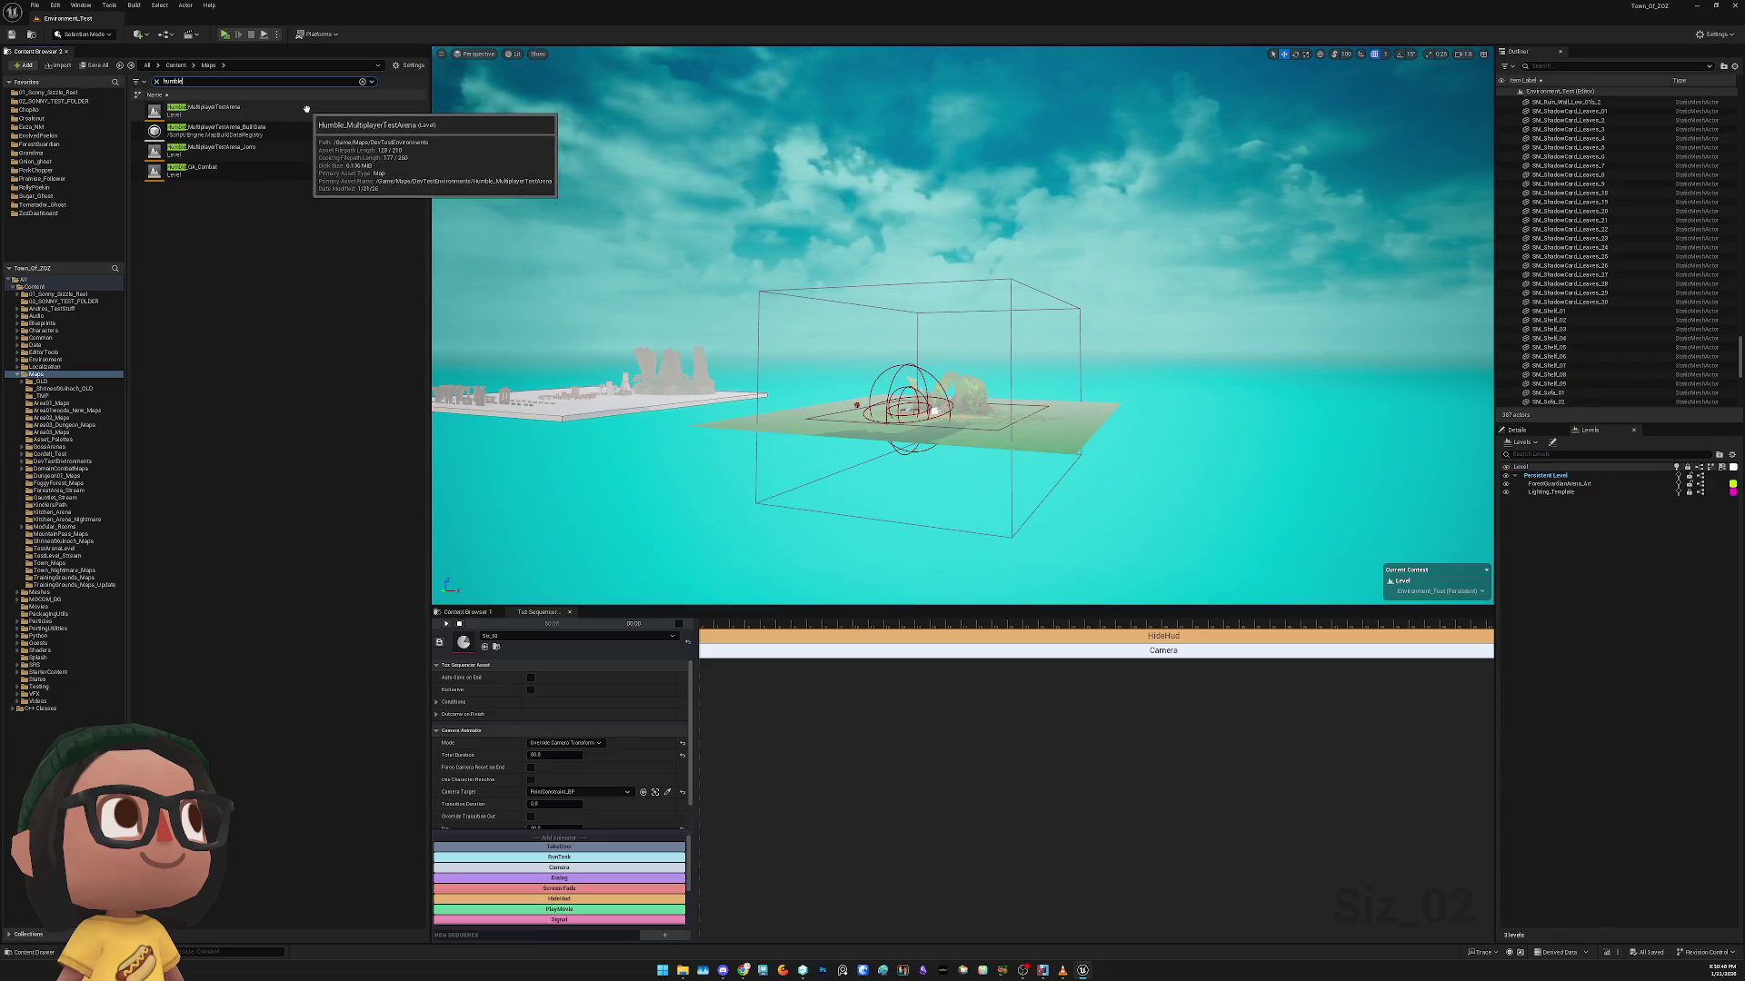
{"action": "mouse_move", "coordinate": [287, 155]}
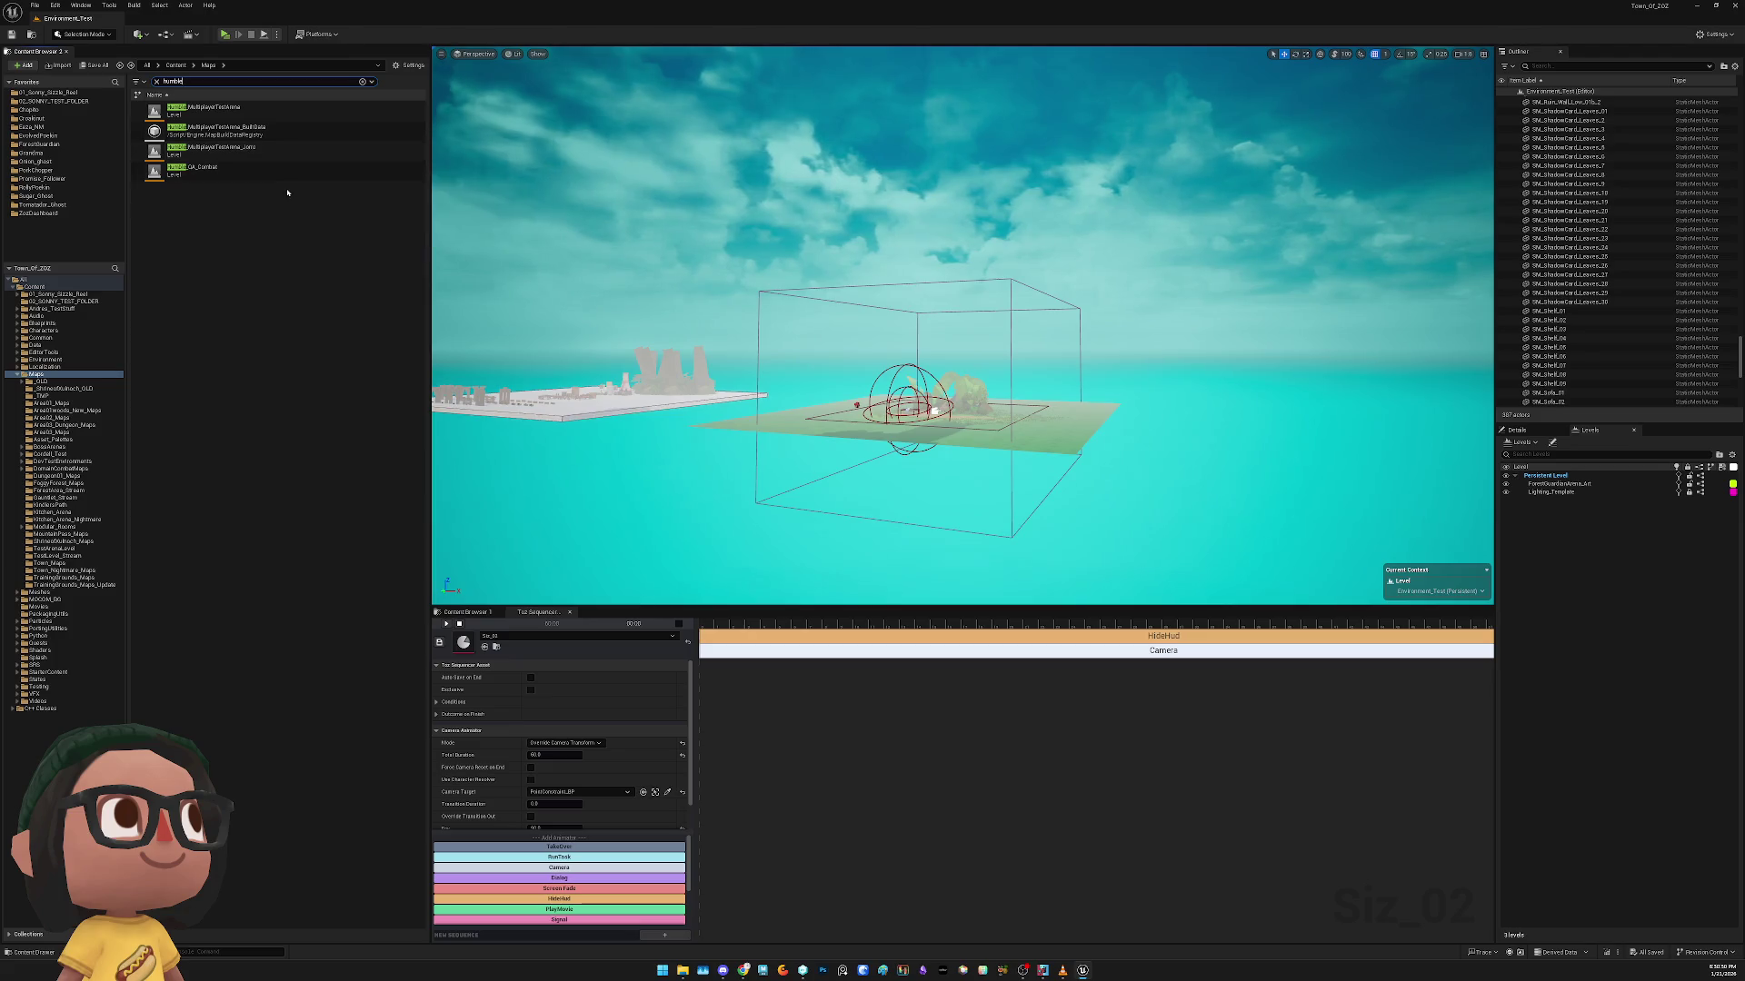
{"action": "left_click", "coordinate": [283, 114]}
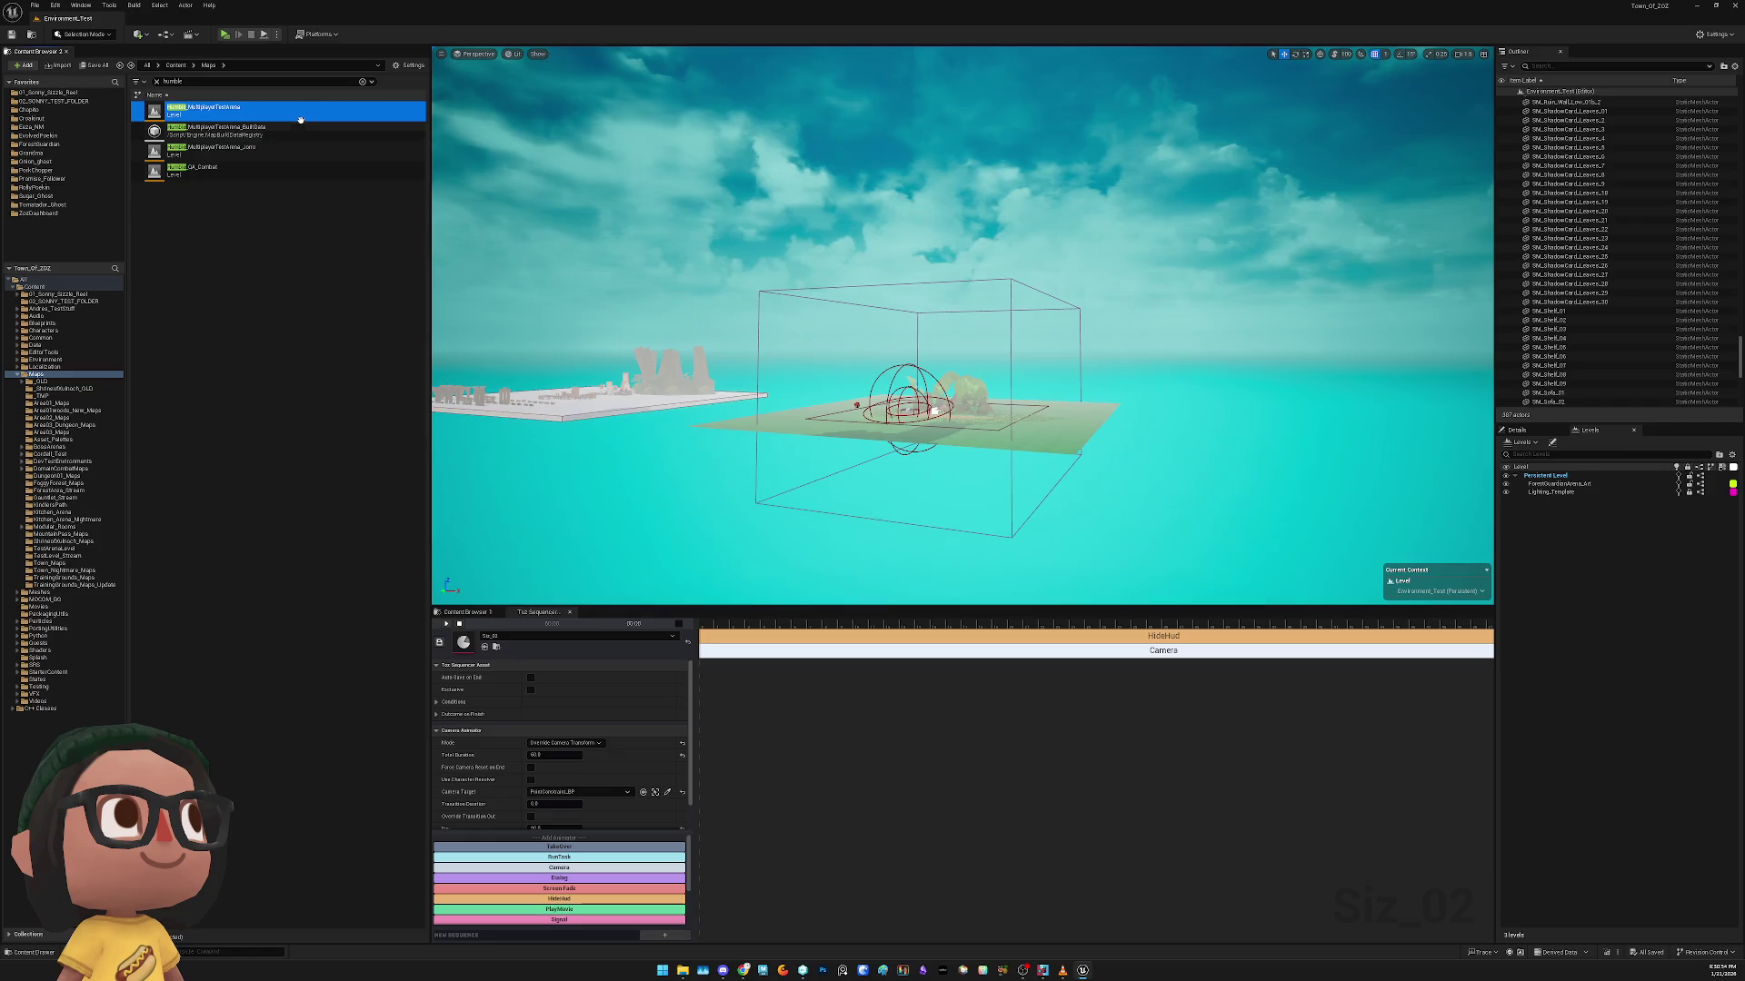
{"action": "mouse_move", "coordinate": [296, 111]}
{"action": "left_mouse_down"}
{"action": "mouse_move", "coordinate": [1108, 527]}
{"action": "mouse_move", "coordinate": [1642, 651]}
{"action": "left_mouse_up"}
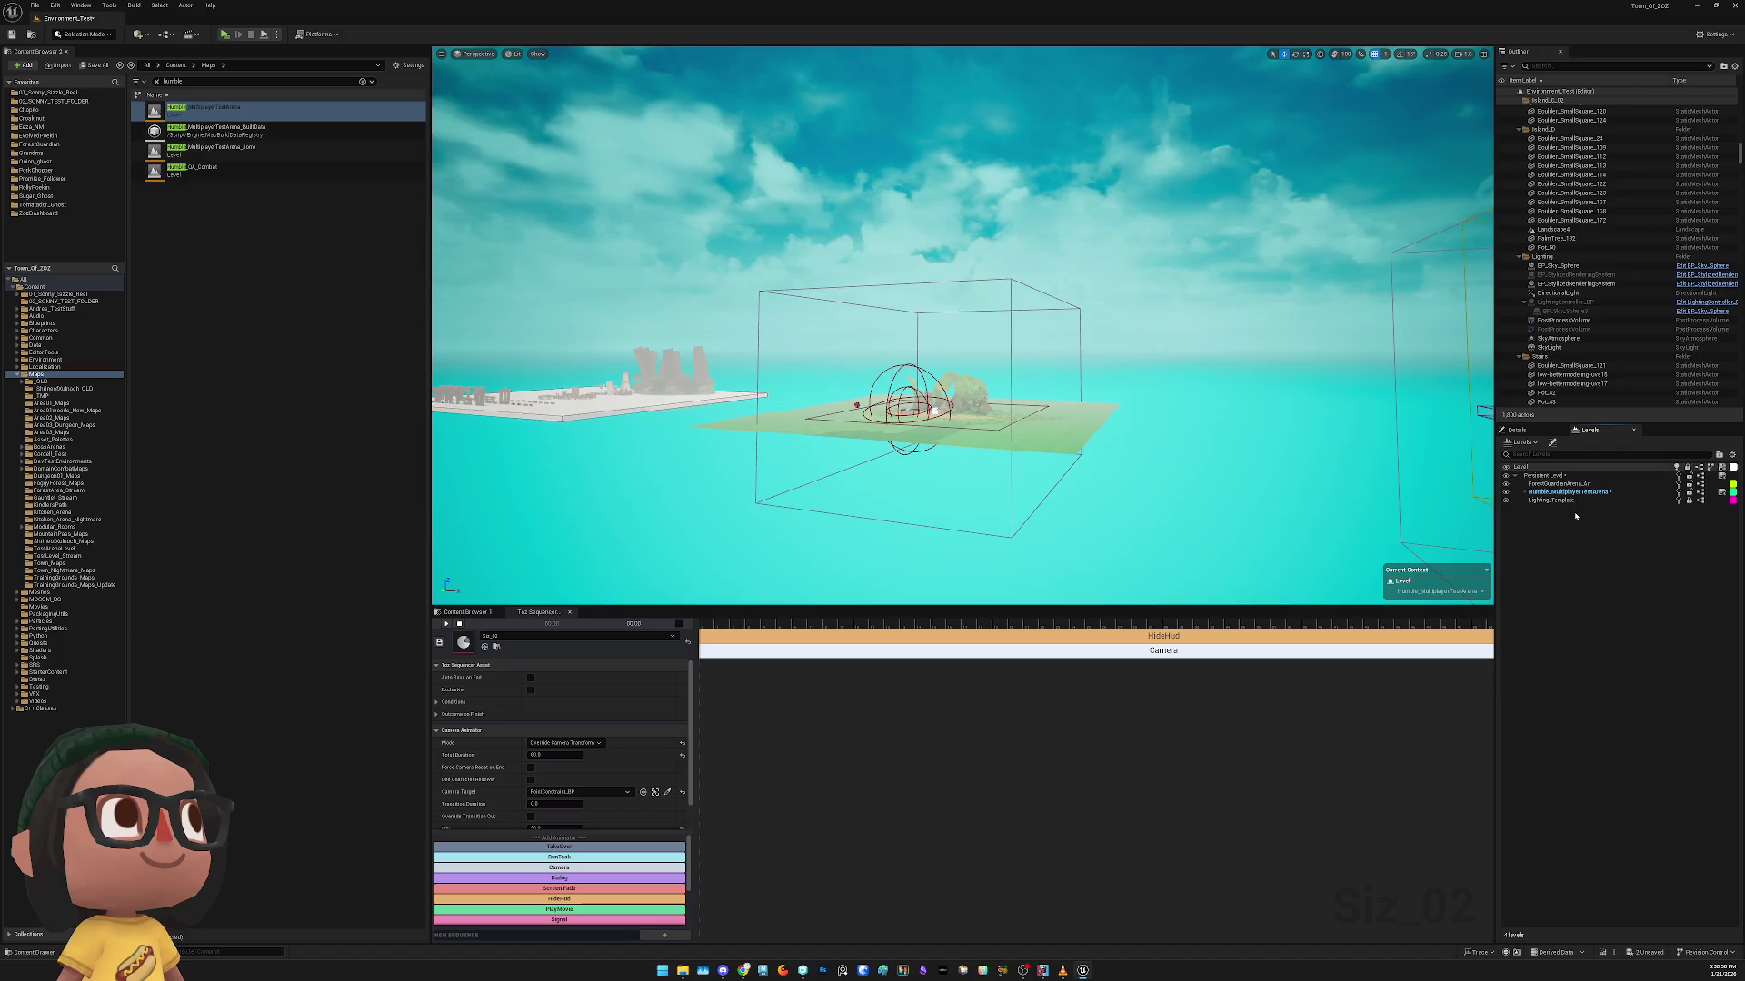
Make the Humble_MultiplayerTestArena sublevel Always Loaded and pull back to view the whole island
{"action": "right_click", "coordinate": [1578, 493]}
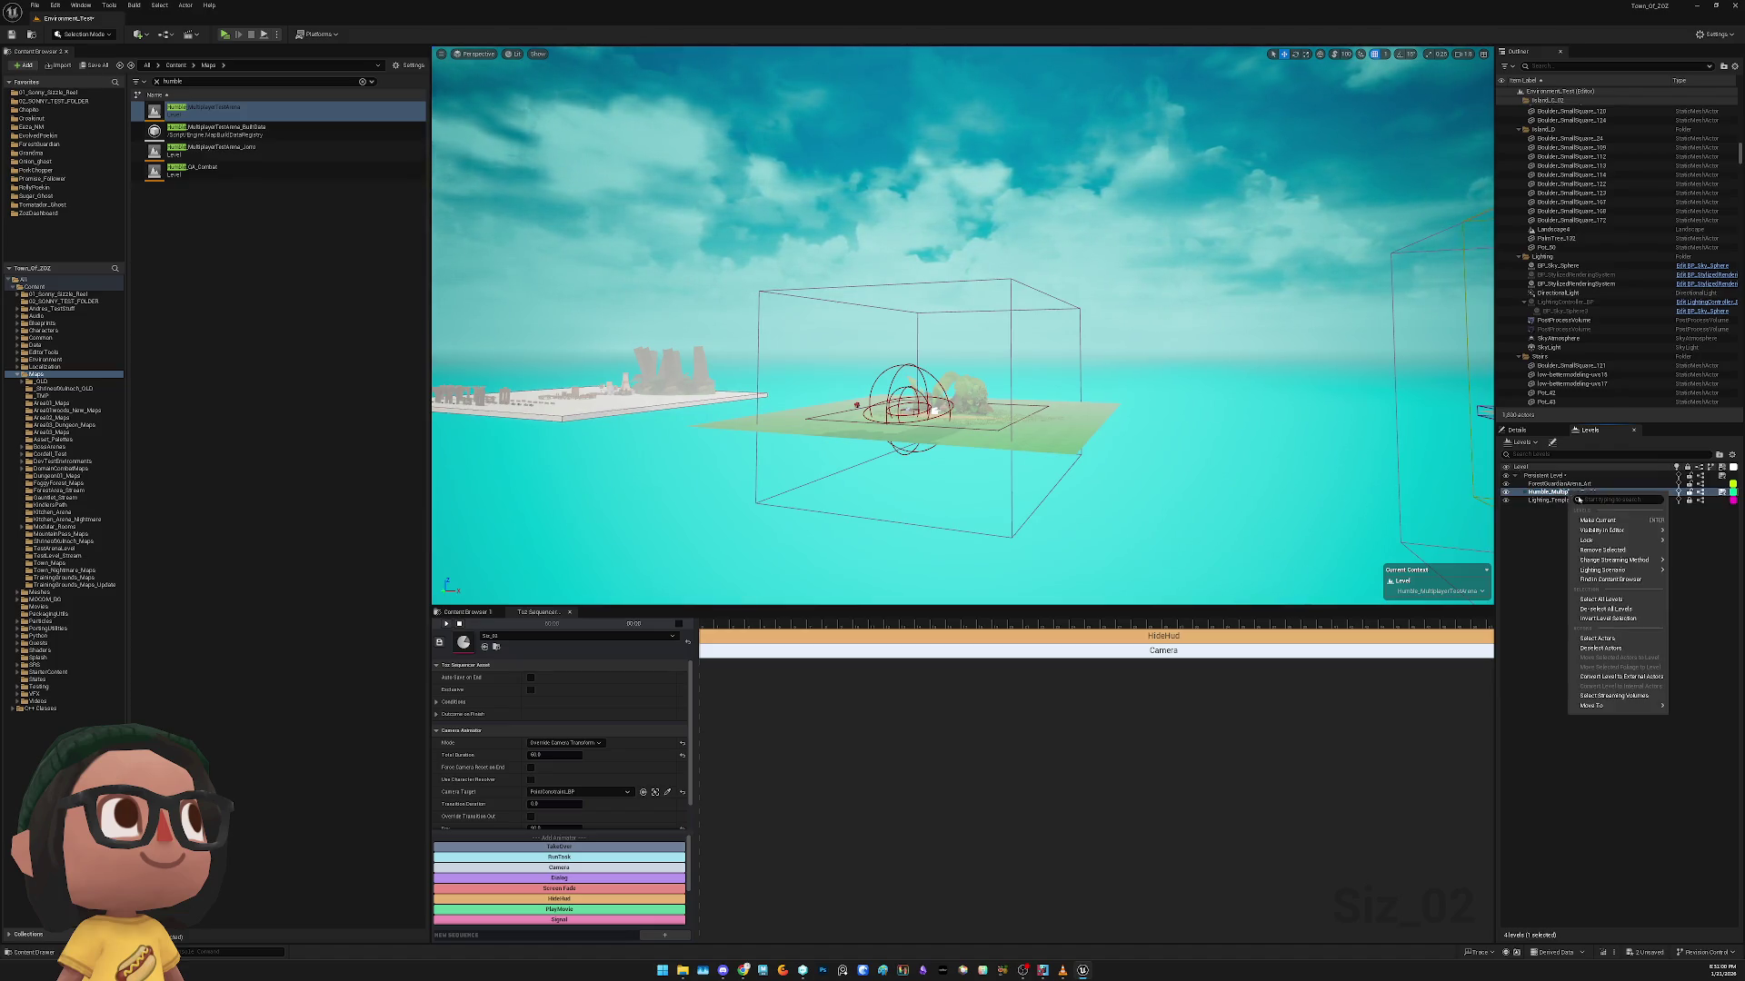
{"action": "left_click", "coordinate": [1719, 576]}
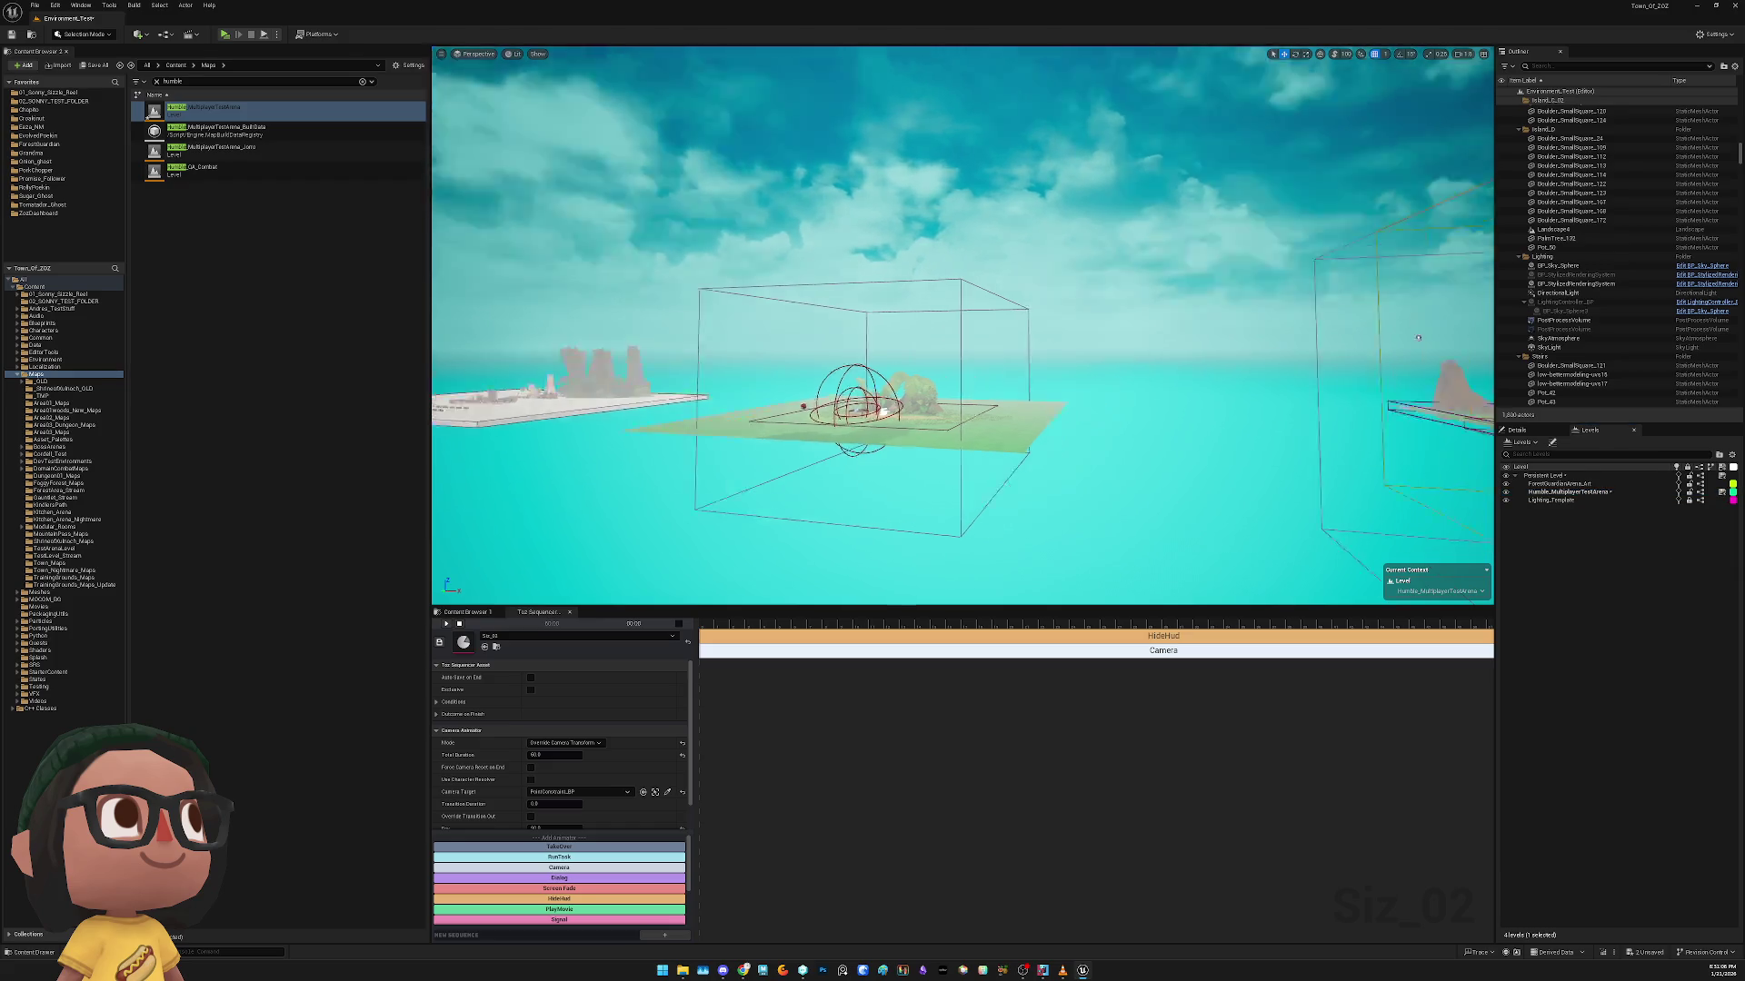
{"action": "scroll", "coordinate": [1231, 416], "scroll_direction": "up", "scroll_amount": 5}
{"action": "left_click_drag", "start_coordinate": [843, 312], "coordinate": [925, 295]}
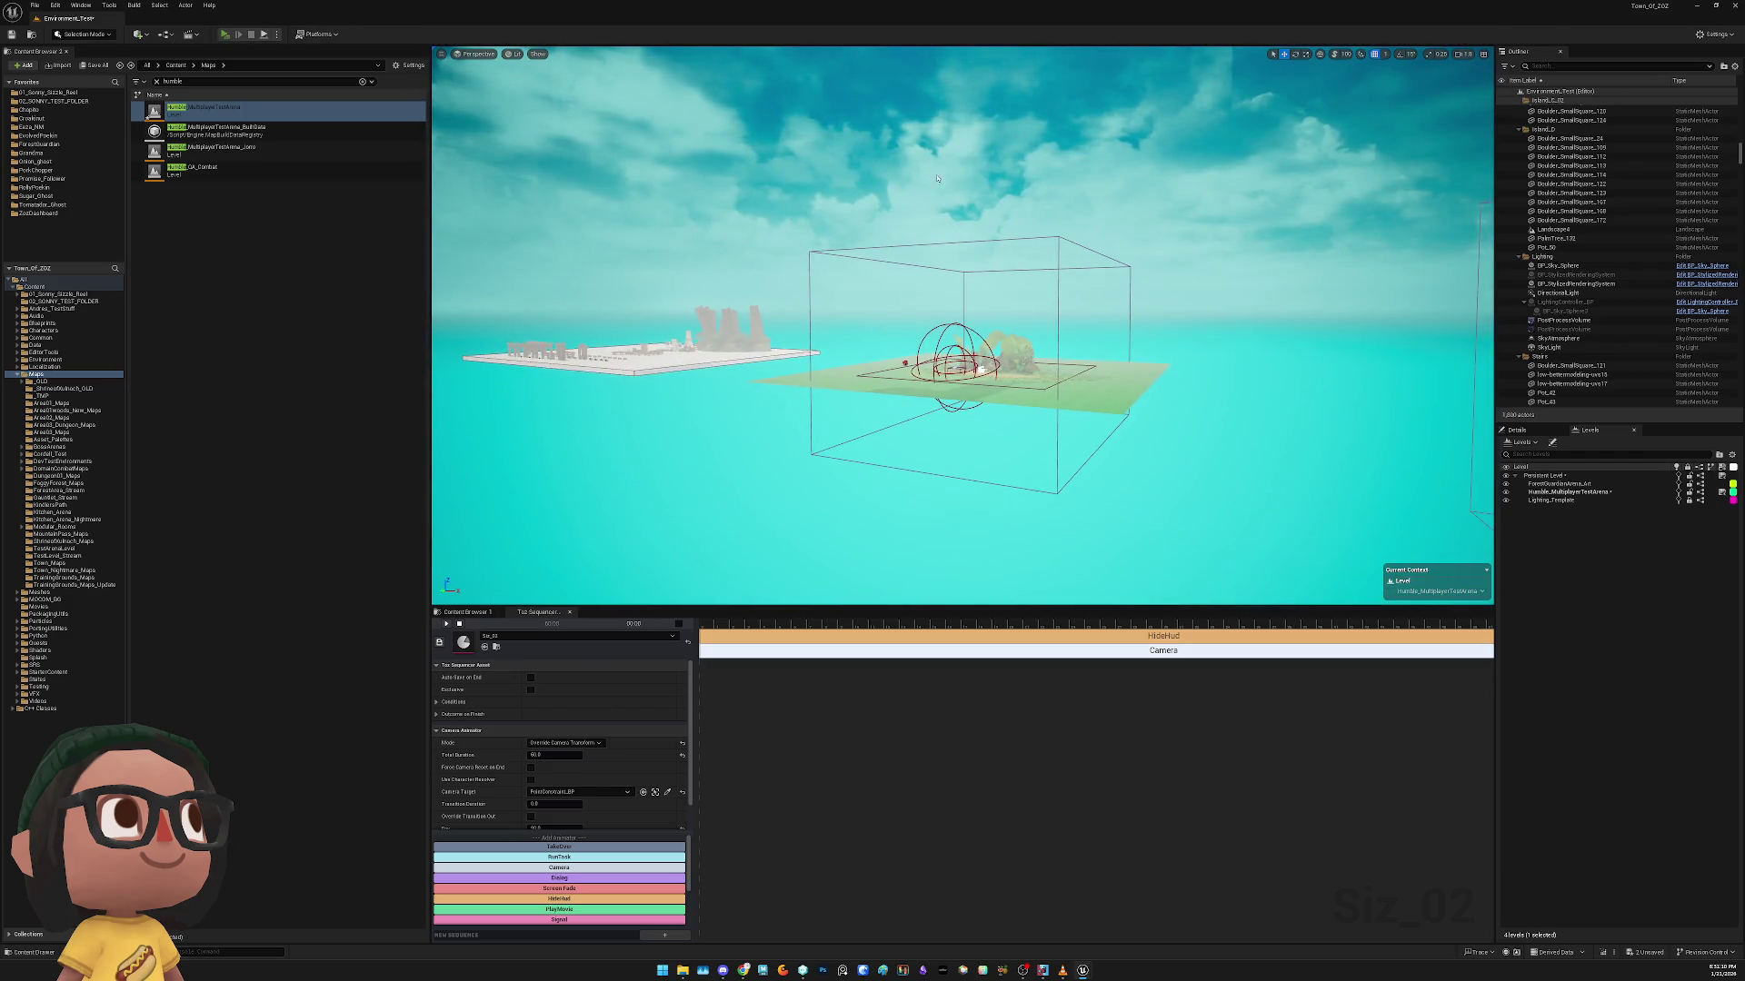
Playtest the level, then select all actors in Humble_MultiplayerTestArena
{"action": "key", "text": "alt+p"}
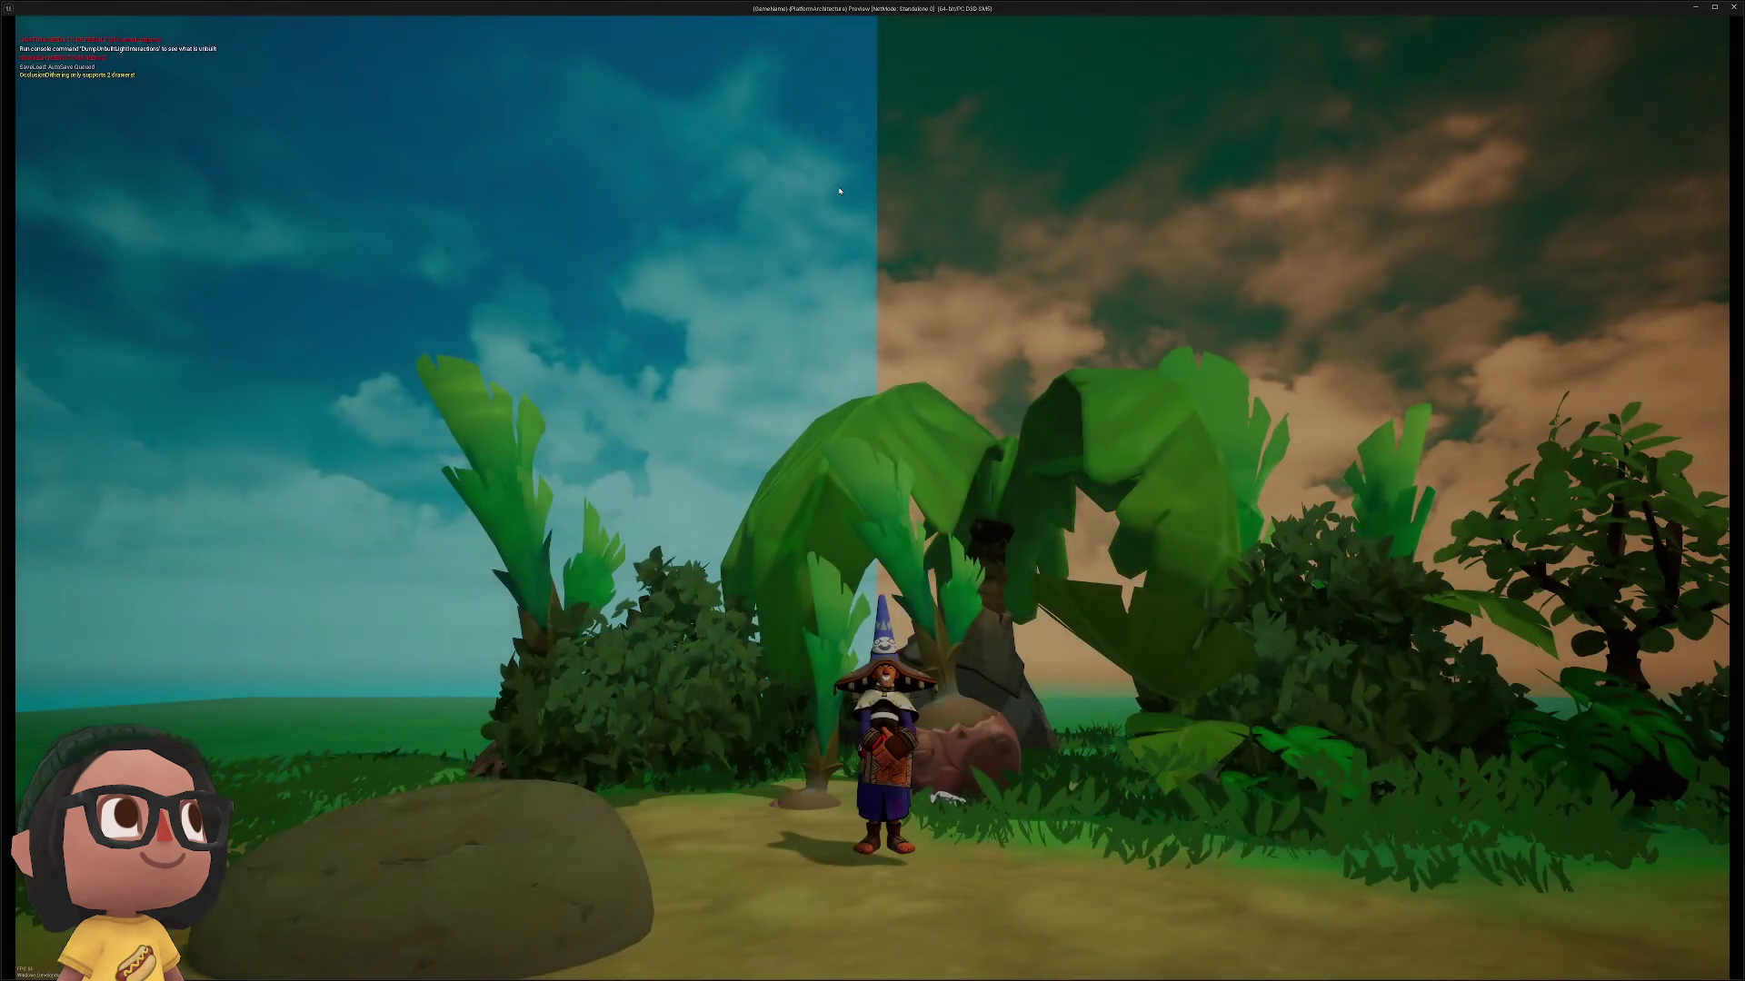
{"action": "key", "text": "Escape"}
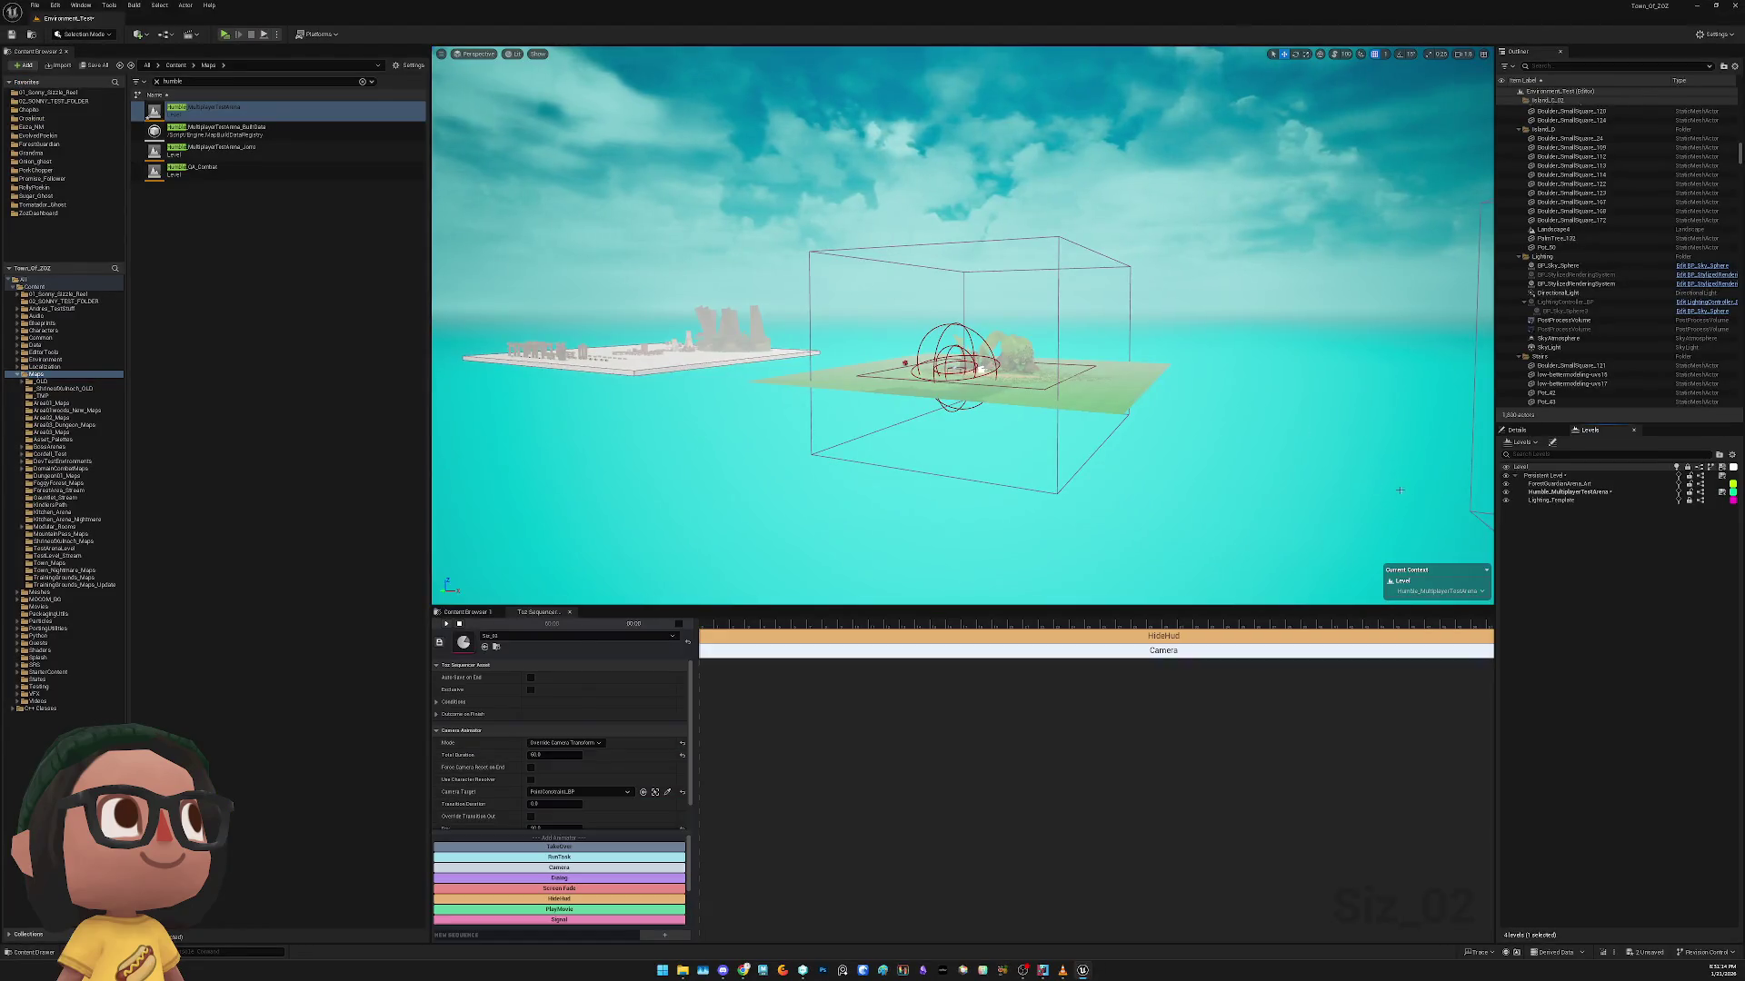
{"action": "right_click", "coordinate": [1550, 493]}
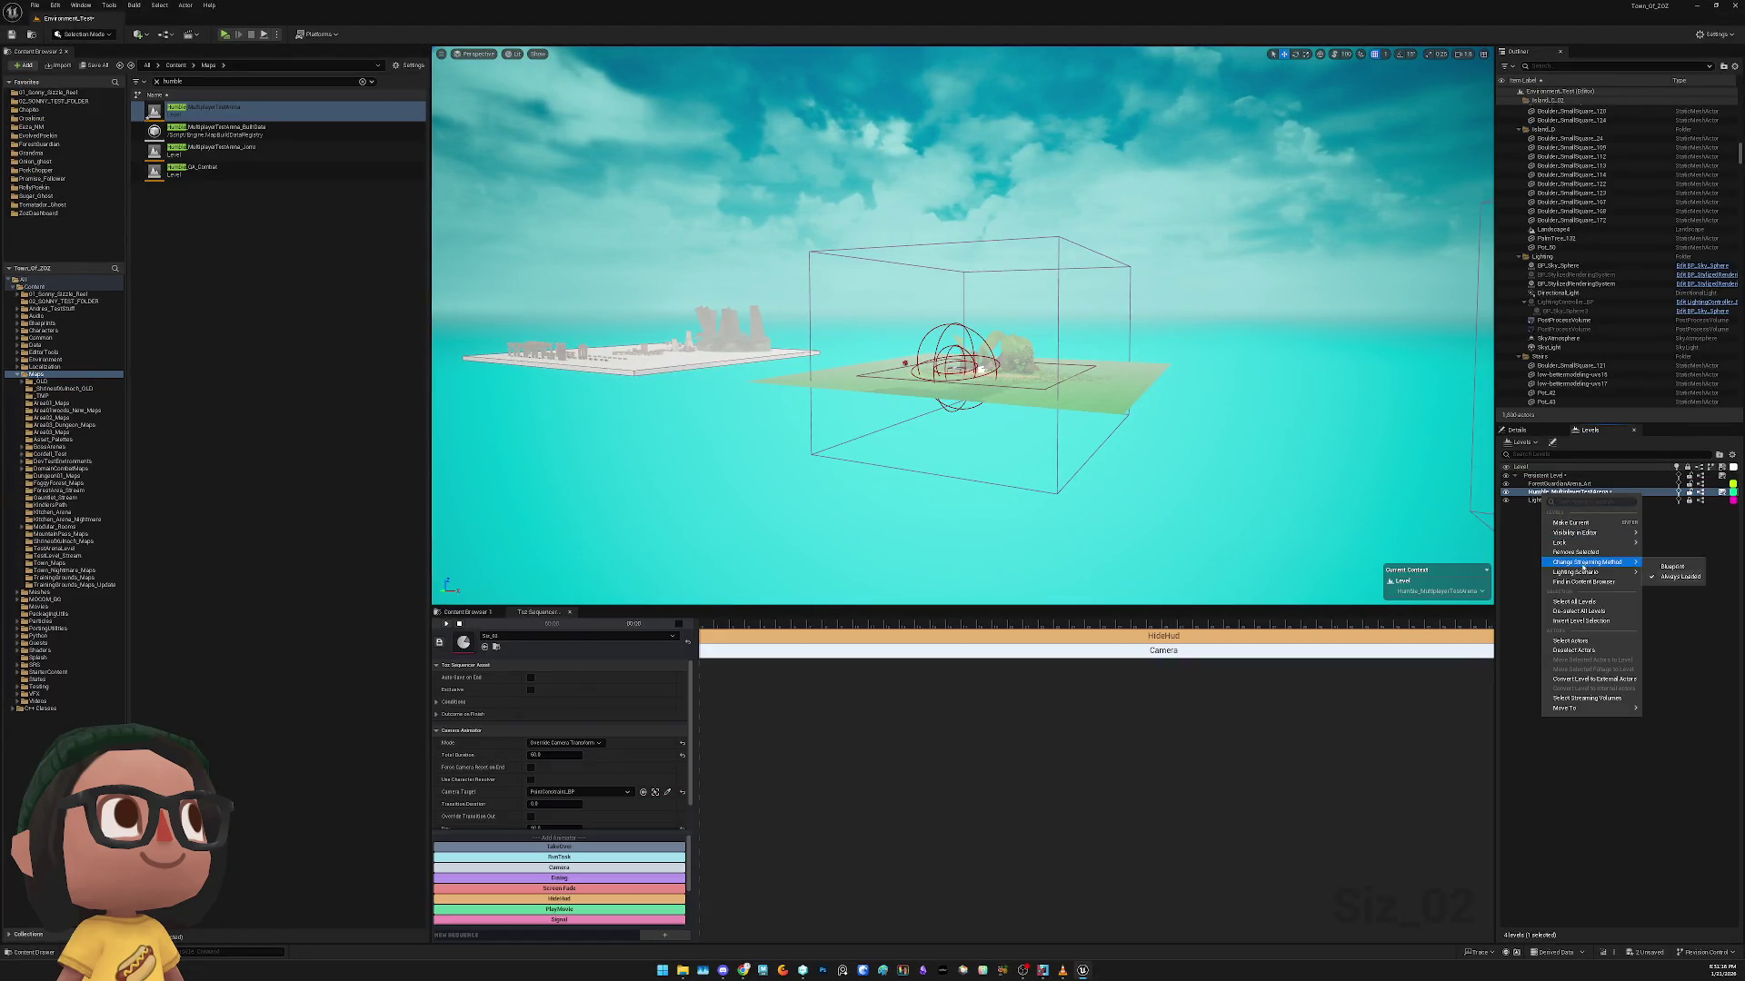
{"action": "left_click", "coordinate": [1589, 642]}
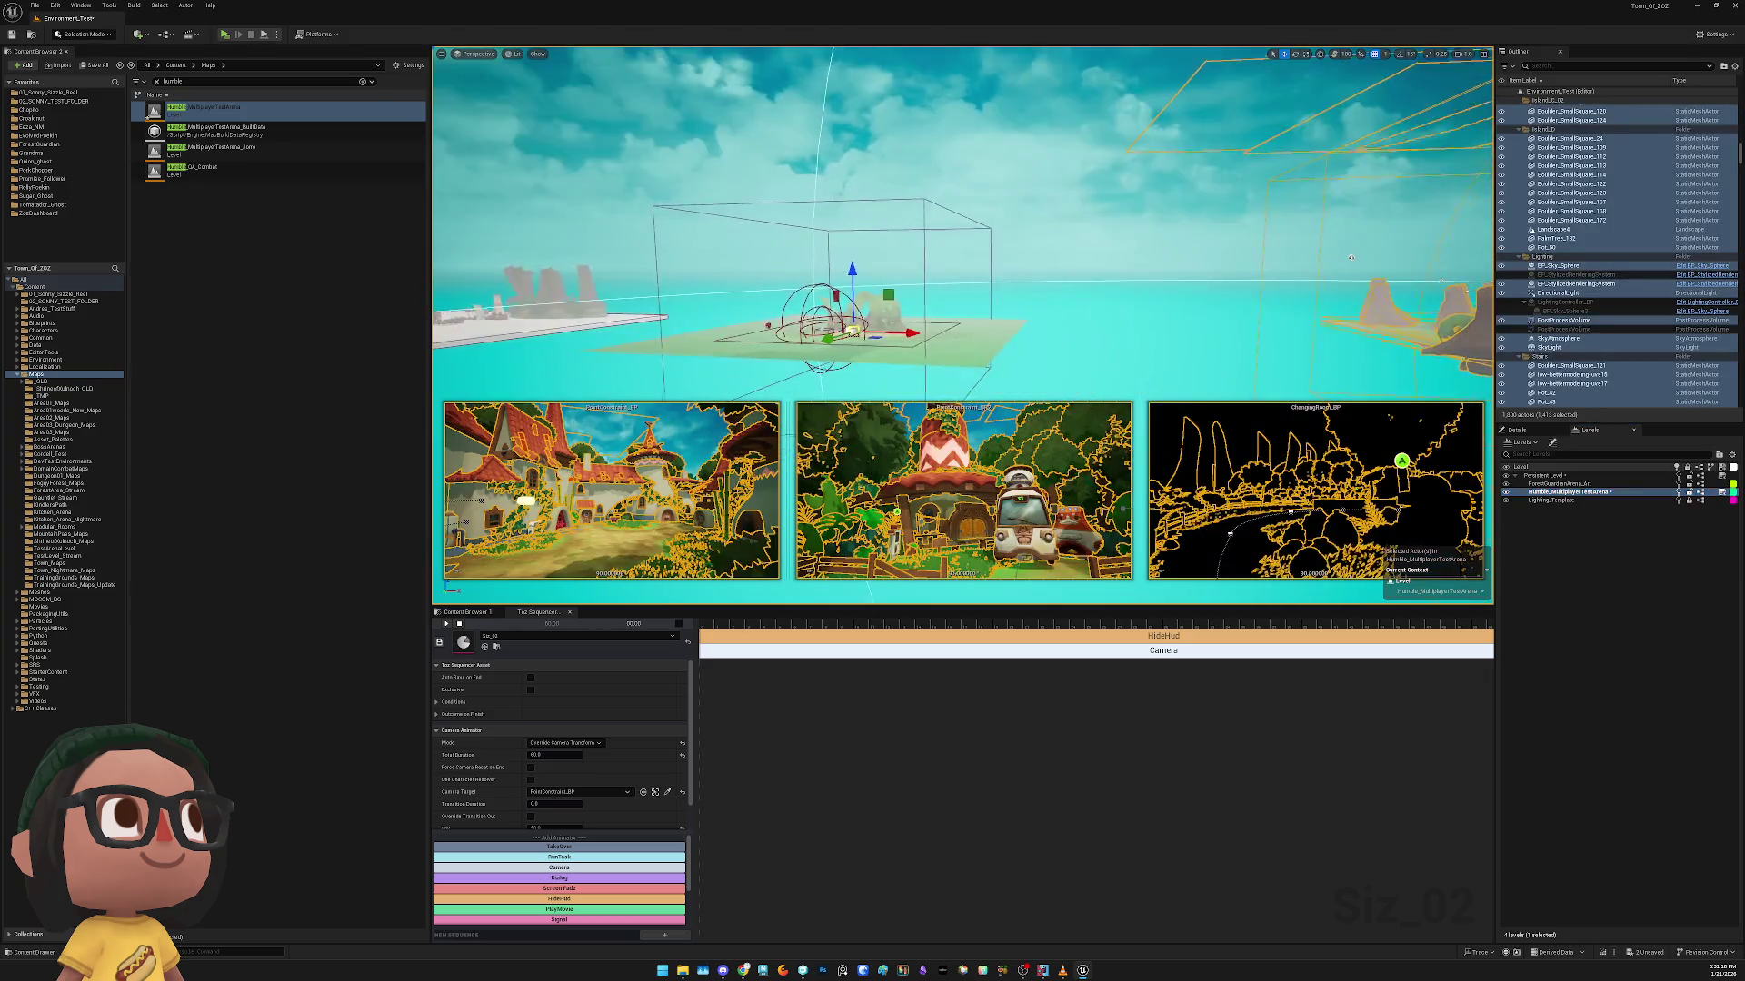
Frame the arena's selected actors and shift the whole group along X
{"action": "key", "text": "f"}
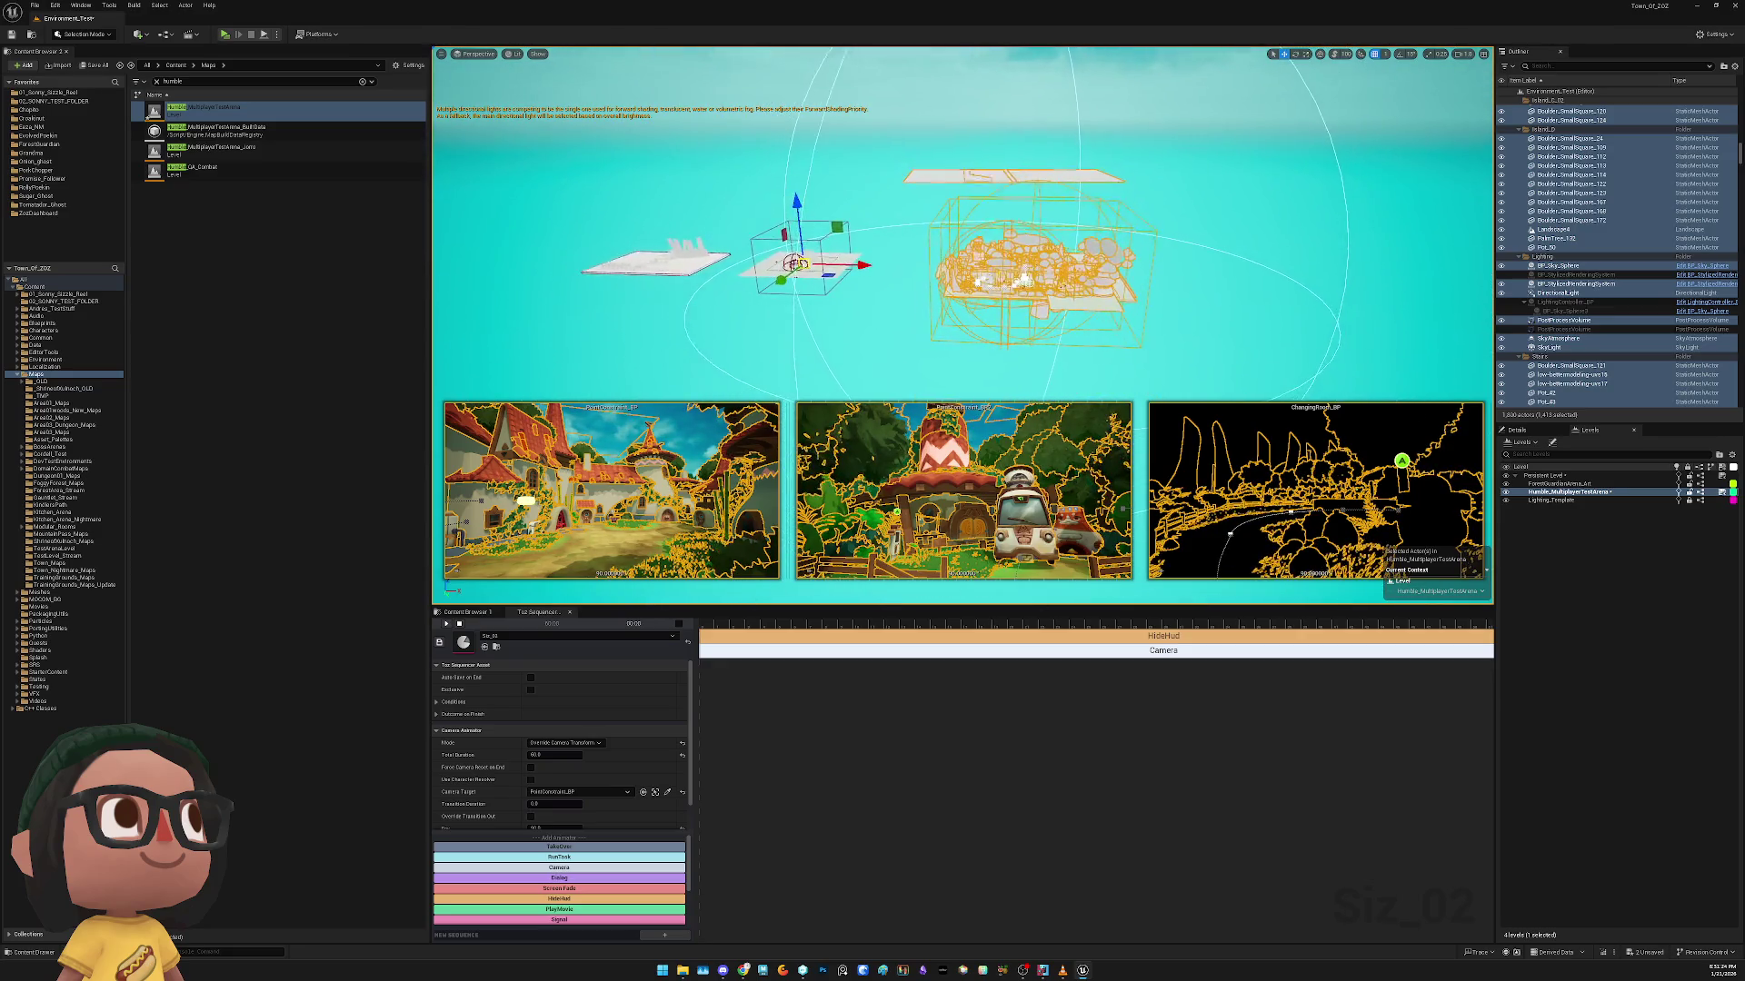
{"action": "left_click", "coordinate": [814, 389]}
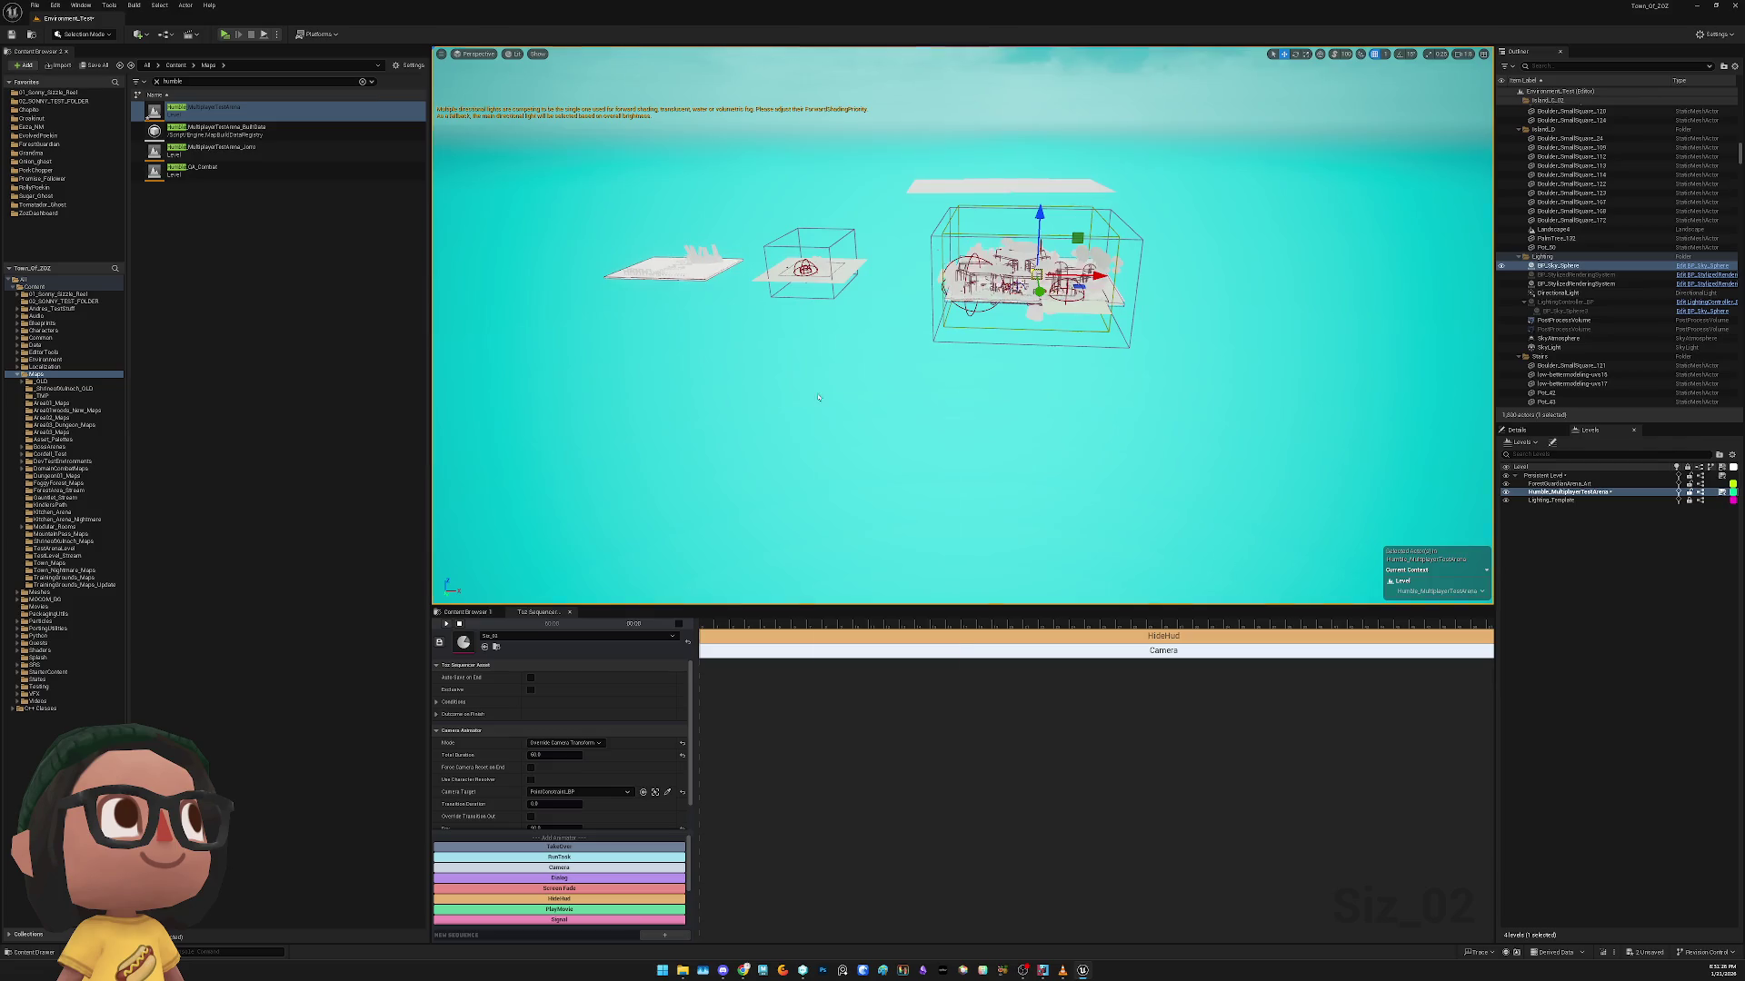
{"action": "key", "text": "ctrl+z"}
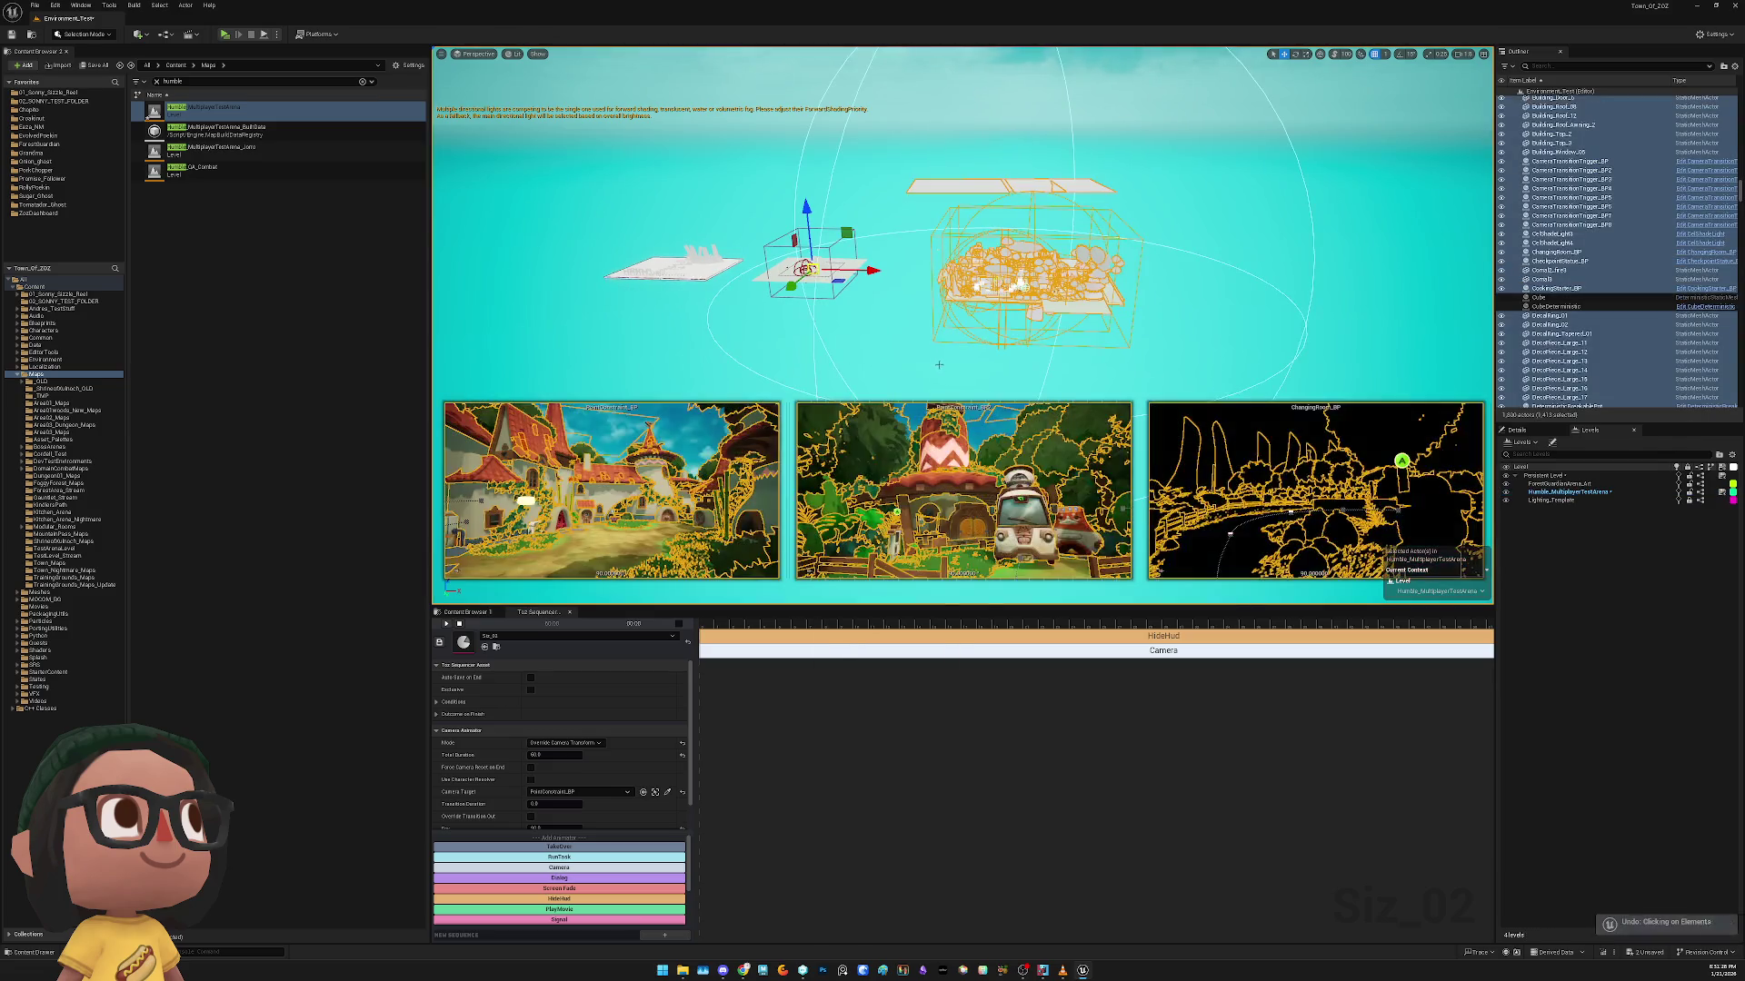
{"action": "scroll", "coordinate": [1602, 213], "scroll_direction": "up", "scroll_amount": 15}
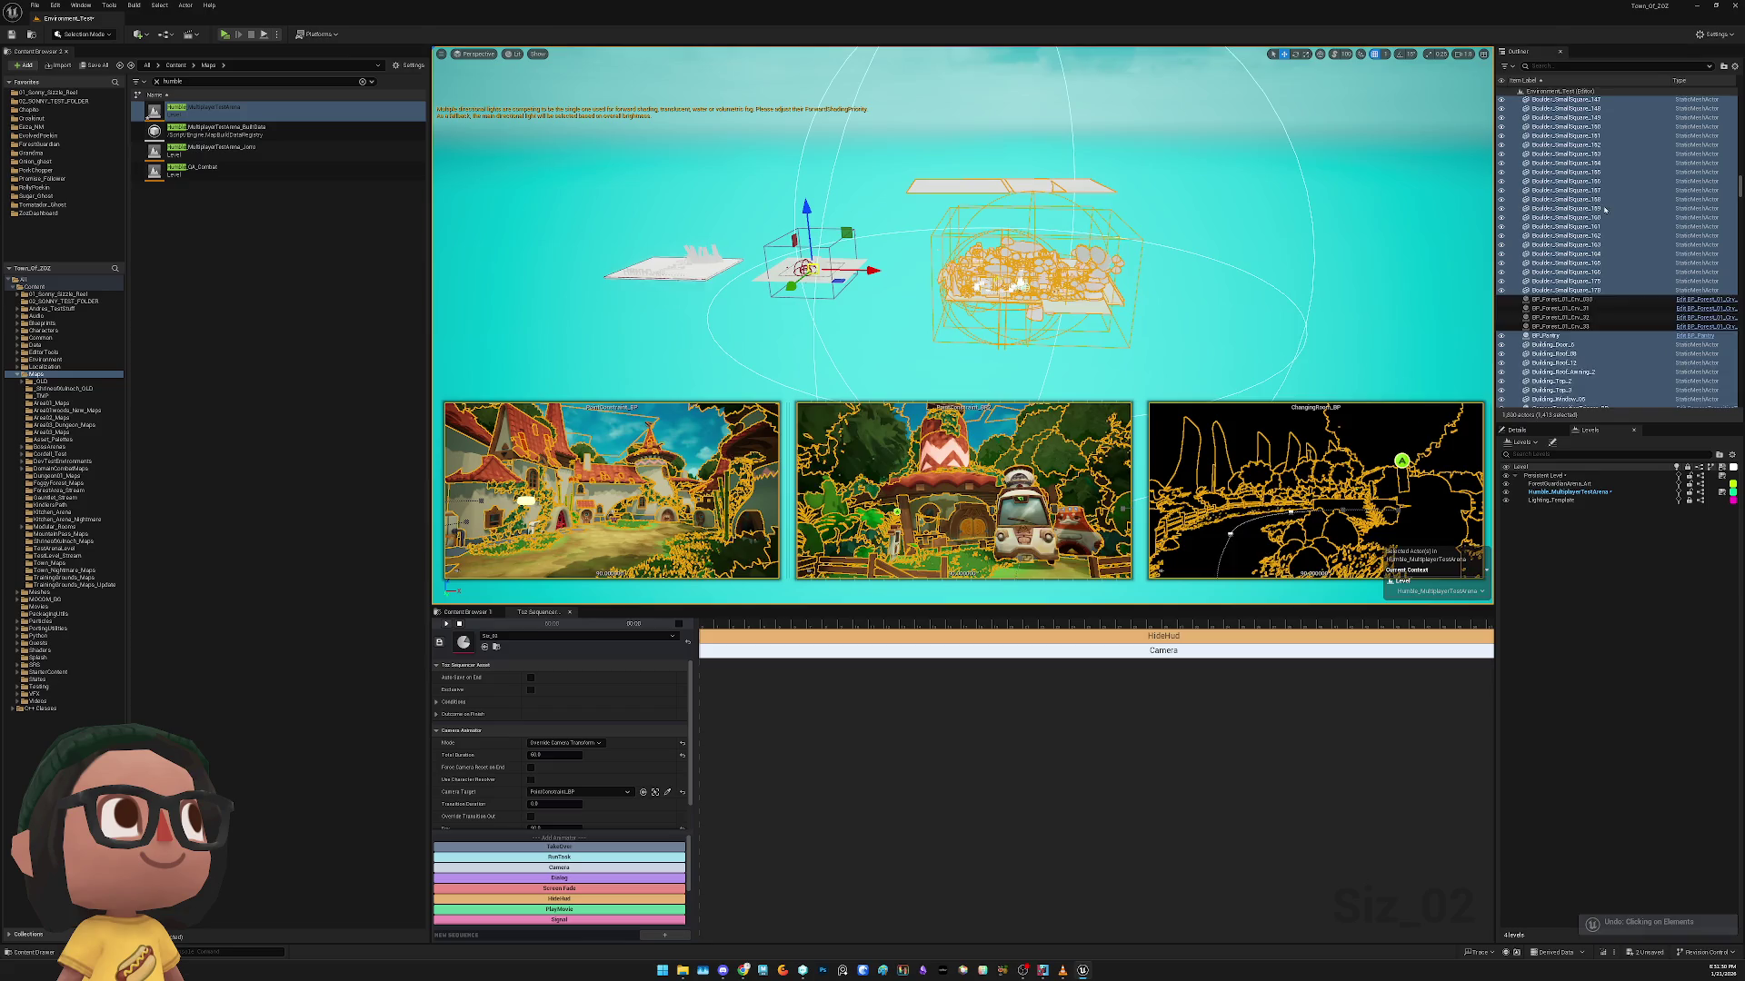
{"action": "left_click", "coordinate": [1740, 179]}
{"action": "left_click_drag", "start_coordinate": [1740, 179], "coordinate": [1731, 95]}
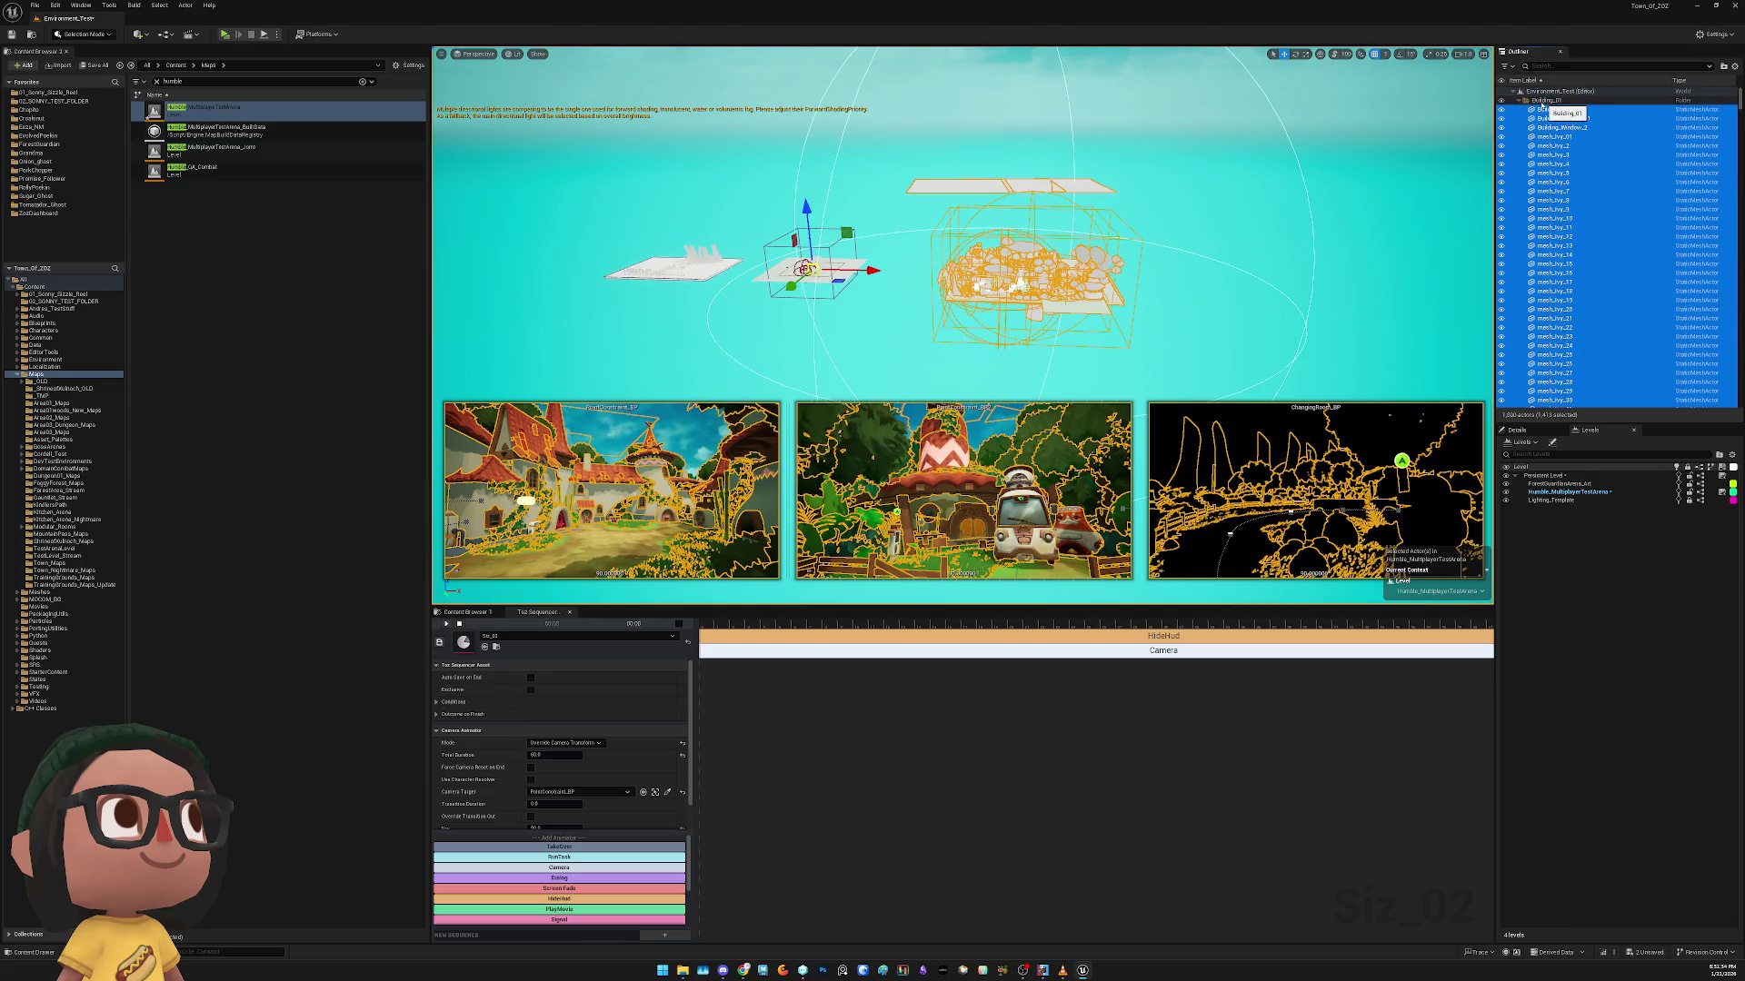
{"action": "mouse_move", "coordinate": [1740, 102]}
{"action": "left_mouse_down"}
{"action": "mouse_move", "coordinate": [1734, 420]}
{"action": "mouse_move", "coordinate": [1739, 357]}
{"action": "left_mouse_up"}
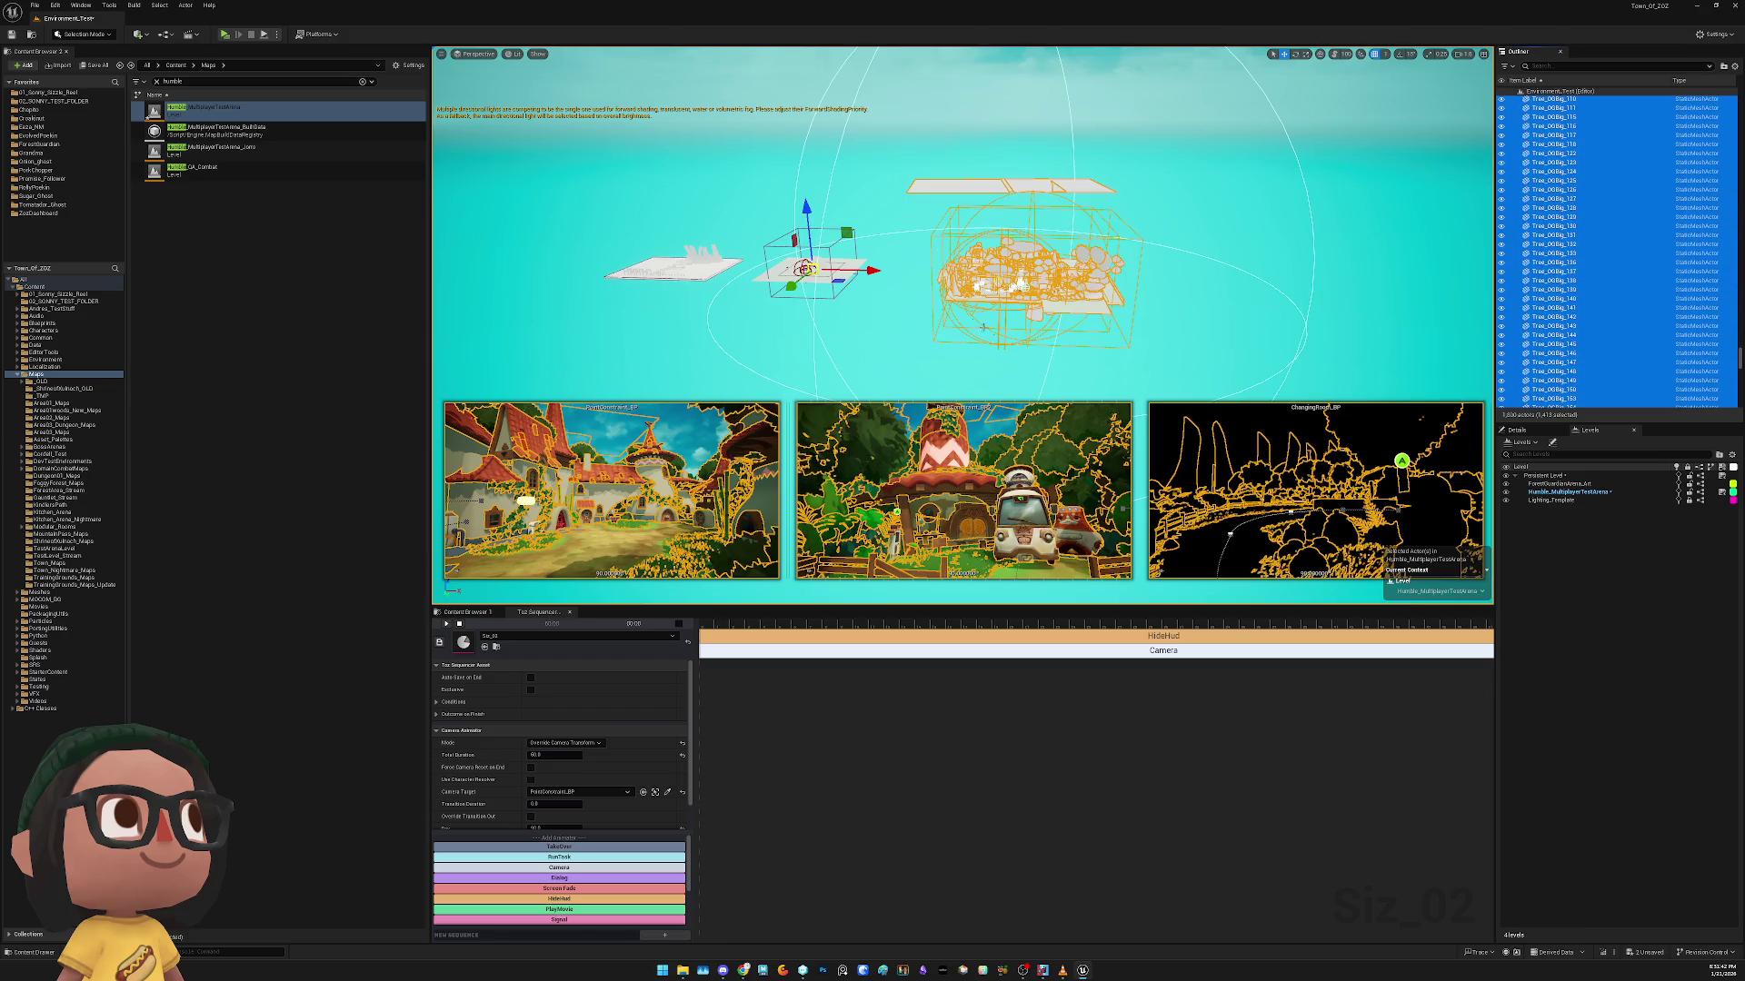
{"action": "mouse_move", "coordinate": [863, 271]}
{"action": "left_mouse_down"}
{"action": "mouse_move", "coordinate": [989, 282]}
{"action": "mouse_move", "coordinate": [664, 281]}
{"action": "mouse_move", "coordinate": [749, 266]}
{"action": "mouse_move", "coordinate": [902, 277]}
{"action": "left_mouse_up"}
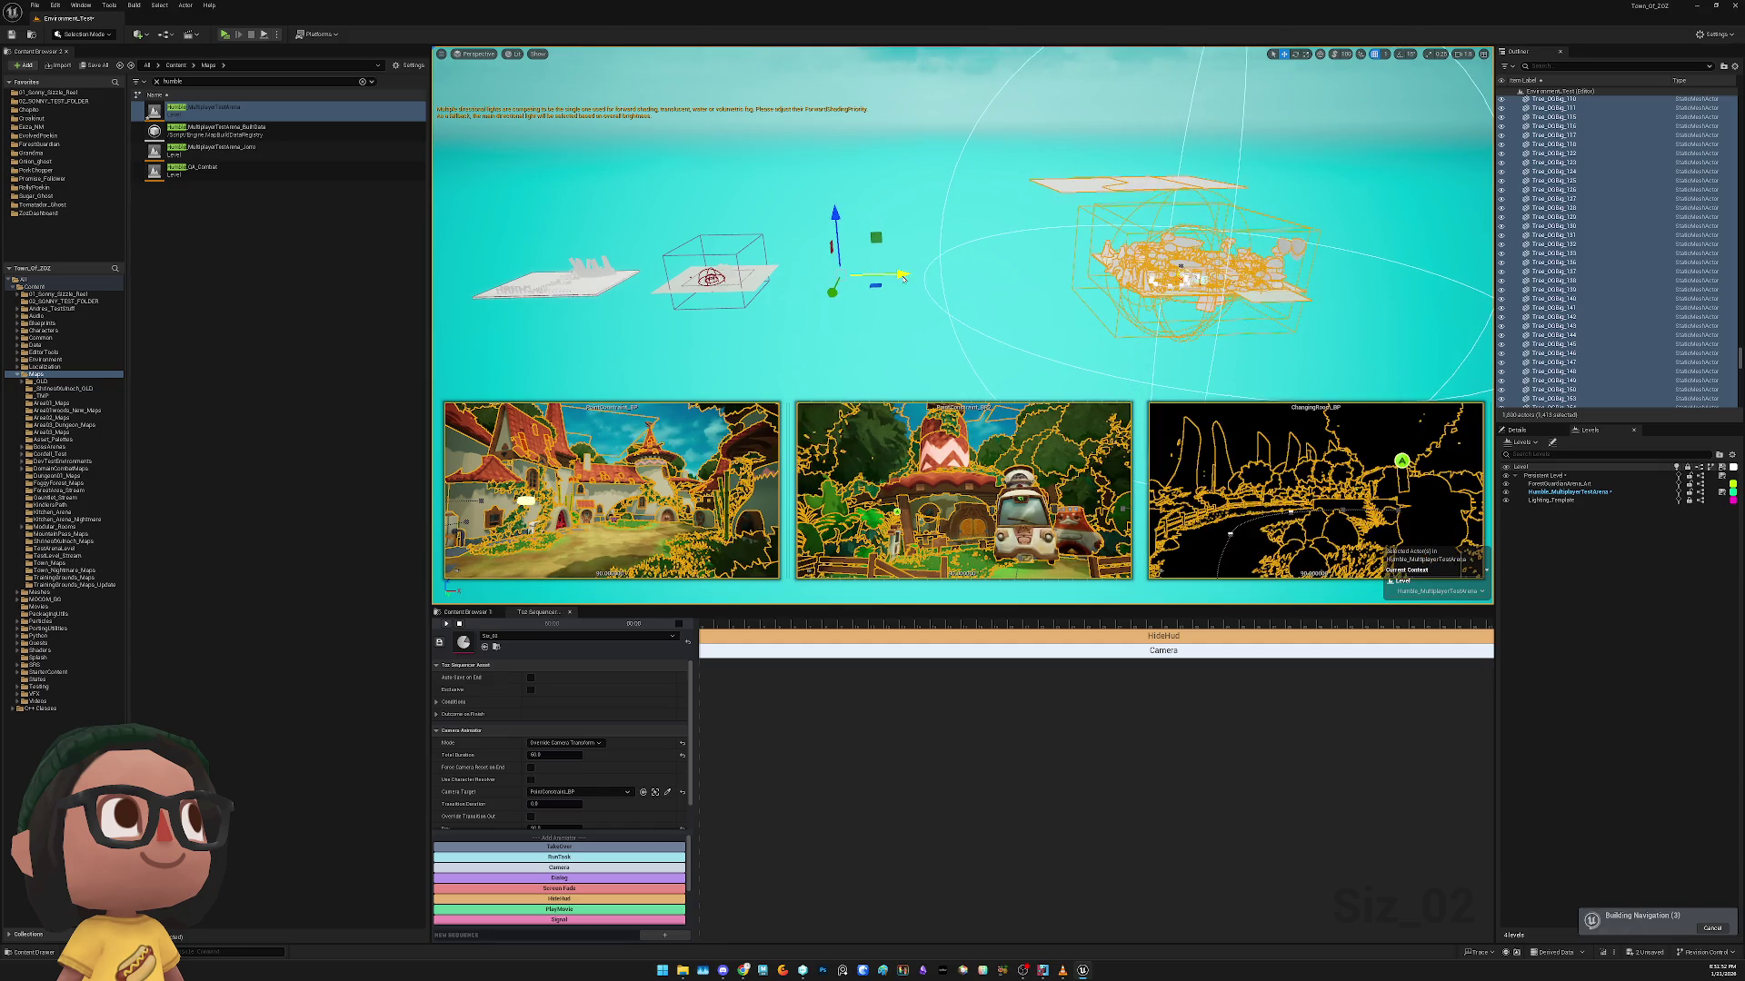
Reselect all 1,413 arena actors, drag them to a new spot, and clear the selection
{"action": "left_click", "coordinate": [814, 307]}
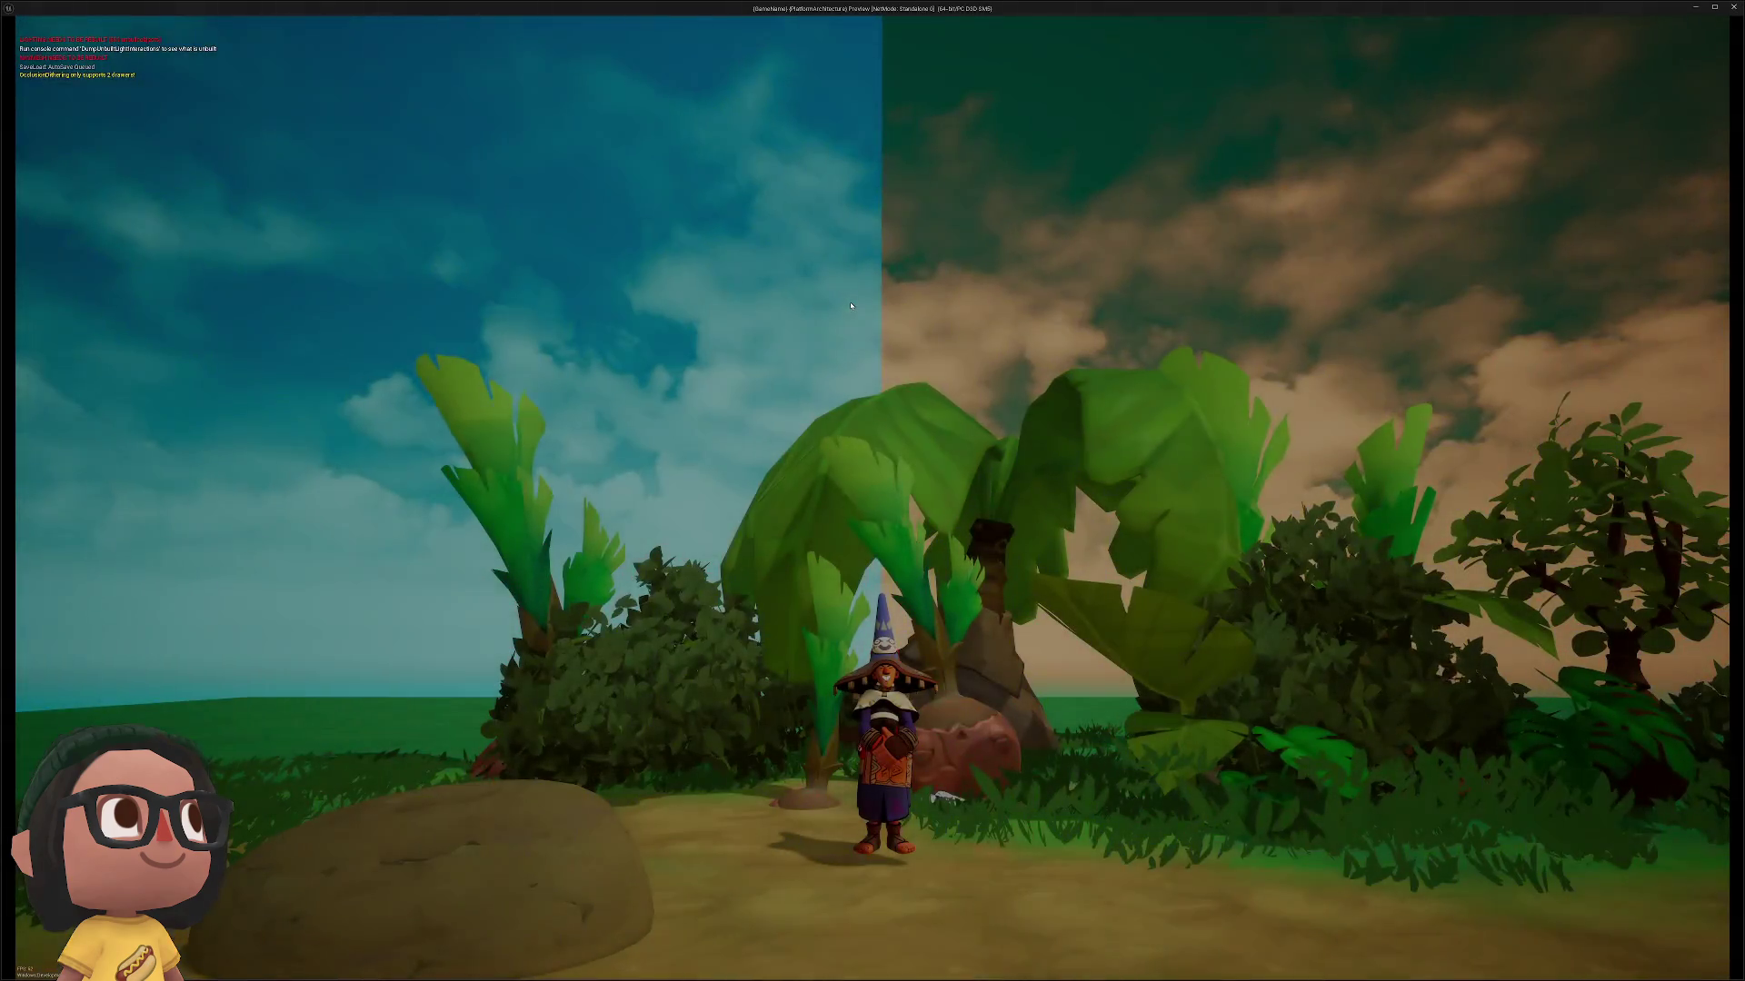
{"action": "key", "text": "Escape"}
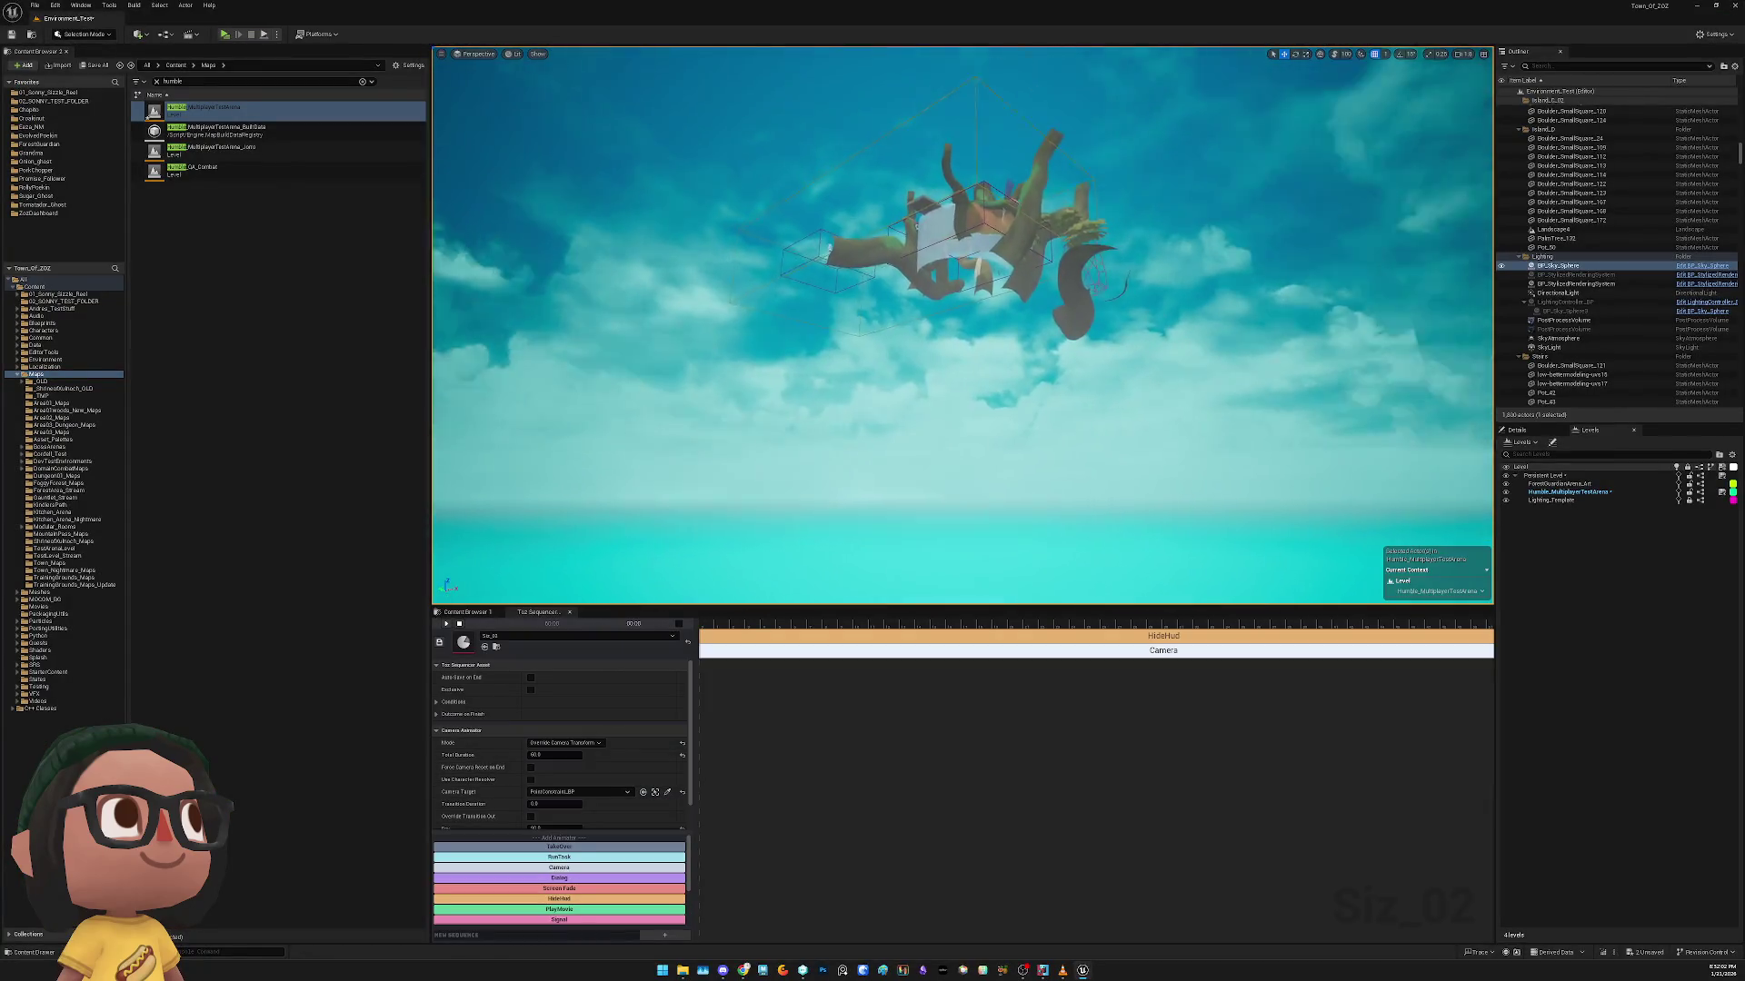
{"action": "left_click", "coordinate": [887, 238]}
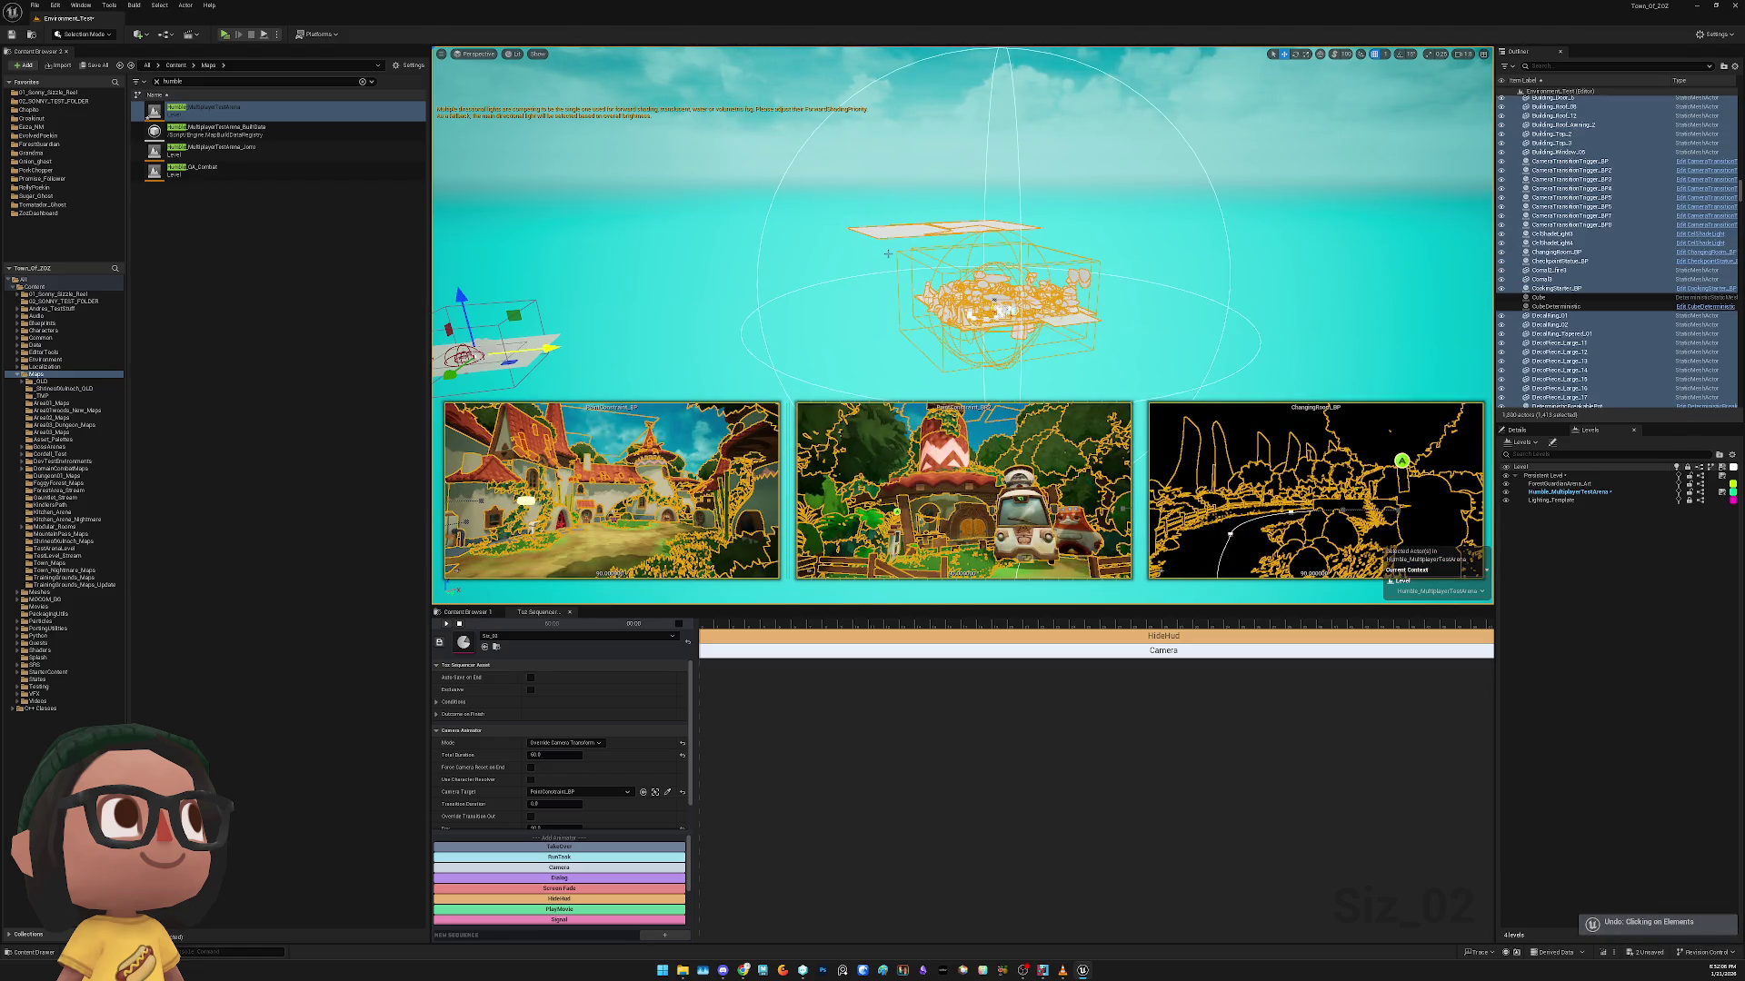
{"action": "left_click_drag", "start_coordinate": [887, 254], "coordinate": [638, 338]}
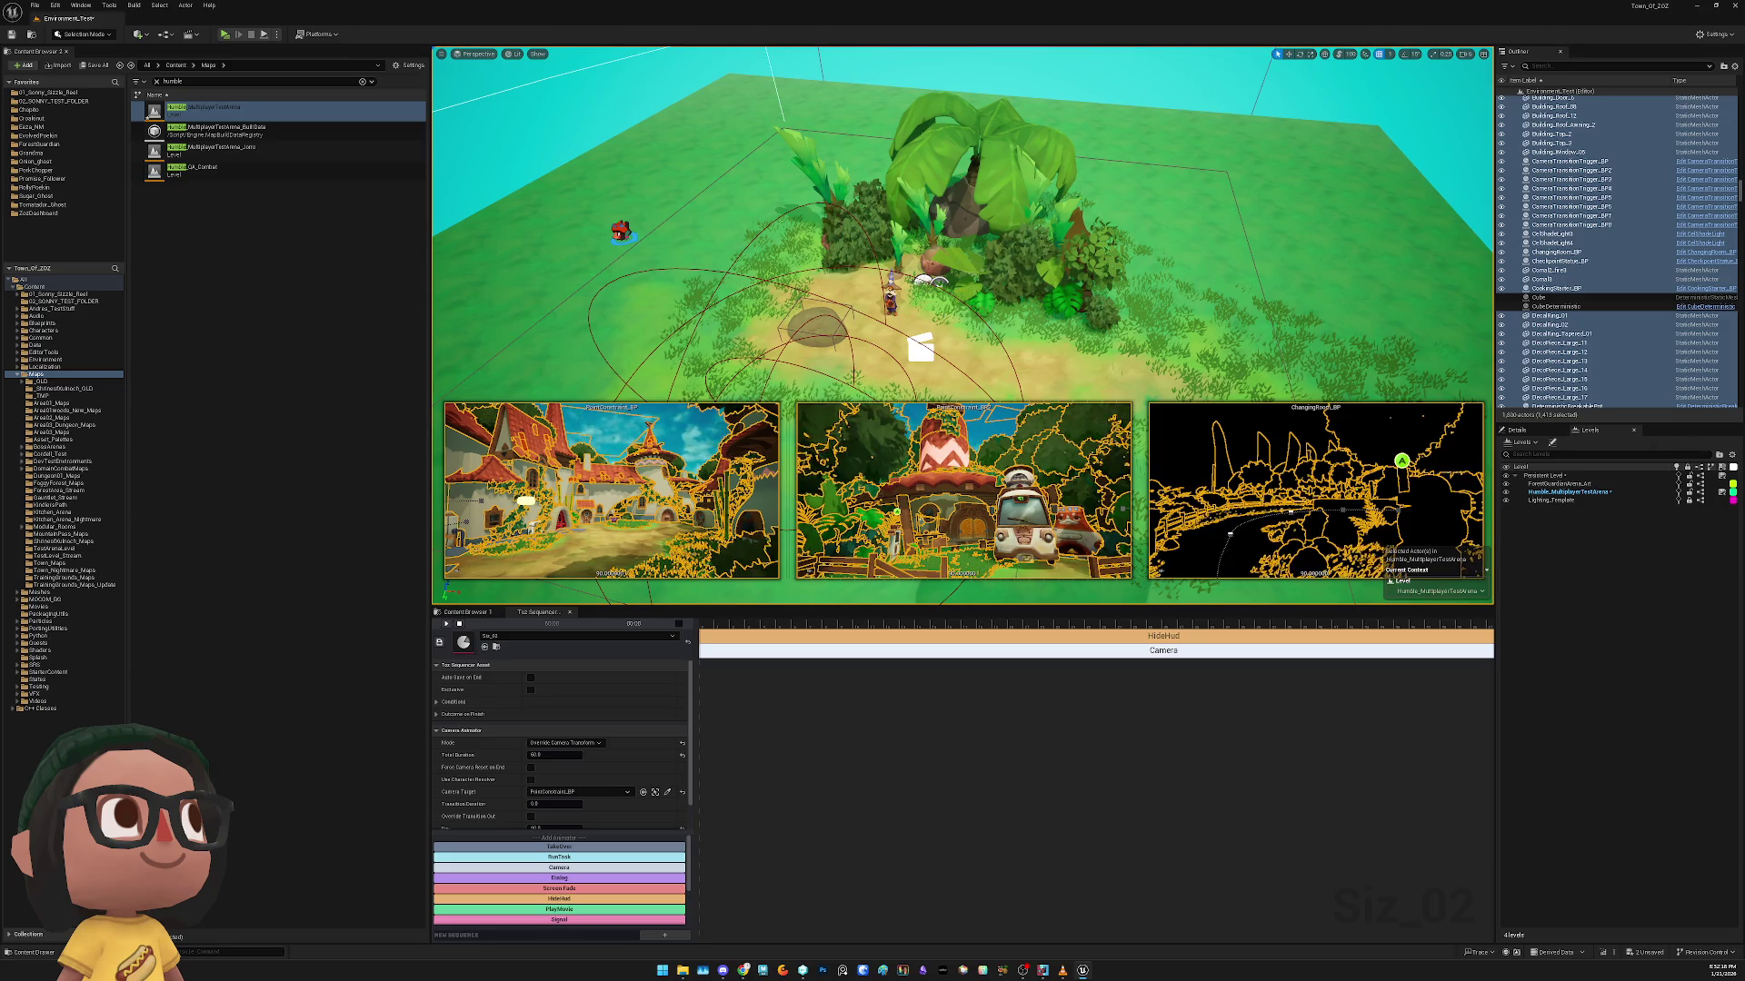
{"action": "key", "text": "Escape"}
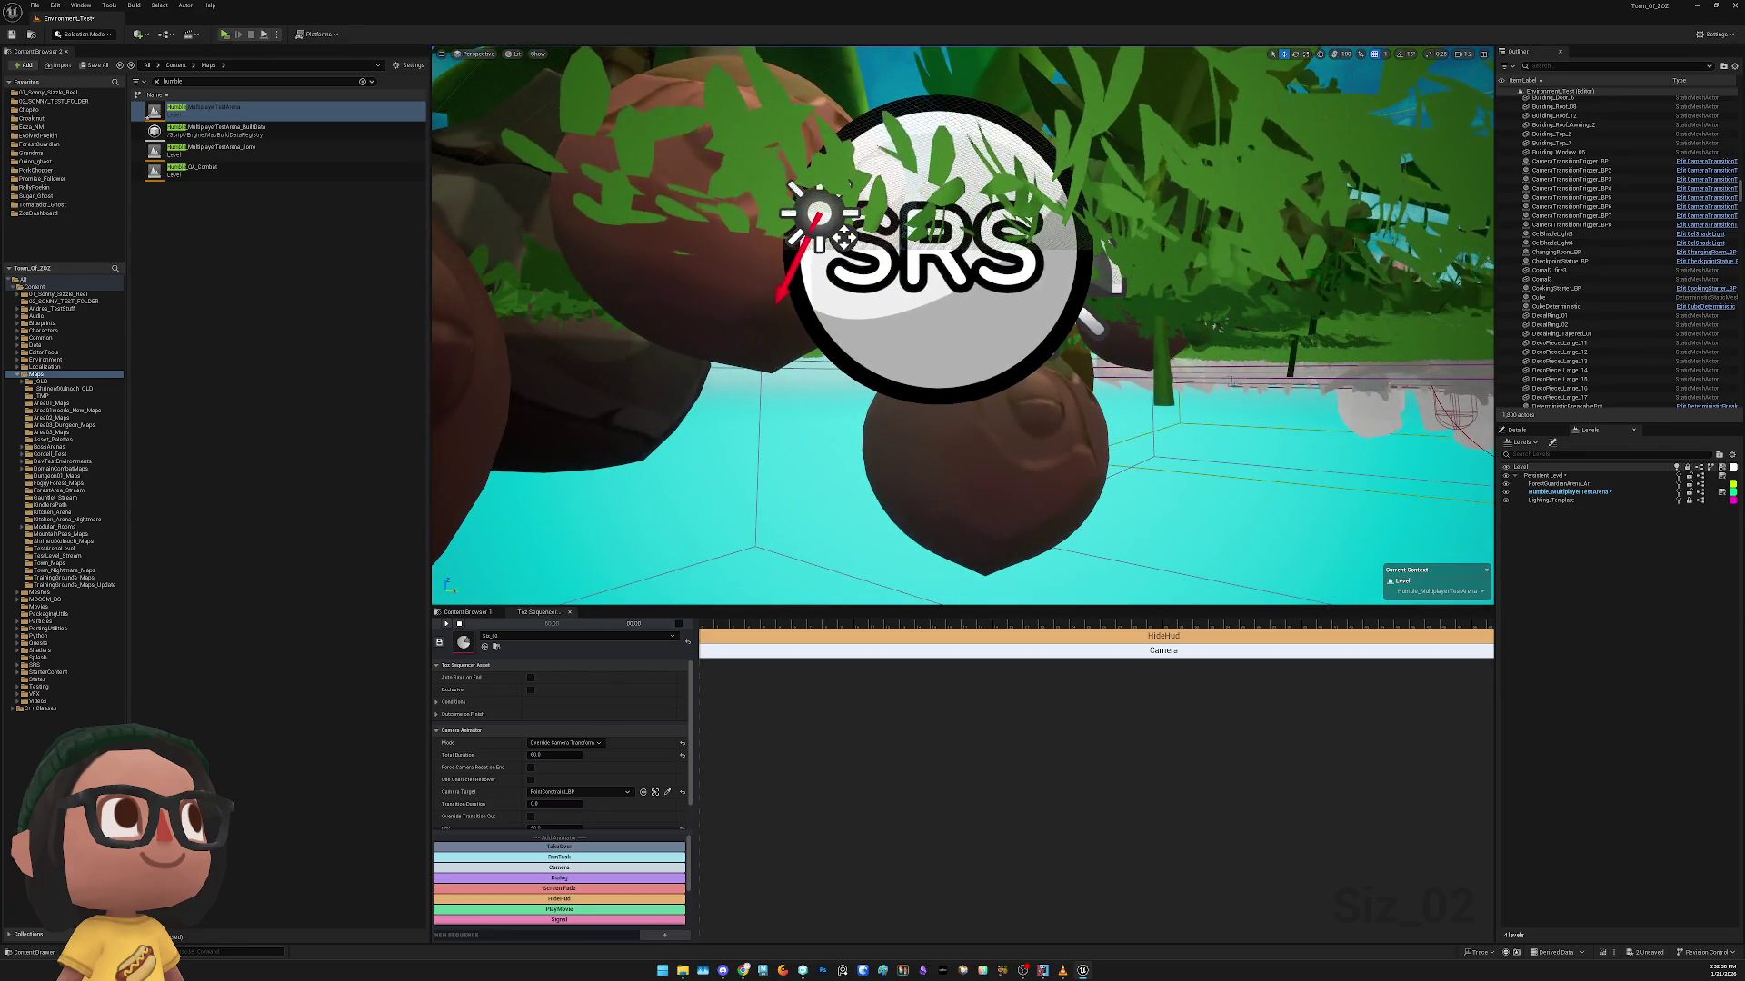
Filter the Outliner by 'light' and check the Lighting folder, DirectionalLight and SkyLight
{"action": "left_click", "coordinate": [749, 201]}
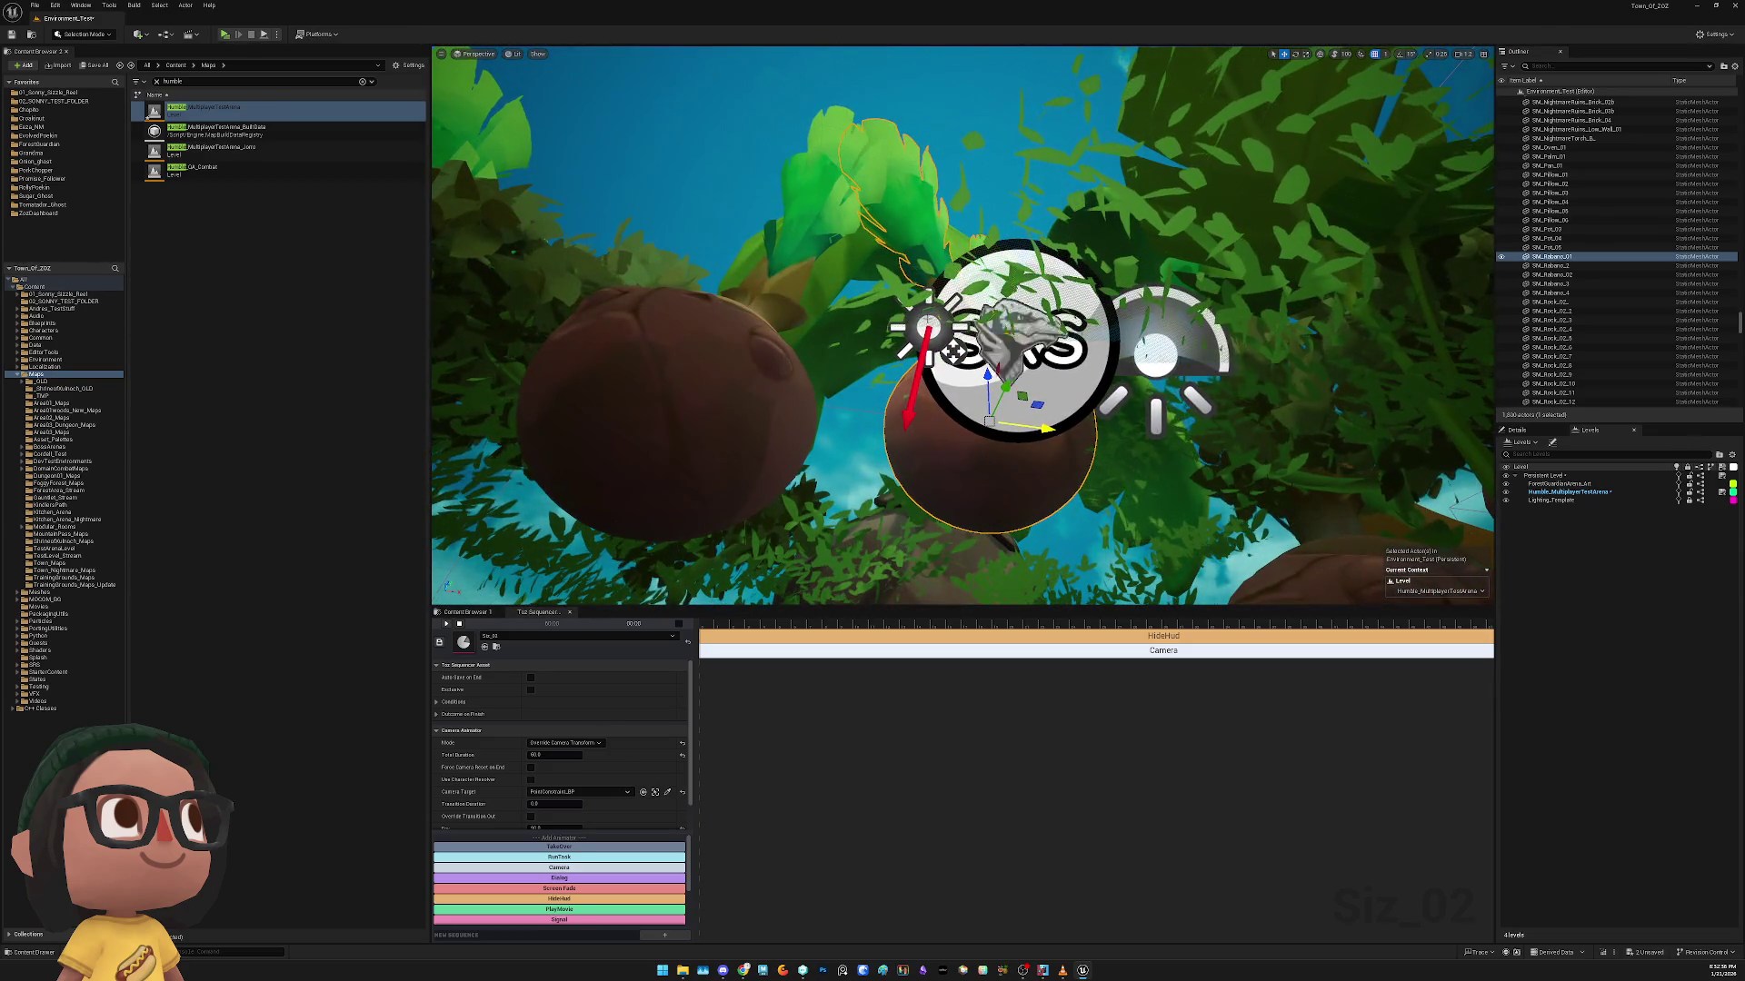
{"action": "key", "text": "Escape"}
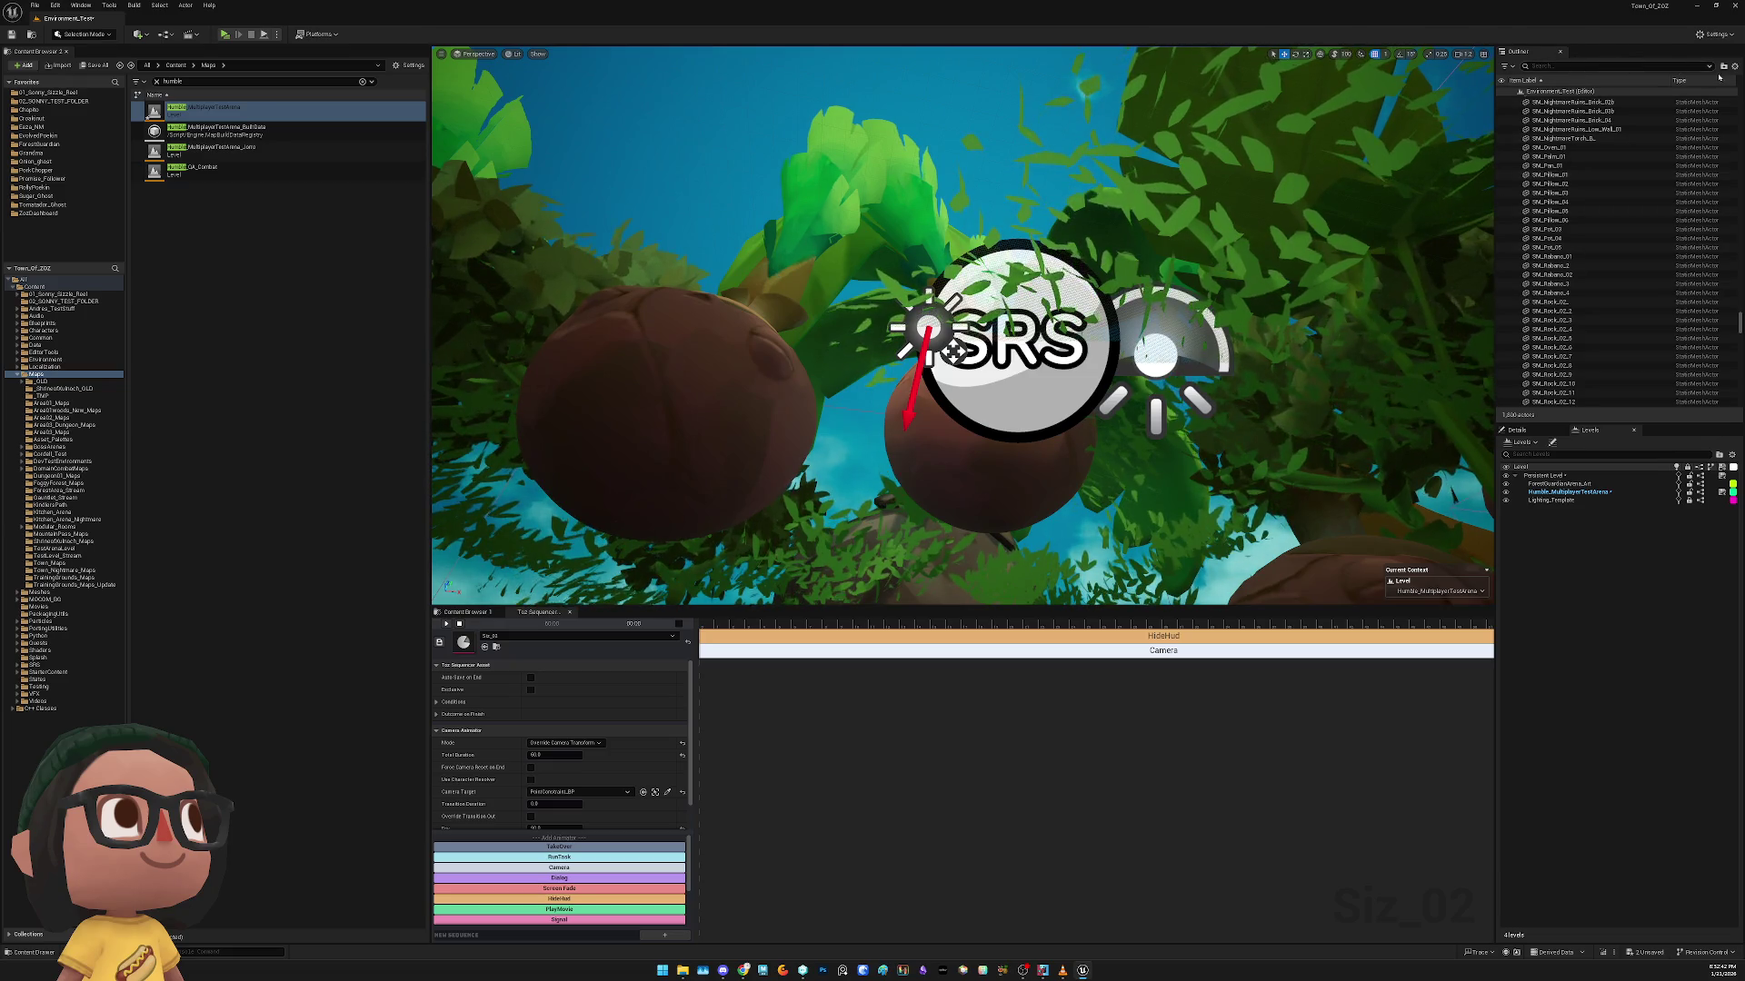
{"action": "type", "text": "light"}
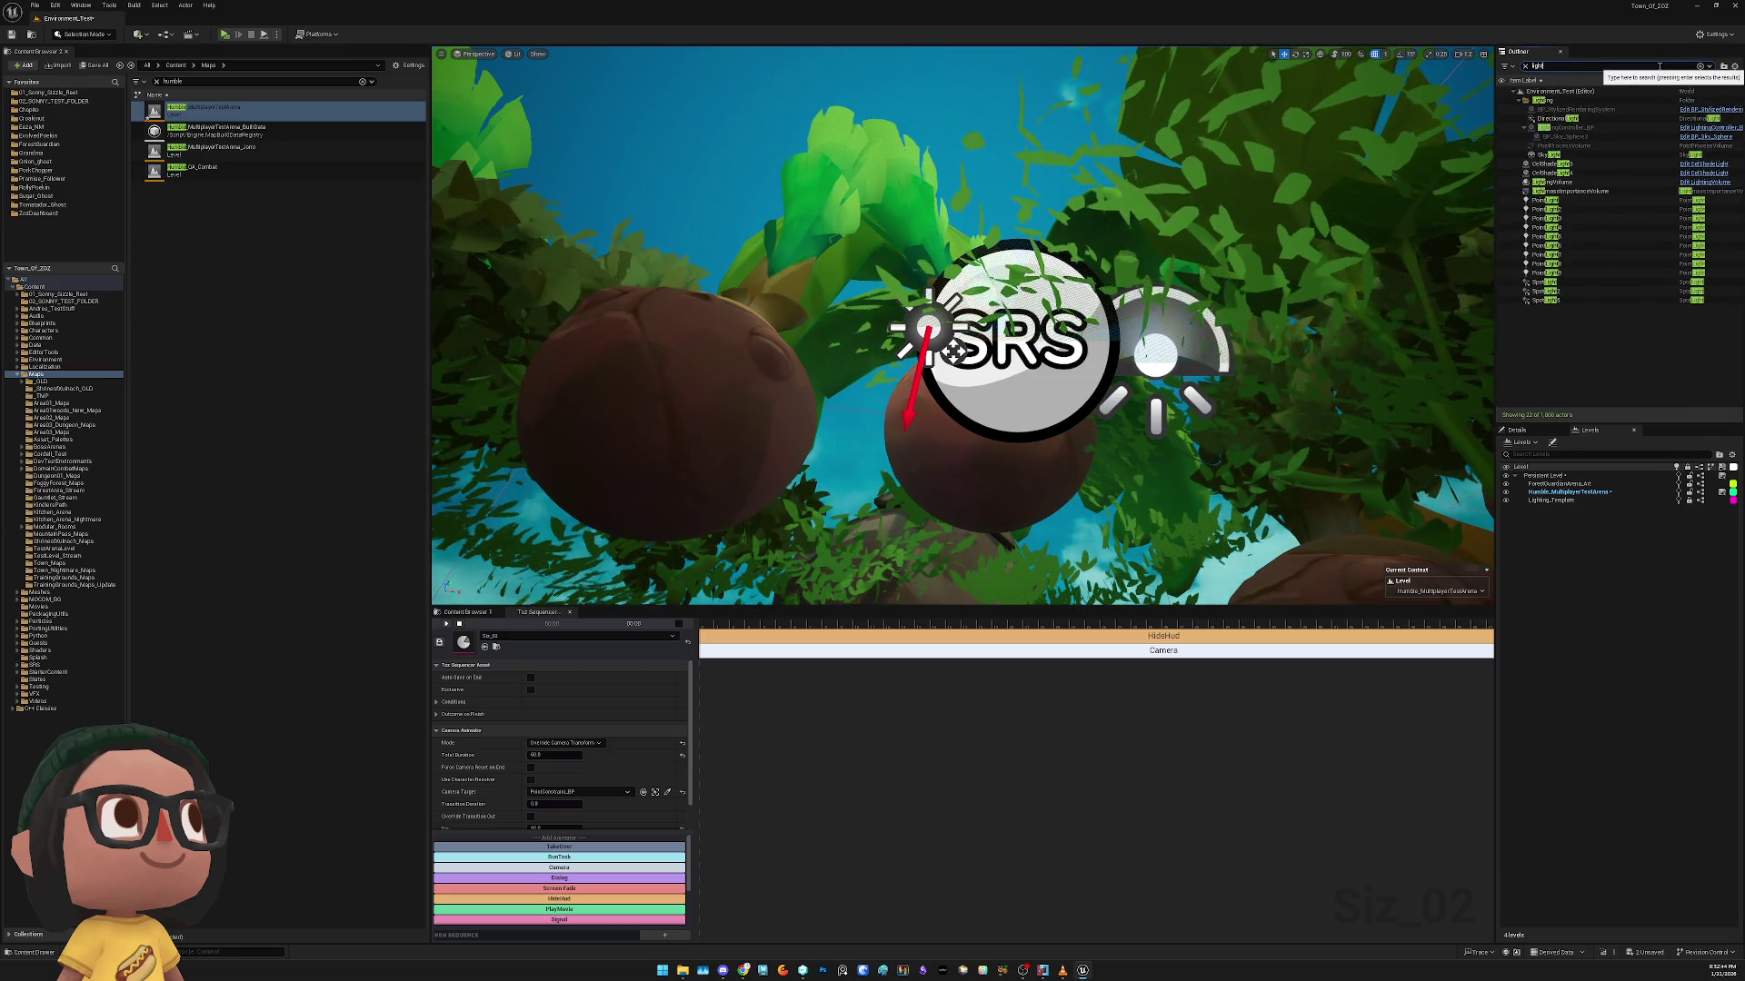
{"action": "left_click", "coordinate": [1591, 101]}
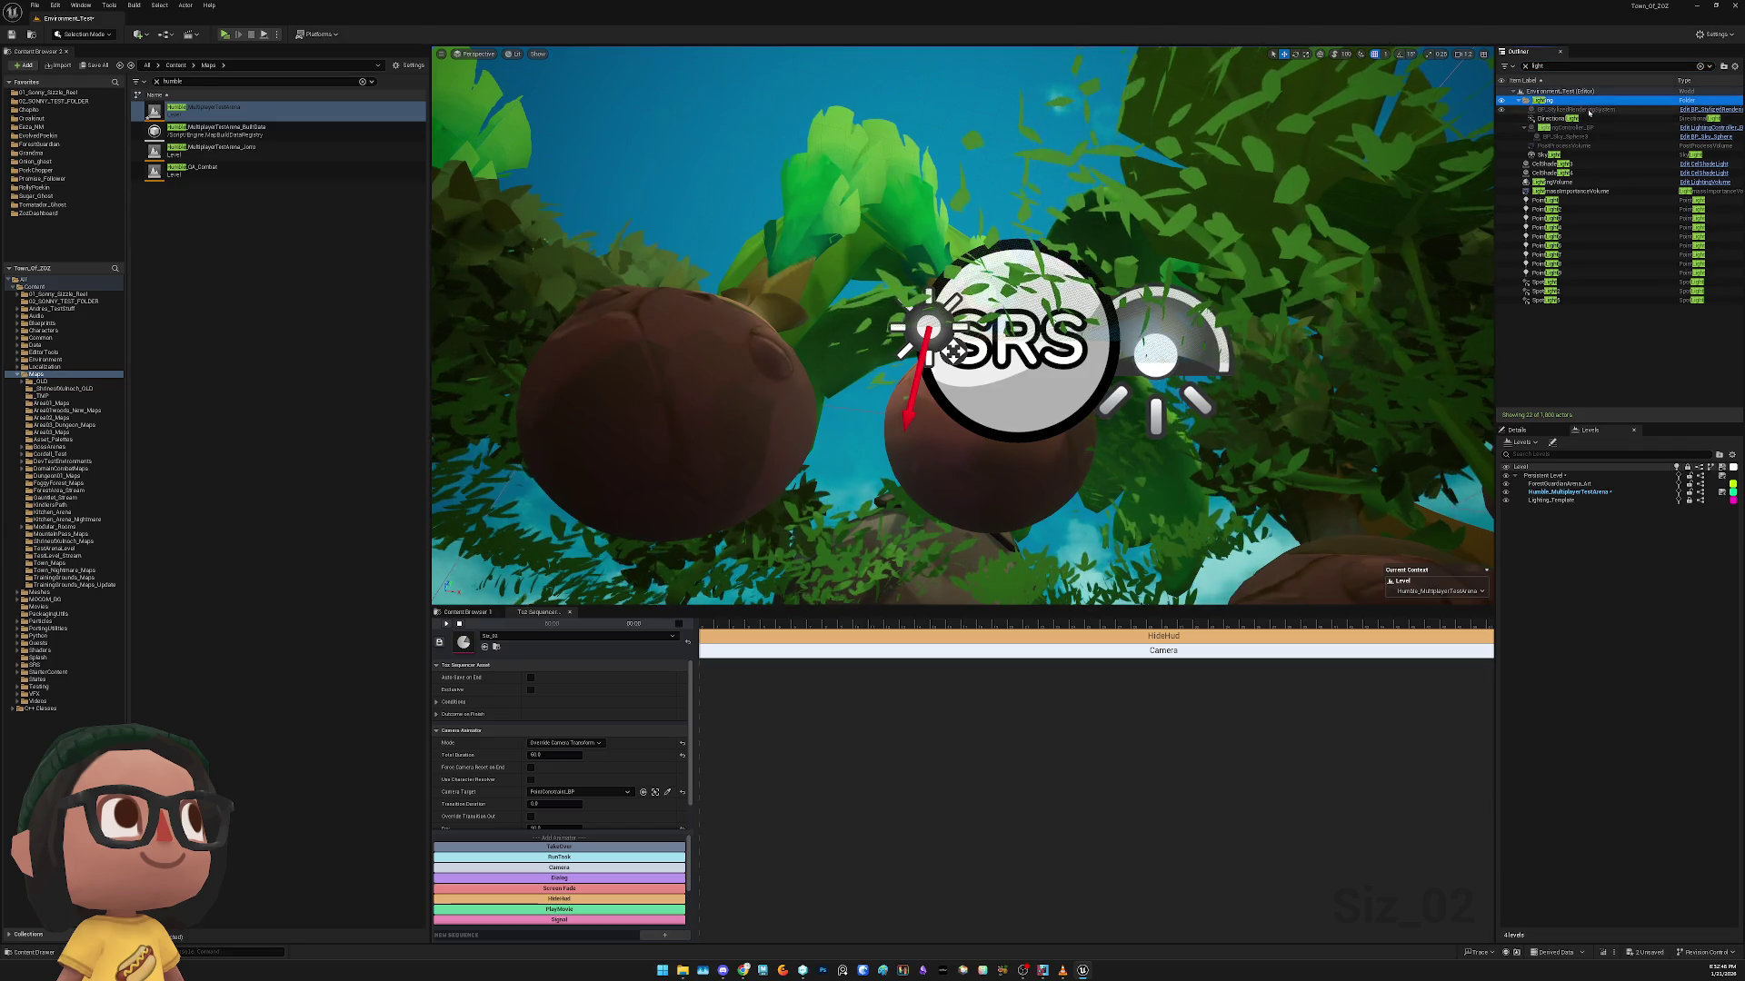
{"action": "left_click", "coordinate": [1585, 118]}
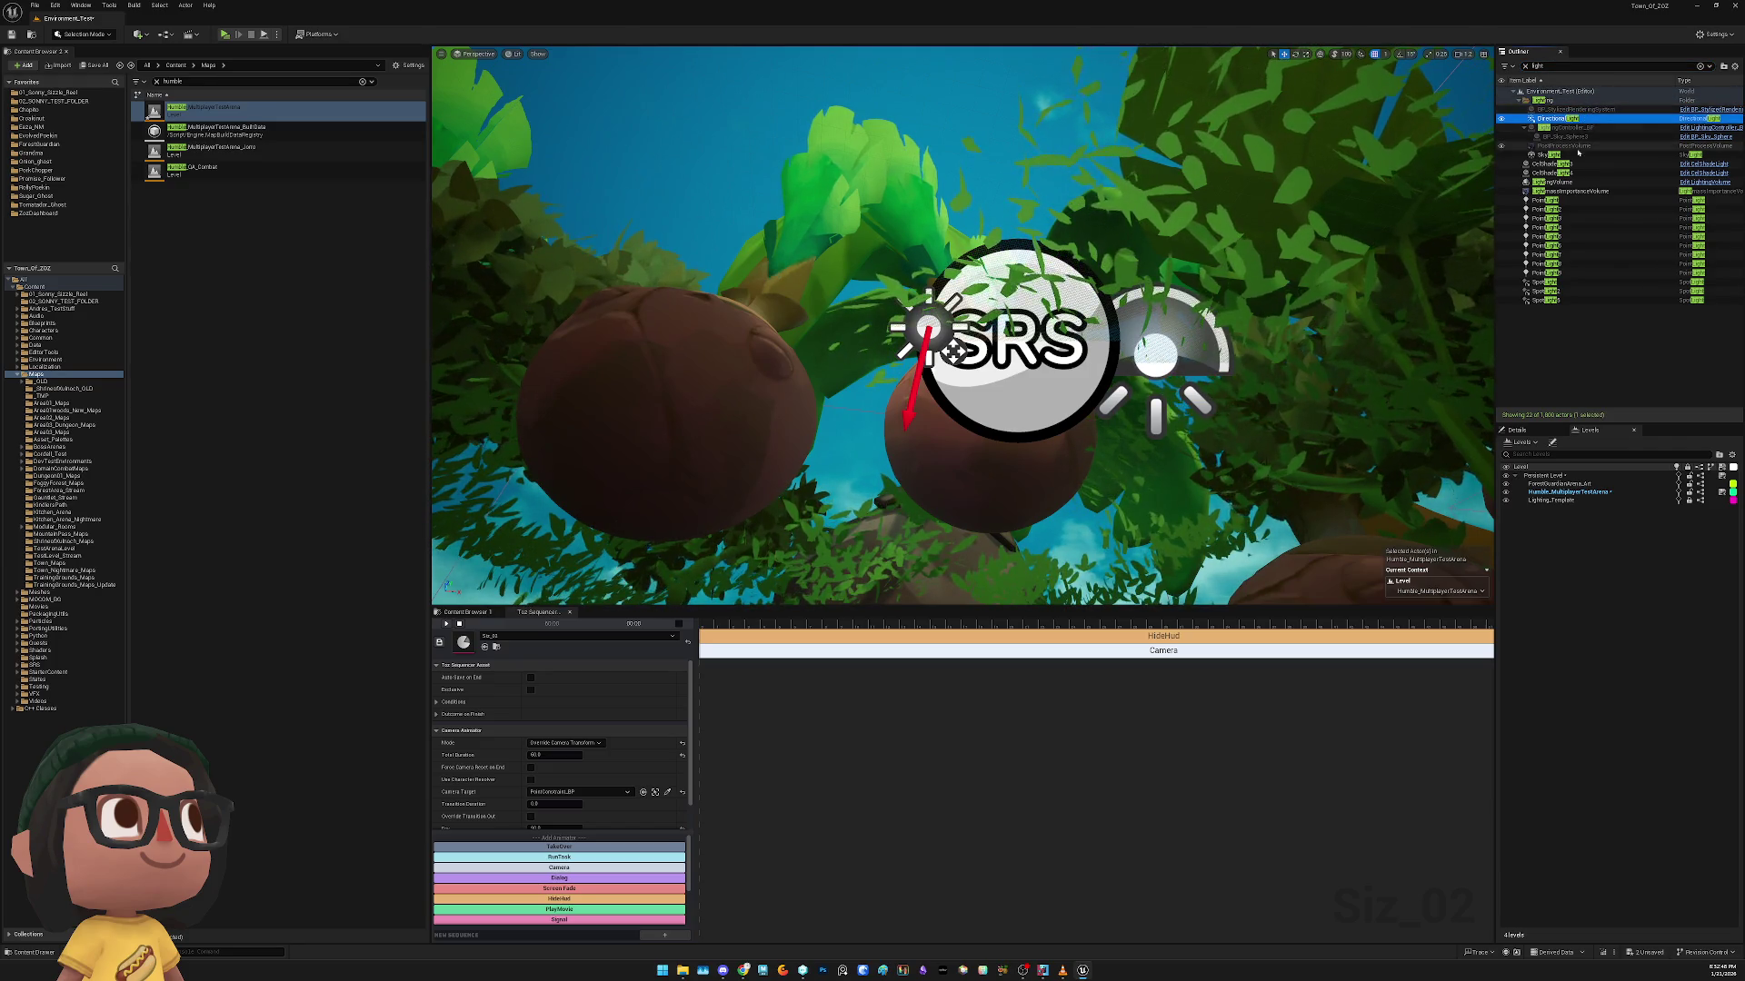
{"action": "left_click", "coordinate": [1545, 154]}
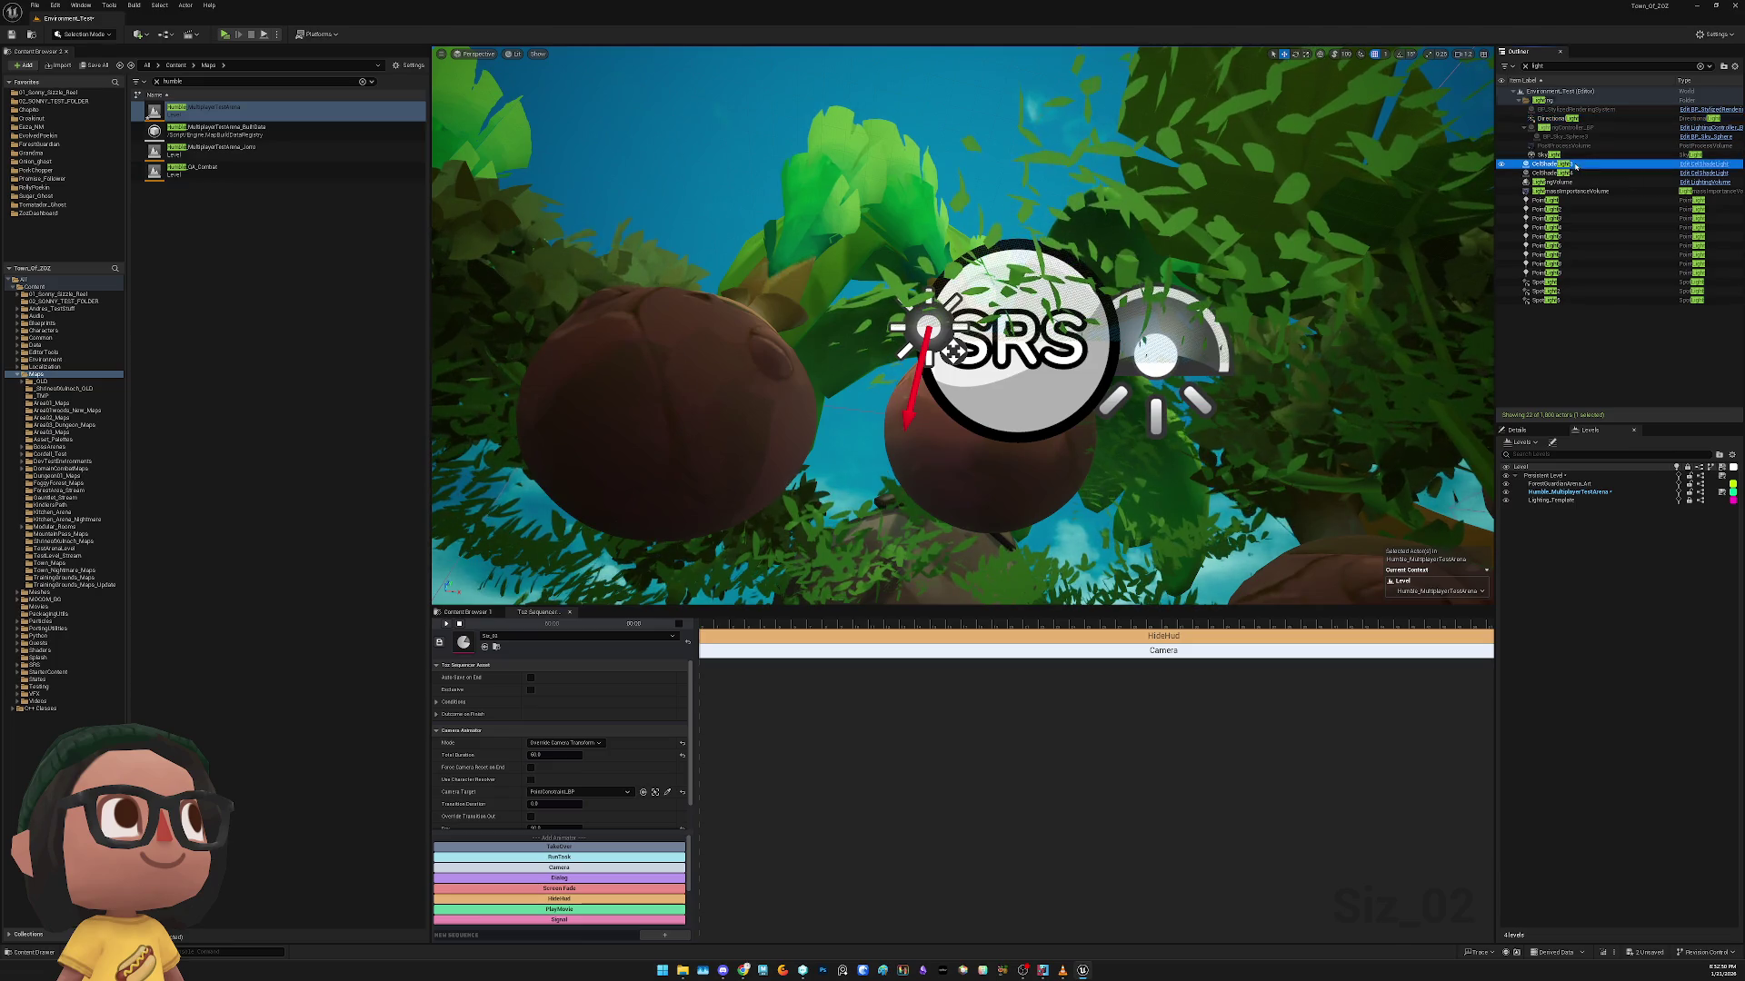
{"action": "key", "text": "f"}
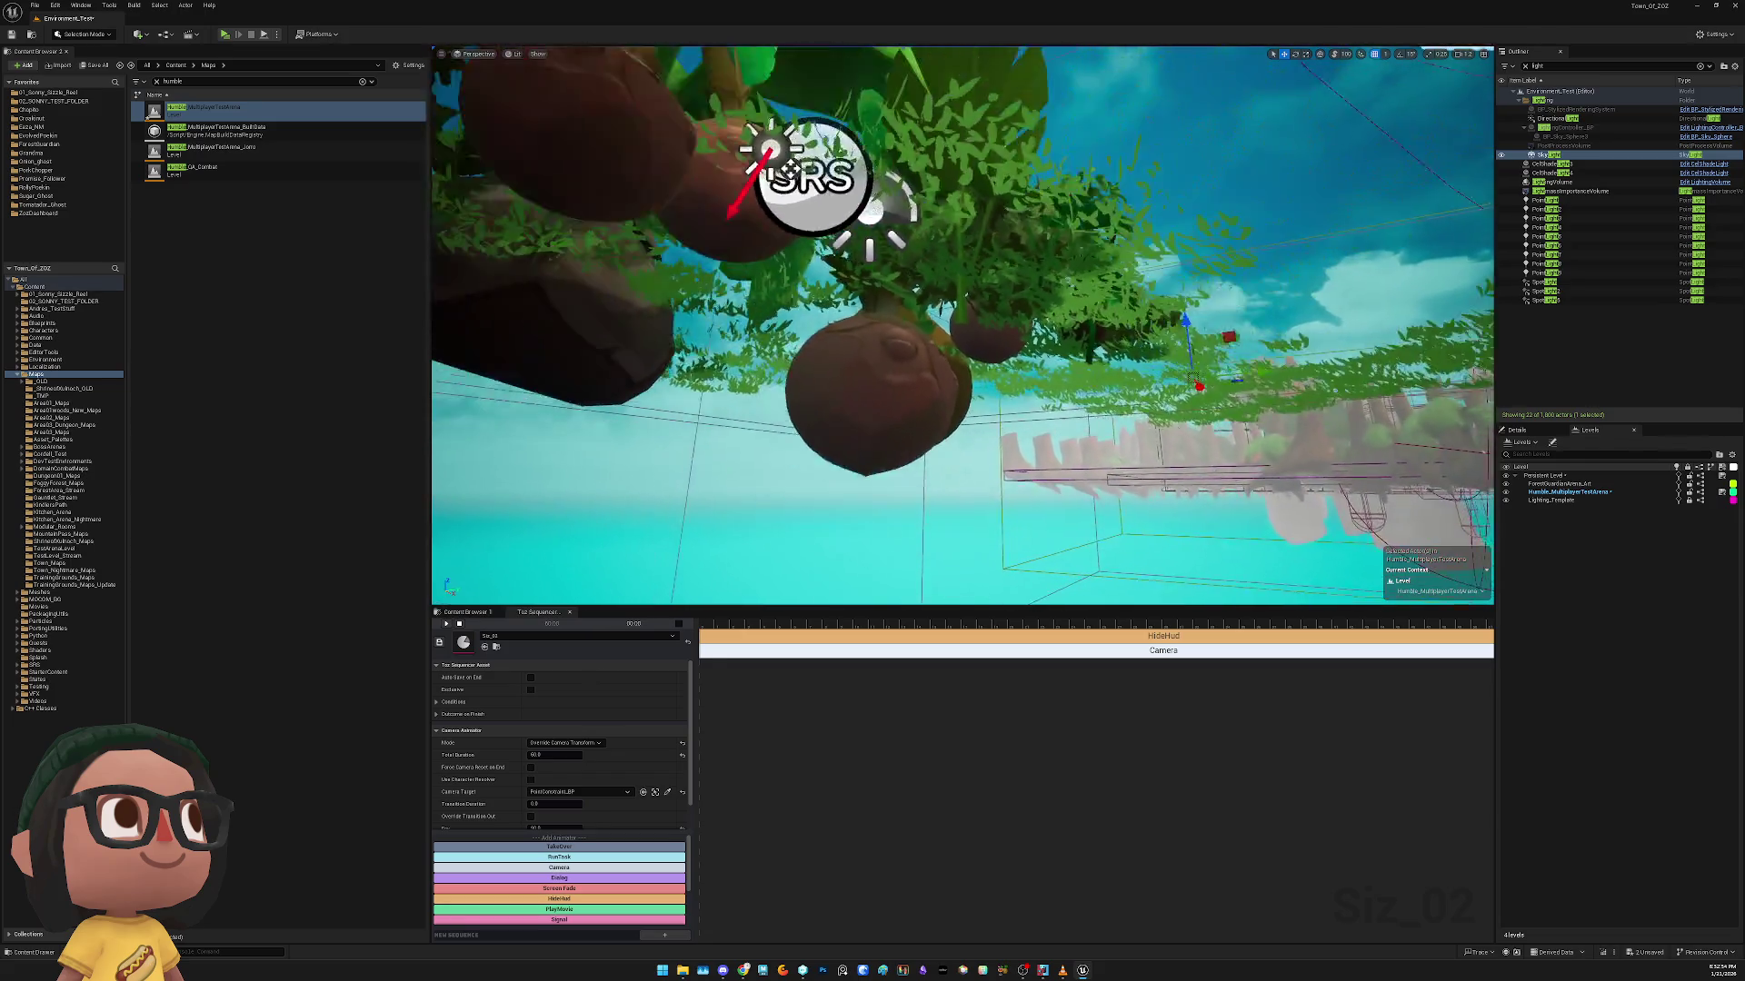
Frame the LightingVolume, LightmassImportanceVolume and first PointLight in the viewport
{"action": "left_click", "coordinate": [1553, 182]}
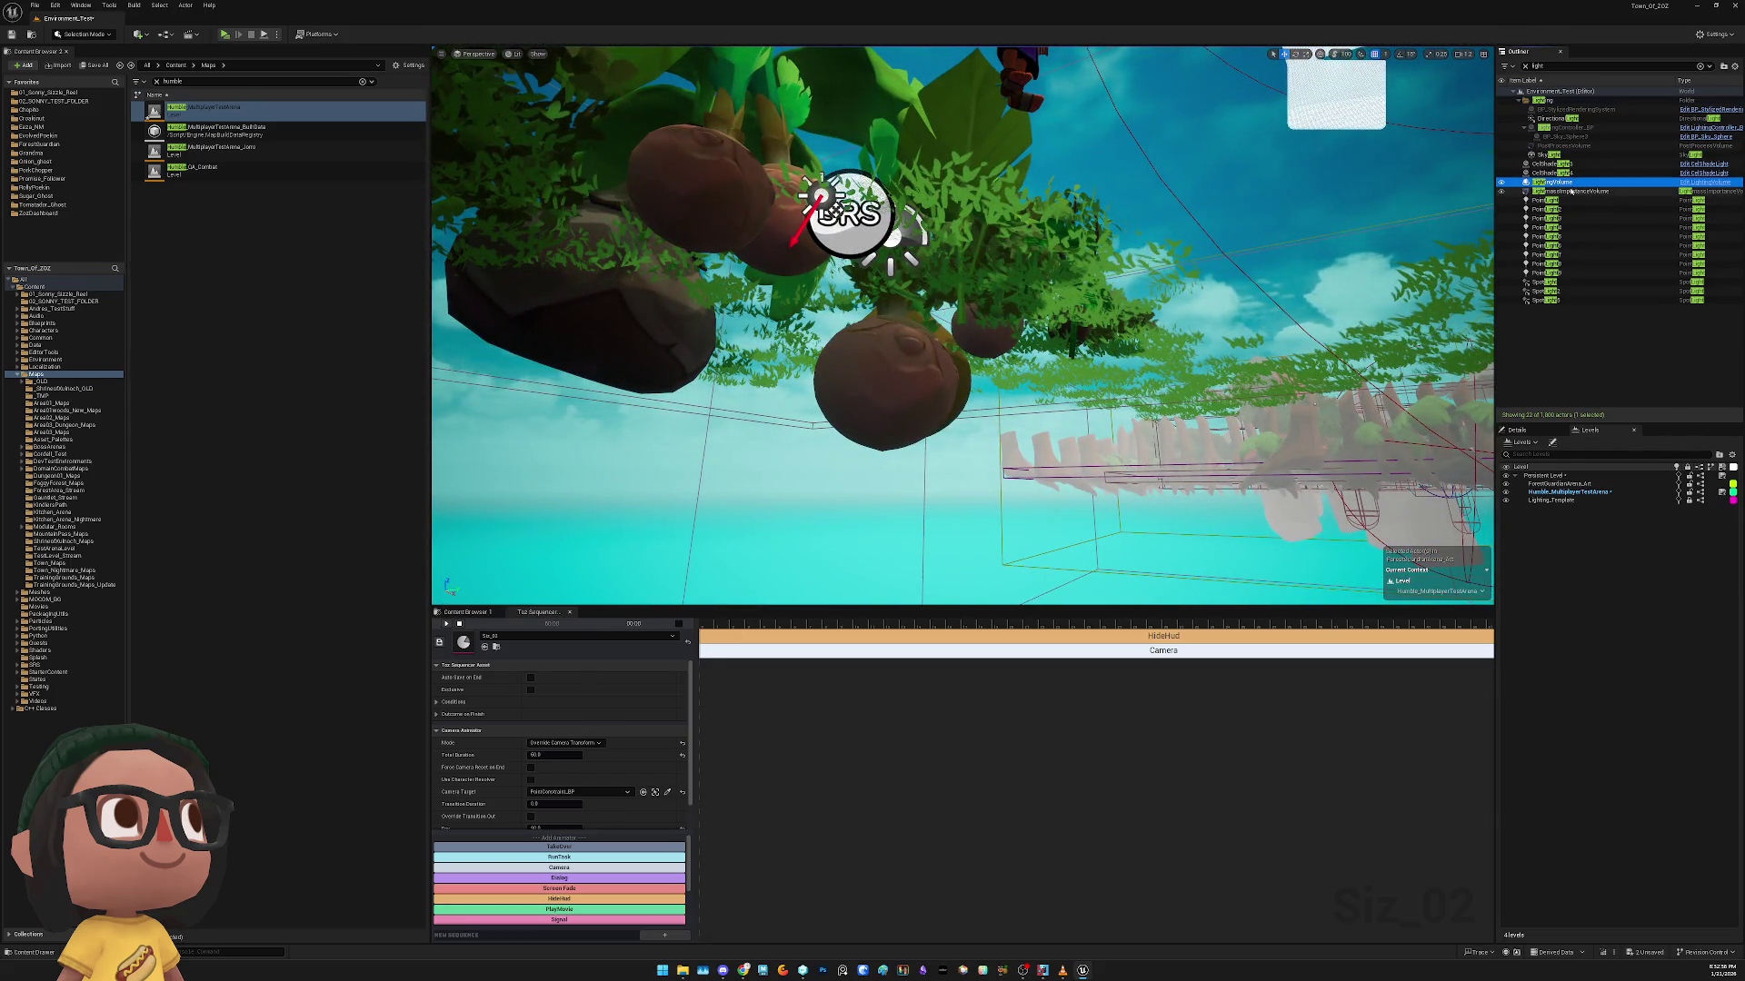
{"action": "key", "text": "f"}
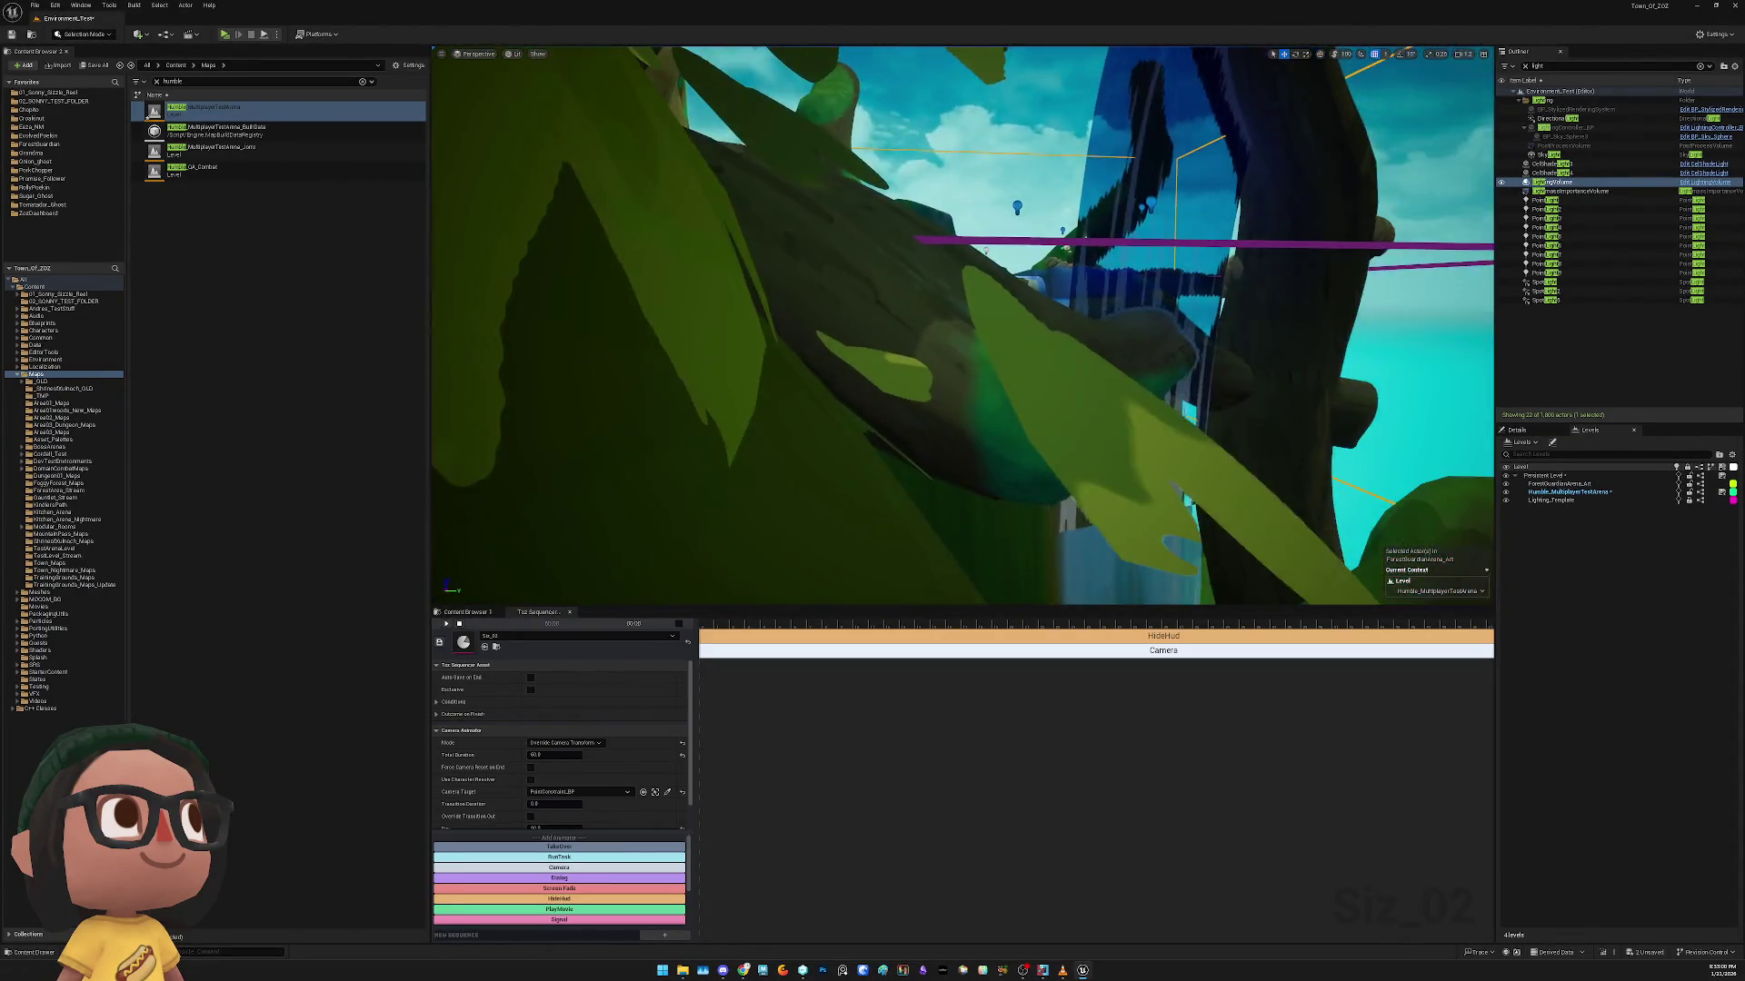
{"action": "left_click", "coordinate": [1563, 191]}
{"action": "key", "text": "f"}
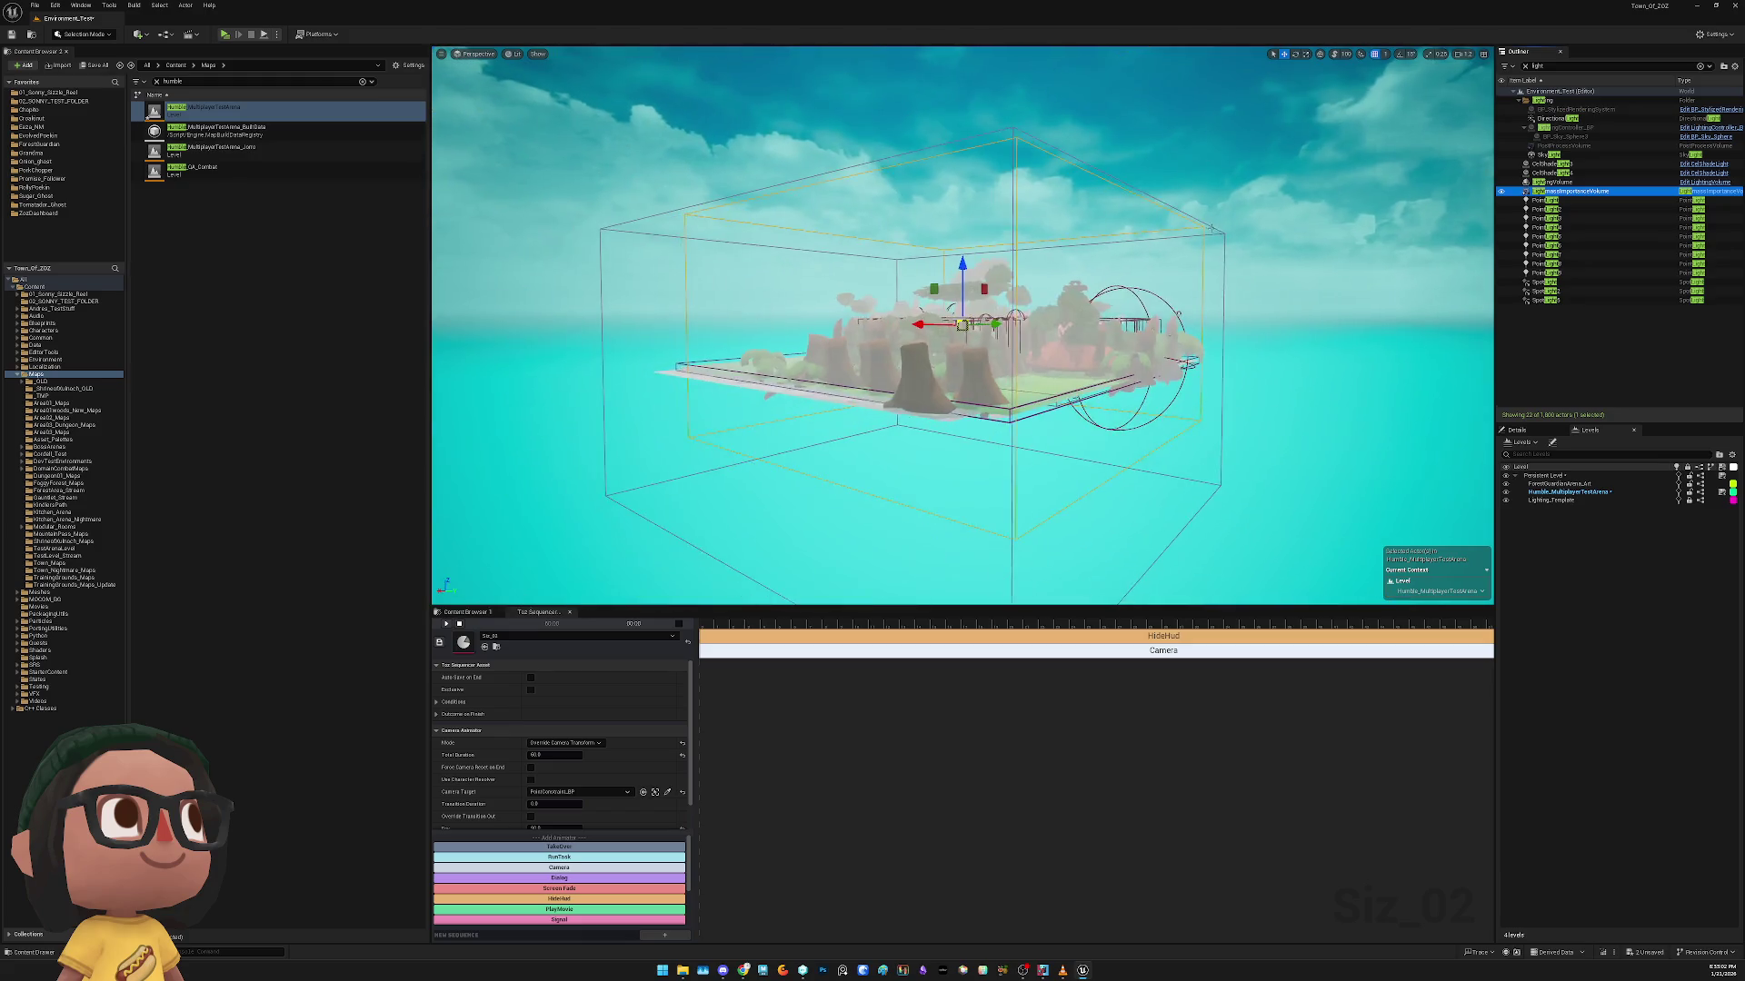
{"action": "left_click", "coordinate": [1587, 201]}
{"action": "key", "text": "f"}
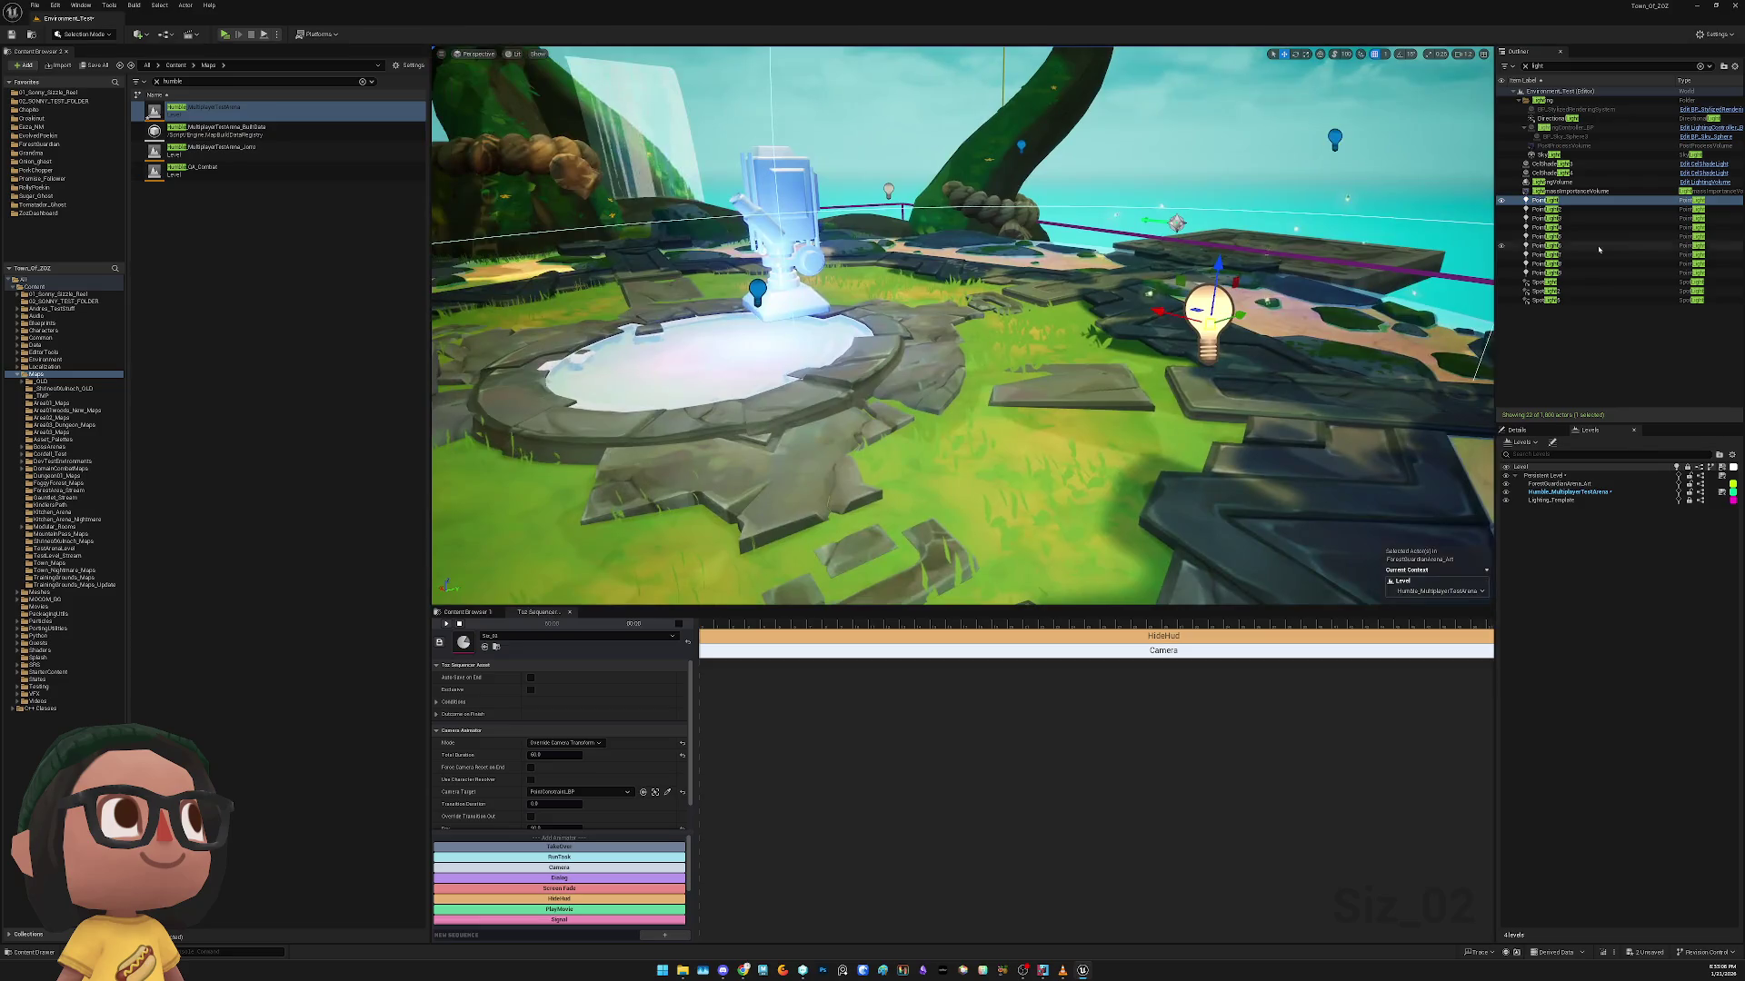
{"action": "left_click", "coordinate": [1527, 184]}
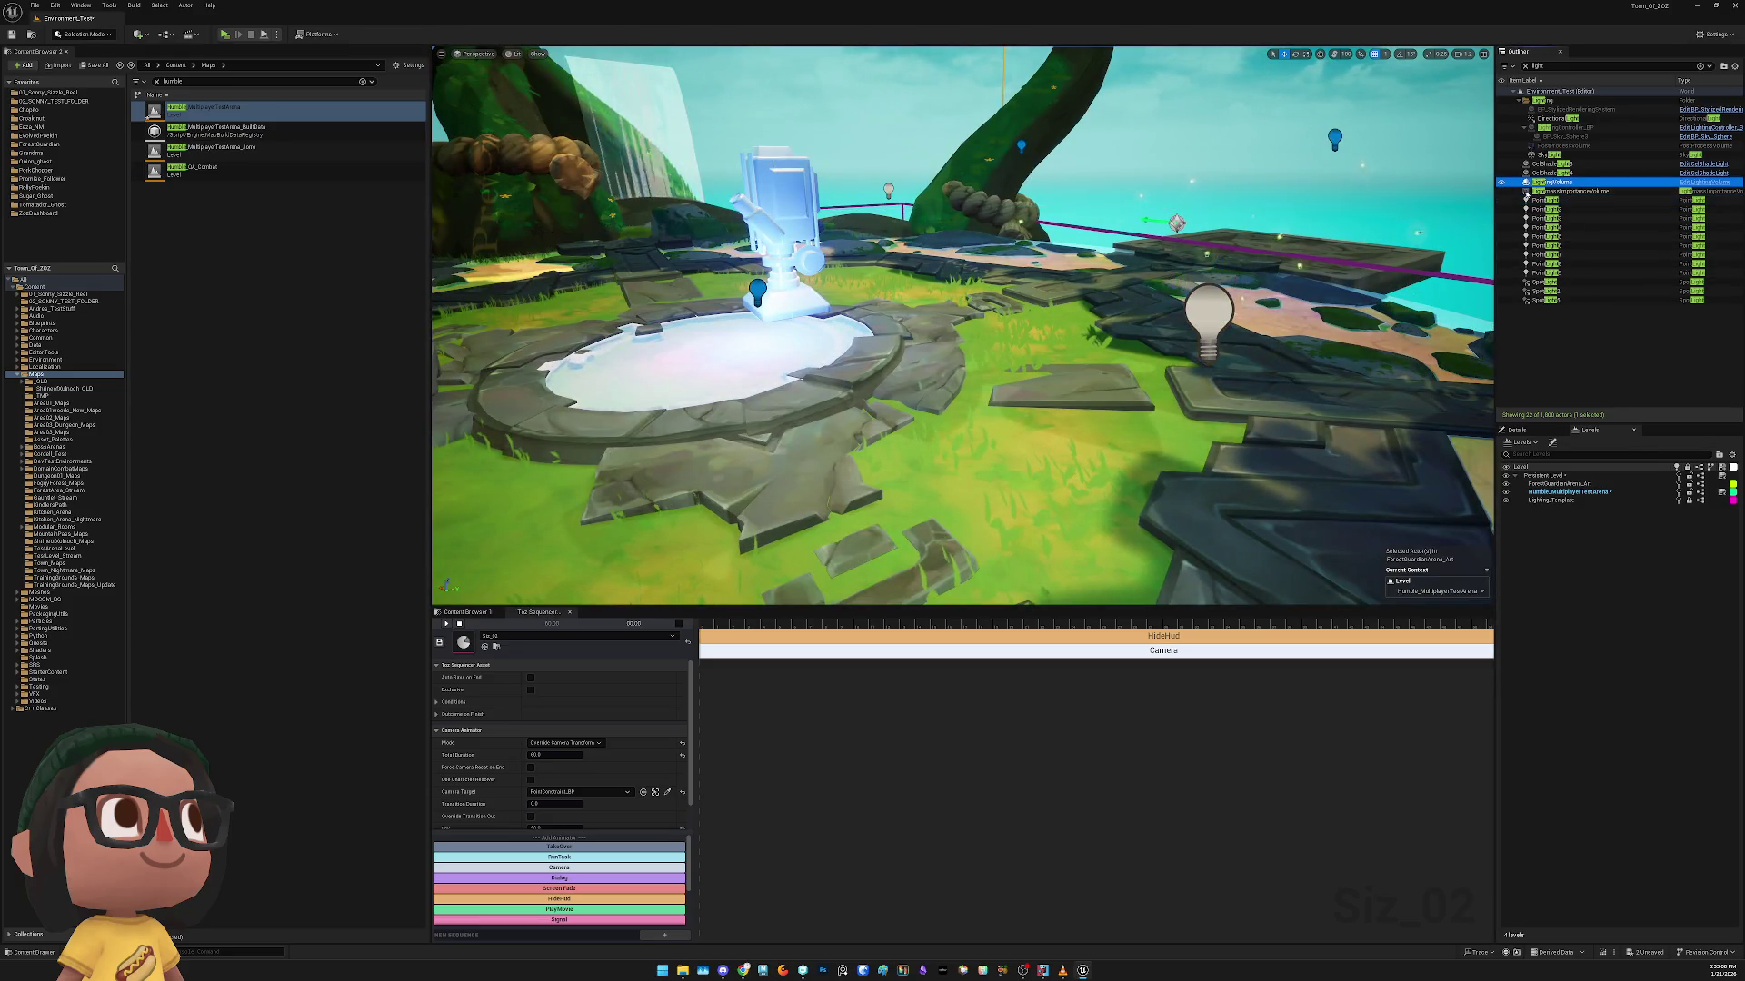
{"action": "key", "text": "f"}
{"action": "left_click", "coordinate": [1527, 191]}
{"action": "key", "text": "f"}
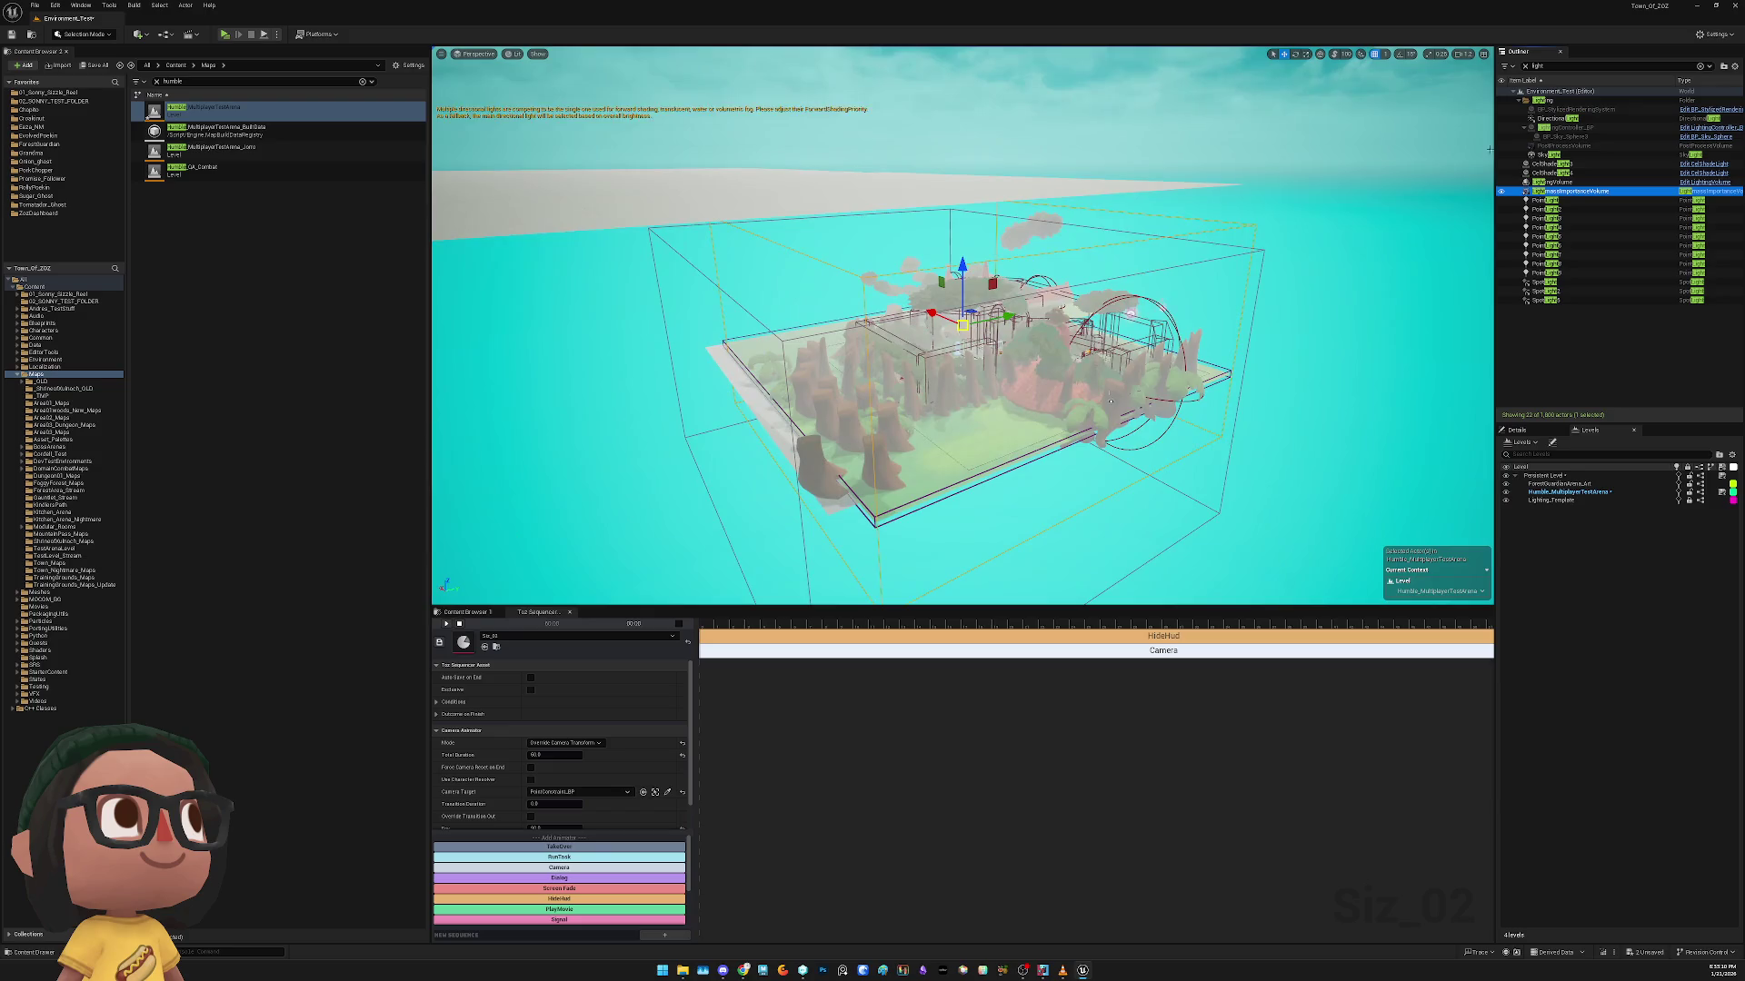
Select and frame the DirectionalLight from the Lighting folder, then deselect it
{"action": "left_click", "coordinate": [1562, 101]}
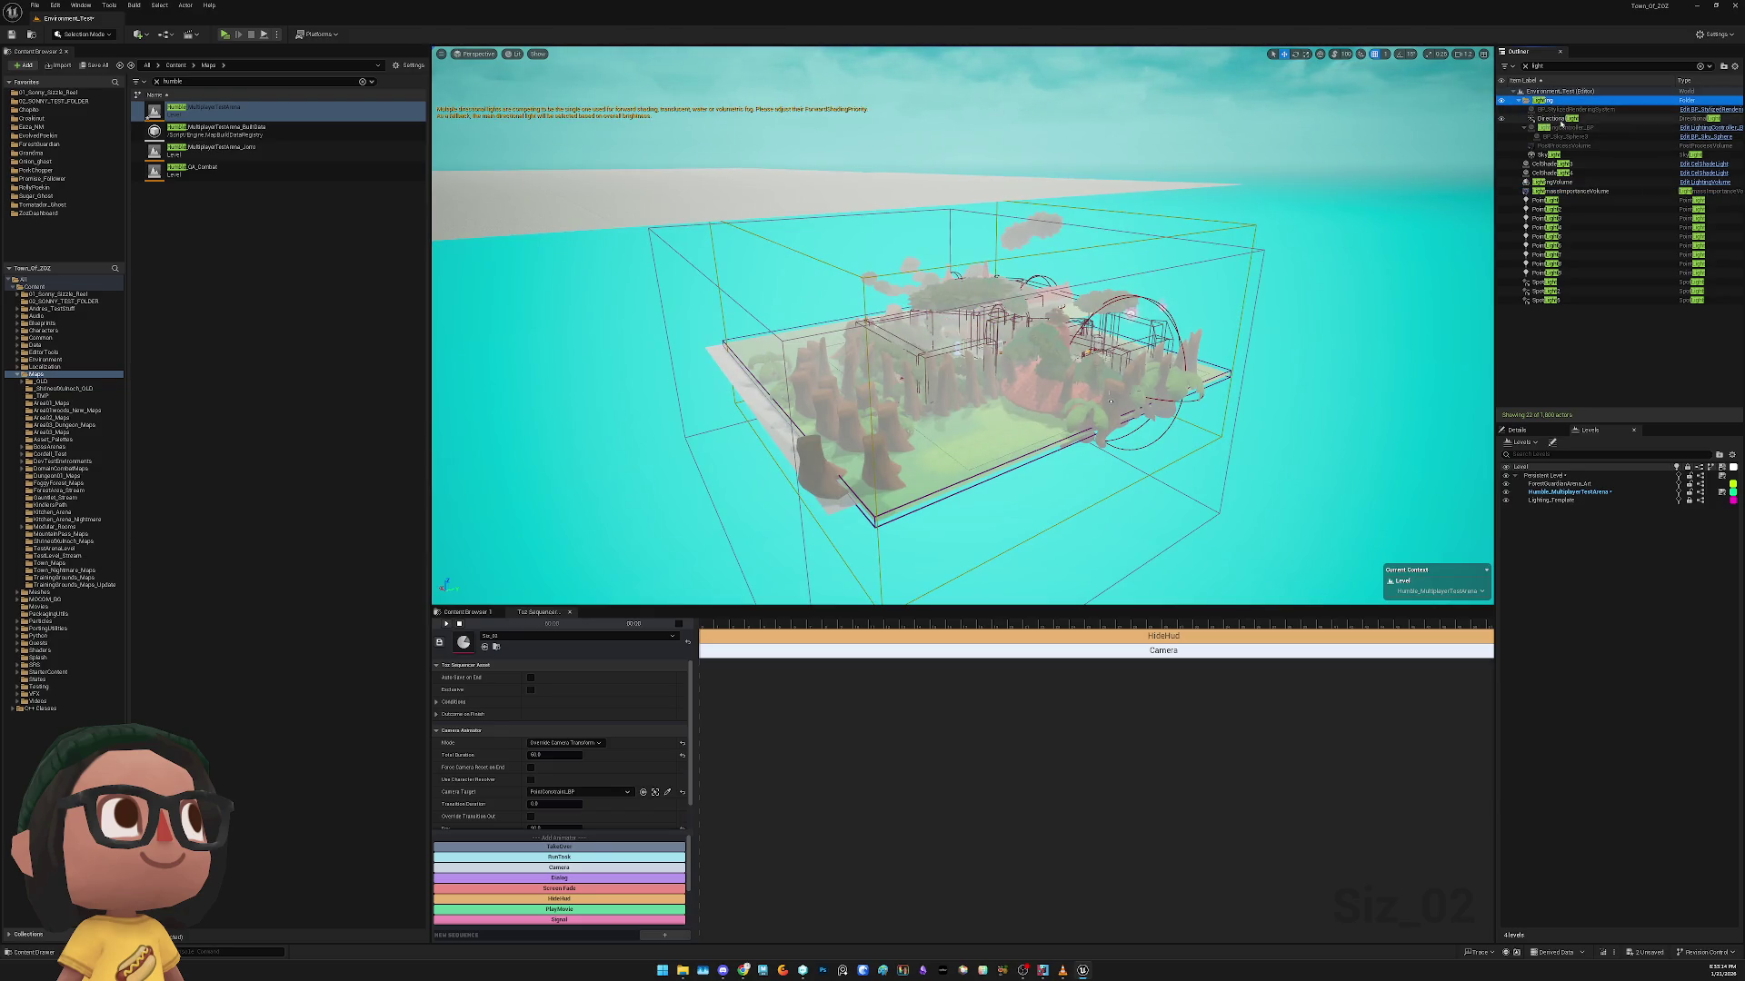
{"action": "left_click", "coordinate": [1534, 119]}
{"action": "key", "text": "f"}
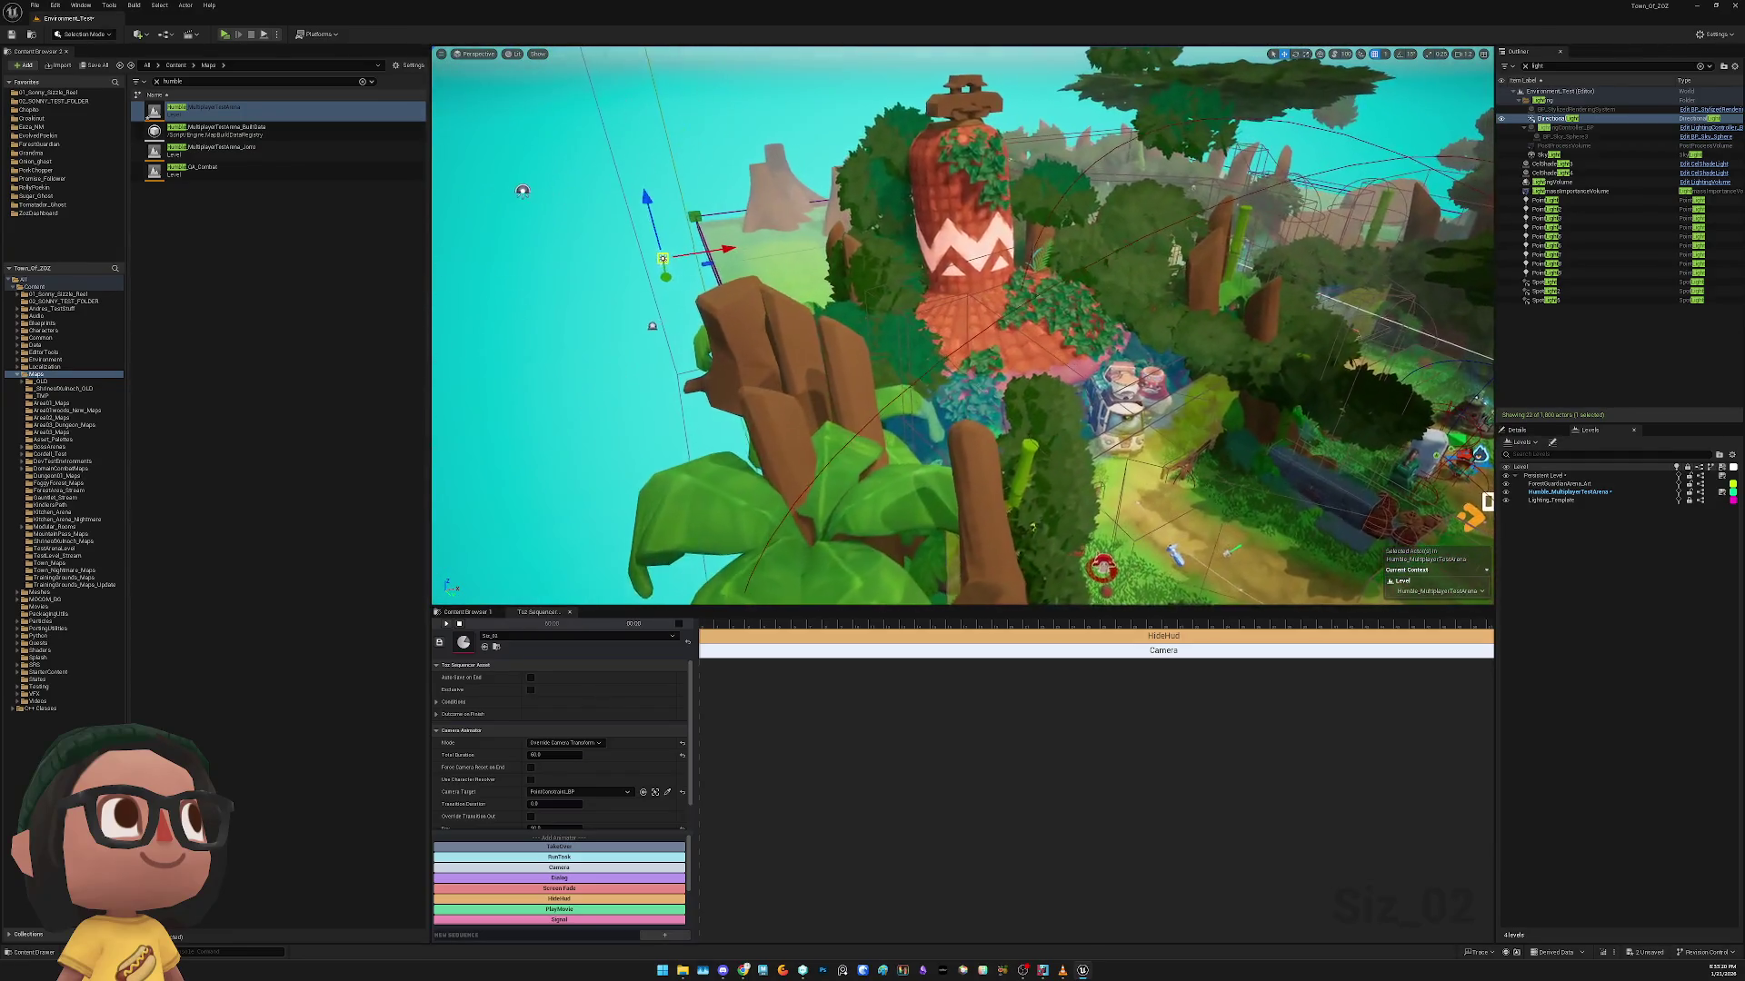
{"action": "key", "text": "Escape"}
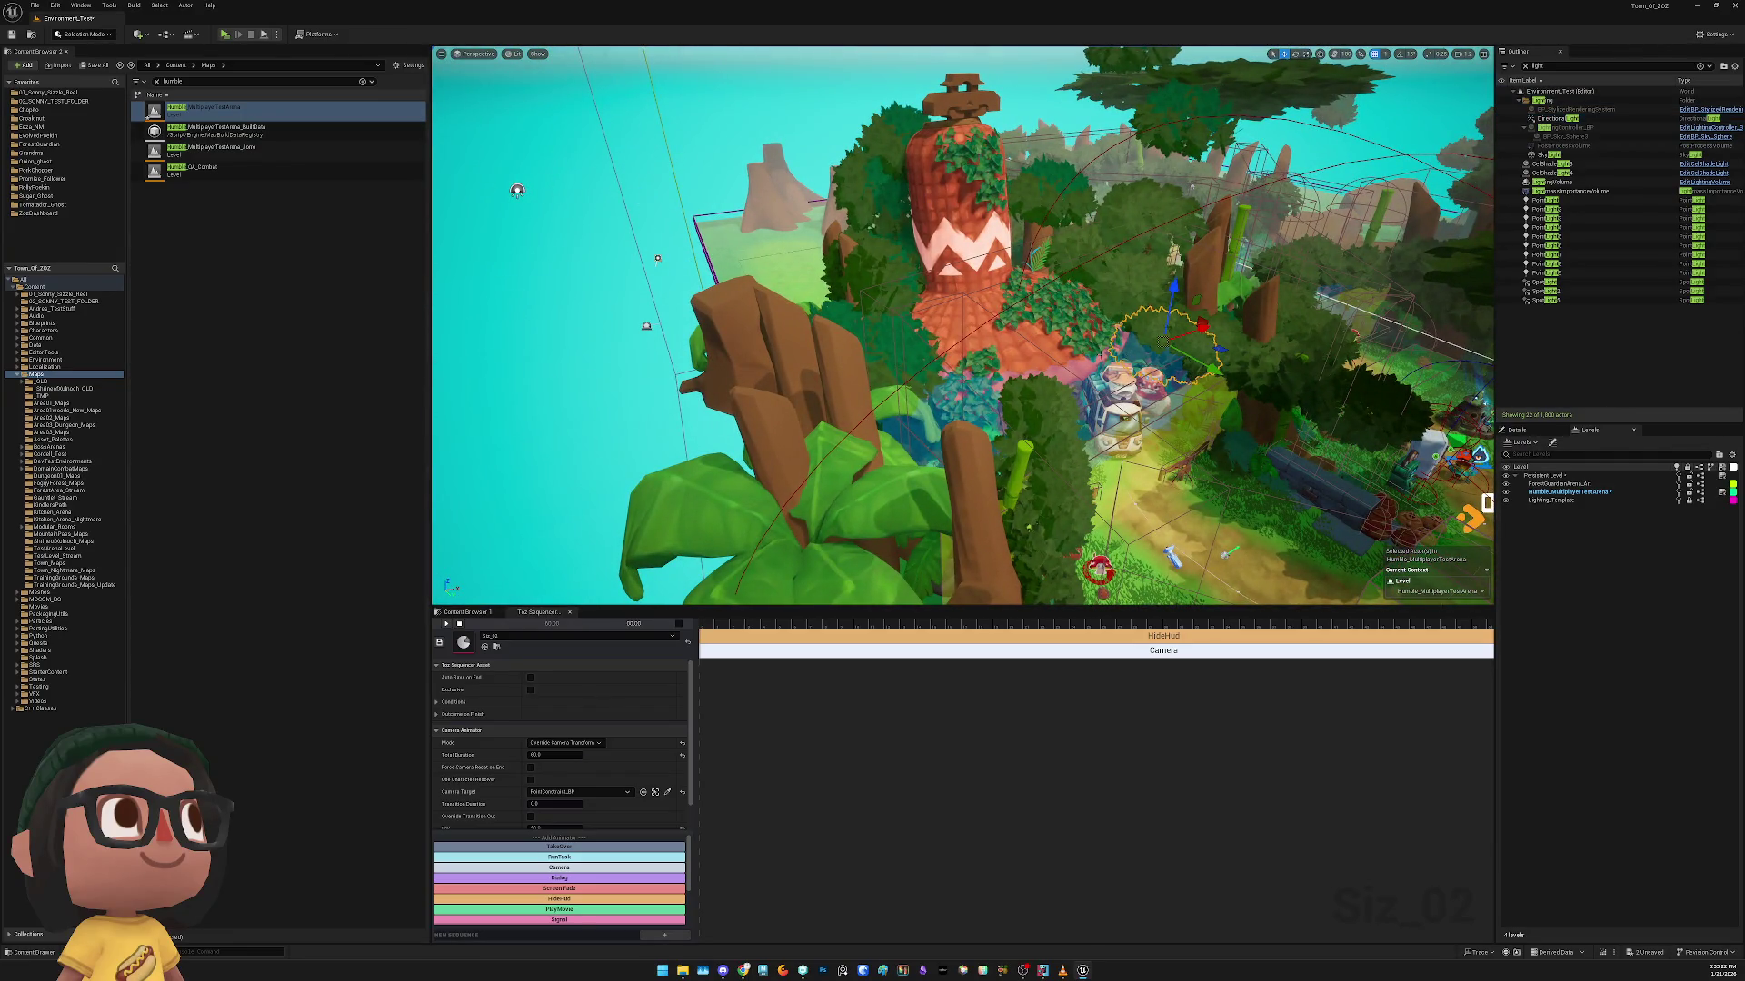
Inspect the tower, the bush in front of it and the large box volume
{"action": "left_click", "coordinate": [1077, 370]}
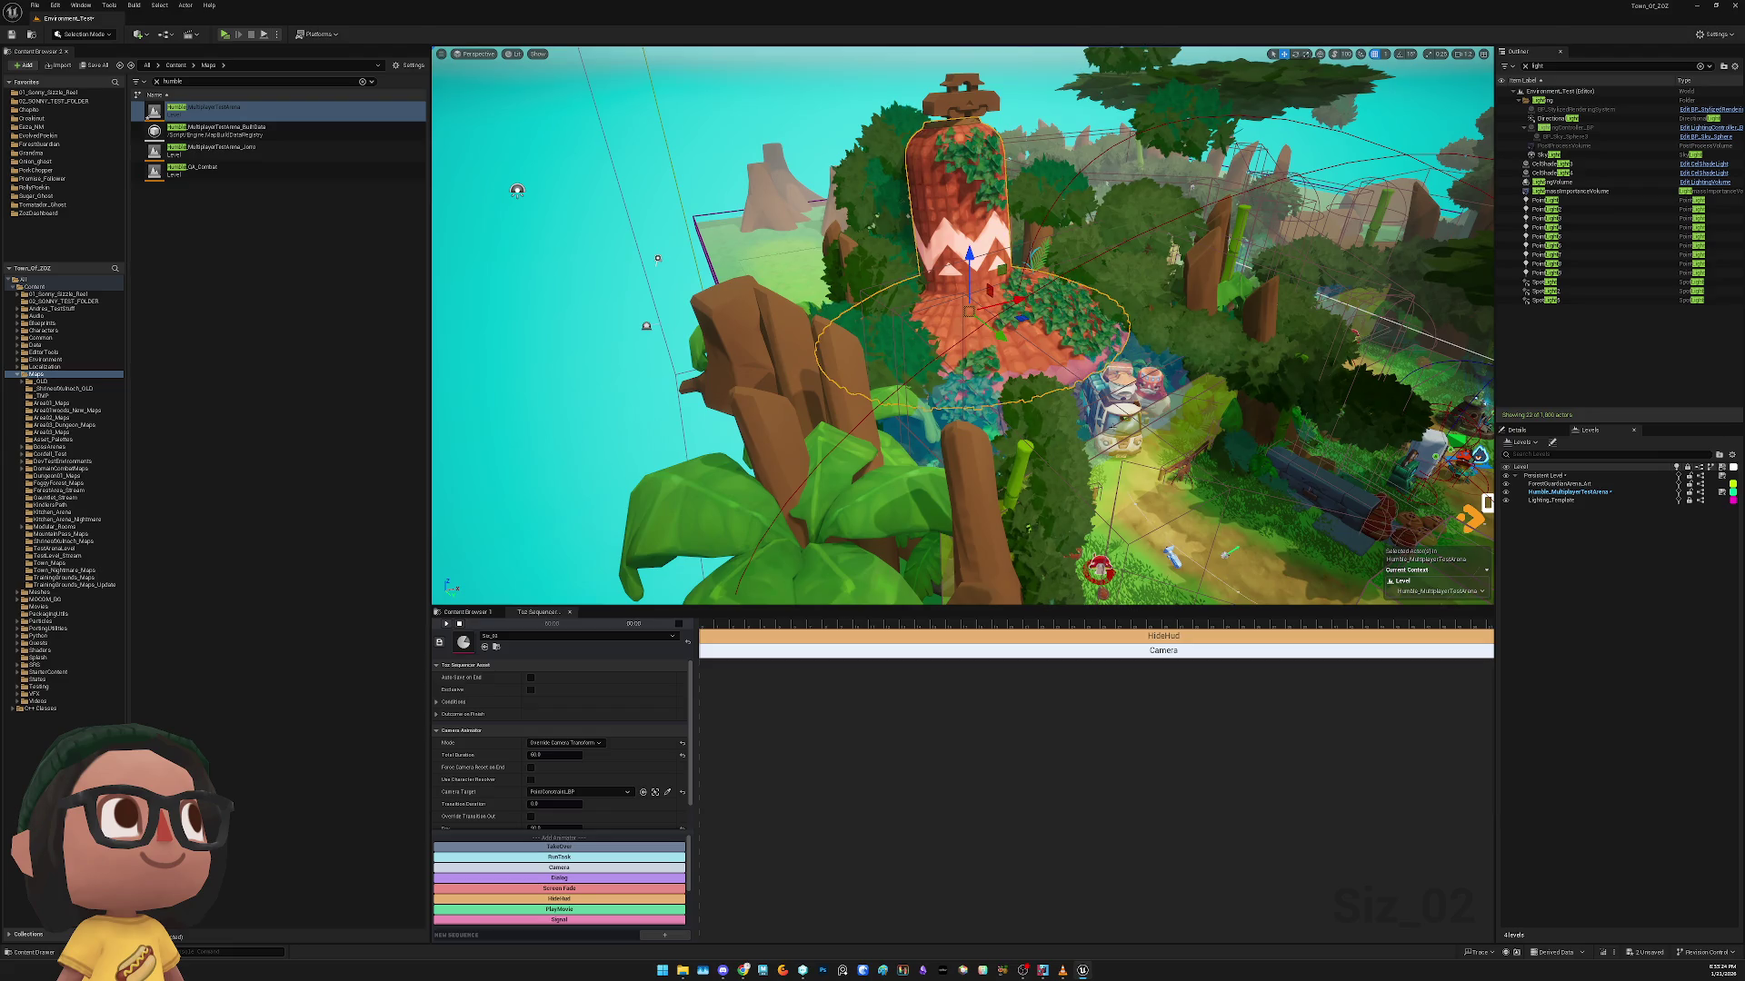
{"action": "left_click", "coordinate": [1419, 477]}
{"action": "left_click", "coordinate": [1047, 400]}
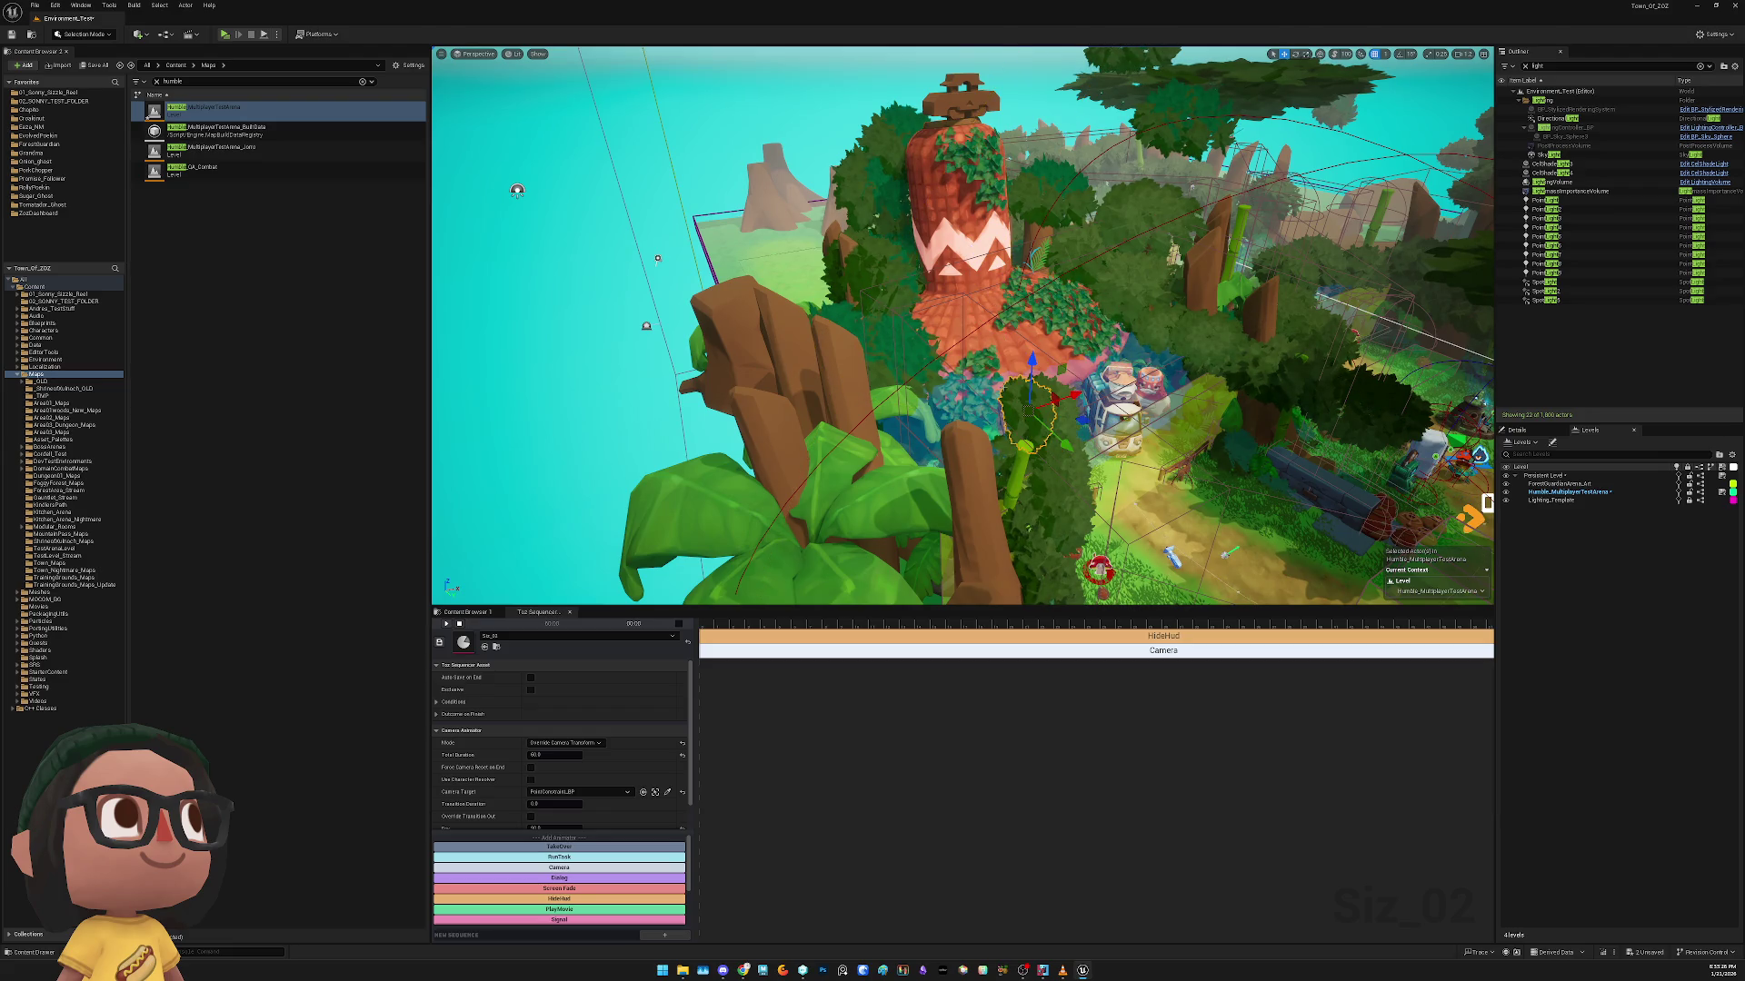
{"action": "scroll", "coordinate": [969, 368], "scroll_direction": "up", "scroll_amount": 10}
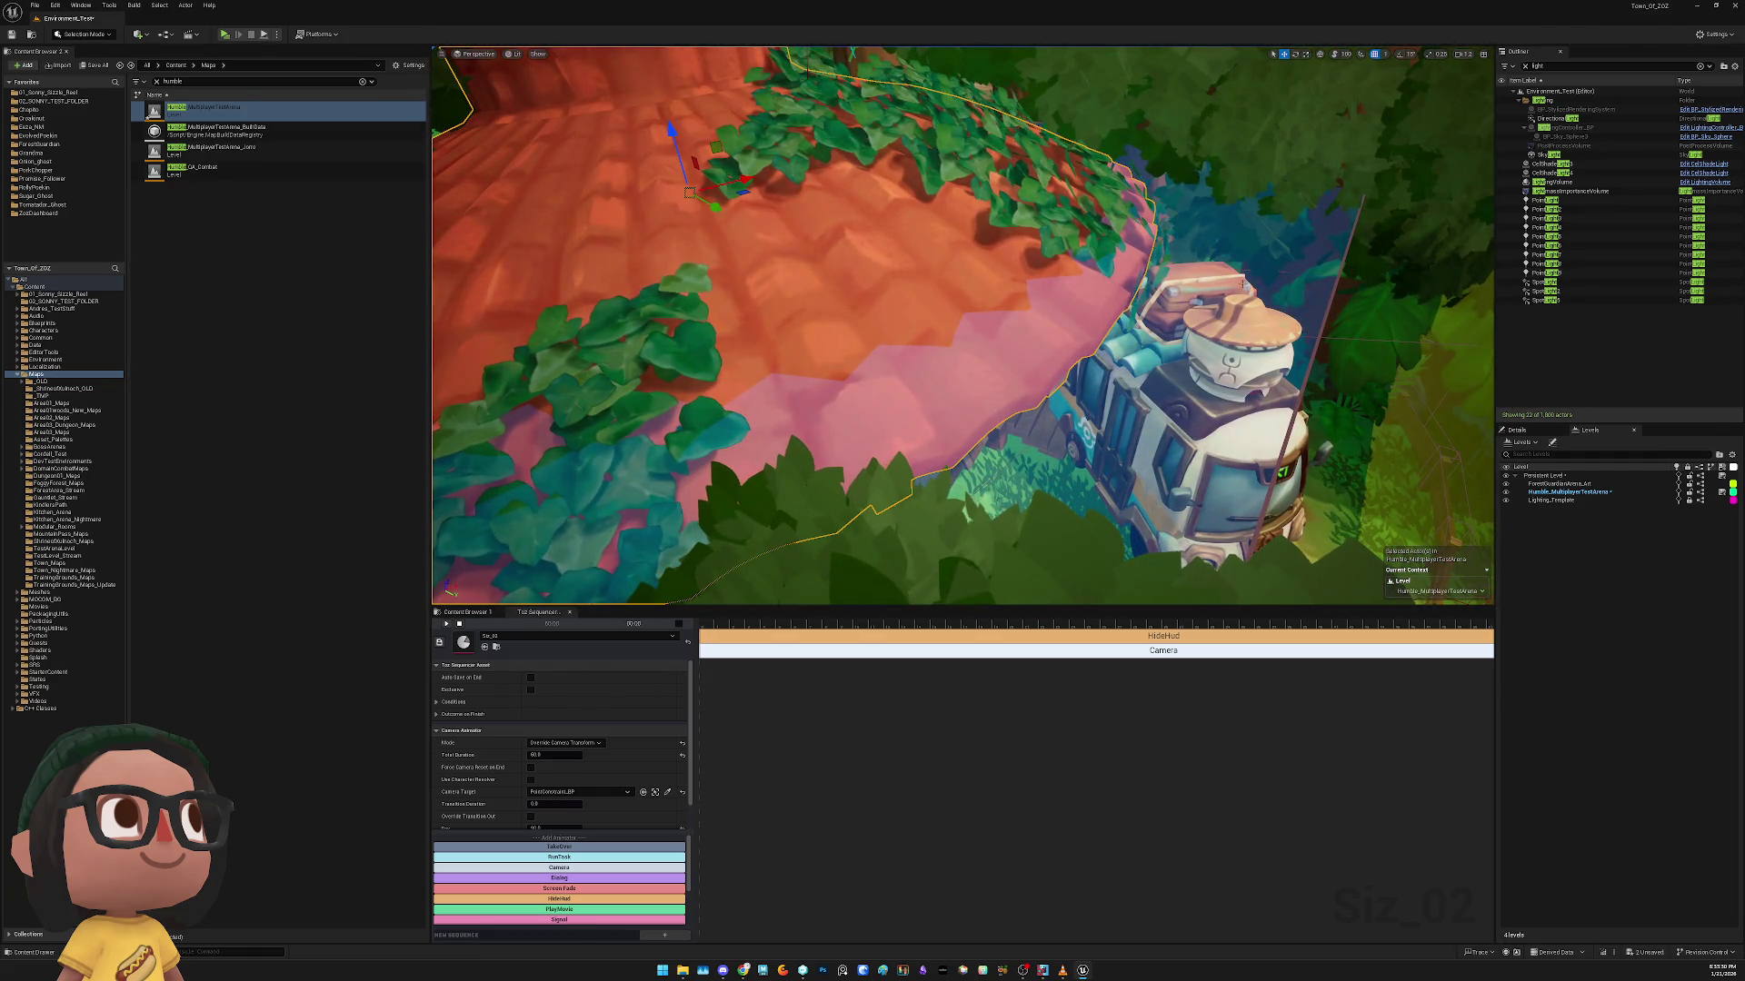
{"action": "left_click", "coordinate": [1329, 235]}
{"action": "left_click", "coordinate": [1336, 232]}
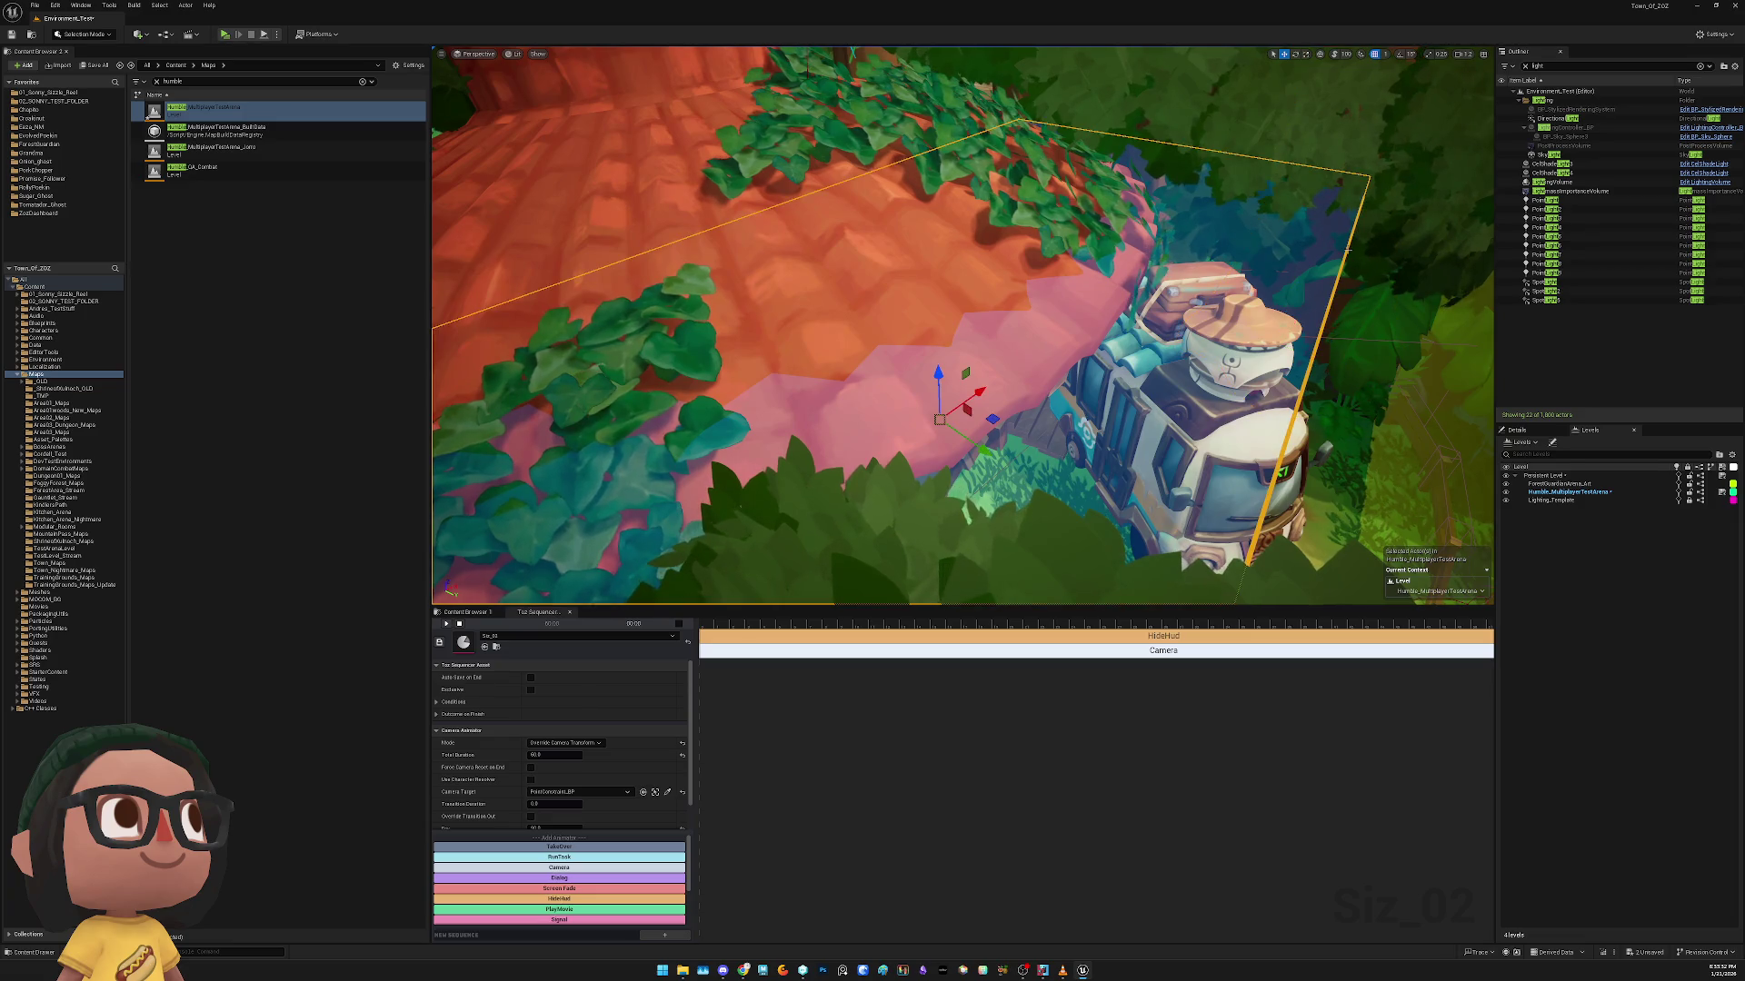
{"action": "key", "text": "f"}
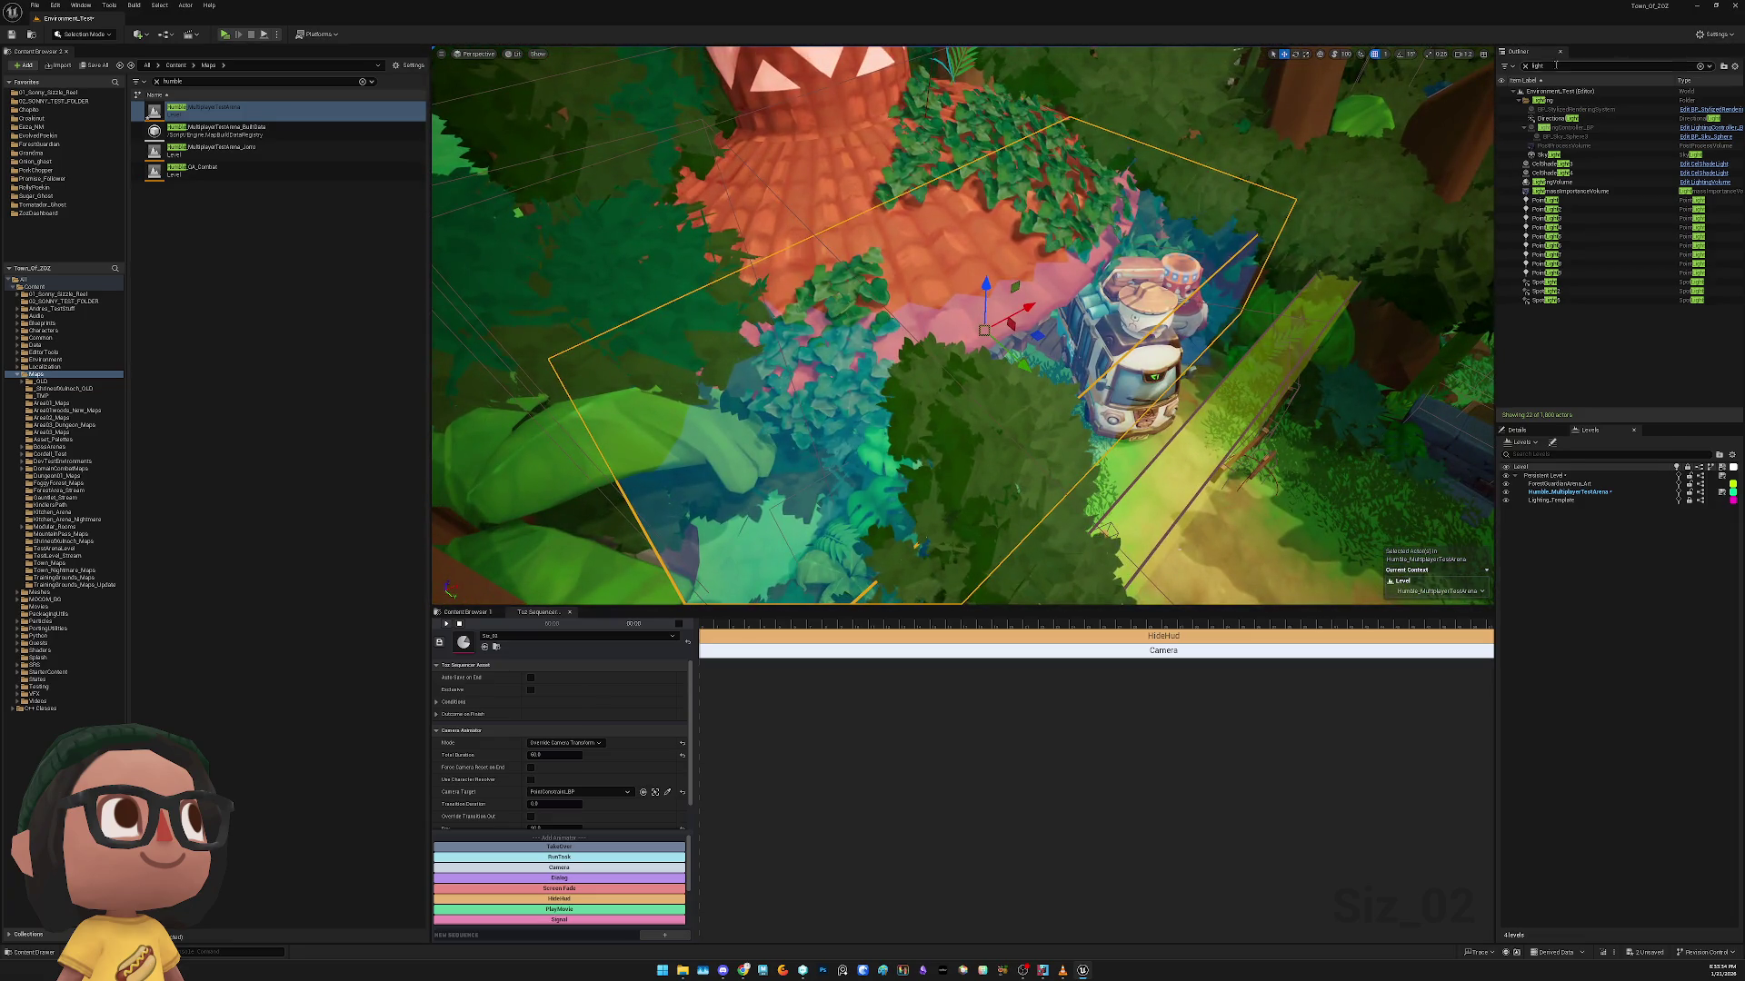
Clear the 'light' filter and focus the view on CameraTransitionTrigger_BP7
{"action": "left_click", "coordinate": [1524, 65]}
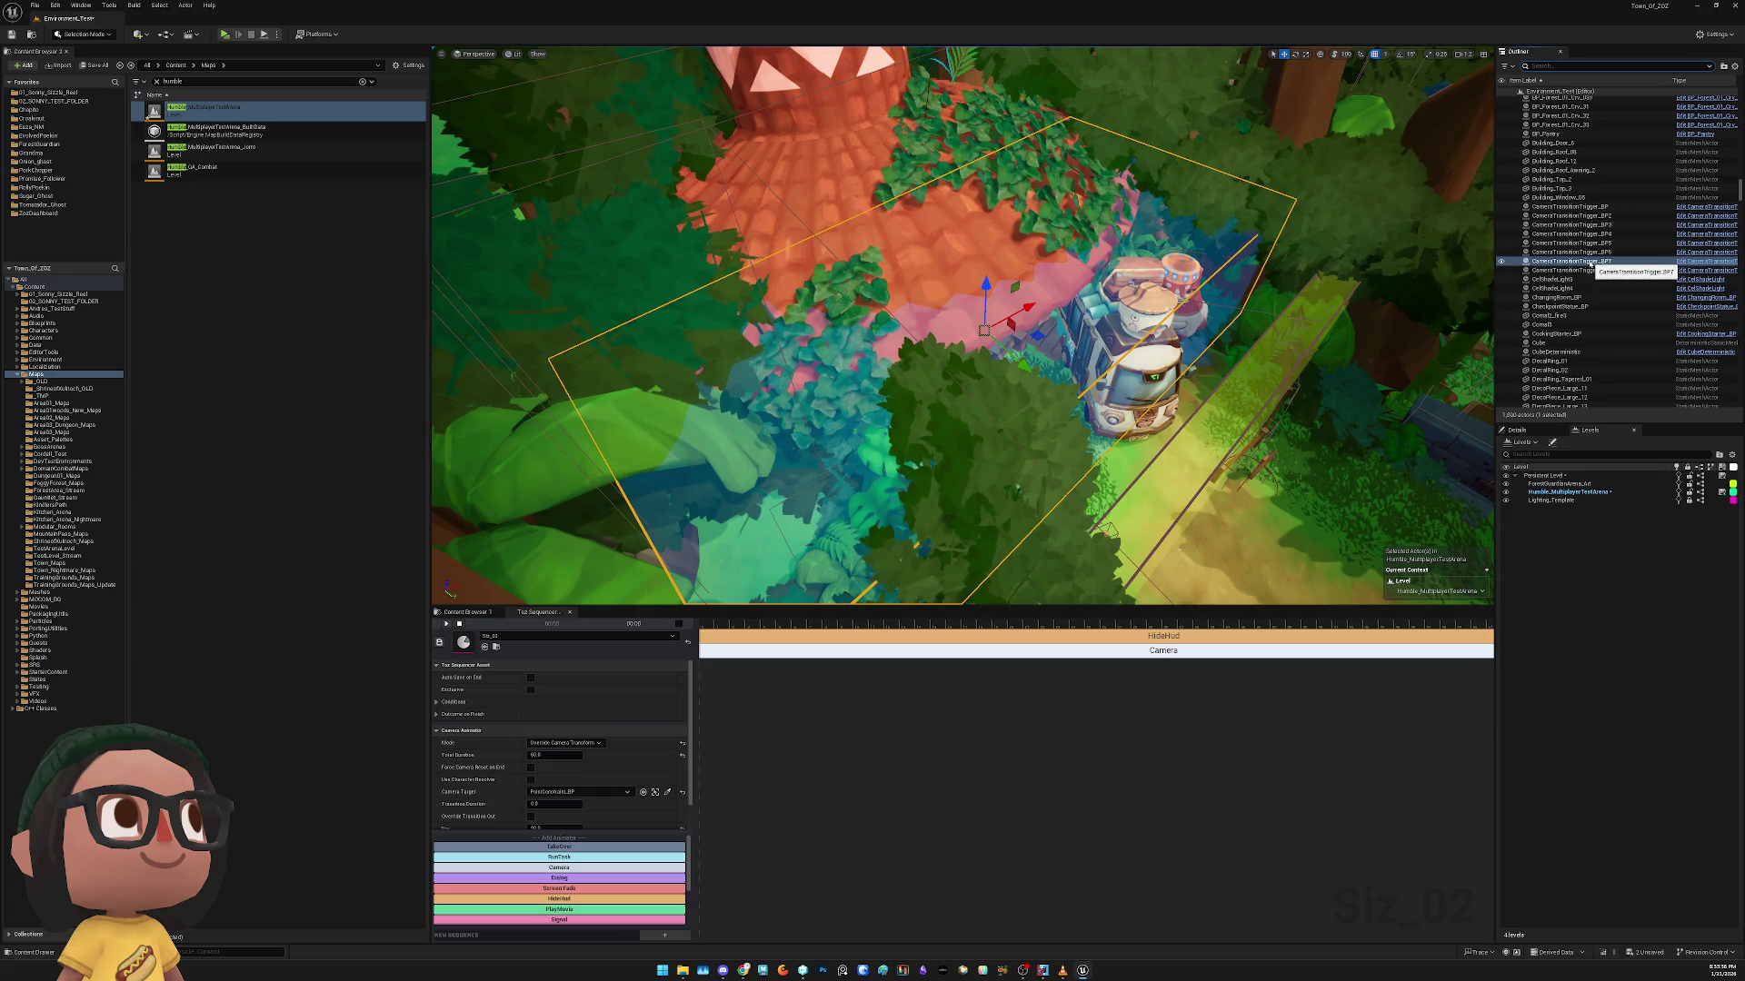
{"action": "double_click", "coordinate": [1581, 262]}
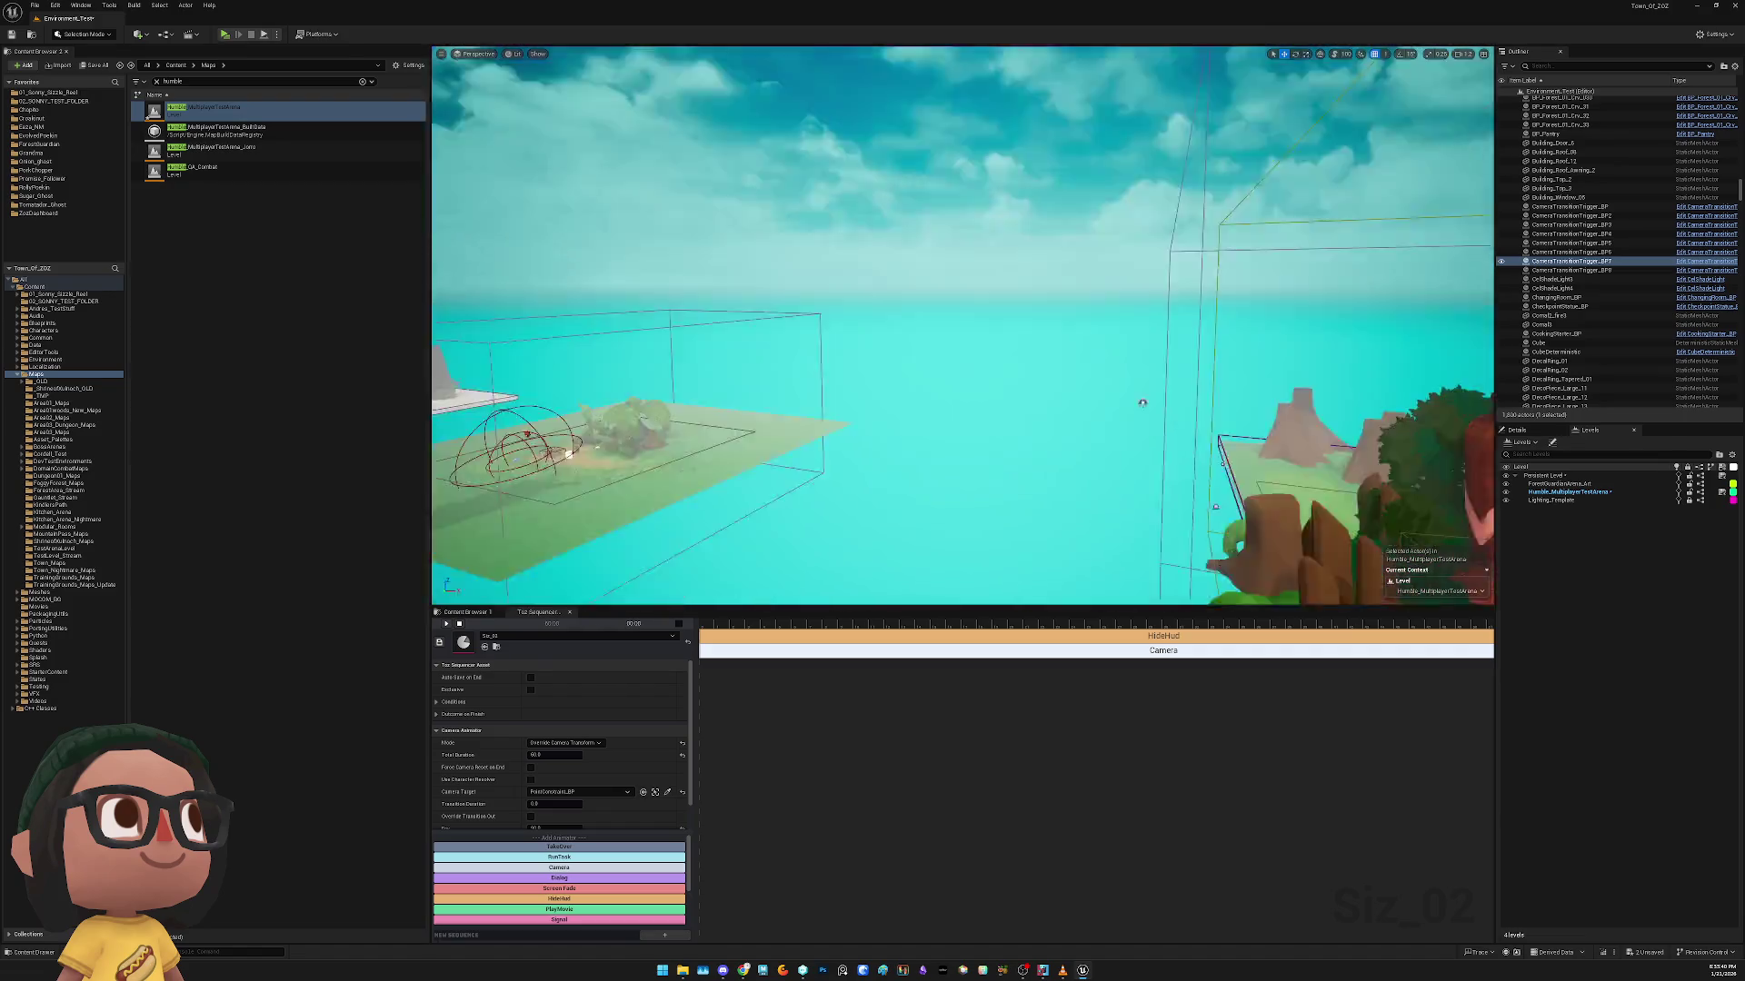
{"action": "left_click", "coordinate": [1037, 276]}
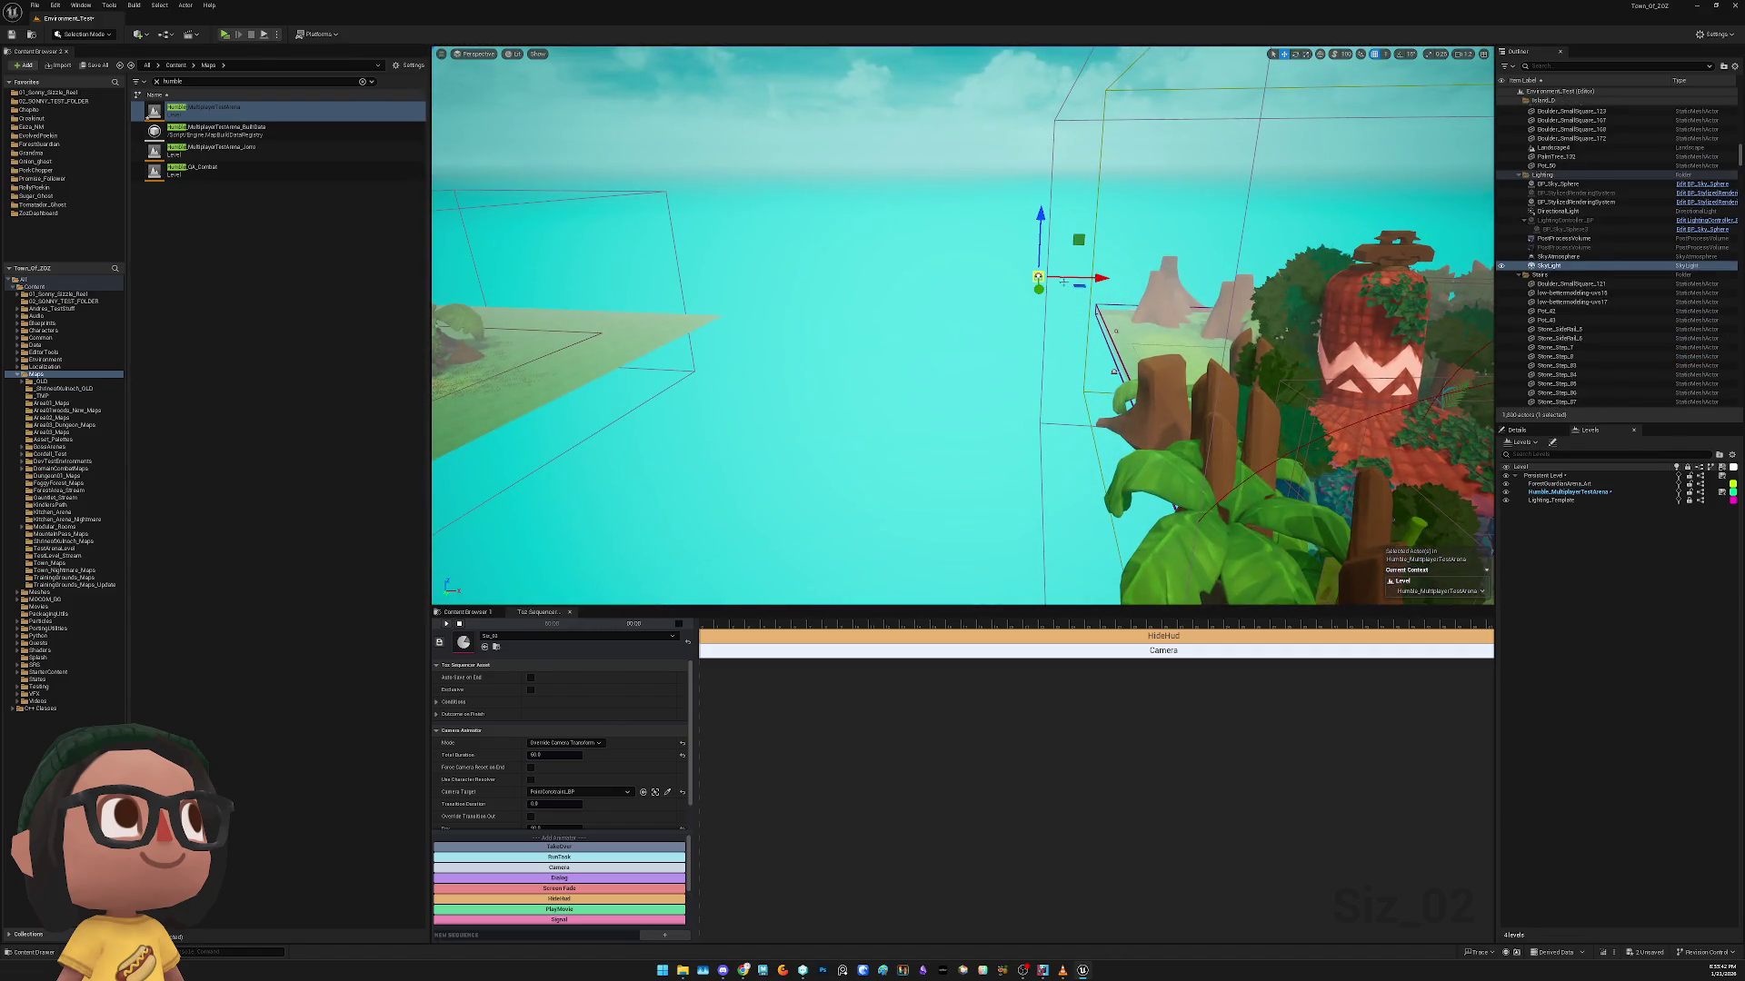
Delete the SkyLight and restore it, then delete the referenced DirectionalLight
{"action": "key", "text": "Delete"}
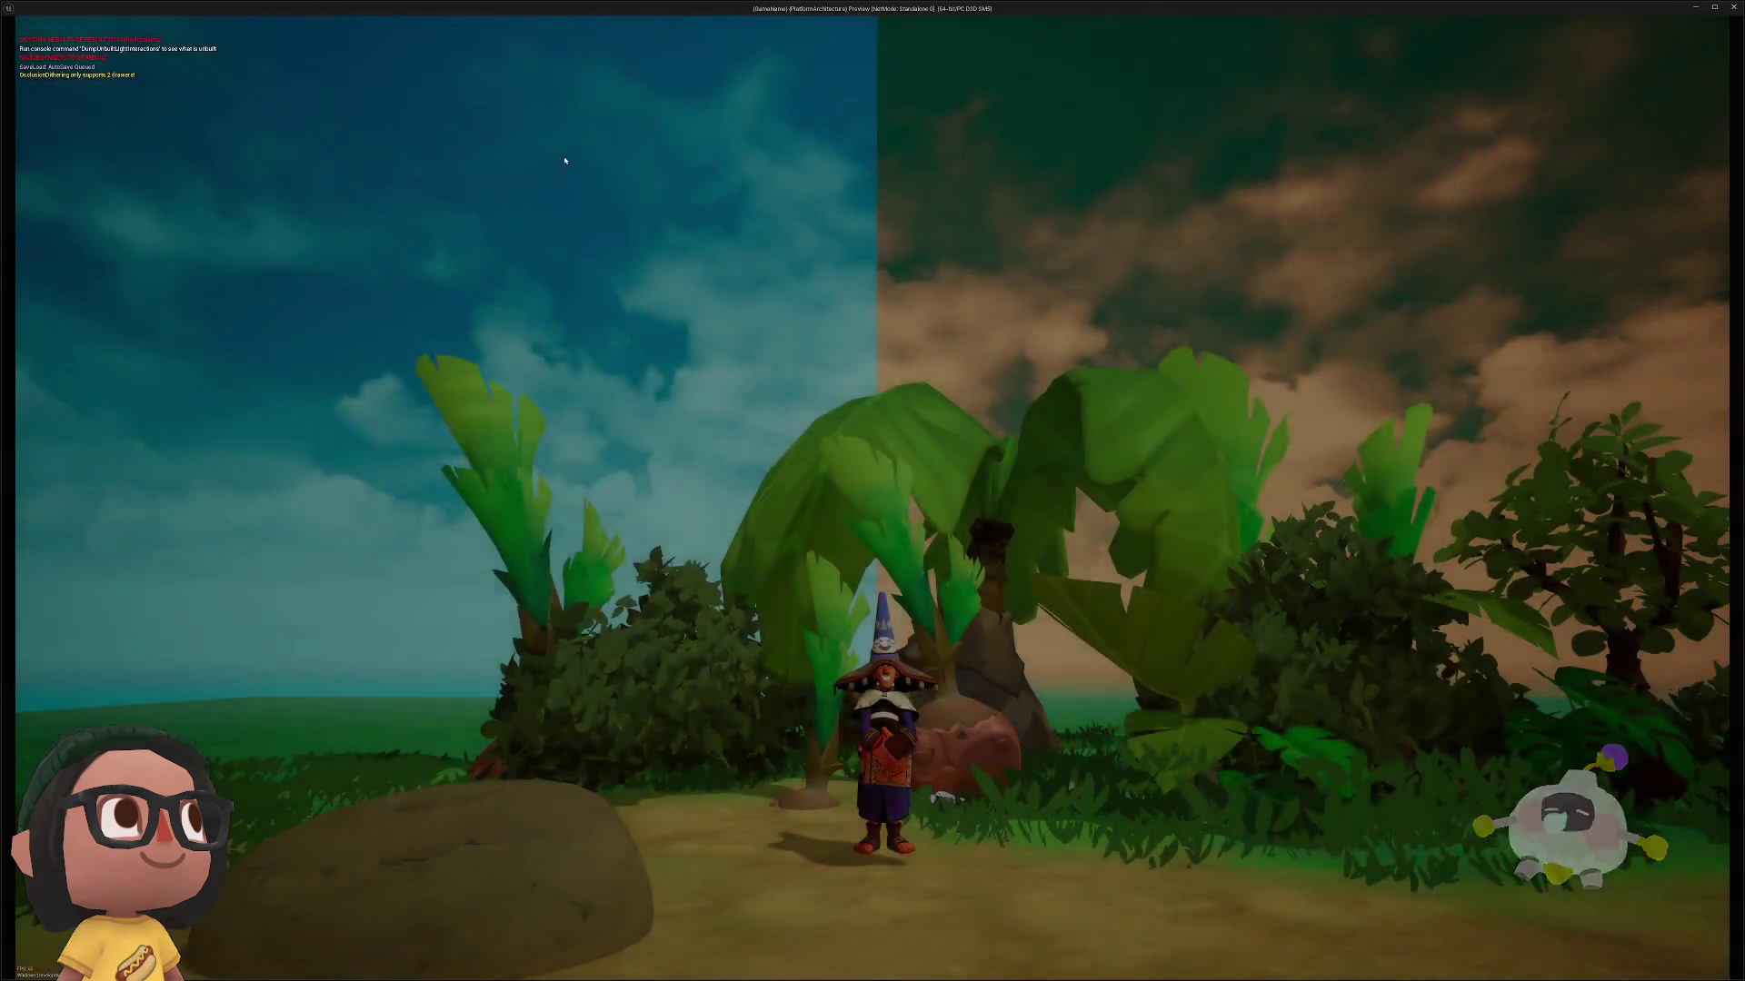
{"action": "key", "text": "ctrl+z"}
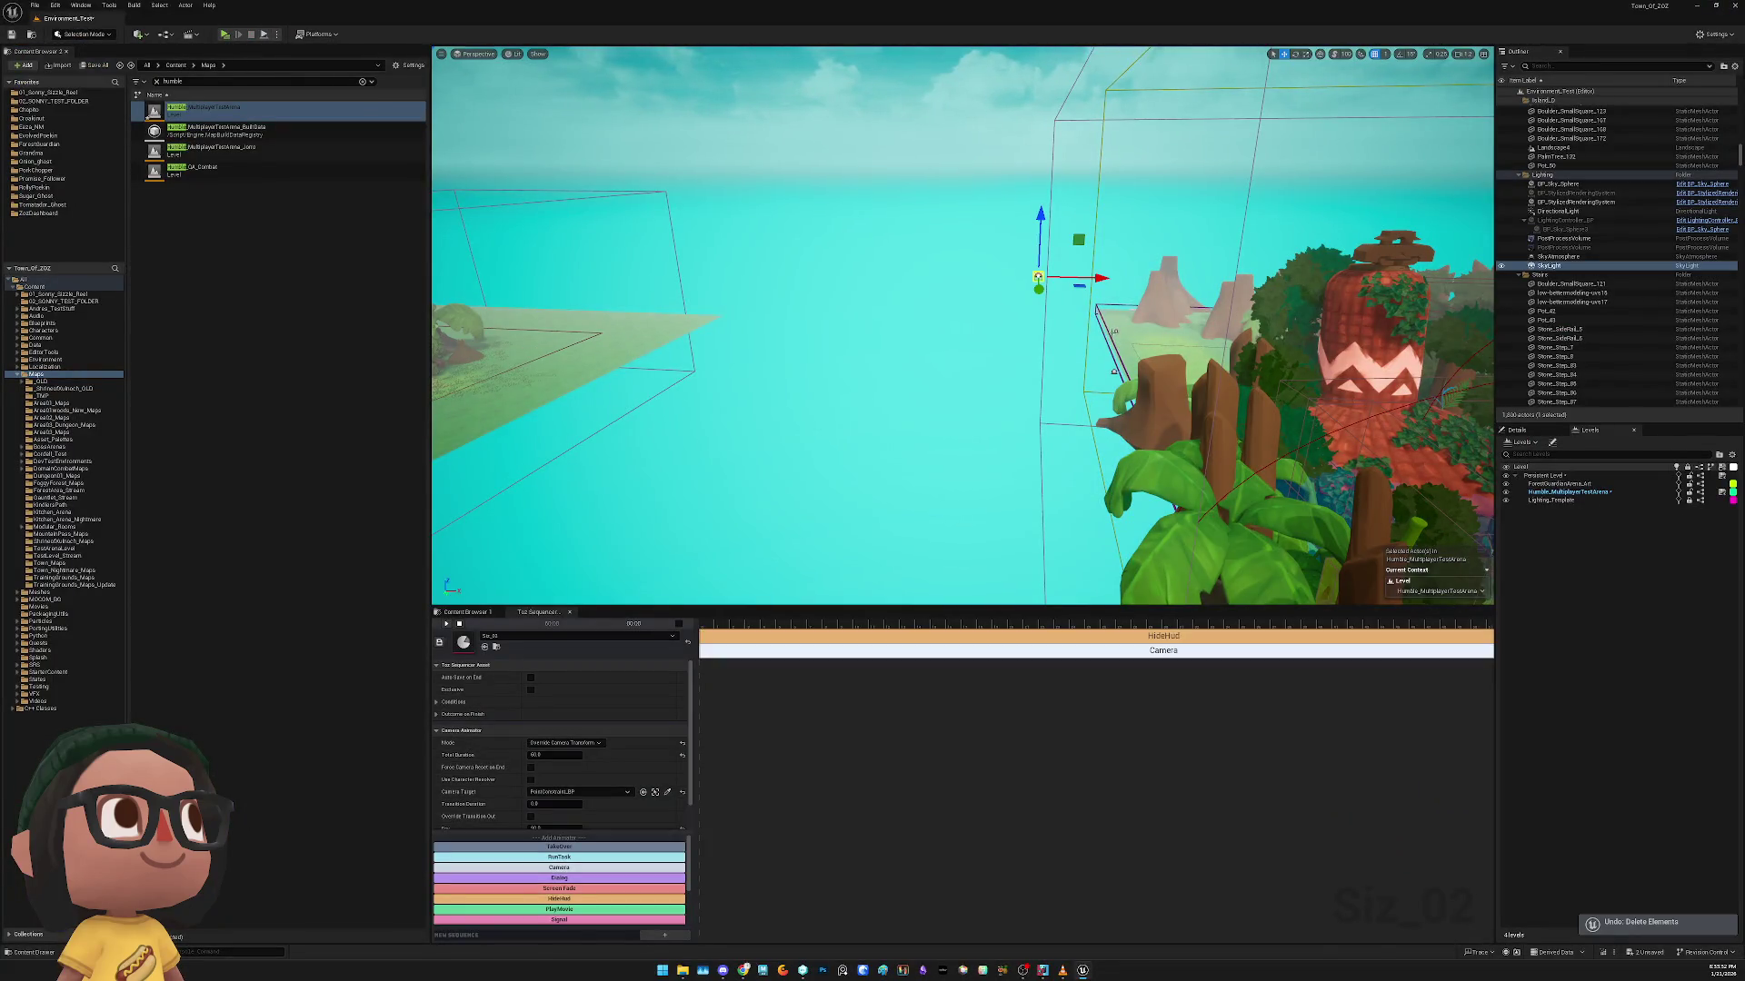
{"action": "left_click", "coordinate": [1116, 331]}
{"action": "key", "text": "Delete"}
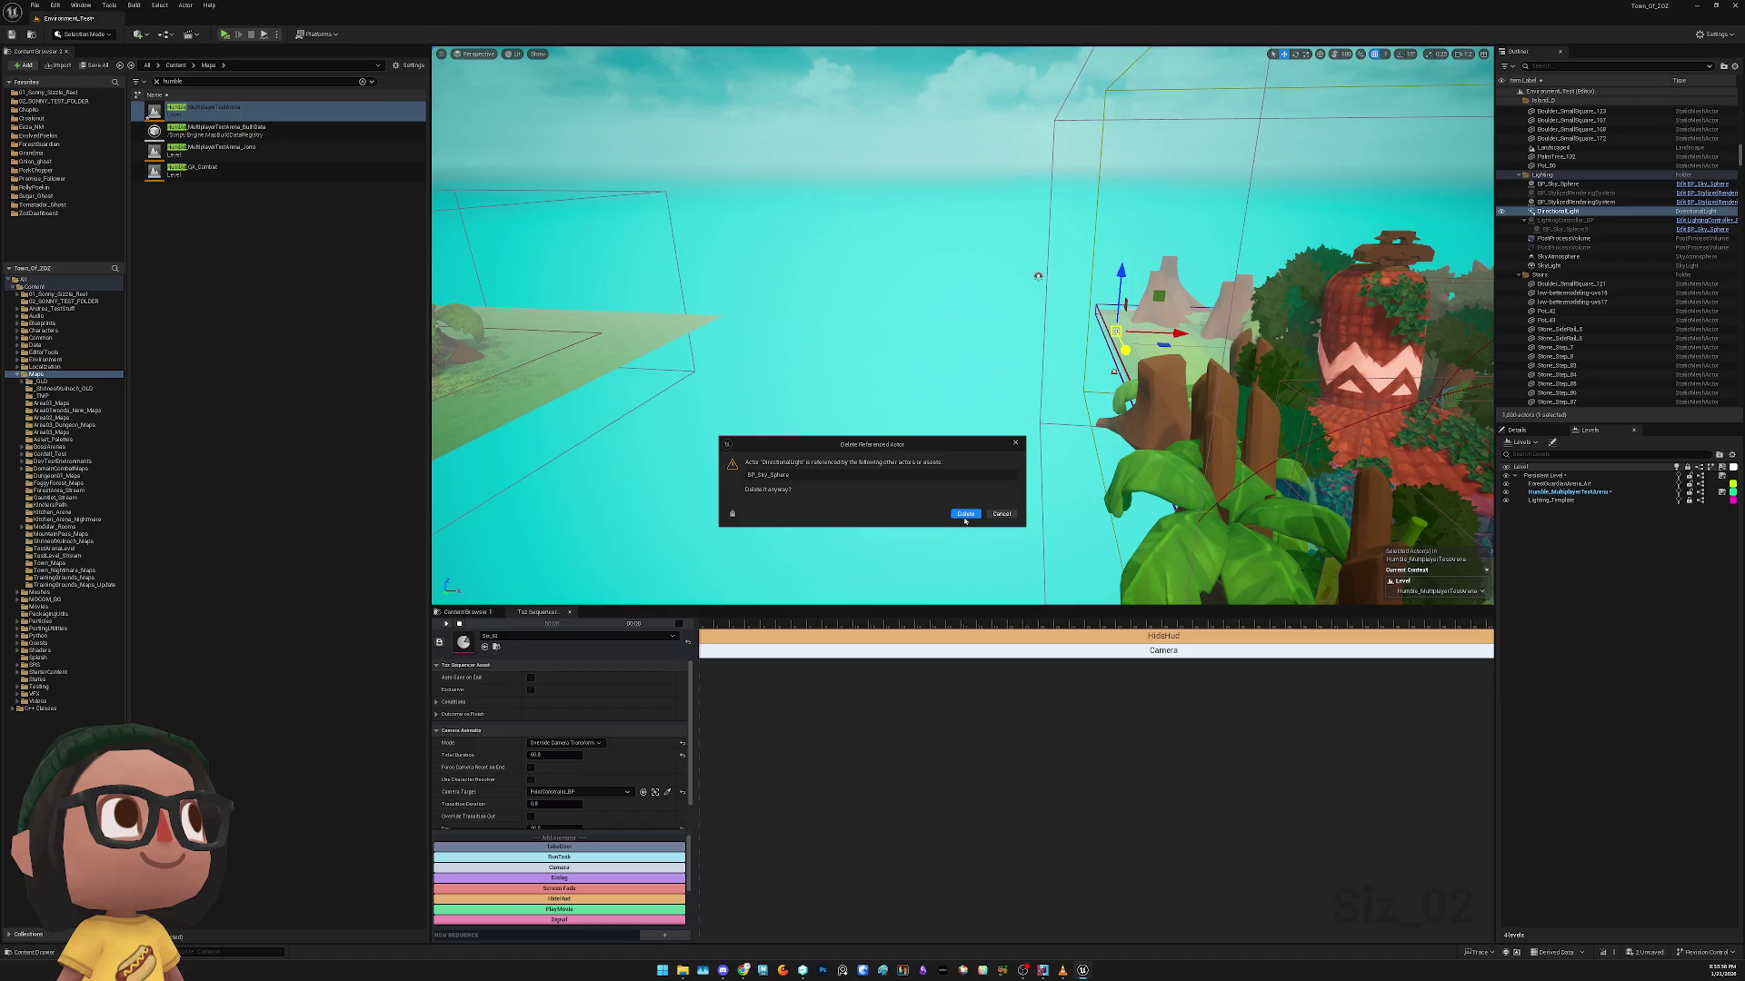
{"action": "left_click", "coordinate": [965, 514]}
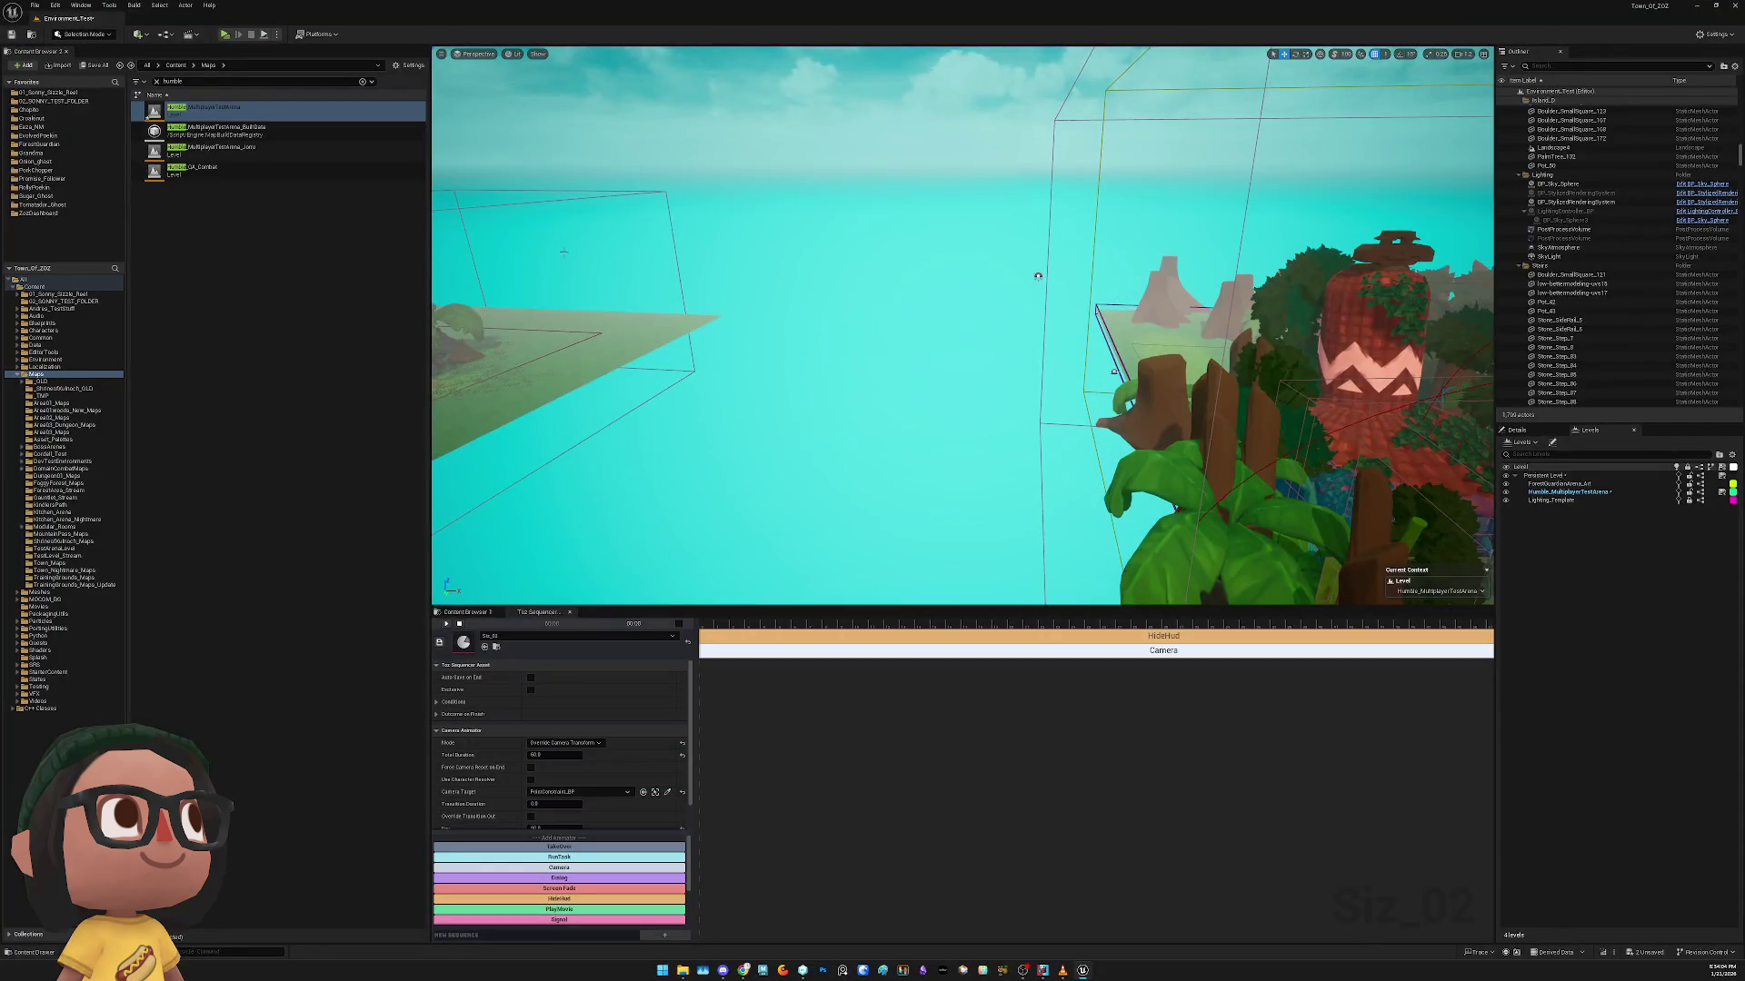
Restore the DirectionalLight, remove the SkyAtmosphere, and cancel a second DirectionalLight deletion
{"action": "left_click_drag", "start_coordinate": [843, 351], "coordinate": [900, 318]}
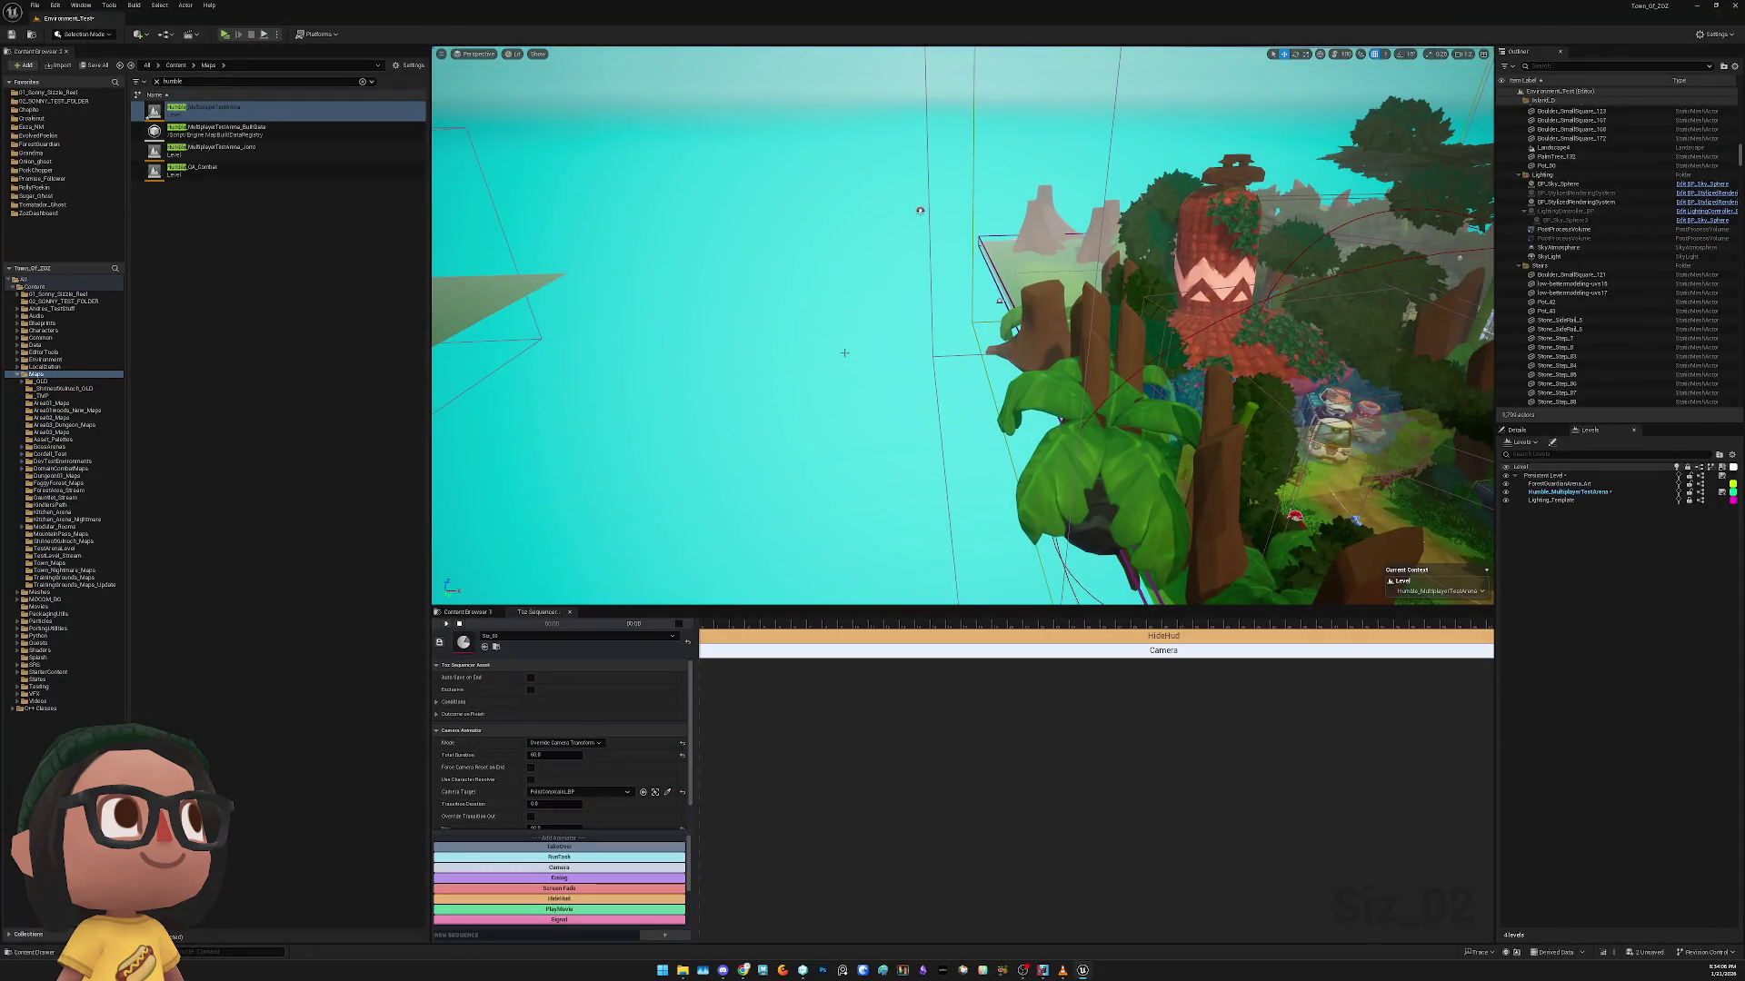
{"action": "left_click", "coordinate": [872, 356]}
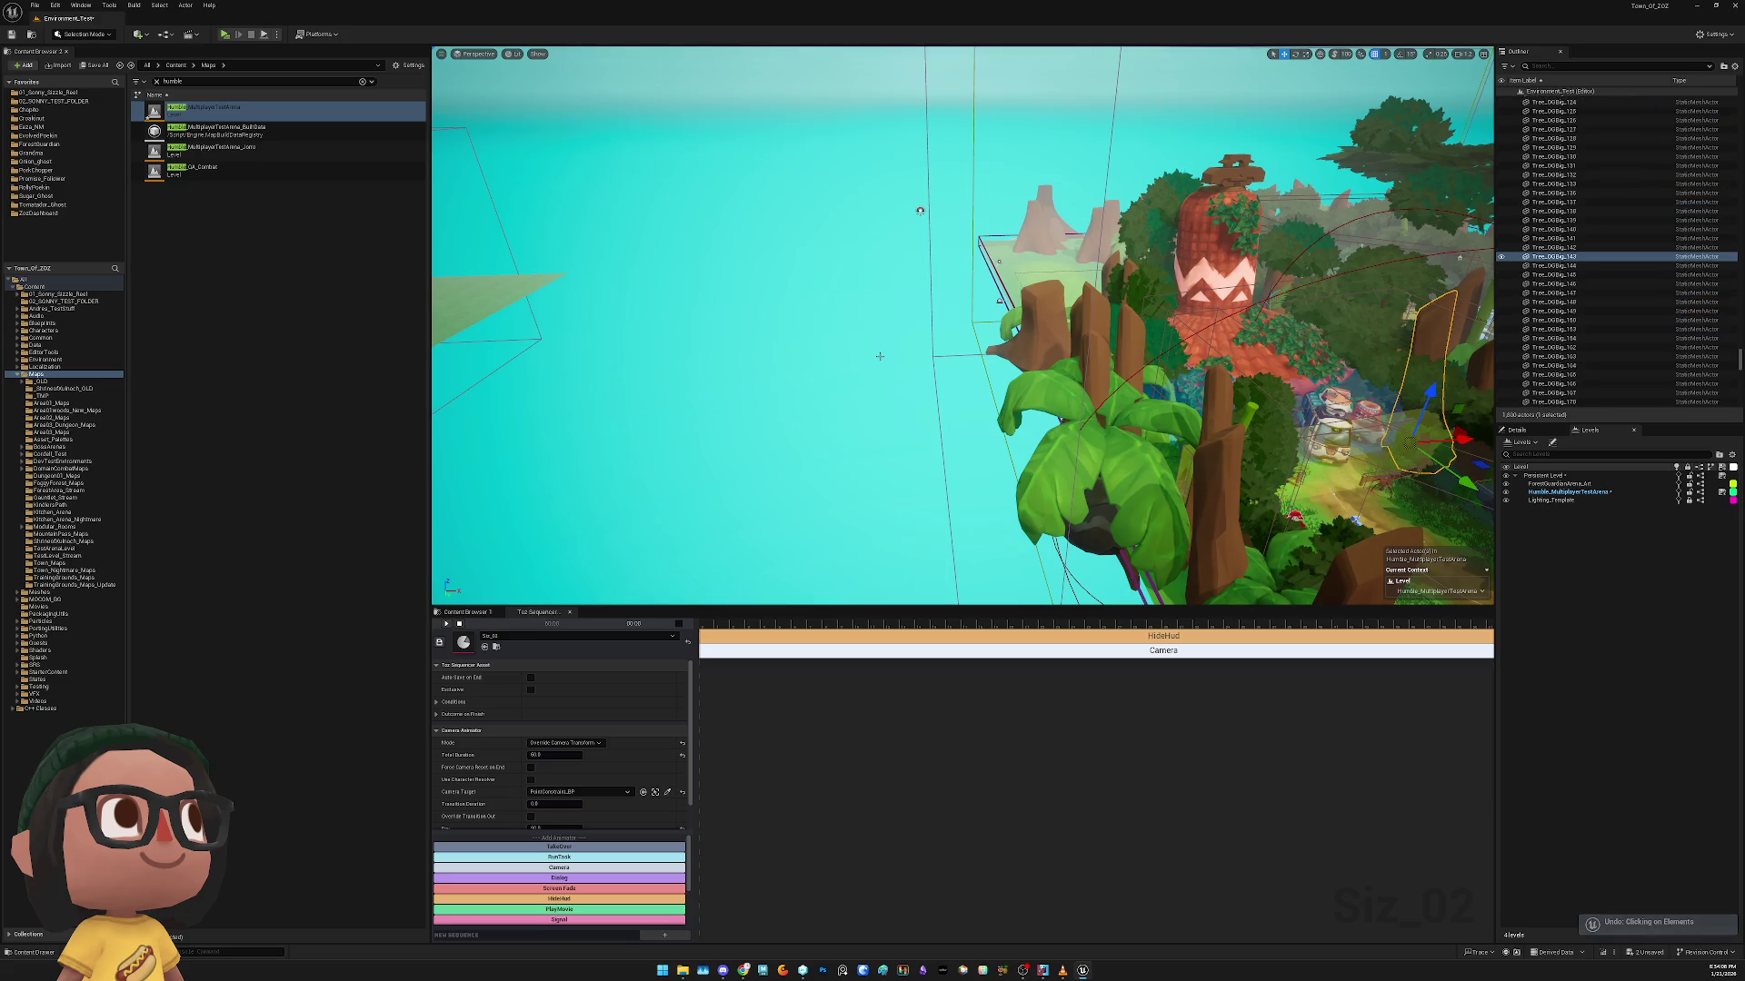
{"action": "key", "text": "ctrl+z"}
{"action": "key", "text": "ctrl+z"}
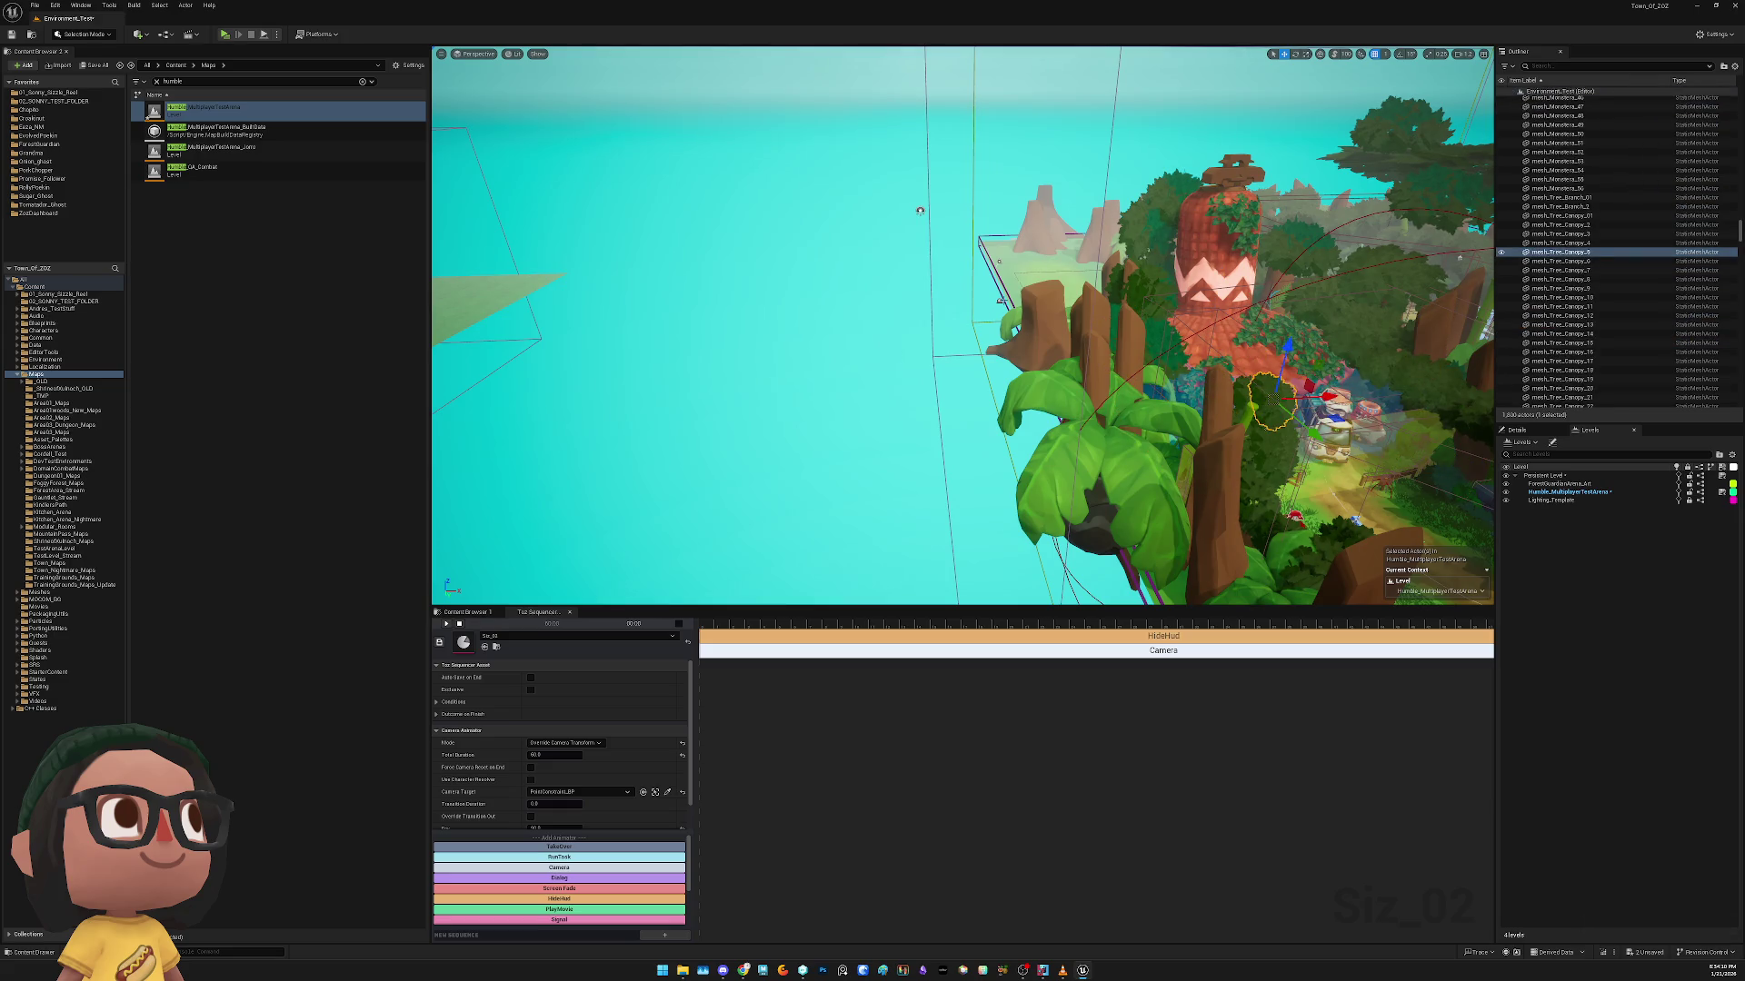
{"action": "key", "text": "ctrl+z"}
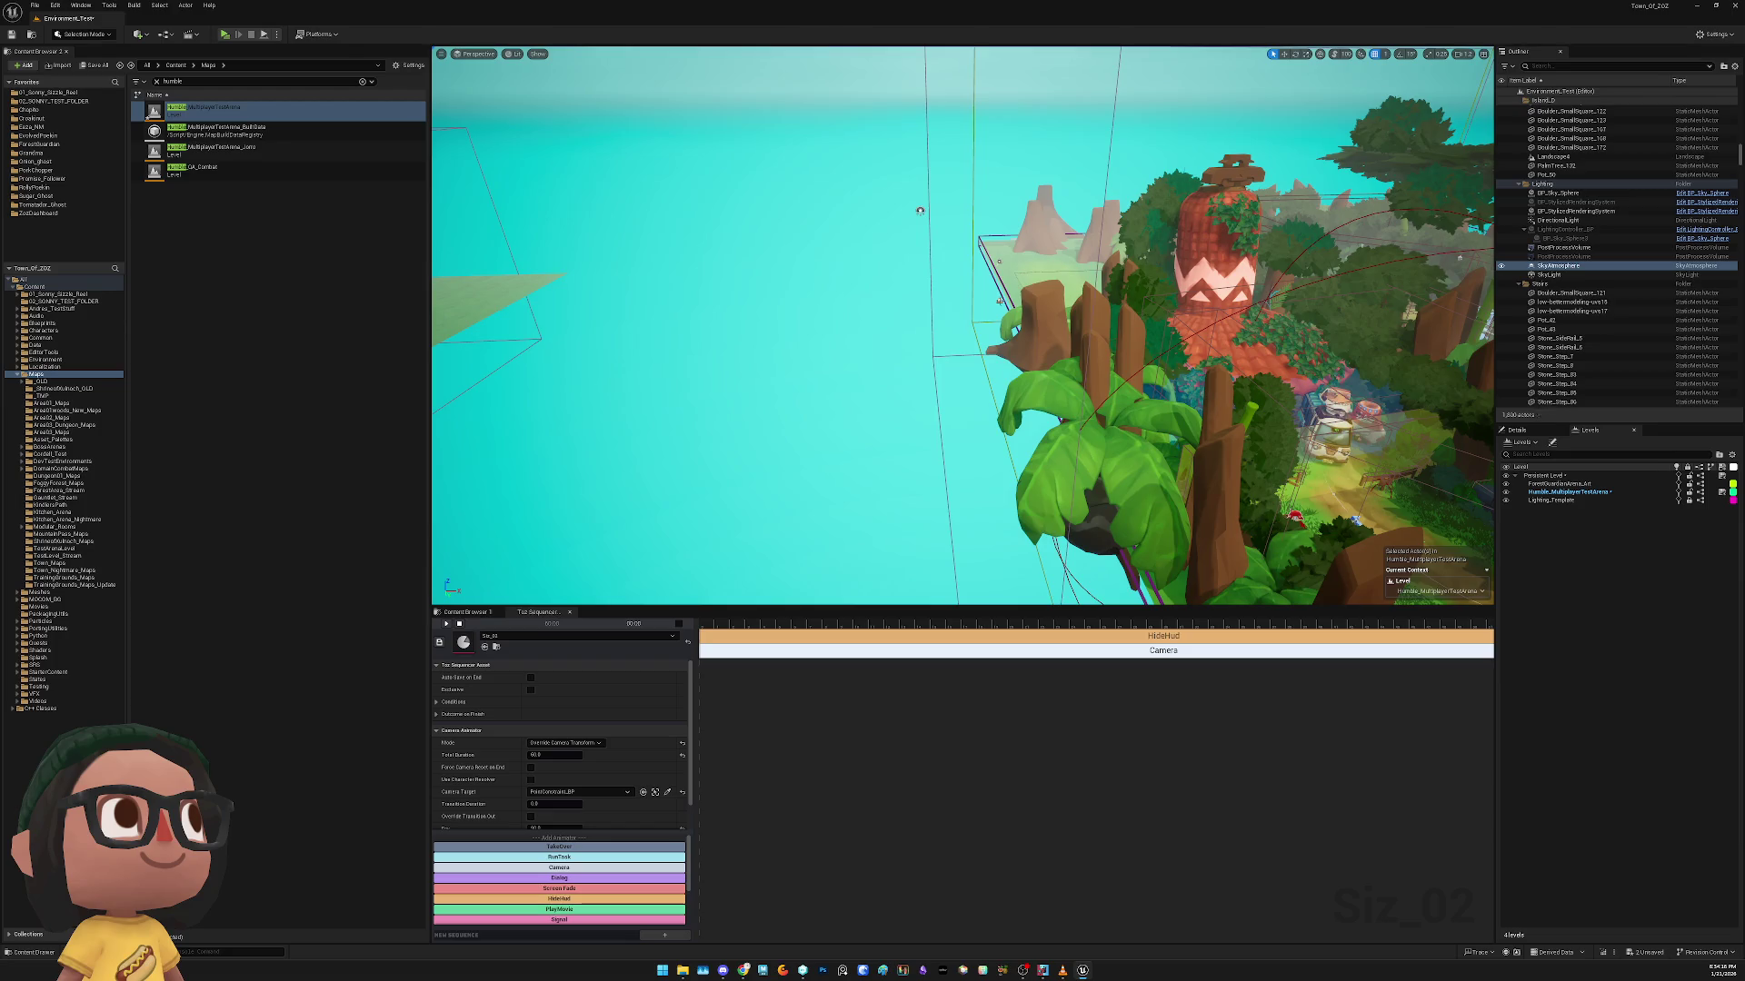
{"action": "key", "text": "ctrl+z"}
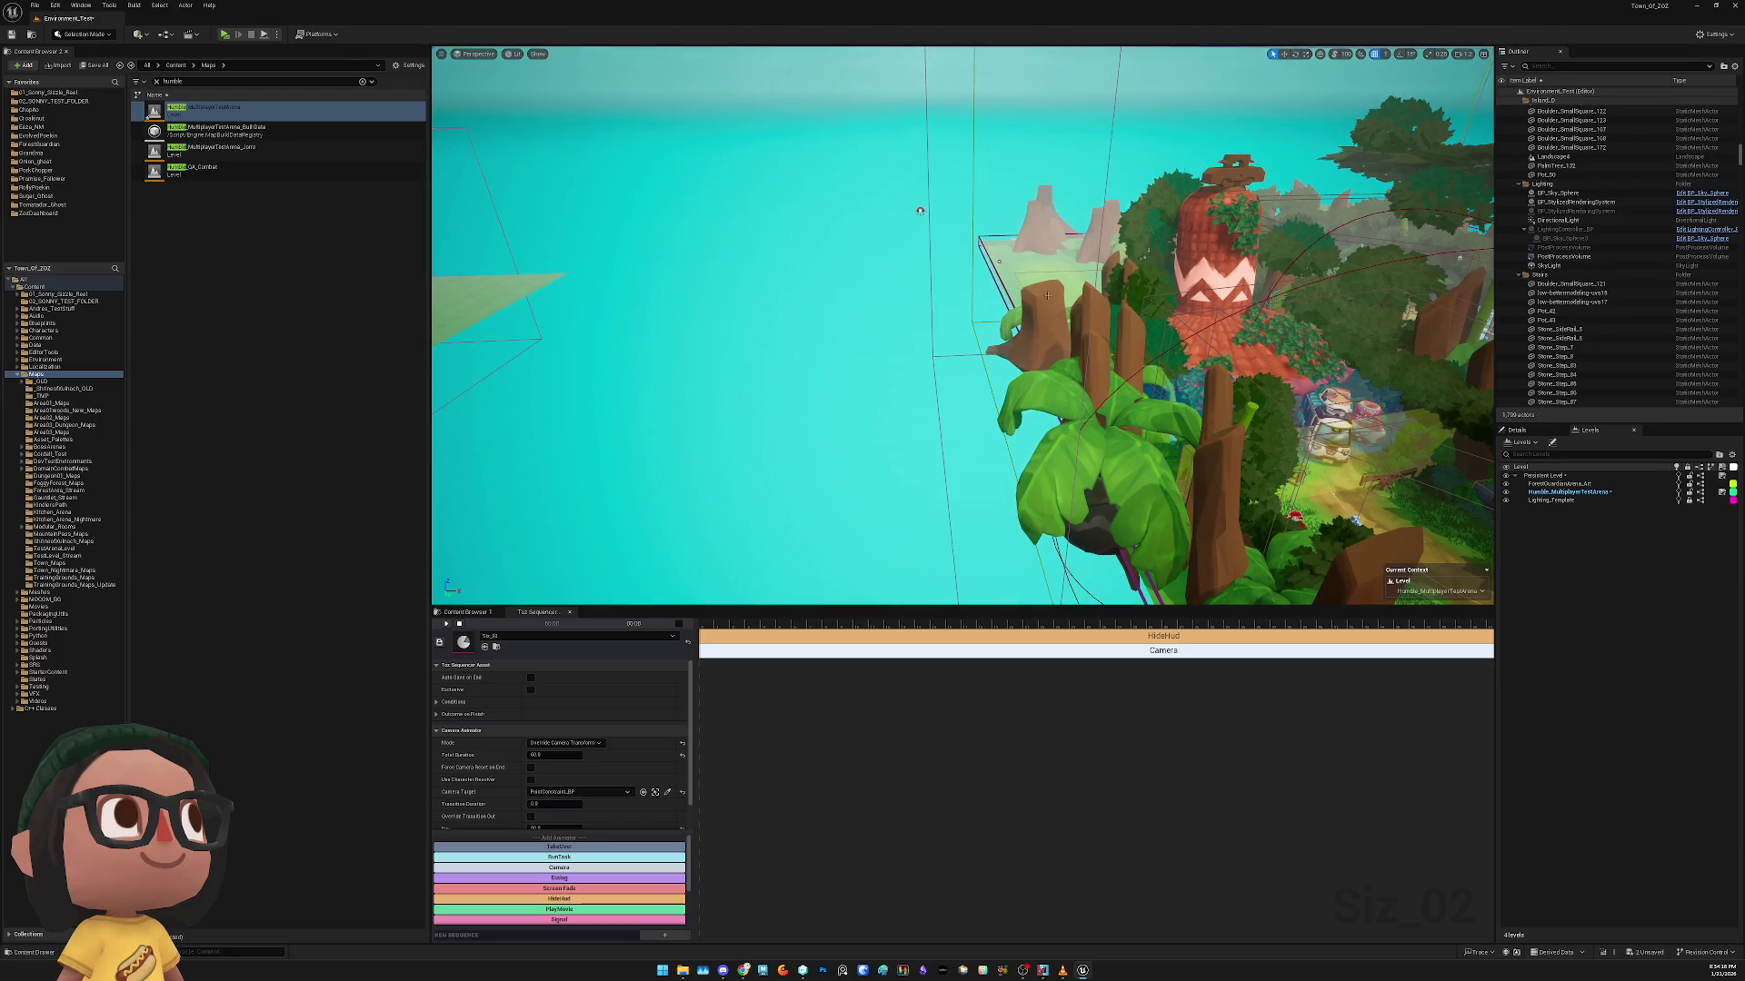
{"action": "key", "text": "ctrl+z"}
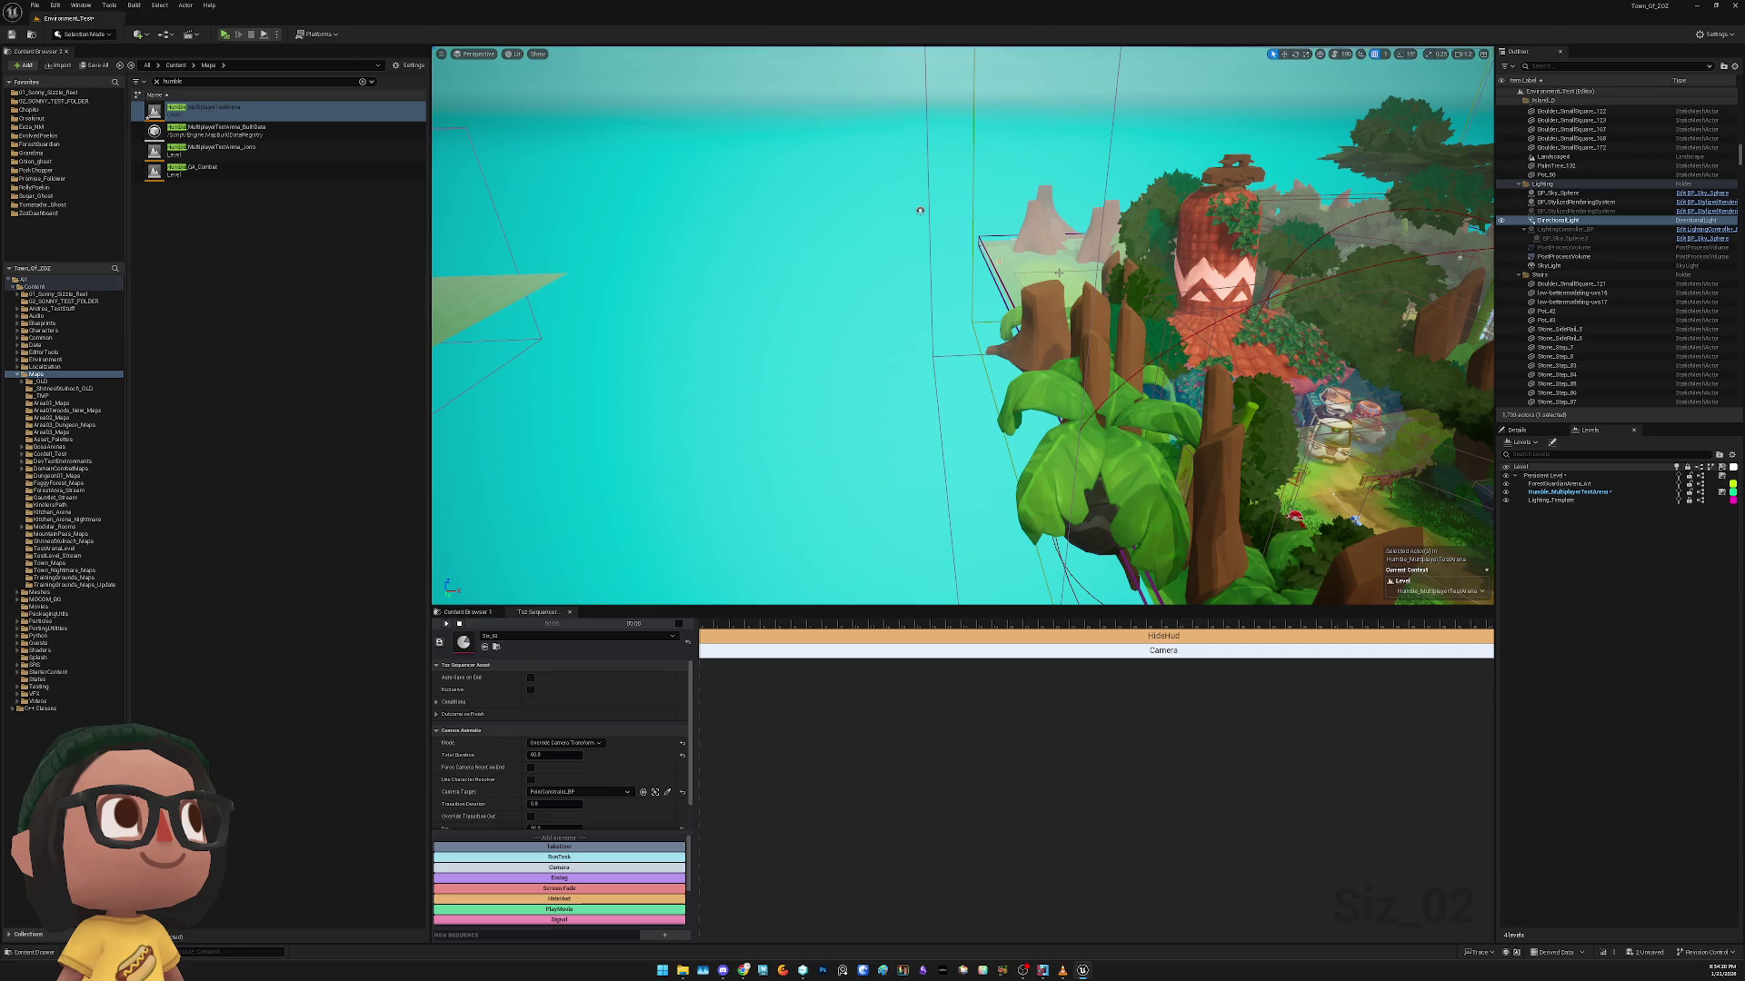
{"action": "key", "text": "Delete"}
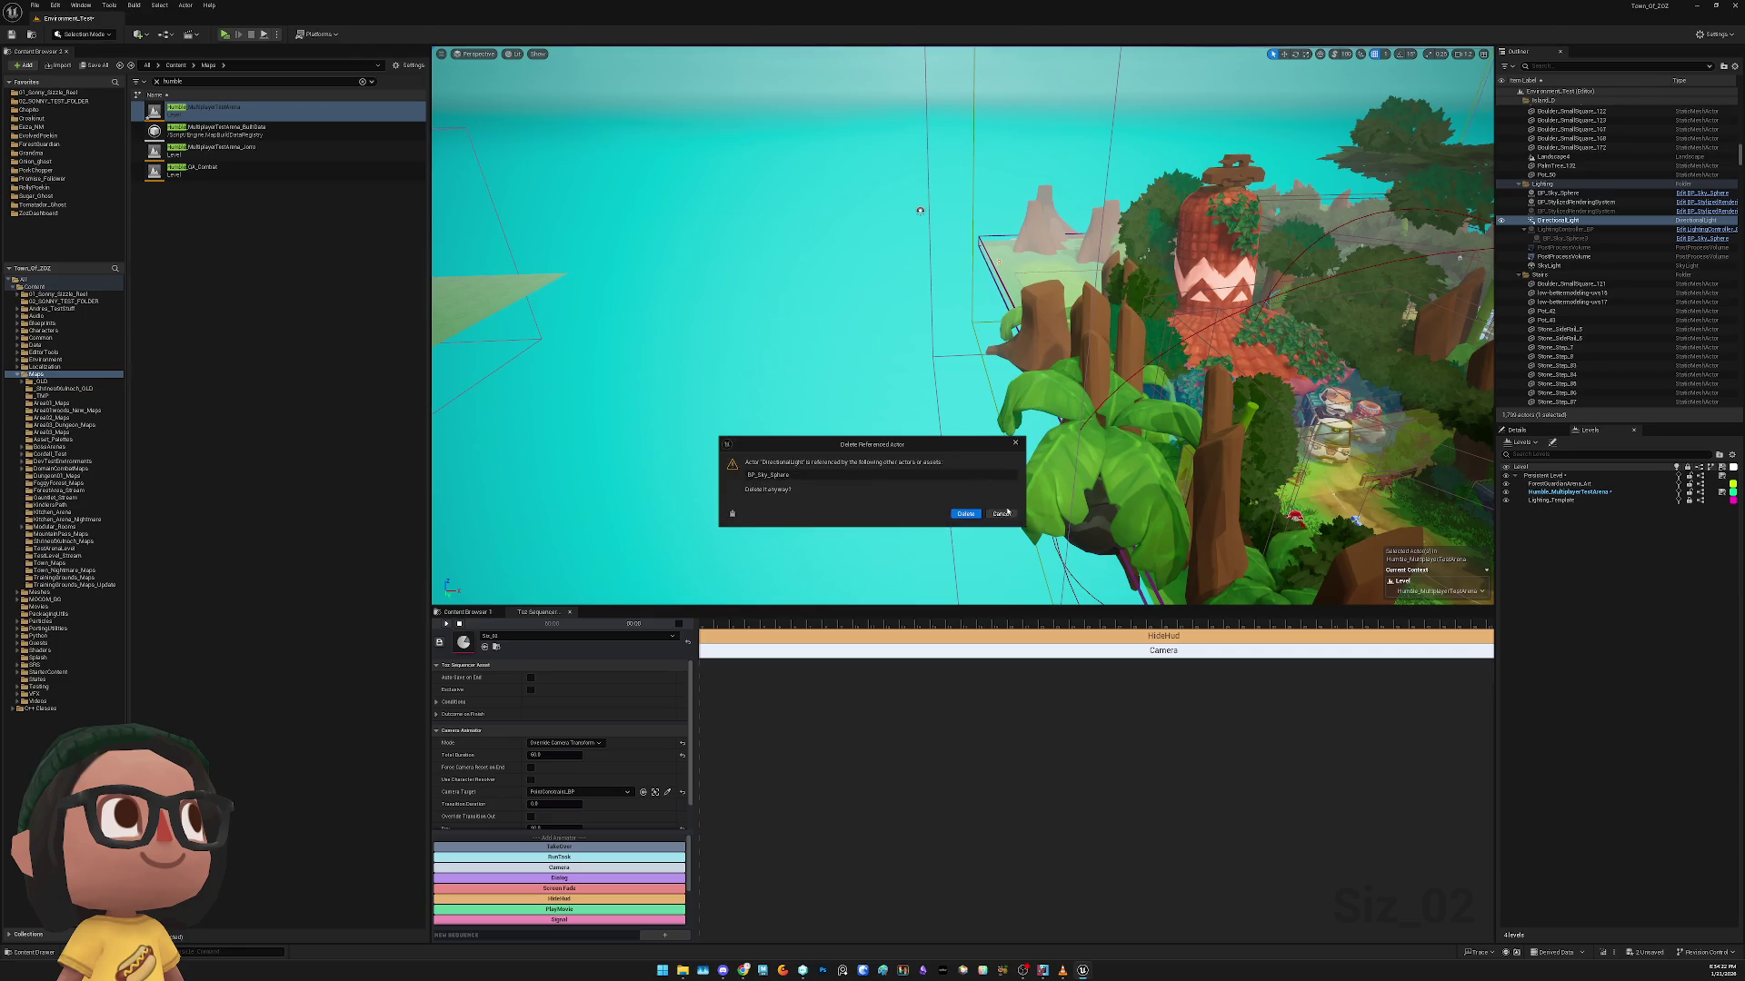
{"action": "left_click", "coordinate": [1003, 514]}
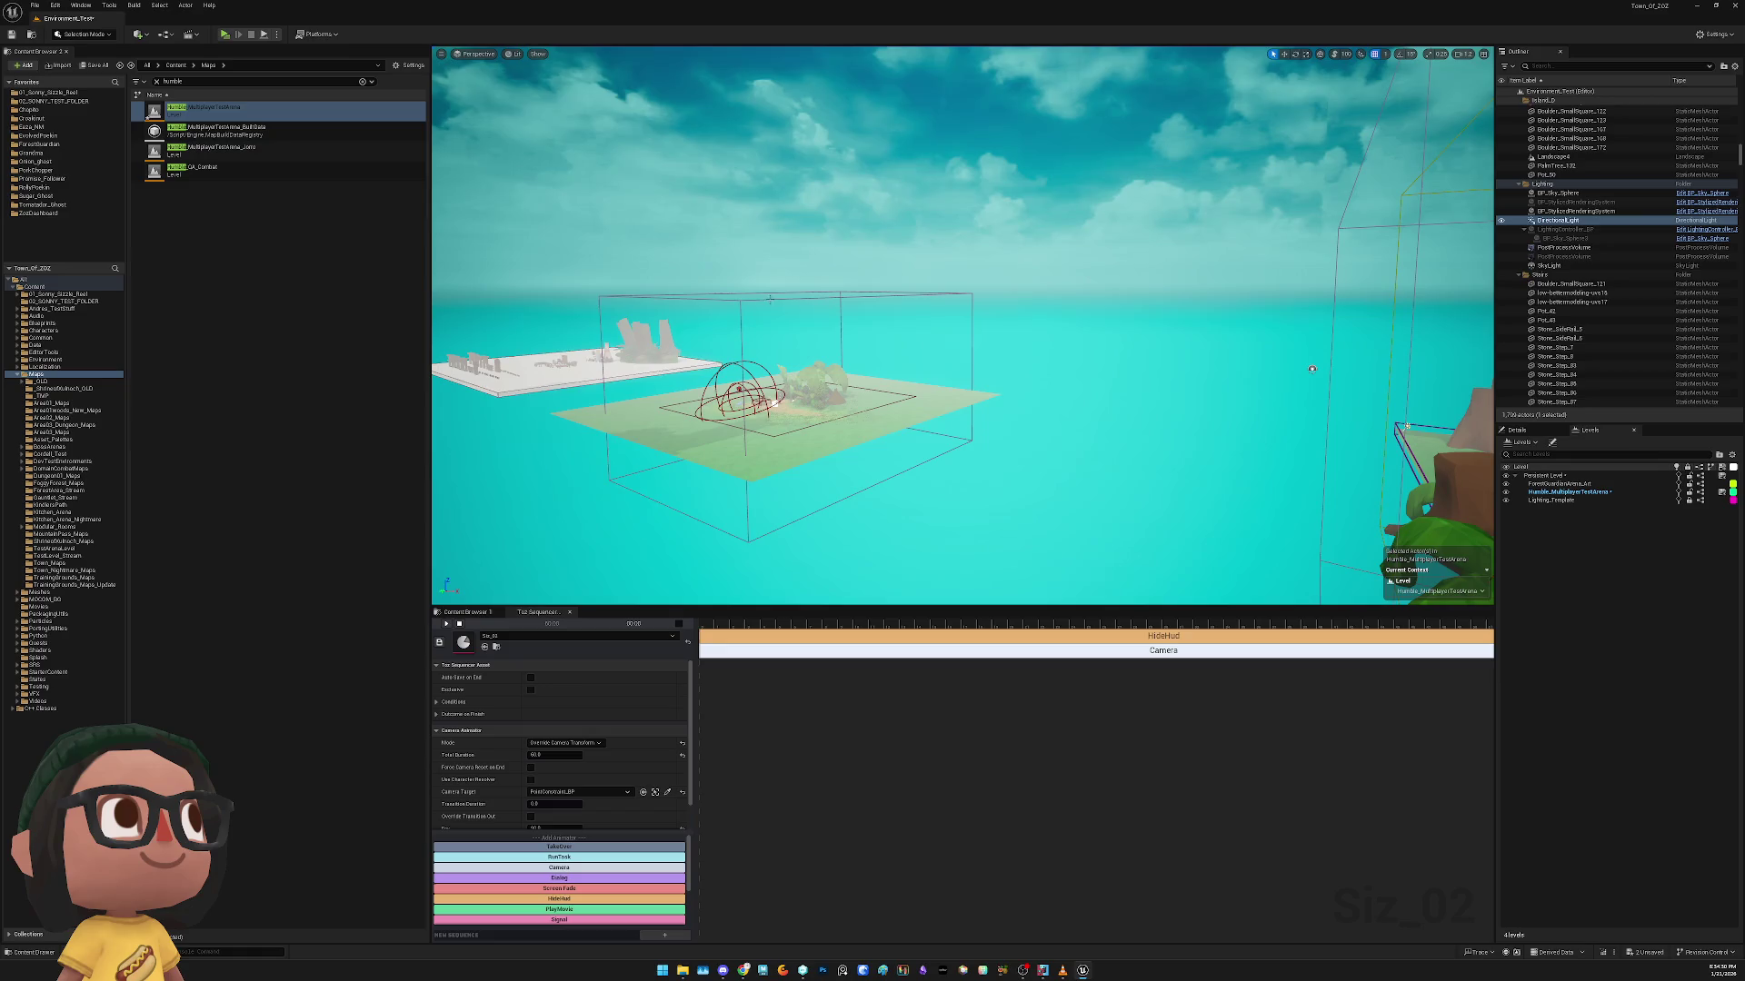
Frame the Landscape and delete the LightmassImportanceVolume
{"action": "left_click", "coordinate": [811, 425]}
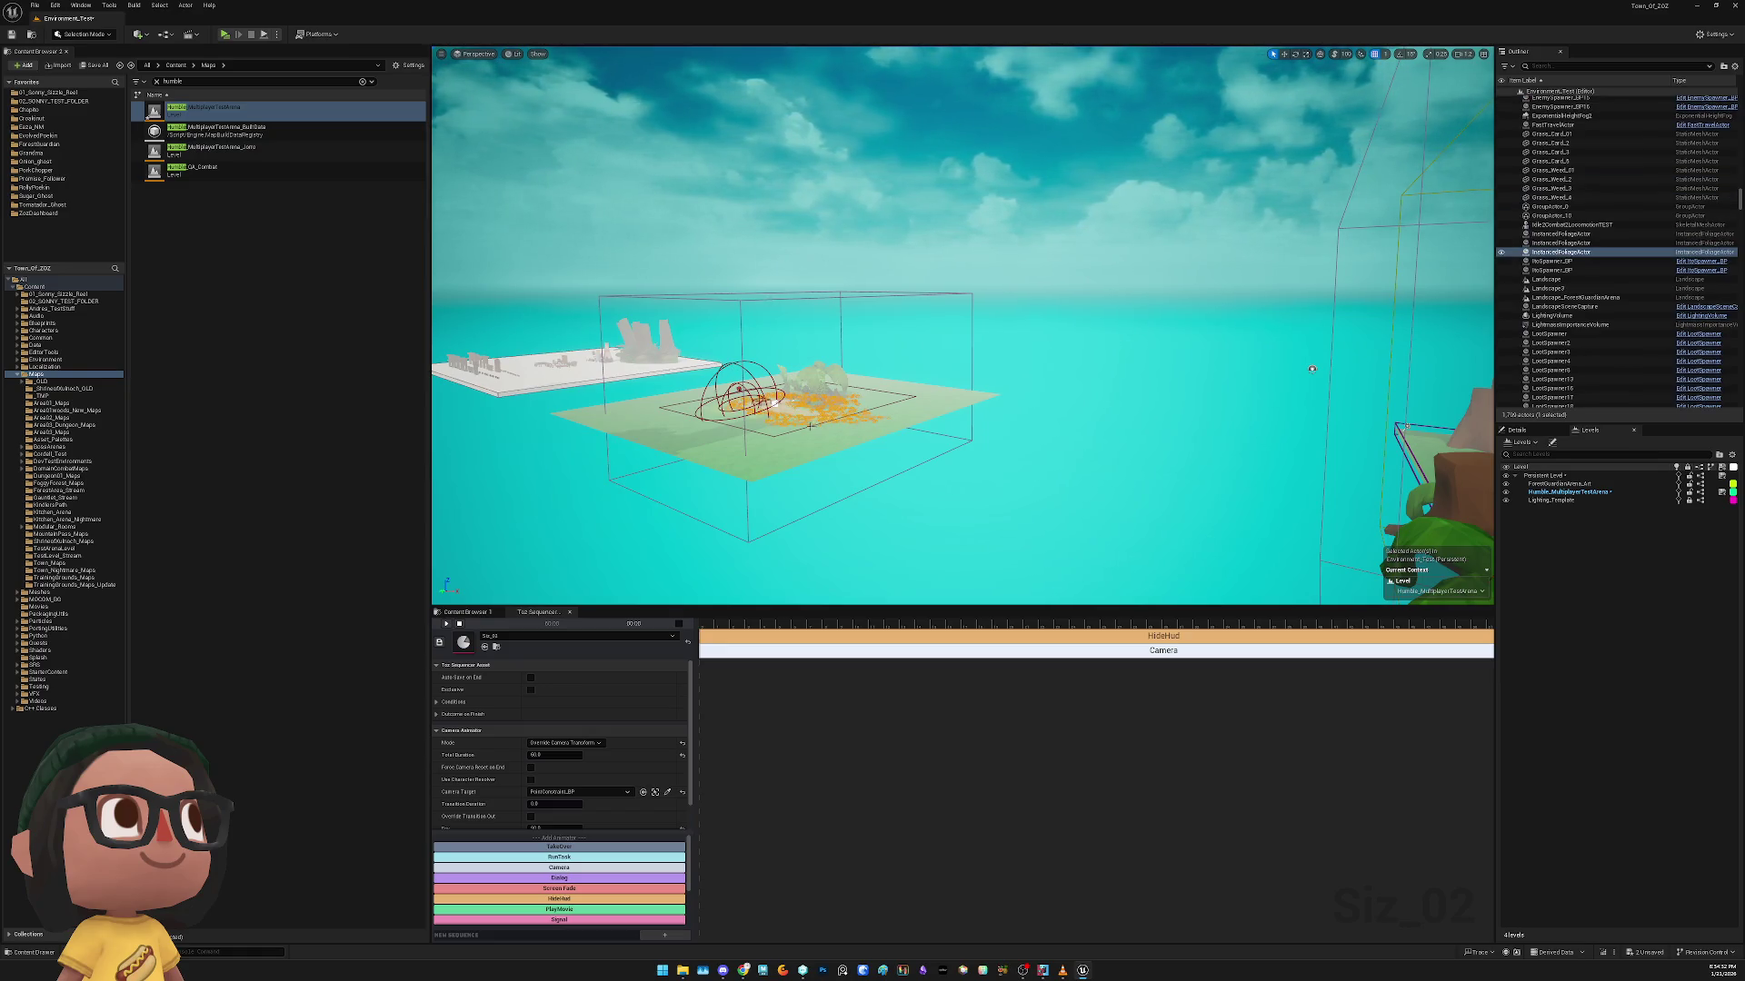
{"action": "left_click", "coordinate": [788, 433]}
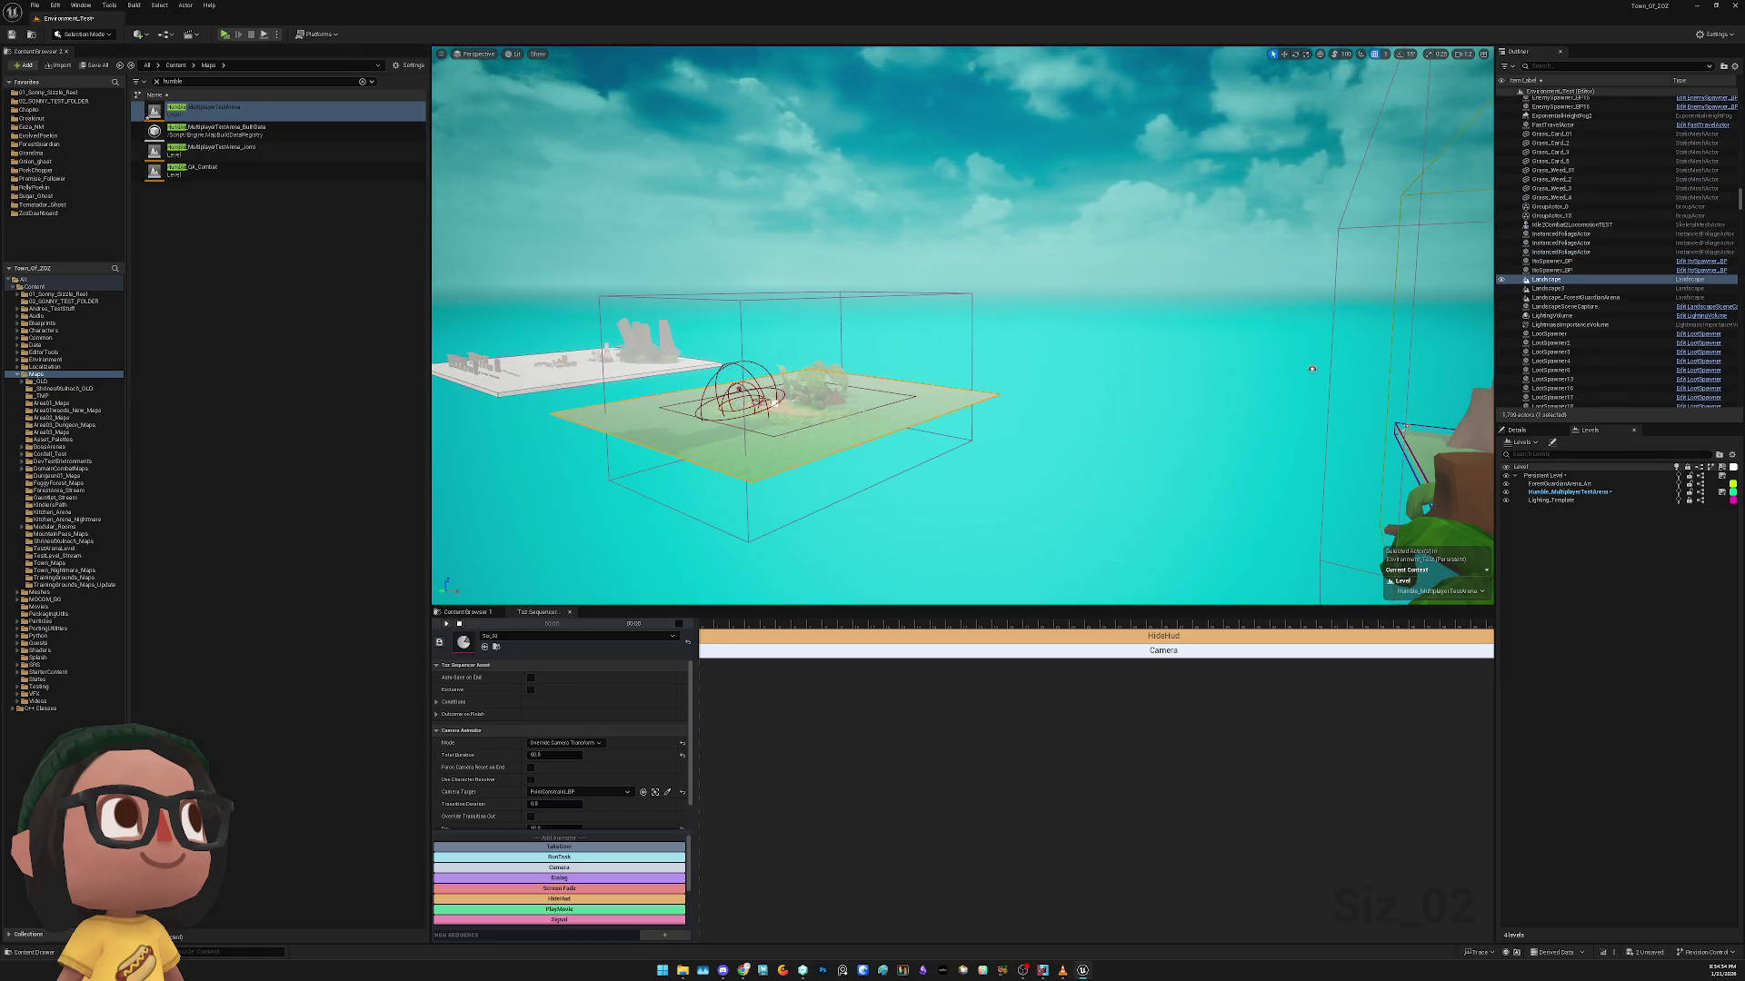
{"action": "key", "text": "f"}
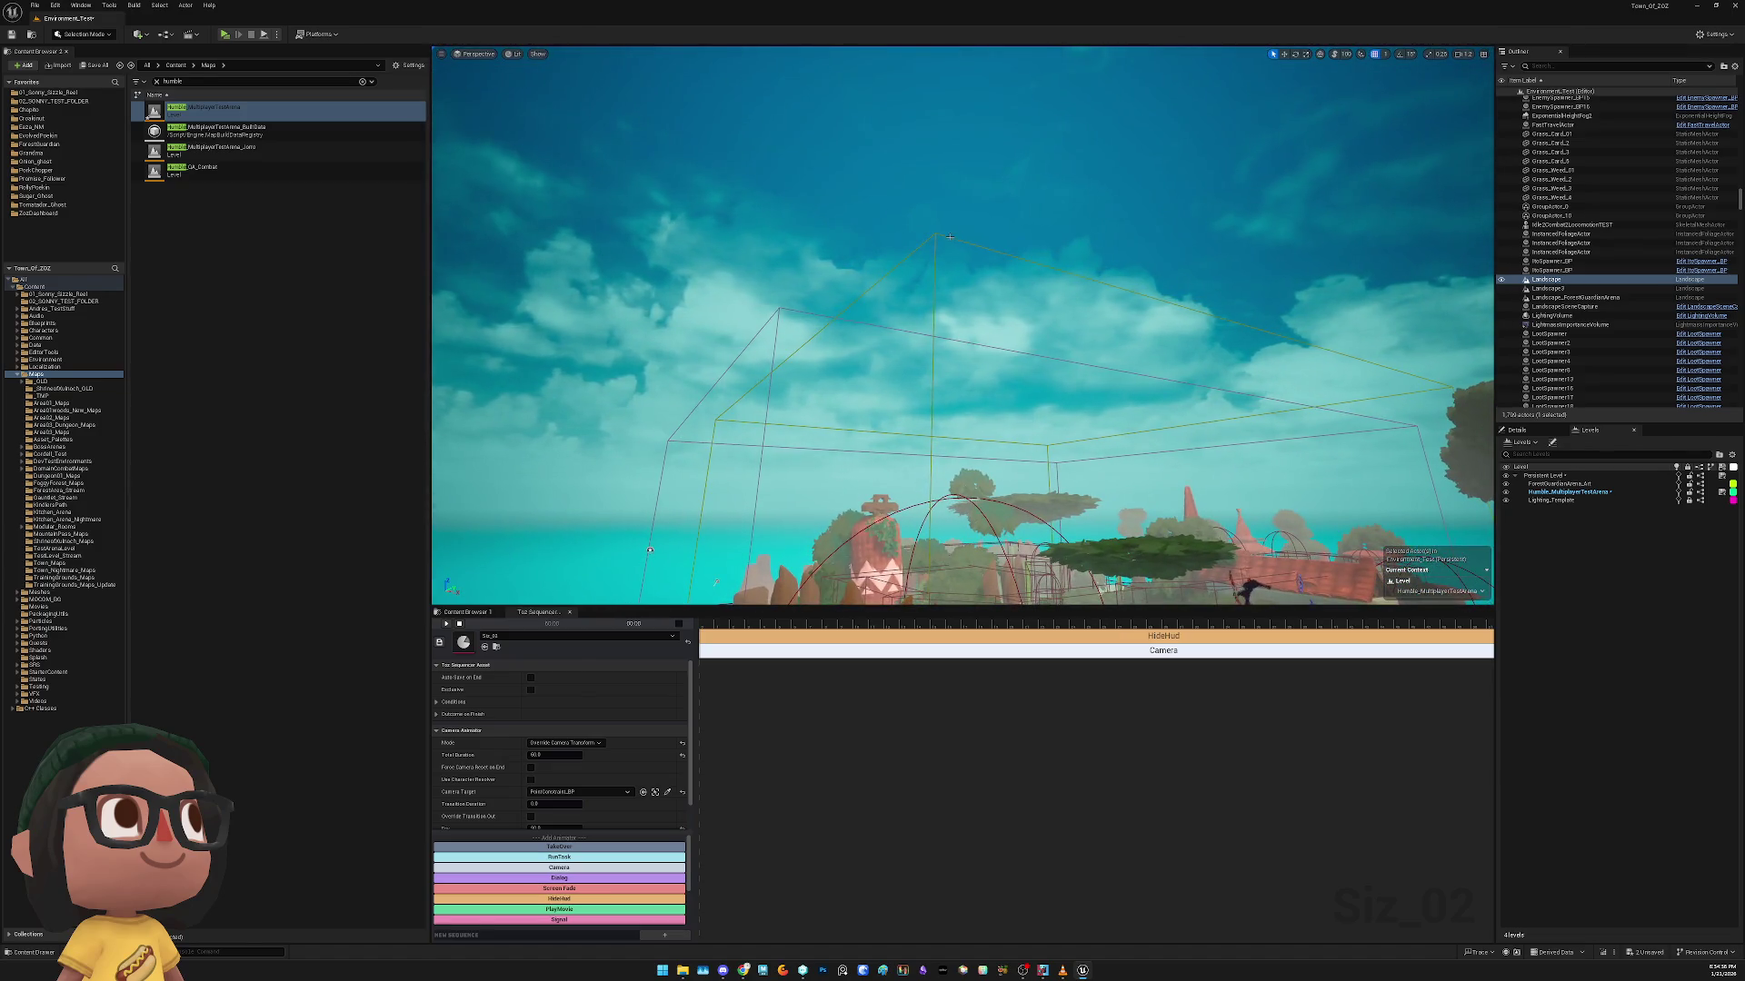
{"action": "left_click", "coordinate": [946, 237]}
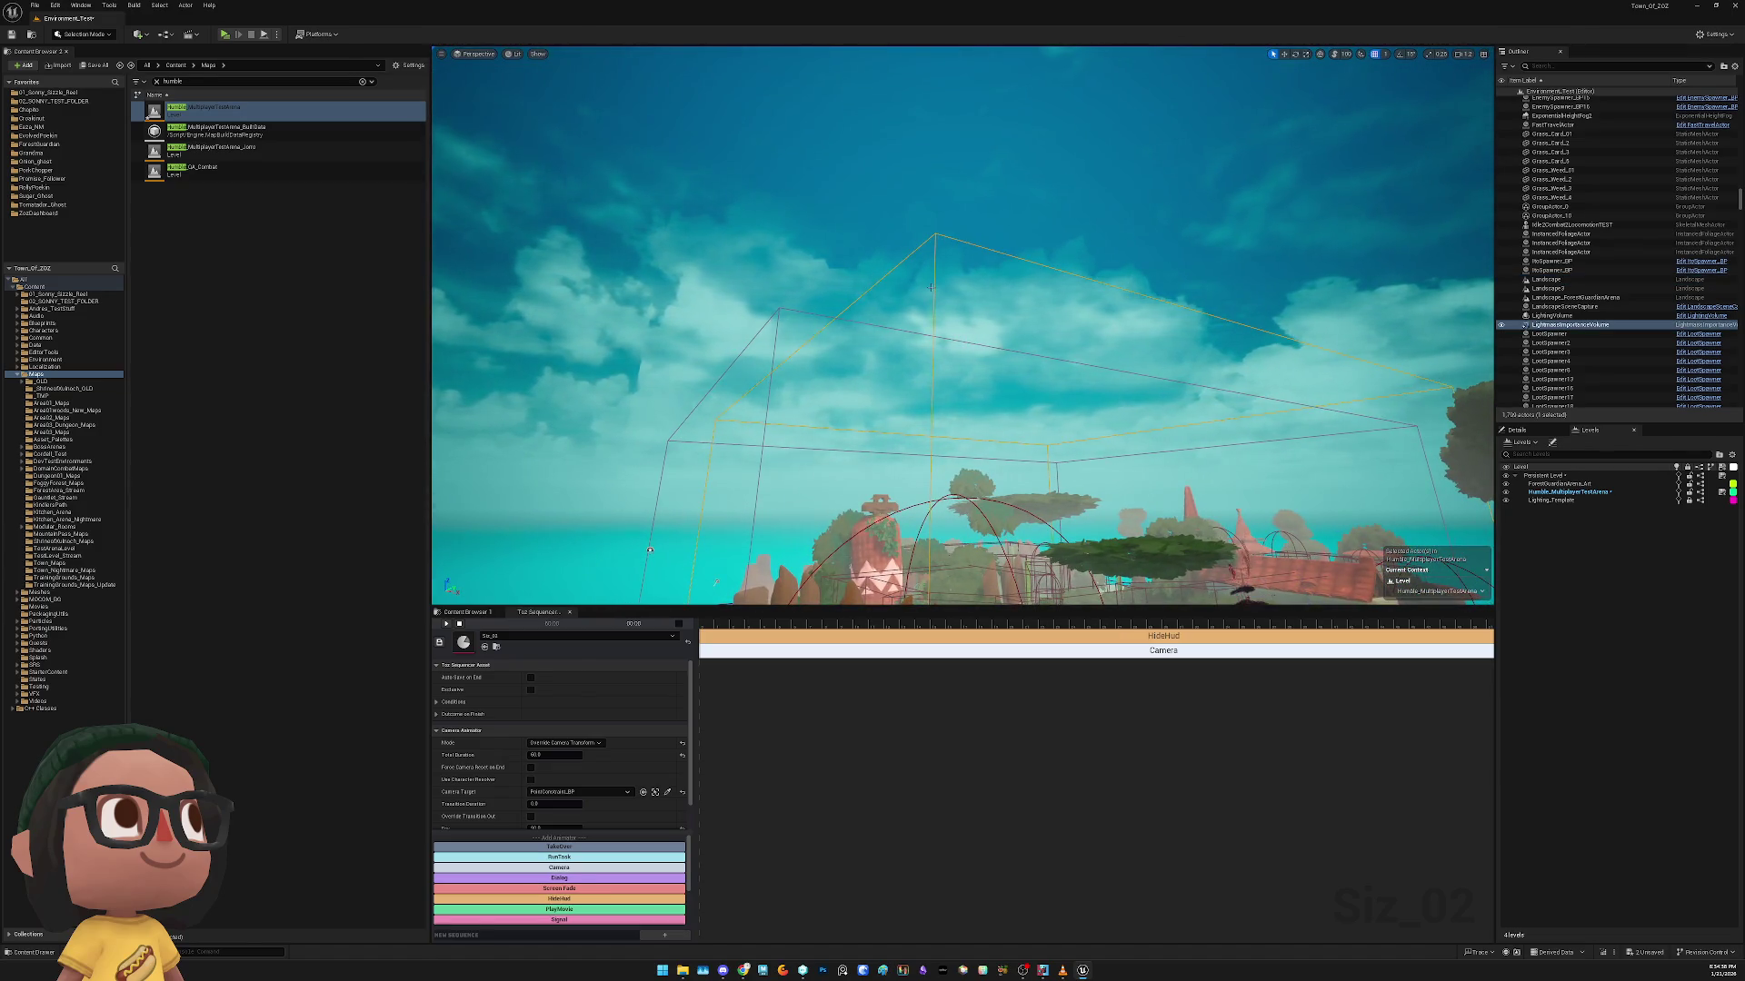
{"action": "key", "text": "Delete"}
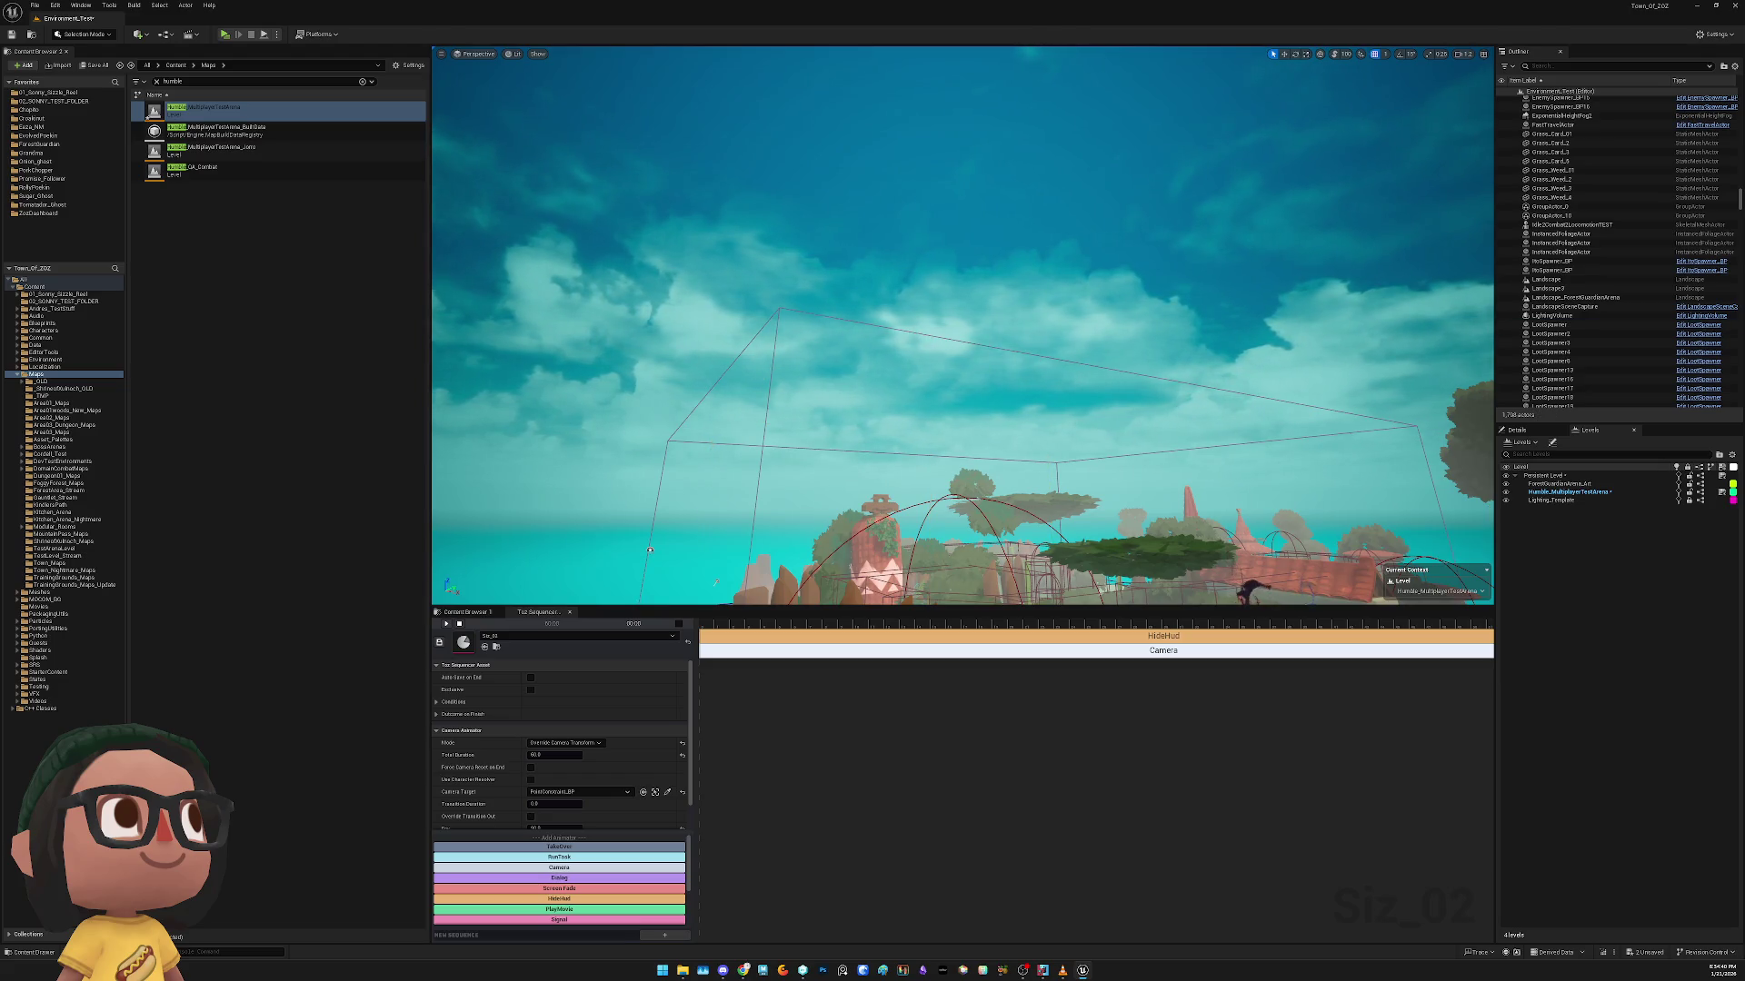
Delete the PostProcessVolume and close the standalone playtest window
{"action": "left_click", "coordinate": [650, 550]}
{"action": "key", "text": "Delete"}
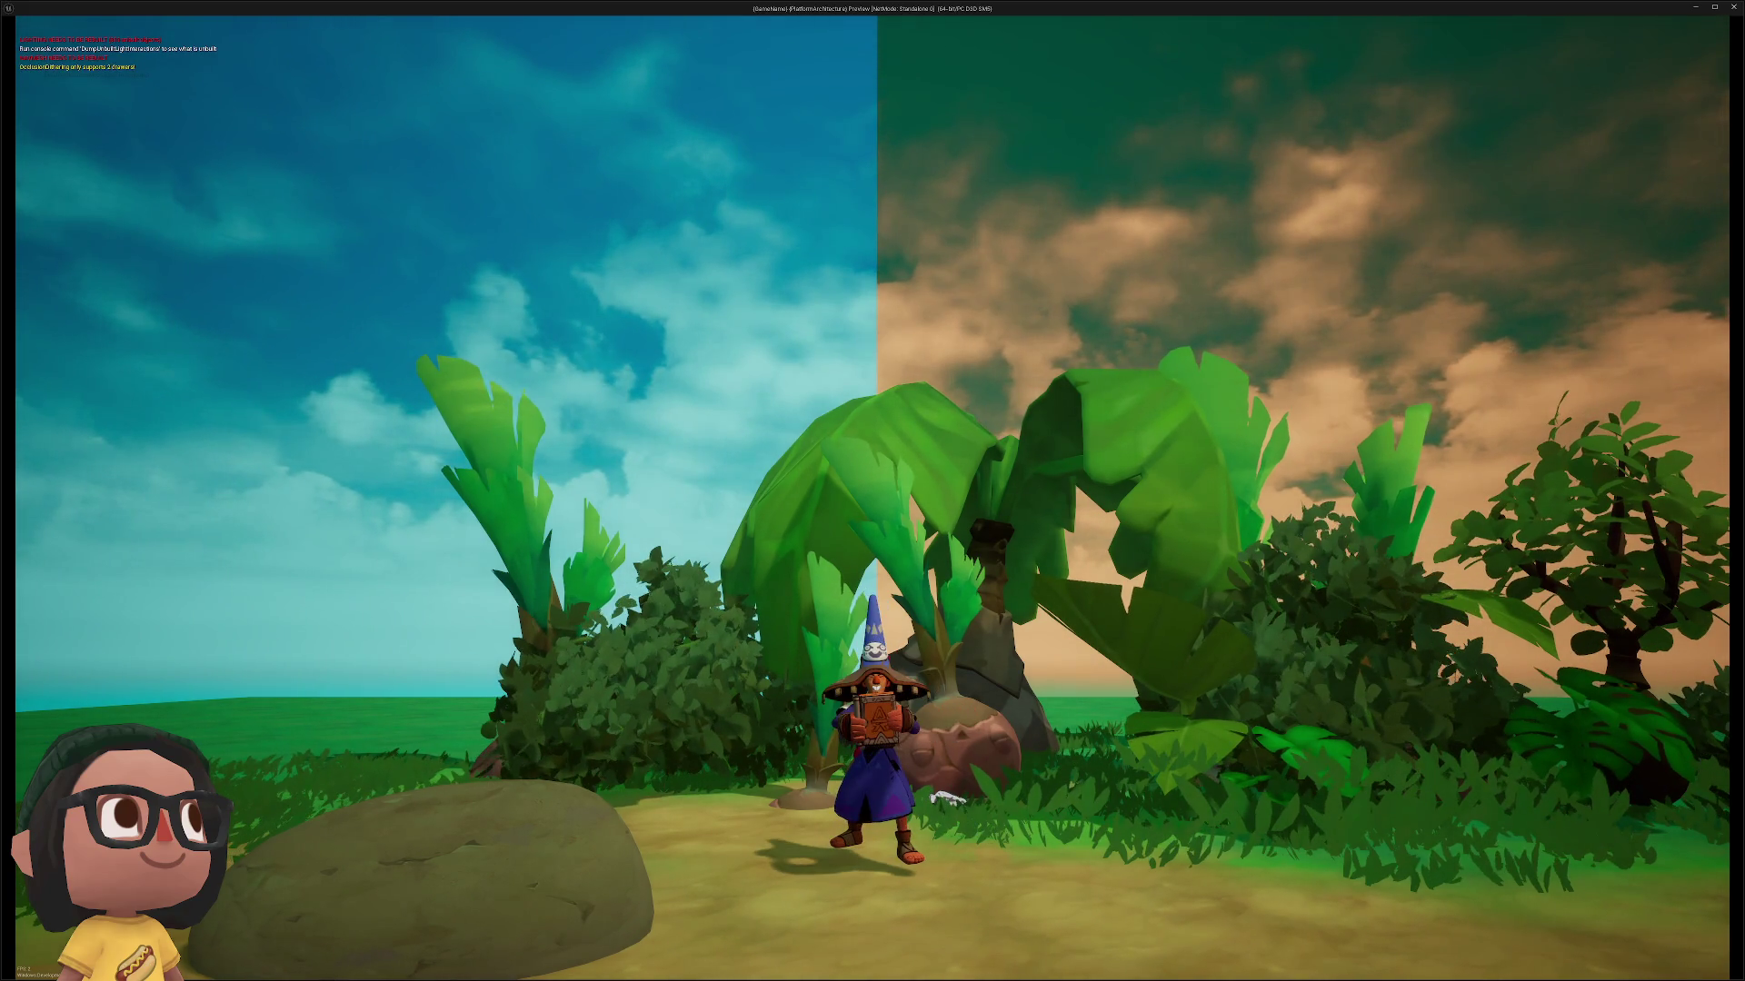
{"action": "key", "text": "Escape"}
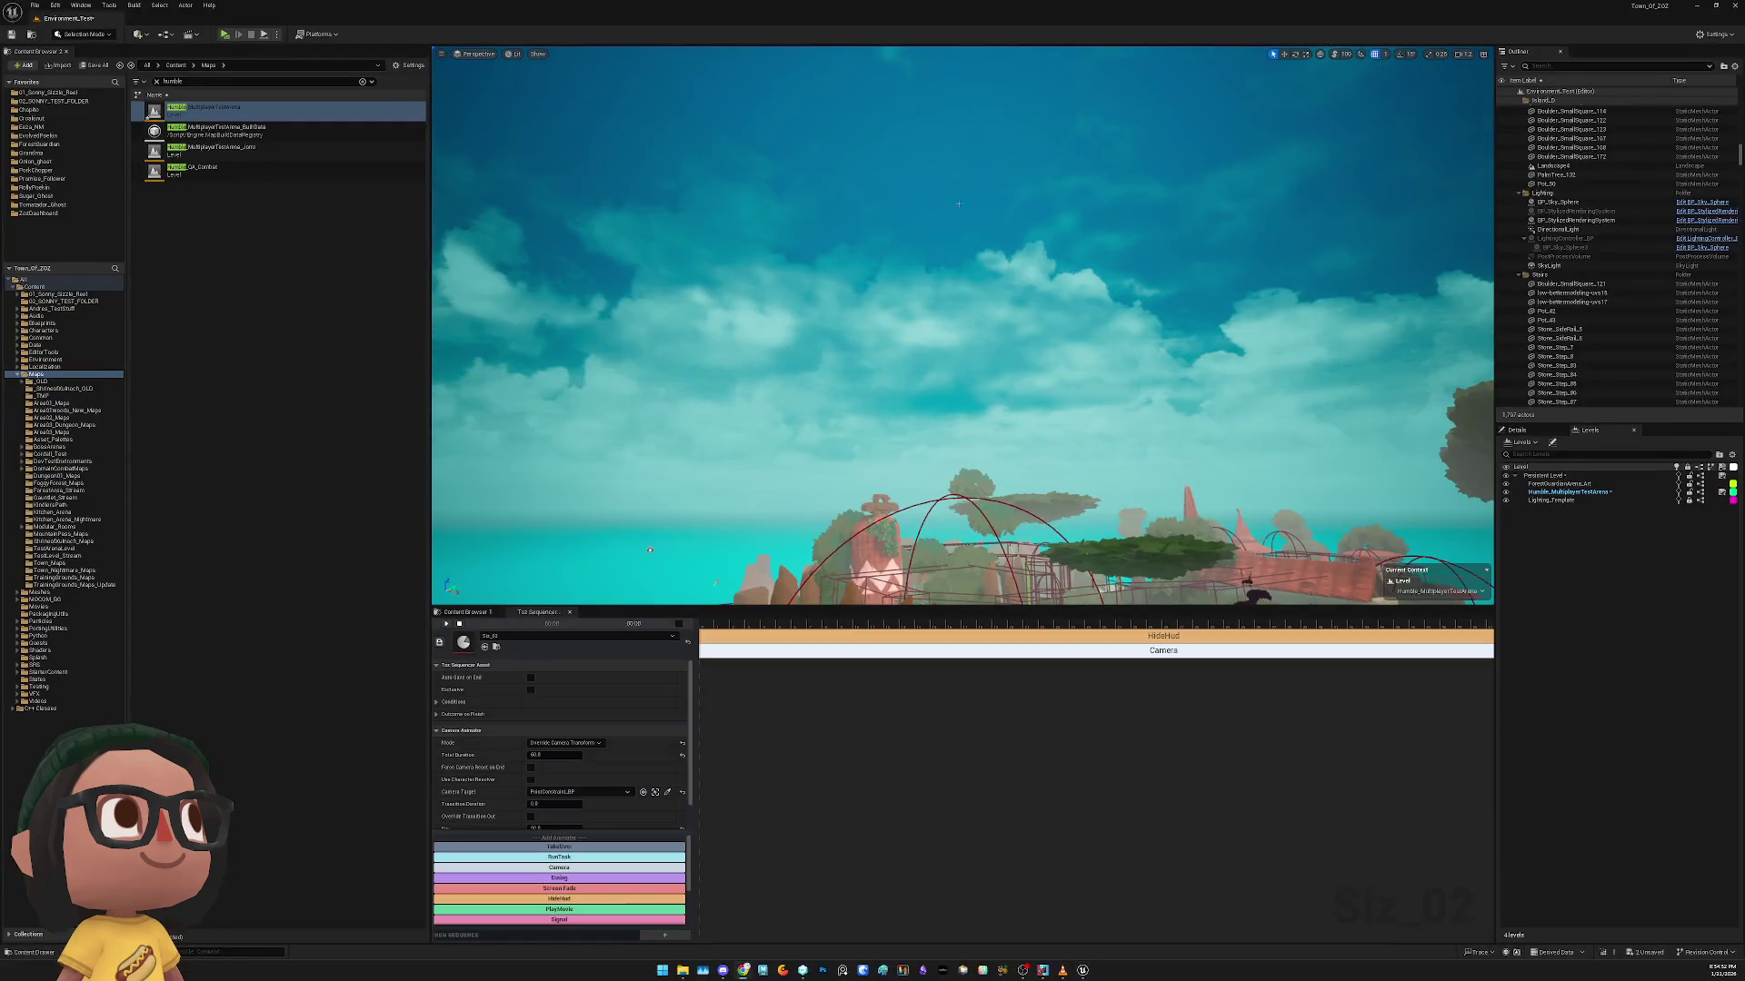
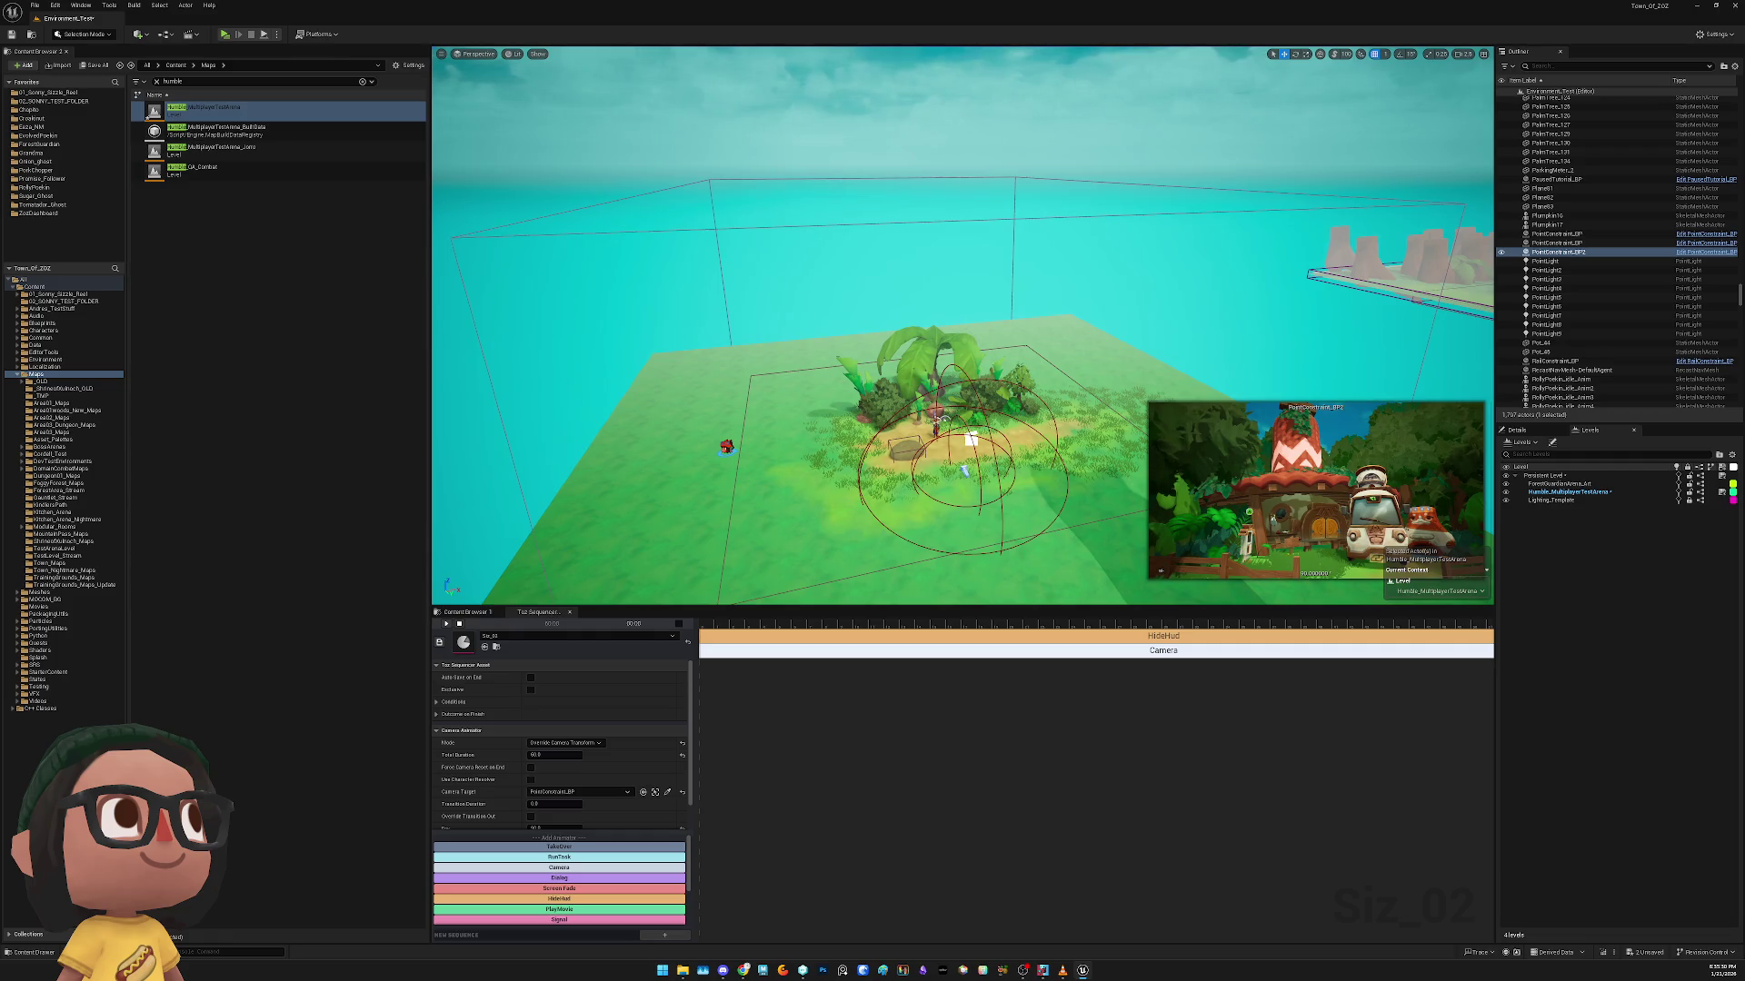
Select the PointConstraint_BP camera actor and frame it in the viewport
{"action": "mouse_move", "coordinate": [998, 308]}
{"action": "left_mouse_down"}
{"action": "mouse_move", "coordinate": [1036, 304]}
{"action": "mouse_move", "coordinate": [858, 311]}
{"action": "left_mouse_up"}
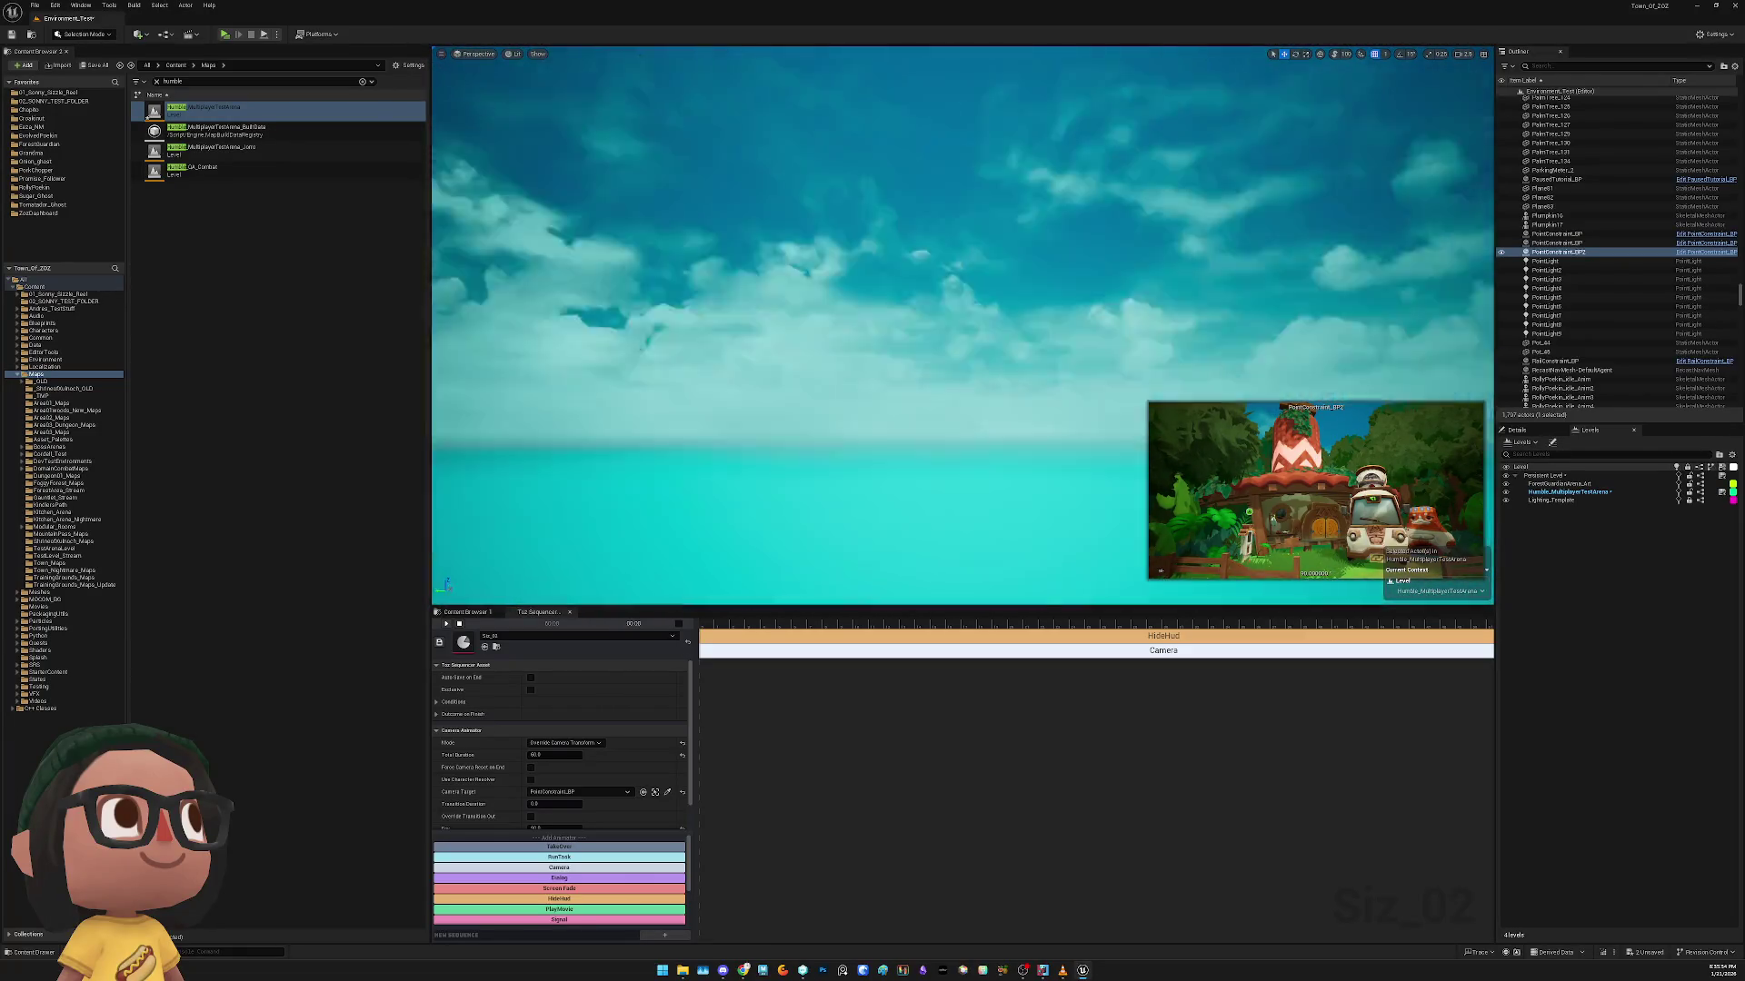
{"action": "left_click", "coordinate": [892, 368]}
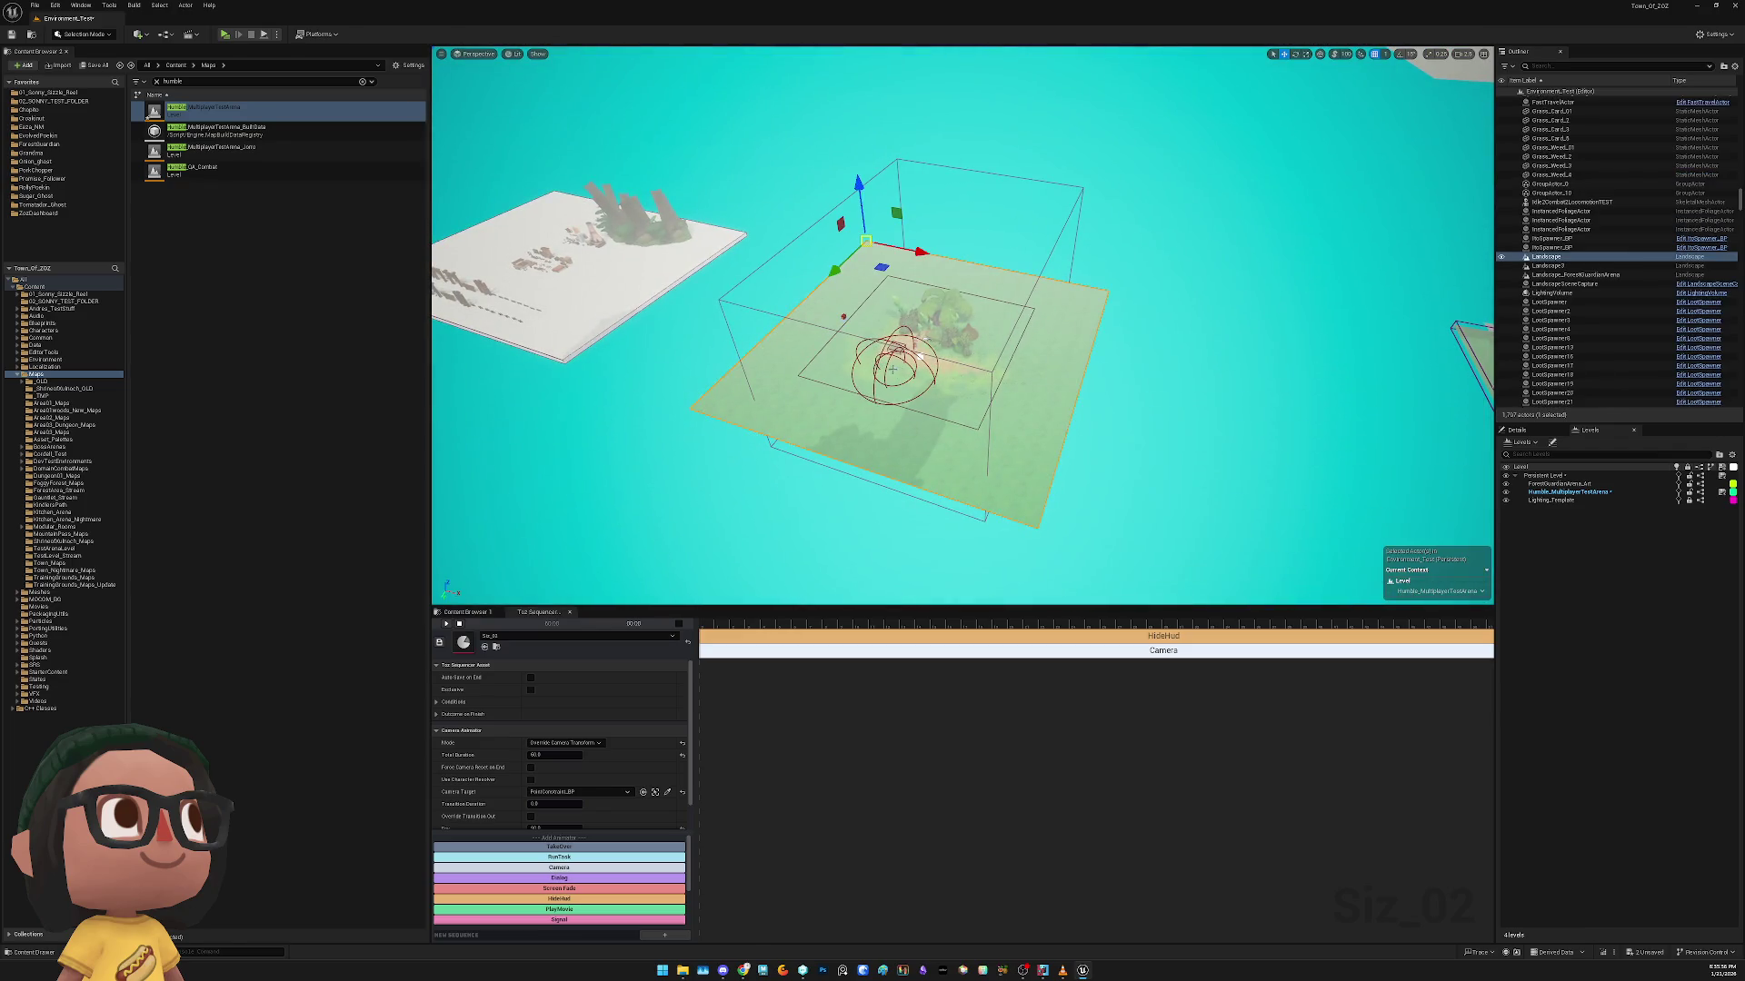
{"action": "left_click", "coordinate": [920, 357]}
{"action": "key", "text": "f"}
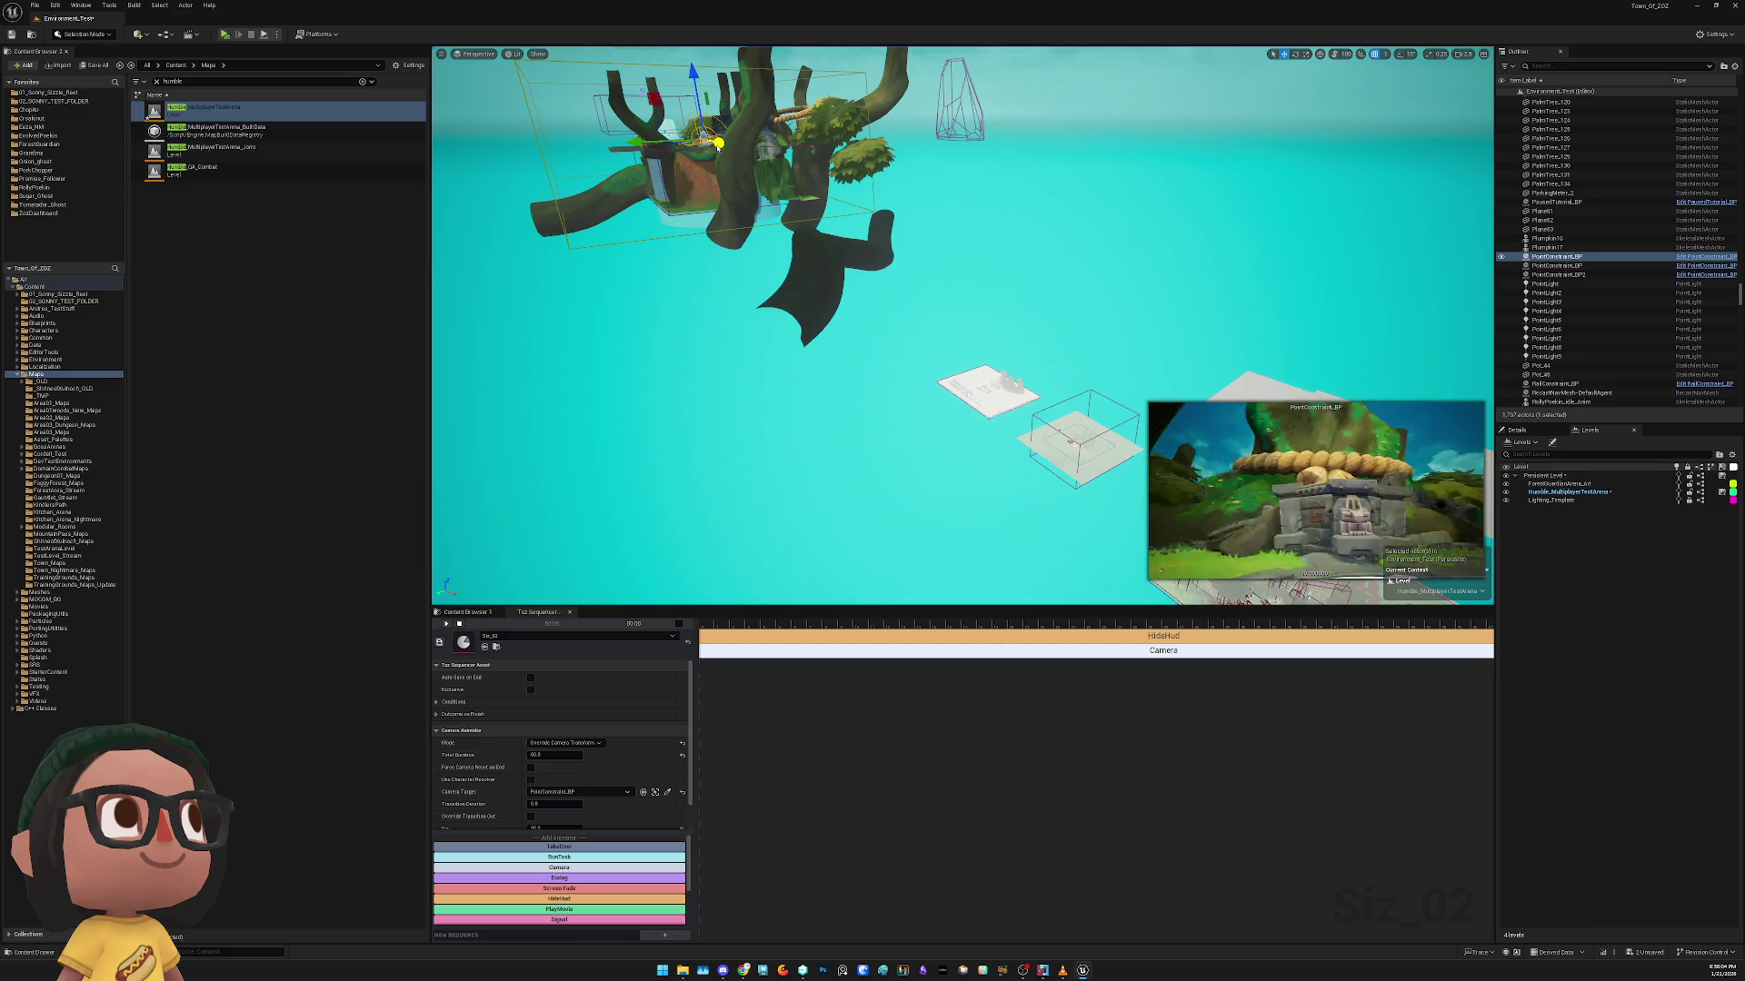
Shift PointConstraint_BP to the left, preview it standalone, and refocus on it among the trees
{"action": "left_click_drag", "start_coordinate": [718, 142], "coordinate": [573, 143]}
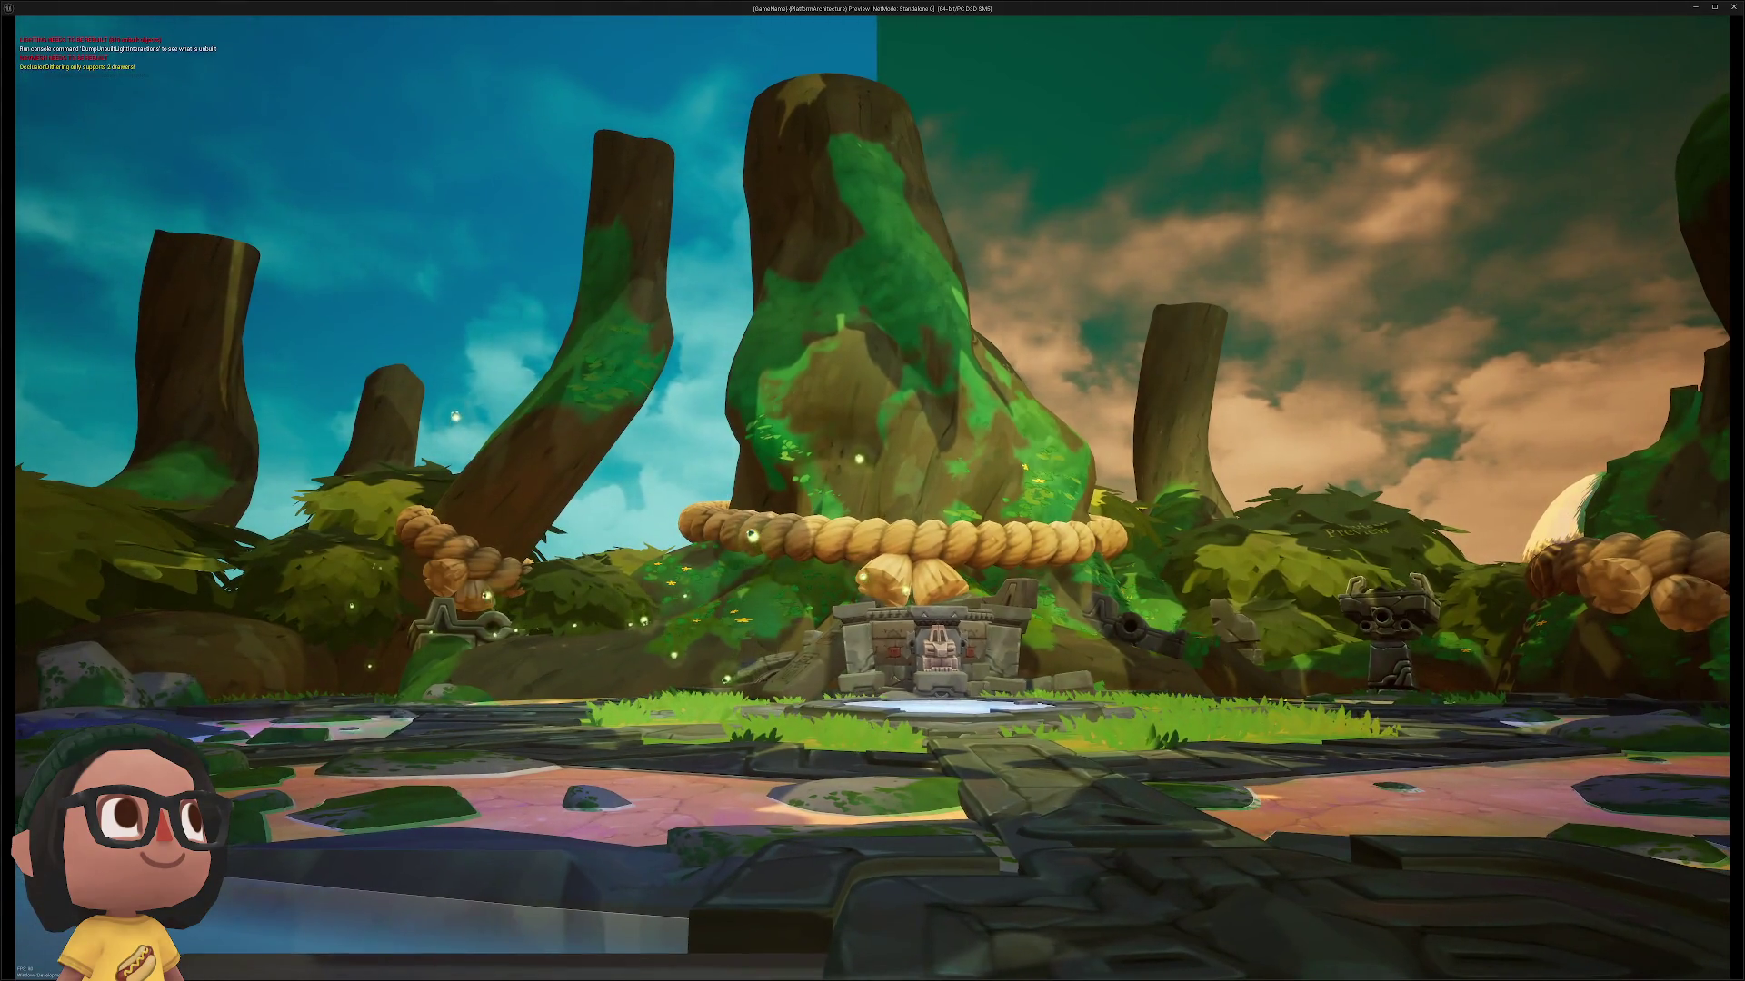
{"action": "key", "text": "Escape"}
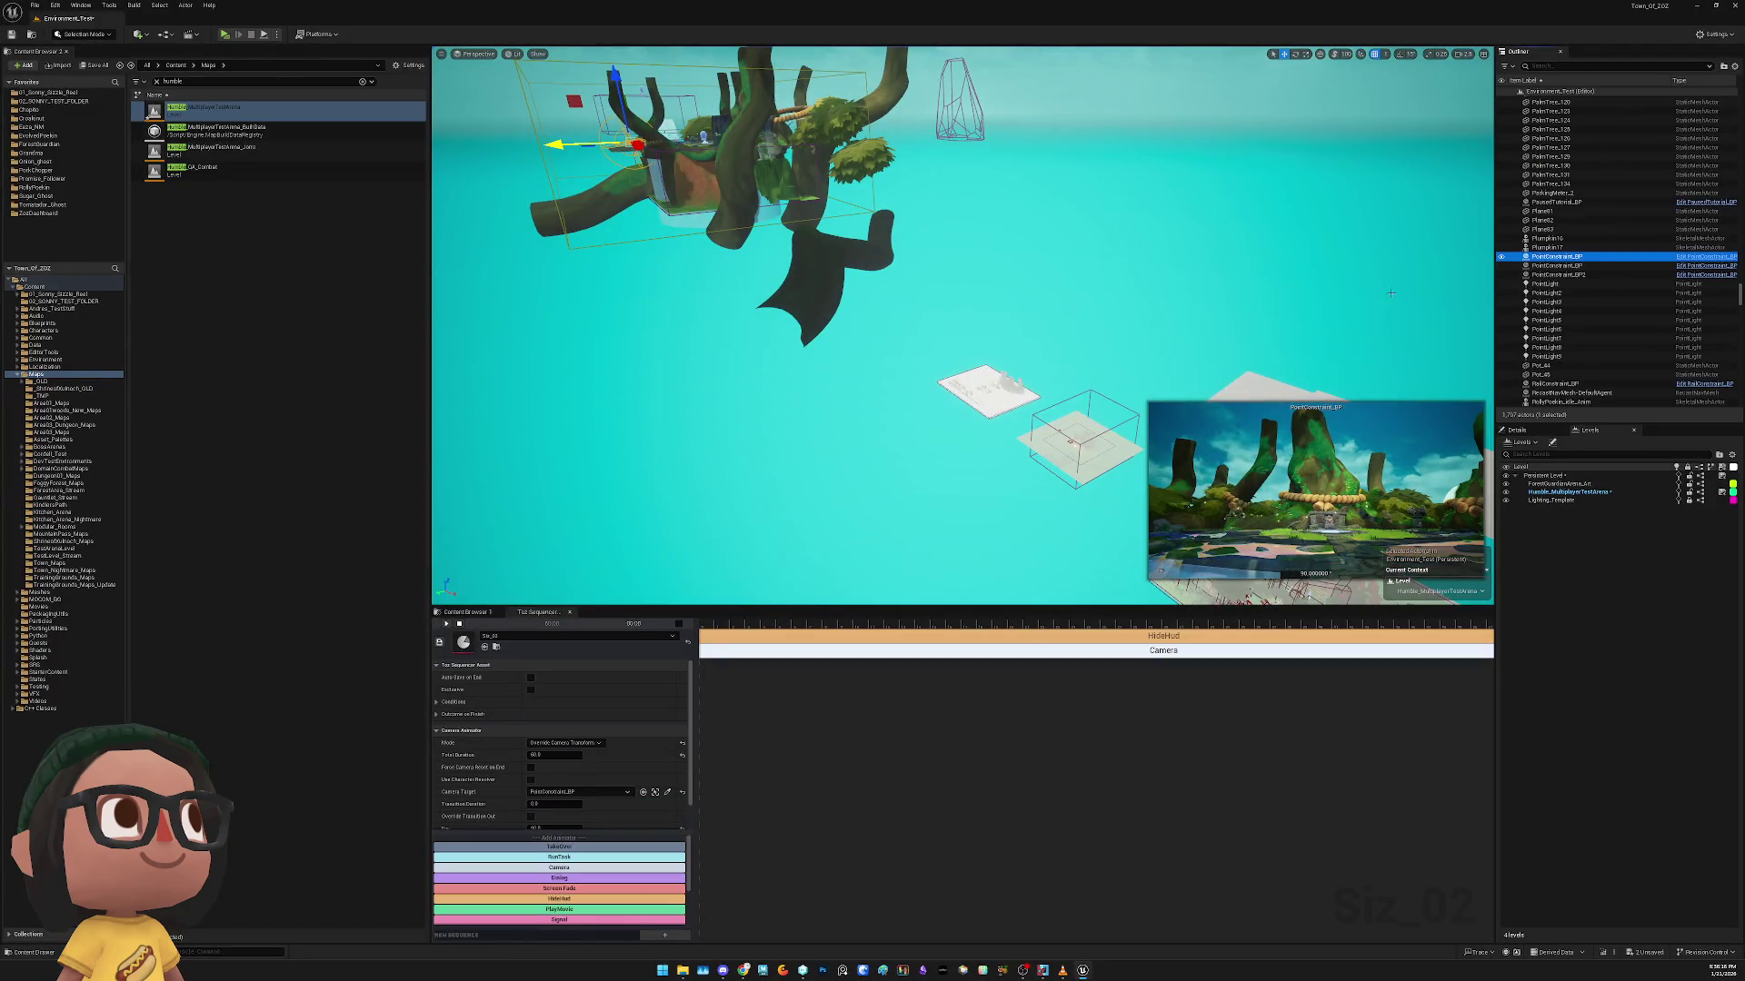
{"action": "double_click", "coordinate": [1556, 257]}
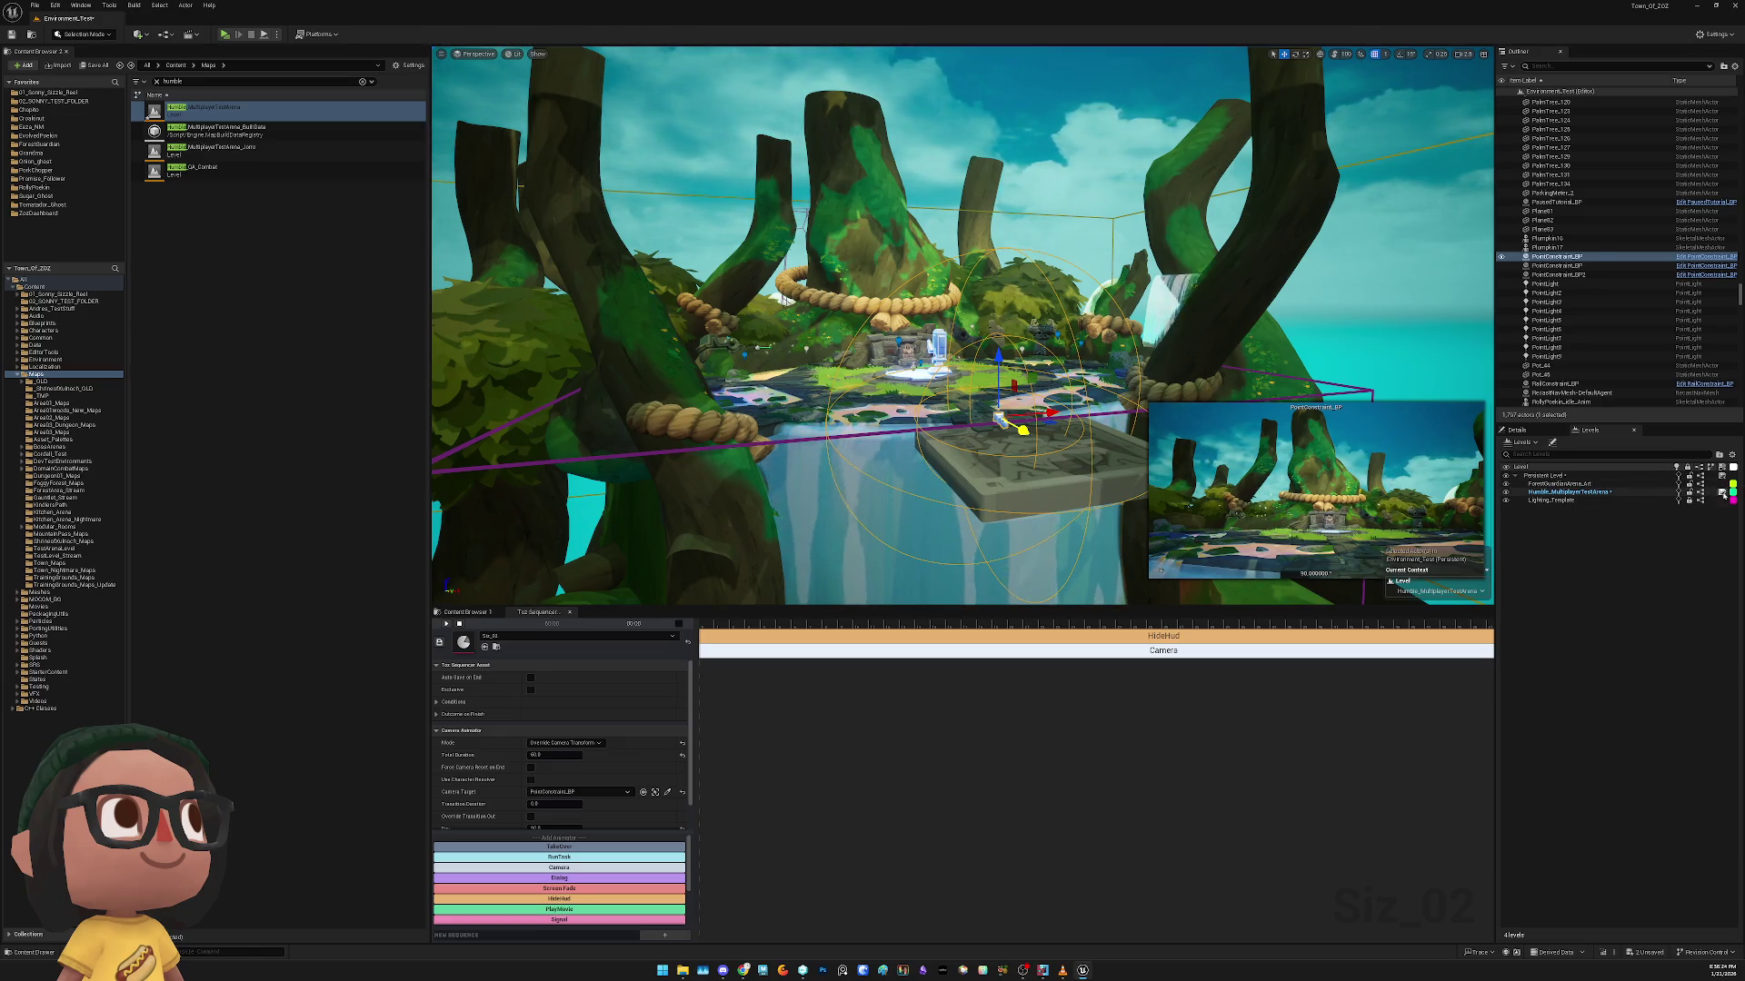
{"action": "left_click", "coordinate": [1585, 496]}
Remove Humble_MultiplayerTestArena from the Levels list and run a quick play-in-editor test
{"action": "right_click", "coordinate": [1585, 495]}
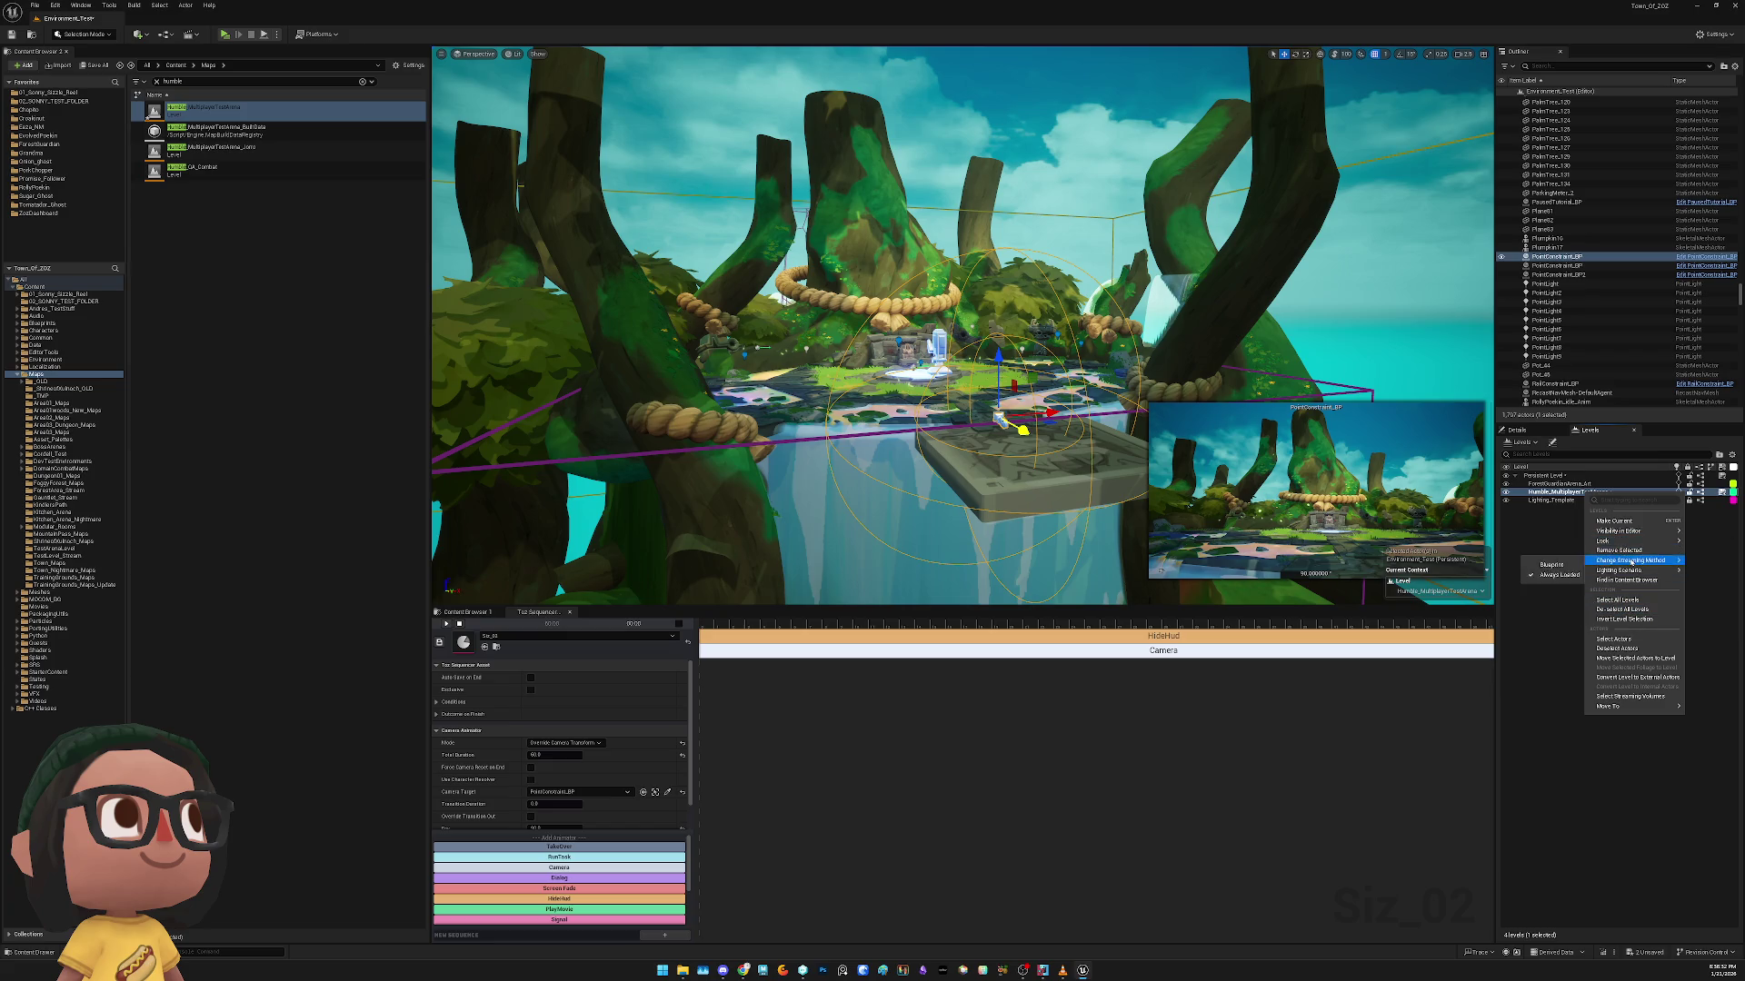
{"action": "left_click", "coordinate": [1618, 549]}
{"action": "left_click_drag", "start_coordinate": [521, 186], "coordinate": [525, 366]}
{"action": "left_click", "coordinate": [225, 35]}
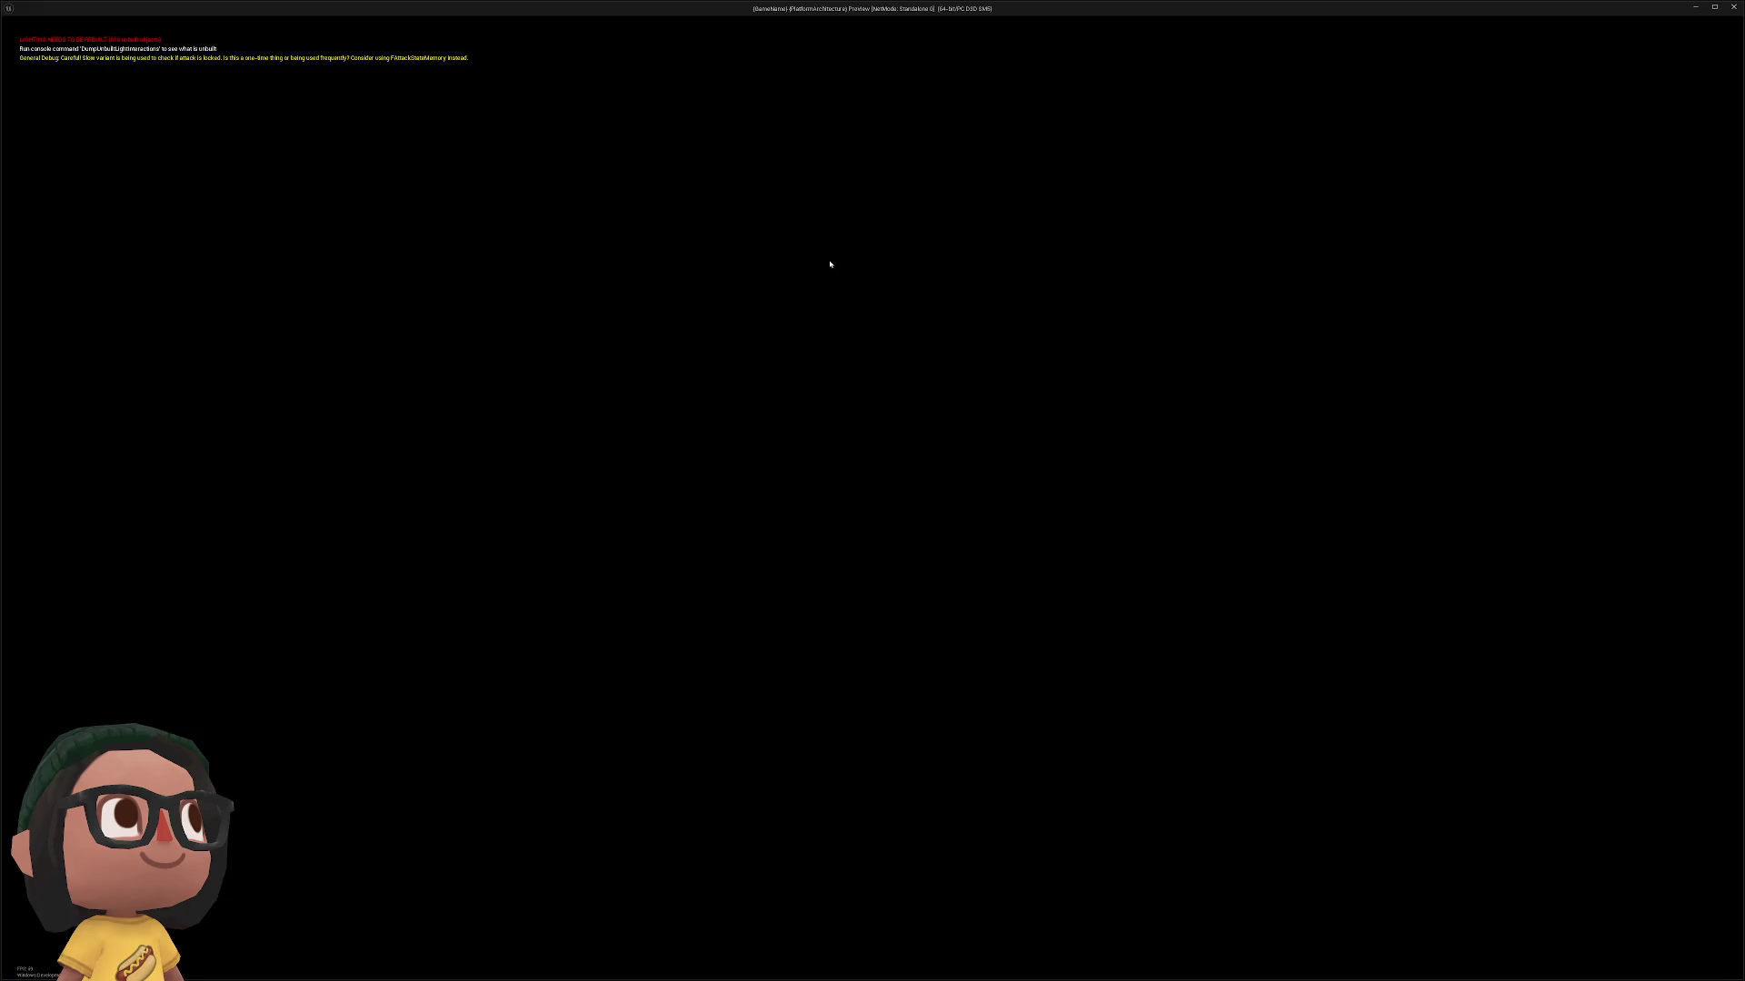
{"action": "key", "text": "Escape"}
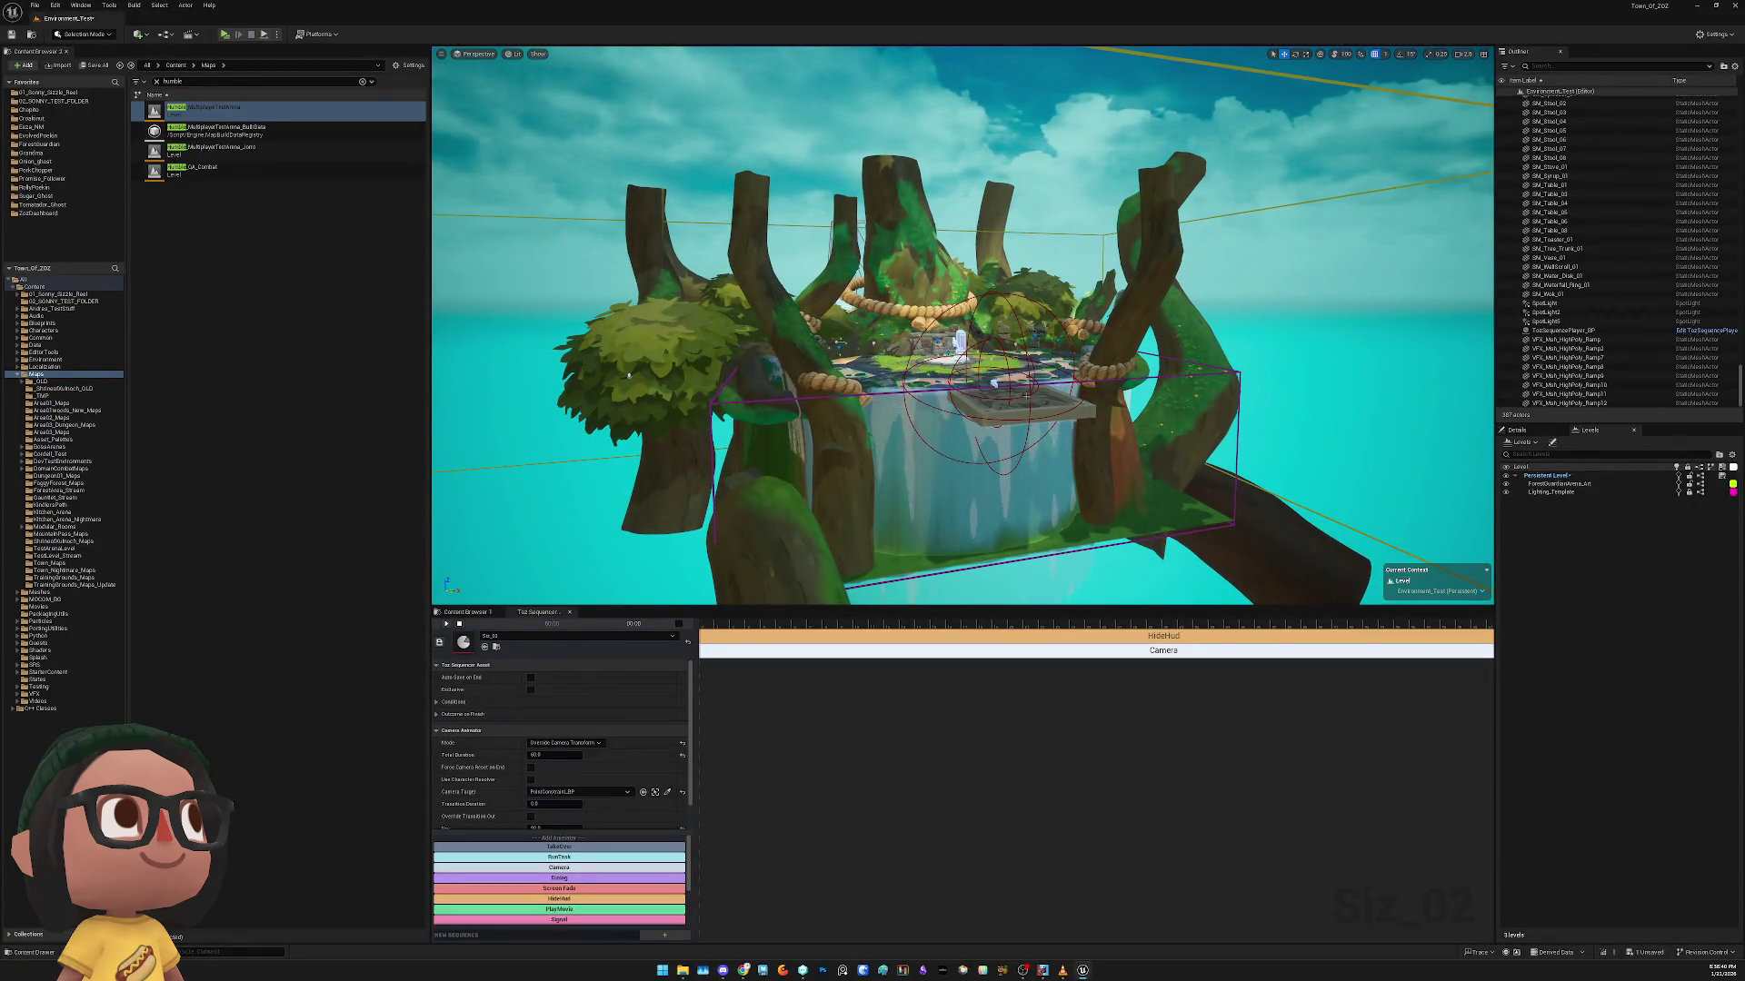
Select the LandscapeSceneCapture actor and frame it in the viewport
{"action": "left_click", "coordinate": [997, 386]}
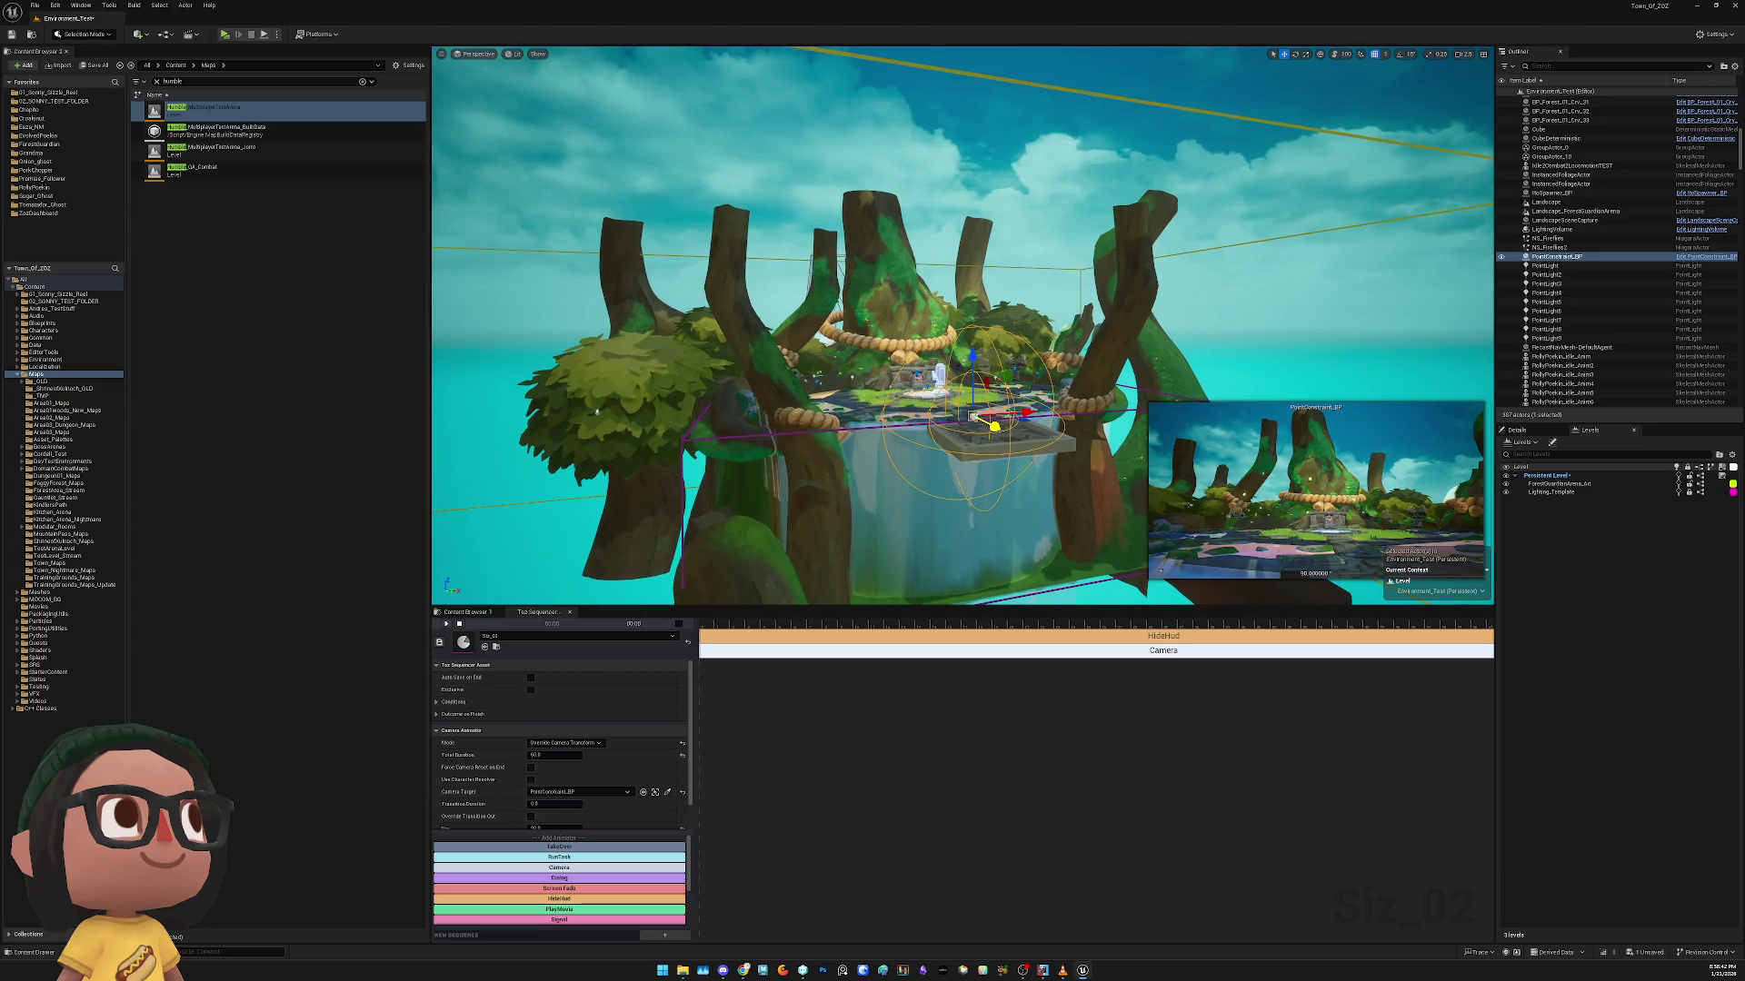
{"action": "scroll", "coordinate": [1002, 389], "scroll_direction": "down", "scroll_amount": 6}
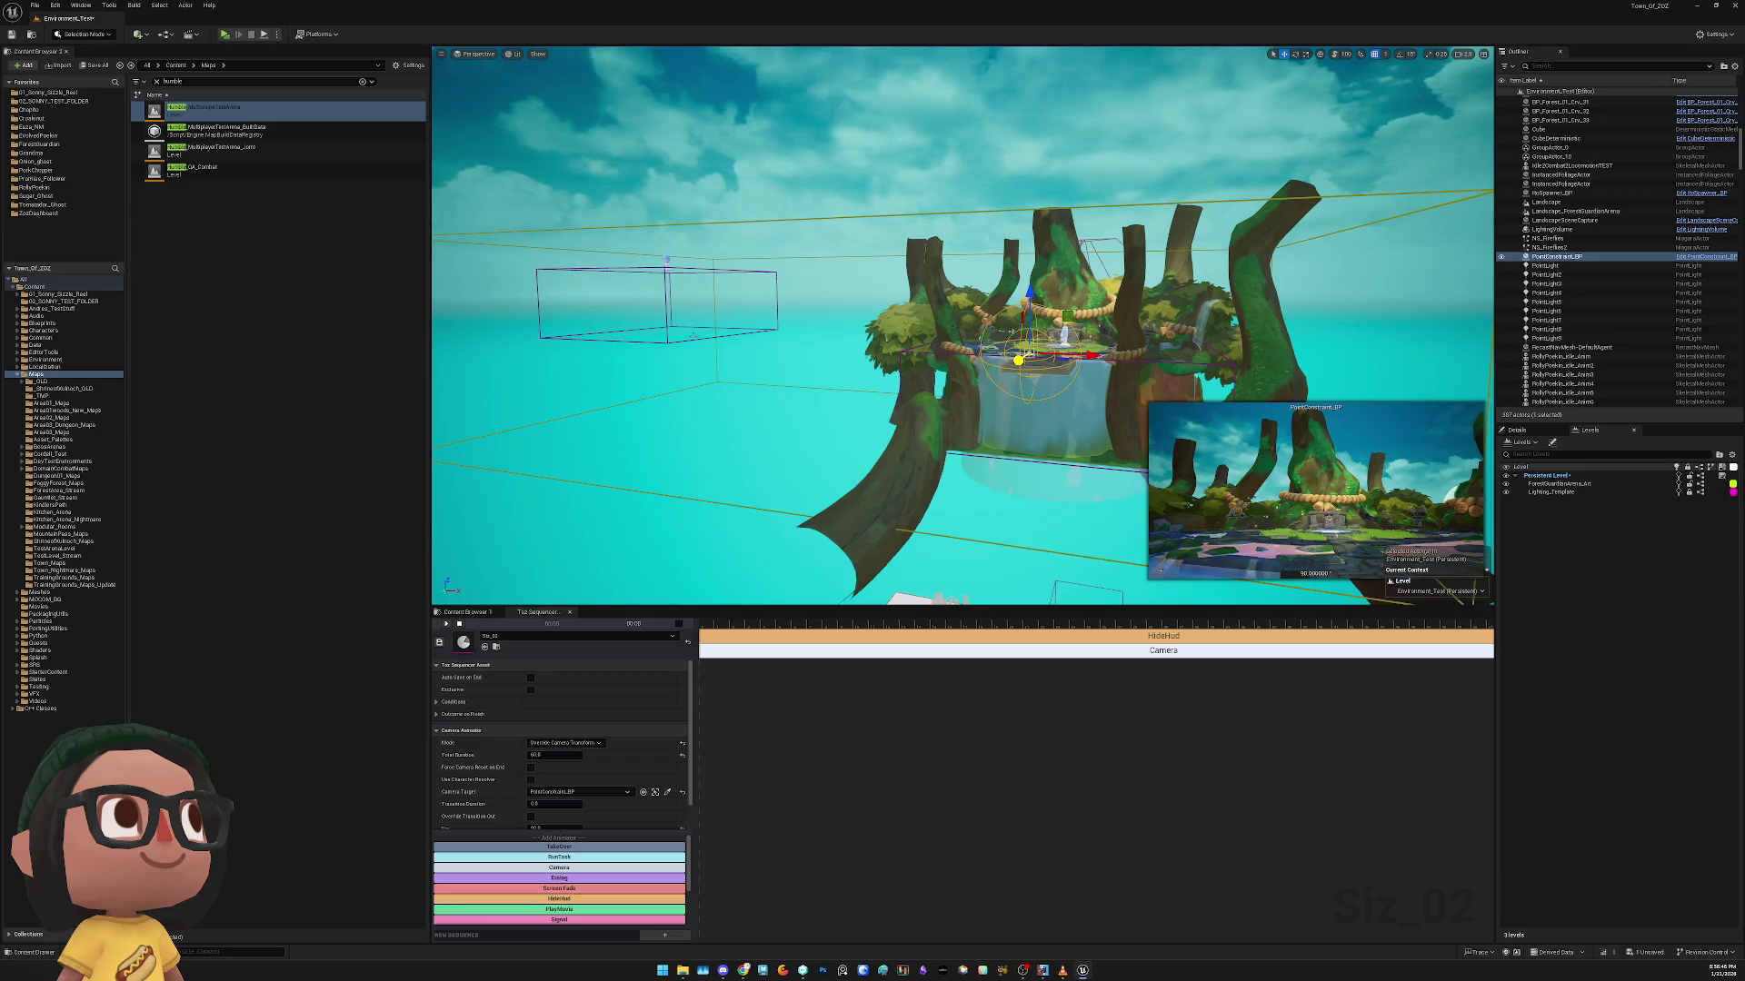
{"action": "left_click", "coordinate": [666, 263]}
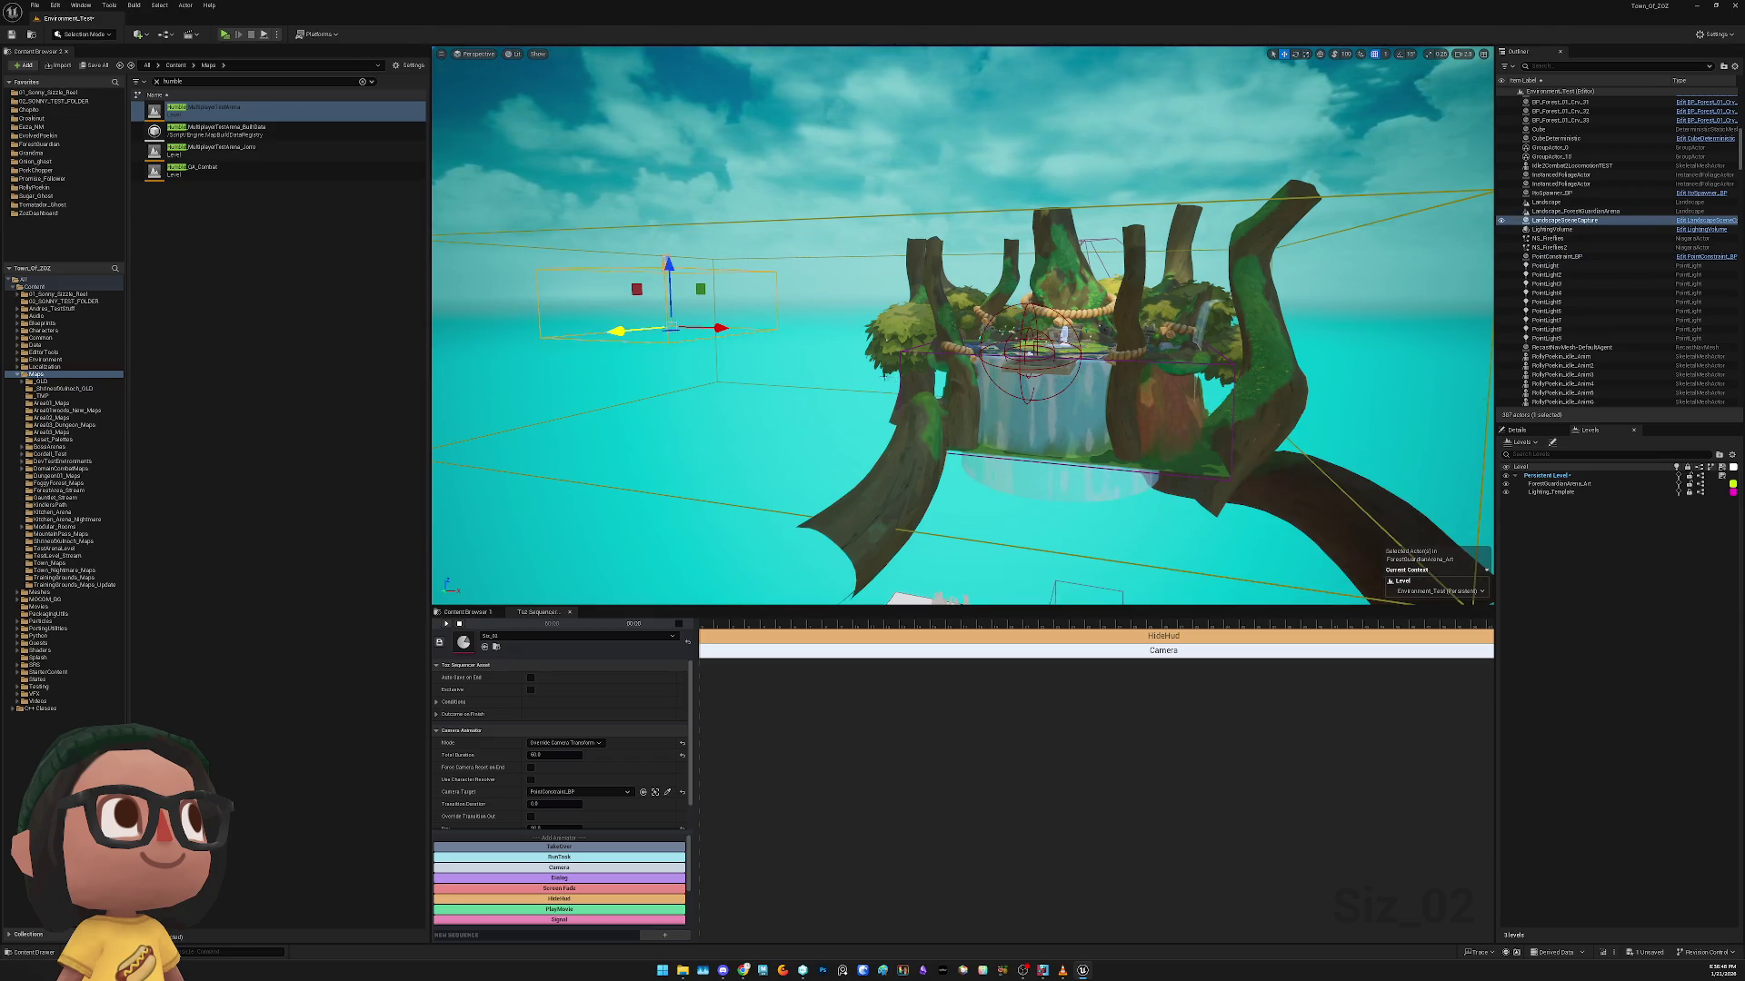
{"action": "key", "text": "f"}
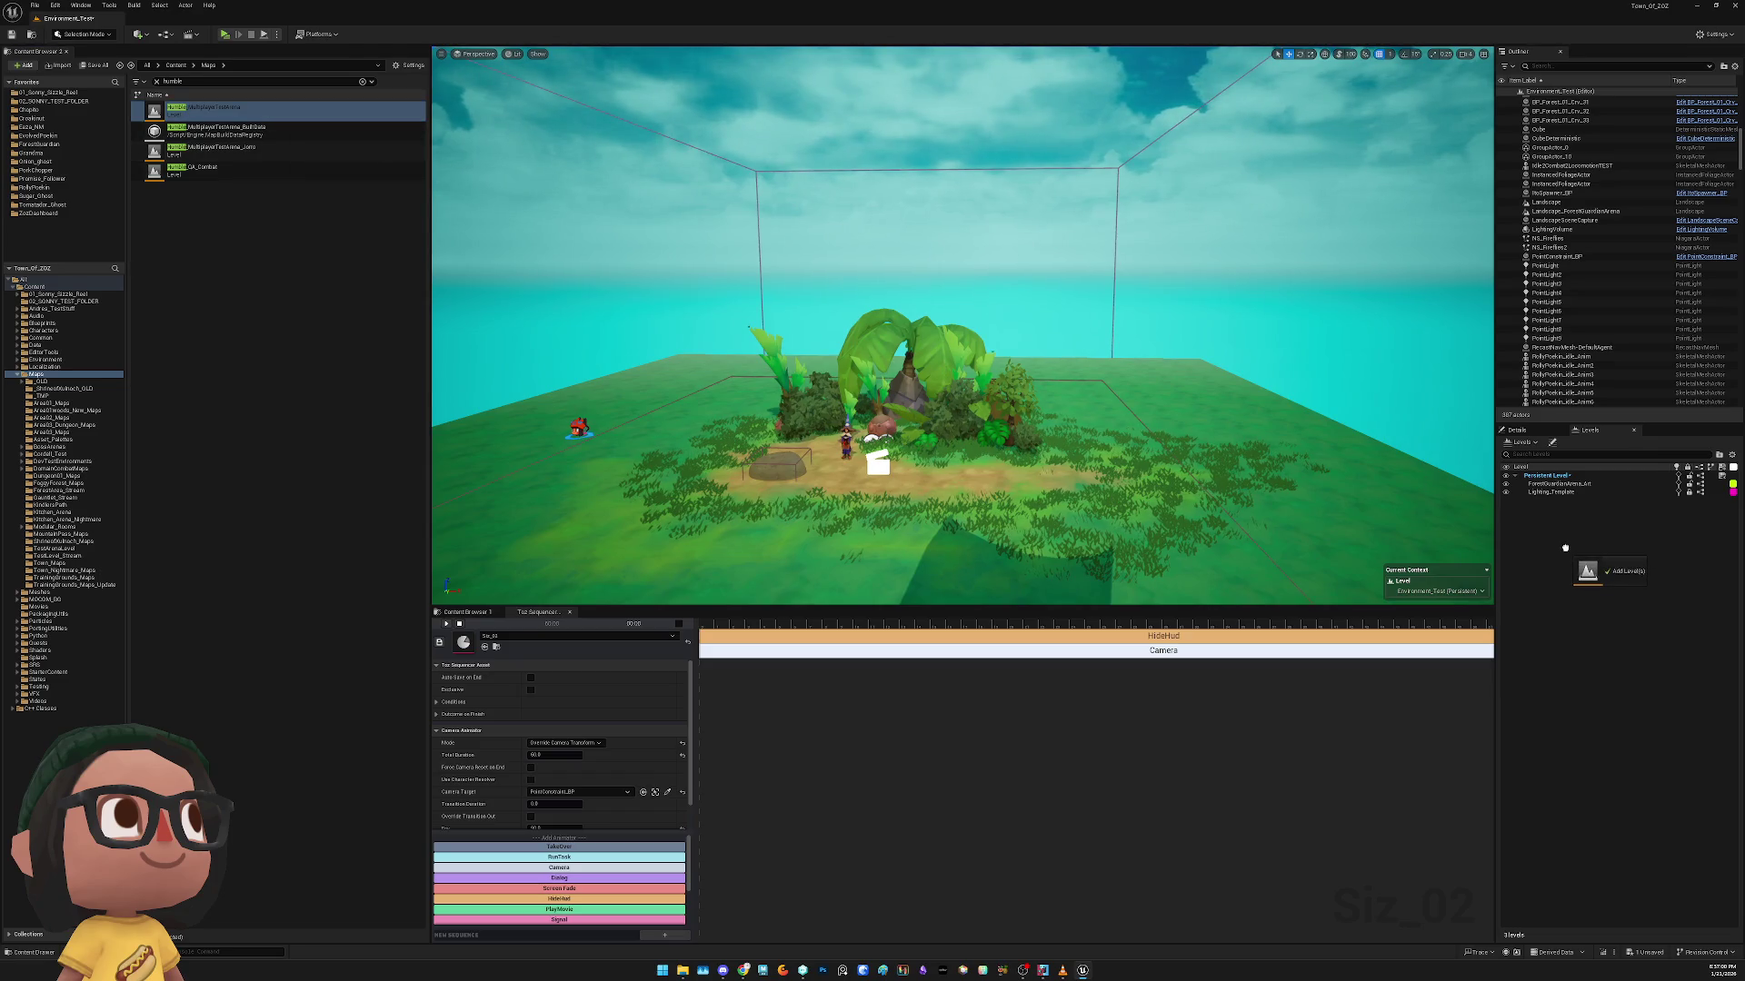
Drag Humble_MultiplayerTestArena back in as a streamed sublevel and run a quick play test
{"action": "left_click_drag", "start_coordinate": [1565, 548], "coordinate": [1564, 548]}
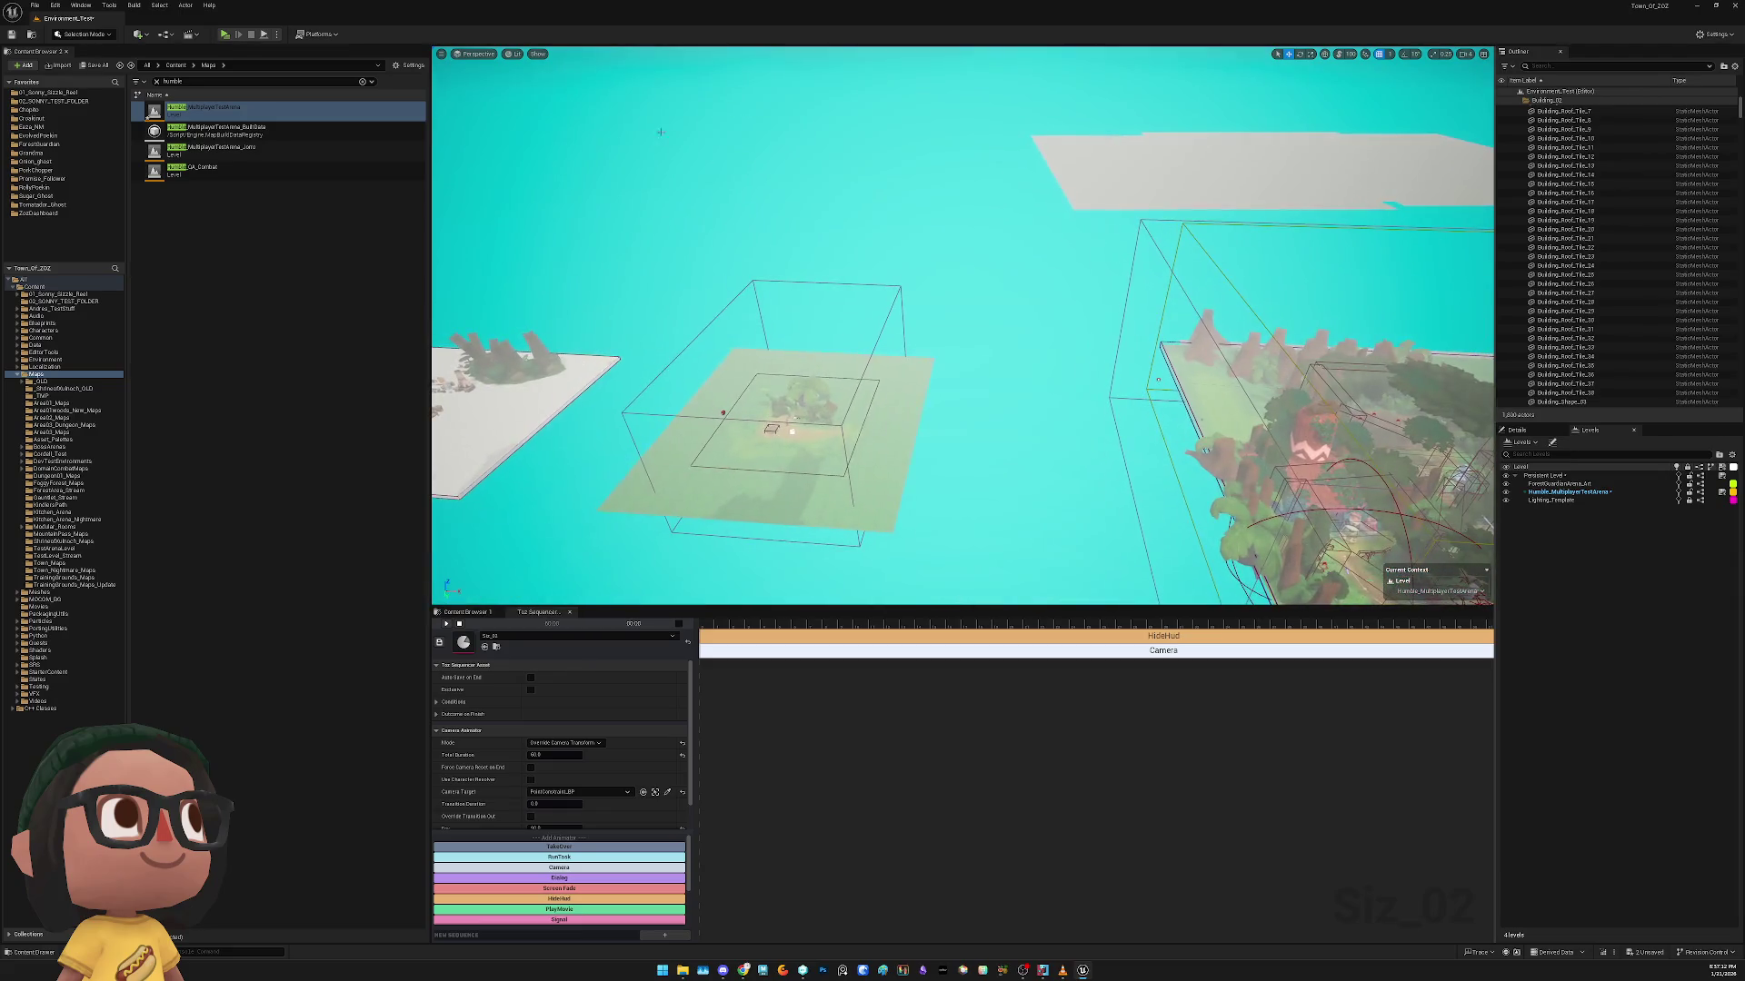
{"action": "left_click", "coordinate": [226, 36]}
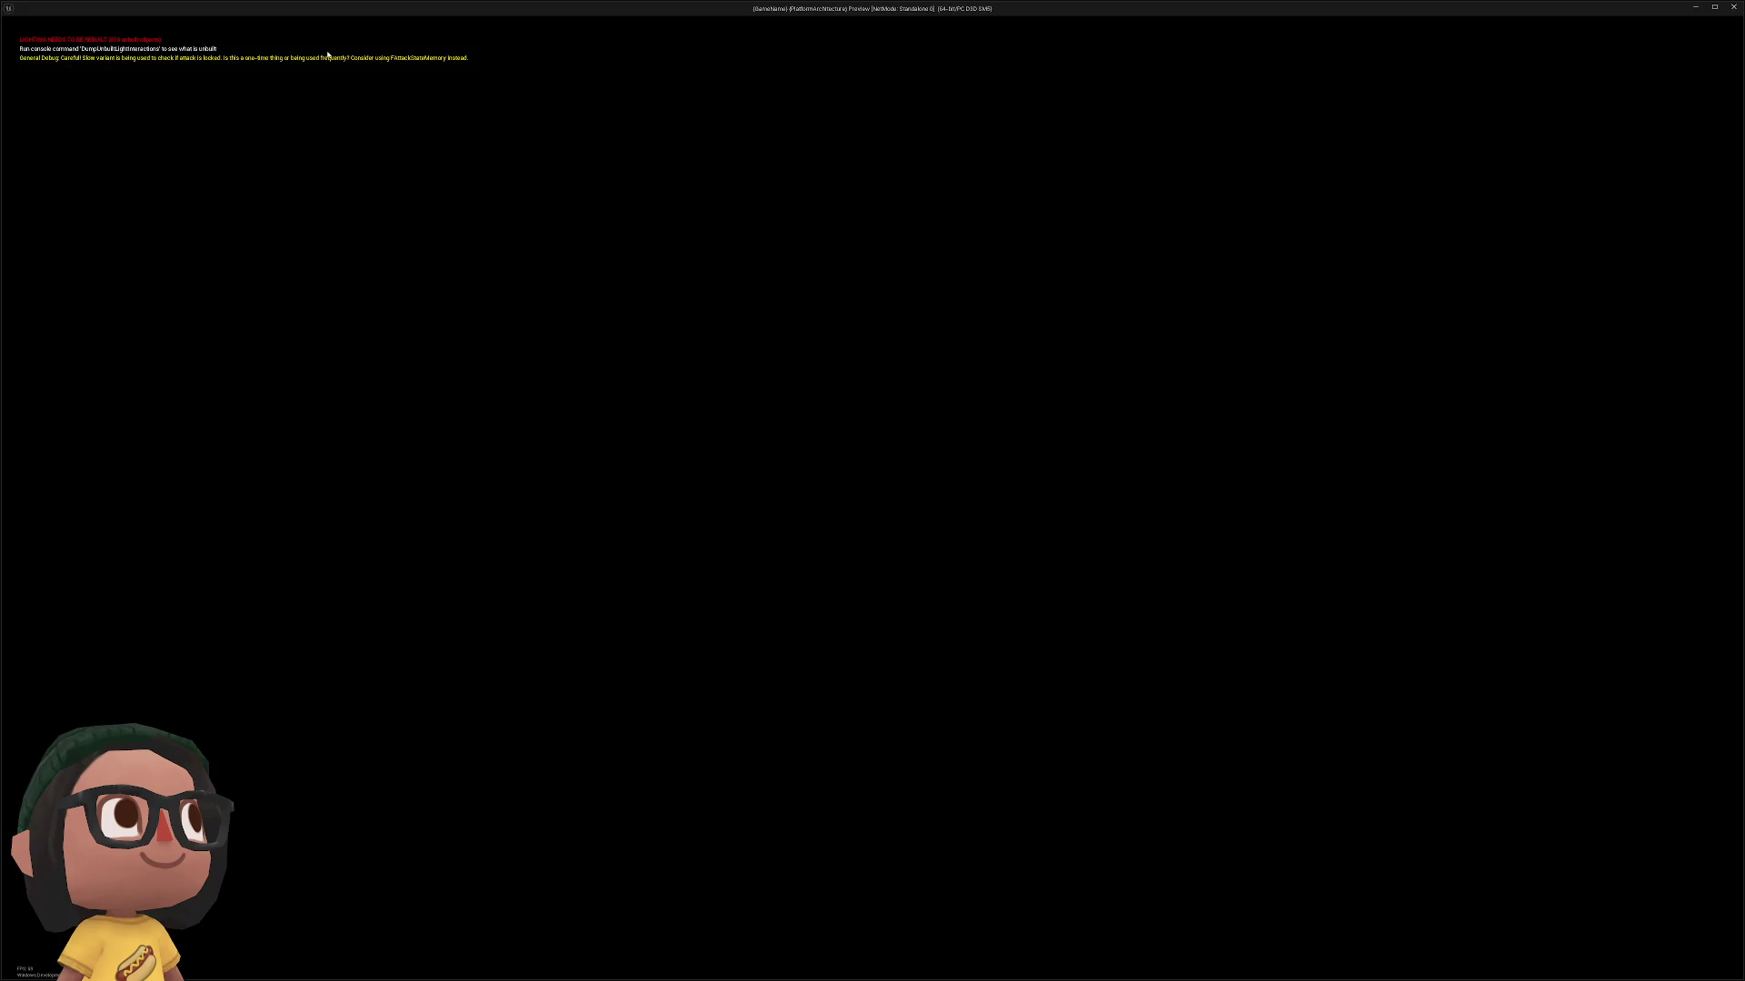
{"action": "key", "text": "Escape"}
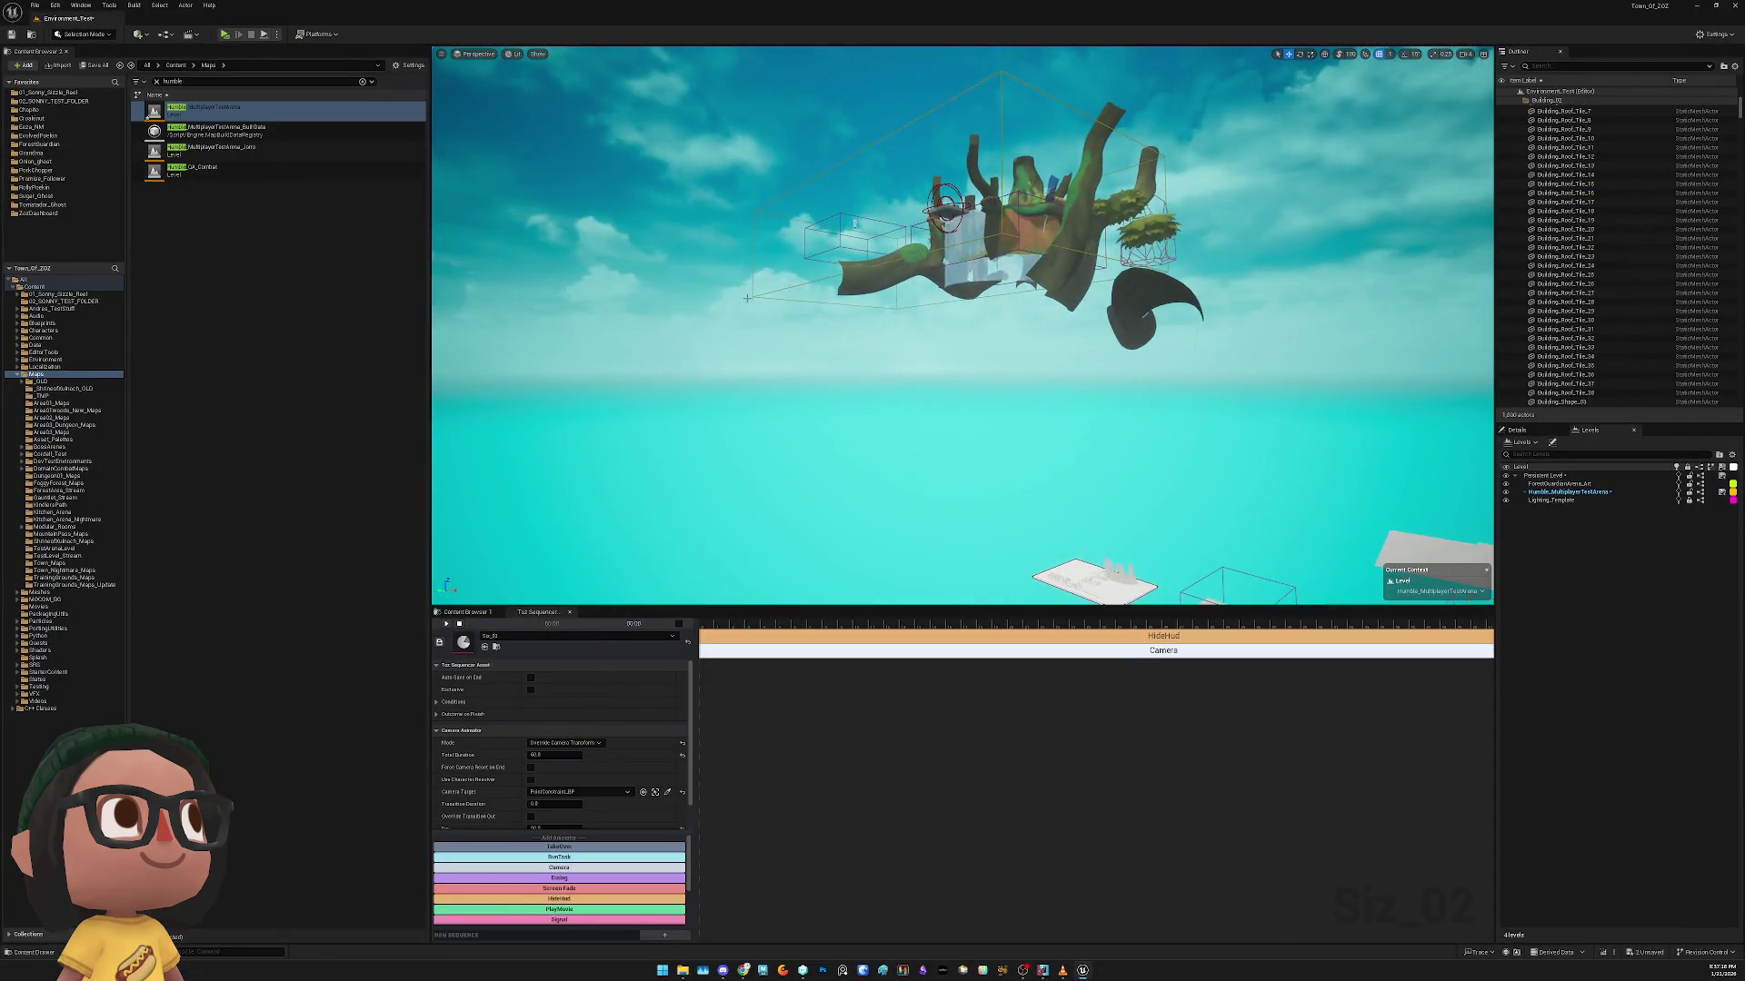
Move PointConstraint_BP down onto the village cluster and pilot its camera
{"action": "left_click", "coordinate": [1556, 265]}
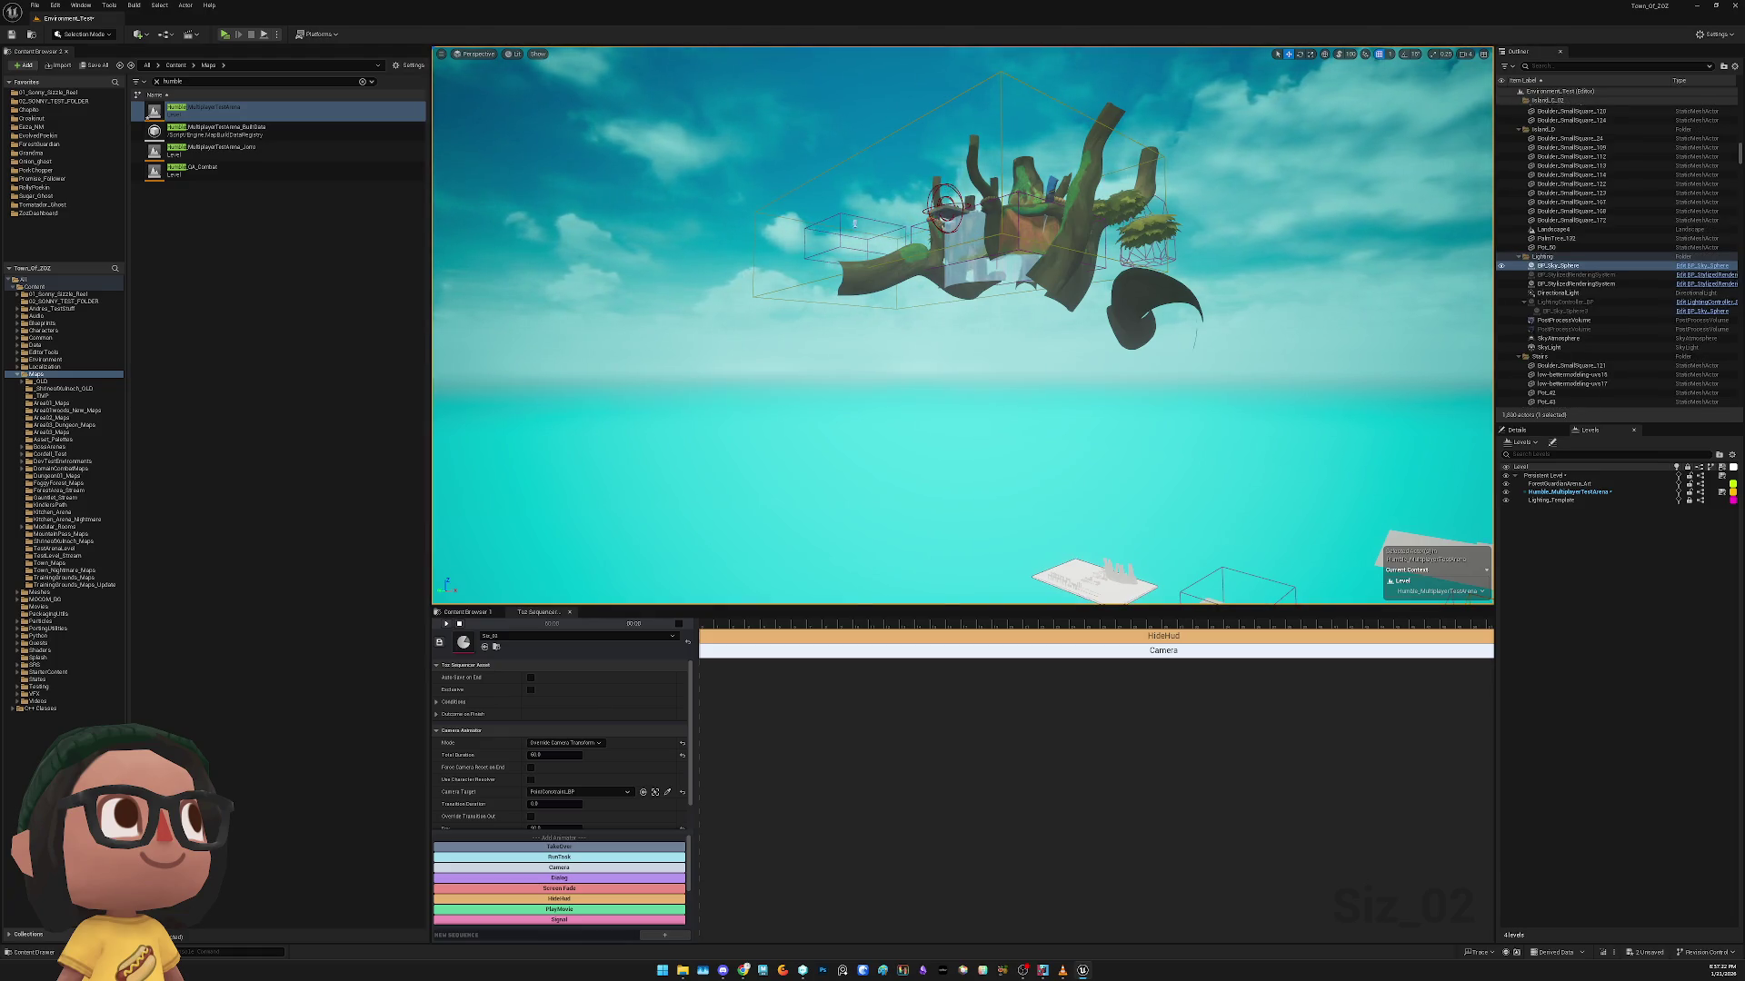
{"action": "left_click", "coordinate": [945, 208]}
{"action": "mouse_move", "coordinate": [920, 169]}
{"action": "left_mouse_down"}
{"action": "mouse_move", "coordinate": [977, 364]}
{"action": "mouse_move", "coordinate": [1081, 518]}
{"action": "left_mouse_up"}
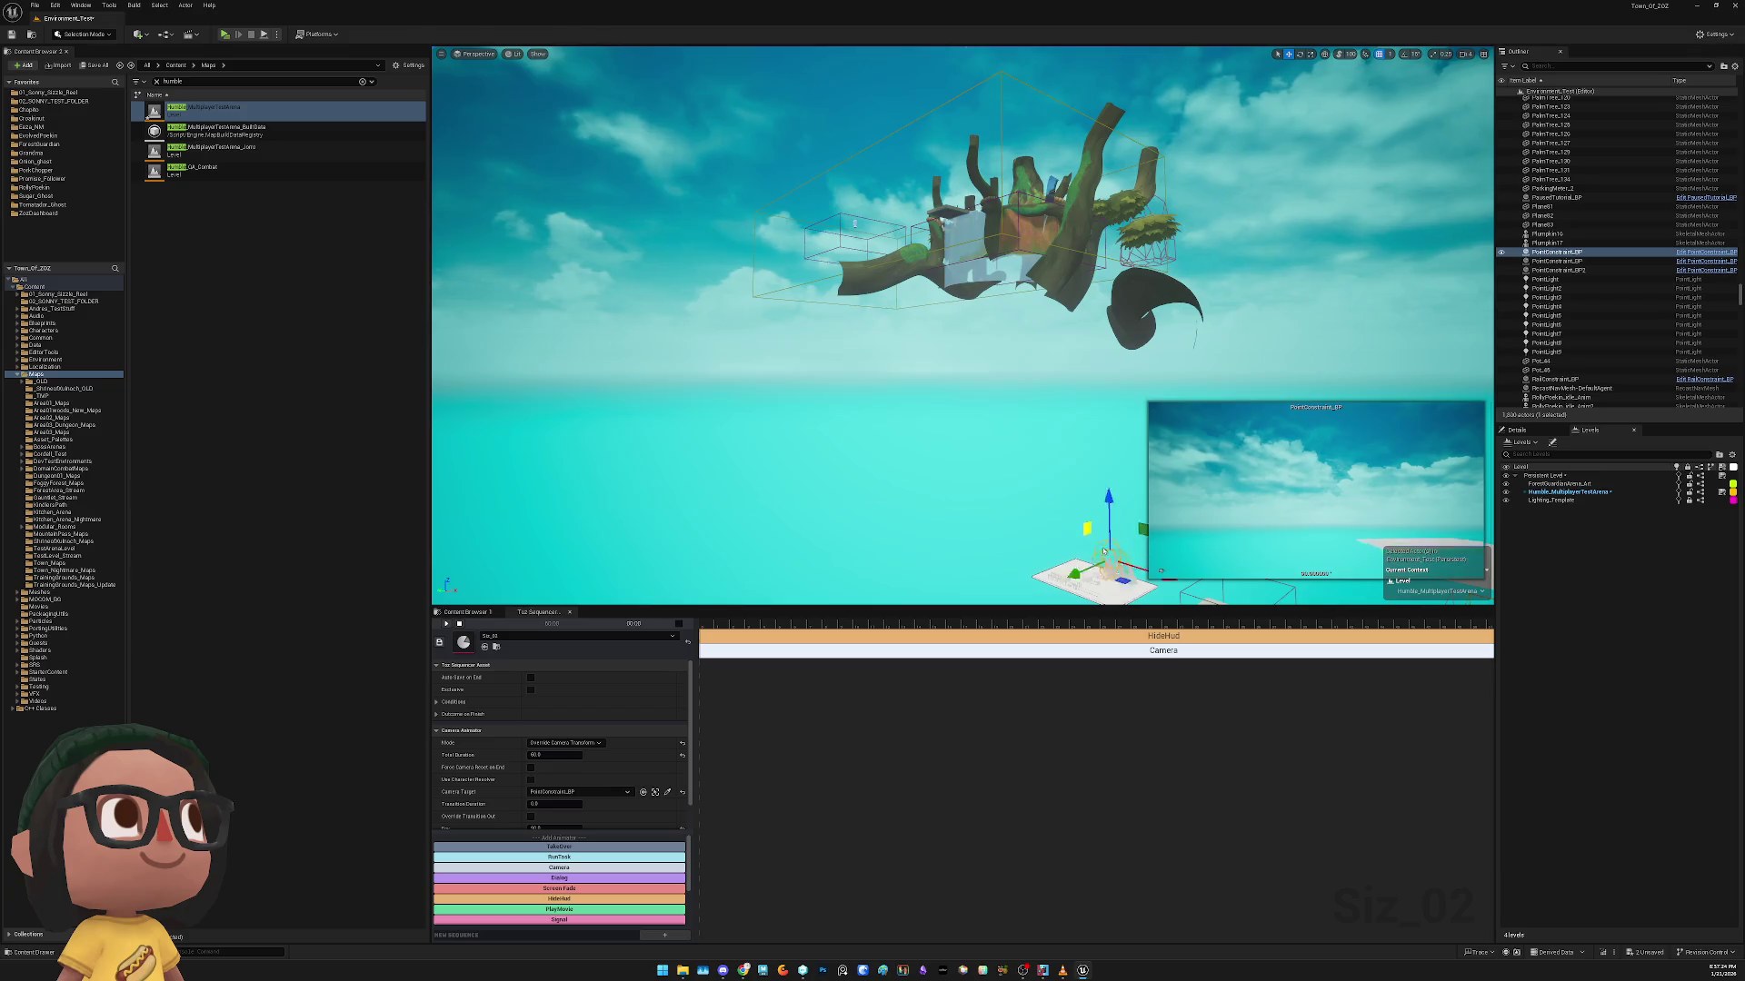
{"action": "key", "text": "f"}
{"action": "left_click_drag", "start_coordinate": [843, 373], "coordinate": [1157, 488]}
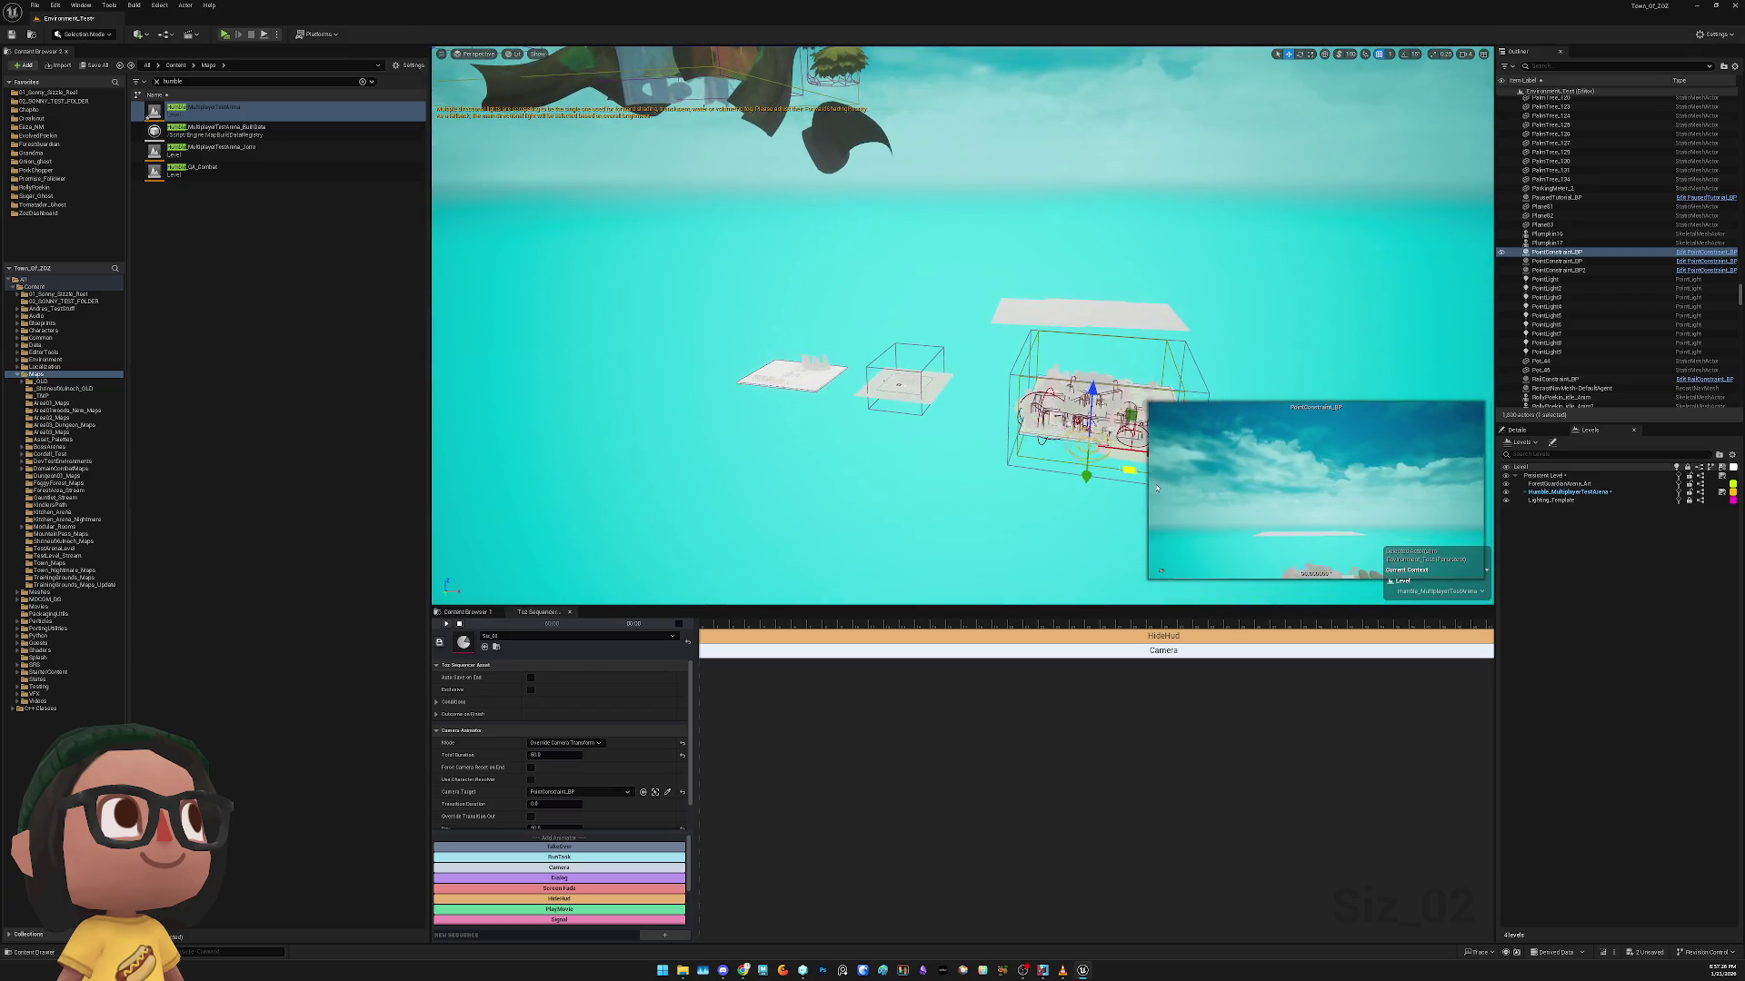
{"action": "key", "text": "f"}
{"action": "right_click", "coordinate": [1089, 355]}
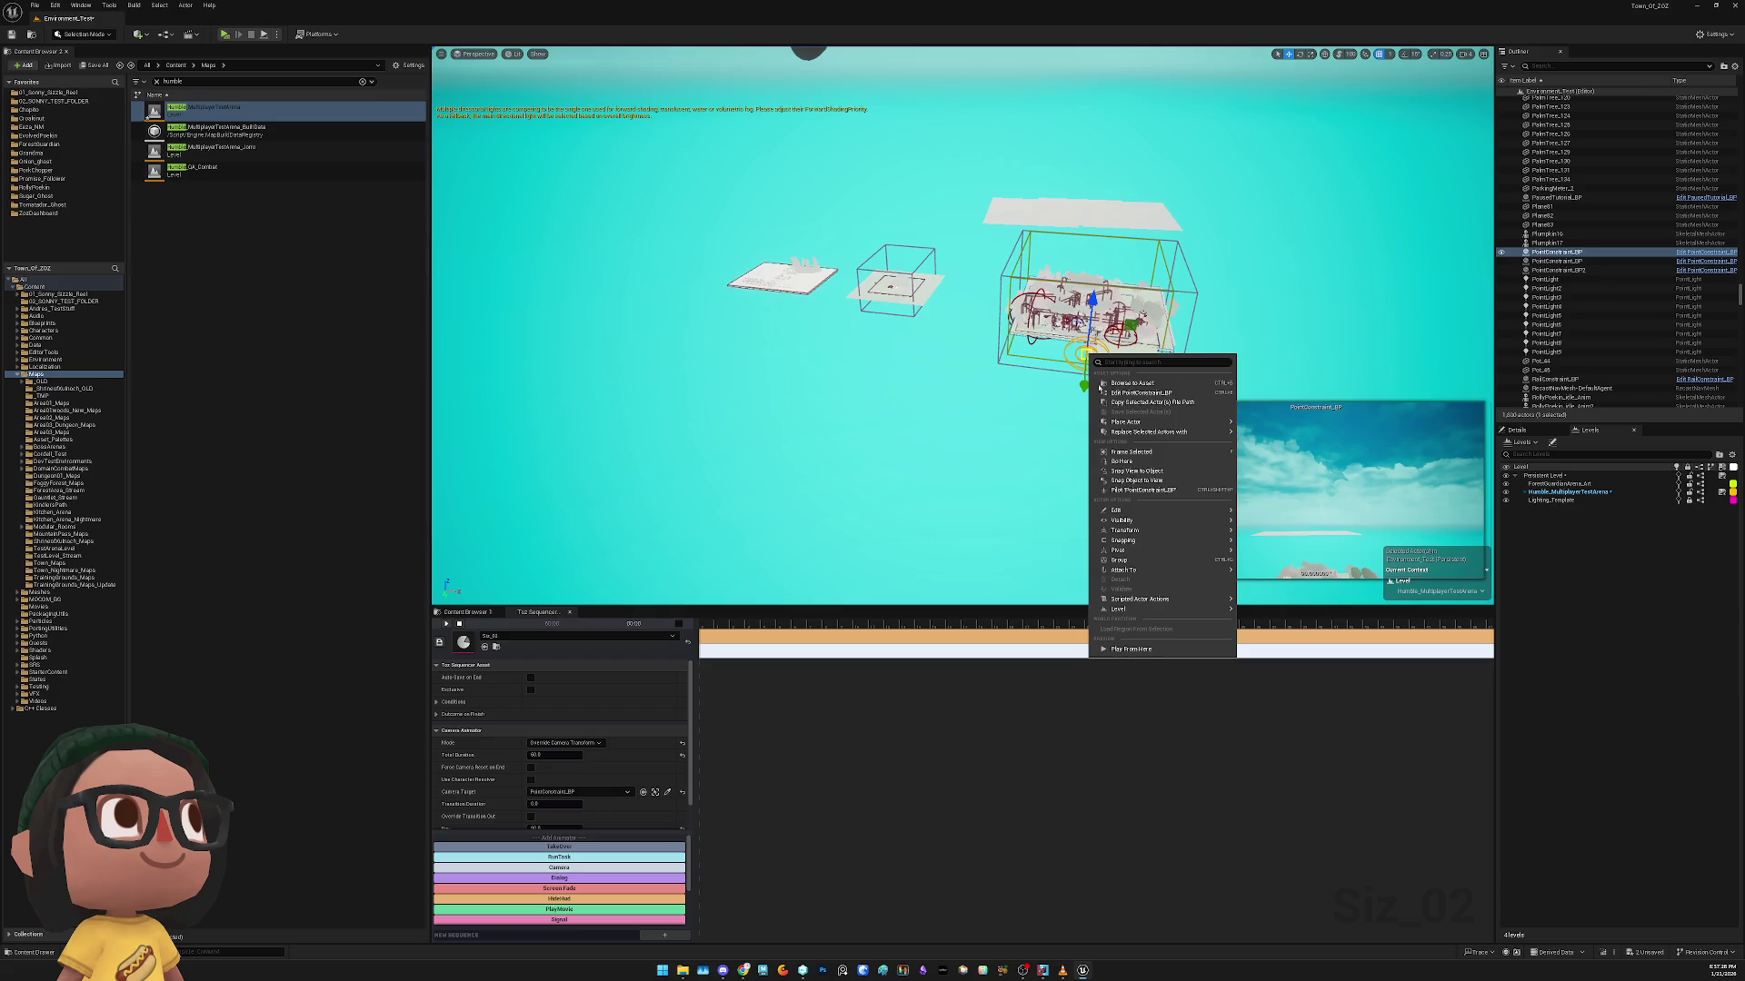
{"action": "left_click", "coordinate": [1142, 490]}
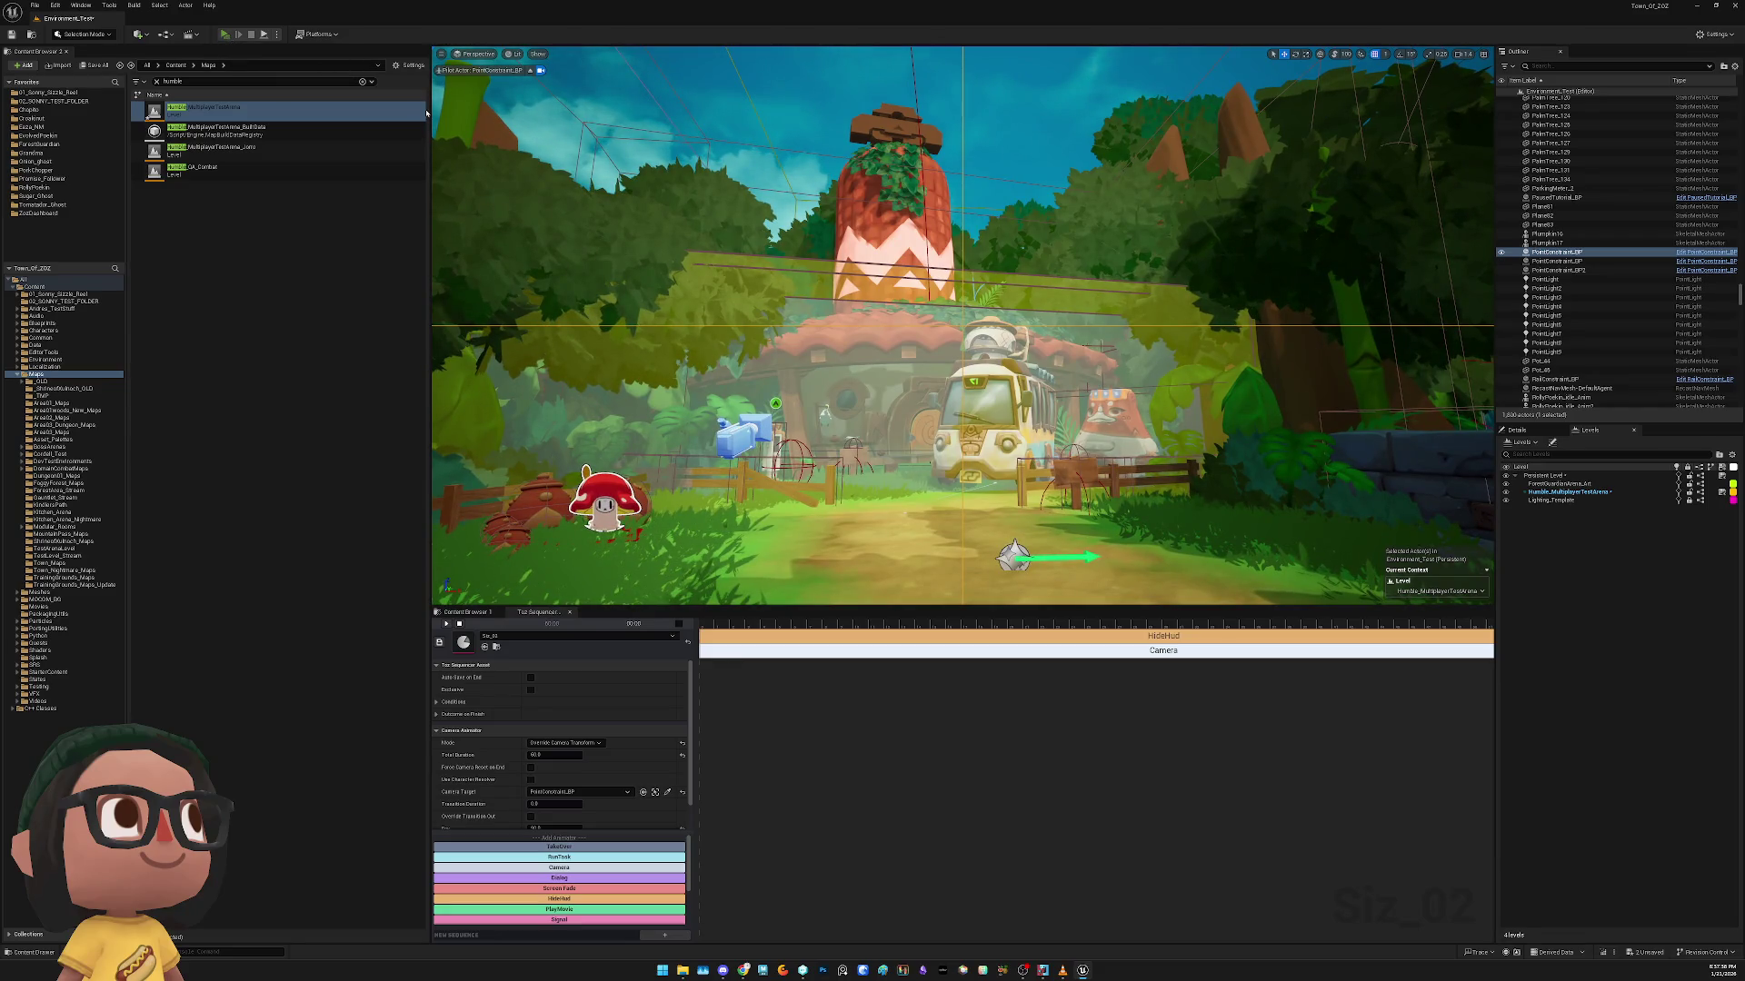
Play-test, stop piloting the constraint camera, run a standalone preview, and undo the pilot
{"action": "key", "text": "alt+p"}
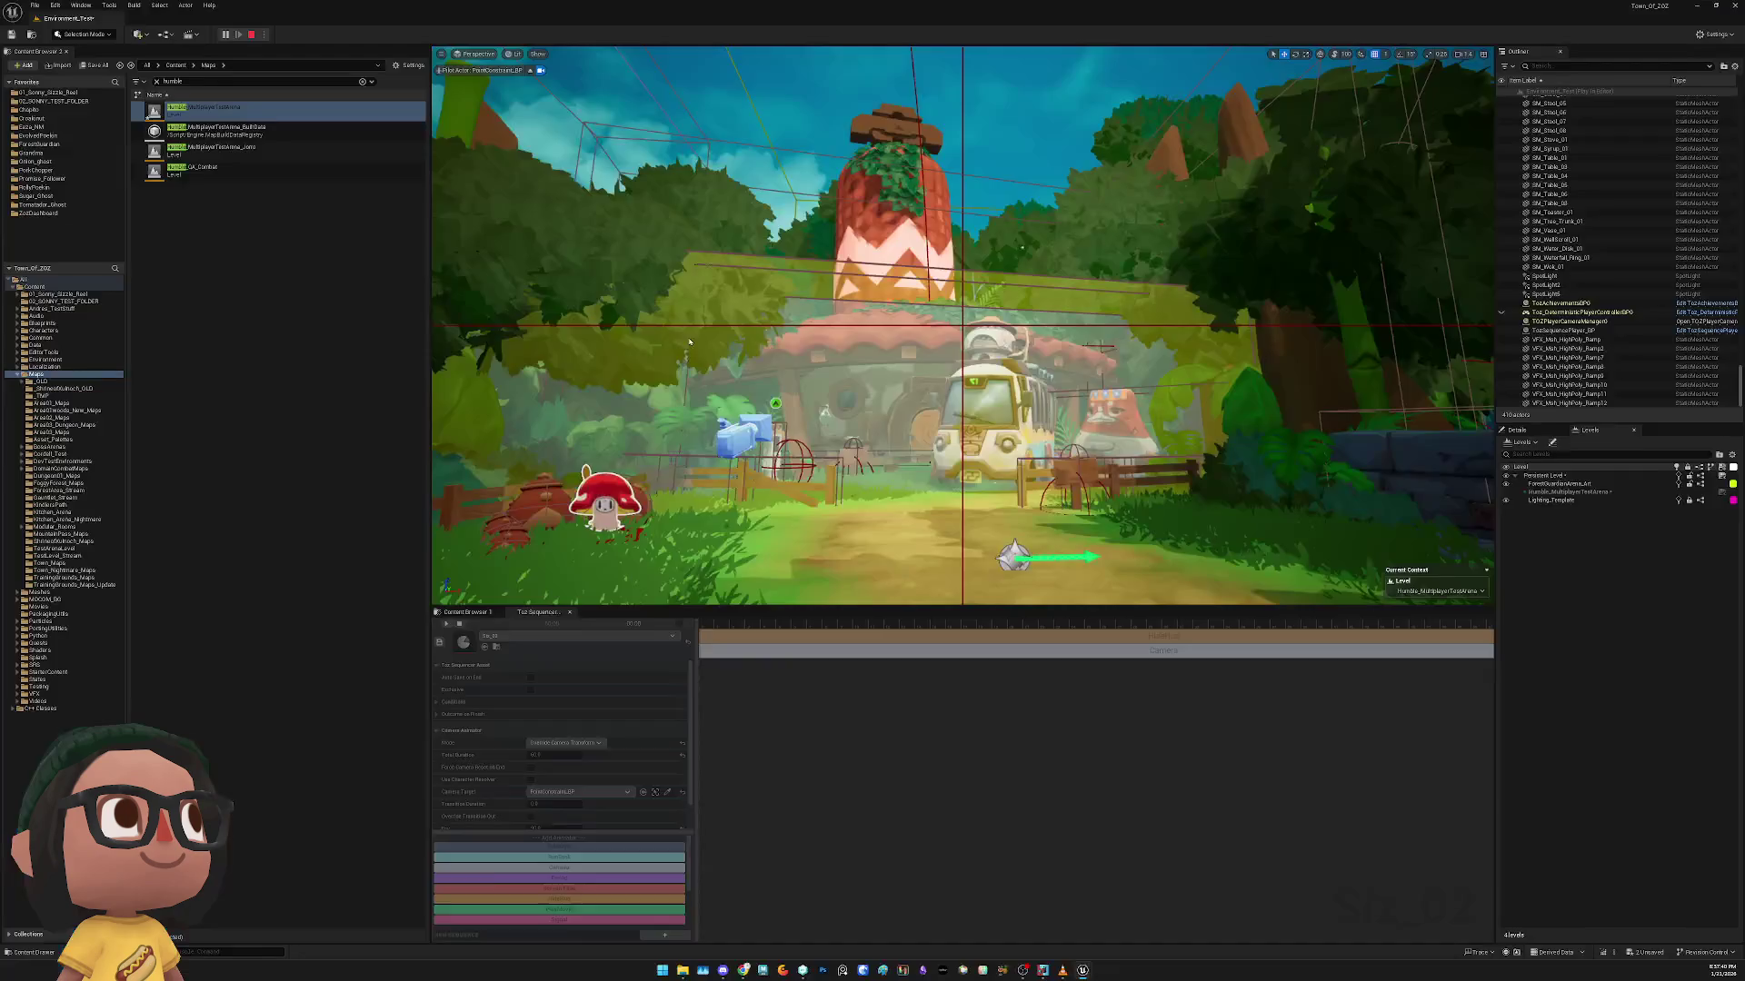
{"action": "key", "text": "Escape"}
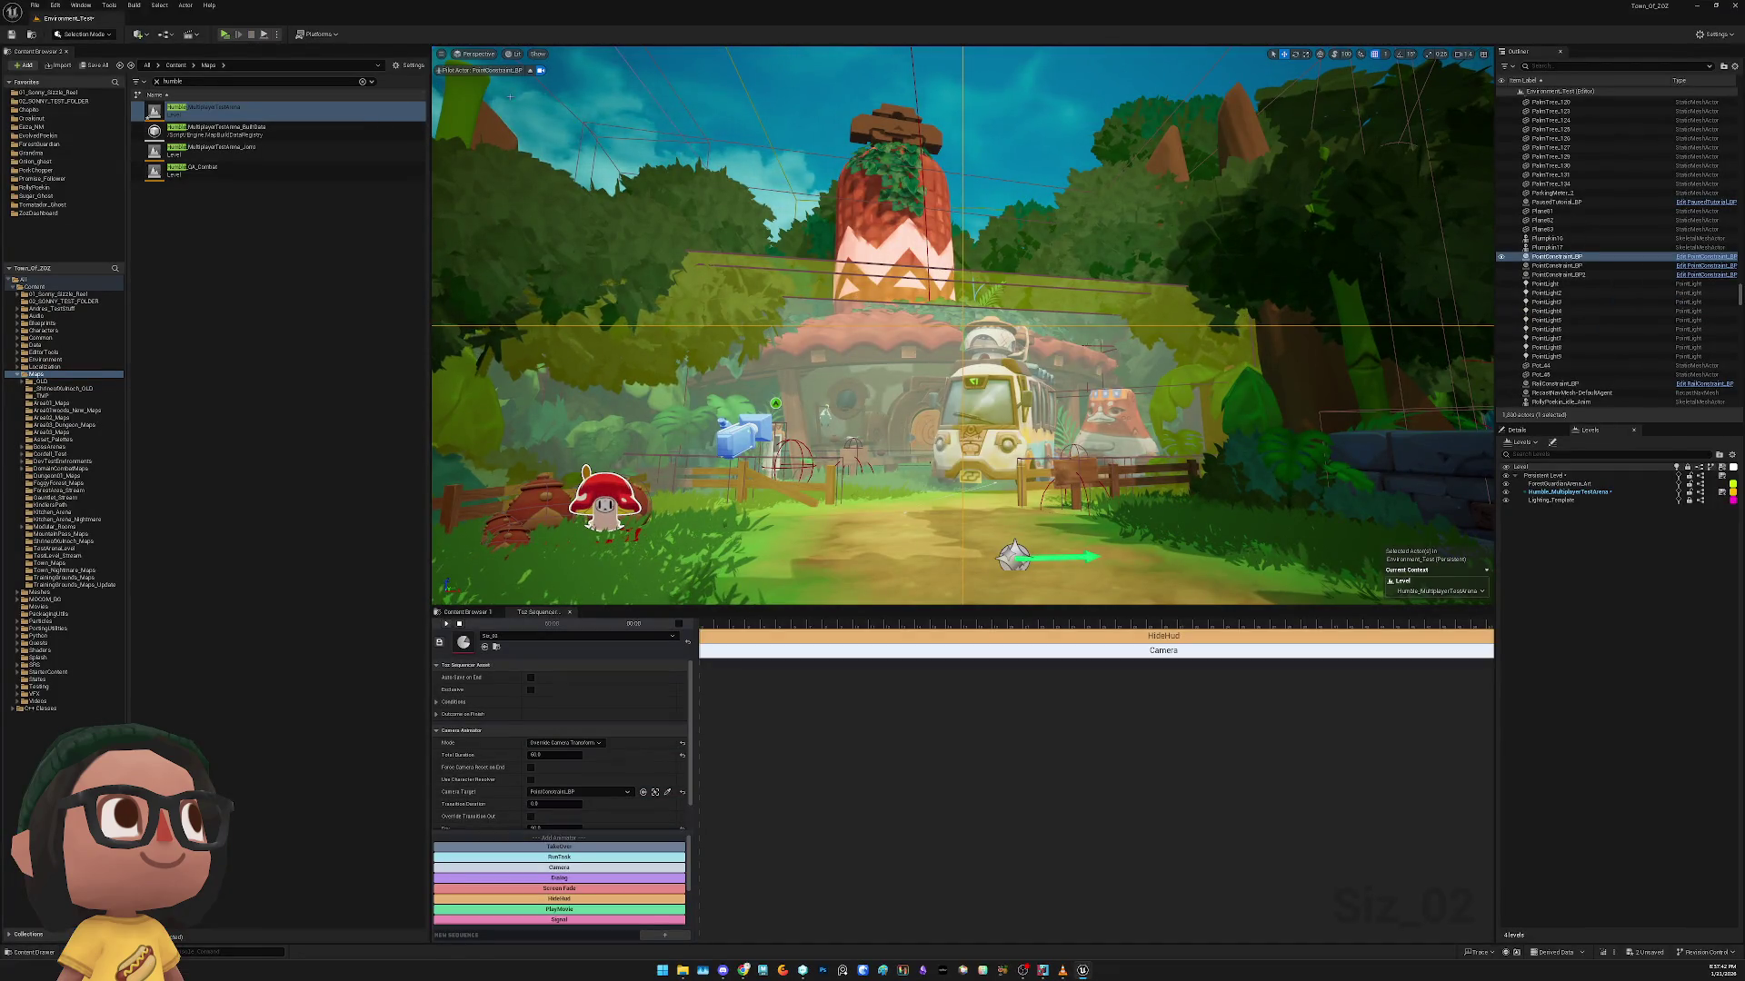
{"action": "left_click", "coordinate": [531, 71]}
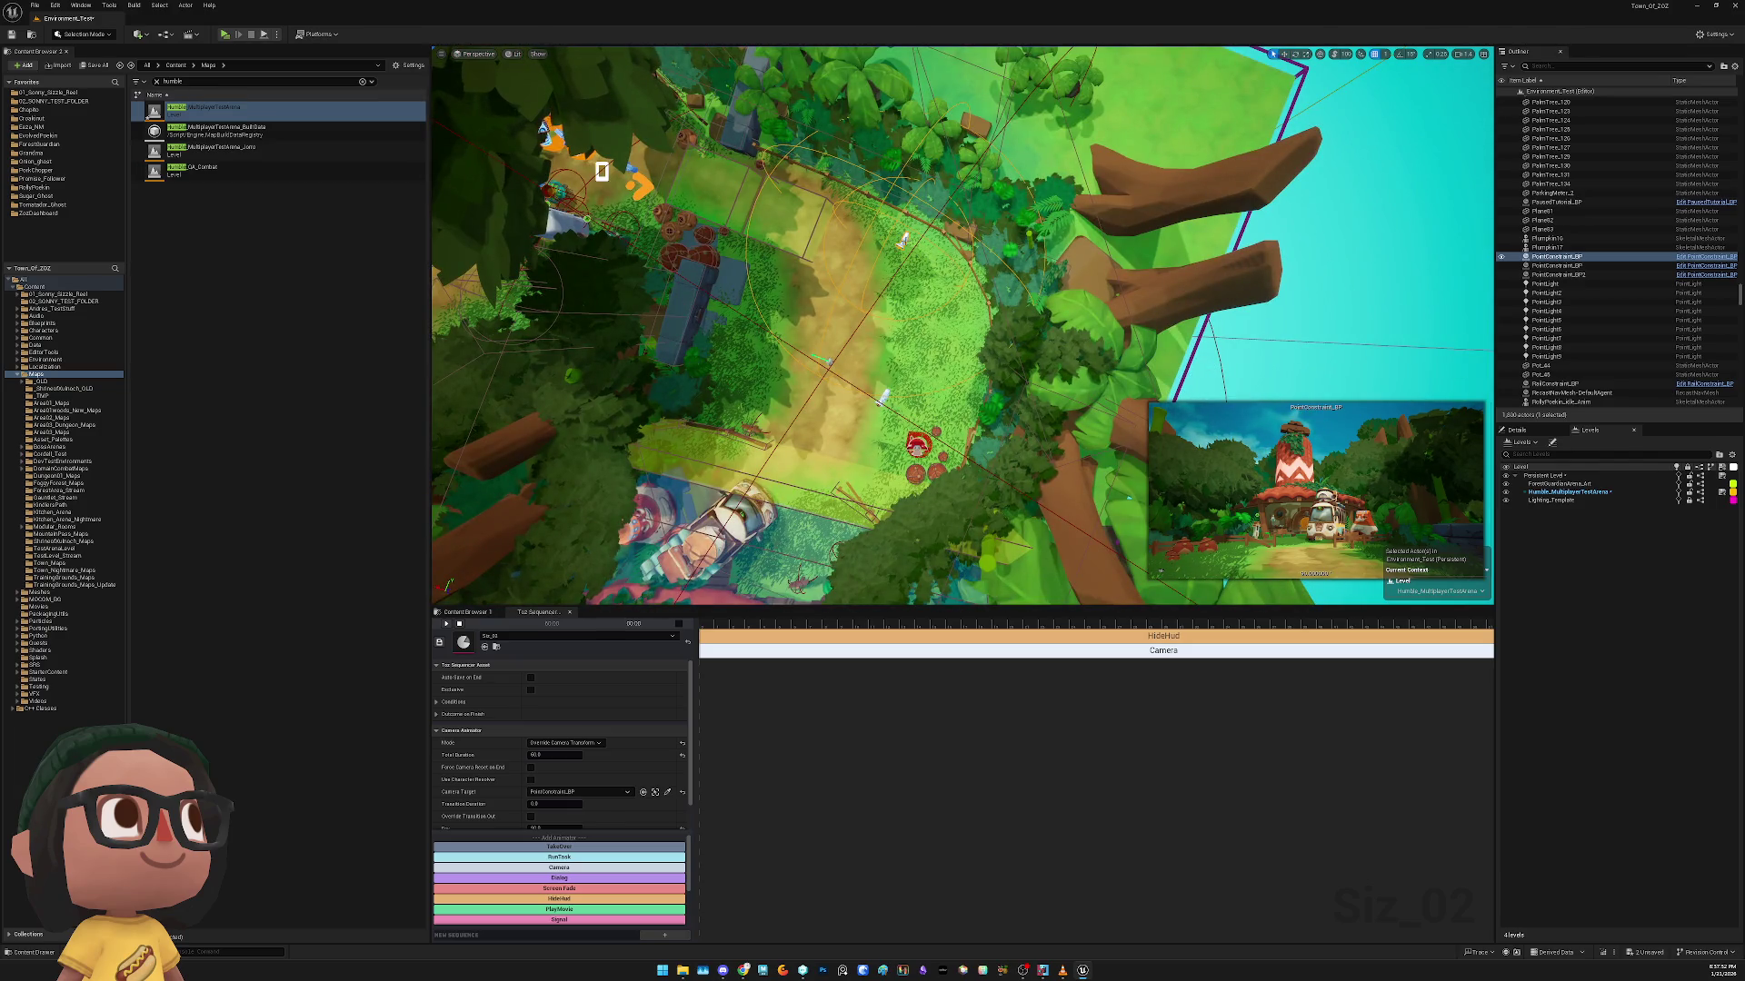
{"action": "left_click", "coordinate": [233, 34]}
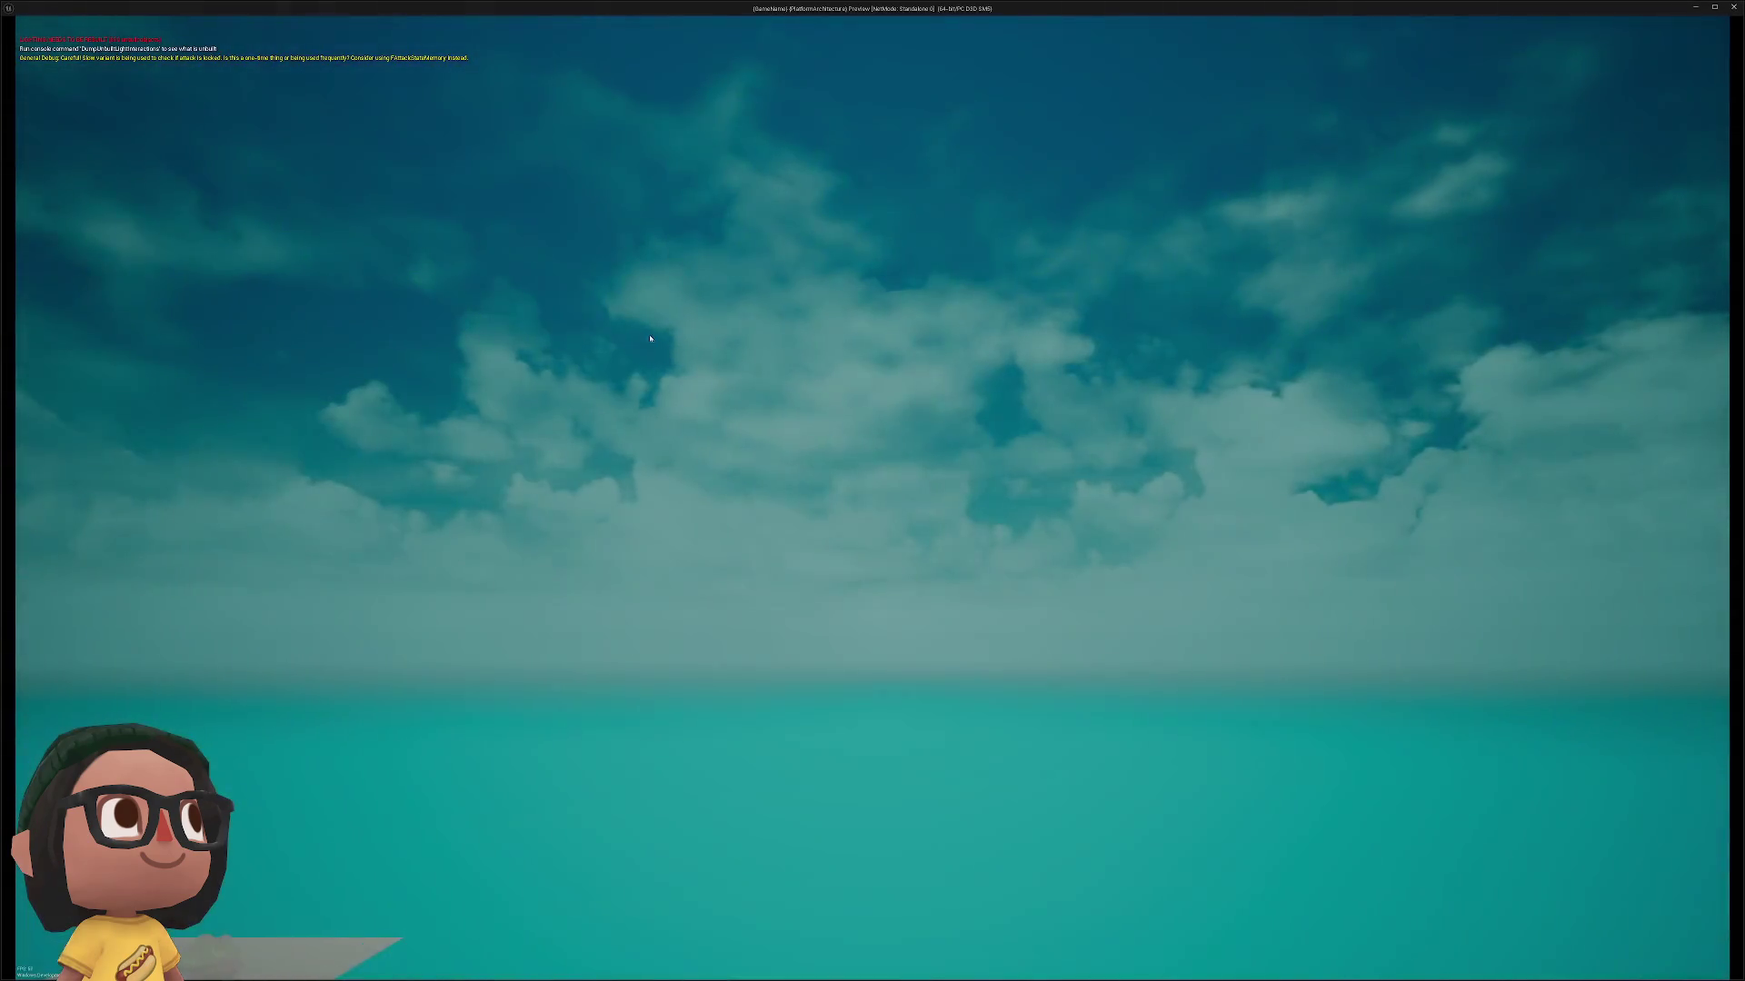
{"action": "key", "text": "Escape"}
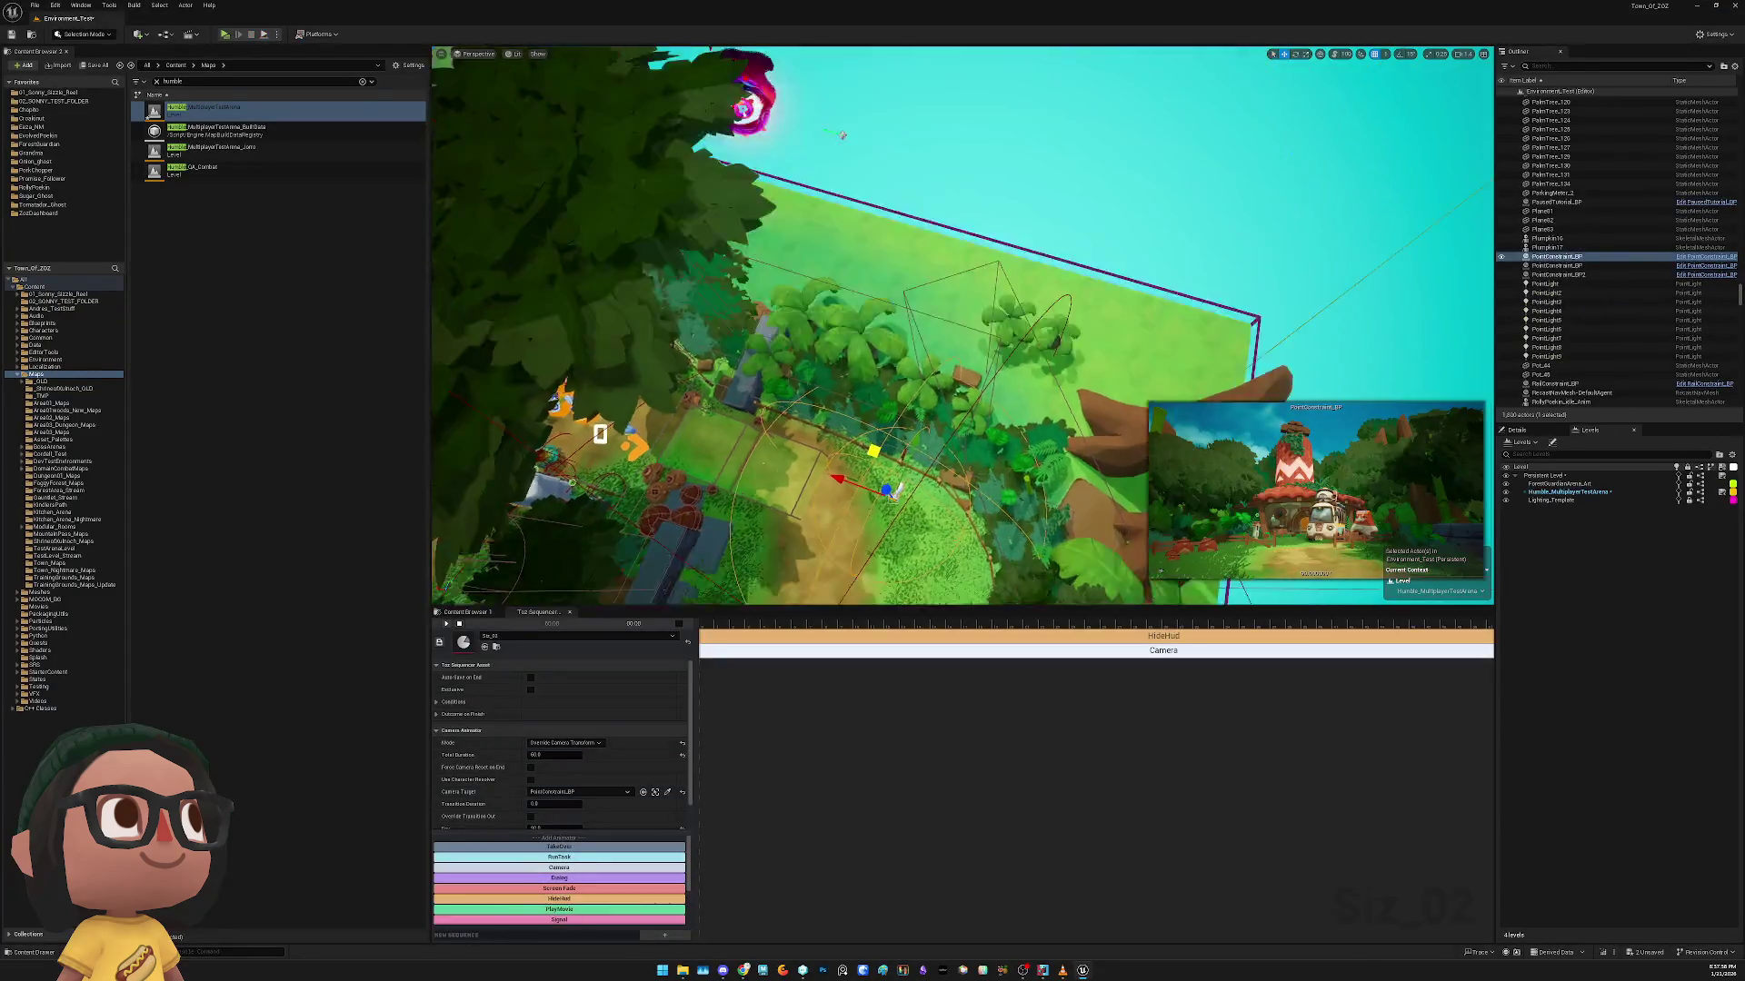
{"action": "key", "text": "ctrl+z"}
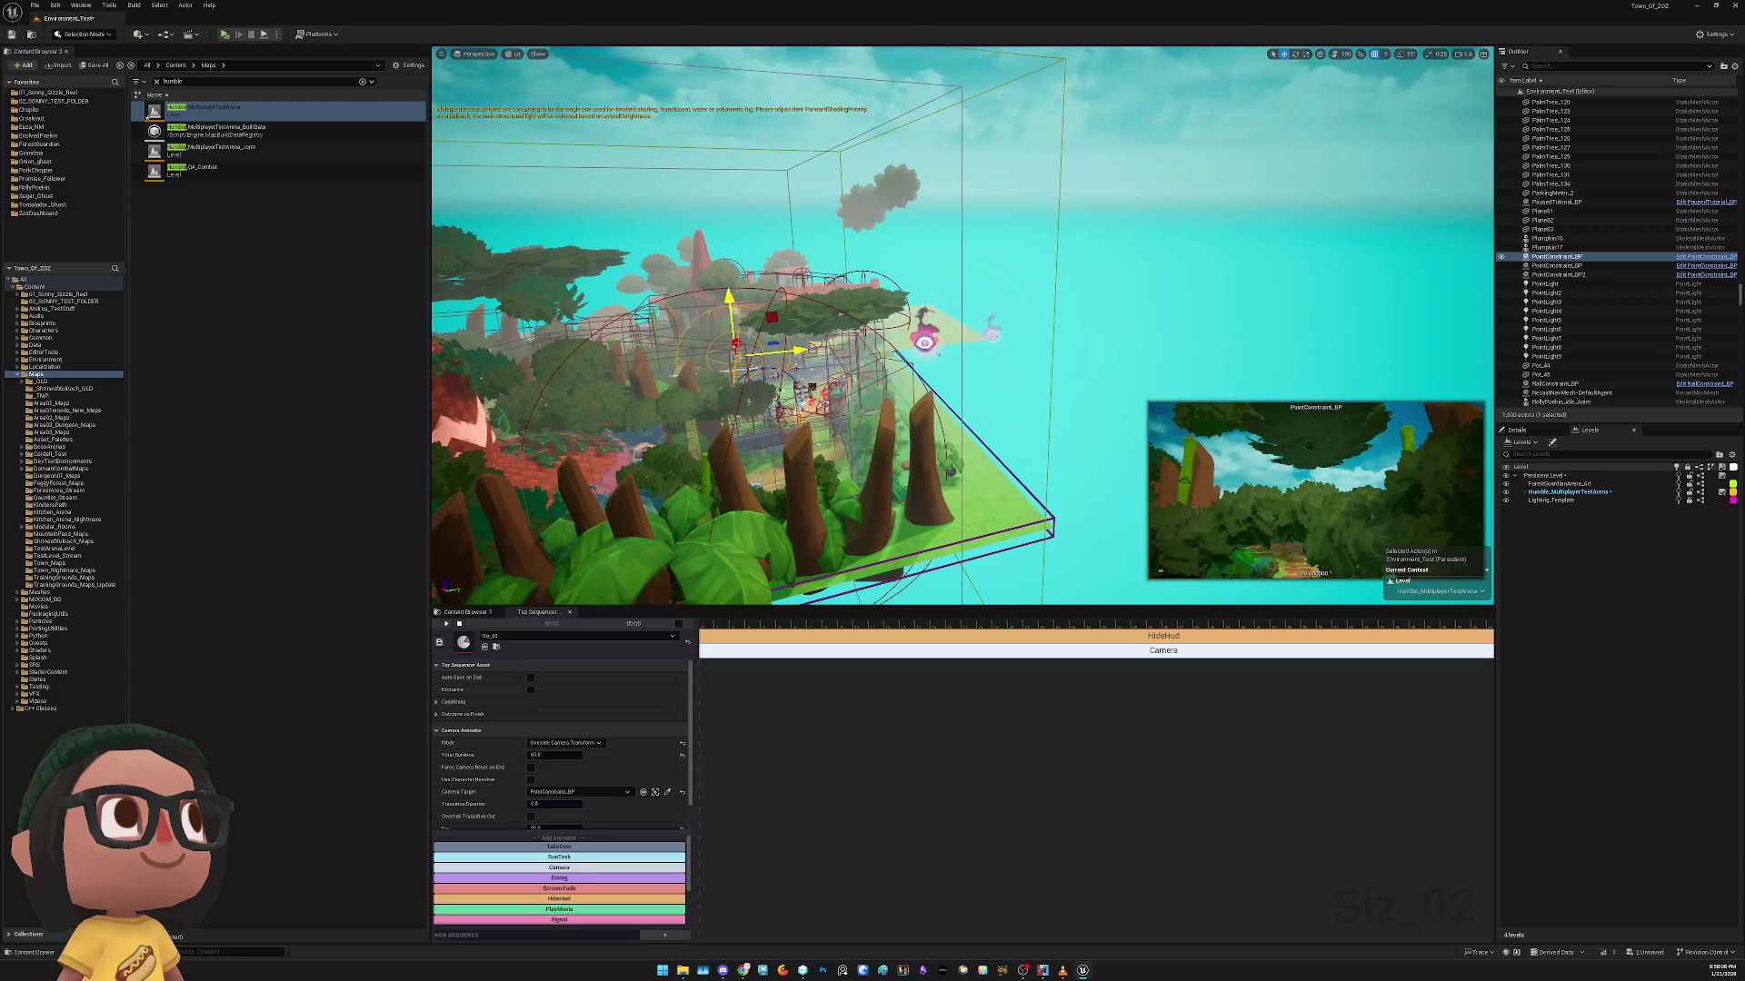
Reposition PointConstraint_BP to show the red-roofed house and inspect the lighting volumes
{"action": "mouse_move", "coordinate": [740, 346]}
{"action": "left_mouse_down"}
{"action": "mouse_move", "coordinate": [740, 406]}
{"action": "mouse_move", "coordinate": [842, 434]}
{"action": "left_mouse_up"}
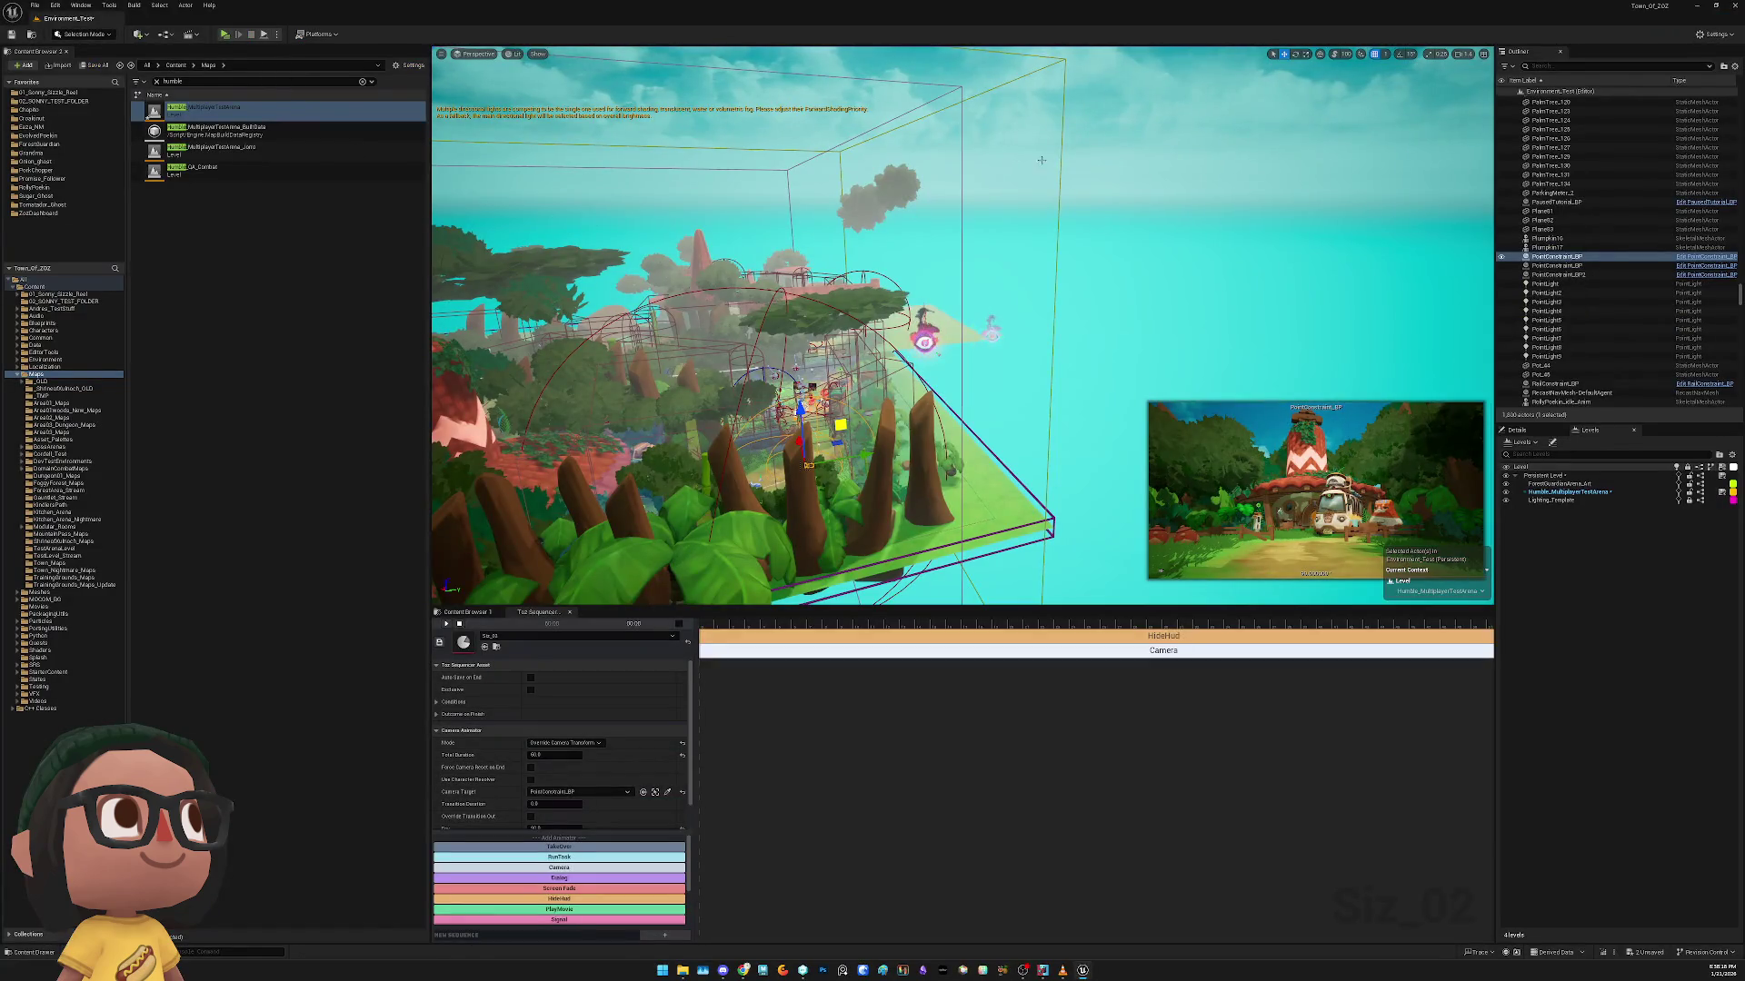
{"action": "left_click", "coordinate": [1061, 150]}
{"action": "key", "text": "f"}
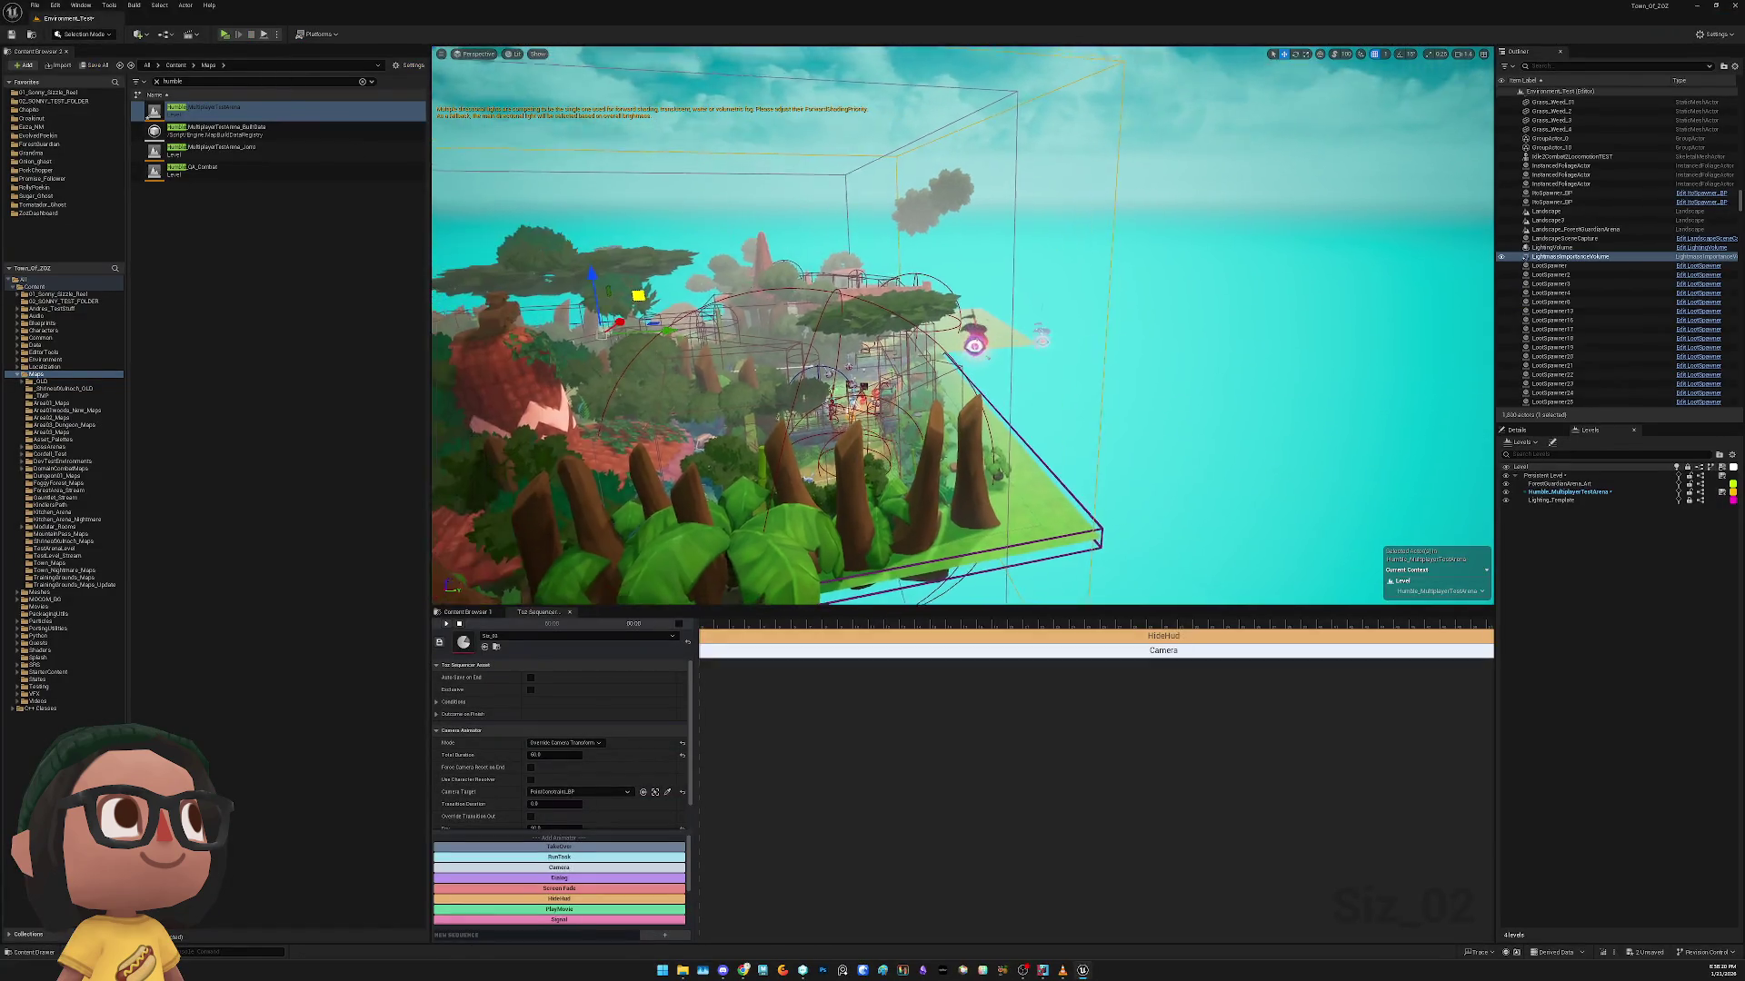
{"action": "left_click", "coordinate": [943, 216]}
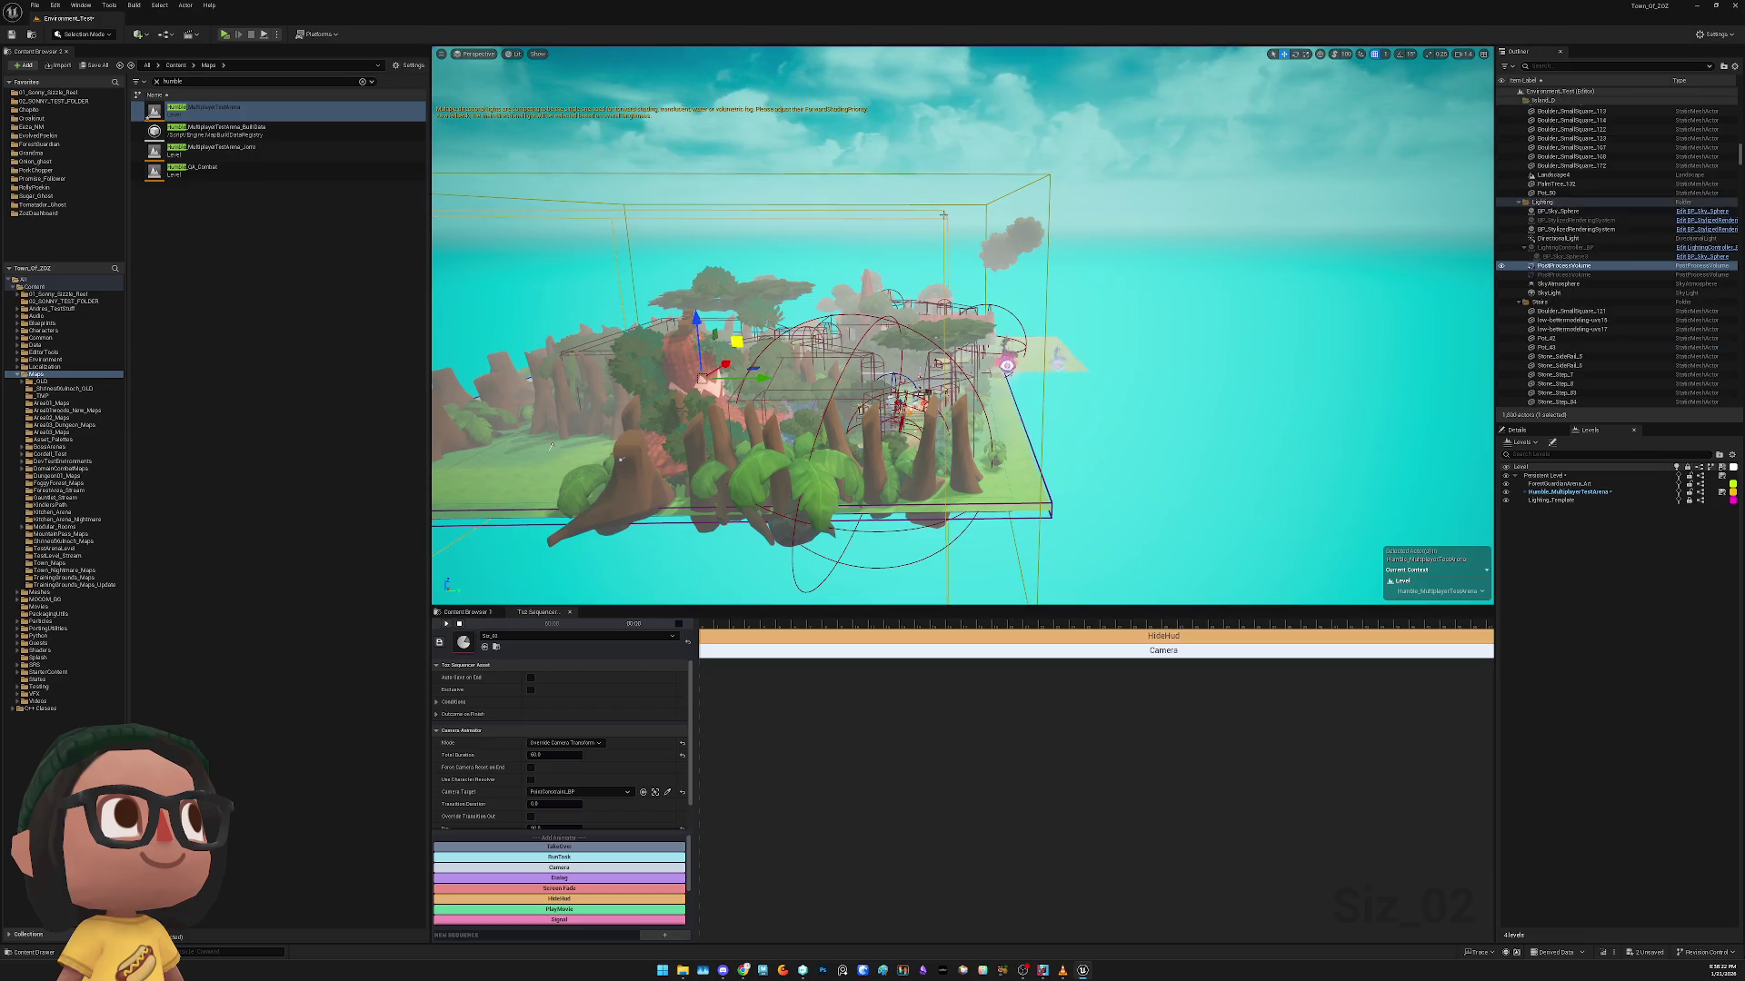
{"action": "scroll", "coordinate": [944, 216], "scroll_direction": "up", "scroll_amount": 5}
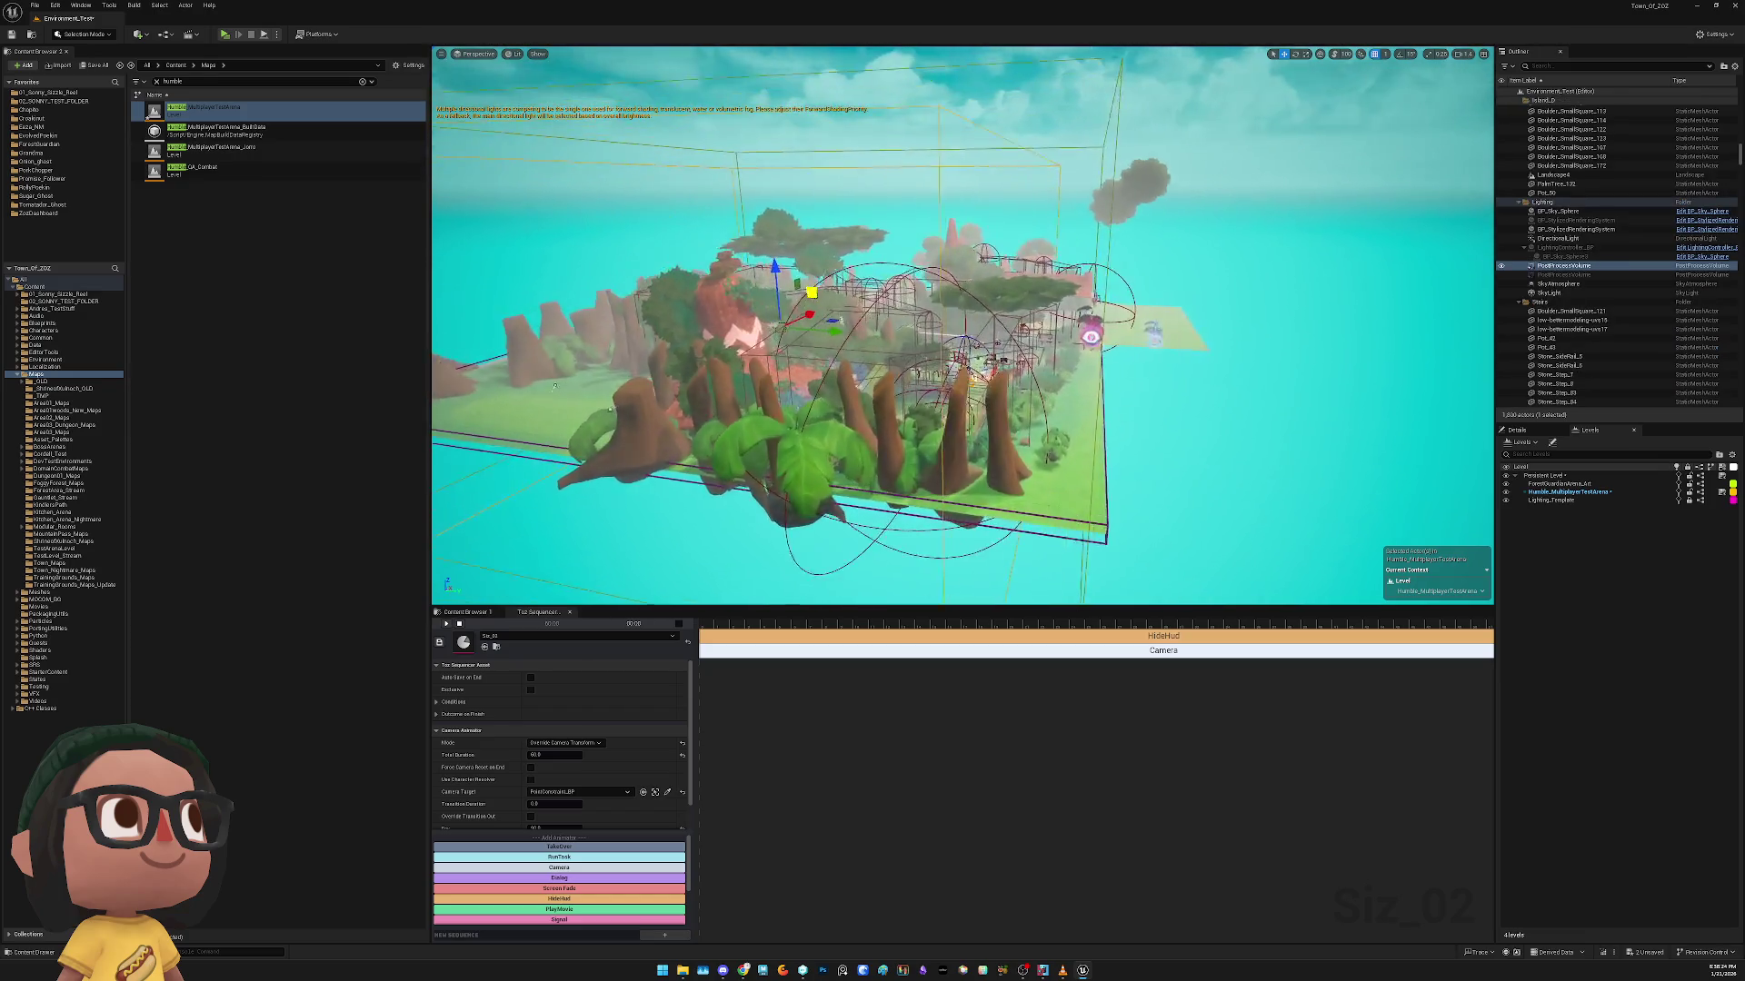
{"action": "scroll", "coordinate": [962, 324], "scroll_direction": "up", "scroll_amount": 5}
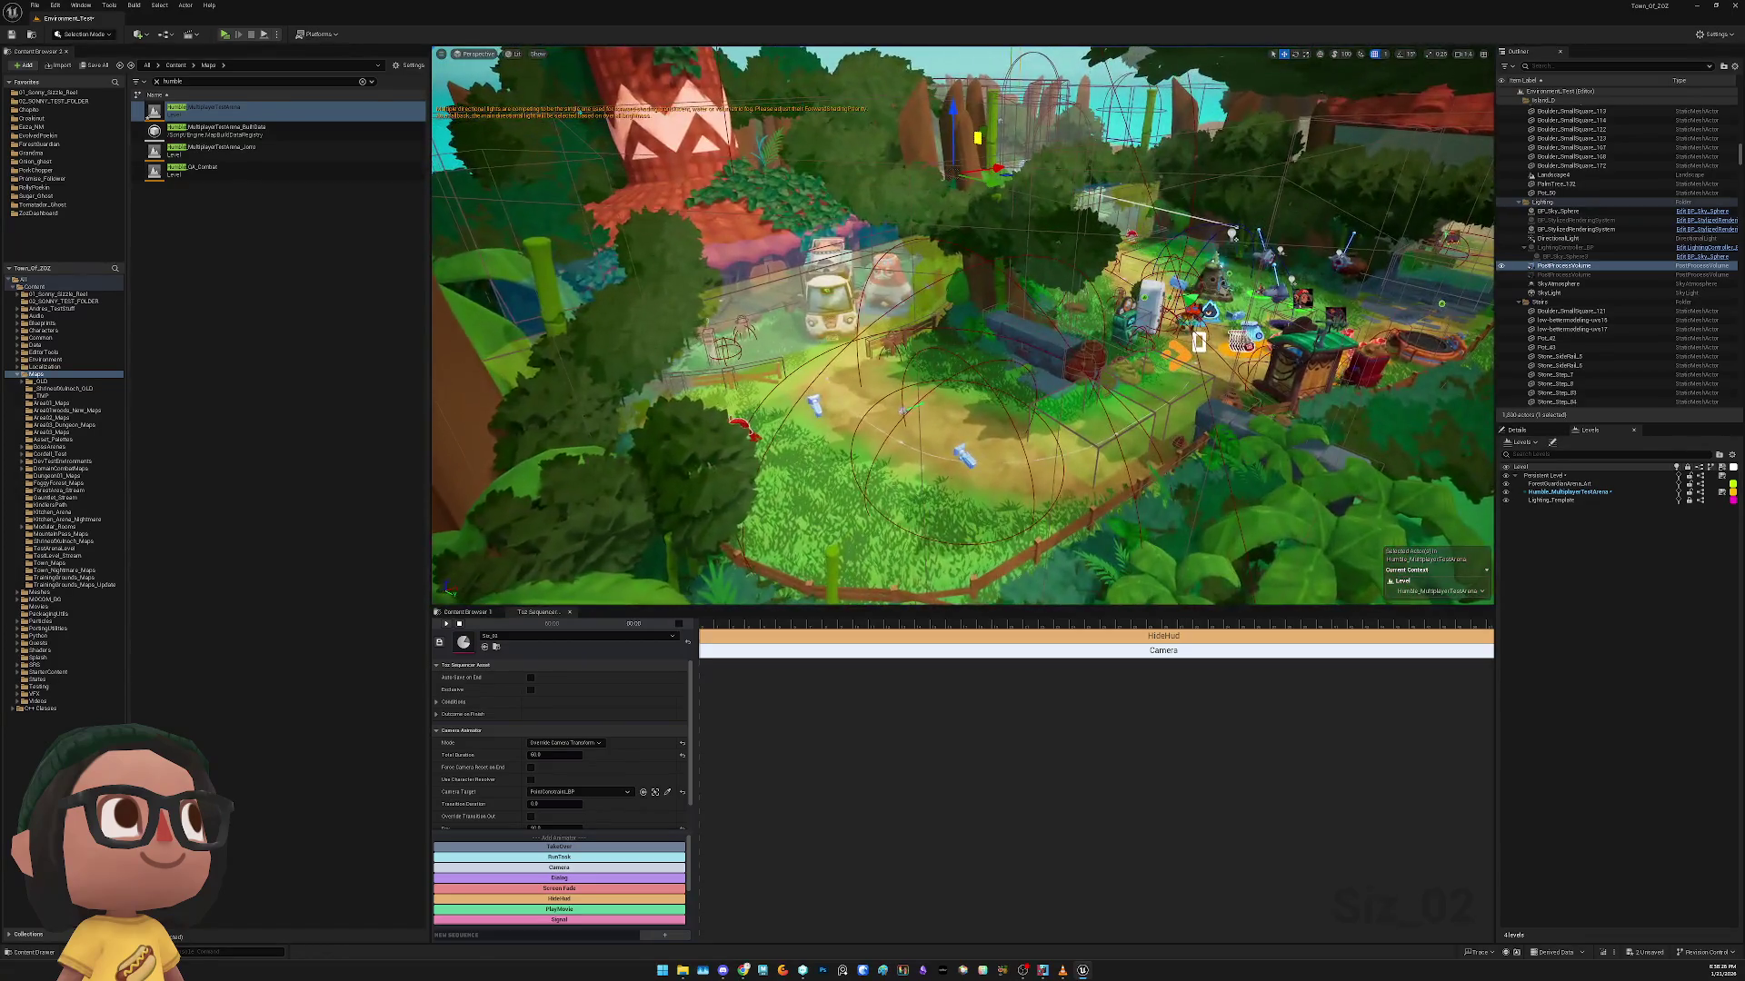
{"action": "left_click", "coordinate": [491, 413]}
Pick PointConstraint_BP2 as camera target with the eyedropper, then play-test standalone
{"action": "left_click", "coordinate": [815, 406]}
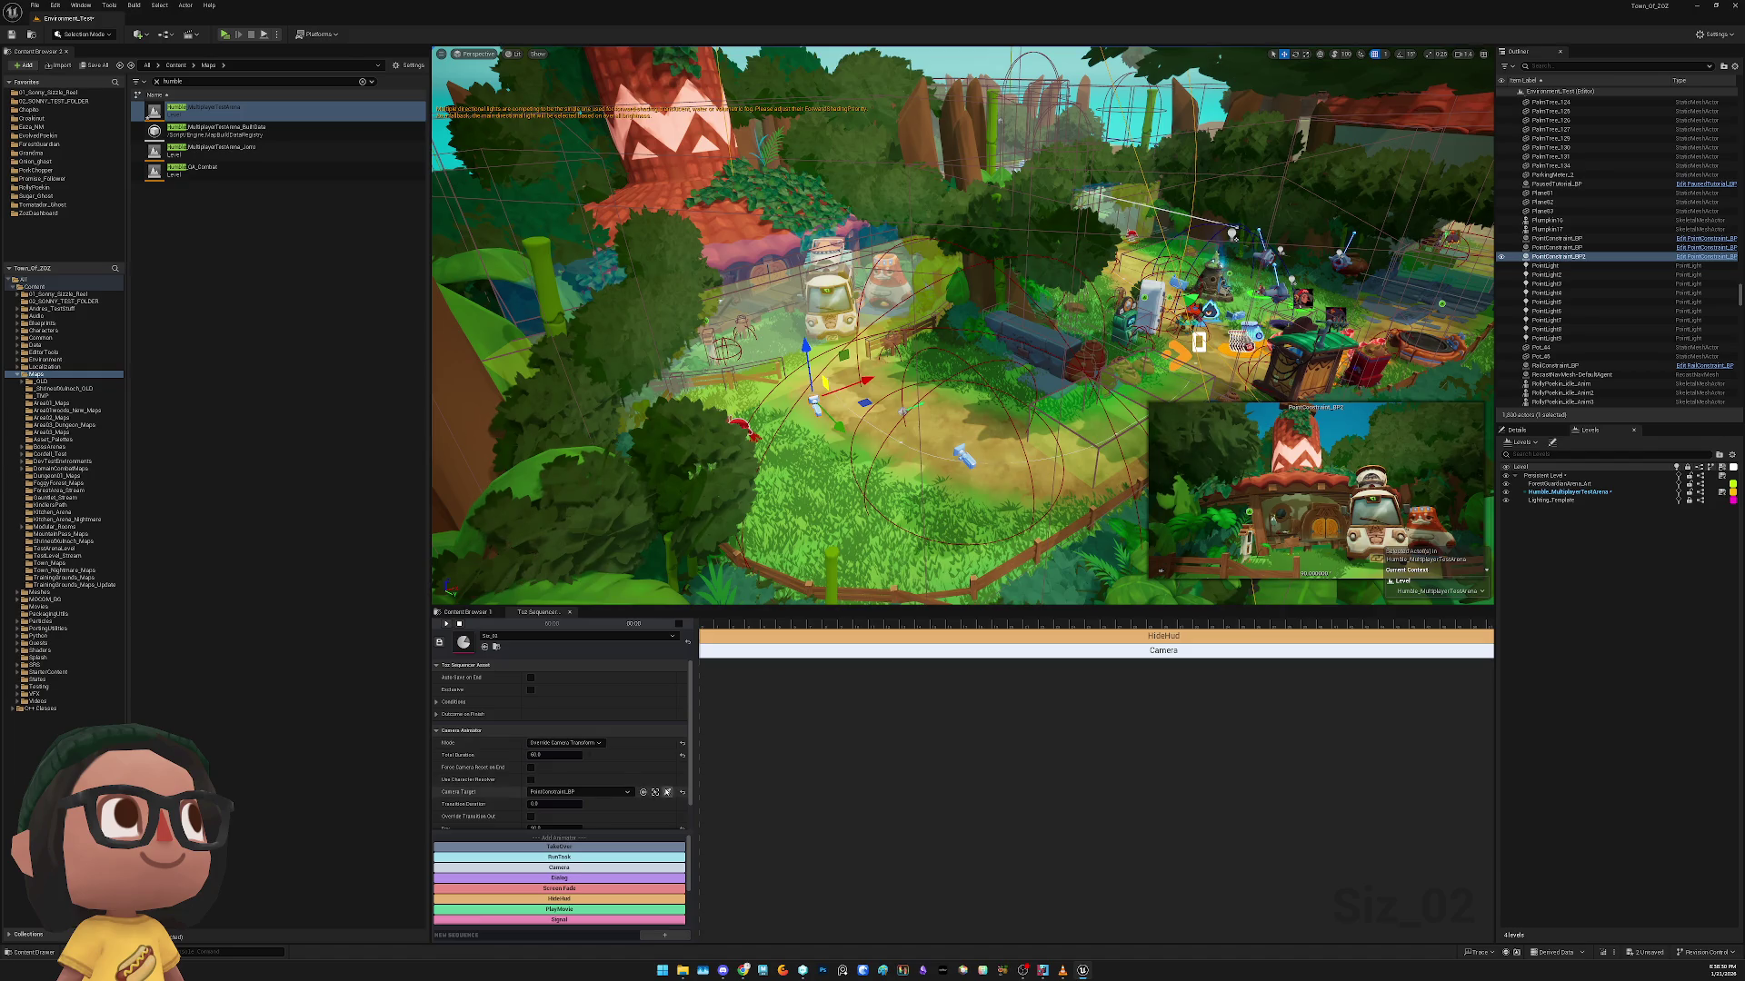
{"action": "left_click", "coordinate": [668, 792]}
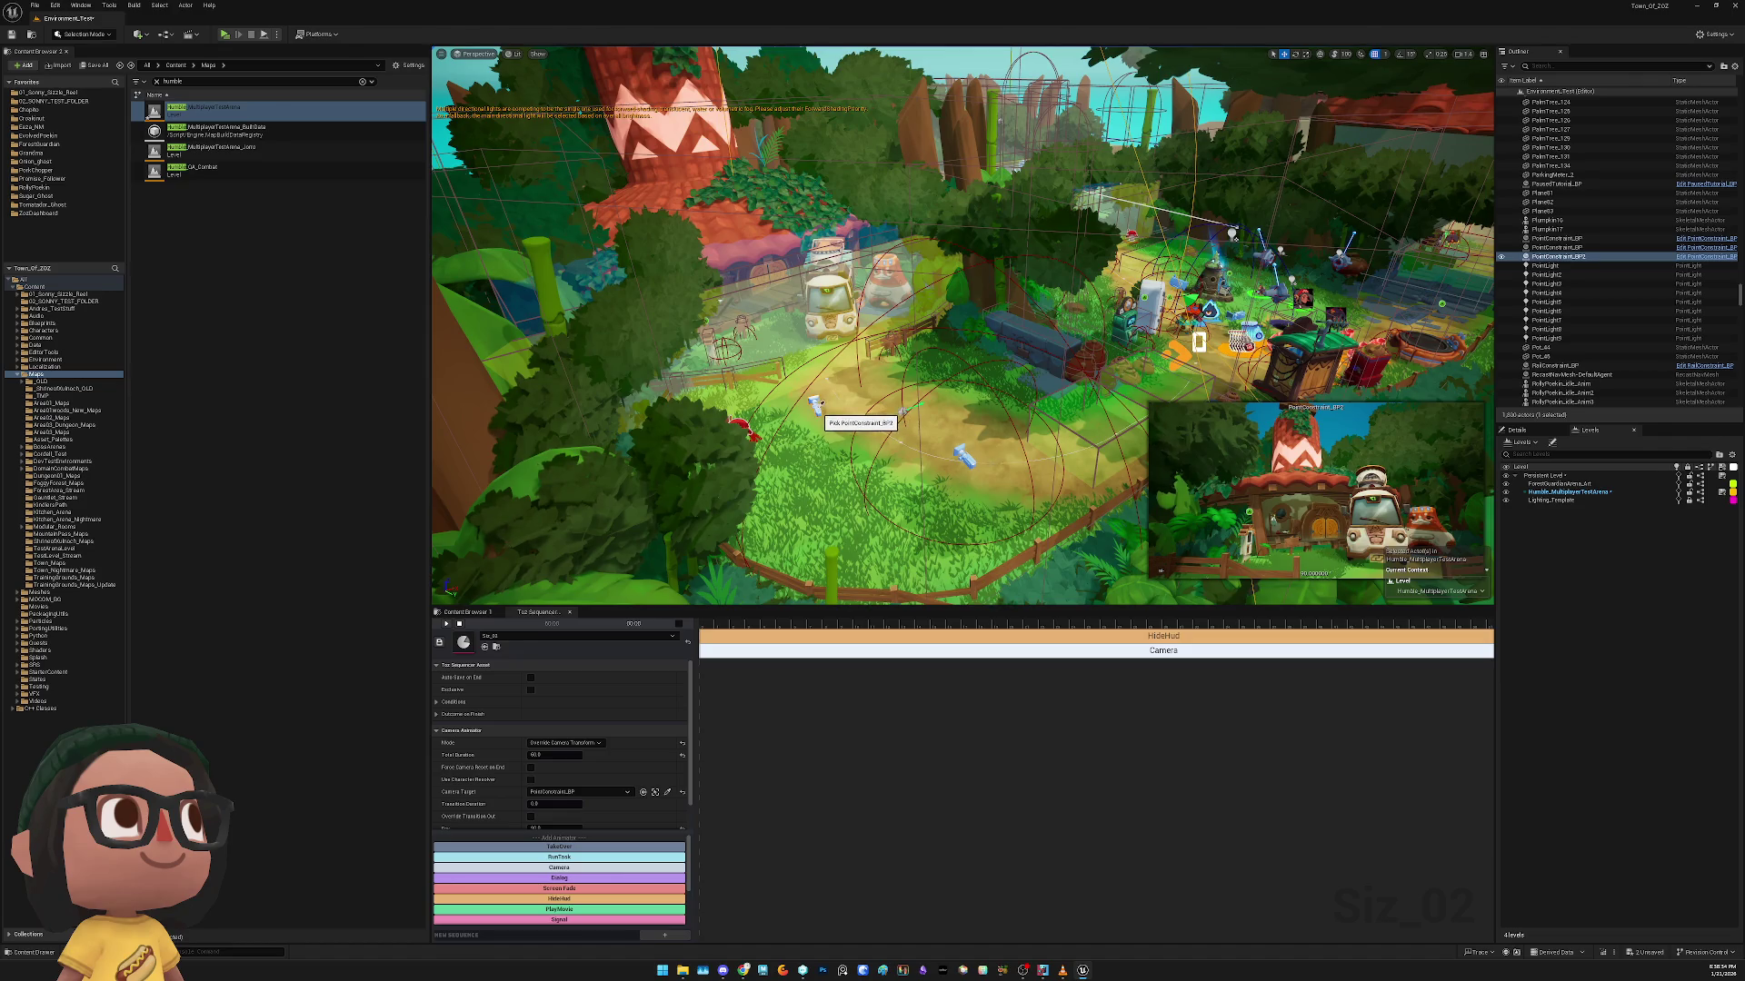
{"action": "scroll", "coordinate": [815, 413], "scroll_direction": "up", "scroll_amount": 1}
{"action": "key", "text": "f"}
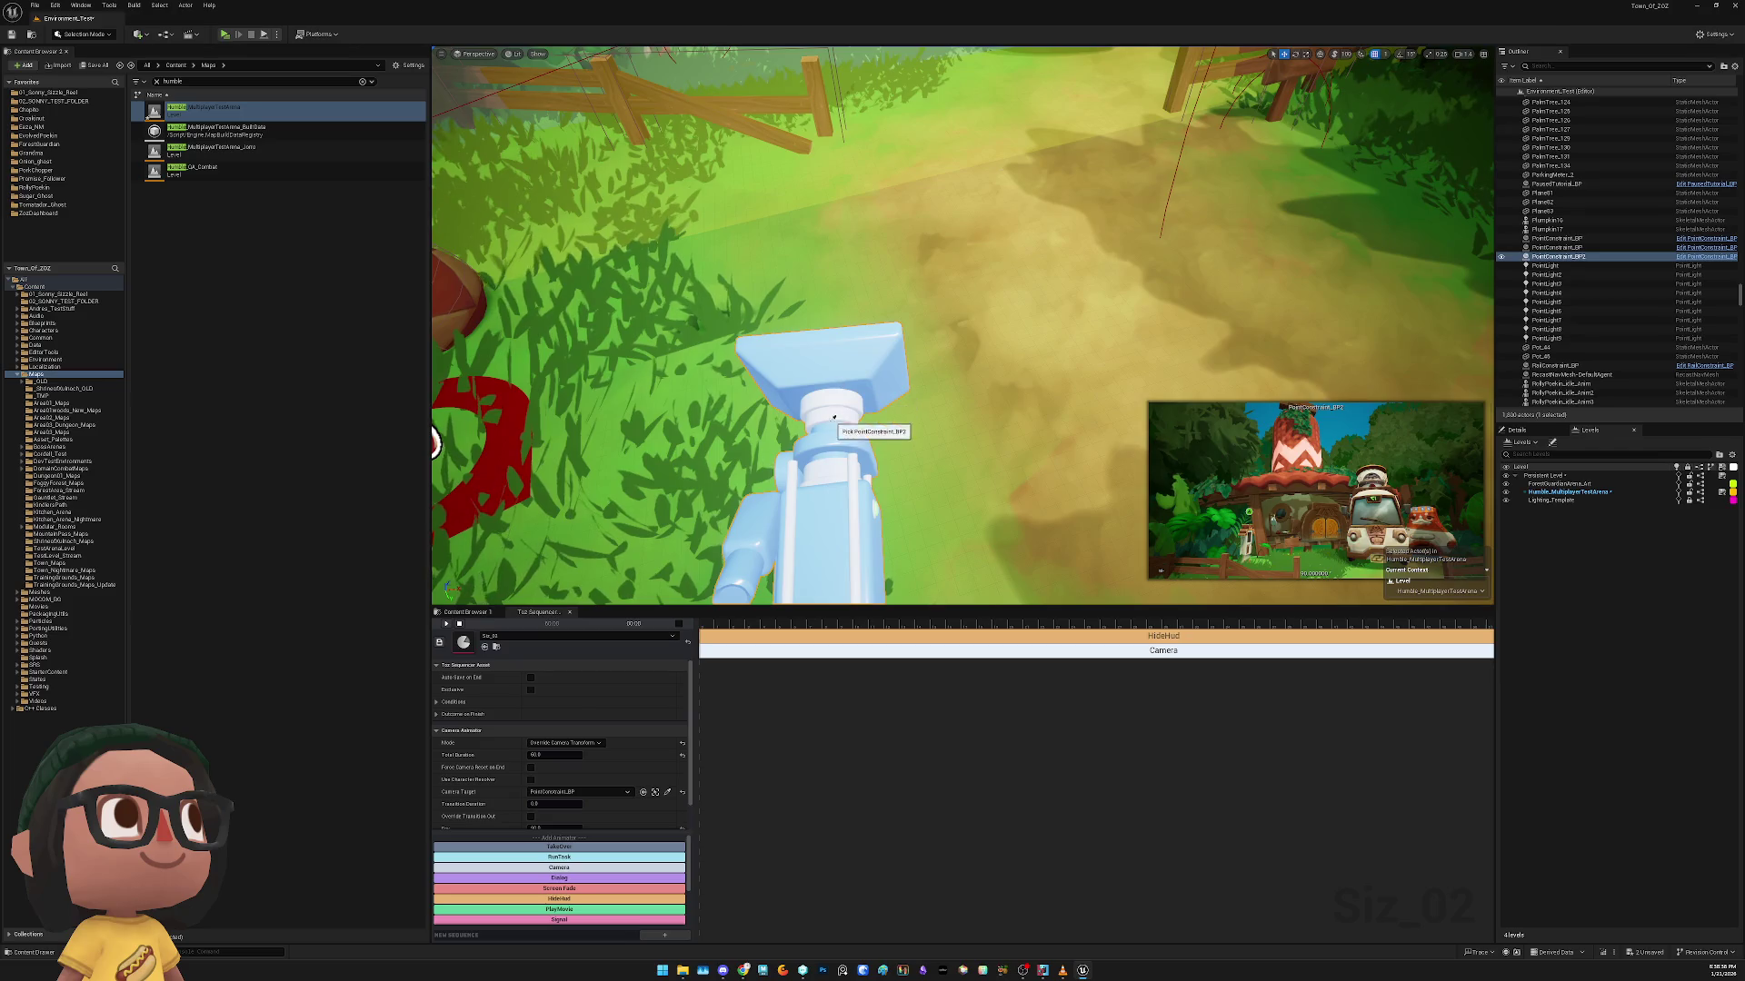
{"action": "scroll", "coordinate": [744, 436], "scroll_direction": "down", "scroll_amount": 10}
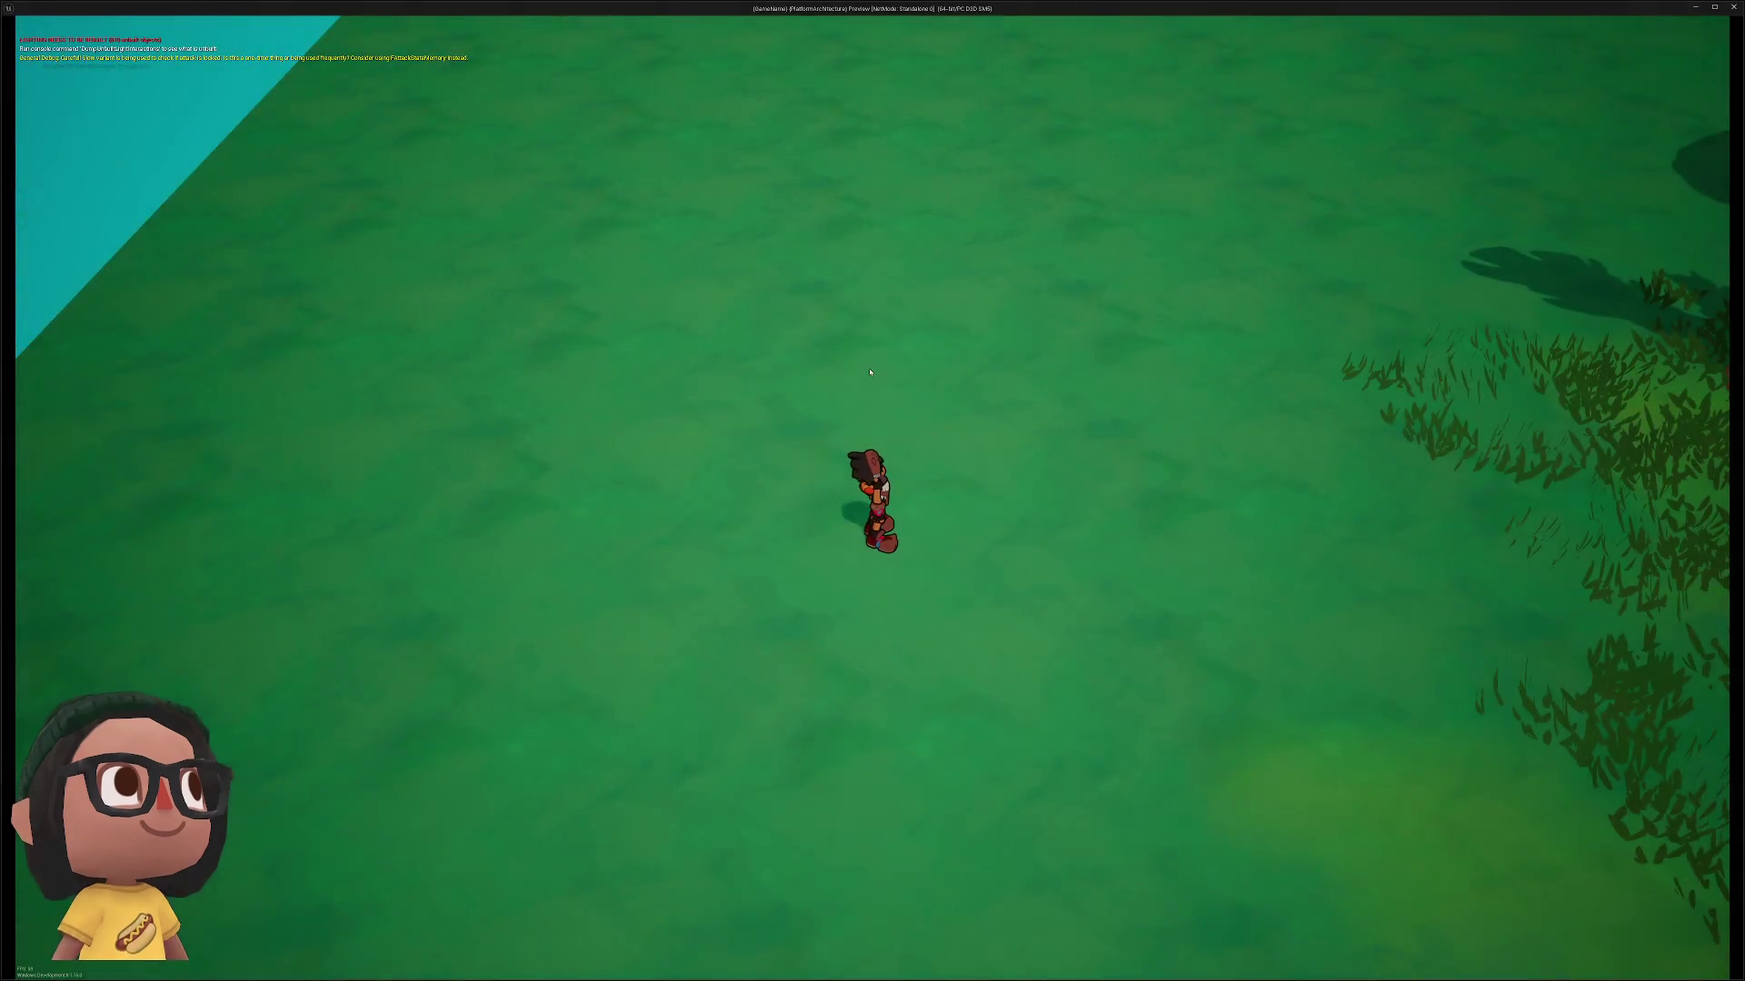
{"action": "key", "text": "Escape"}
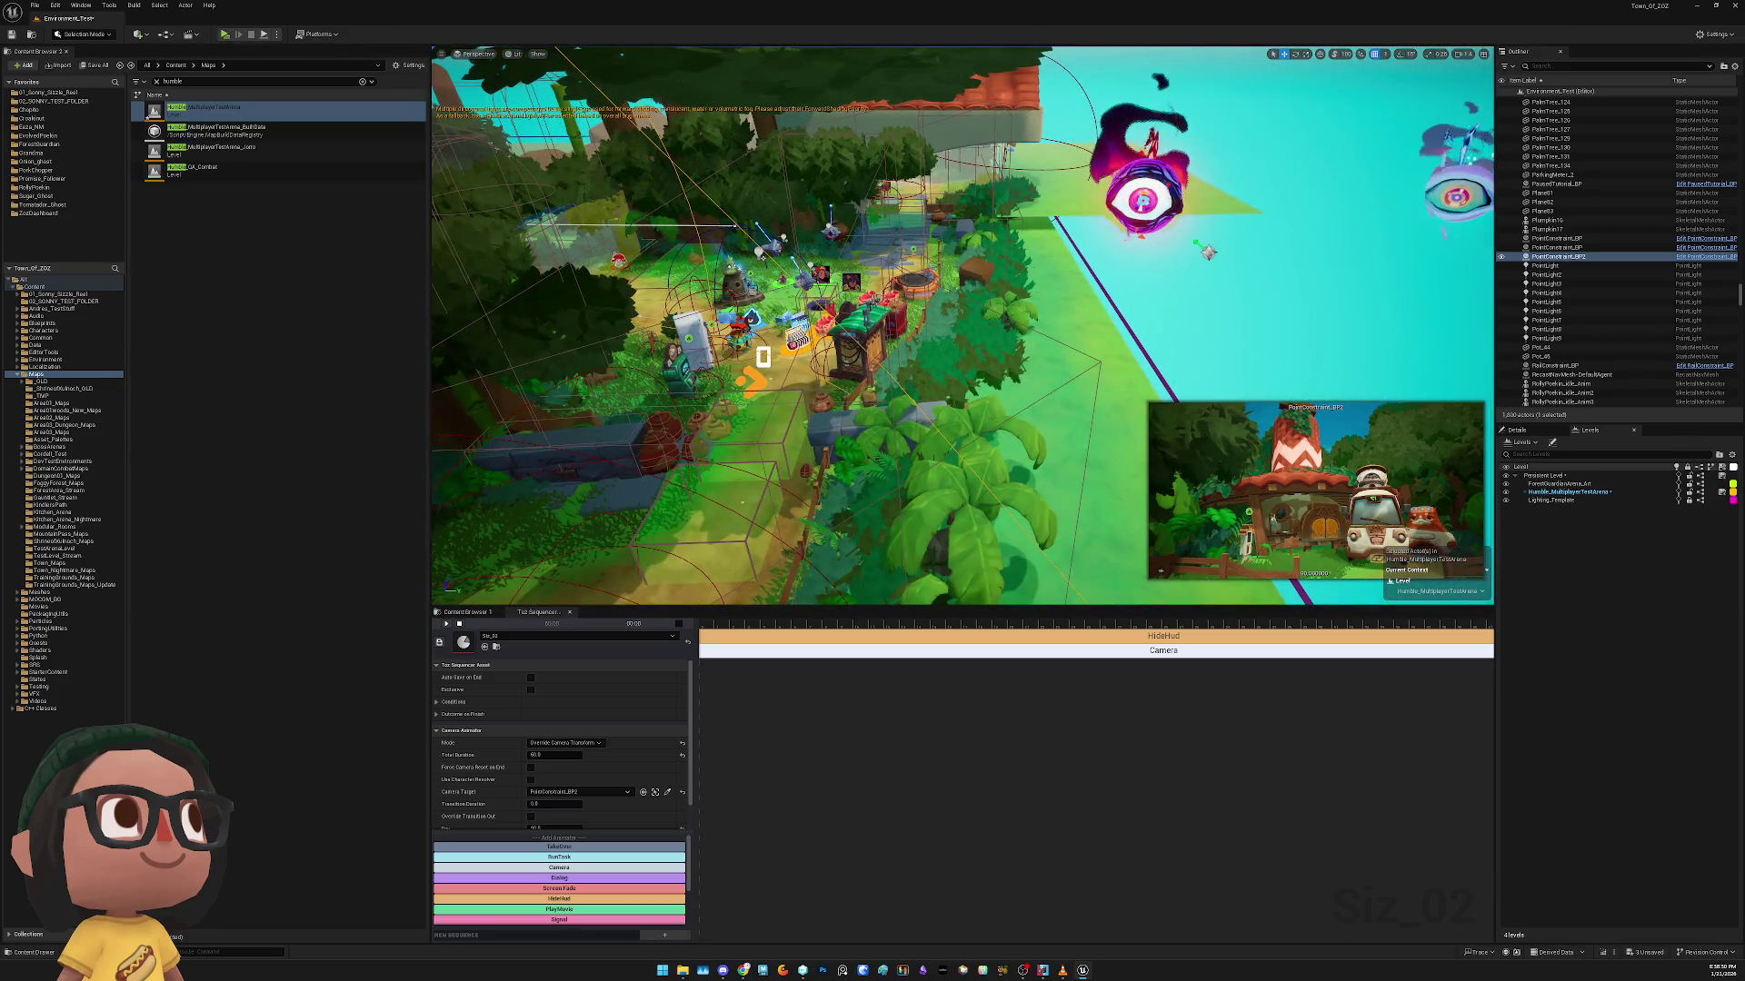
{"action": "key", "text": "f"}
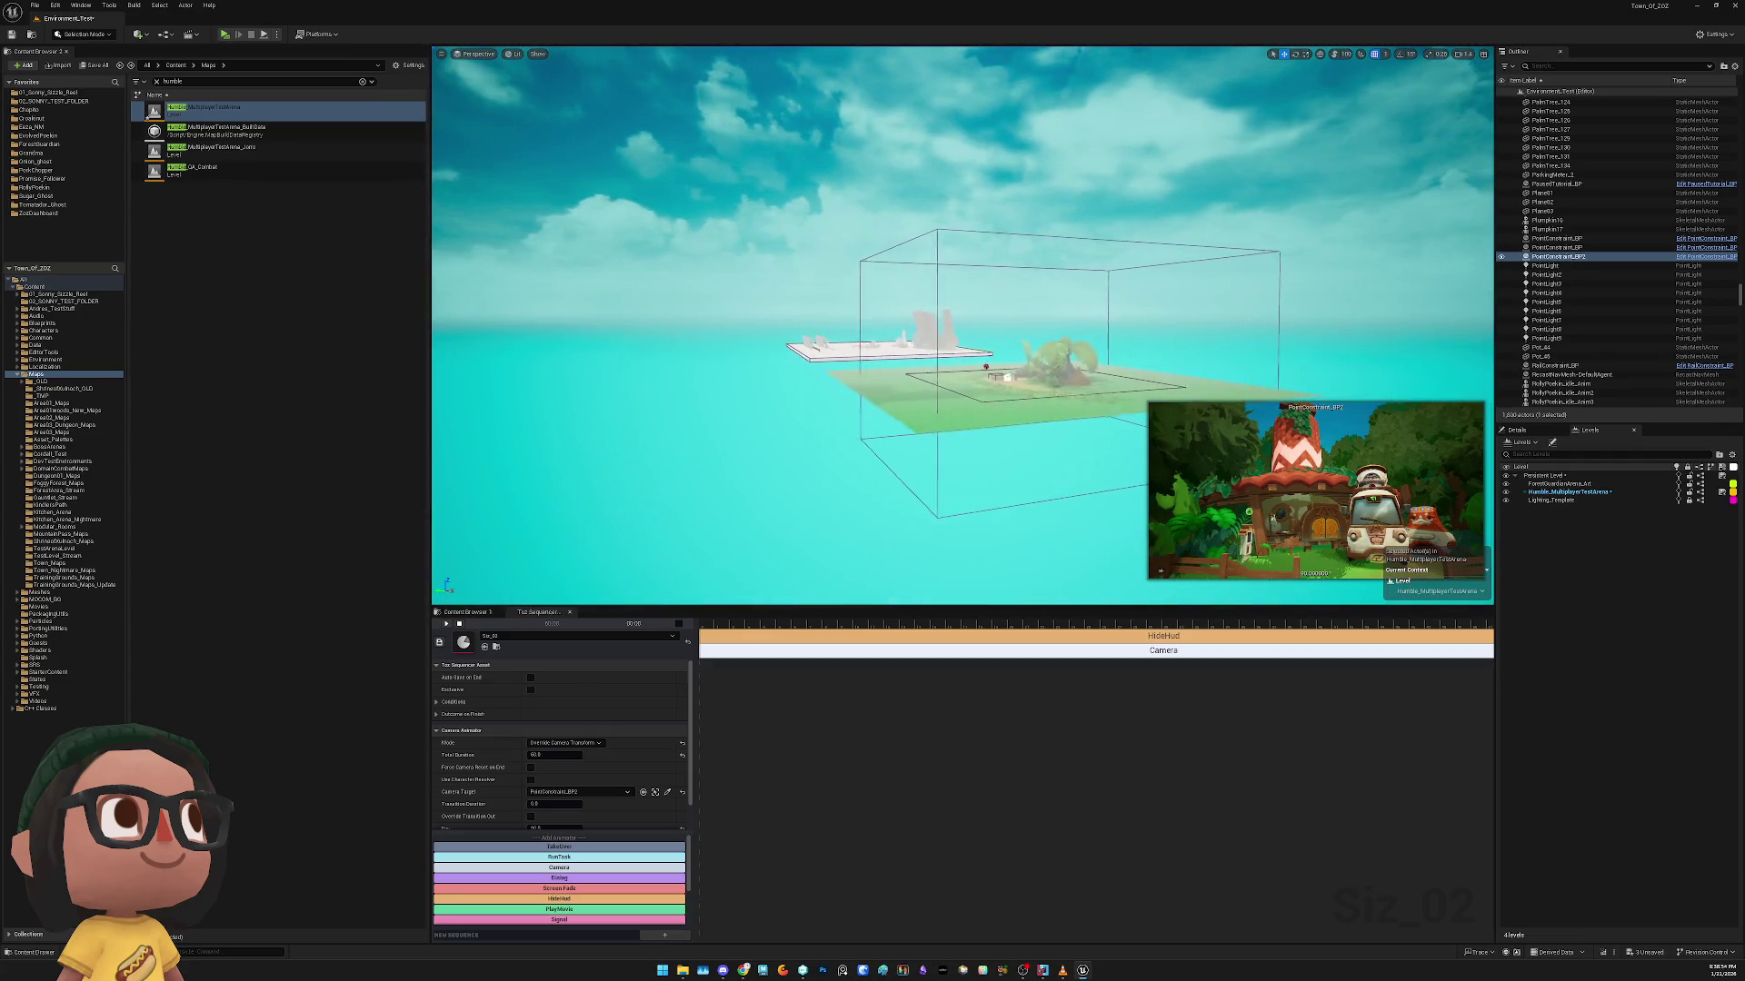
{"action": "left_click", "coordinate": [1026, 400]}
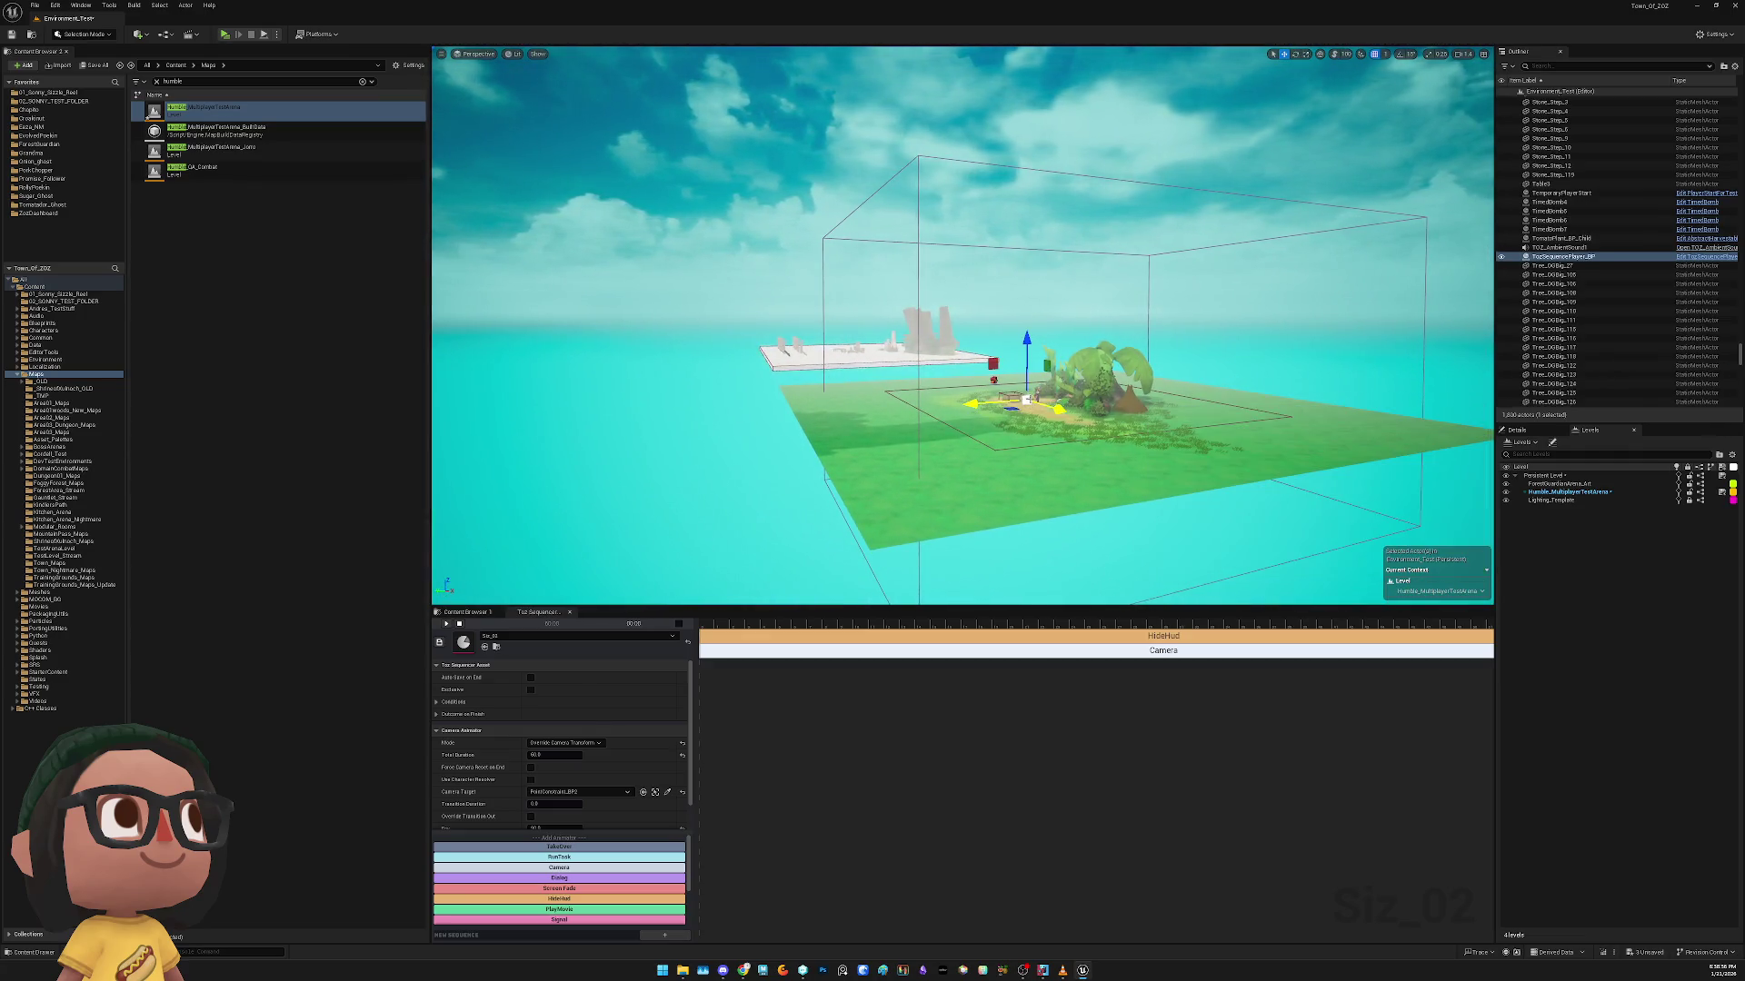
Search 'point' in the sequence player's Camera Target list and choose PointConstraint_BP
{"action": "left_click", "coordinate": [1535, 432]}
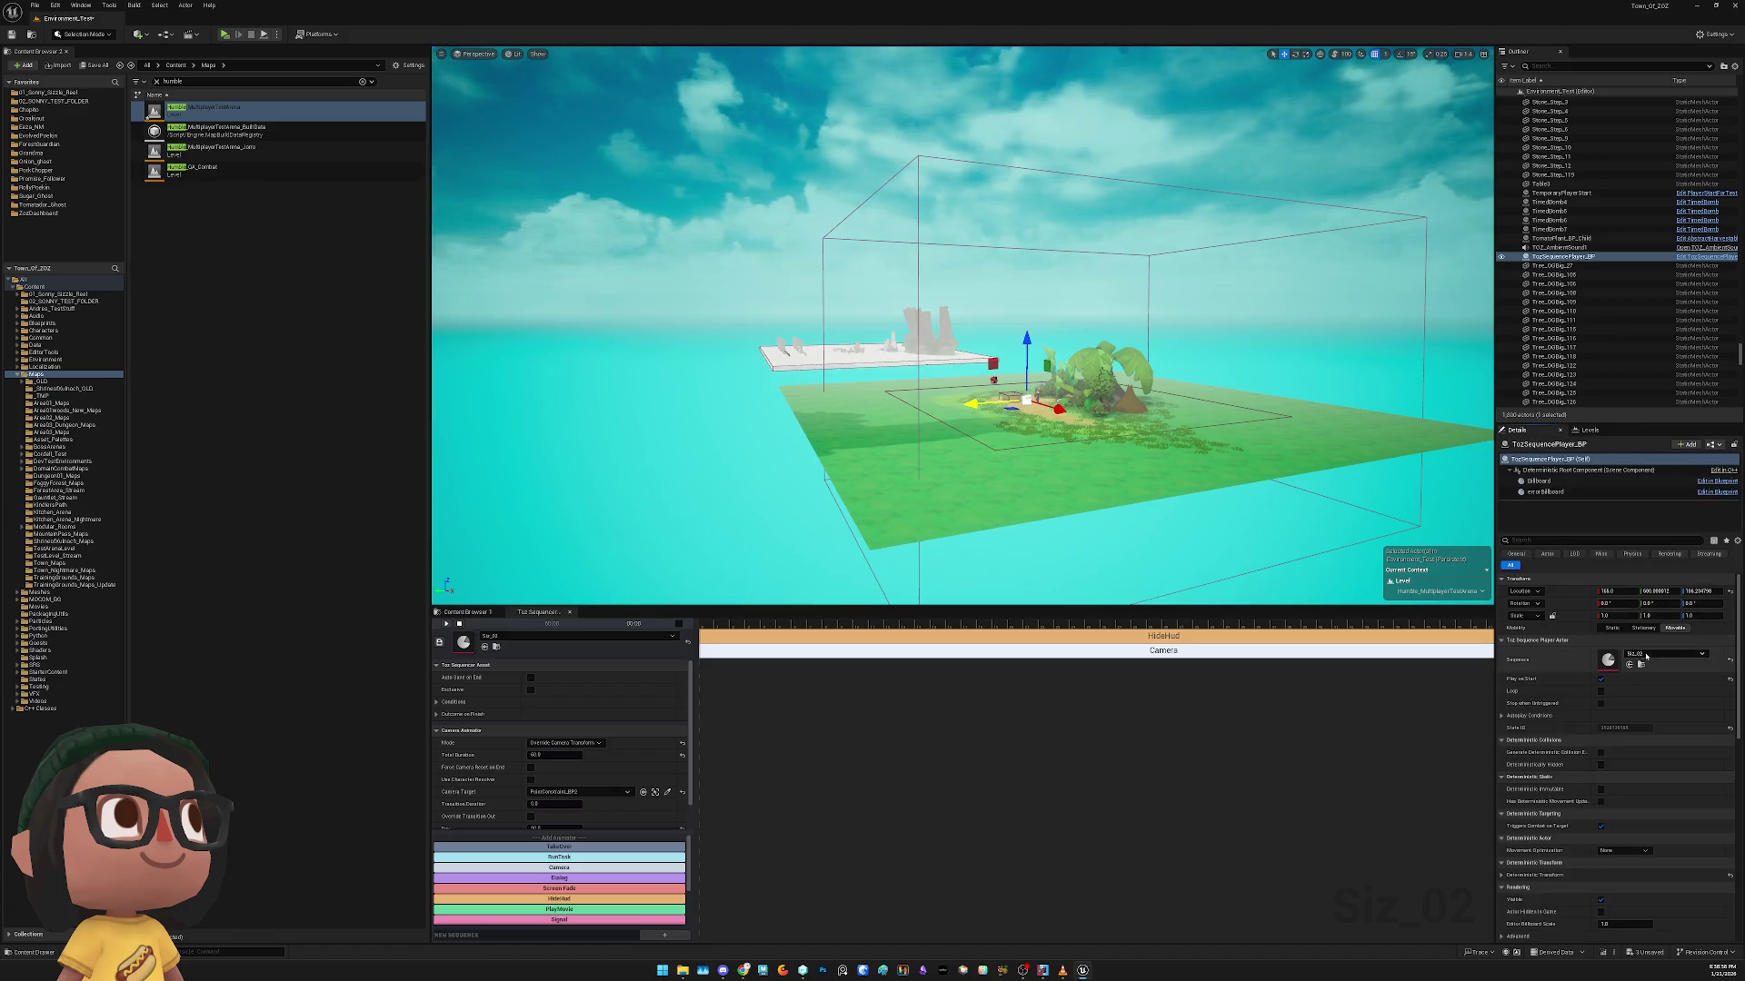
{"action": "left_click", "coordinate": [582, 791]}
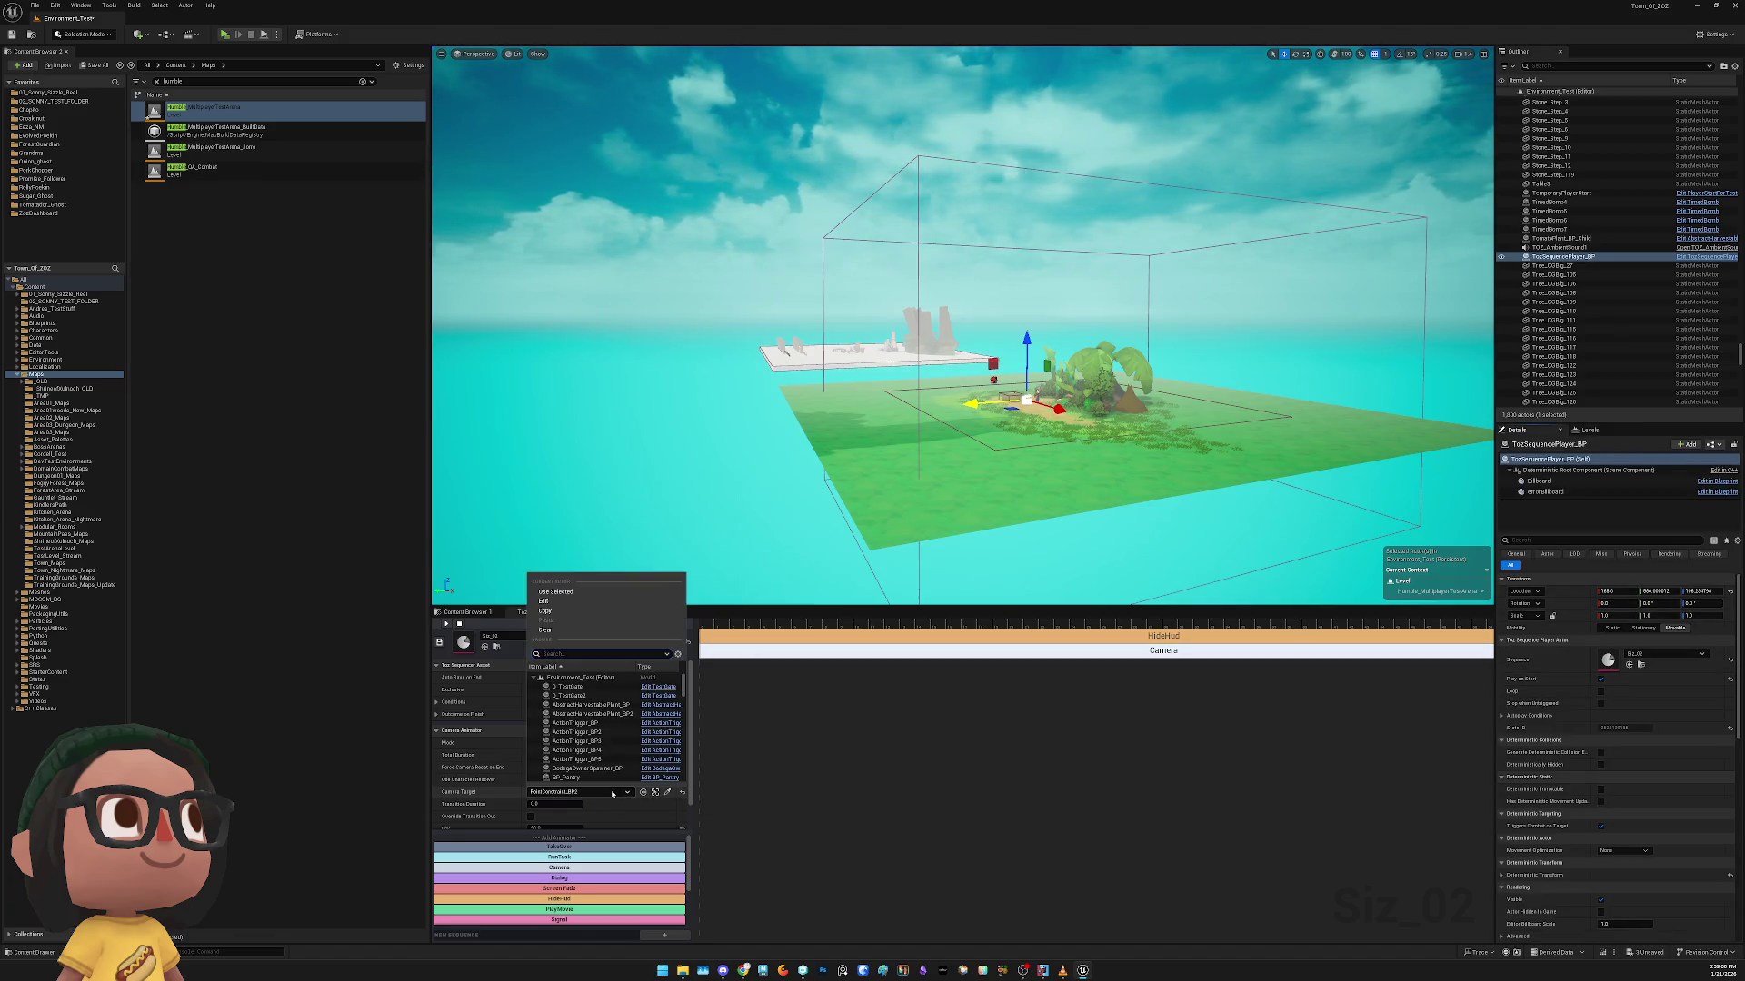
{"action": "type", "text": "point"}
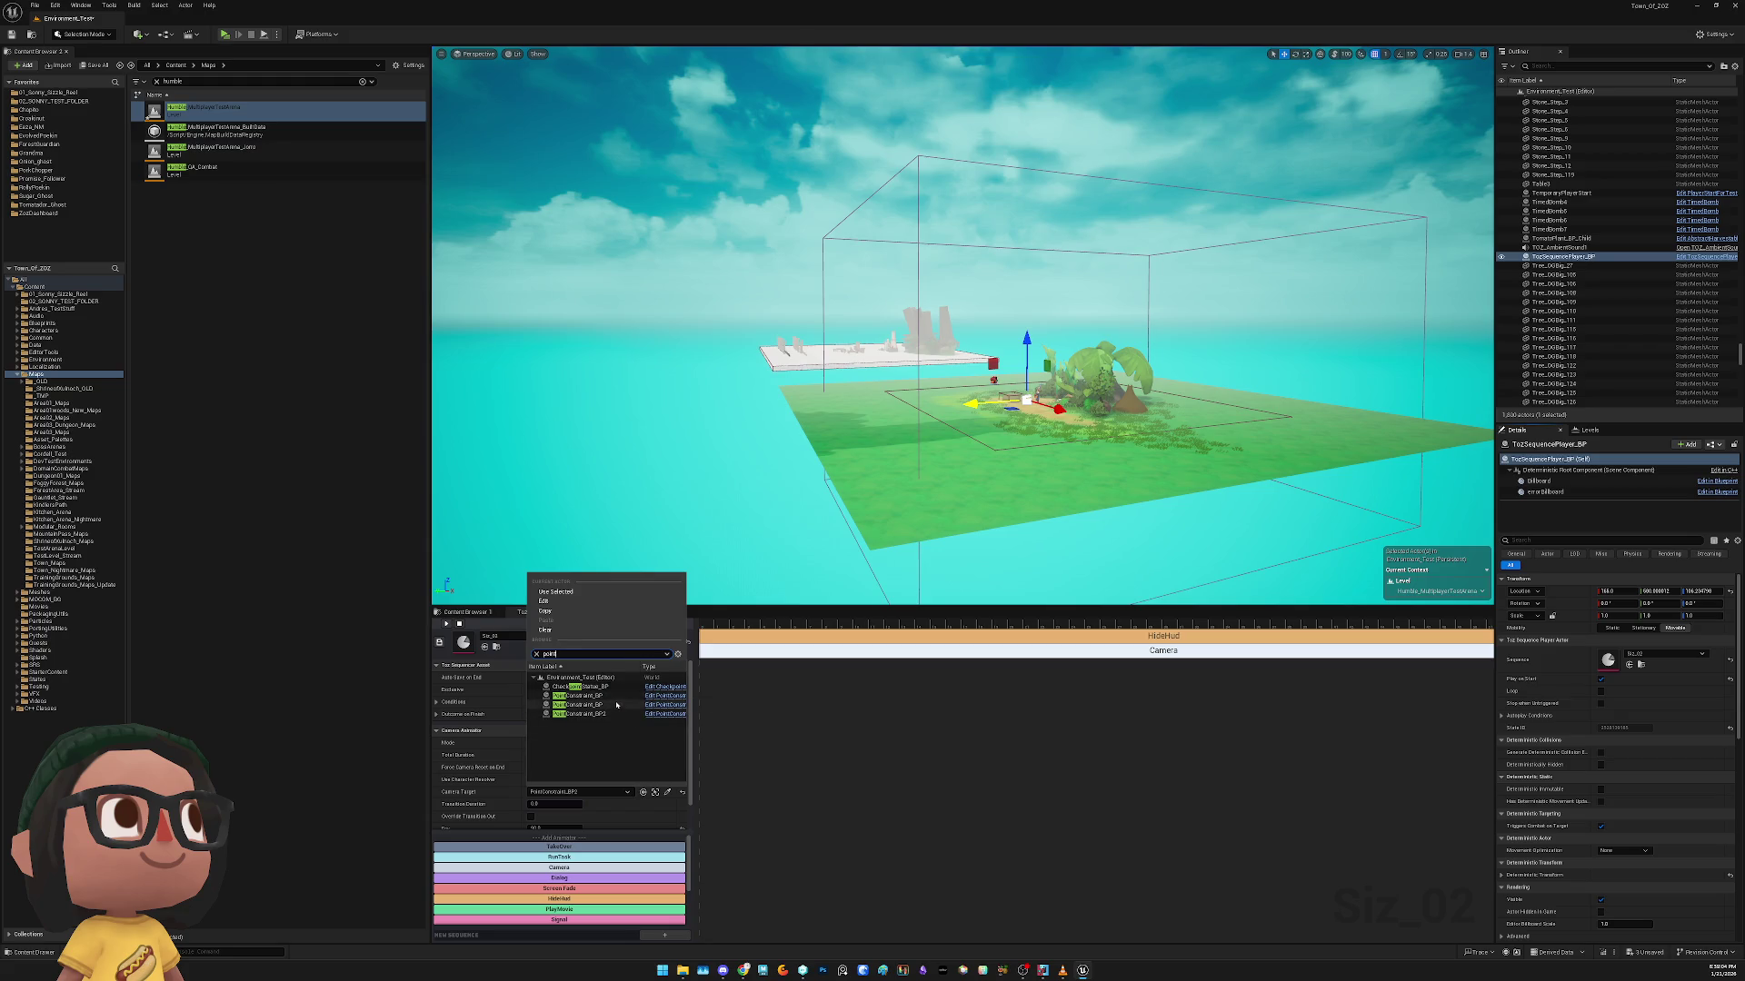
{"action": "left_click", "coordinate": [616, 705]}
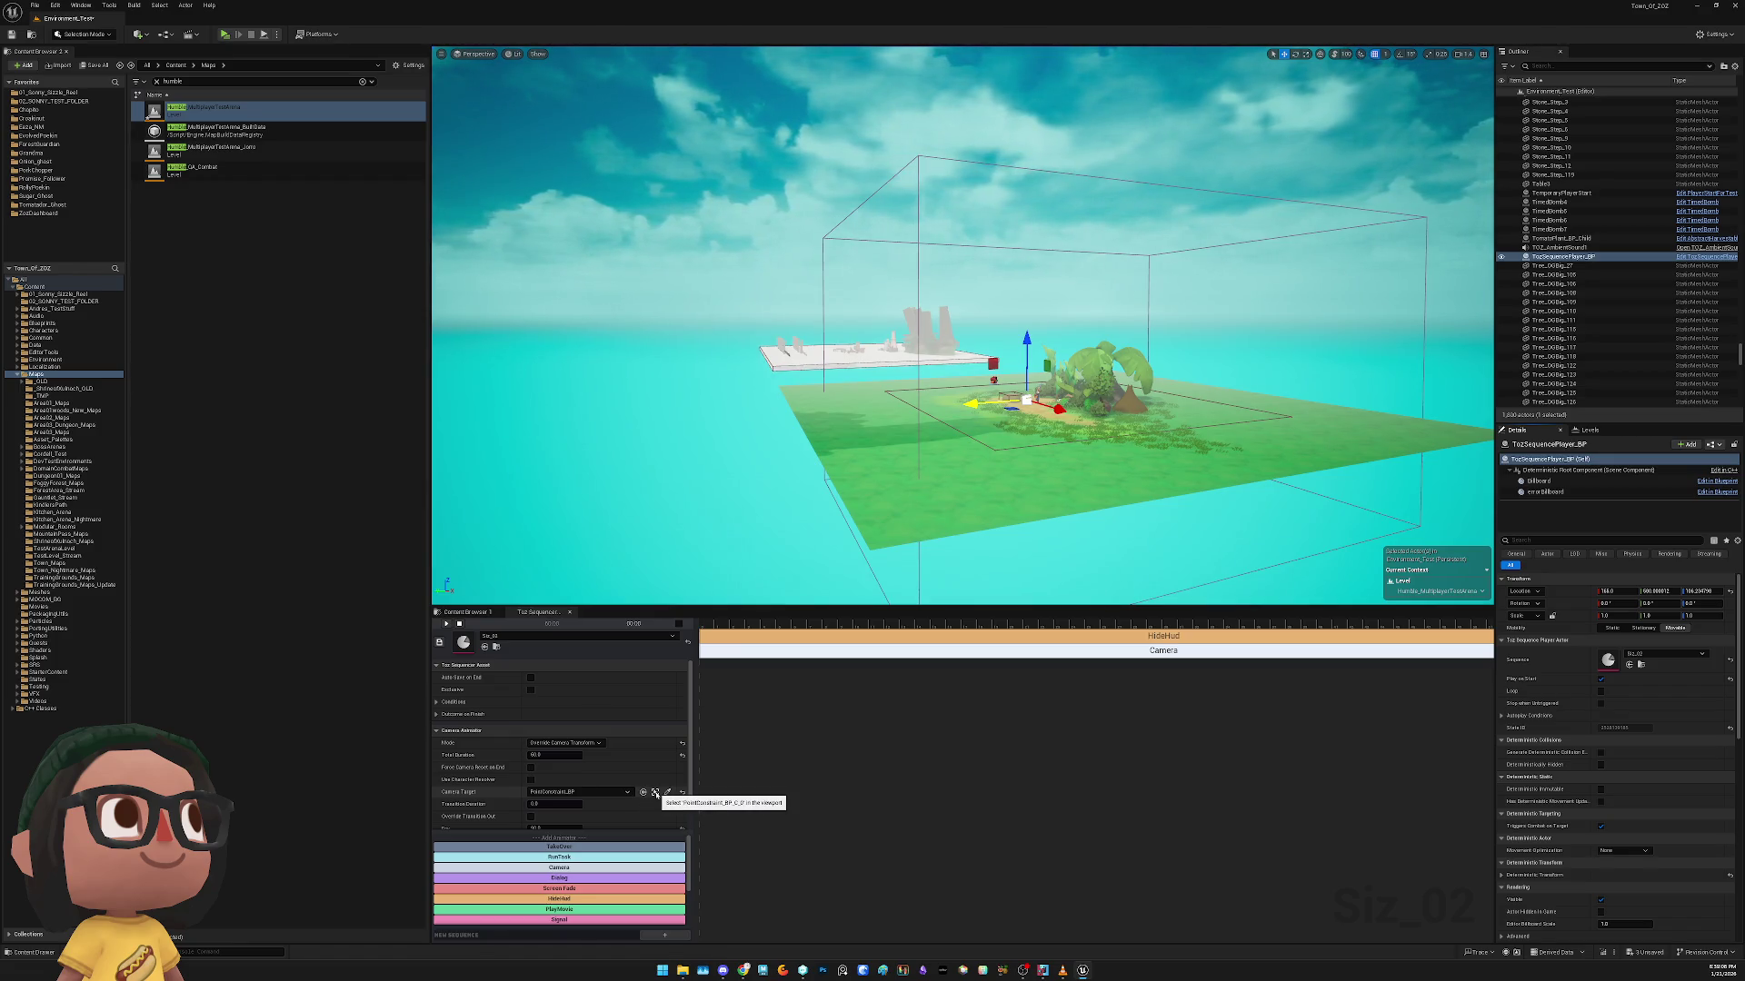
{"action": "left_click", "coordinate": [655, 793]}
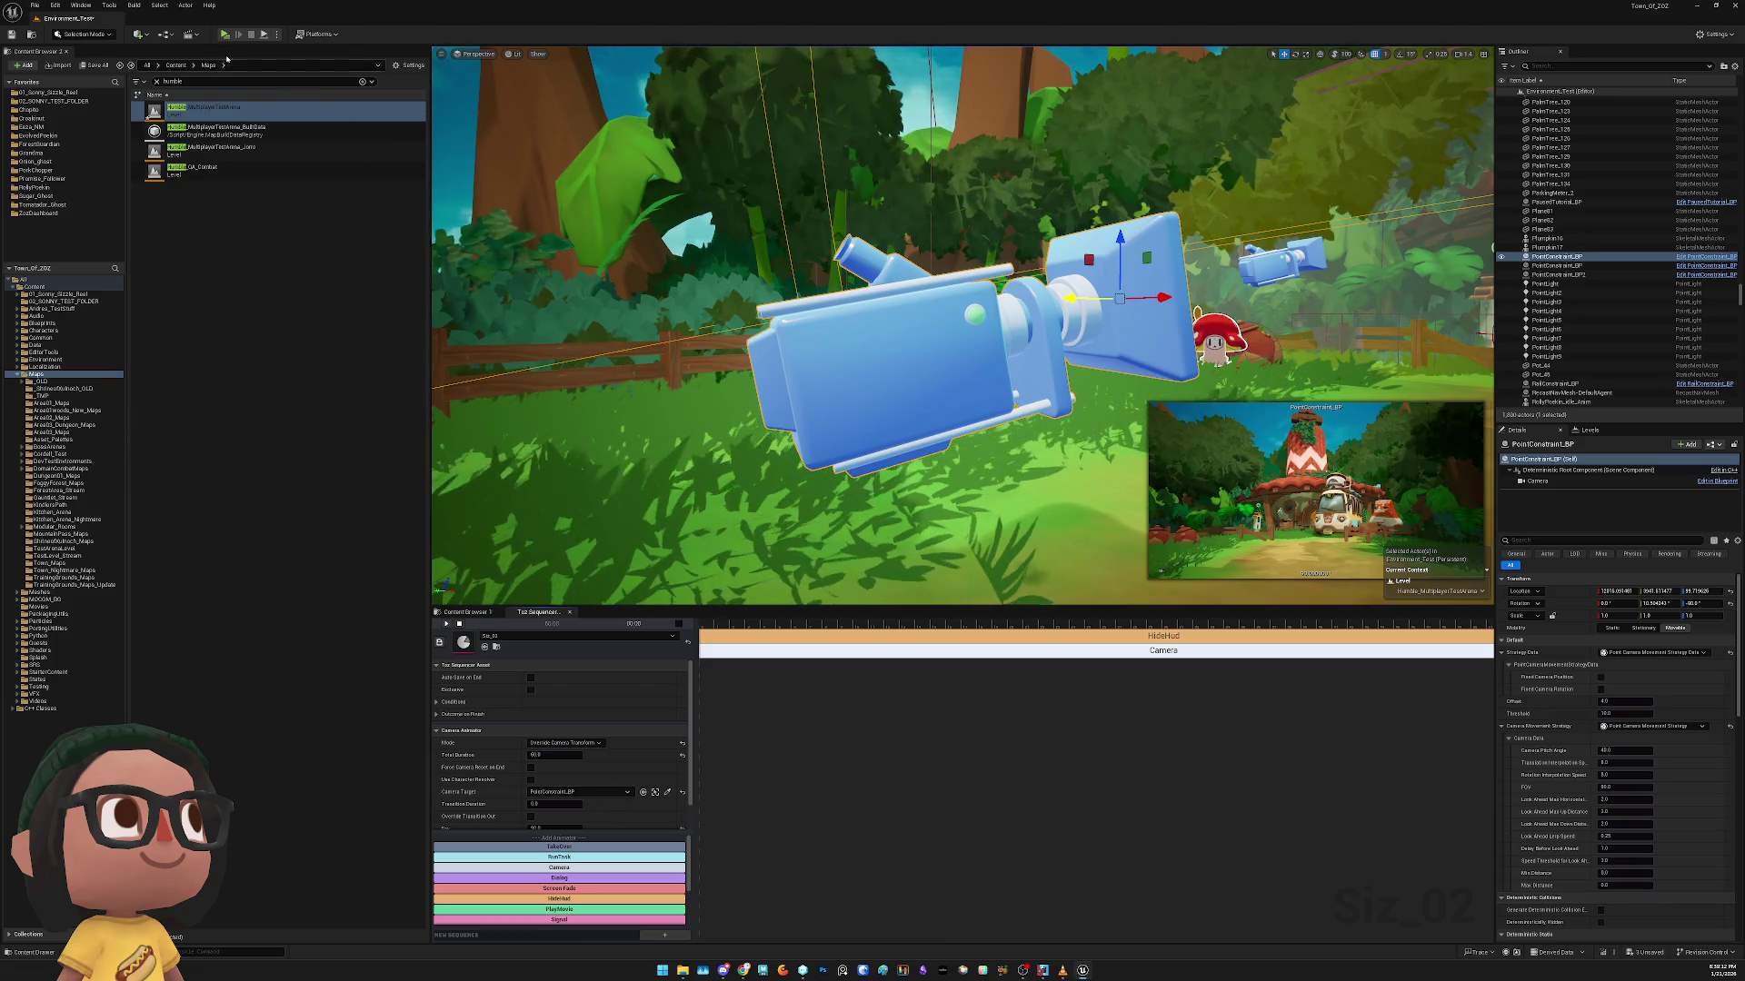
Run and close a standalone preview, then select the blocking volume
{"action": "key", "text": "alt+p"}
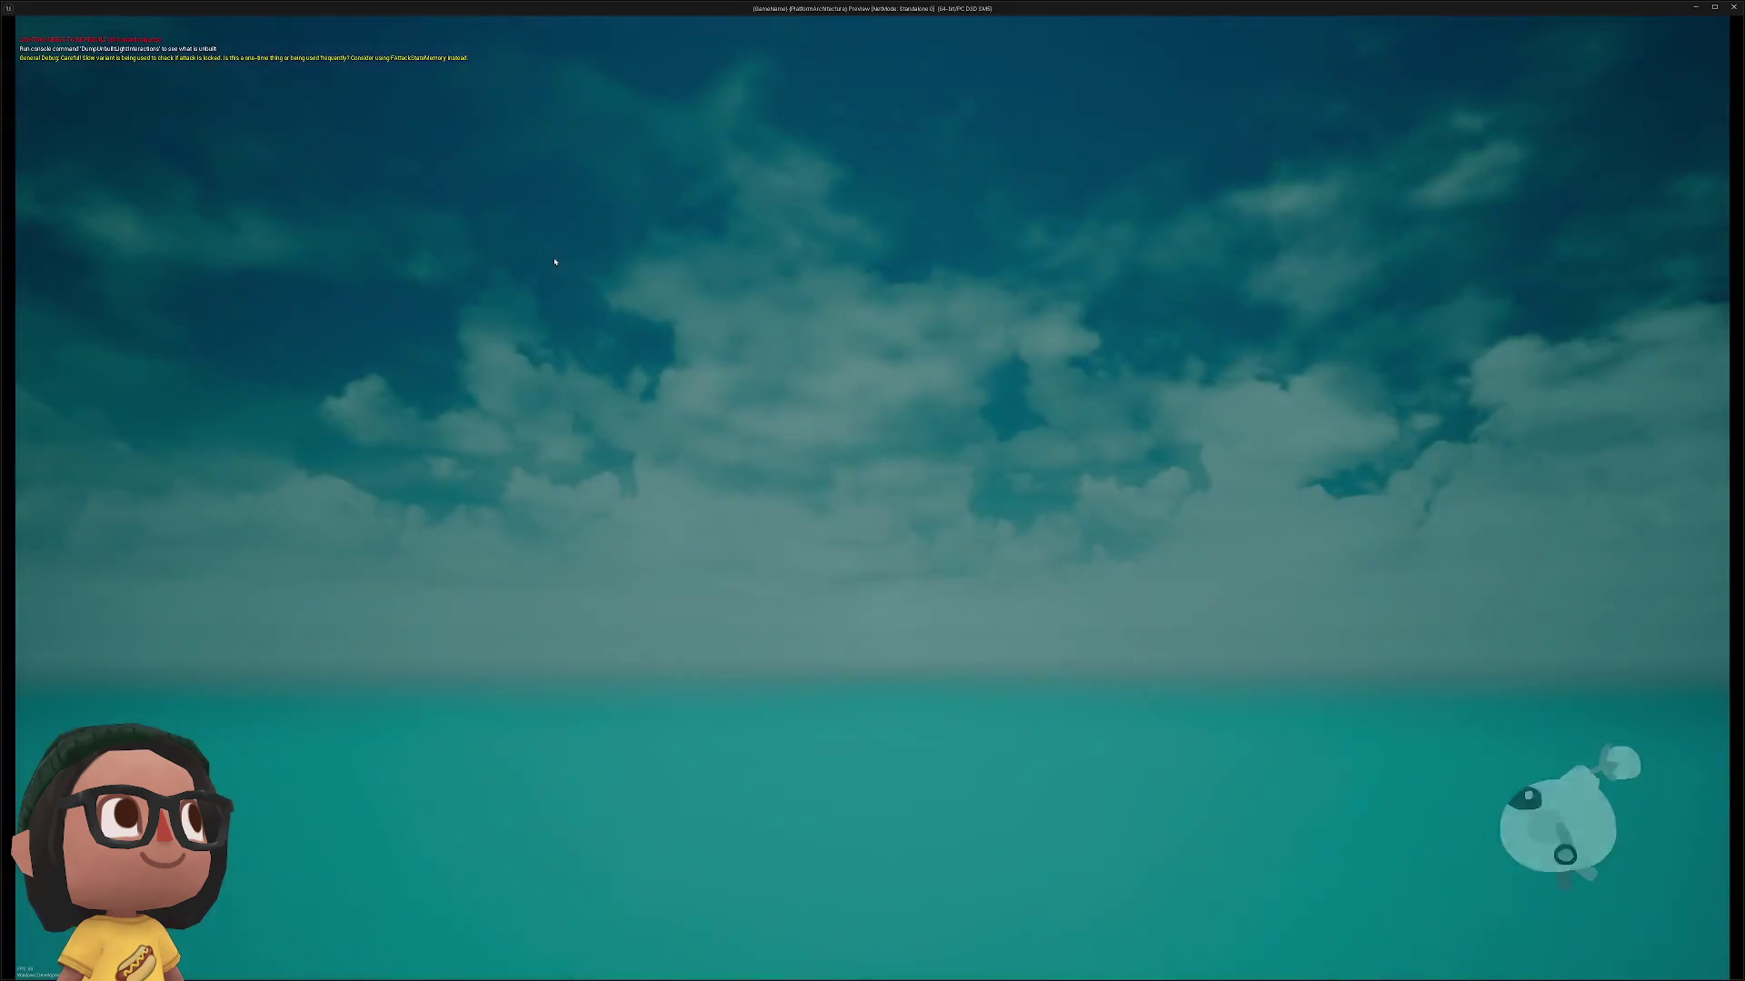
{"action": "key", "text": "Escape"}
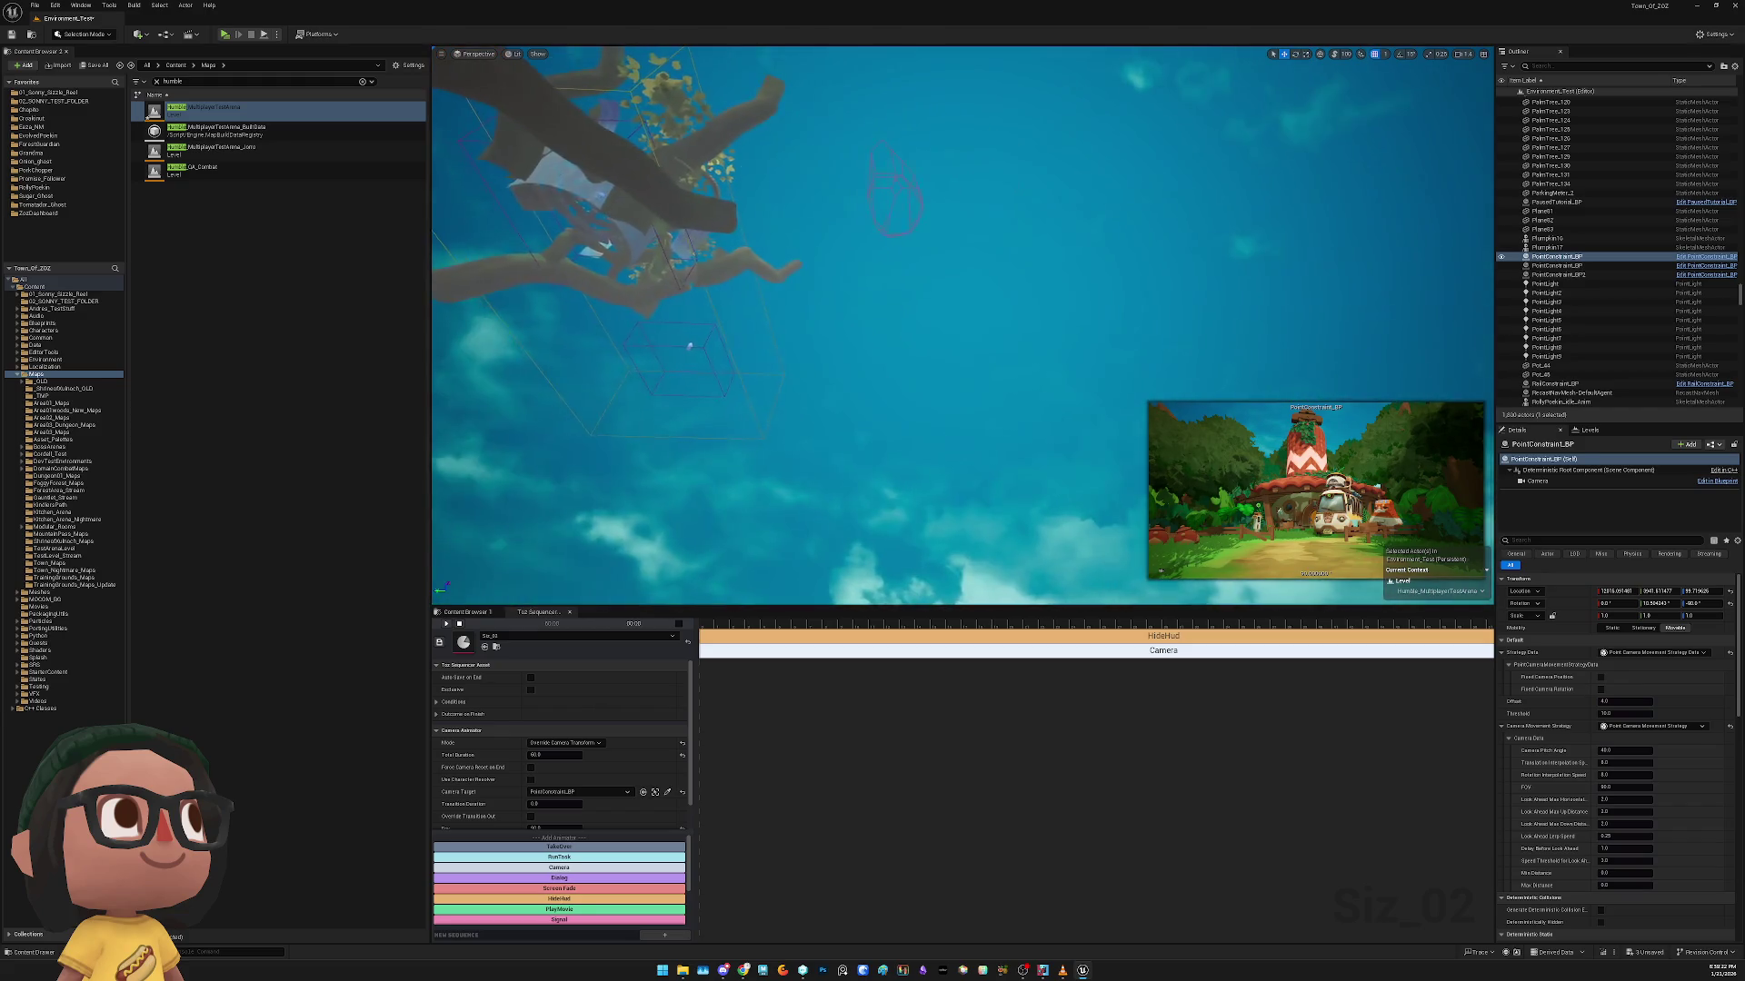
{"action": "left_click", "coordinate": [908, 193]}
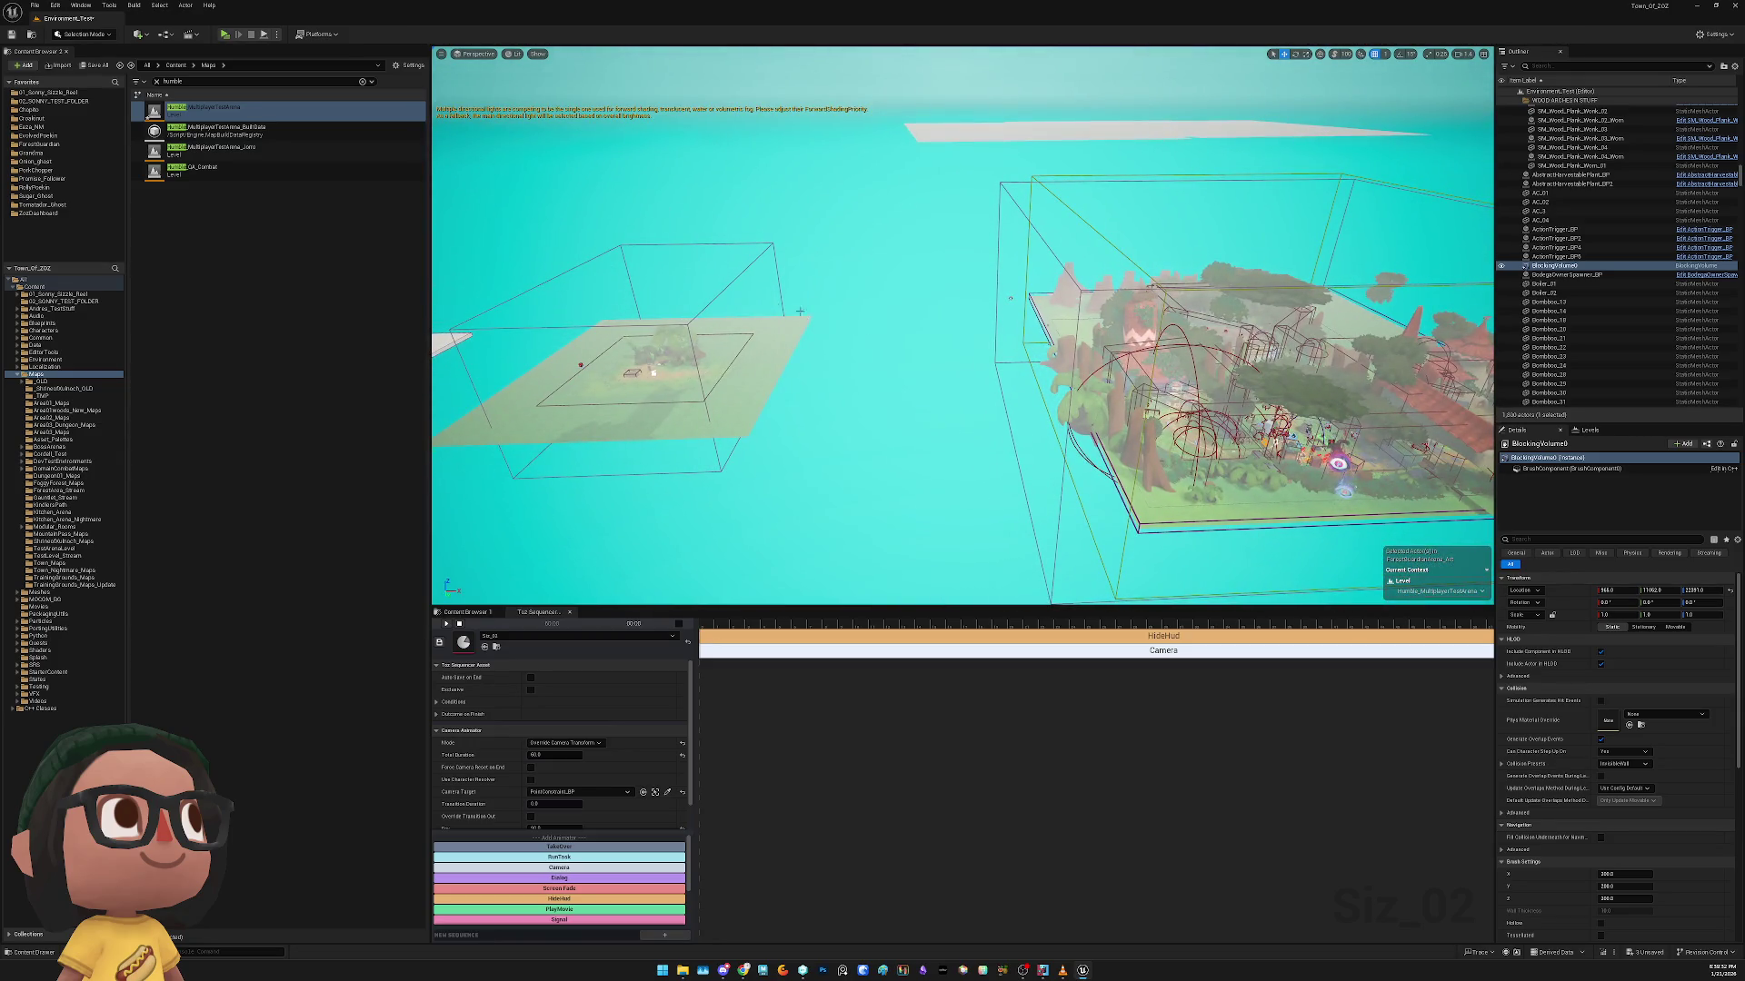
Toggle Humble_MultiplayerTestArena's lighting scenario status and run a standalone play test
{"action": "left_click", "coordinate": [1590, 431]}
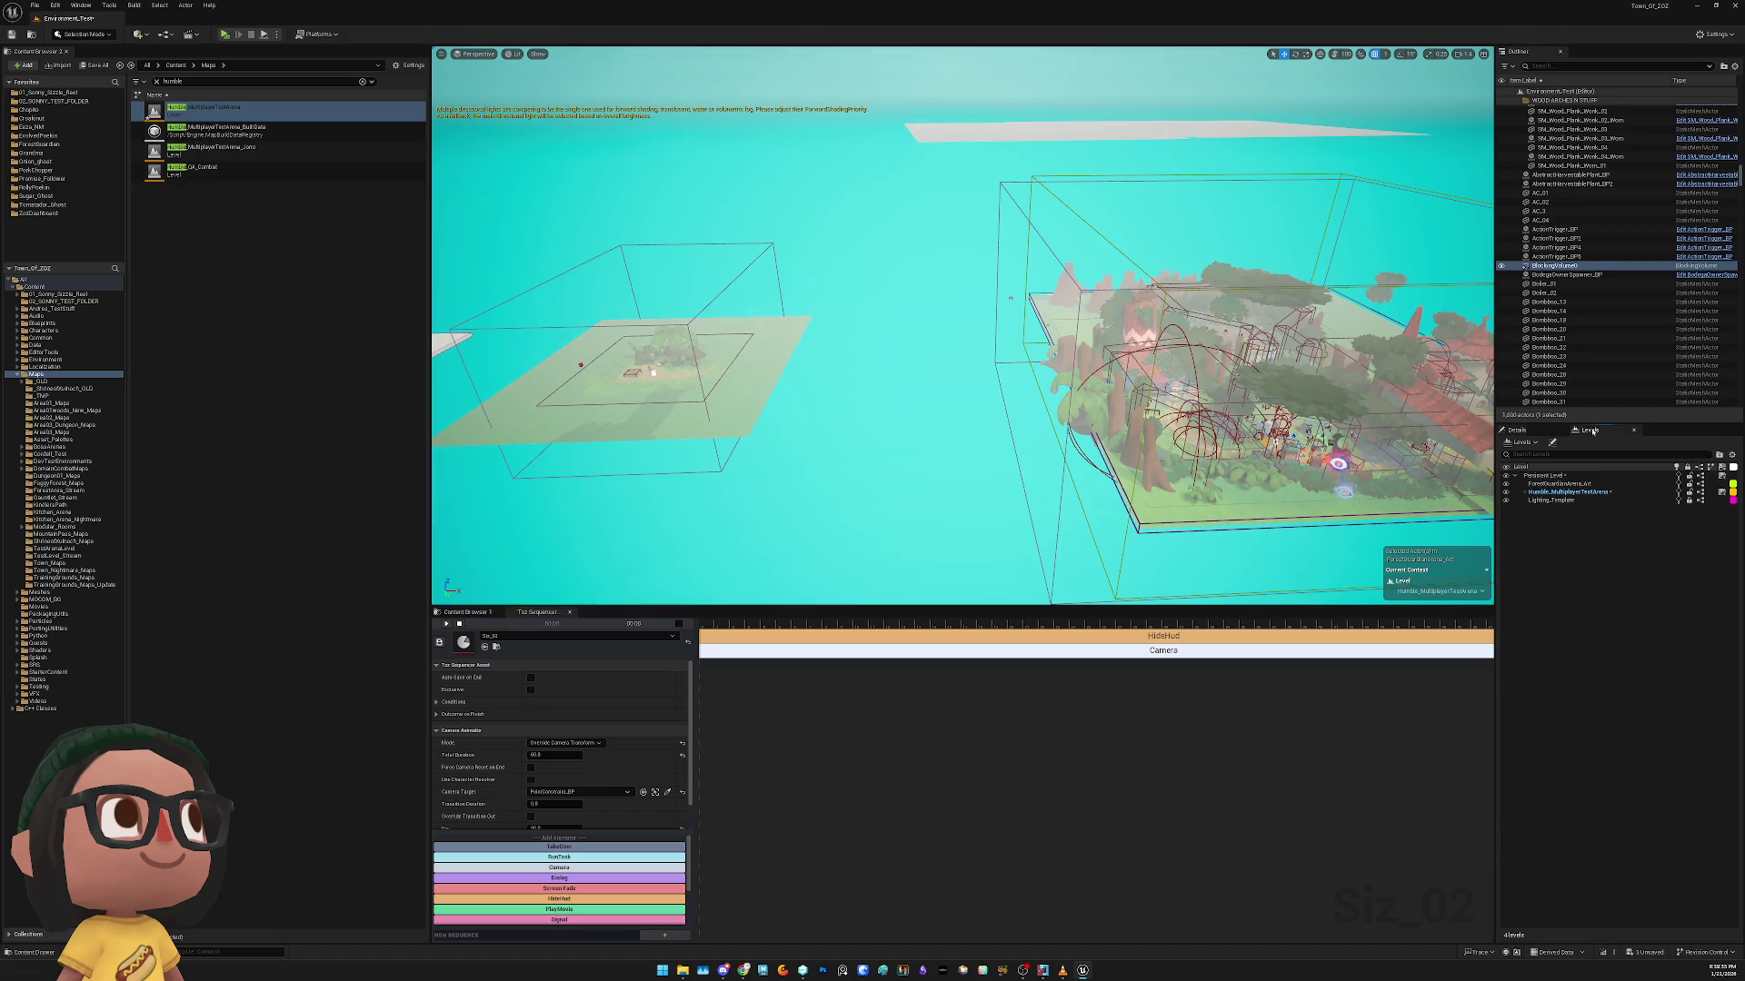
{"action": "right_click", "coordinate": [1574, 491]}
{"action": "left_click", "coordinate": [1575, 492]}
{"action": "right_click", "coordinate": [1575, 492]}
{"action": "mouse_move", "coordinate": [1608, 572]}
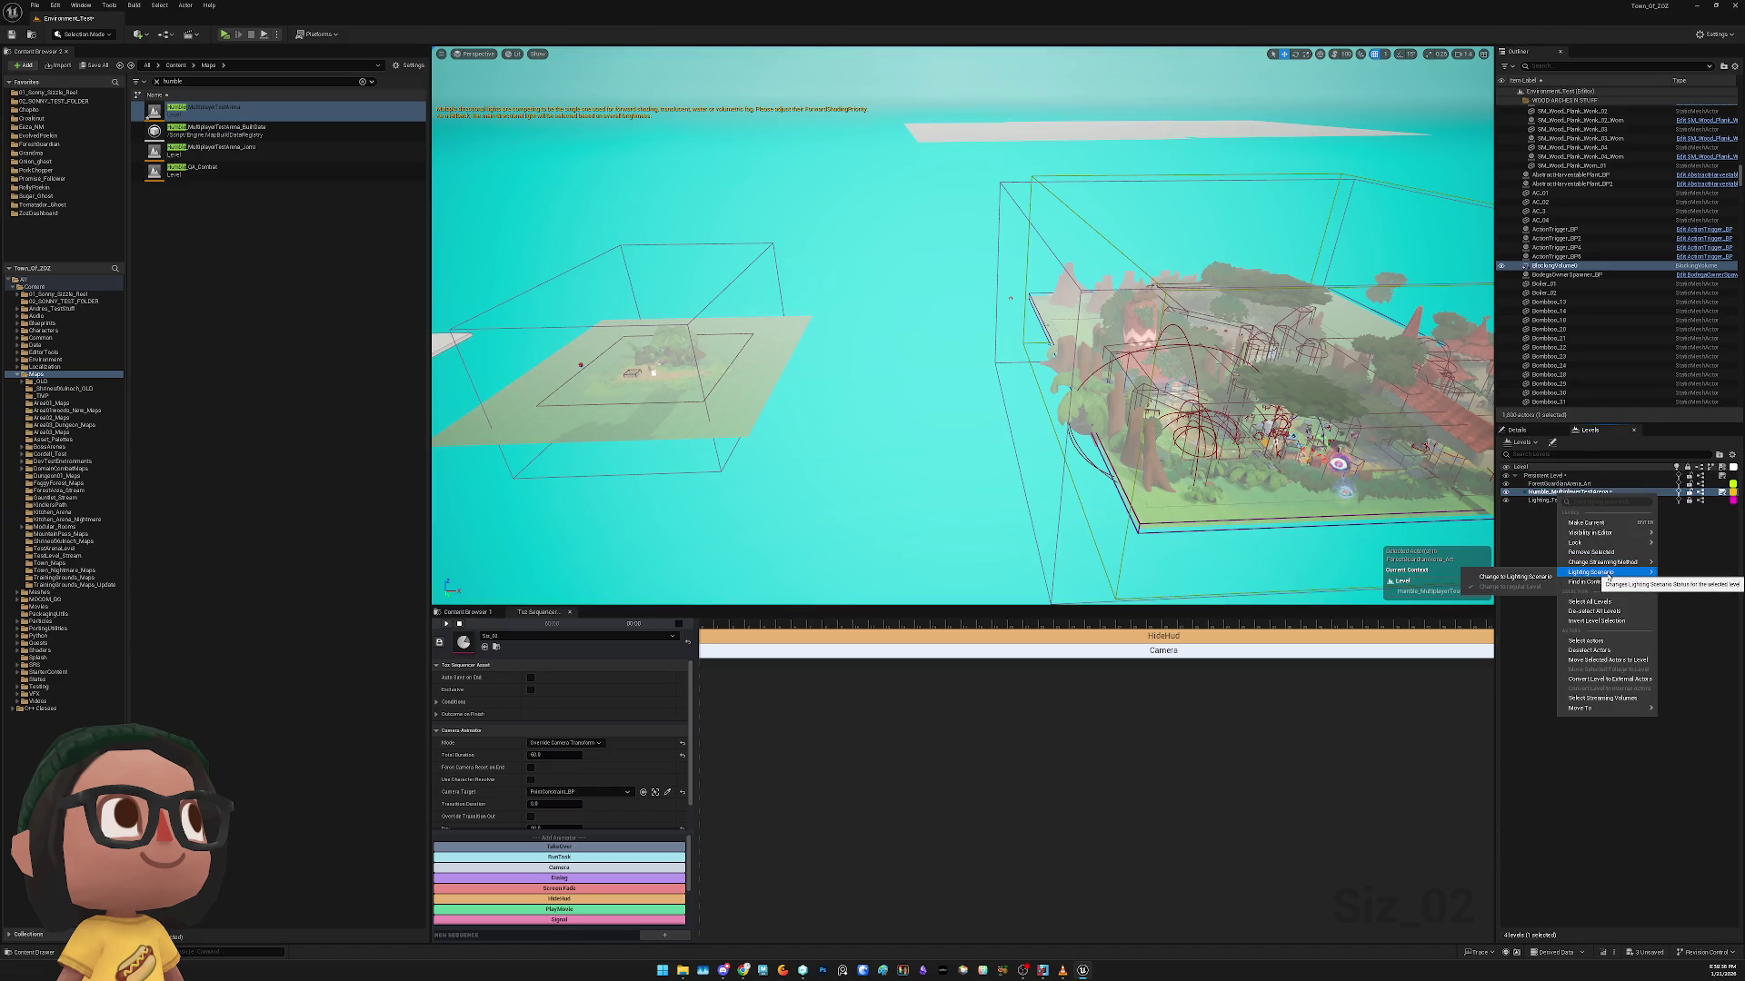
{"action": "left_click", "coordinate": [1700, 578]}
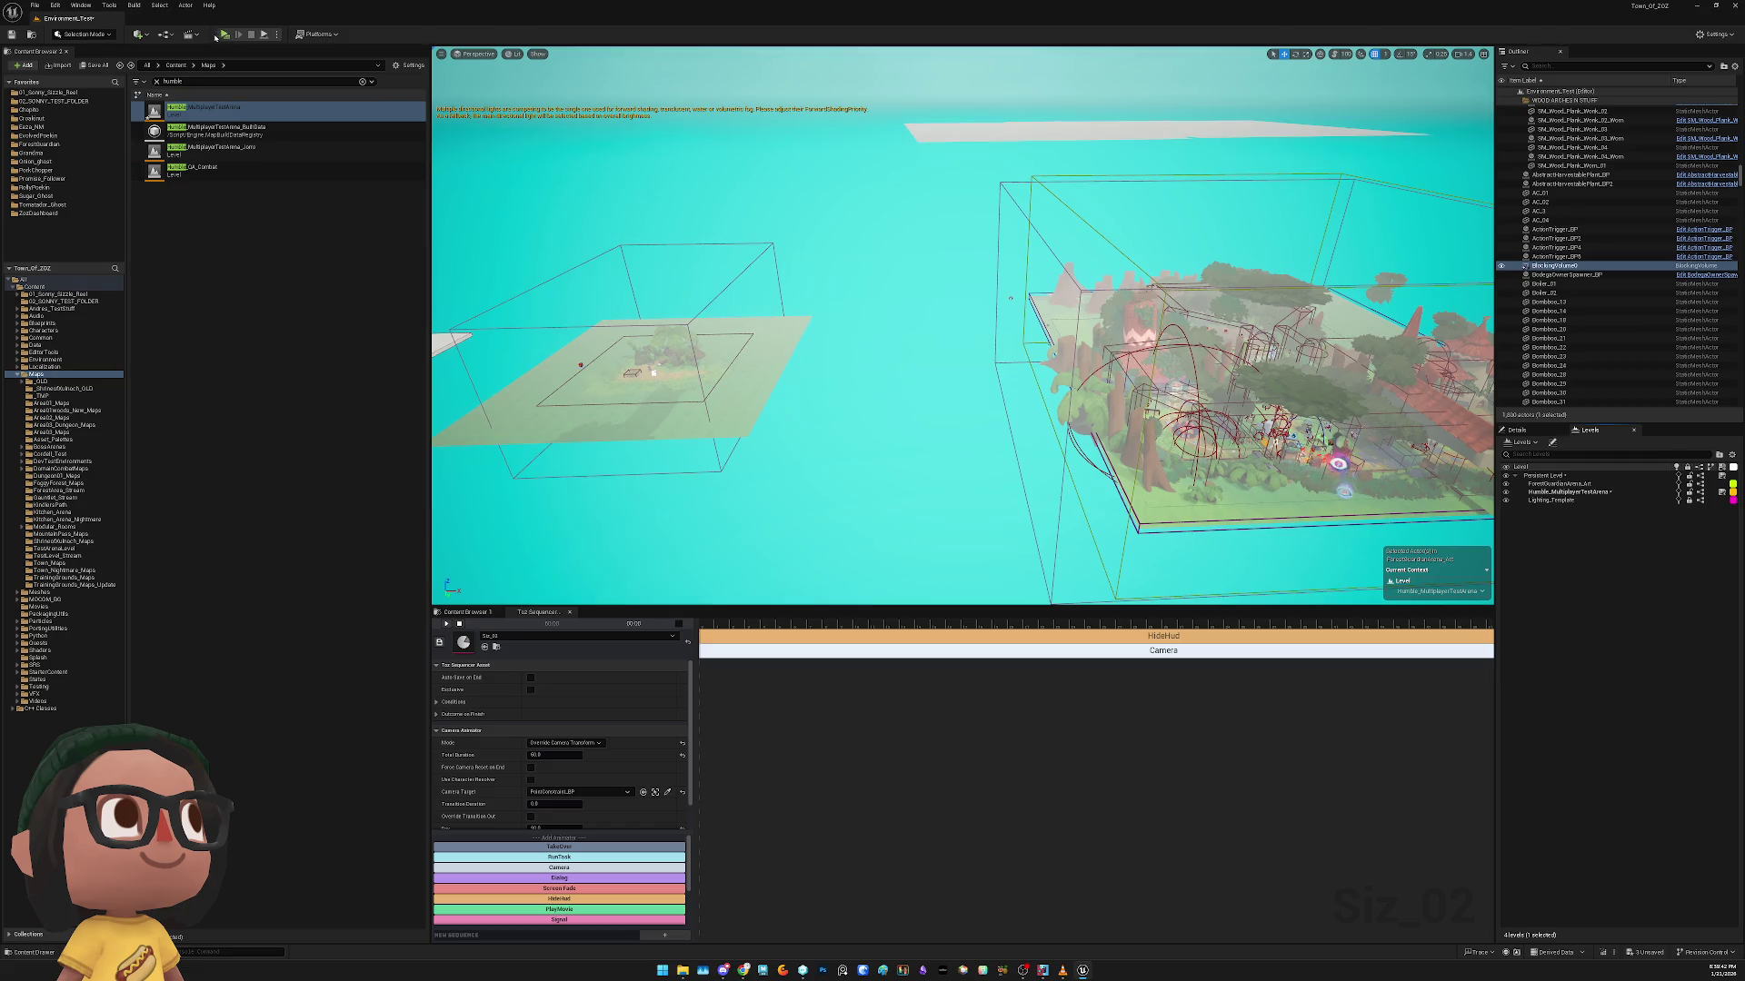
{"action": "left_click", "coordinate": [225, 36]}
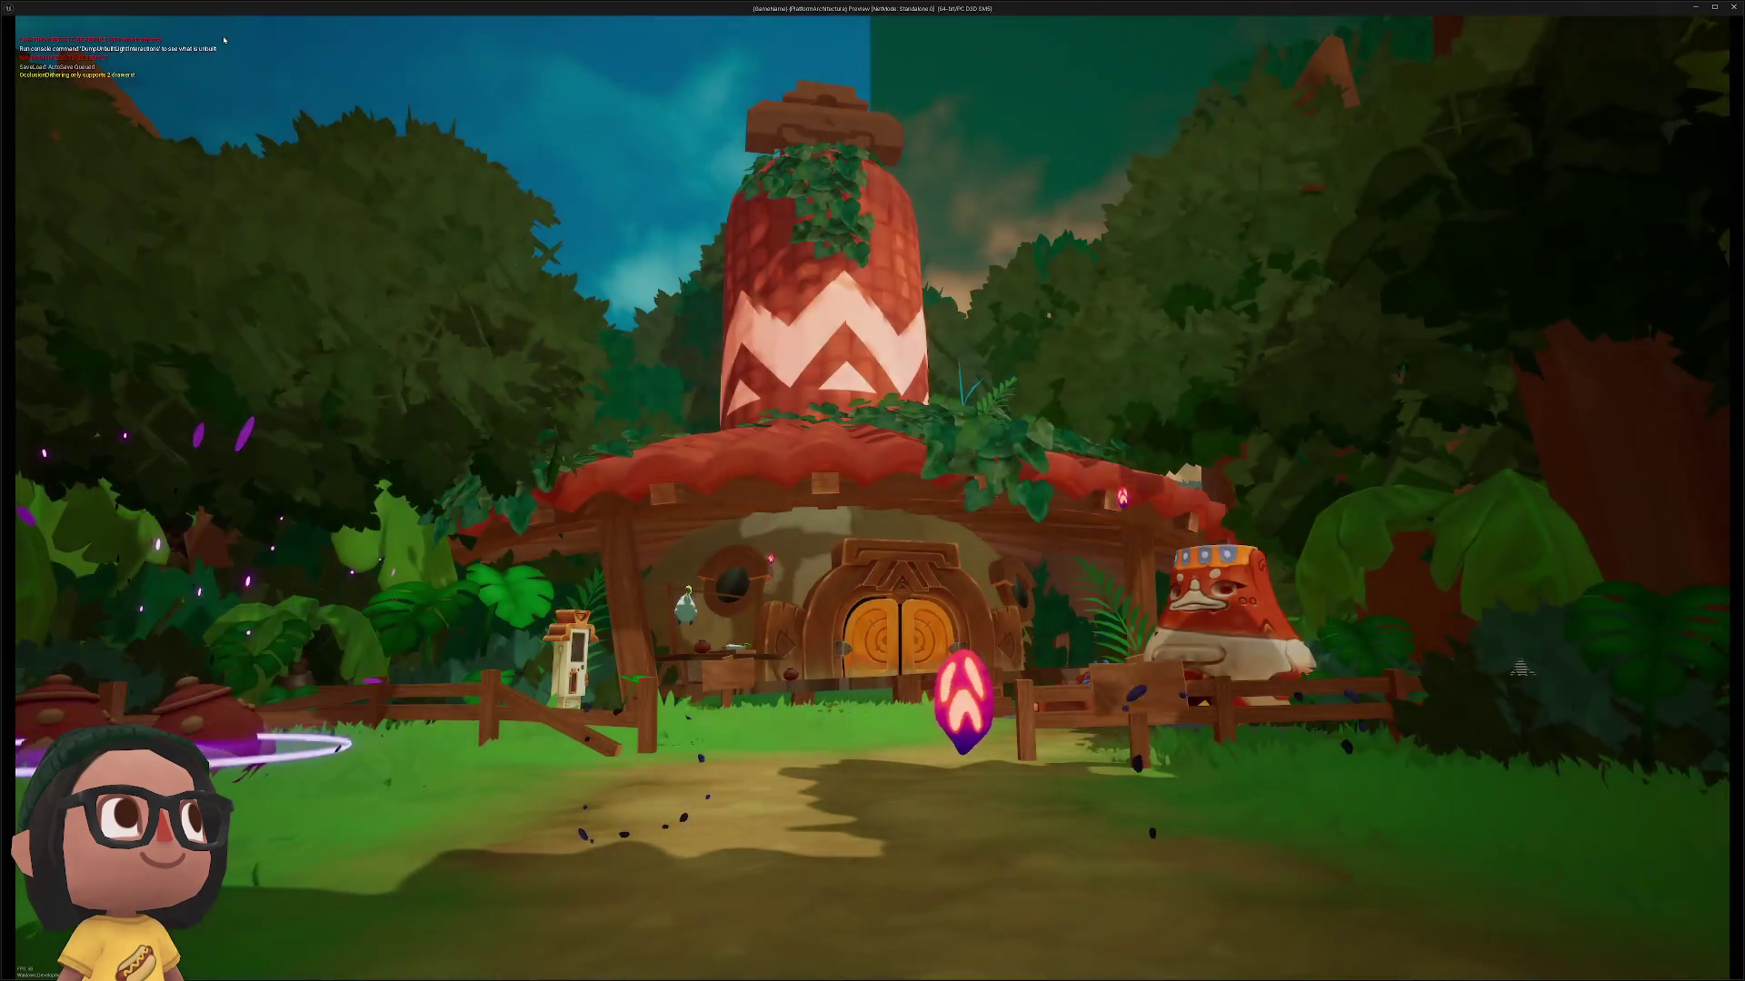
{"action": "key", "text": "Escape"}
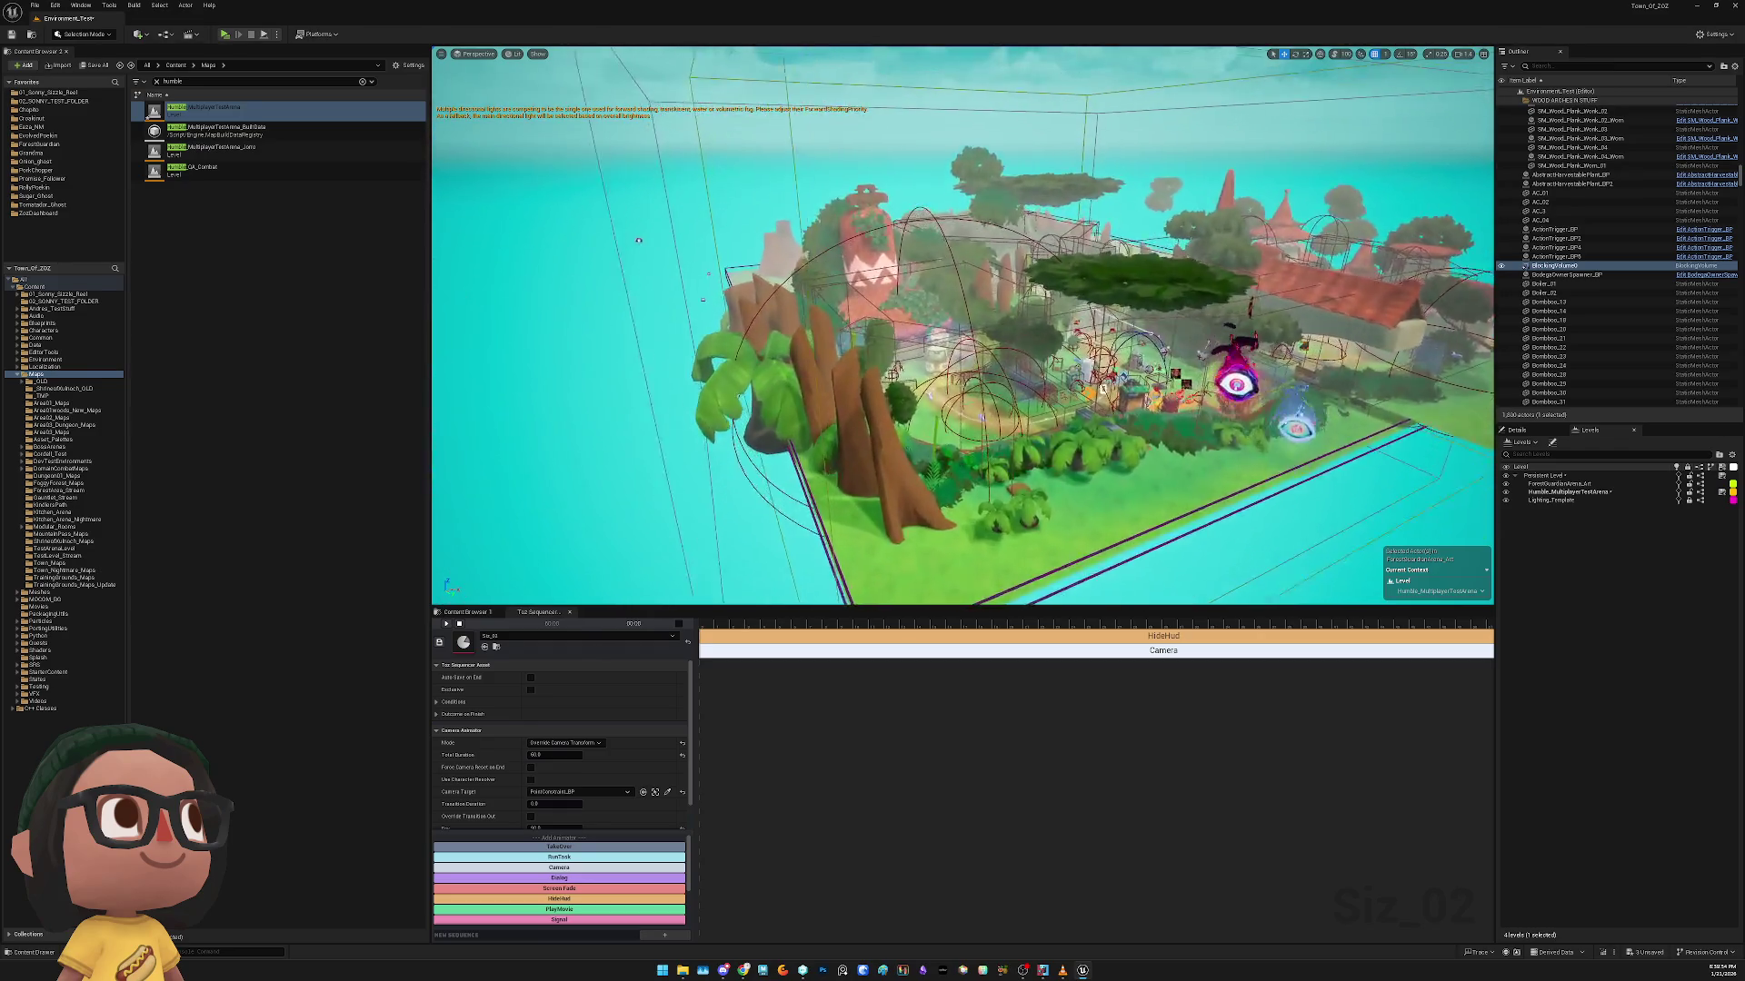
Frame PointConstraint_BP and pilot its camera to preview the view, then eject
{"action": "left_click", "coordinate": [1146, 408]}
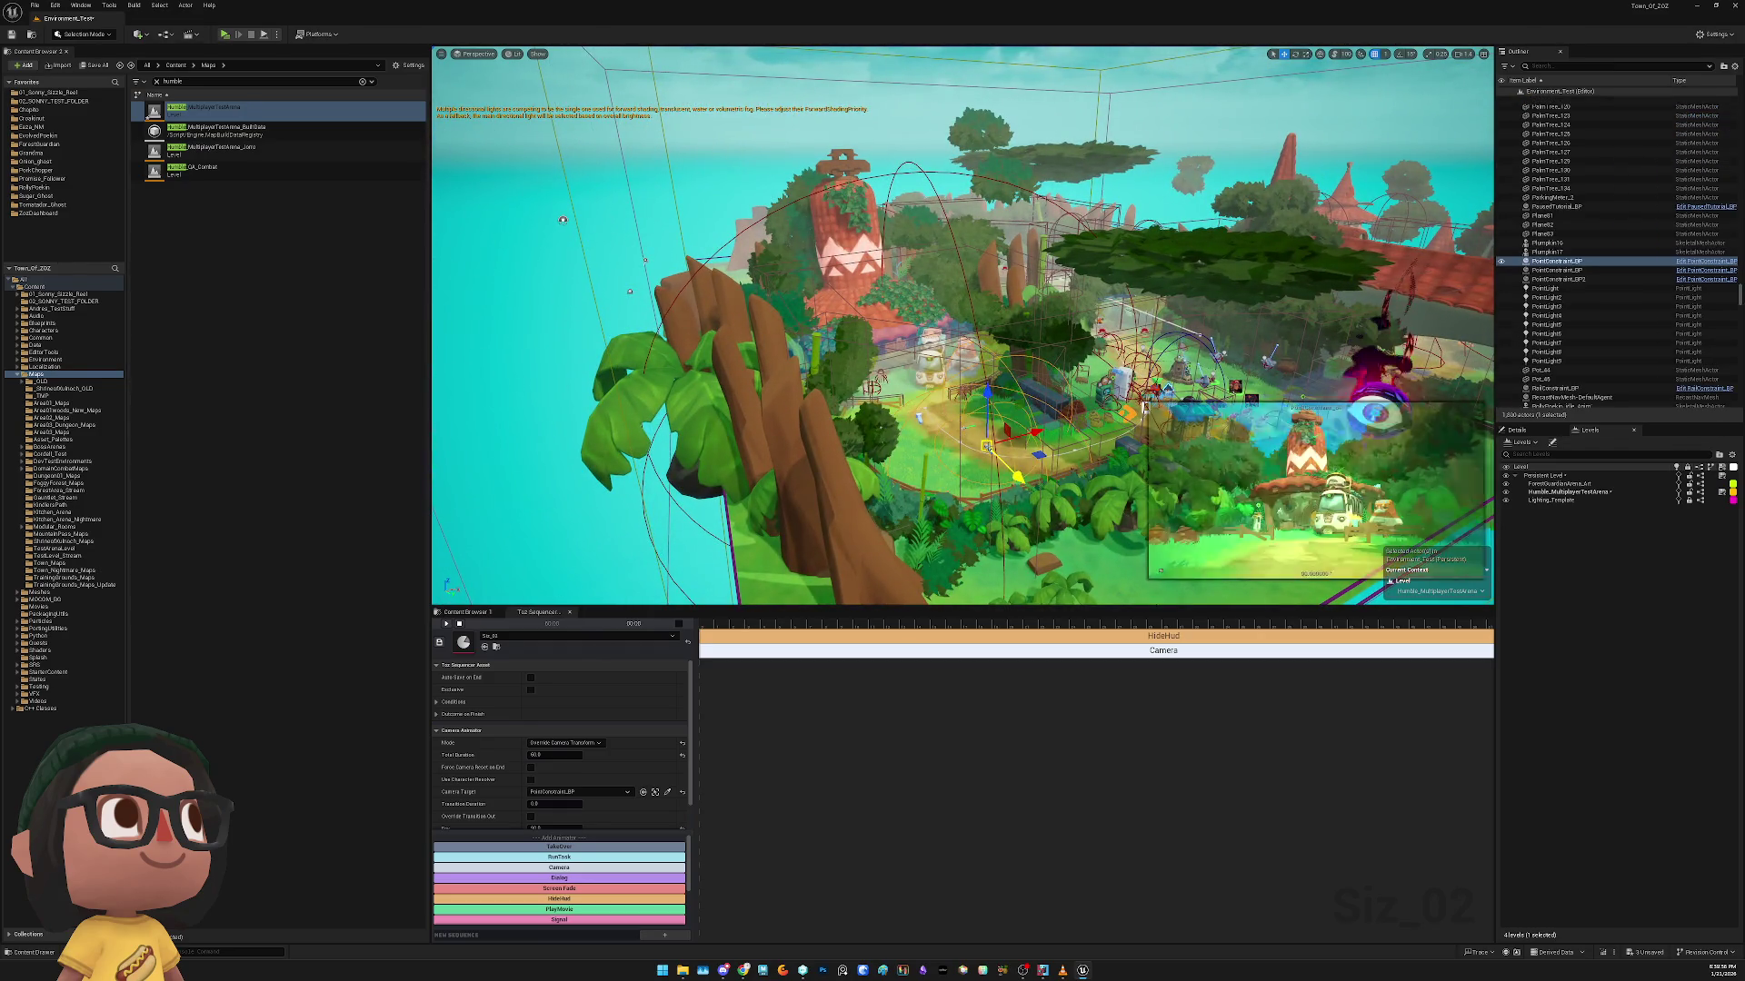
{"action": "key", "text": "f"}
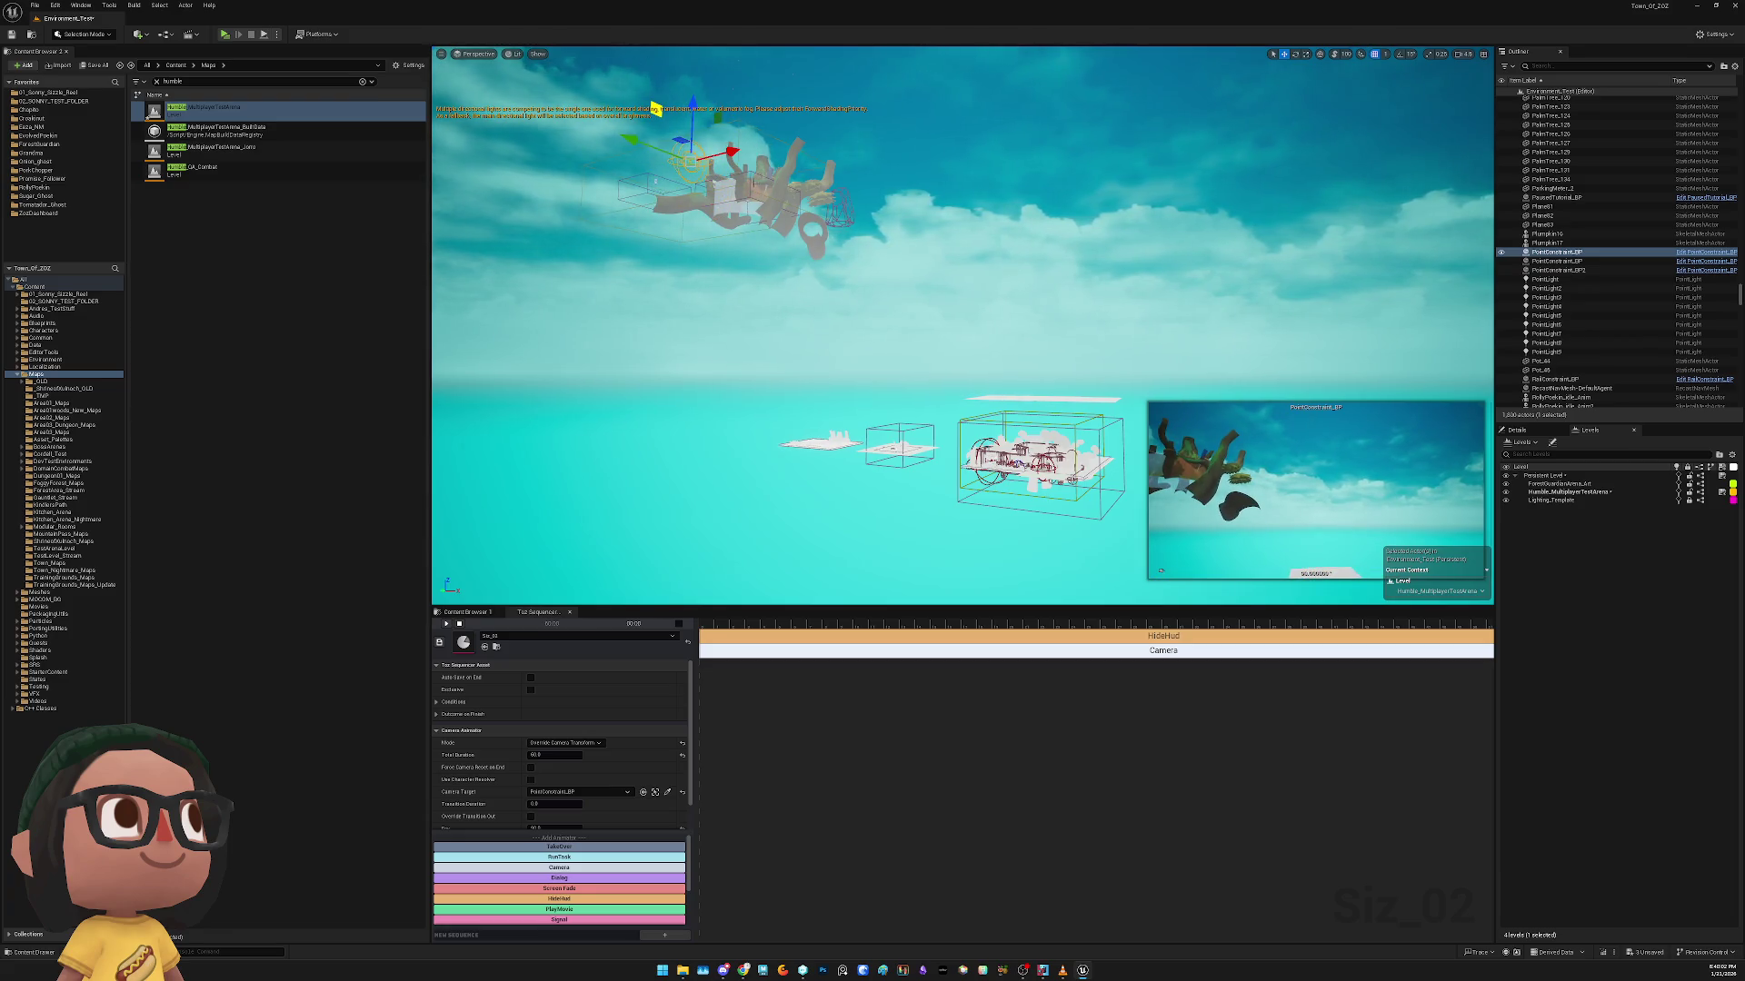
{"action": "key", "text": "f"}
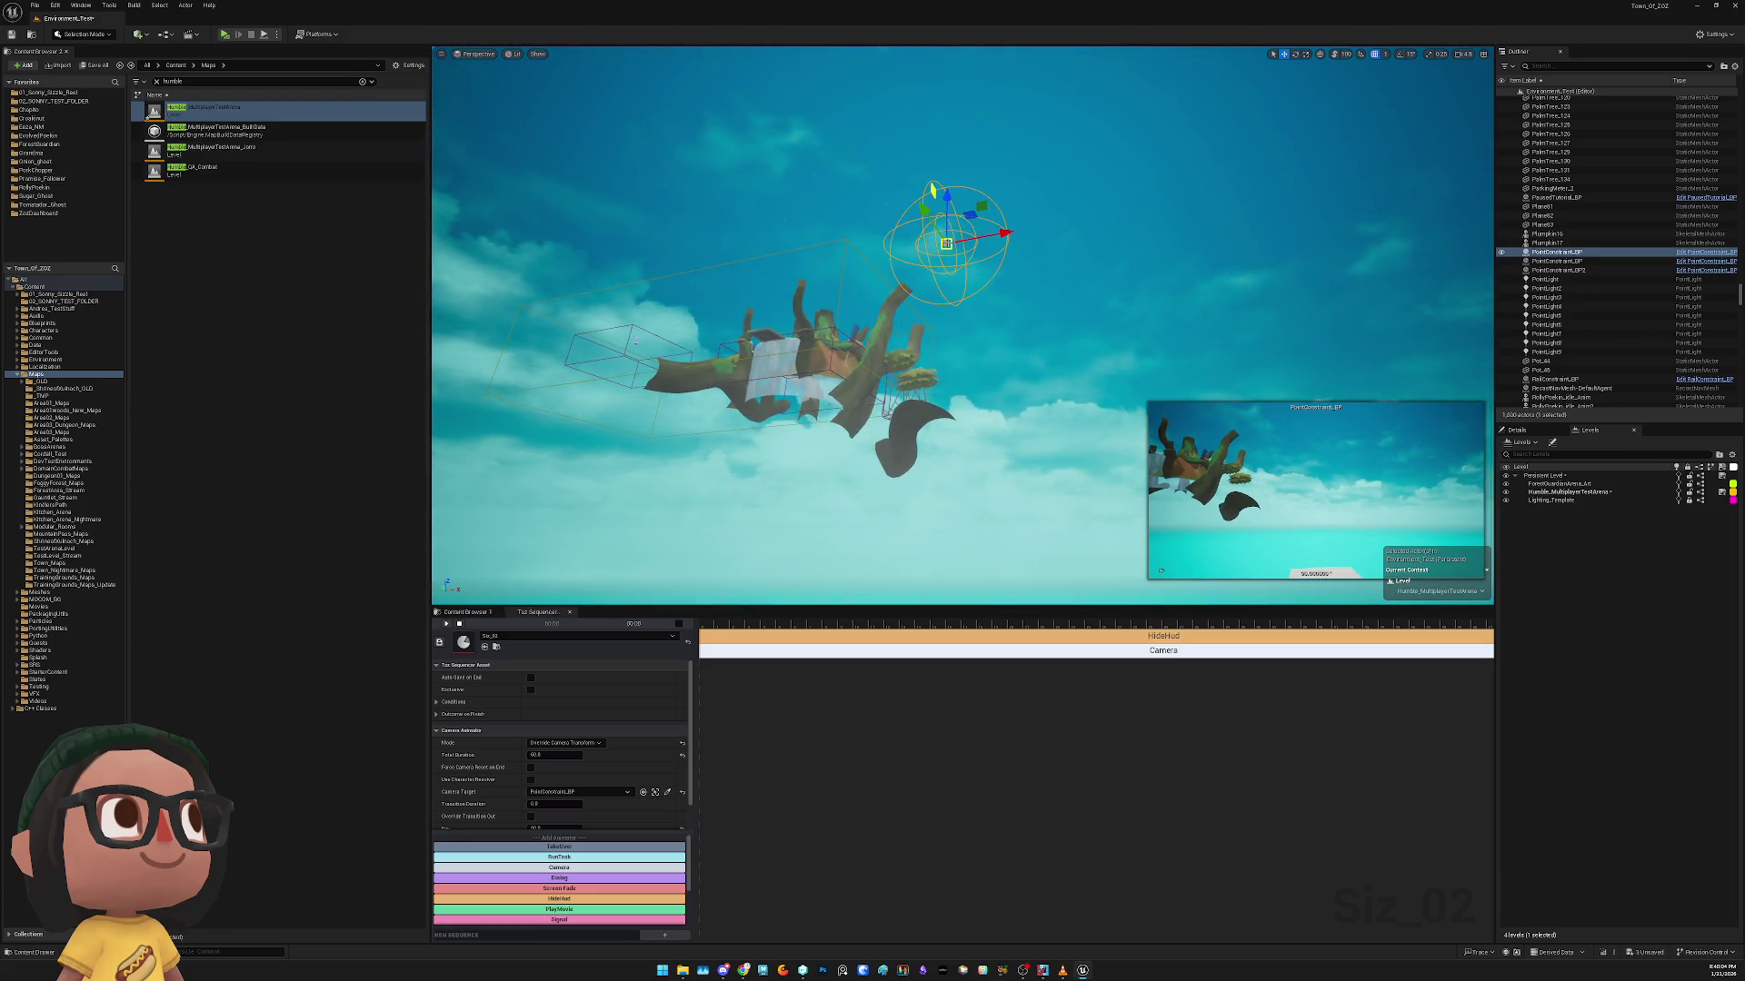
{"action": "right_click", "coordinate": [945, 244]}
{"action": "left_click", "coordinate": [1016, 384]}
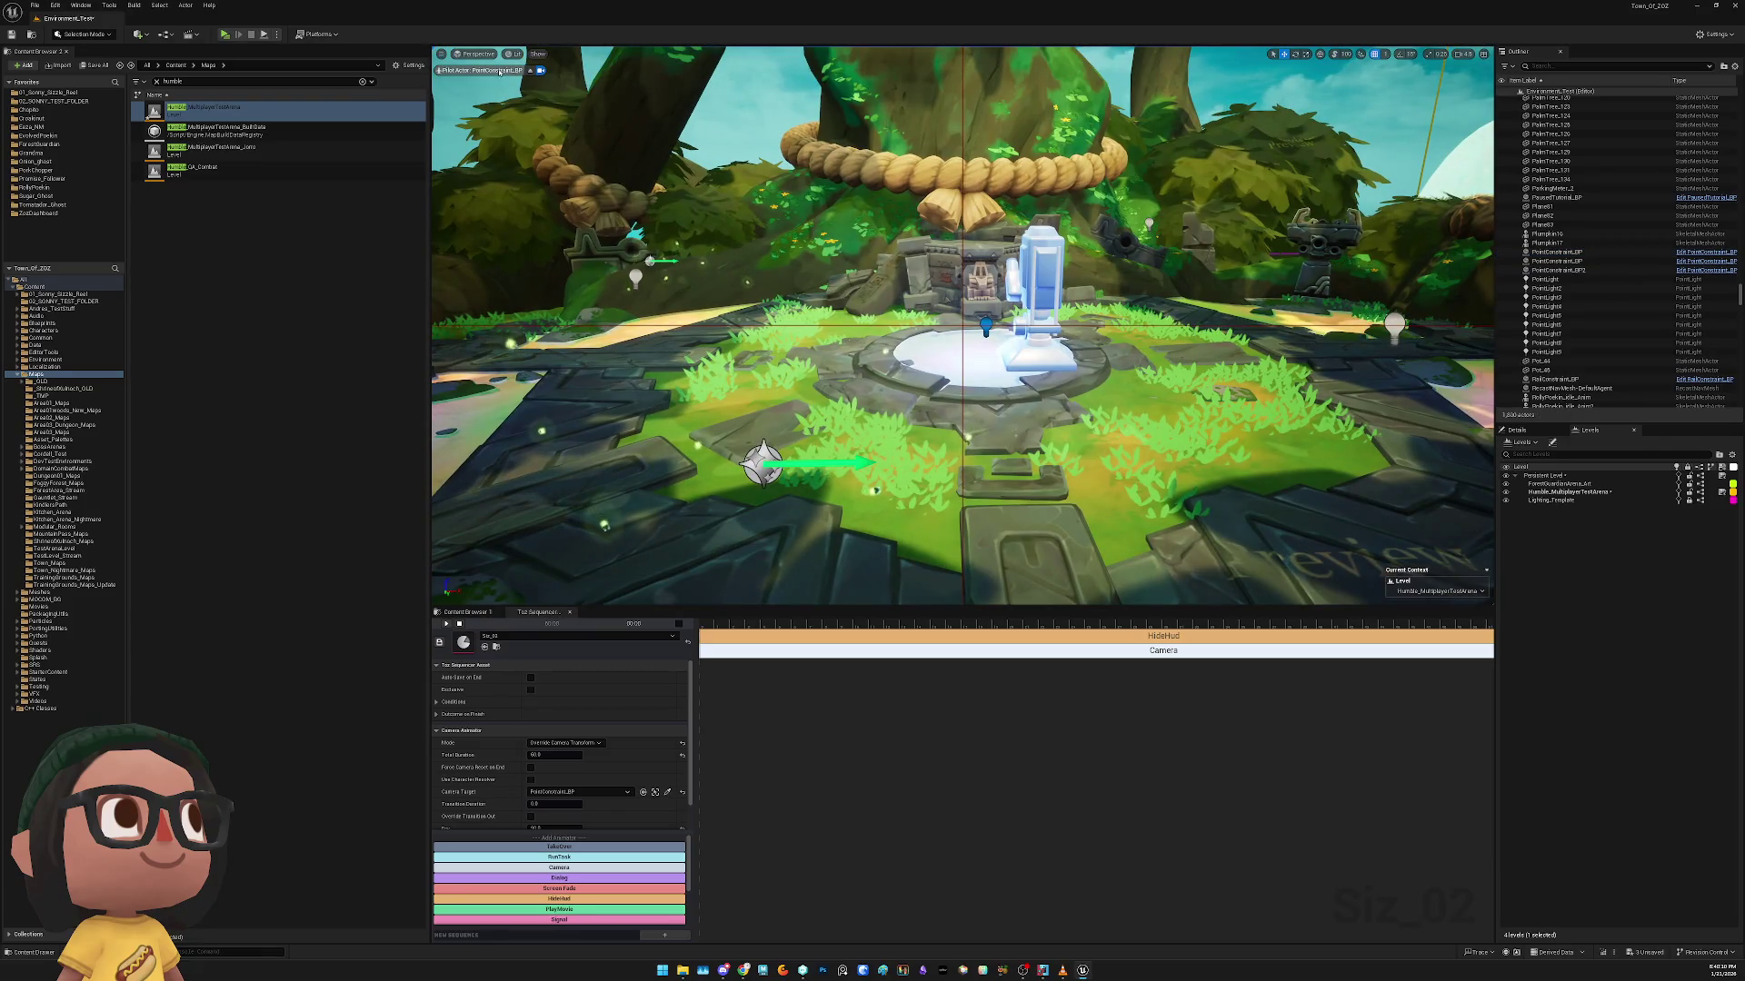
{"action": "left_click", "coordinate": [541, 71]}
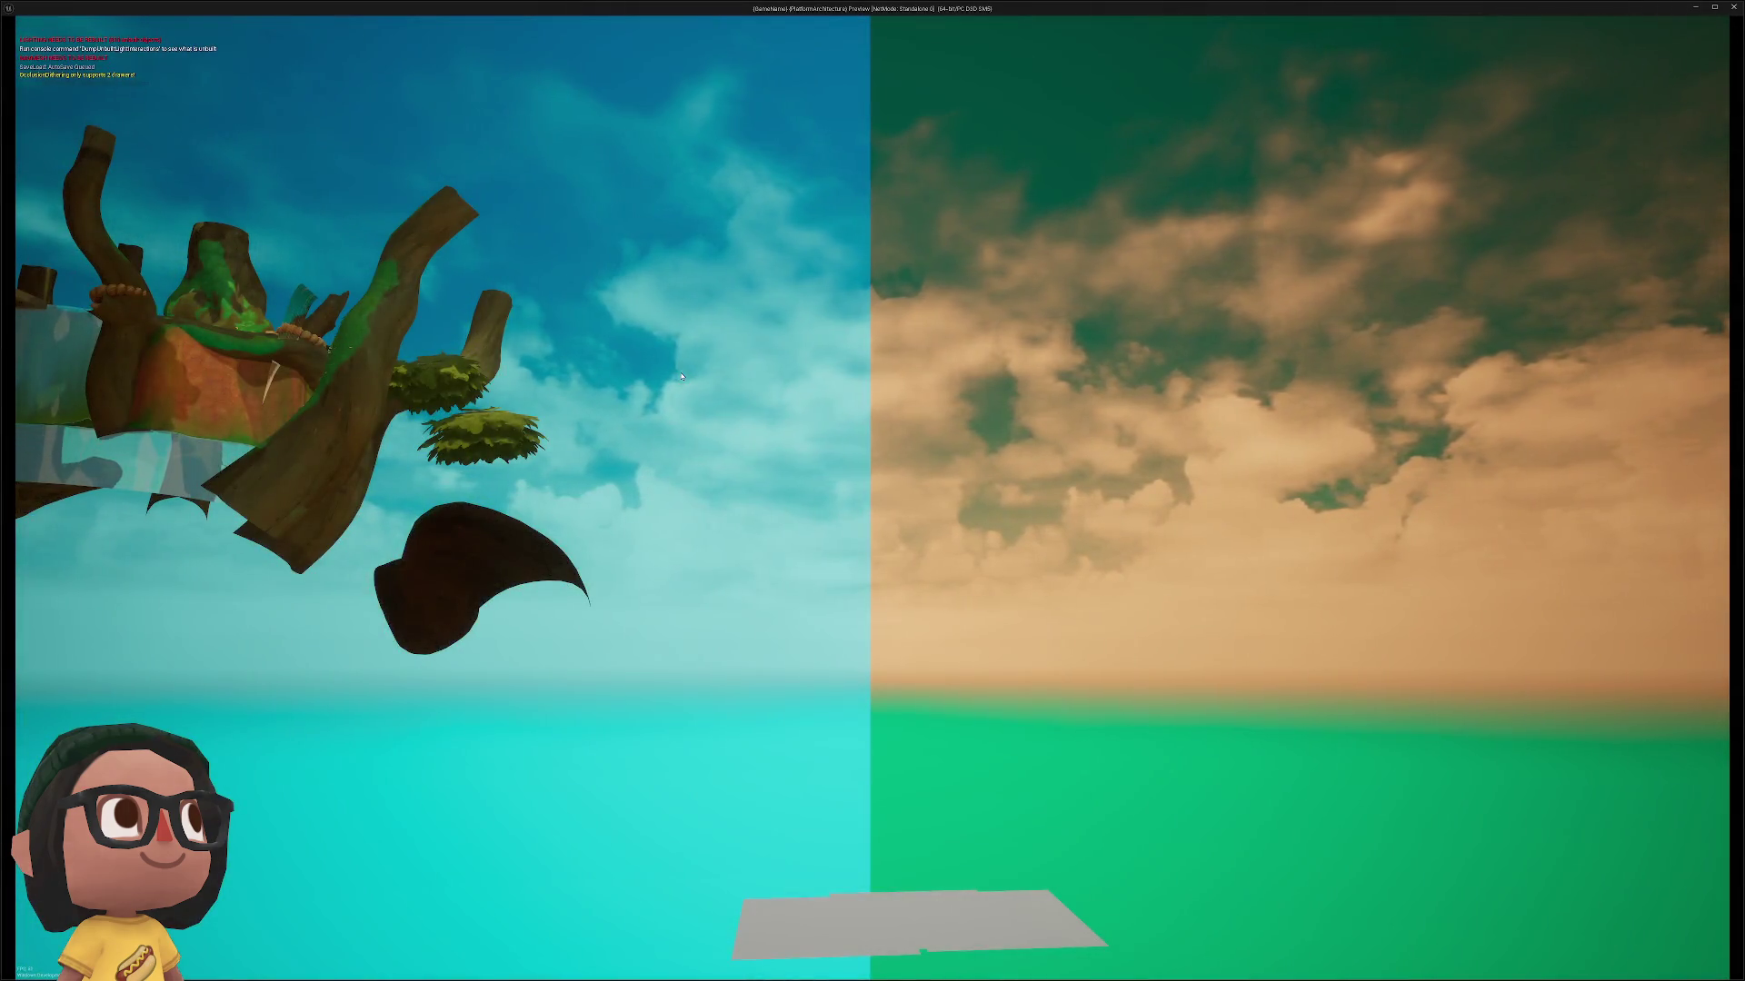
{"action": "key", "text": "Escape"}
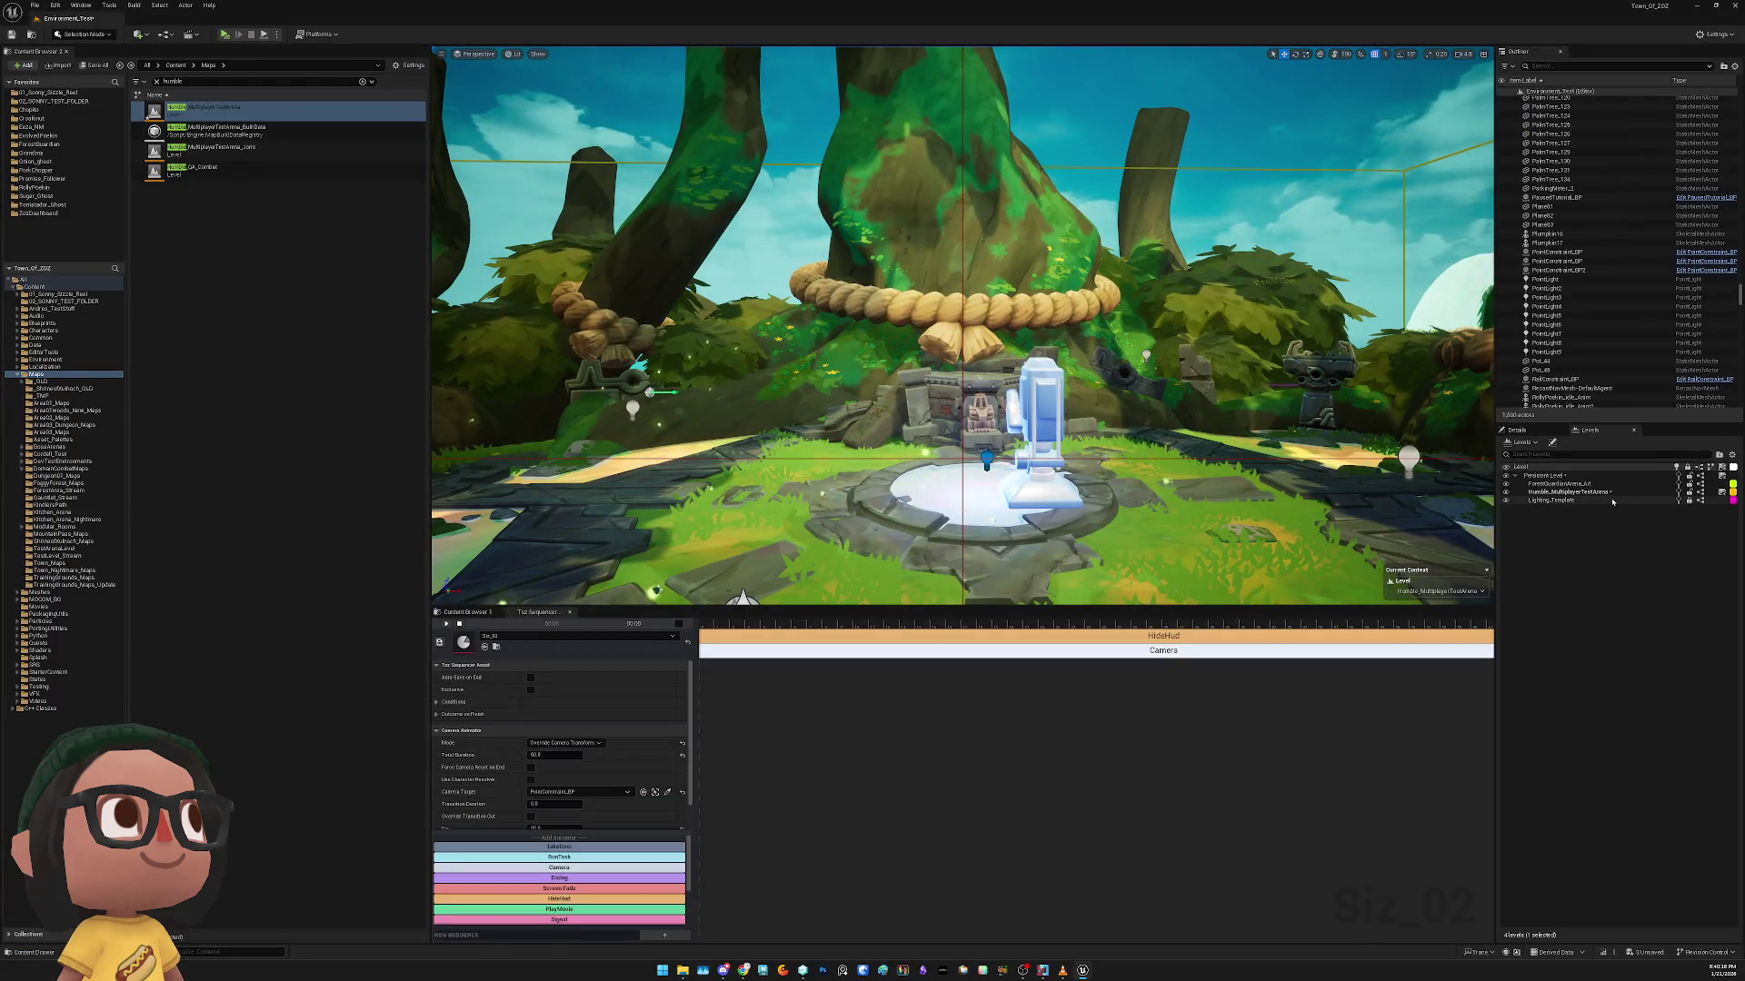
Review the level options for both sublevels without changes, then frame PointConstraint_BP
{"action": "right_click", "coordinate": [1610, 484]}
{"action": "mouse_move", "coordinate": [1653, 560]}
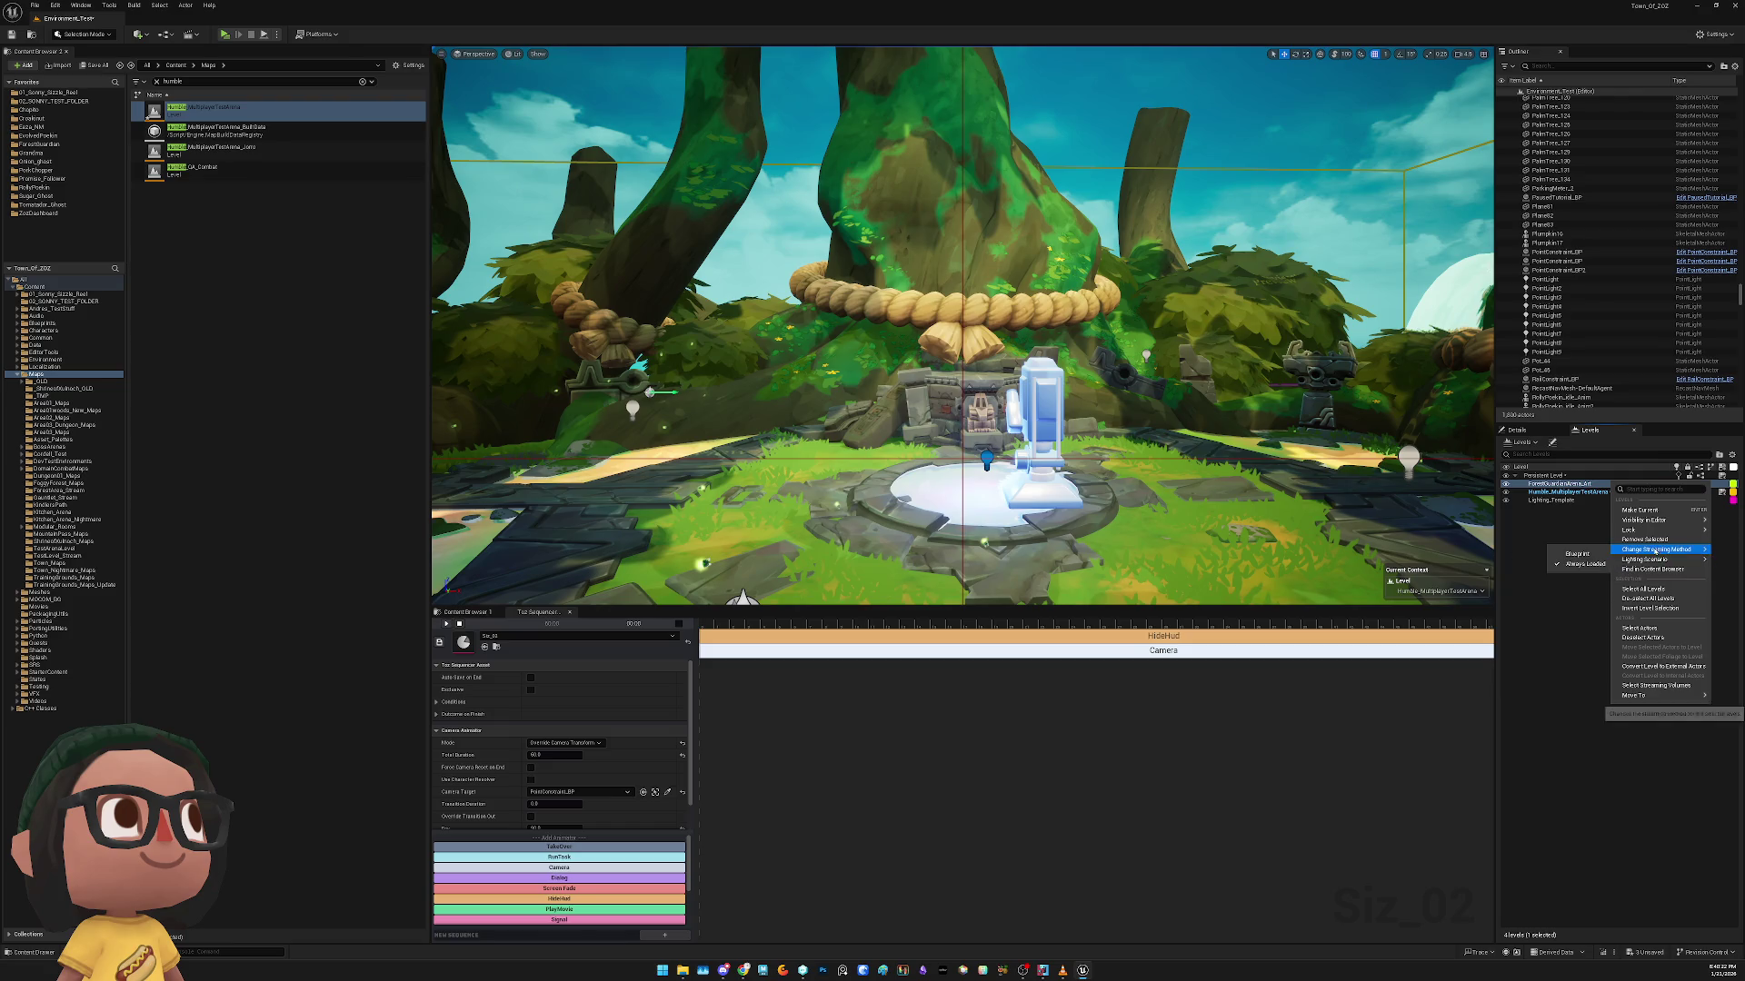
{"action": "left_click", "coordinate": [1538, 492]}
{"action": "right_click", "coordinate": [1542, 493]}
{"action": "mouse_move", "coordinate": [1607, 562]}
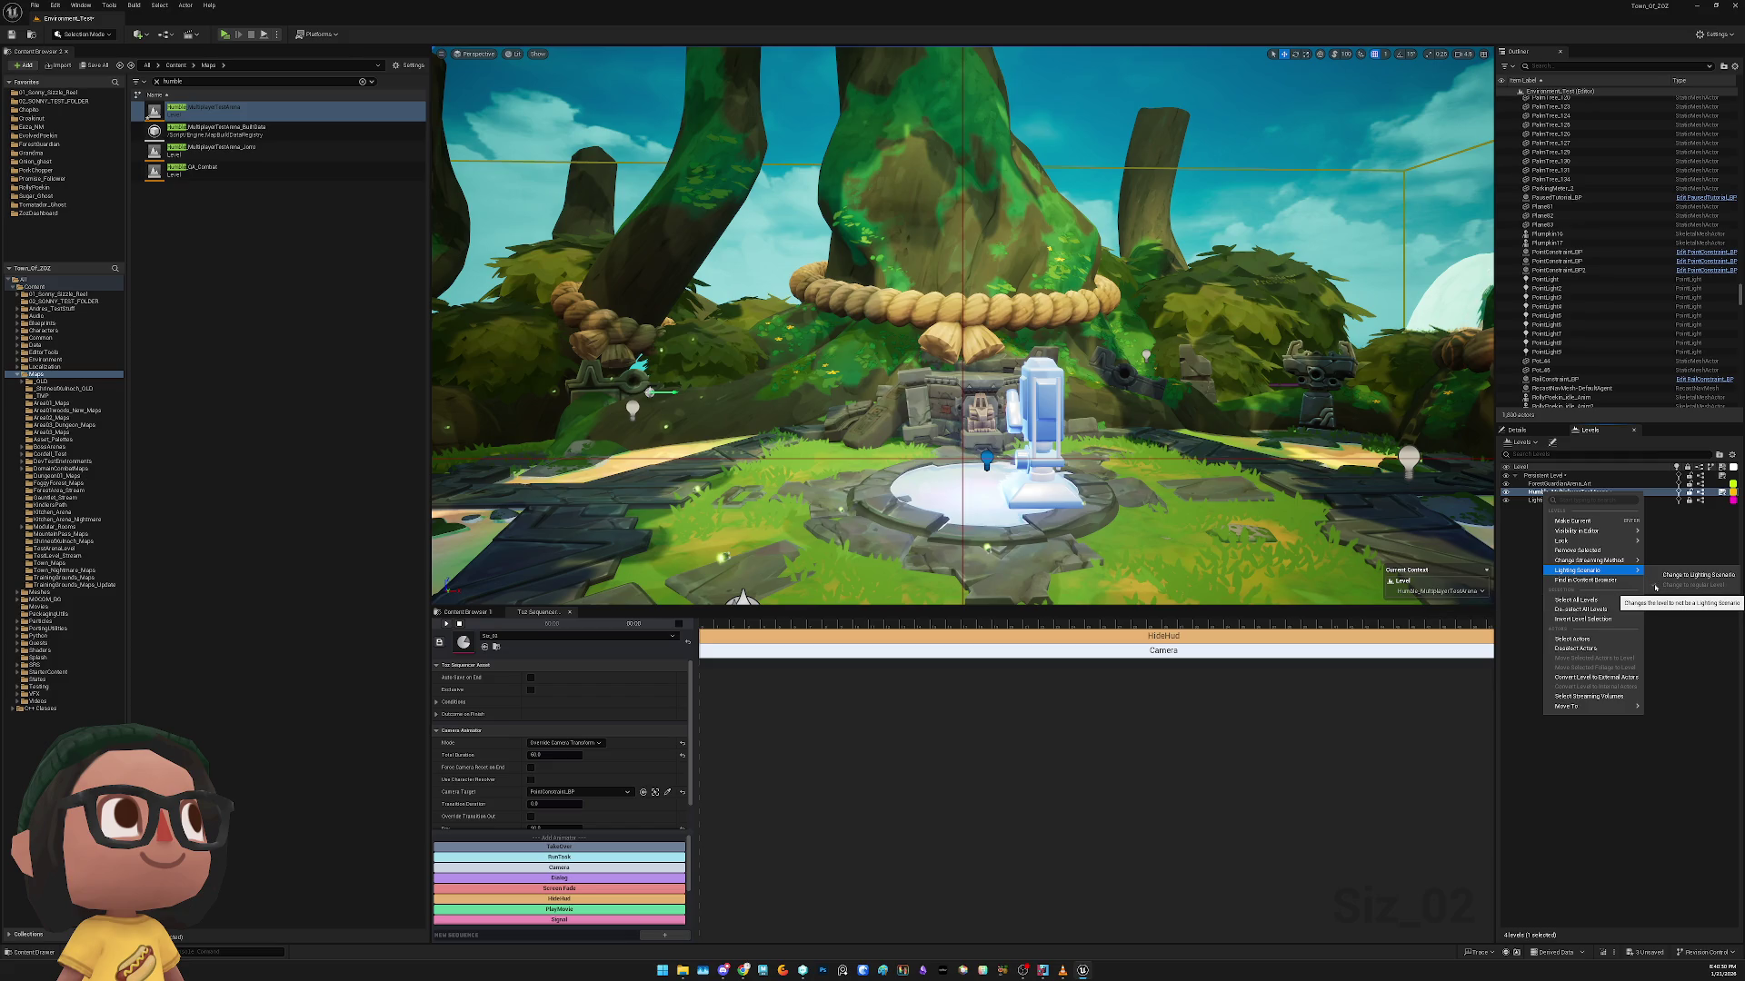
{"action": "left_click", "coordinate": [1655, 587]}
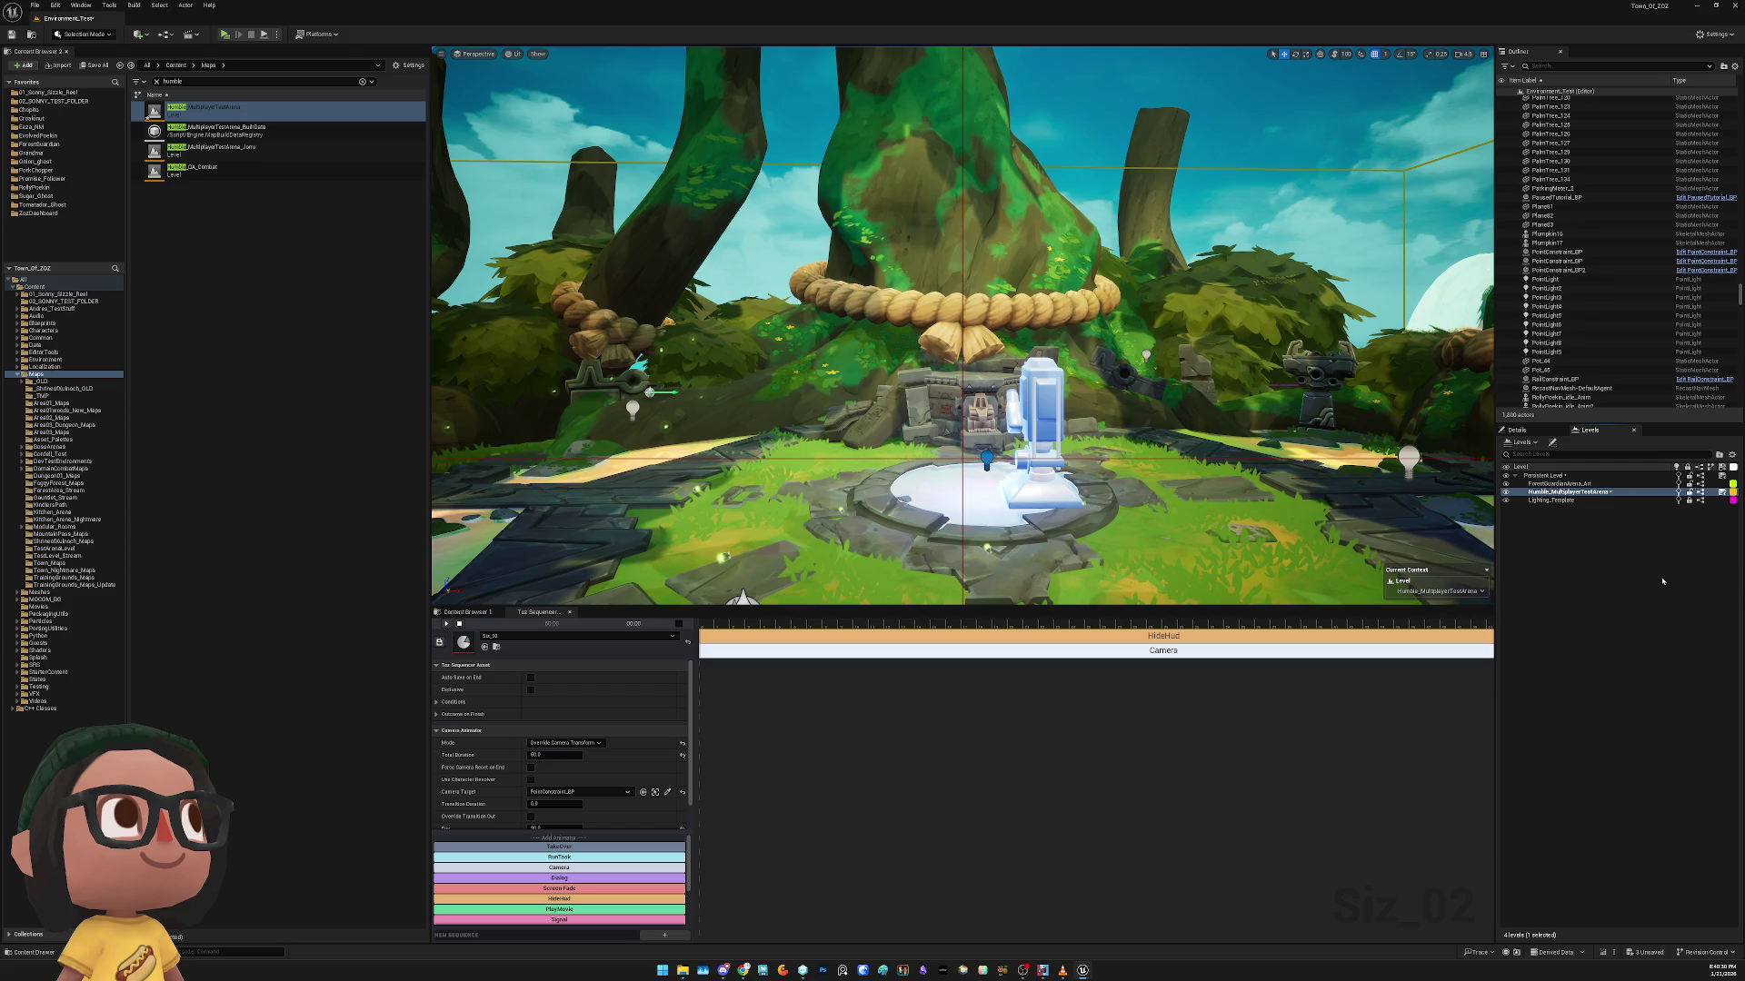
{"action": "right_click", "coordinate": [1577, 495]}
{"action": "left_click", "coordinate": [1567, 530]}
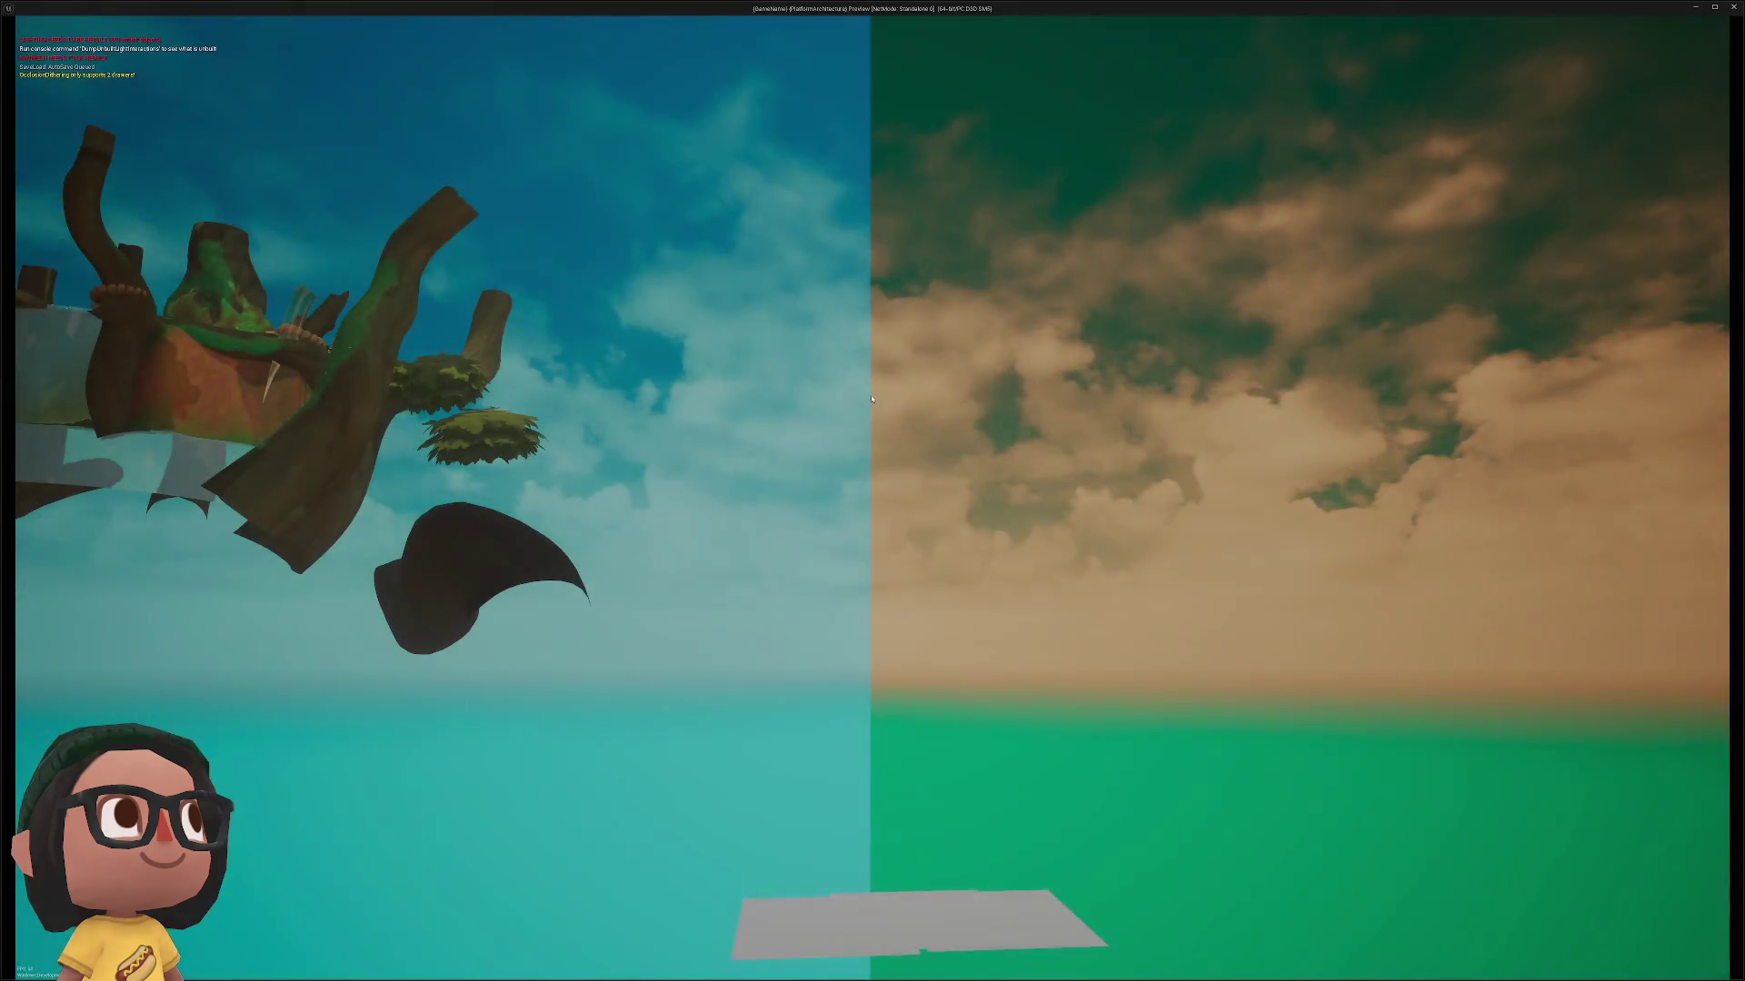
{"action": "key", "text": "Escape"}
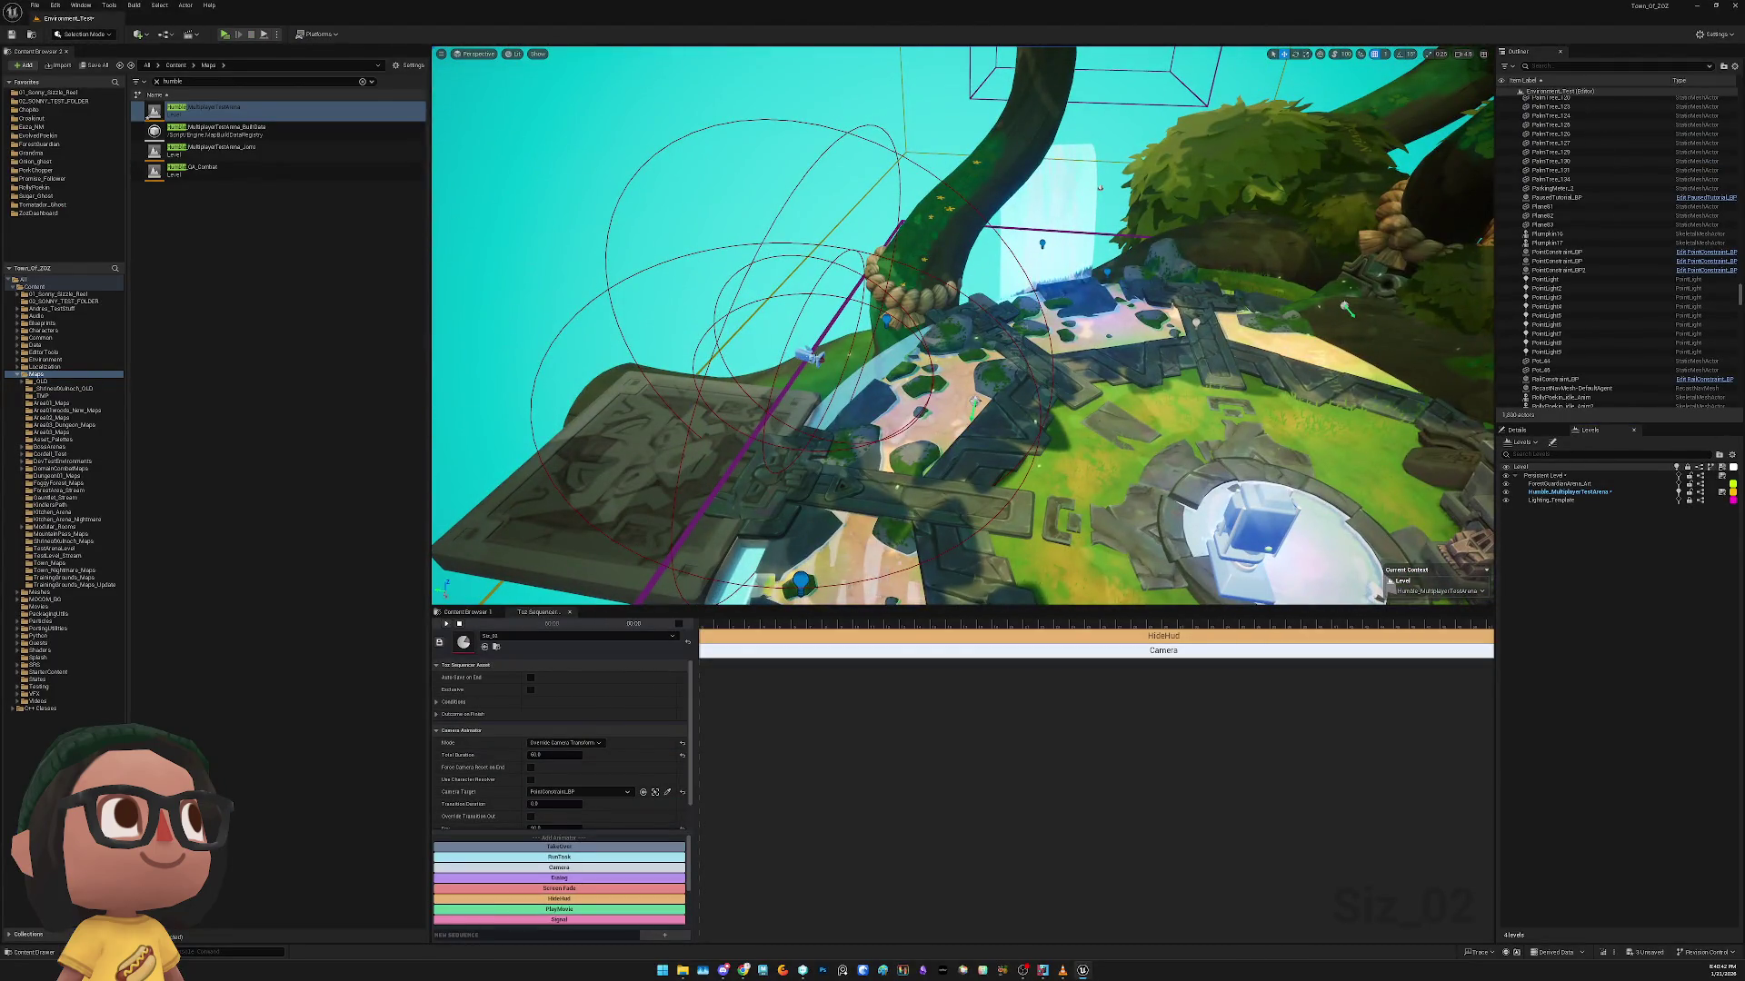
{"action": "left_click", "coordinate": [811, 356]}
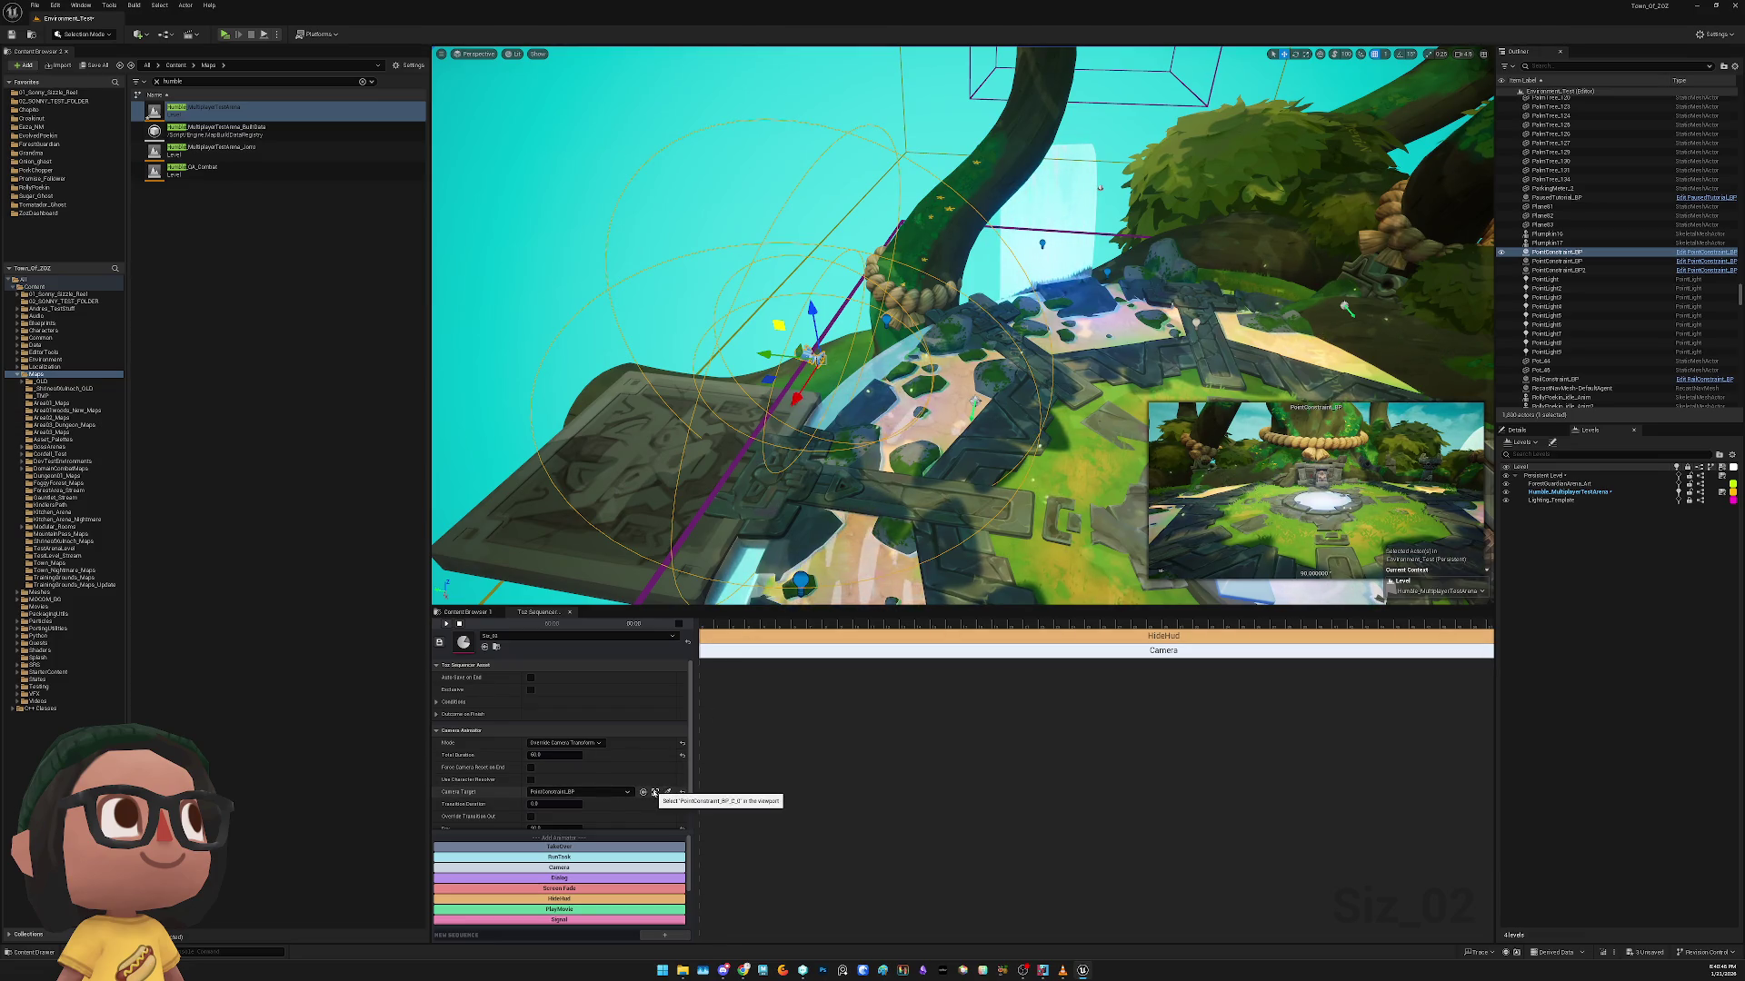
{"action": "left_click", "coordinate": [655, 793]}
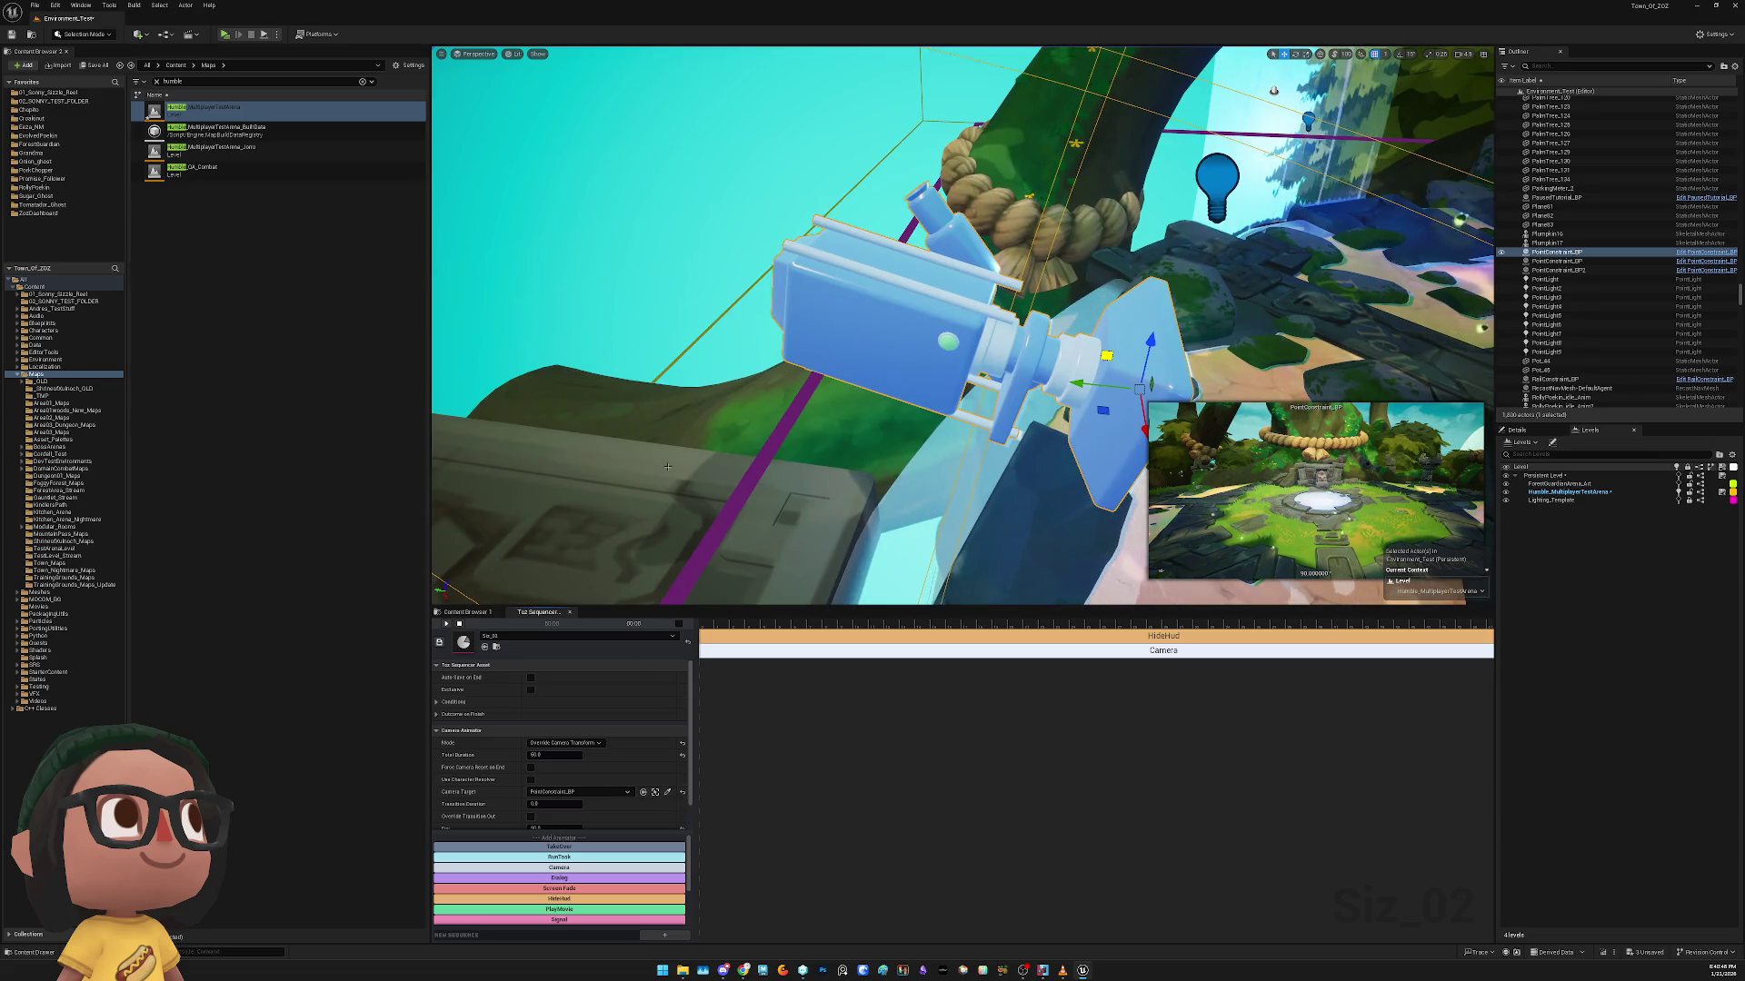
Set ForestGuardianArena_Art and Humble_MultiplayerTestArena streaming methods to Always Loaded
{"action": "right_click", "coordinate": [1565, 485]}
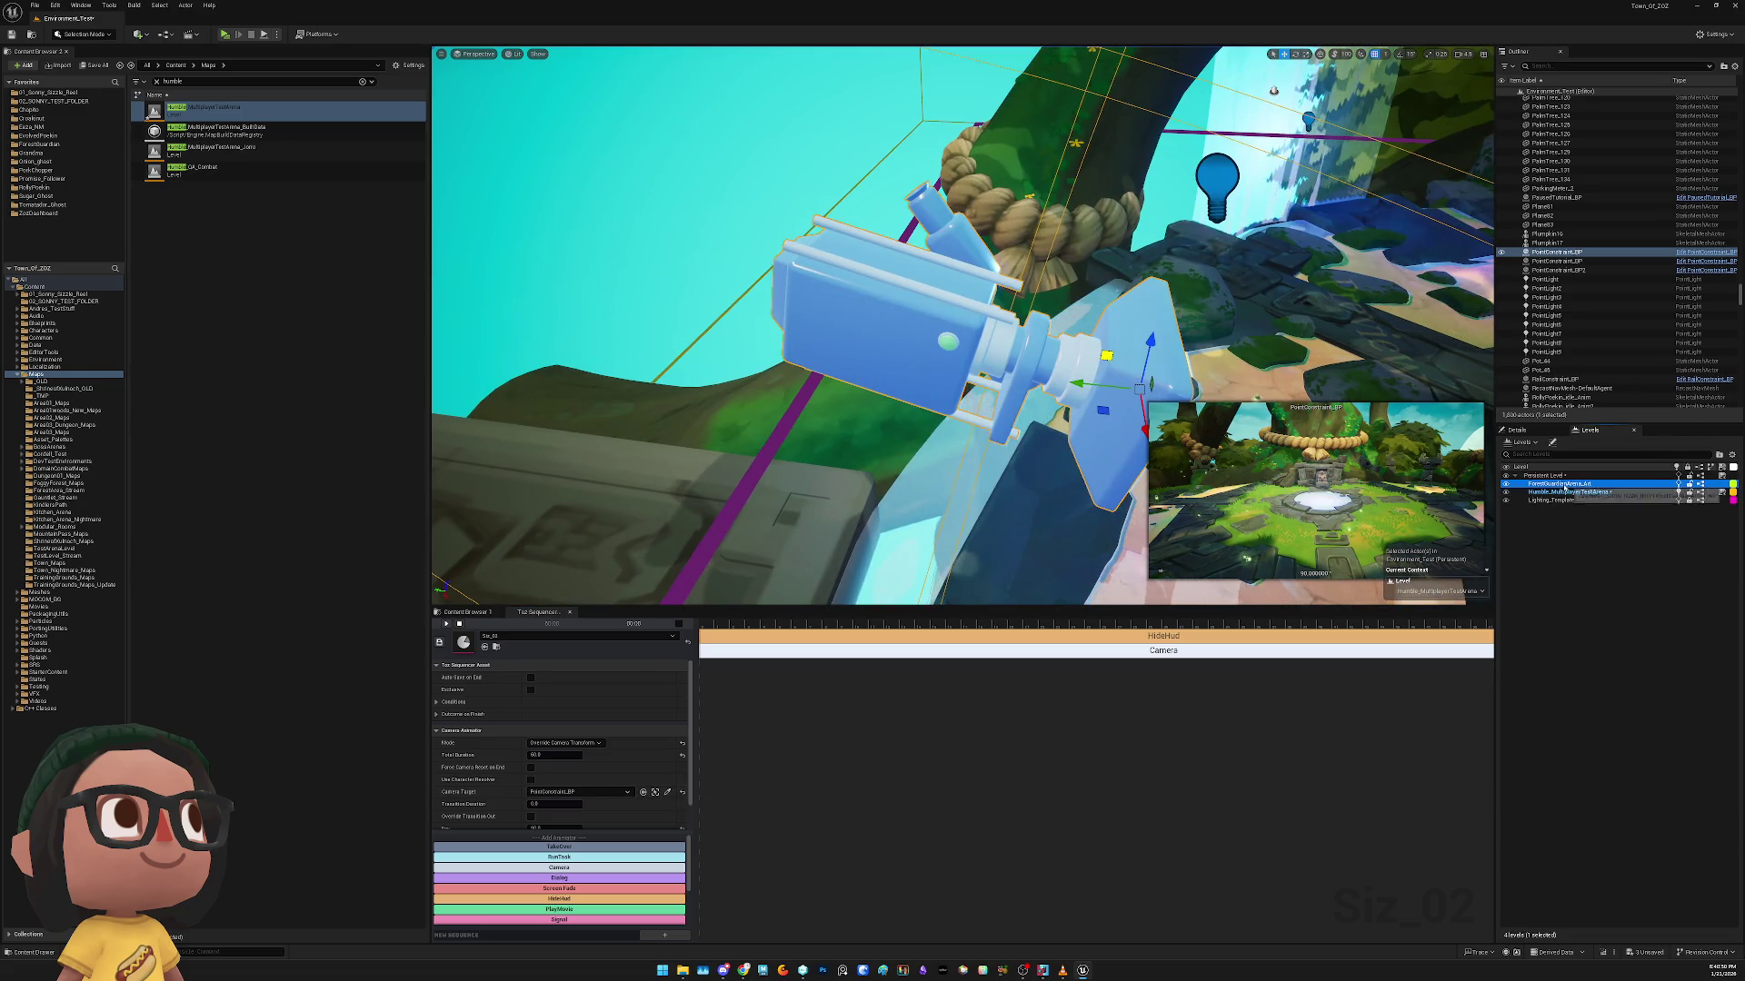
{"action": "mouse_move", "coordinate": [1591, 556]}
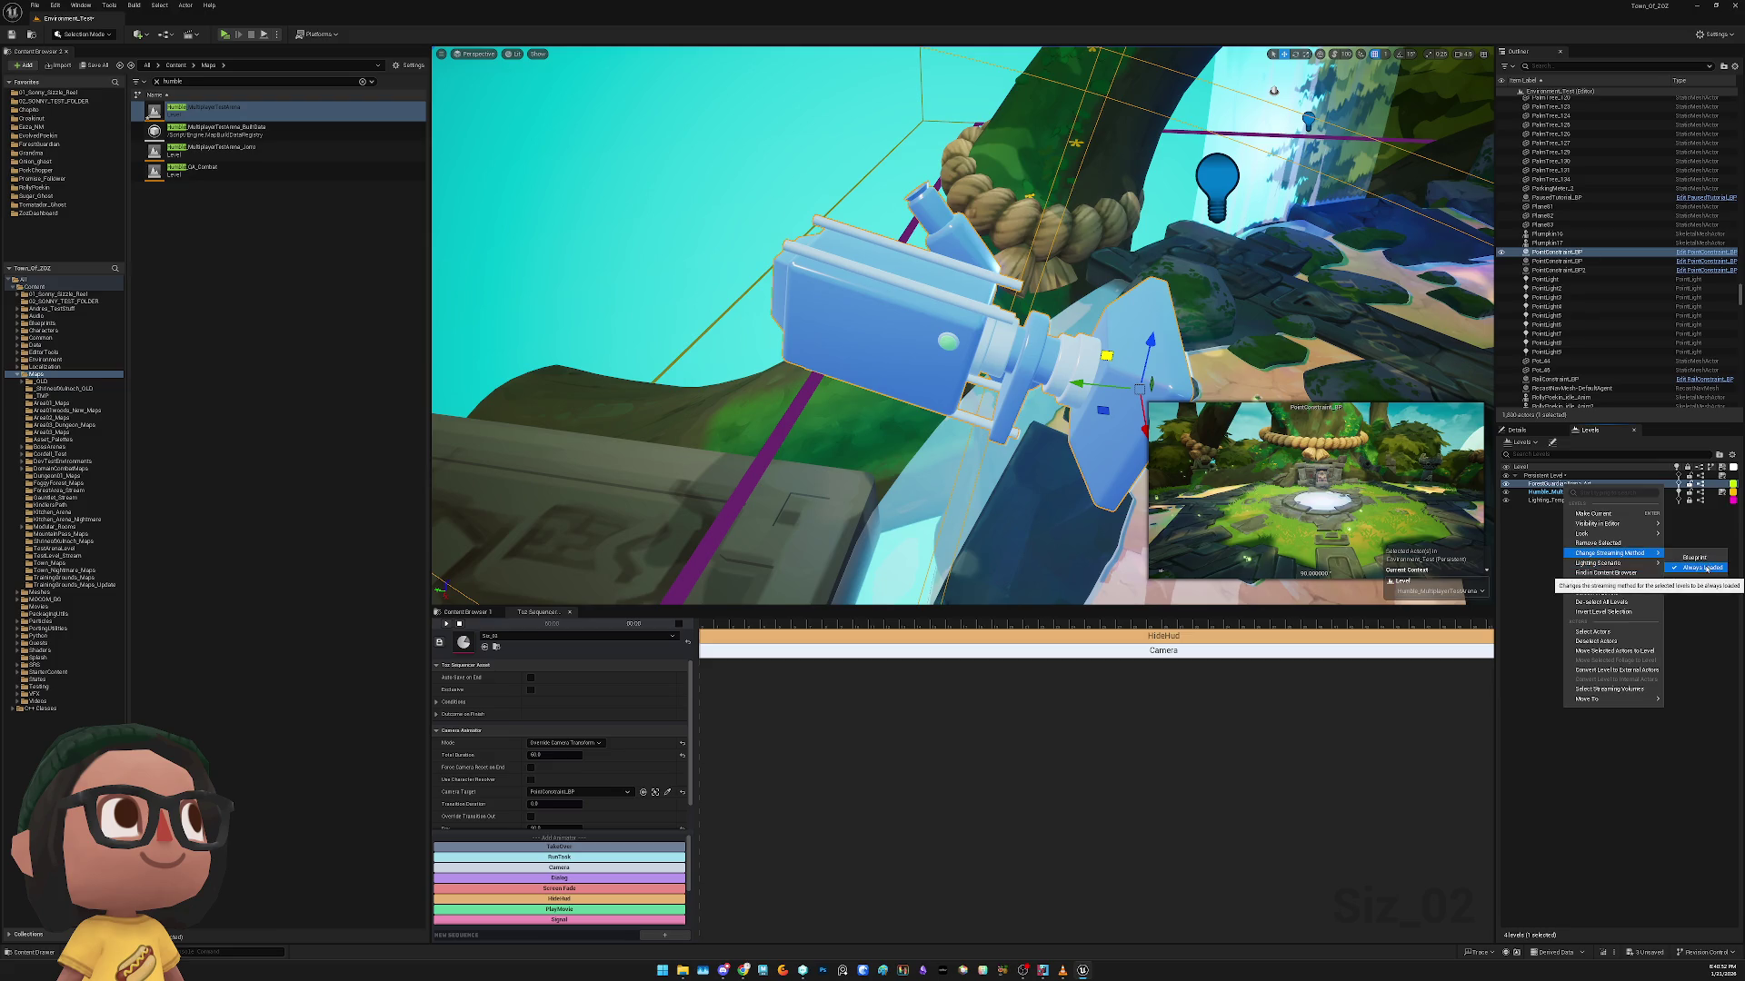
{"action": "left_click", "coordinate": [1706, 567]}
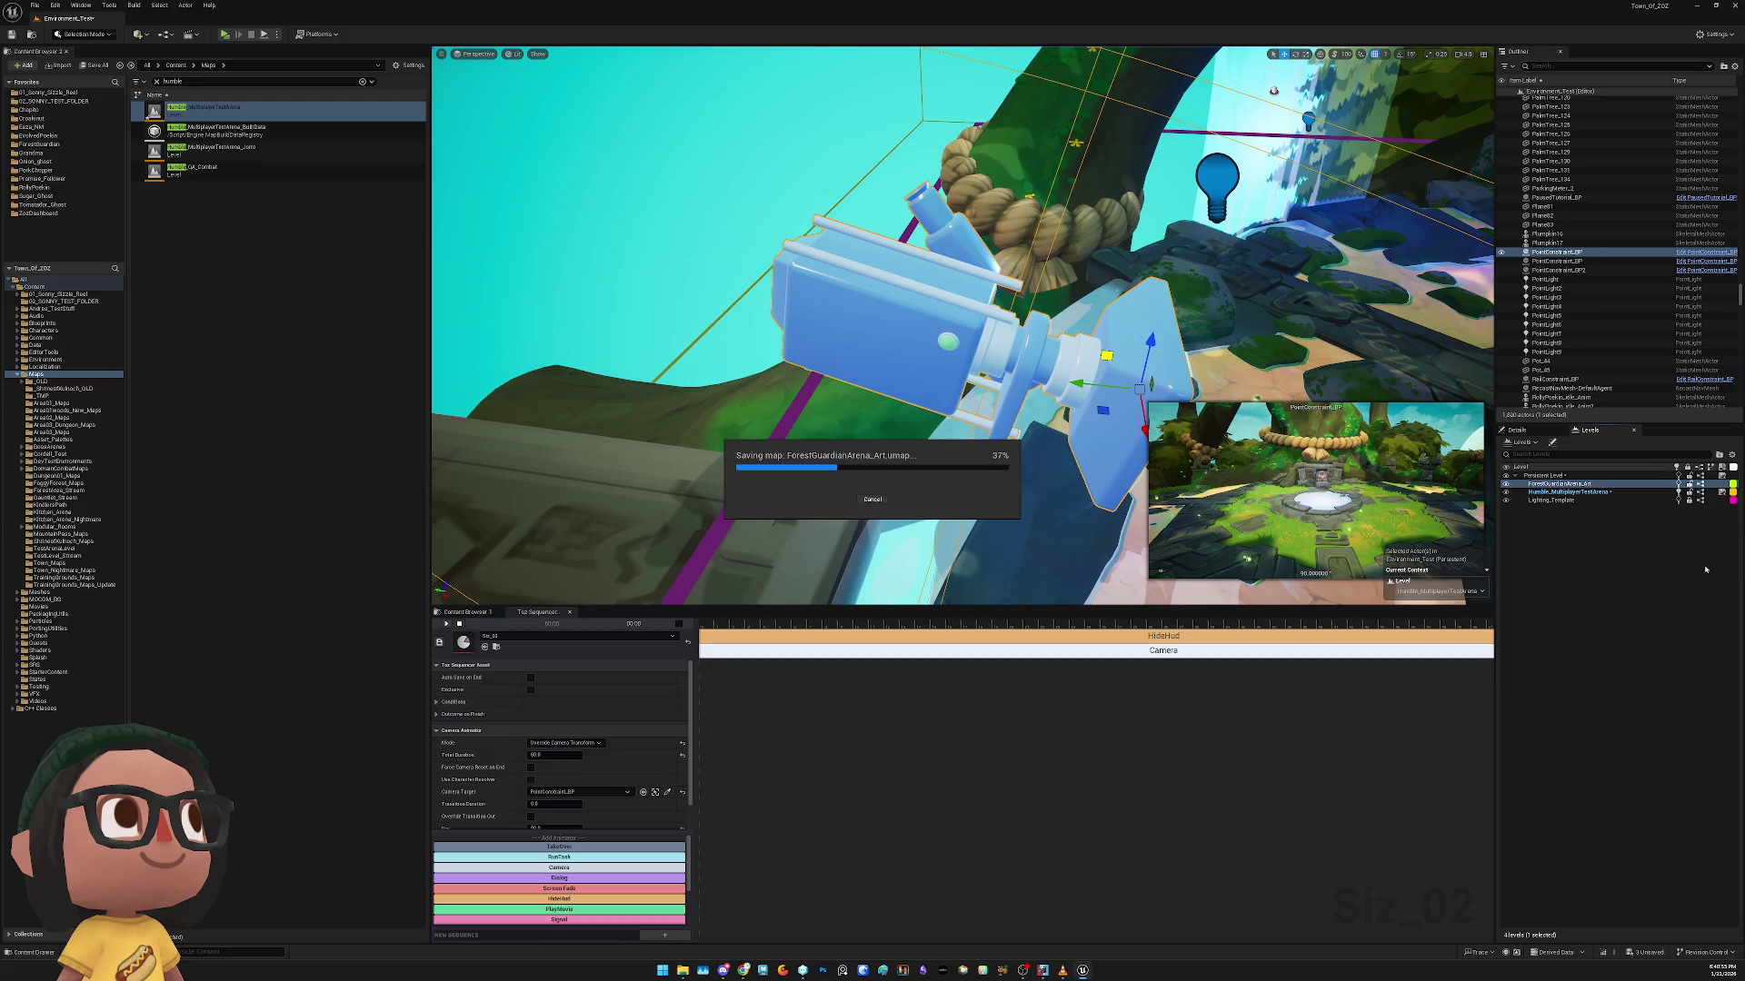
{"action": "right_click", "coordinate": [1582, 485]}
{"action": "mouse_move", "coordinate": [1626, 553]}
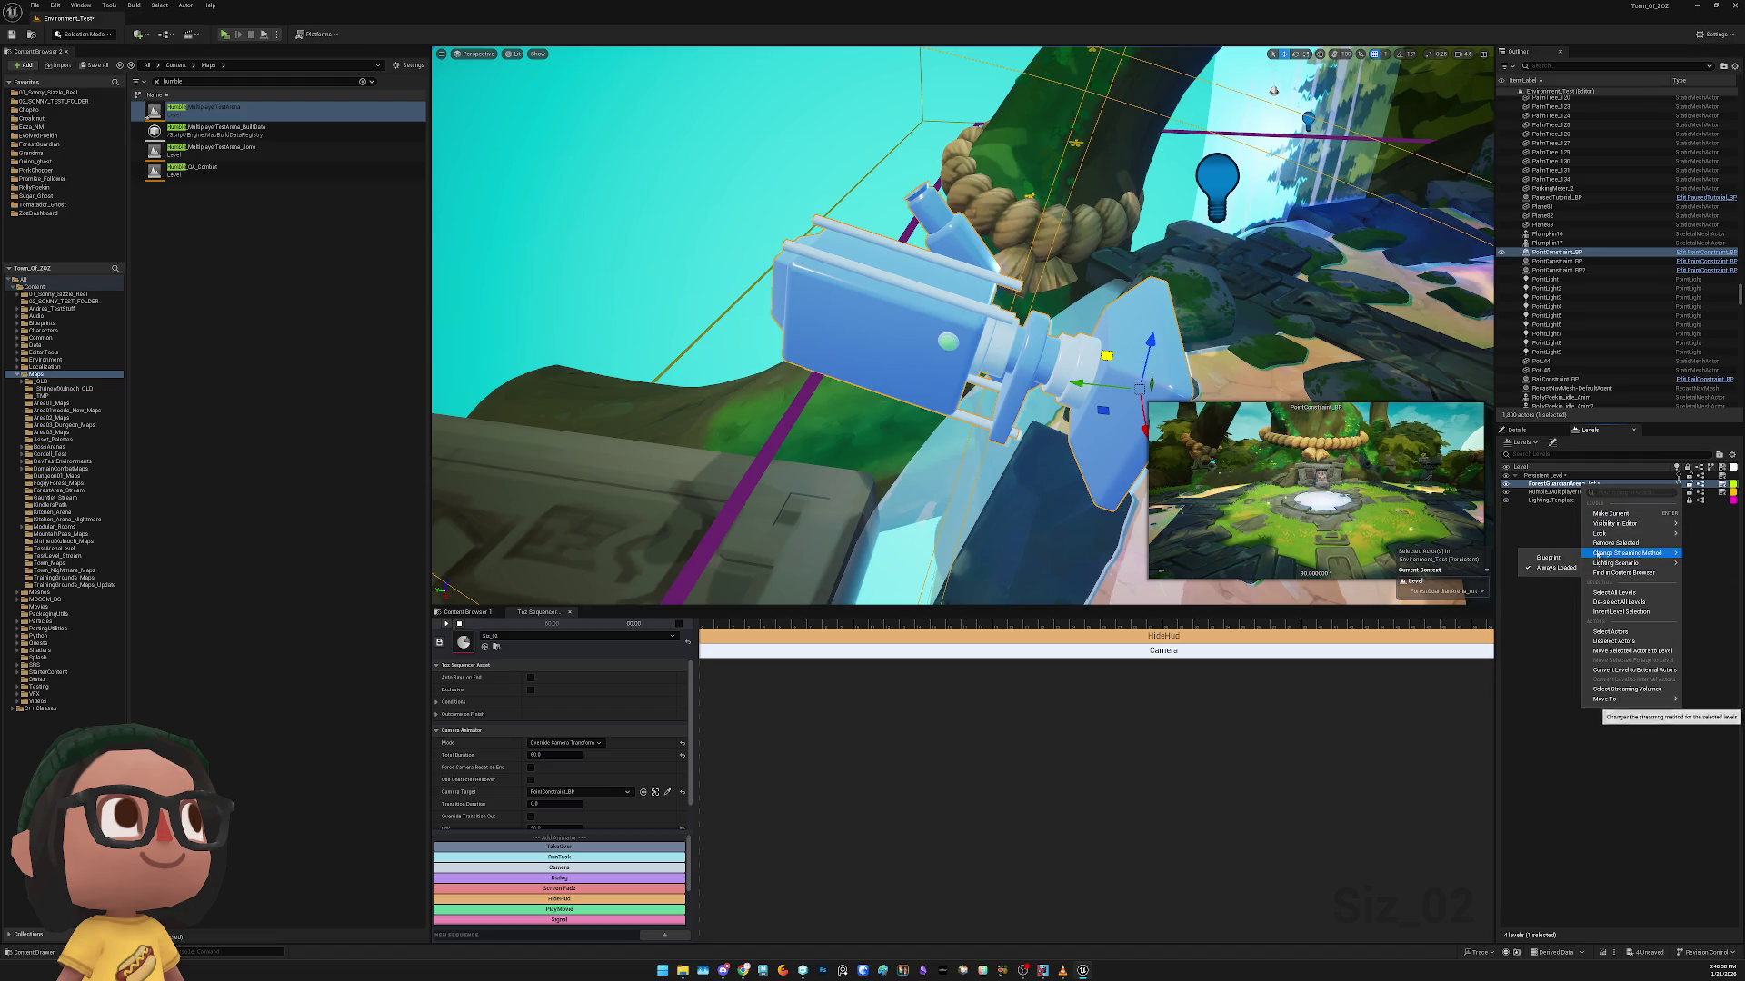
{"action": "left_click", "coordinate": [1555, 492]}
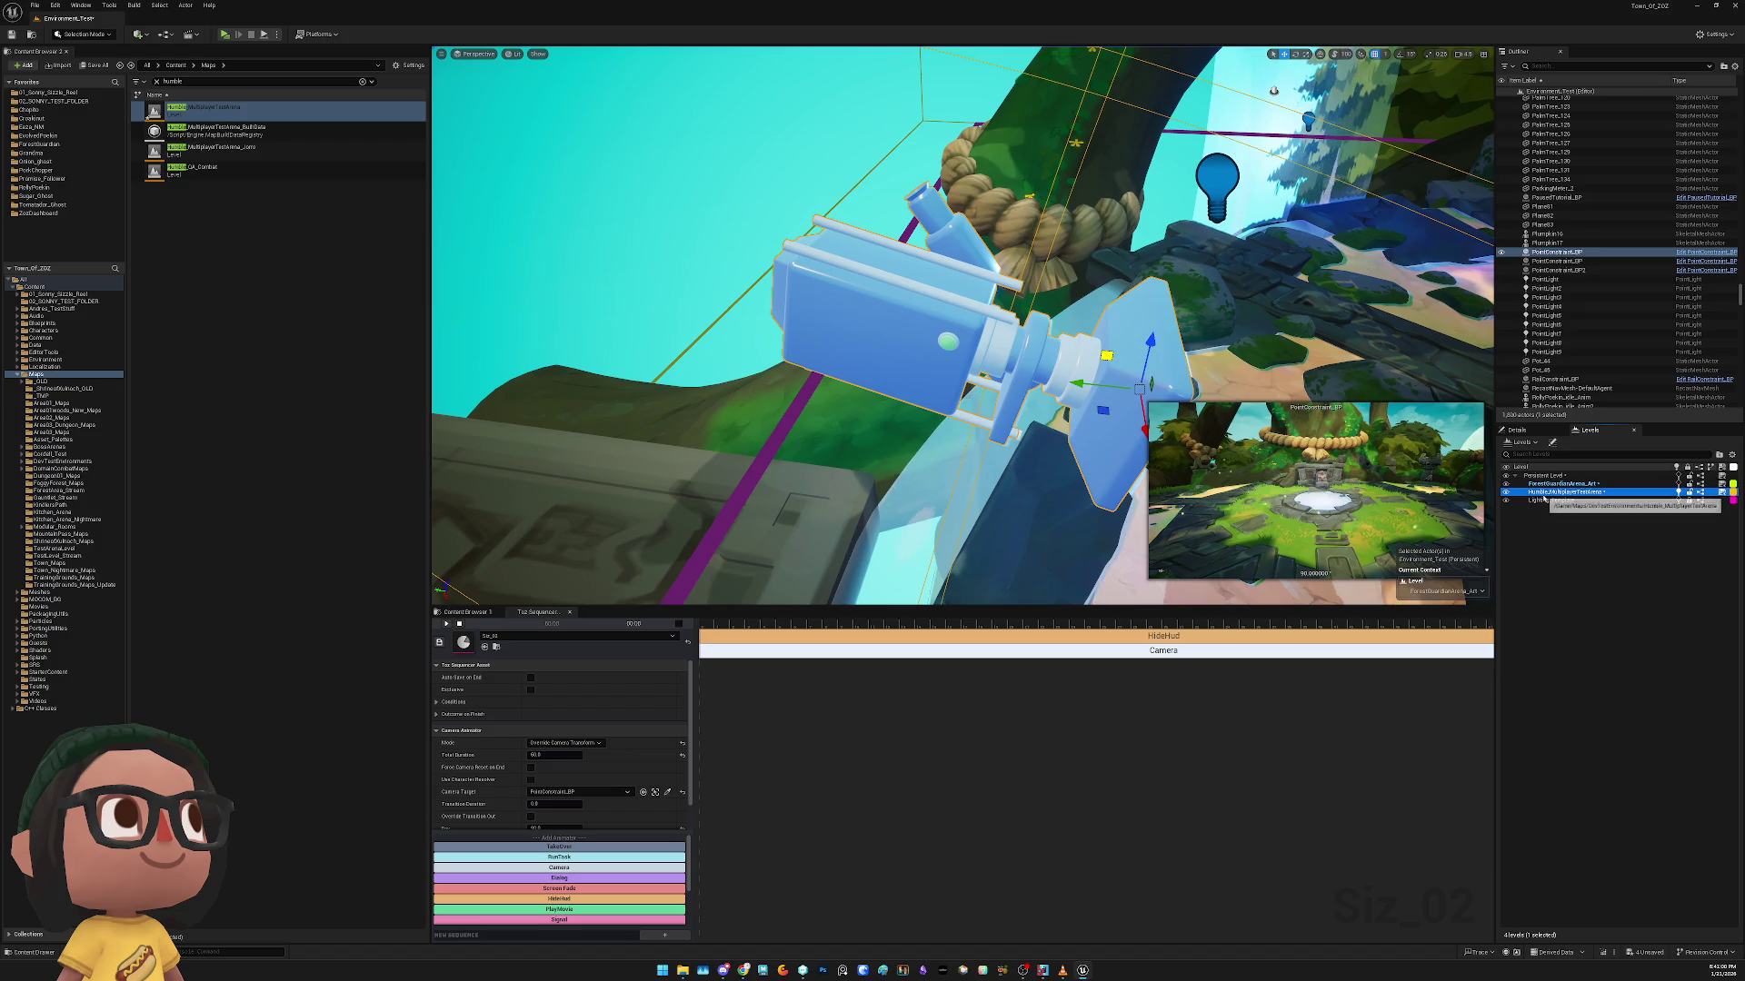
{"action": "right_click", "coordinate": [1556, 492]}
{"action": "mouse_move", "coordinate": [1599, 562]}
{"action": "left_click", "coordinate": [1665, 577]}
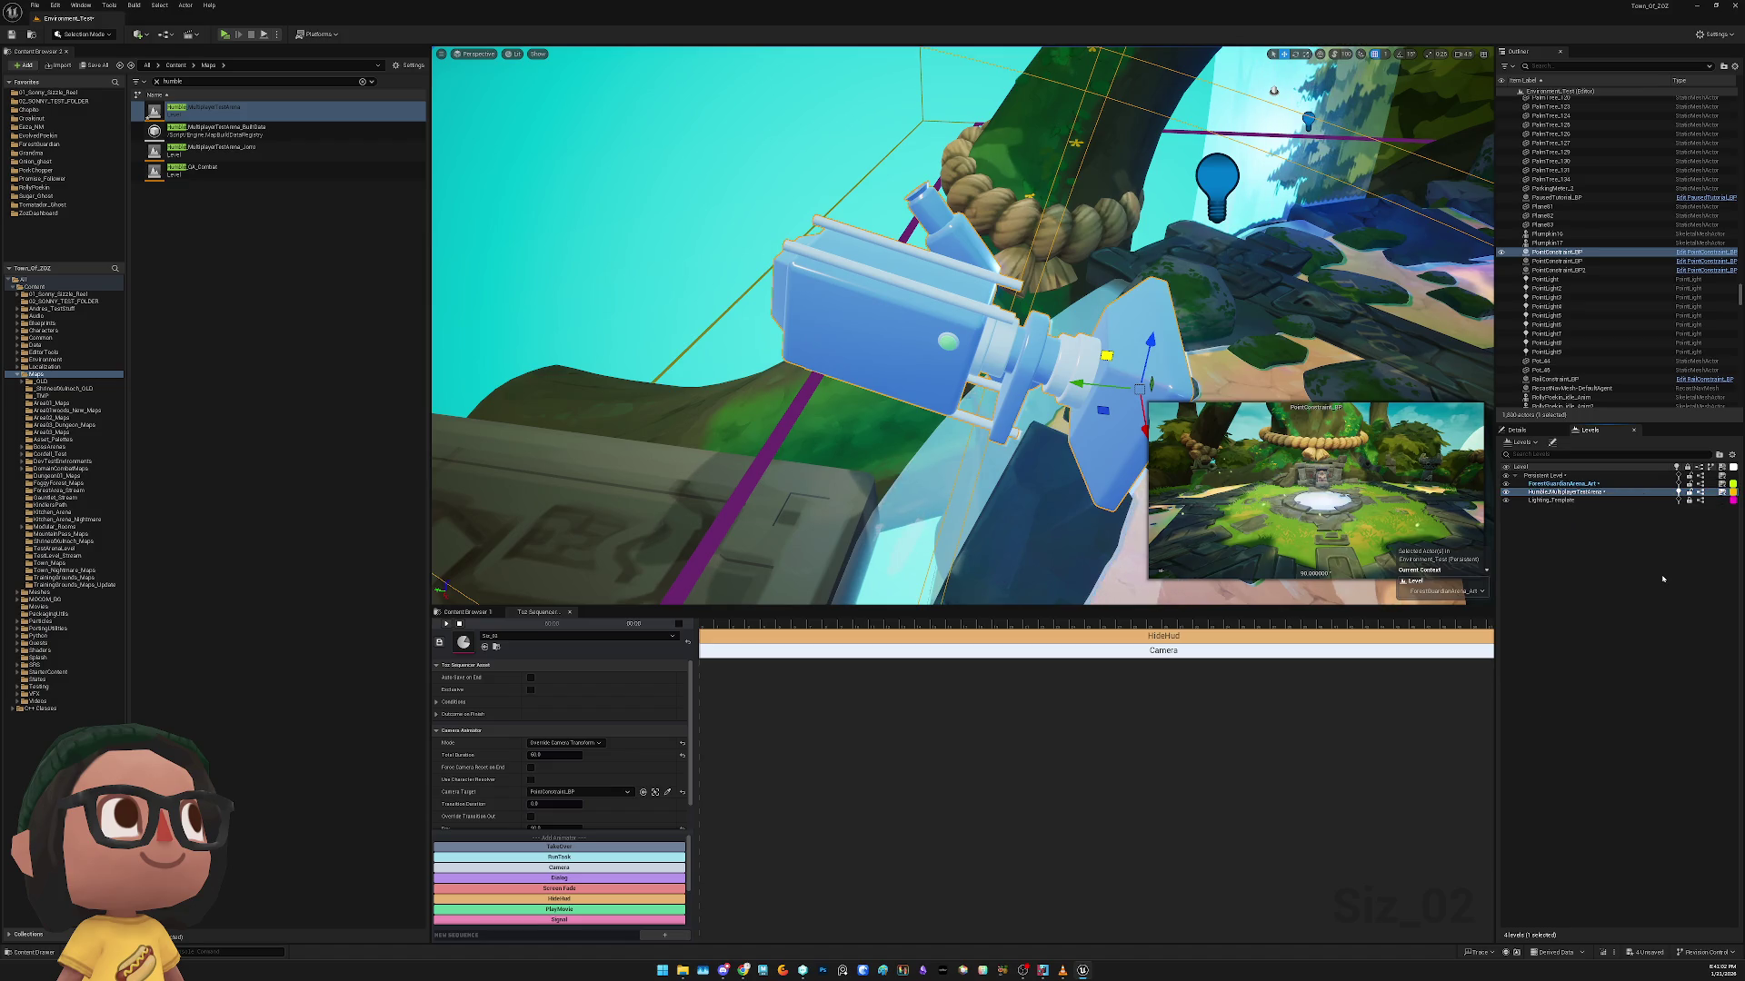
Change Lighting_Template to a lighting scenario and start a play test
{"action": "left_click", "coordinate": [1568, 500]}
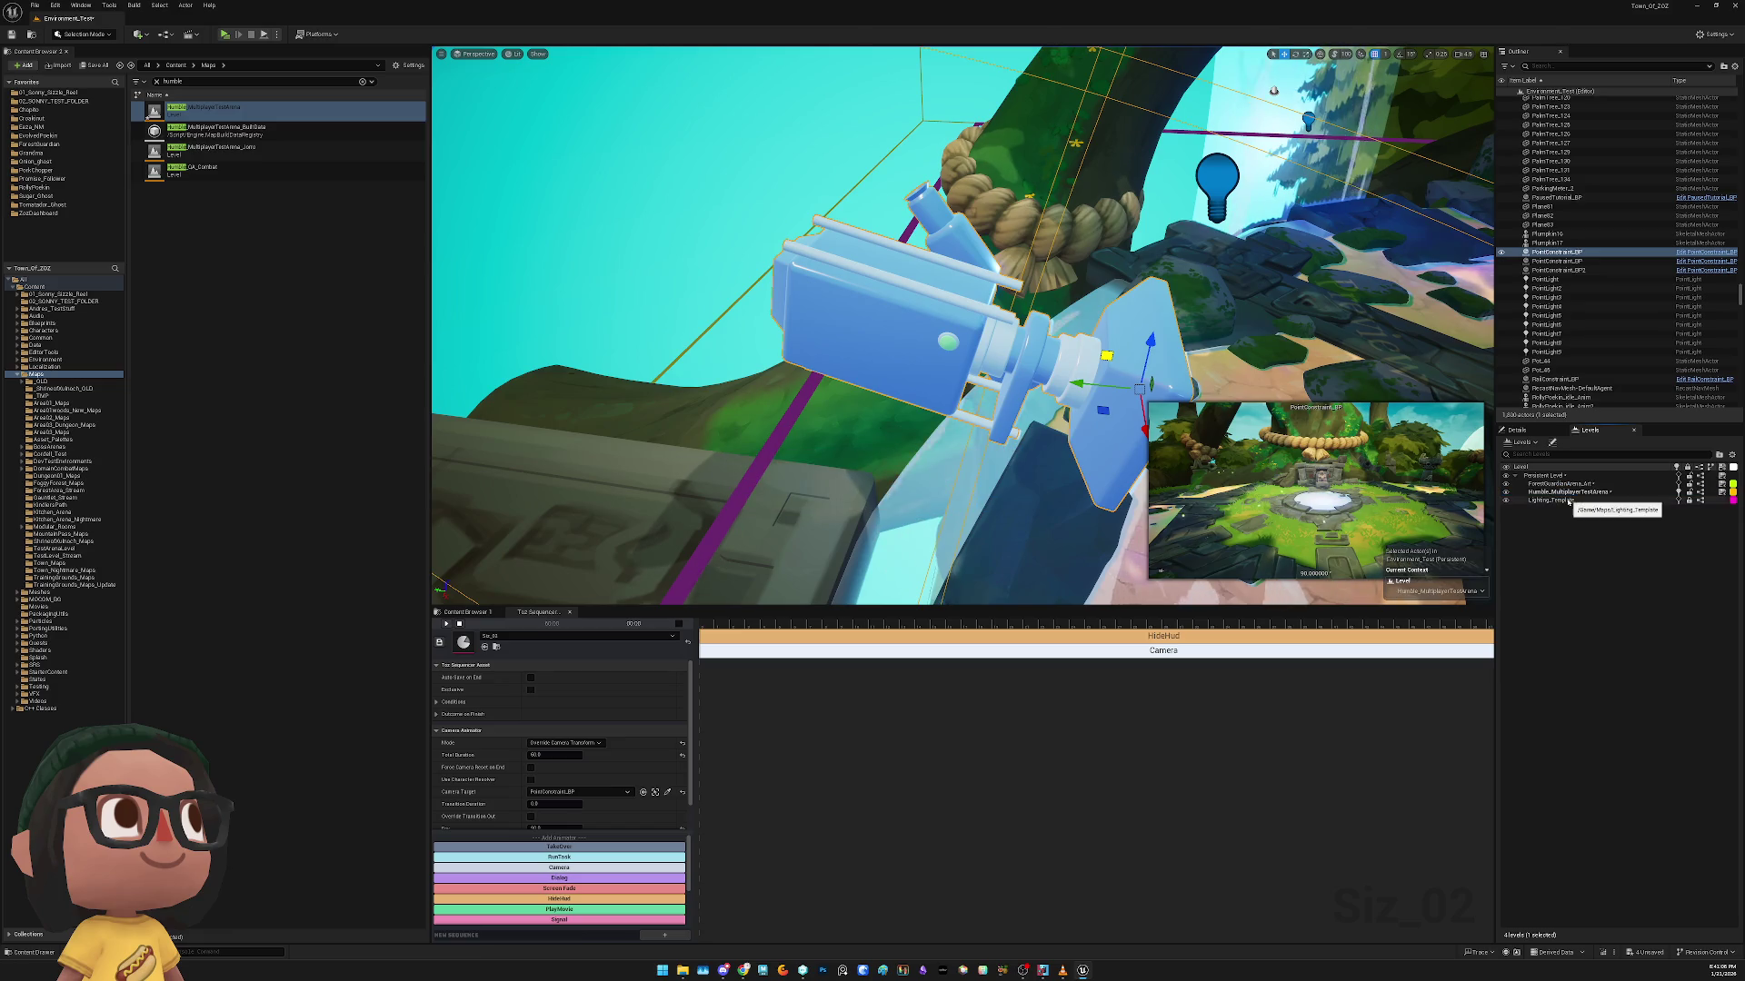
{"action": "right_click", "coordinate": [1569, 501]}
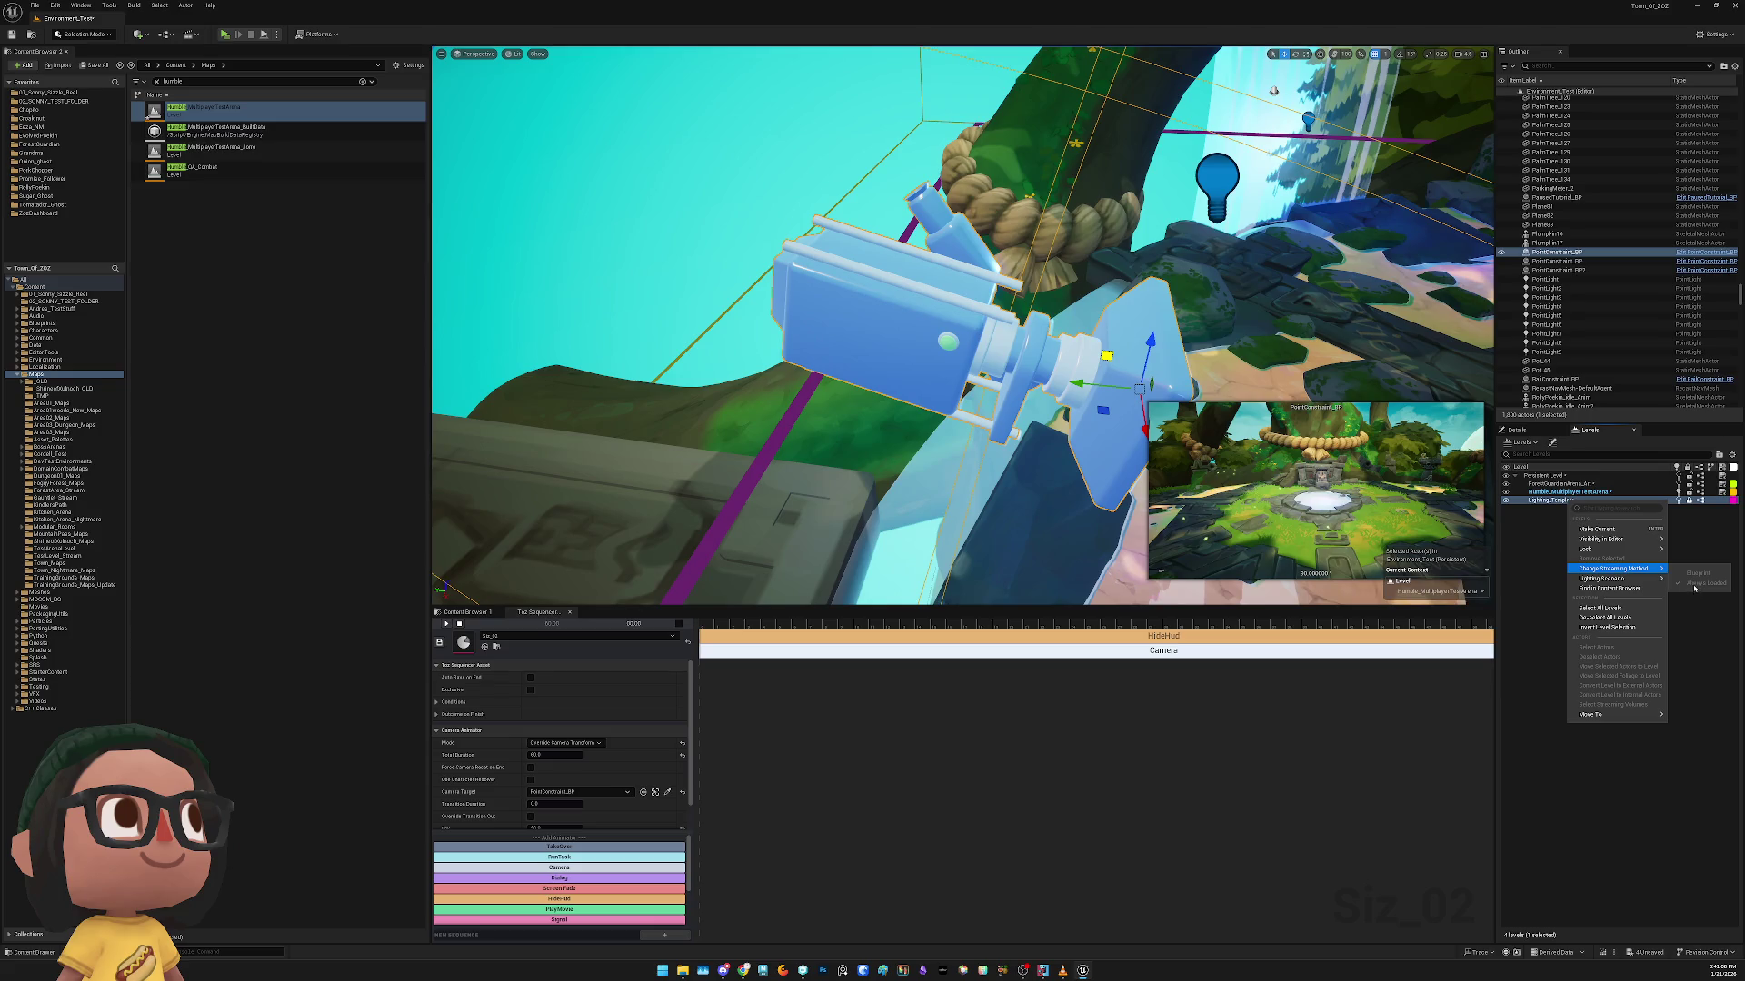
{"action": "mouse_move", "coordinate": [1635, 581]}
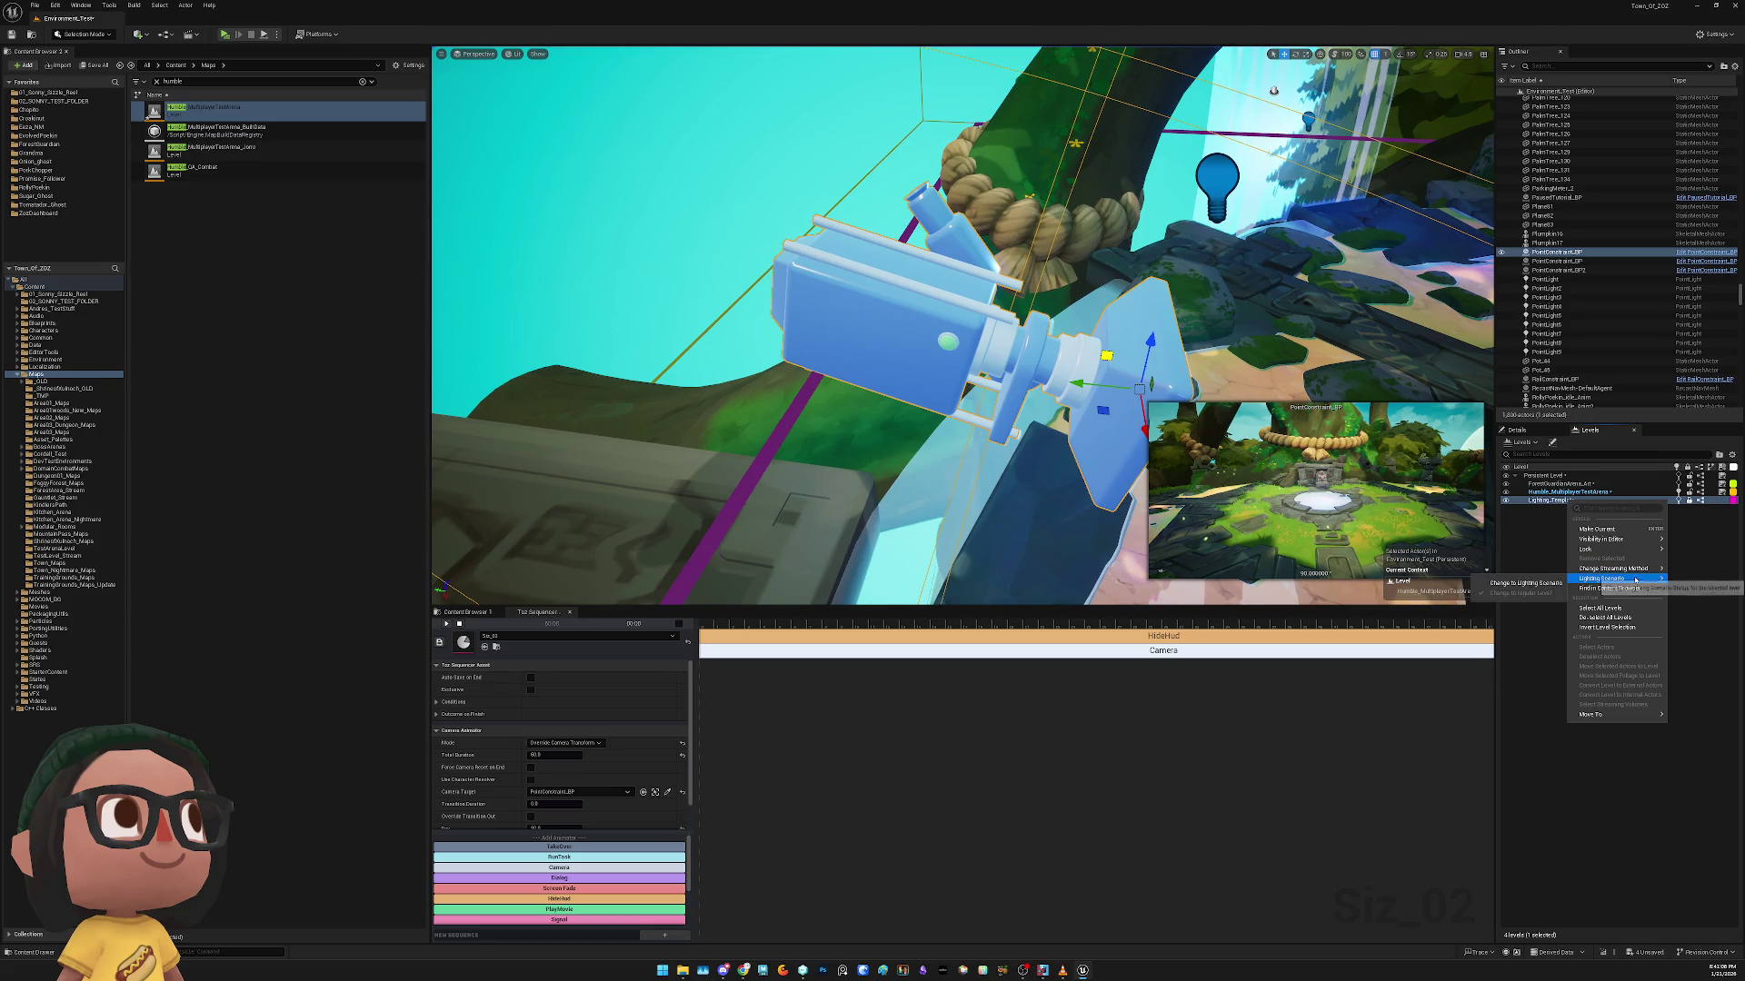
{"action": "left_click", "coordinate": [1555, 583]}
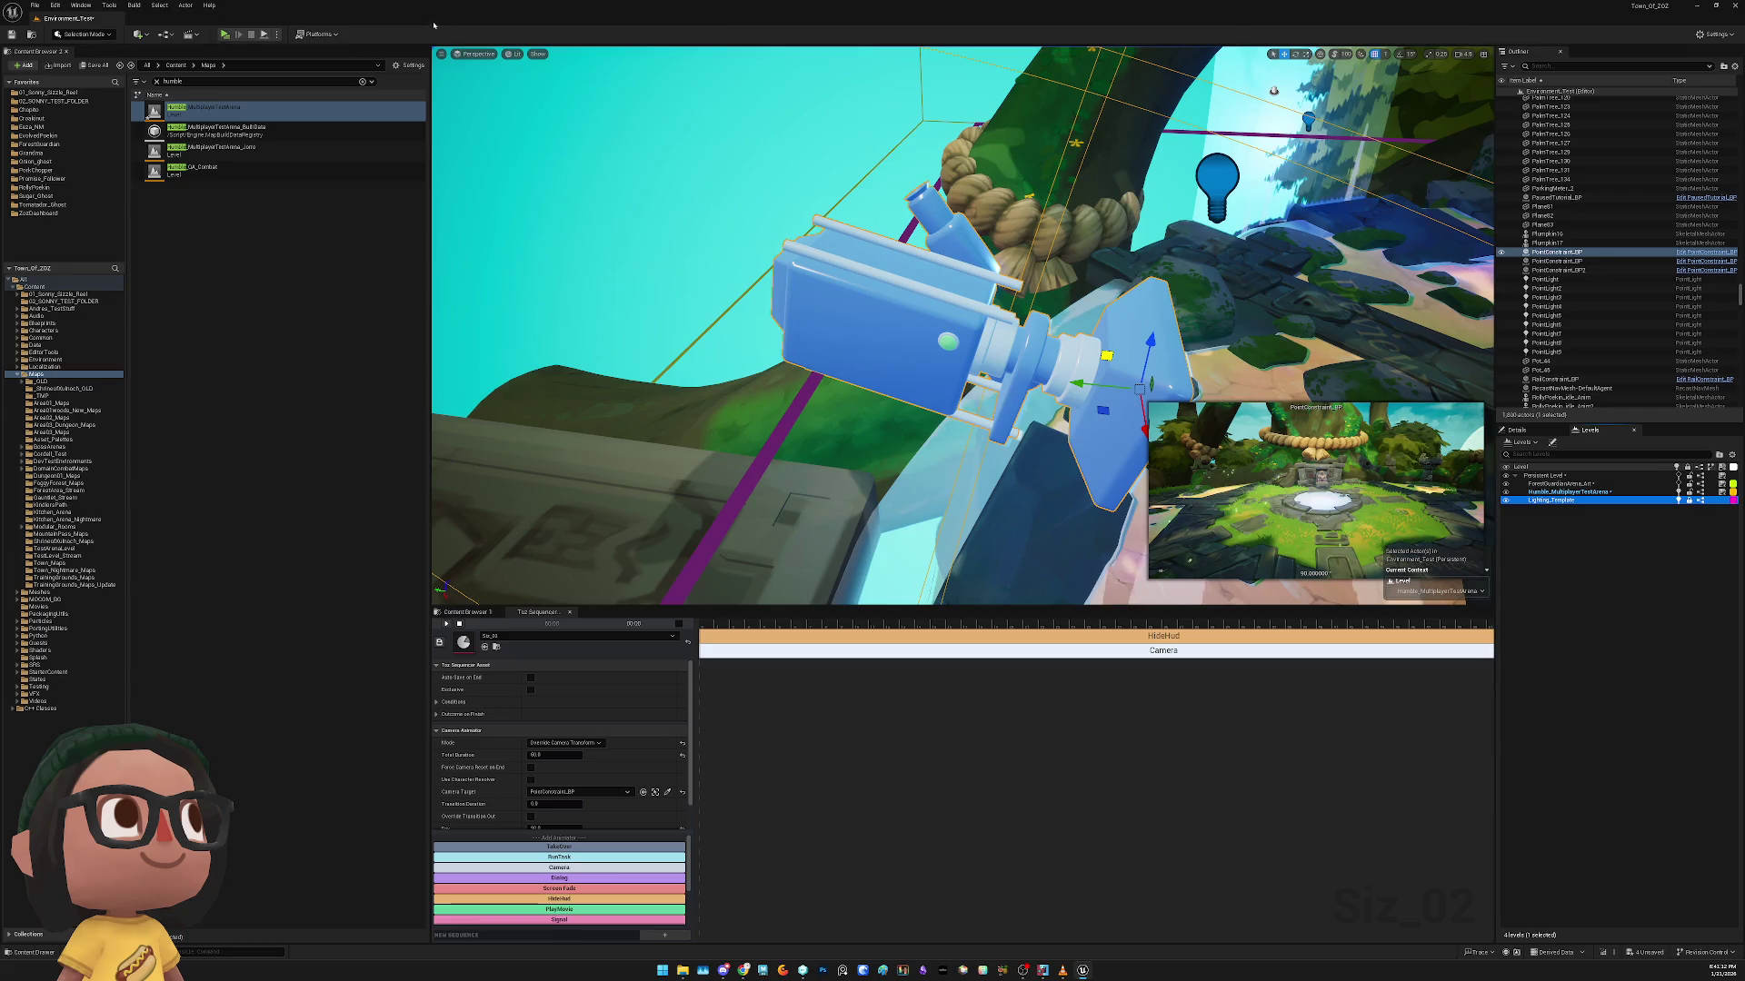
{"action": "key", "text": "alt+p"}
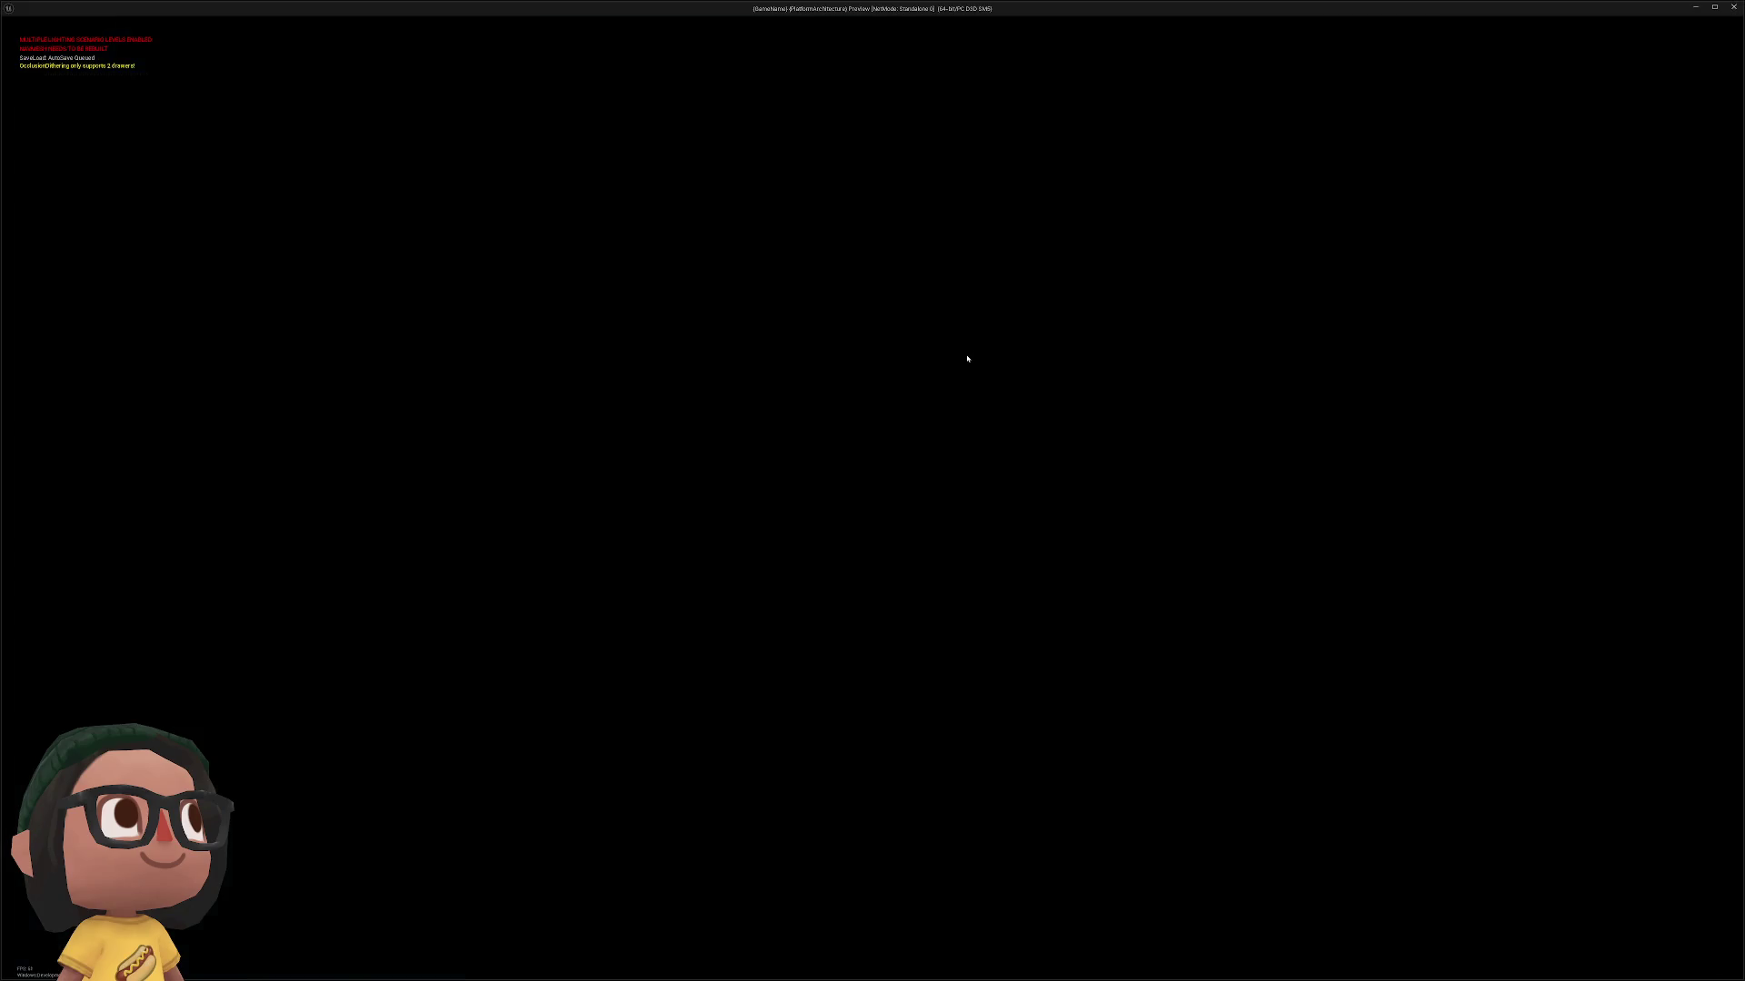
Stop the play test, refocus the camera actor, and undo accidental foliage selections
{"action": "key", "text": "Escape"}
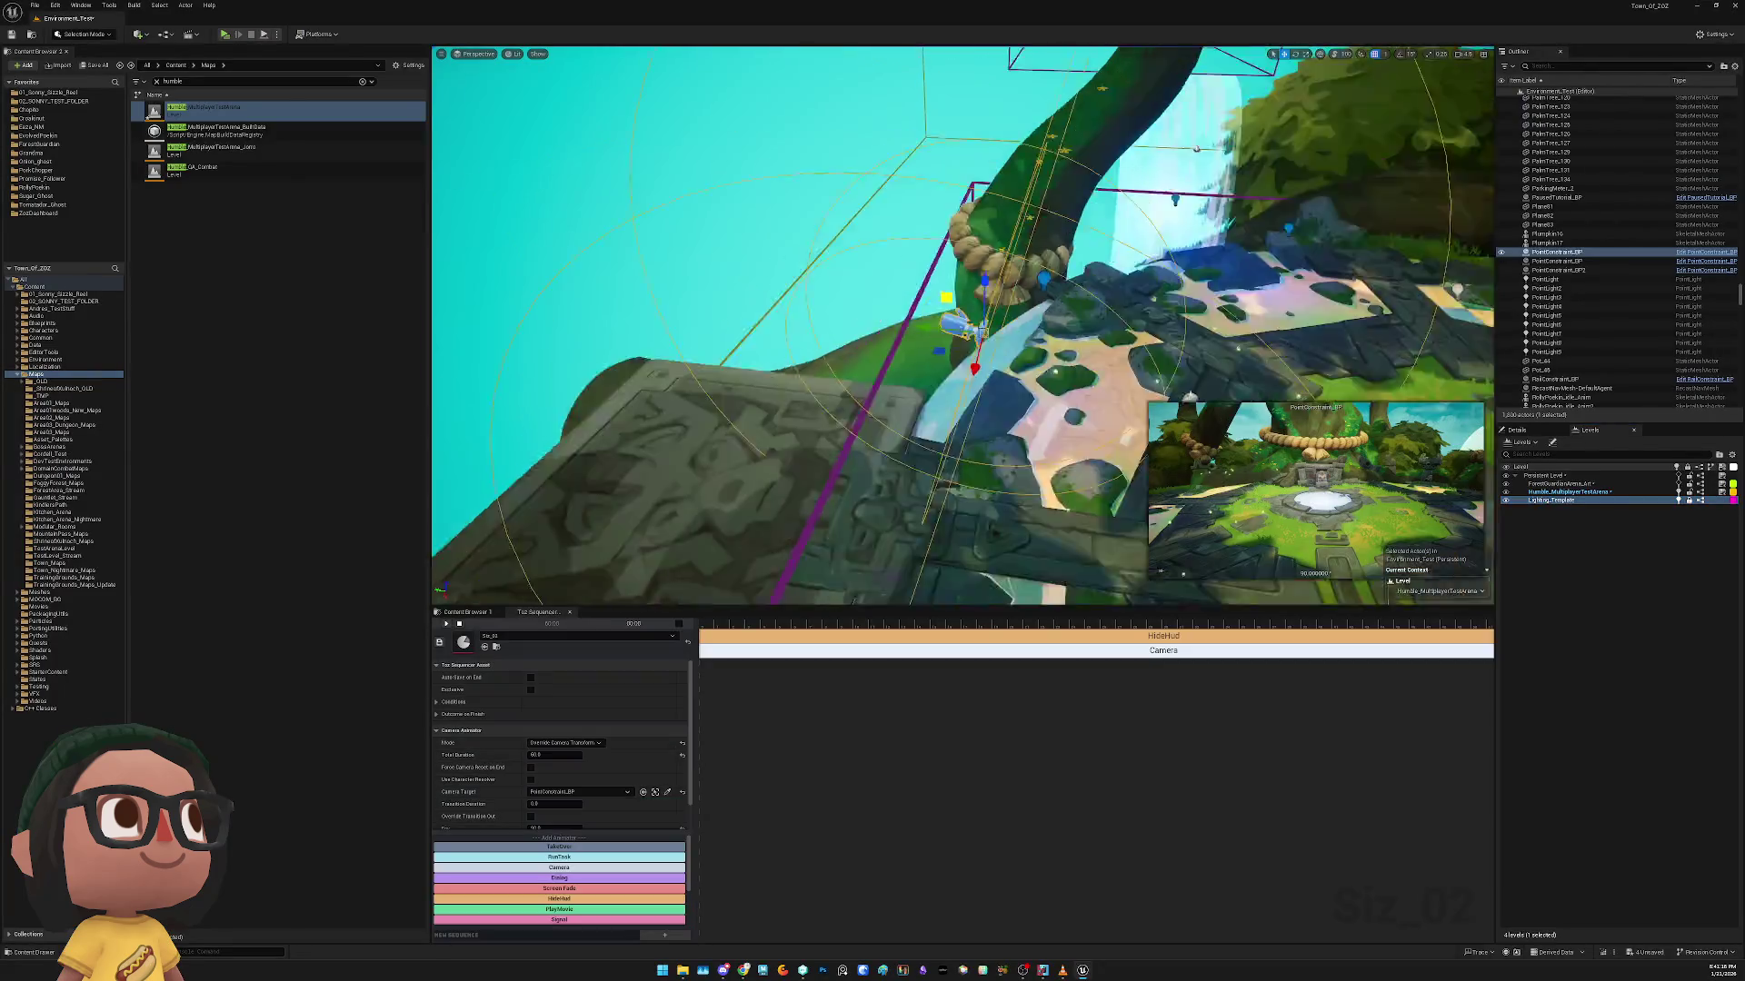
{"action": "key", "text": "f"}
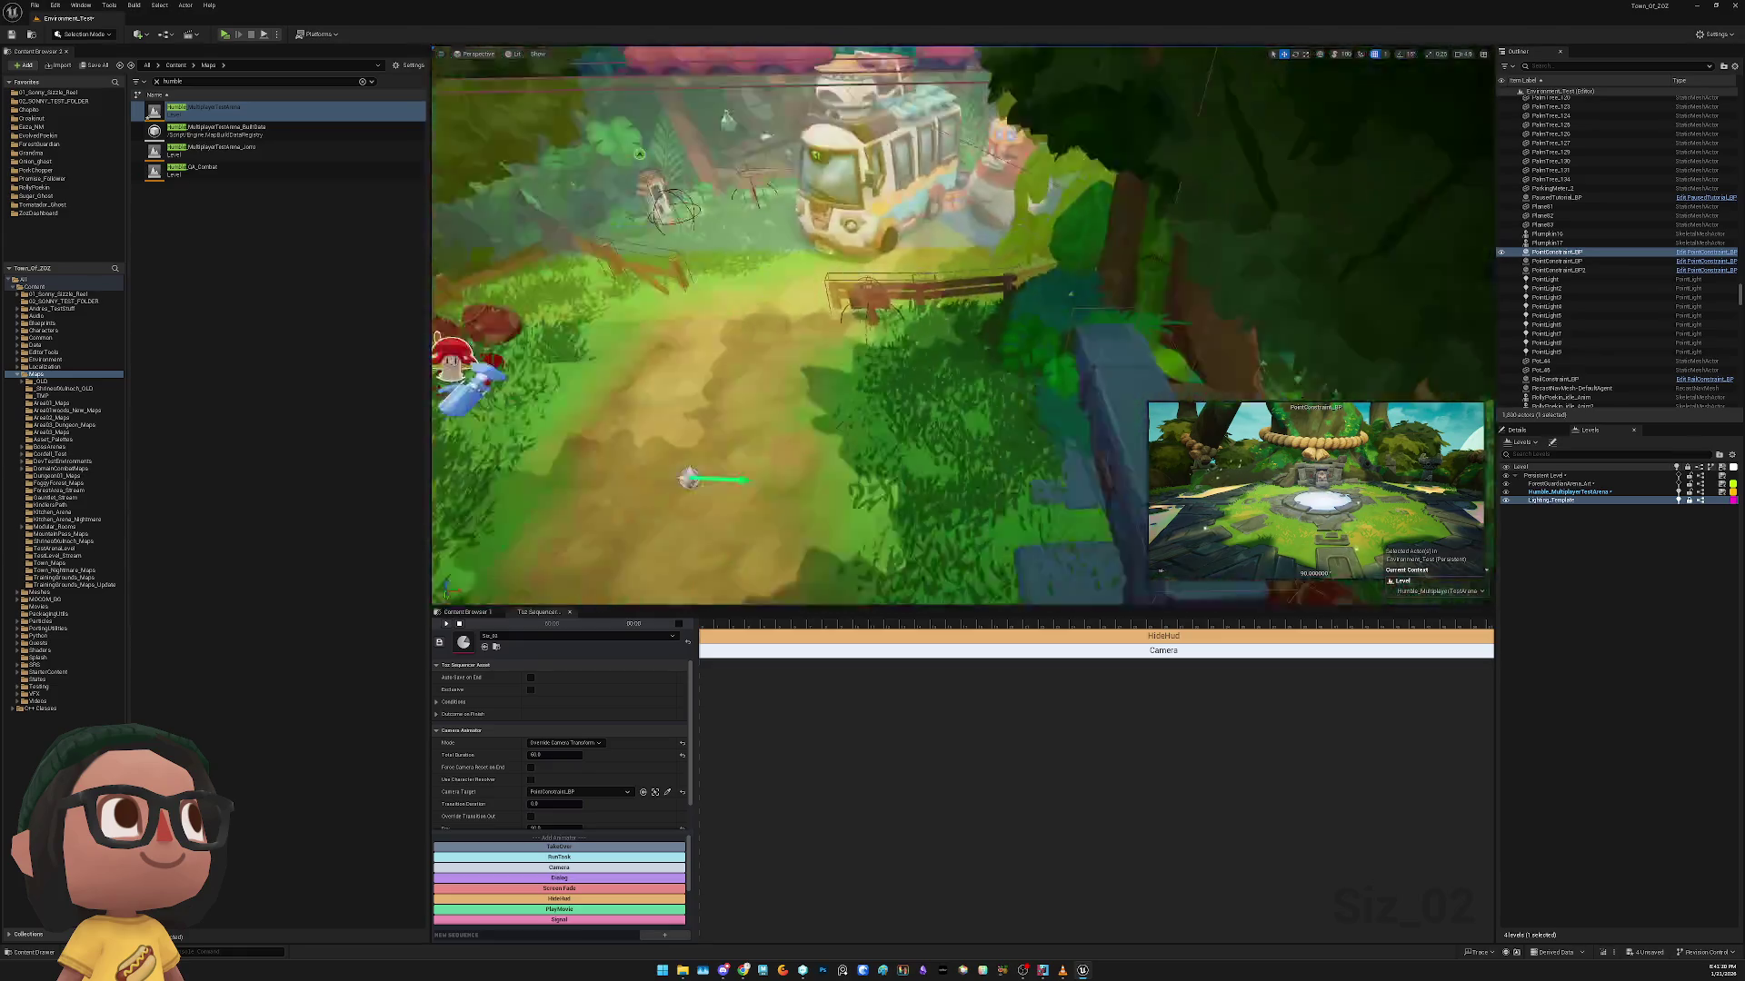
{"action": "right_click", "coordinate": [952, 359]}
{"action": "key", "text": "Escape"}
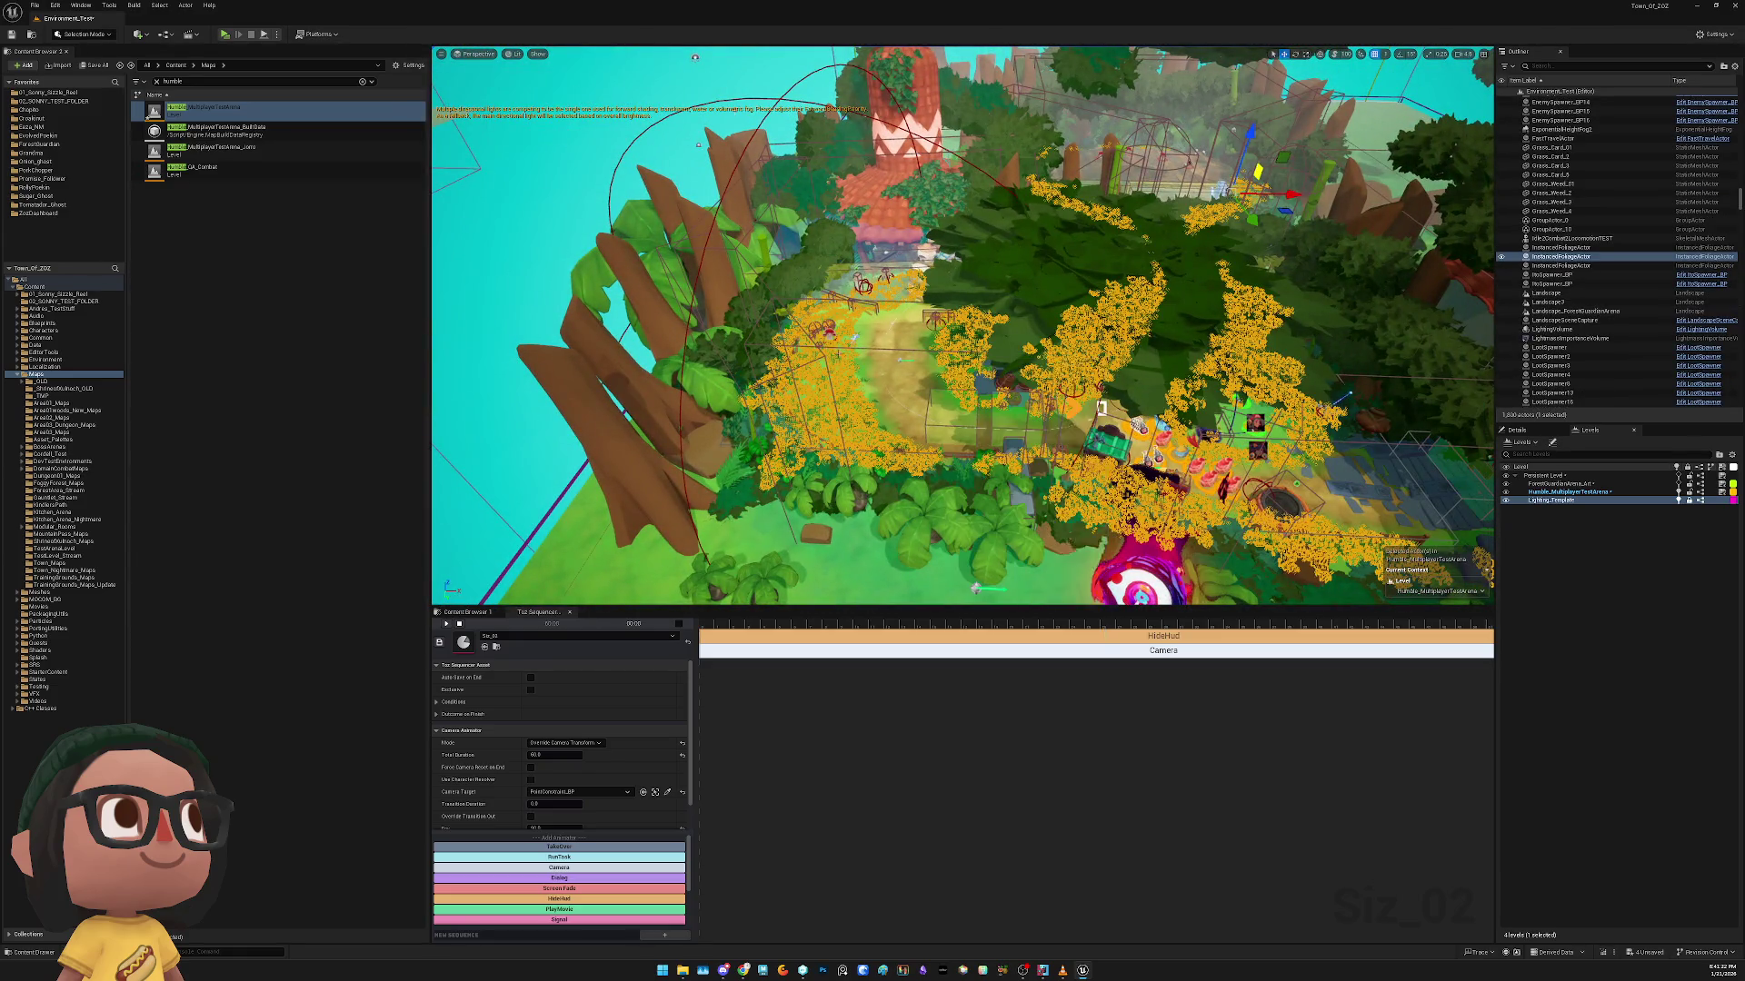
{"action": "key", "text": "ctrl+z"}
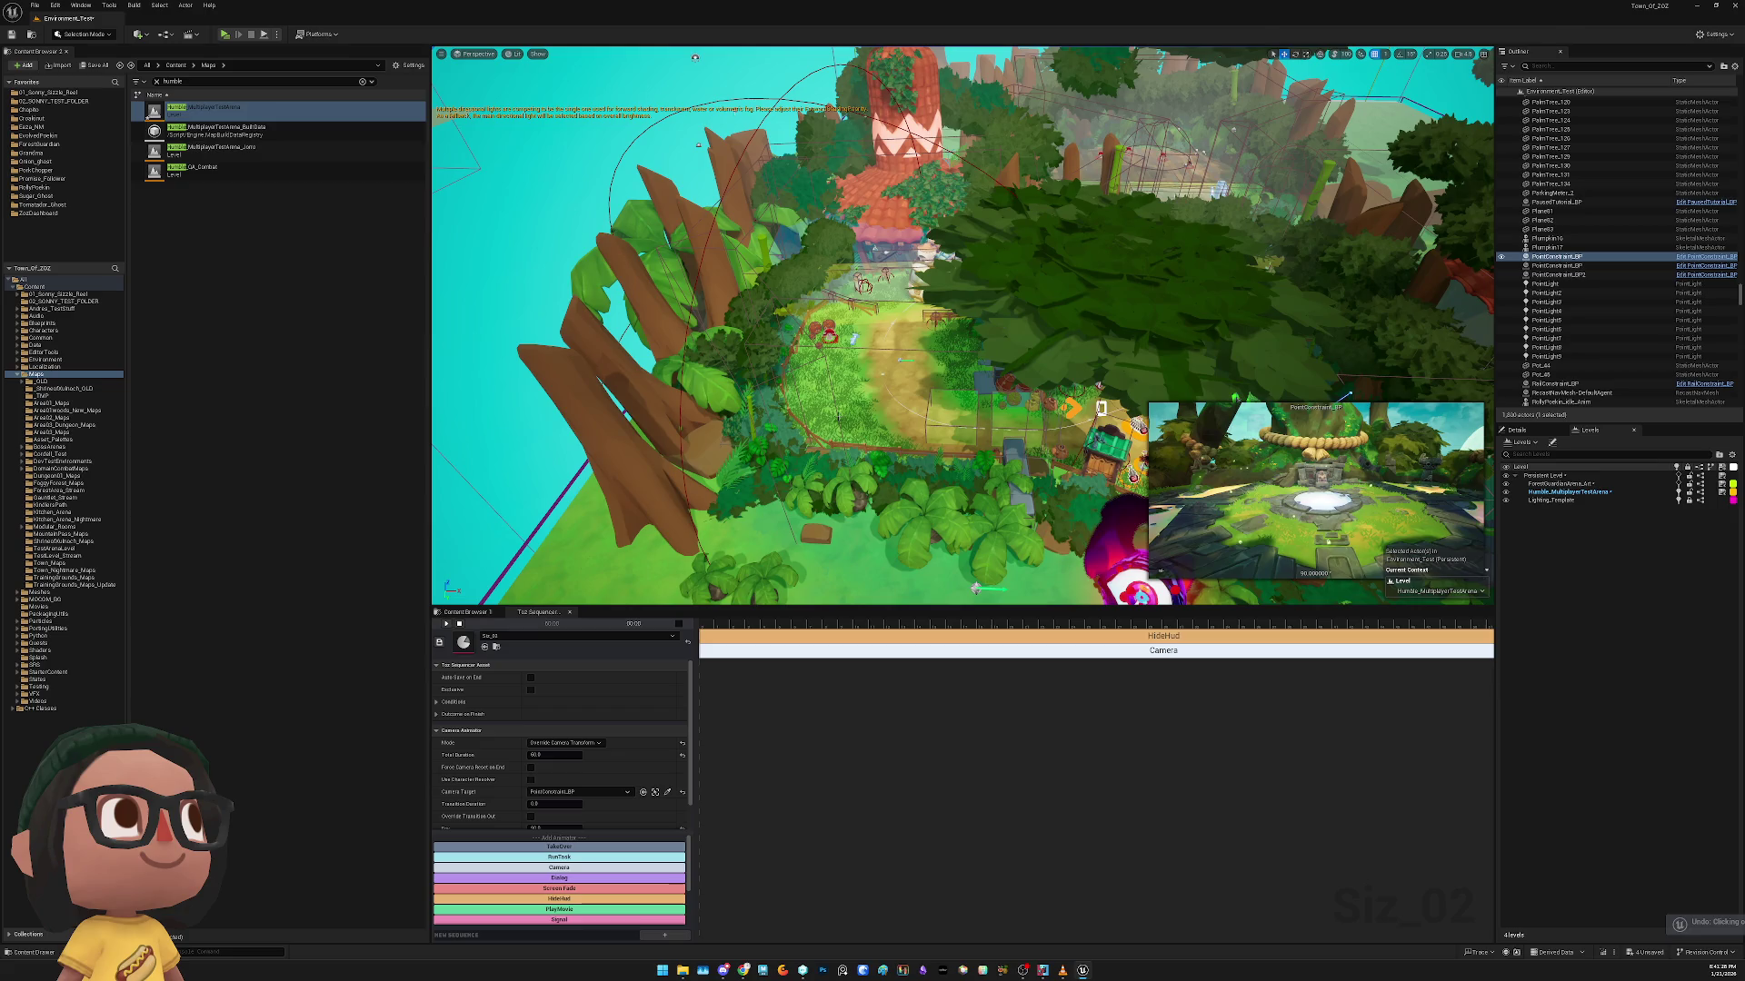
{"action": "right_click", "coordinate": [714, 434]}
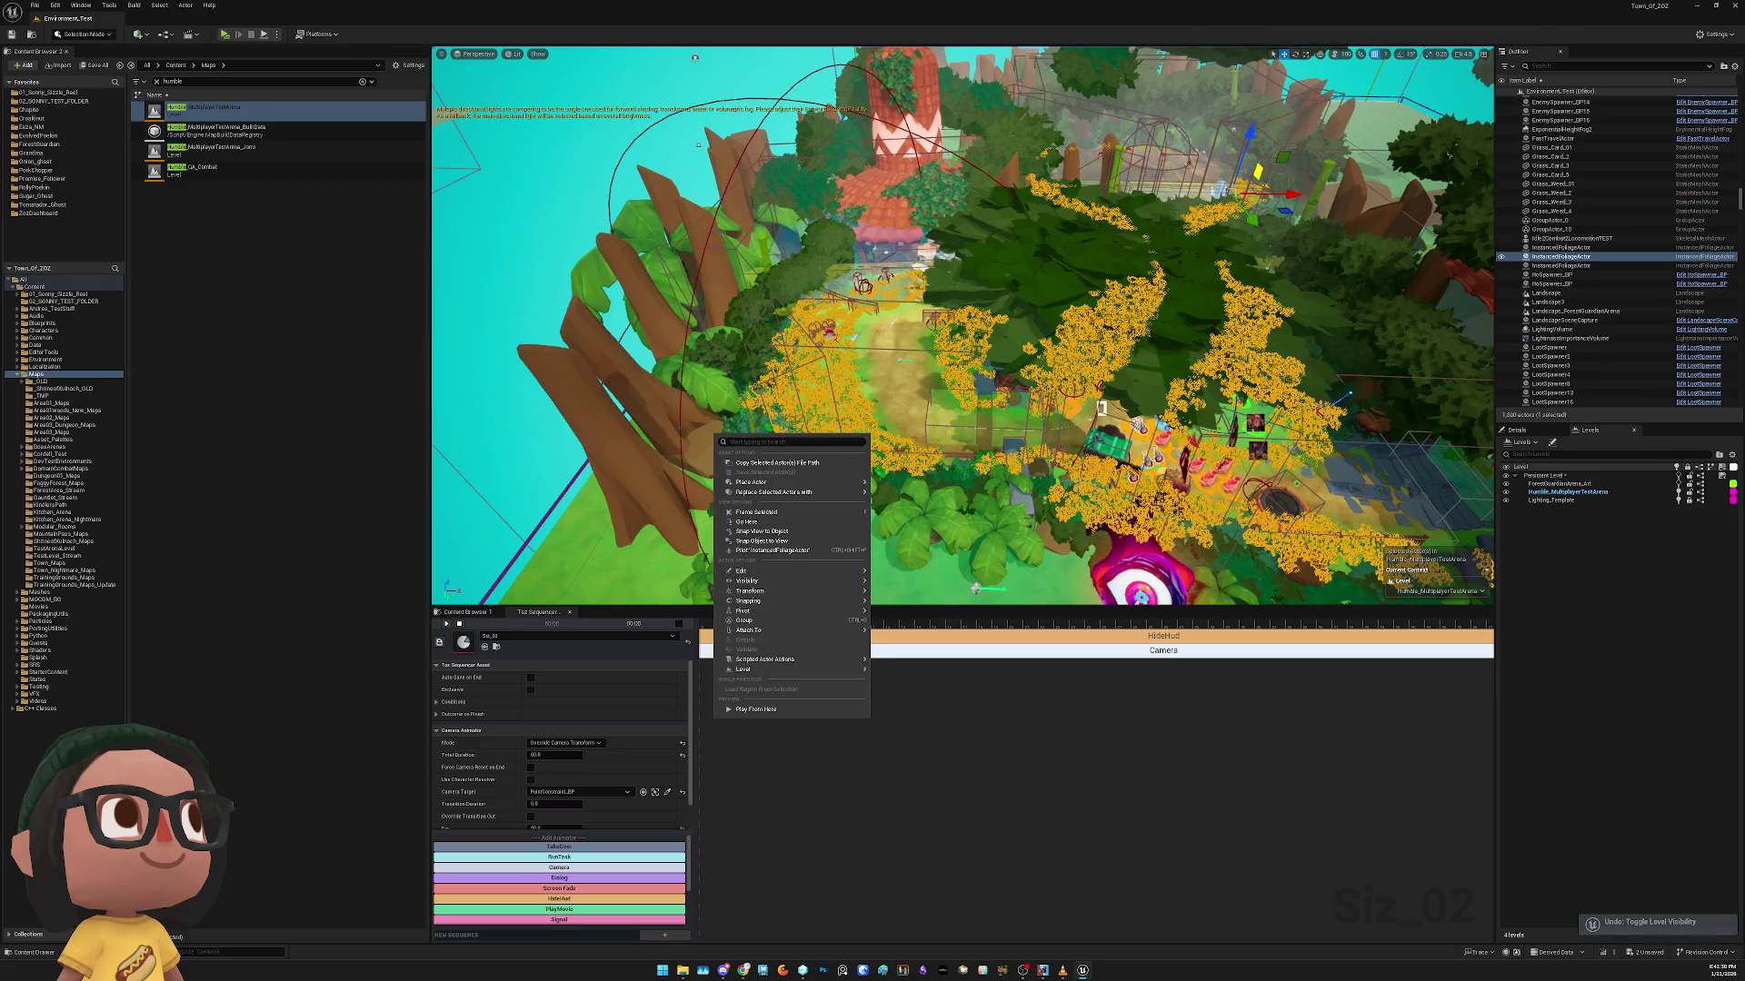
{"action": "key", "text": "Escape"}
{"action": "key", "text": "ctrl+z"}
{"action": "scroll", "coordinate": [669, 365], "scroll_direction": "down", "scroll_amount": 10}
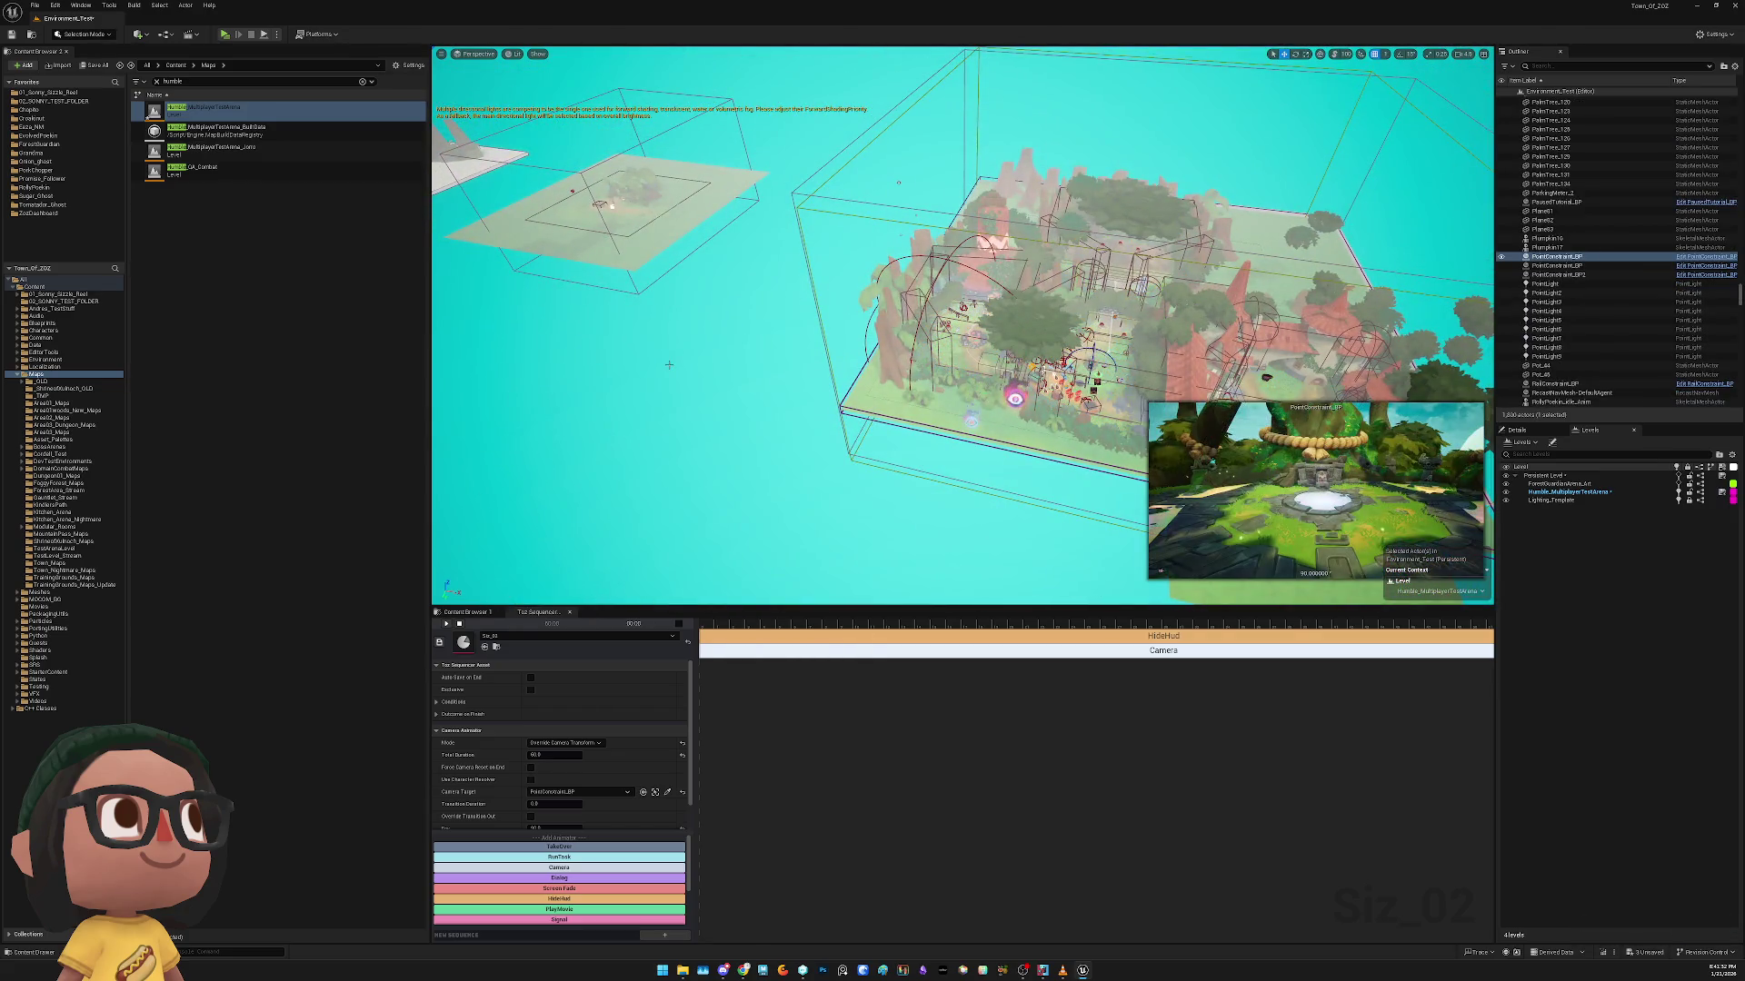
{"action": "key", "text": "ctrl+z"}
{"action": "key", "text": "ctrl+z"}
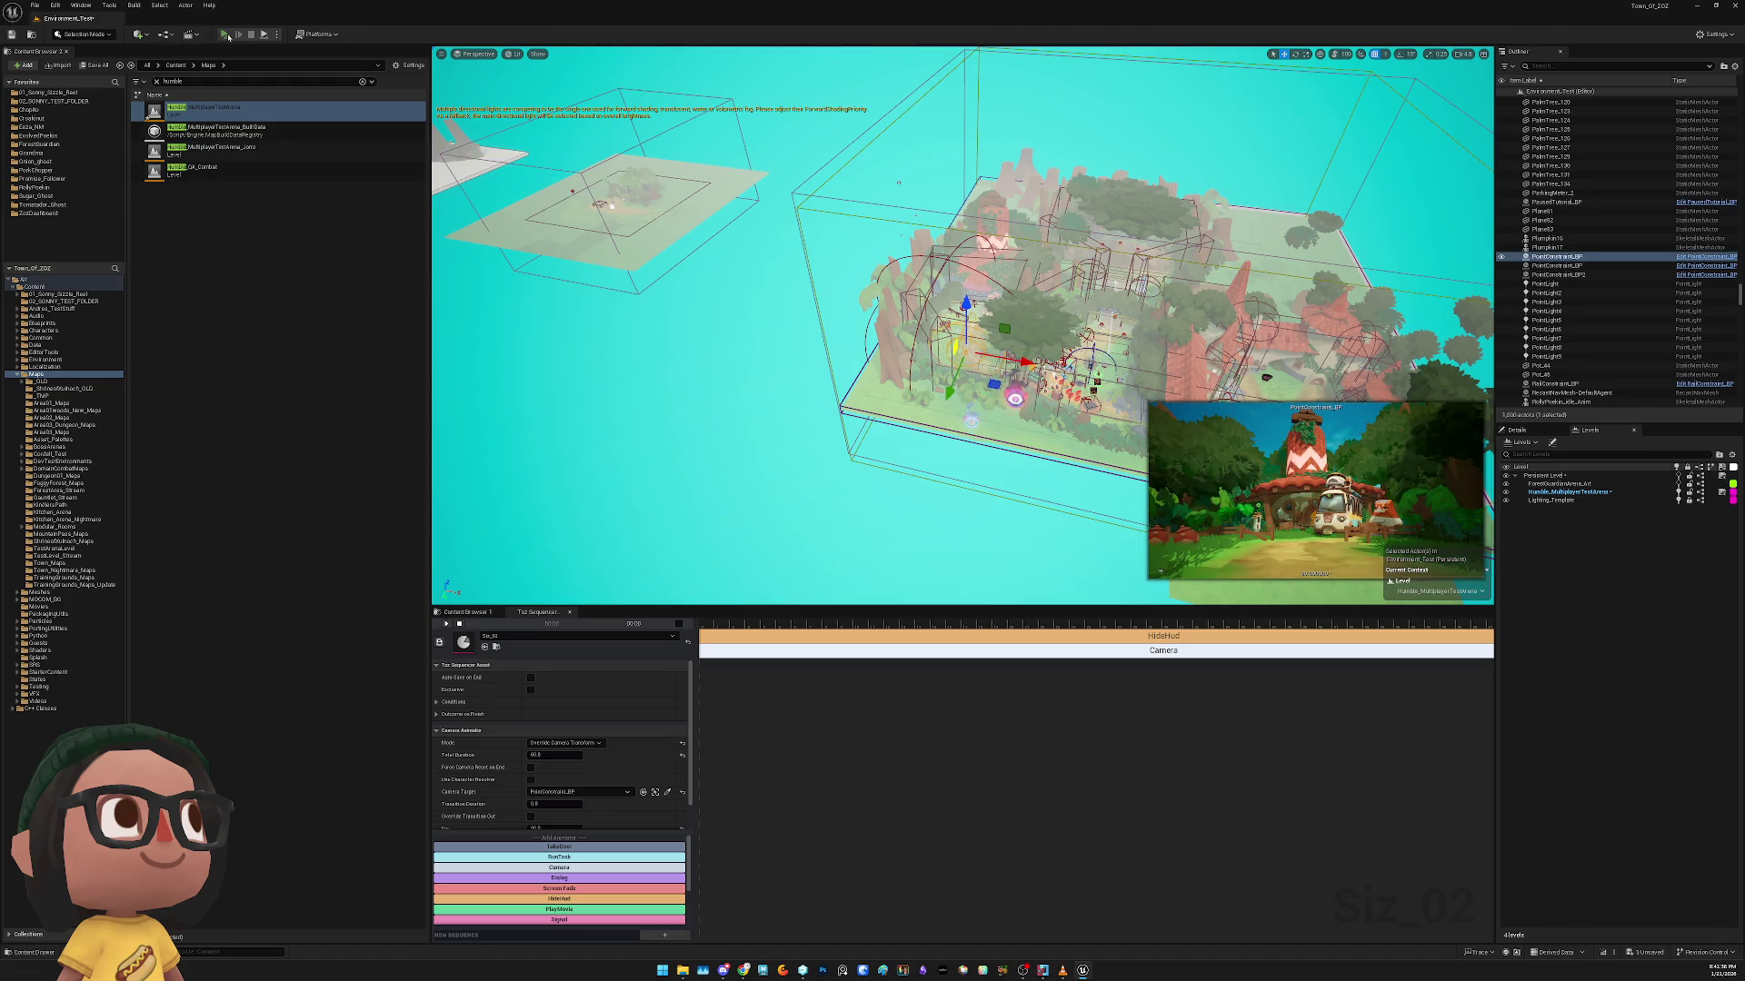
Run another play test, then check the post-process, lightmass and sky sphere actors
{"action": "key", "text": "alt+p"}
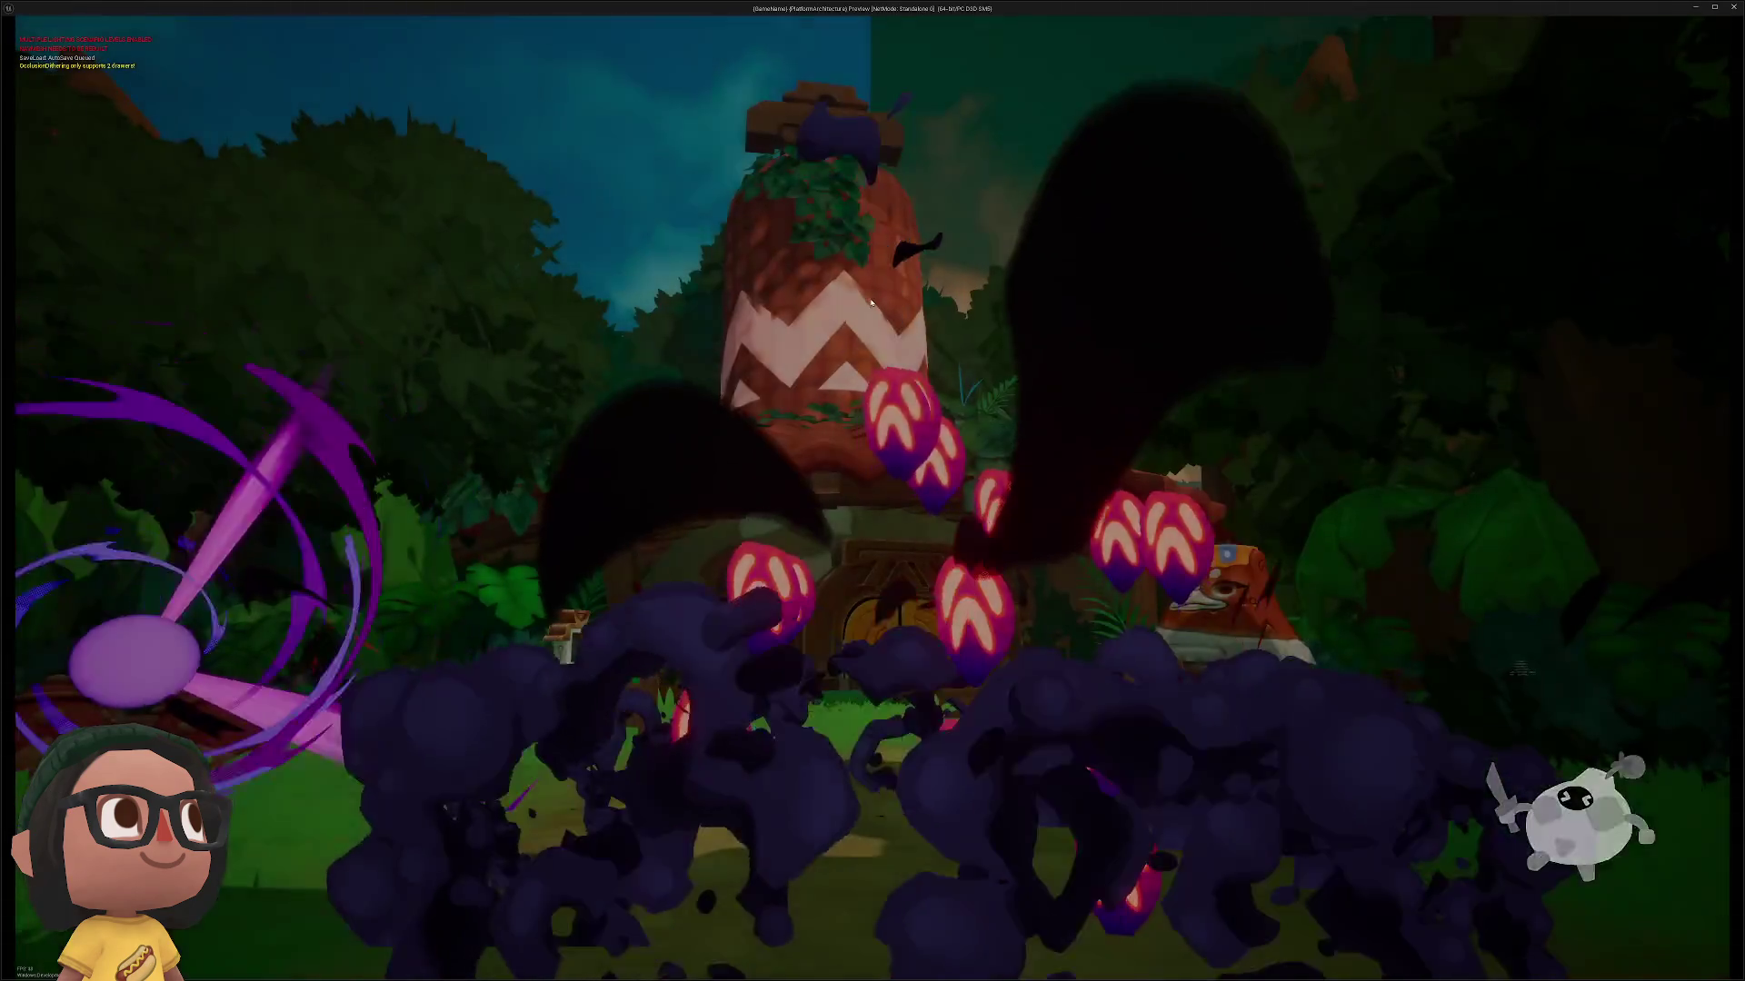
{"action": "key", "text": "Escape"}
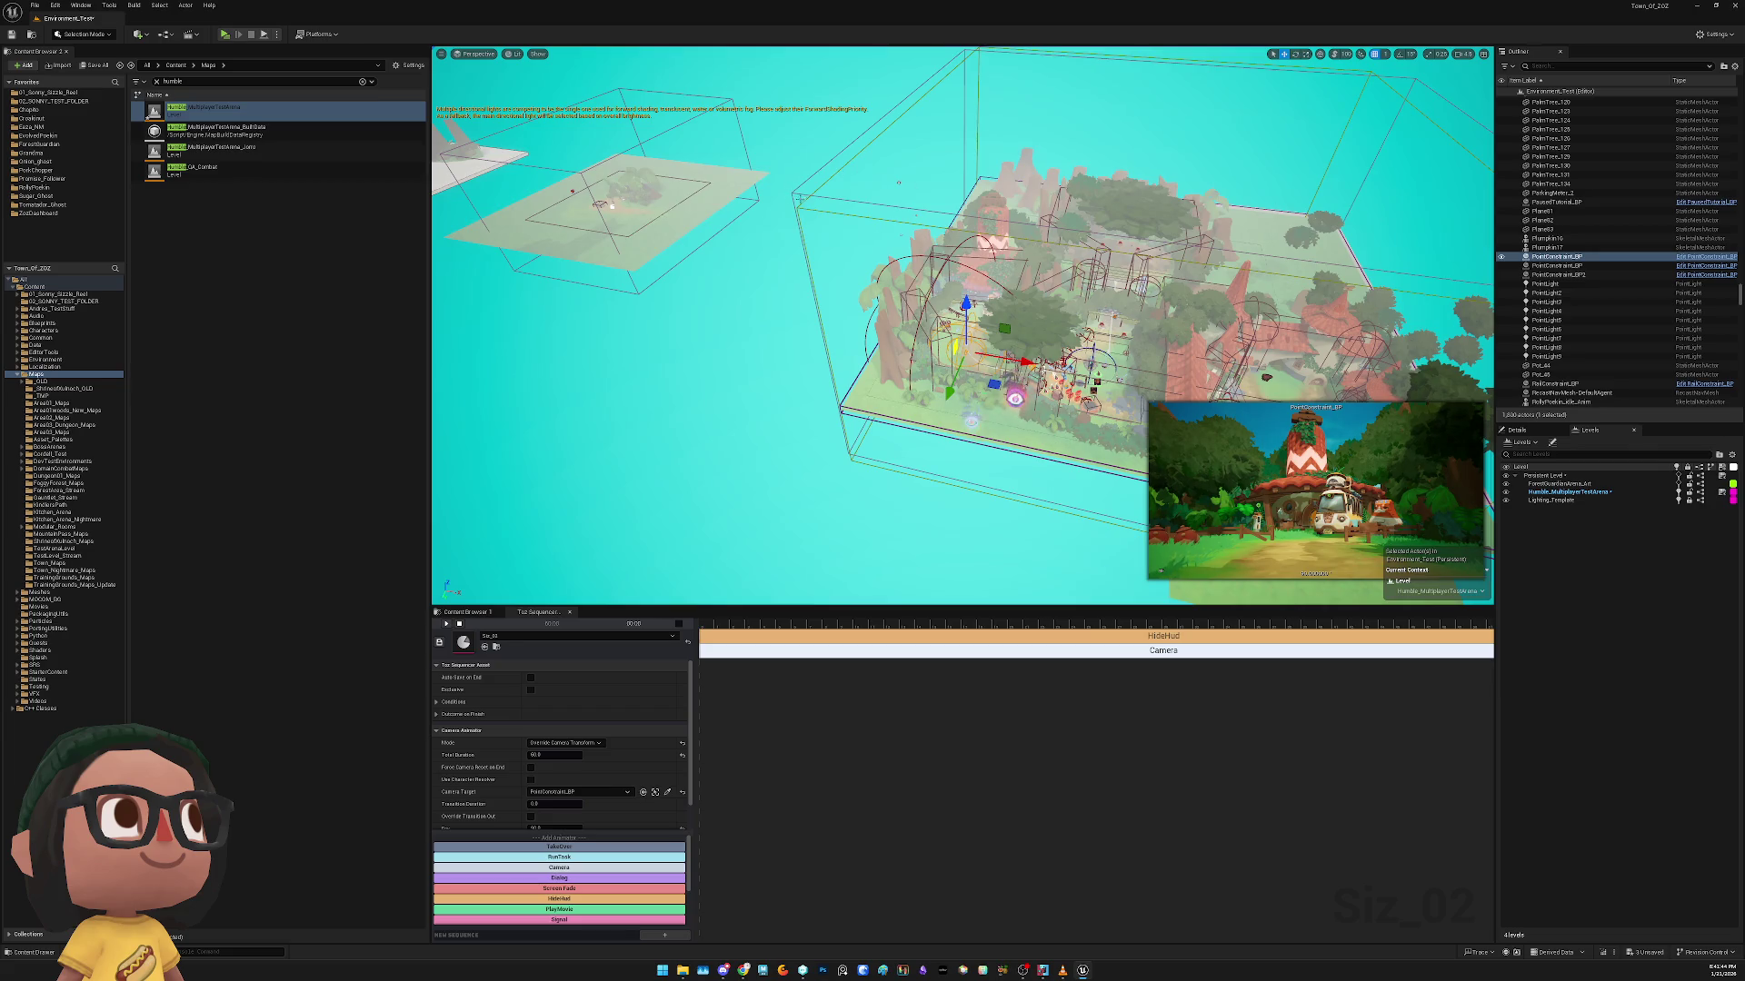
{"action": "left_click", "coordinate": [802, 196]}
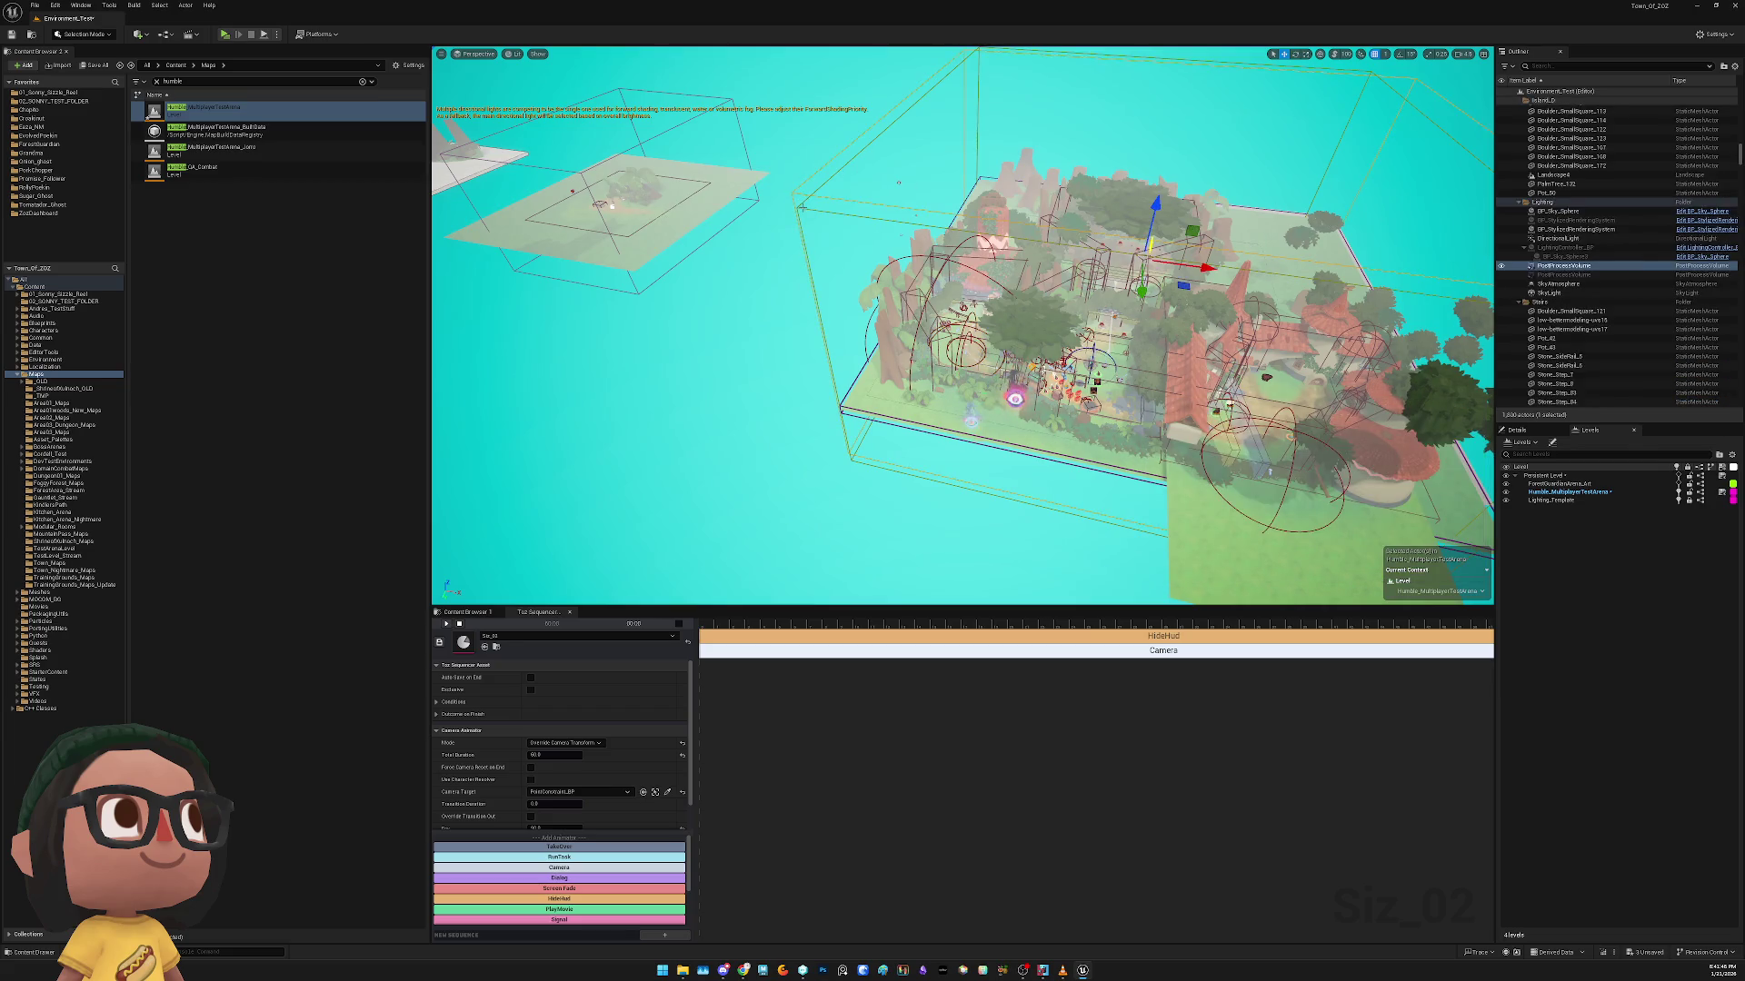
{"action": "left_click", "coordinate": [803, 207]}
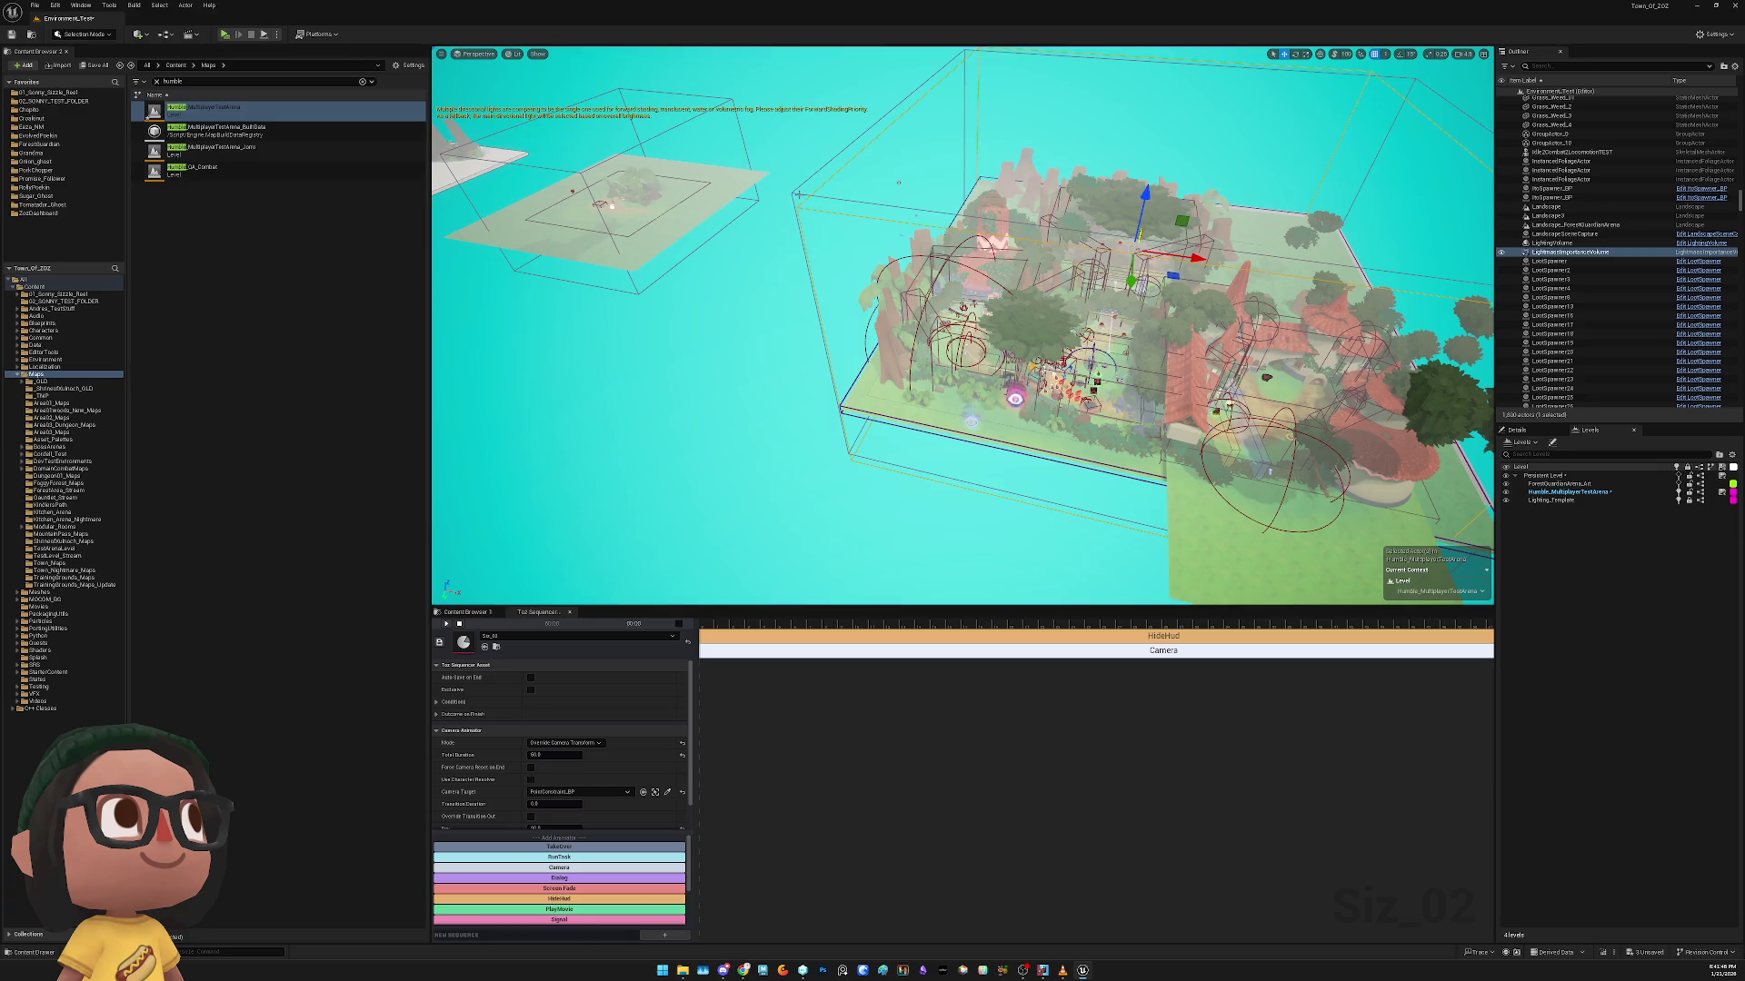
{"action": "left_click", "coordinate": [793, 194]}
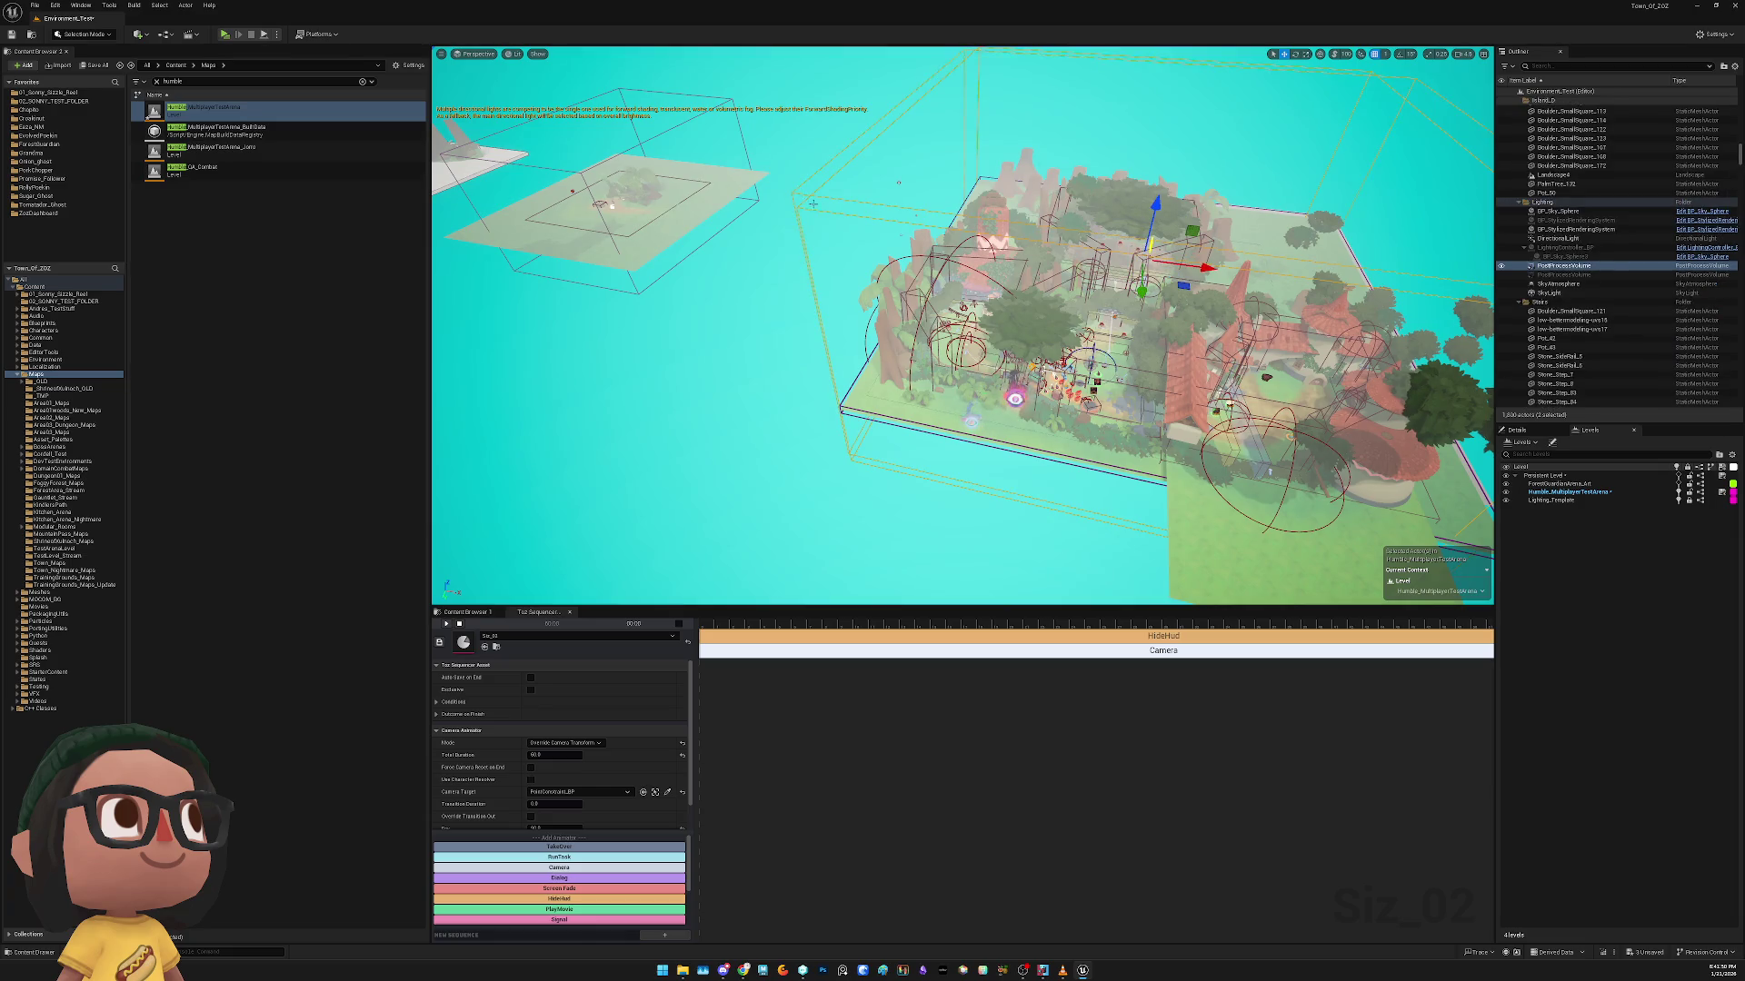
{"action": "left_click", "coordinate": [897, 182]}
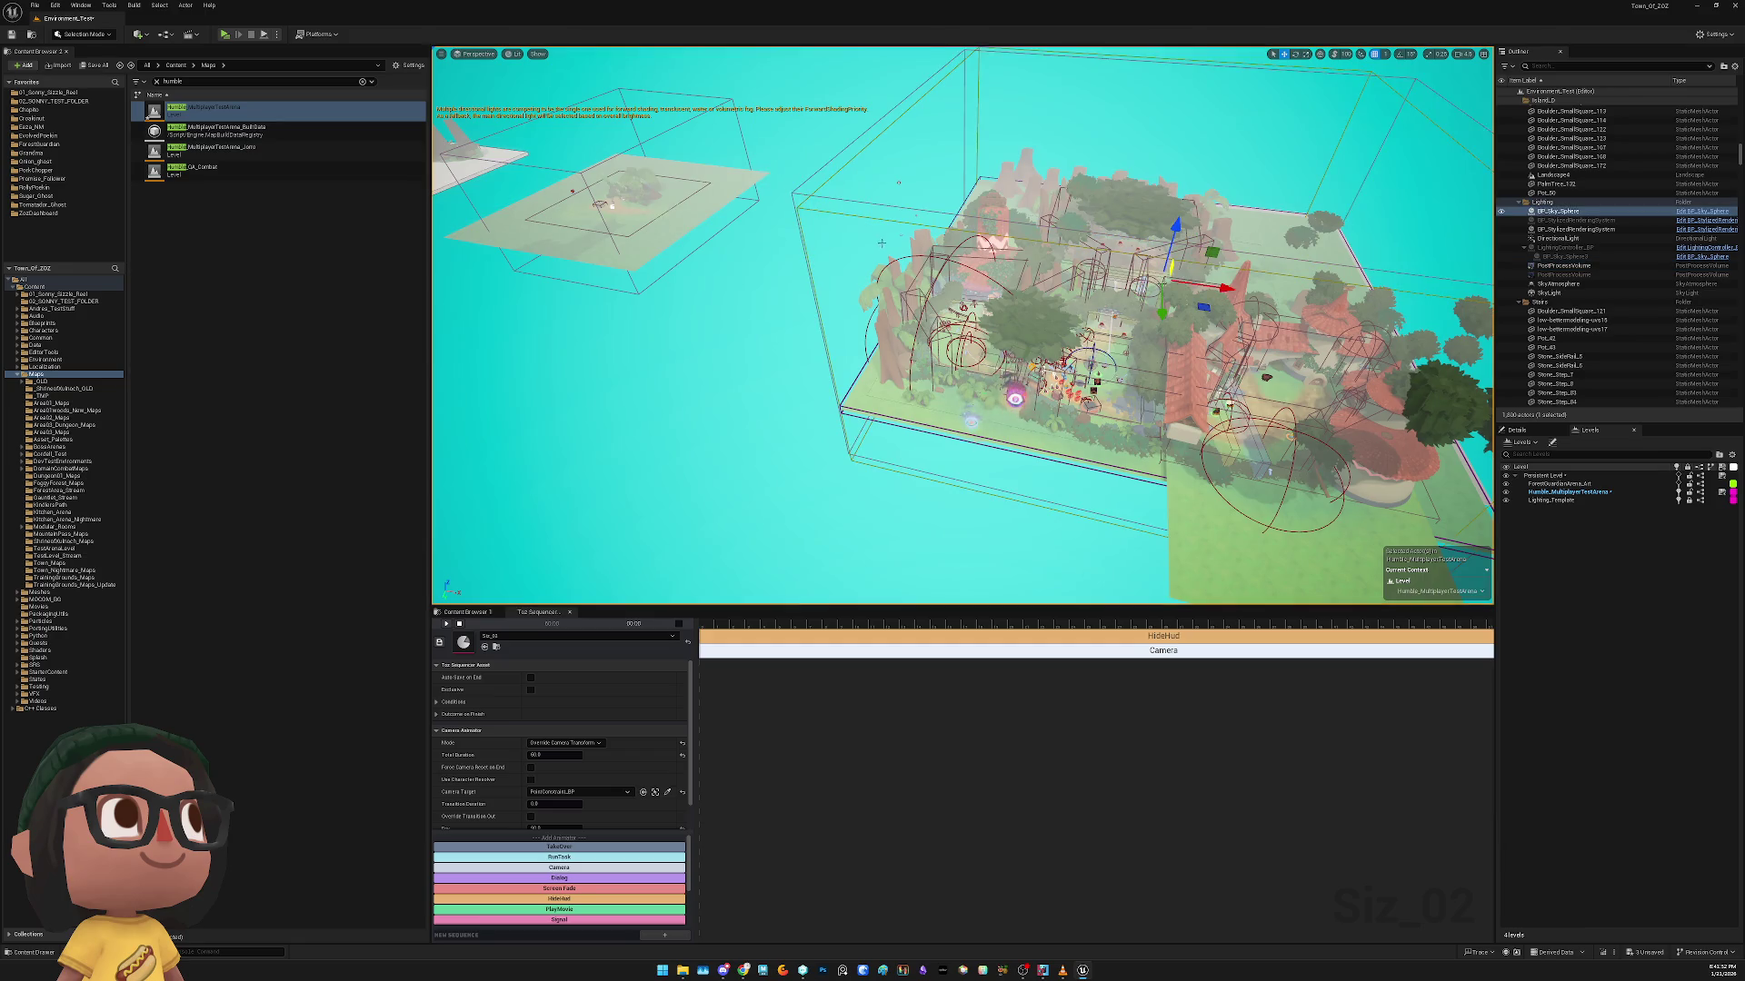
{"action": "left_click_drag", "start_coordinate": [898, 181], "coordinate": [745, 308]}
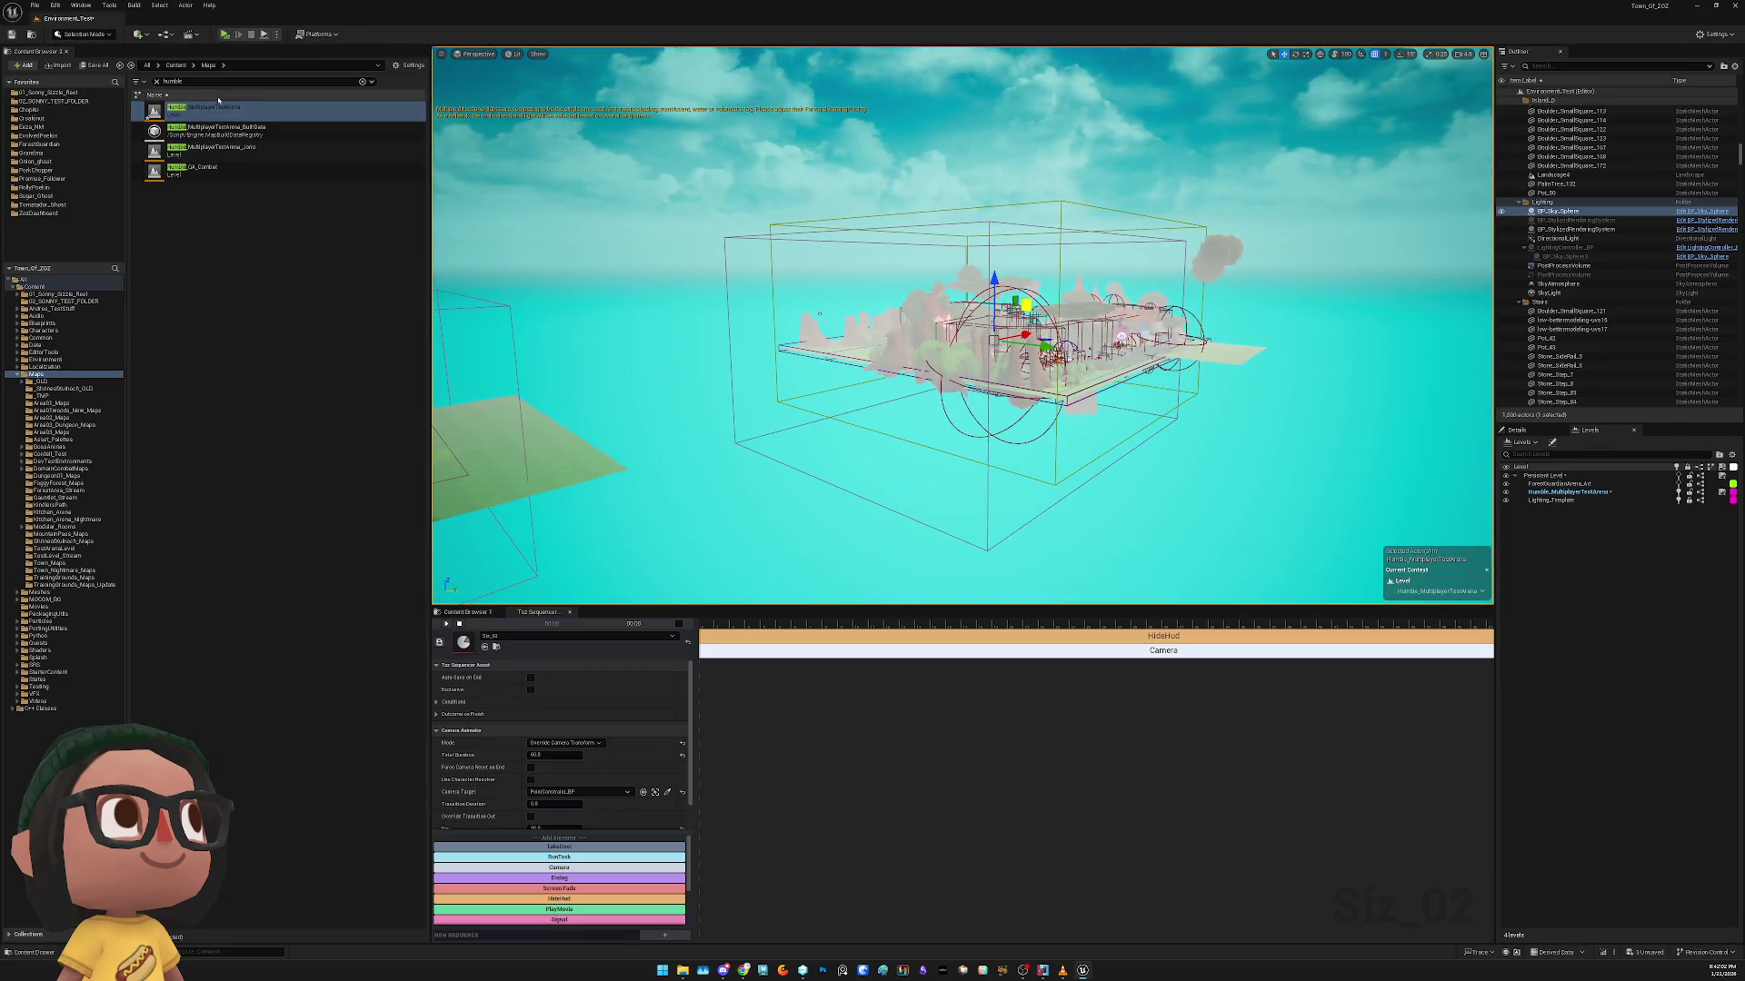
Clear the 'humble' search, then load Environment_Test from 01_Sonny_Sizzle_Reel, discarding unsaved changes
{"action": "left_click", "coordinate": [157, 81]}
{"action": "key", "text": "ctrl+a"}
{"action": "key", "text": "BackSpace"}
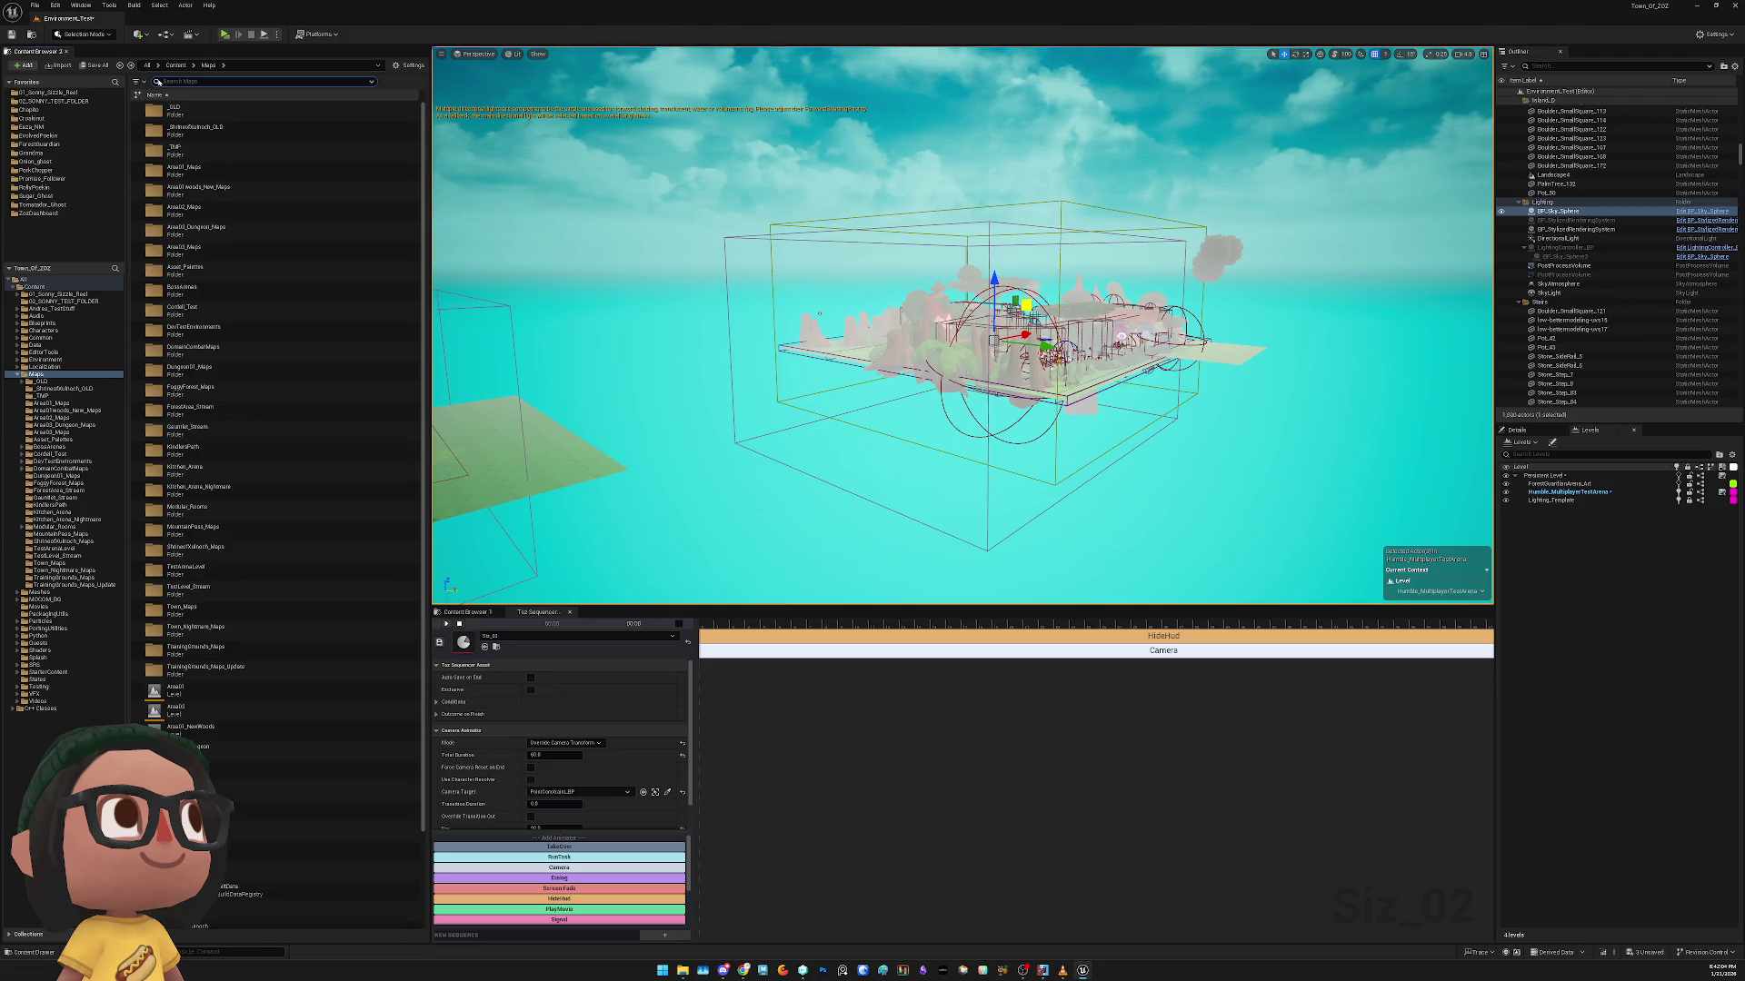
{"action": "left_click", "coordinate": [80, 93]}
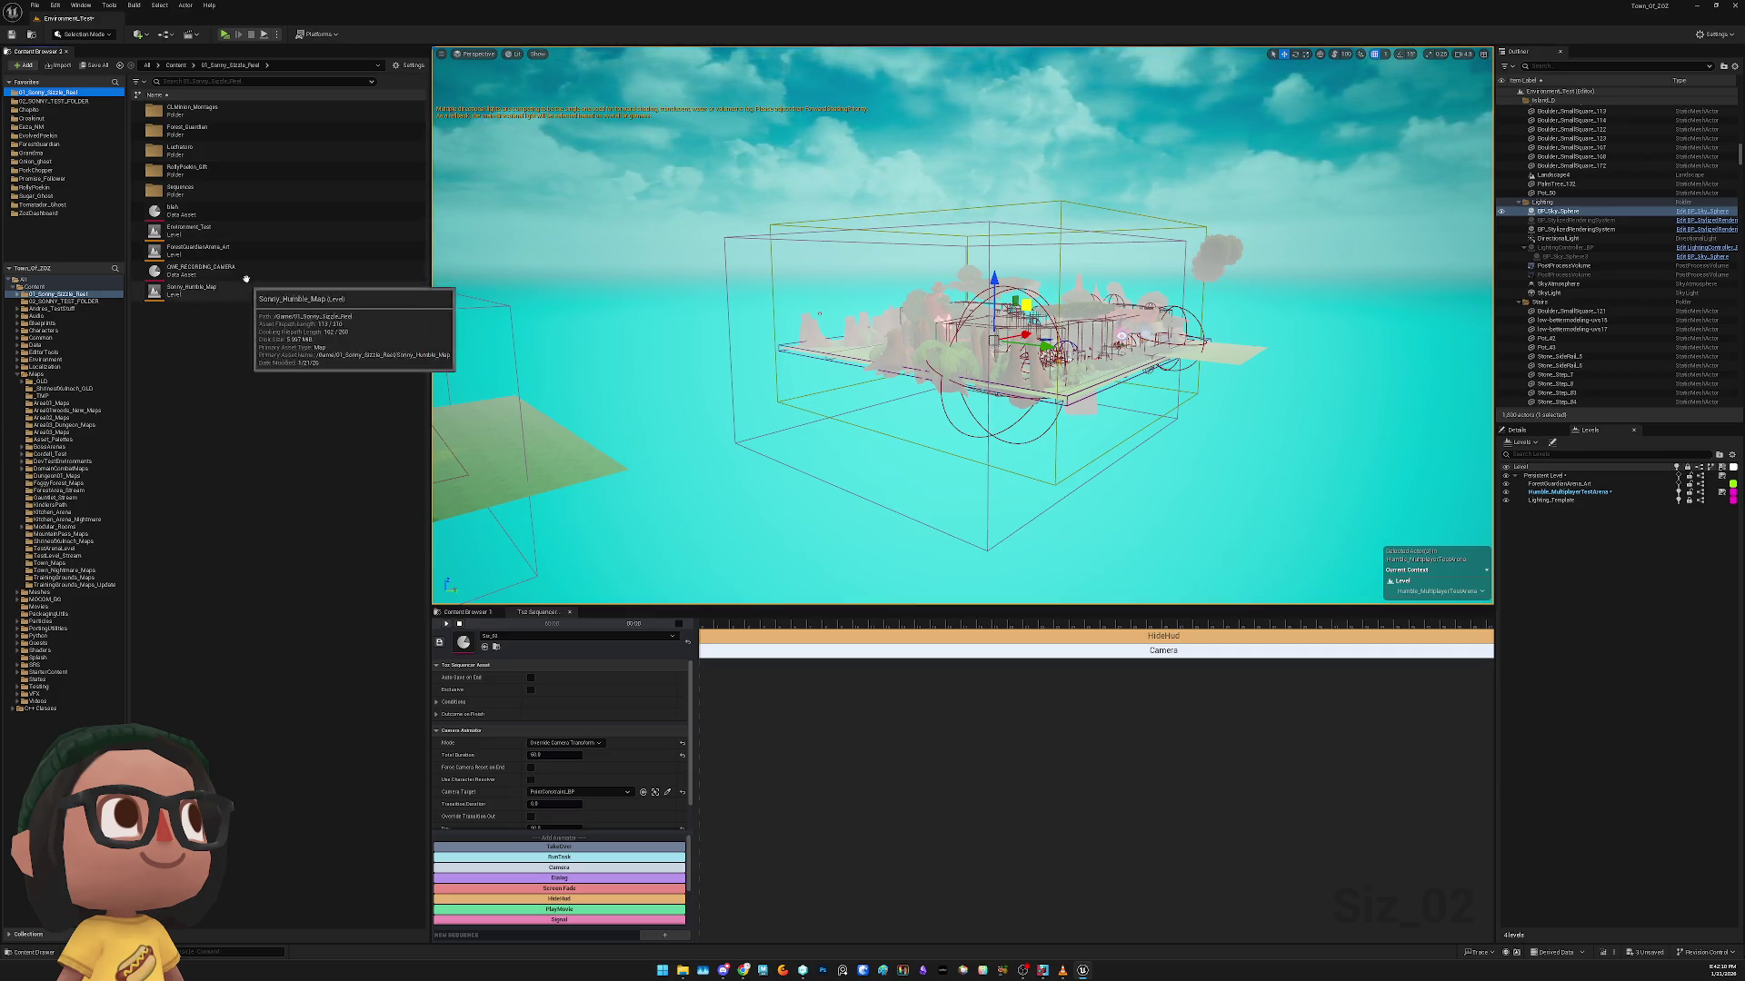
{"action": "double_click", "coordinate": [228, 231]}
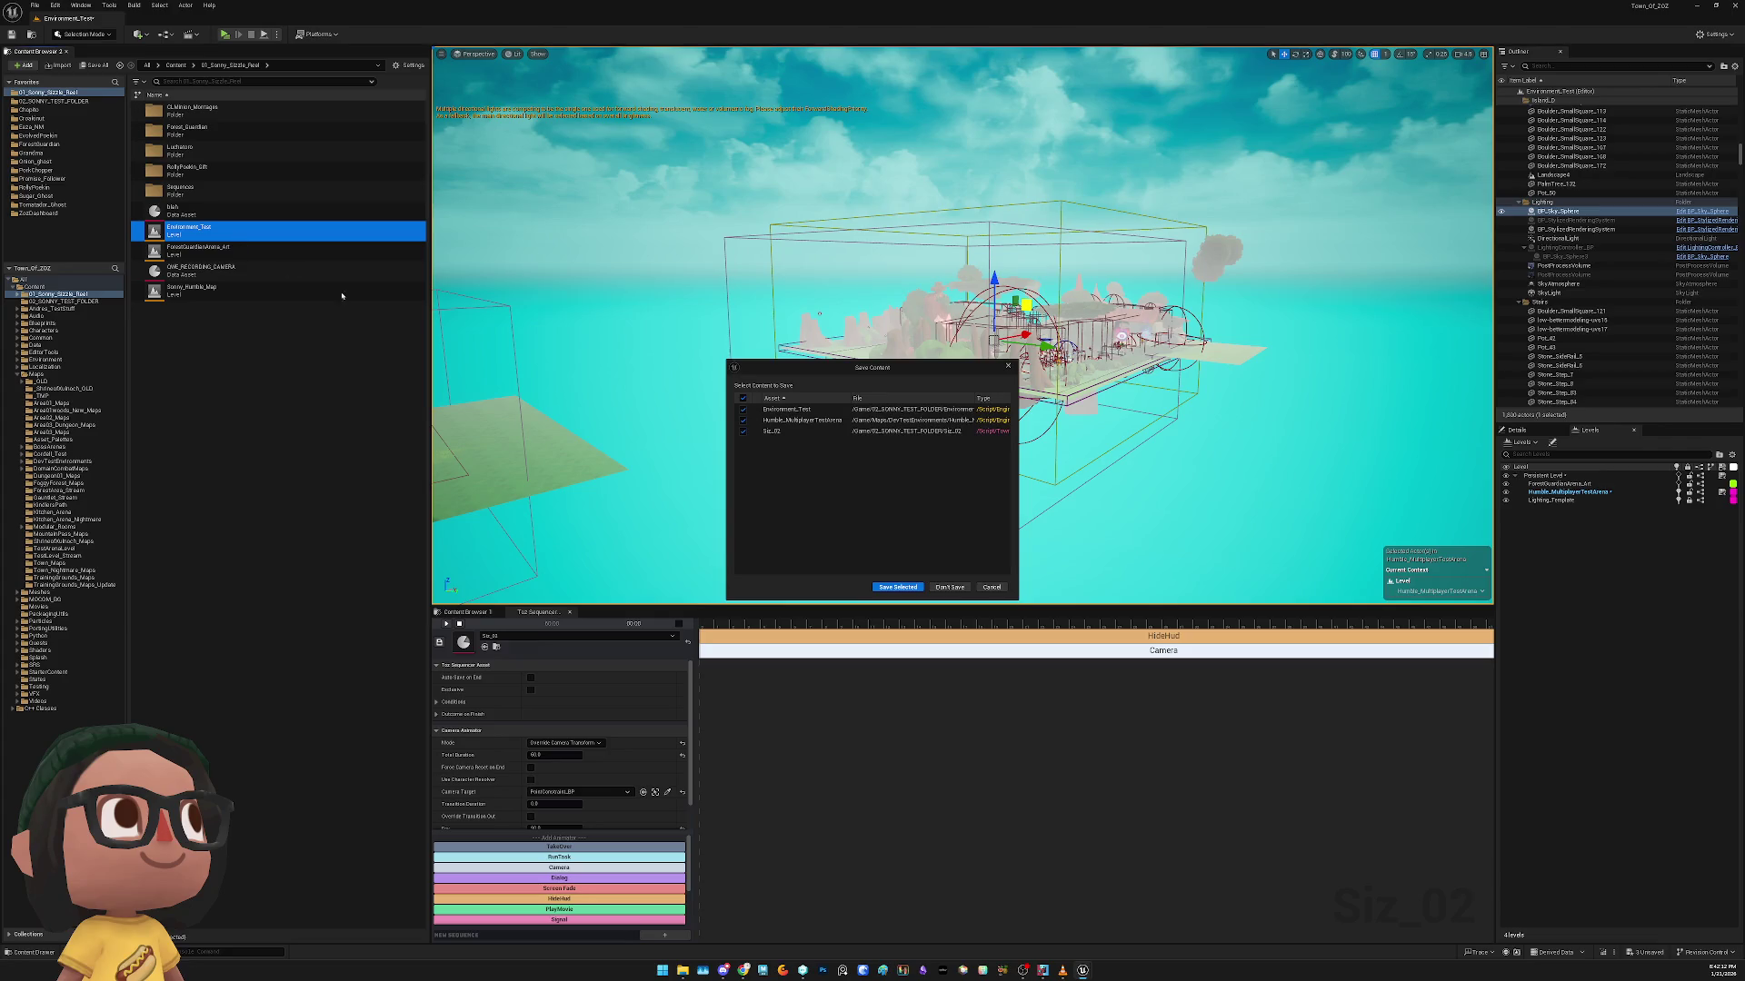
{"action": "left_click", "coordinate": [933, 587]}
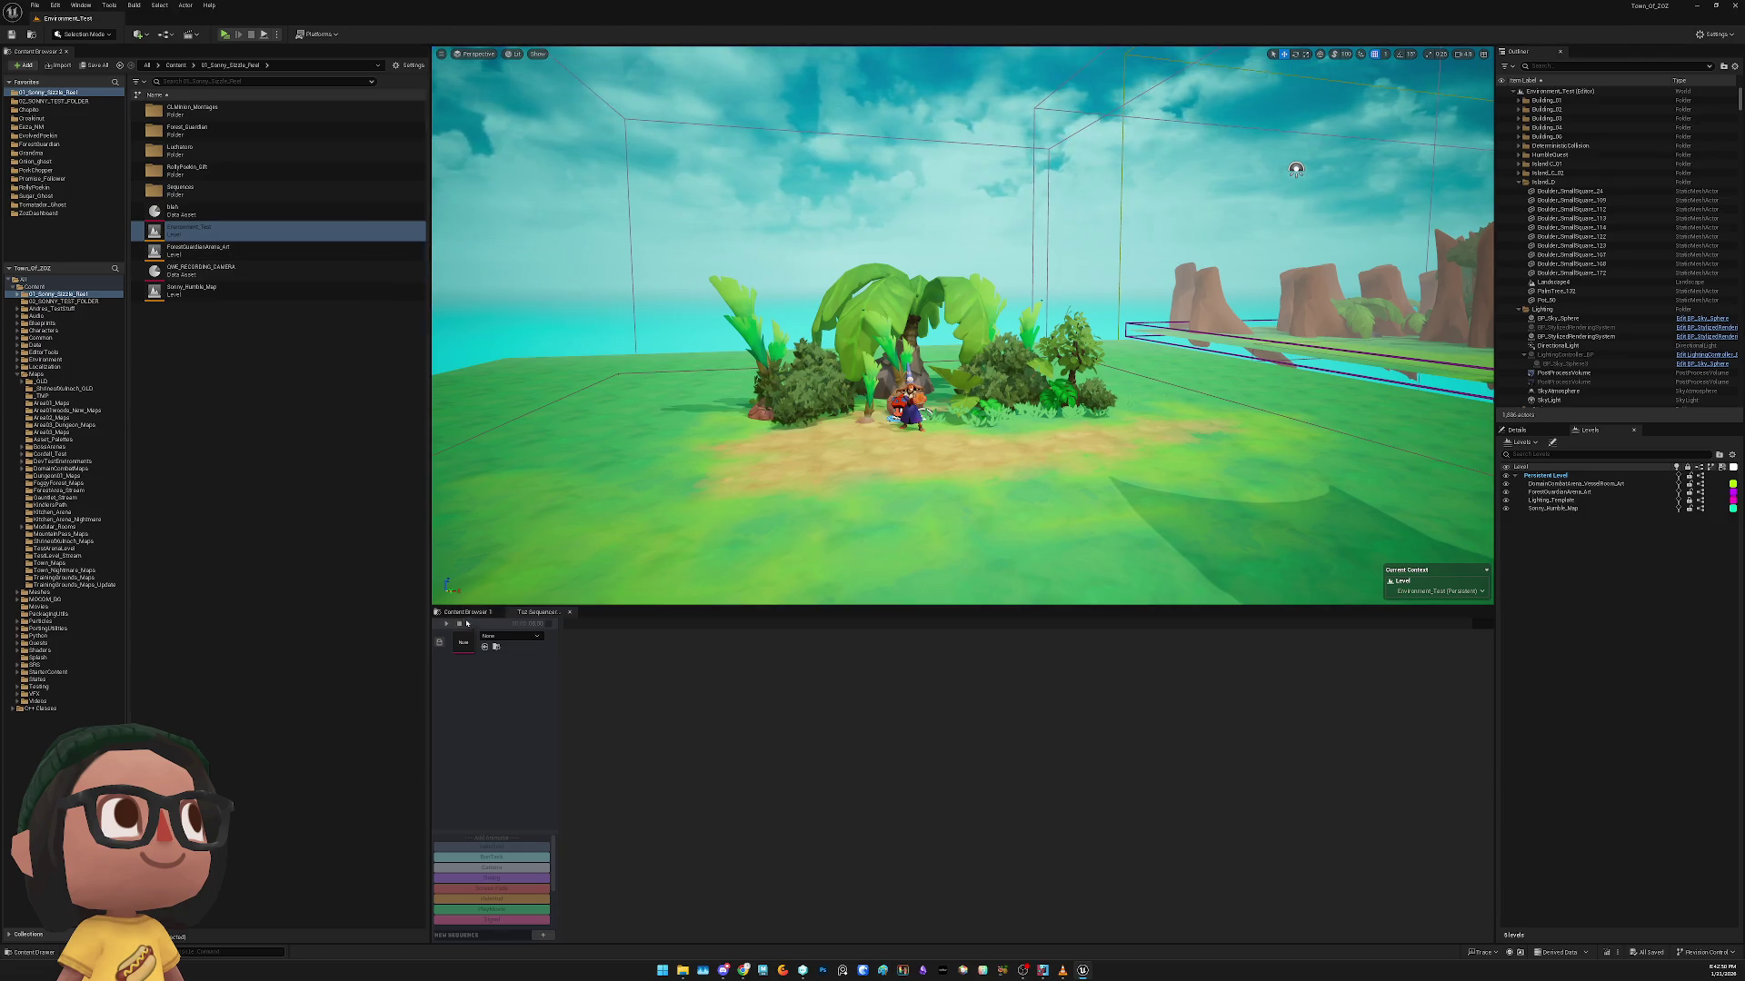
In the project's main Content folder, search for the Toz sequence asset and scroll the matches
{"action": "left_click", "coordinate": [469, 612]}
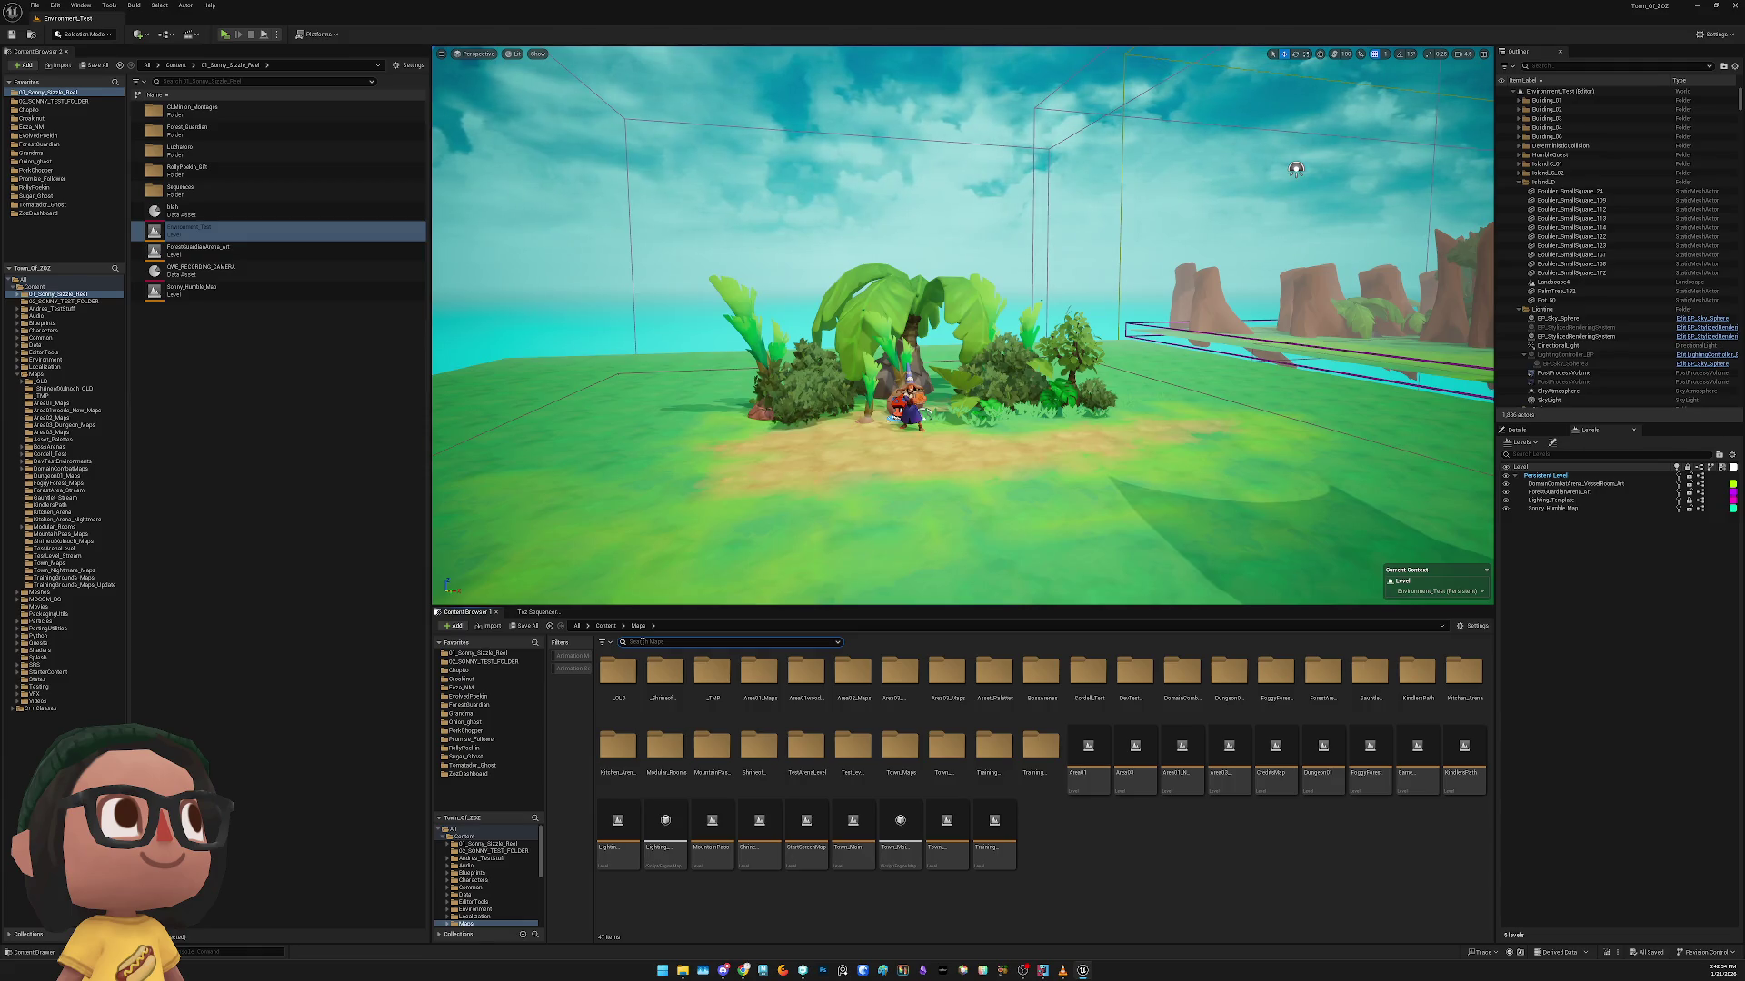
{"action": "left_click", "coordinate": [459, 829]}
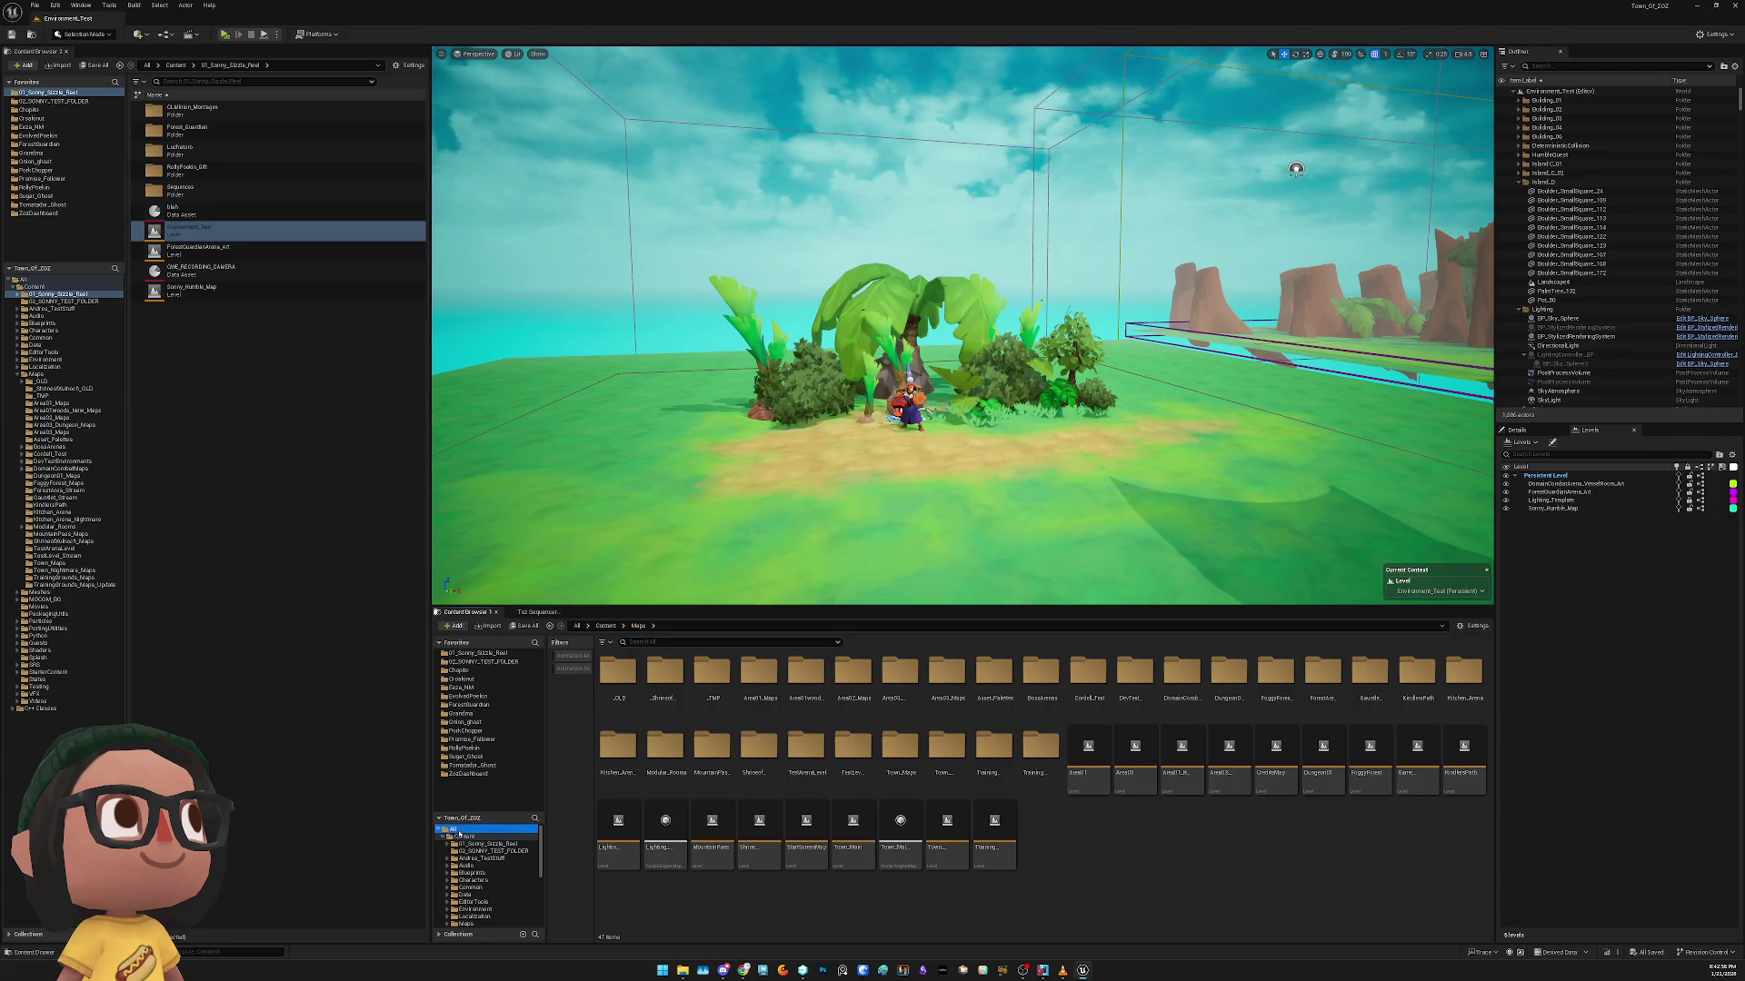
{"action": "left_click", "coordinate": [472, 837]}
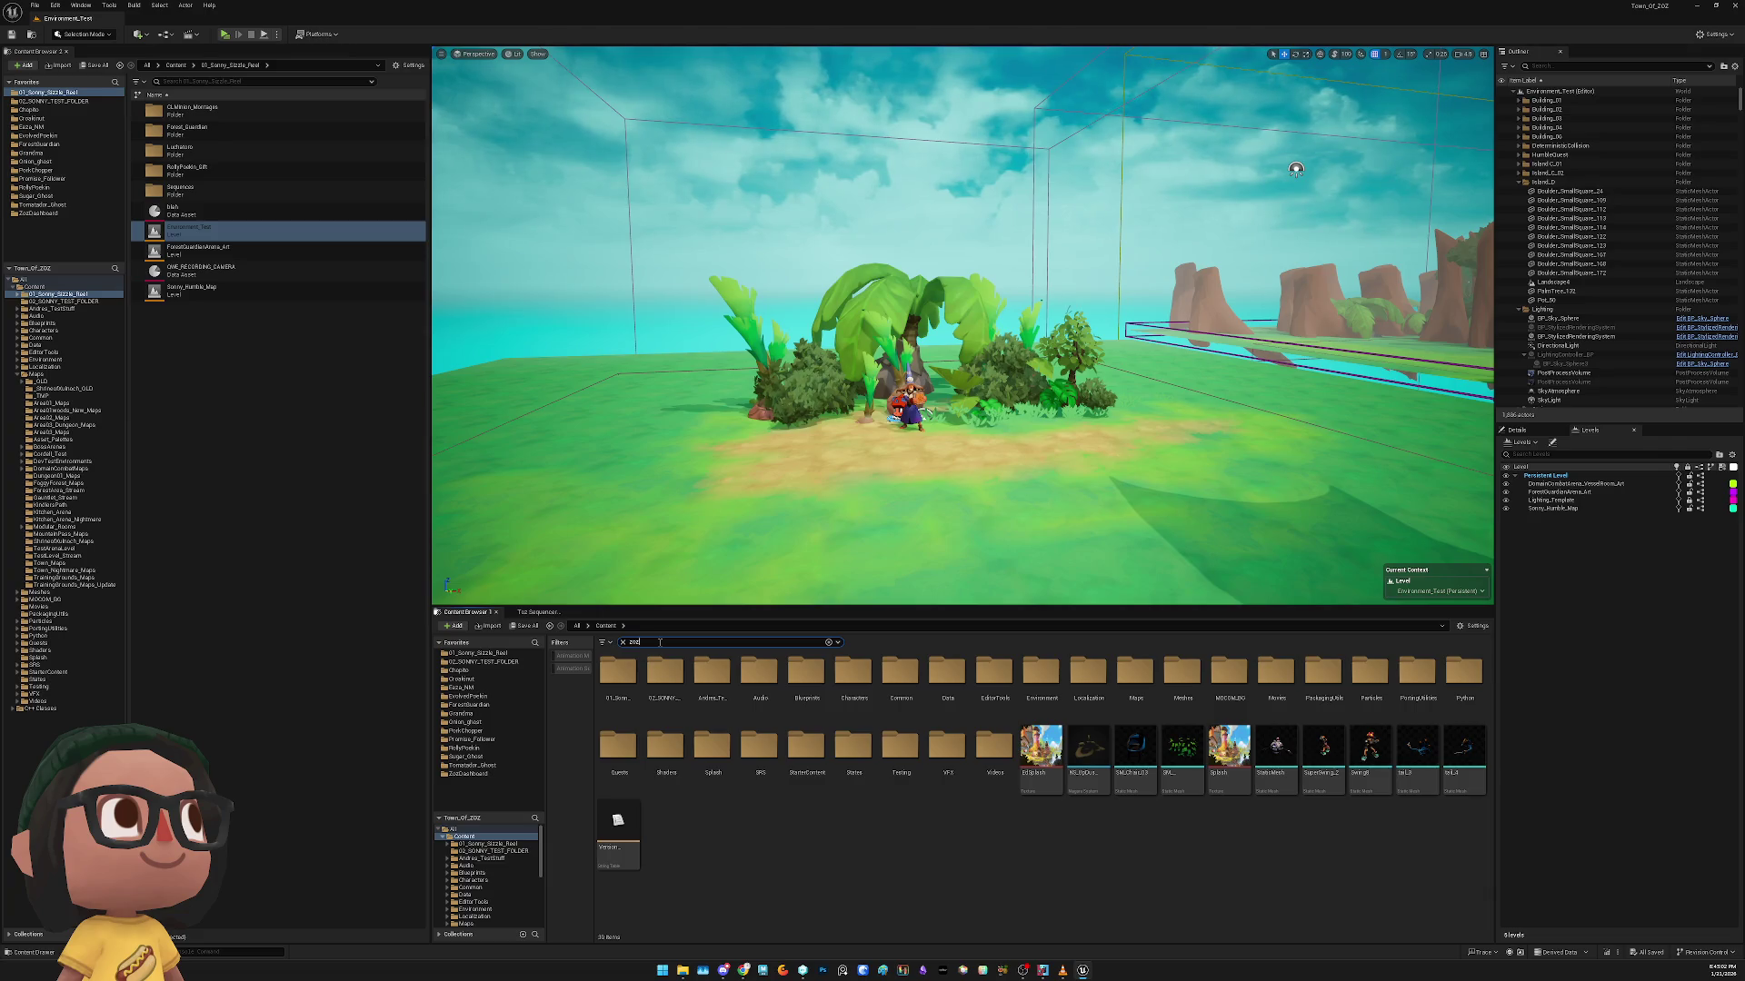
{"action": "type", "text": "se"}
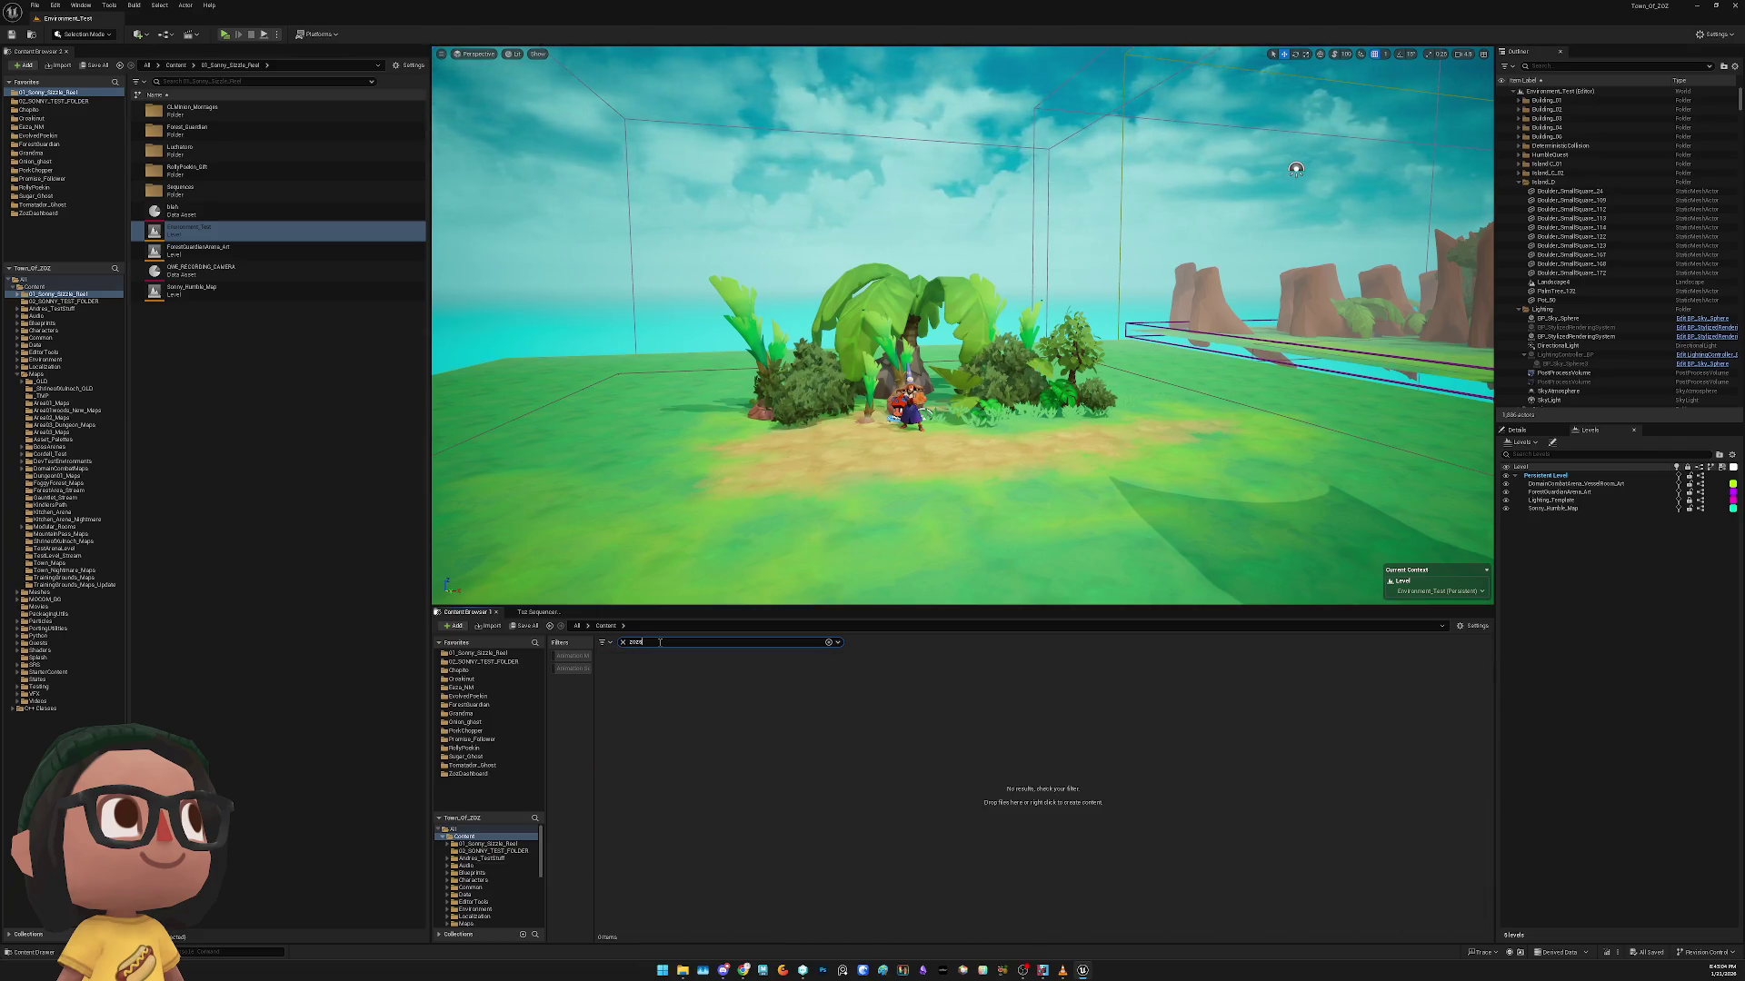
{"action": "mouse_move", "coordinate": [617, 687]}
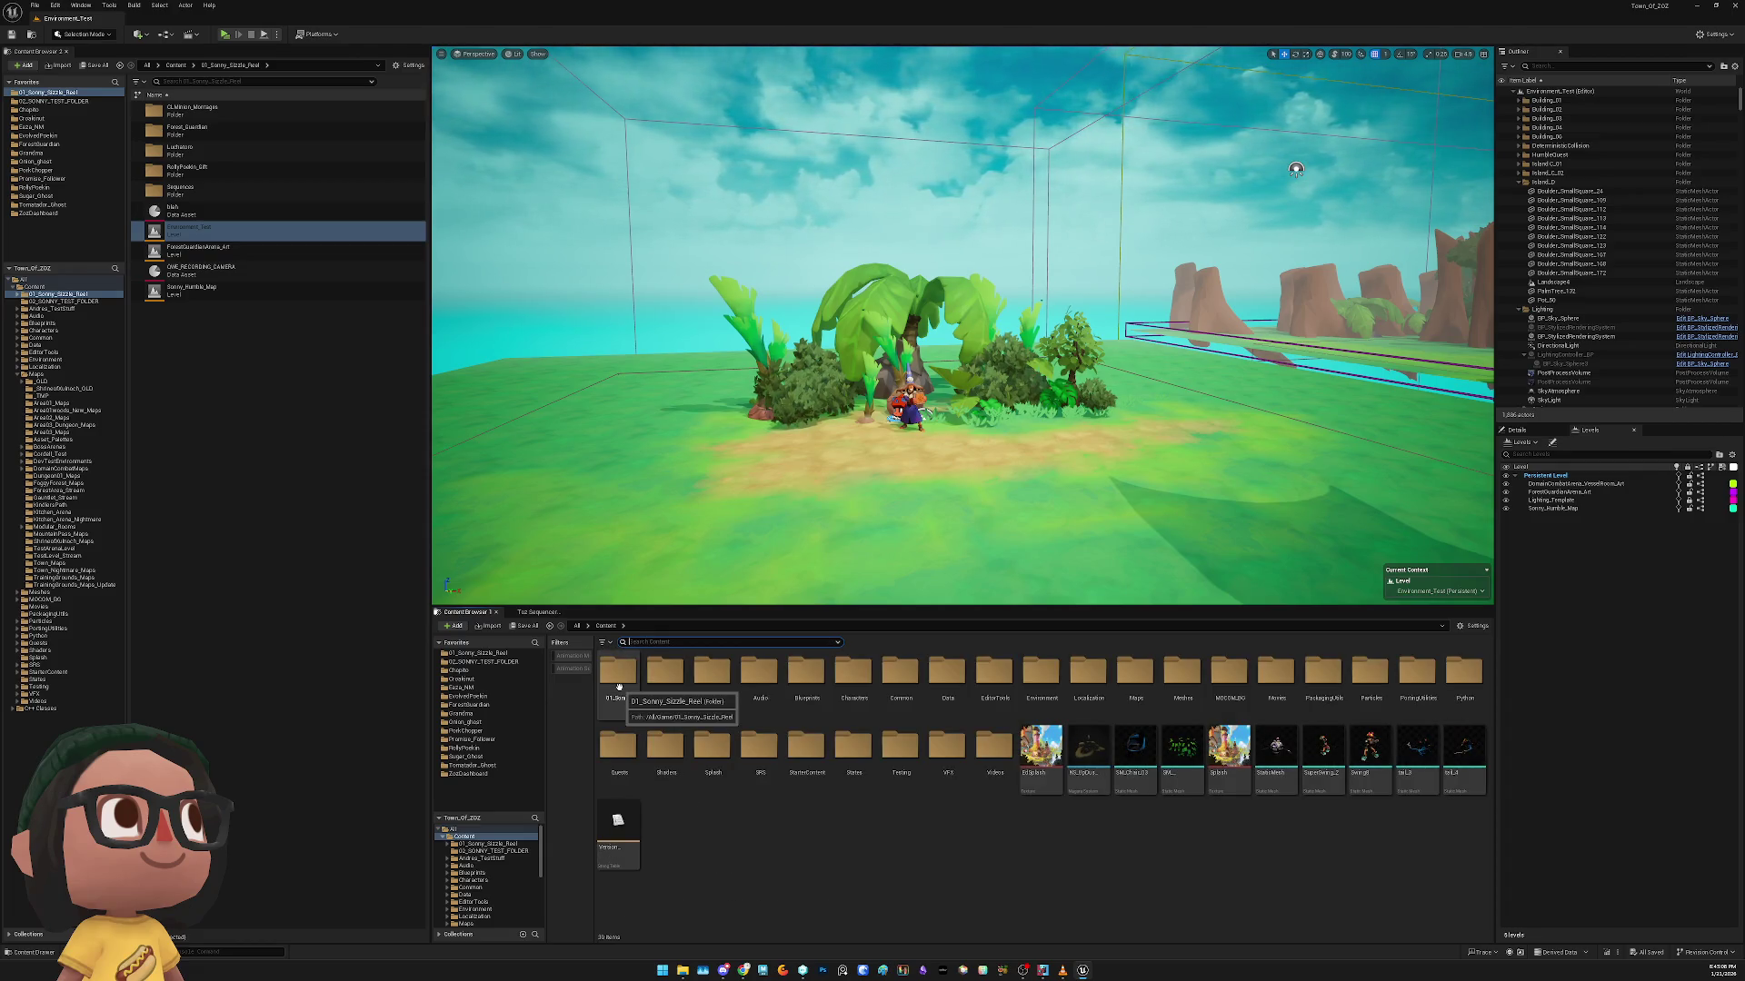
{"action": "type", "text": "tozsequen"}
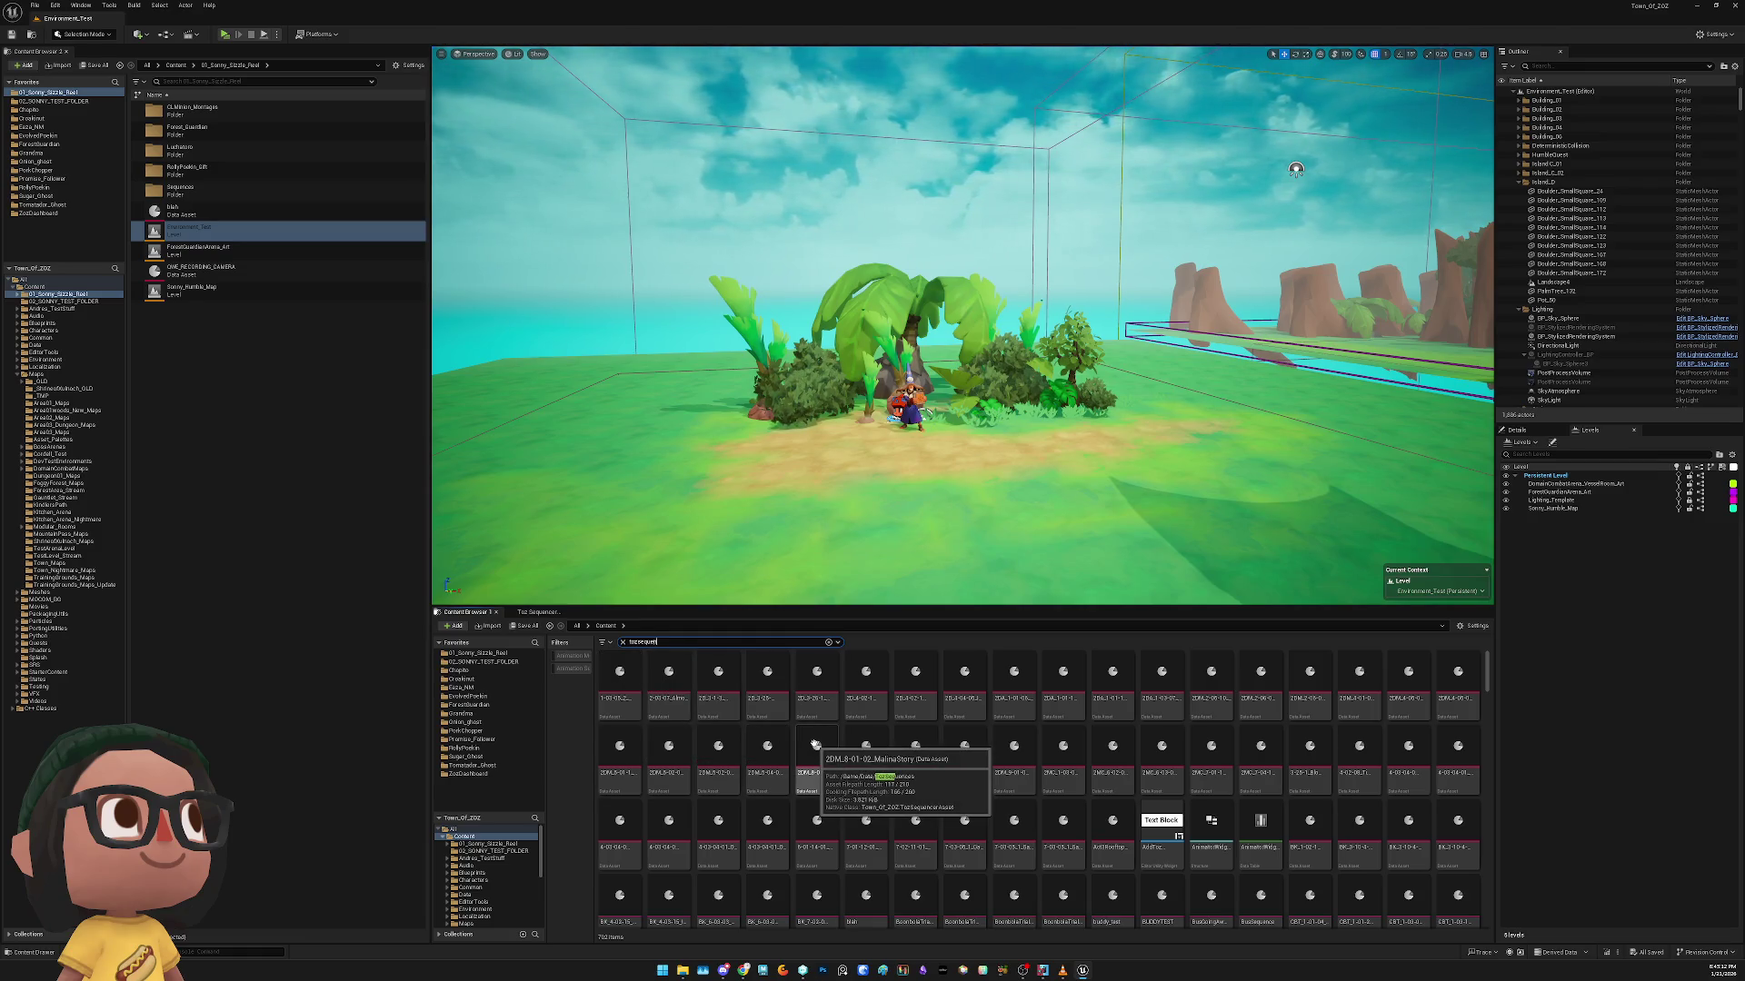
{"action": "type", "text": "ceb"}
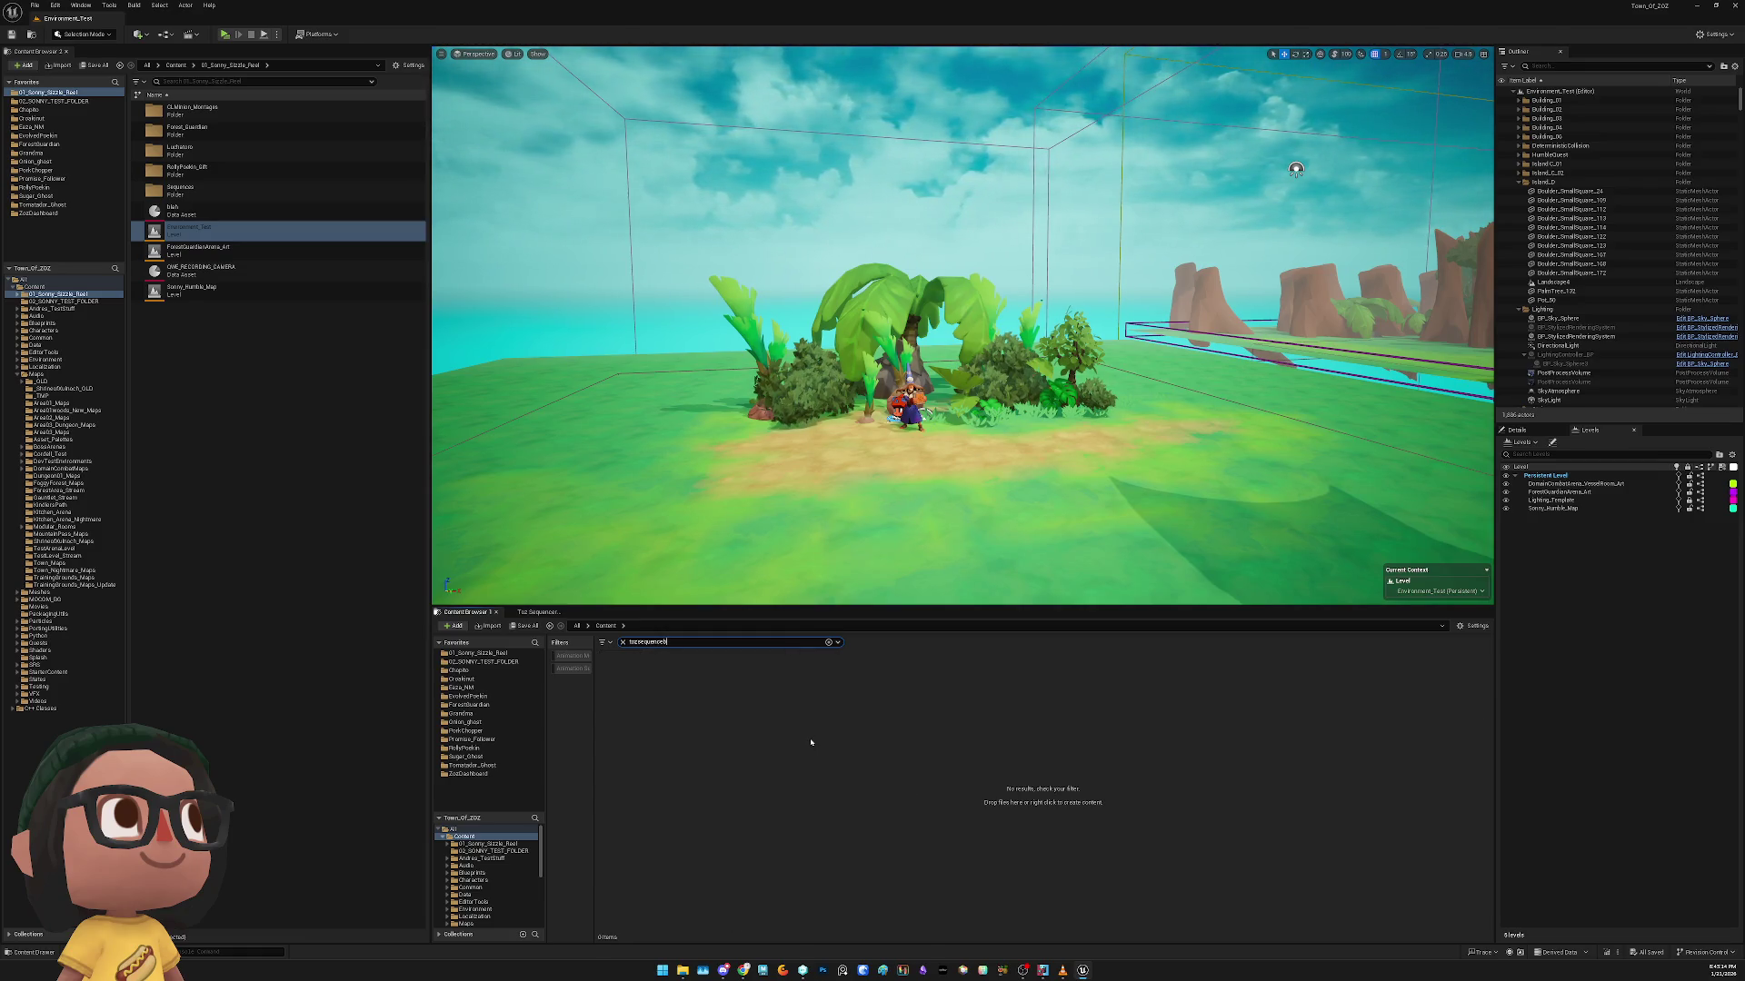
{"action": "scroll", "coordinate": [936, 737], "scroll_direction": "down", "scroll_amount": 1}
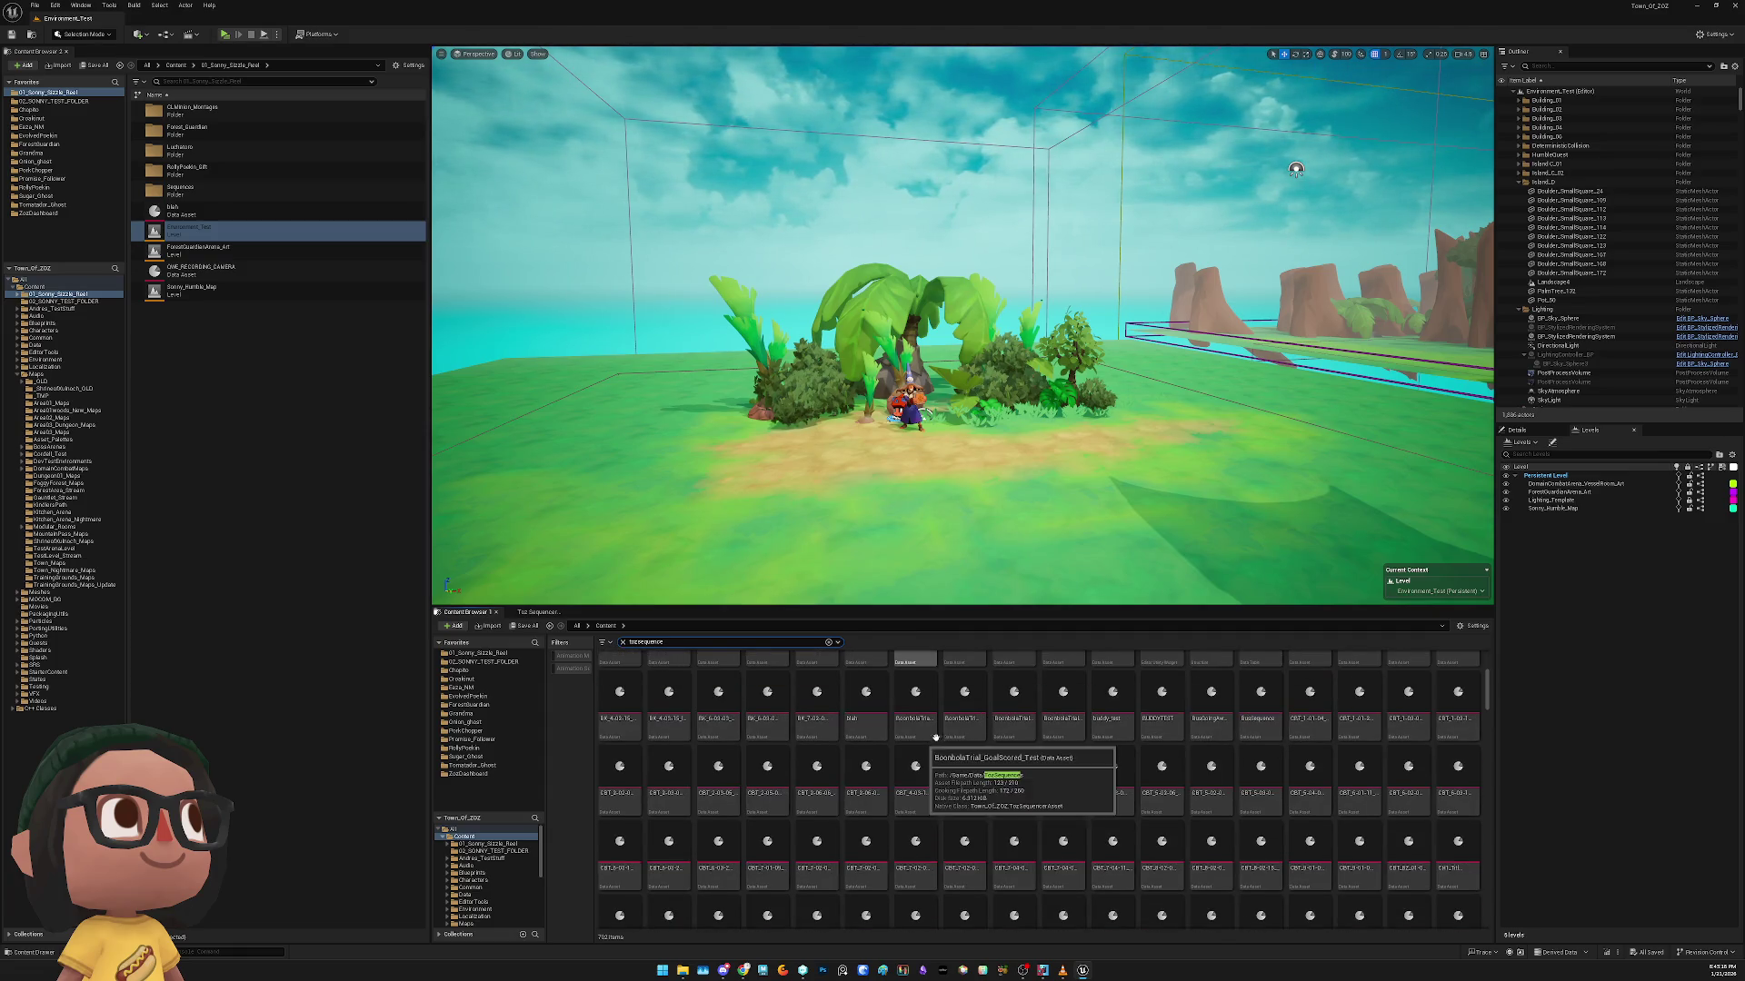
{"action": "scroll", "coordinate": [1025, 754], "scroll_direction": "down", "scroll_amount": 3}
{"action": "scroll", "coordinate": [1585, 314], "scroll_direction": "down", "scroll_amount": 5}
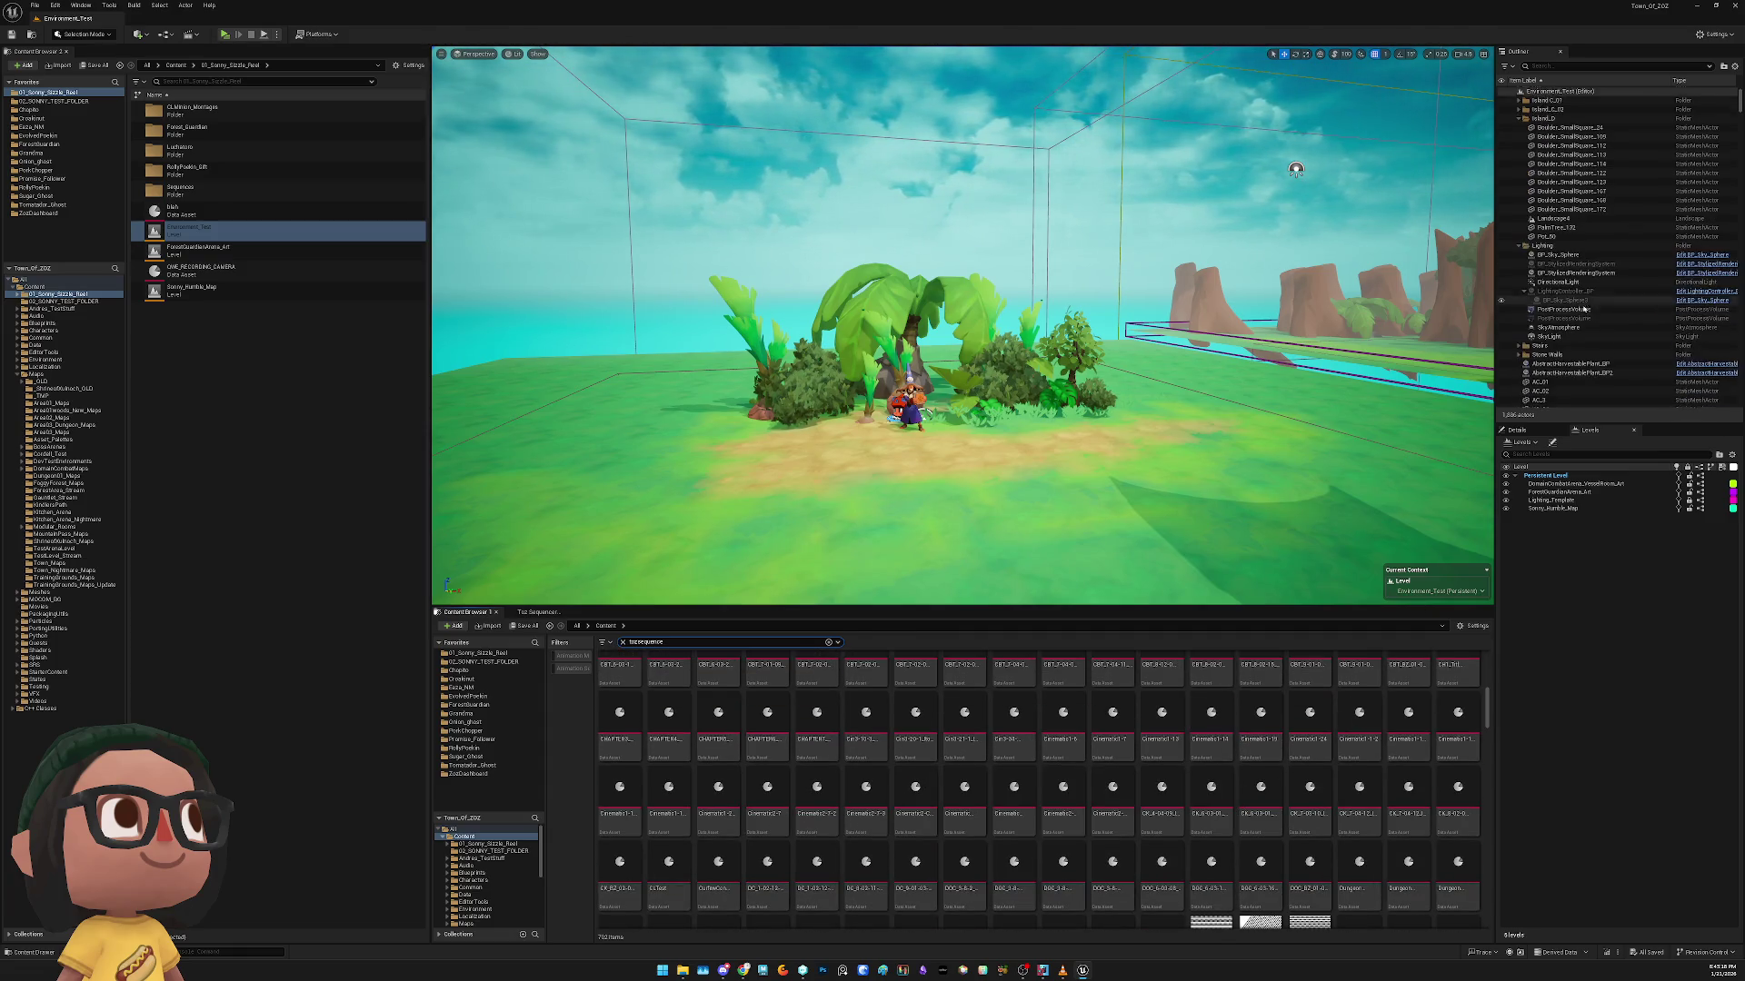
{"action": "scroll", "coordinate": [1585, 313], "scroll_direction": "down", "scroll_amount": 10}
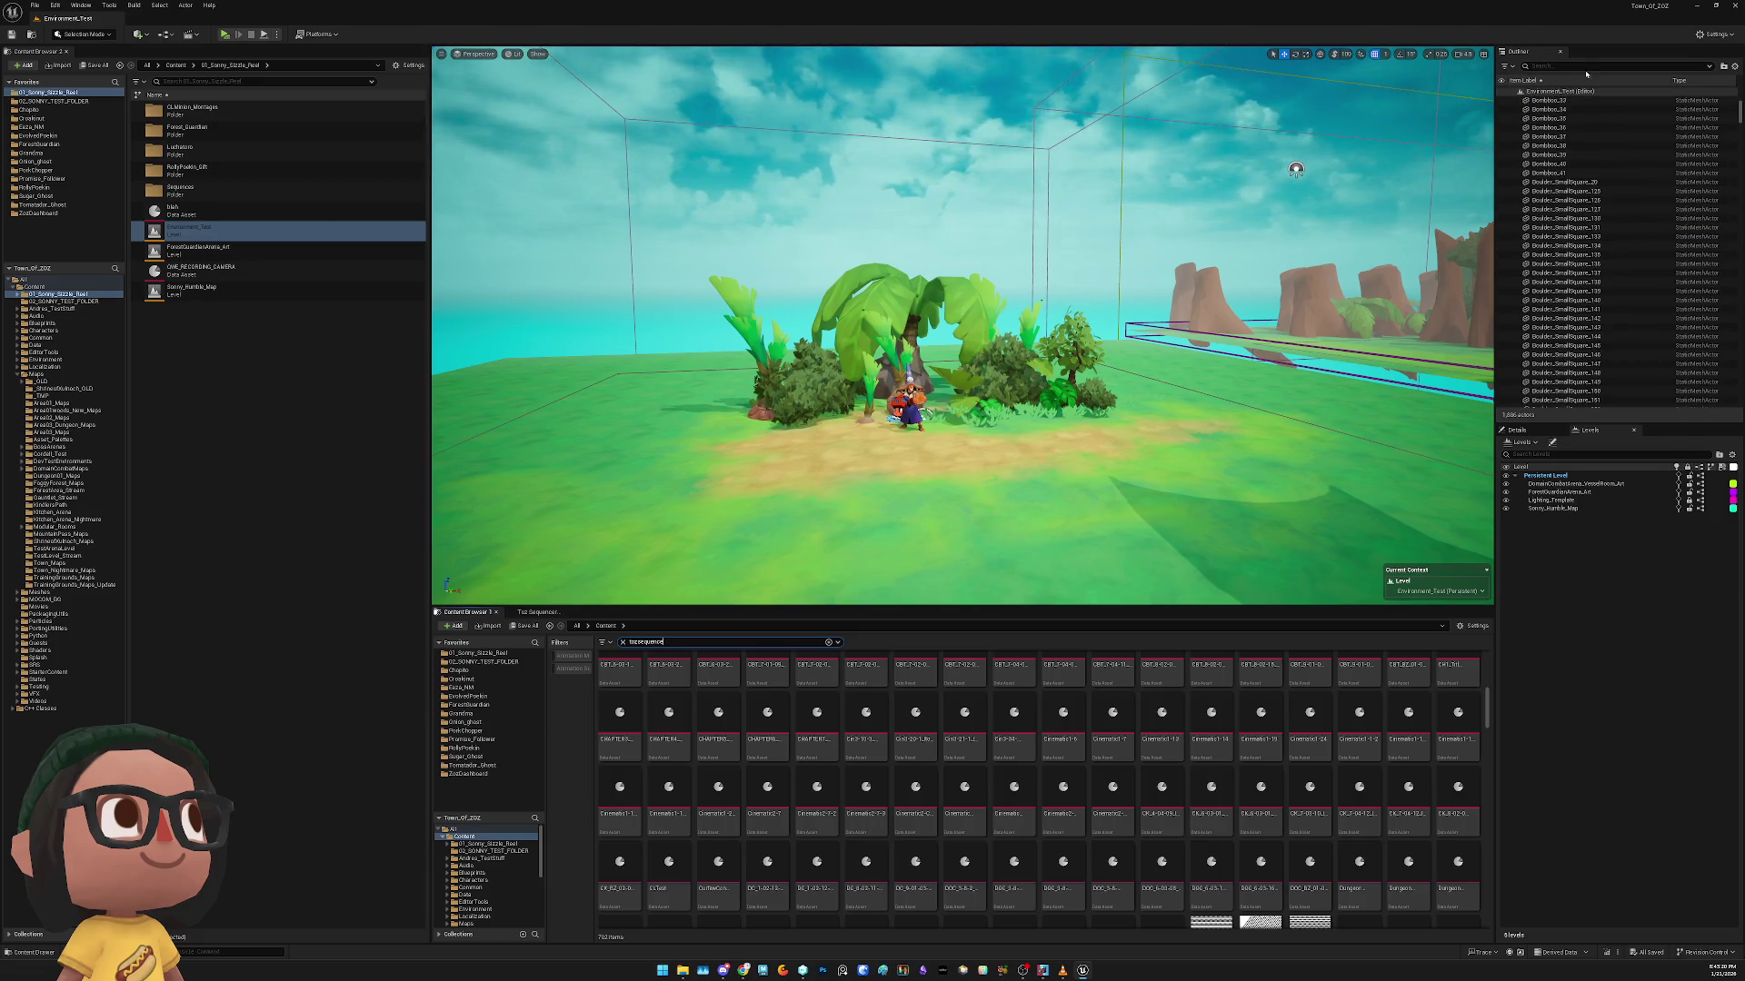
{"action": "type", "text": "toz"}
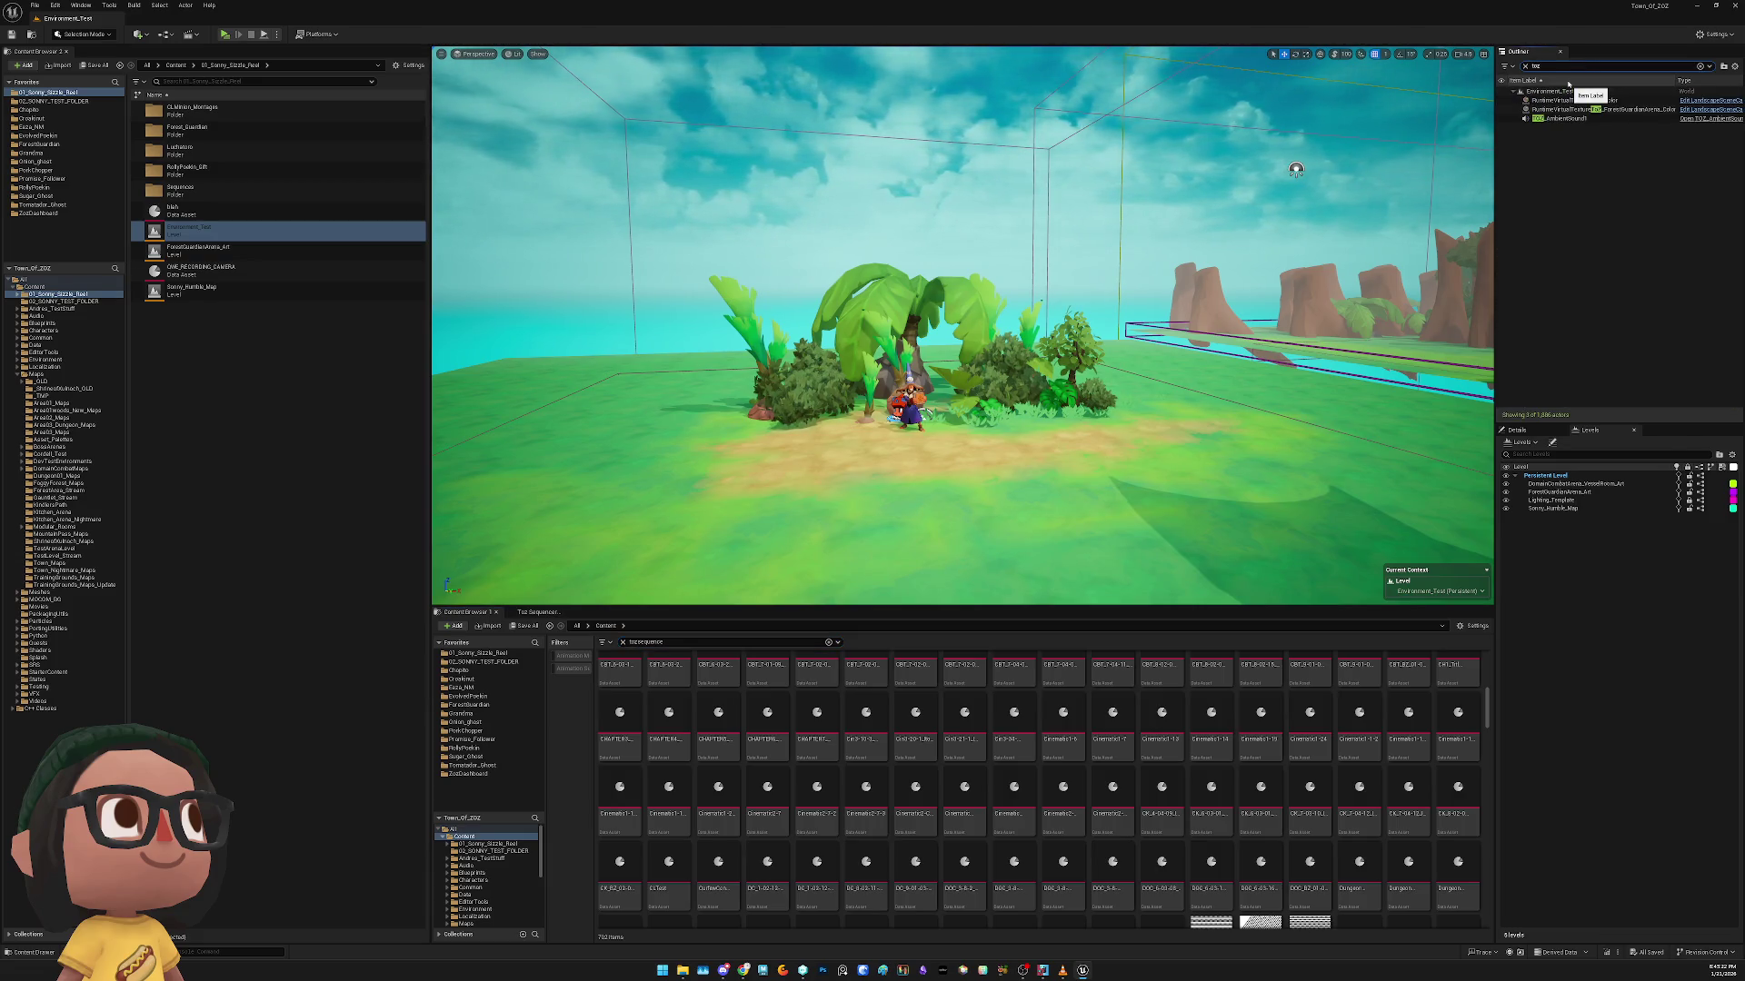
{"action": "key", "text": "BackSpace"}
{"action": "key", "text": "BackSpace"}
{"action": "key", "text": "BackSpace"}
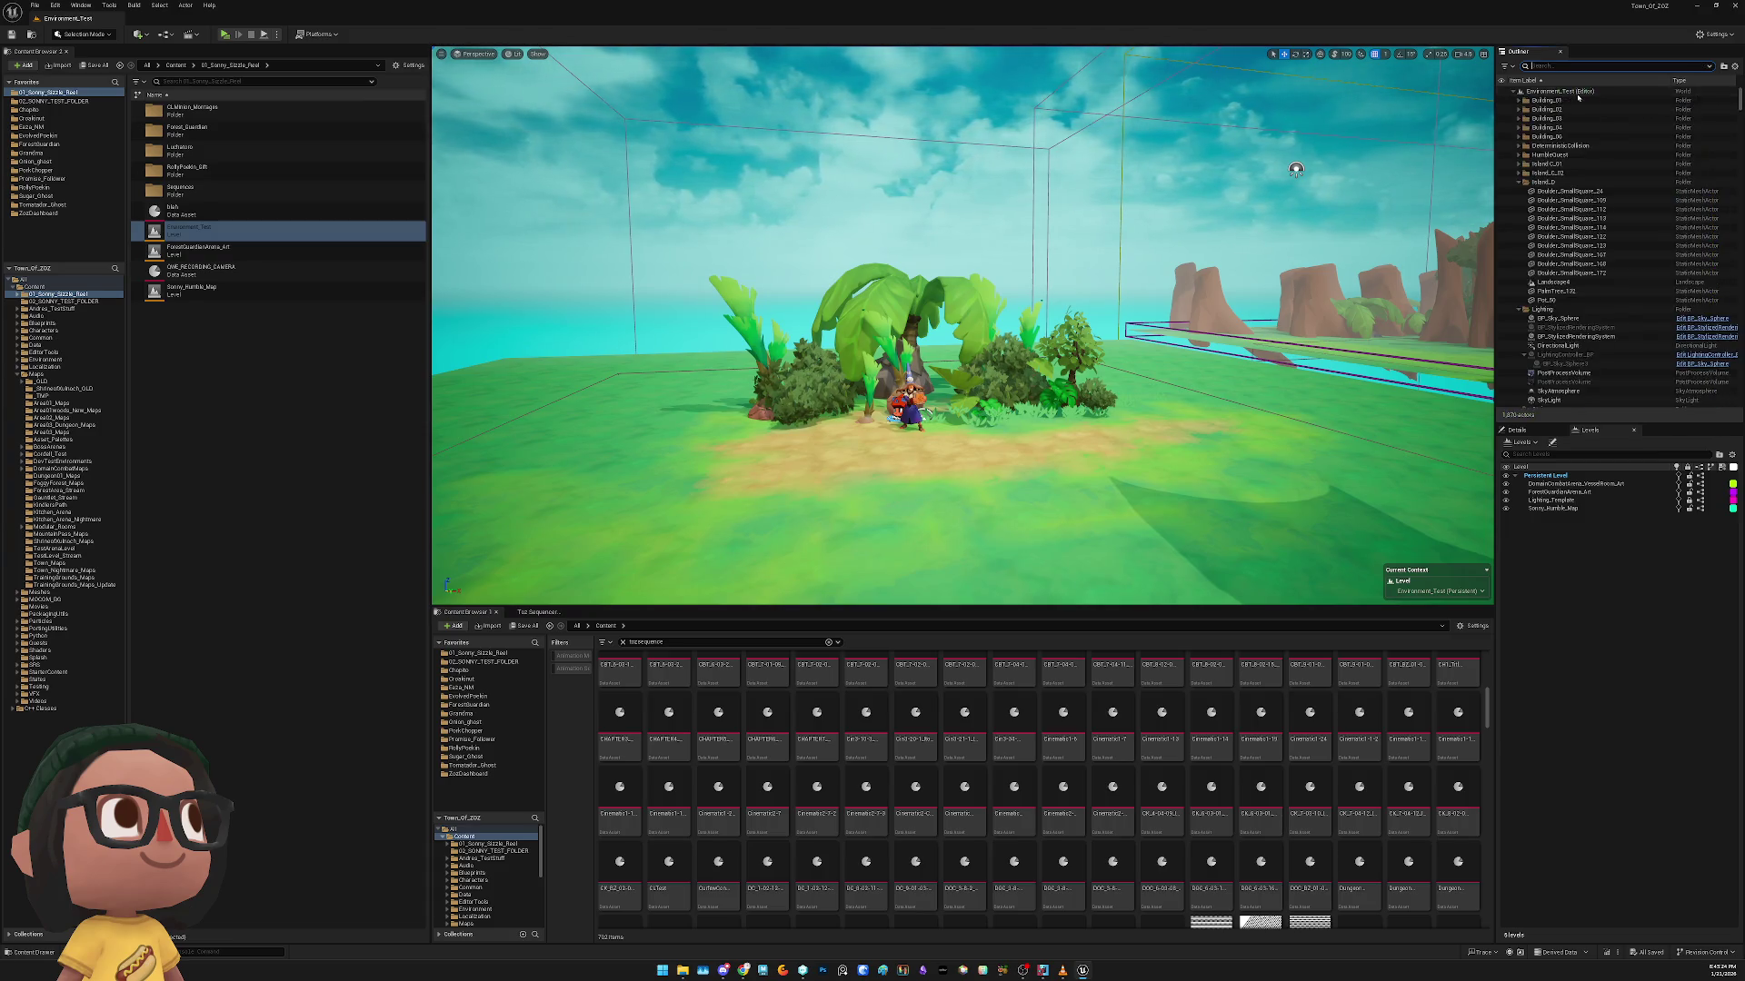
{"action": "type", "text": "seq"}
{"action": "key", "text": "BackSpace"}
{"action": "key", "text": "BackSpace"}
{"action": "key", "text": "BackSpace"}
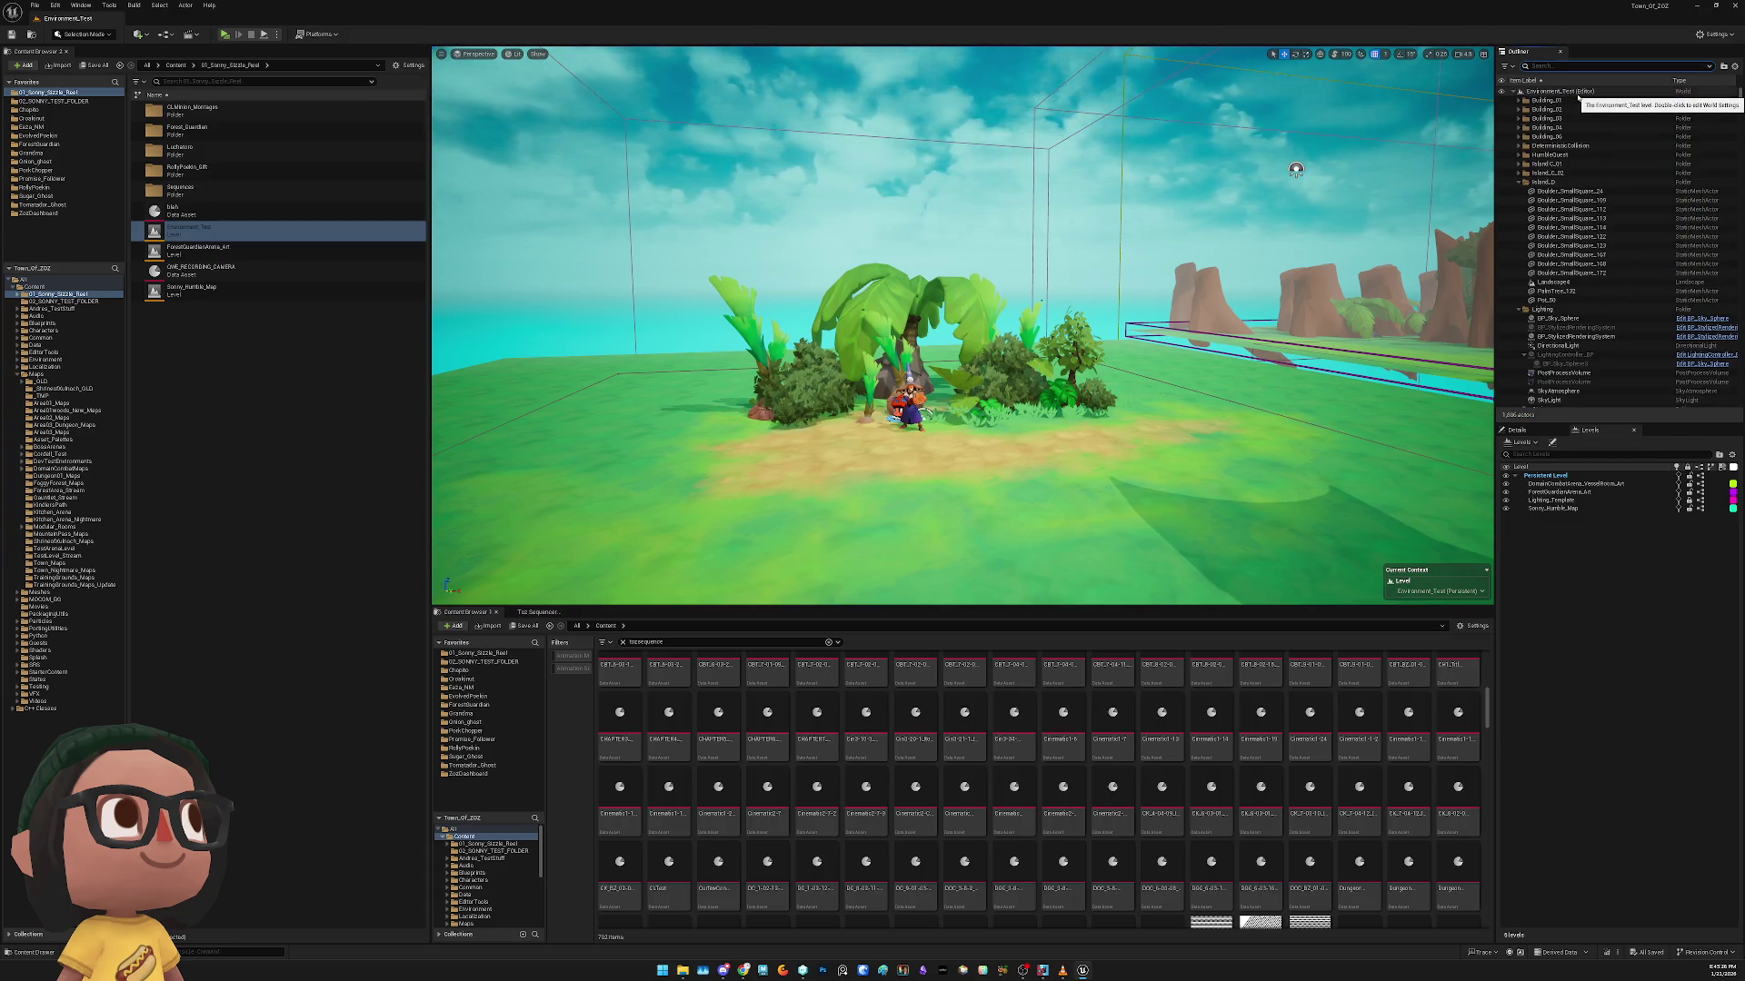
{"action": "left_click_drag", "start_coordinate": [1296, 169], "coordinate": [1384, 175]}
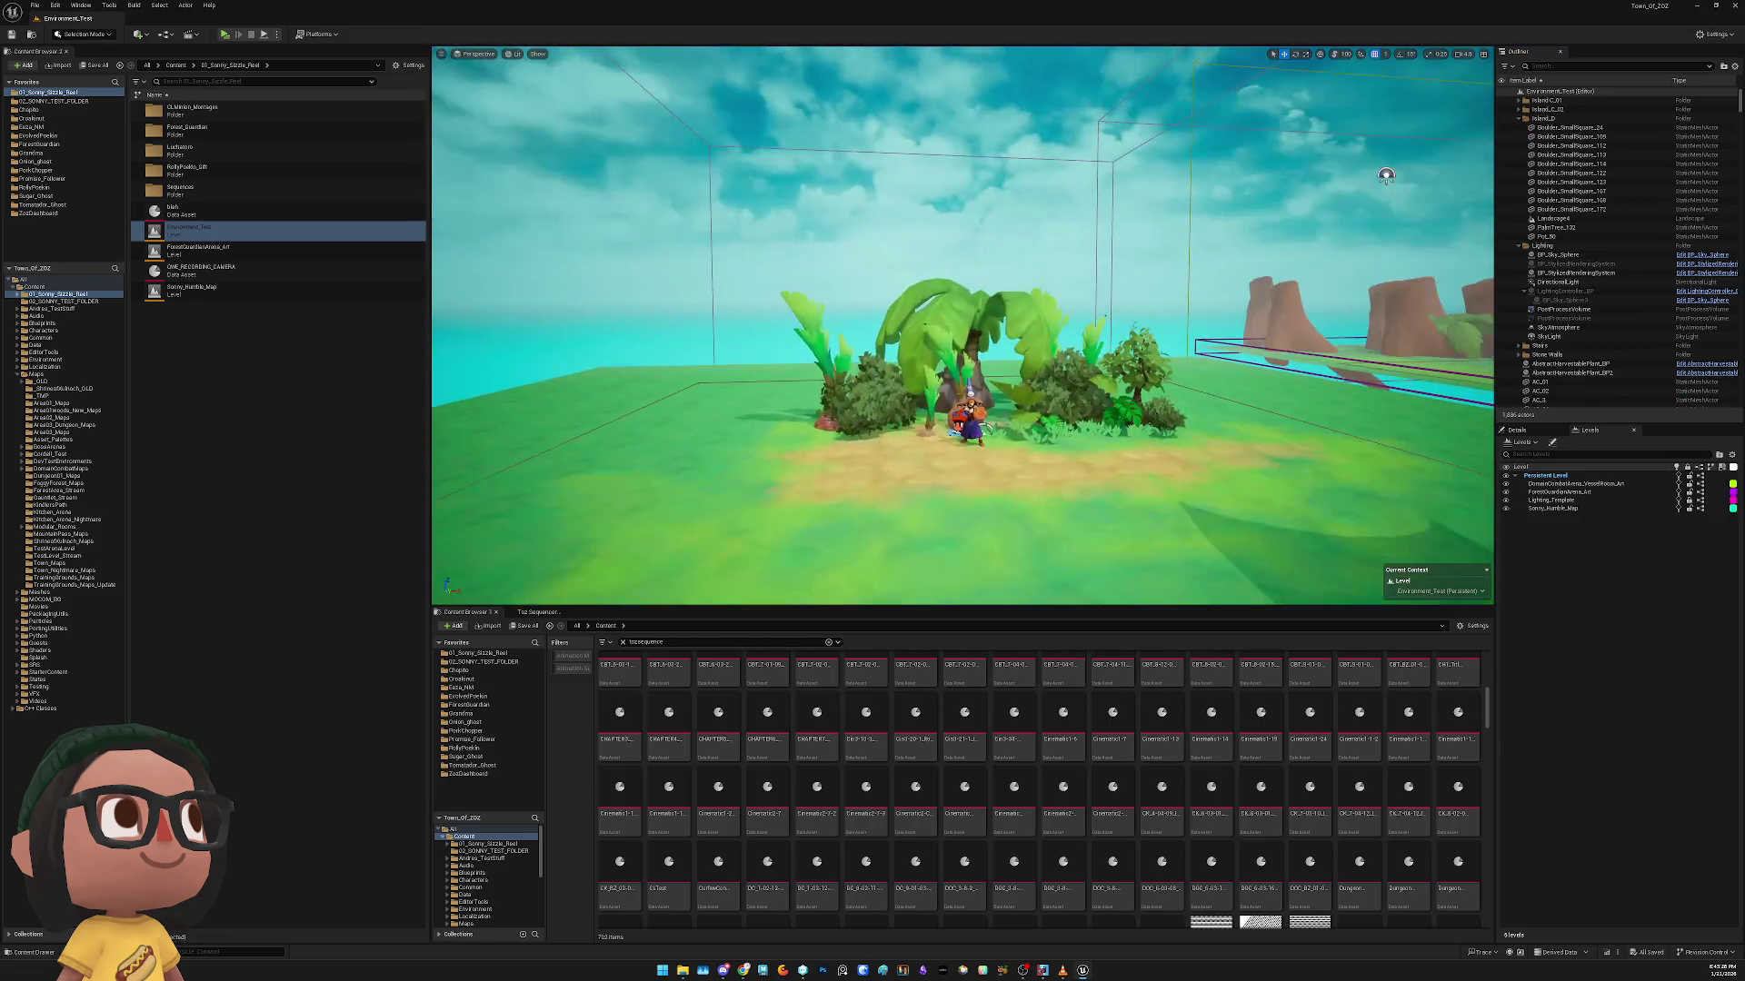
{"action": "left_click", "coordinate": [969, 417]}
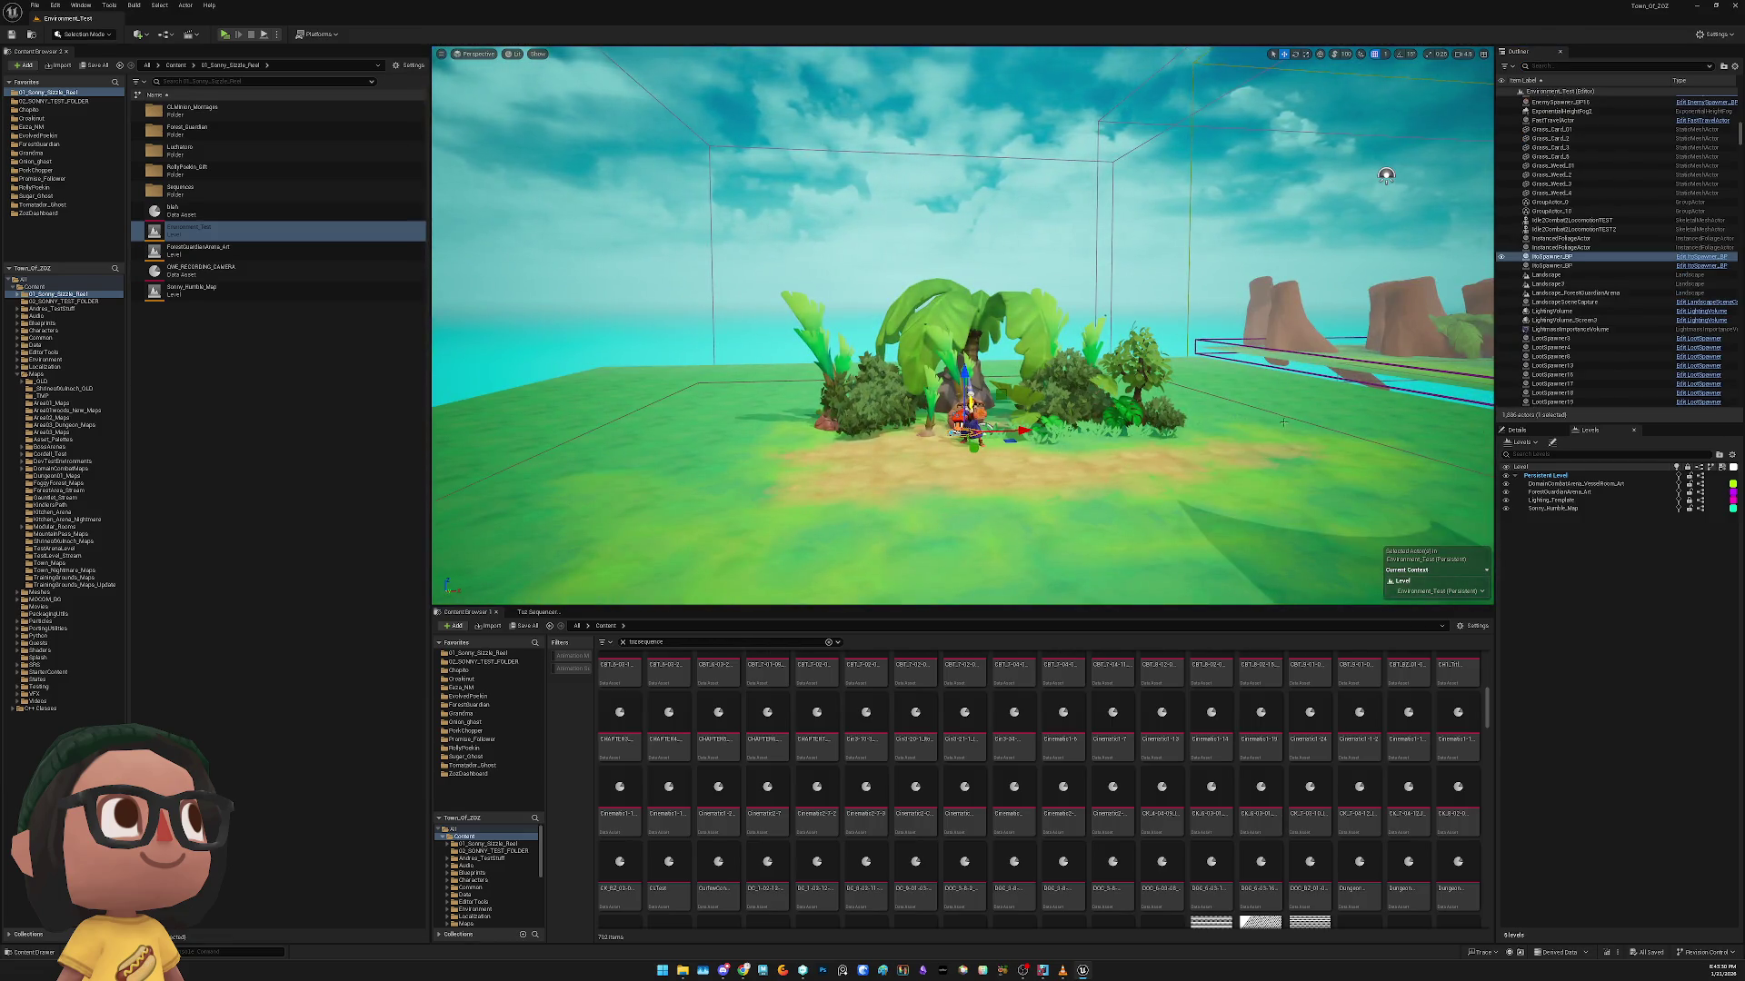
{"action": "mouse_move", "coordinate": [1384, 176]}
{"action": "left_mouse_down"}
{"action": "mouse_move", "coordinate": [1318, 237]}
{"action": "mouse_move", "coordinate": [1318, 164]}
{"action": "mouse_move", "coordinate": [1345, 150]}
{"action": "left_mouse_up"}
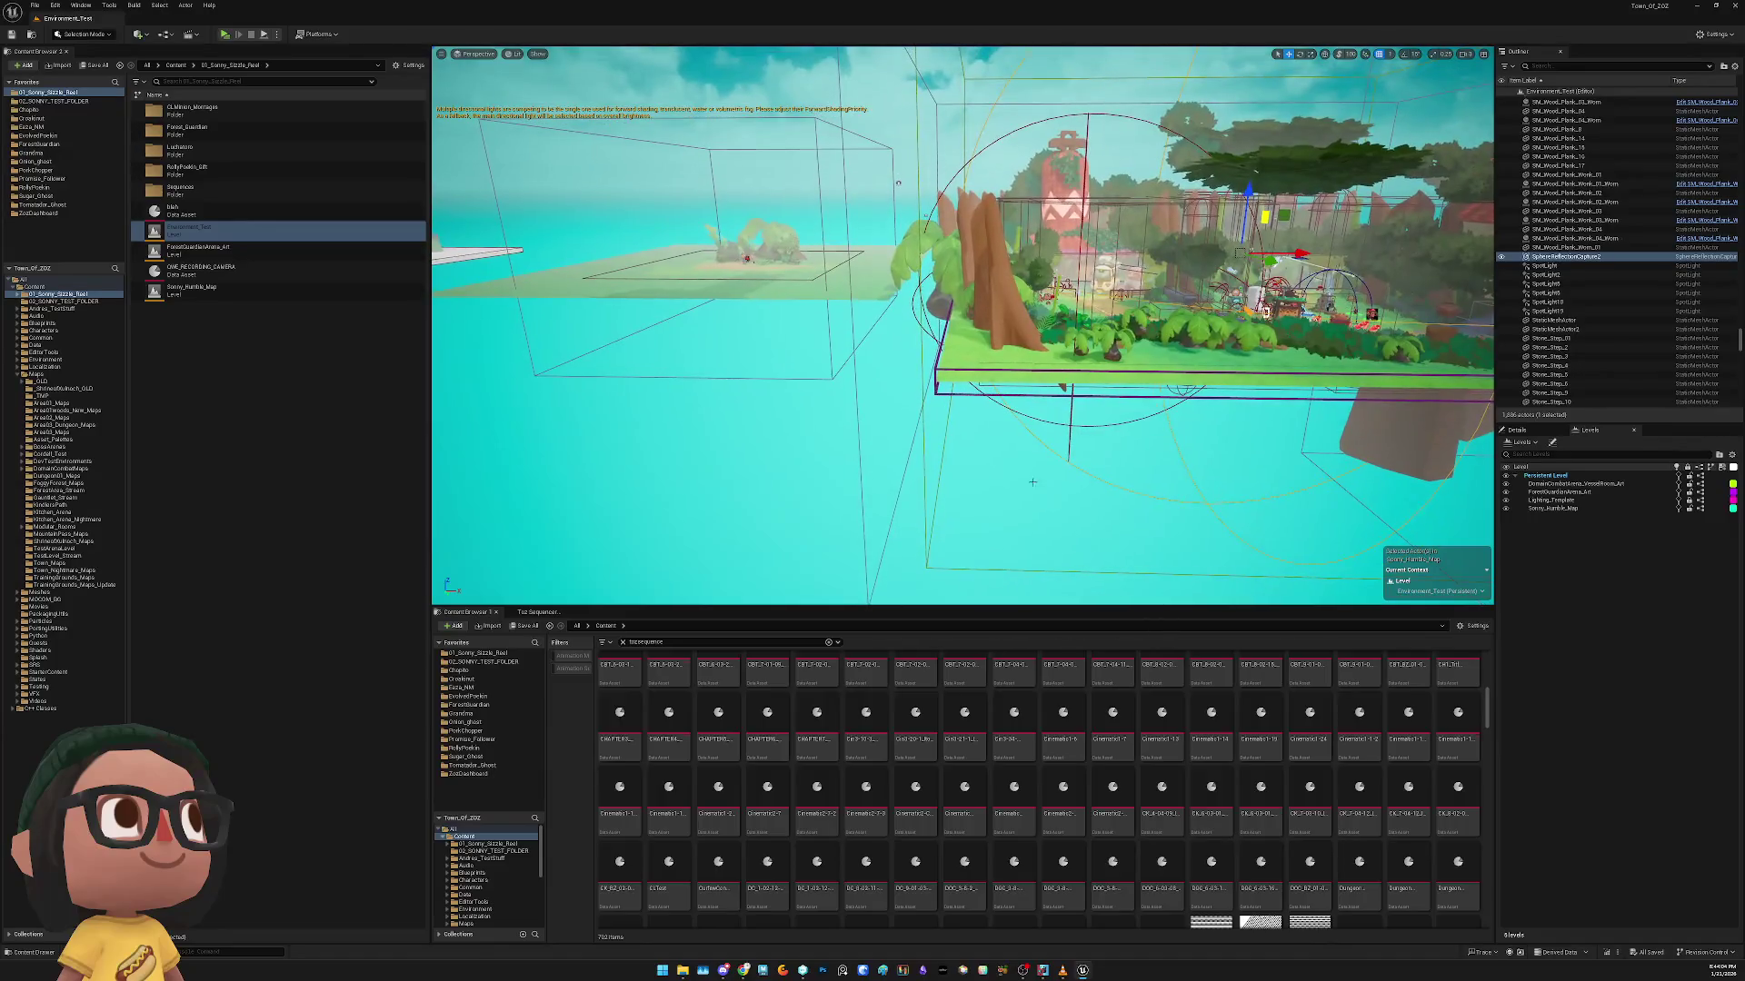
Open the Sonny_Humble_Map sublevel's options twice and close them without changing anything
{"action": "left_click", "coordinate": [962, 399]}
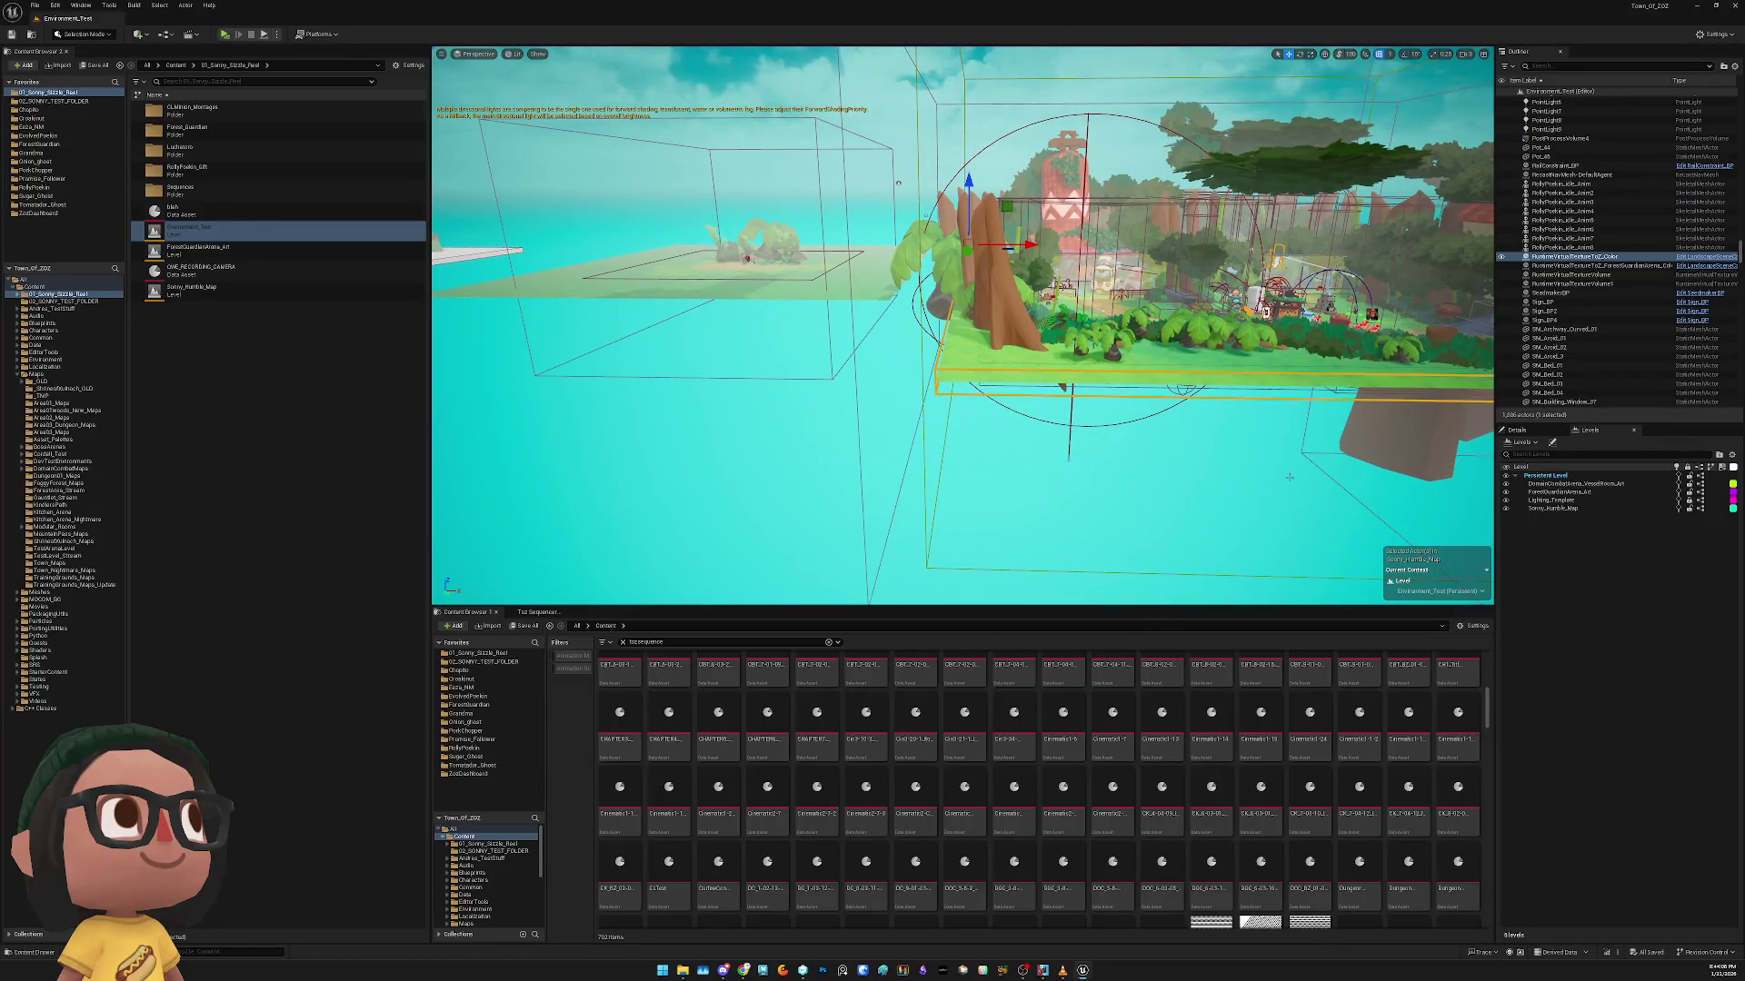
{"action": "left_click", "coordinate": [1556, 509]}
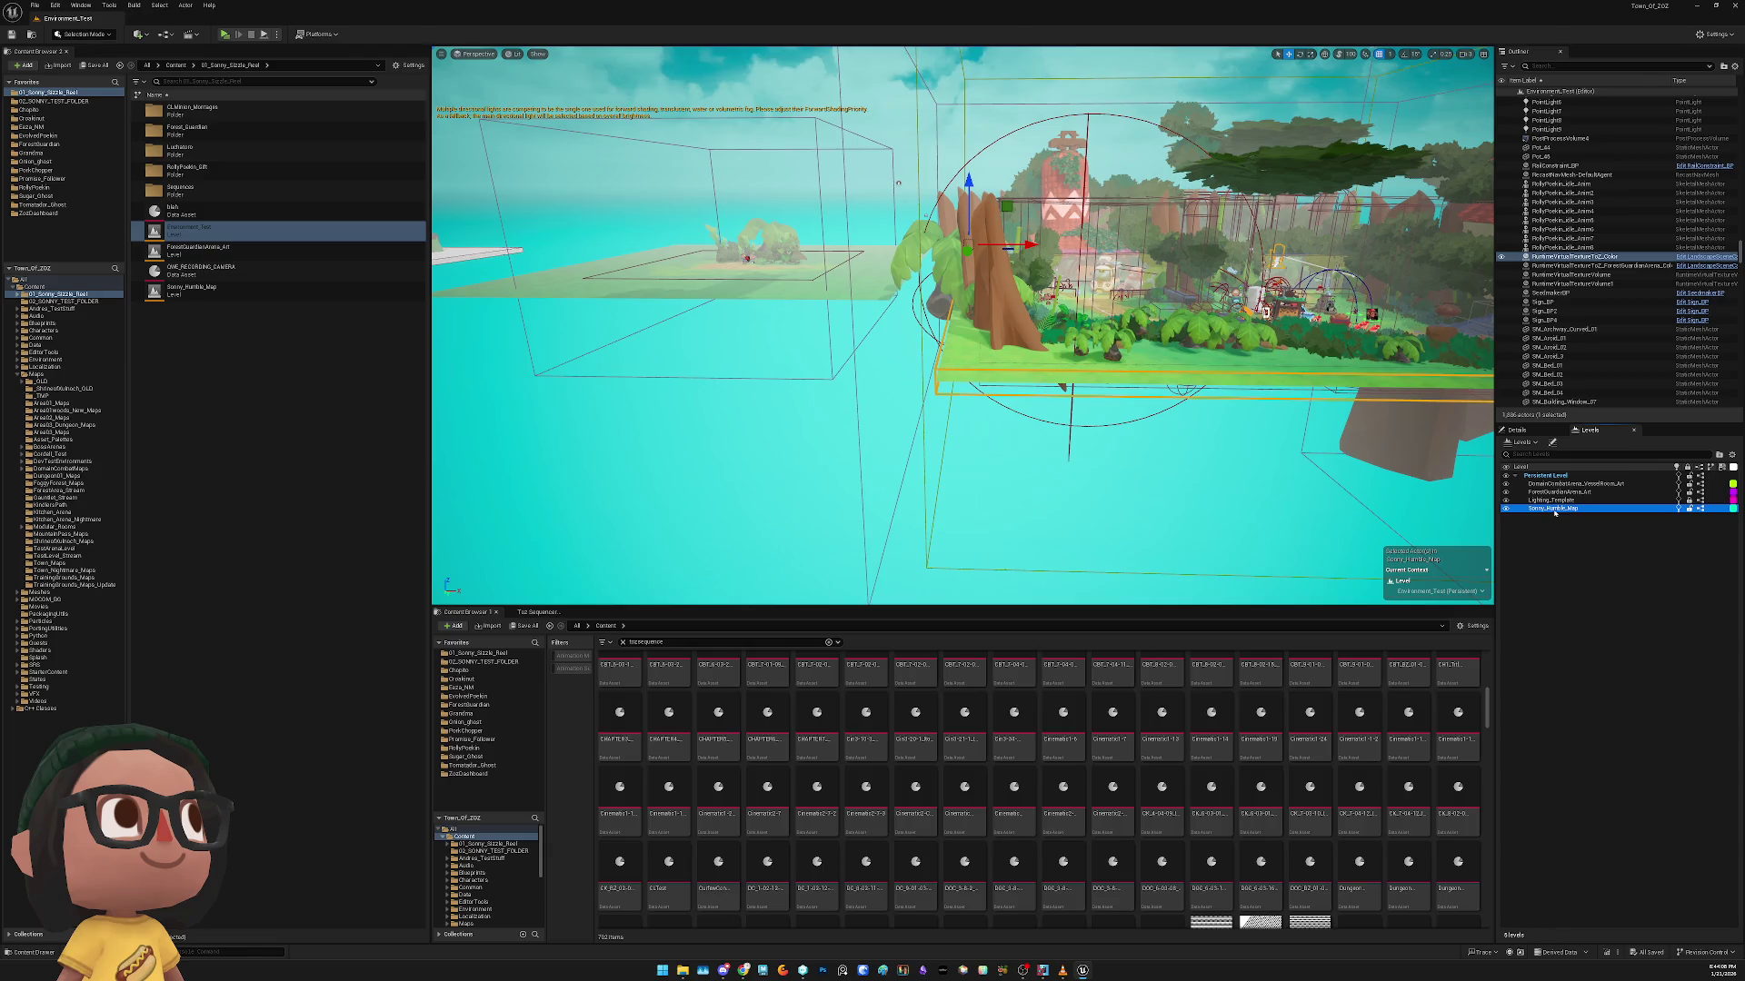
{"action": "right_click", "coordinate": [1559, 511]}
{"action": "mouse_move", "coordinate": [1635, 579]}
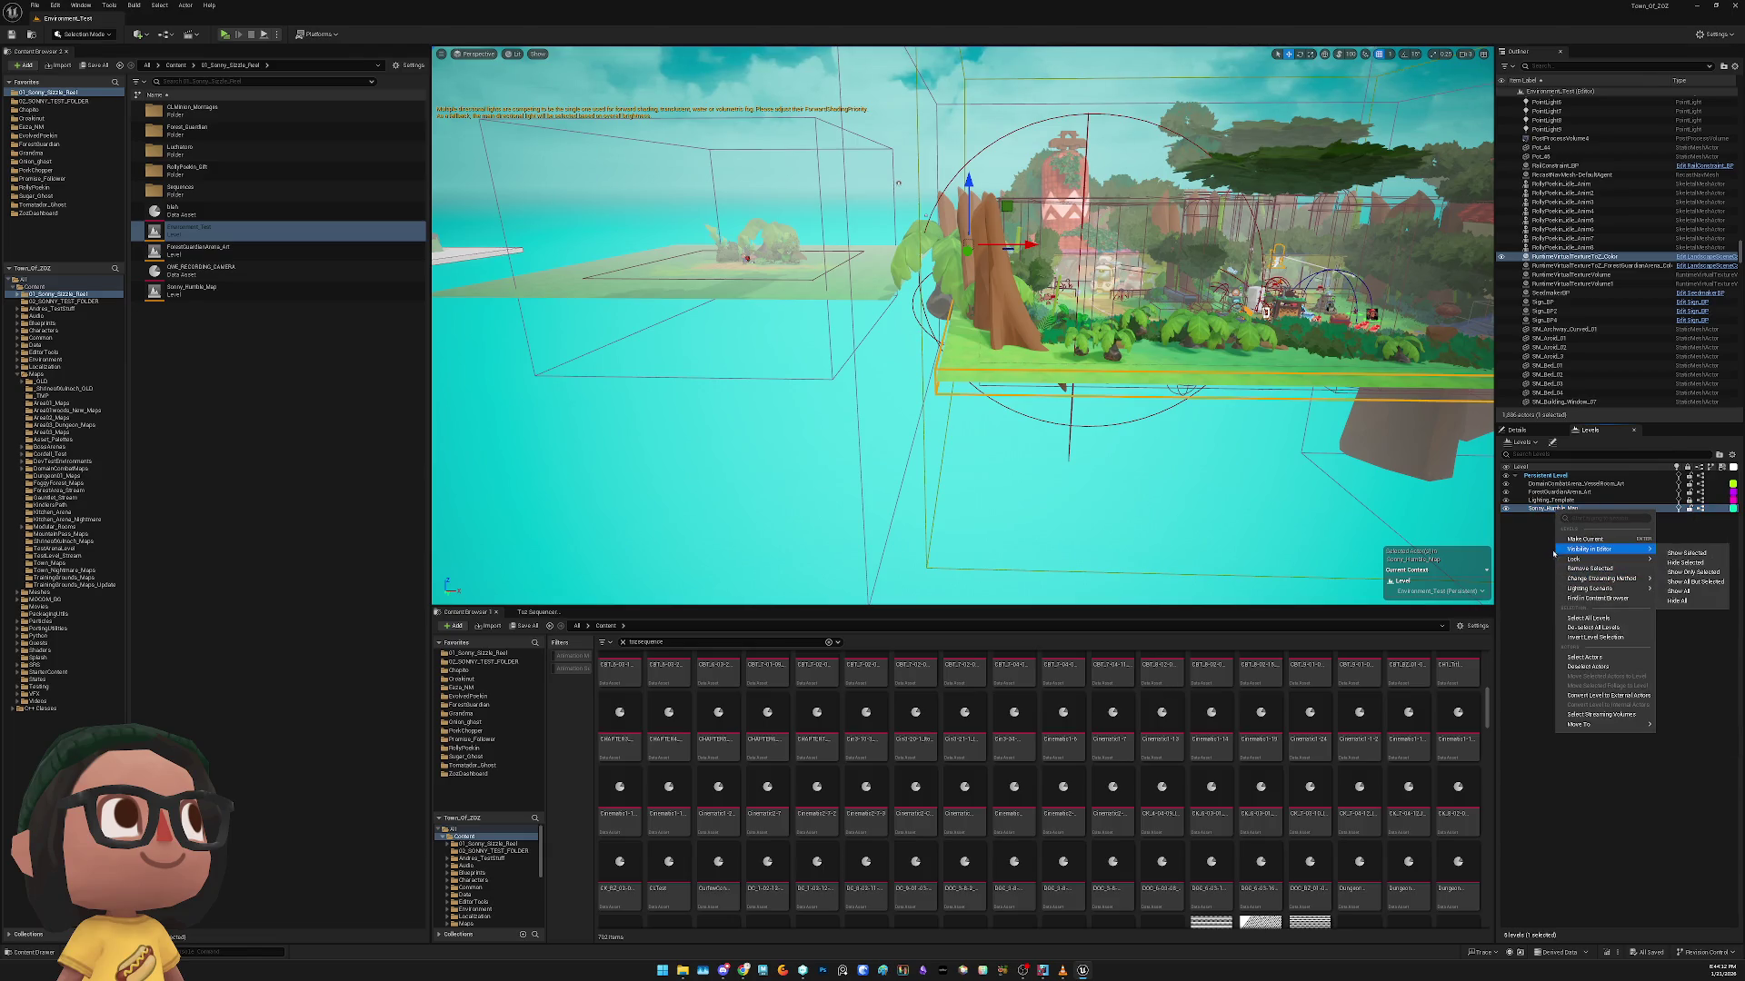
{"action": "left_click", "coordinate": [1536, 516]}
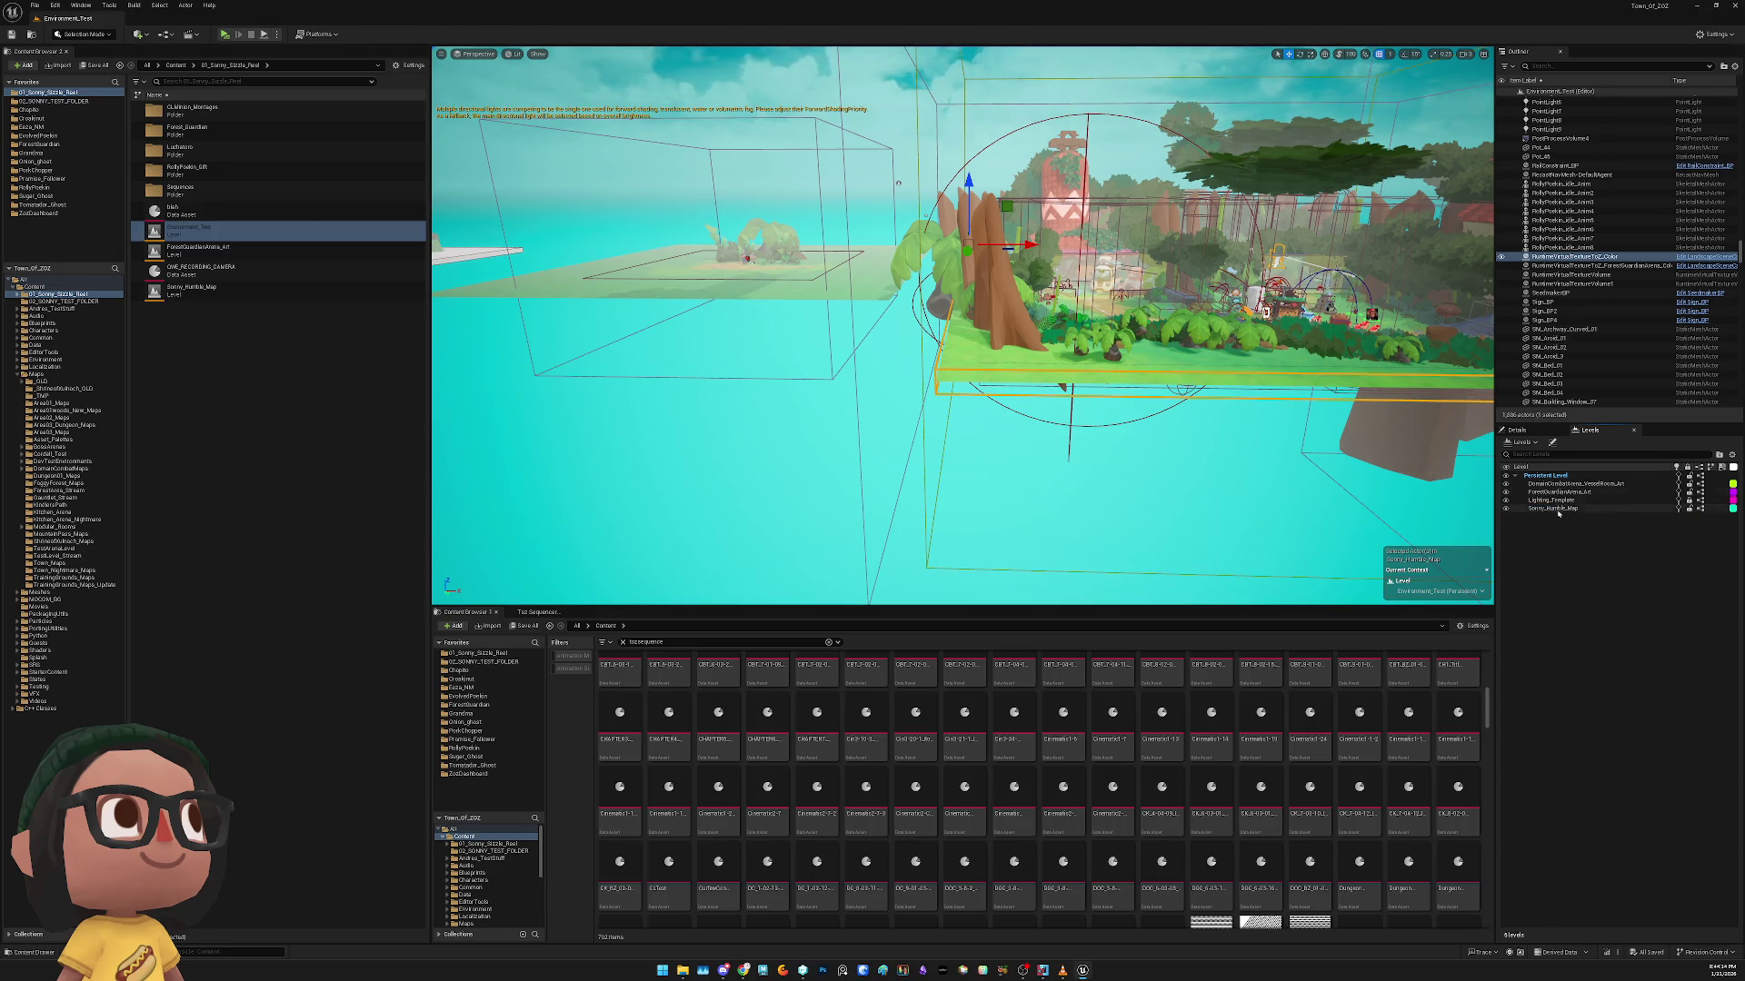
{"action": "left_click", "coordinate": [1545, 508]}
{"action": "right_click", "coordinate": [1561, 510]}
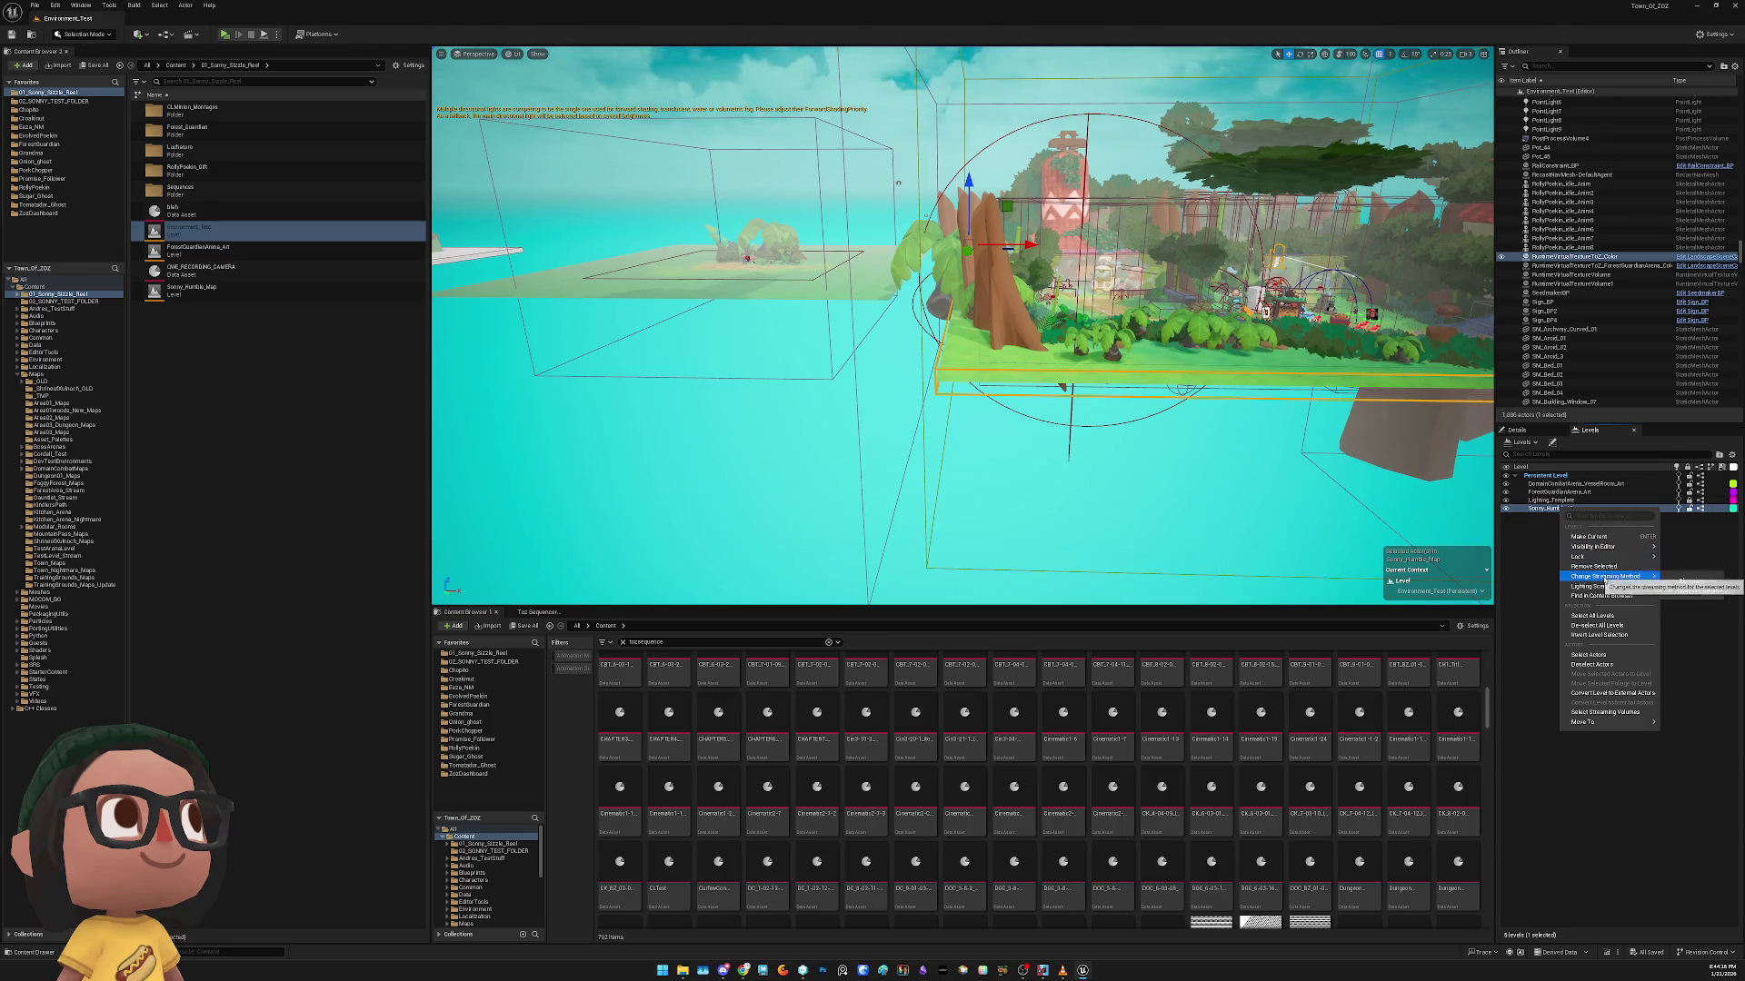
{"action": "left_click", "coordinate": [1545, 557]}
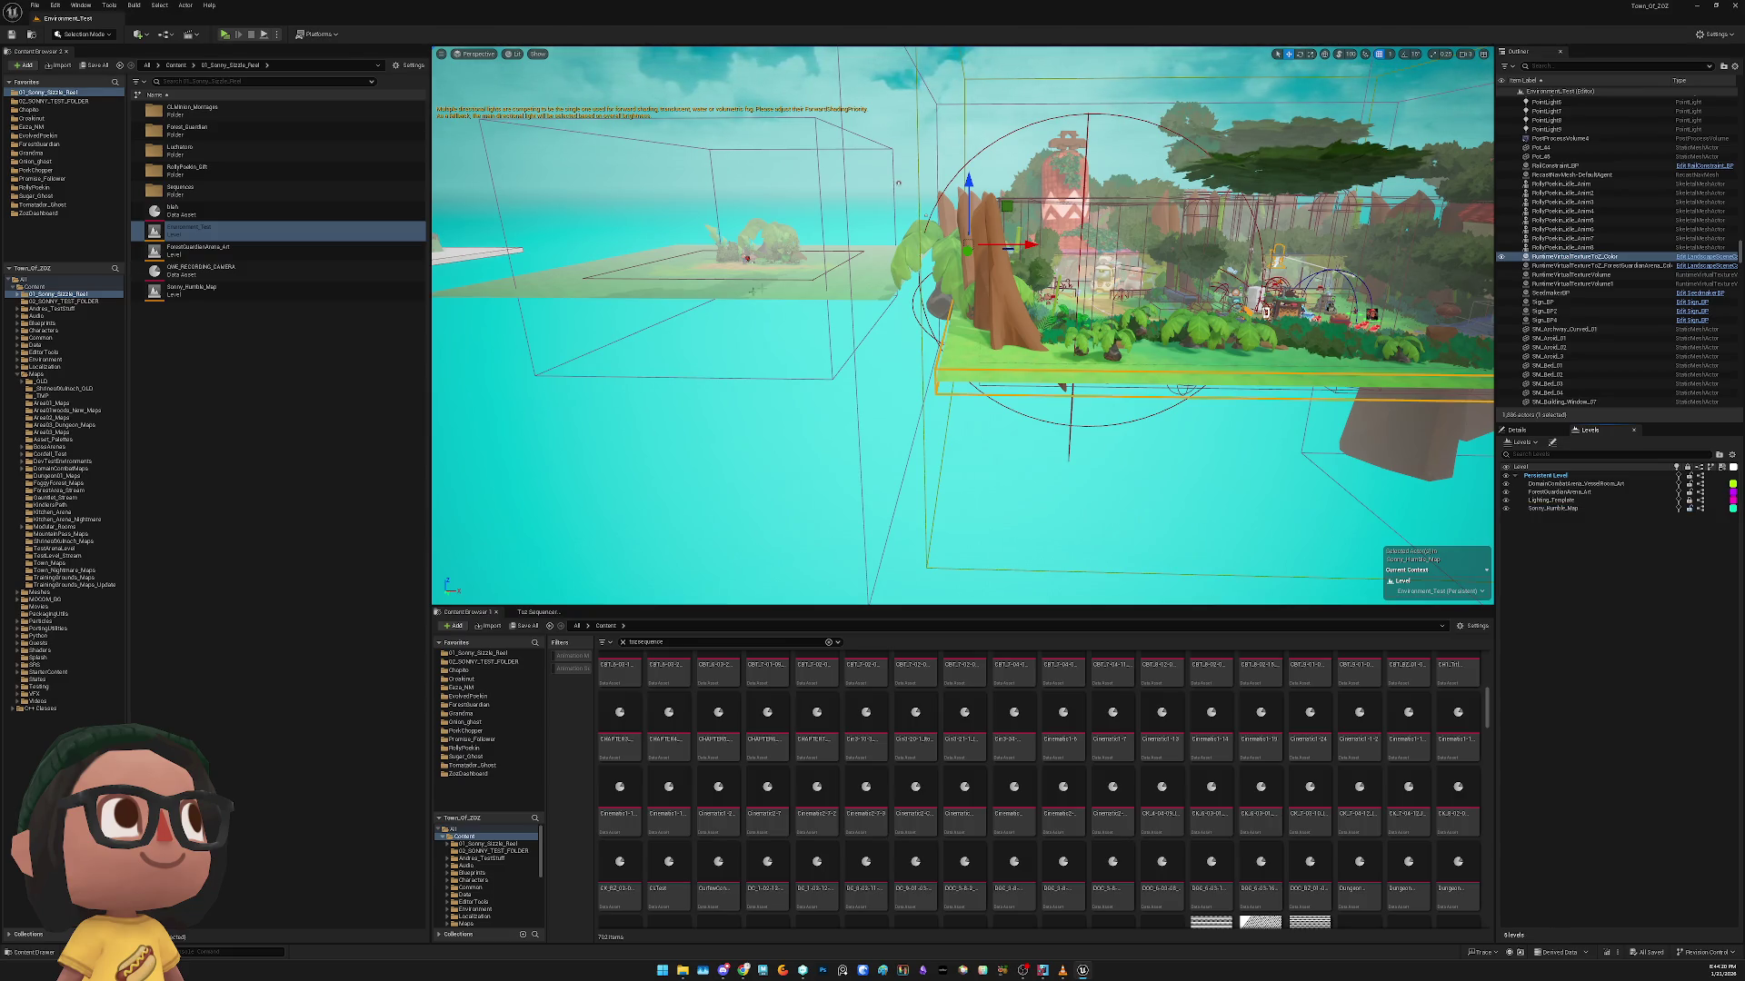
Frame the small grassy island, then return to the Toz sequencer
{"action": "key", "text": "f"}
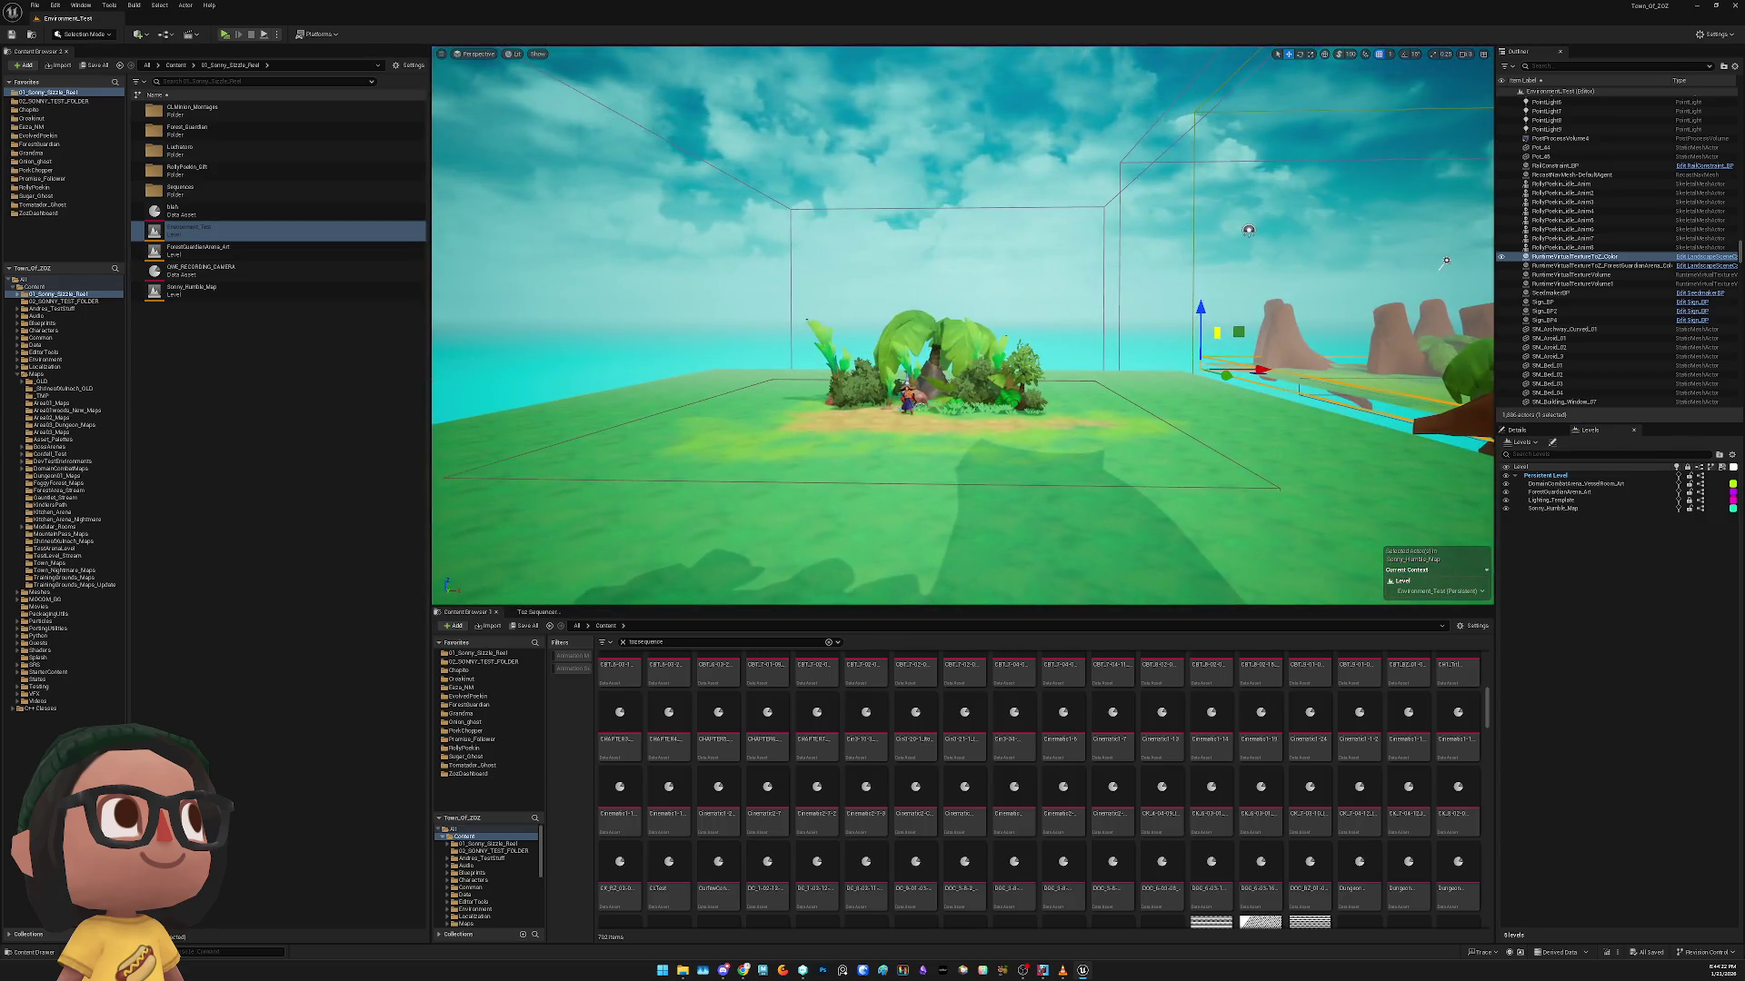
{"action": "key", "text": "f"}
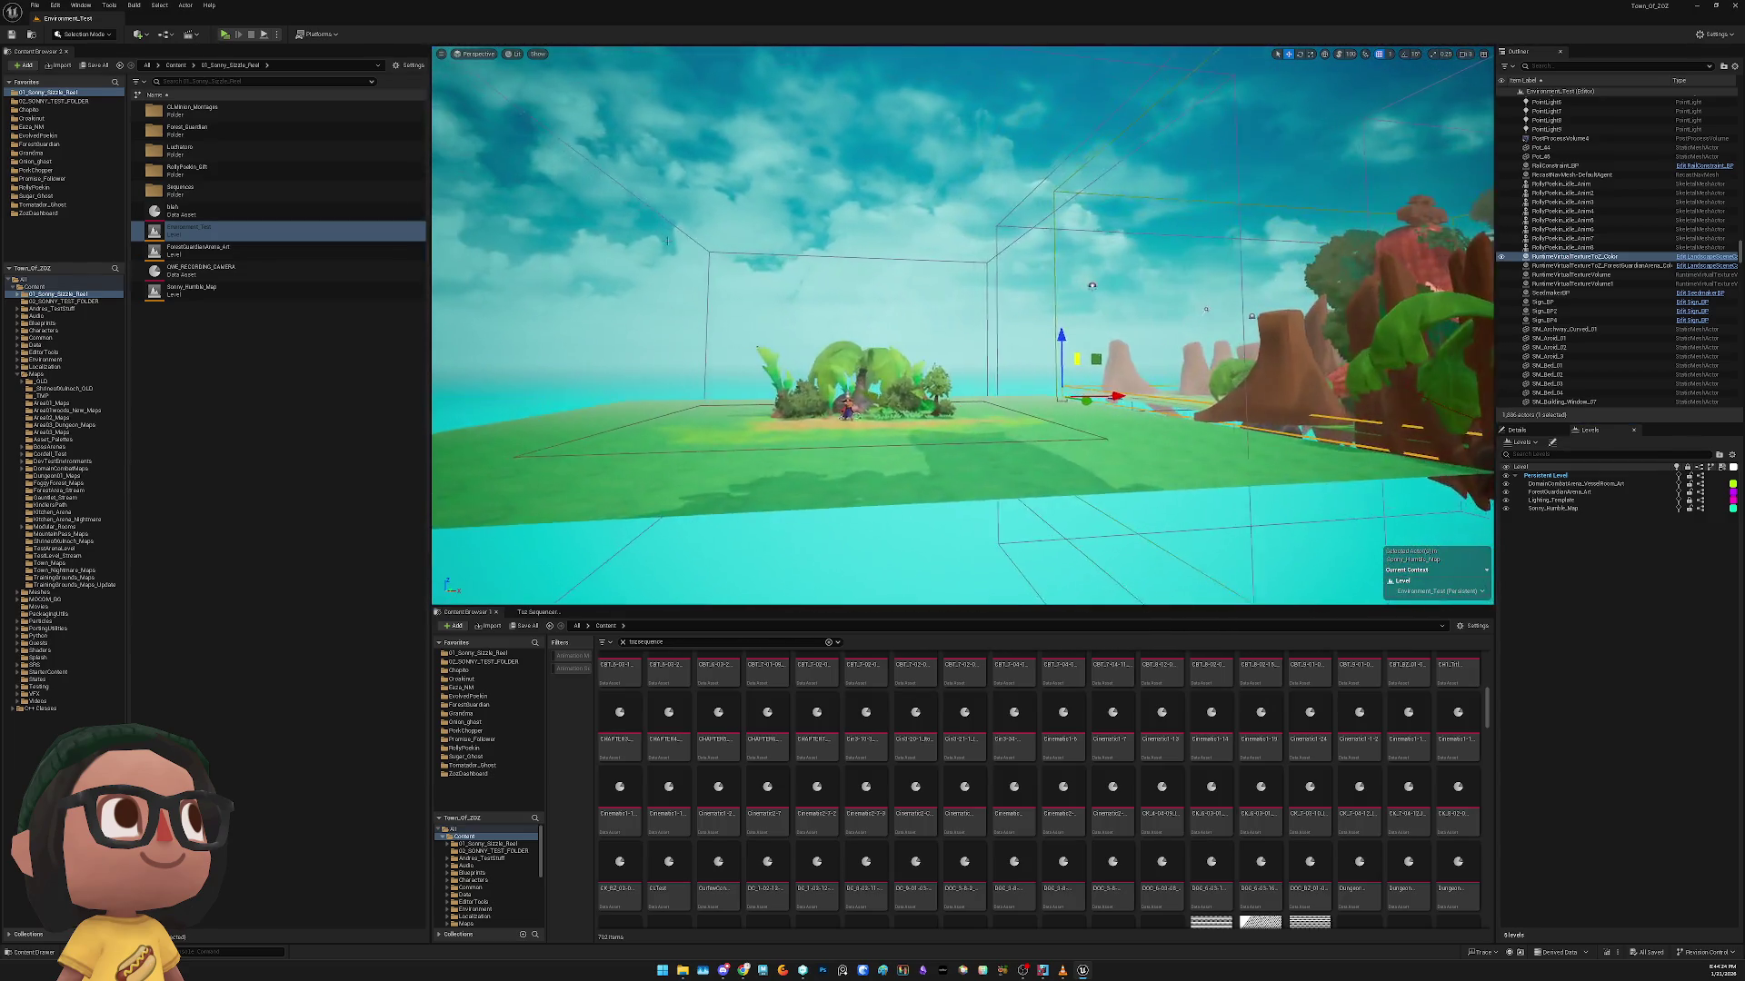
{"action": "left_click", "coordinate": [538, 612]}
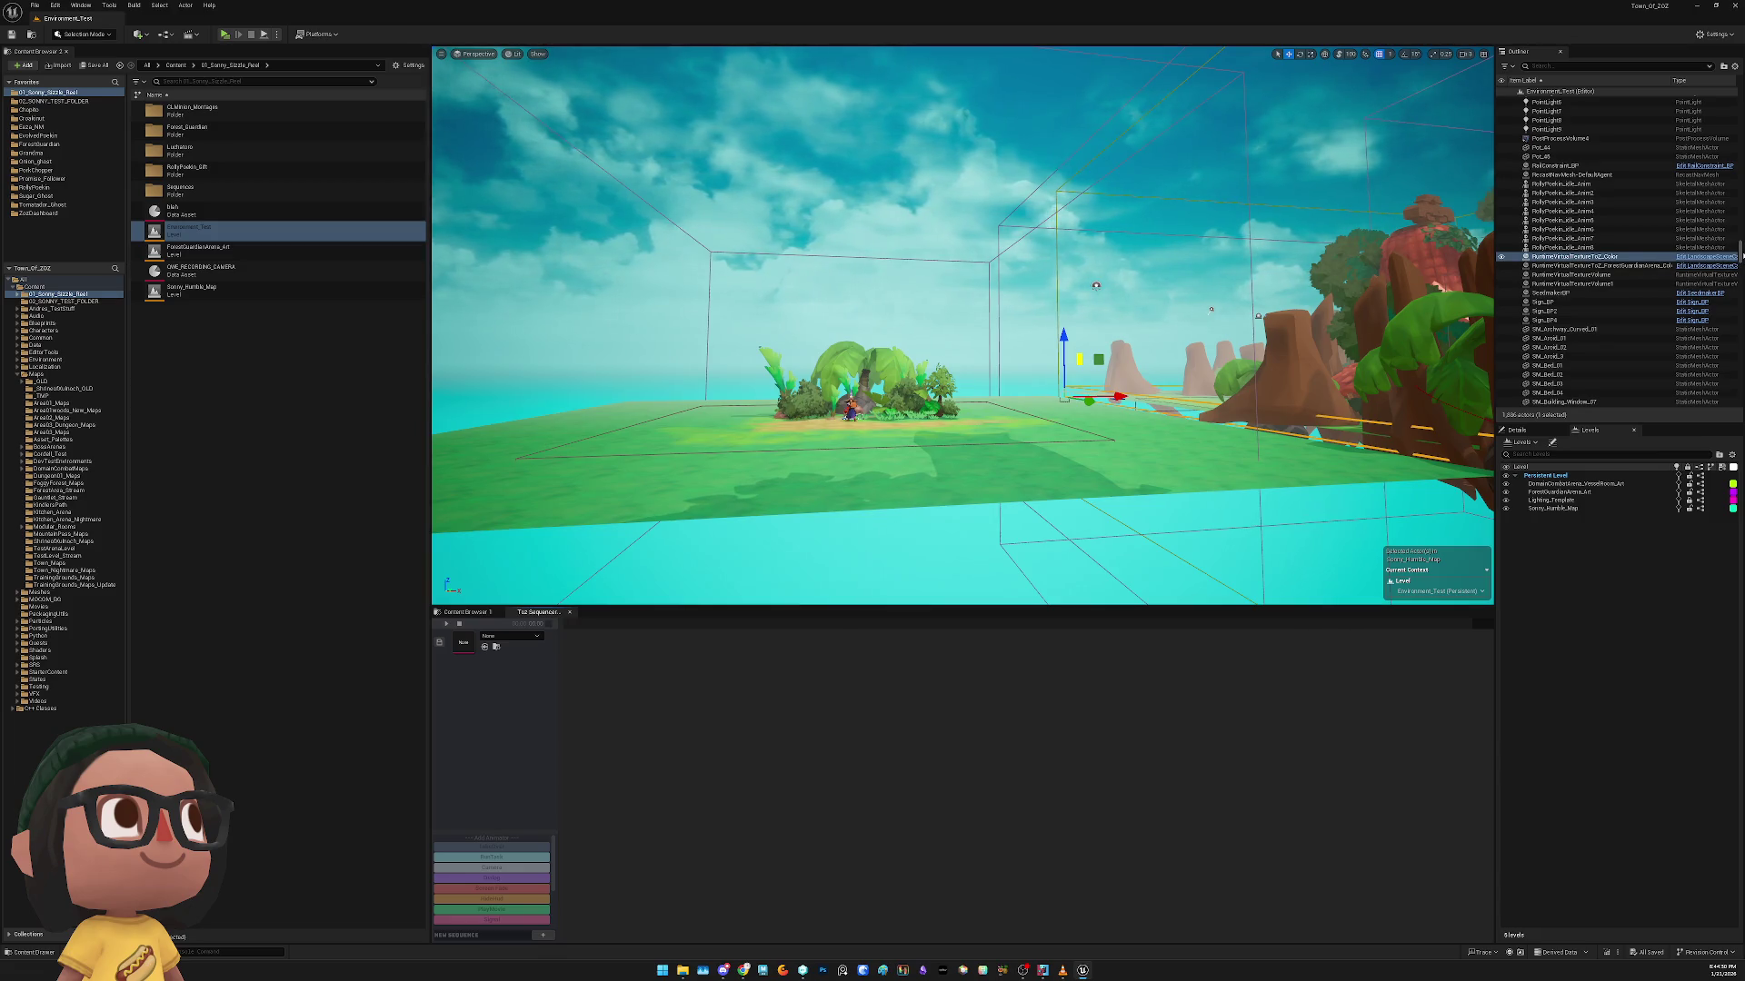
Preview the PointConstraint_BP2 camera's view from the Outliner
{"action": "scroll", "coordinate": [1740, 255], "scroll_direction": "up", "scroll_amount": 10}
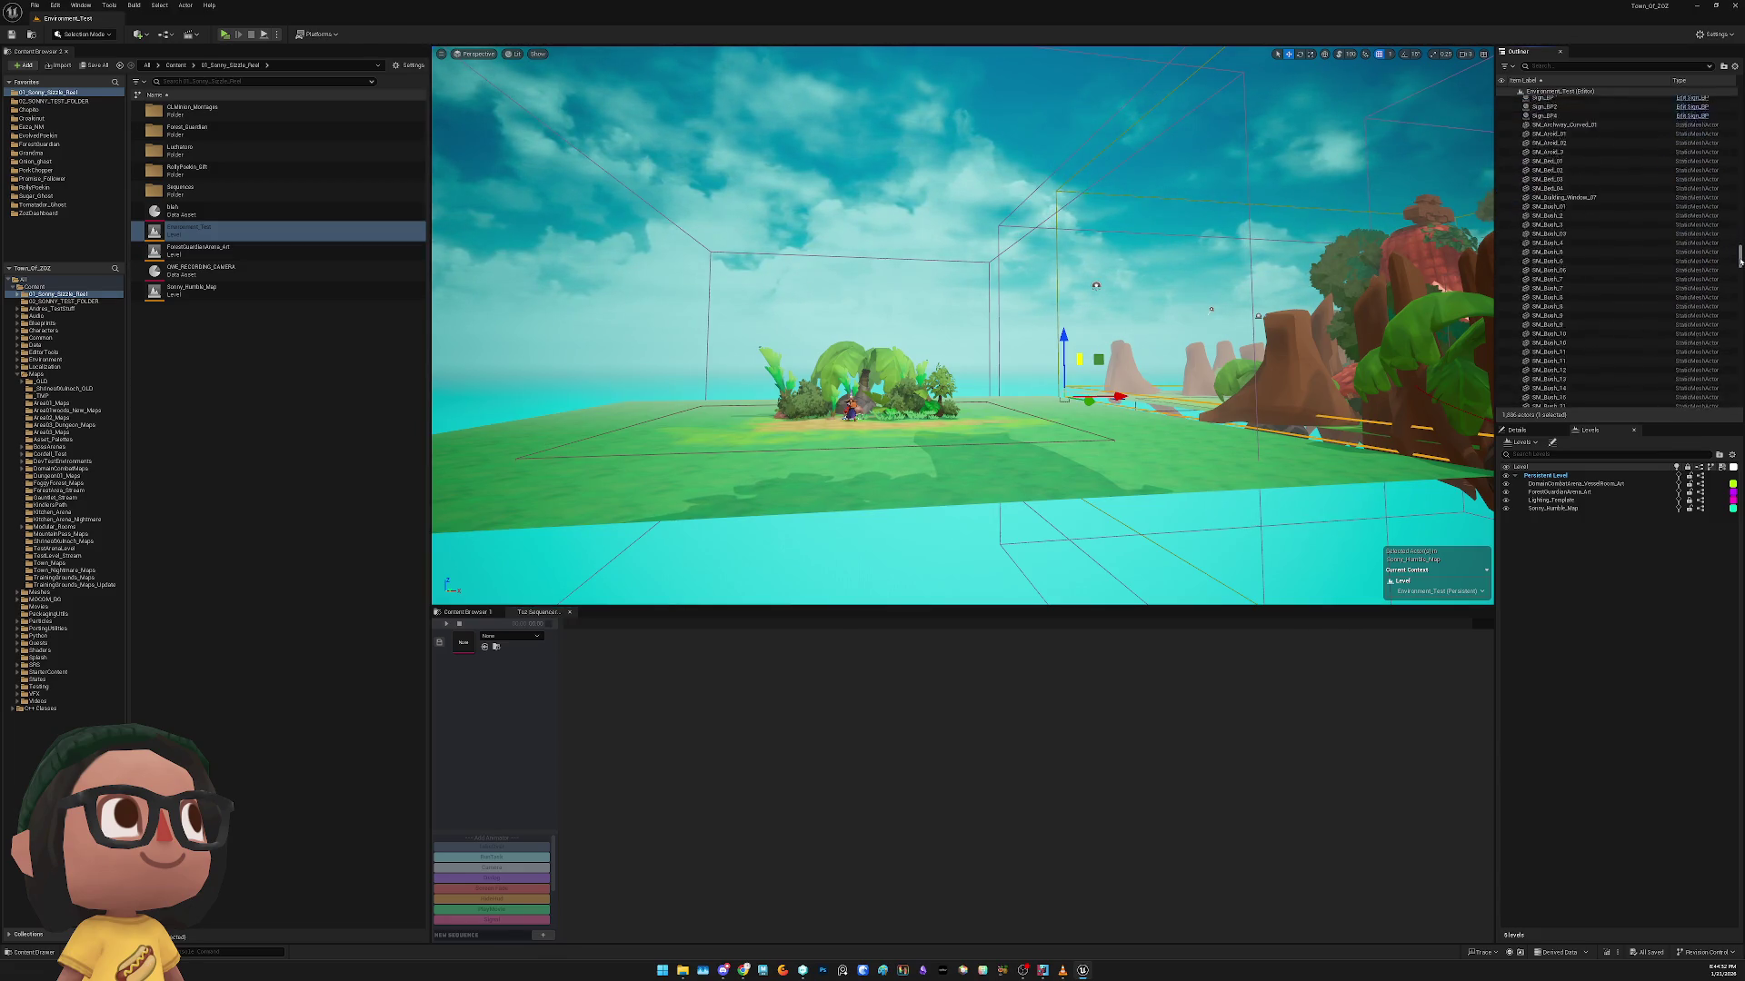
{"action": "scroll", "coordinate": [1740, 250], "scroll_direction": "up", "scroll_amount": 5}
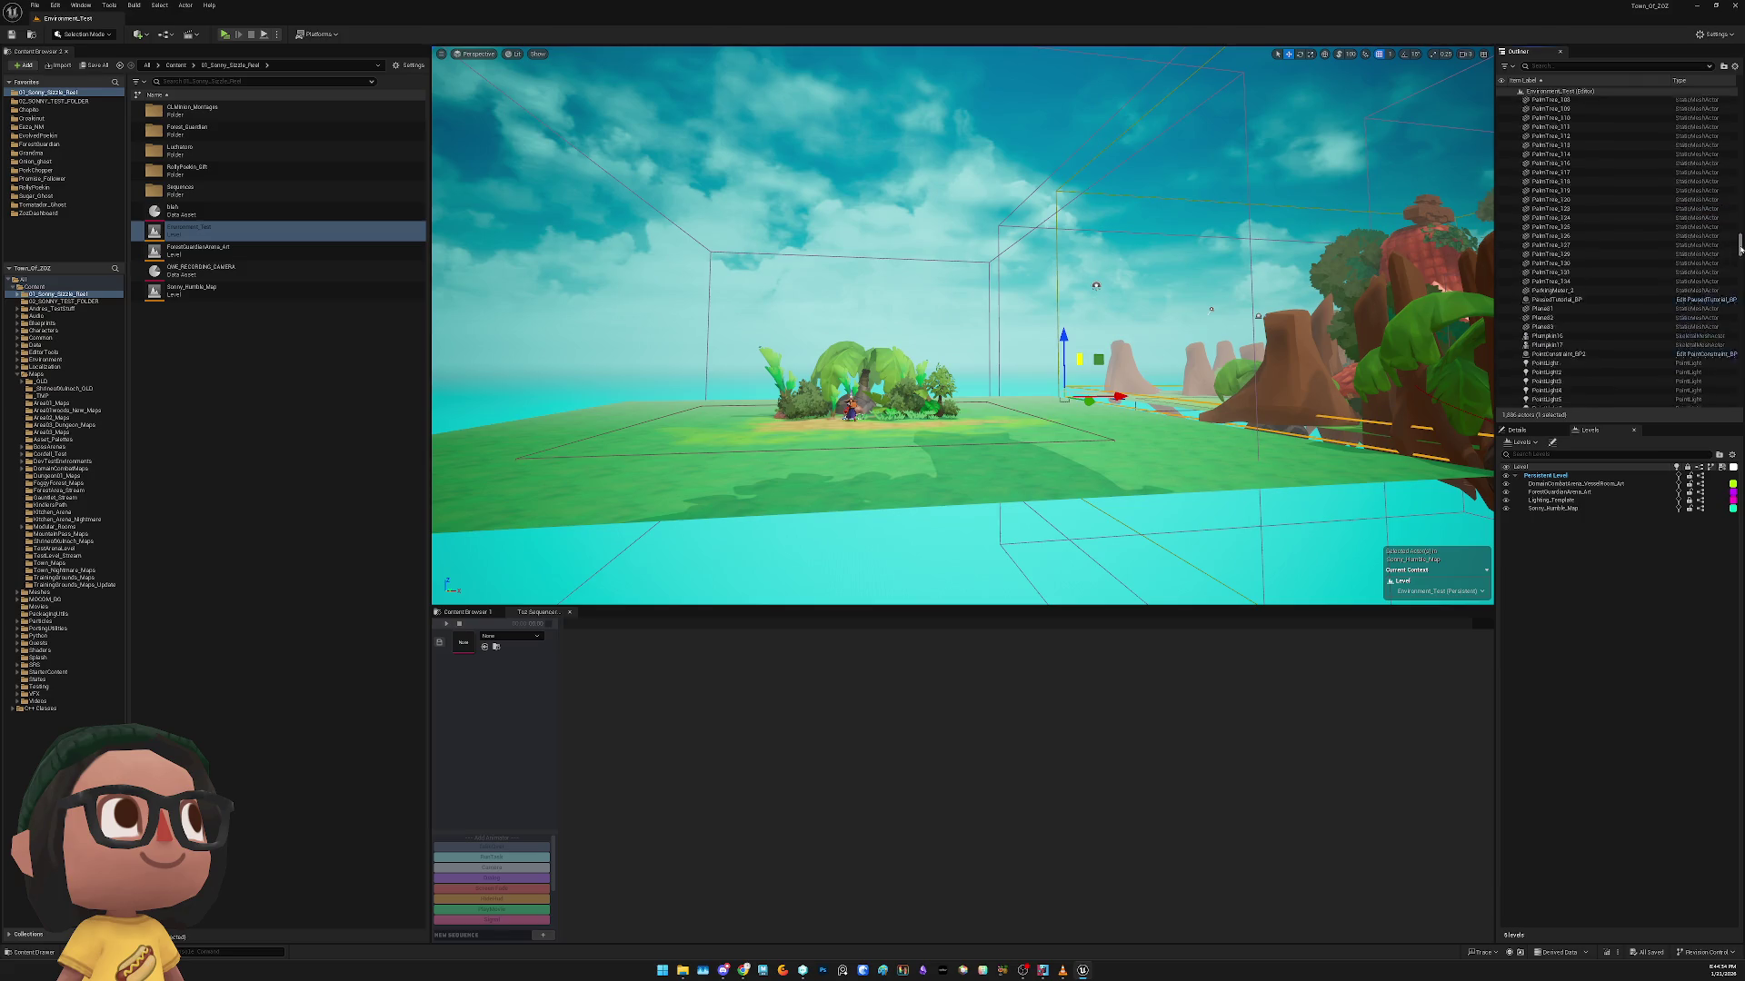
{"action": "left_click", "coordinate": [1590, 375]}
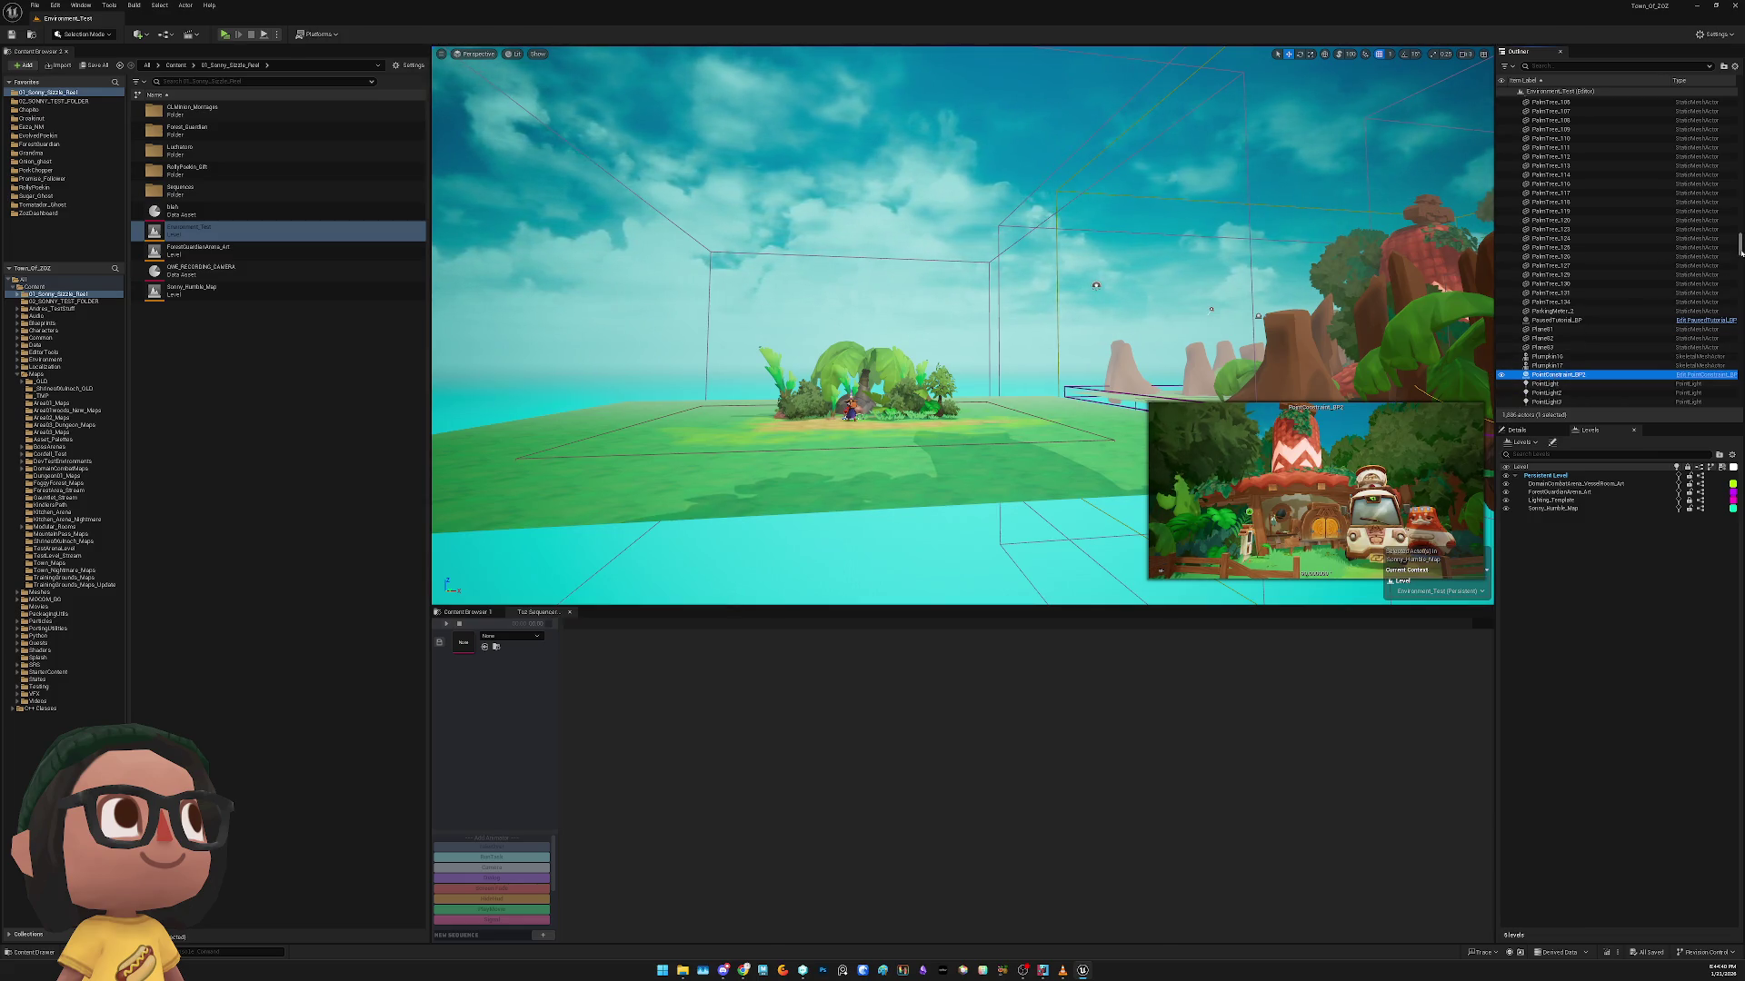
{"action": "scroll", "coordinate": [1740, 241], "scroll_direction": "up", "scroll_amount": 10}
{"action": "left_click_drag", "start_coordinate": [1740, 241], "coordinate": [1728, 129]}
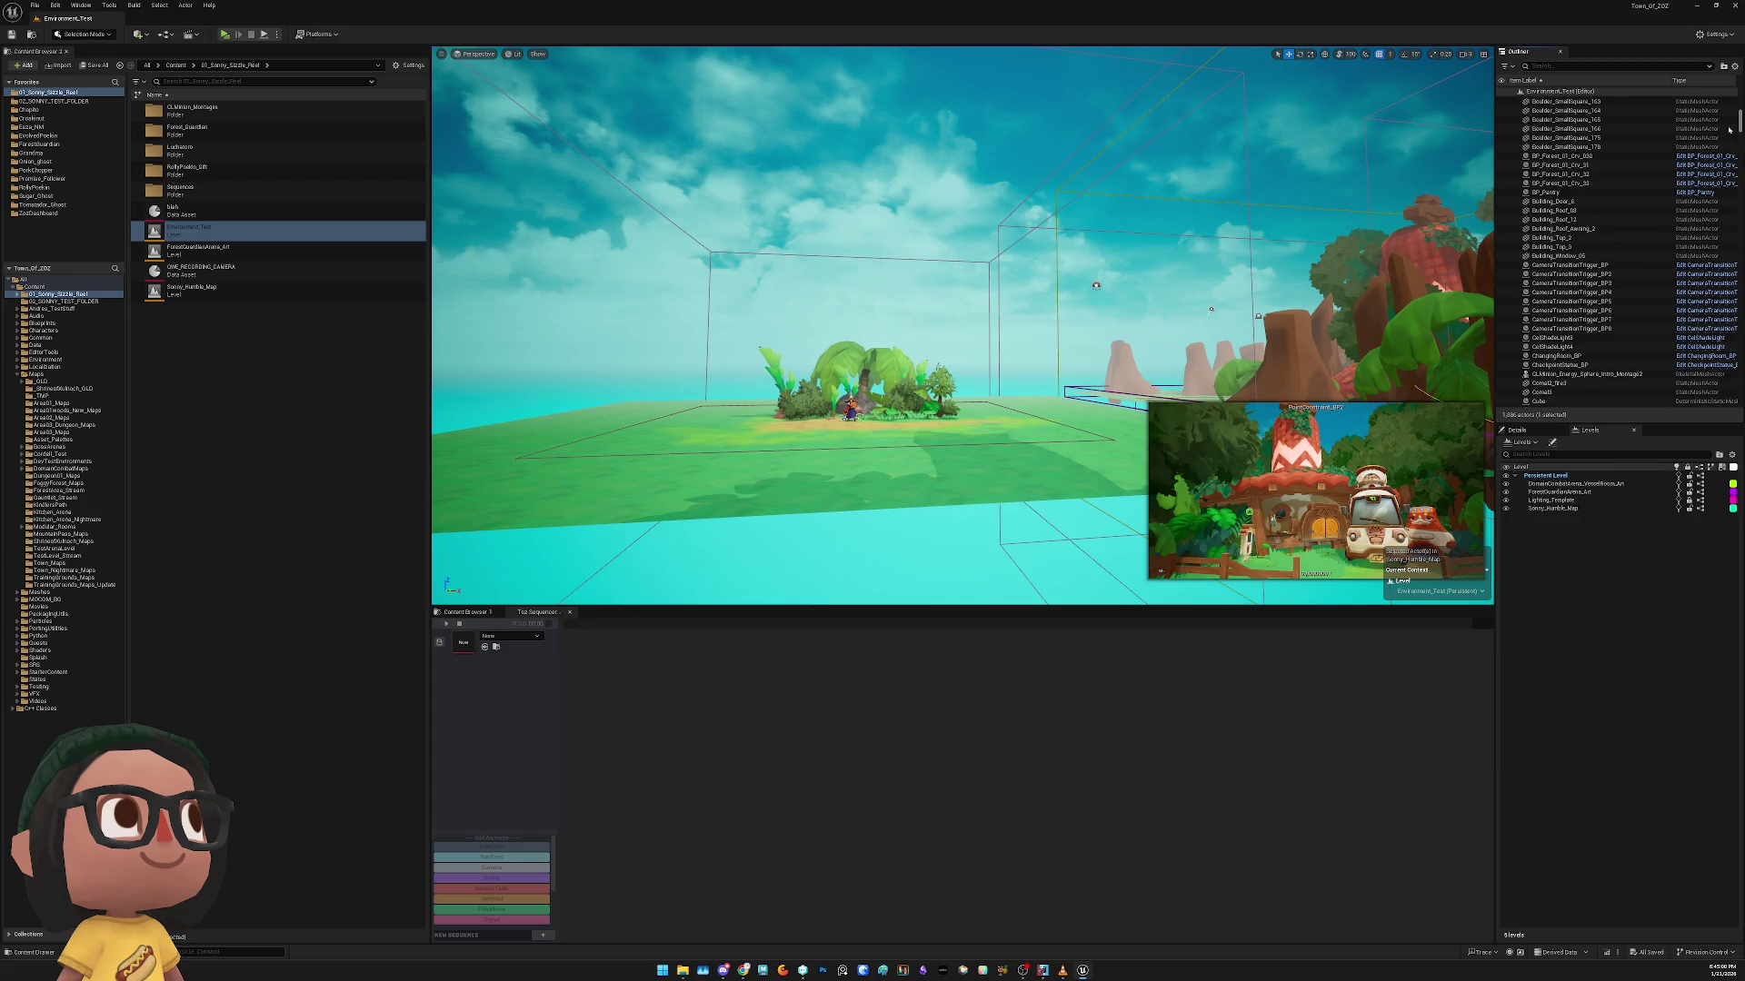
{"action": "left_click_drag", "start_coordinate": [1728, 130], "coordinate": [1722, 107]}
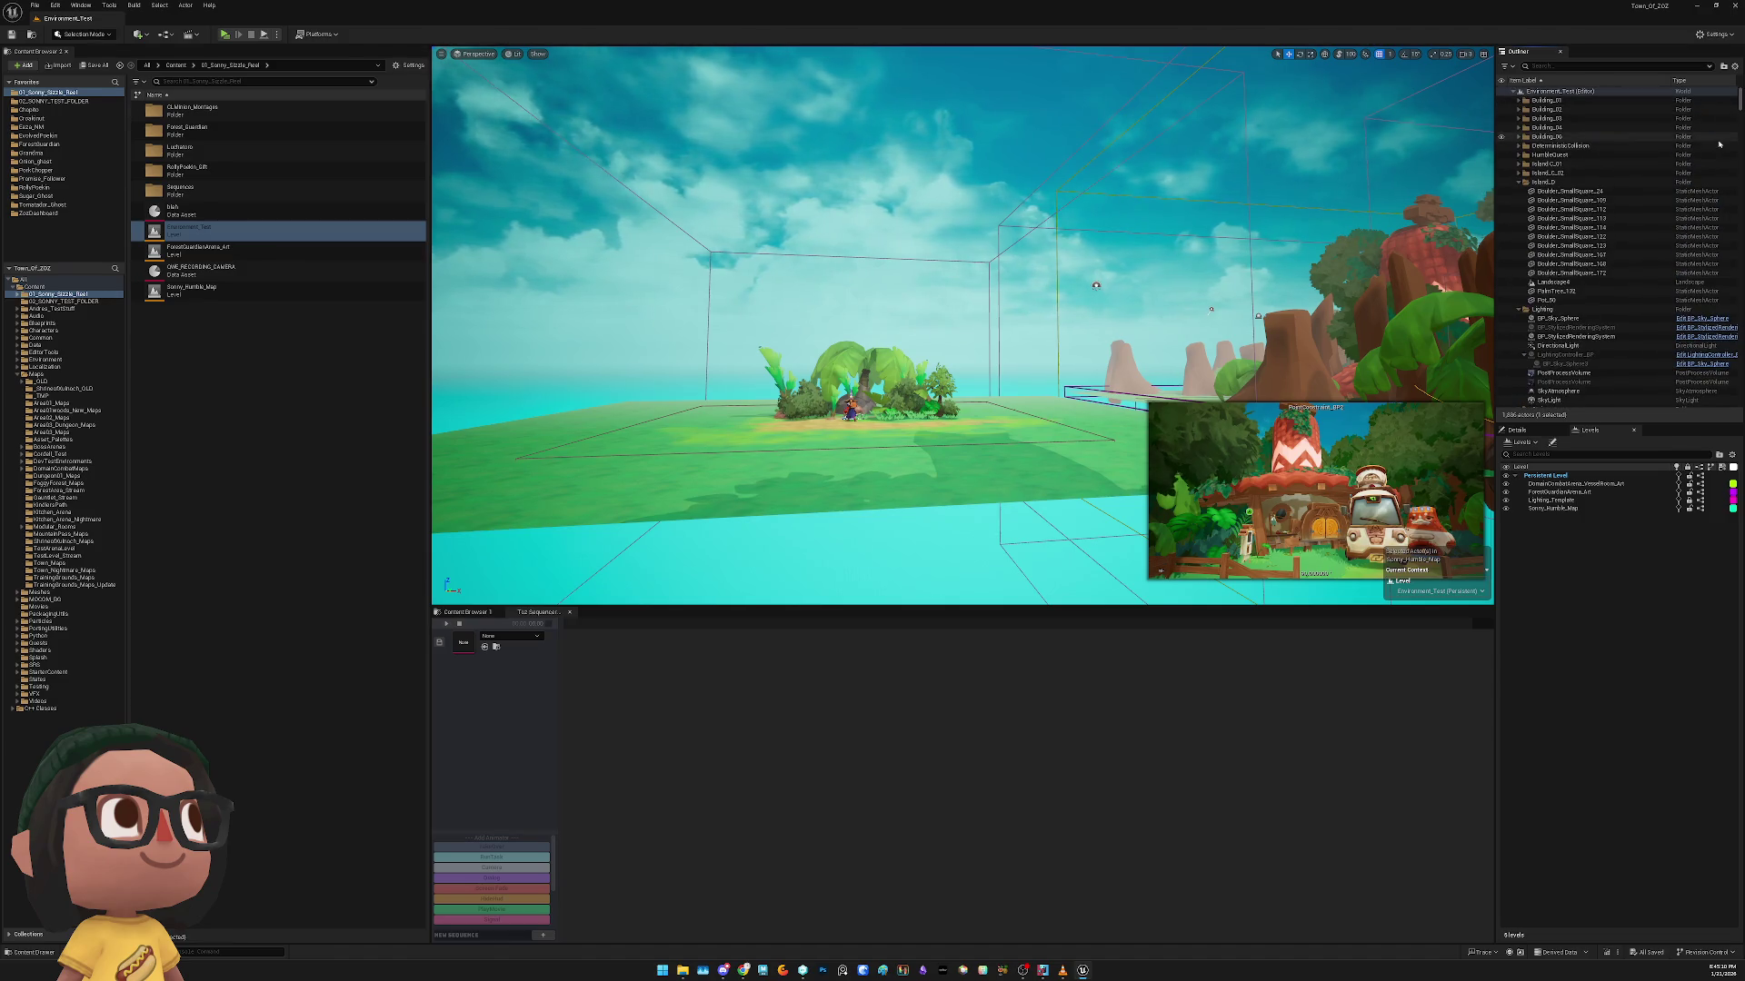
Collapse the Island_D, Lighting and HumbleQuest folders, then select Sonny_Humble_Map in Levels
{"action": "left_click", "coordinate": [1519, 182]}
{"action": "left_click", "coordinate": [1520, 191]}
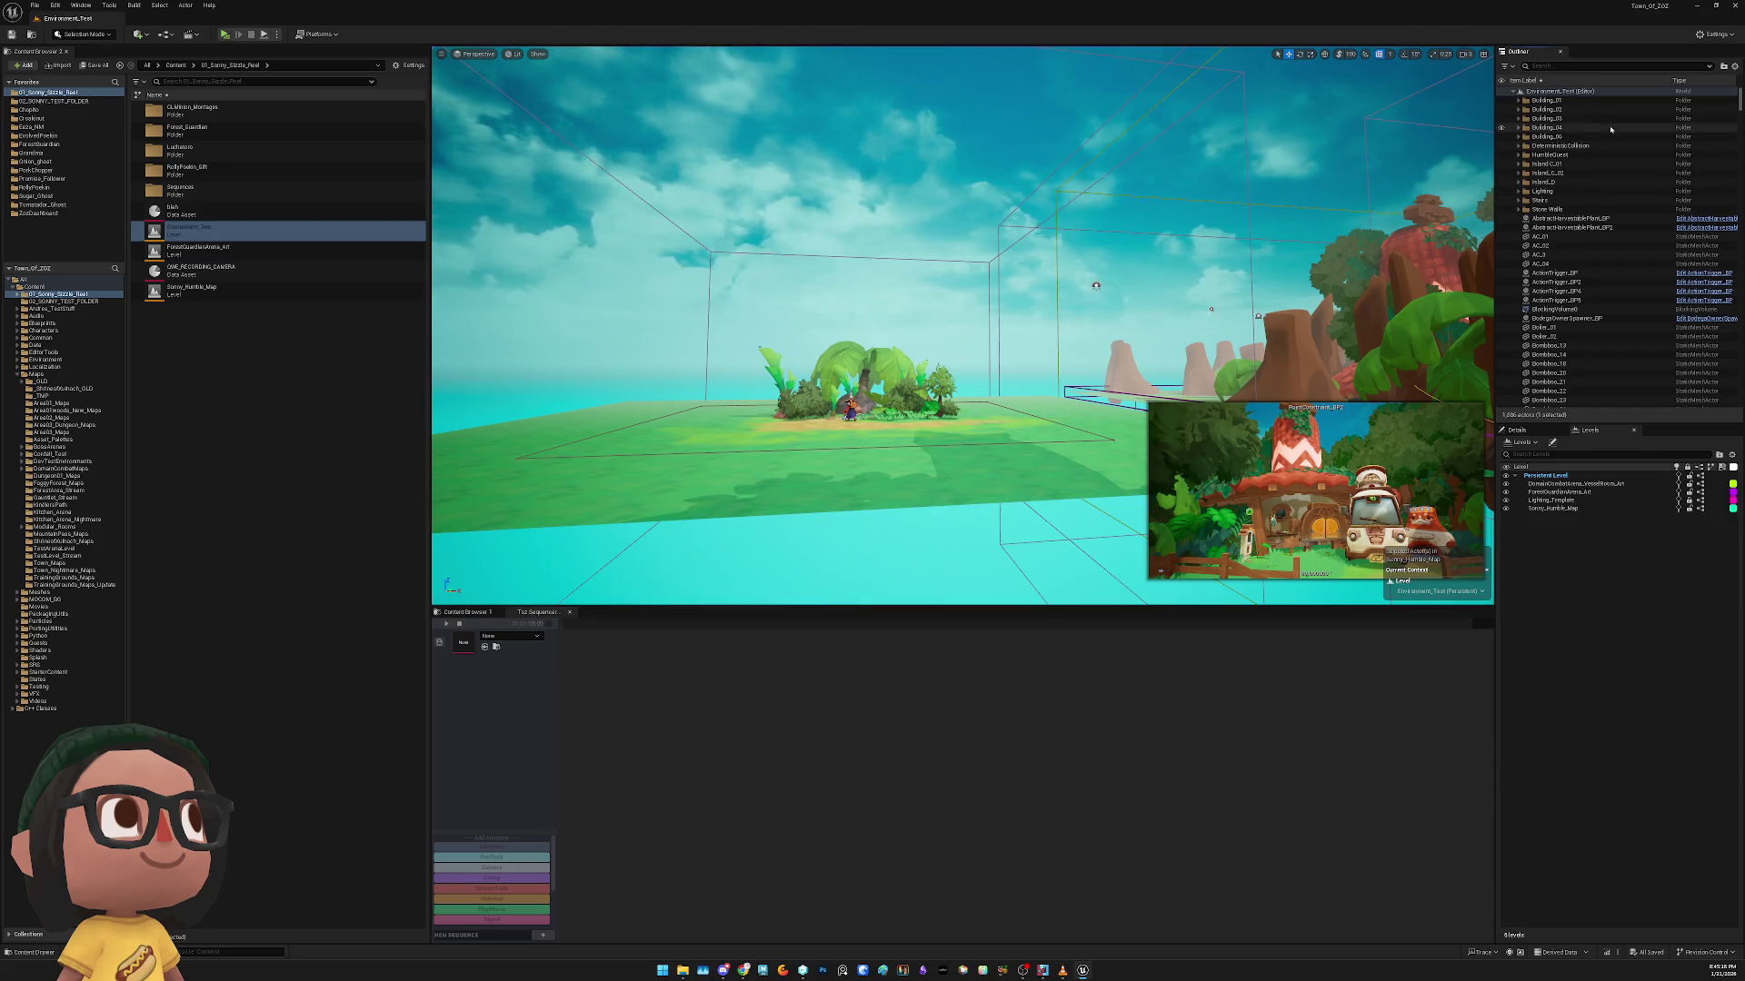
{"action": "left_click", "coordinate": [1518, 155]}
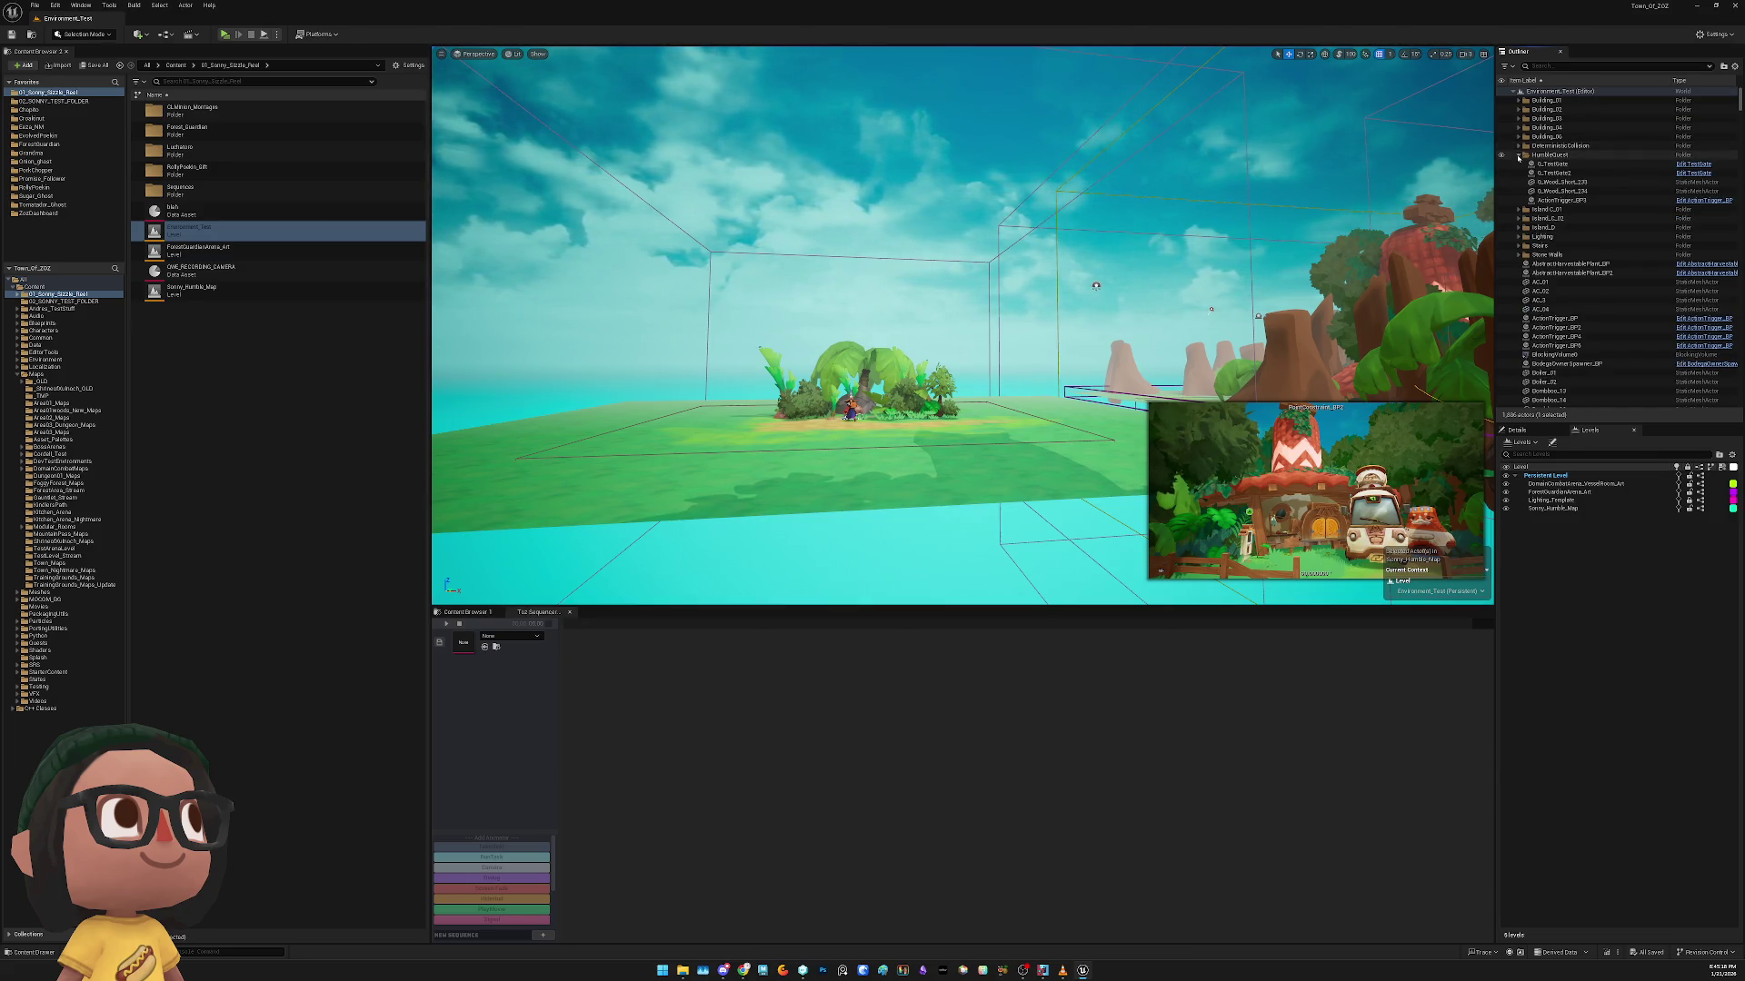
{"action": "left_click", "coordinate": [1518, 156]}
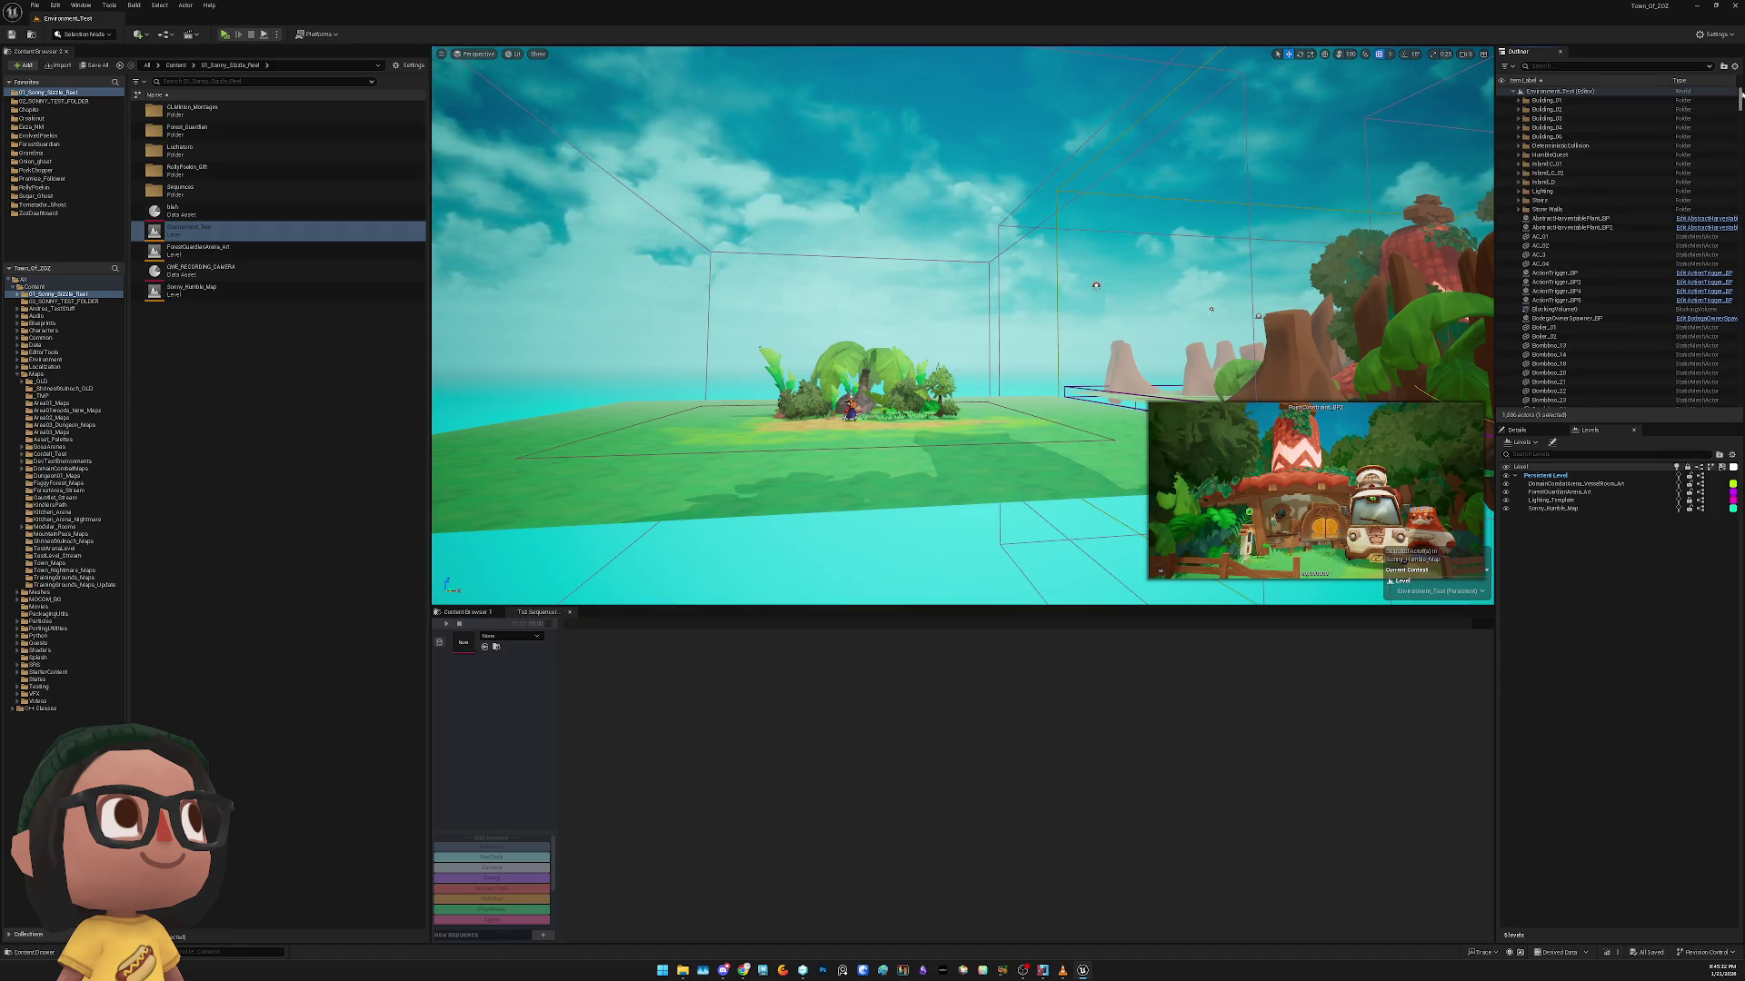
{"action": "mouse_move", "coordinate": [1740, 99]}
{"action": "left_mouse_down"}
{"action": "mouse_move", "coordinate": [1714, 418]}
{"action": "mouse_move", "coordinate": [1724, 344]}
{"action": "left_mouse_up"}
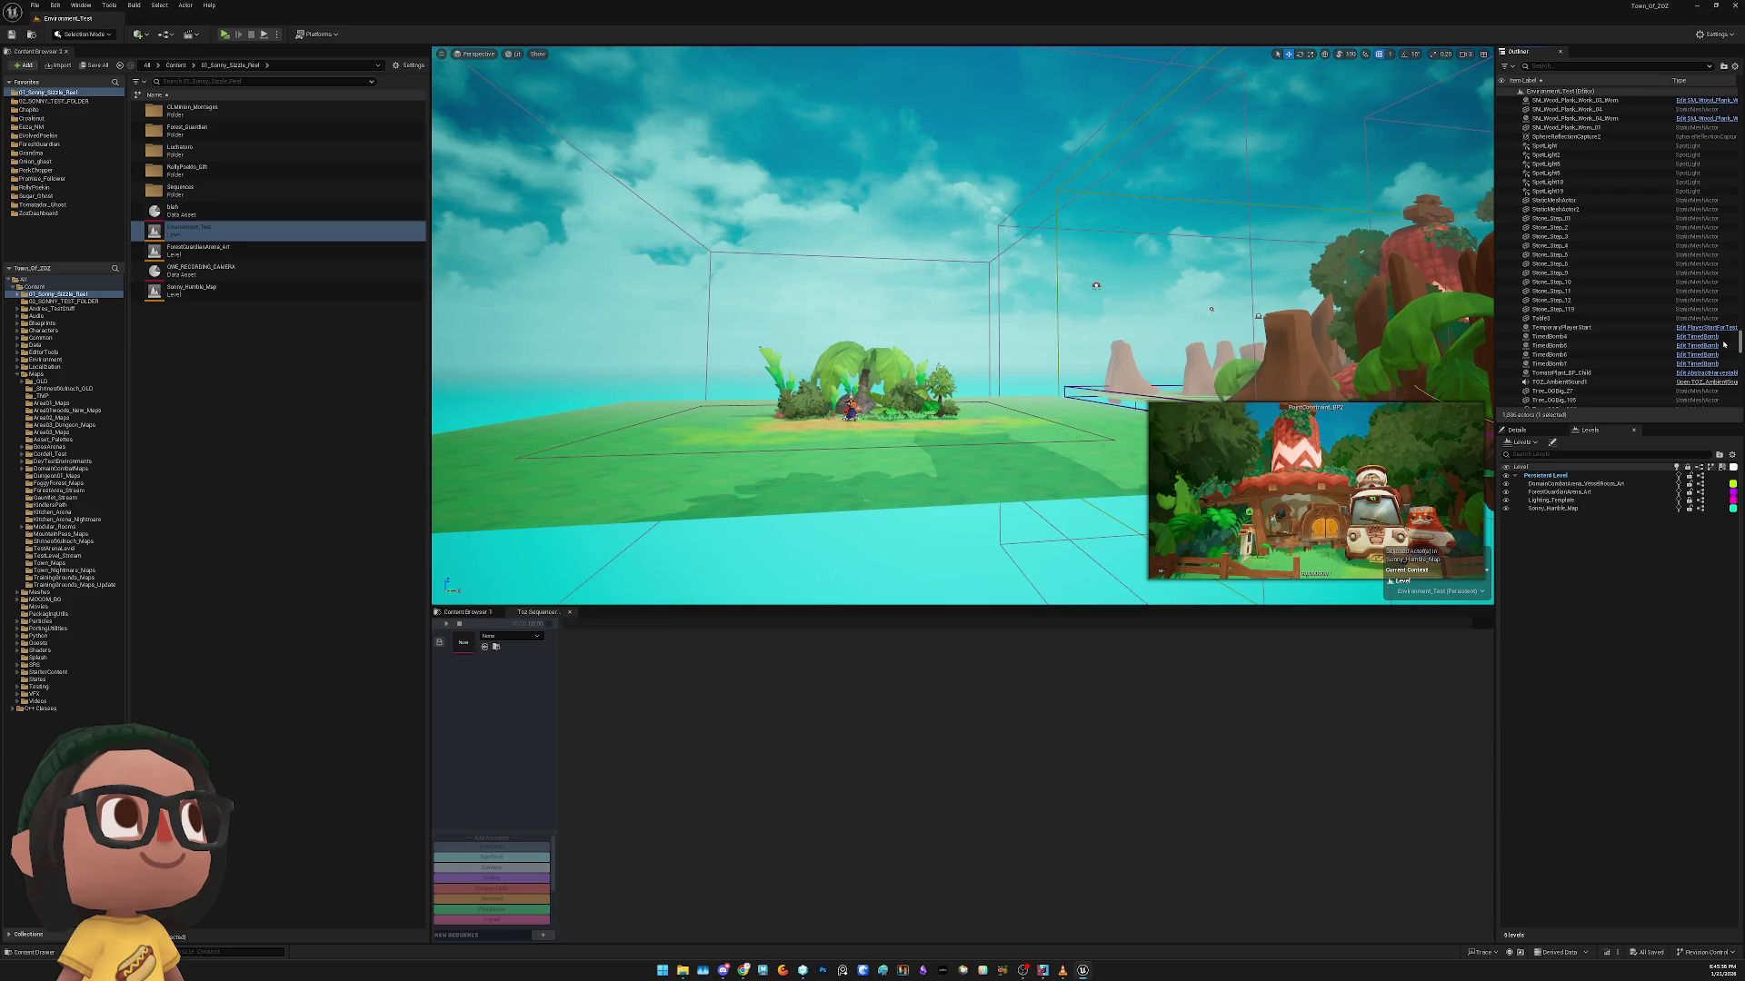
{"action": "scroll", "coordinate": [1724, 344], "scroll_direction": "up", "scroll_amount": 3}
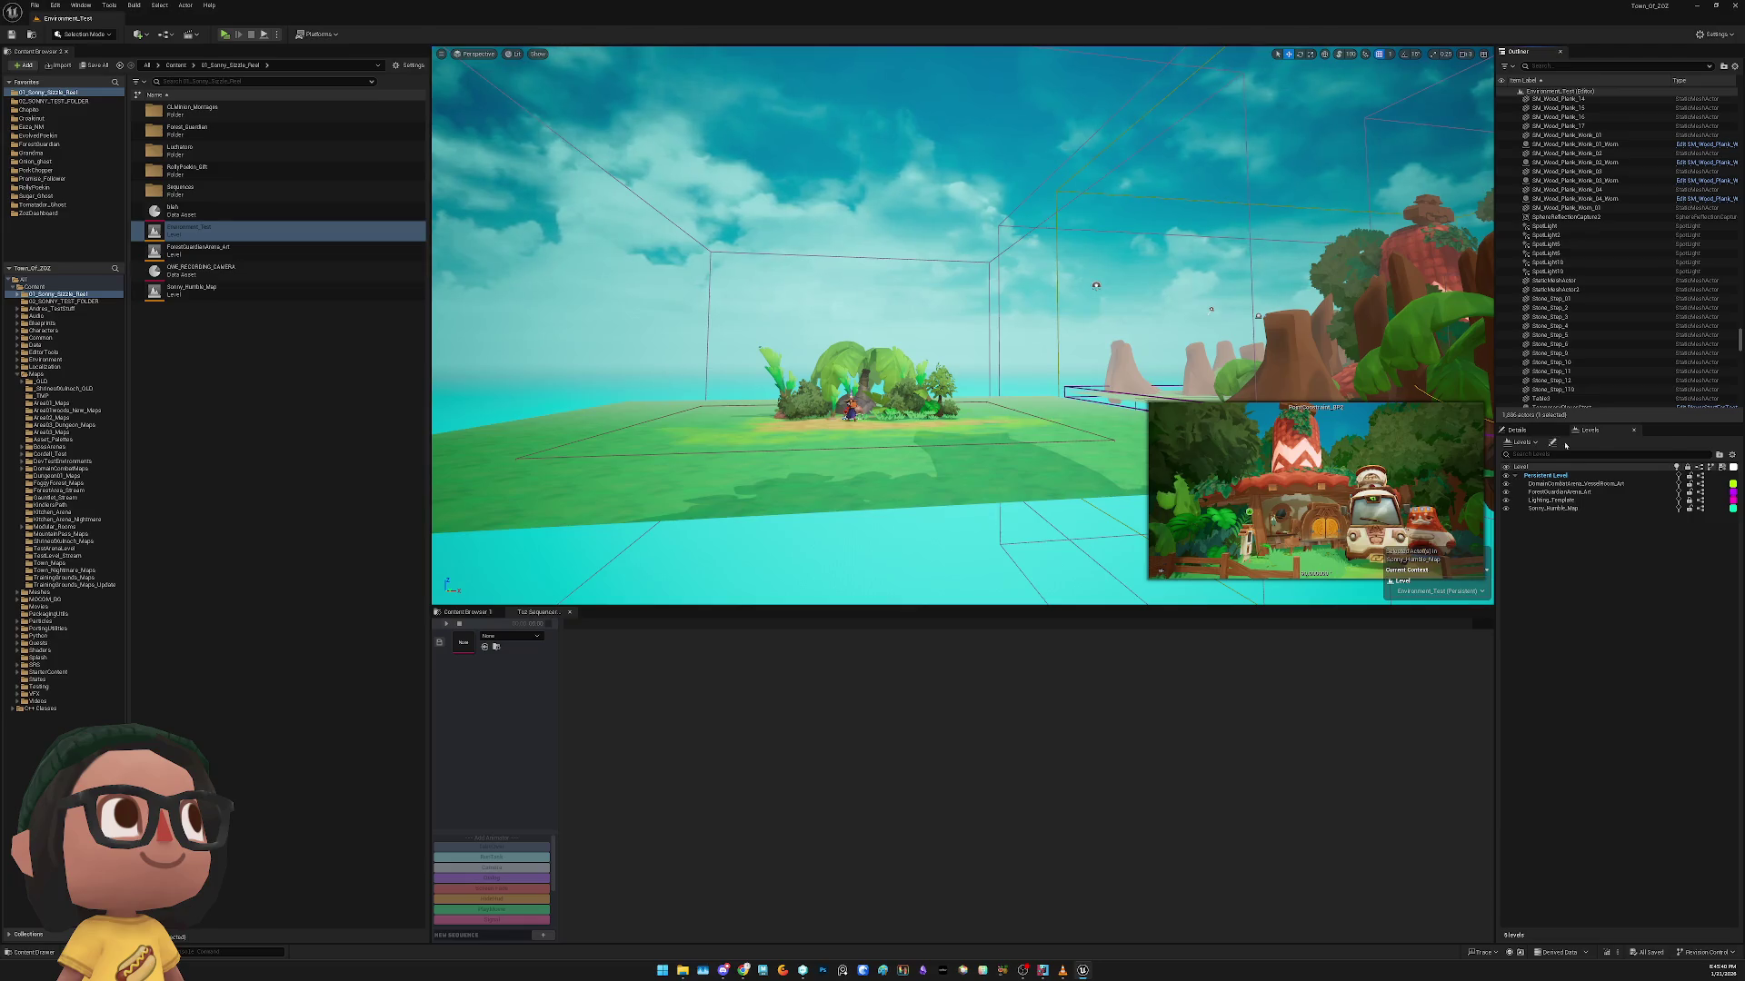
{"action": "left_click", "coordinate": [1571, 509]}
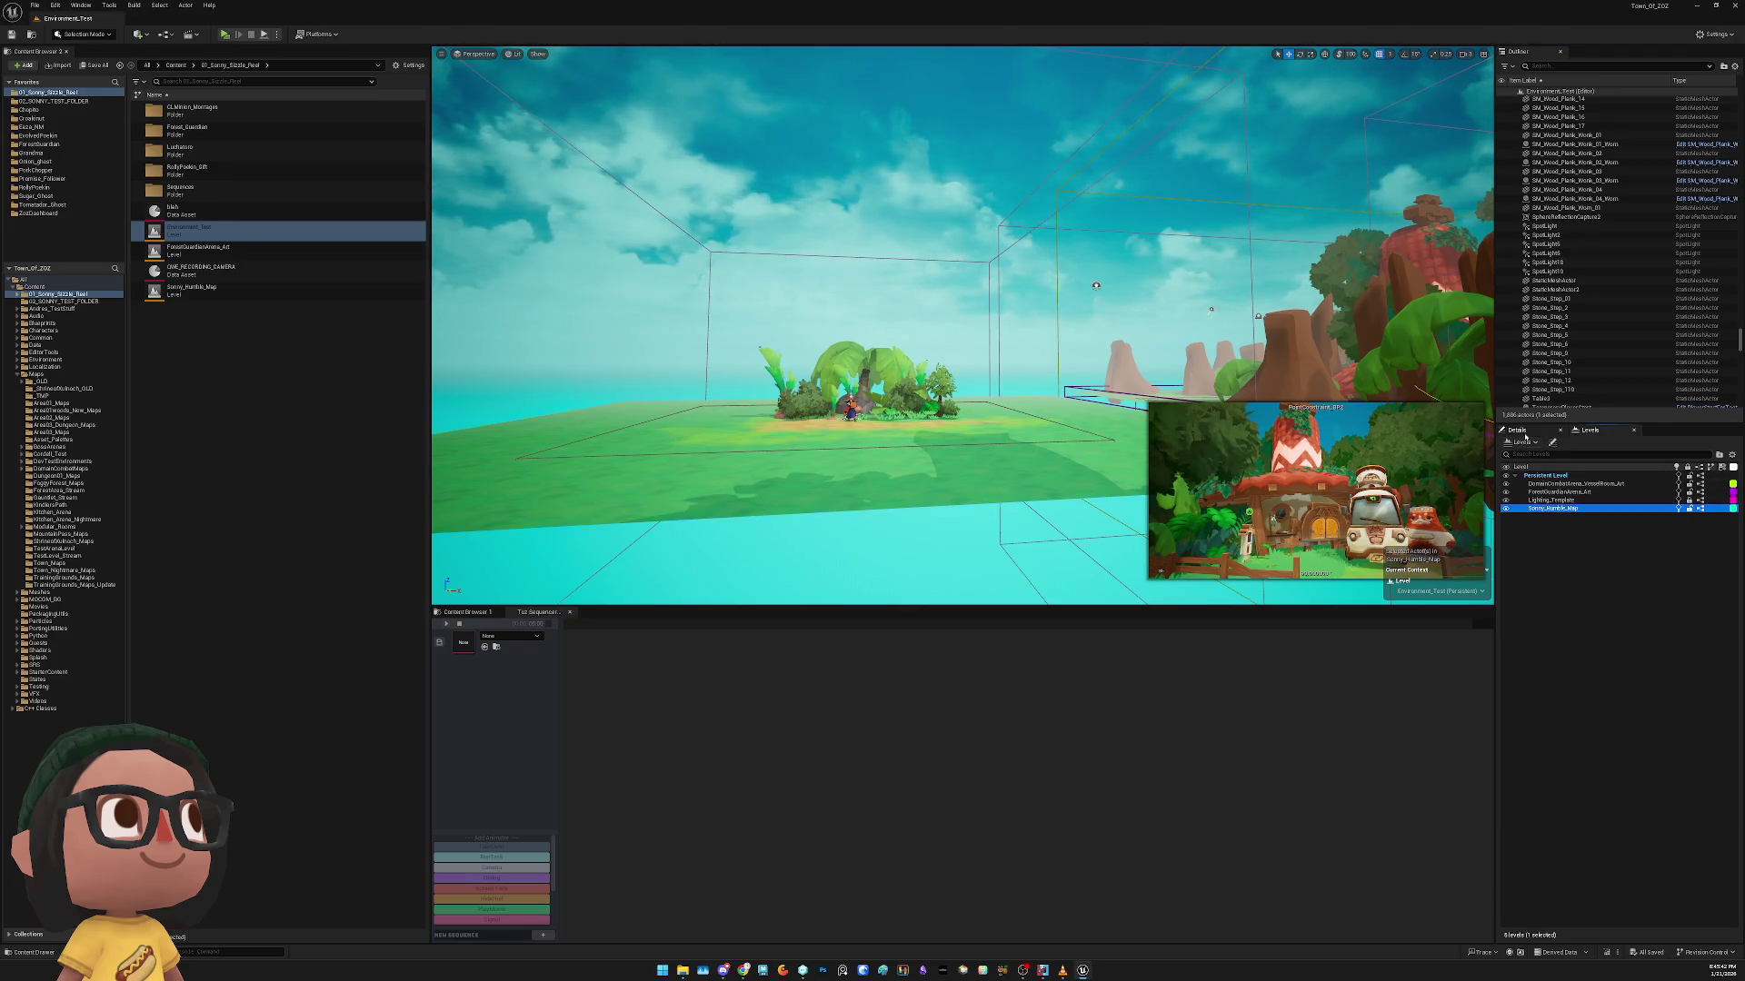
Show PointConstraint_BP2's properties in the Details panel and scroll through its settings
{"action": "left_click", "coordinate": [1519, 430]}
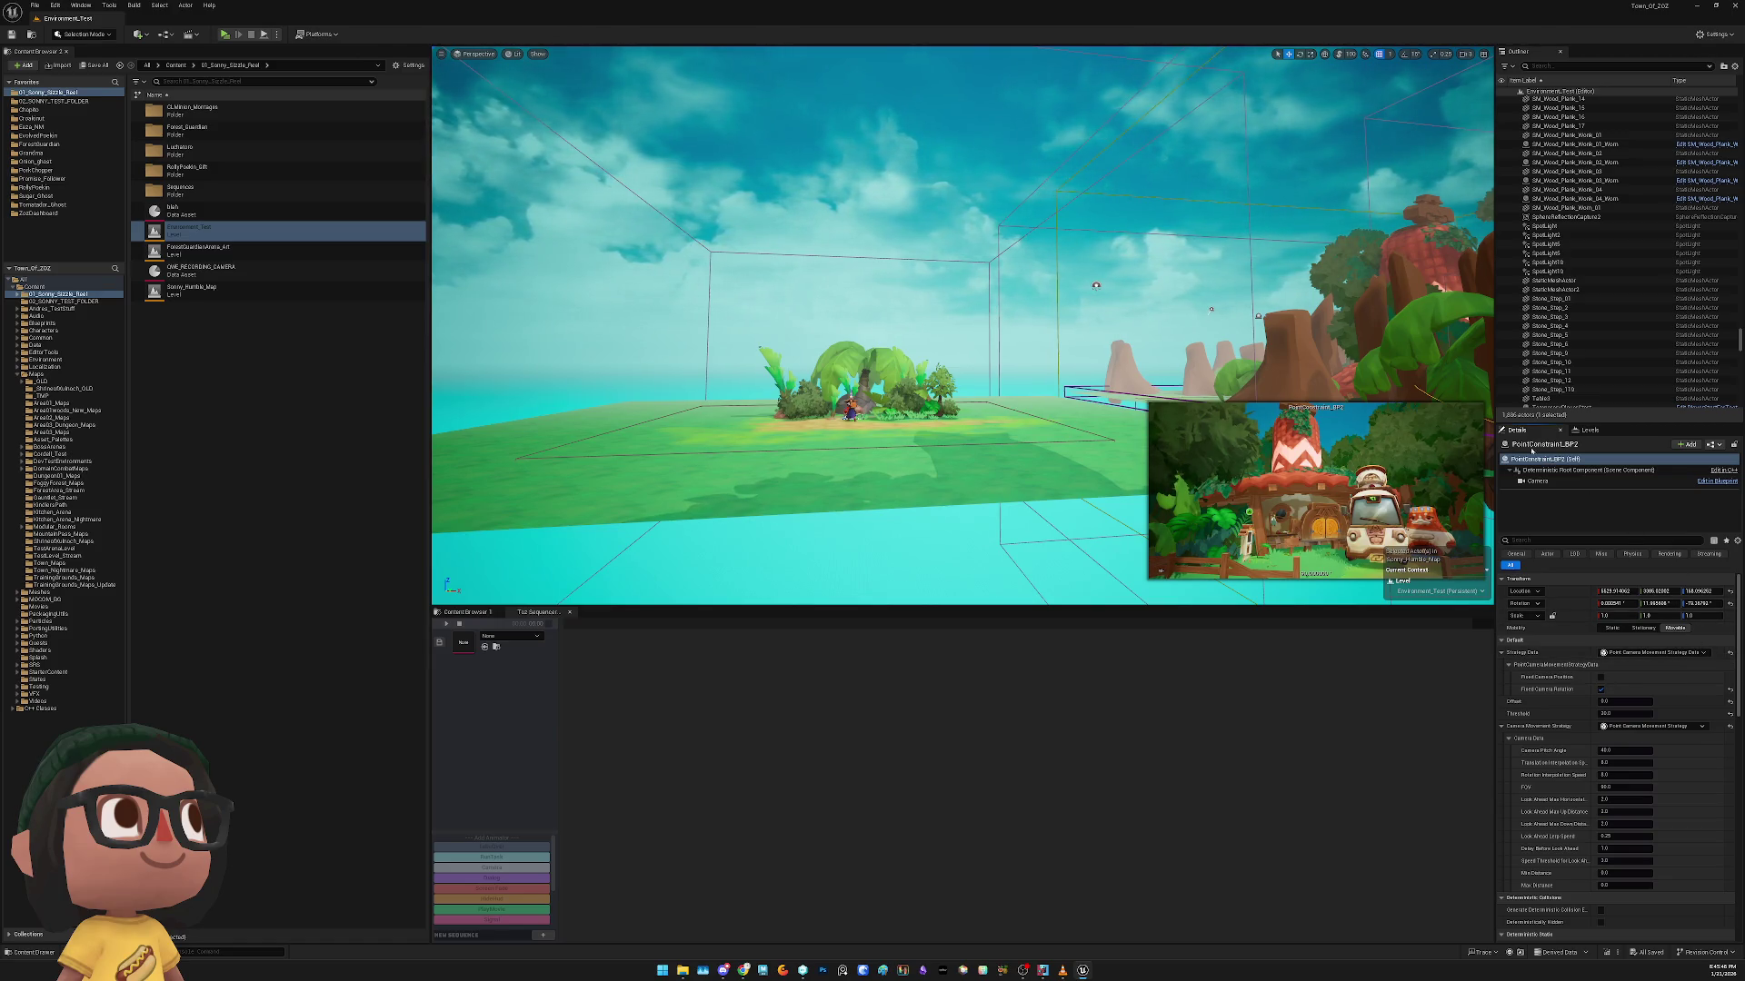
{"action": "scroll", "coordinate": [1635, 327], "scroll_direction": "up", "scroll_amount": 4}
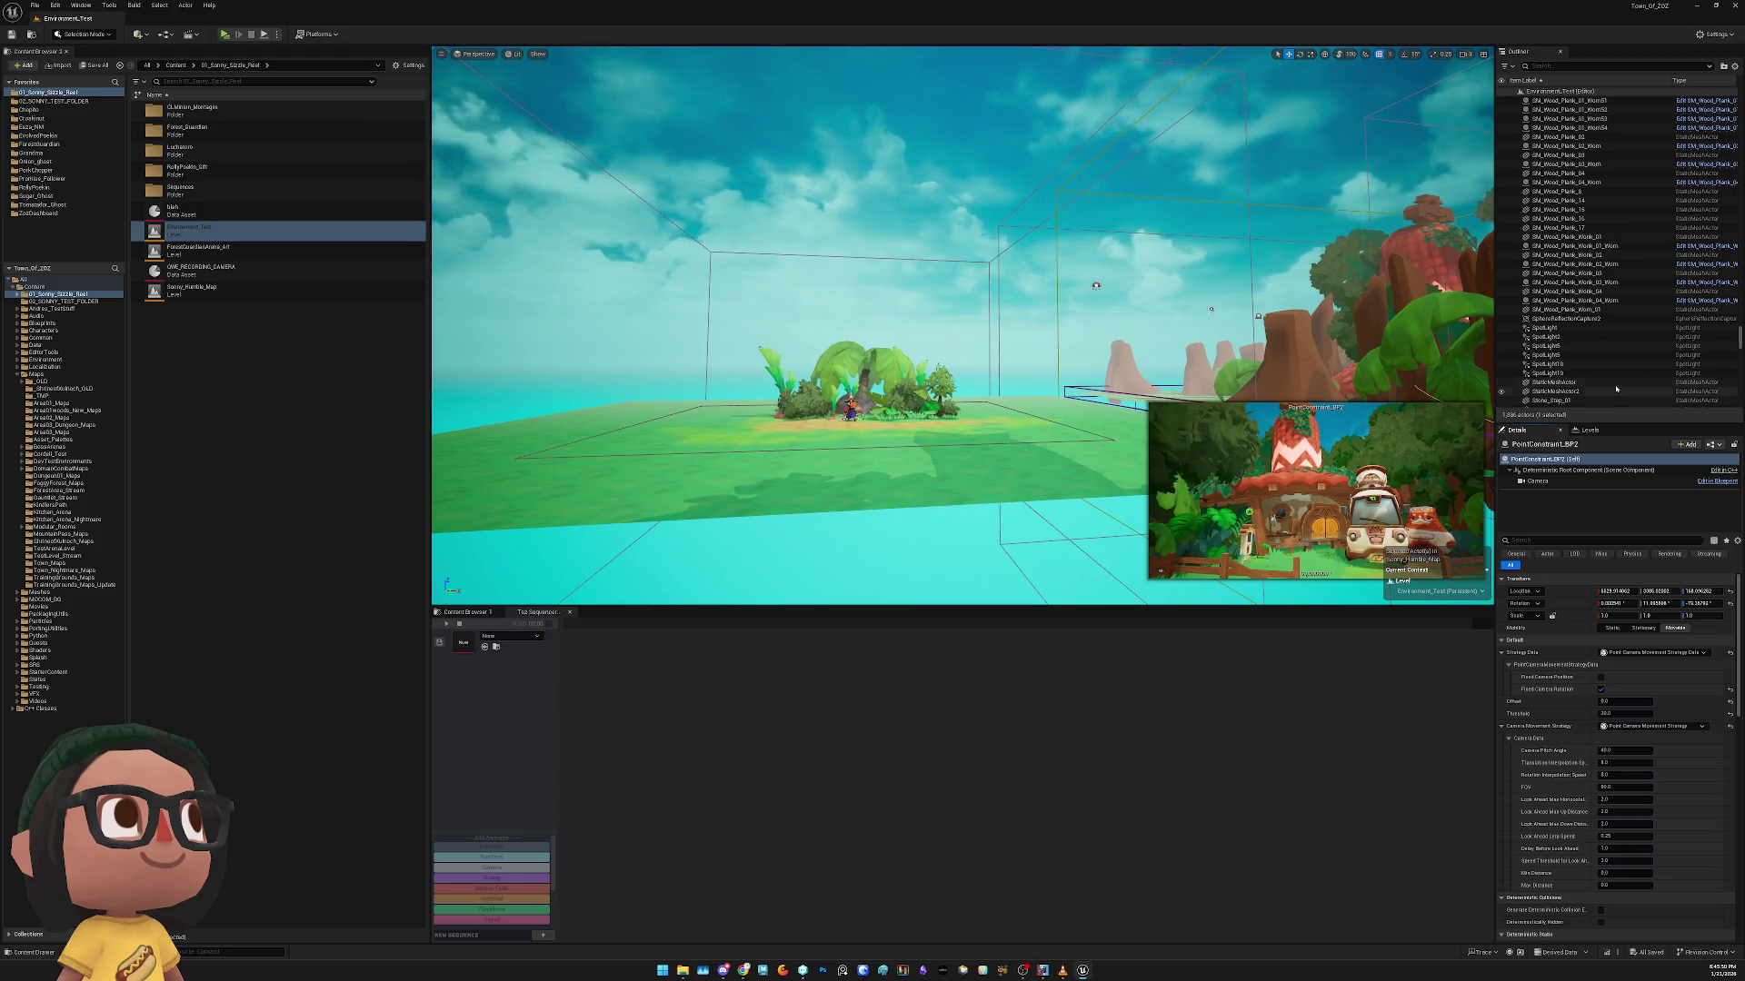
{"action": "scroll", "coordinate": [1623, 320], "scroll_direction": "up", "scroll_amount": 10}
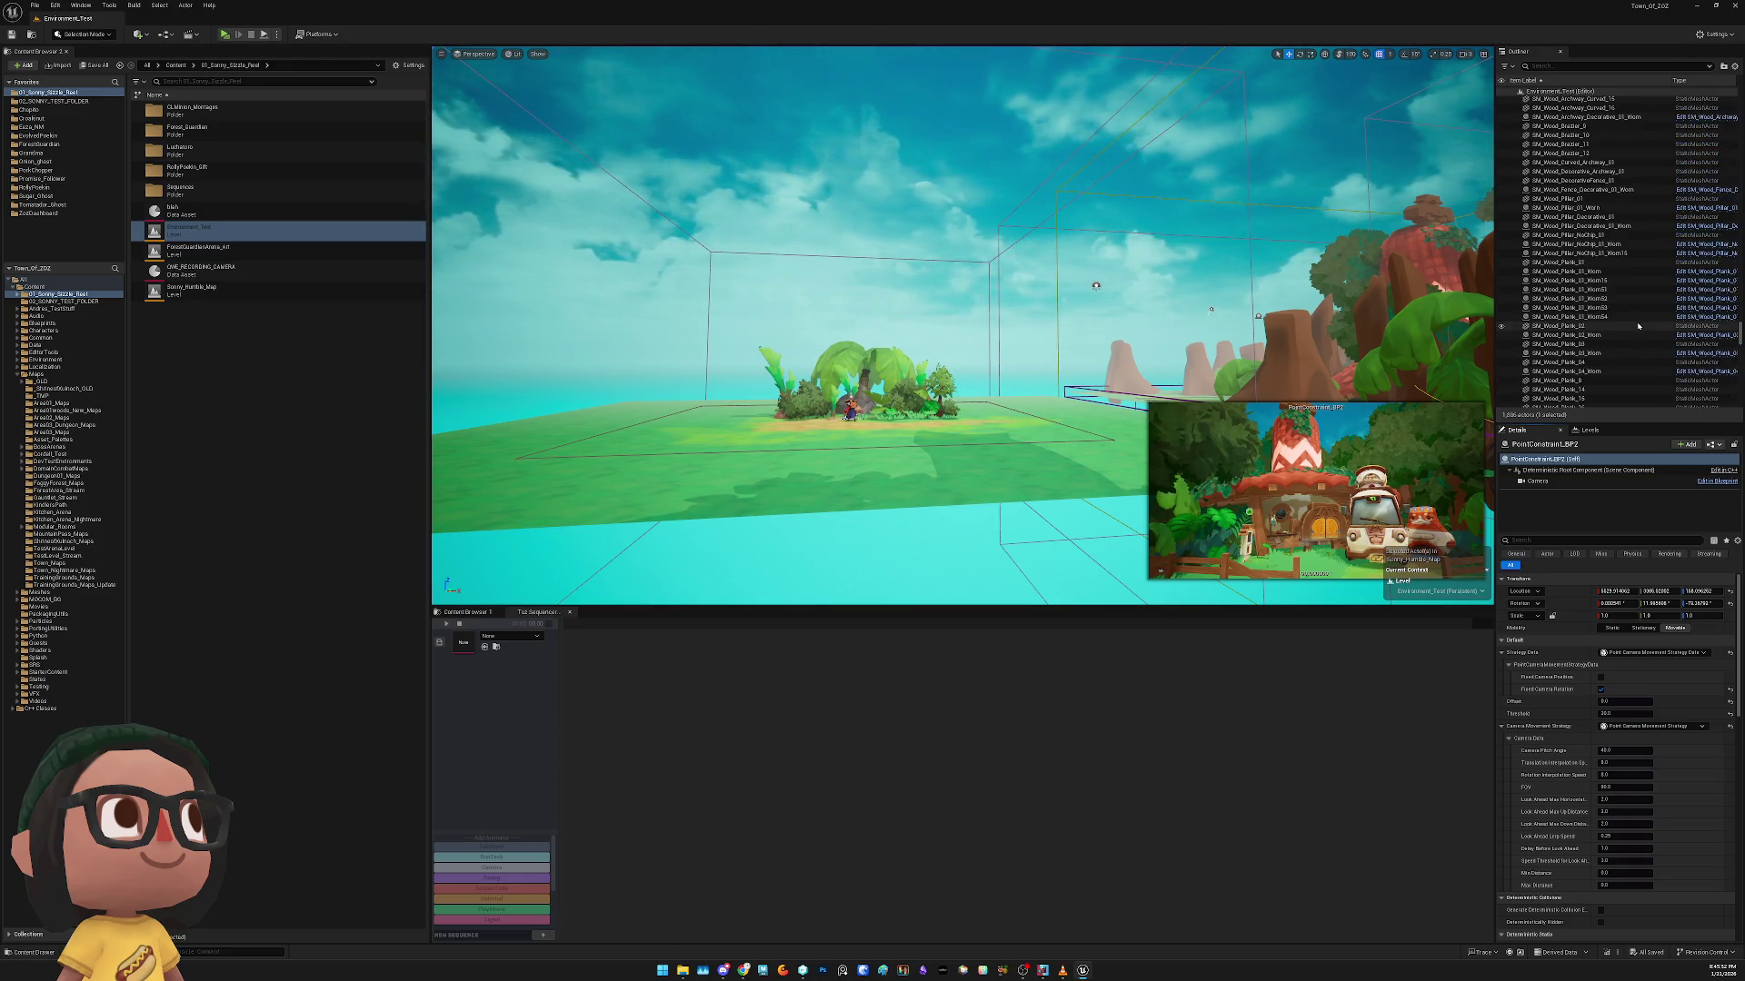
{"action": "scroll", "coordinate": [1635, 320], "scroll_direction": "up", "scroll_amount": 5}
{"action": "scroll", "coordinate": [1612, 345], "scroll_direction": "up", "scroll_amount": 5}
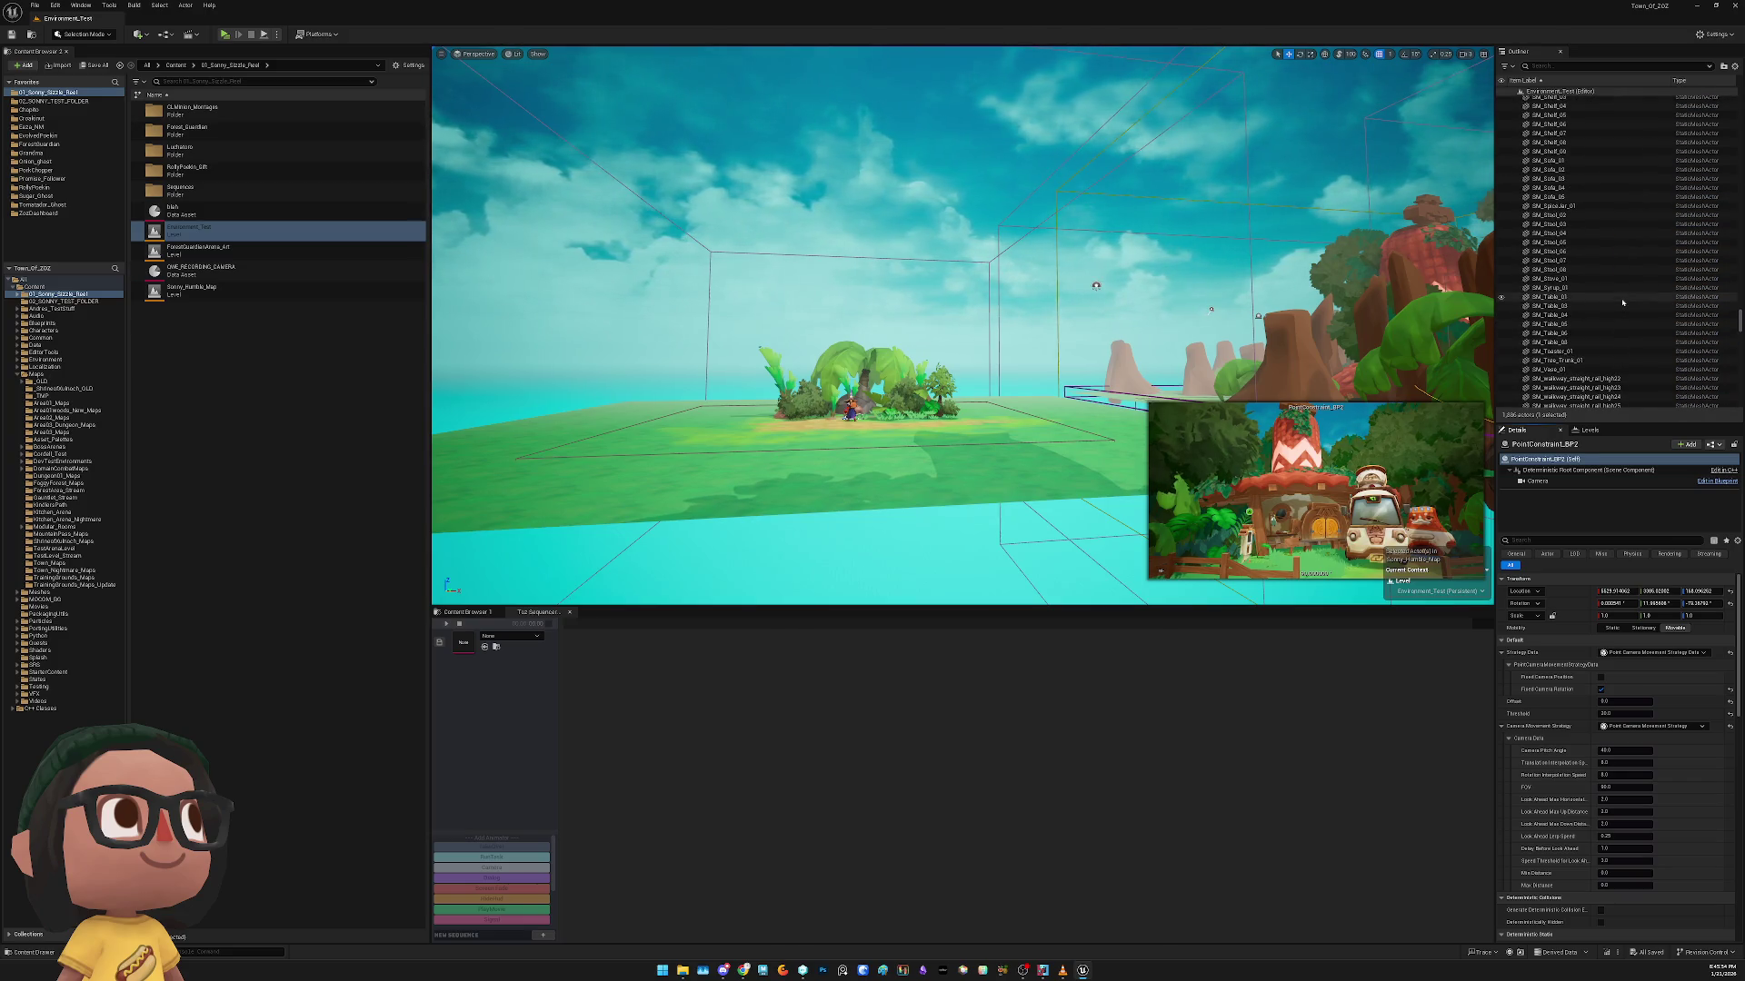
{"action": "scroll", "coordinate": [1611, 352], "scroll_direction": "up", "scroll_amount": 10}
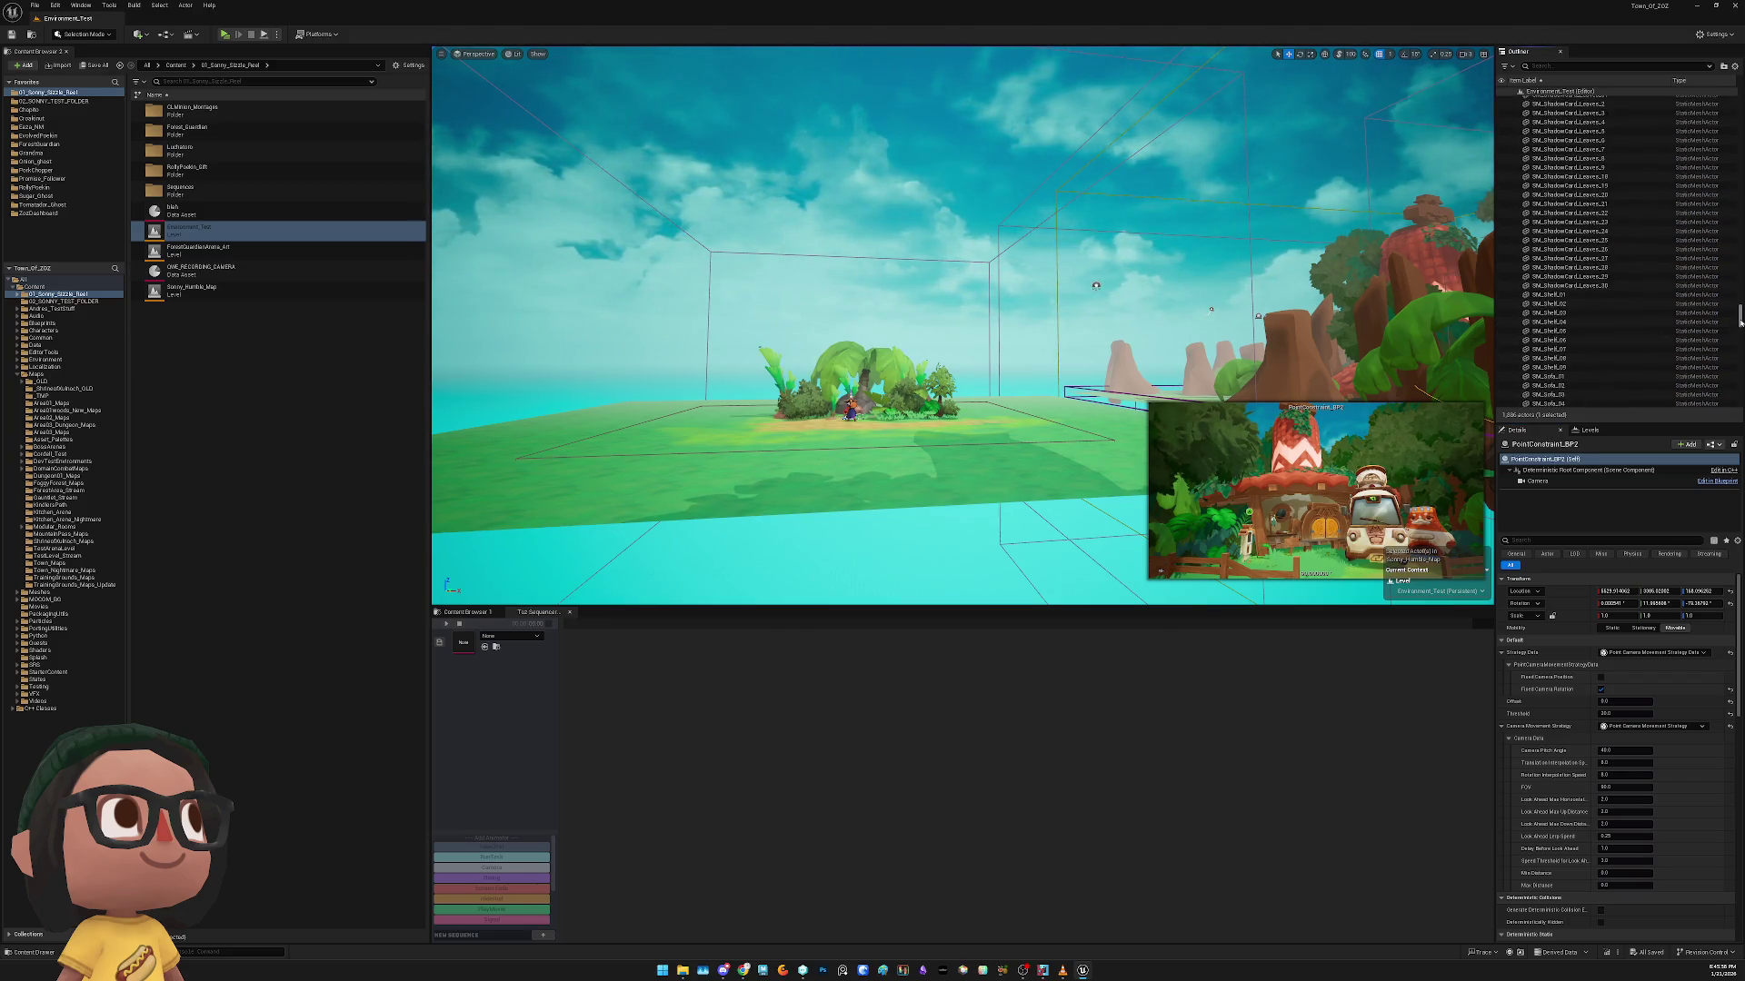
{"action": "left_click_drag", "start_coordinate": [1739, 320], "coordinate": [1739, 299]}
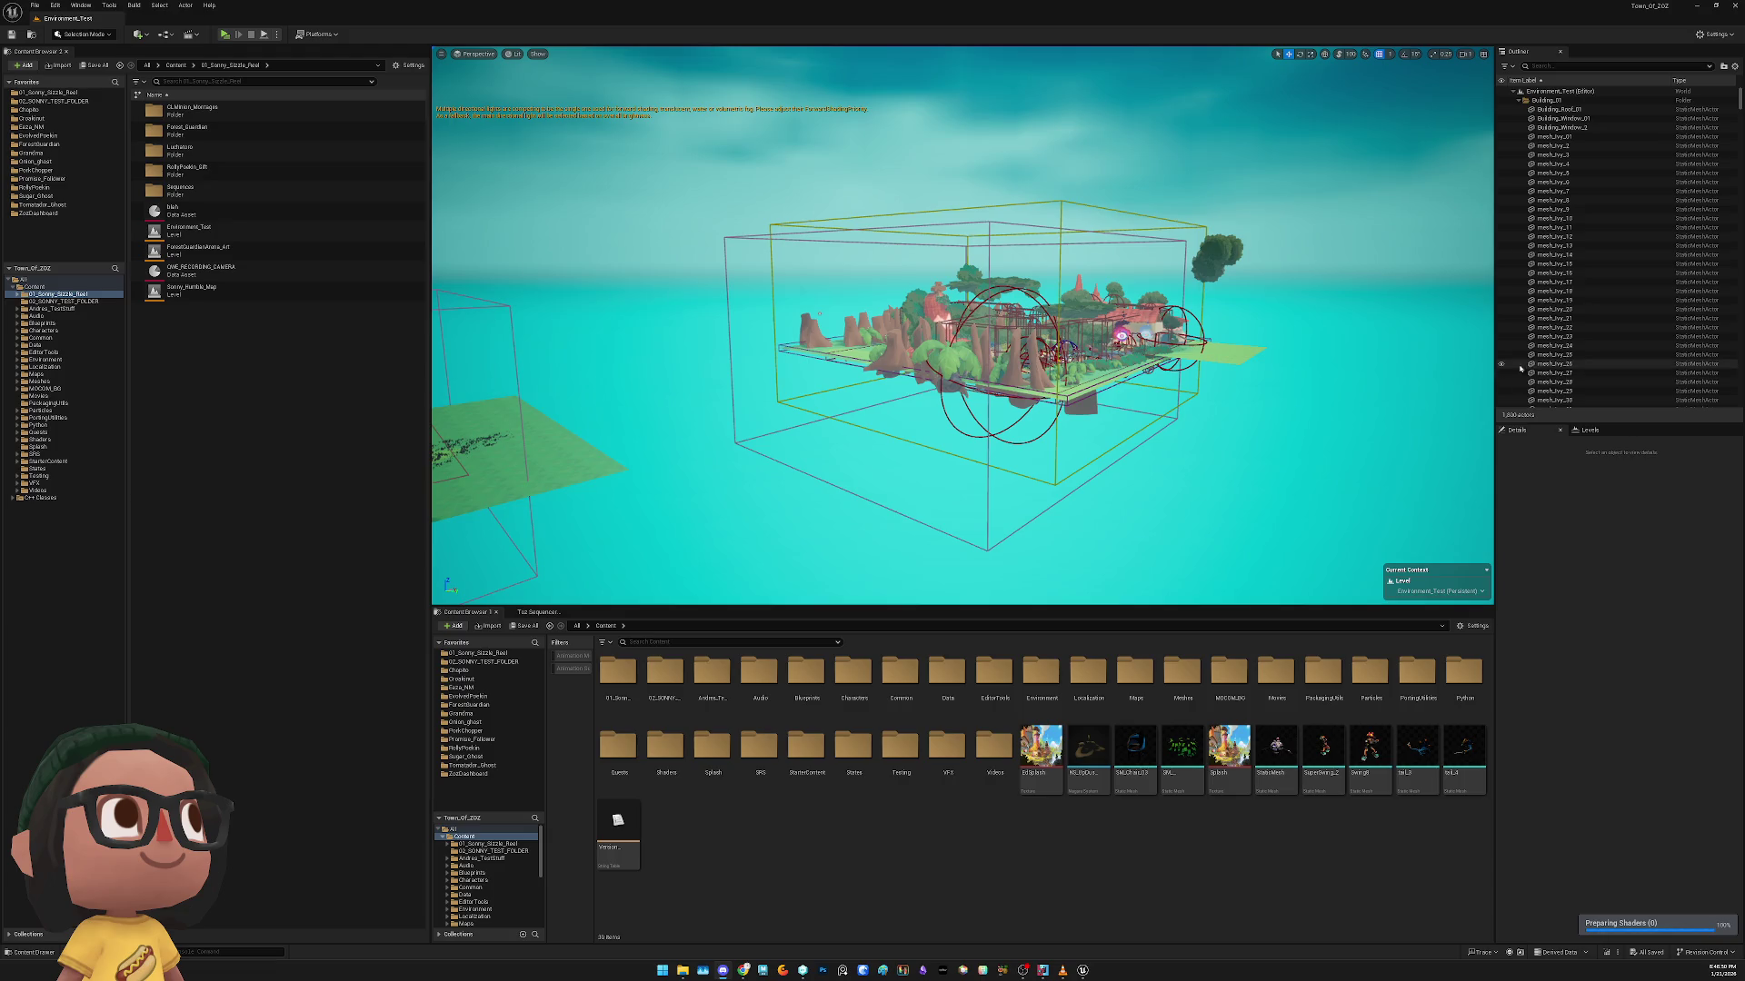
Play-test the village in Standalone mode and exit back to the editor
{"action": "left_click_drag", "start_coordinate": [999, 382], "coordinate": [908, 382]}
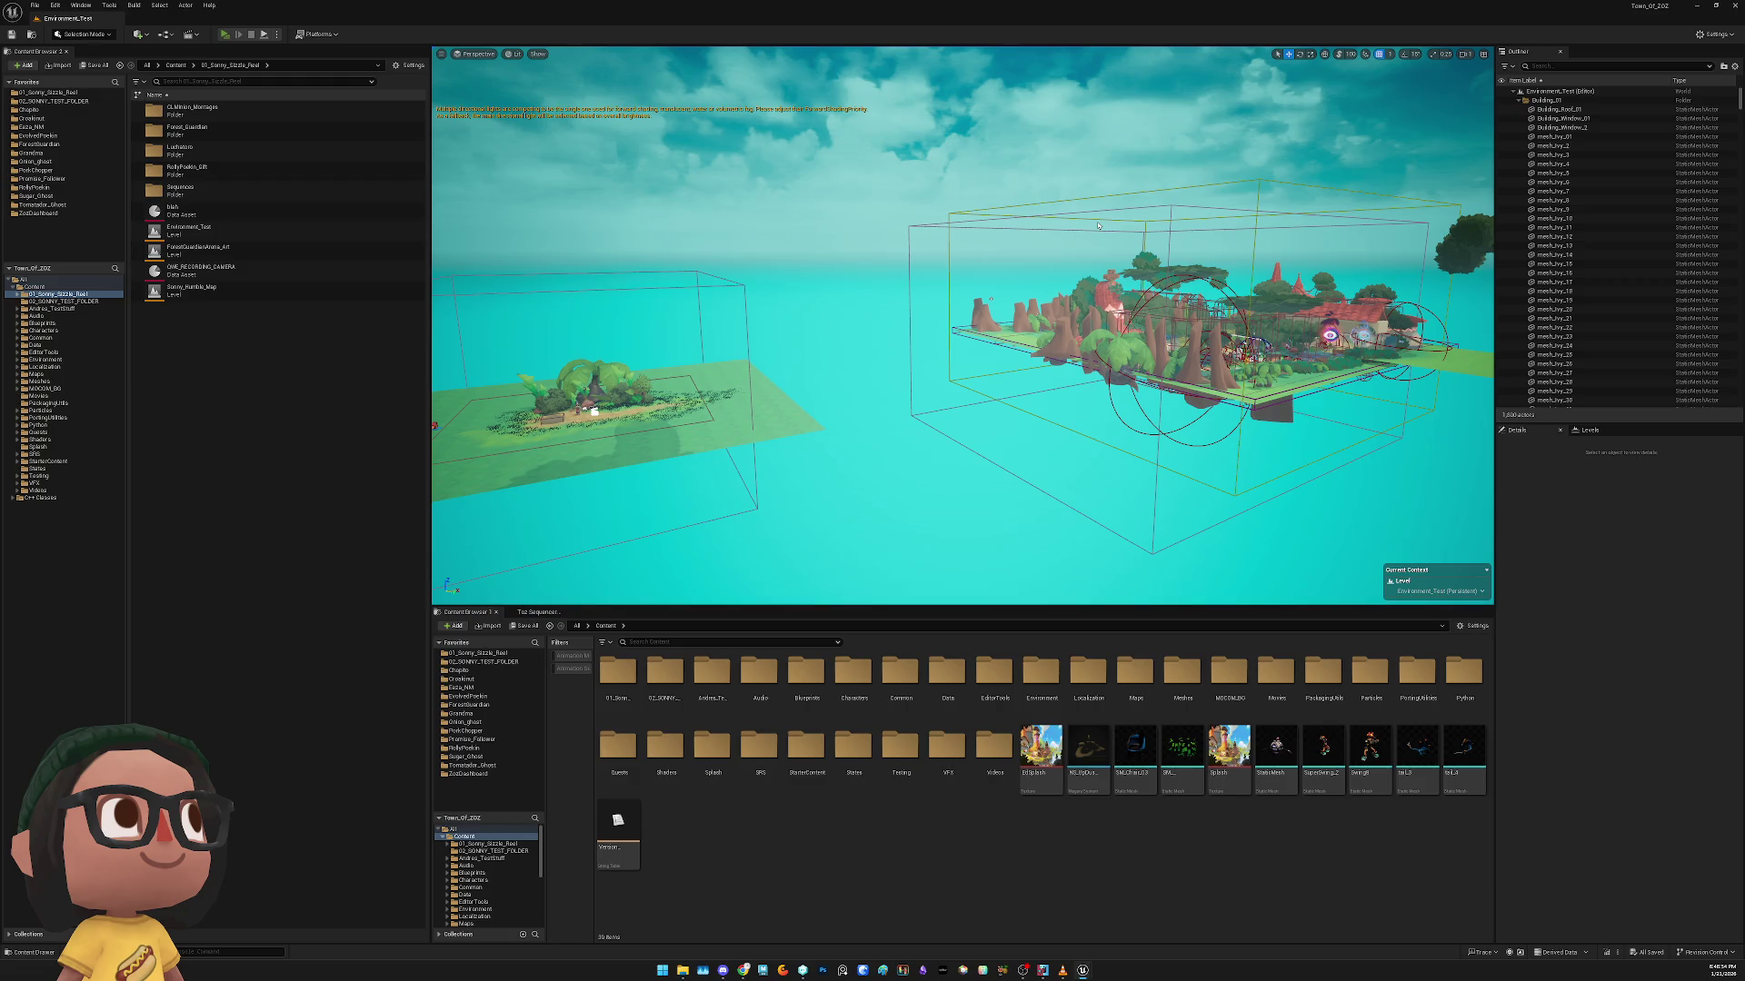
{"action": "key", "text": "alt+p"}
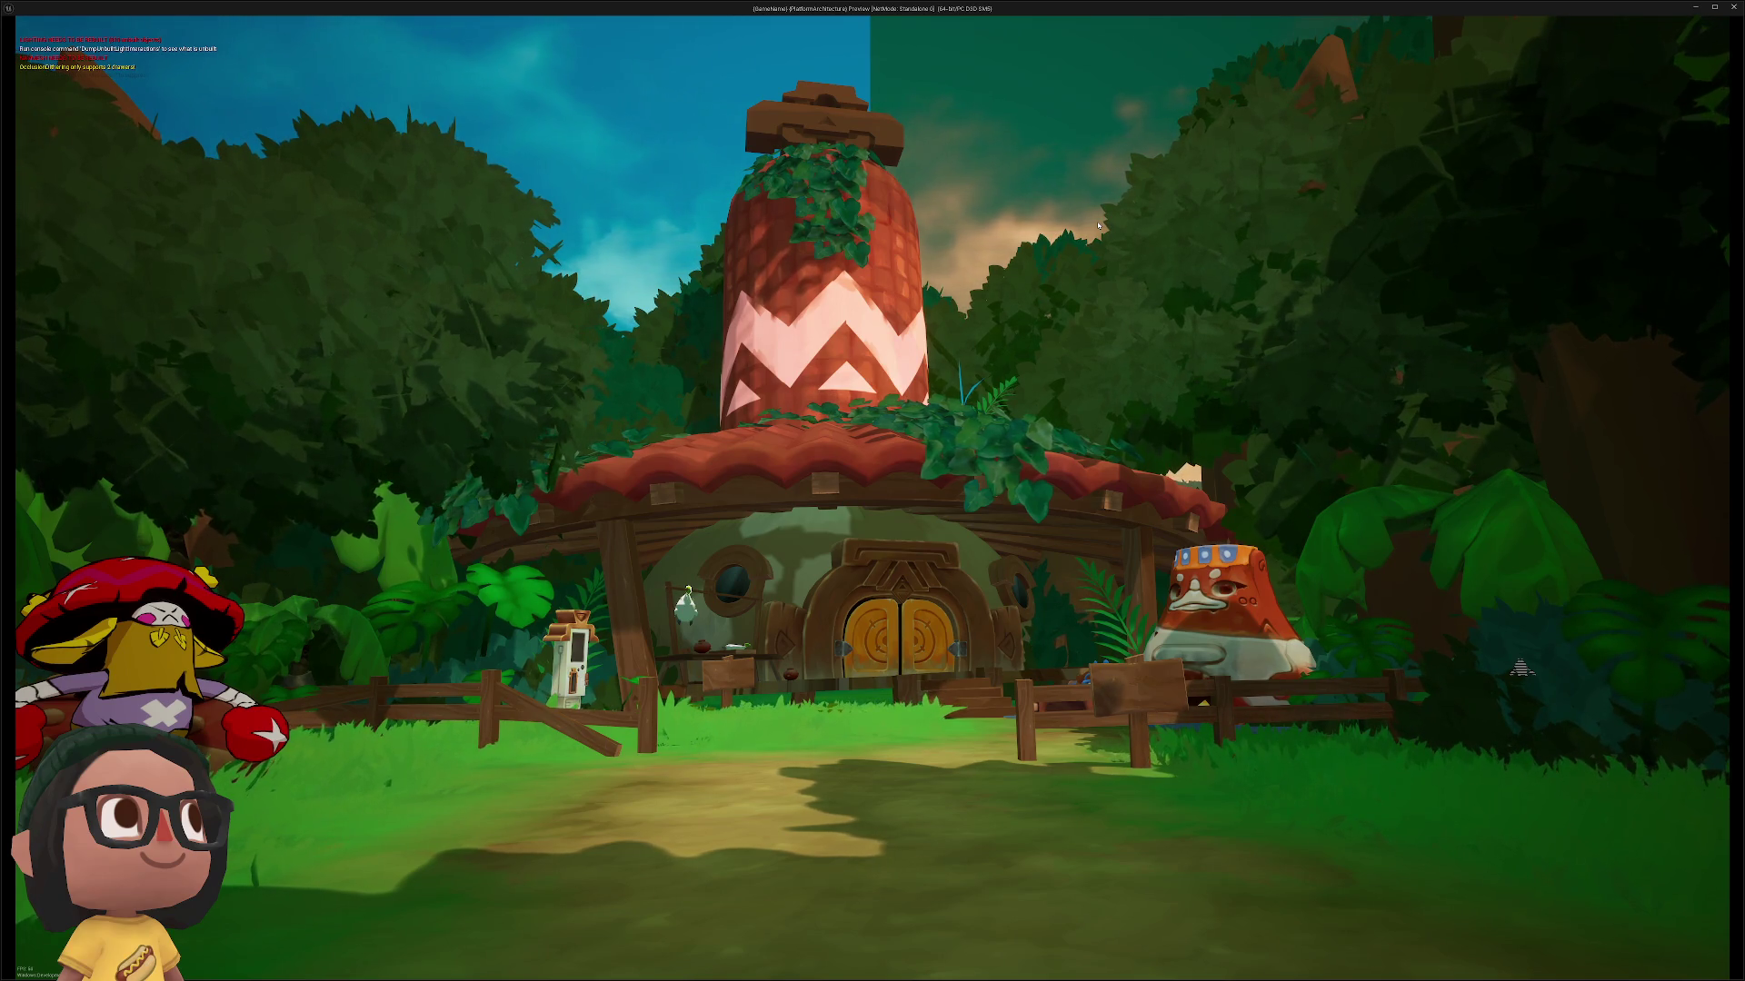
{"action": "key", "text": "Escape"}
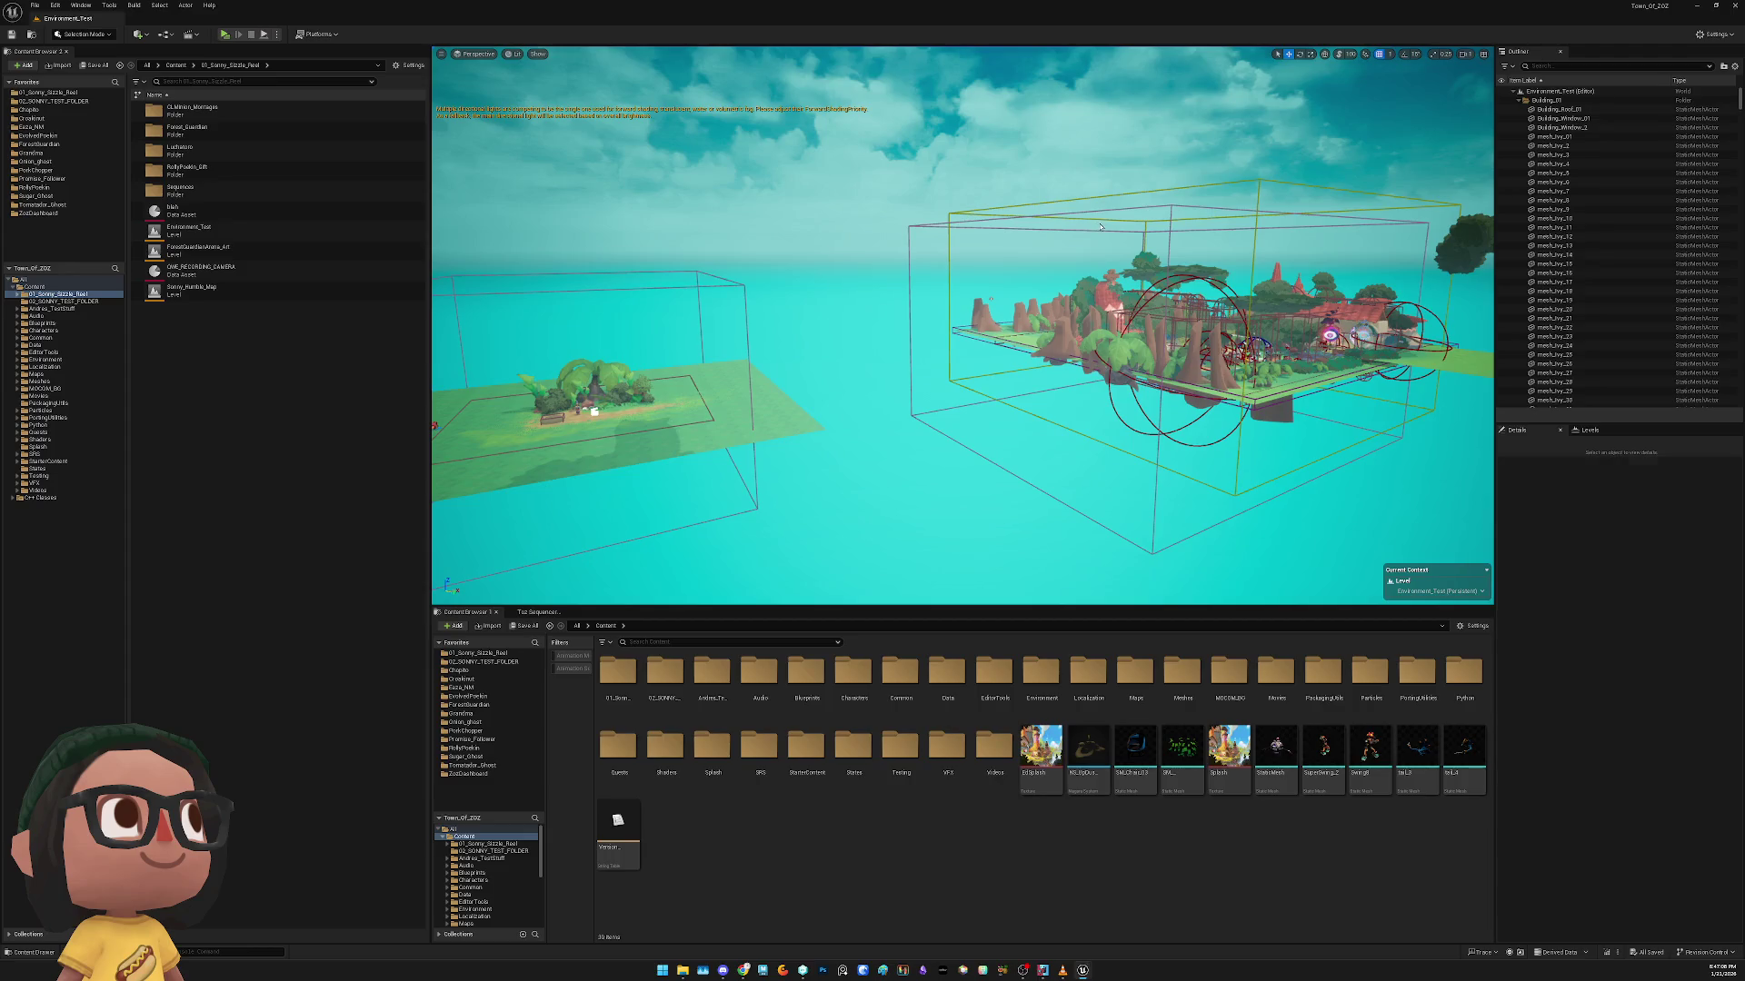
Move the PointConstraint_BP camera near the house and play-test it again
{"action": "key", "text": "w"}
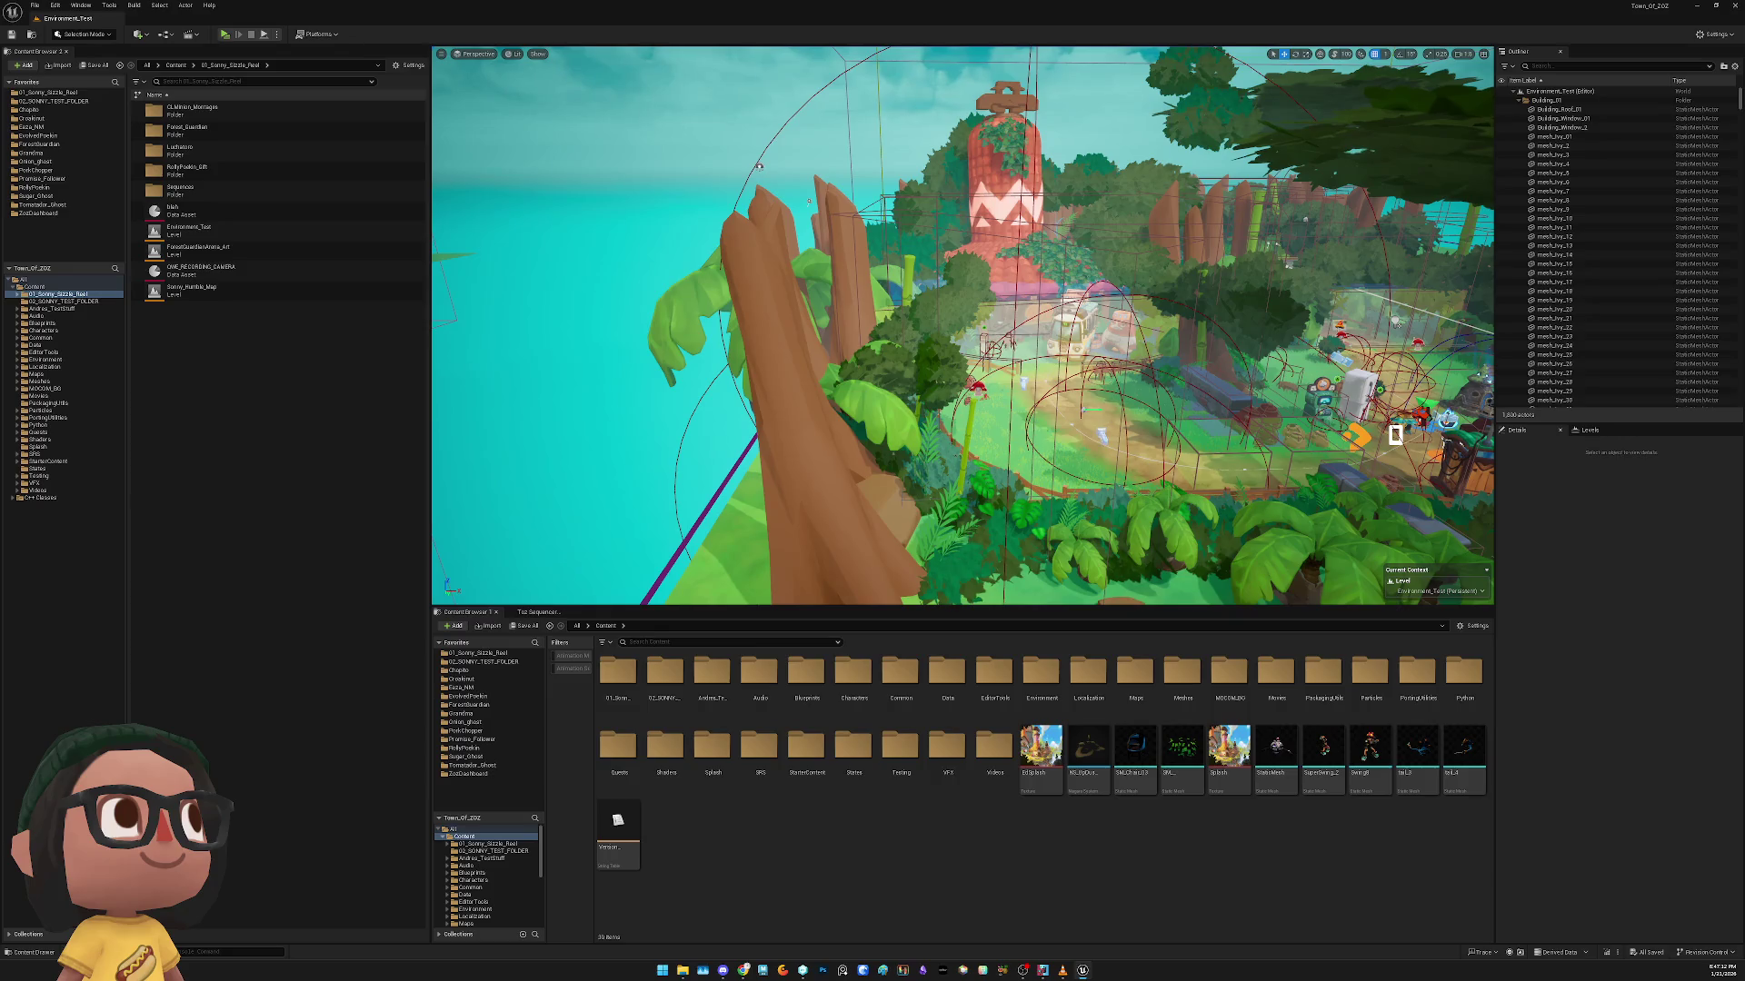
{"action": "left_click", "coordinate": [1395, 434]}
{"action": "key", "text": "w"}
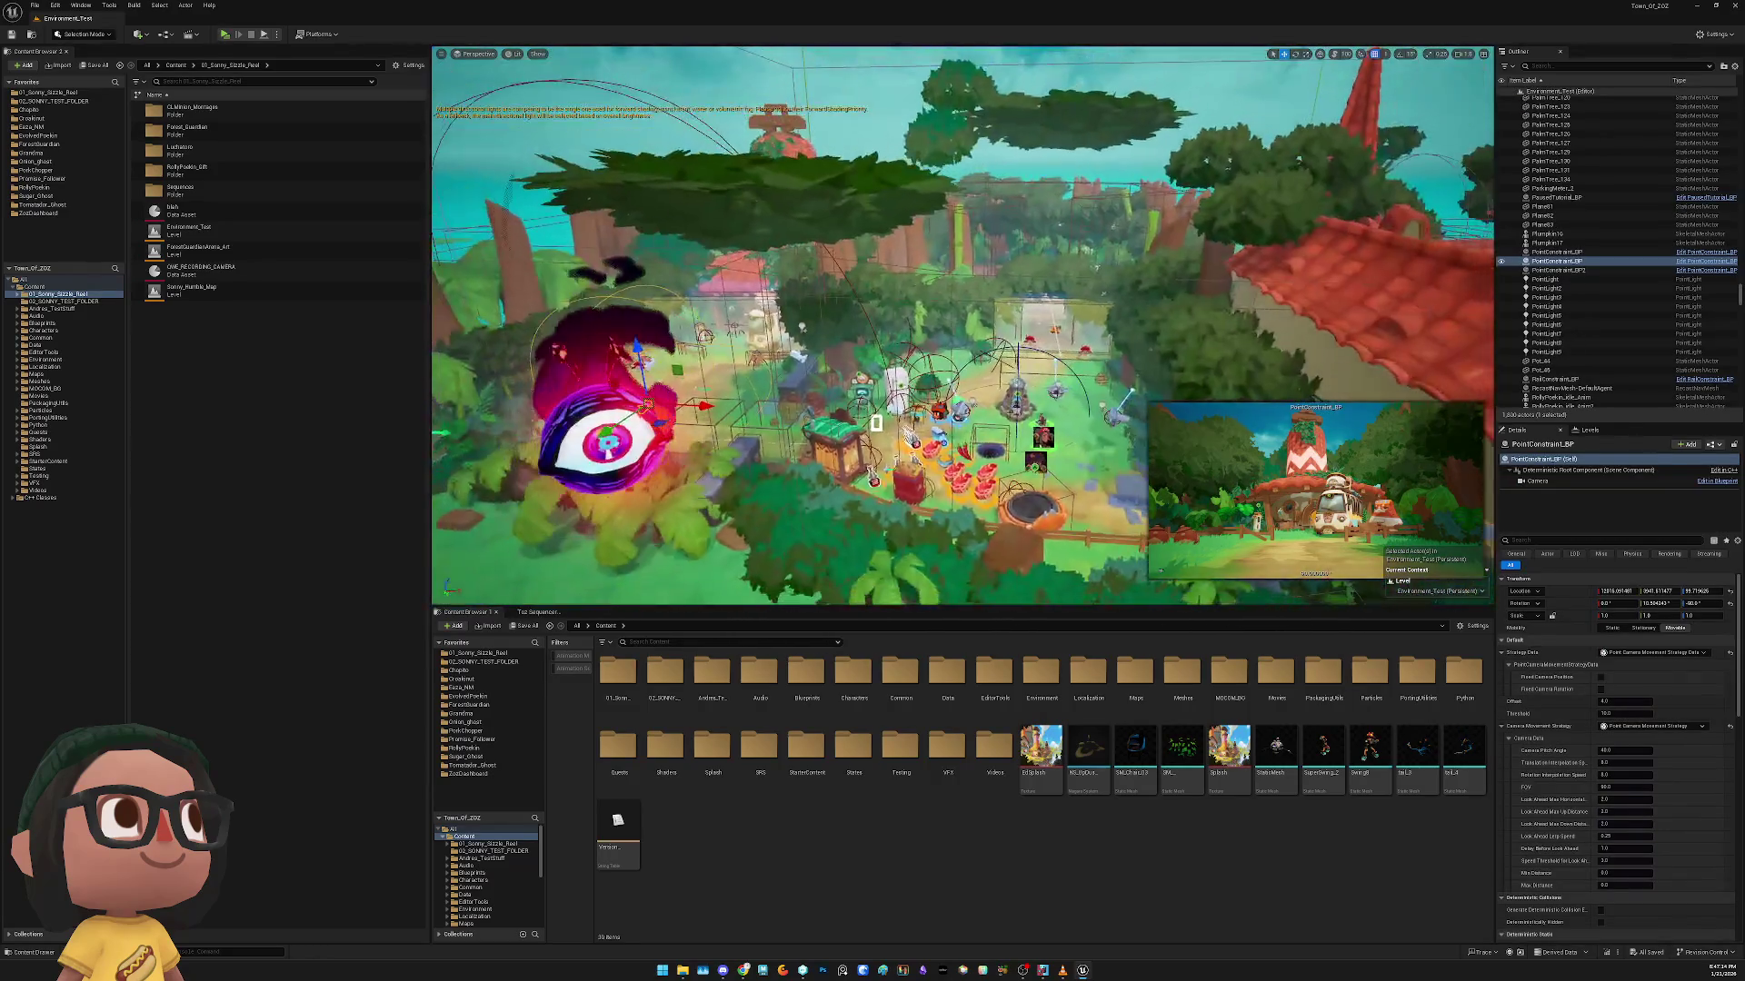
{"action": "mouse_move", "coordinate": [663, 411]}
{"action": "left_mouse_down"}
{"action": "mouse_move", "coordinate": [1081, 345]}
{"action": "mouse_move", "coordinate": [1068, 240]}
{"action": "mouse_move", "coordinate": [1066, 283]}
{"action": "left_mouse_up"}
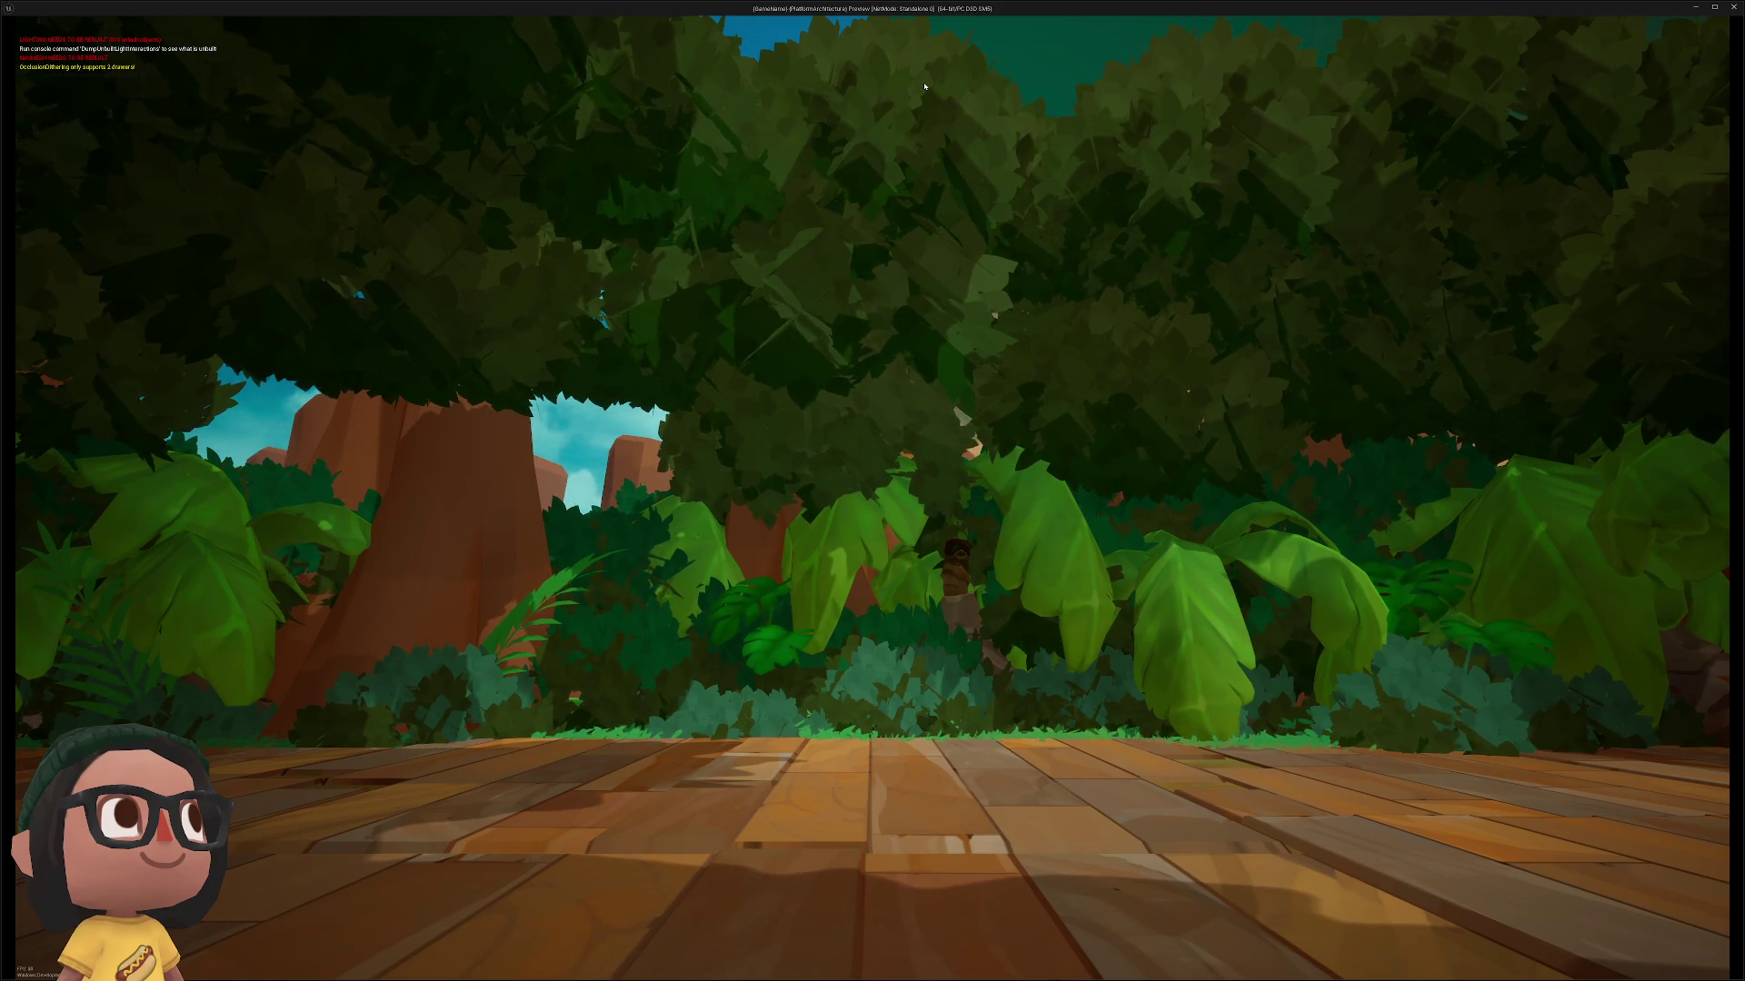
{"action": "key", "text": "Escape"}
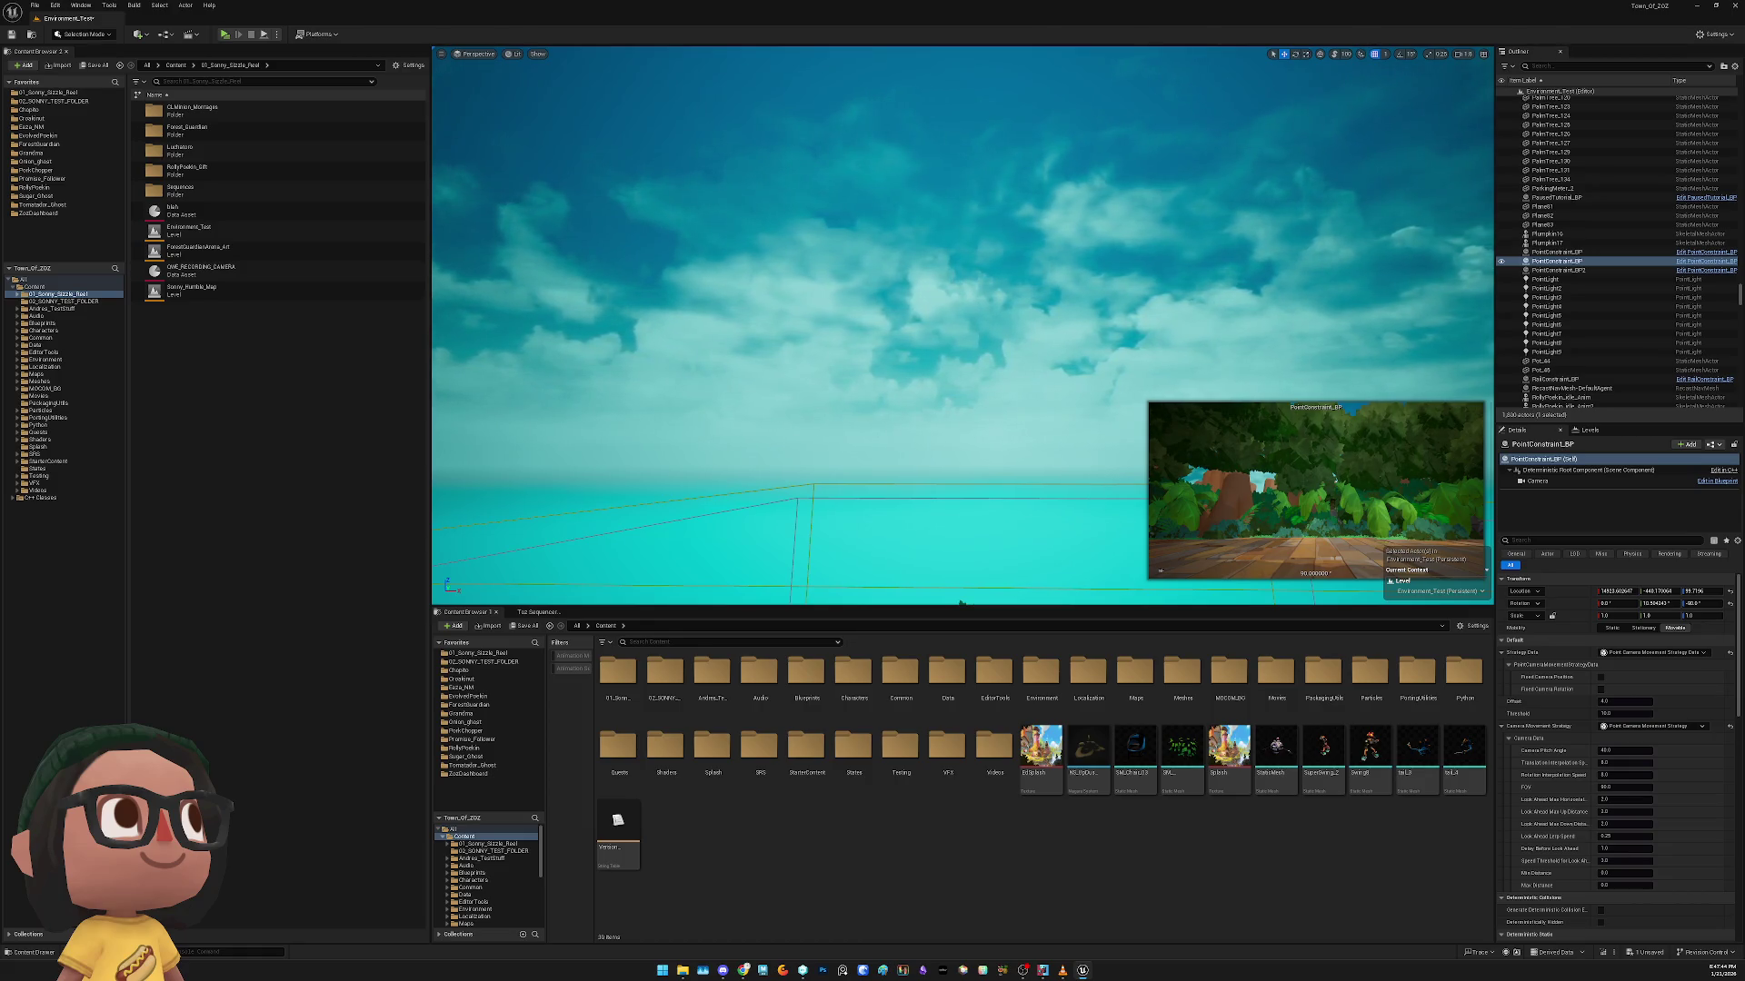
Select the sky sphere and undo its stray rotation
{"action": "left_click", "coordinate": [922, 309]}
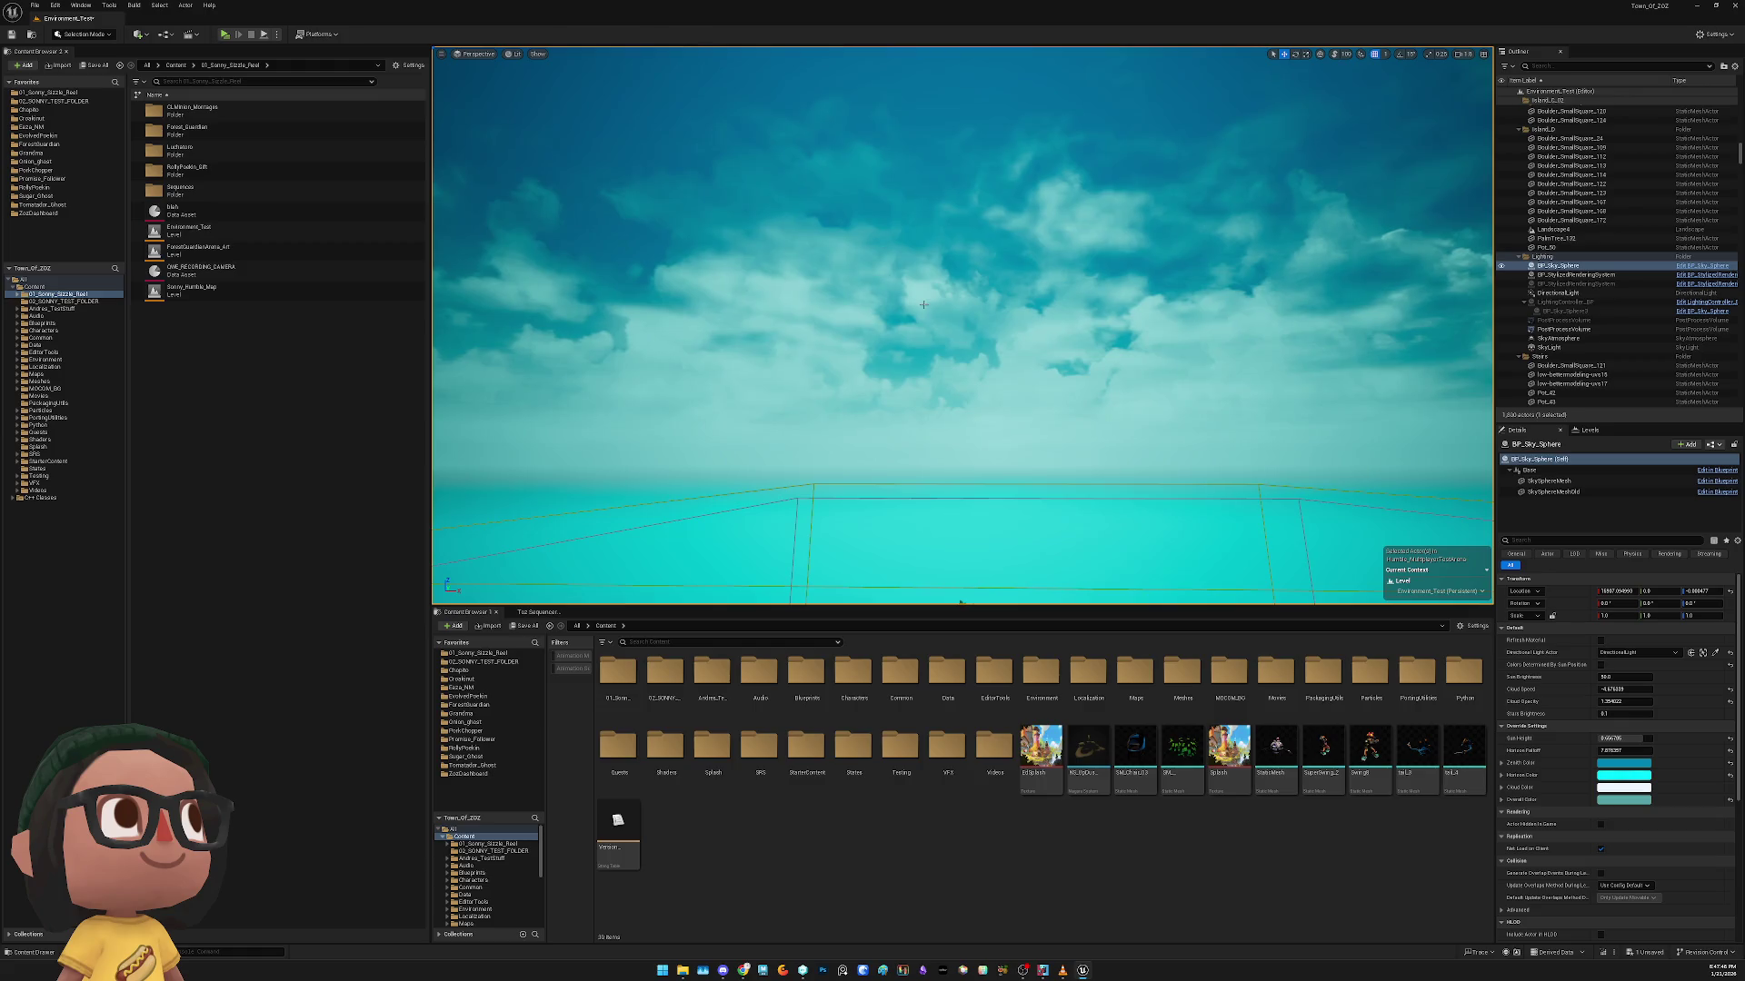
{"action": "key", "text": "e"}
{"action": "key", "text": "f"}
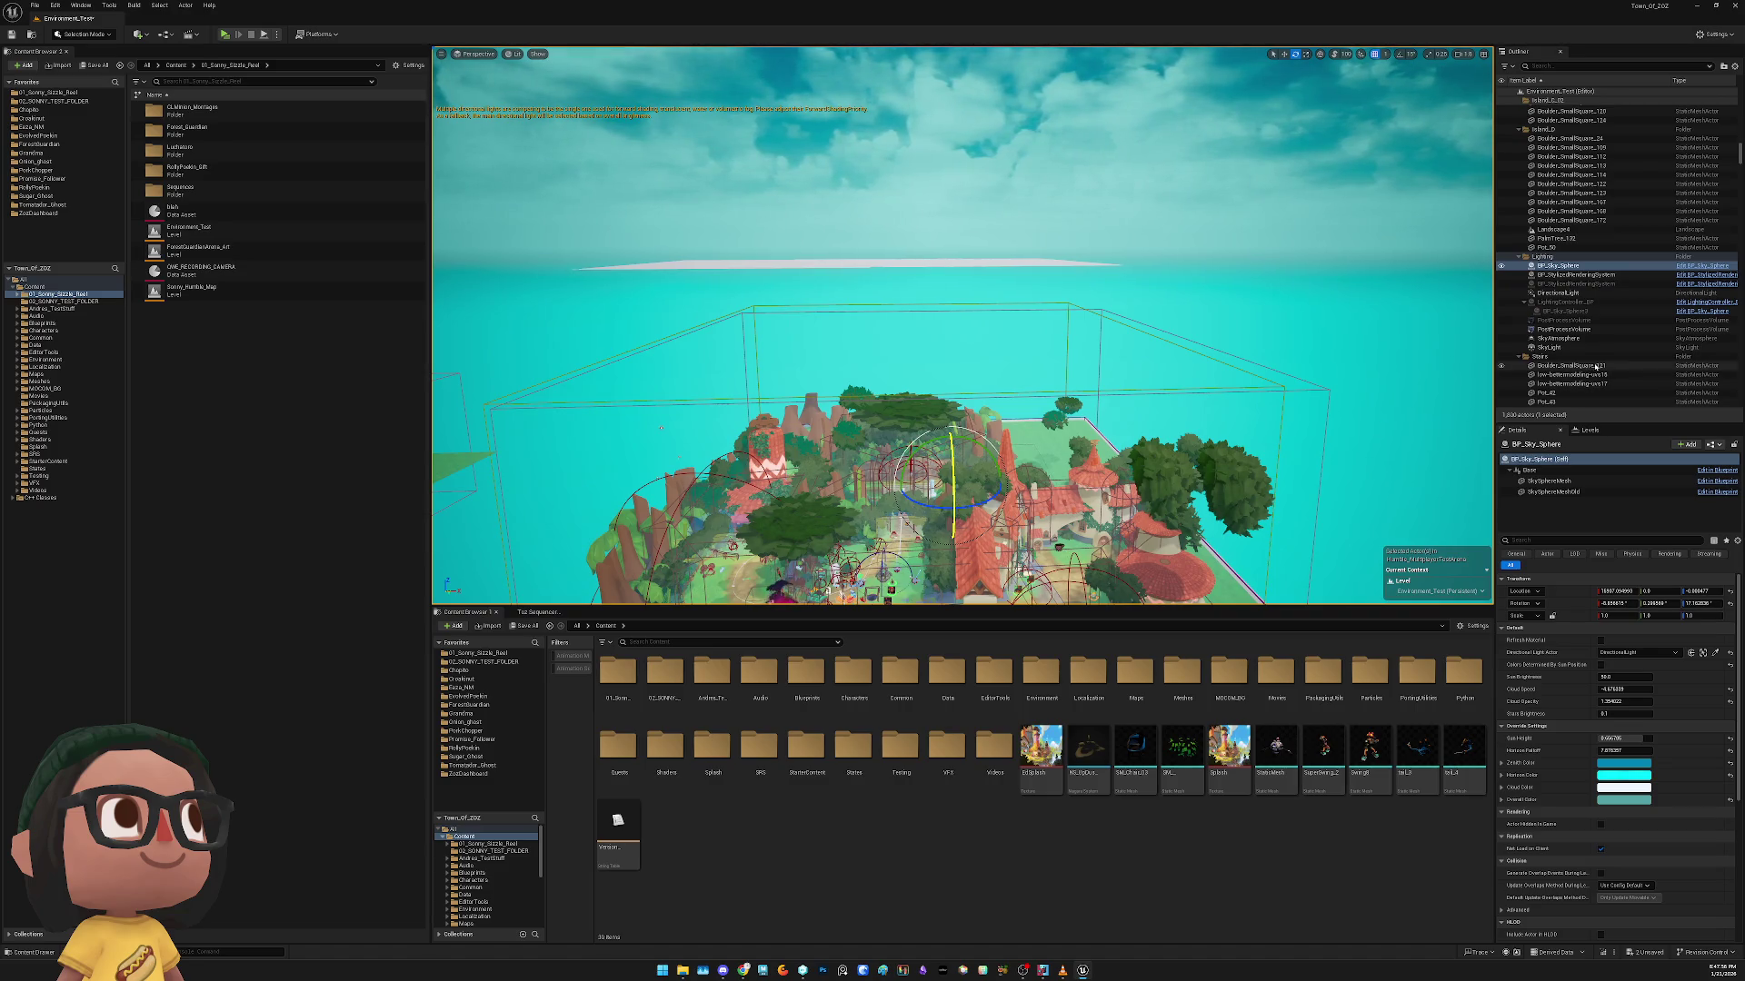
{"action": "key", "text": "ctrl+z"}
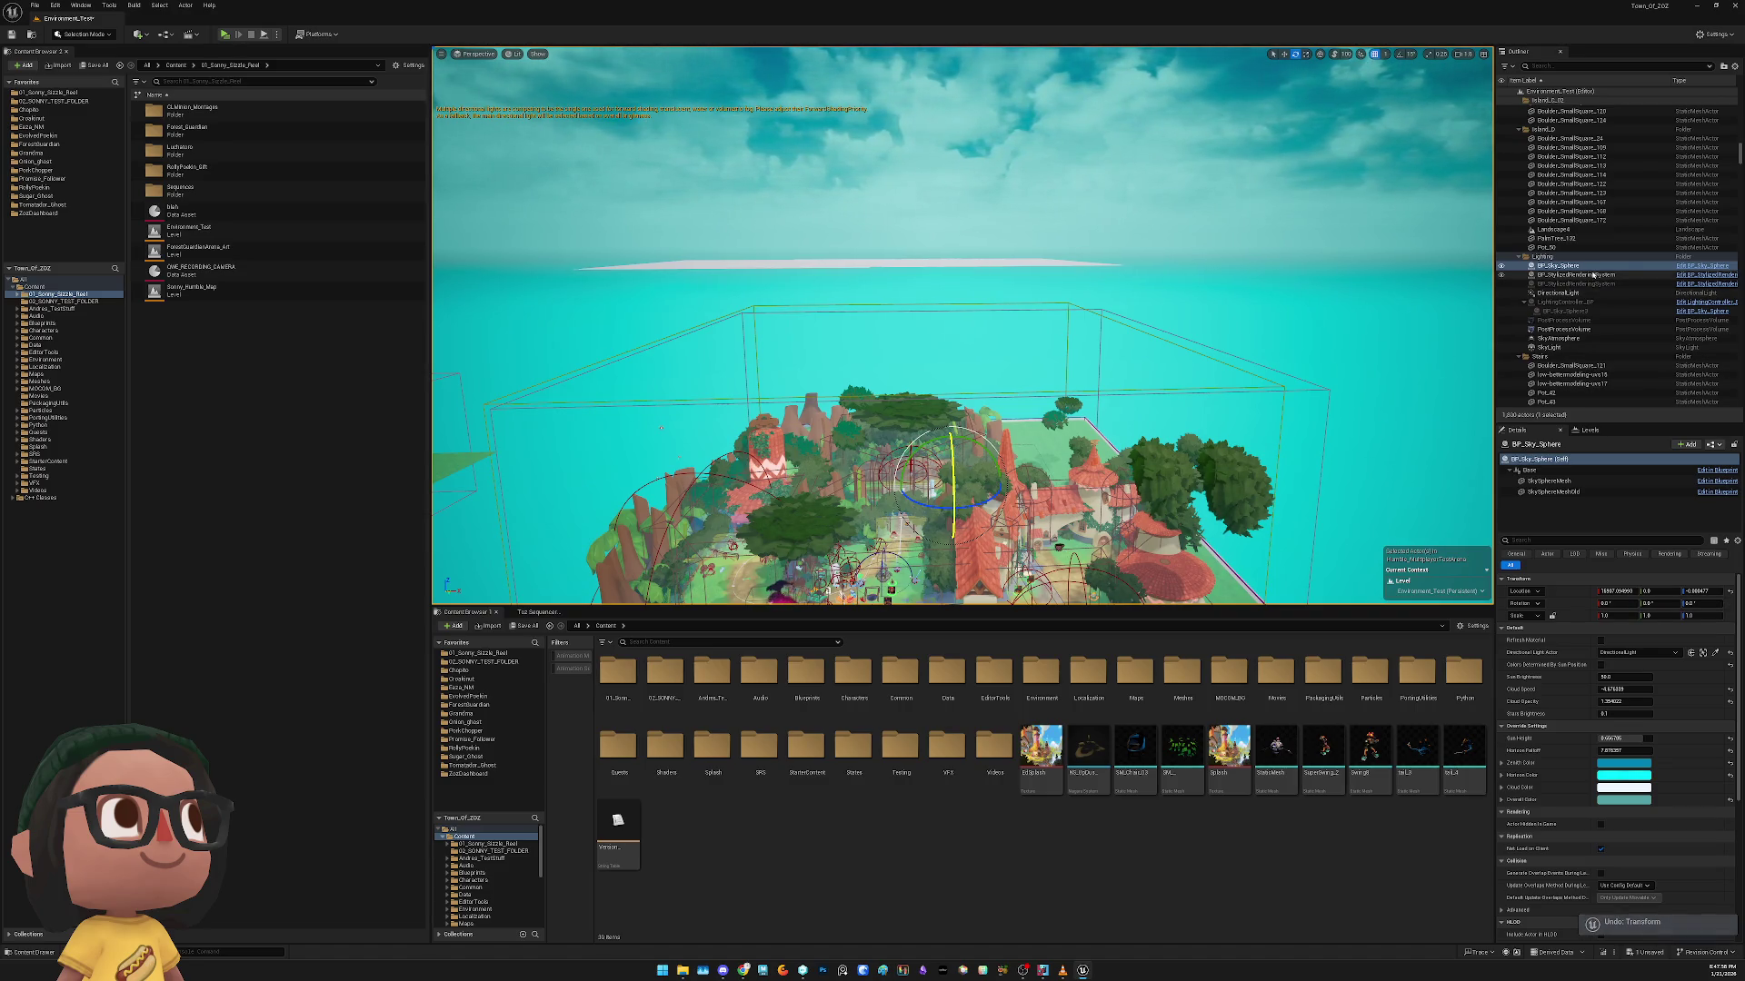
{"action": "key", "text": "ctrl+z"}
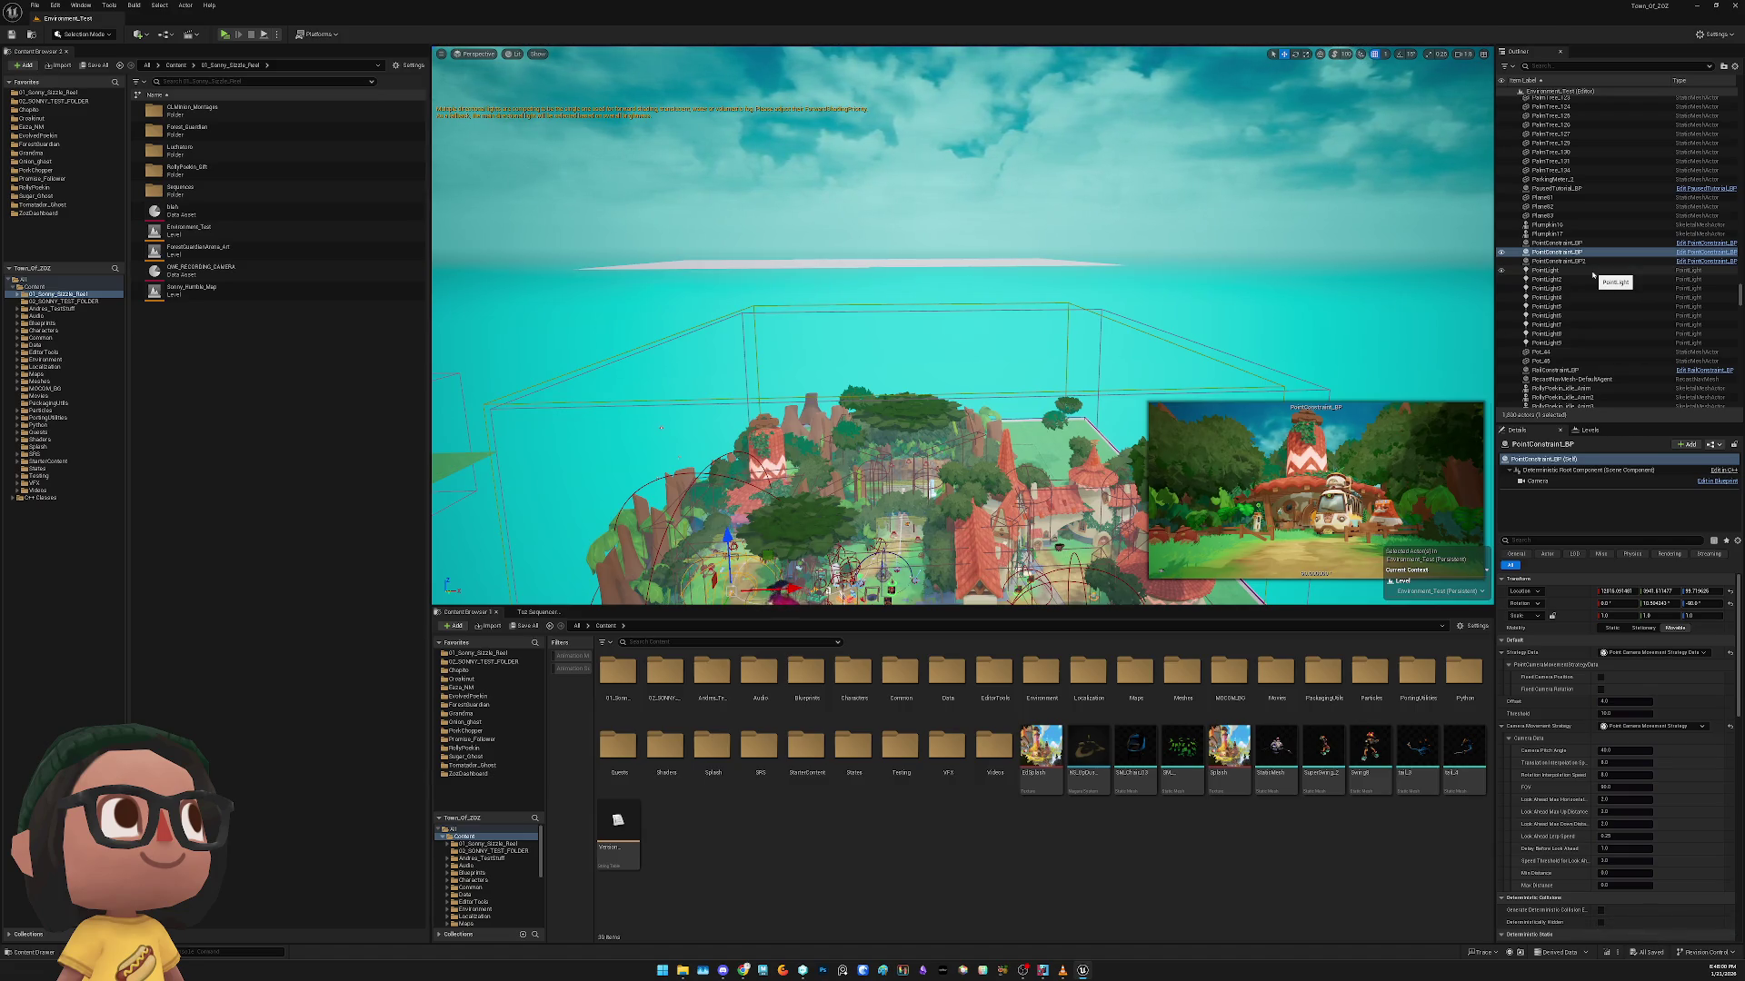
{"action": "key", "text": "ctrl+y"}
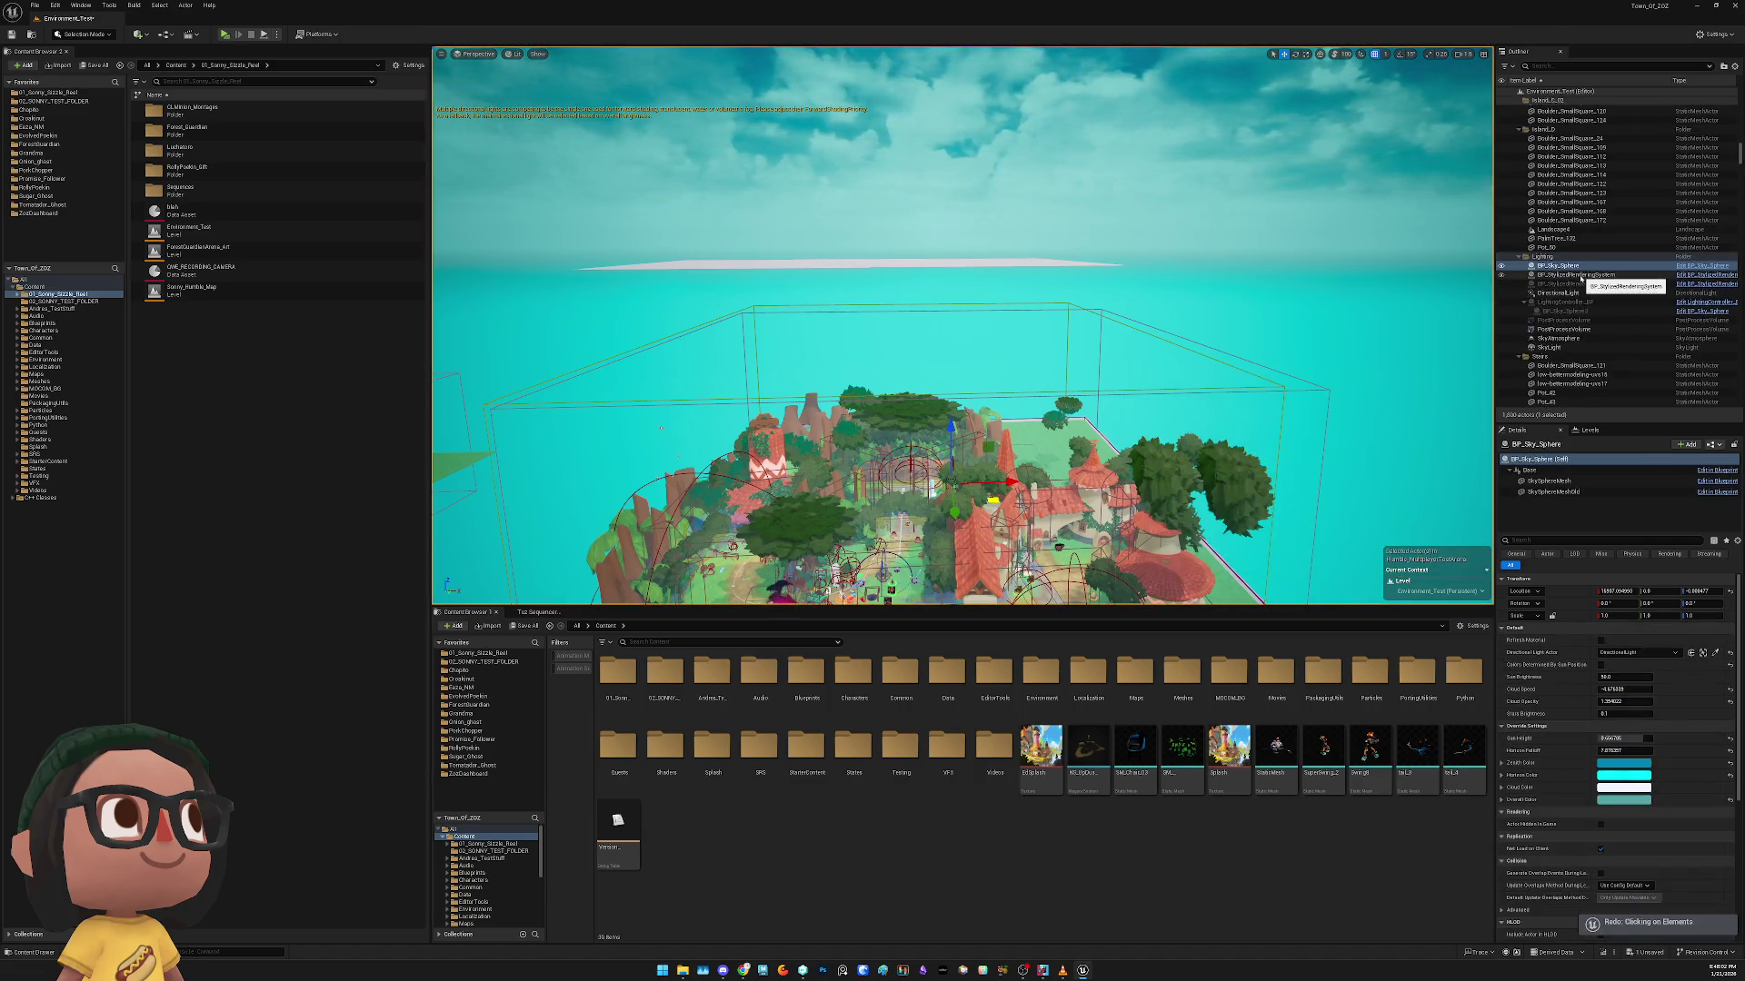
Inspect BP_StylizedRenderingSystem, undo its rotation, and reselect BP_Sky_Sphere
{"action": "left_click", "coordinate": [1583, 275]}
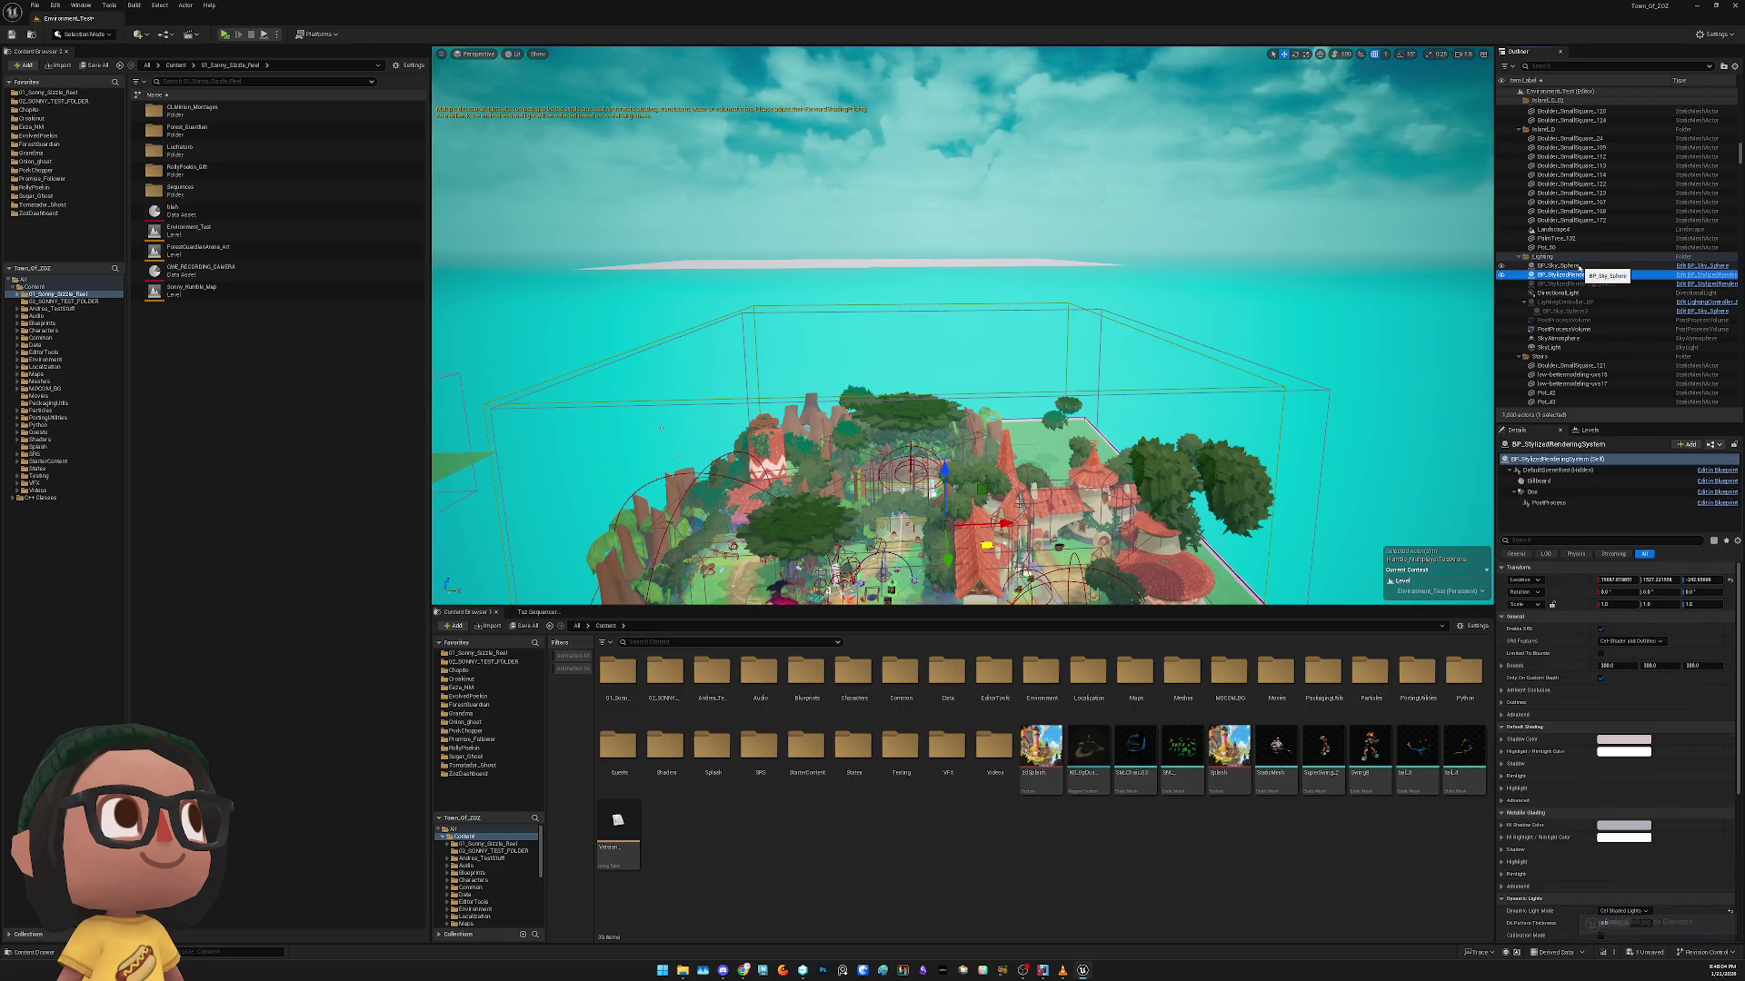
{"action": "key", "text": "e"}
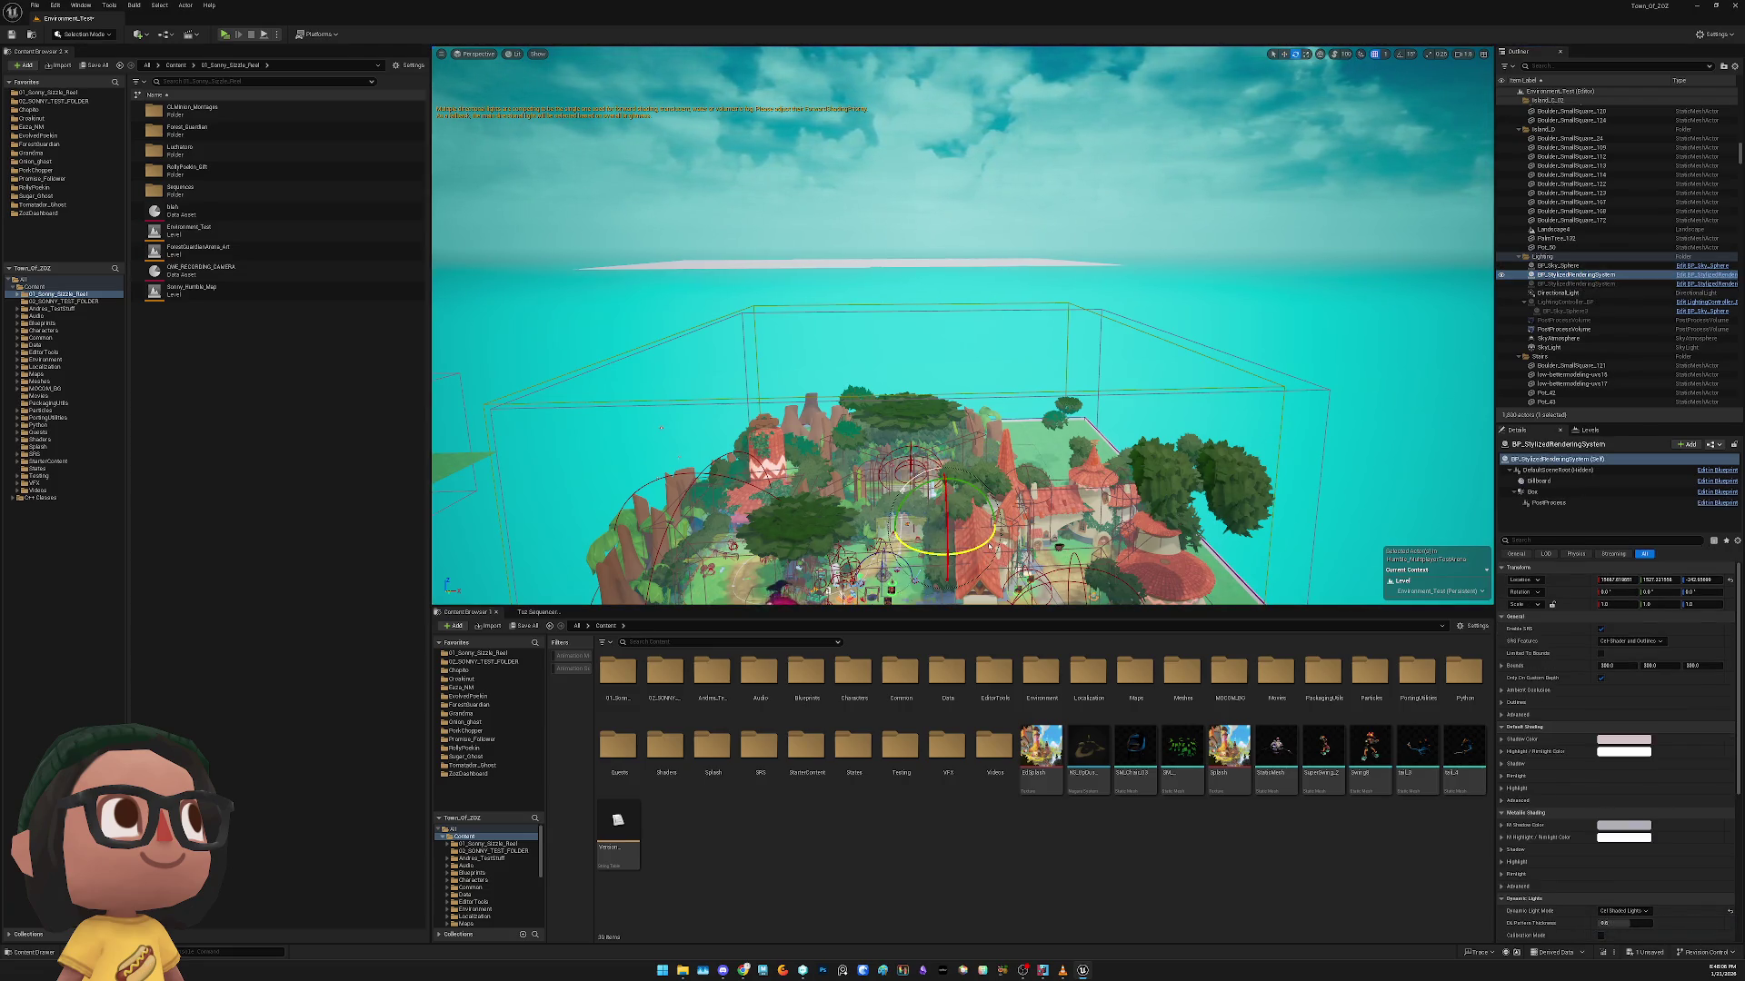
{"action": "key", "text": "ctrl+z"}
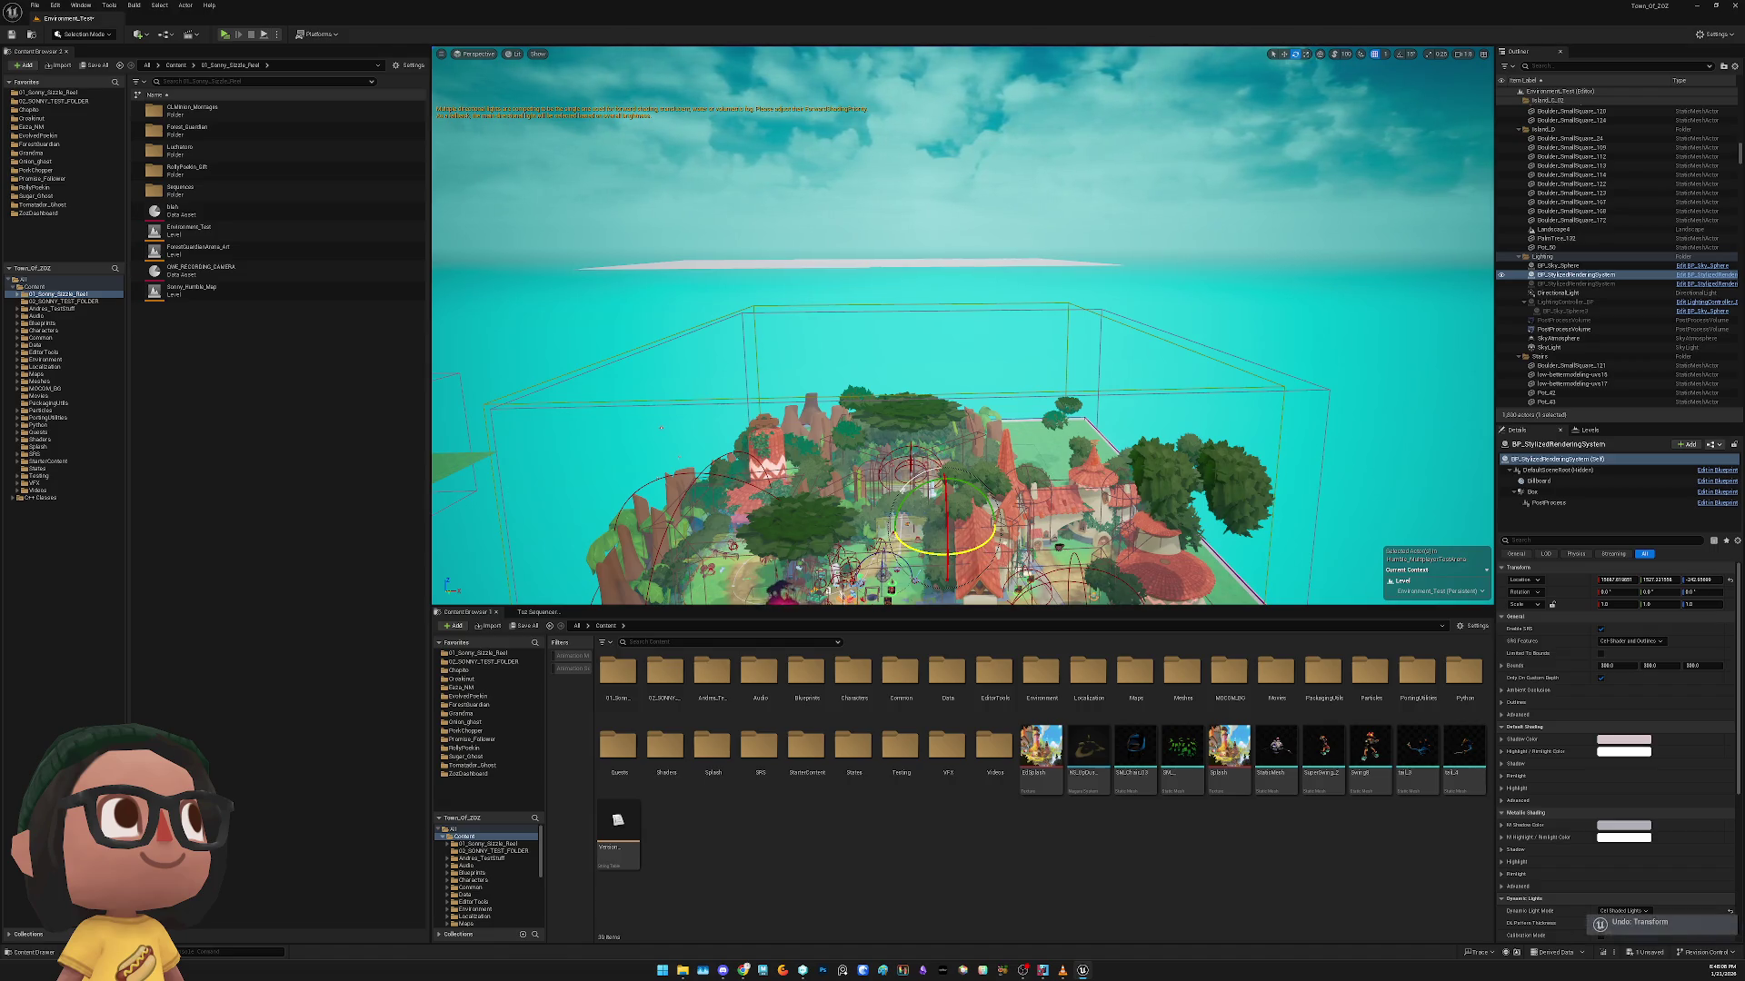
{"action": "key", "text": "ctrl+z"}
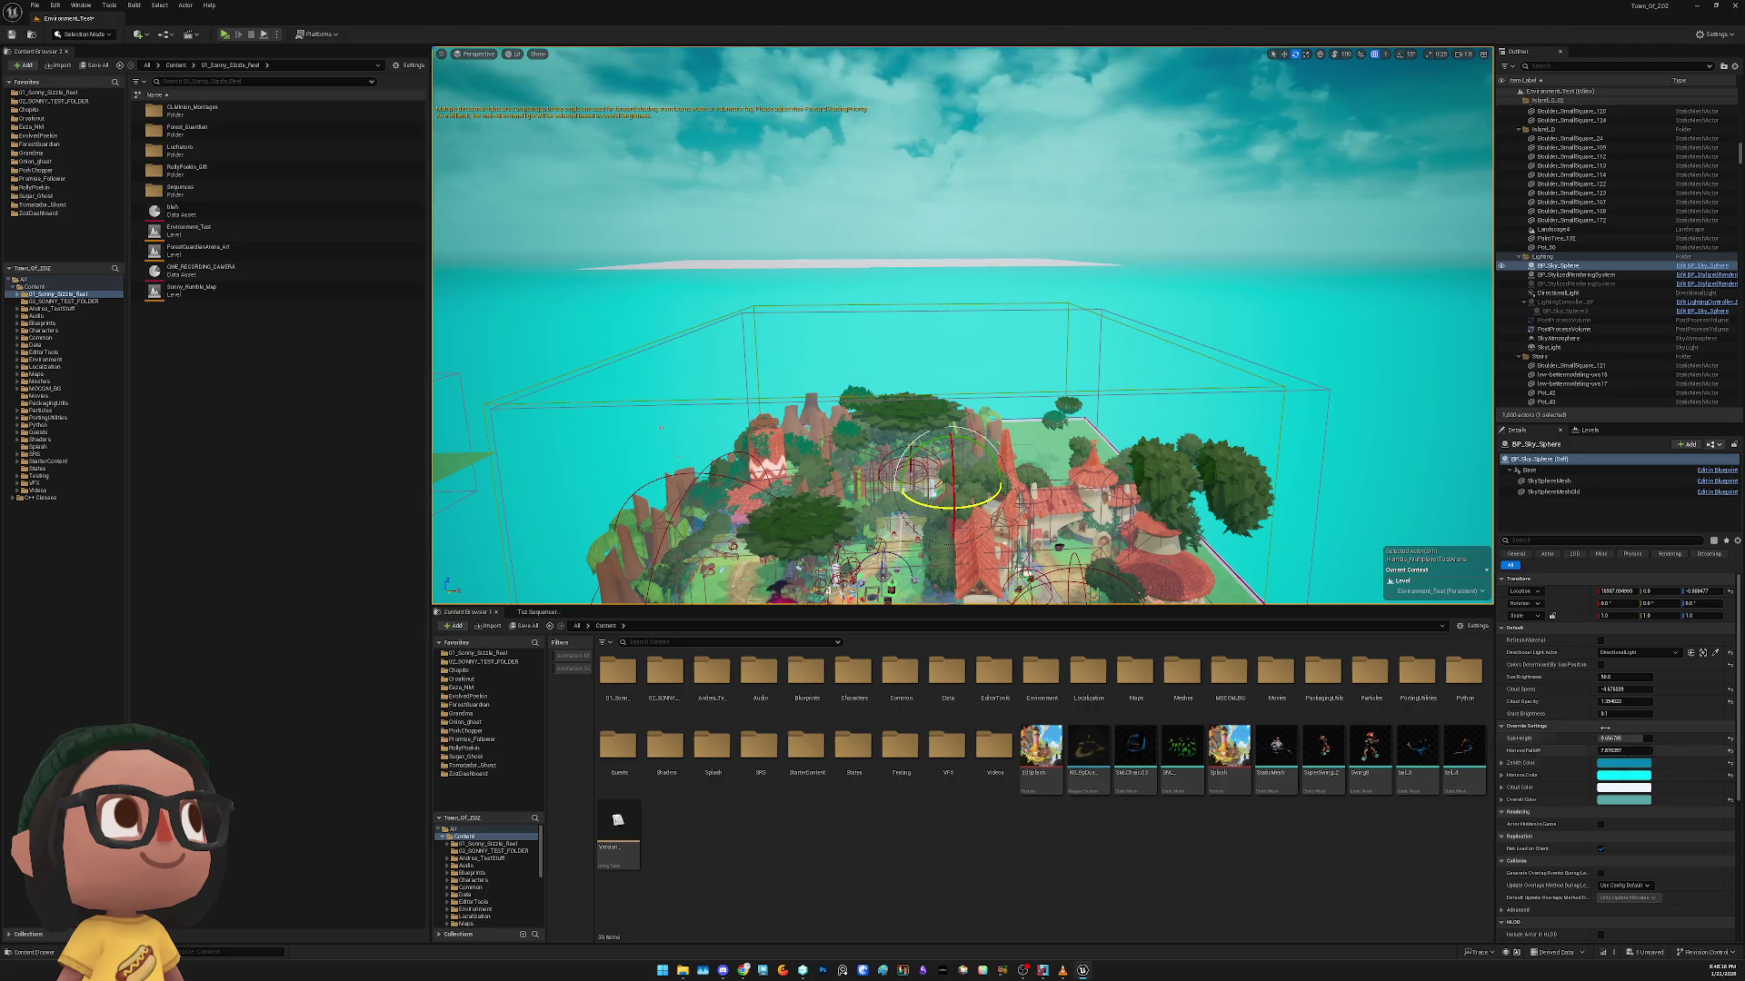
{"action": "left_click", "coordinate": [1548, 275]}
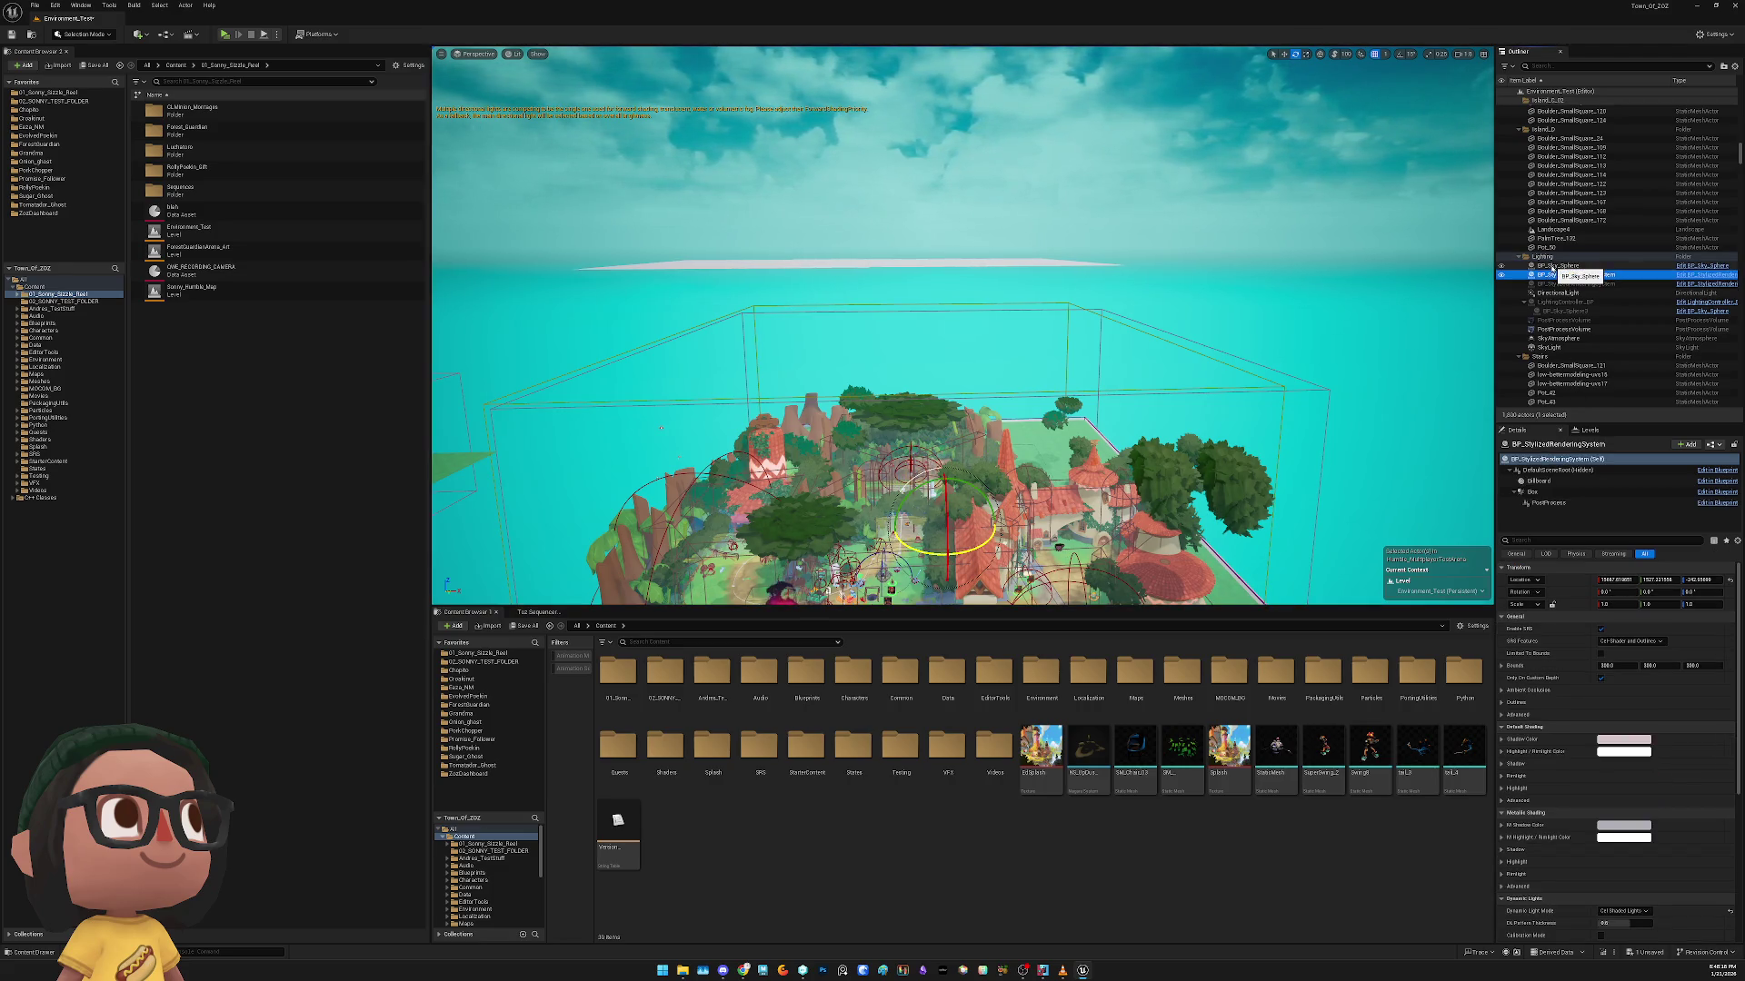
{"action": "left_click", "coordinate": [1552, 266]}
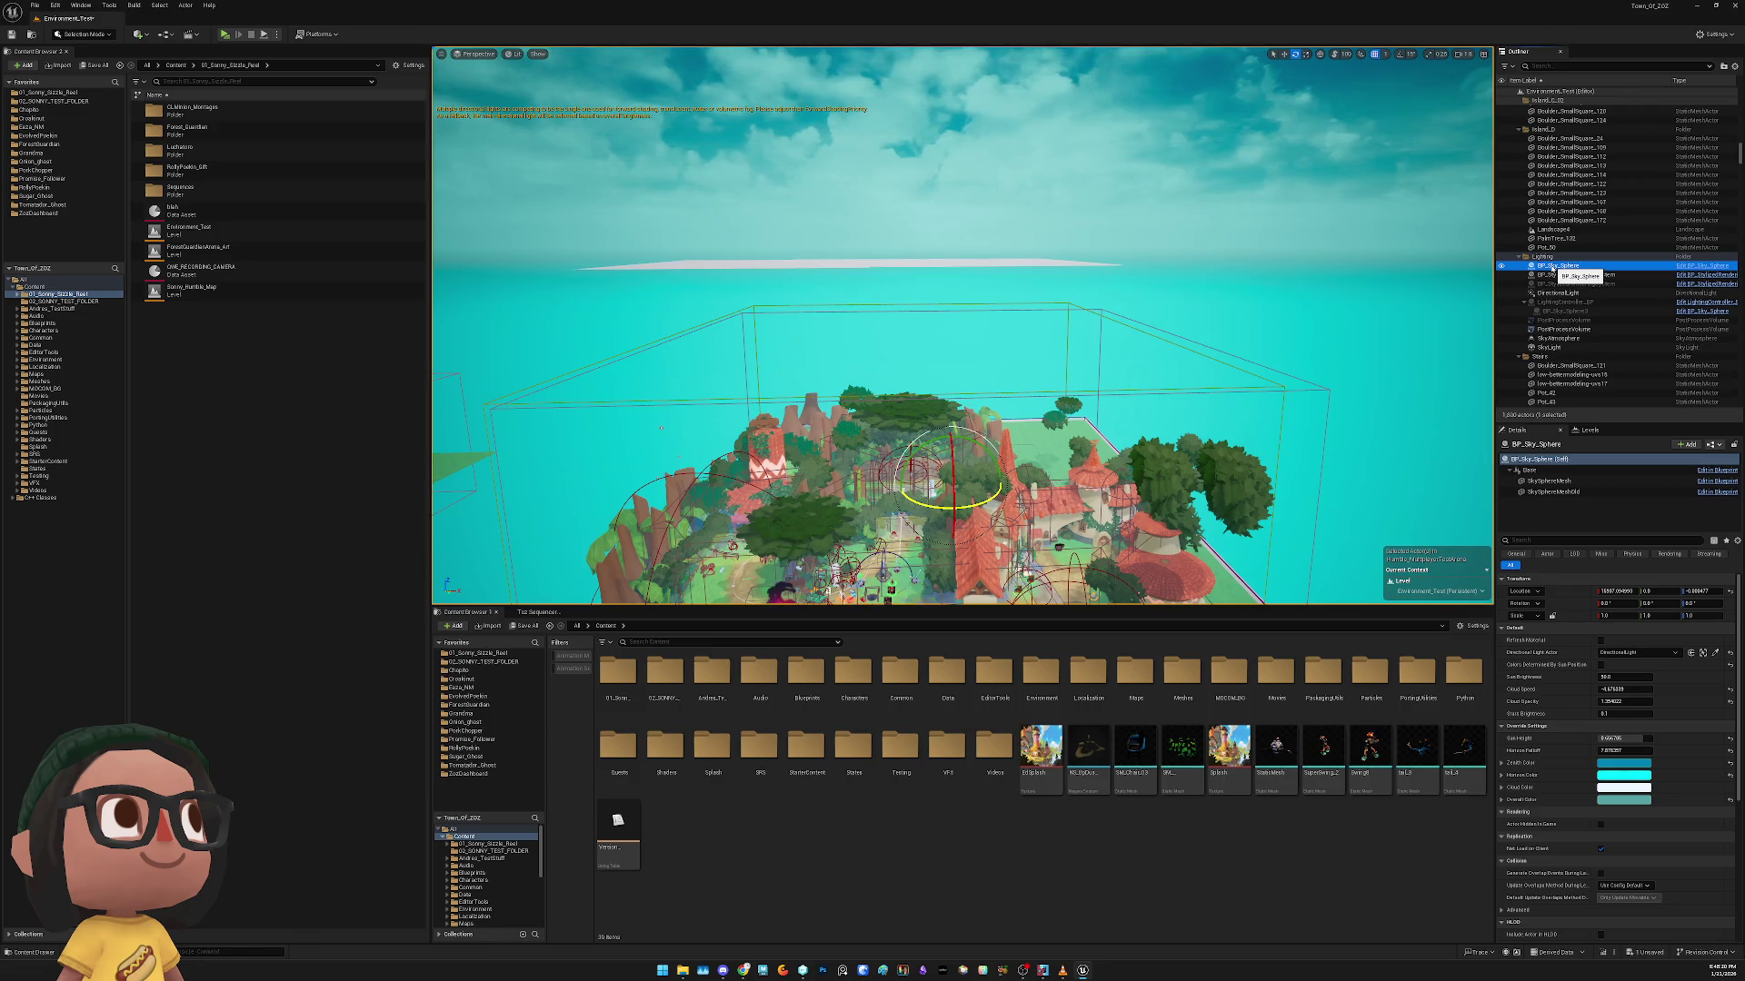
Delete BP_Sky_Sphere, run a Standalone play-test, then restore the sky sphere with undo
{"action": "key", "text": "Delete"}
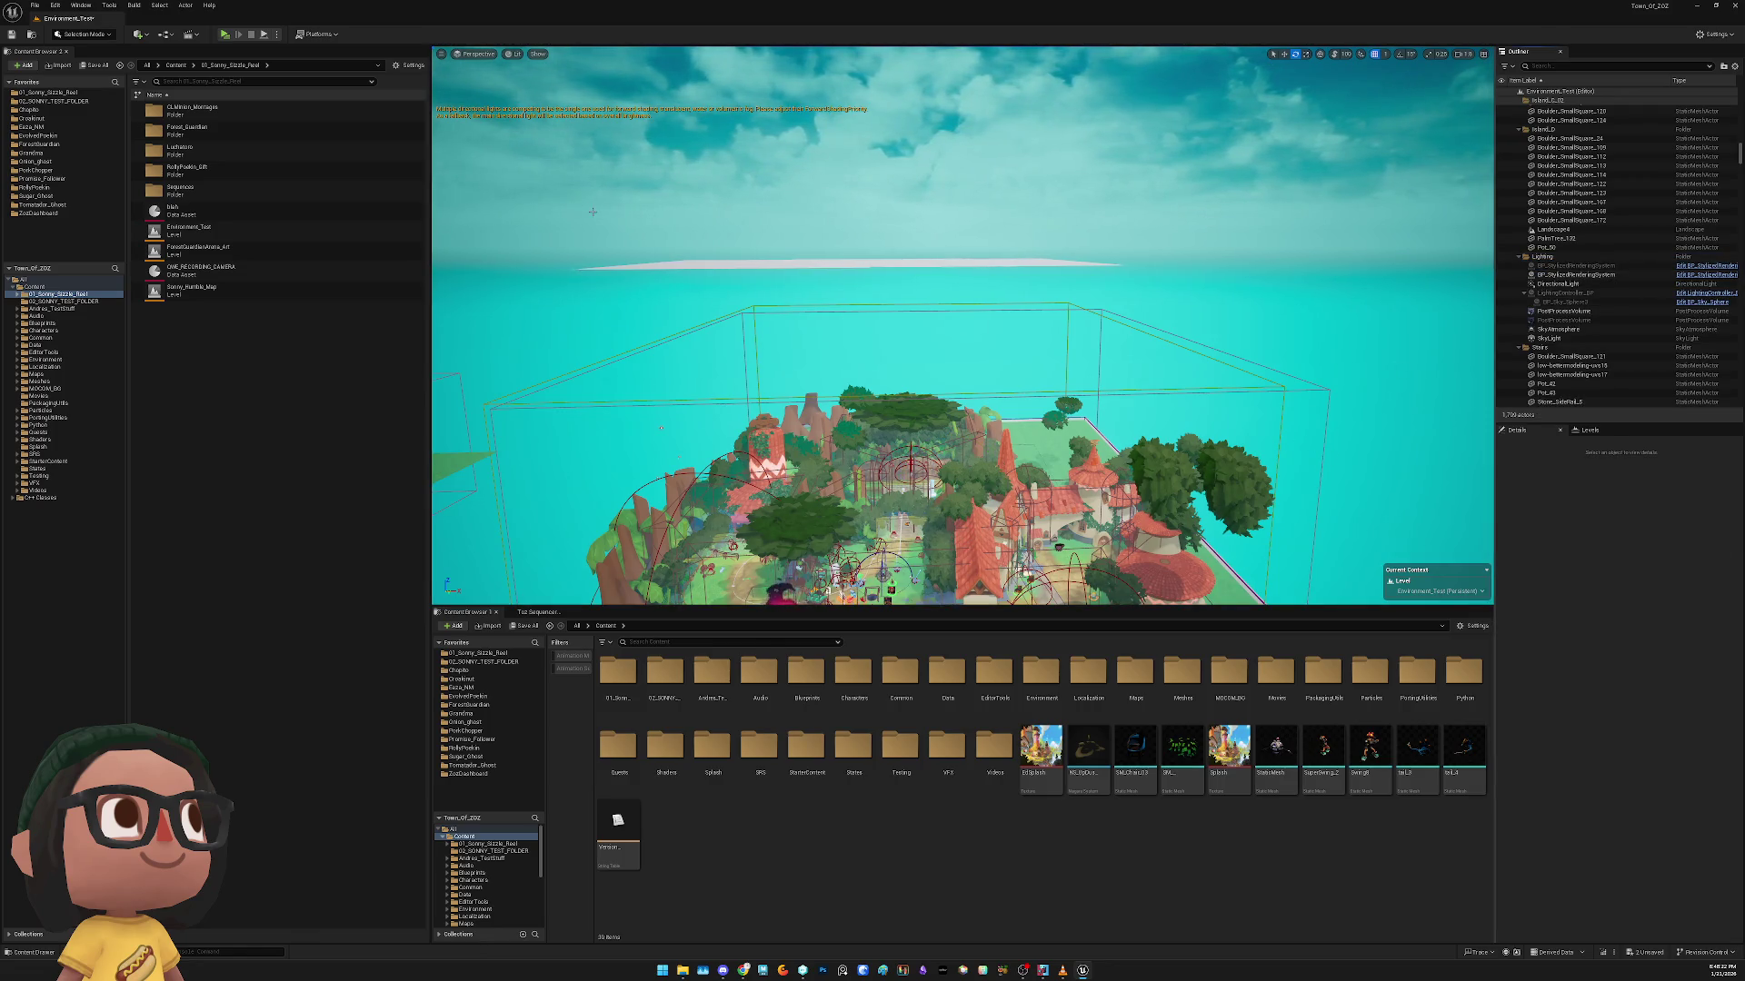
{"action": "key", "text": "ctrl+z"}
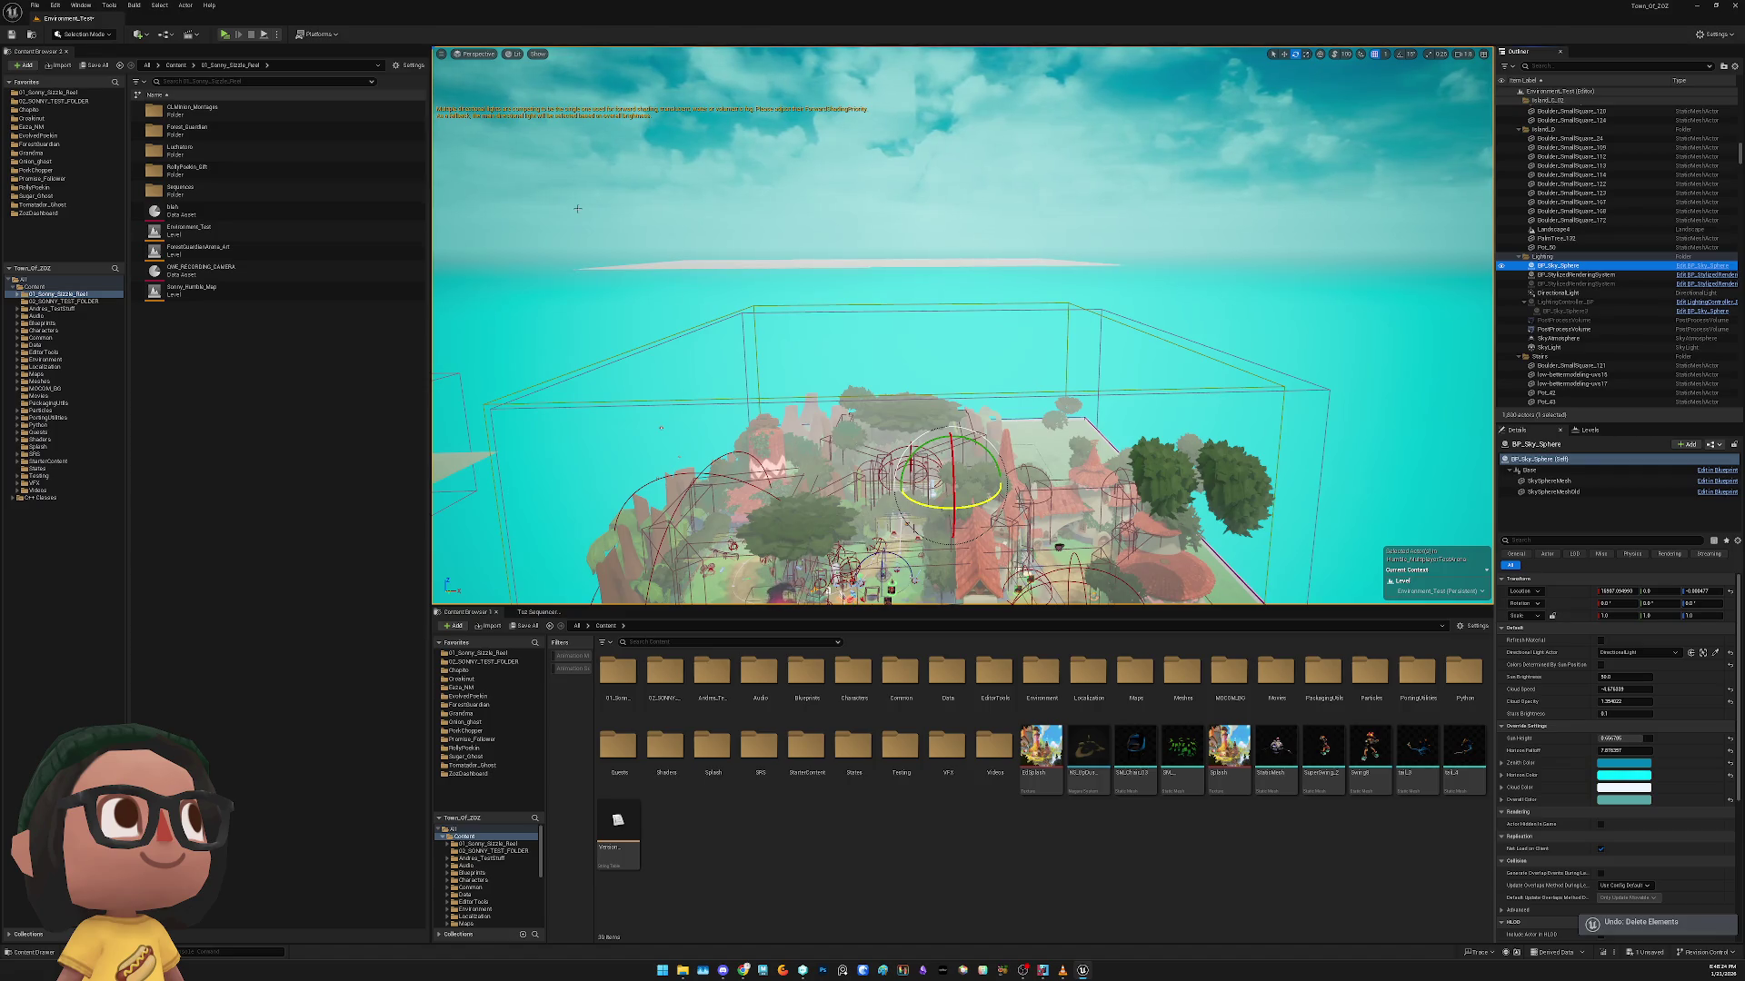
{"action": "key", "text": "Delete"}
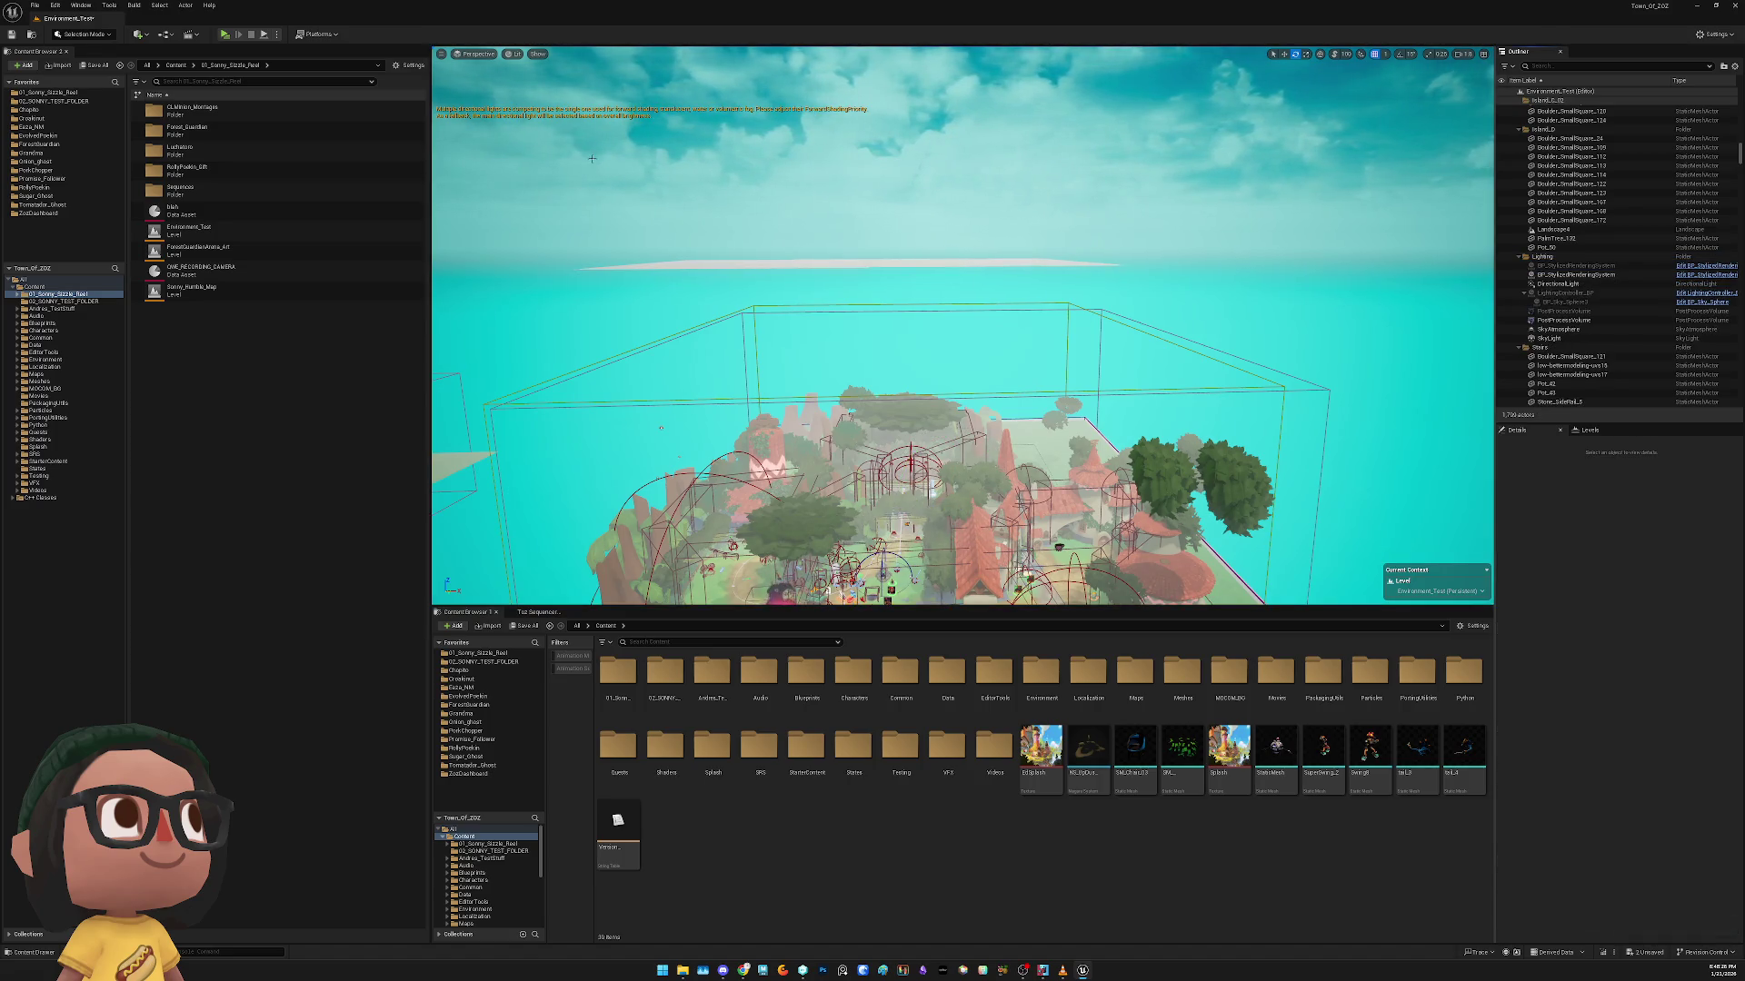
{"action": "key", "text": "alt+p"}
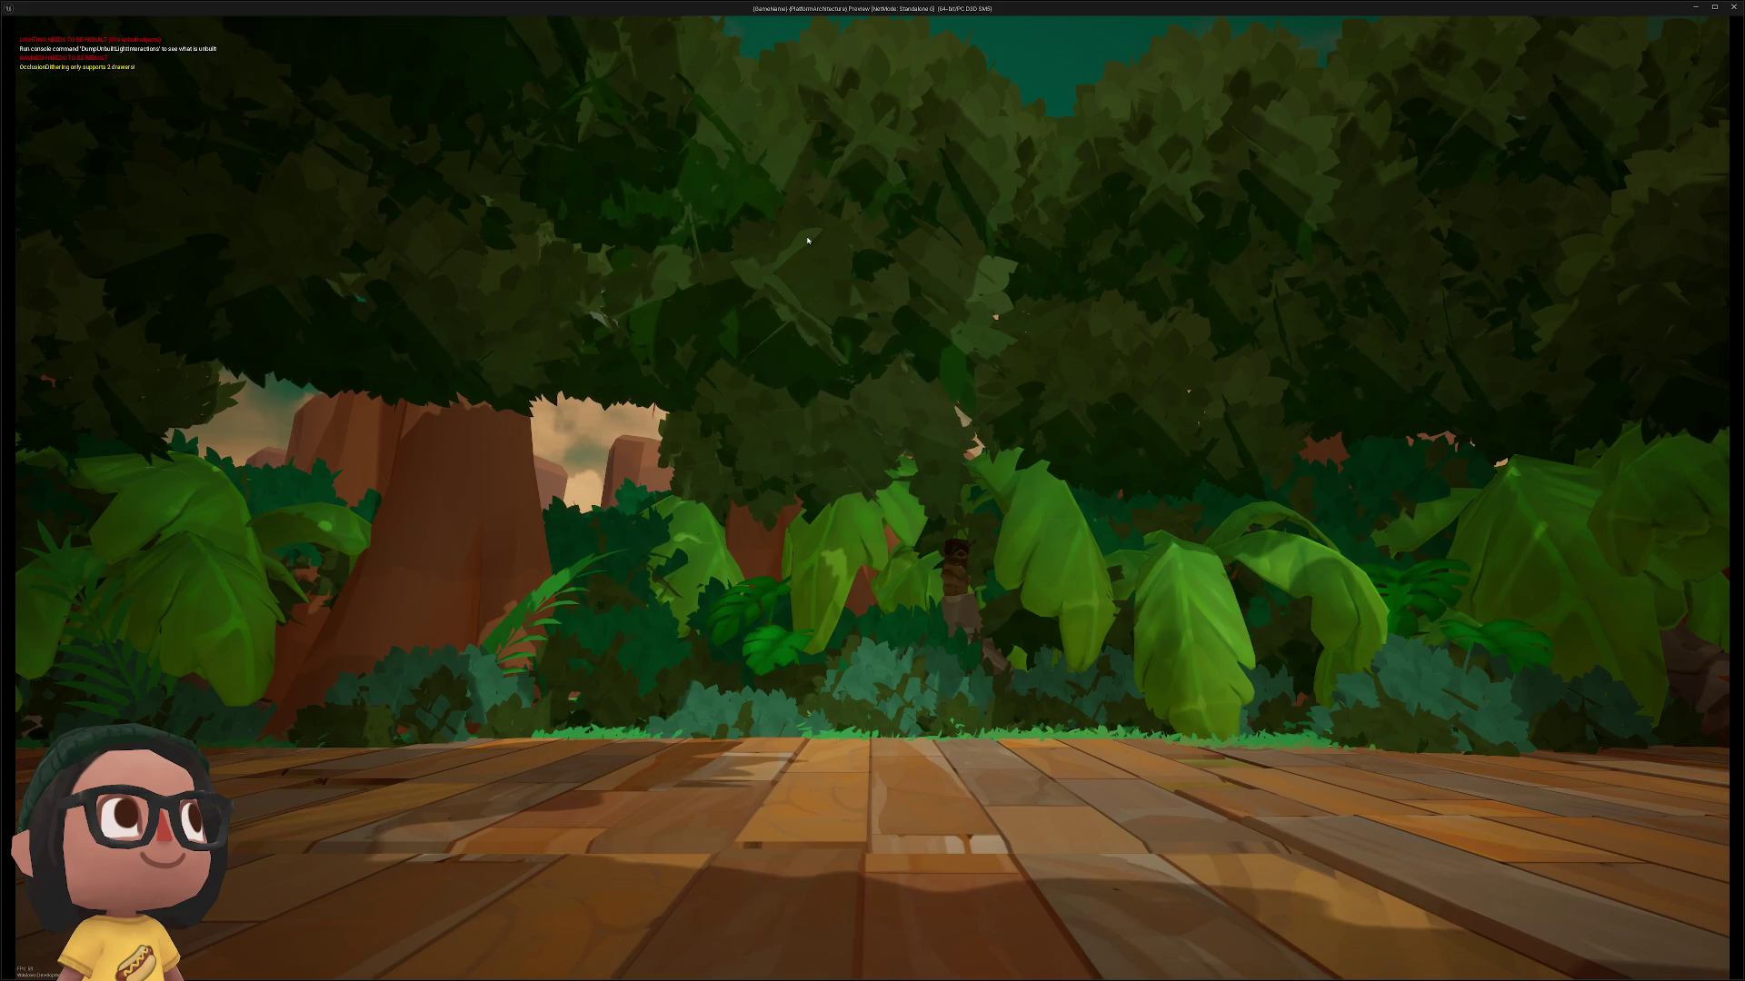
{"action": "key", "text": "Escape"}
{"action": "key", "text": "ctrl+z"}
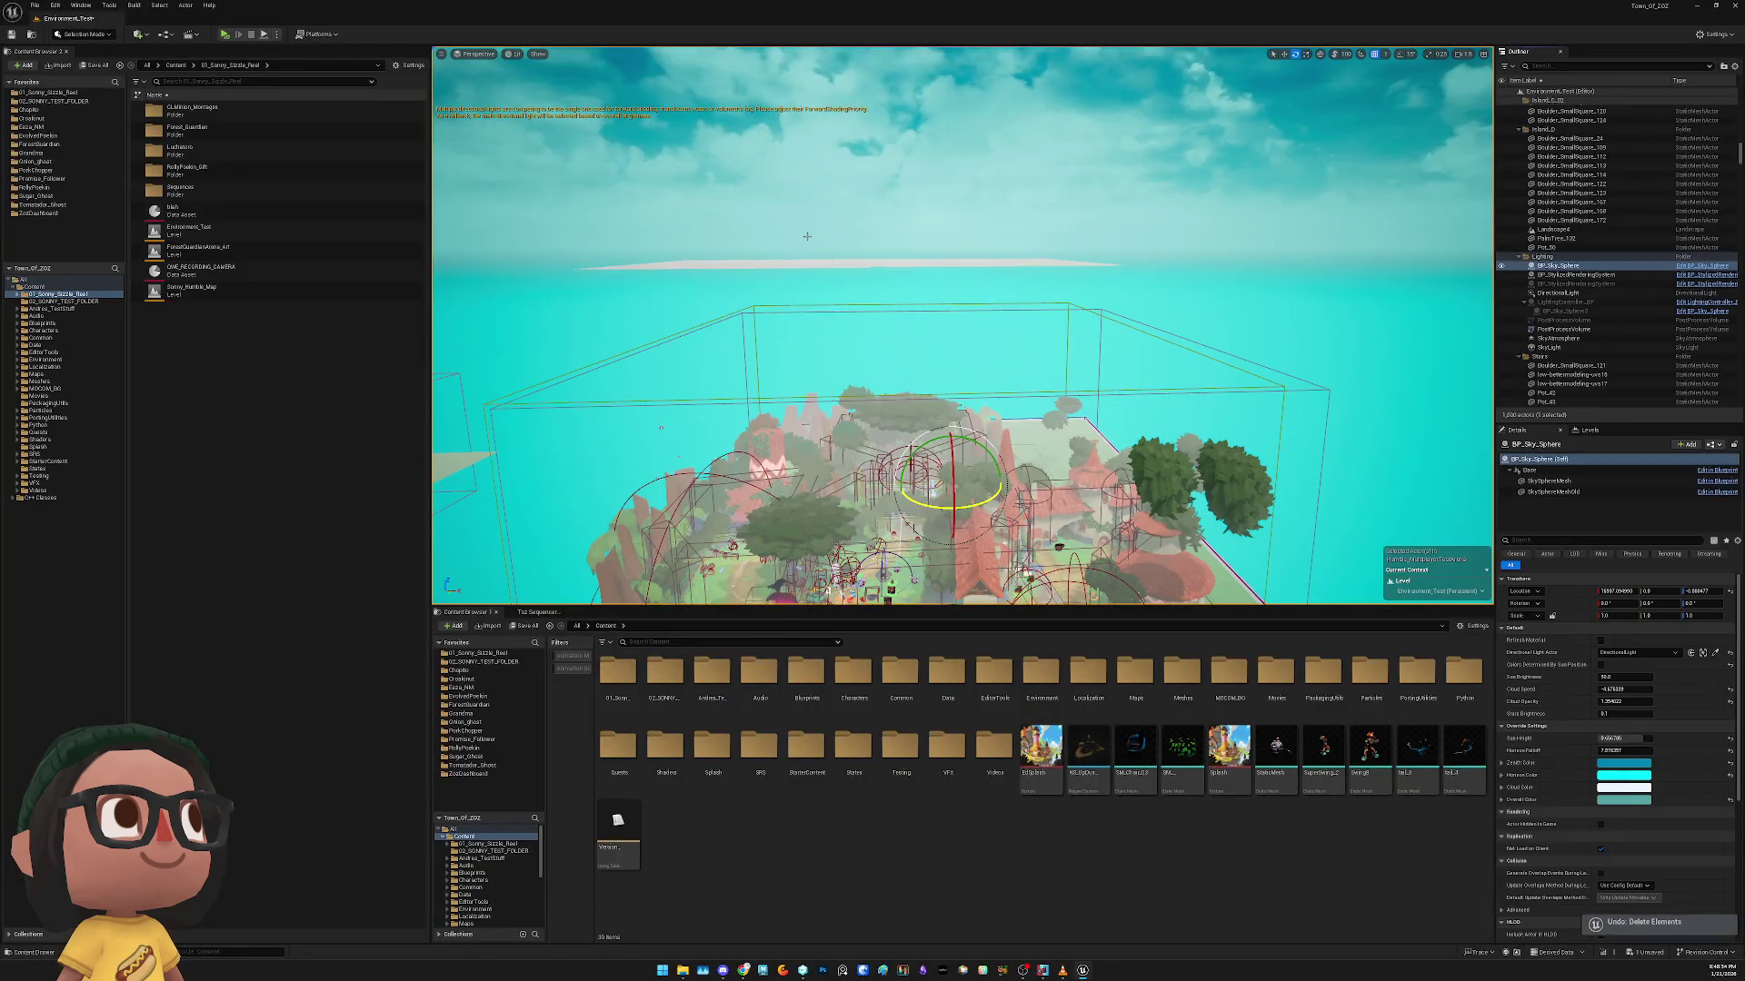
{"action": "left_click_drag", "start_coordinate": [948, 405], "coordinate": [948, 405]}
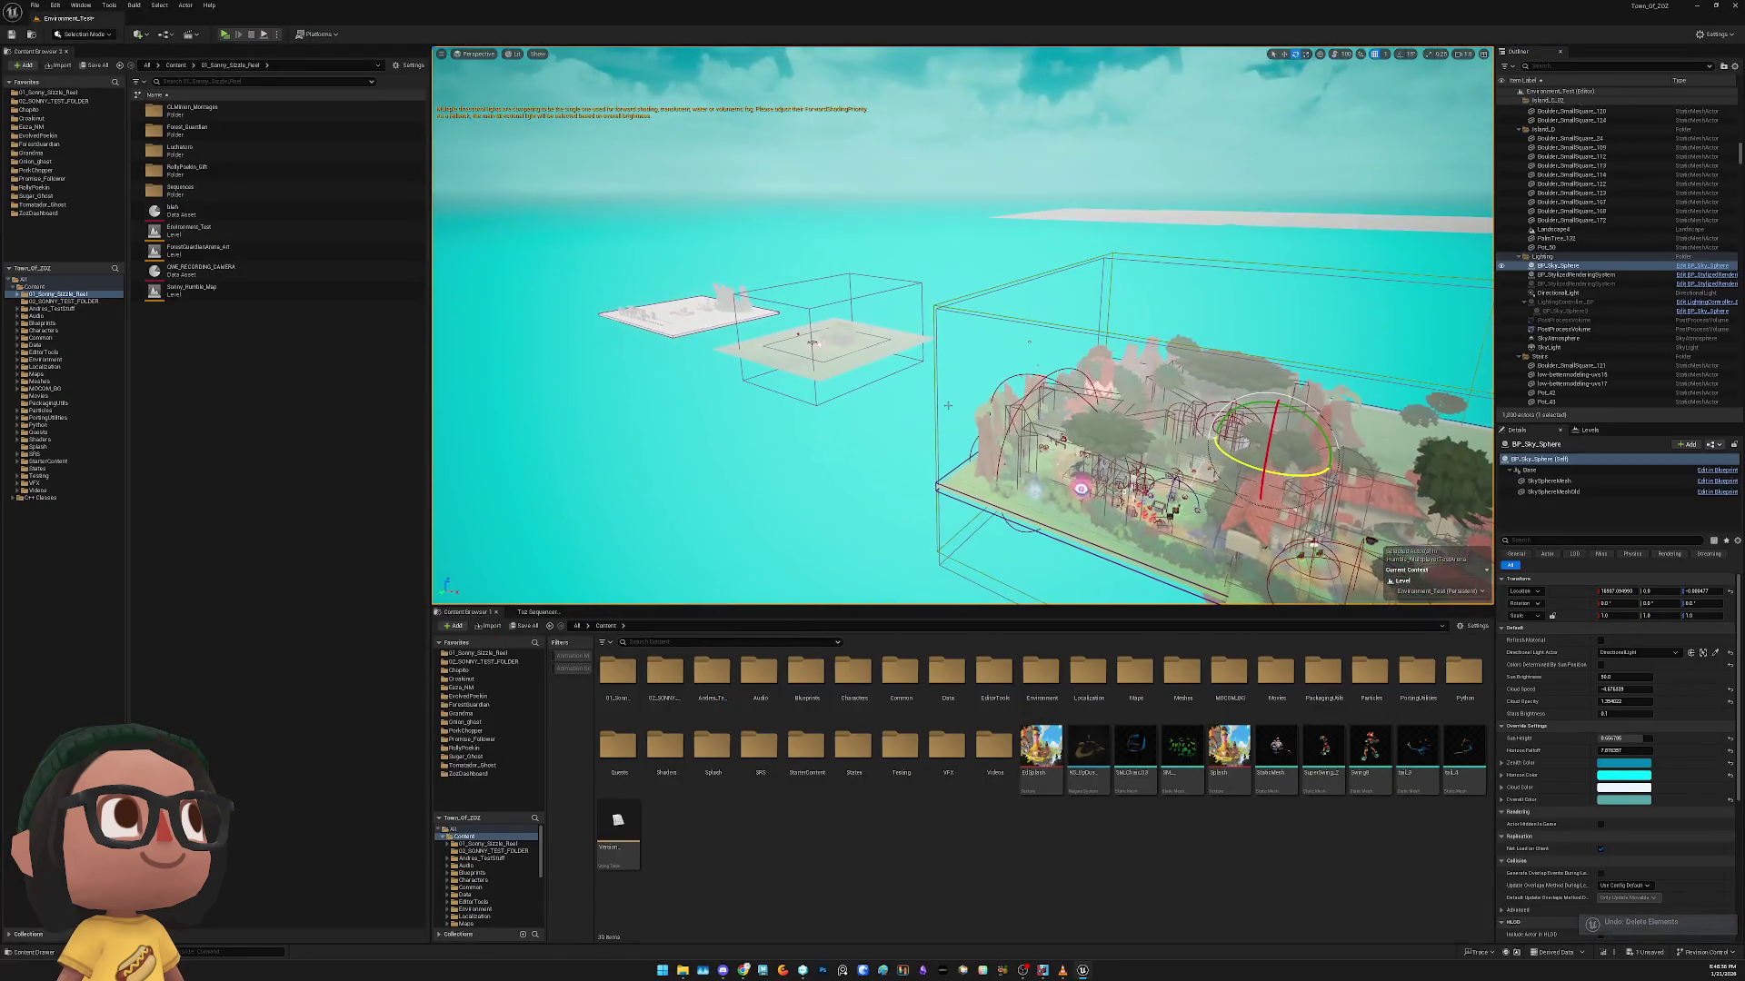
{"action": "mouse_move", "coordinate": [1242, 442]}
{"action": "left_mouse_down"}
{"action": "mouse_move", "coordinate": [1208, 391]}
{"action": "mouse_move", "coordinate": [849, 336]}
{"action": "mouse_move", "coordinate": [939, 381]}
{"action": "left_mouse_up"}
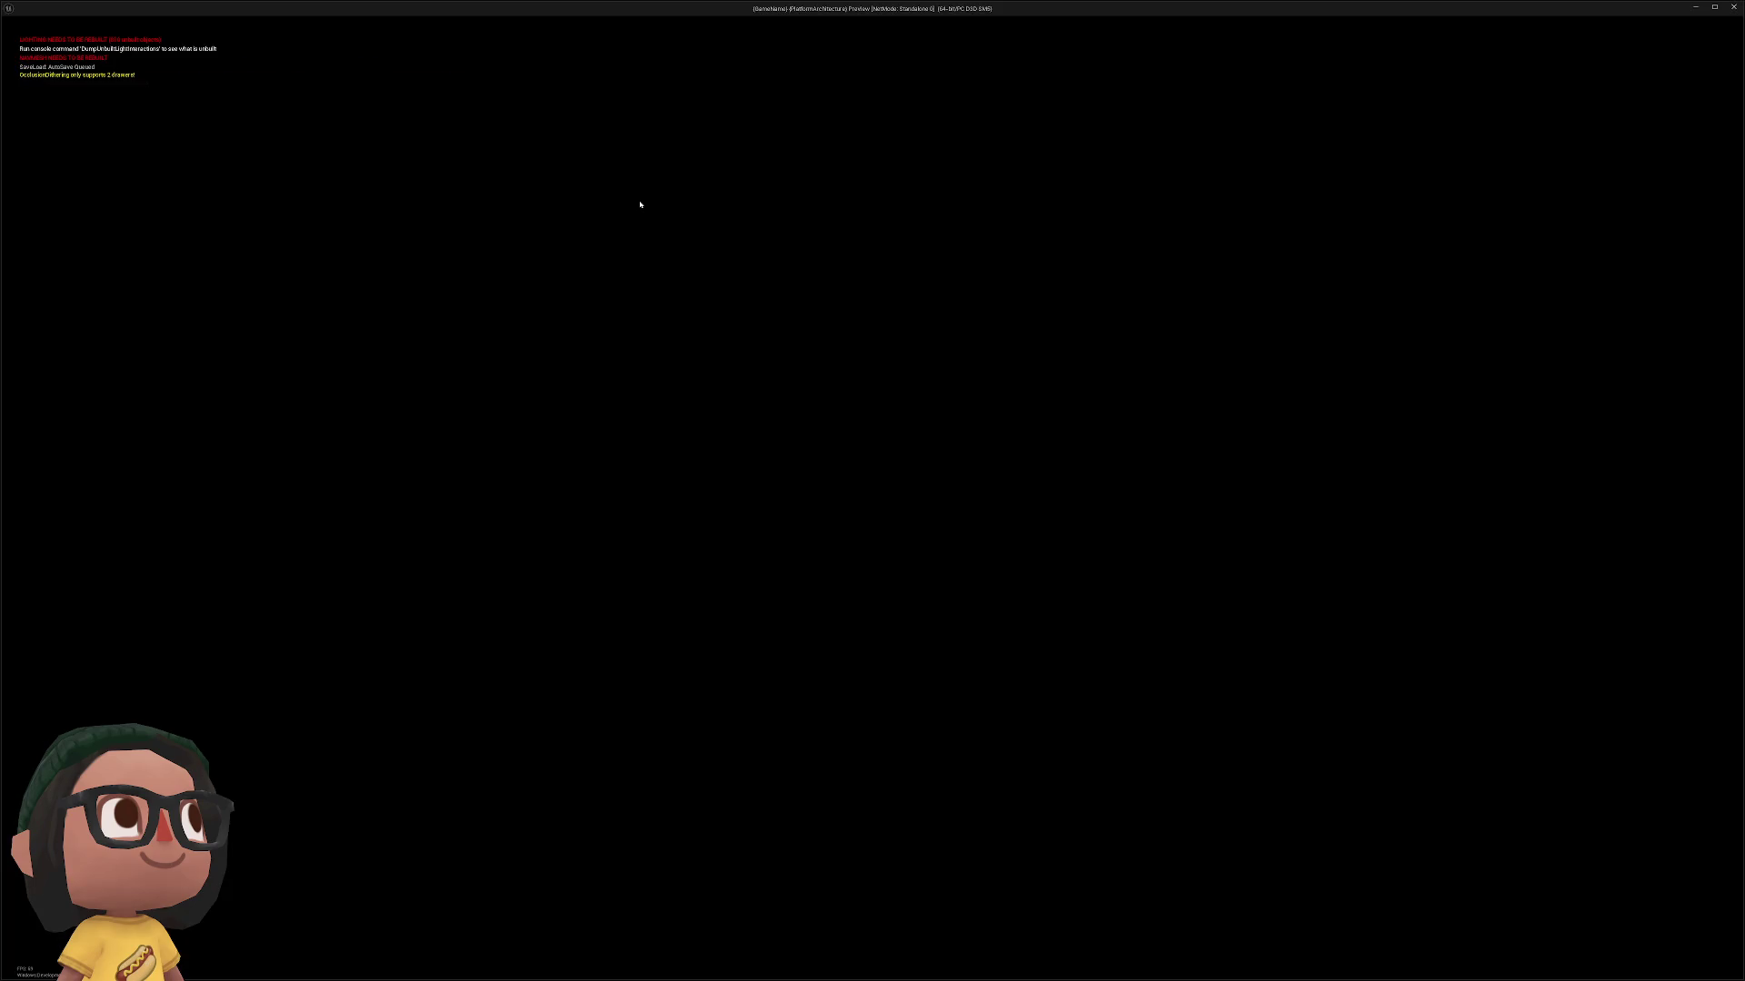
{"action": "key", "text": "Escape"}
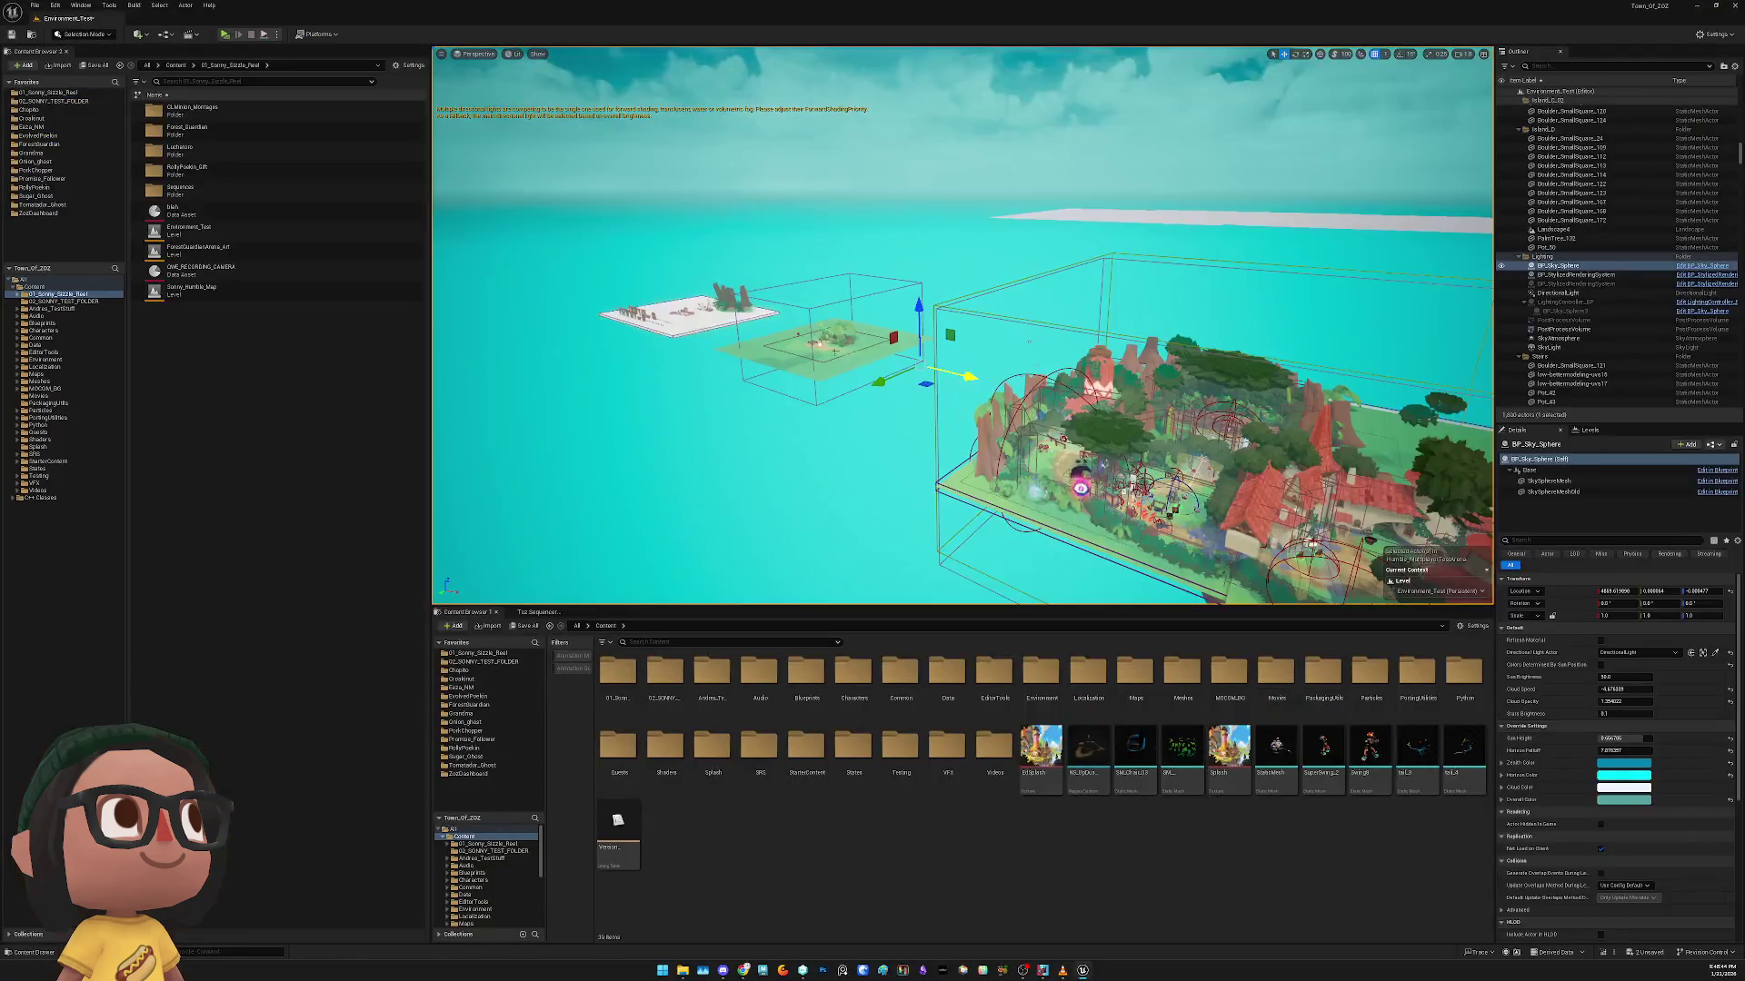
{"action": "key", "text": "ctrl+z"}
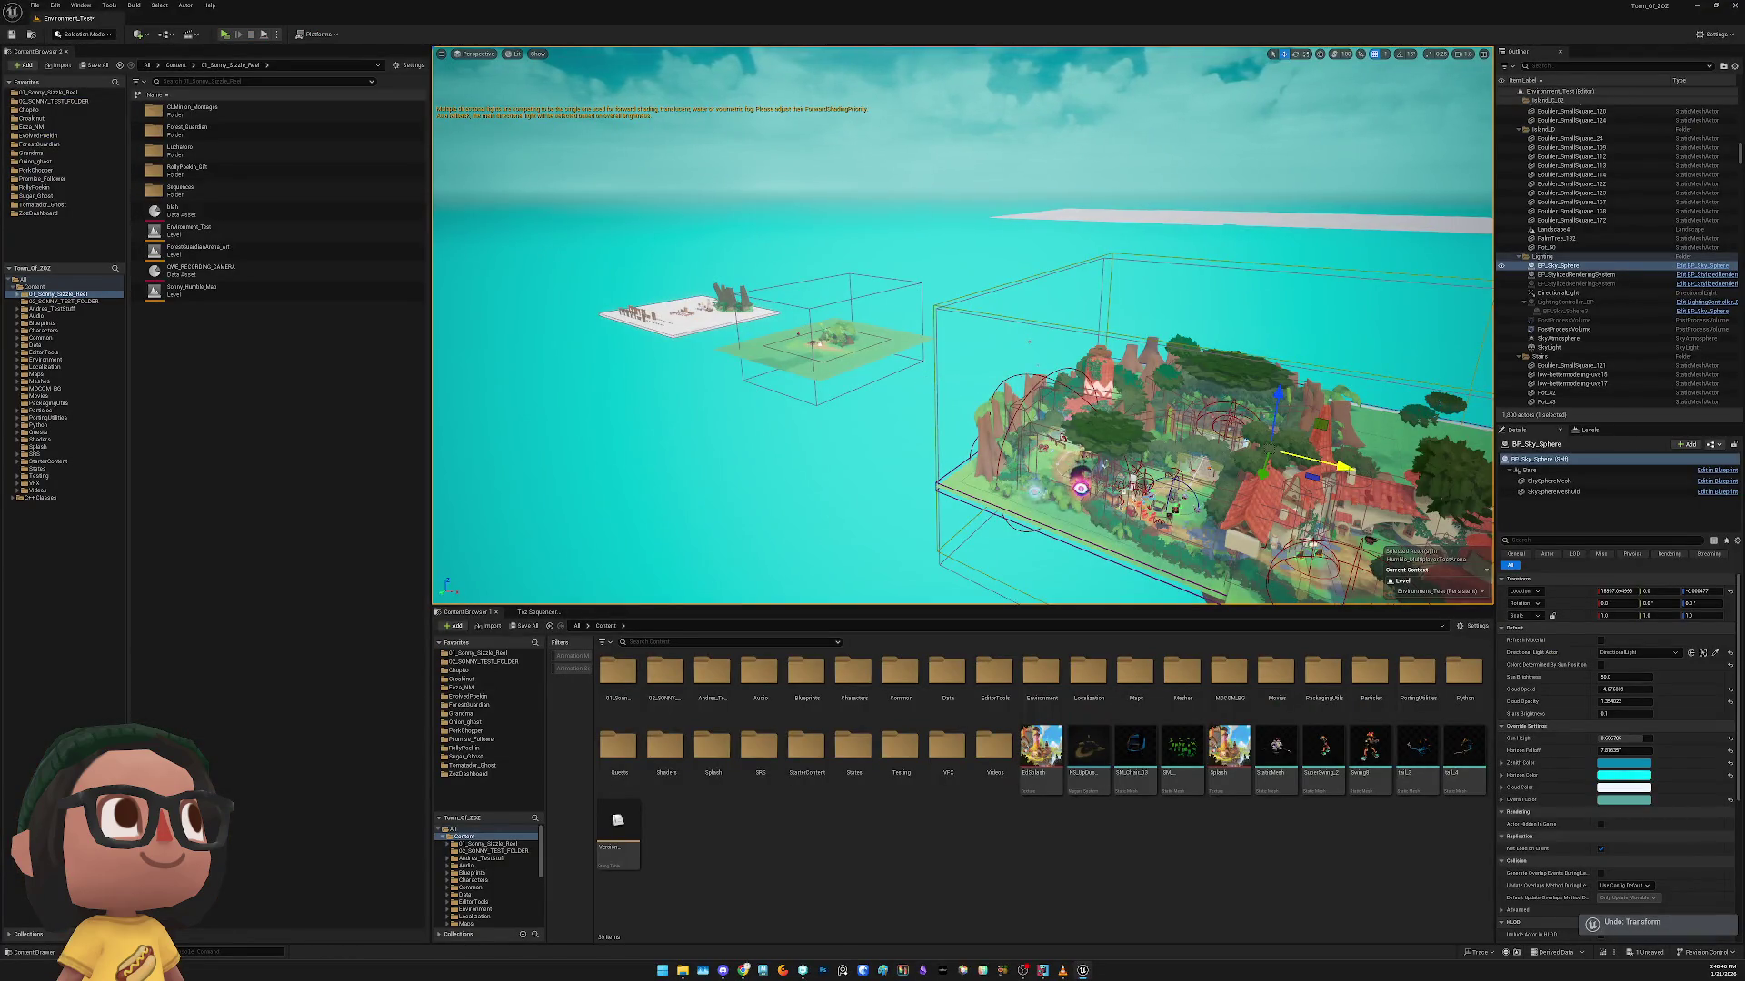
{"action": "left_click_drag", "start_coordinate": [1344, 471], "coordinate": [1609, 537]}
{"action": "key", "text": "ctrl+z"}
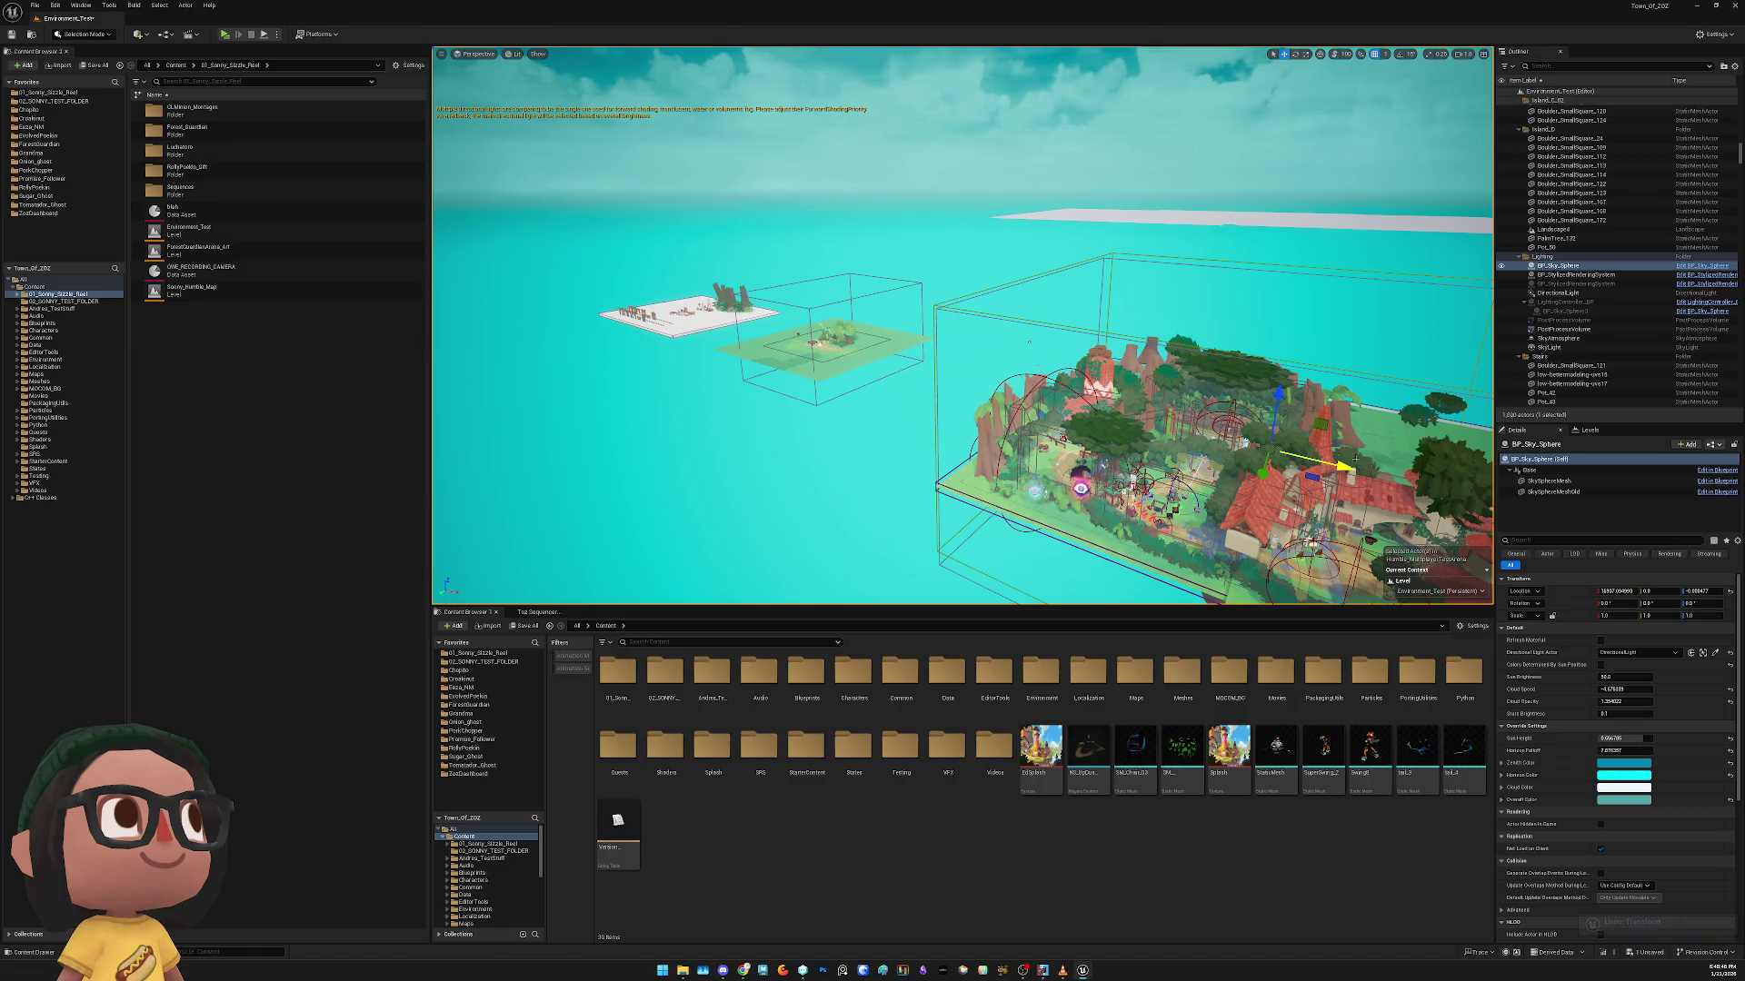
{"action": "key", "text": "f"}
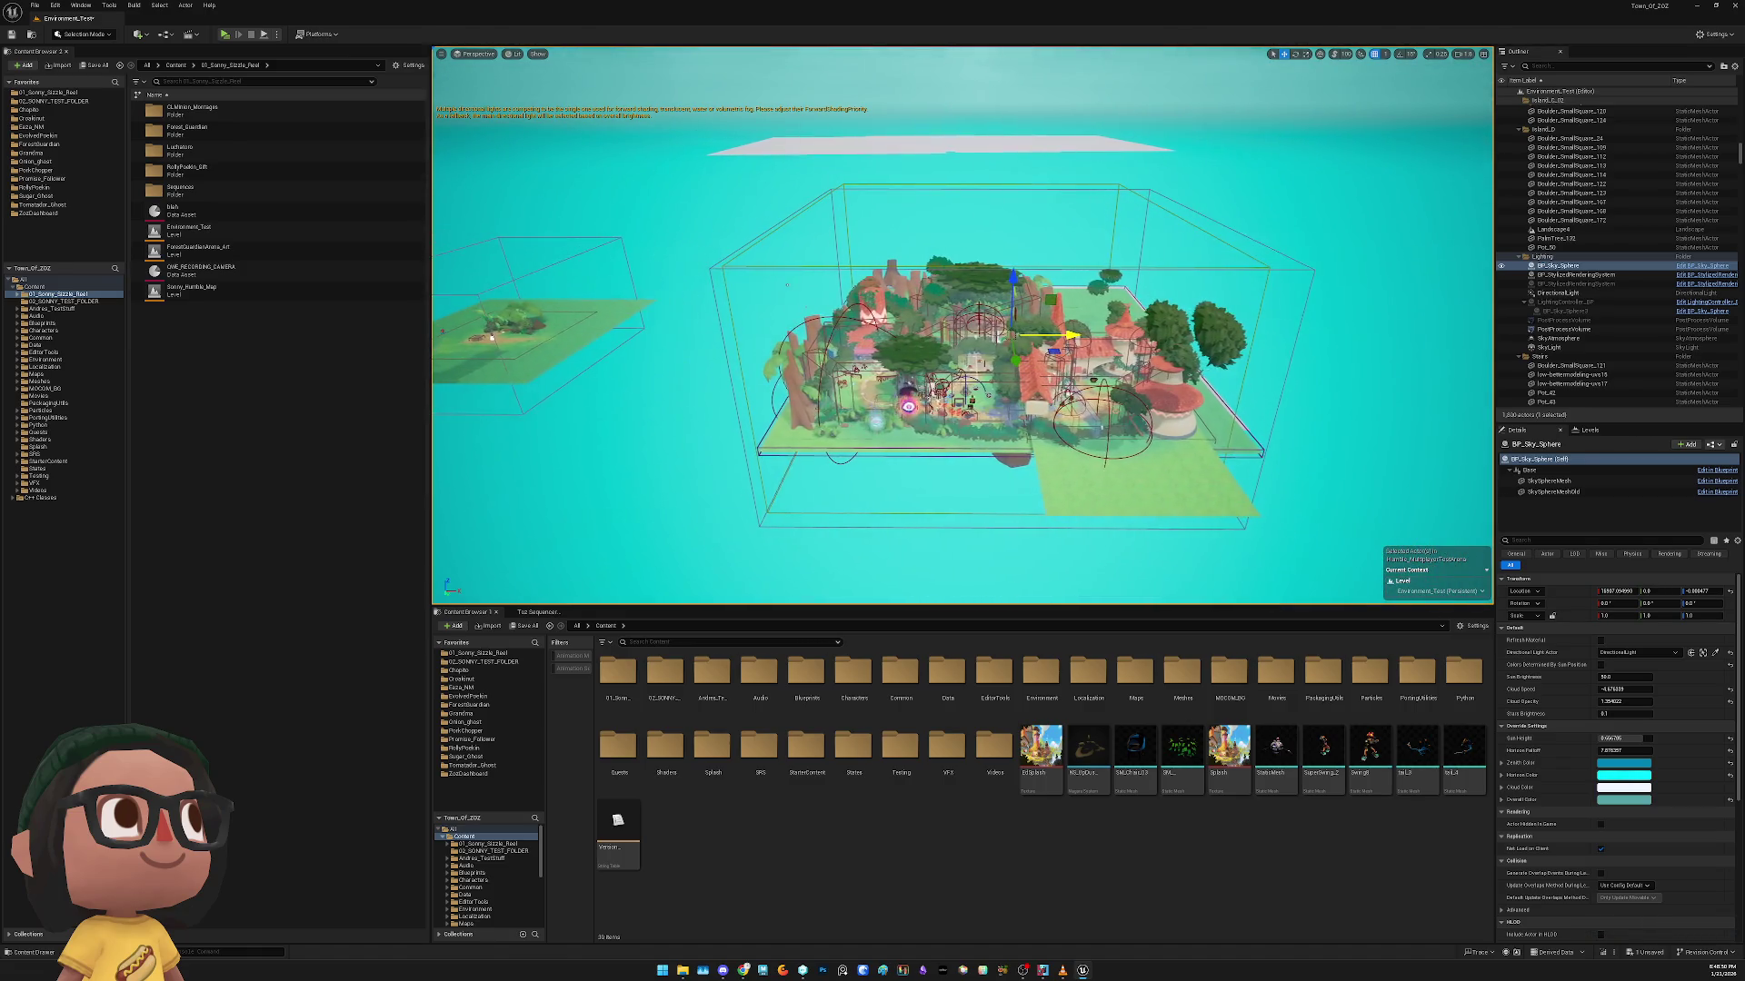
{"action": "scroll", "coordinate": [795, 324], "scroll_direction": "up", "scroll_amount": 3}
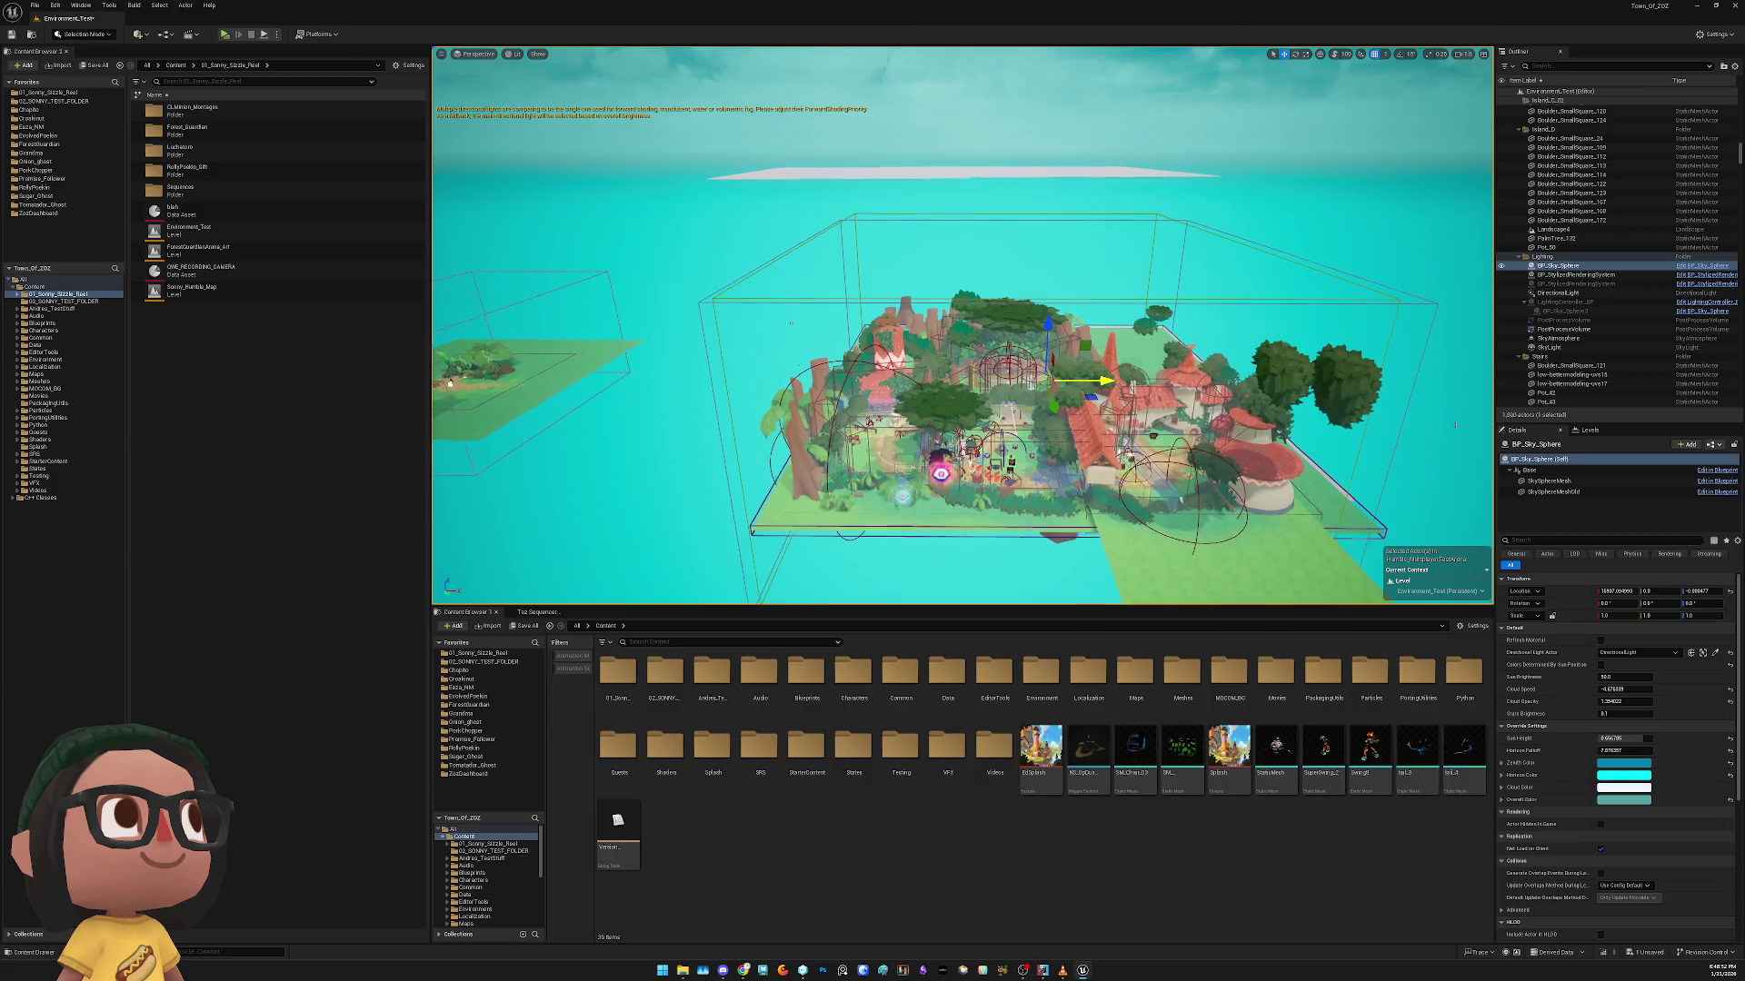
{"action": "left_click", "coordinate": [1636, 275]}
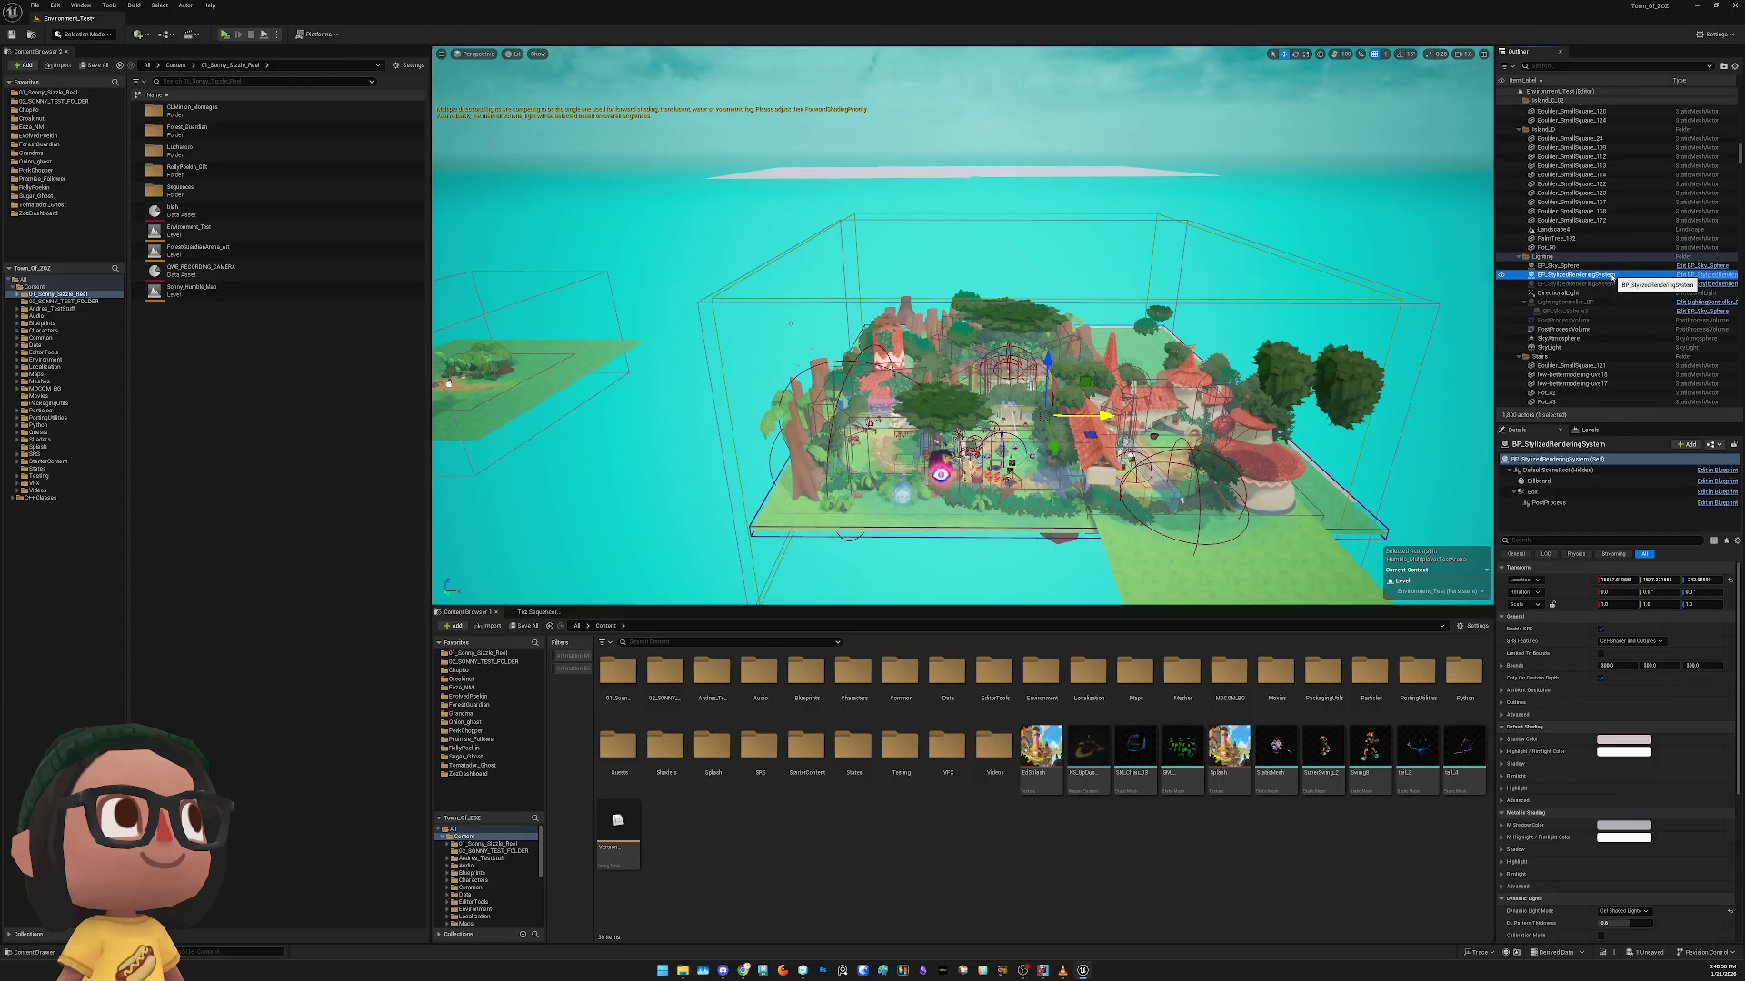
{"action": "key", "text": "Delete"}
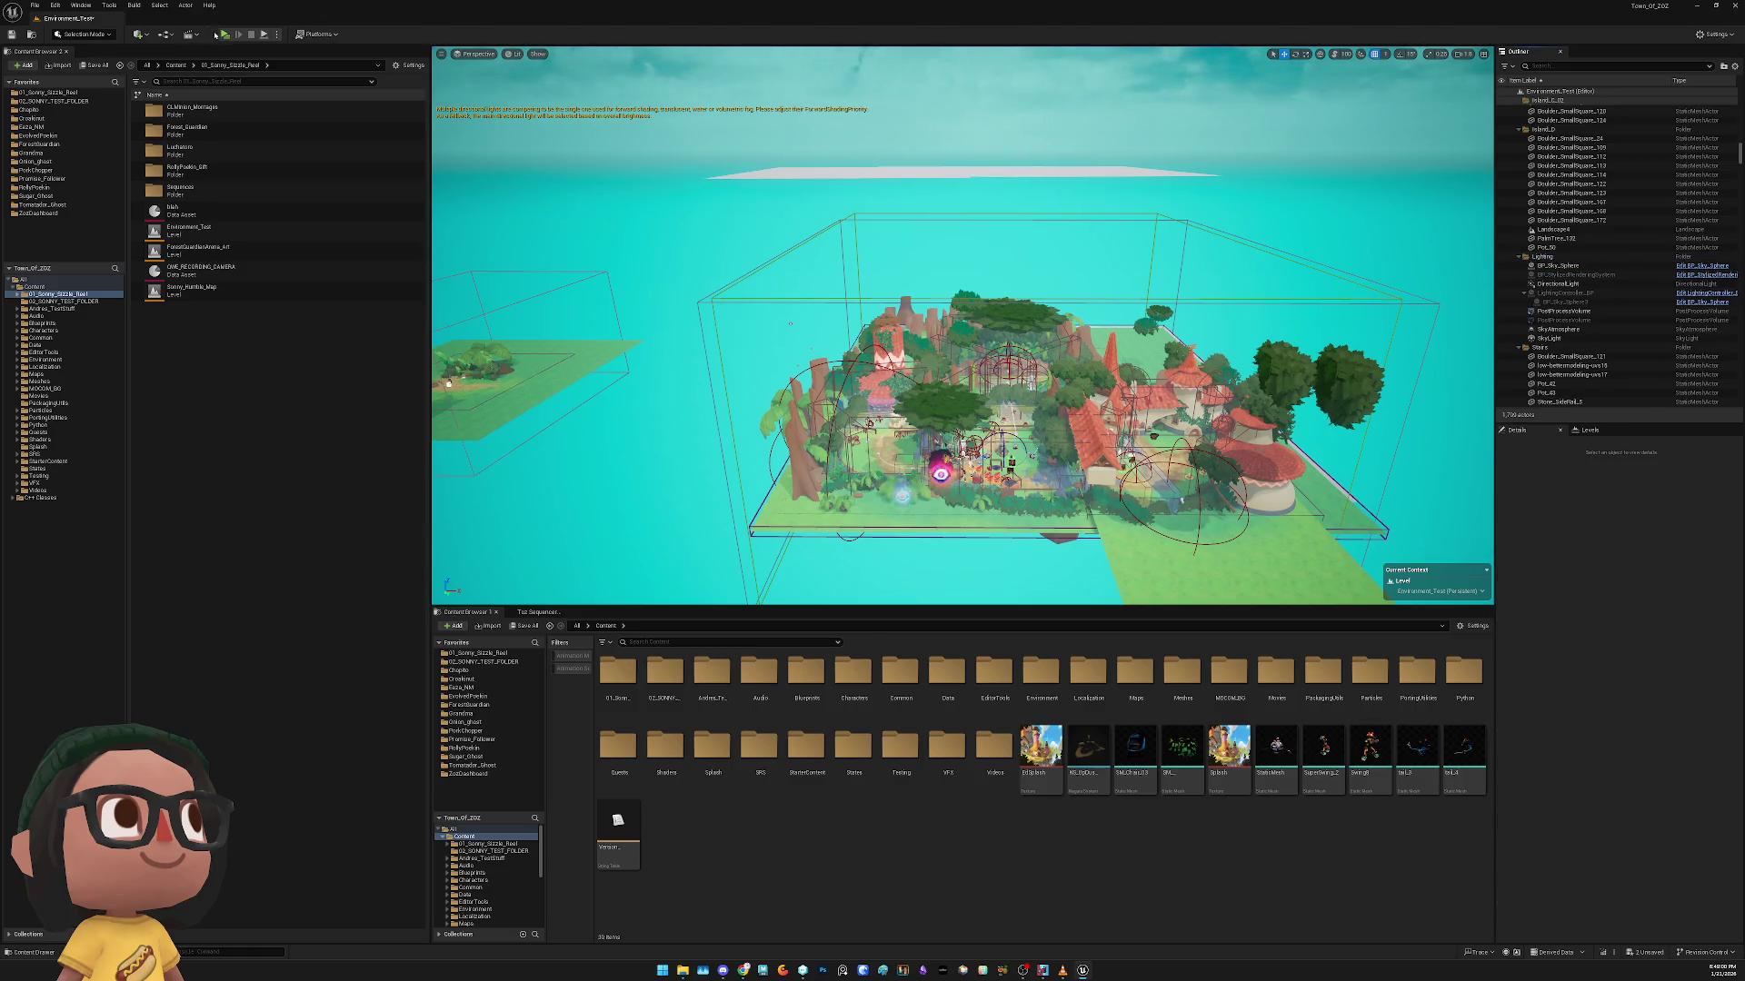
{"action": "left_click", "coordinate": [225, 34]}
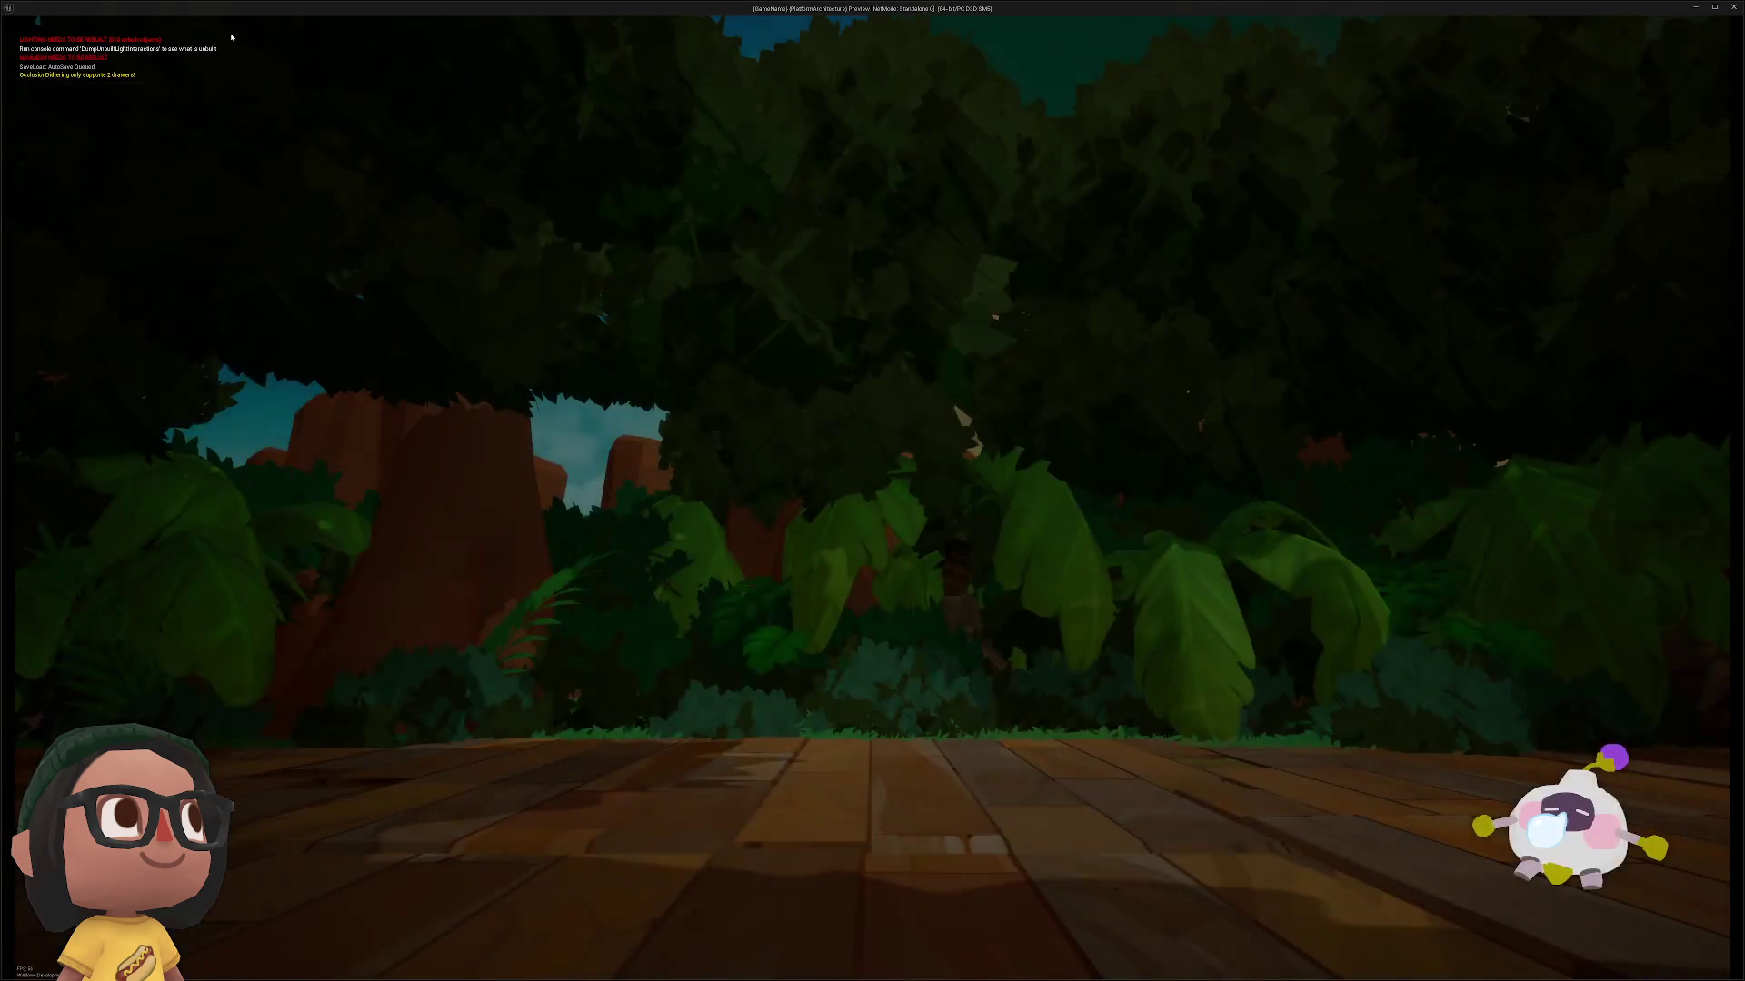
{"action": "key", "text": "Escape"}
{"action": "key", "text": "ctrl+z"}
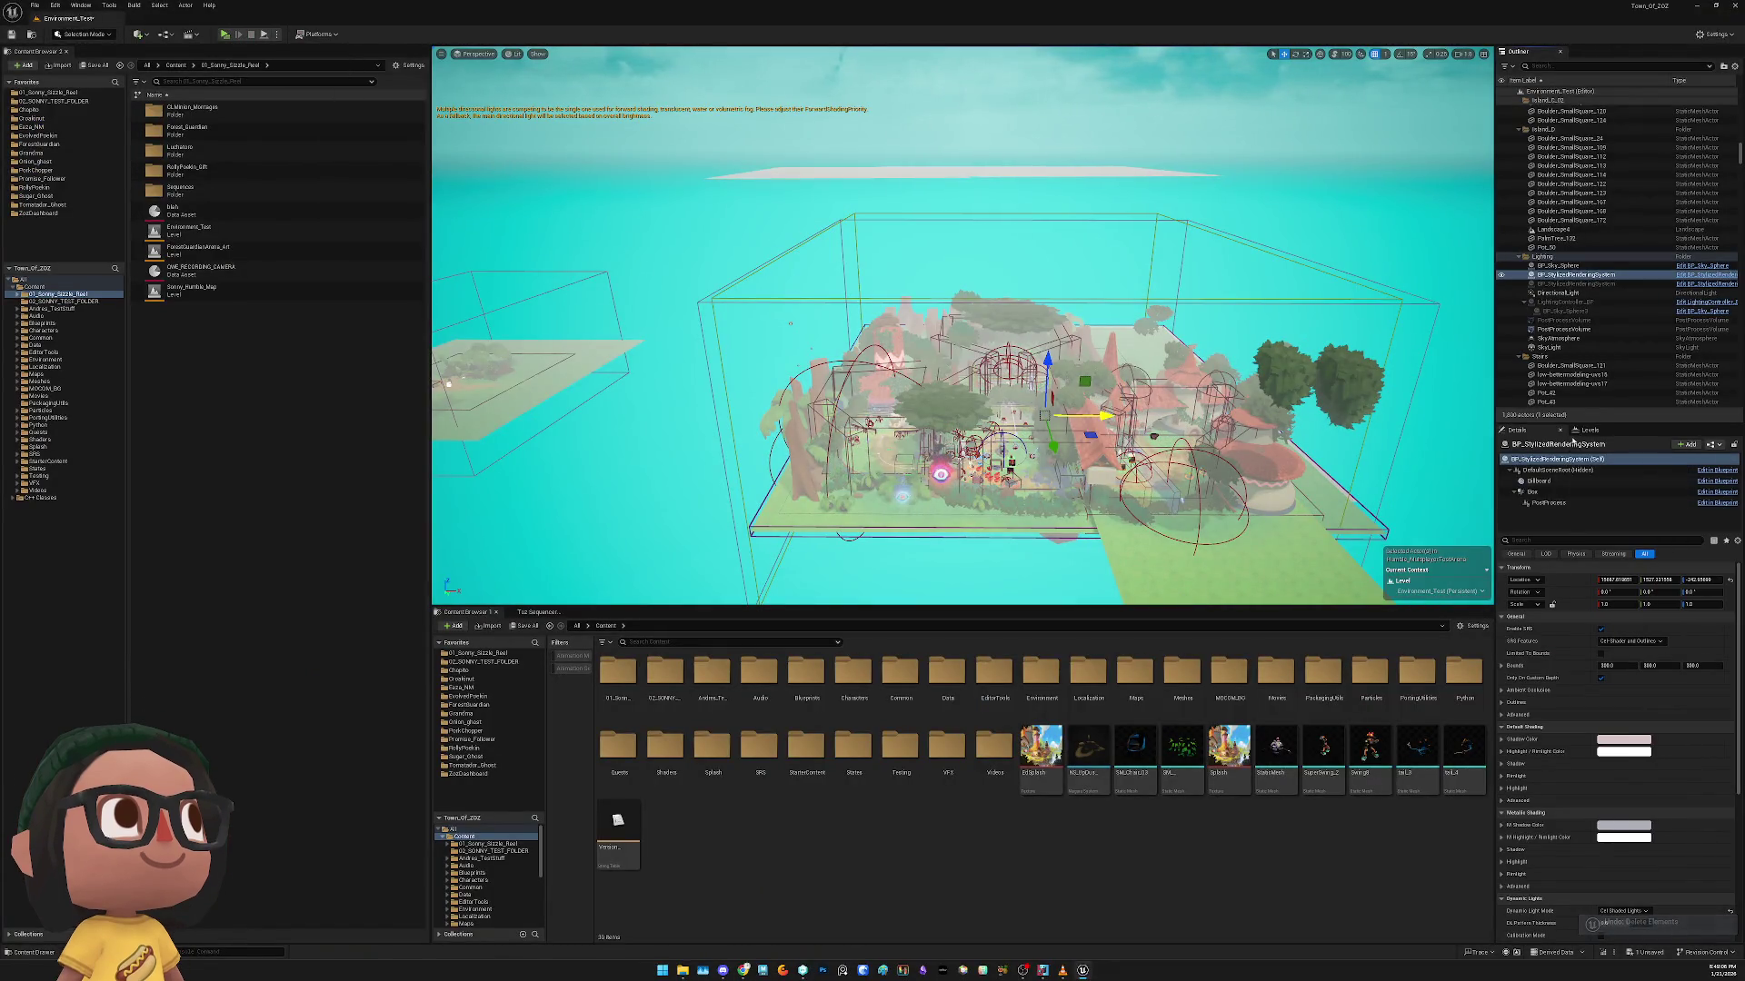
Change the Lighting Scenario setting of the HumbleMultiplayerTestArena sublevel
{"action": "left_click", "coordinate": [1589, 431]}
{"action": "left_click", "coordinate": [1559, 492]}
{"action": "right_click", "coordinate": [1559, 492]}
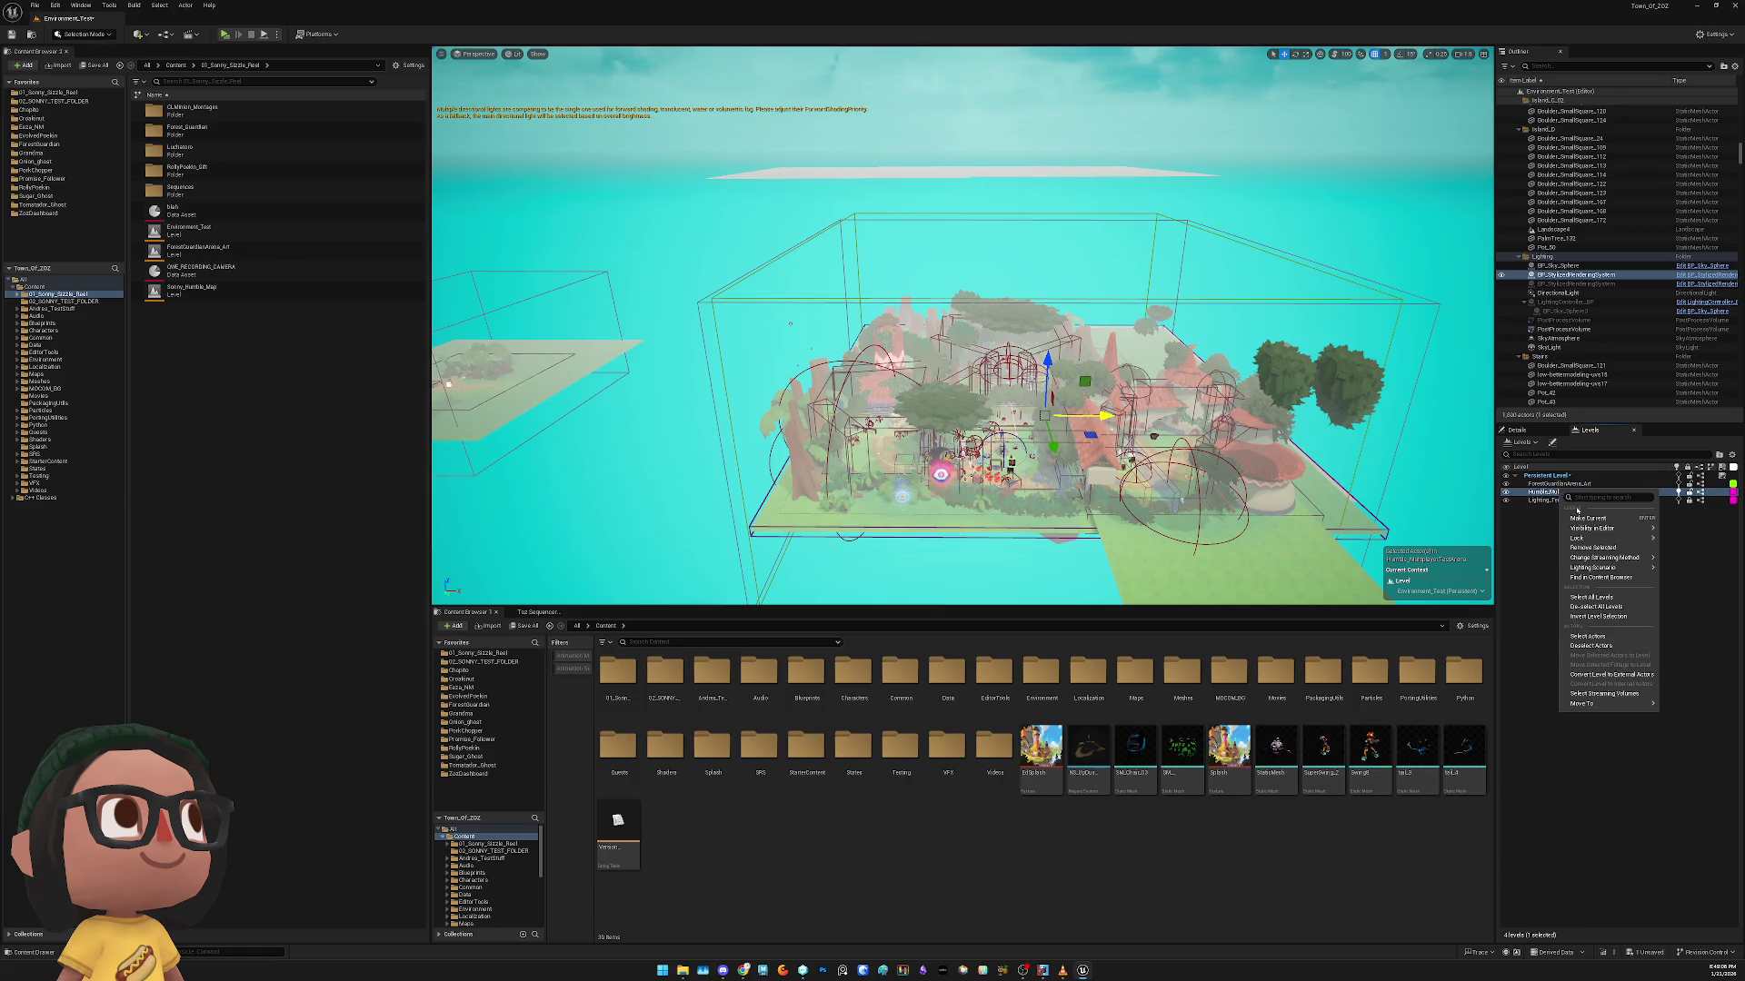
{"action": "mouse_move", "coordinate": [1612, 559]}
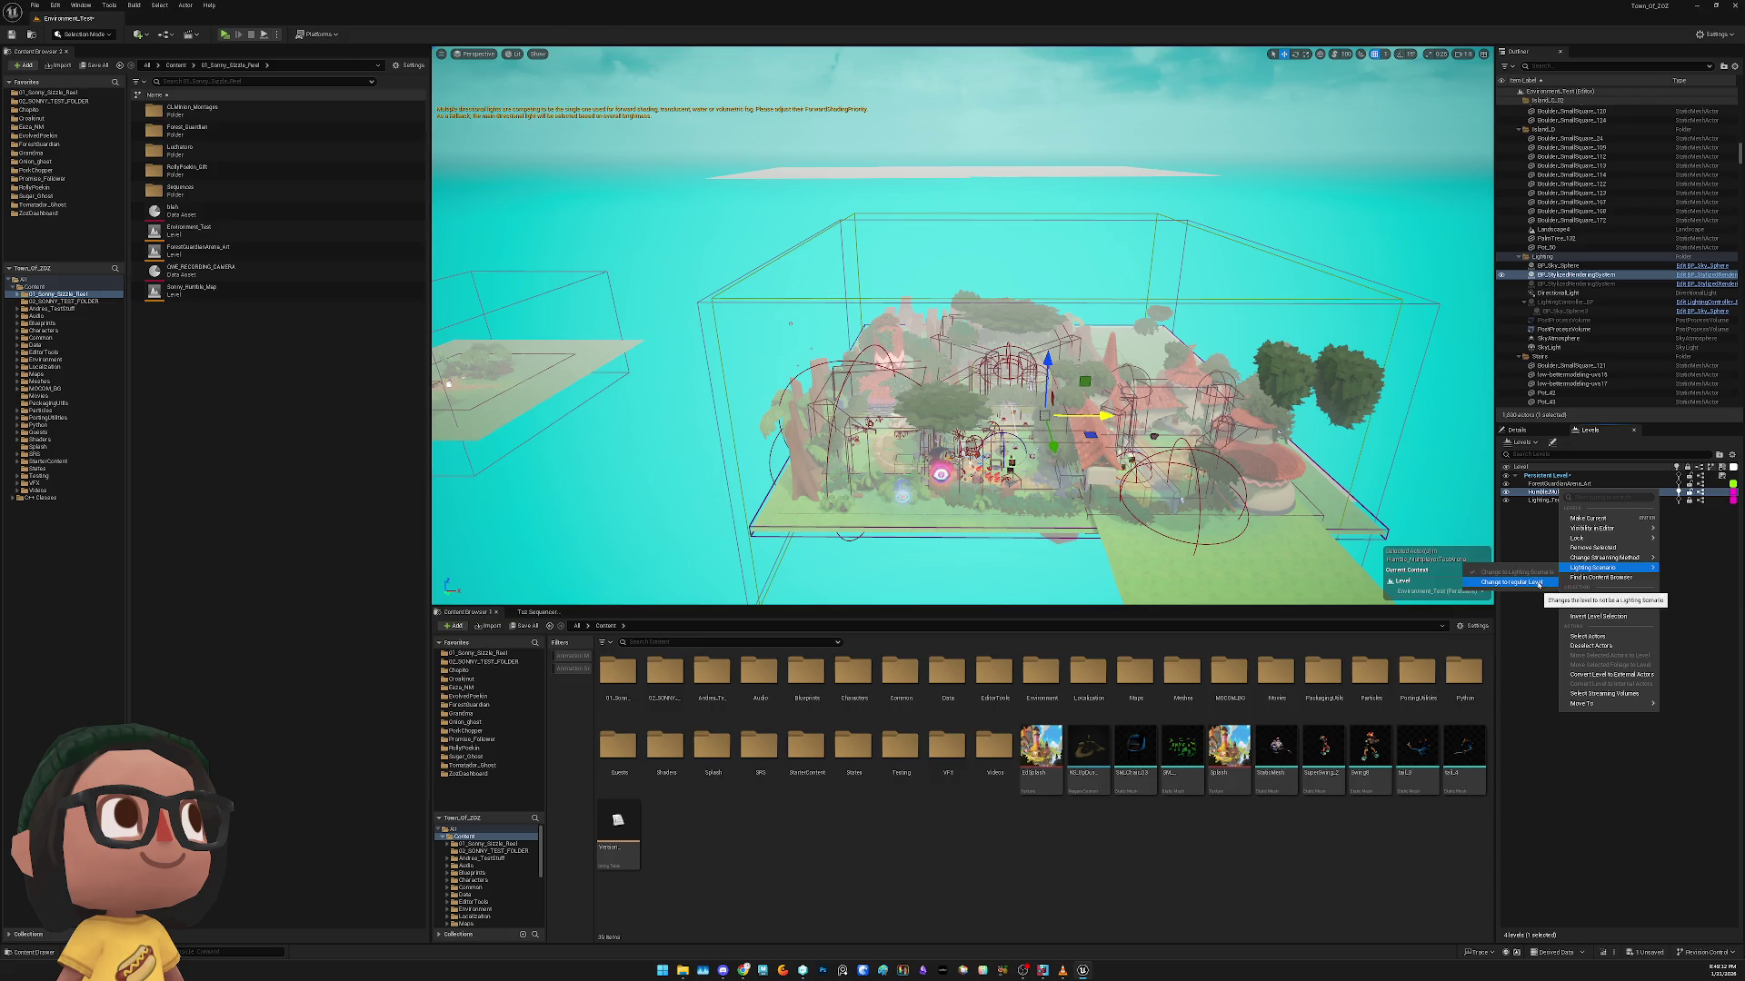
{"action": "left_click", "coordinate": [1535, 582]}
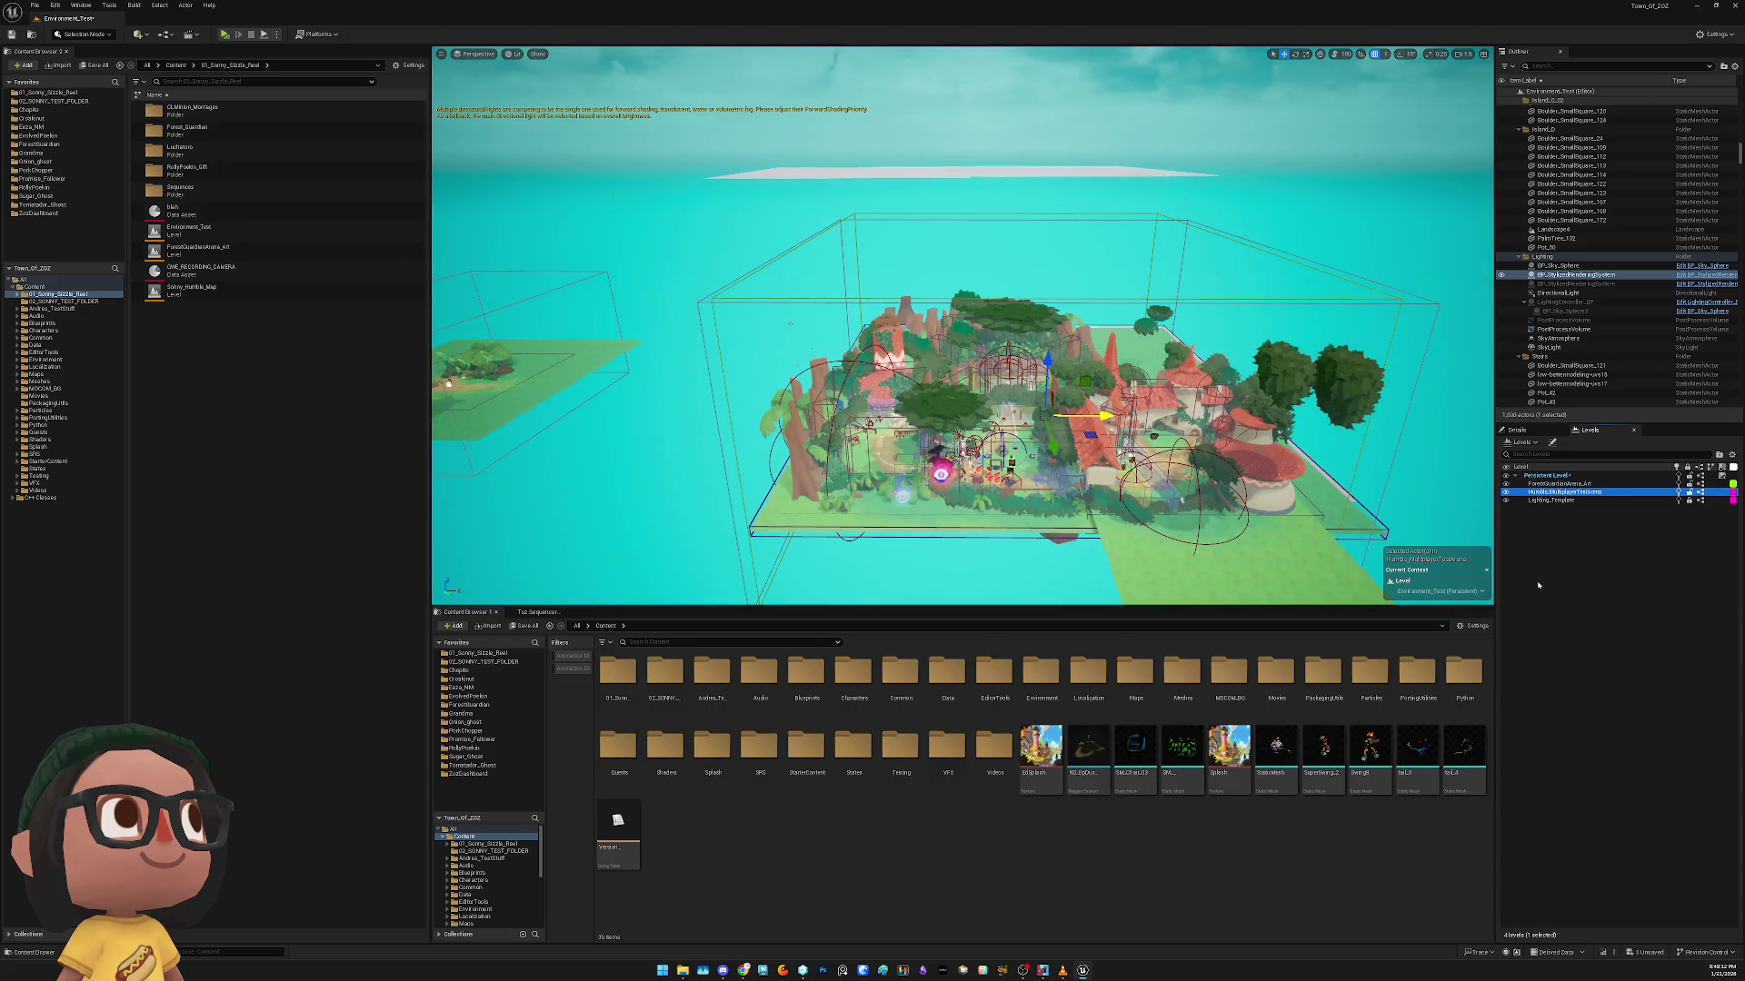
Play-test the relit level, then fly to the wooden platform and select PointConstraint_BP
{"action": "left_click", "coordinate": [228, 37]}
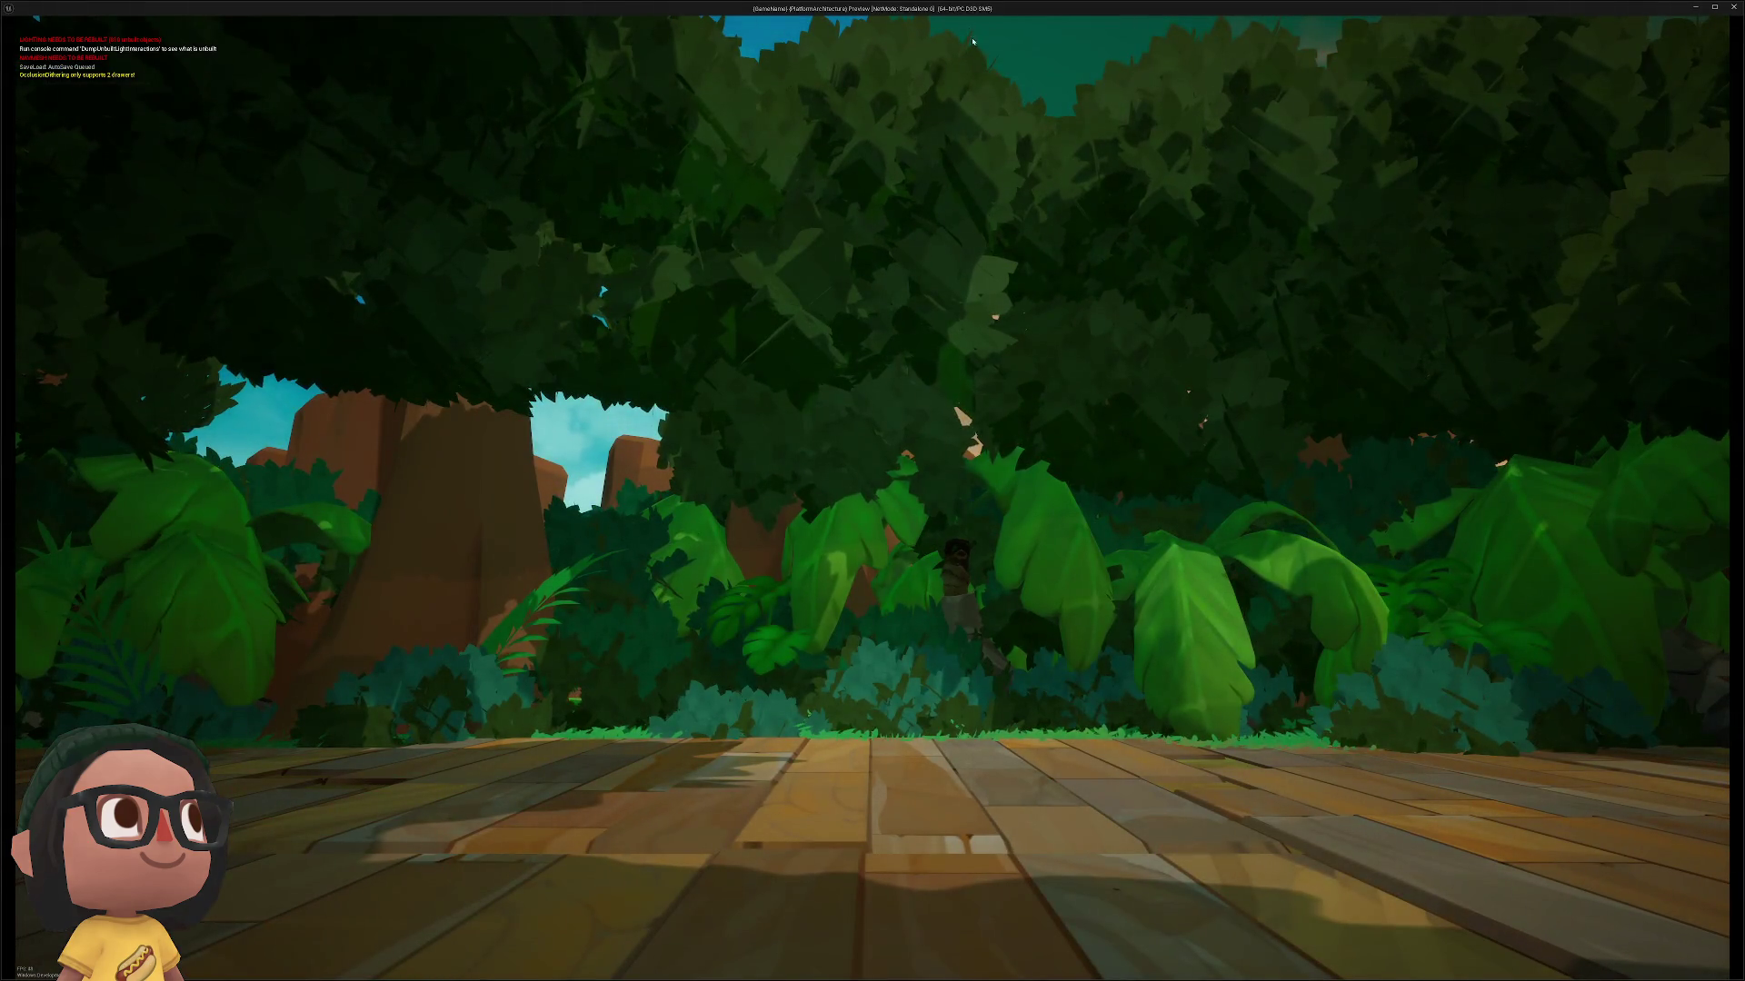
{"action": "key", "text": "Escape"}
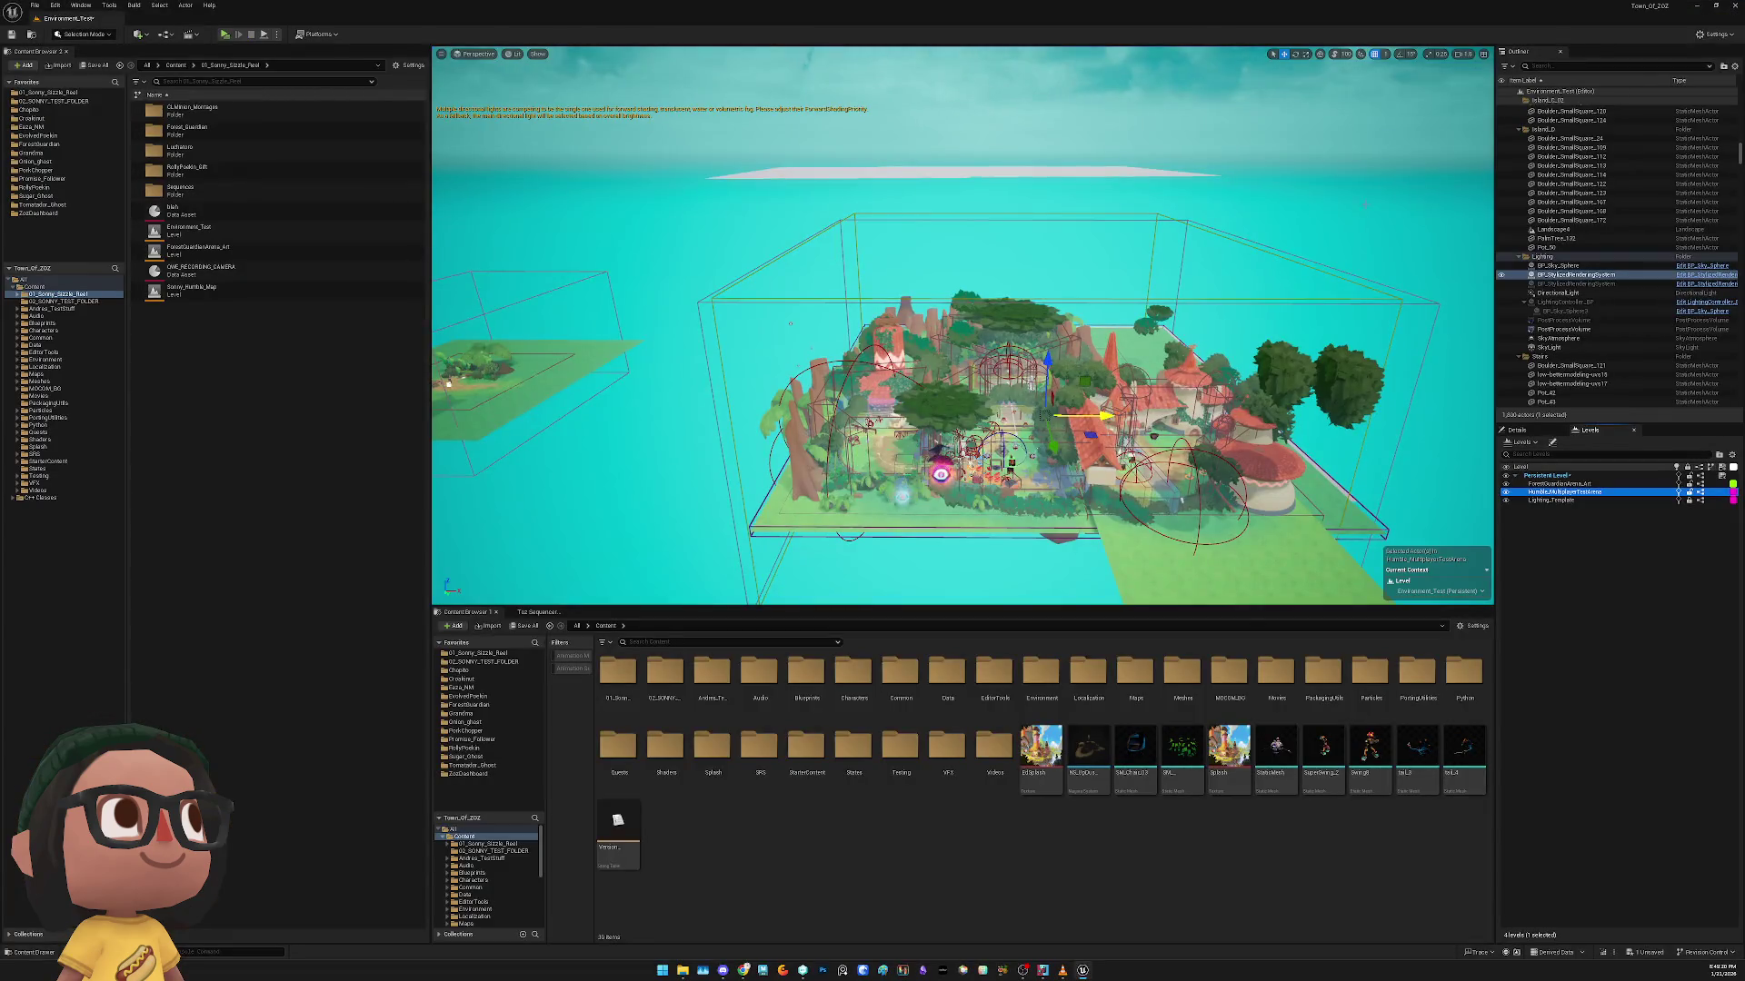
{"action": "key", "text": "w"}
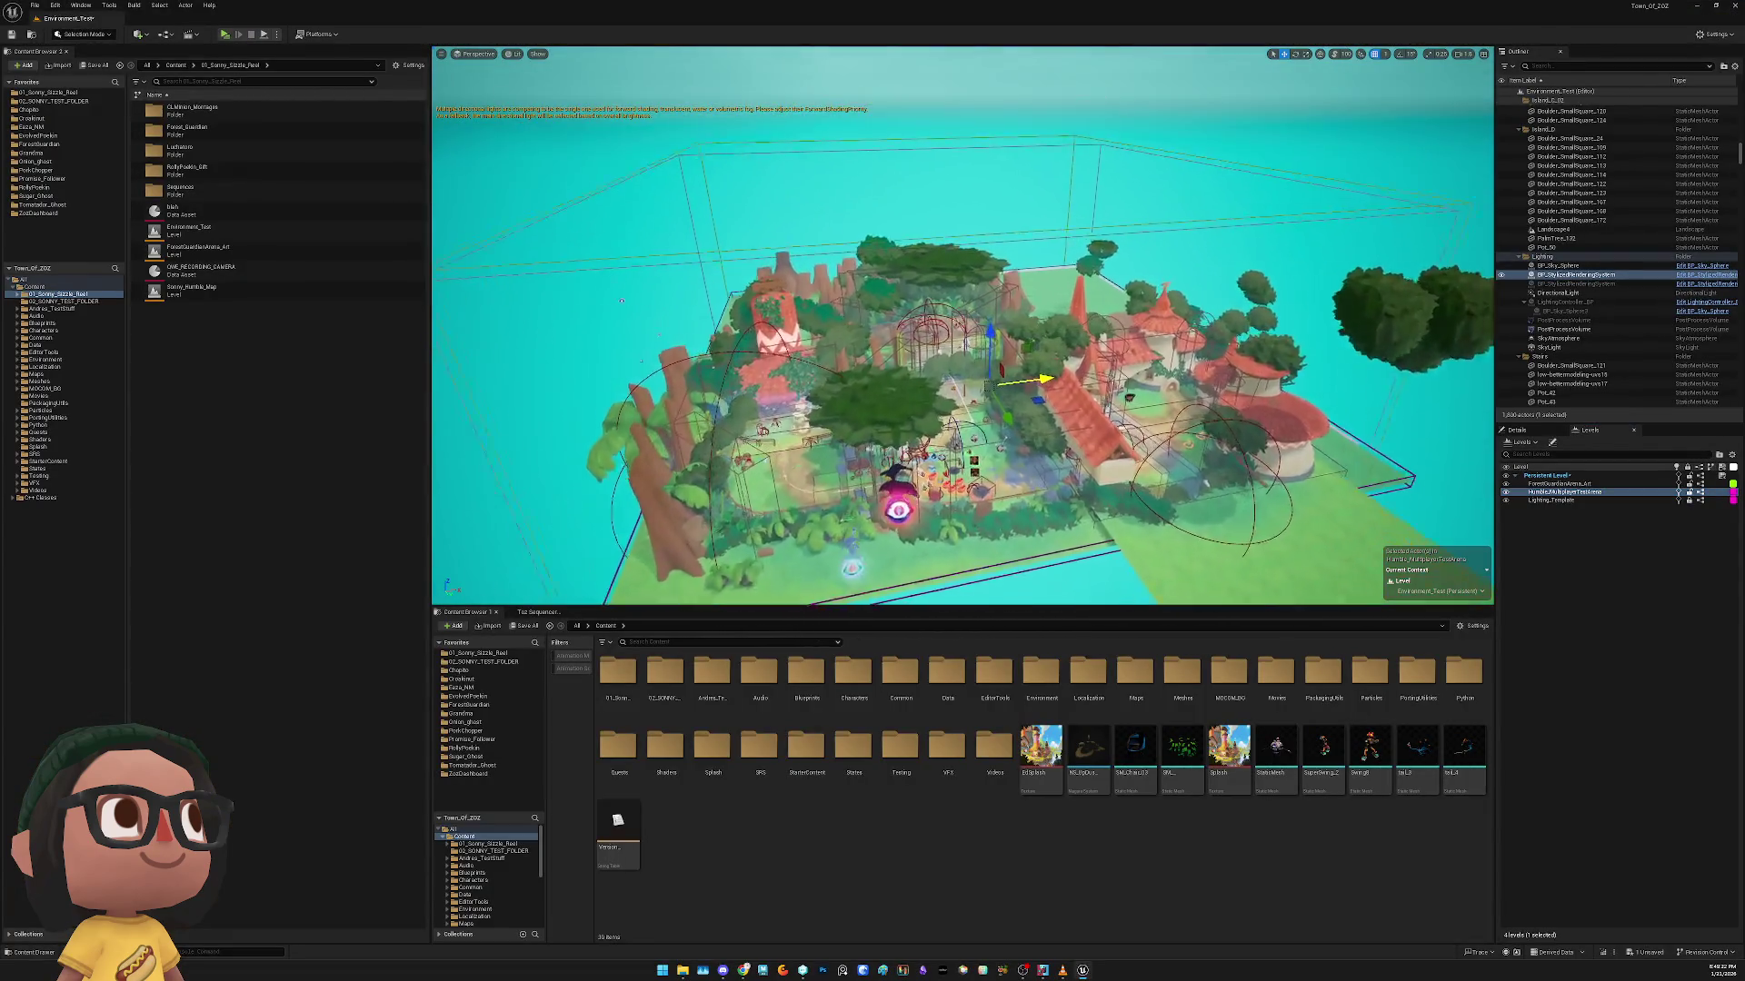
{"action": "key", "text": "s"}
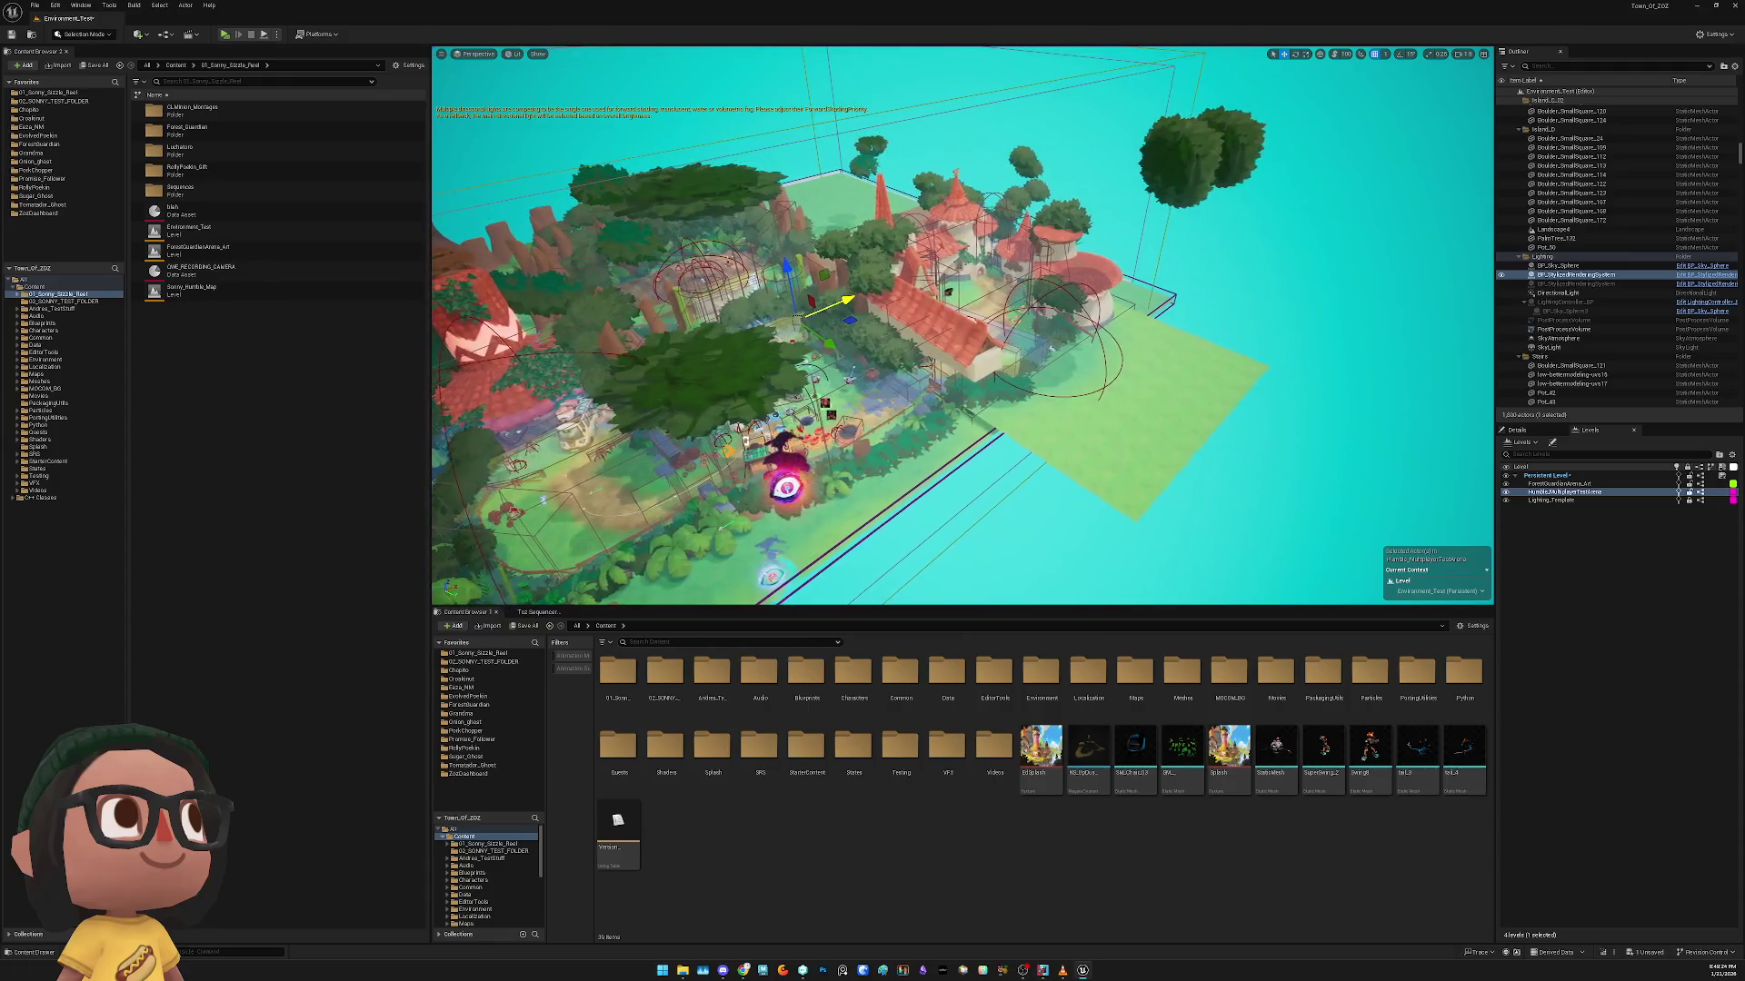
{"action": "key", "text": "w"}
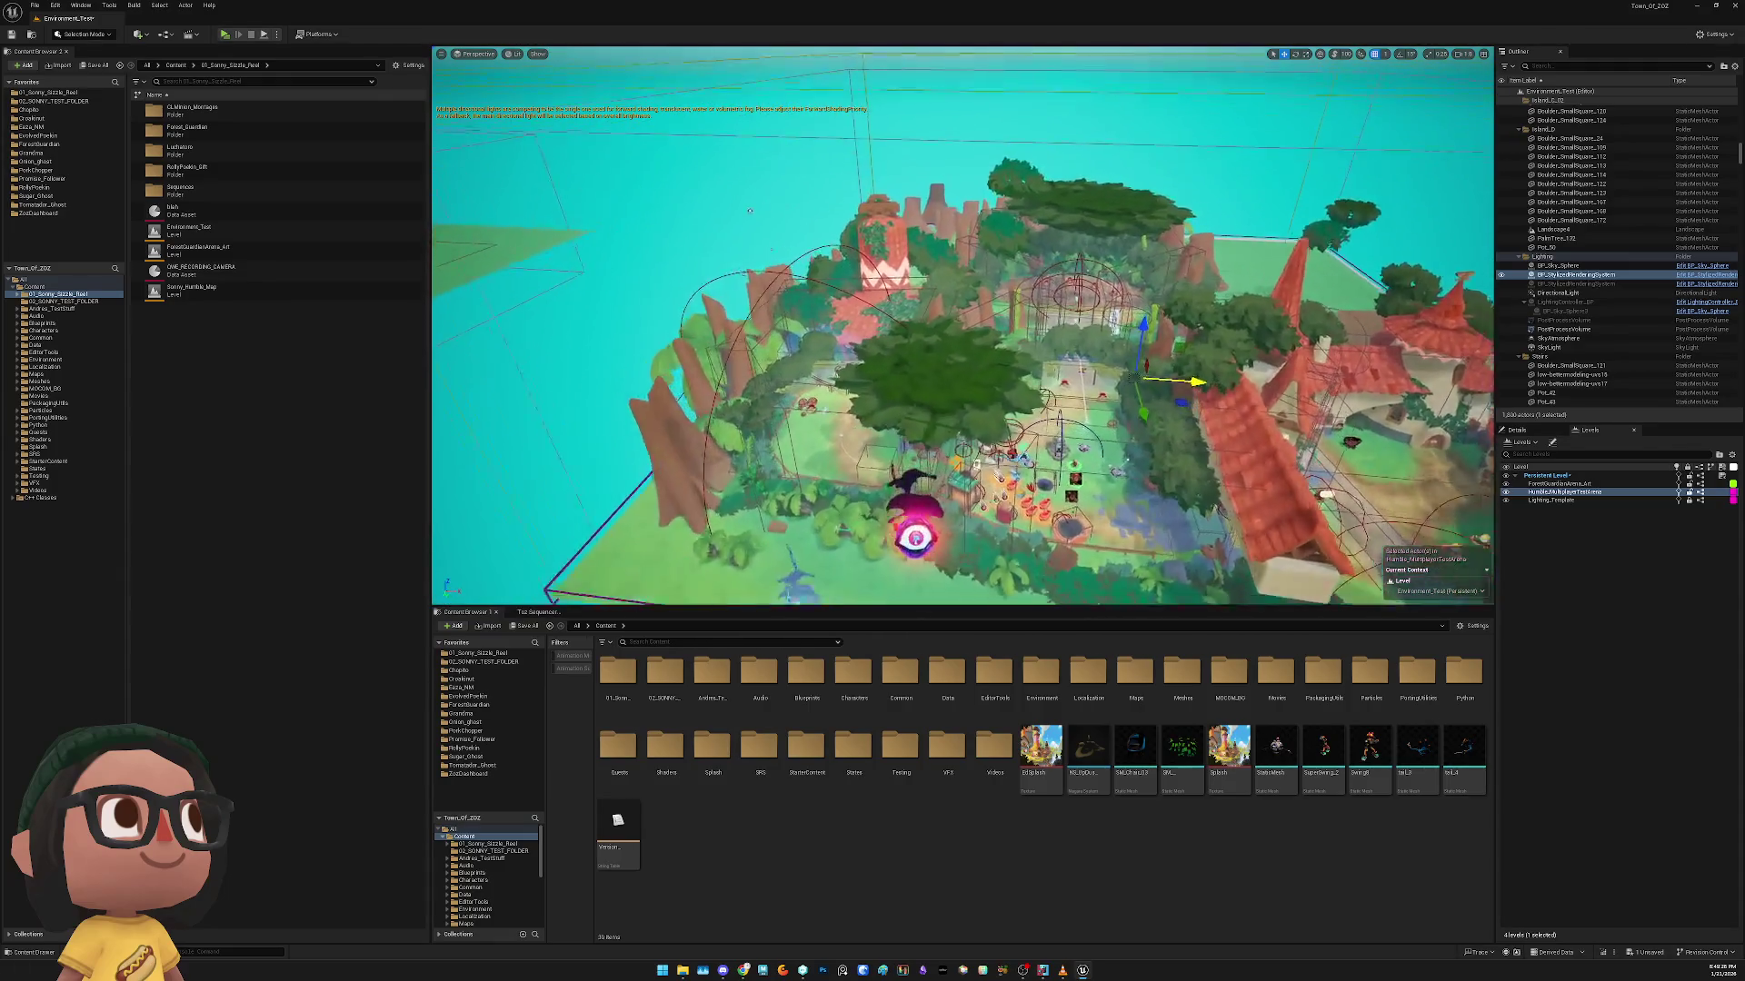
{"action": "key", "text": "w"}
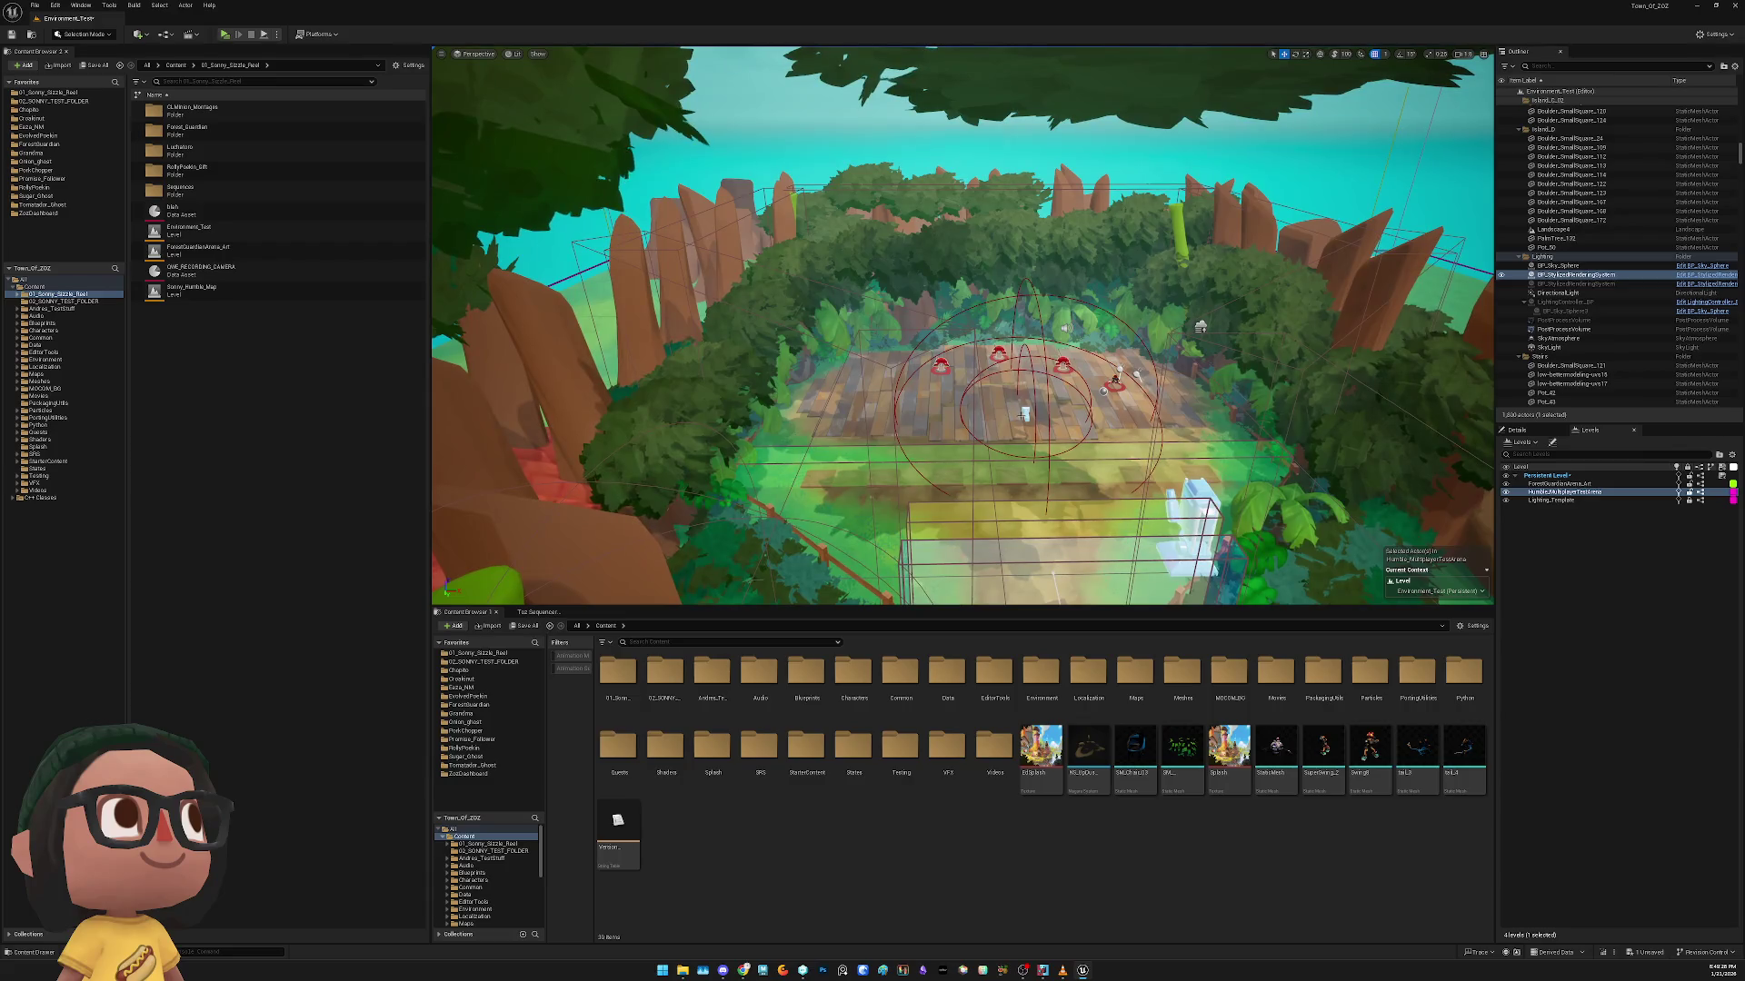
{"action": "left_click", "coordinate": [1200, 327]}
Inspect the point-constraint camera's properties and view the neighbouring island
{"action": "key", "text": "s"}
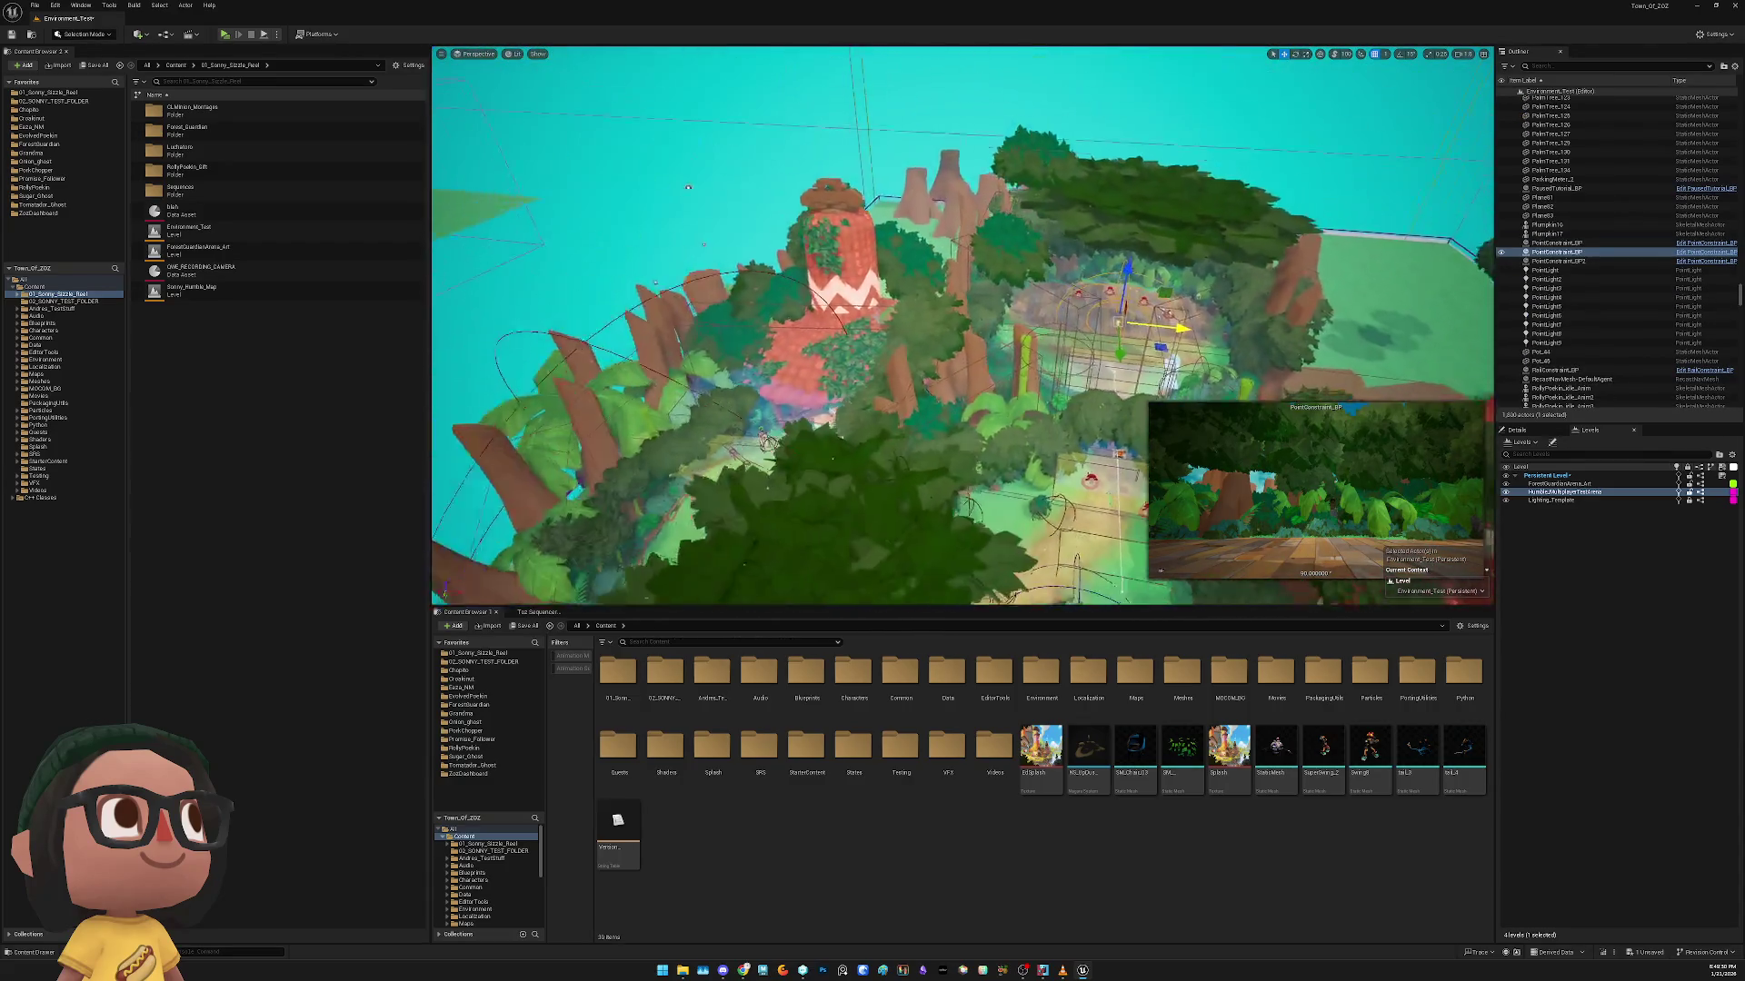
{"action": "left_click", "coordinate": [1516, 430]}
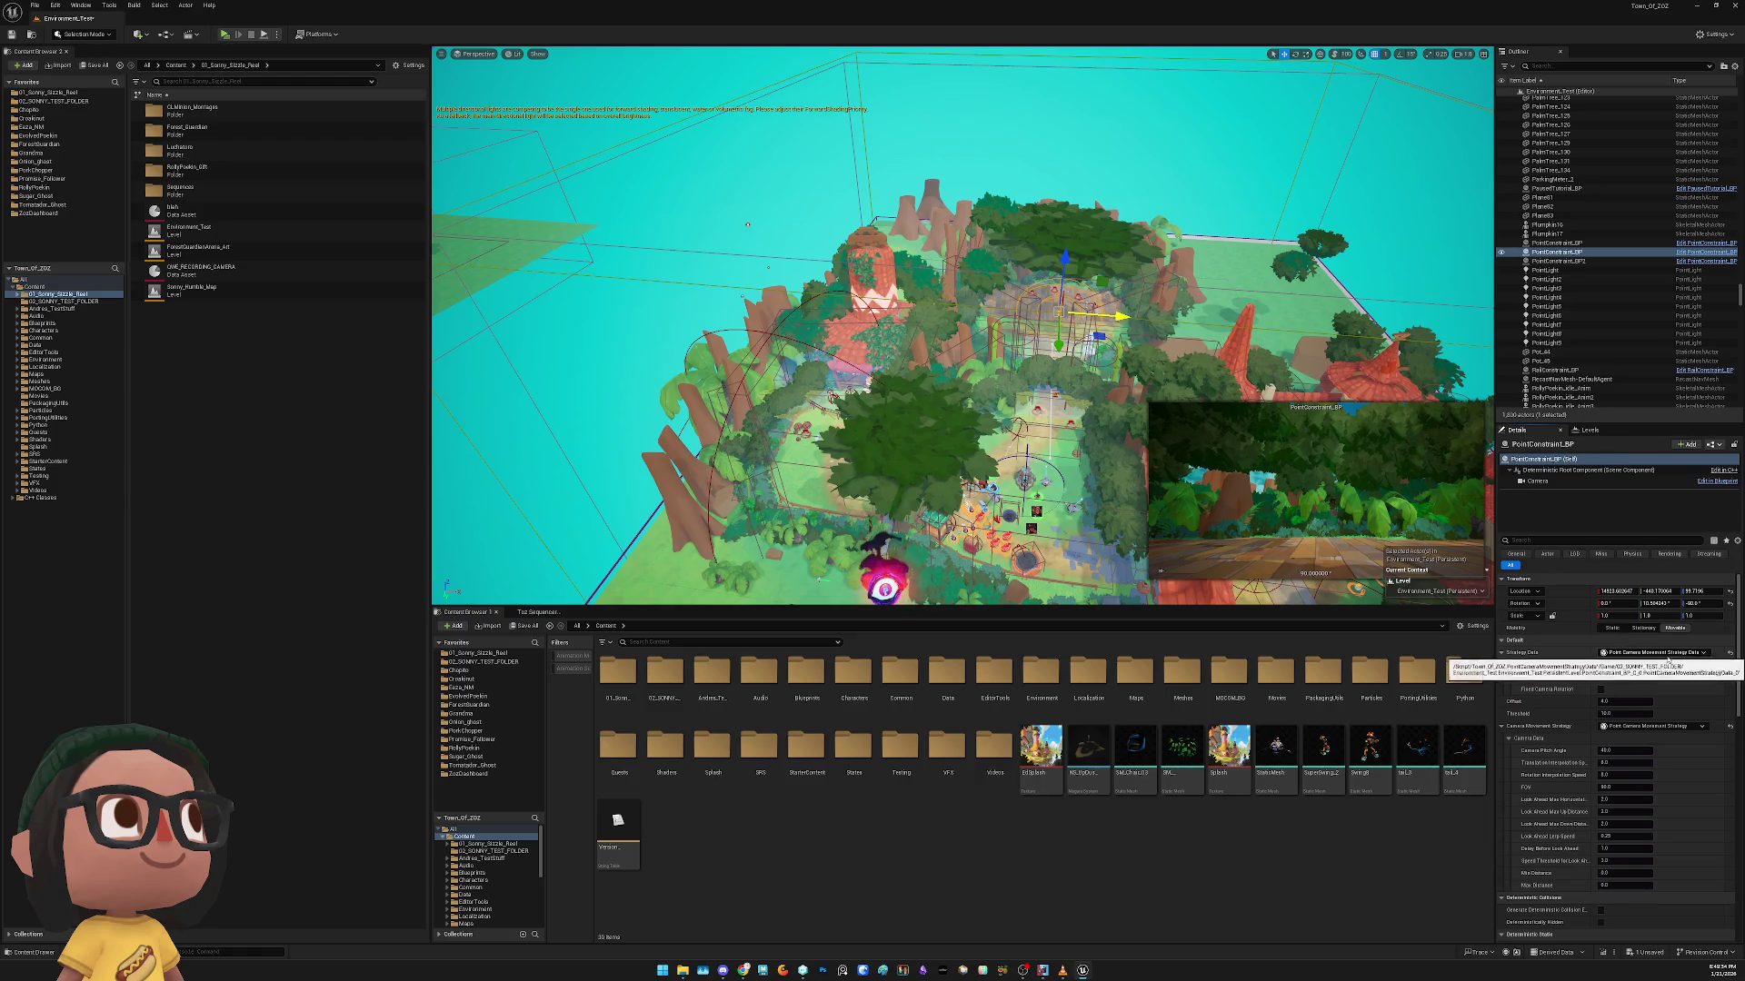
{"action": "scroll", "coordinate": [1645, 690], "scroll_direction": "down", "scroll_amount": 4}
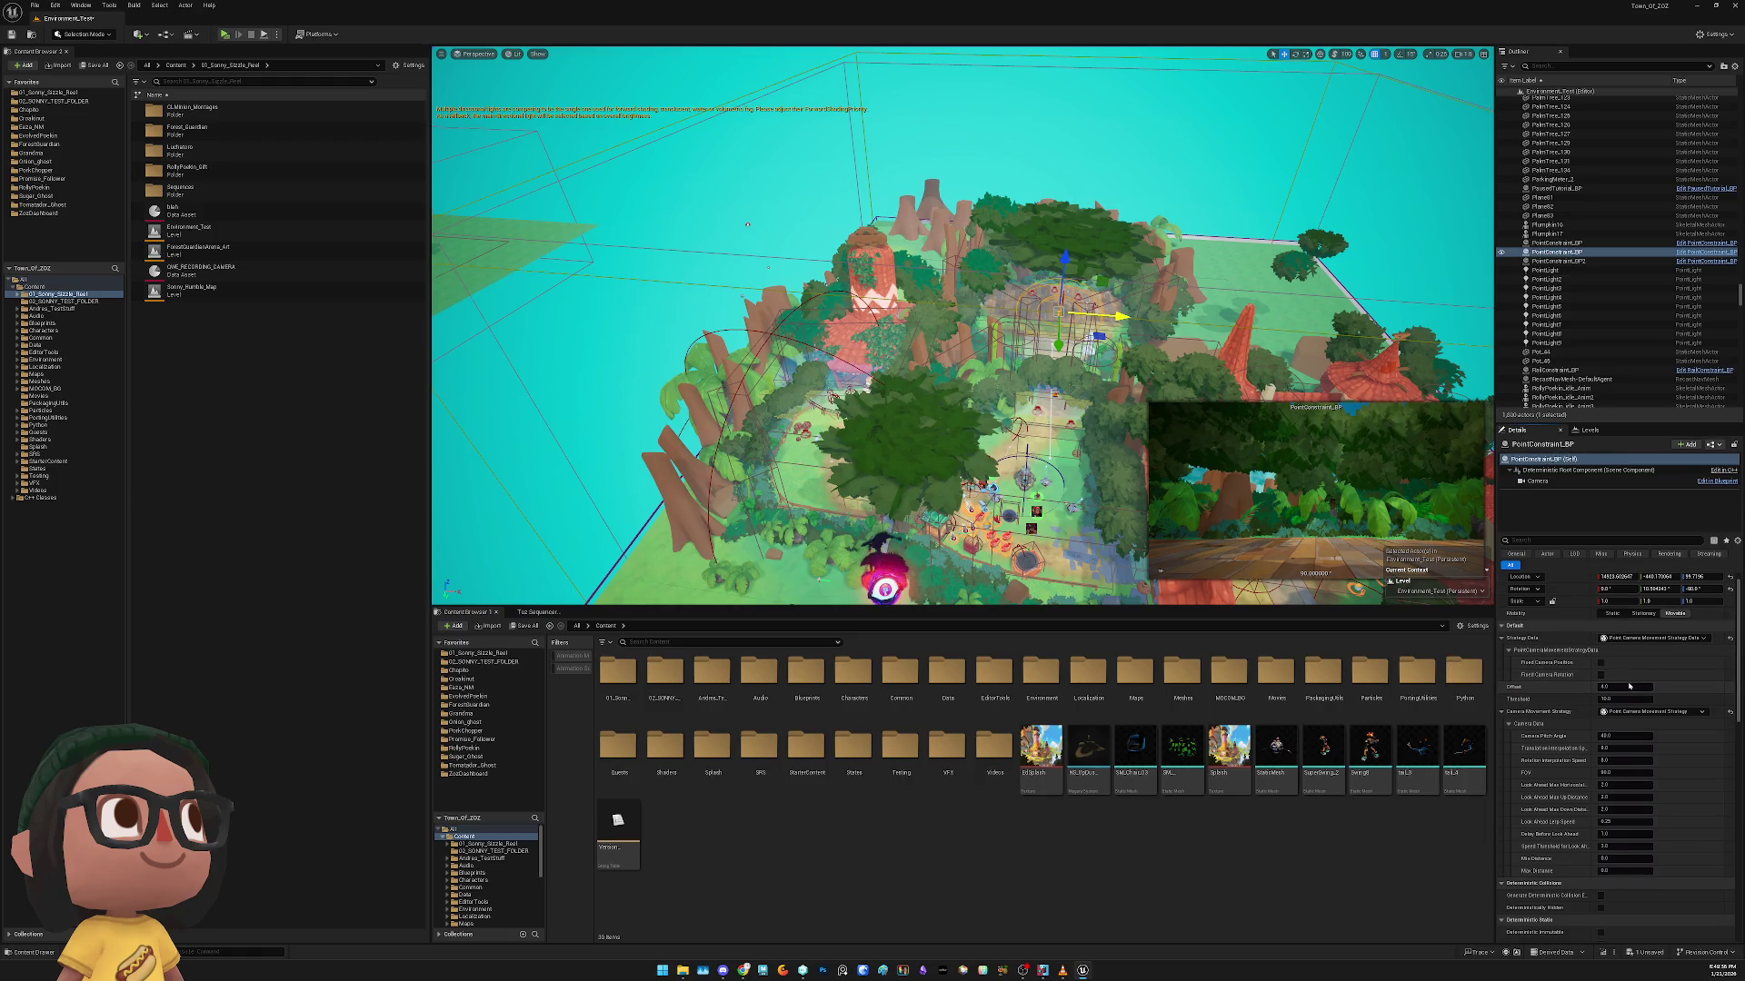
{"action": "scroll", "coordinate": [1668, 680], "scroll_direction": "down", "scroll_amount": 5}
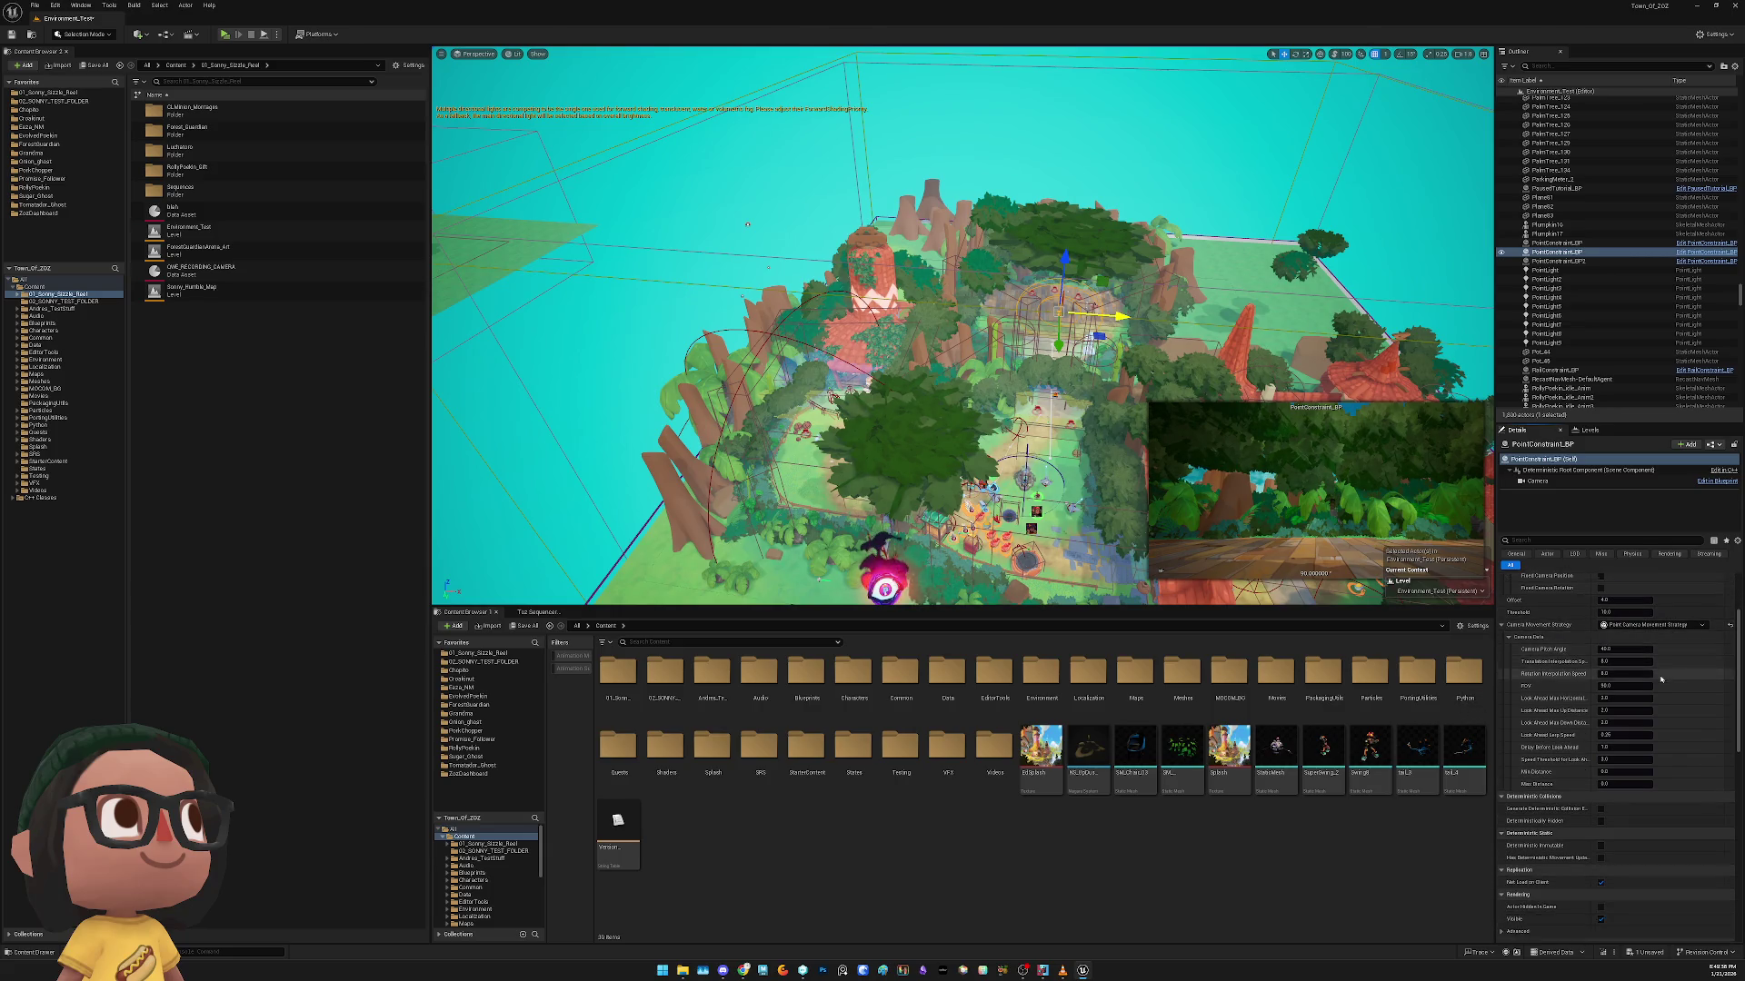
{"action": "left_click_drag", "start_coordinate": [949, 421], "coordinate": [817, 464]}
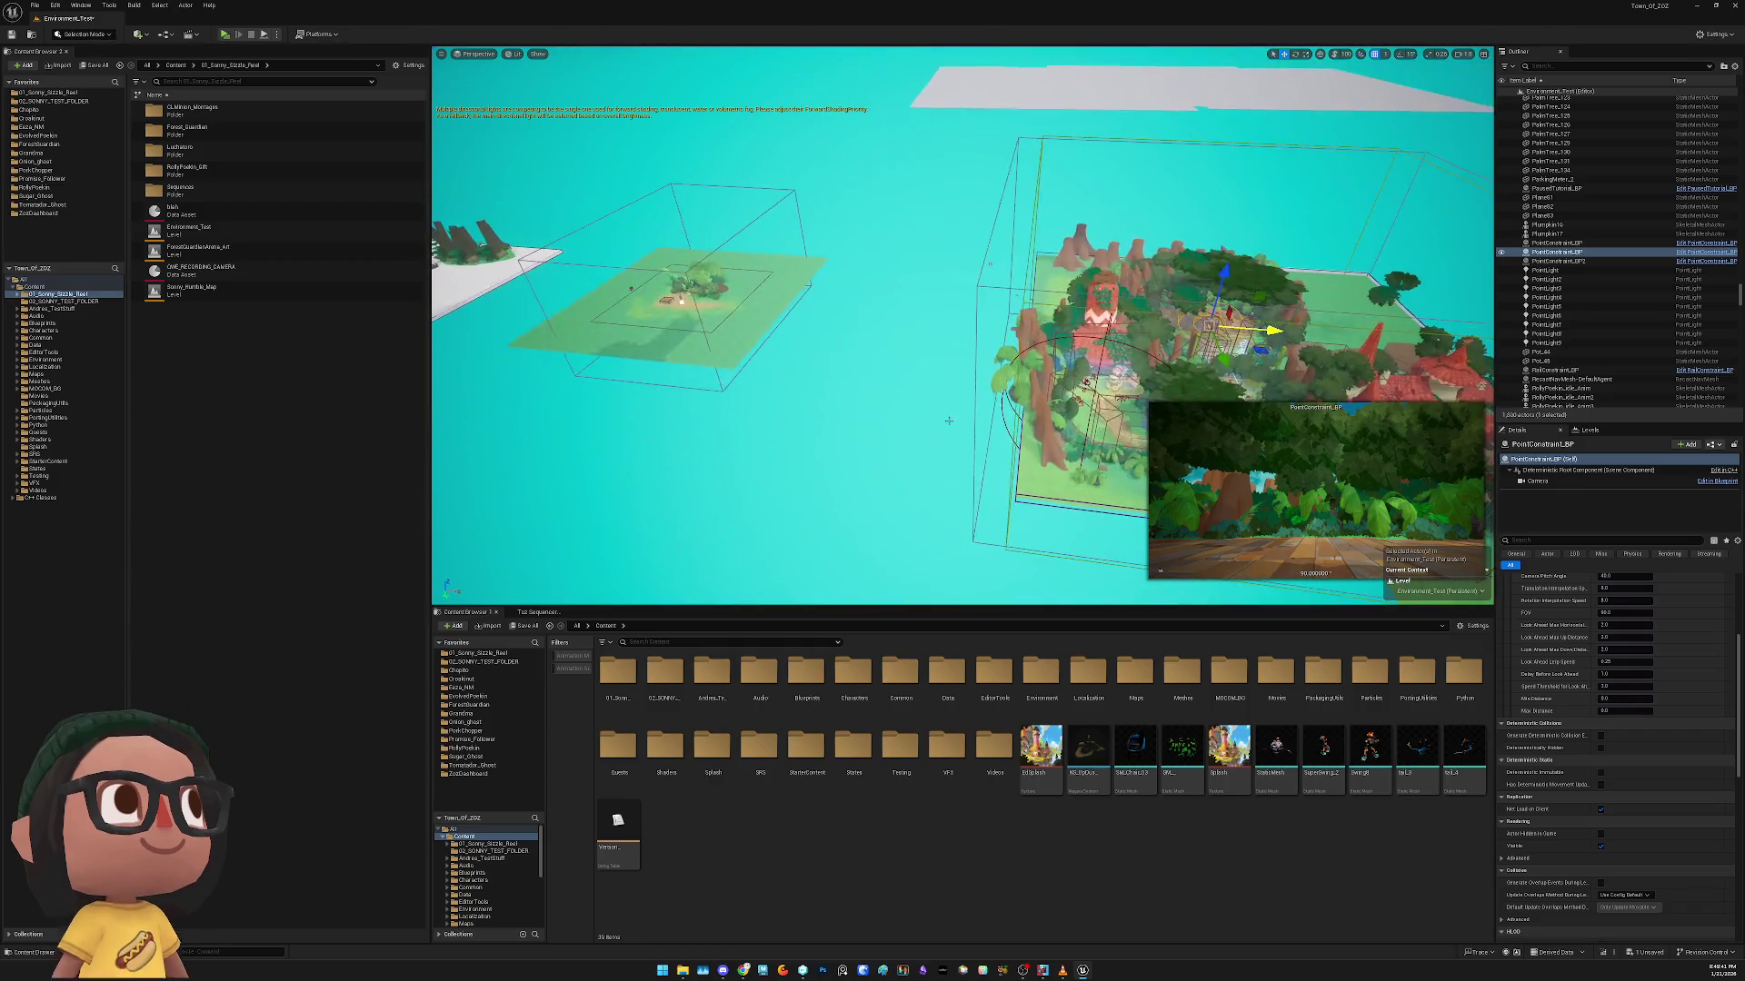
Remove Humble_MultiplayerTestArena from the persistent level and drag PointConstraint_BP onto the small platform
{"action": "left_click", "coordinate": [1585, 430]}
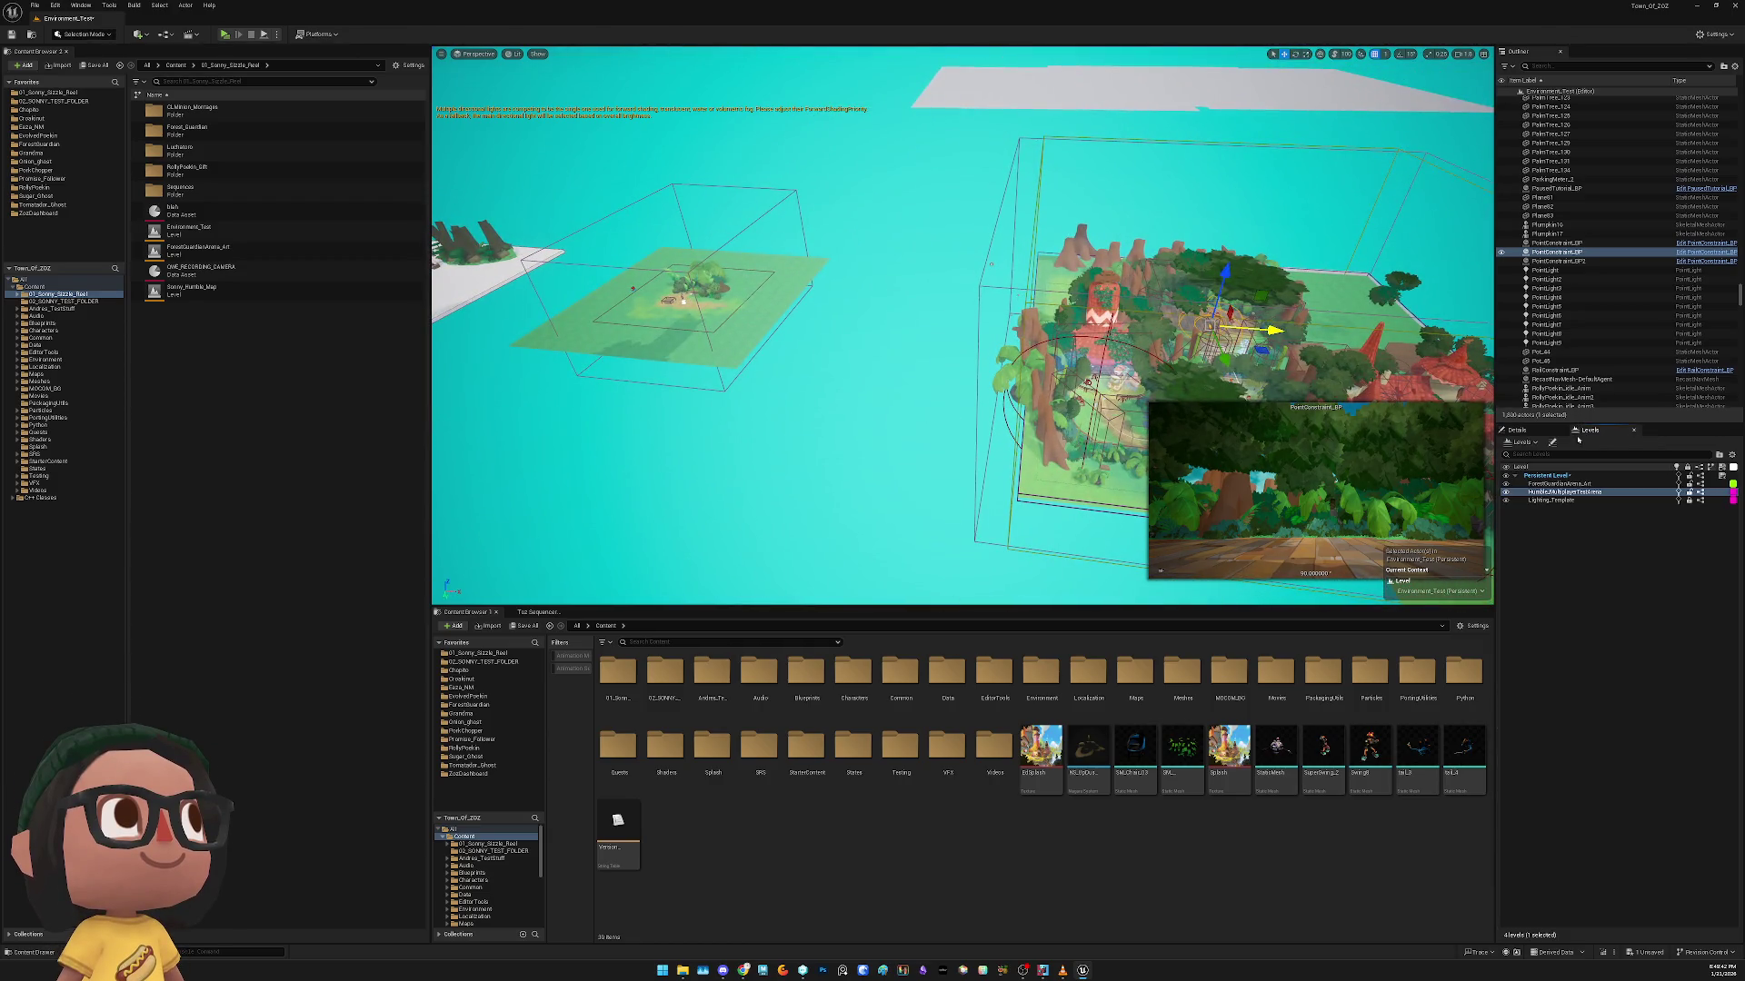
{"action": "right_click", "coordinate": [1577, 499]}
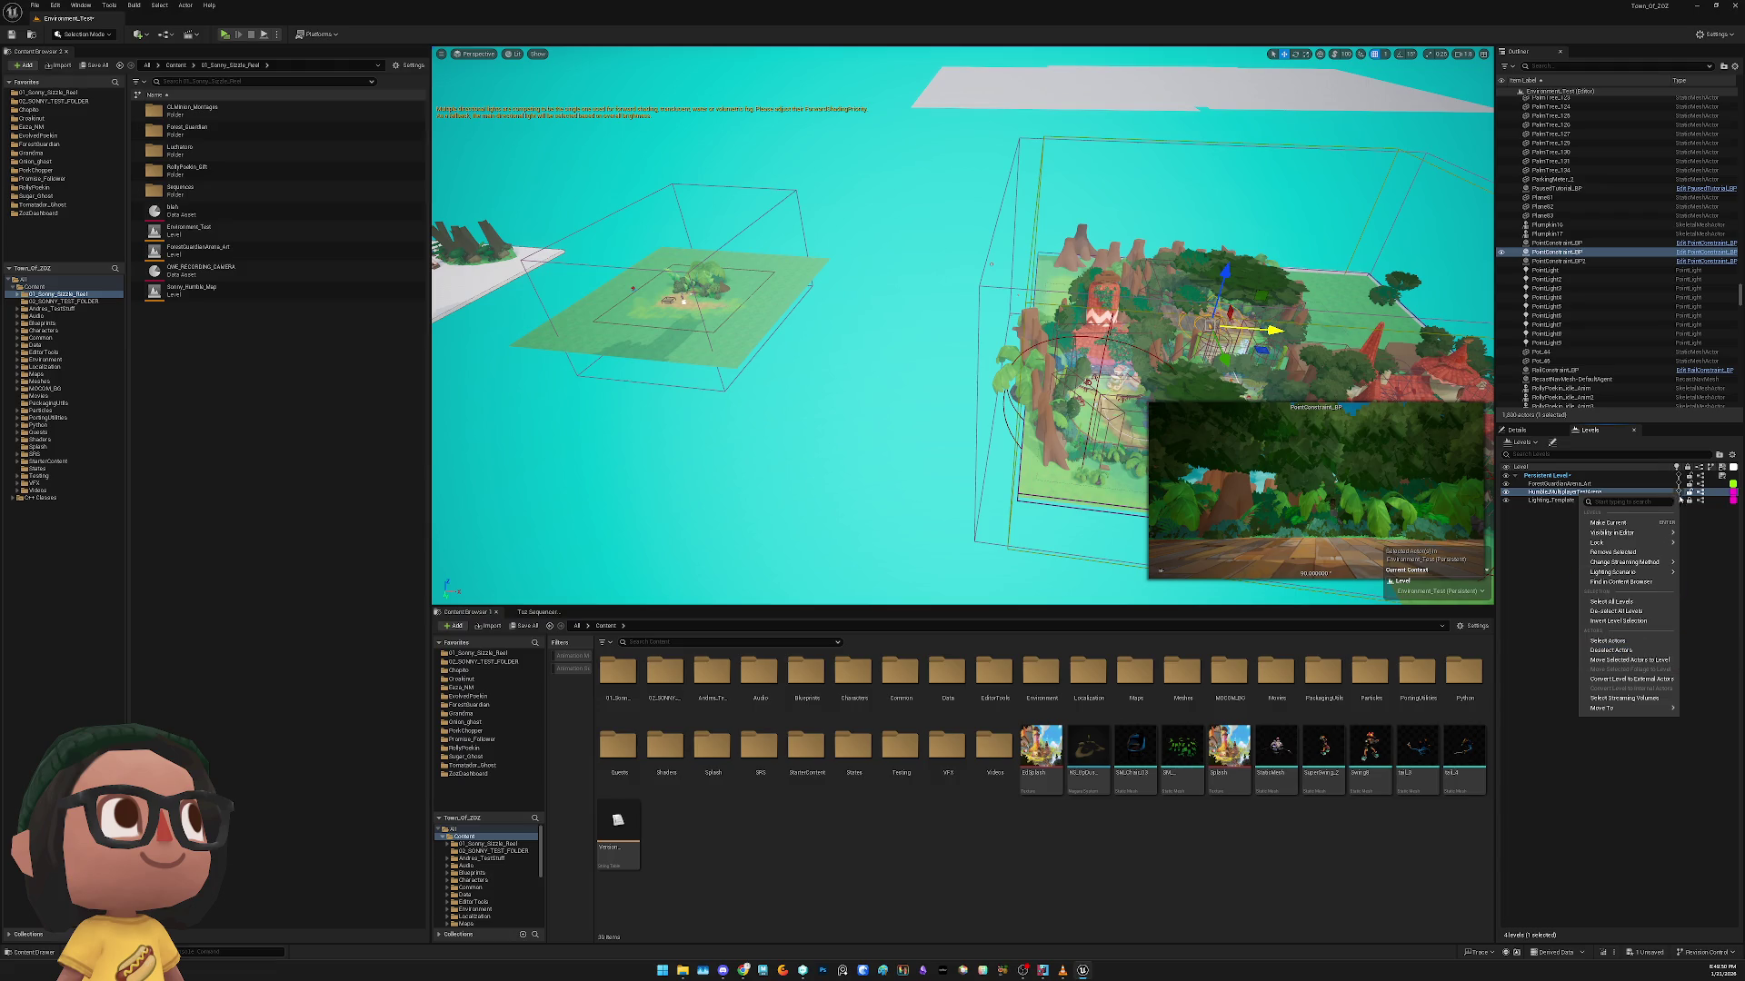
{"action": "left_click", "coordinate": [1674, 551]}
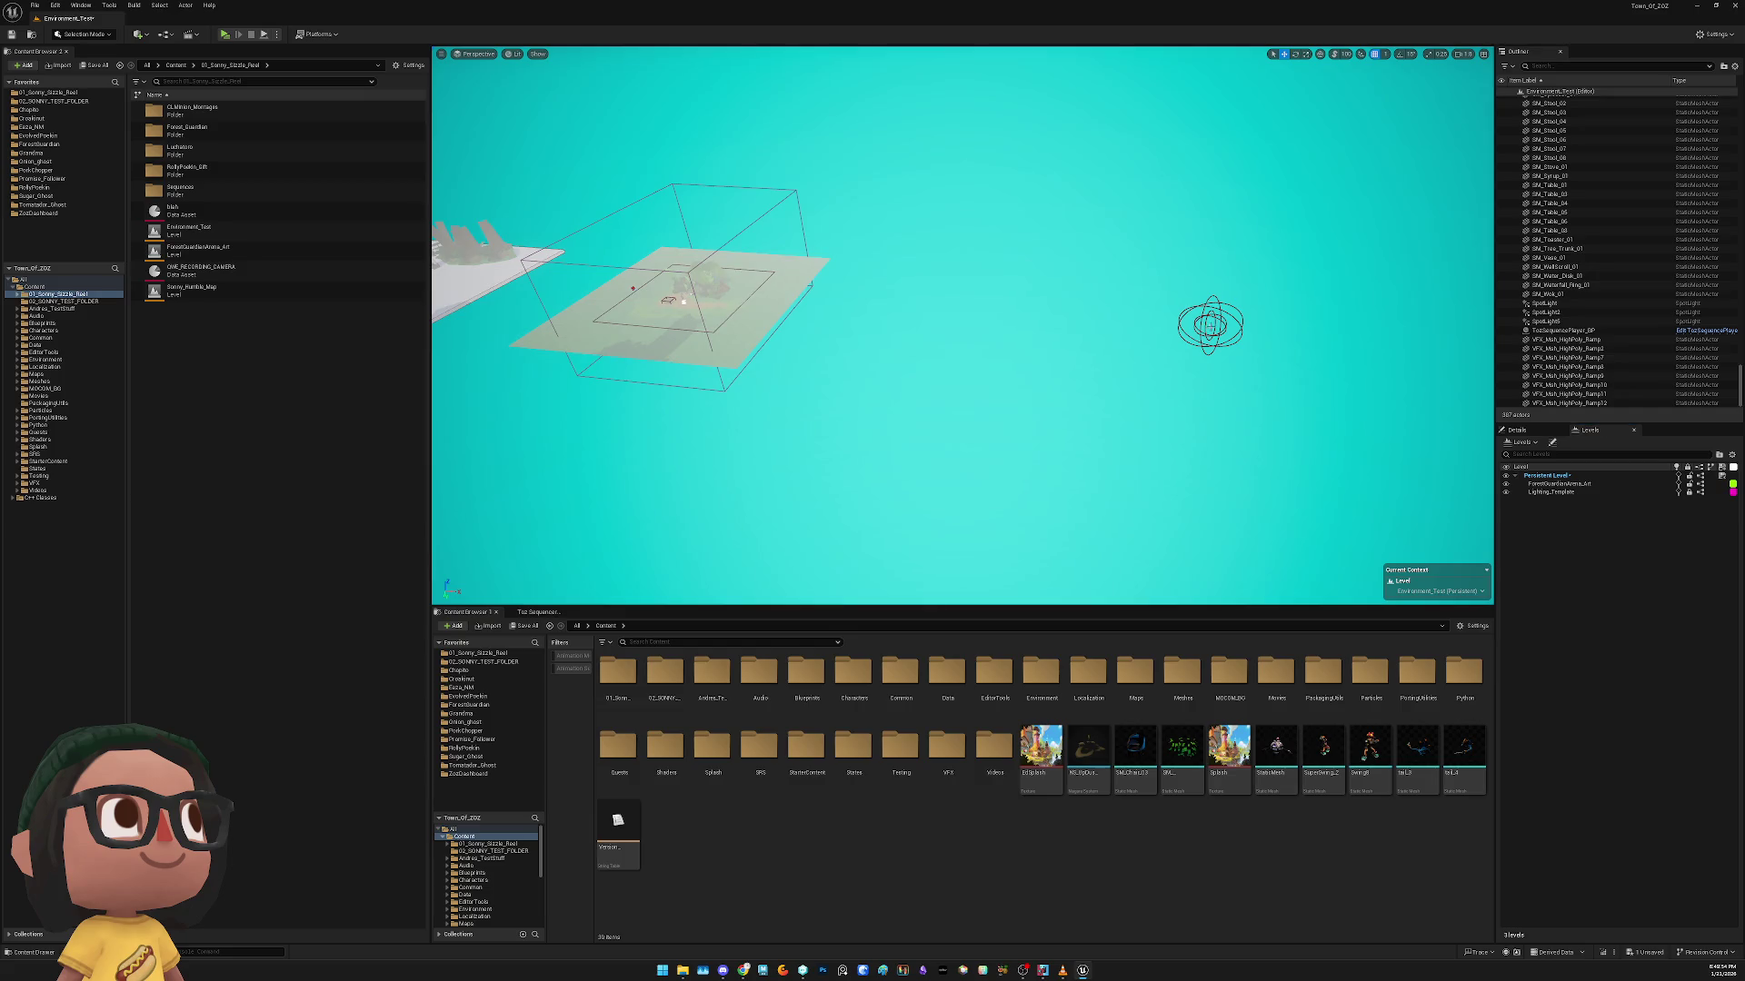
{"action": "left_click", "coordinate": [1210, 324]}
{"action": "mouse_move", "coordinate": [1210, 324]}
{"action": "left_mouse_down"}
{"action": "mouse_move", "coordinate": [732, 311]}
{"action": "mouse_move", "coordinate": [629, 334]}
{"action": "left_mouse_up"}
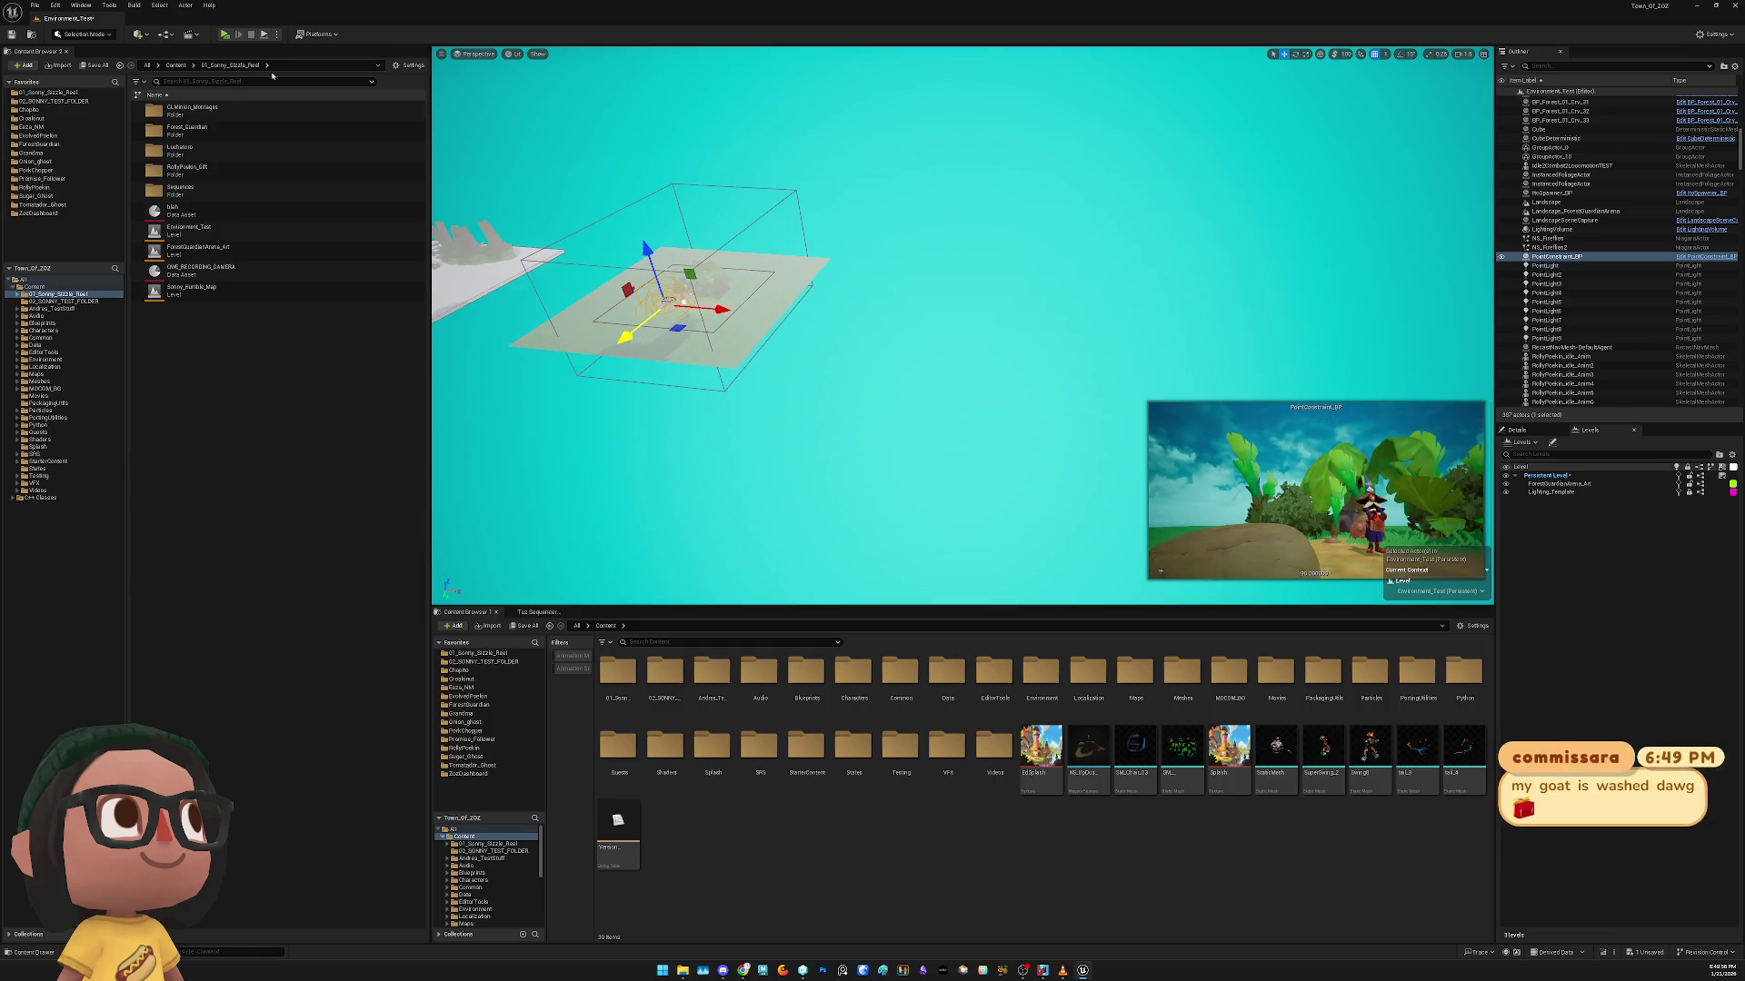
Run a Standalone play-test of the camera setup and exit it
{"action": "left_click", "coordinate": [228, 35]}
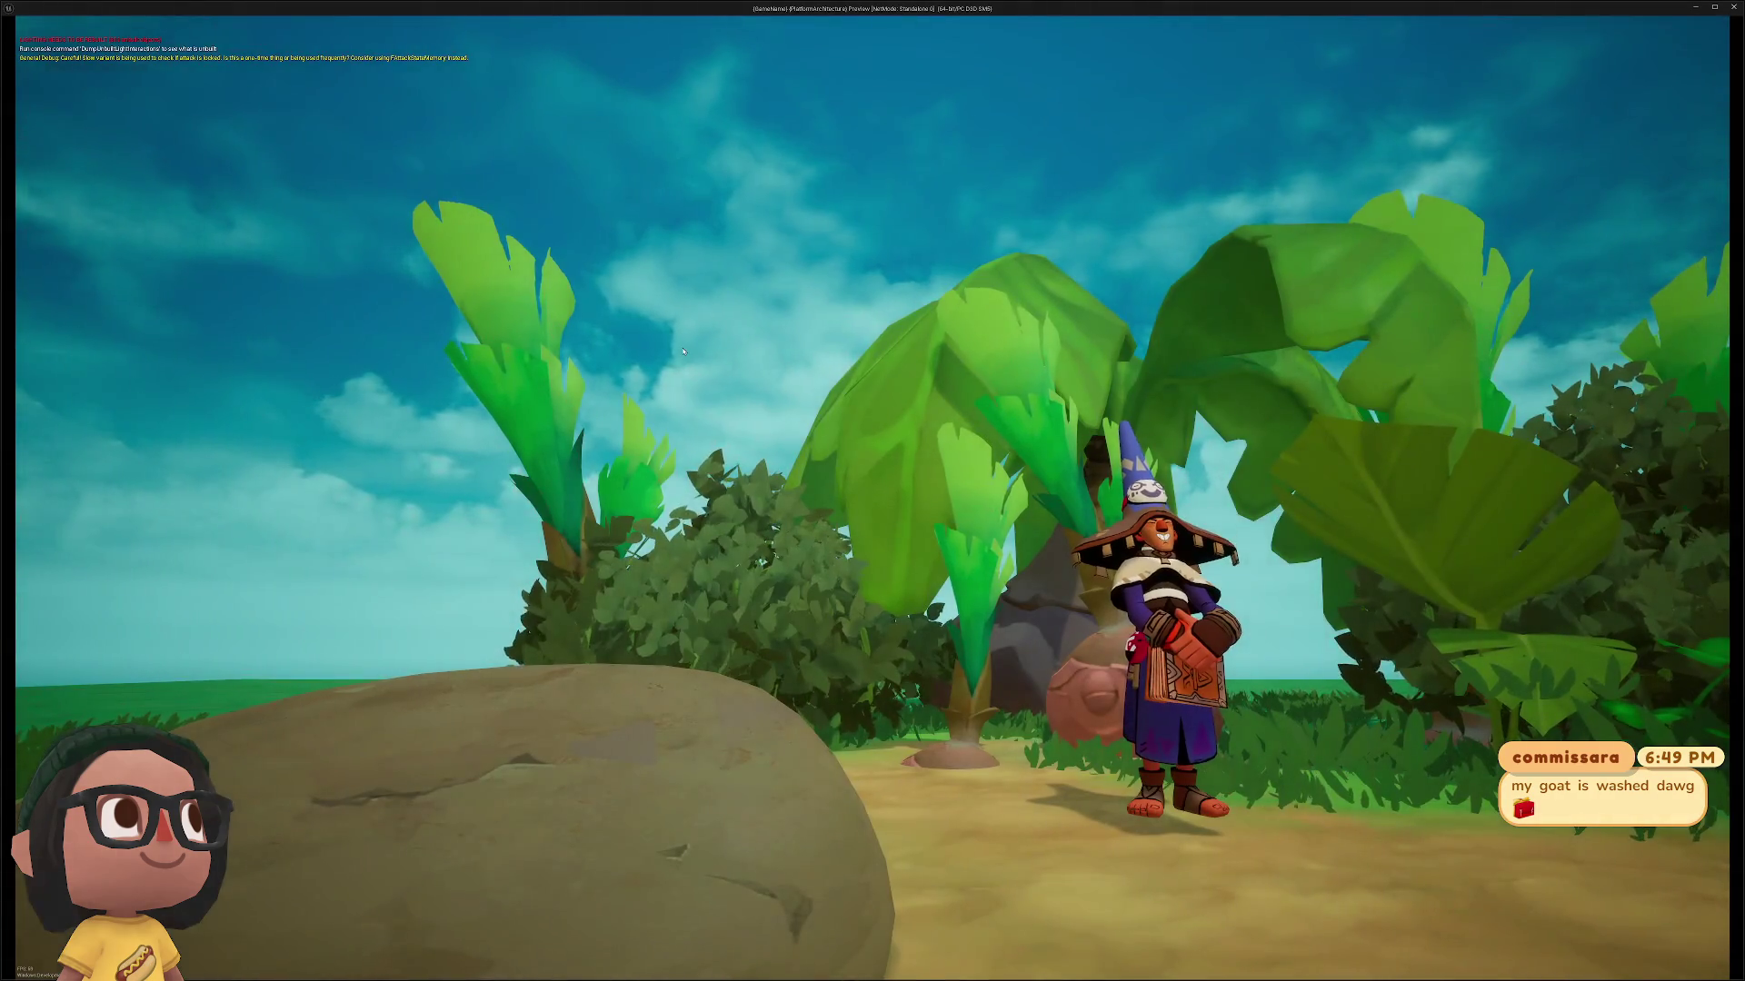
{"action": "key", "text": "Escape"}
{"action": "left_click_drag", "start_coordinate": [682, 347], "coordinate": [727, 344]}
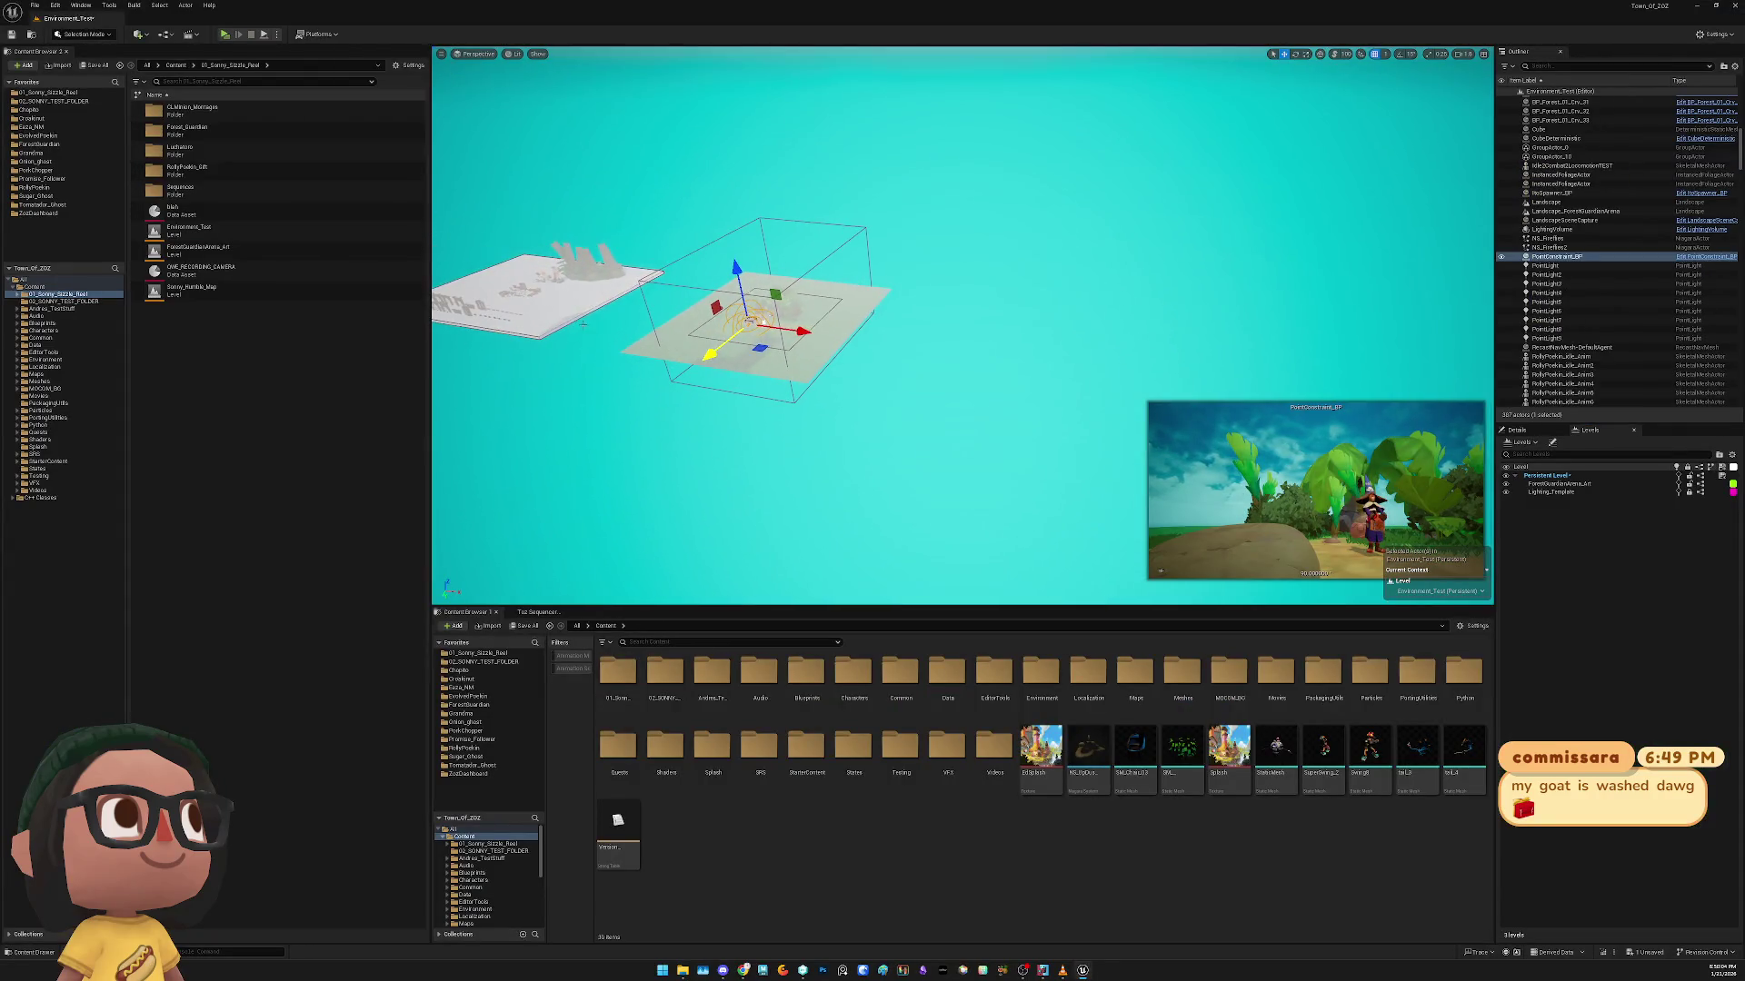
Drag Sonny_Humble_Map from the Content Browser into the Levels panel as a streamed sublevel
{"action": "left_click", "coordinate": [208, 289]}
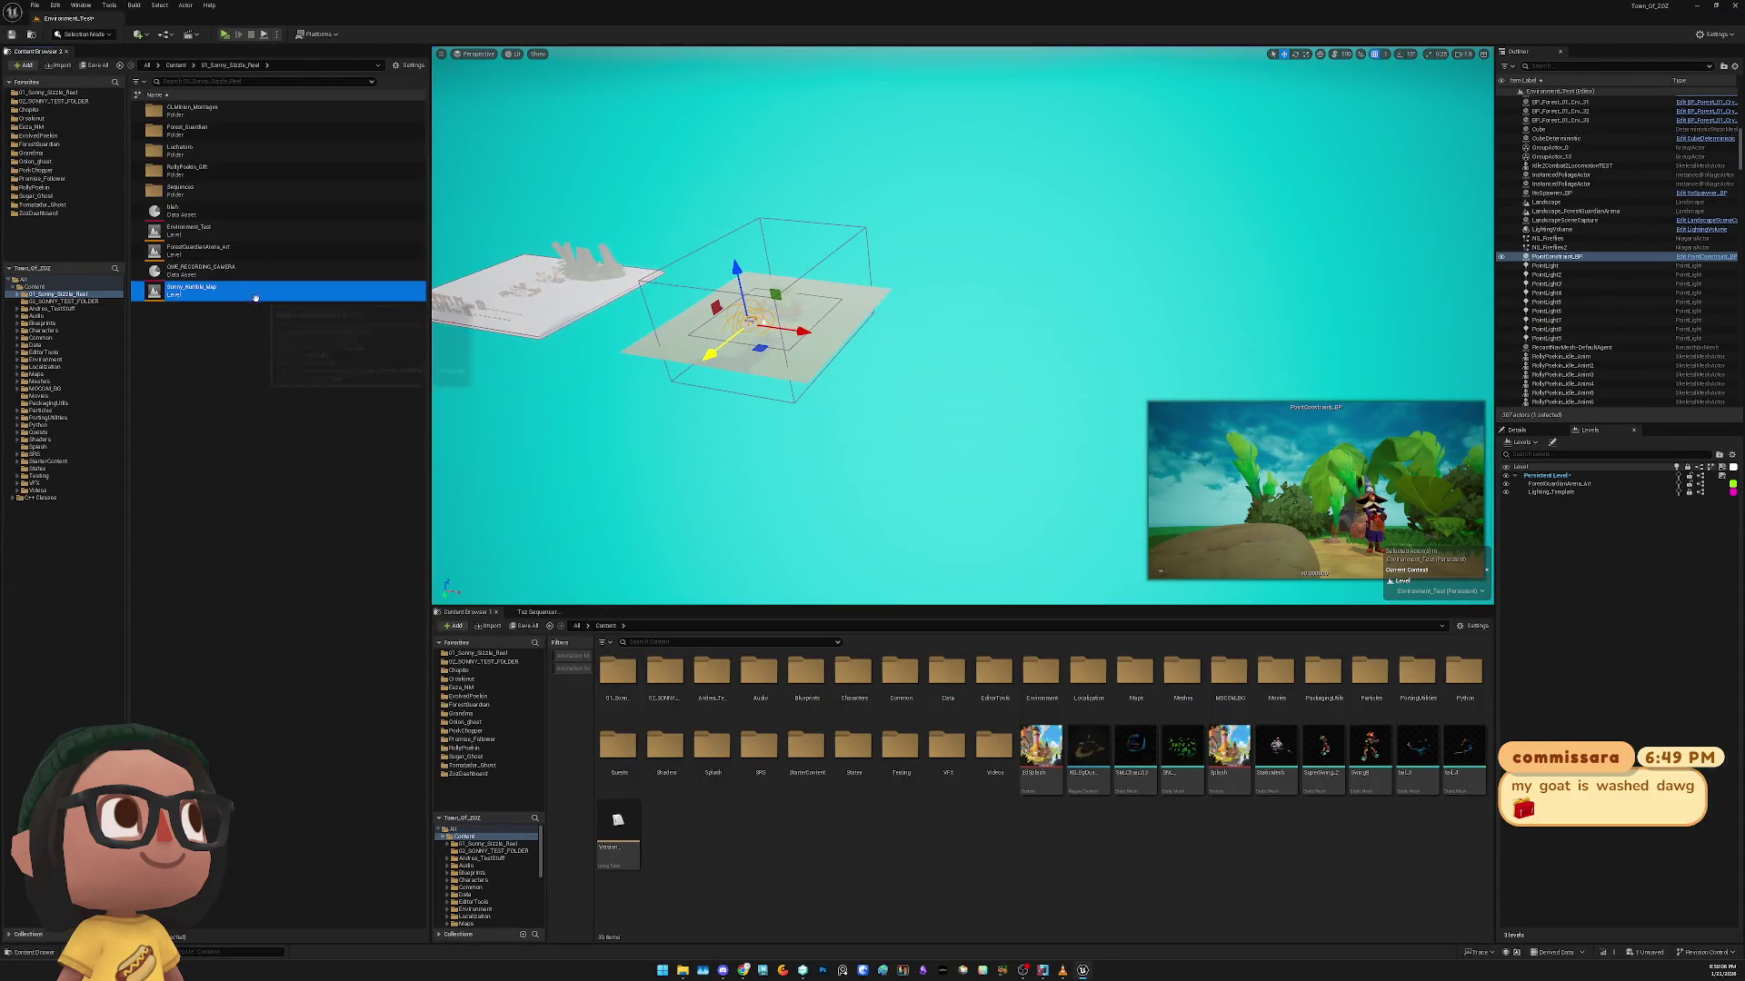
{"action": "left_click_drag", "start_coordinate": [208, 289], "coordinate": [1566, 552]}
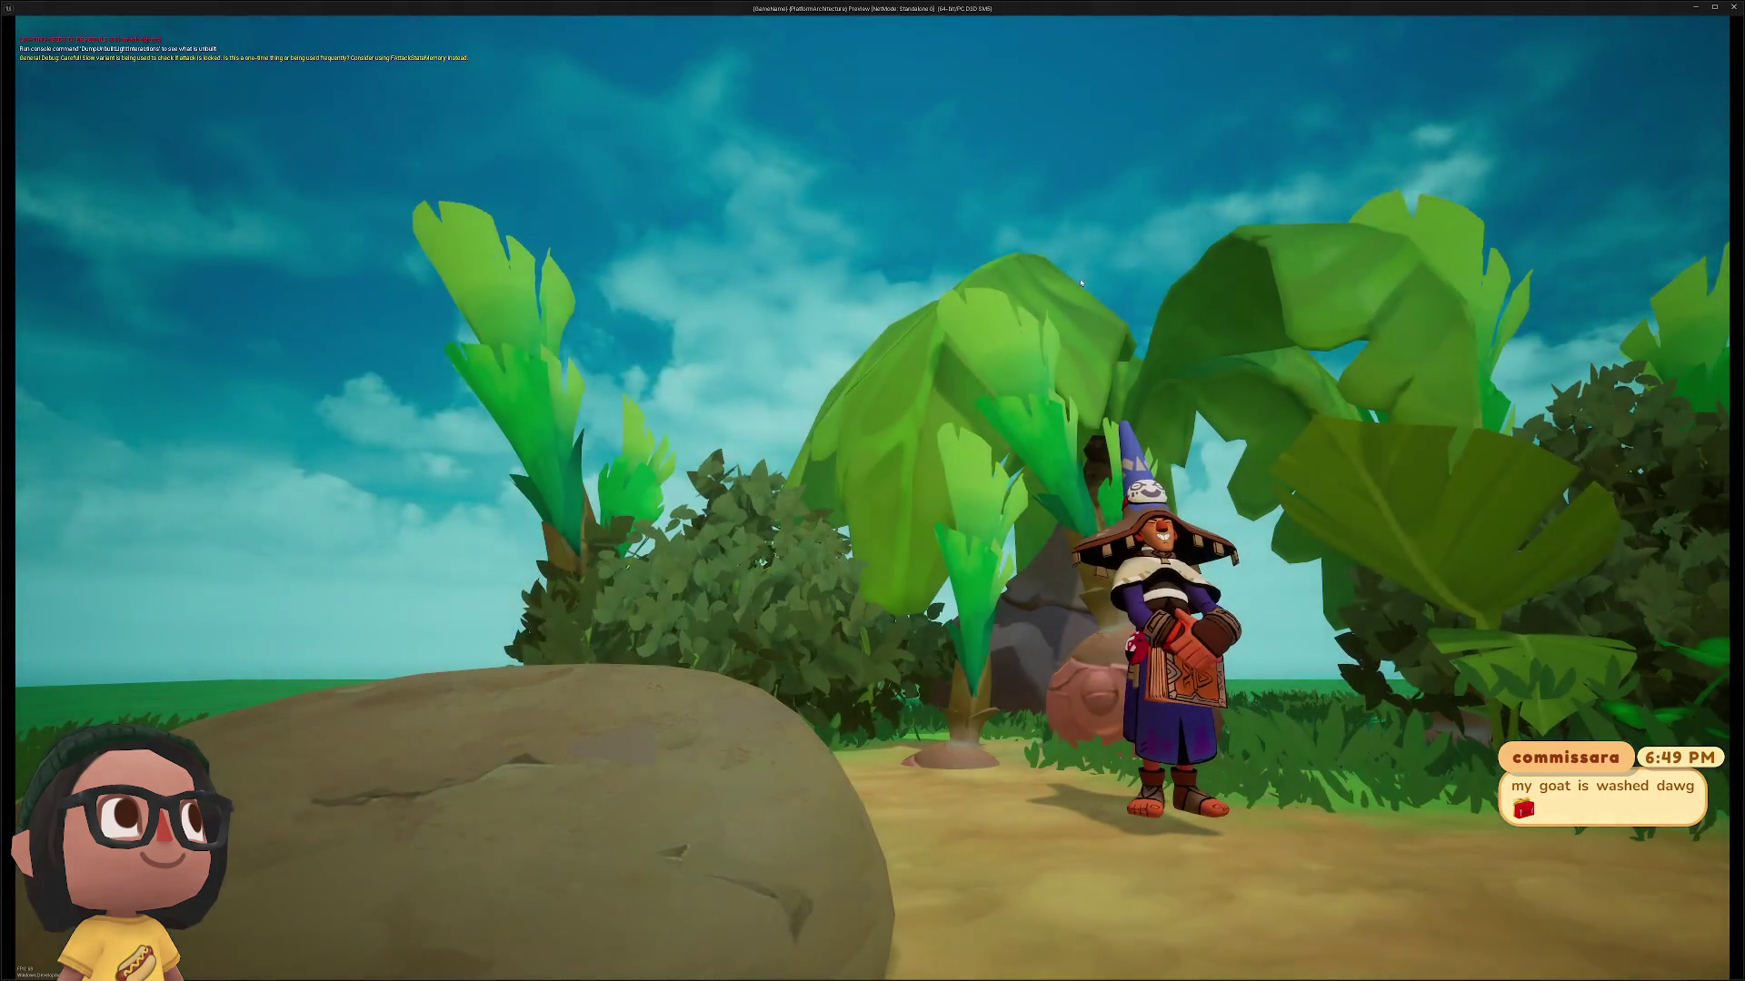
{"action": "key", "text": "Escape"}
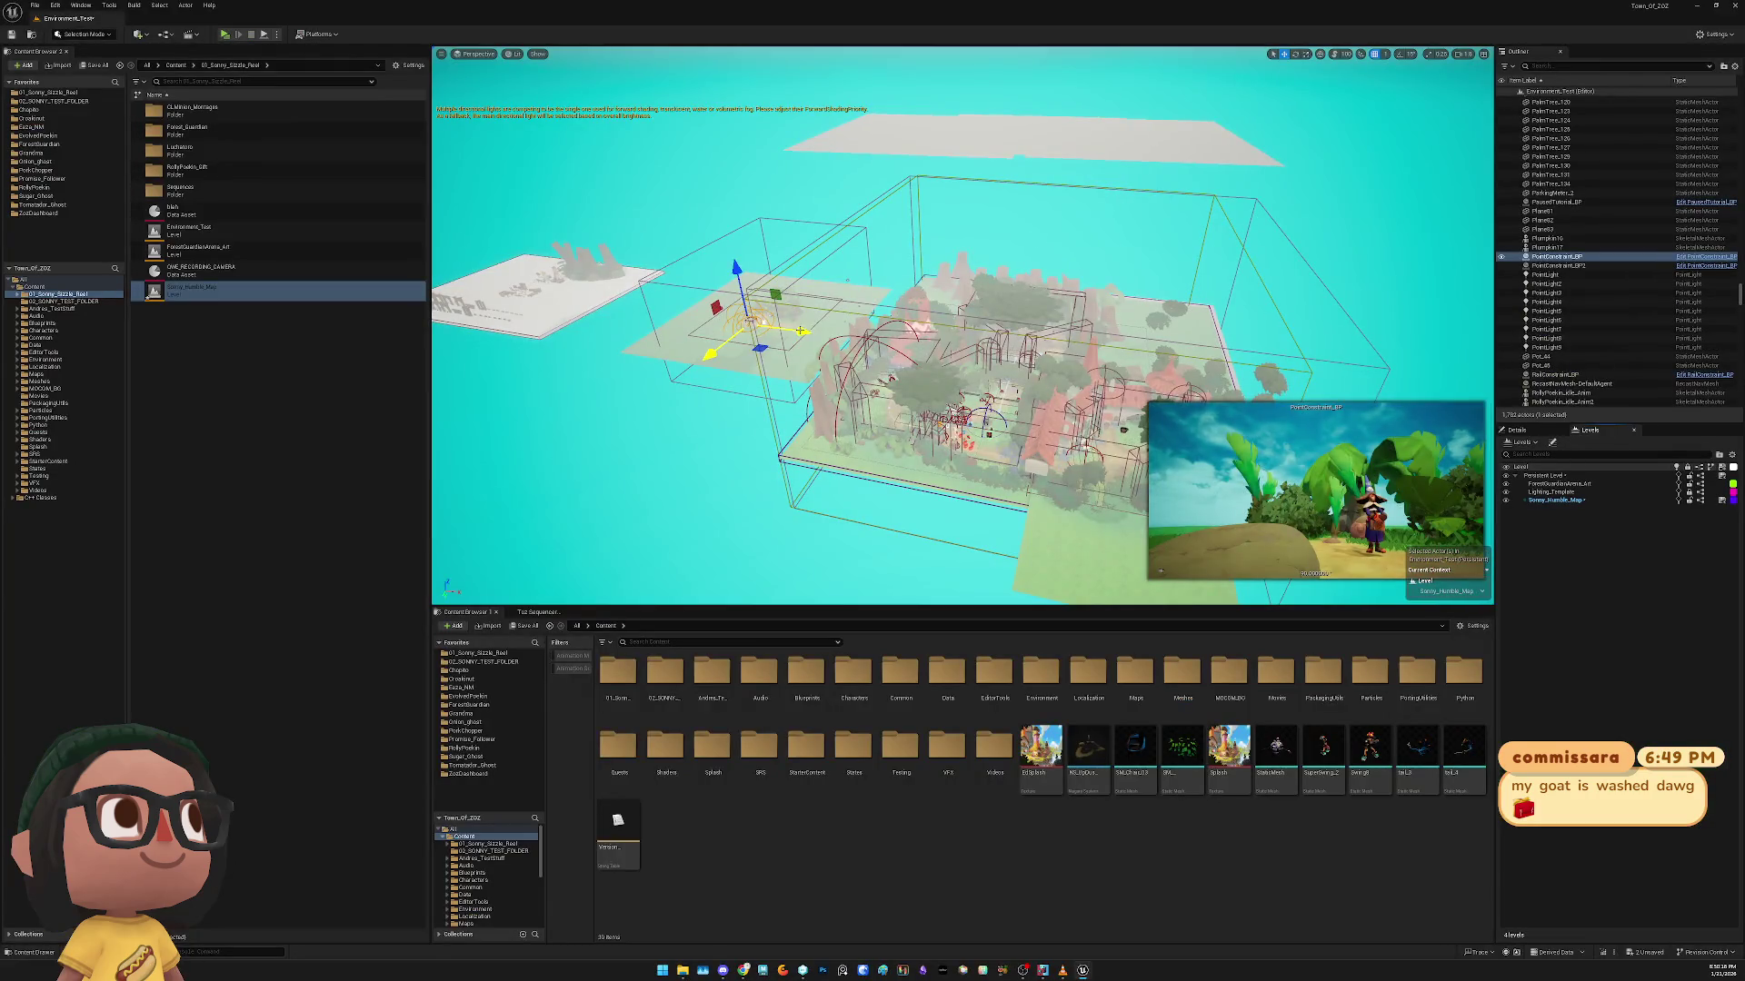
Move PointConstraint_BP into the village centre and set Sonny_Humble_Map's streaming to Always Loaded
{"action": "mouse_move", "coordinate": [799, 330]}
{"action": "left_mouse_down"}
{"action": "mouse_move", "coordinate": [964, 355]}
{"action": "mouse_move", "coordinate": [1090, 327]}
{"action": "mouse_move", "coordinate": [1045, 364]}
{"action": "mouse_move", "coordinate": [1078, 370]}
{"action": "mouse_move", "coordinate": [1013, 365]}
{"action": "left_mouse_up"}
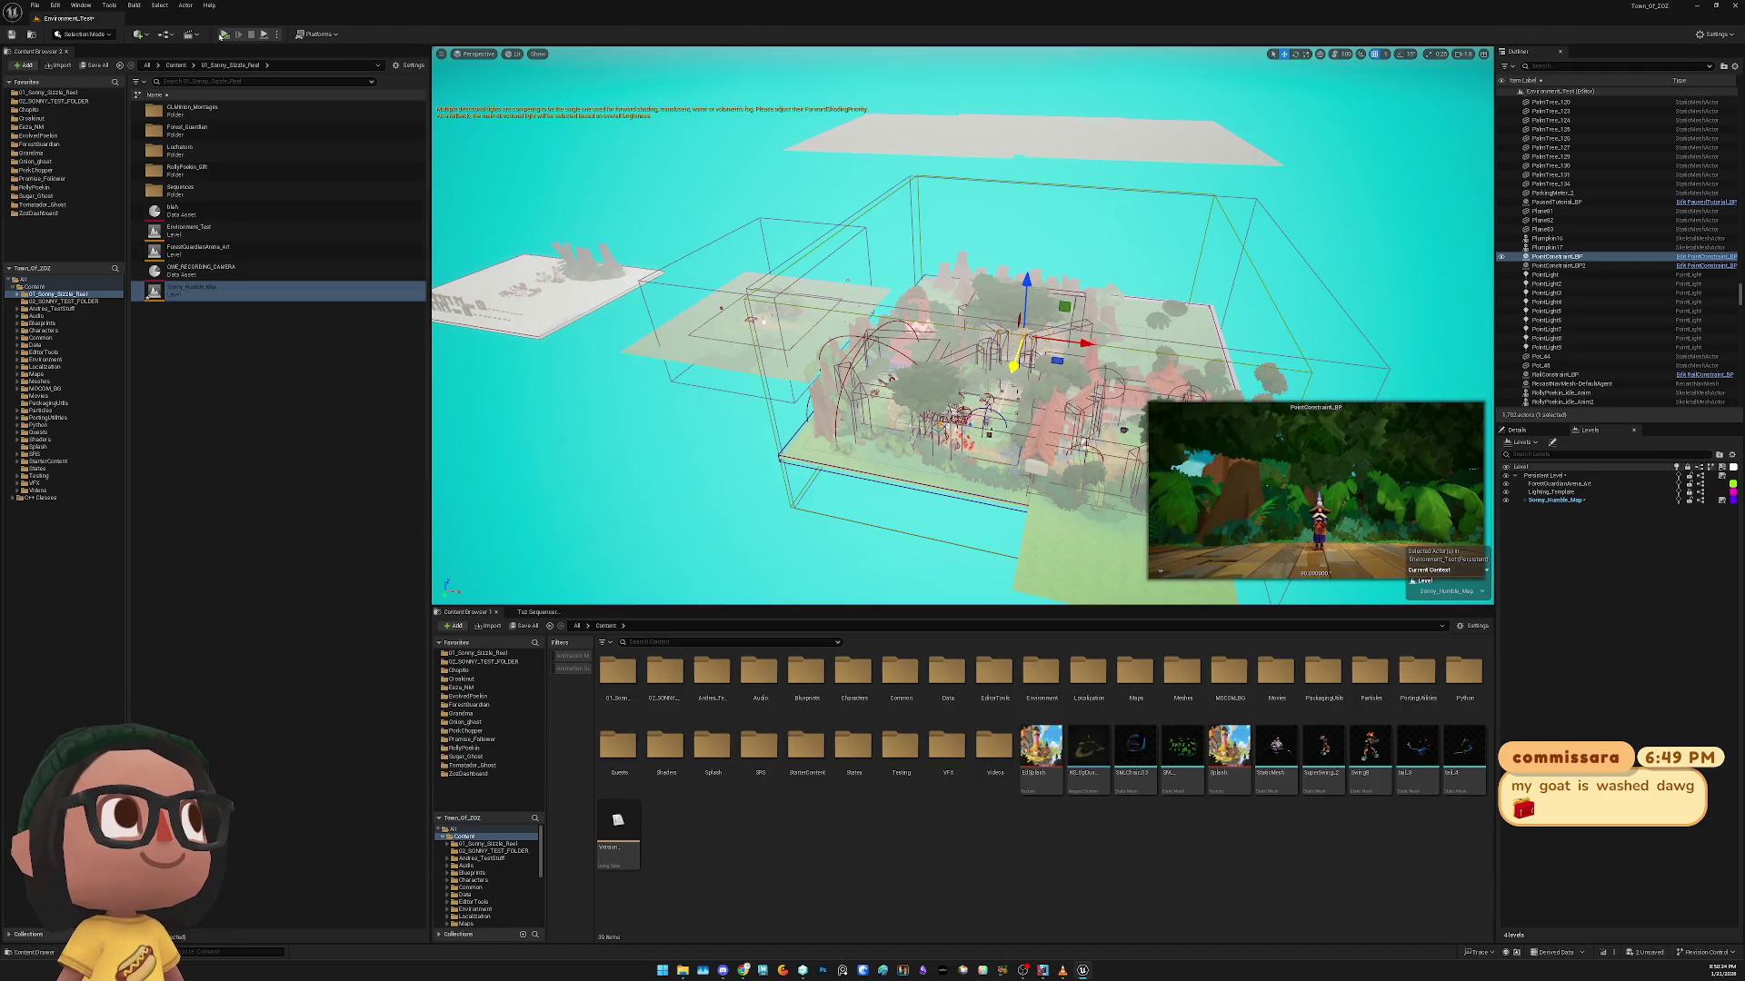
{"action": "key", "text": "Escape"}
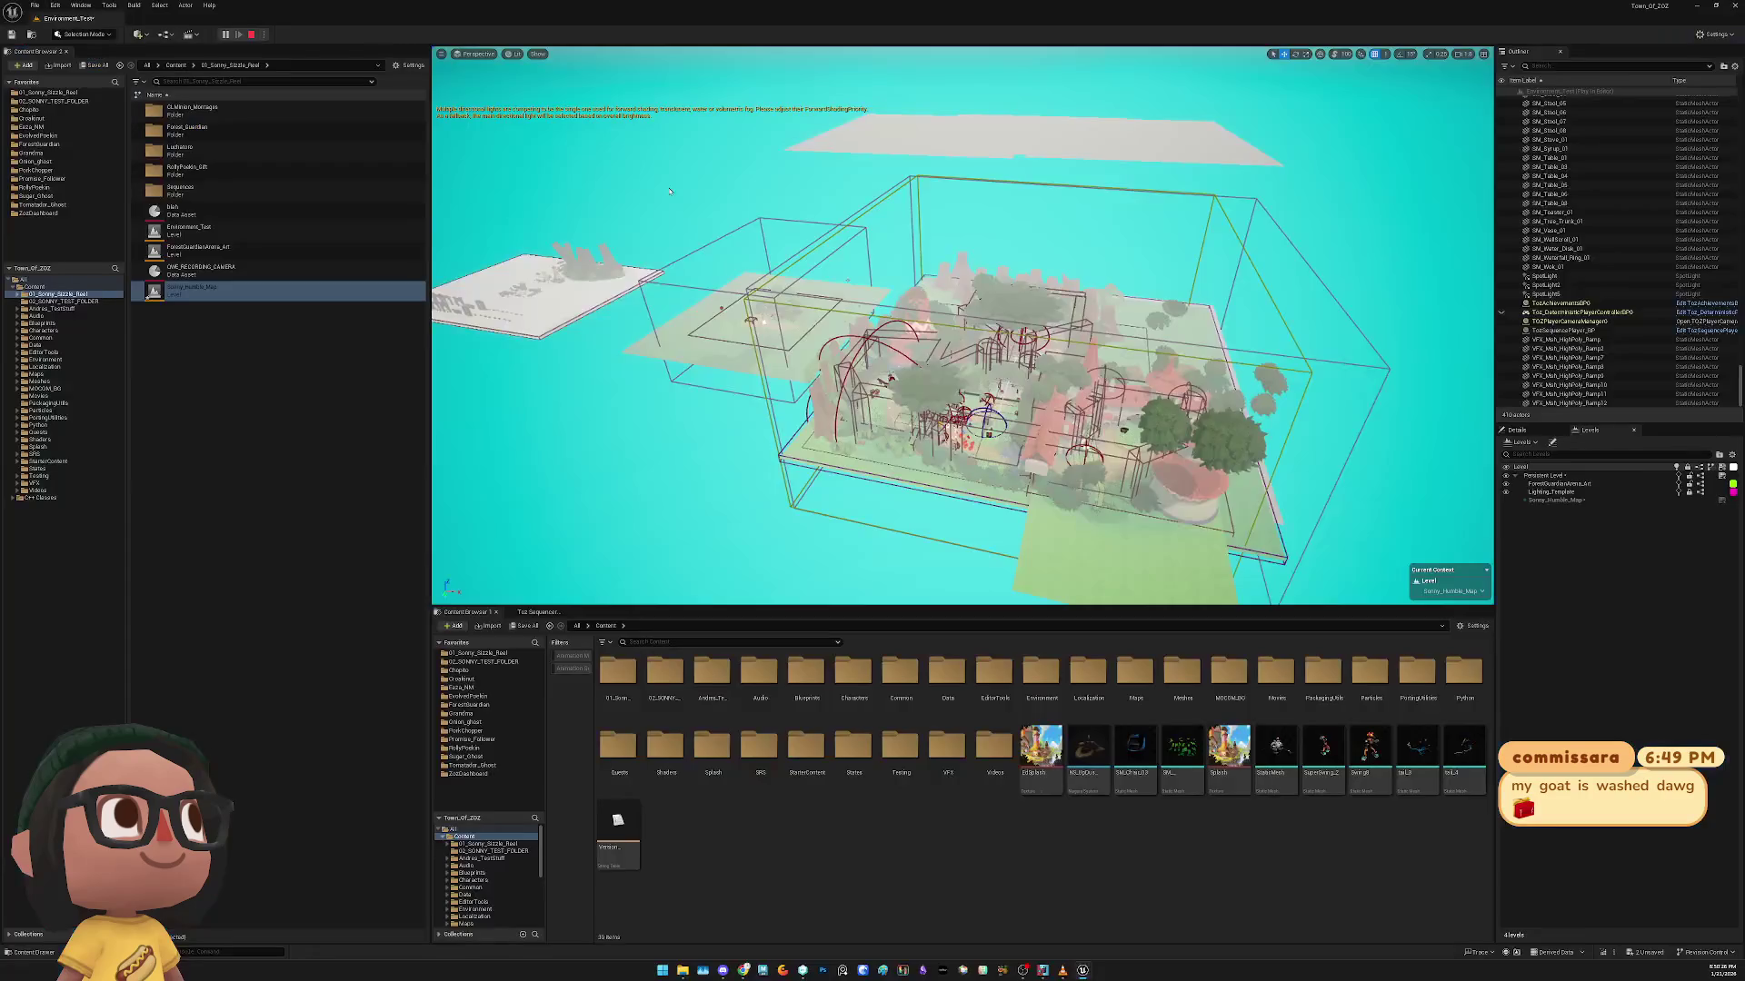
{"action": "right_click", "coordinate": [1563, 501]}
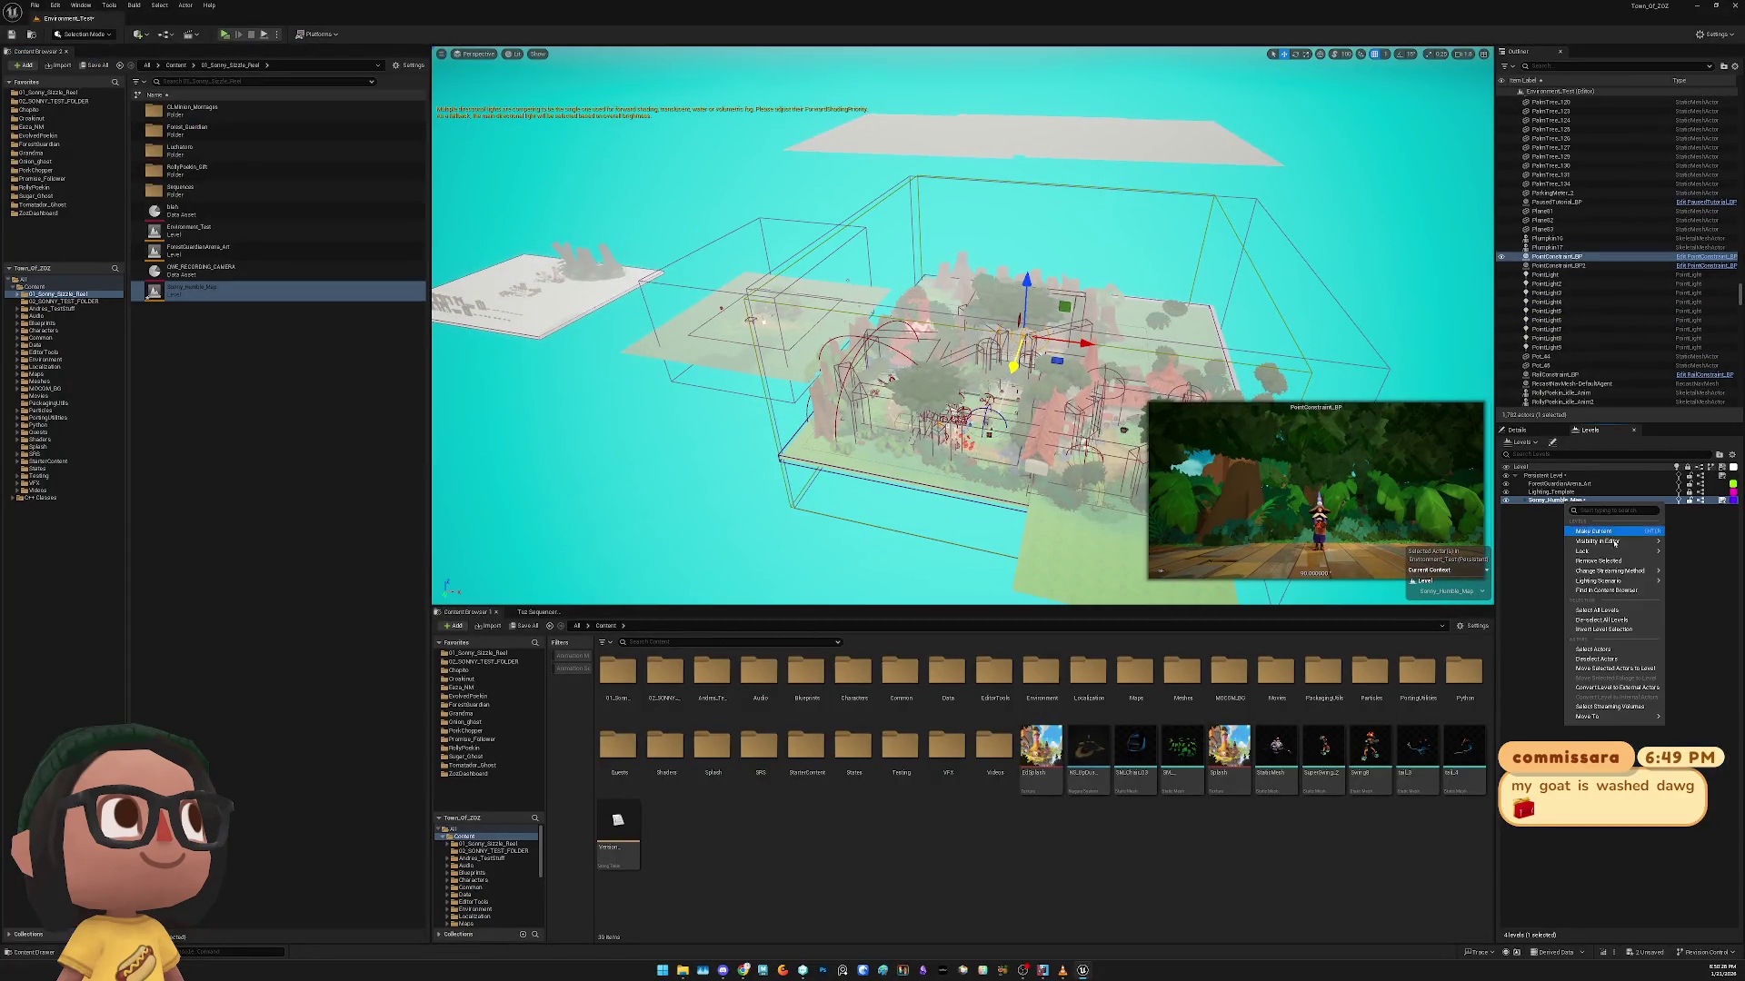
{"action": "mouse_move", "coordinate": [1623, 572]}
{"action": "left_click", "coordinate": [1703, 585]}
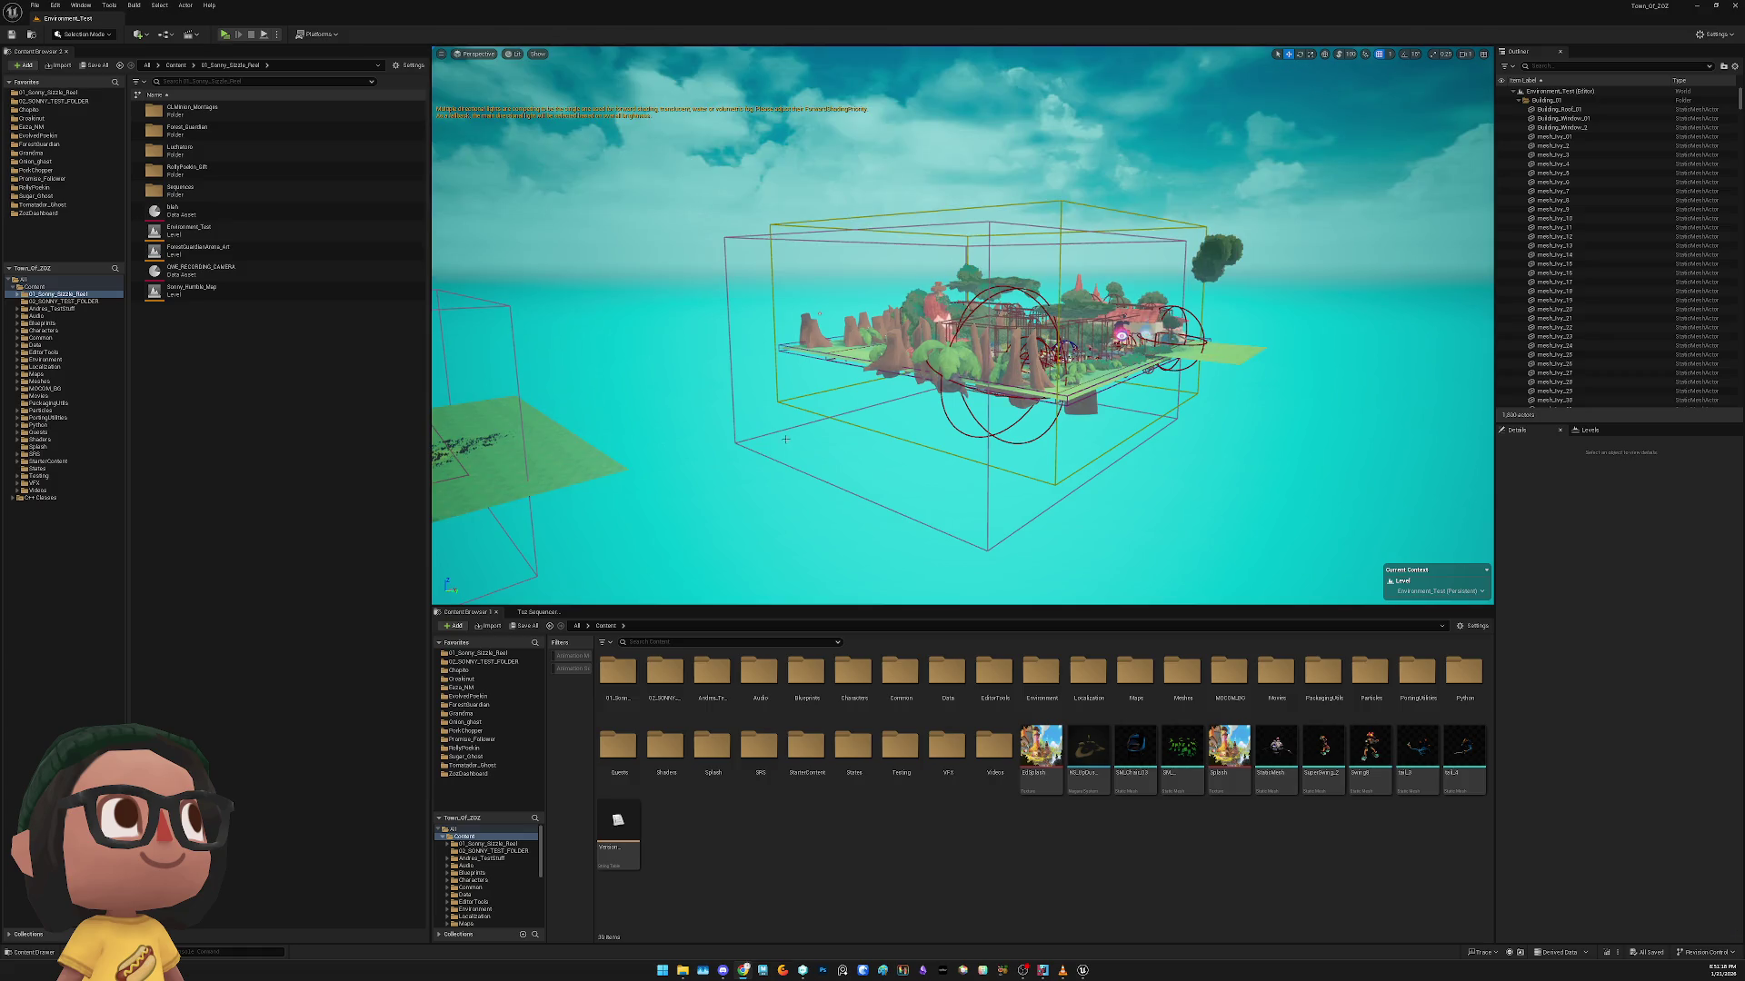
{"action": "left_click", "coordinate": [271, 290]}
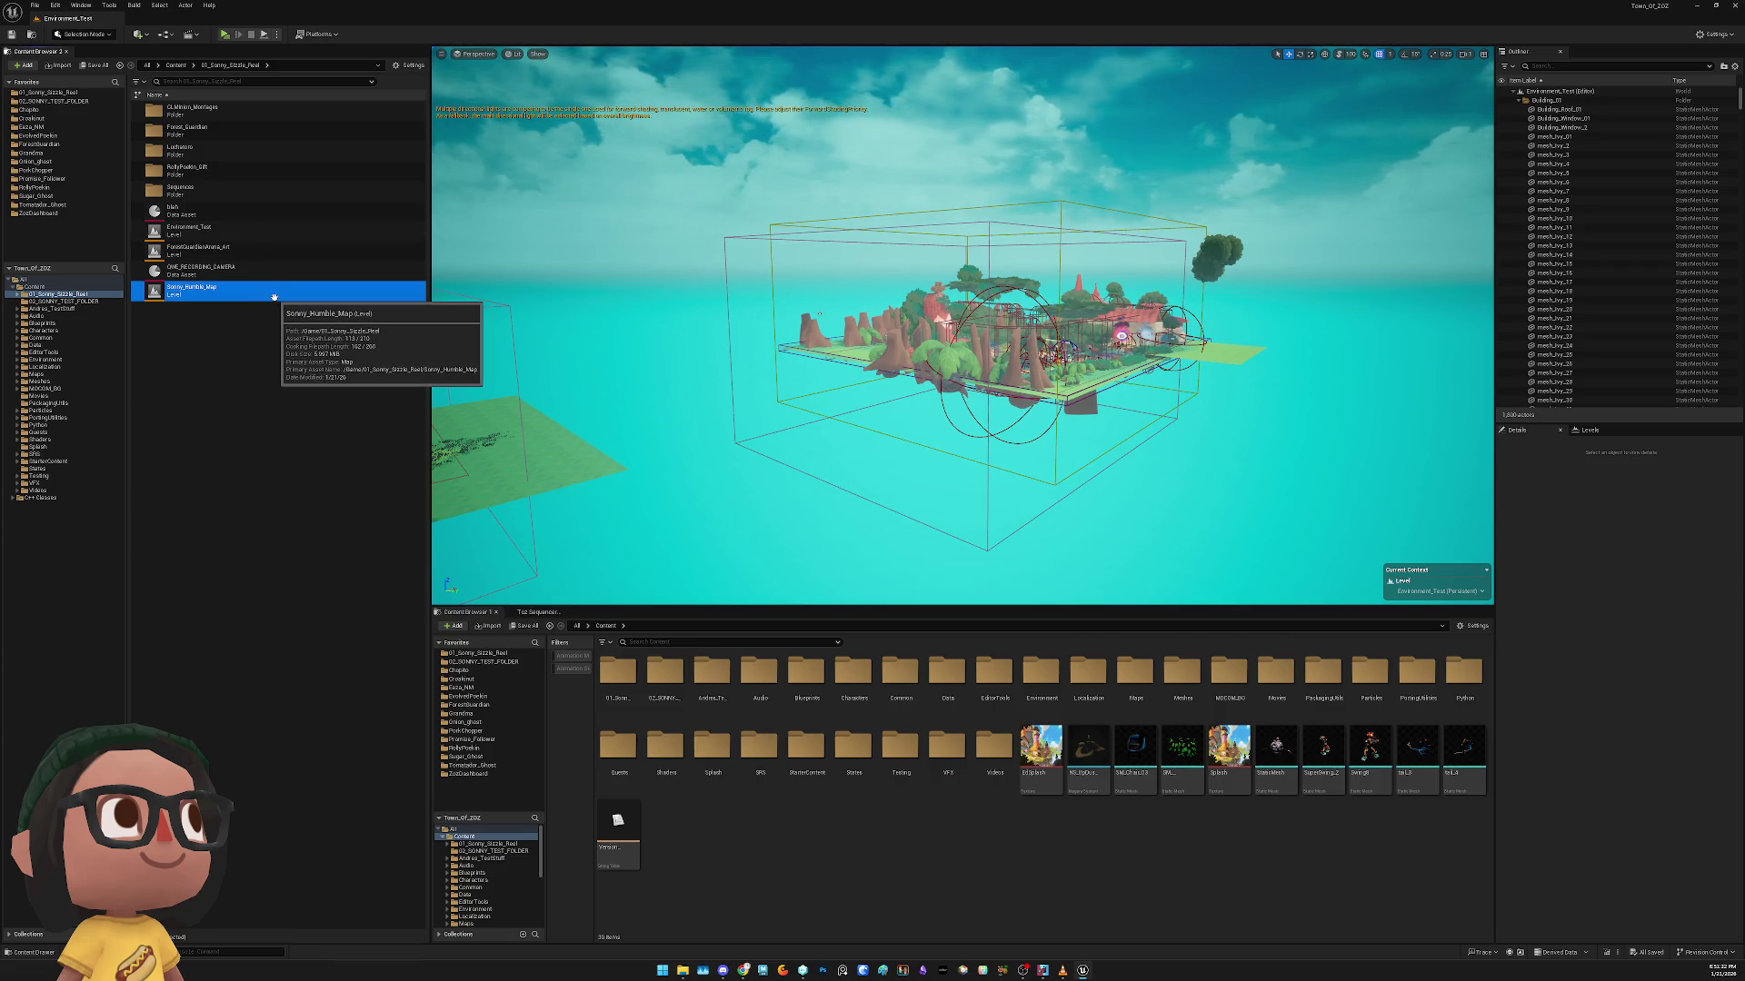
{"action": "right_click", "coordinate": [274, 298]}
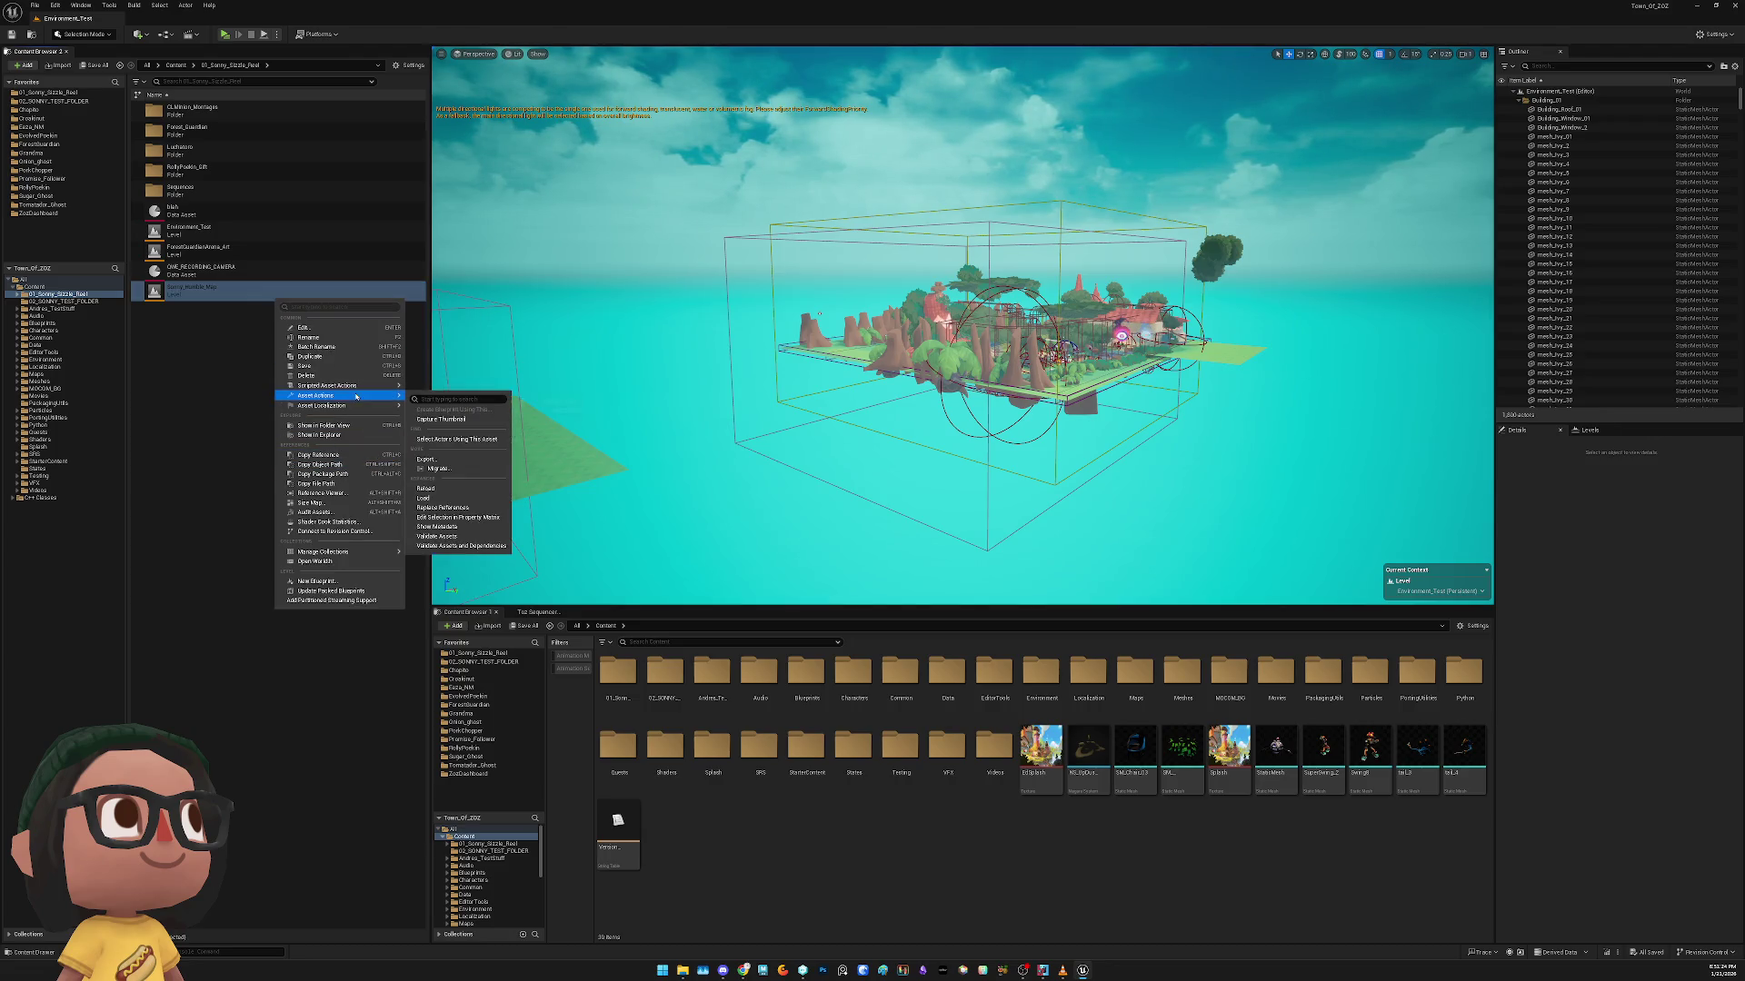
{"action": "mouse_move", "coordinate": [358, 405]}
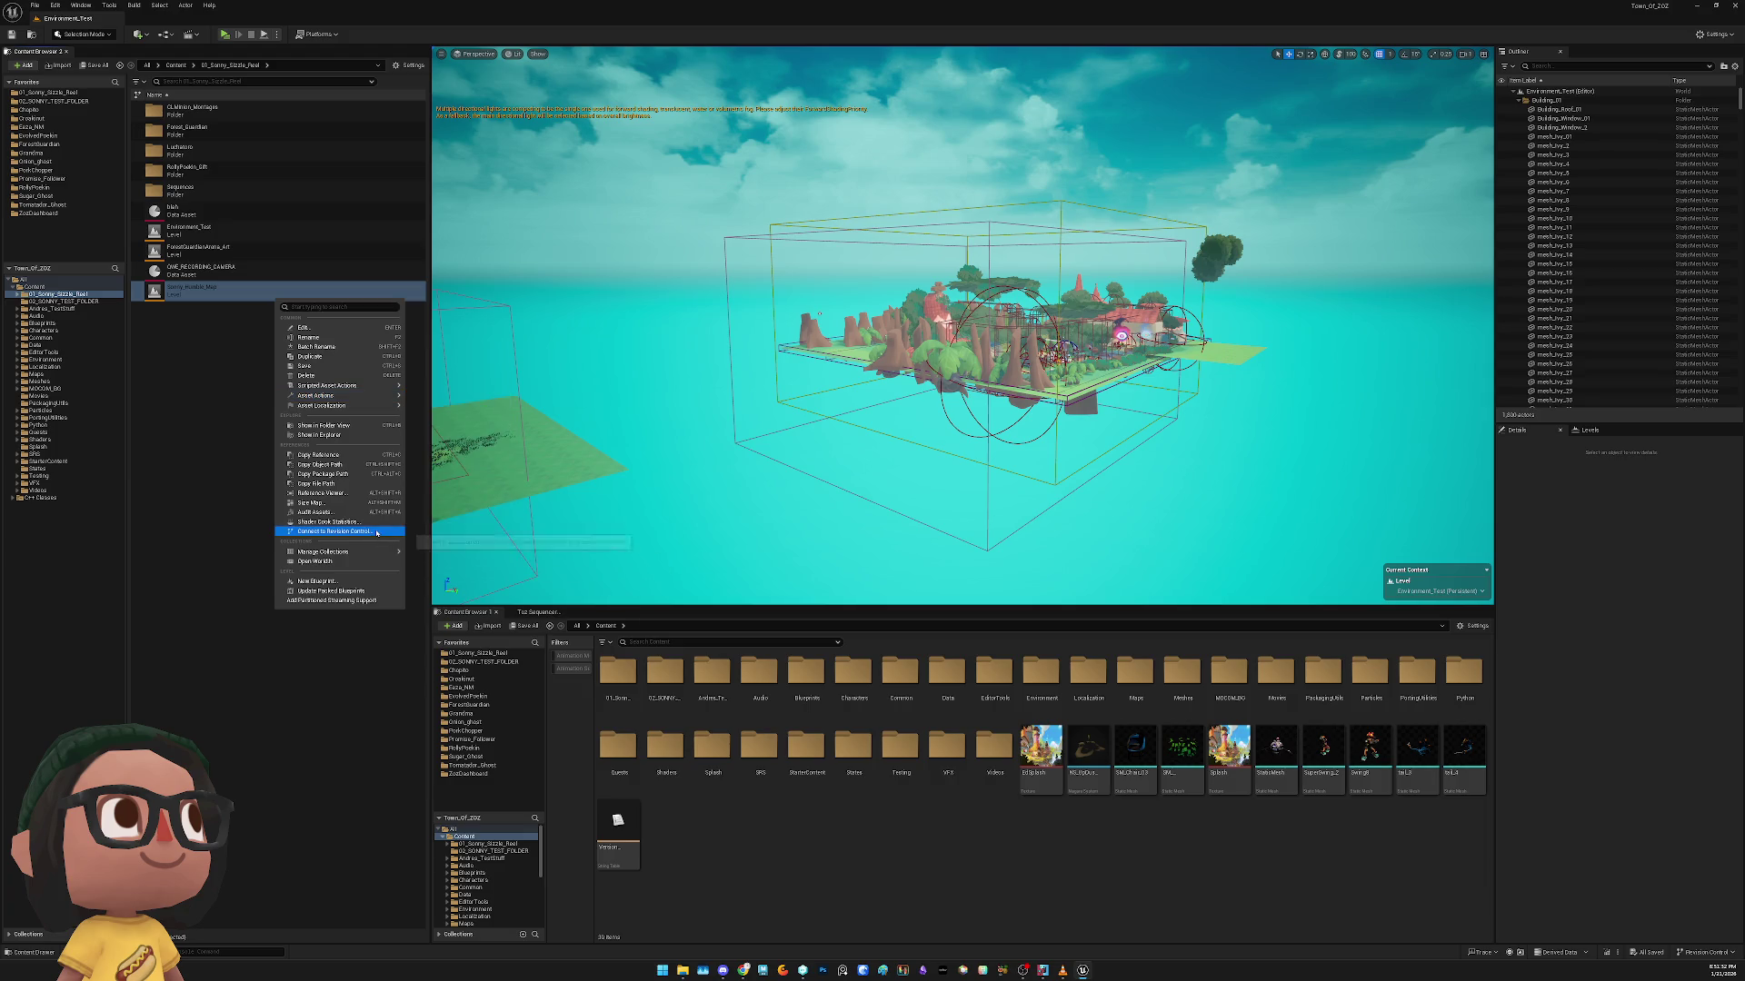
{"action": "left_click", "coordinate": [357, 435]}
{"action": "right_click", "coordinate": [290, 293]}
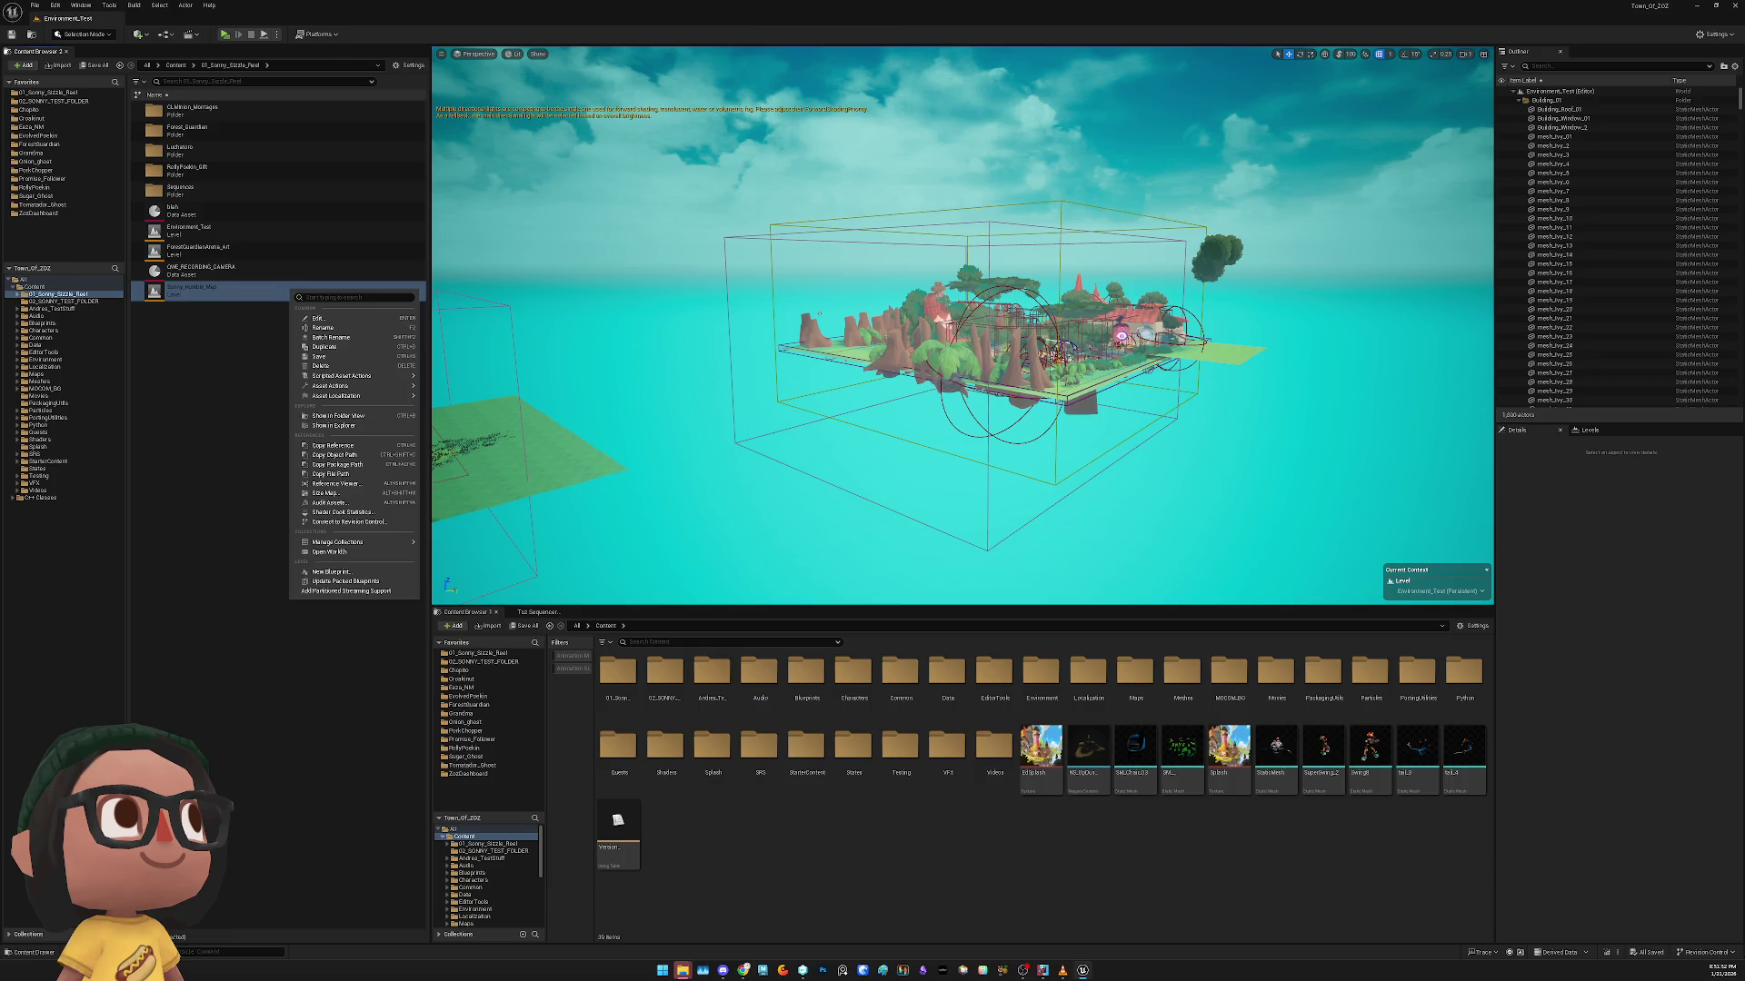
{"action": "left_click", "coordinate": [171, 331]}
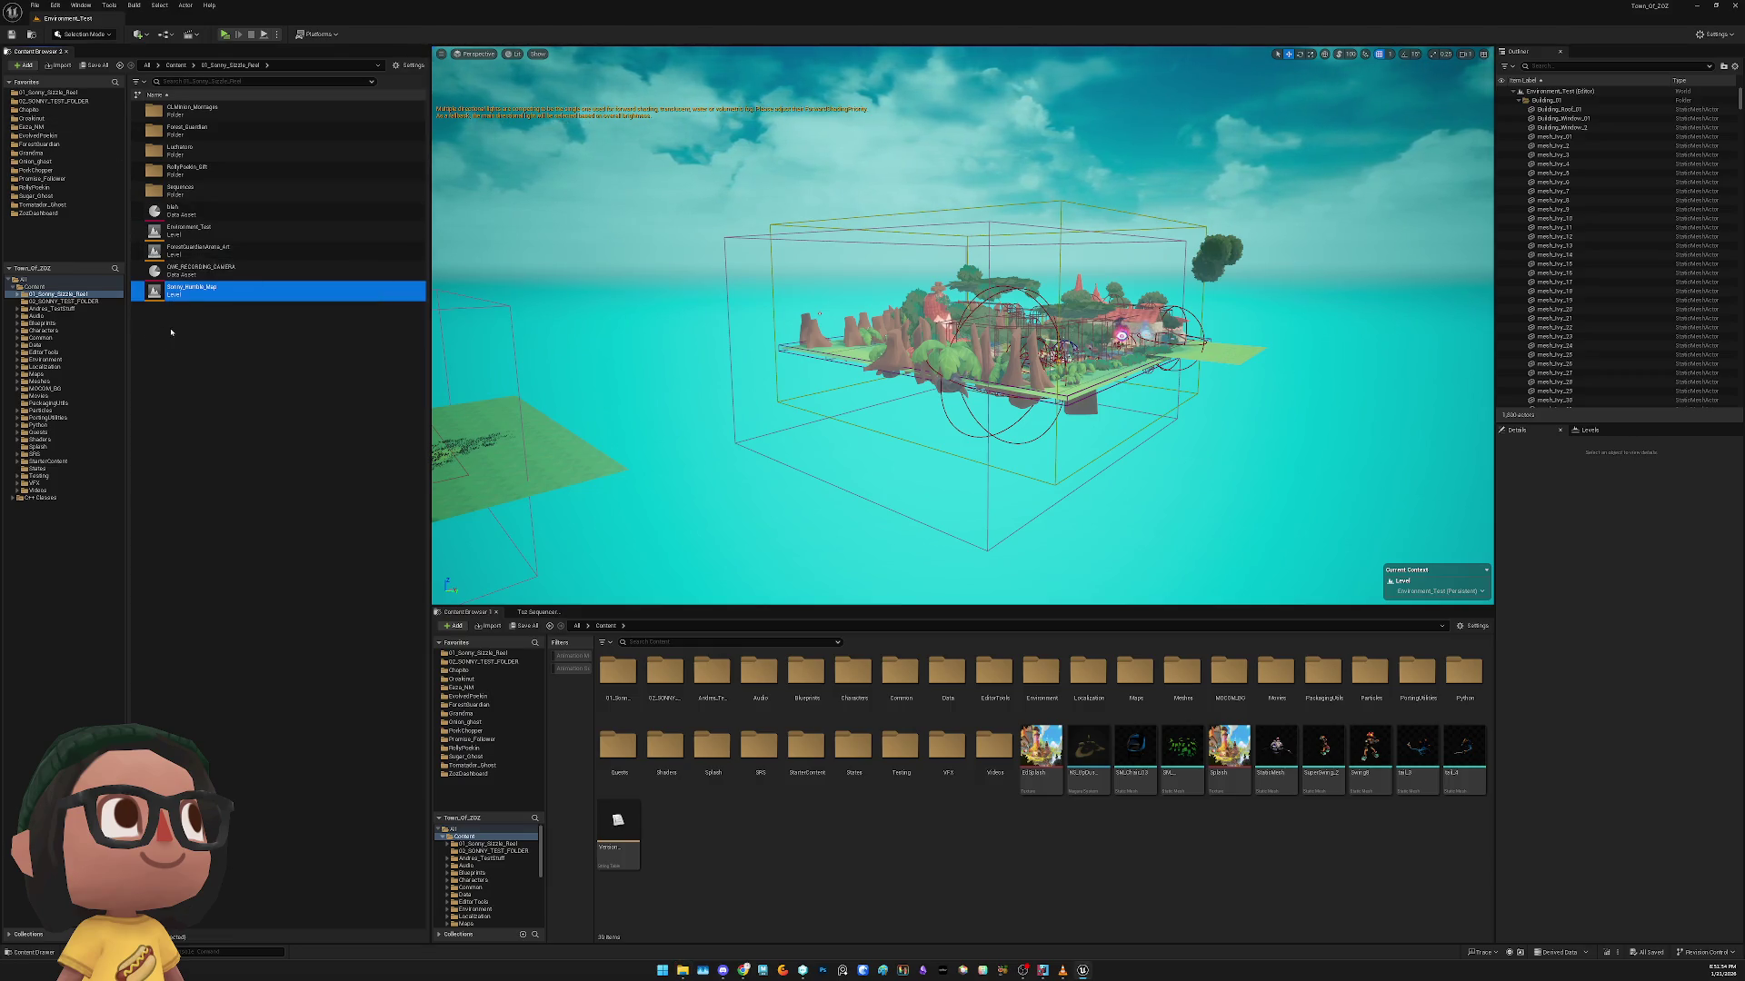
{"action": "left_click", "coordinate": [109, 301]}
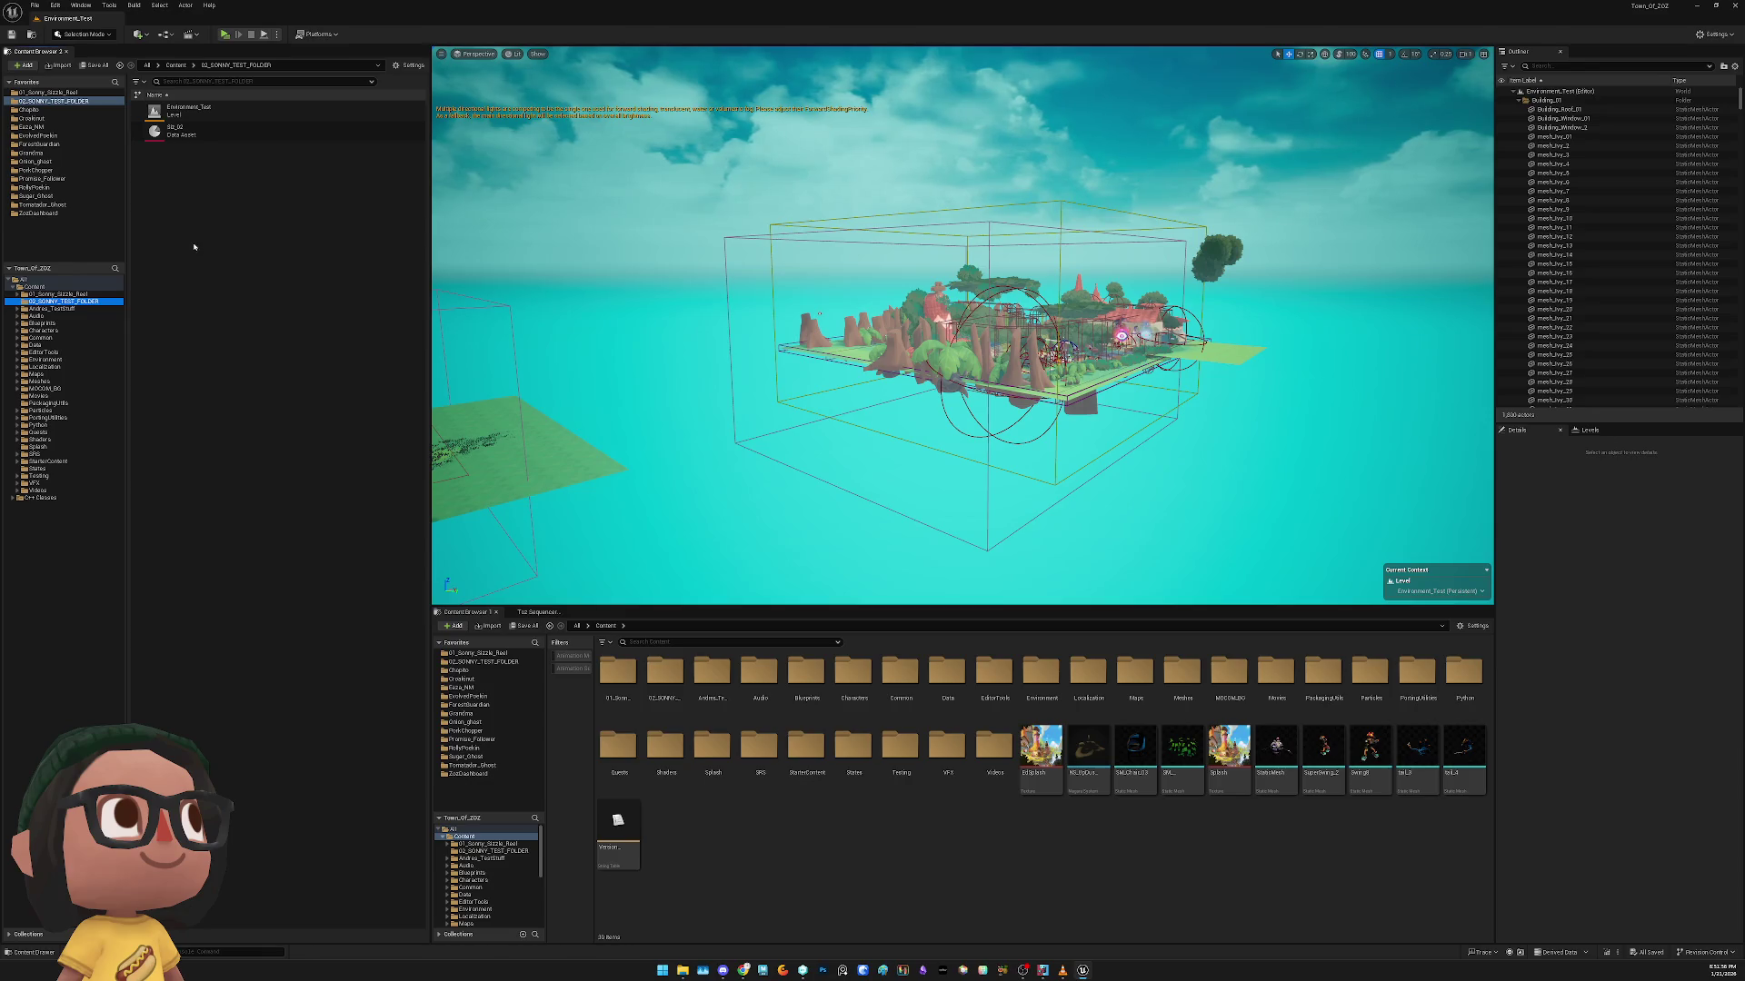
Open Cooking_Prep_Room from Maps > DevTestEnvironments and lower the view onto the room
{"action": "left_click", "coordinate": [41, 374]}
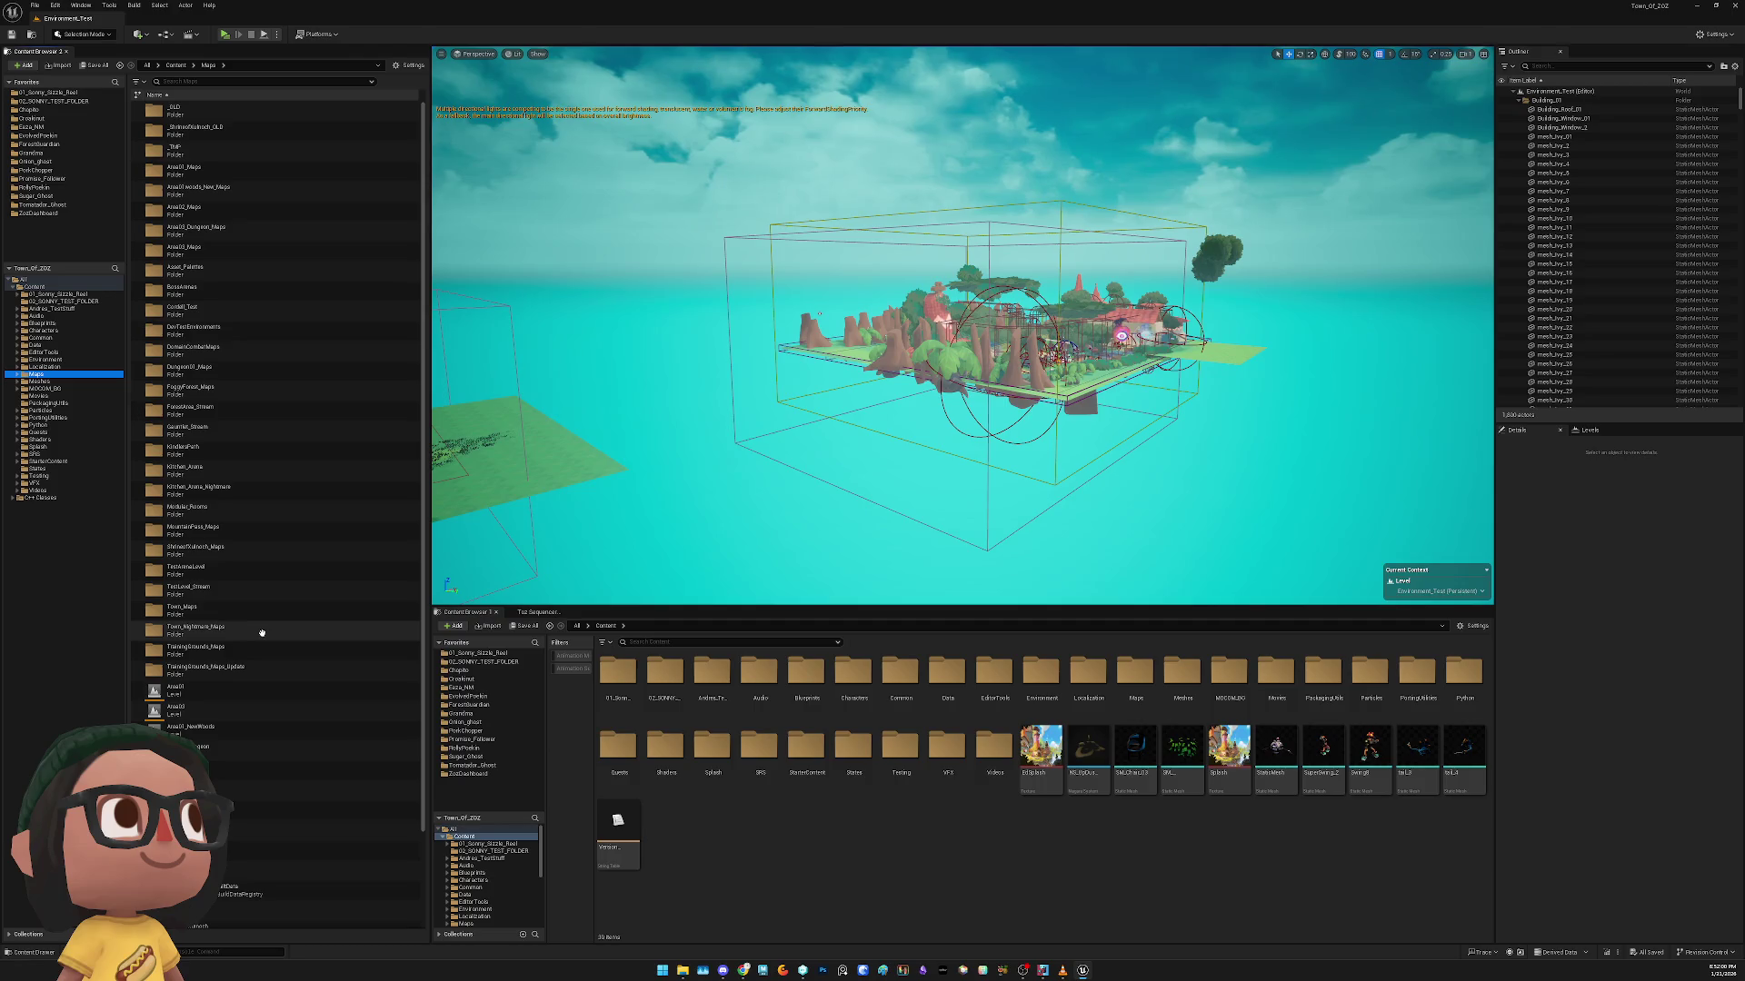
{"action": "double_click", "coordinate": [235, 326]}
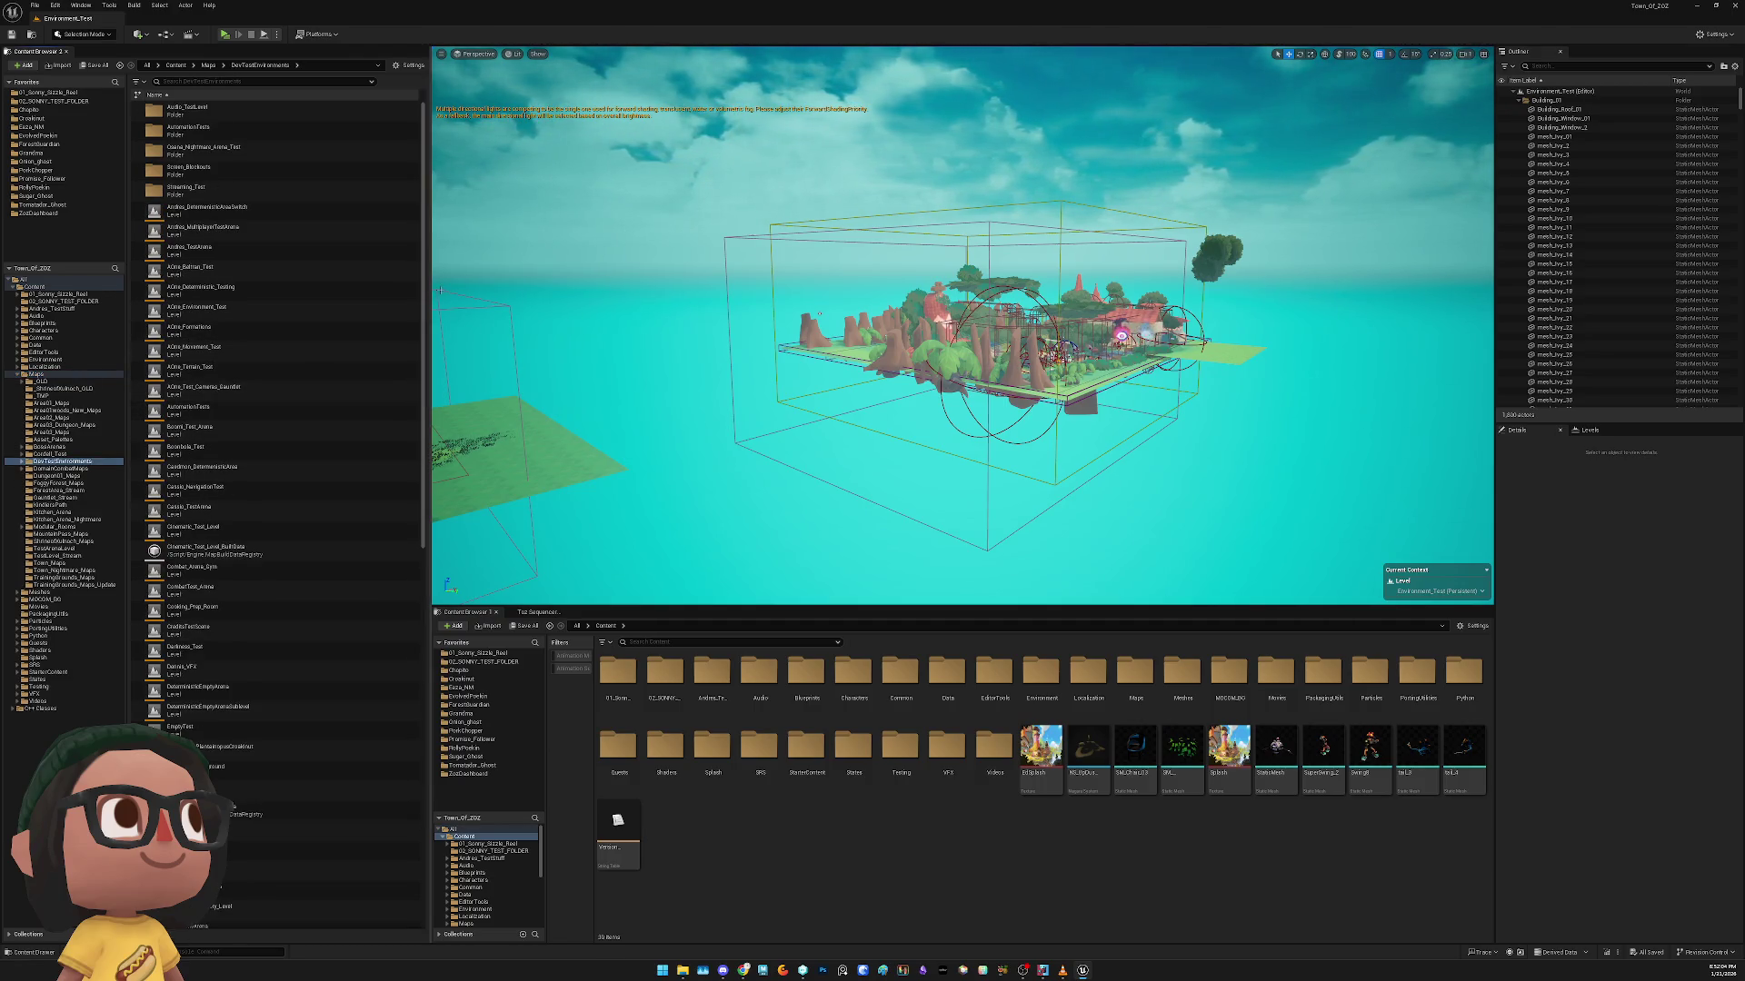
{"action": "mouse_move", "coordinate": [431, 291]}
{"action": "left_mouse_down"}
{"action": "mouse_move", "coordinate": [552, 291]}
{"action": "mouse_move", "coordinate": [537, 291]}
{"action": "left_mouse_up"}
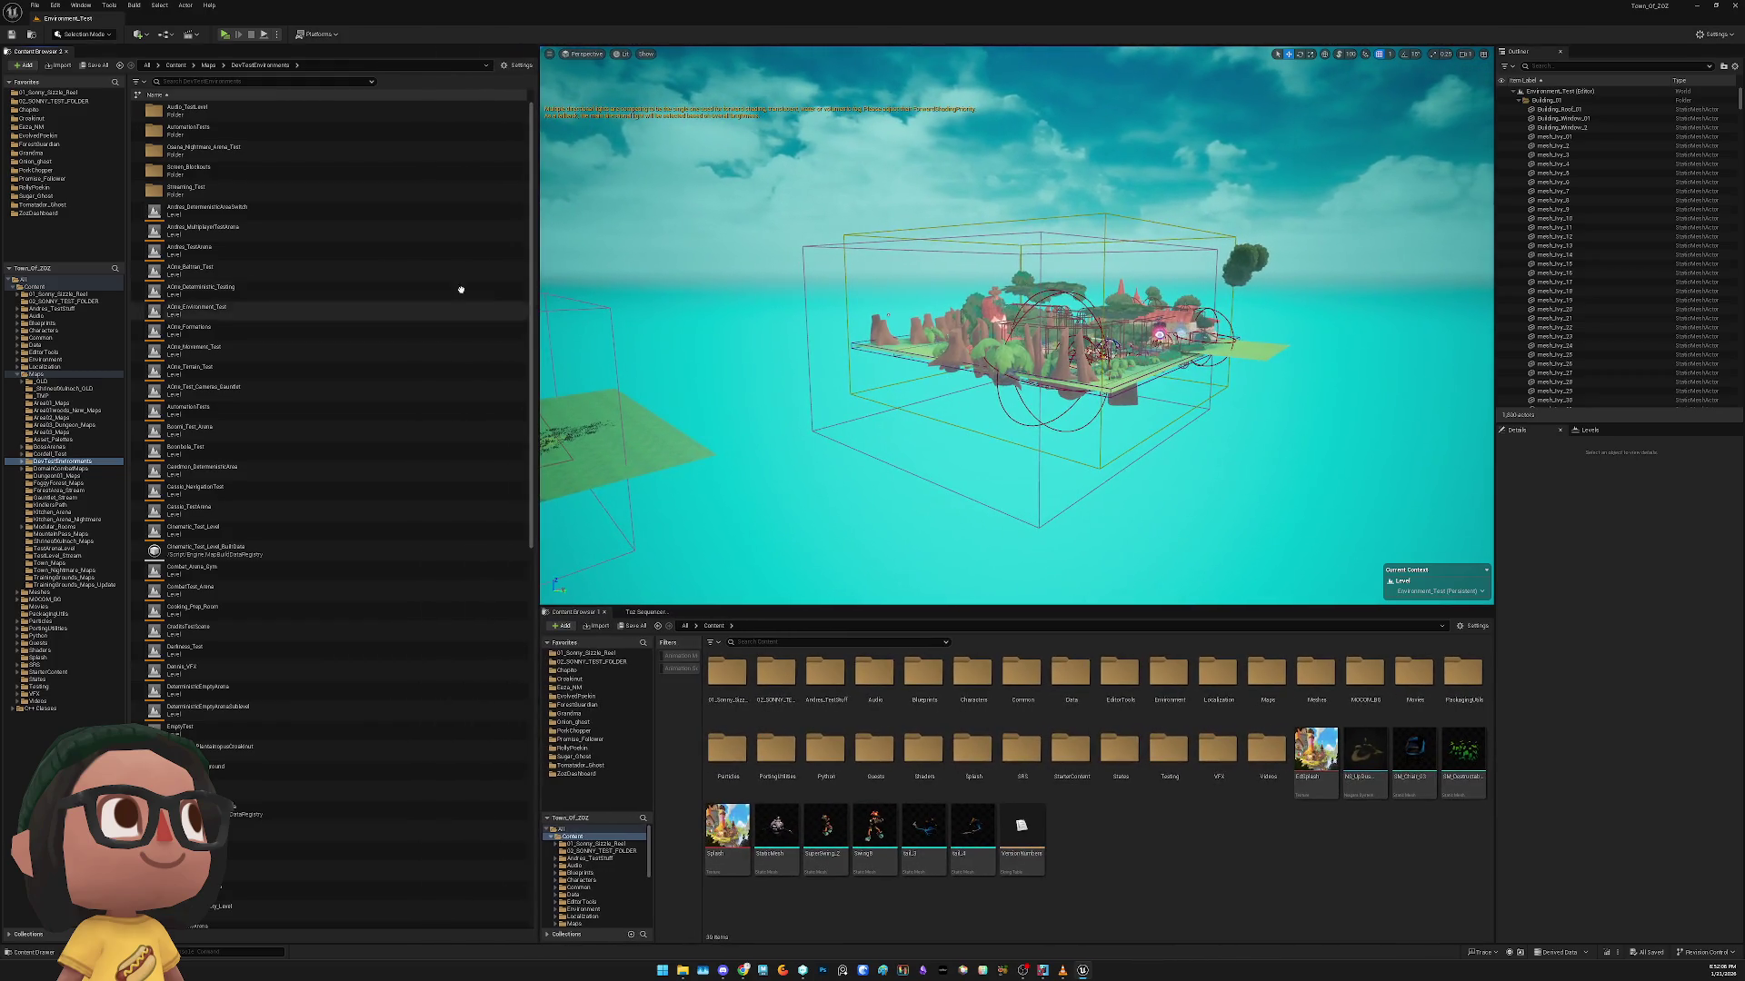
{"action": "double_click", "coordinate": [231, 190]}
{"action": "key", "text": "alt+Left"}
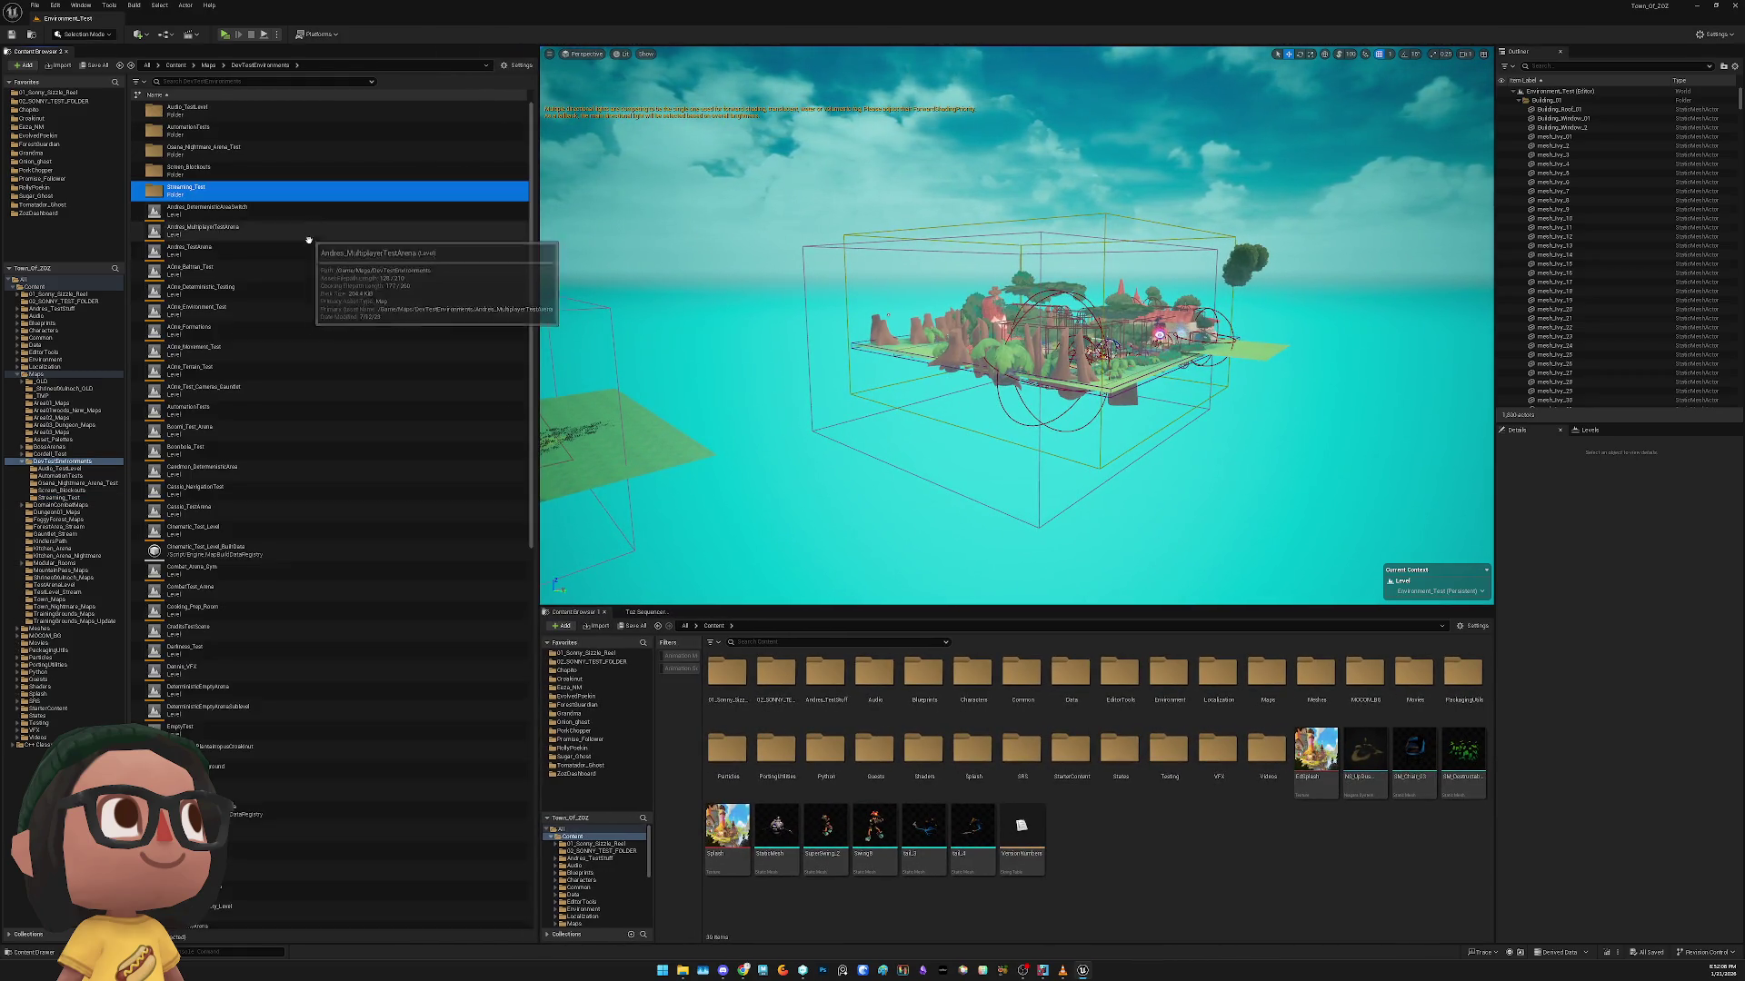
{"action": "left_click", "coordinate": [252, 255]}
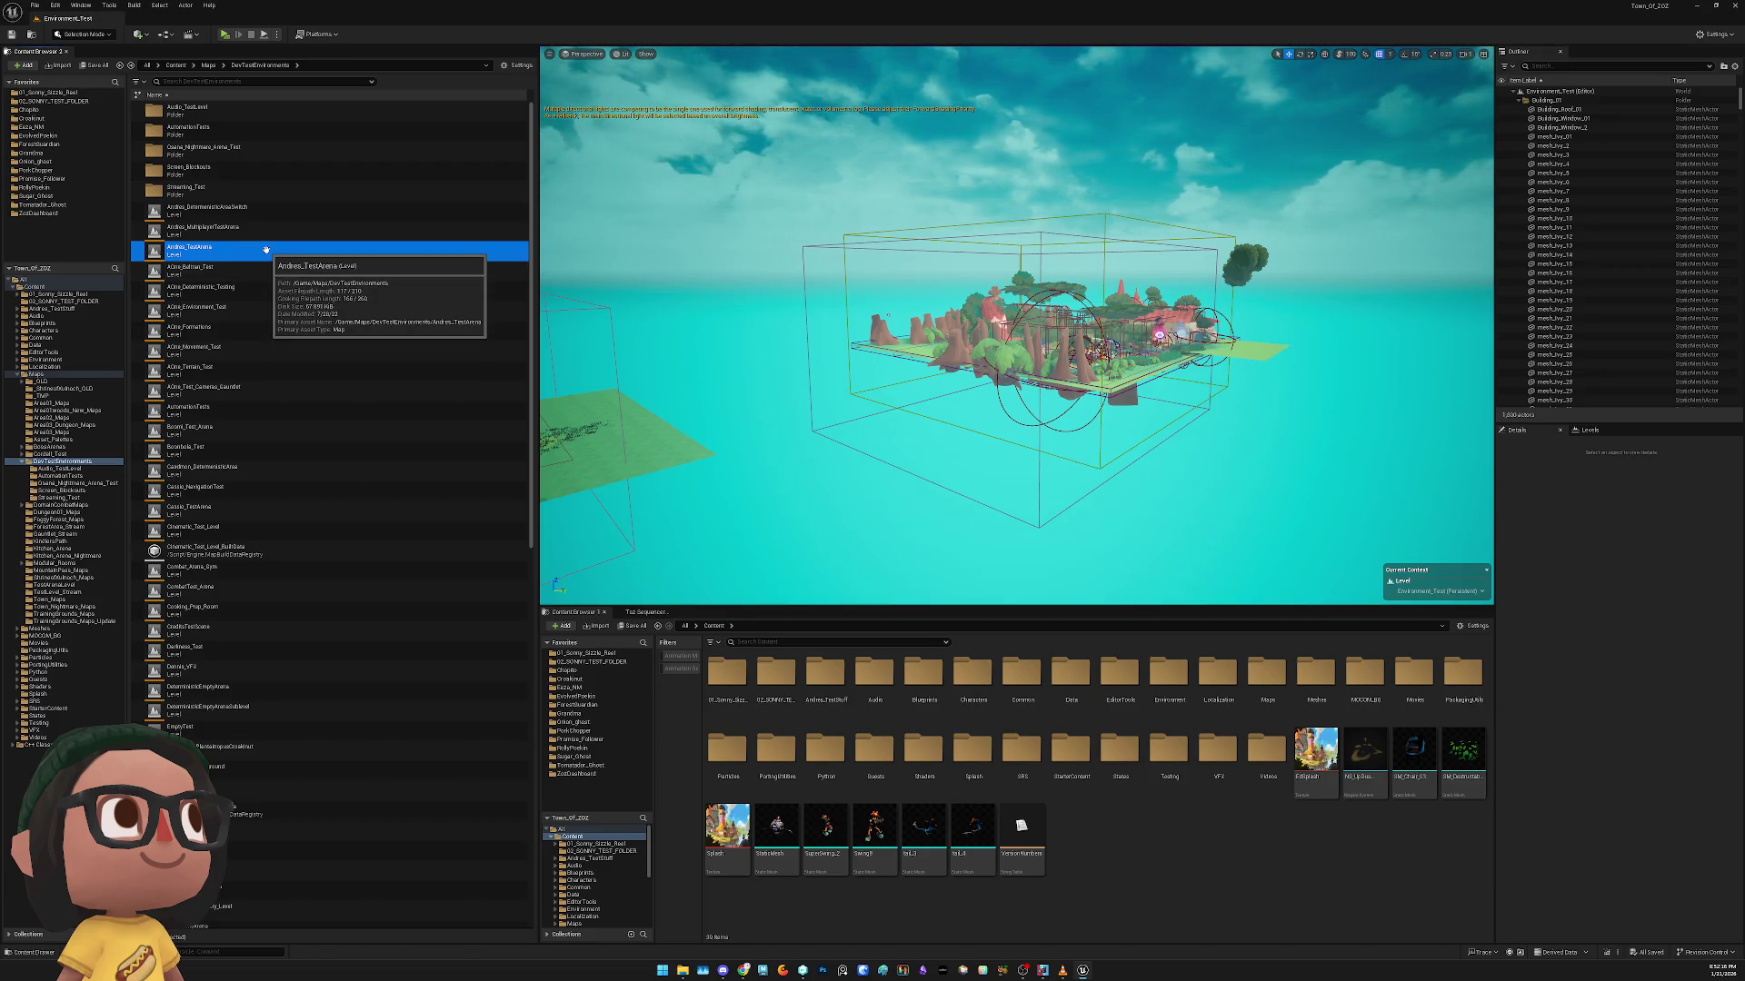
{"action": "scroll", "coordinate": [287, 518], "scroll_direction": "down", "scroll_amount": 1}
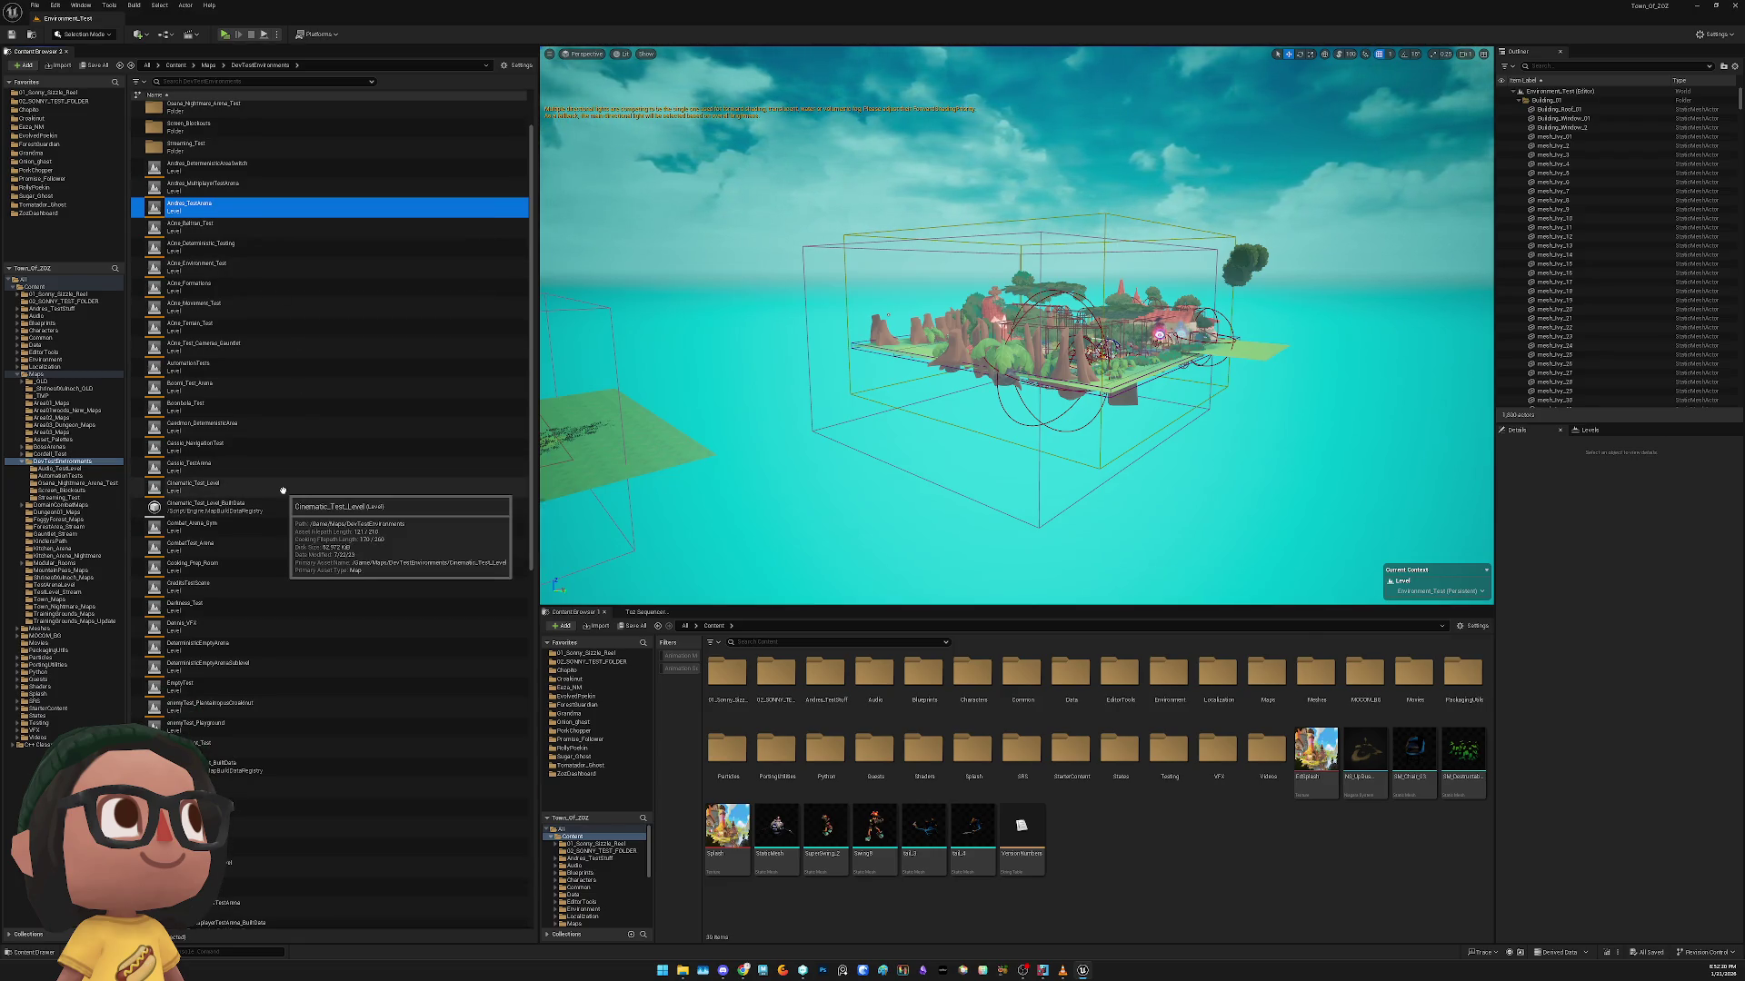
{"action": "scroll", "coordinate": [282, 490], "scroll_direction": "down", "scroll_amount": 3}
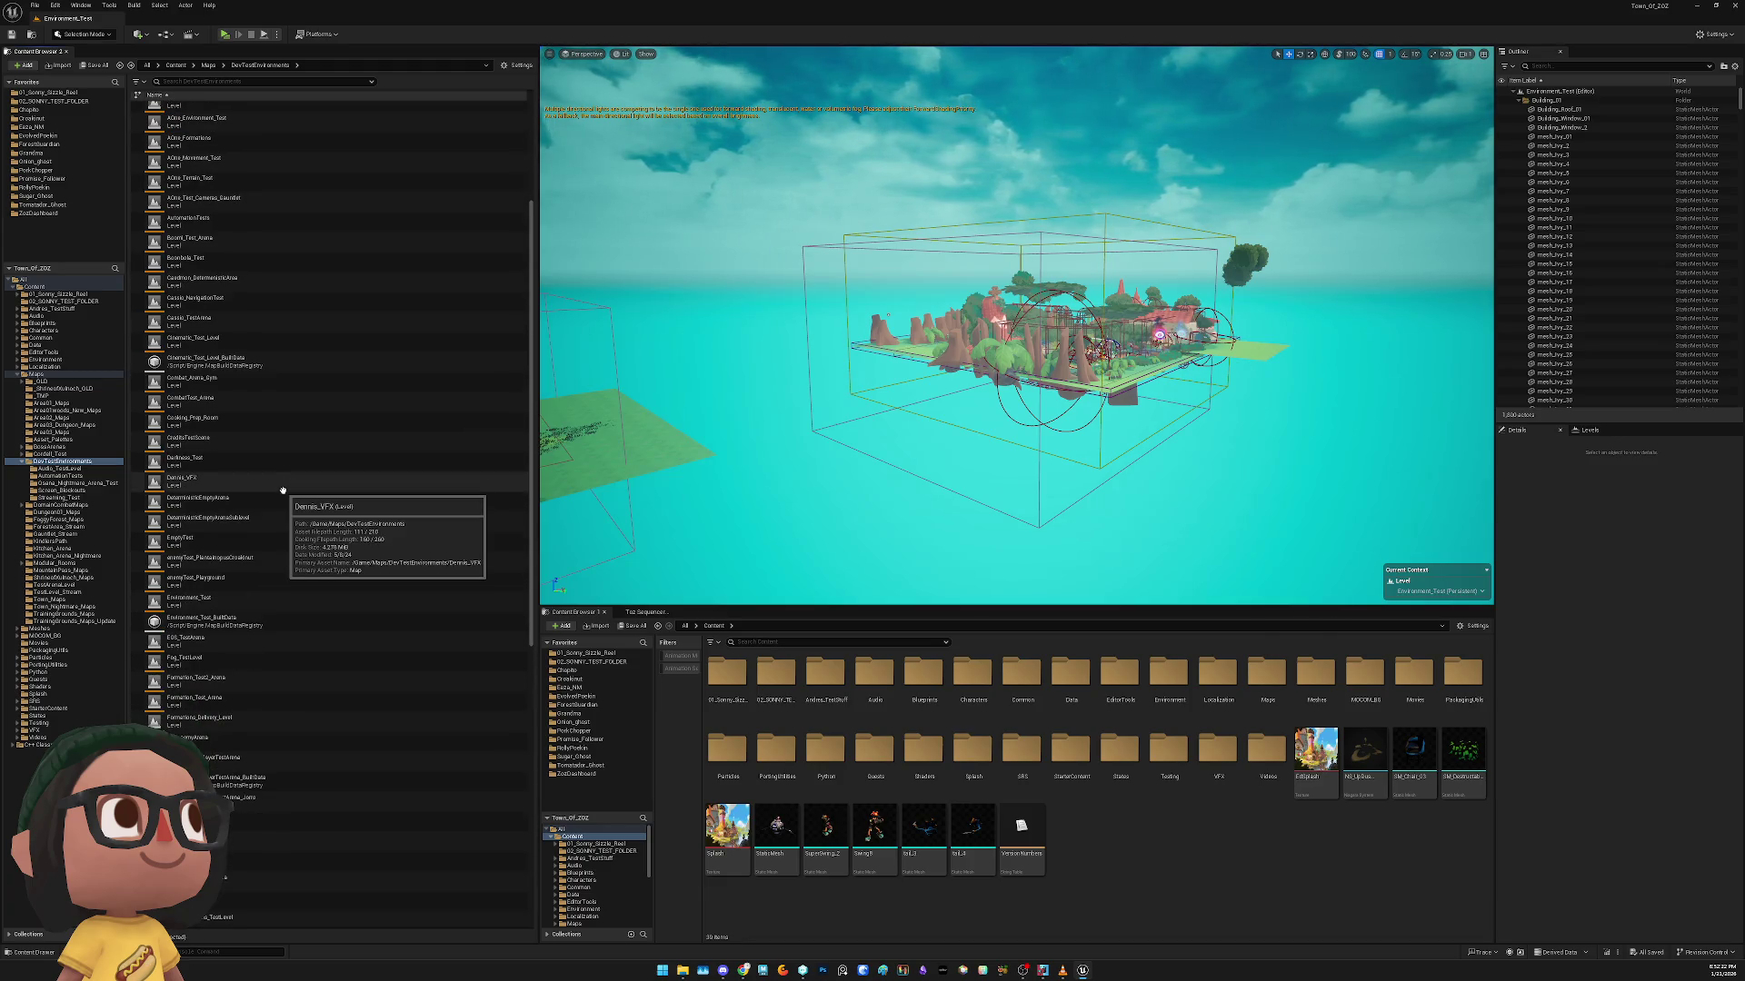
{"action": "double_click", "coordinate": [284, 419]}
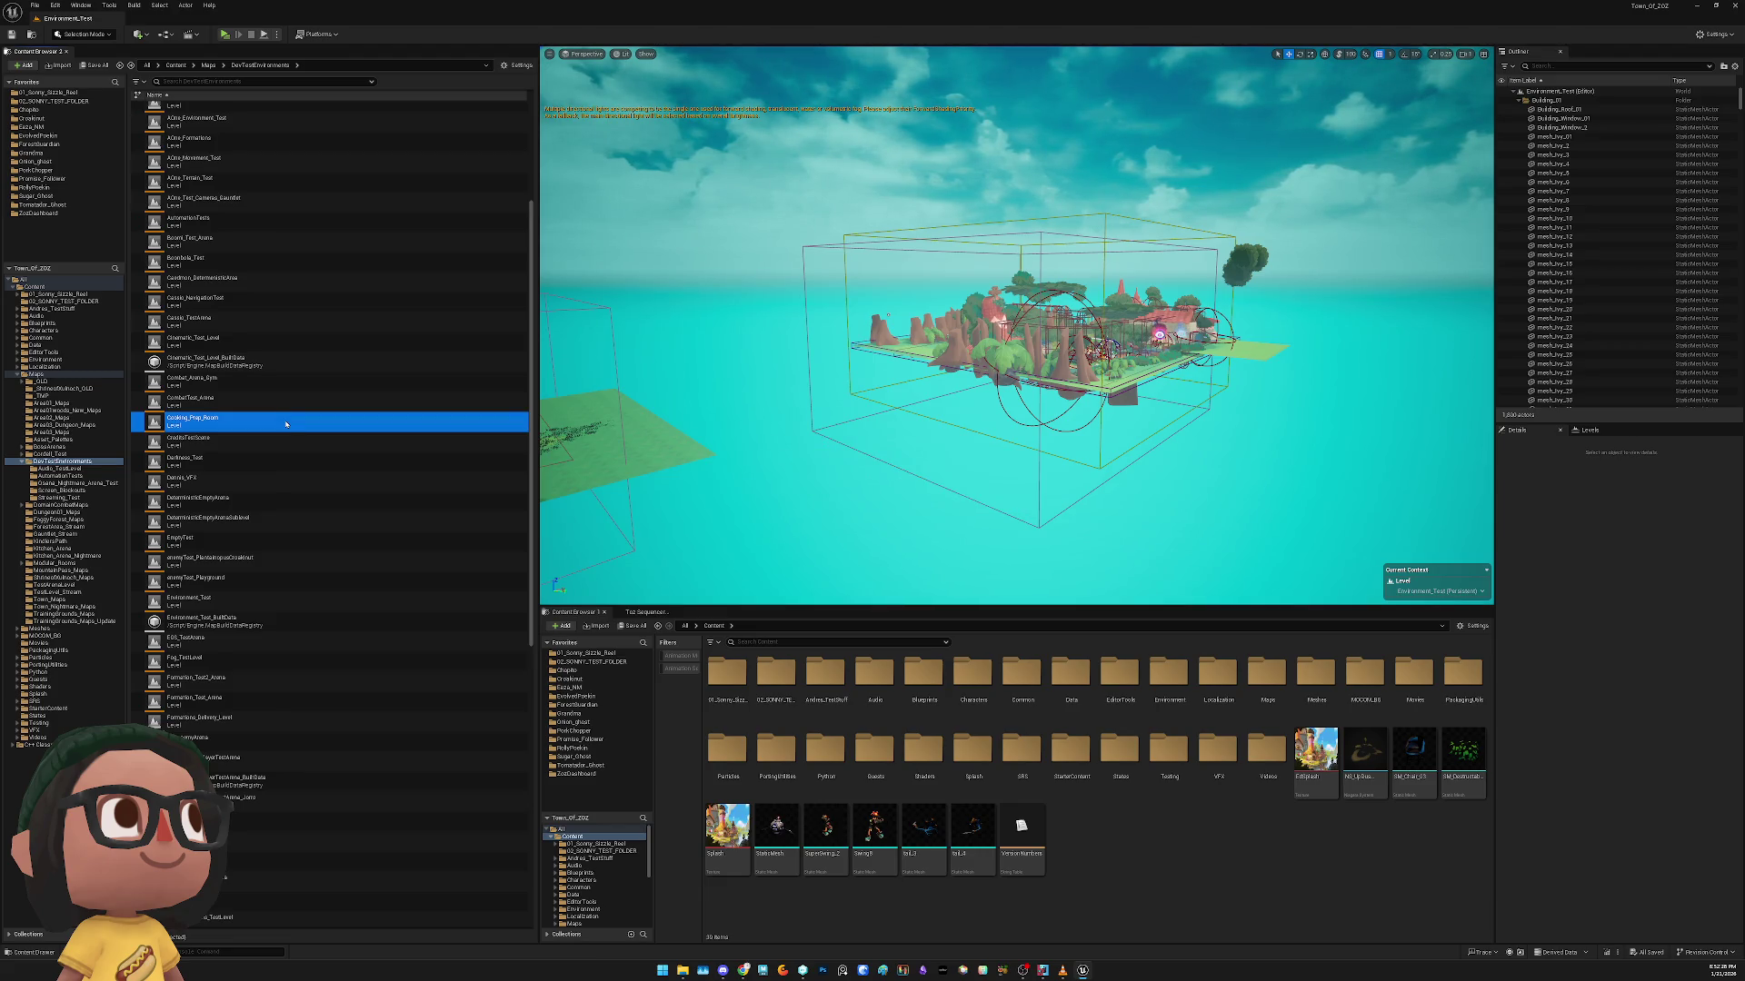
{"action": "left_click_drag", "start_coordinate": [1016, 328], "coordinate": [1016, 400]}
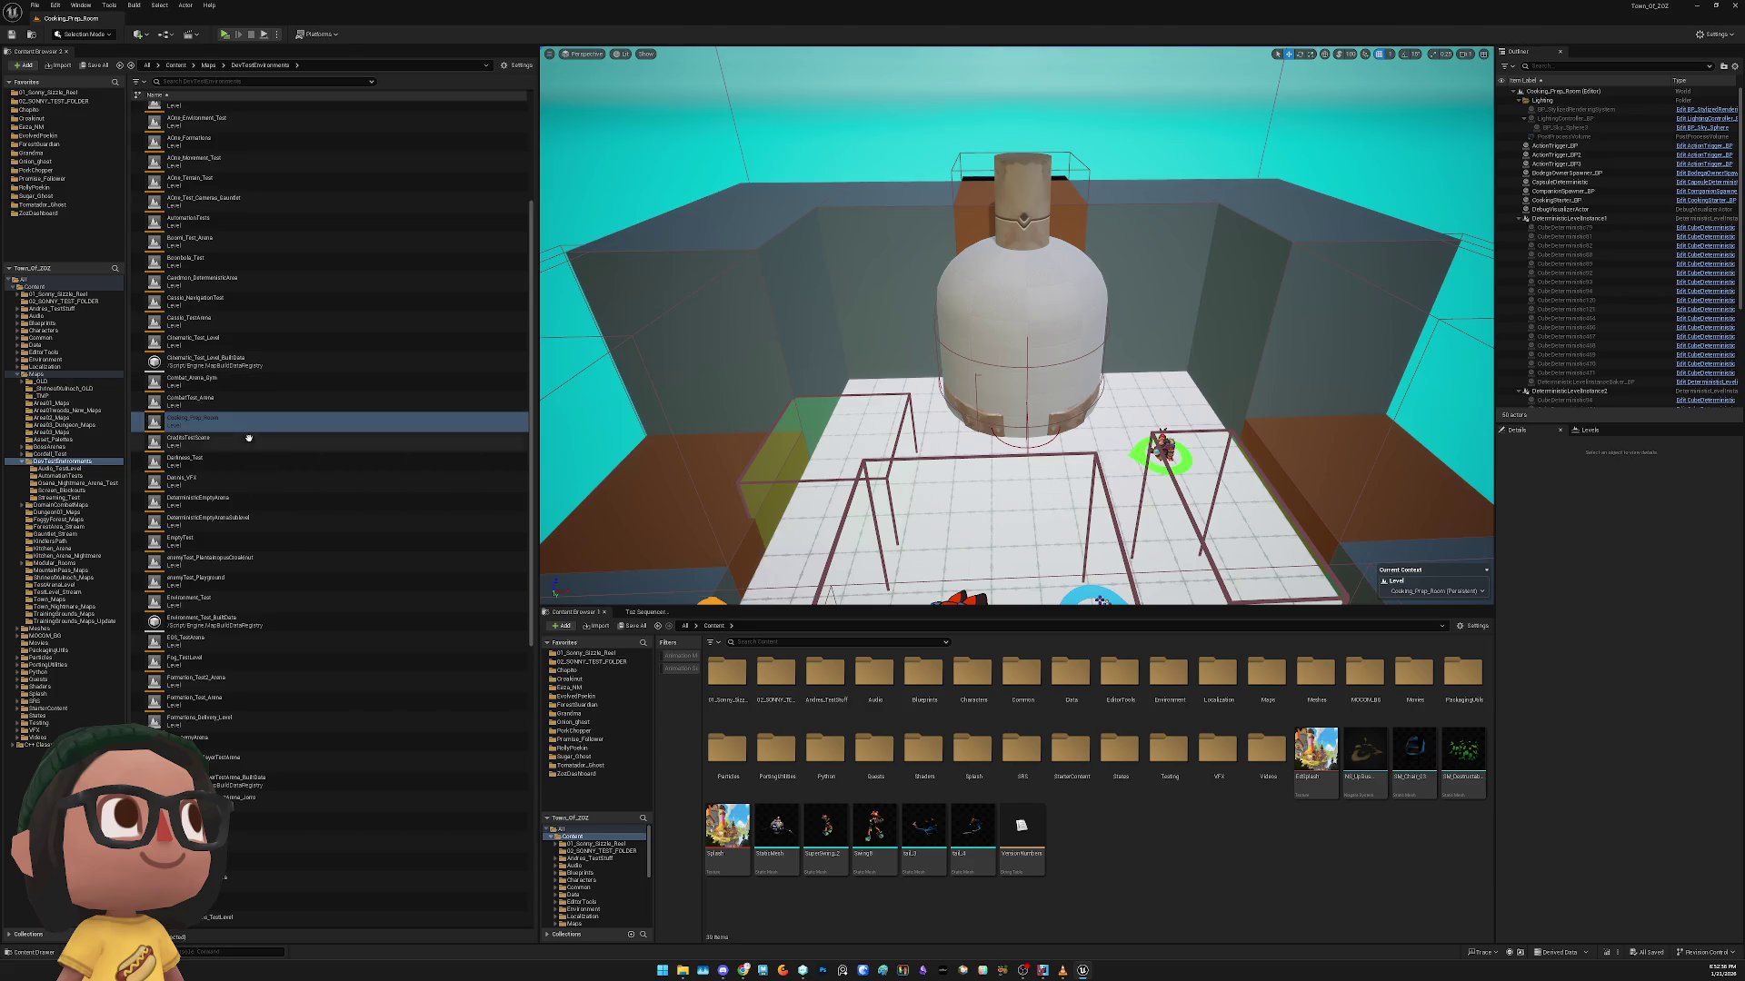
Open the CombatTest_Arena level and look around its viewport
{"action": "left_click", "coordinate": [253, 406]}
{"action": "double_click", "coordinate": [252, 406]}
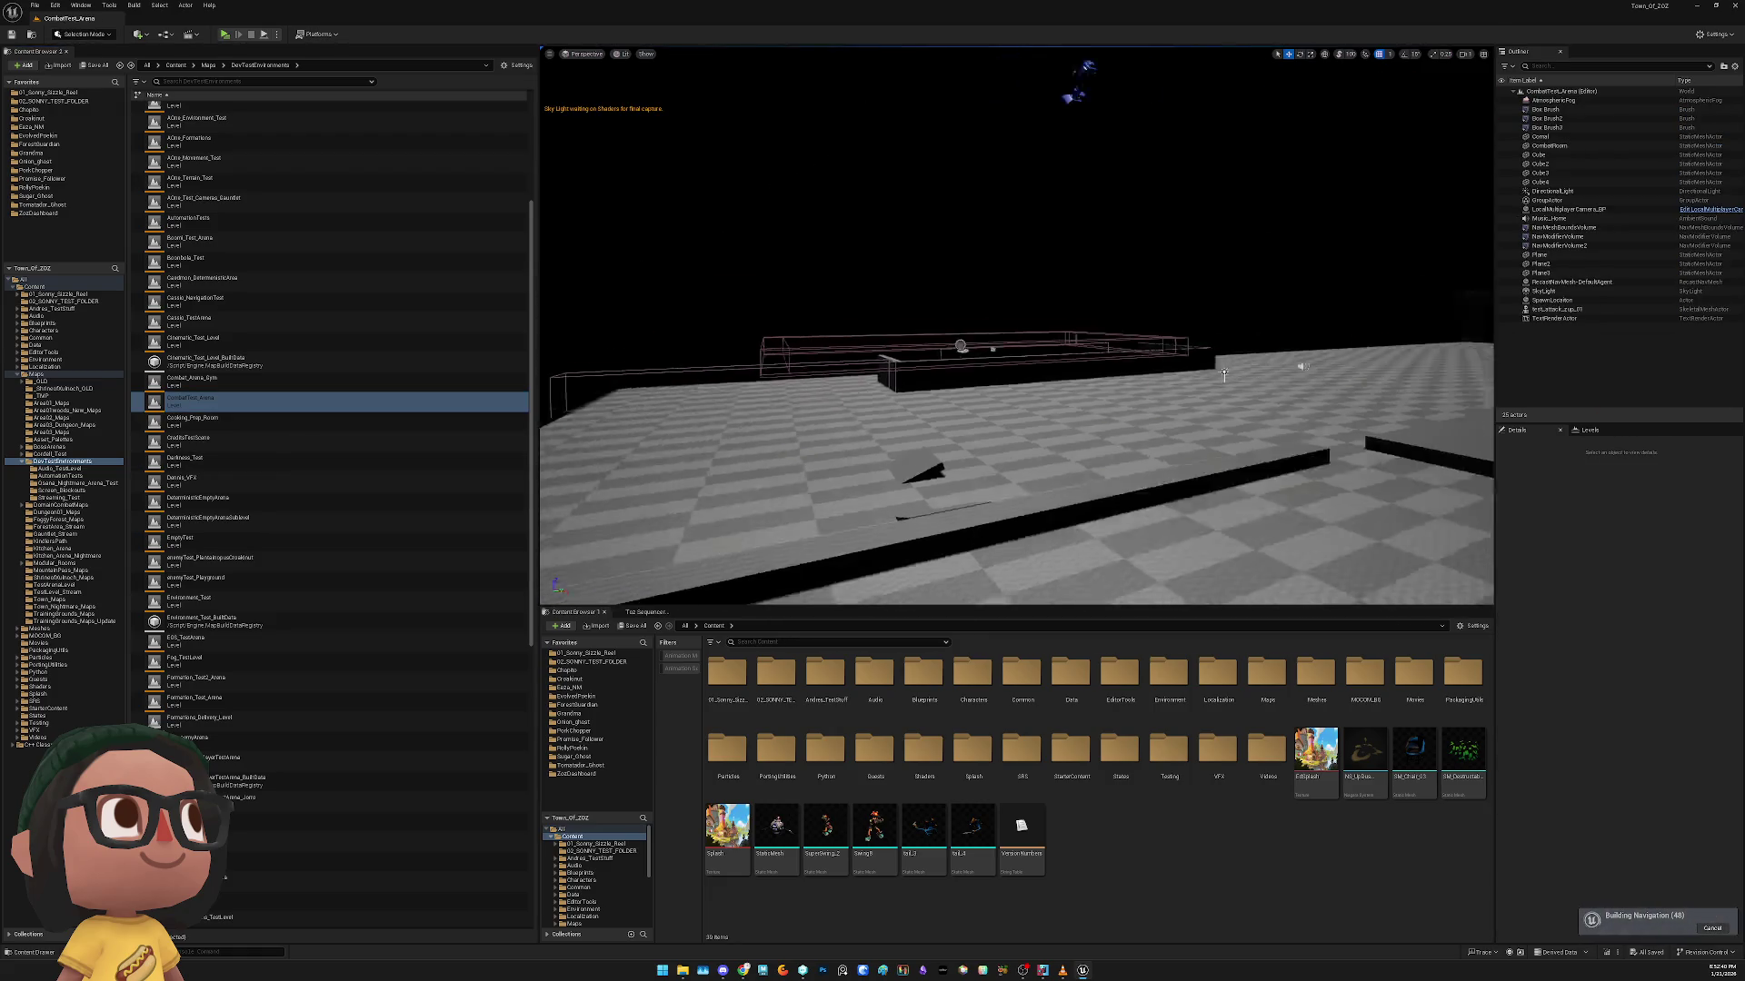
{"action": "right_click", "coordinate": [866, 452]}
{"action": "left_click", "coordinate": [253, 484]}
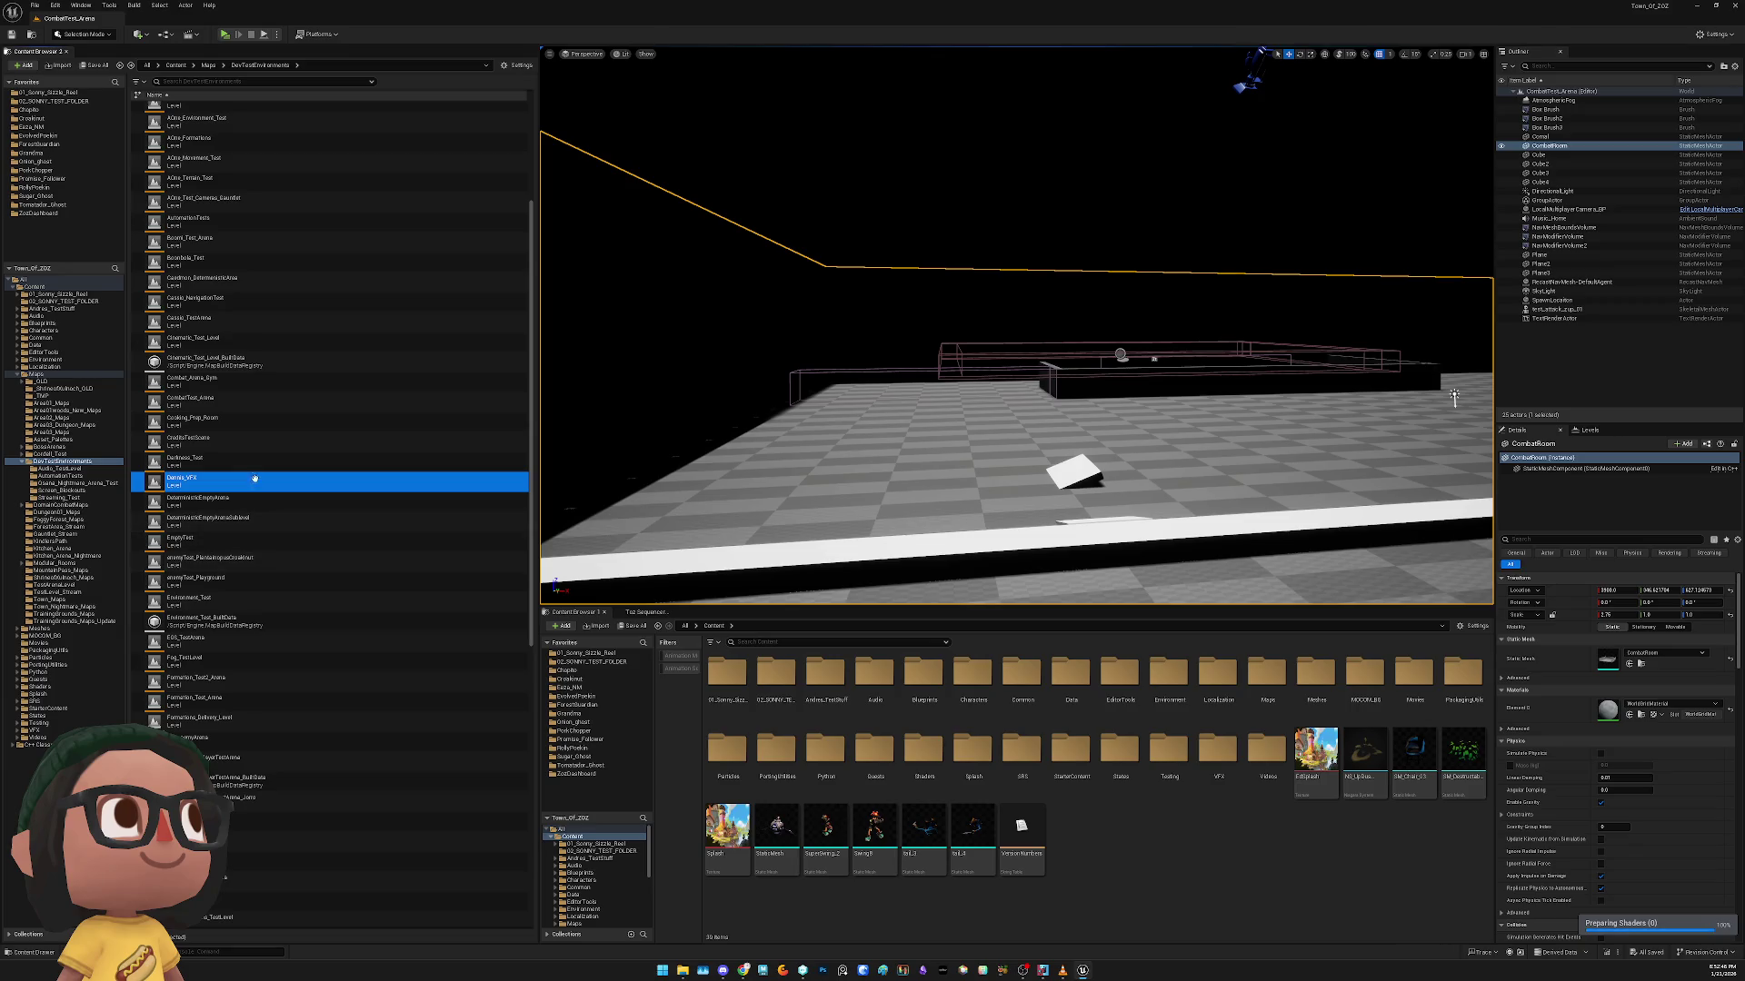
Open Environment_Test, then scroll the level list and open Humble_QA_Combat
{"action": "double_click", "coordinate": [252, 602]}
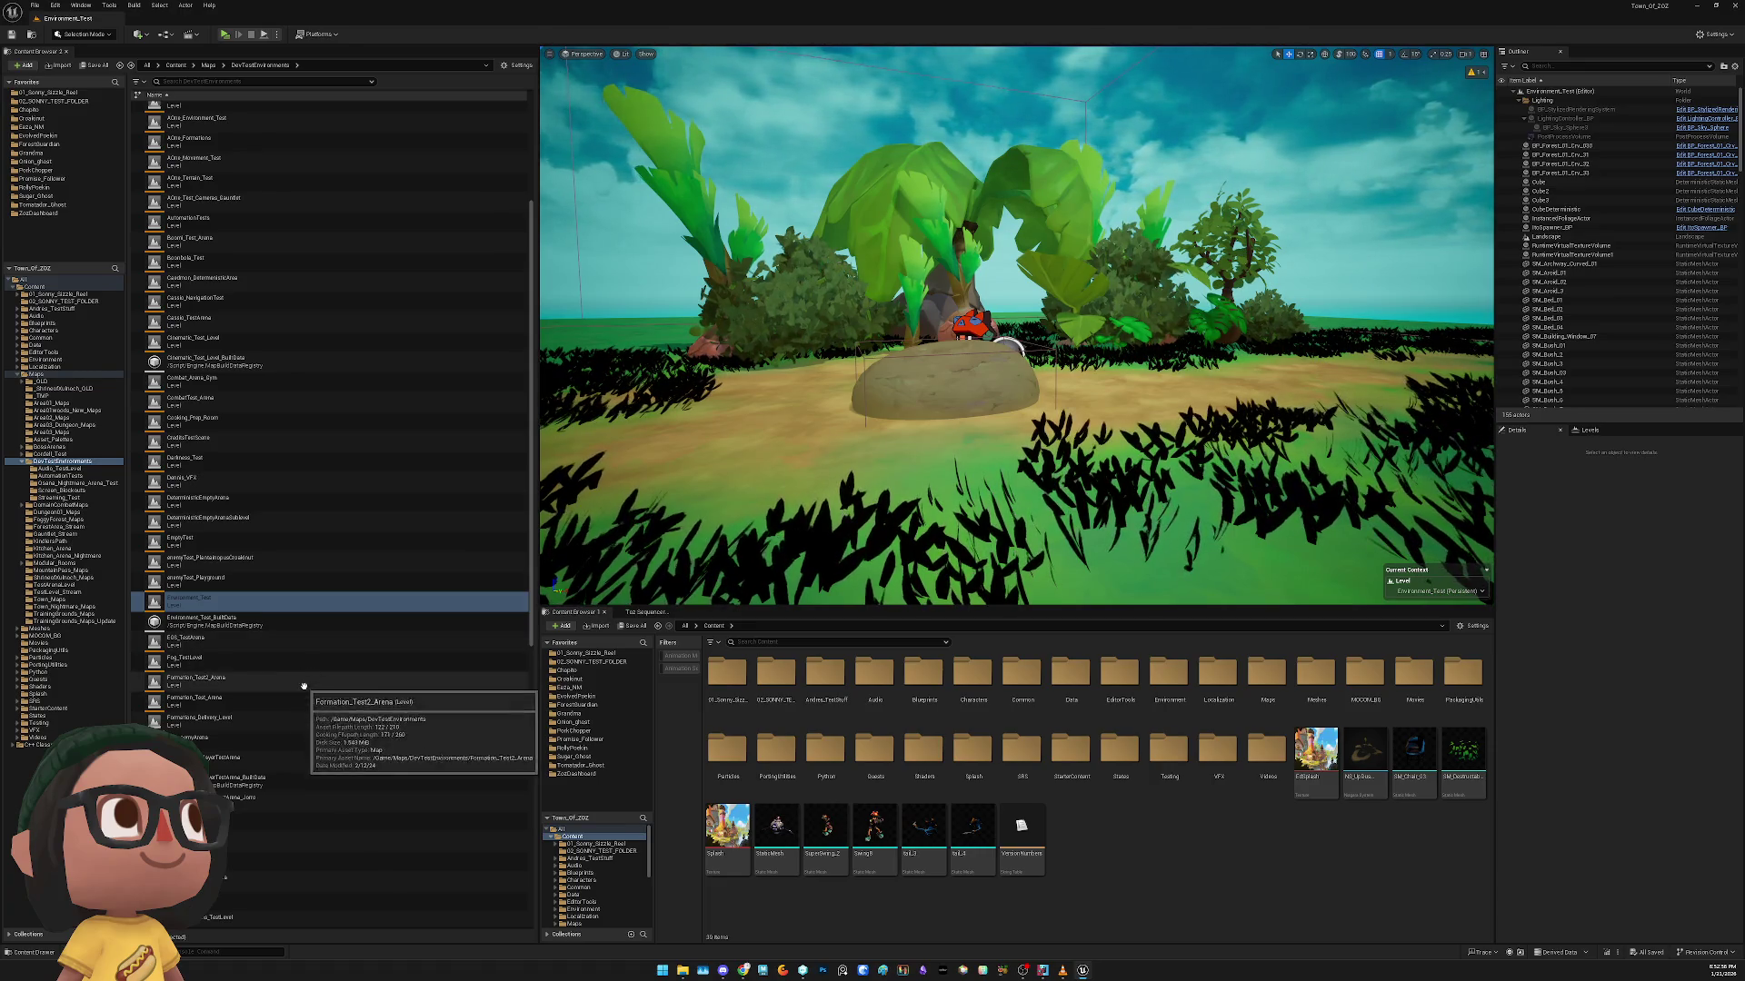
{"action": "scroll", "coordinate": [313, 695], "scroll_direction": "down", "scroll_amount": 3}
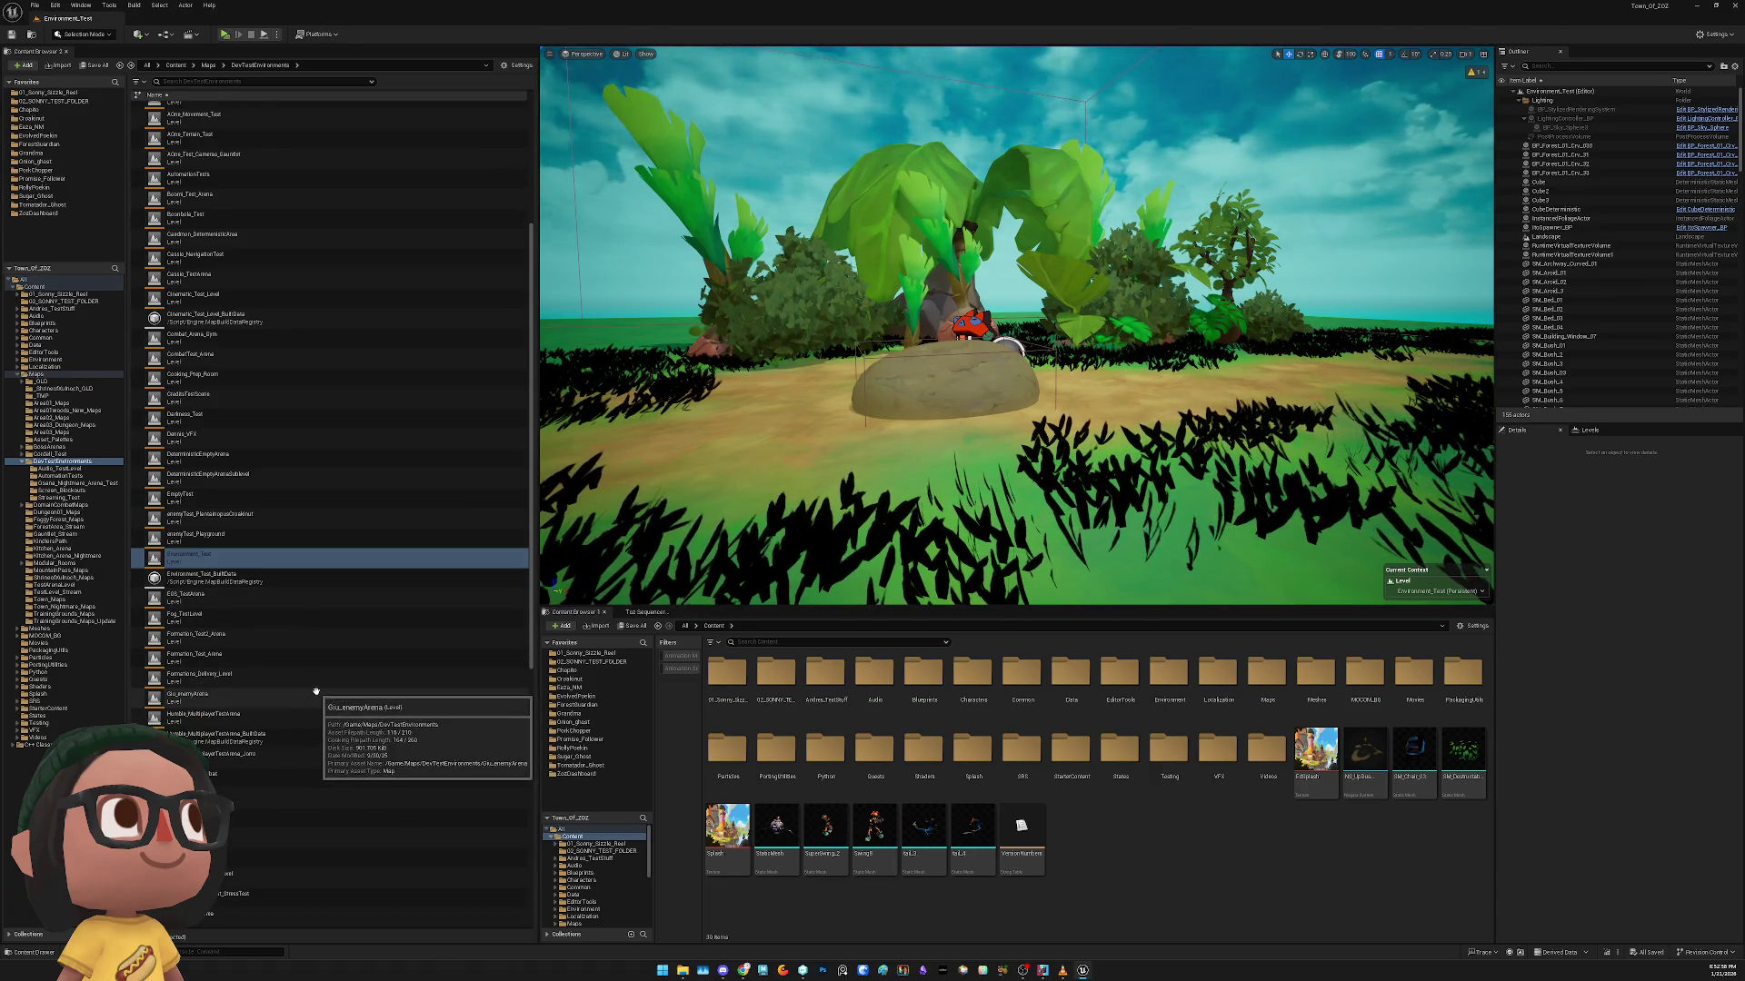
{"action": "scroll", "coordinate": [318, 693], "scroll_direction": "down", "scroll_amount": 2}
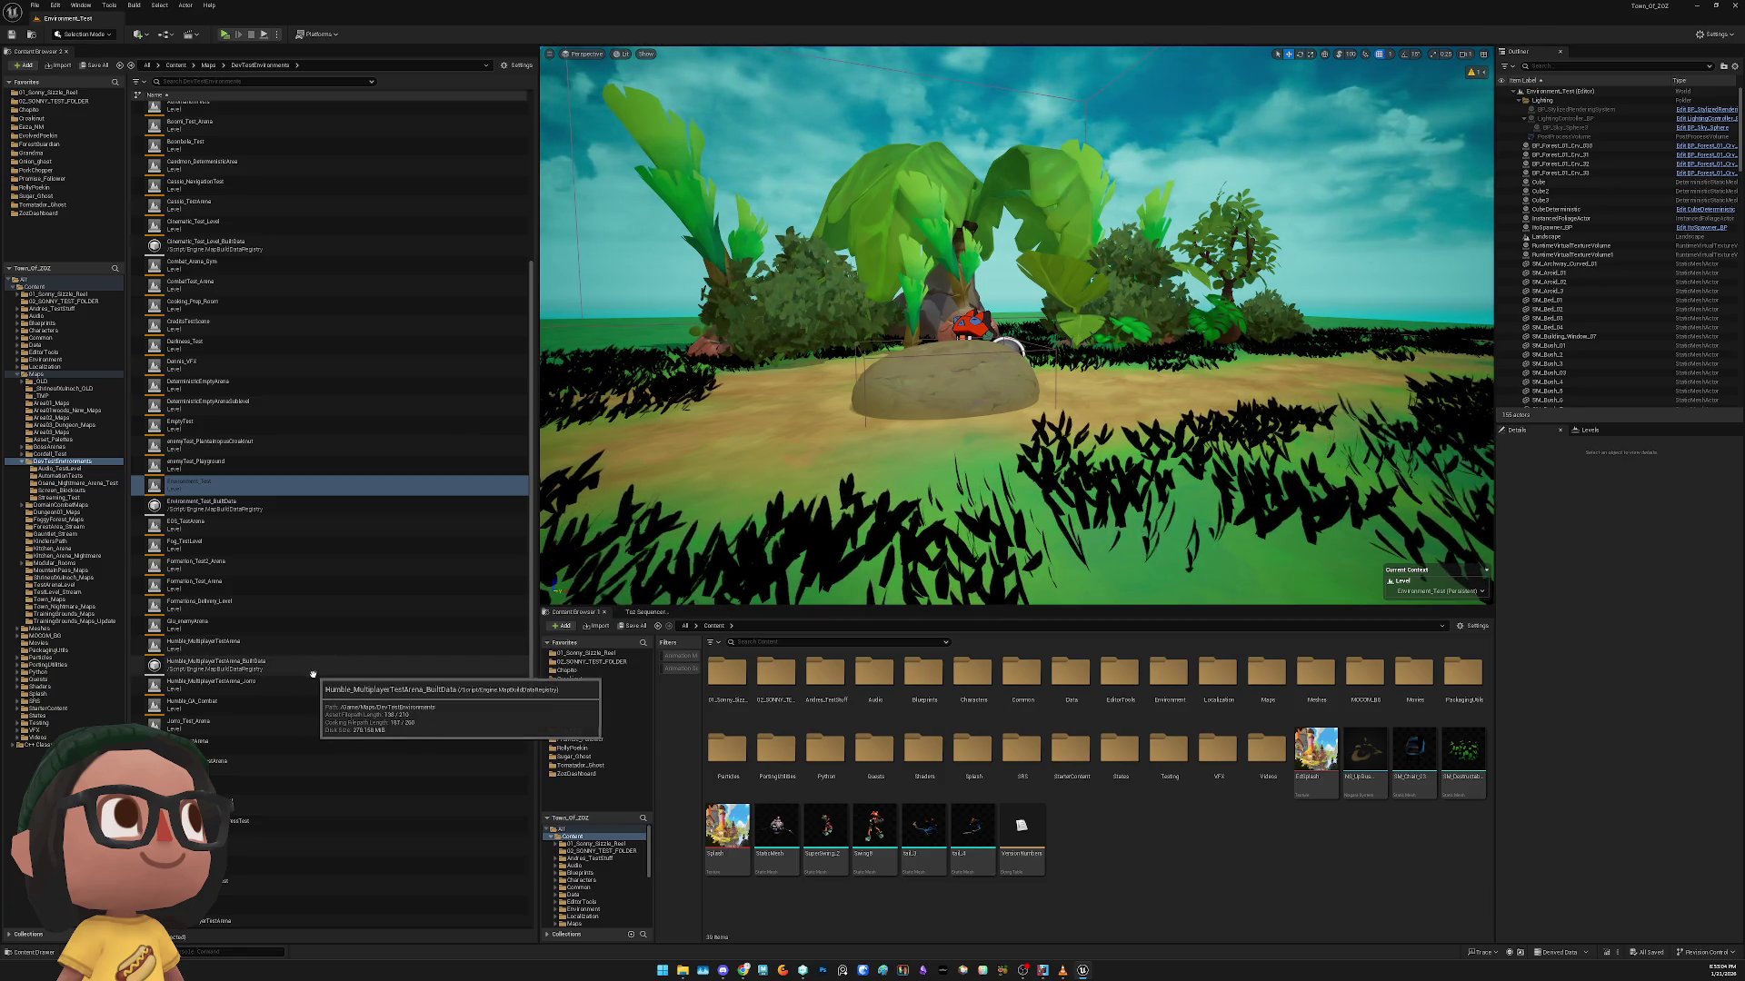
{"action": "scroll", "coordinate": [299, 728], "scroll_direction": "down", "scroll_amount": 2}
{"action": "scroll", "coordinate": [264, 636], "scroll_direction": "down", "scroll_amount": 4}
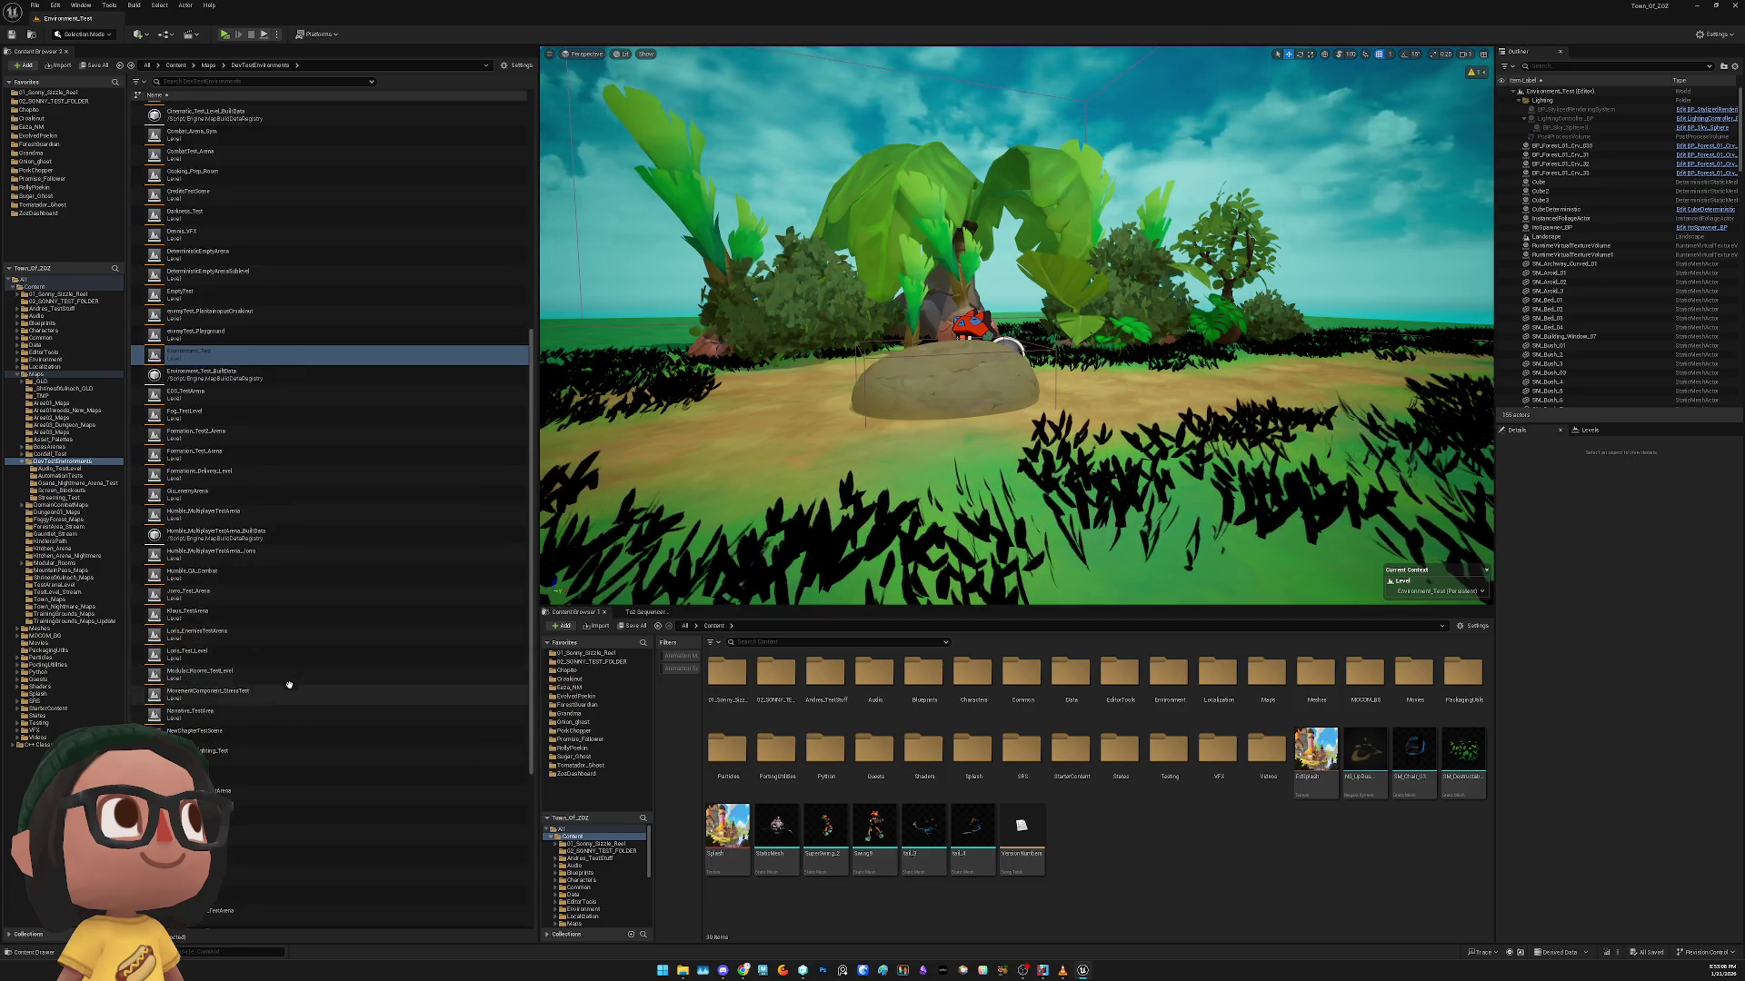
{"action": "left_click", "coordinate": [262, 576]}
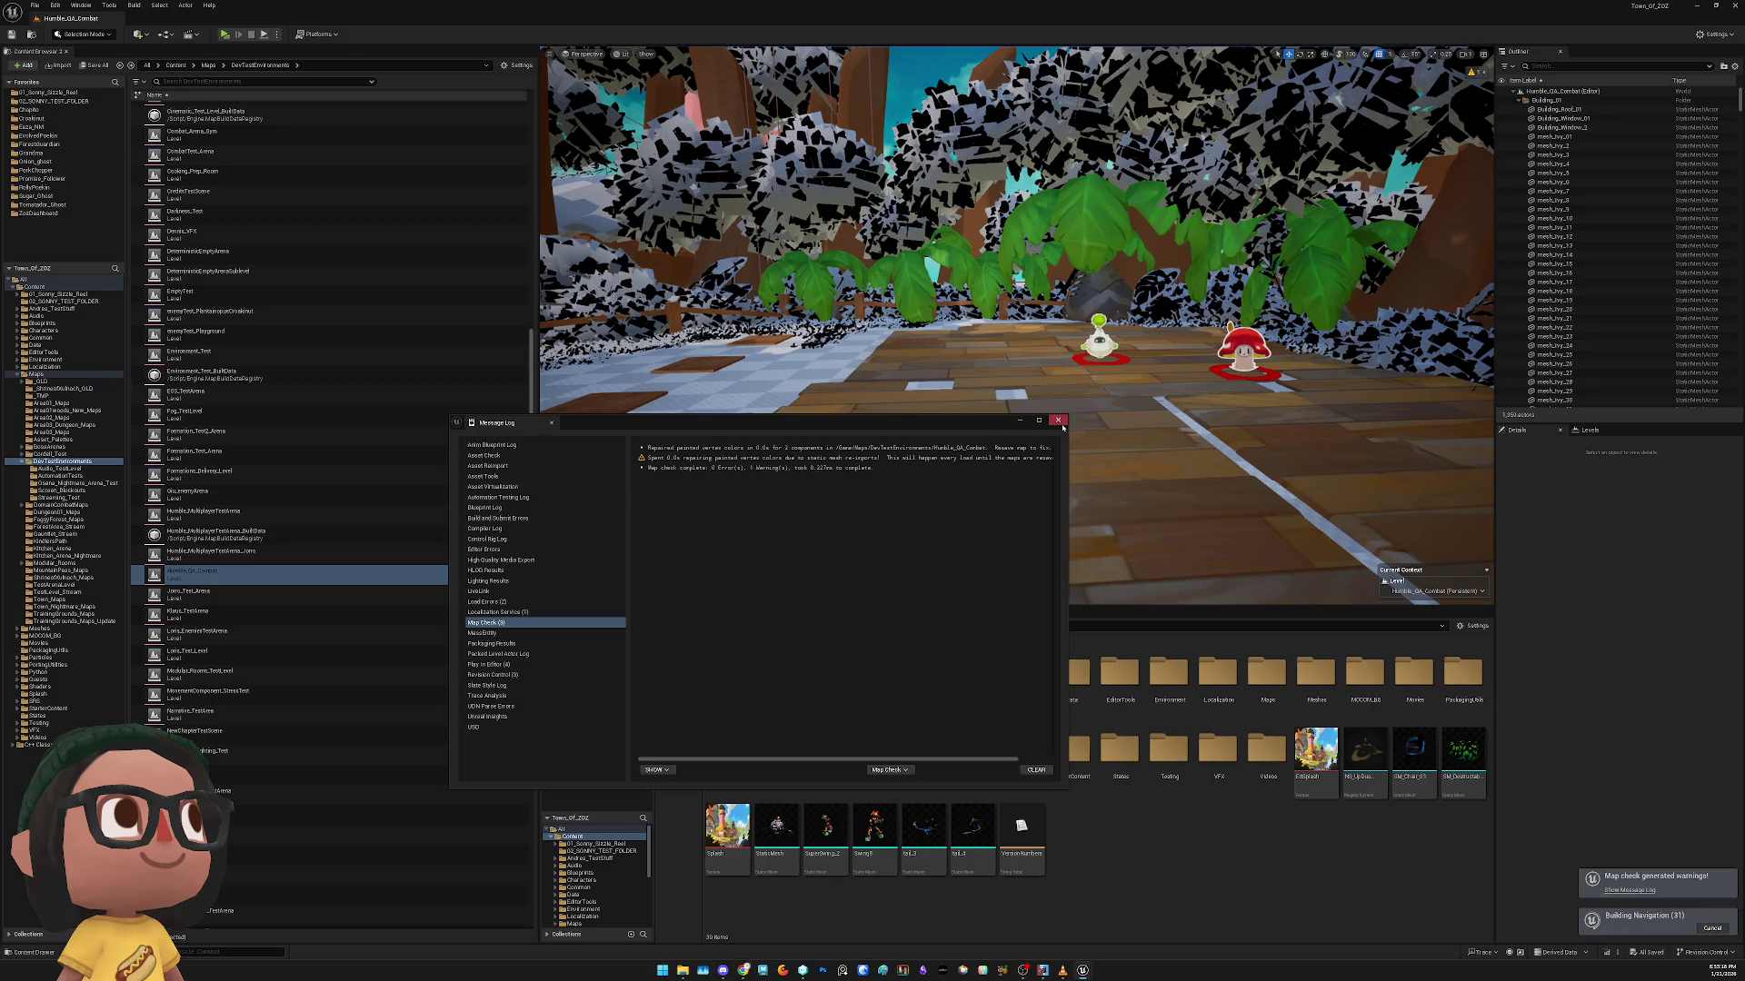
Close the map-check log and play-test Humble_QA_Combat, continuing past the assertion before stopping
{"action": "left_click", "coordinate": [1058, 420]}
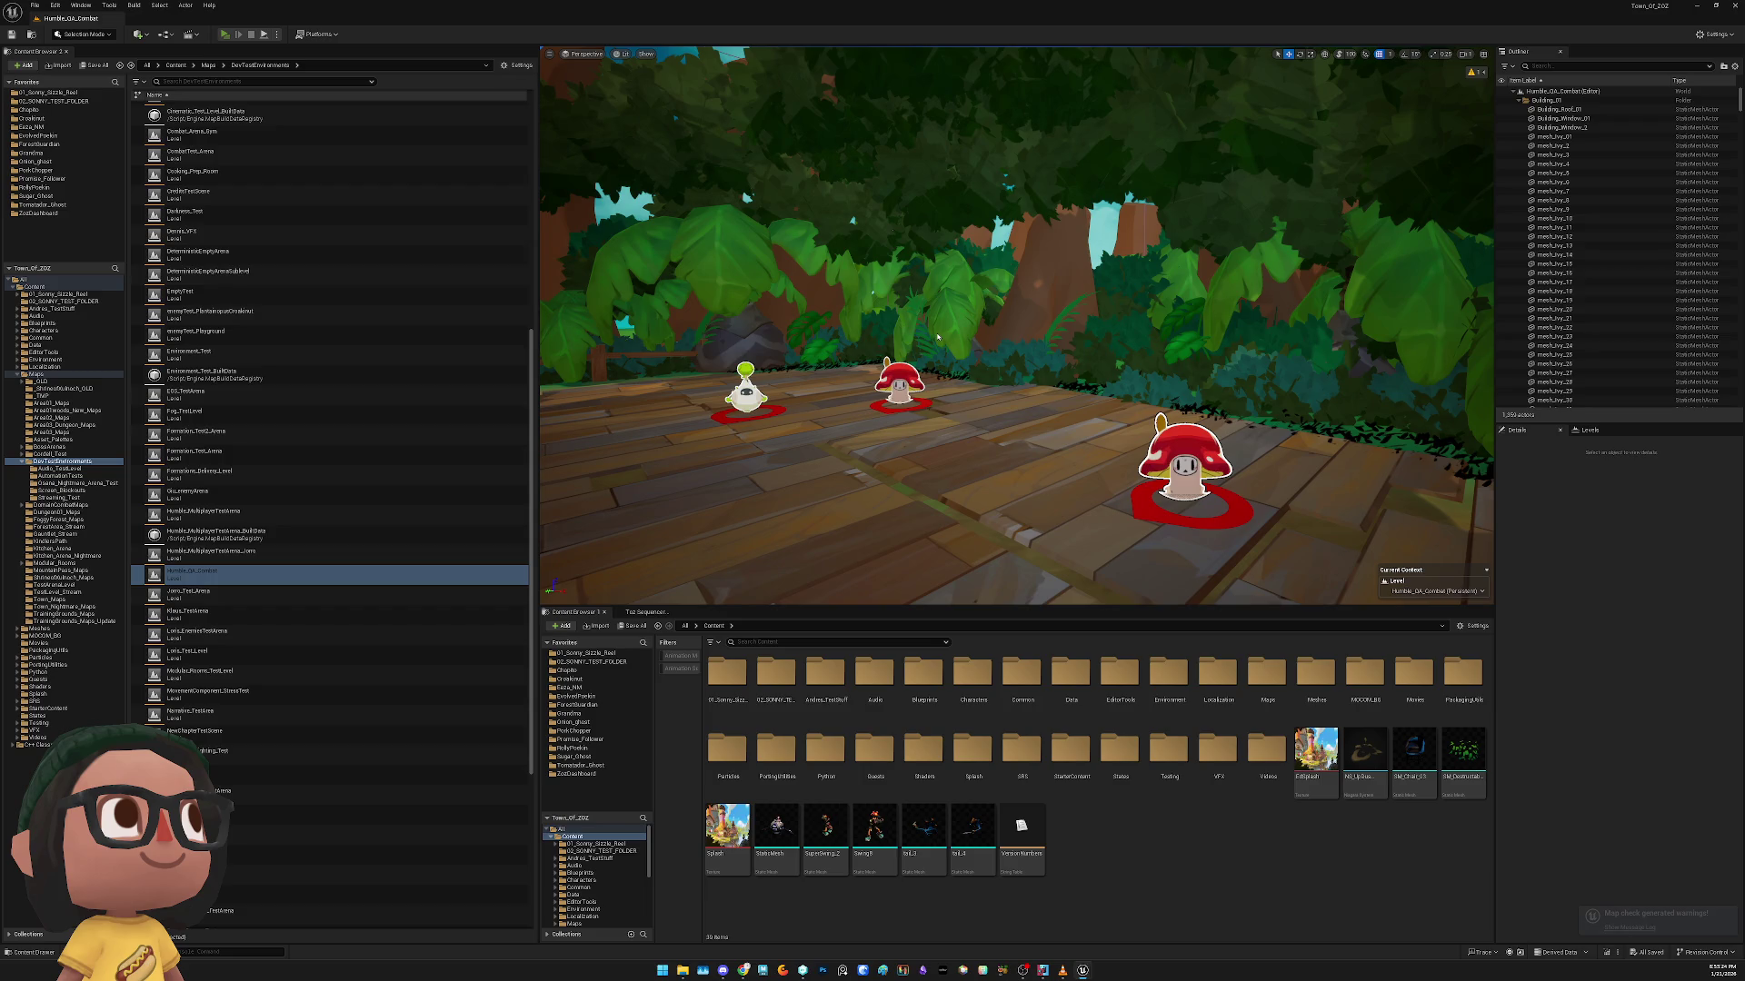
{"action": "key", "text": "alt+p"}
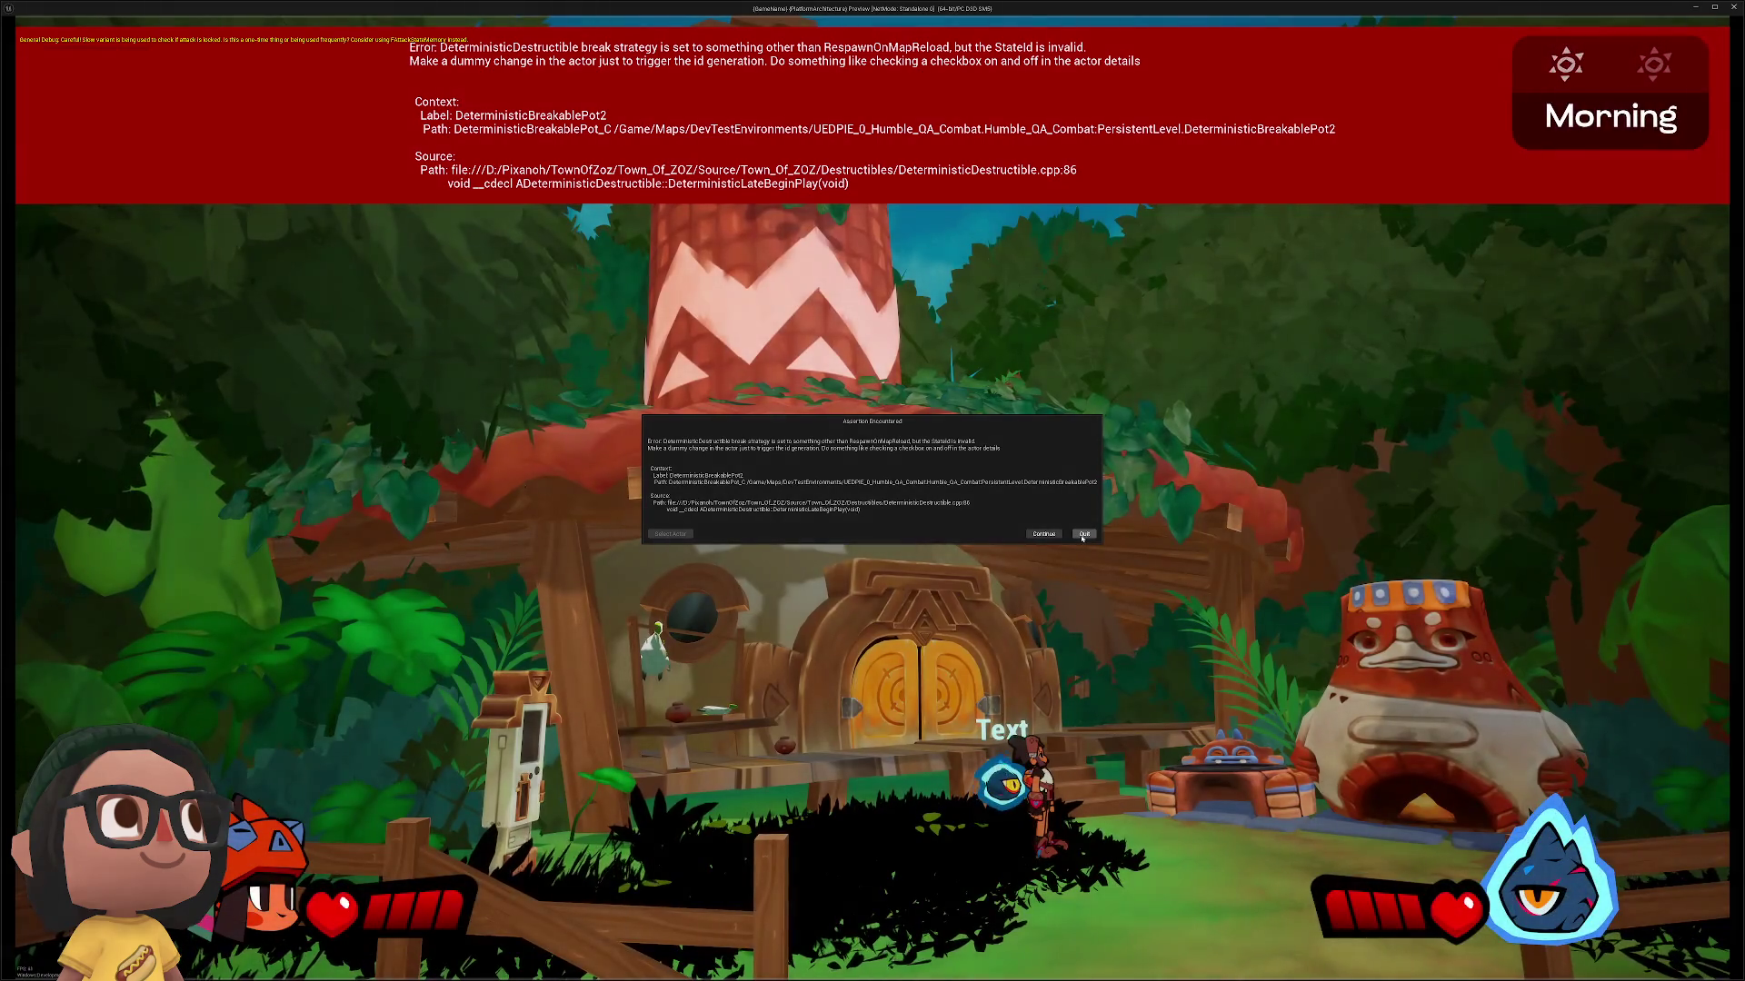
{"action": "left_click", "coordinate": [1043, 536]}
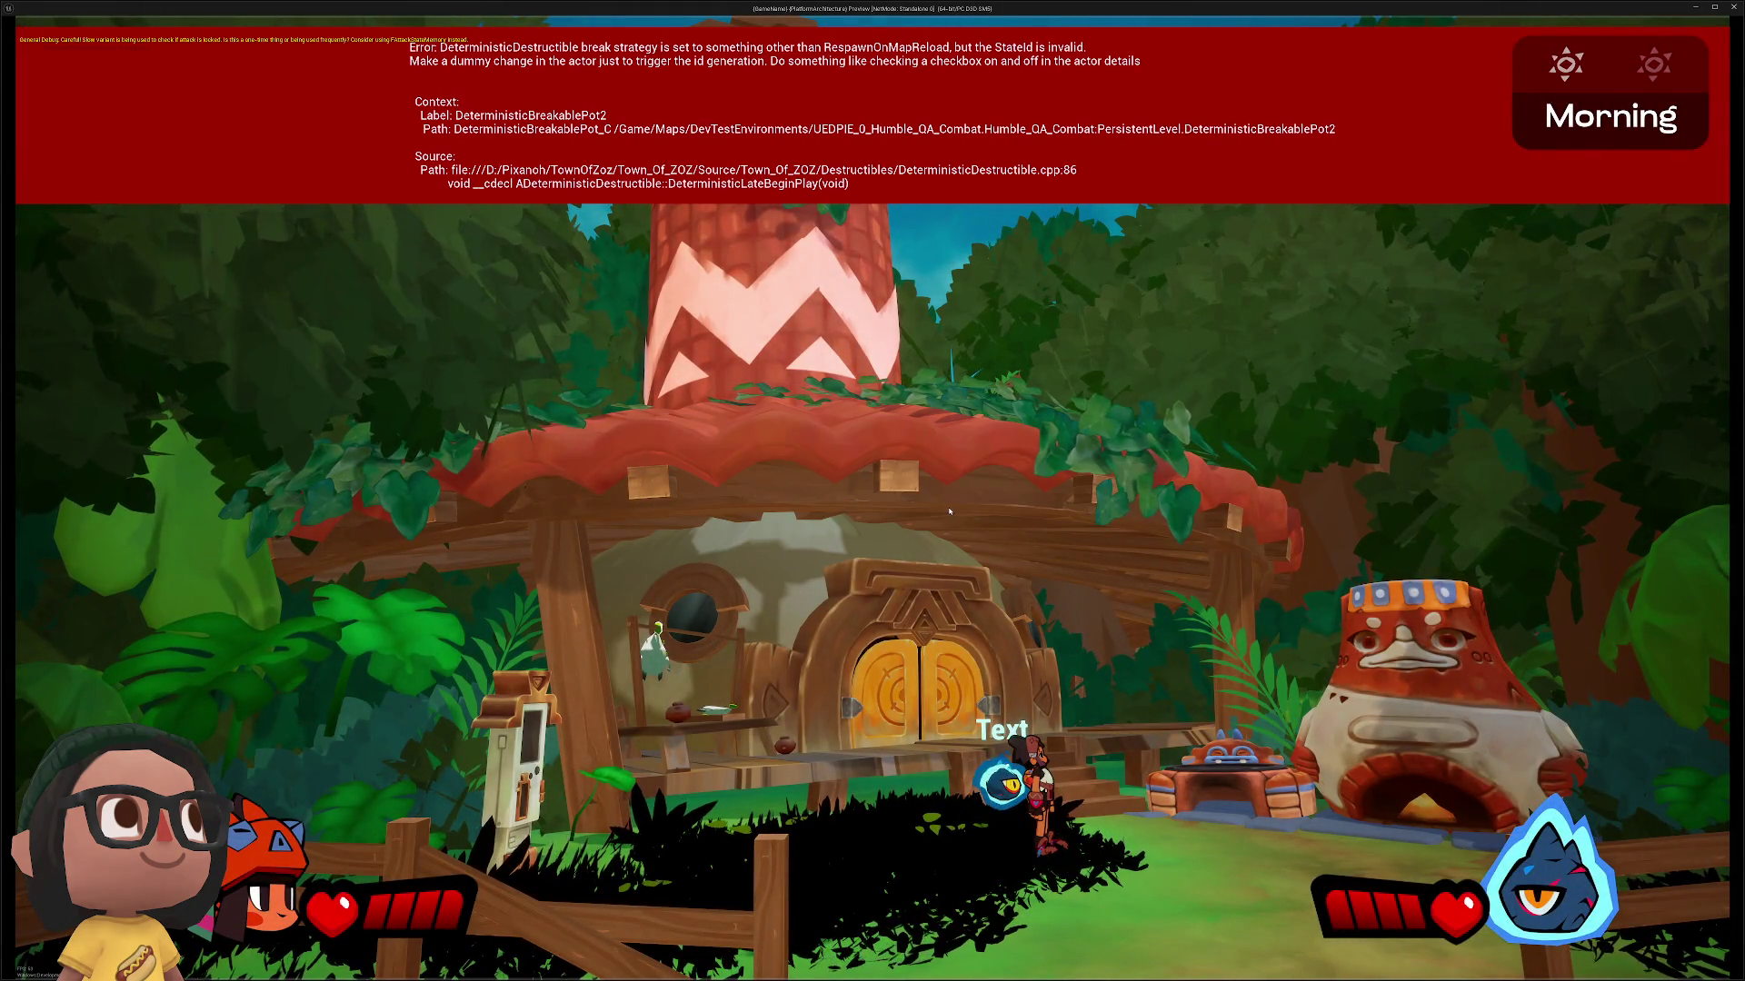
{"action": "key", "text": "Escape"}
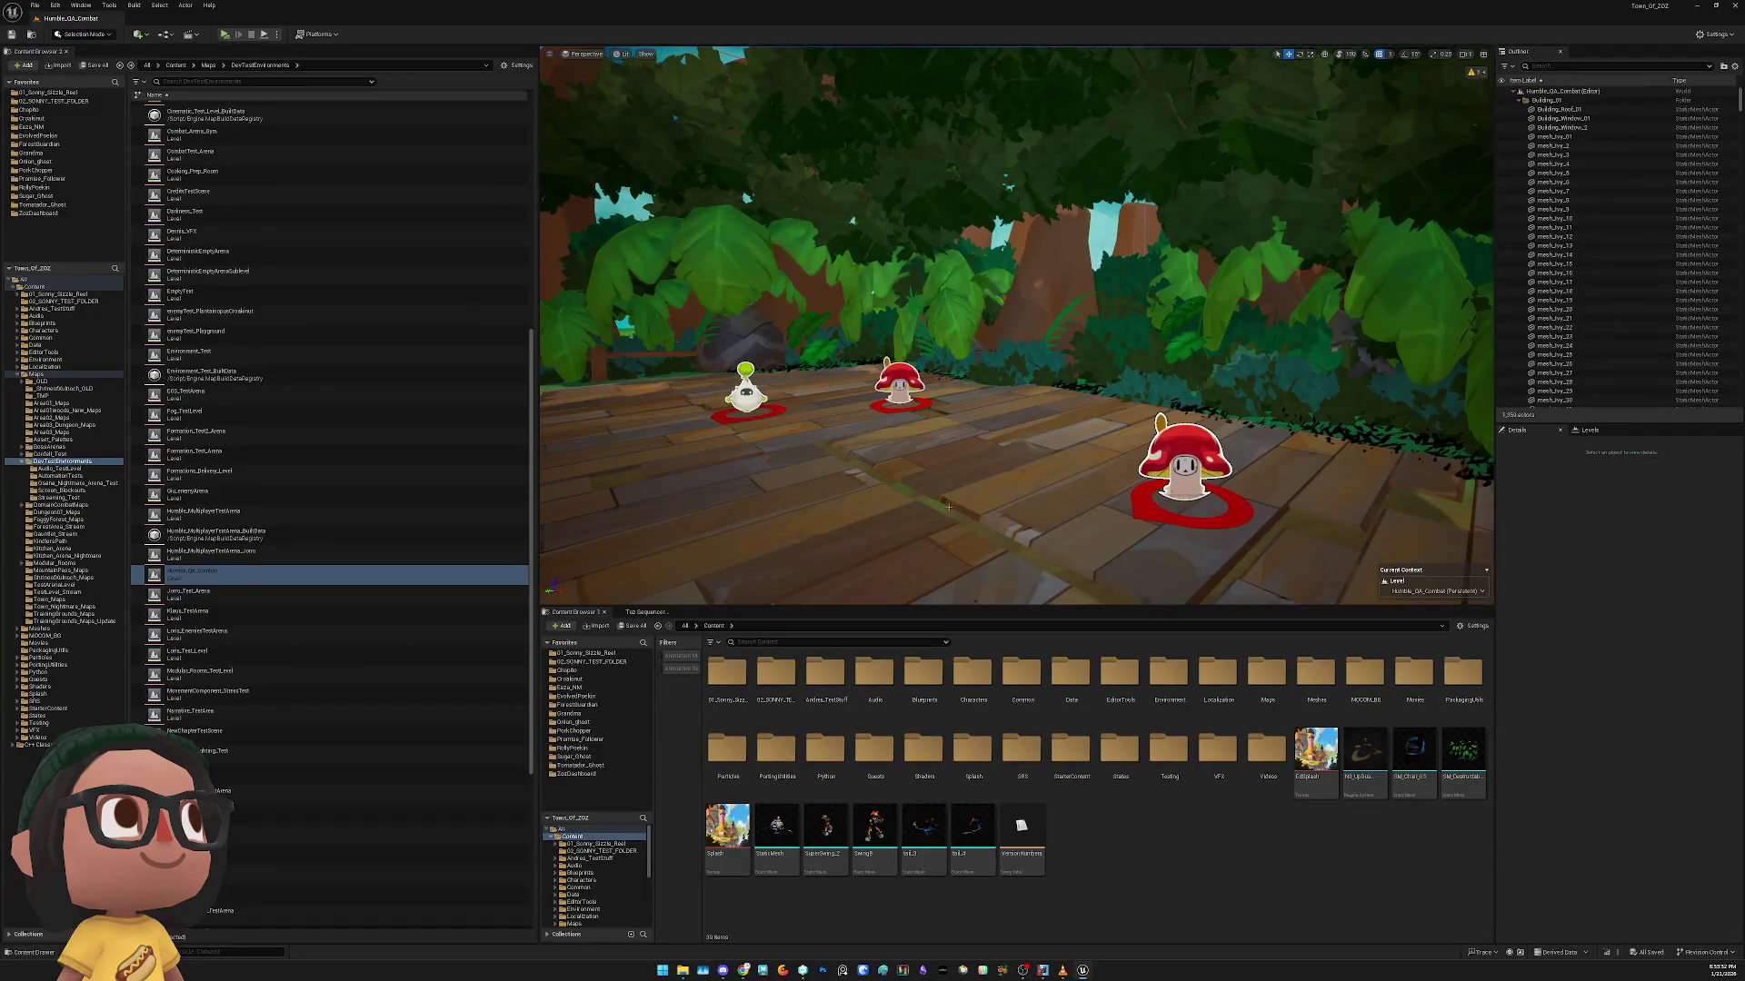
Find and select the Playground level in the Content Browser list
{"action": "scroll", "coordinate": [292, 600], "scroll_direction": "down", "scroll_amount": 3}
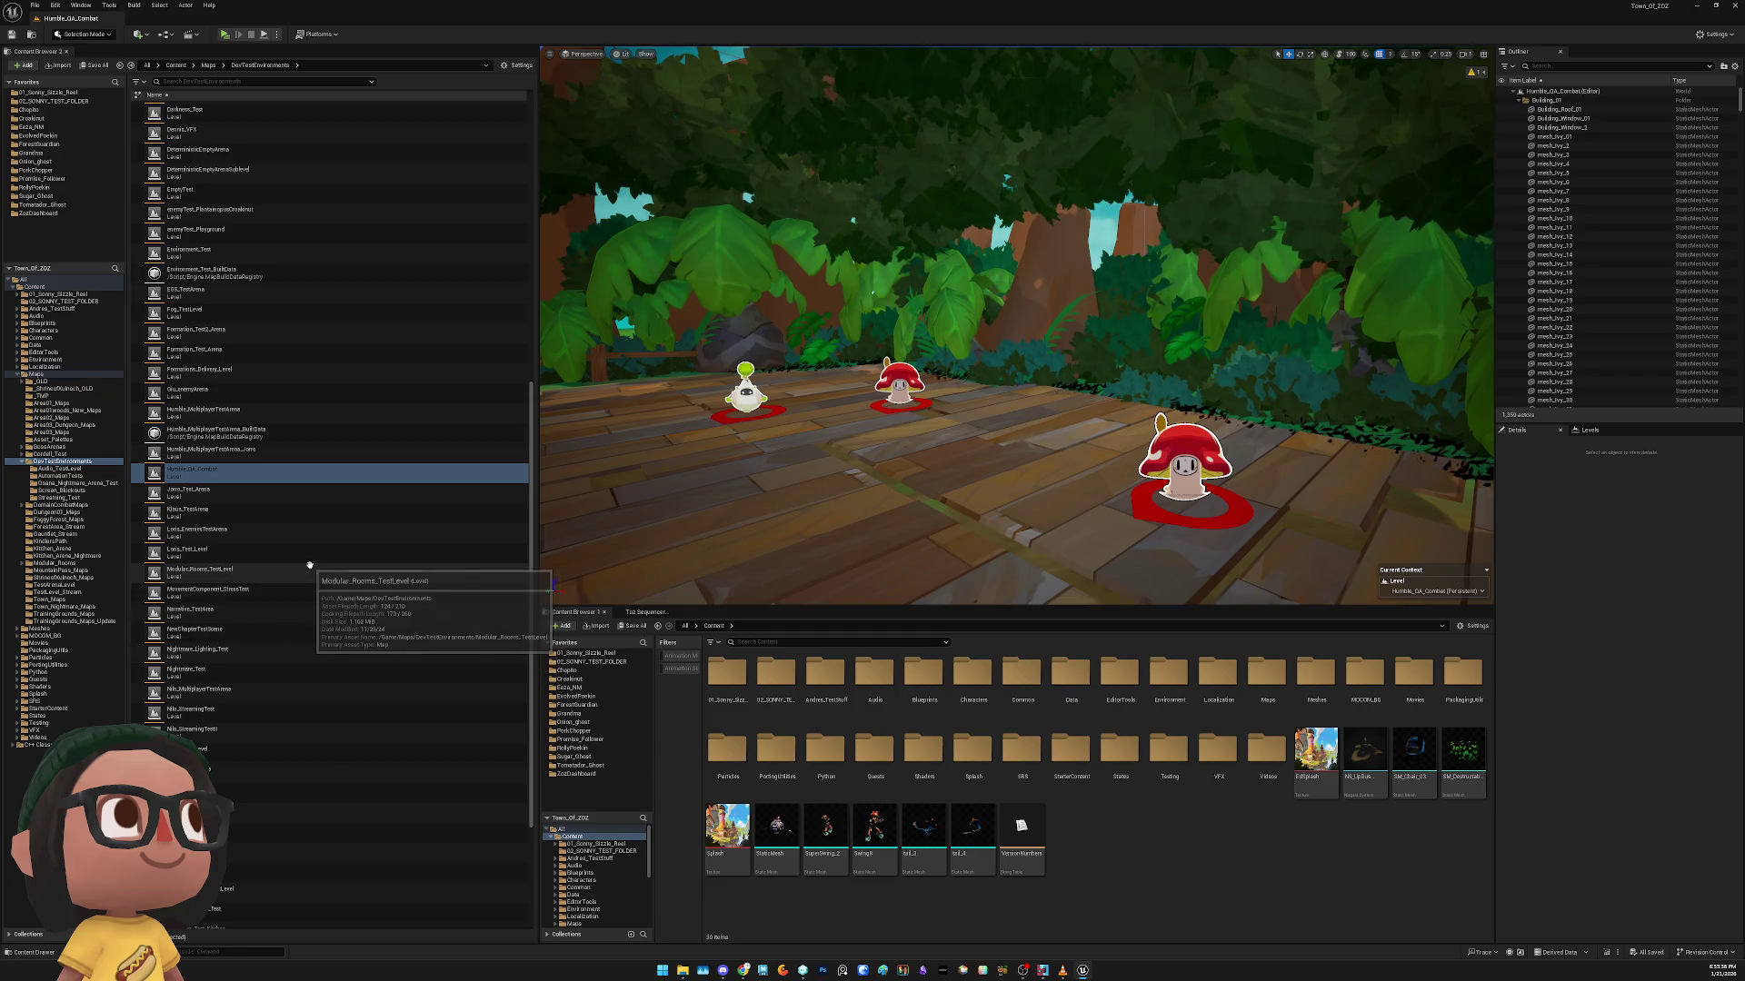
{"action": "scroll", "coordinate": [304, 599], "scroll_direction": "down", "scroll_amount": 6}
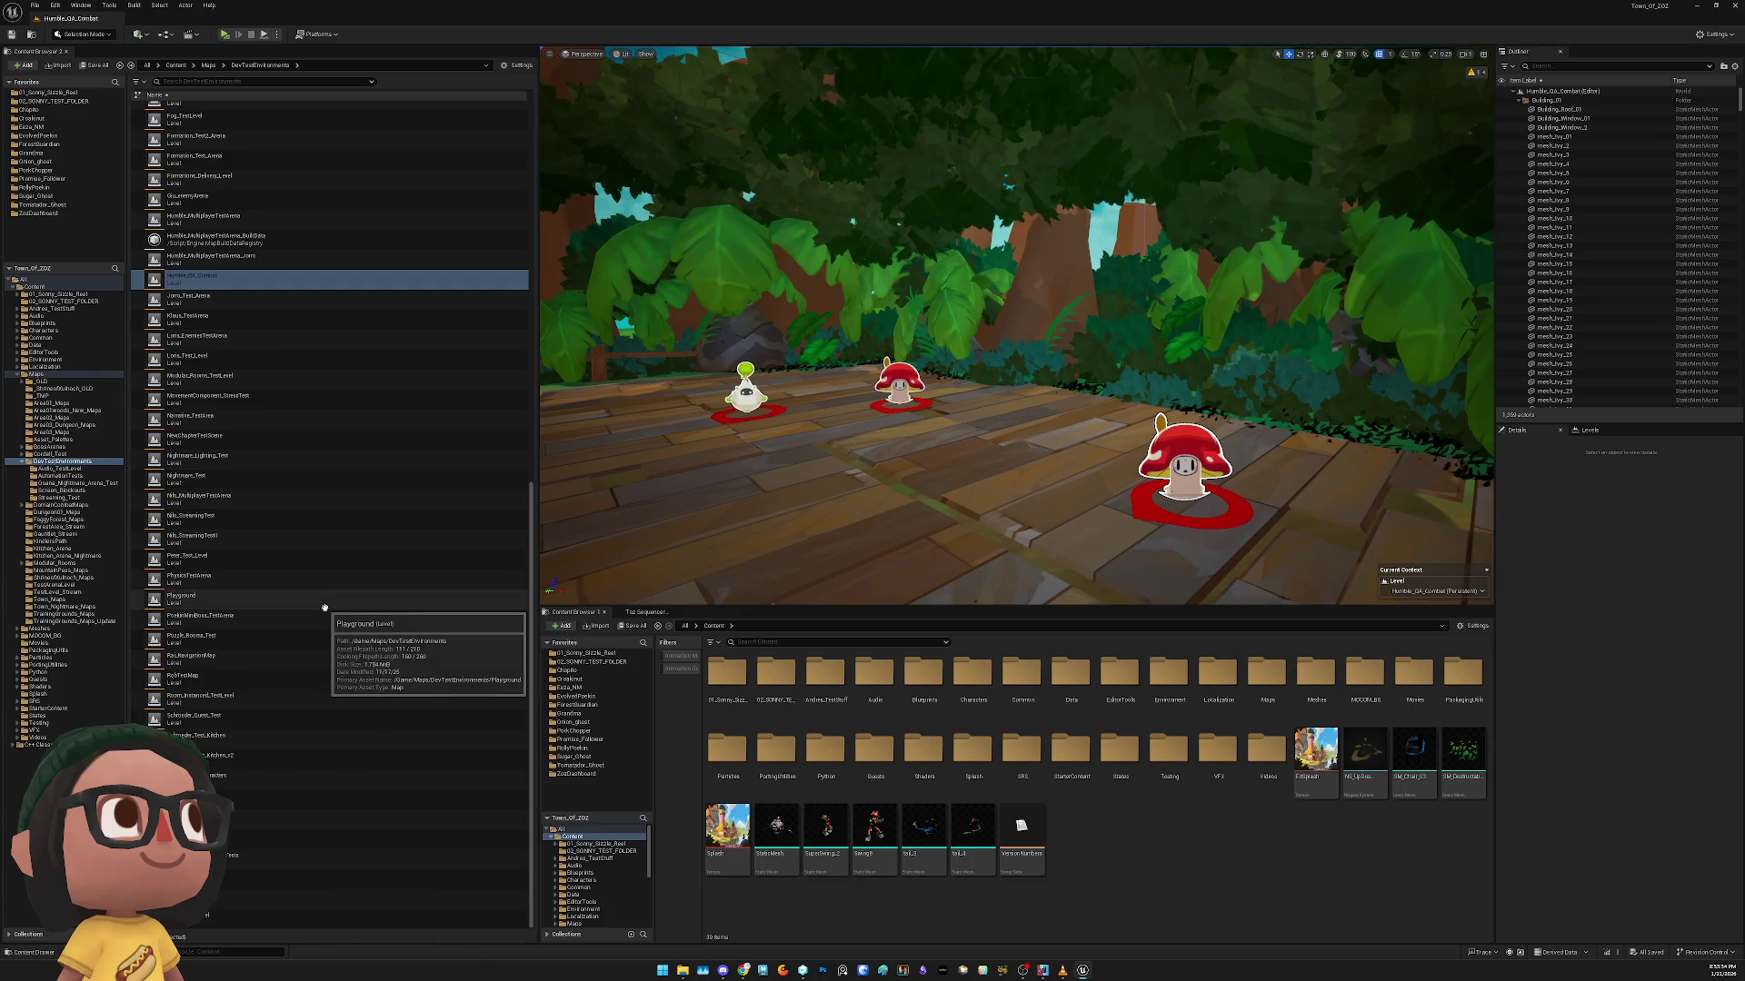
{"action": "scroll", "coordinate": [320, 622], "scroll_direction": "up", "scroll_amount": 1}
{"action": "scroll", "coordinate": [318, 622], "scroll_direction": "up", "scroll_amount": 1}
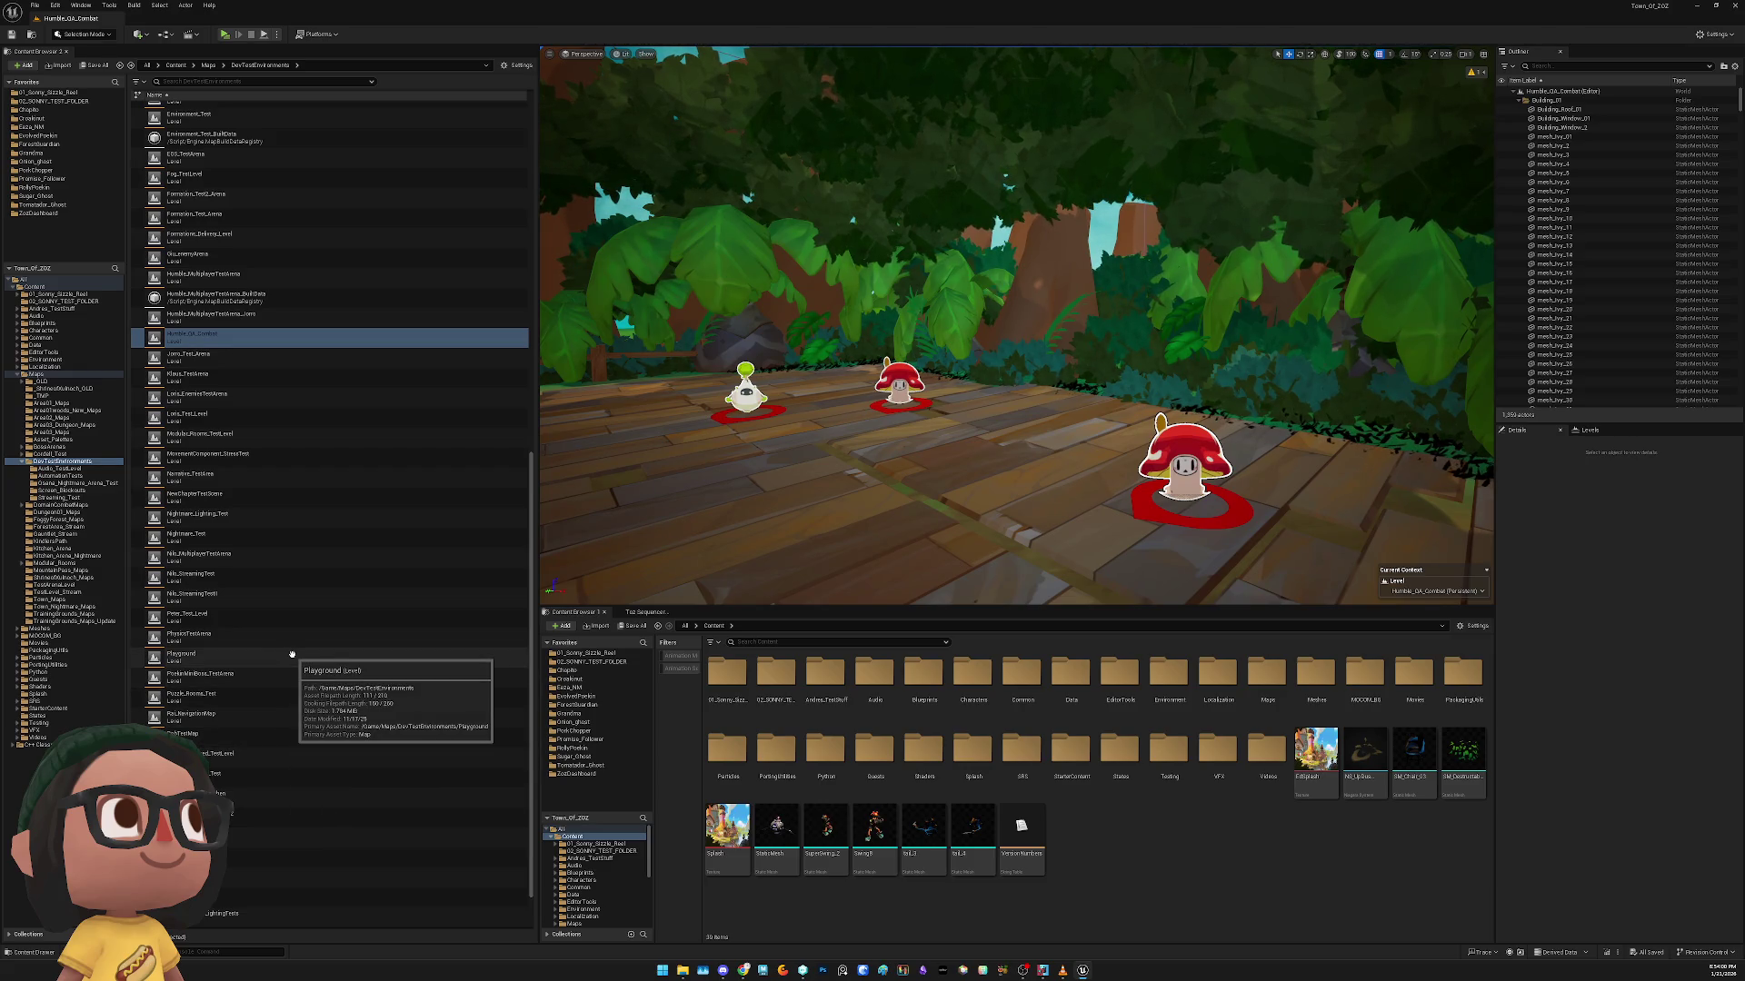
{"action": "left_click", "coordinate": [361, 654]}
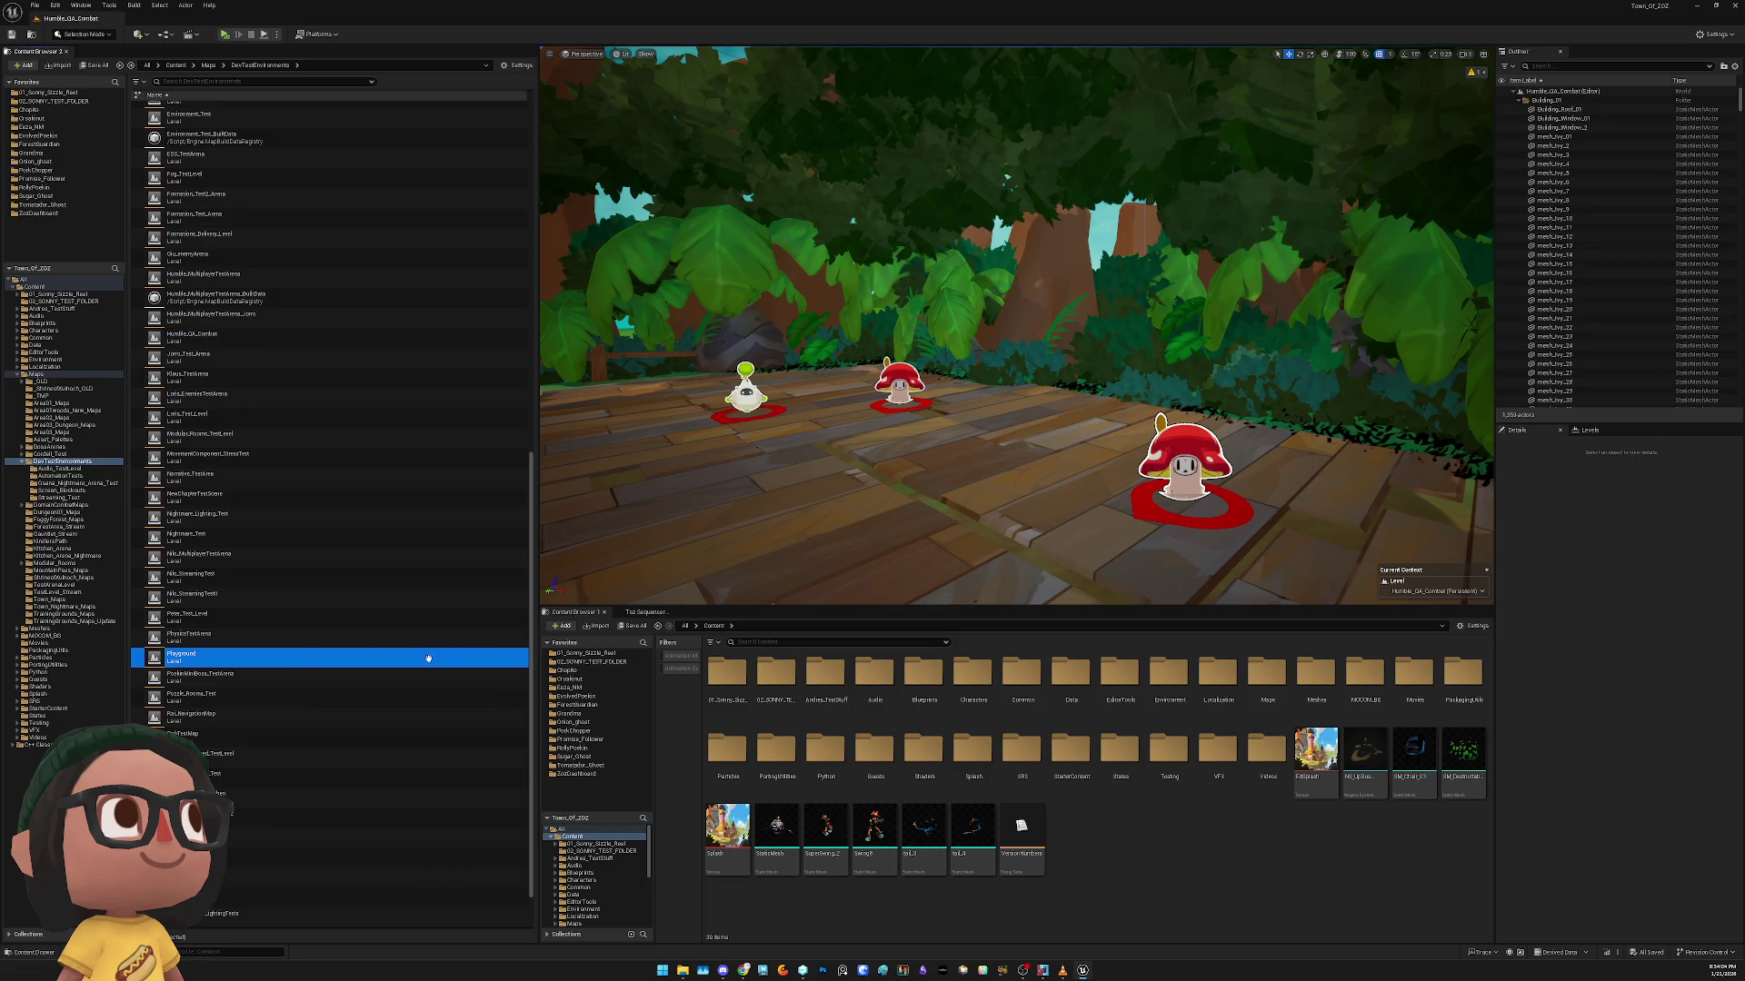
Open the Playground level, then select enemyTest_Playground and start loading it
{"action": "double_click", "coordinate": [350, 655]}
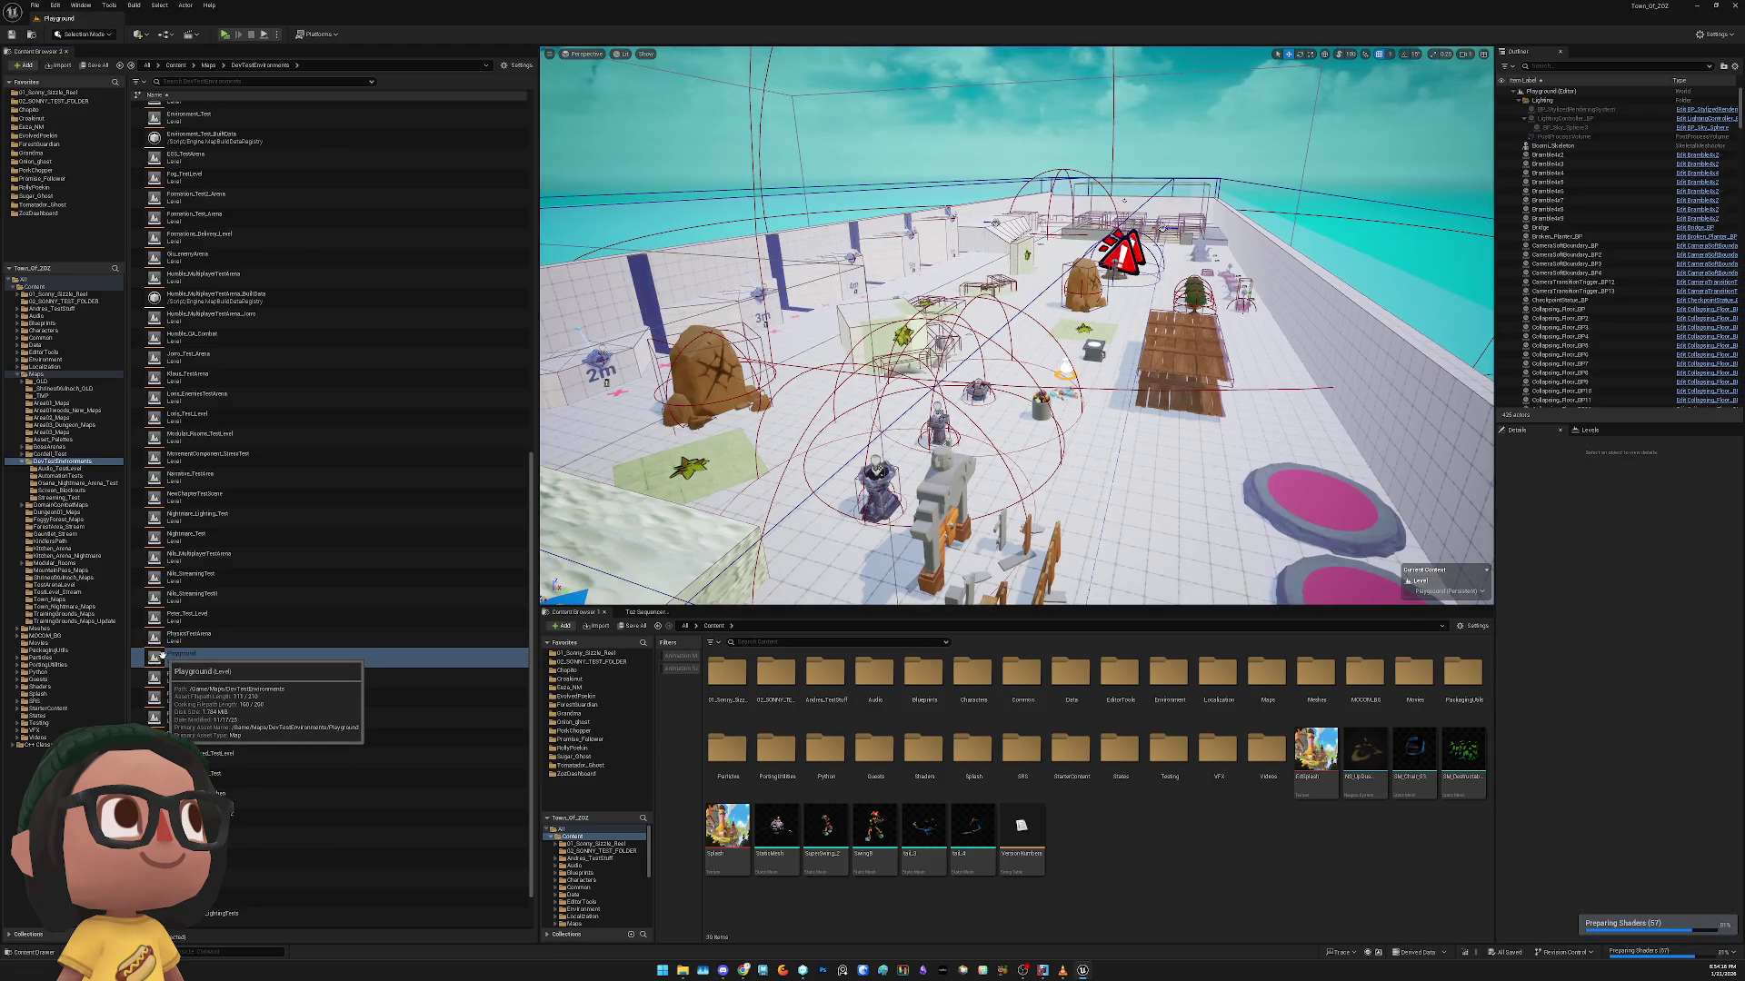
{"action": "scroll", "coordinate": [312, 550], "scroll_direction": "up", "scroll_amount": 5}
{"action": "scroll", "coordinate": [311, 550], "scroll_direction": "up", "scroll_amount": 4}
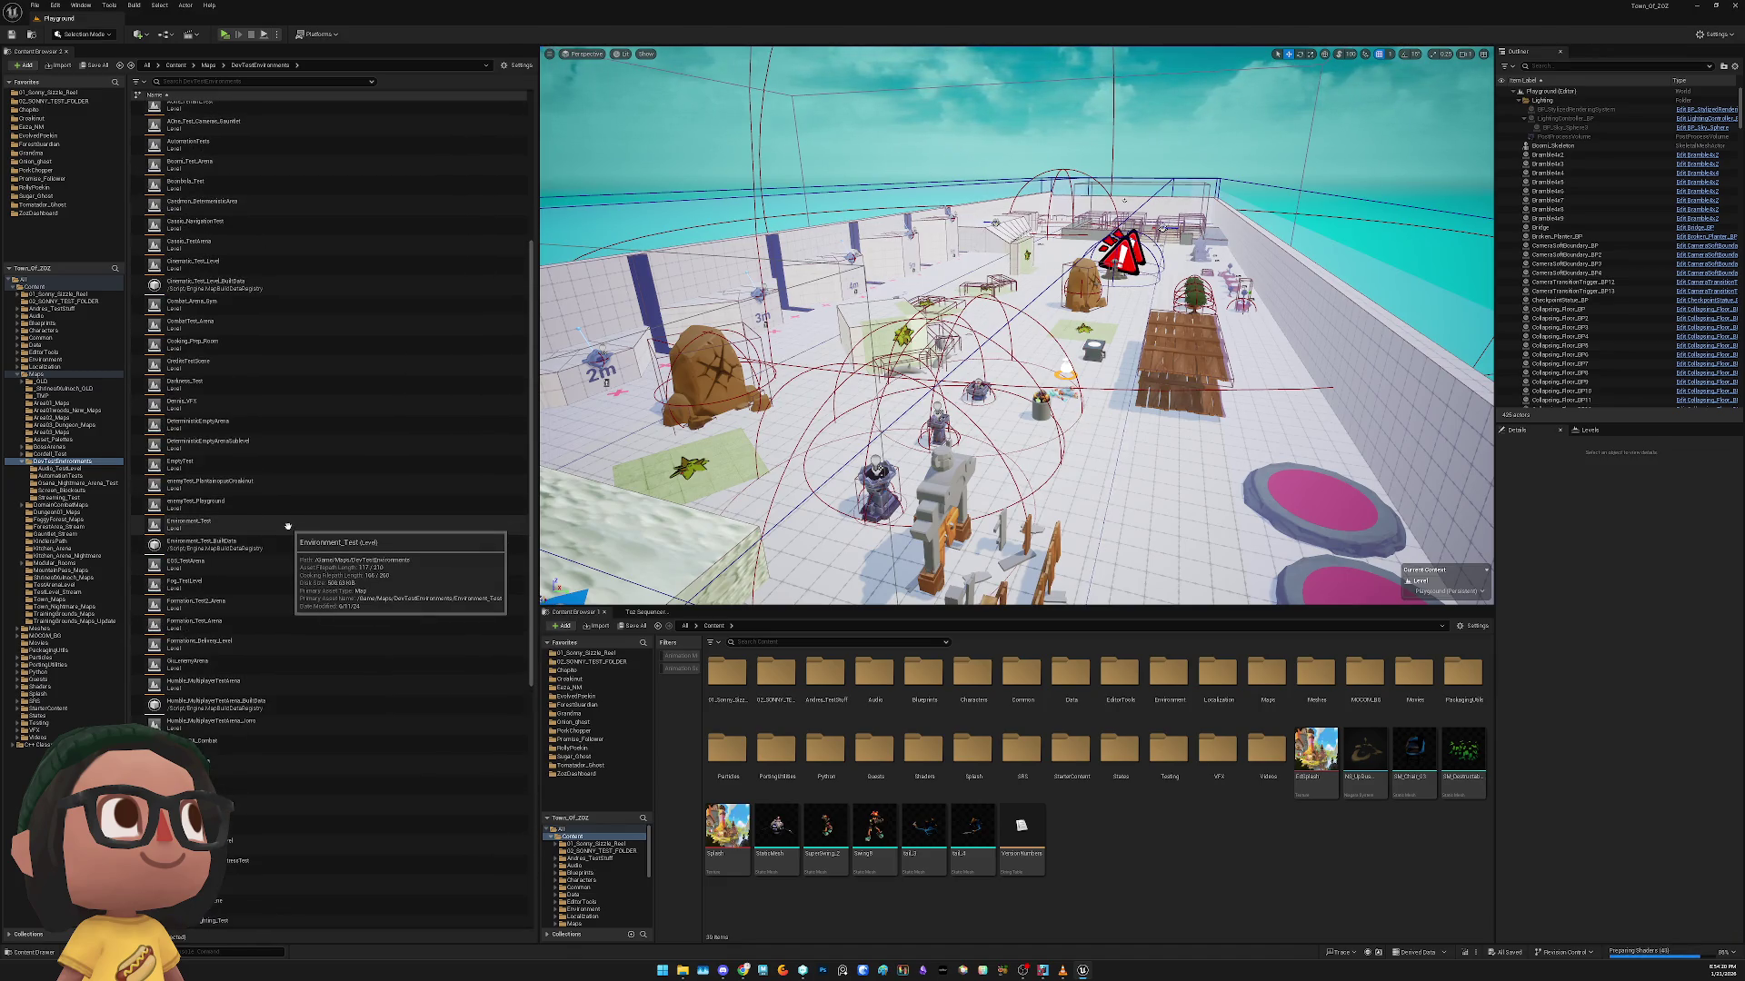
{"action": "scroll", "coordinate": [287, 527], "scroll_direction": "up", "scroll_amount": 2}
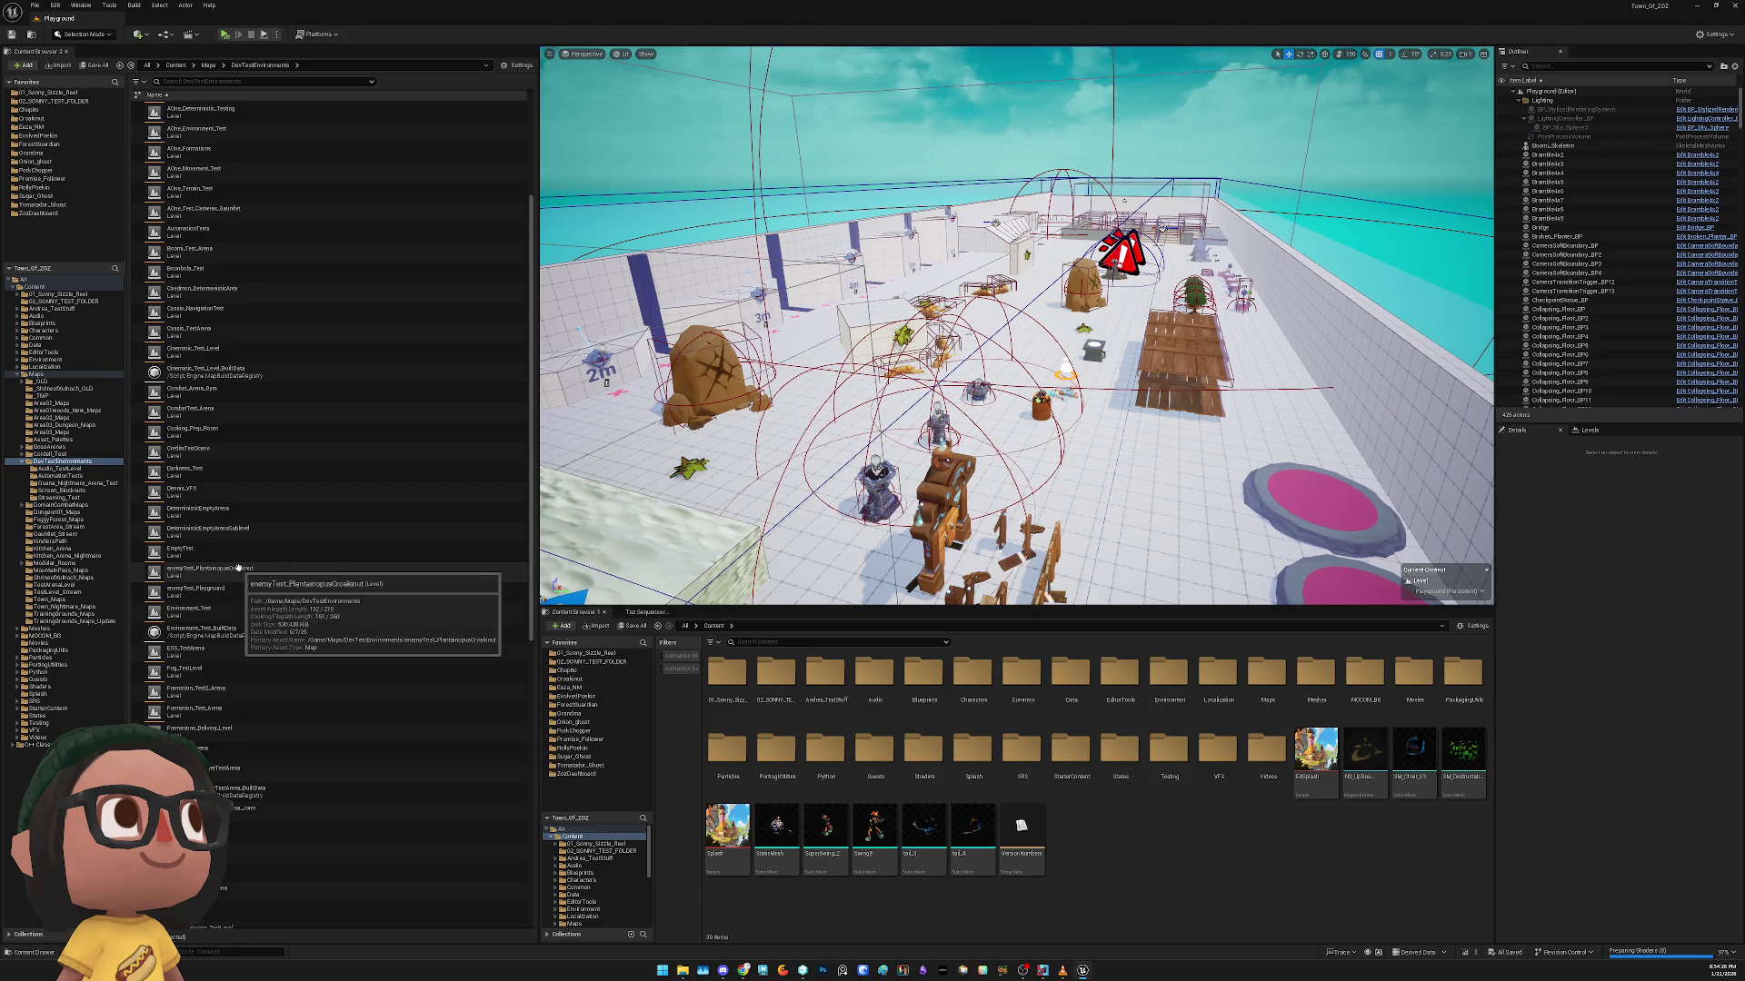
{"action": "left_click", "coordinate": [250, 590]}
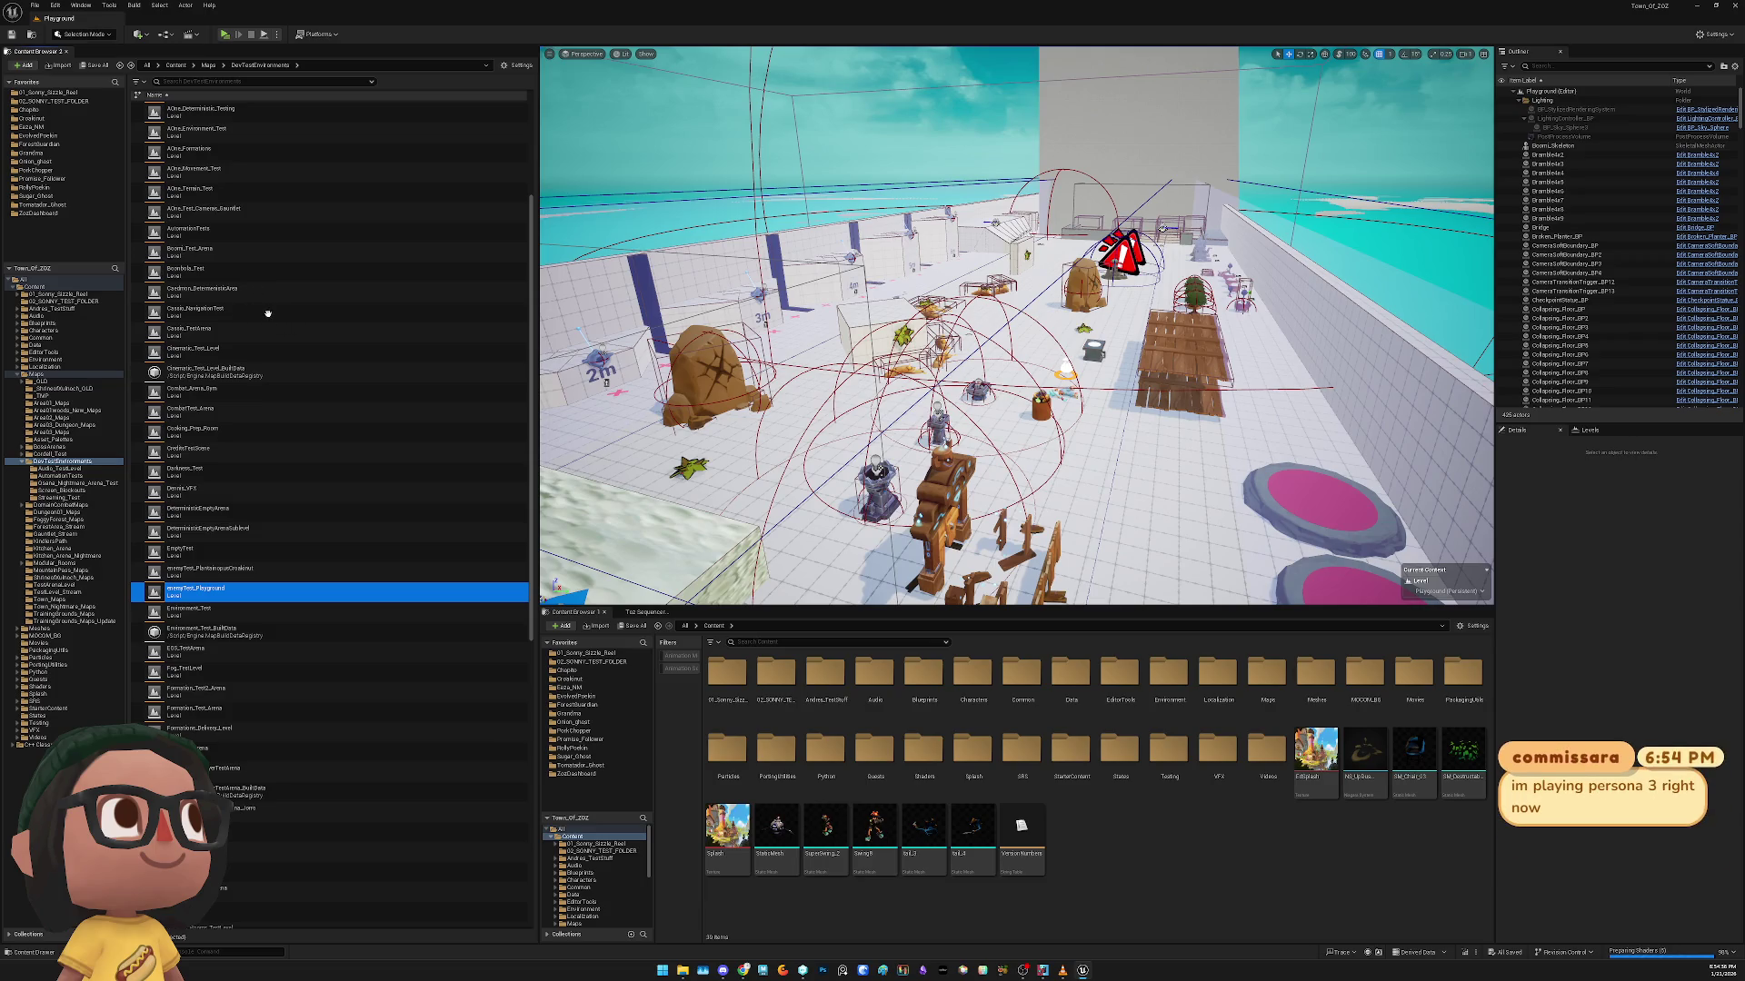
{"action": "key", "text": "Return"}
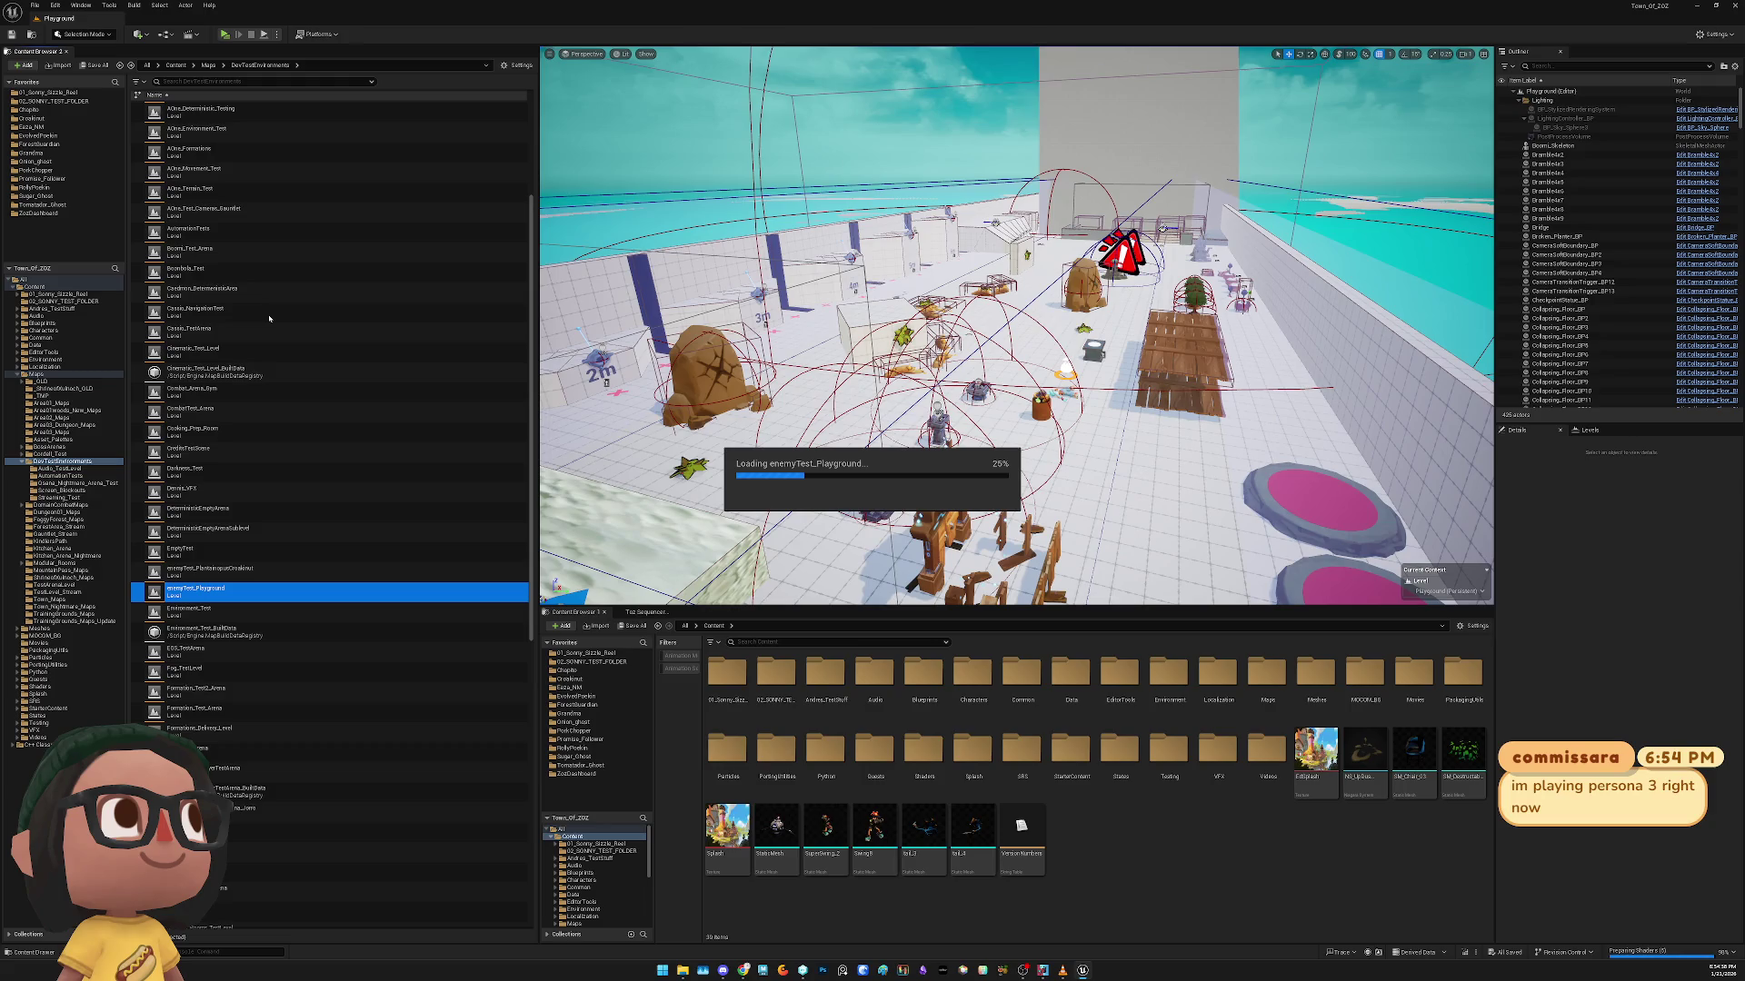